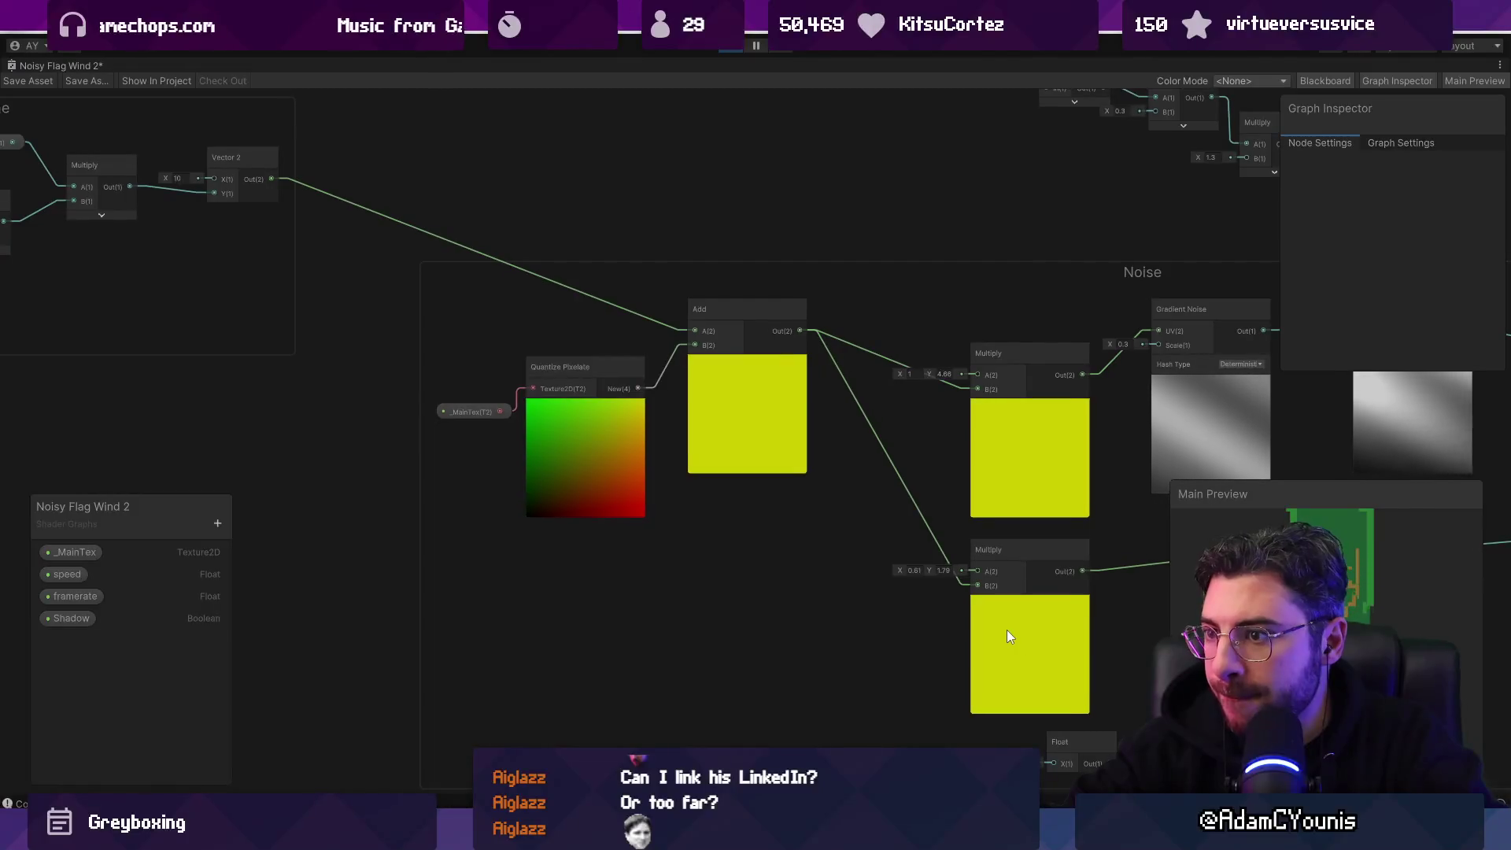
Step: Try plugging the Add output into the lower Split node, then select the UV node
mouse_move(1007, 629)
left_mouse_down()
mouse_move(629, 475)
mouse_move(645, 400)
left_mouse_up()
scroll(535, 429, "down", 2)
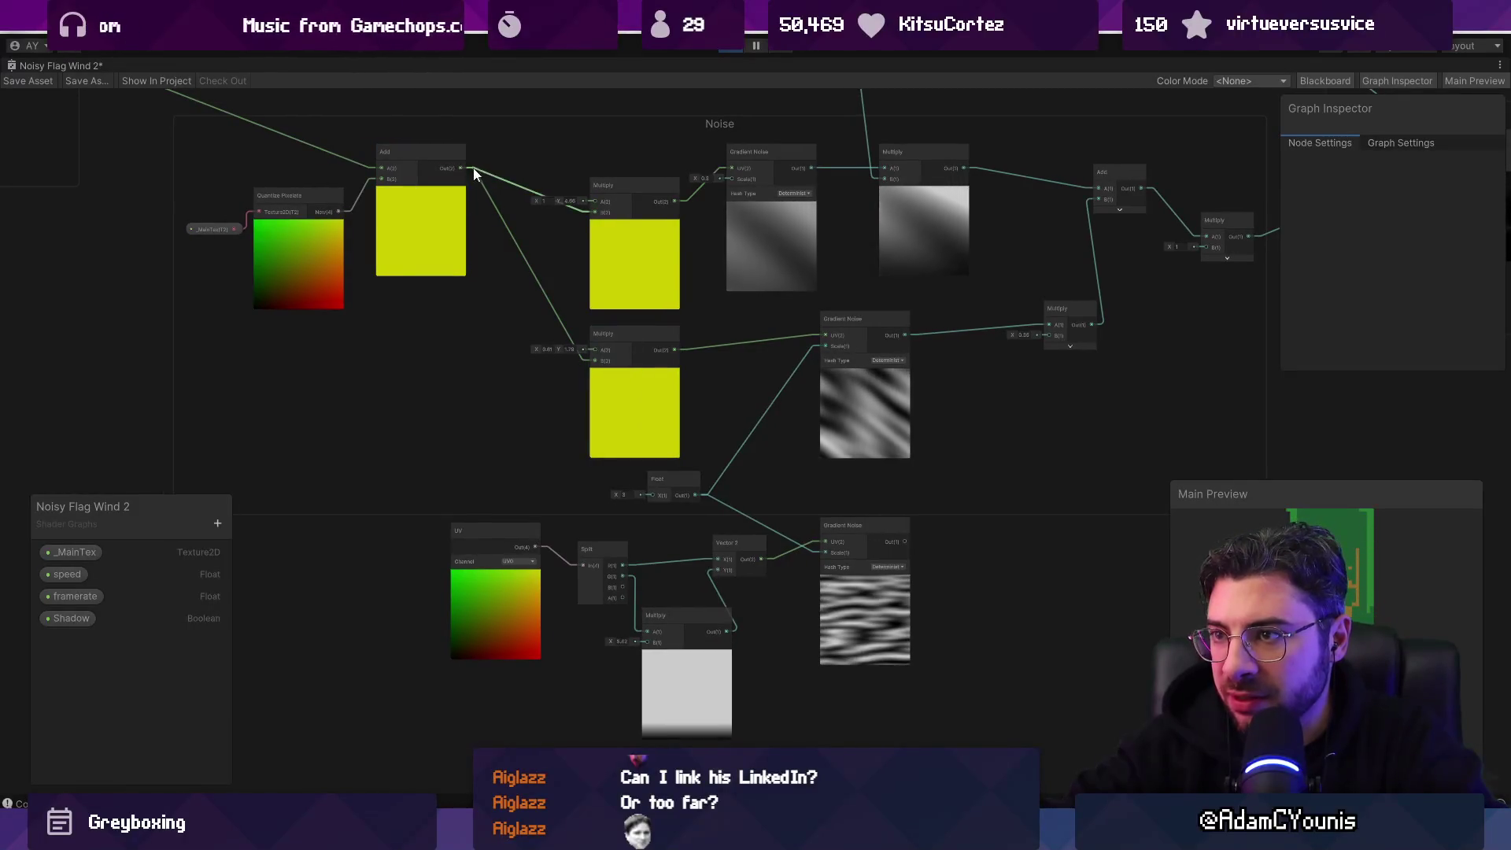
left_click_drag(460, 167, 557, 494)
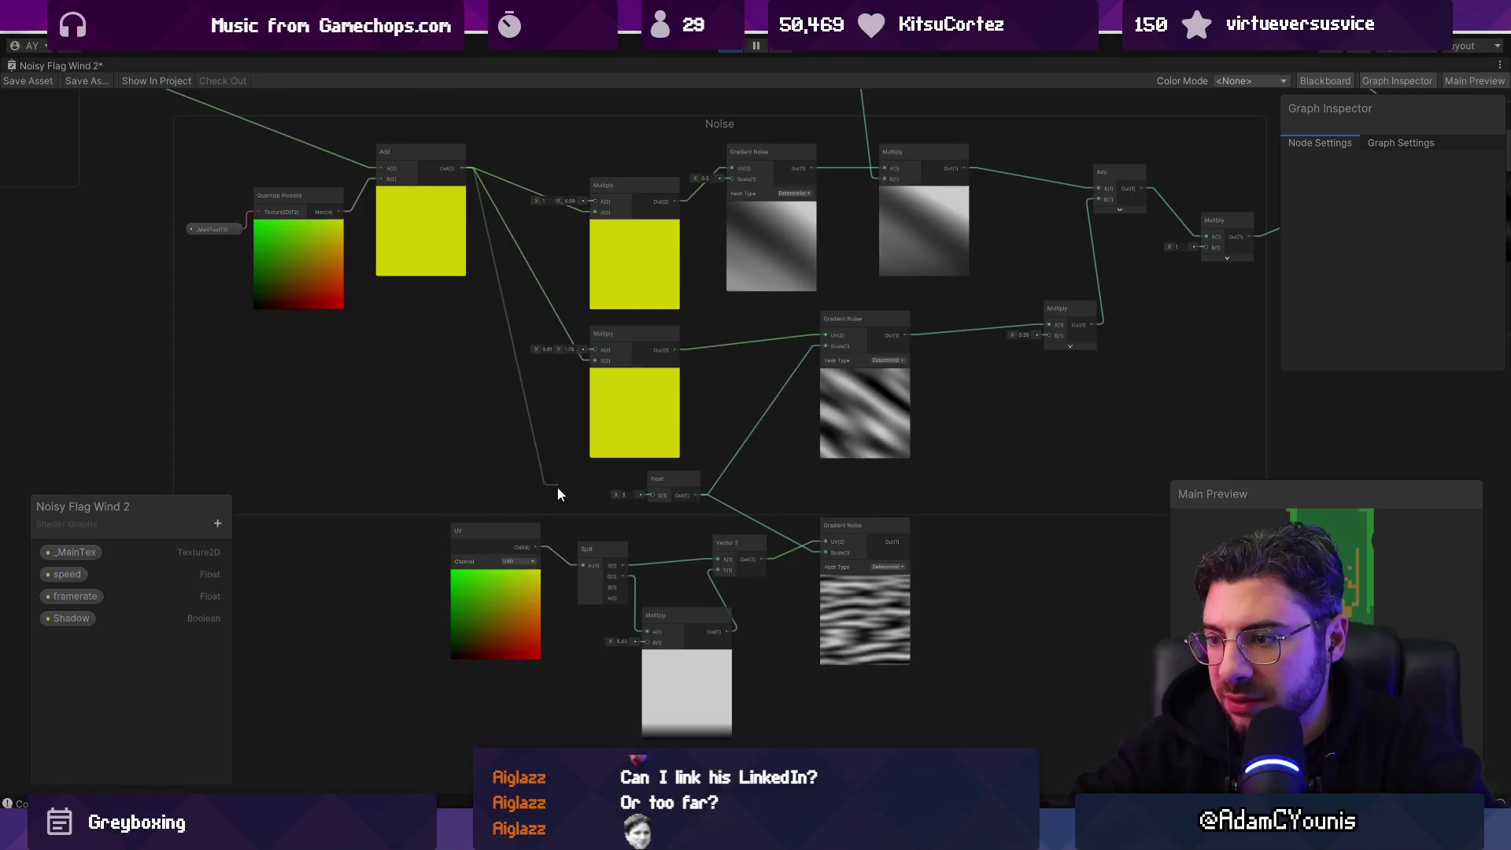
left_click_drag(584, 565, 584, 564)
left_click(517, 600)
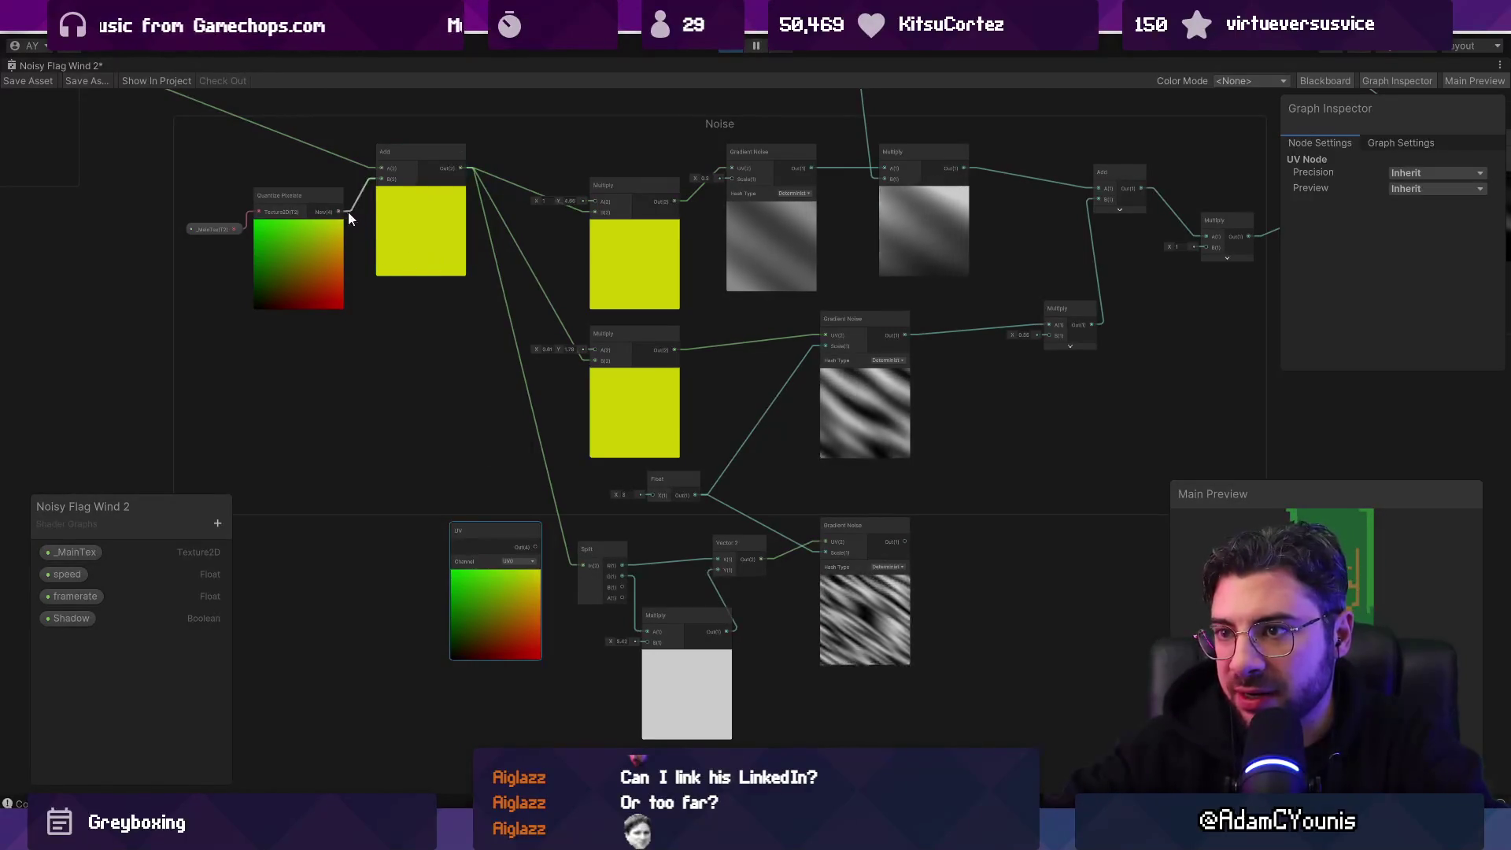
Step: Feed the Quantize Pixelate output into the lower Split node's In port instead of the UV
mouse_move(339, 210)
left_mouse_down()
mouse_move(517, 526)
mouse_move(574, 565)
left_mouse_up()
mouse_move(406, 258)
left_mouse_down()
mouse_move(482, 323)
mouse_move(828, 534)
left_mouse_up()
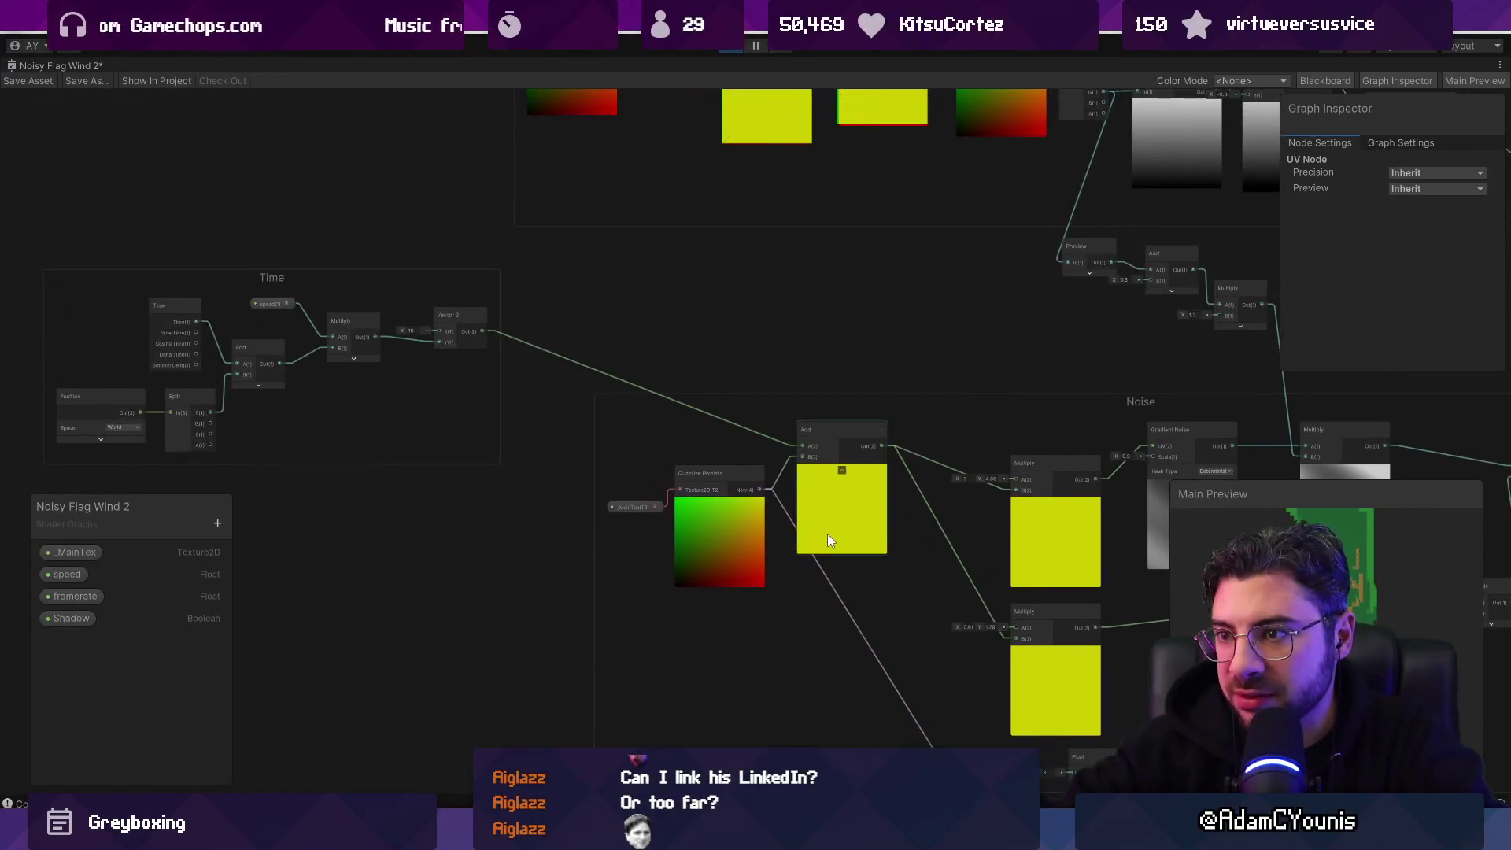
scroll(483, 354, "up", 2)
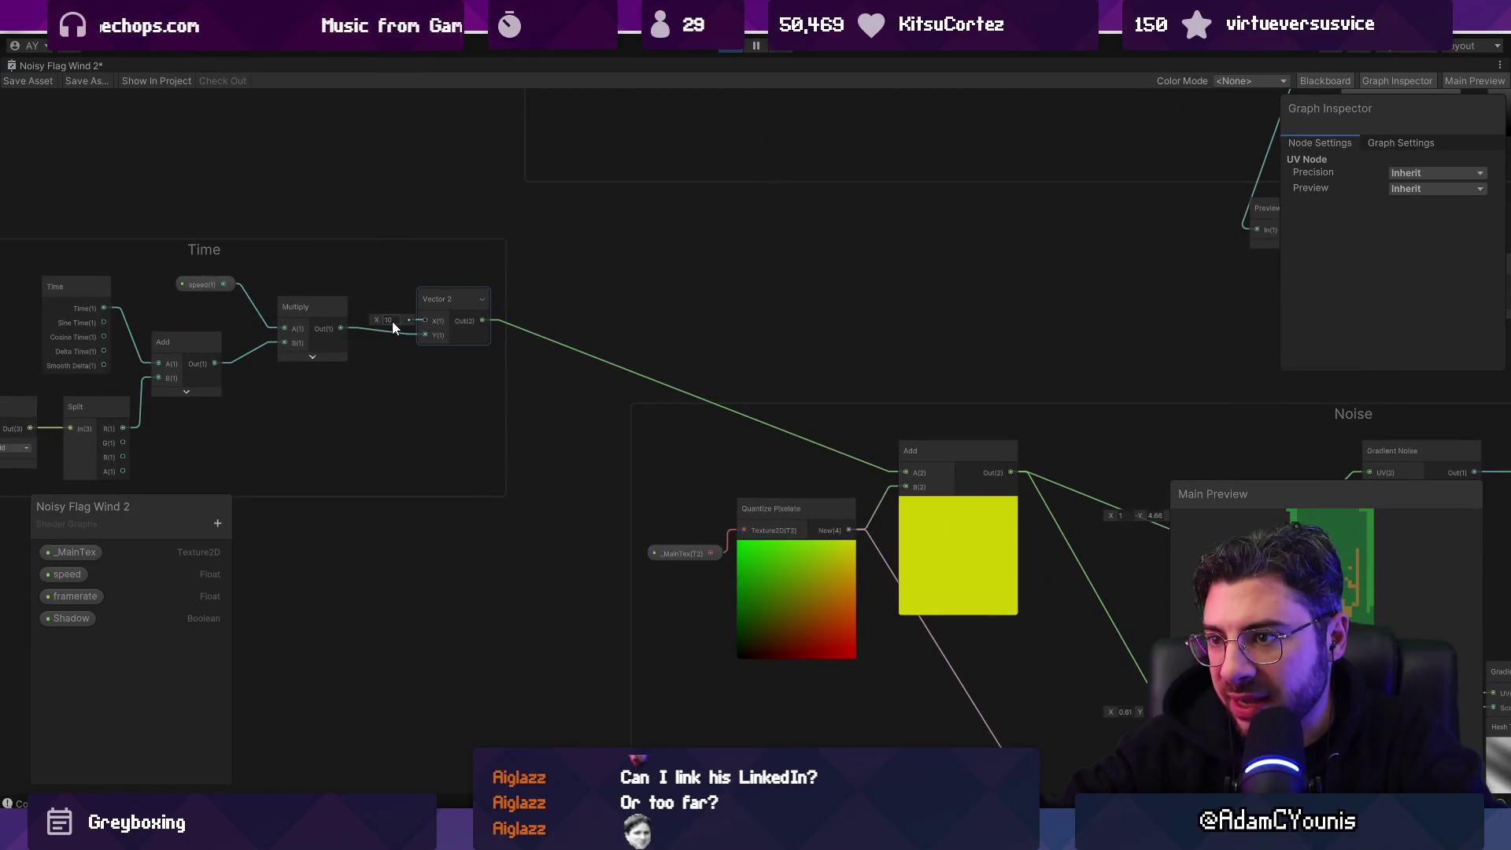
scroll(392, 321, "down", 2)
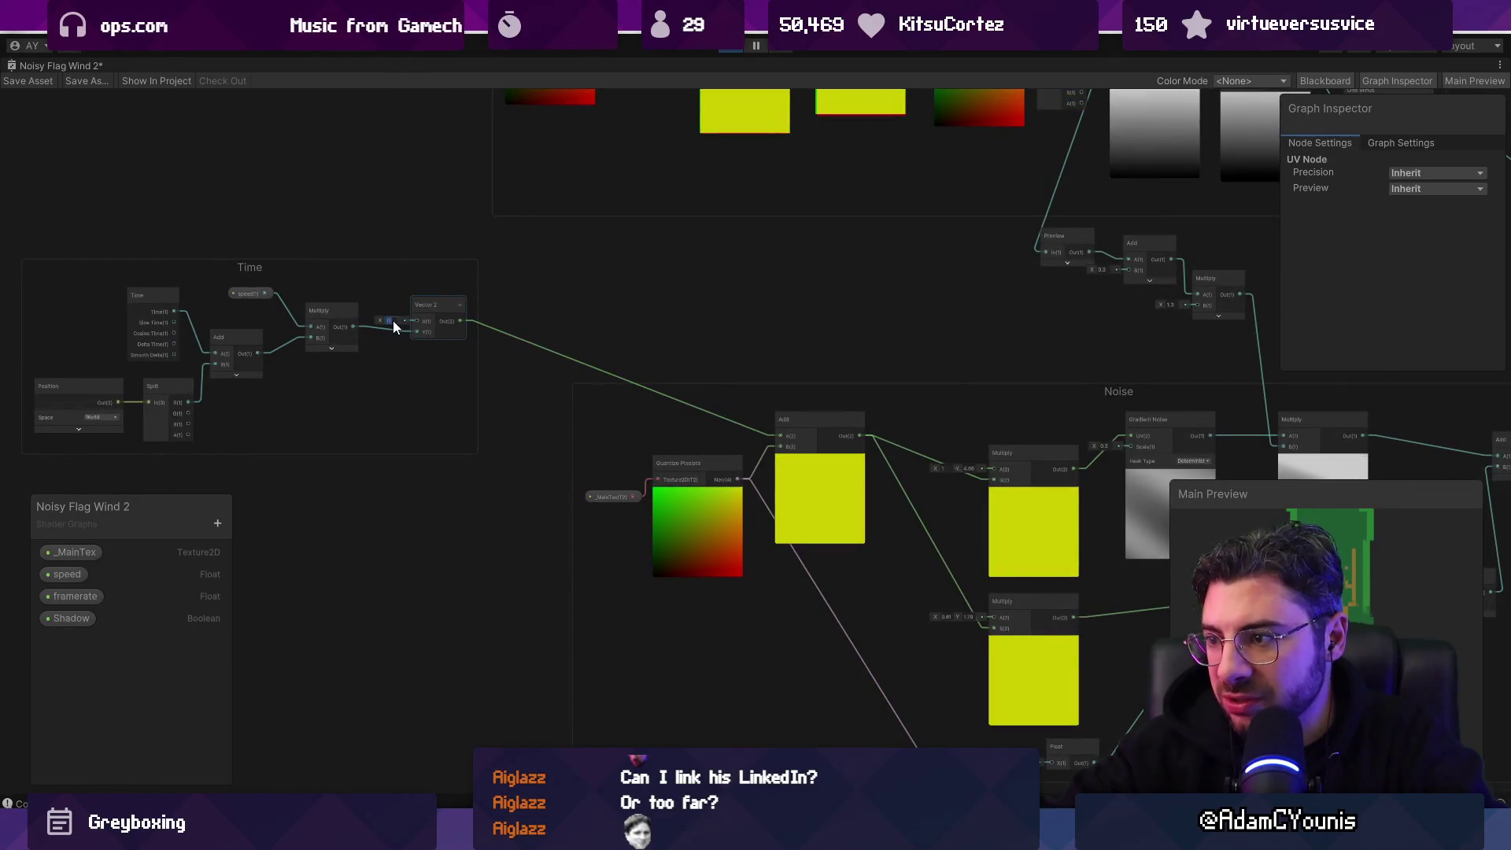
left_click_drag(759, 491, 541, 379)
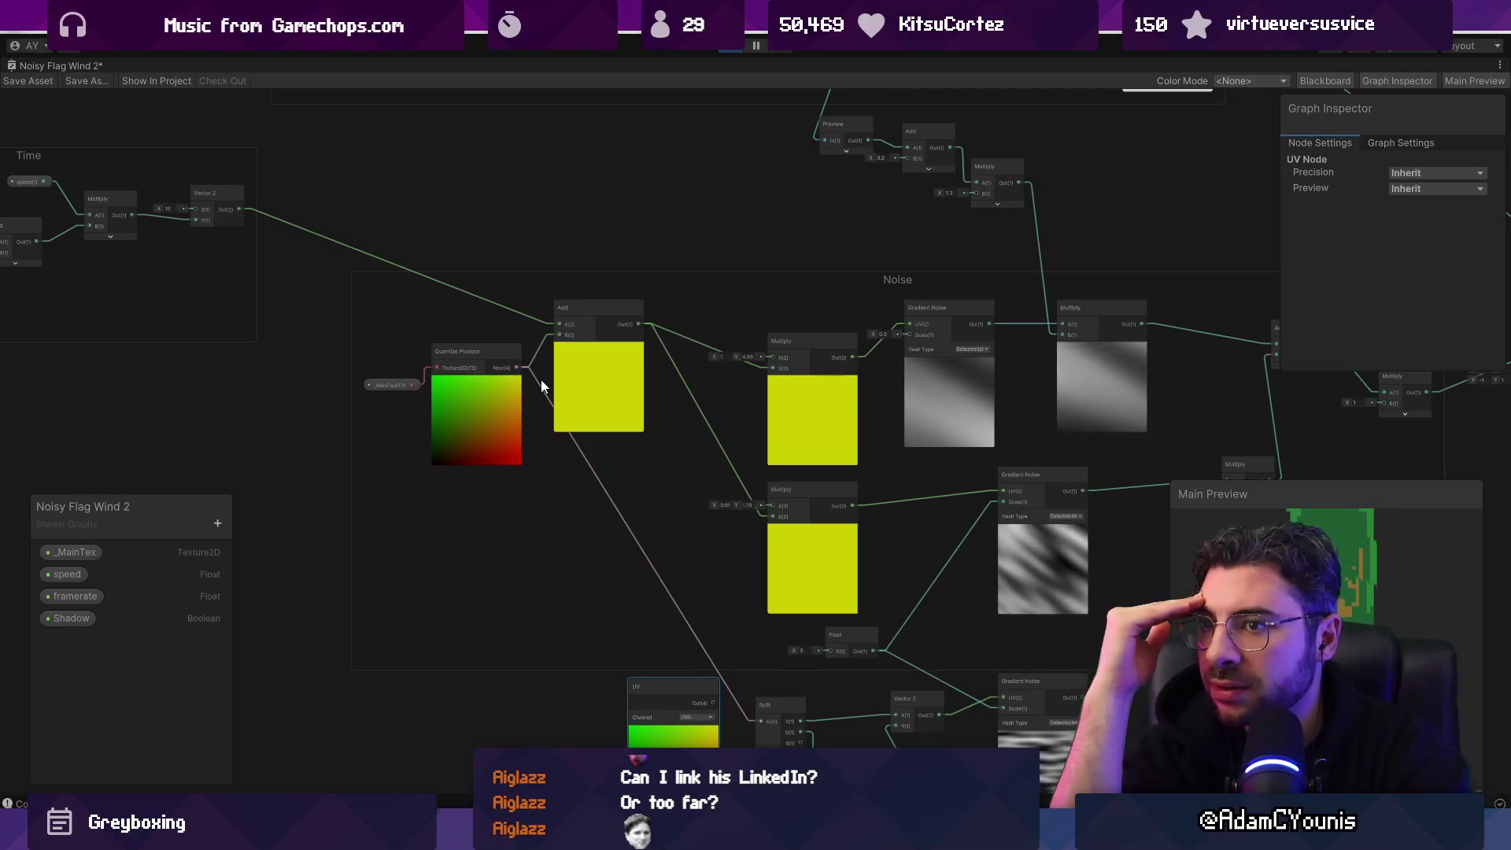
Step: Test the Time Vector 2 X value at 0, then undo it back to 10
left_click(169, 210)
type("0")
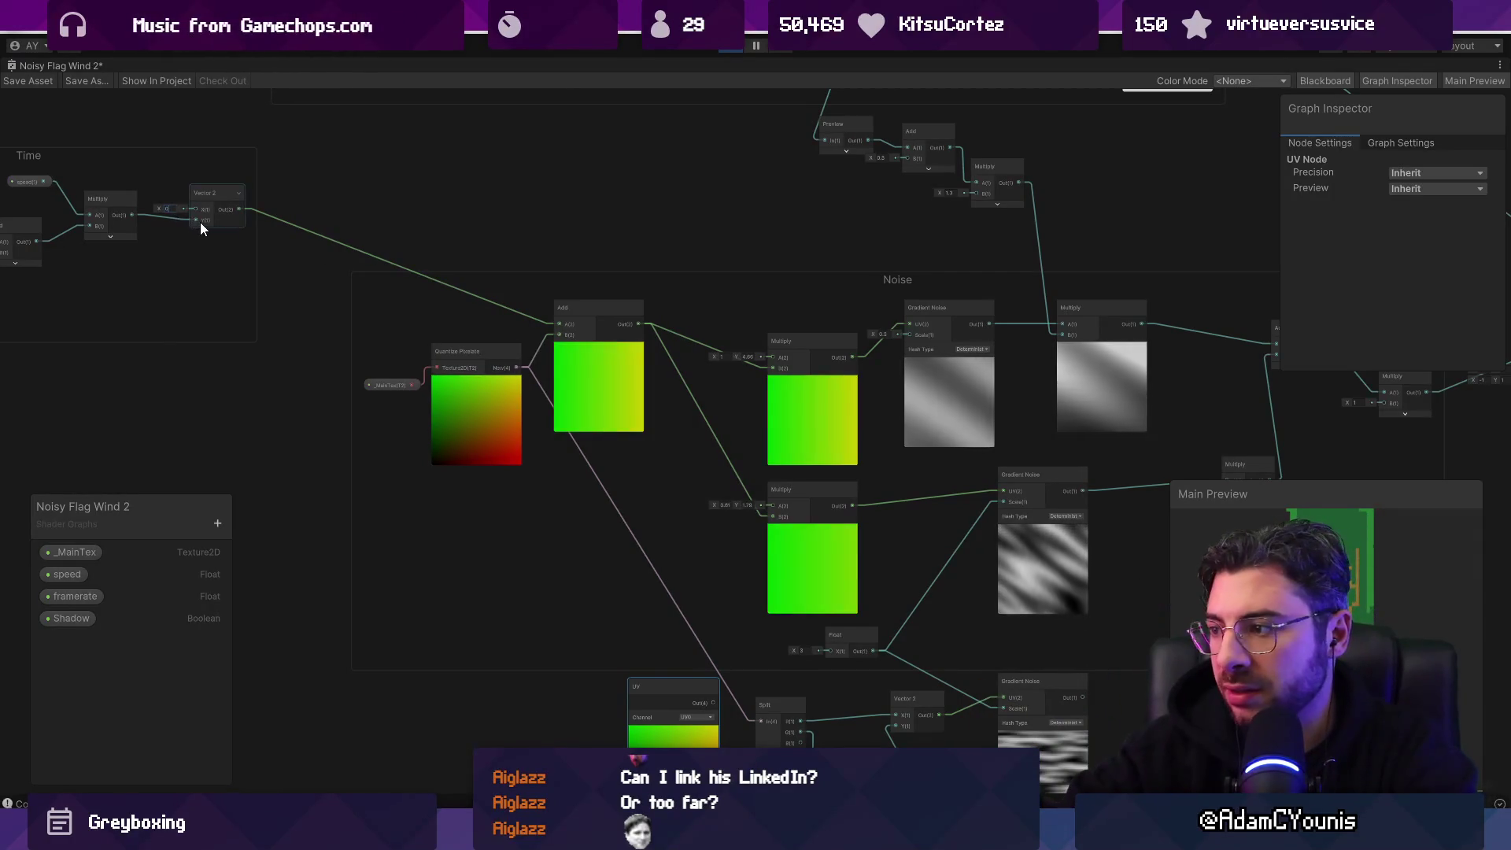
left_click_drag(206, 253, 334, 278)
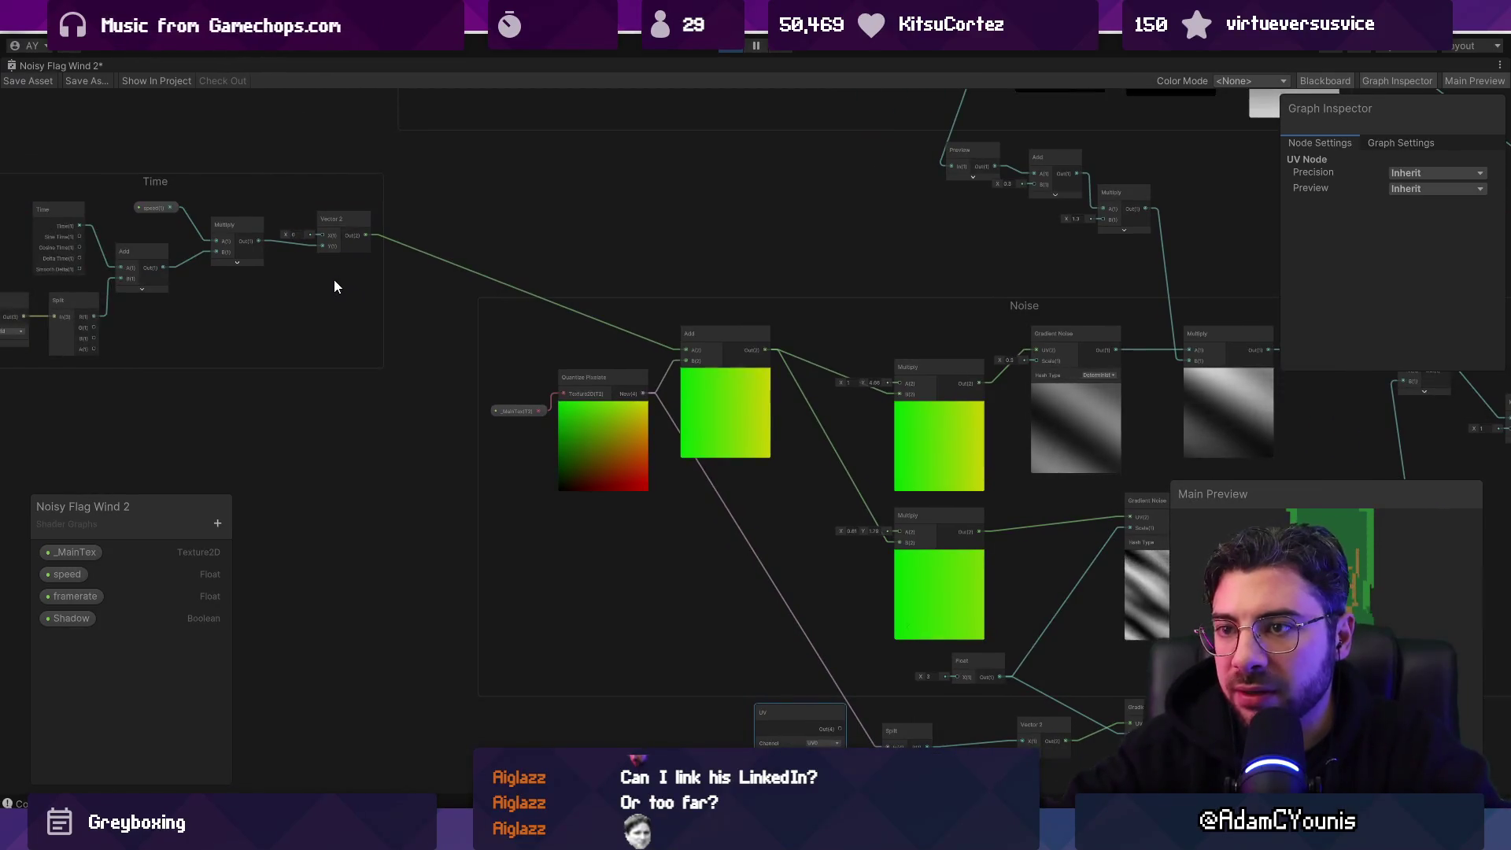
key("ctrl+z")
scroll(262, 272, "down", 1)
scroll(337, 301, "up", 4)
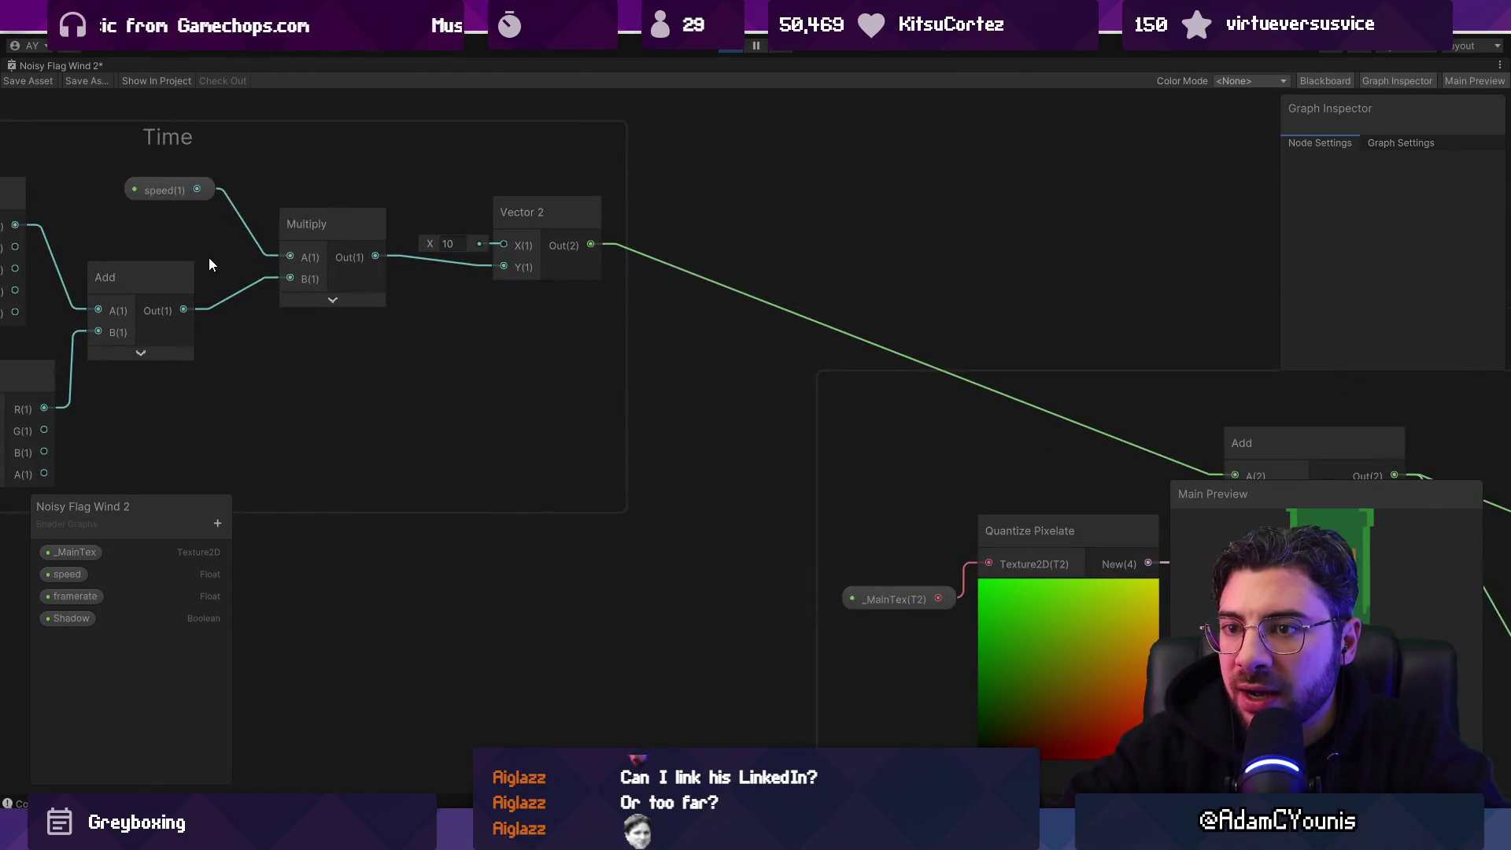
scroll(236, 268, "down", 5)
scroll(302, 284, "up", 4)
scroll(535, 334, "up", 1)
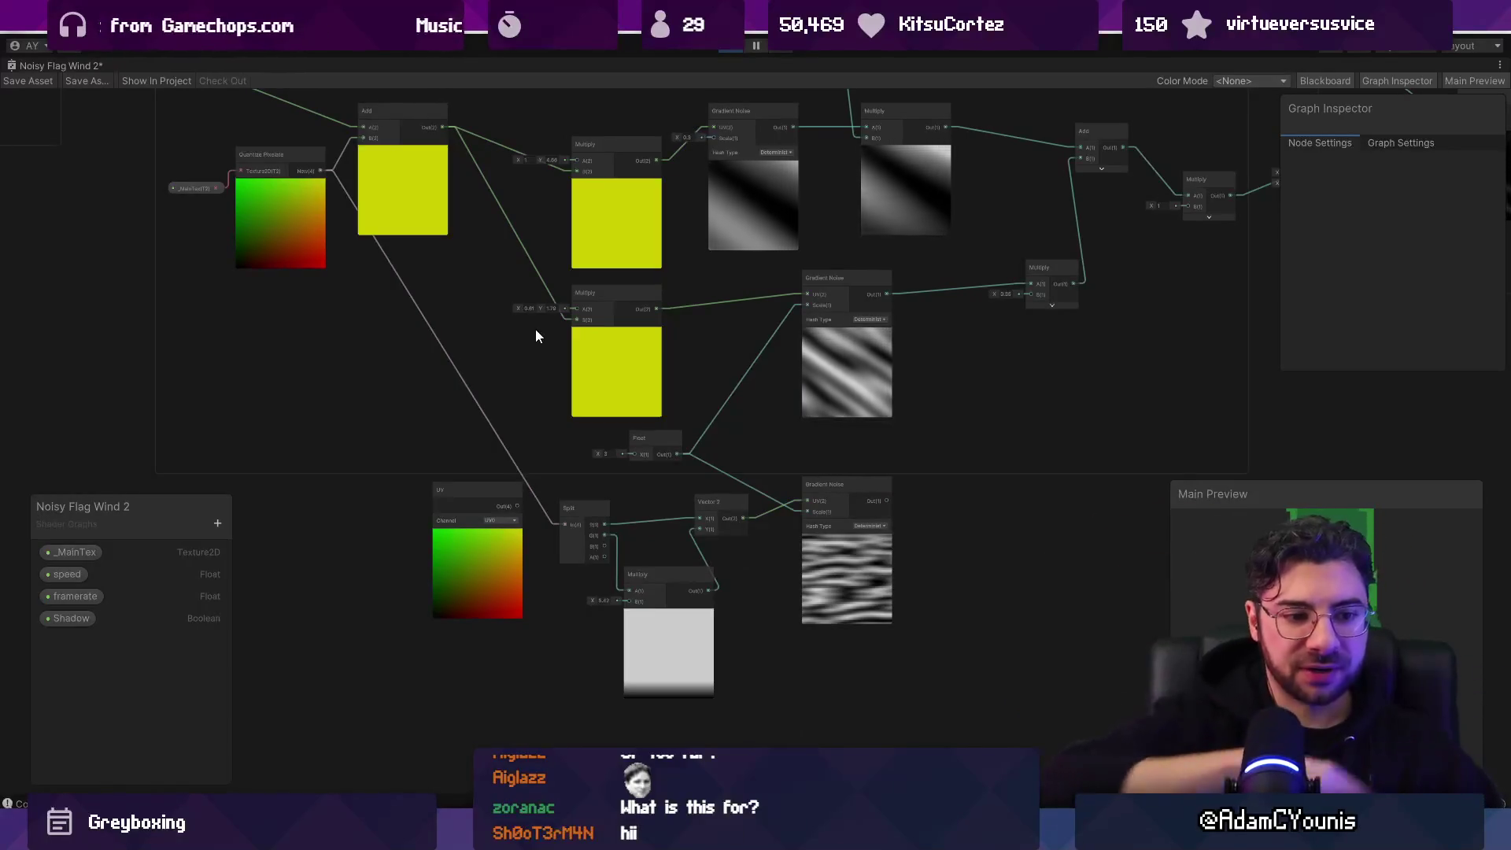
Step: Move the Main Preview window to the left edge and the blackboard to the top-left corner
mouse_move(520, 307)
left_mouse_down()
mouse_move(607, 465)
mouse_move(555, 313)
left_mouse_up()
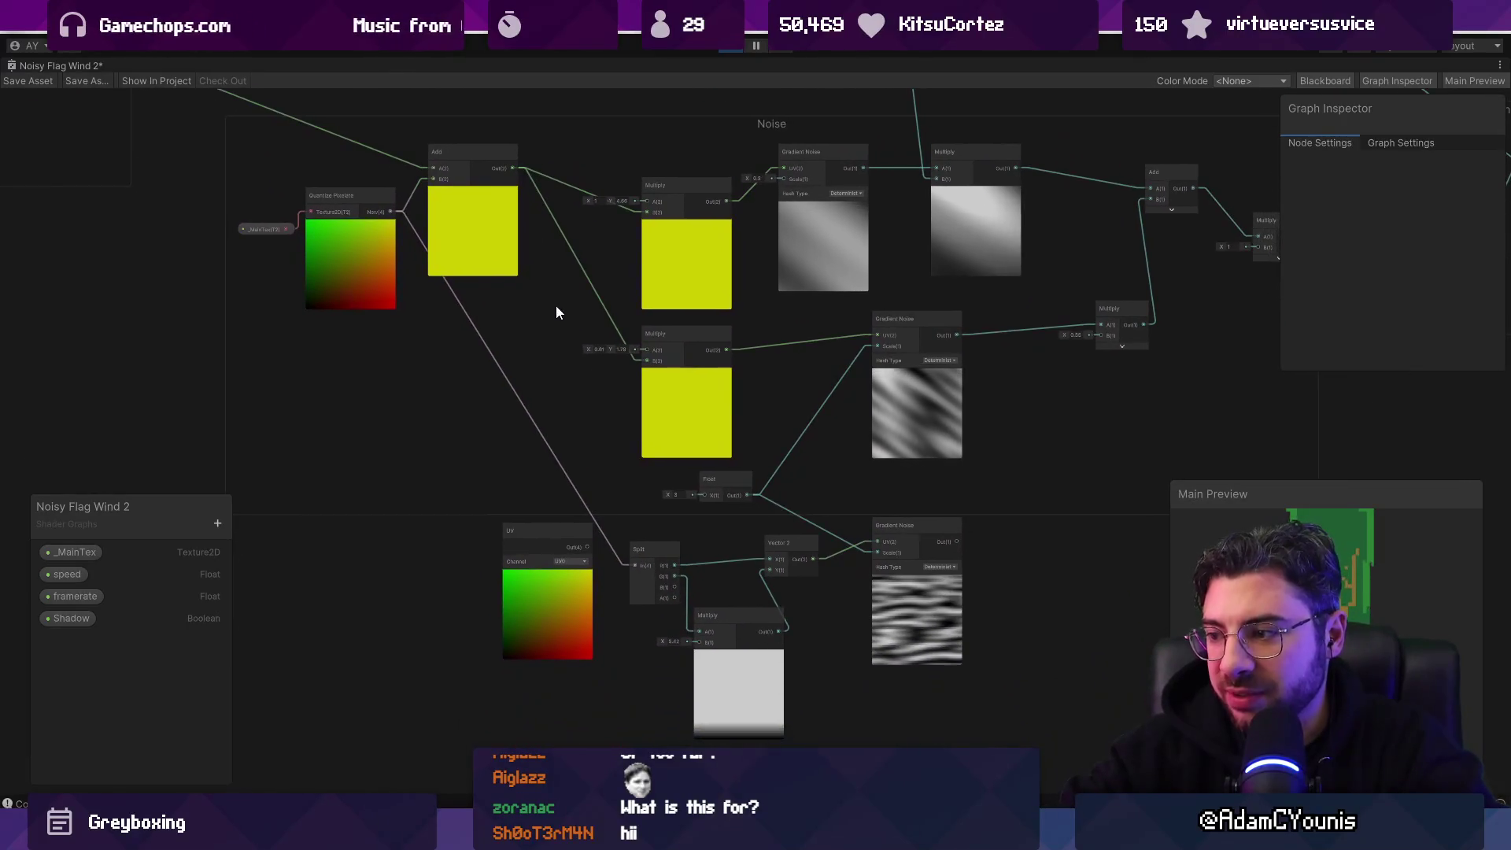
mouse_move(1319, 494)
left_mouse_down()
mouse_move(277, 390)
mouse_move(129, 260)
mouse_move(129, 322)
left_mouse_up()
mouse_move(148, 514)
left_mouse_down()
mouse_move(353, 521)
mouse_move(118, 120)
left_mouse_up()
left_click_drag(232, 325, 287, 441)
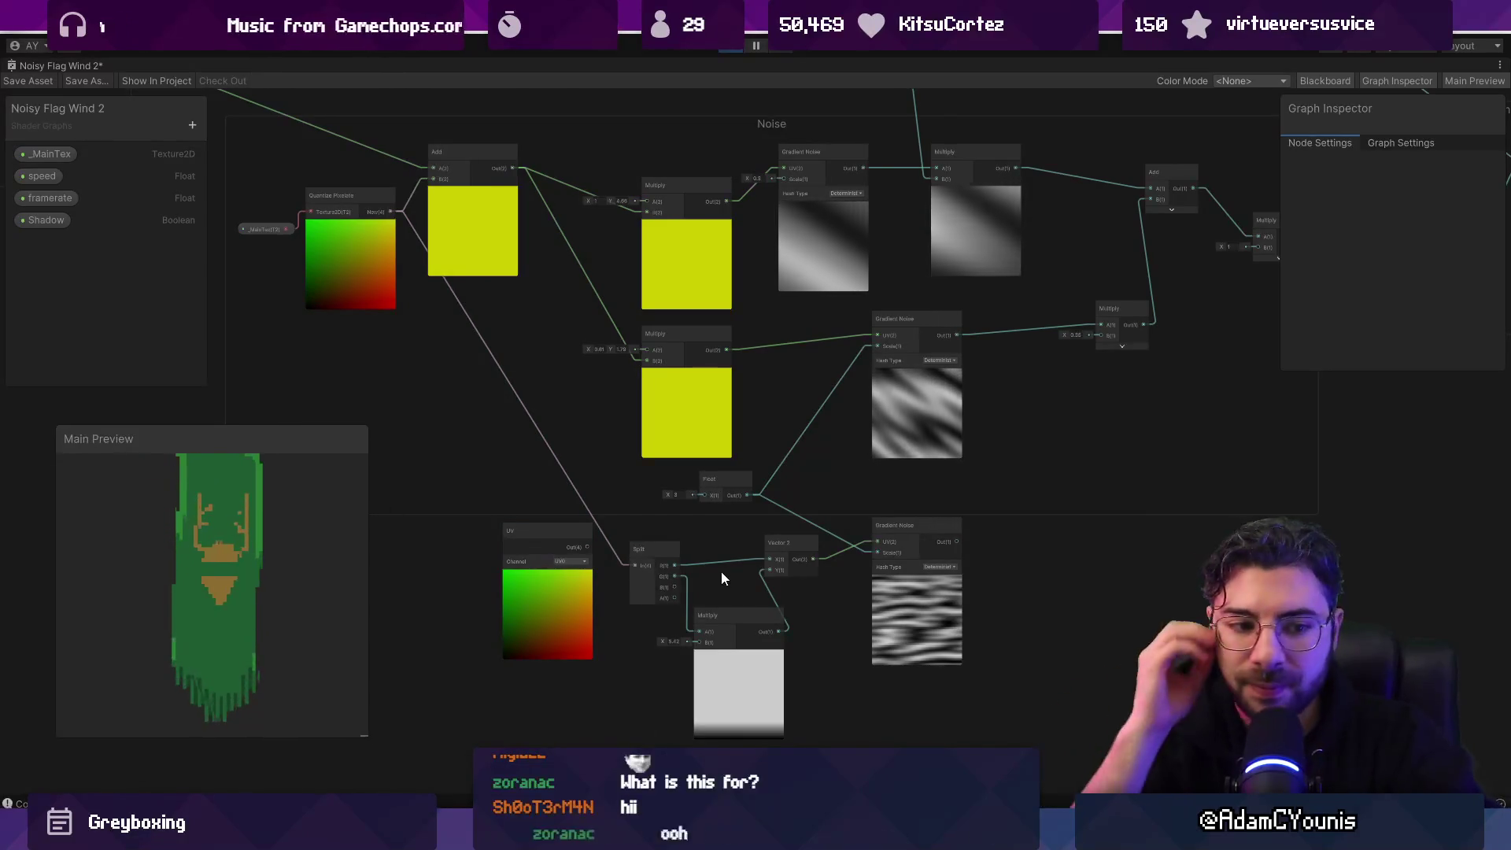
Step: Reposition the UV, Quantize Pixelate and bottom Gradient Noise nodes in the Noise group
scroll(918, 474, "down", 2)
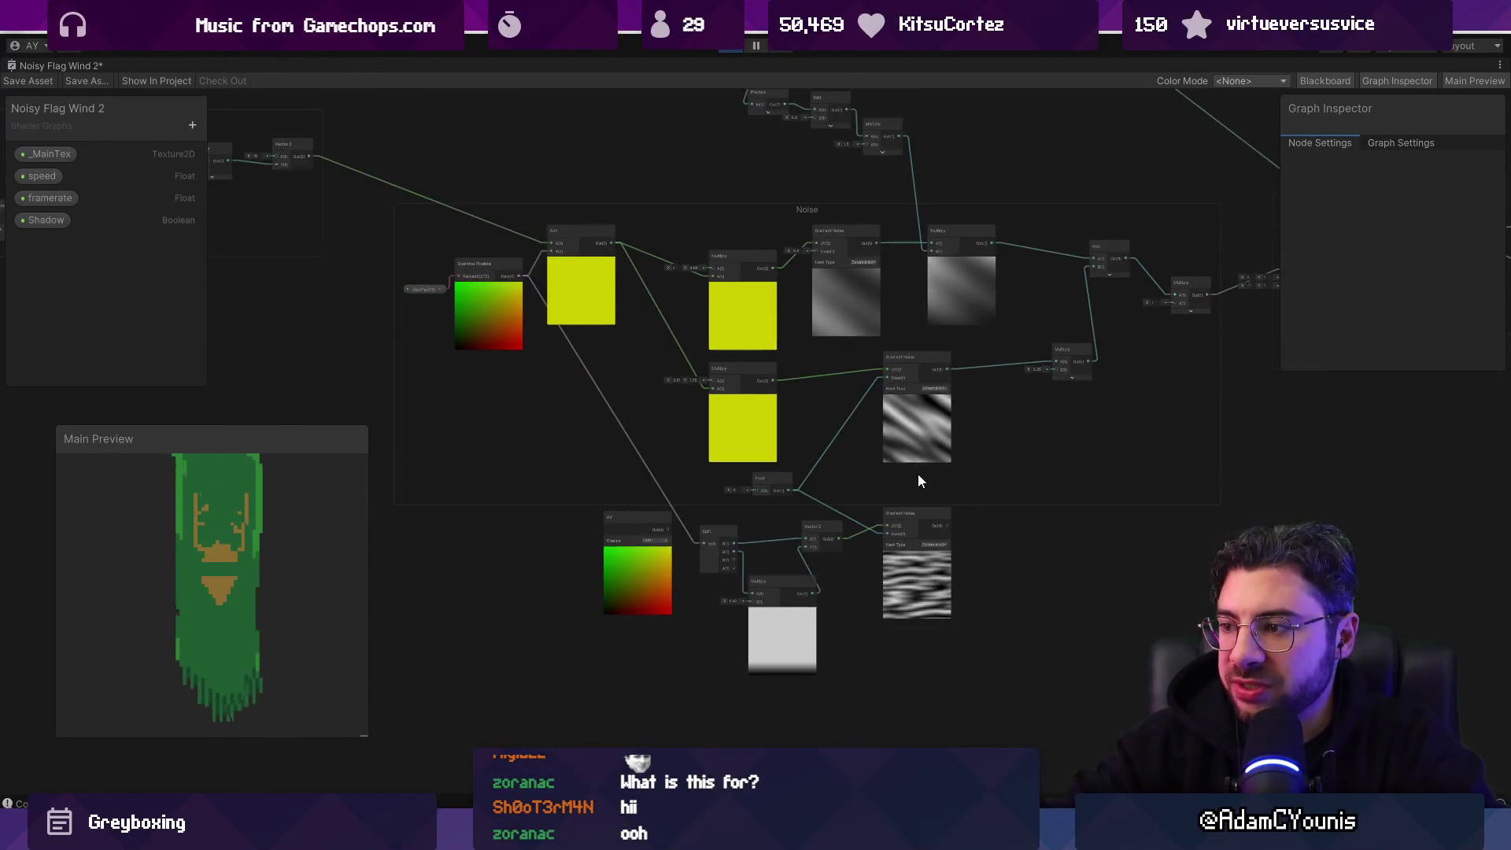
mouse_move(815, 404)
left_mouse_down()
mouse_move(998, 569)
mouse_move(673, 550)
mouse_move(673, 496)
left_mouse_up()
scroll(672, 496, "up", 4)
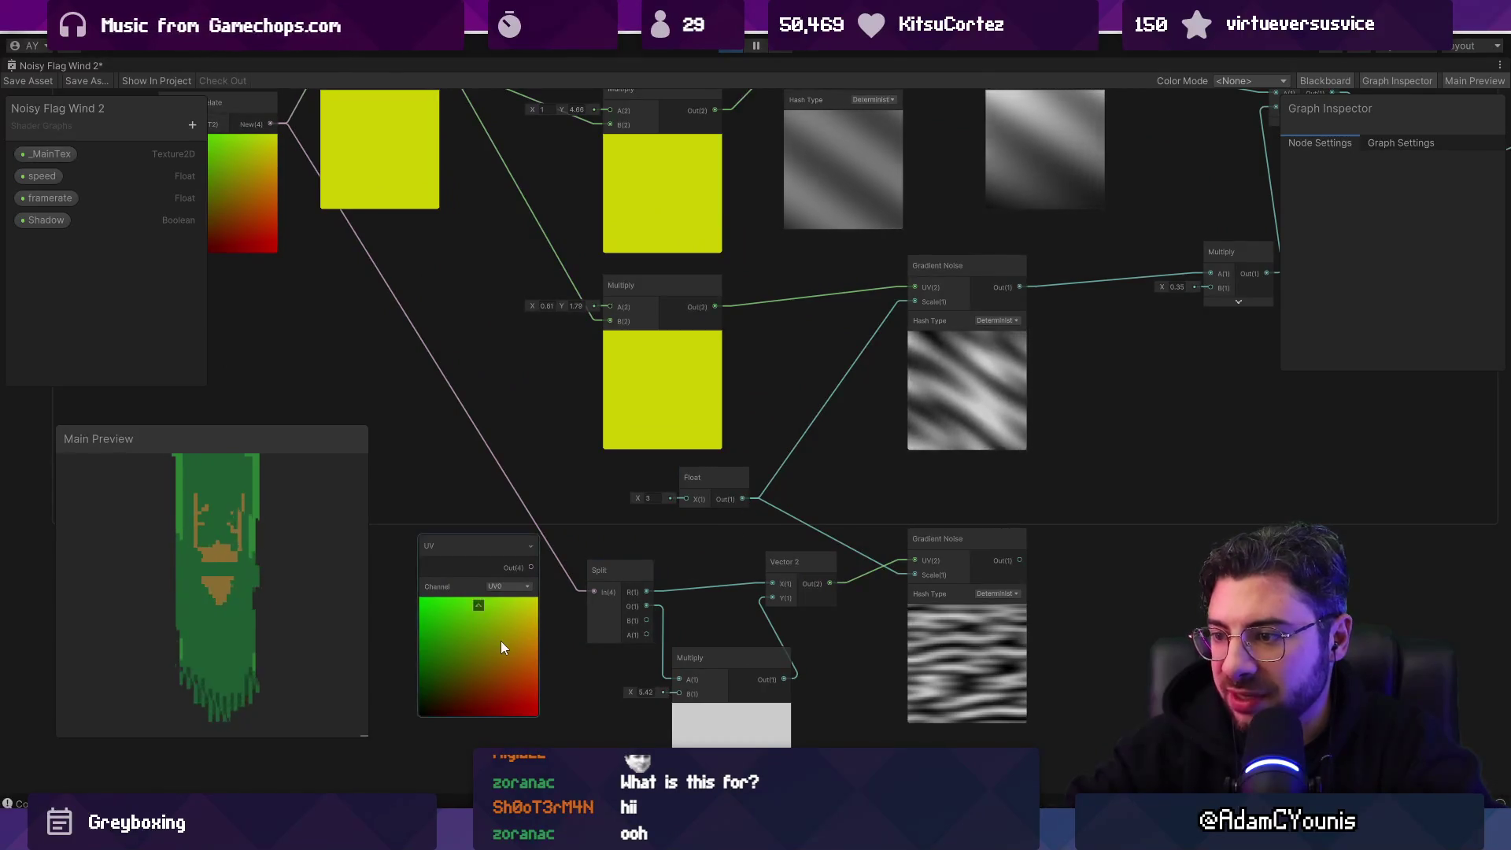
left_click_drag(500, 641, 462, 655)
left_click_drag(533, 620, 672, 654)
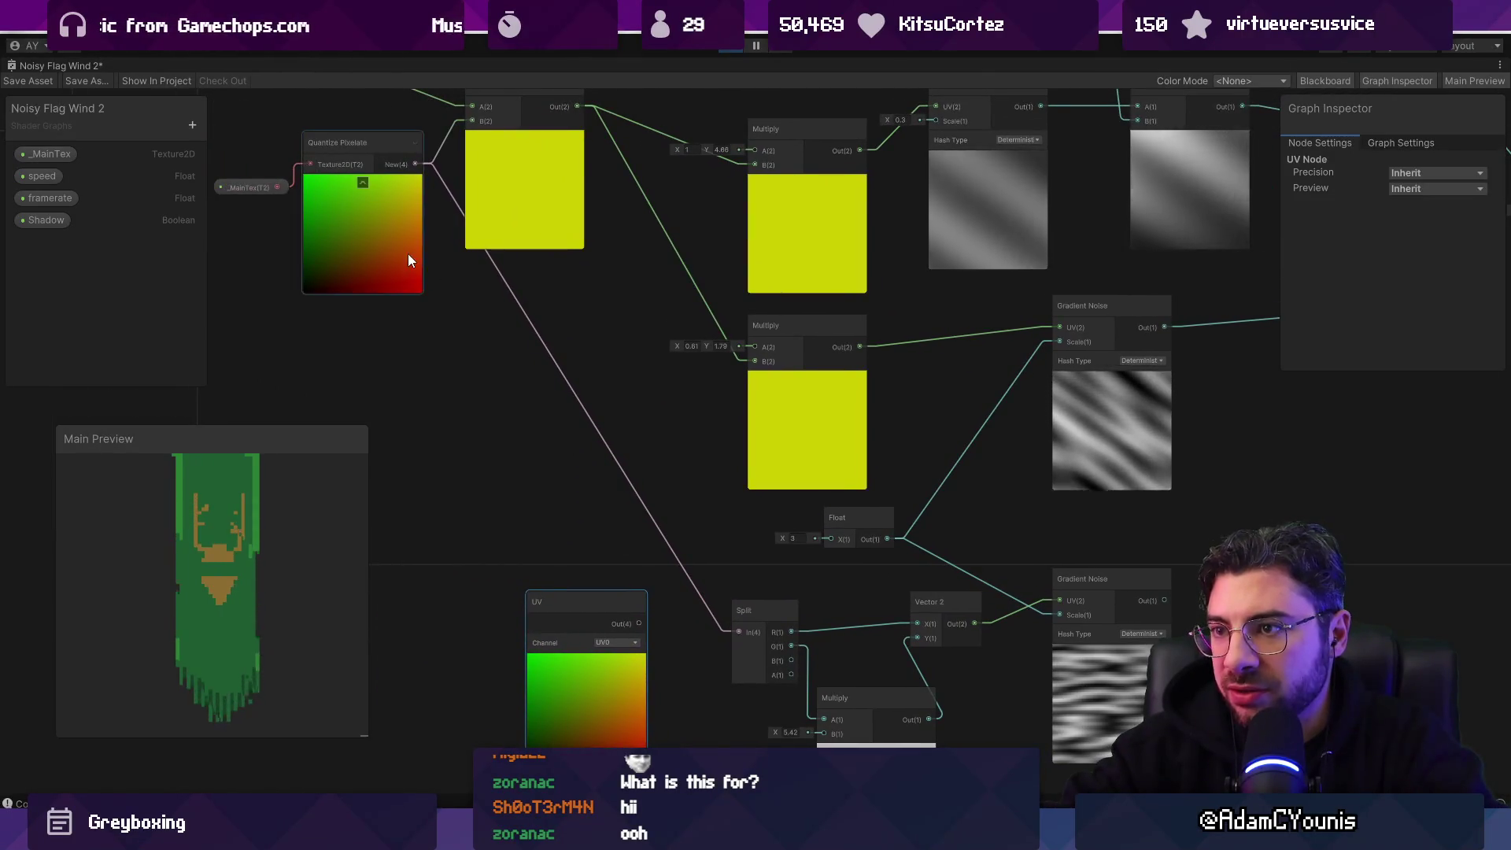
left_click(389, 277)
left_click_drag(387, 282, 400, 282)
left_click_drag(1074, 647, 1075, 632)
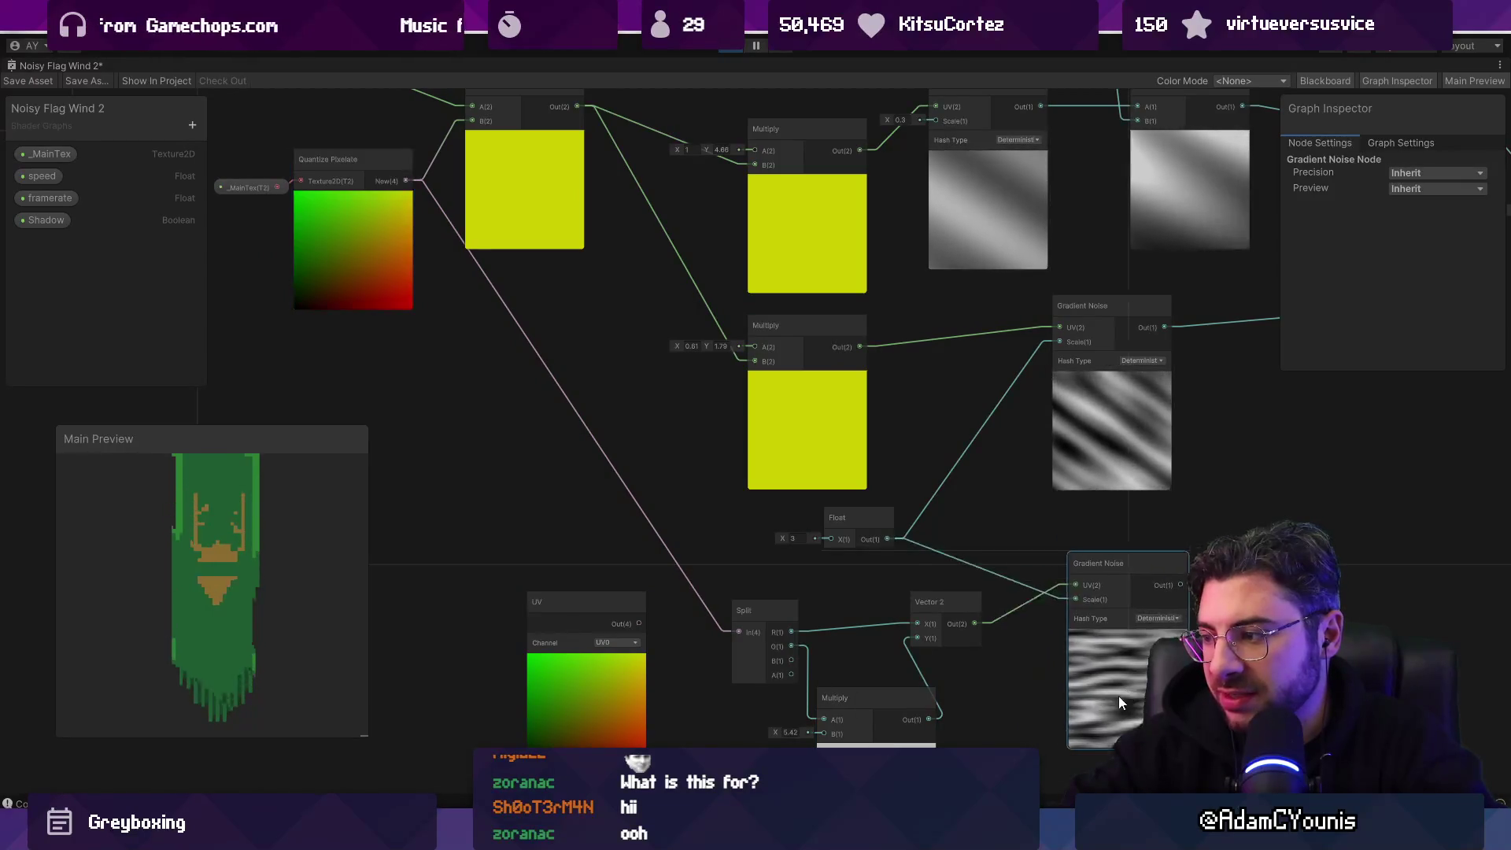
scroll(944, 621, "down", 3)
Step: Wire the Time group's Vector 2 output toward the bottom Multiply node, dismissing the node search
left_click(564, 287)
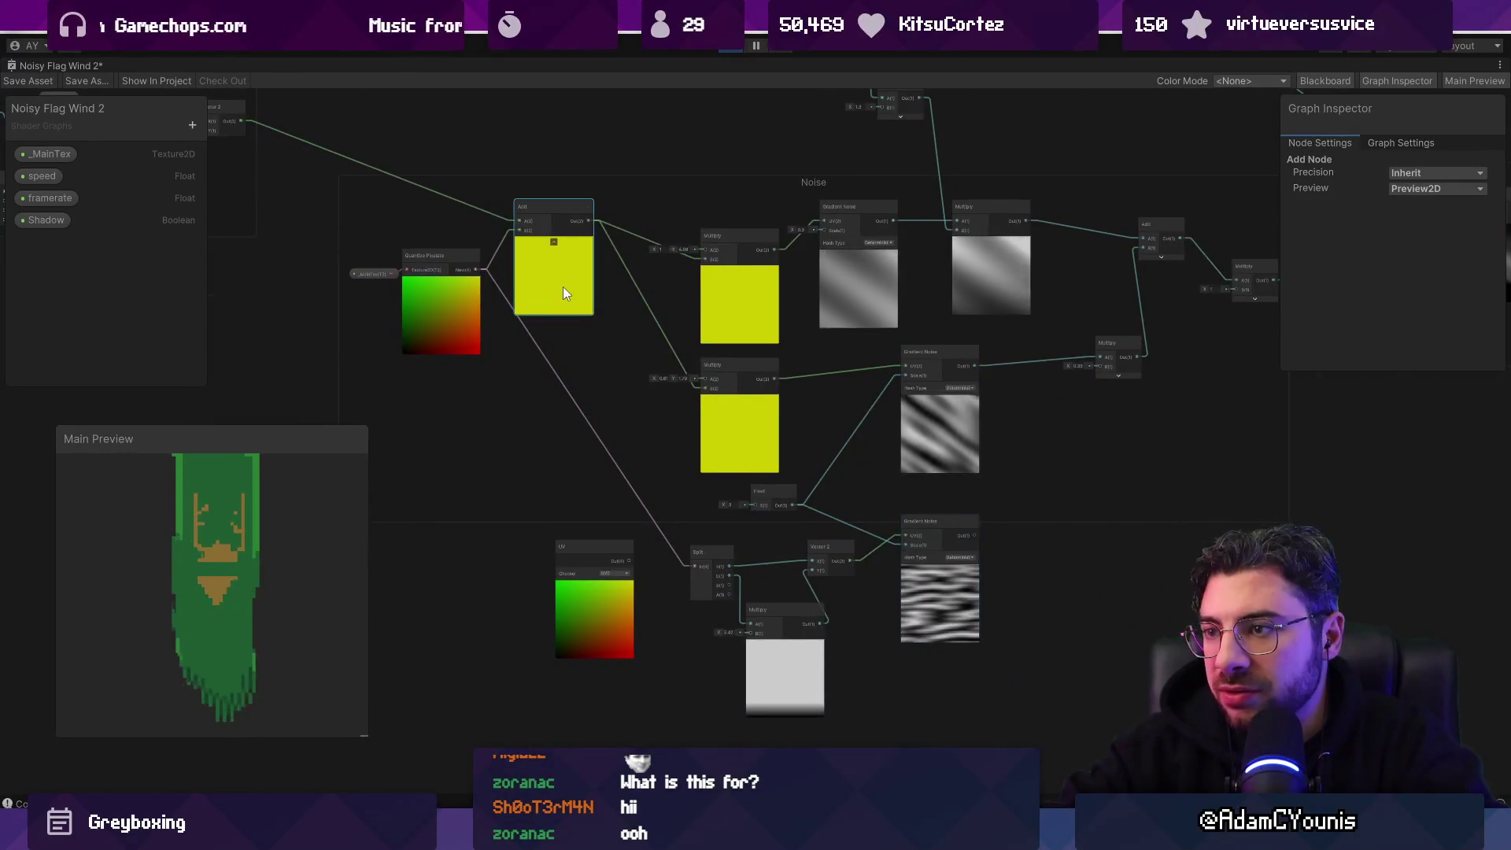
scroll(564, 287, "up", 3)
mouse_move(587, 319)
left_mouse_down()
mouse_move(1037, 513)
mouse_move(811, 426)
left_mouse_up()
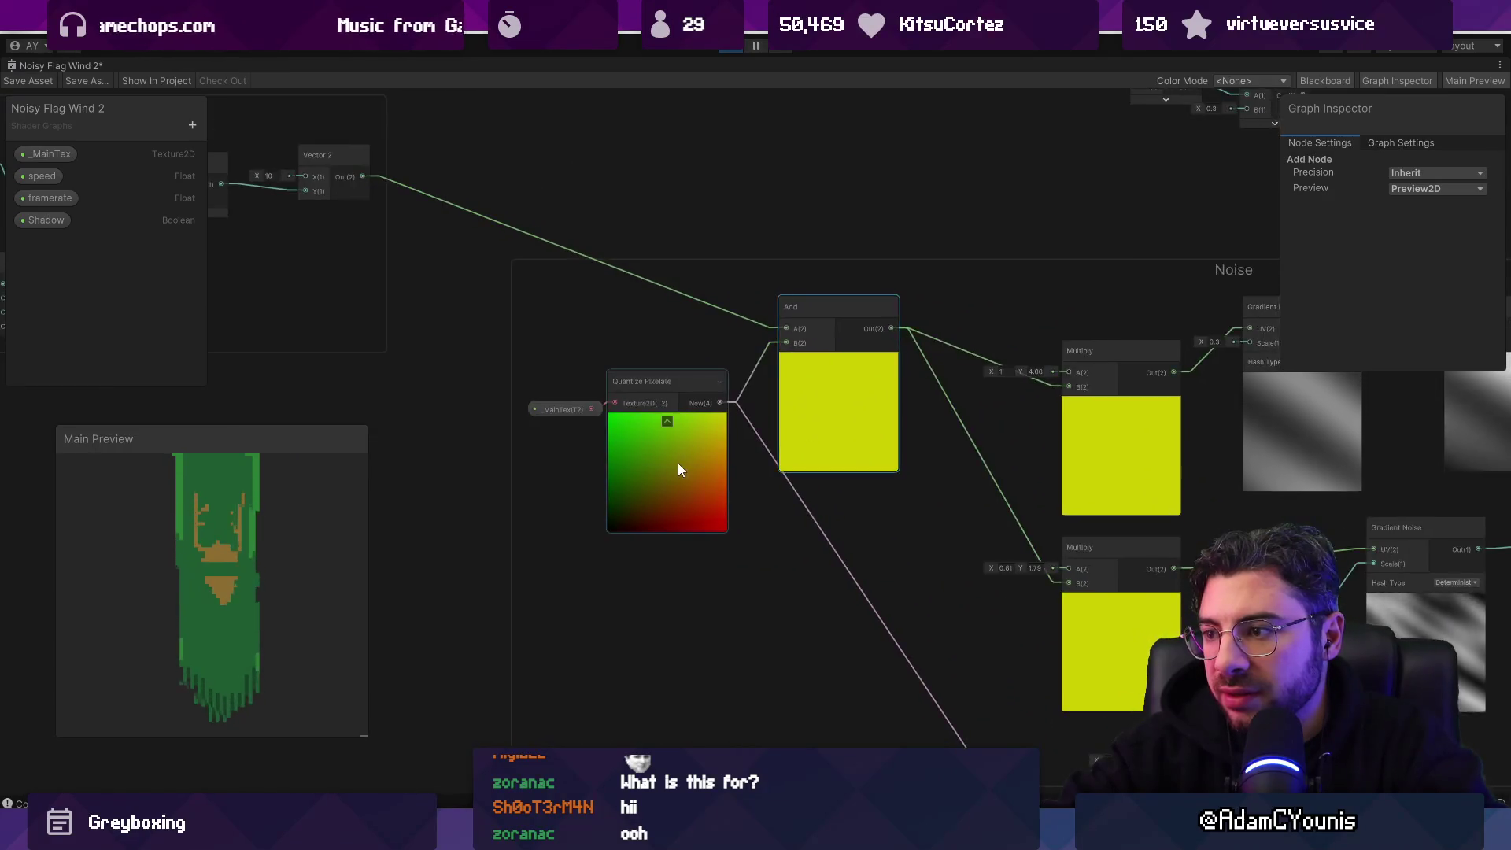
scroll(678, 462, "down", 3)
left_click_drag(772, 583, 739, 536)
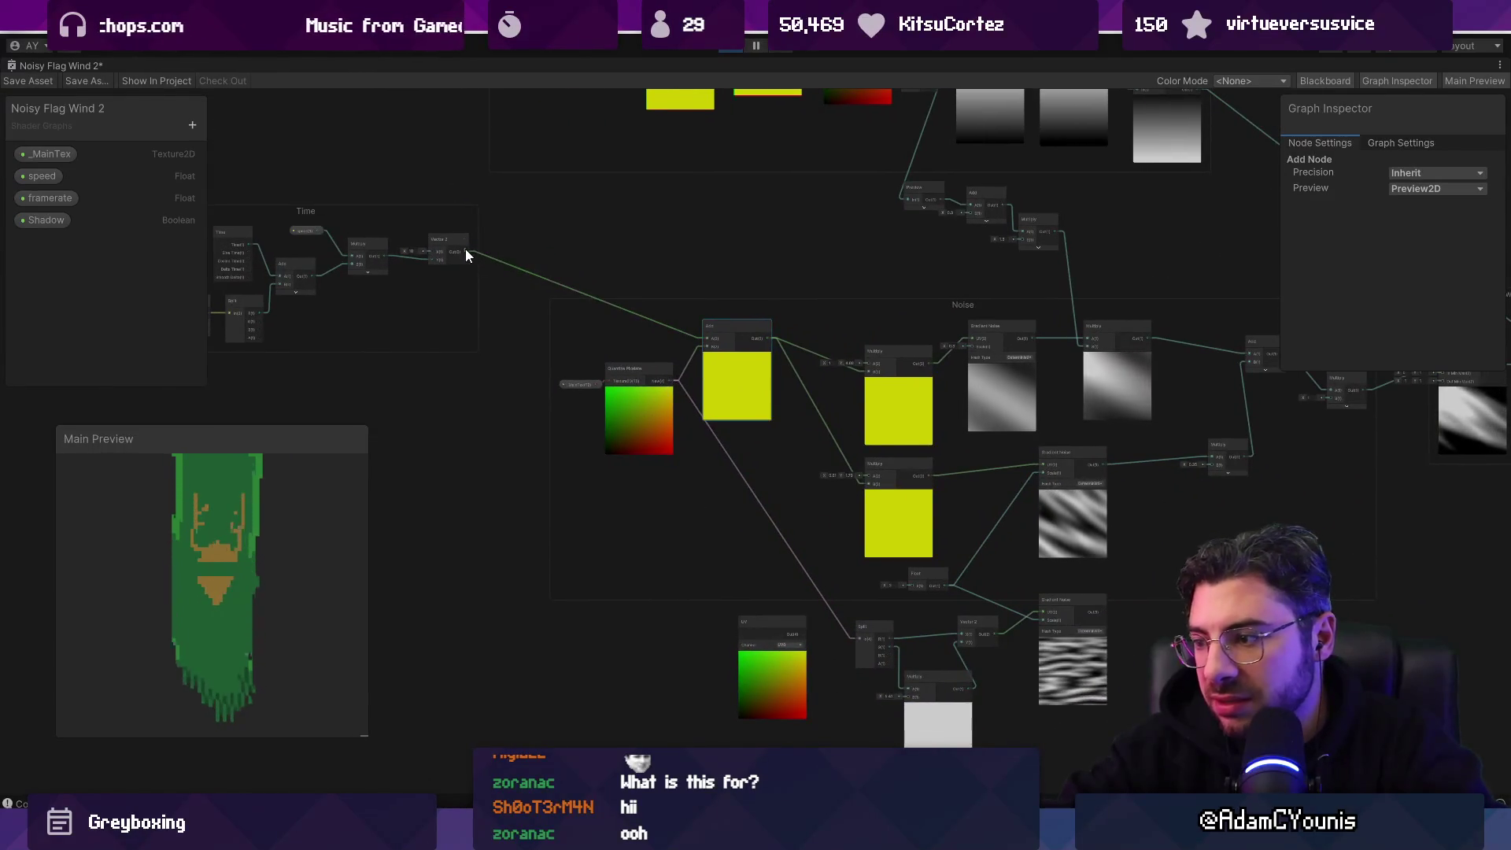
mouse_move(470, 254)
left_mouse_down()
mouse_move(651, 526)
mouse_move(913, 703)
mouse_move(672, 587)
mouse_move(706, 656)
left_mouse_up()
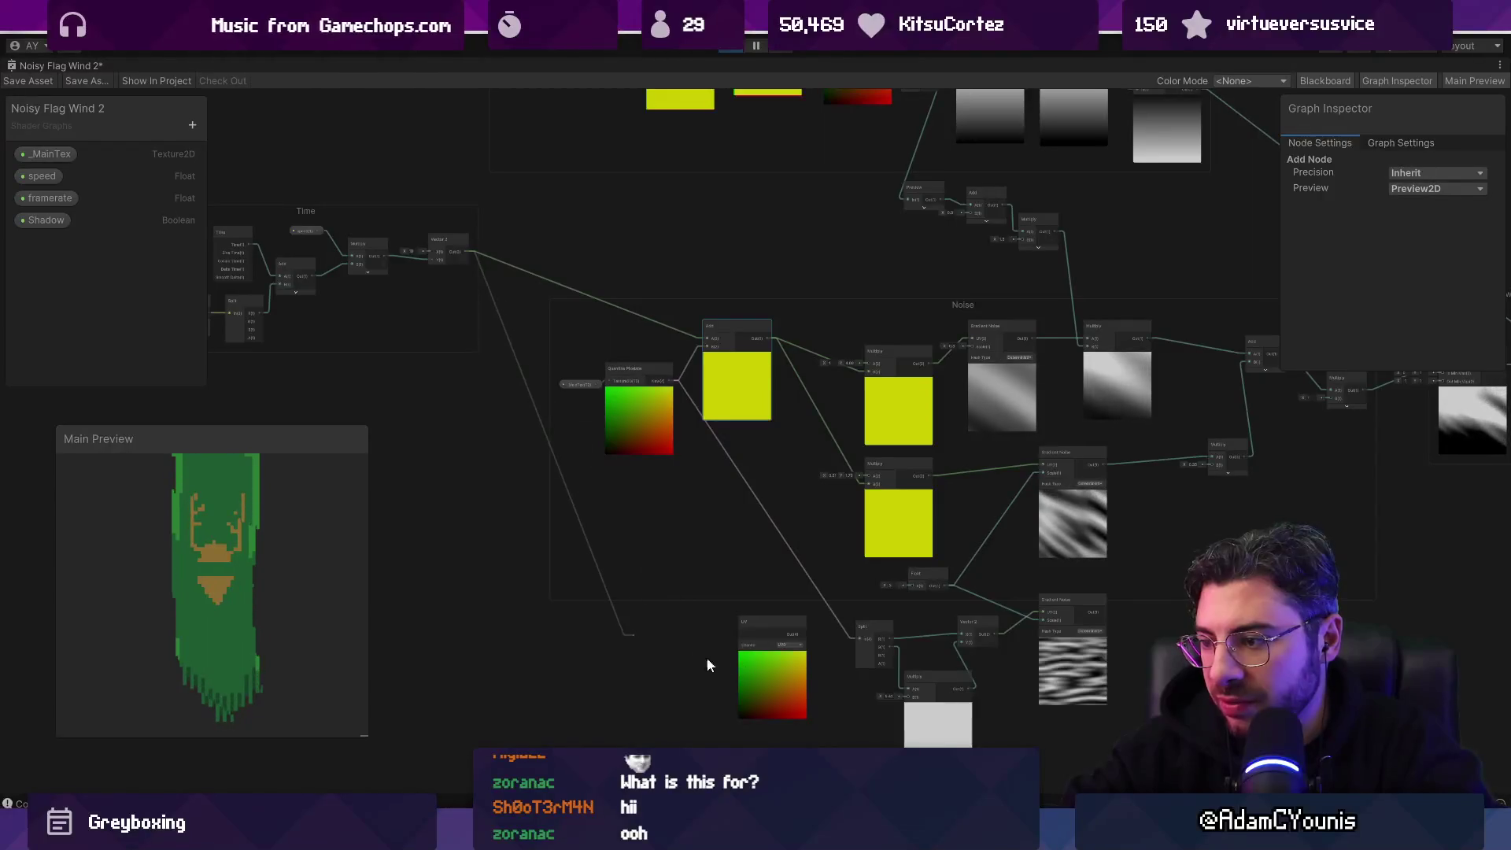
key("Escape")
Step: Insert an Add node after the lower Vector 2 and wire Time's Vector 2 into it
mouse_move(798, 626)
left_mouse_down()
mouse_move(824, 680)
mouse_move(966, 746)
mouse_move(768, 683)
left_mouse_up()
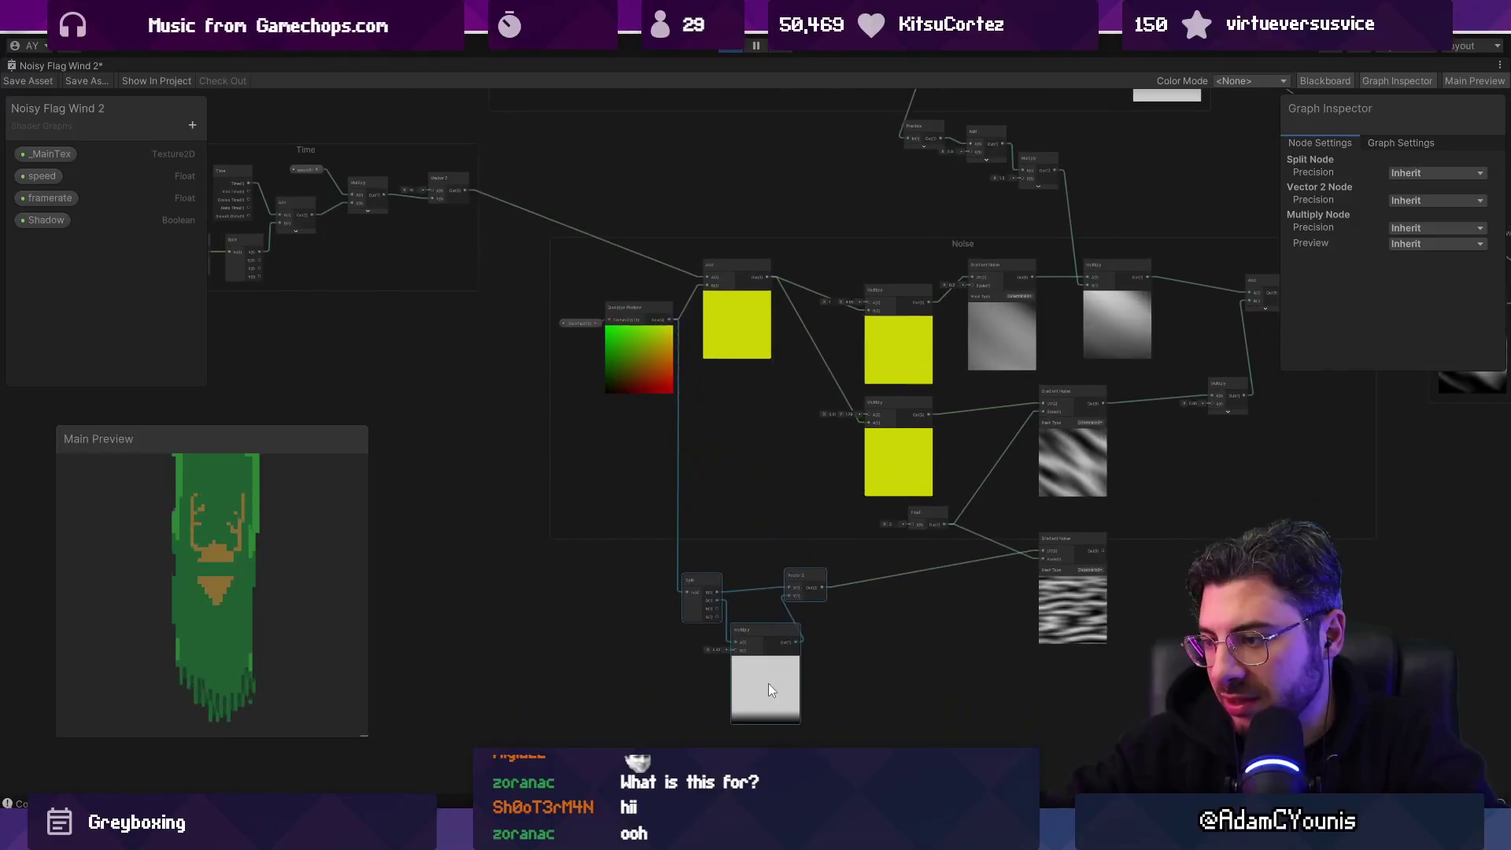
left_click_drag(852, 592, 891, 588)
type("add")
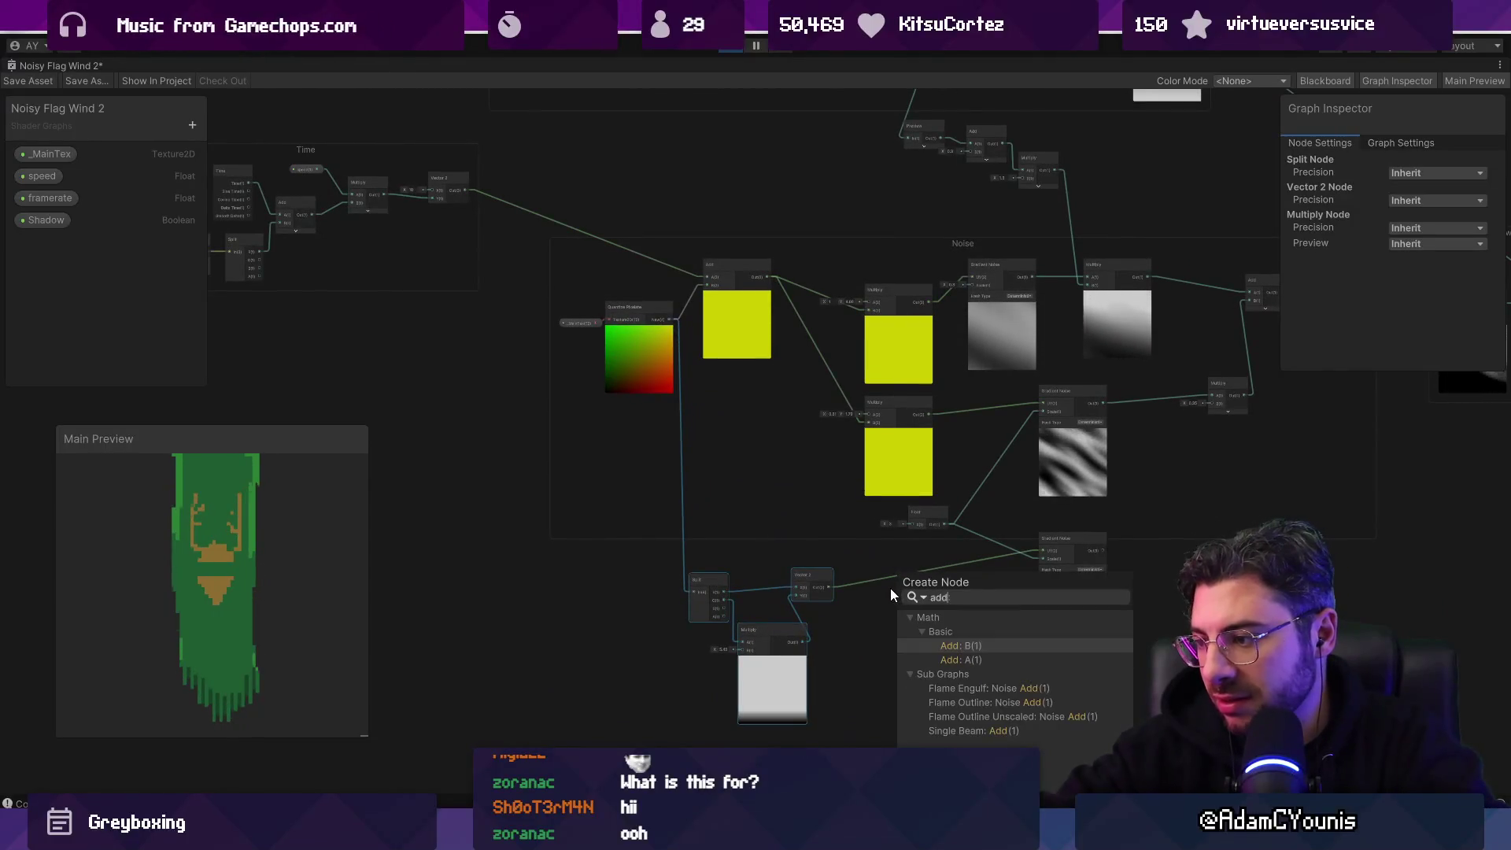
key("Return")
left_click_drag(465, 190, 893, 611)
scroll(980, 614, "up", 5)
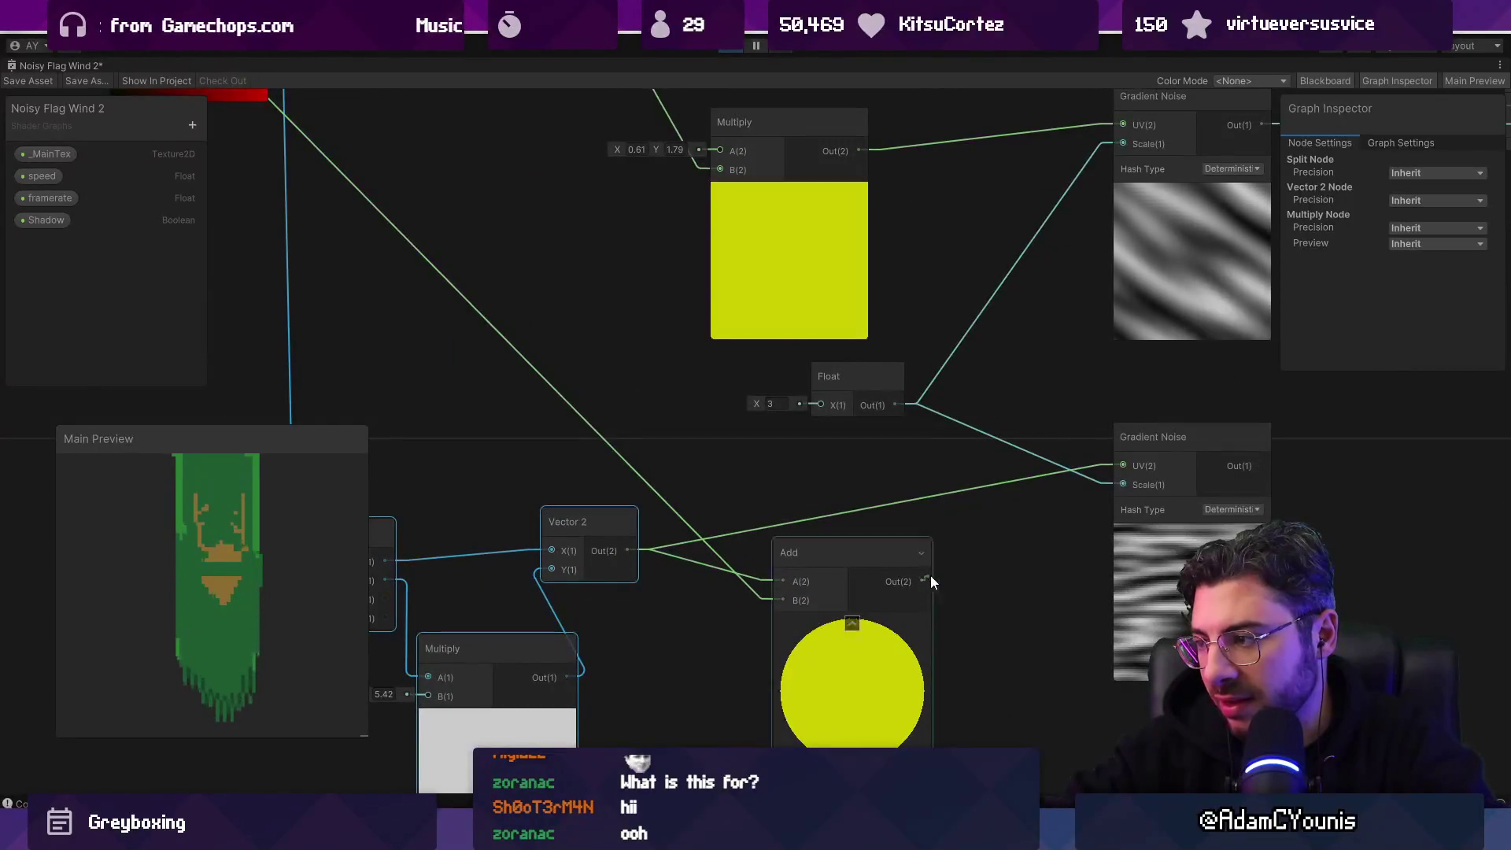
Step: Set the new Add node's preview mode to Preview2D
right_click(893, 634)
left_click(888, 704)
left_click(1412, 187)
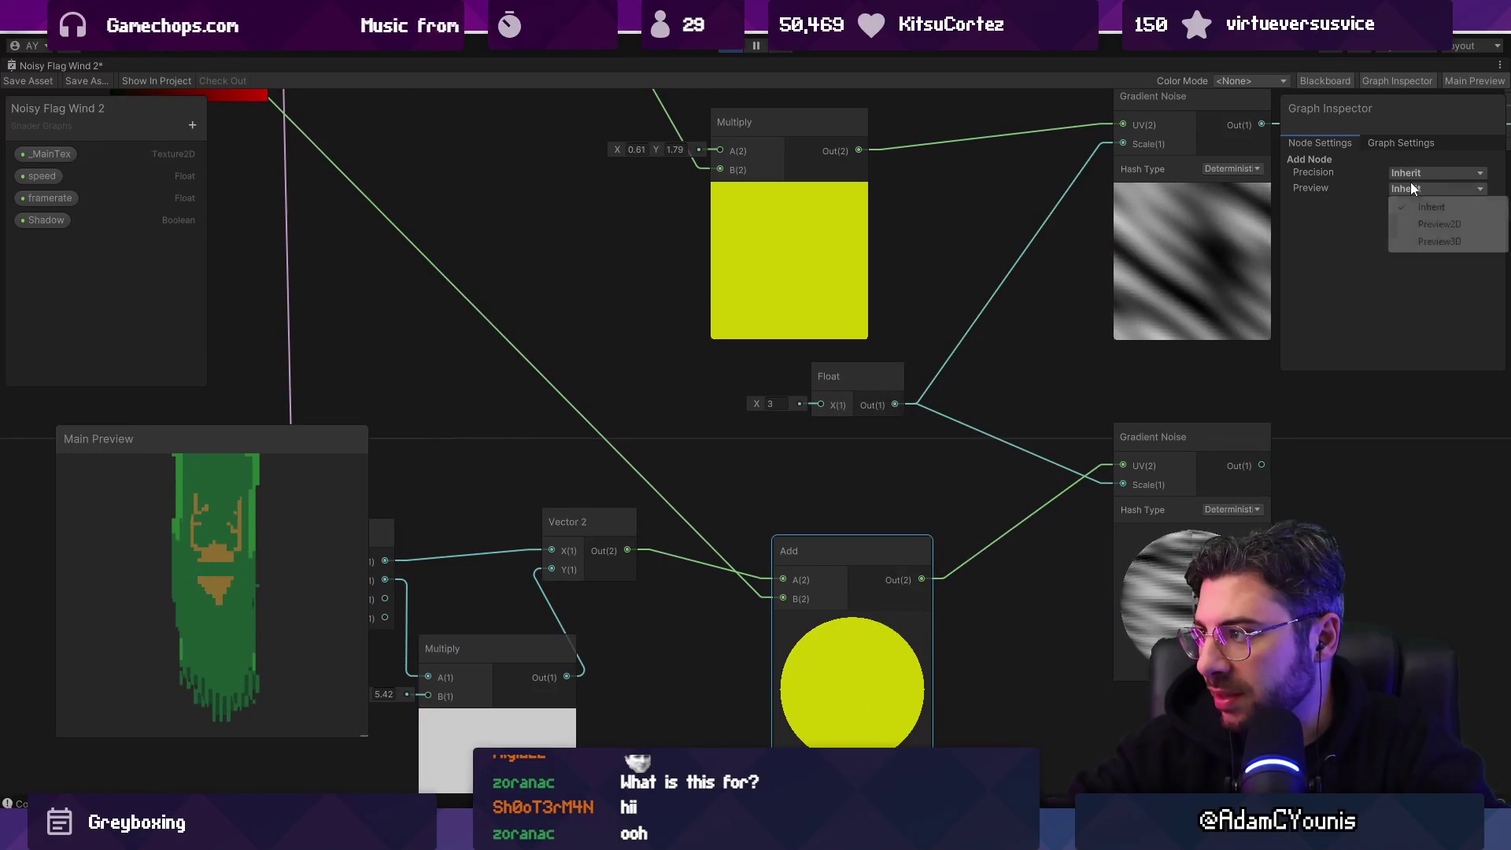
left_click(1425, 224)
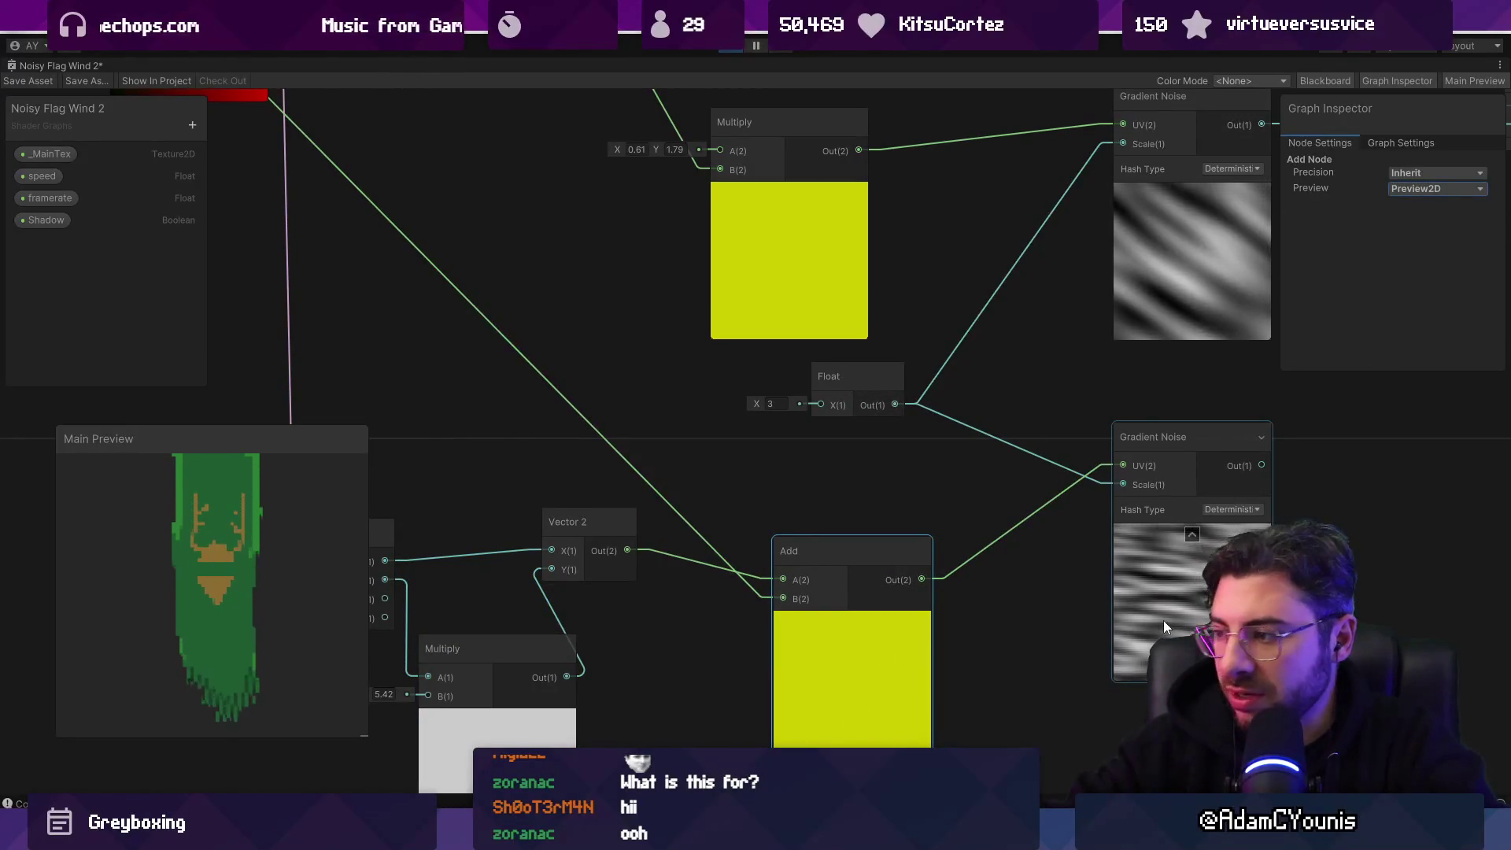
scroll(983, 590, "down", 3)
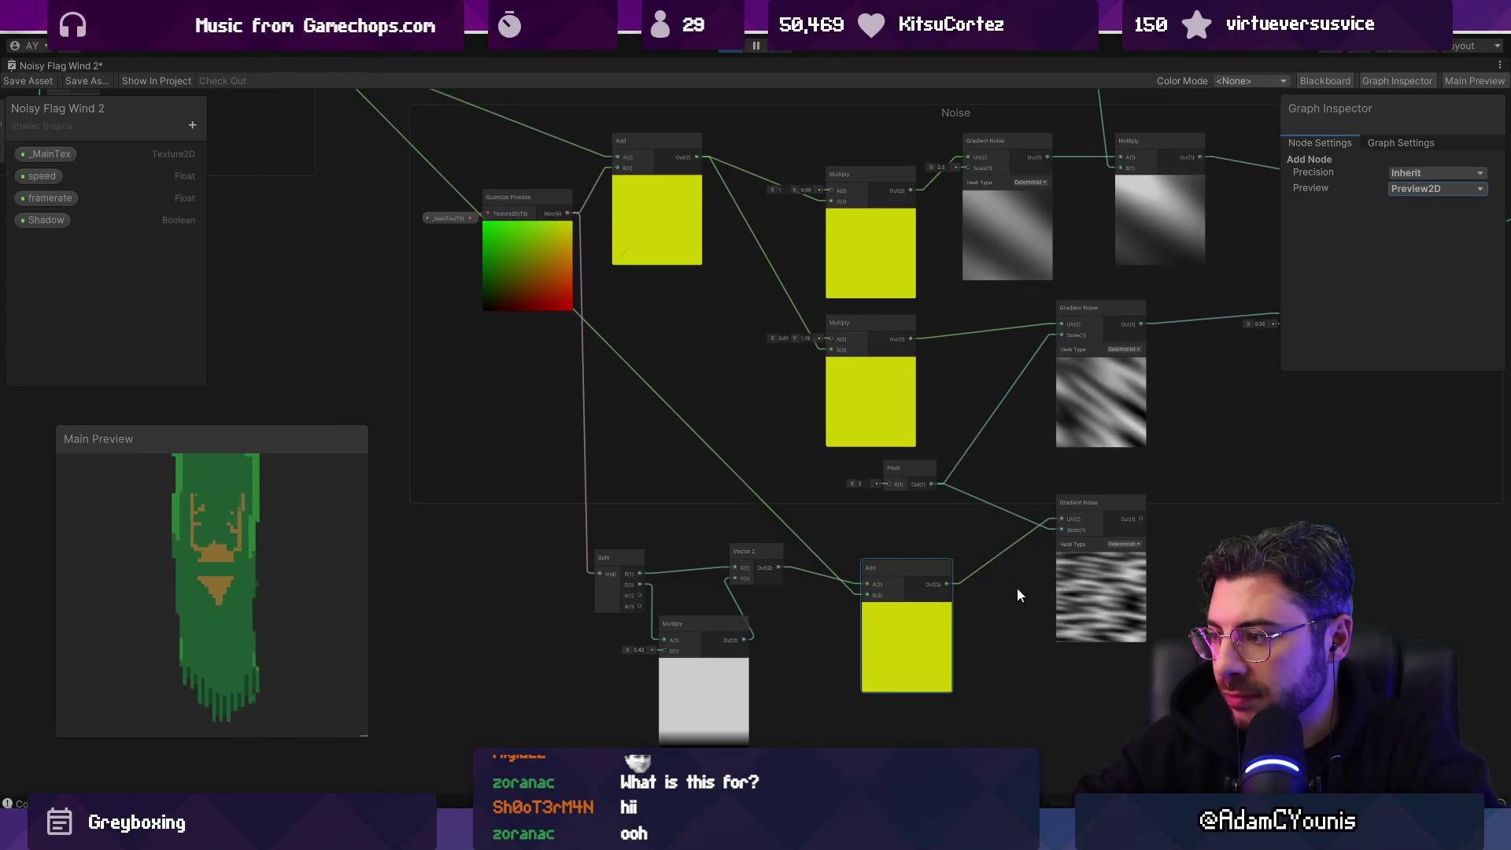
scroll(631, 647, "up", 3)
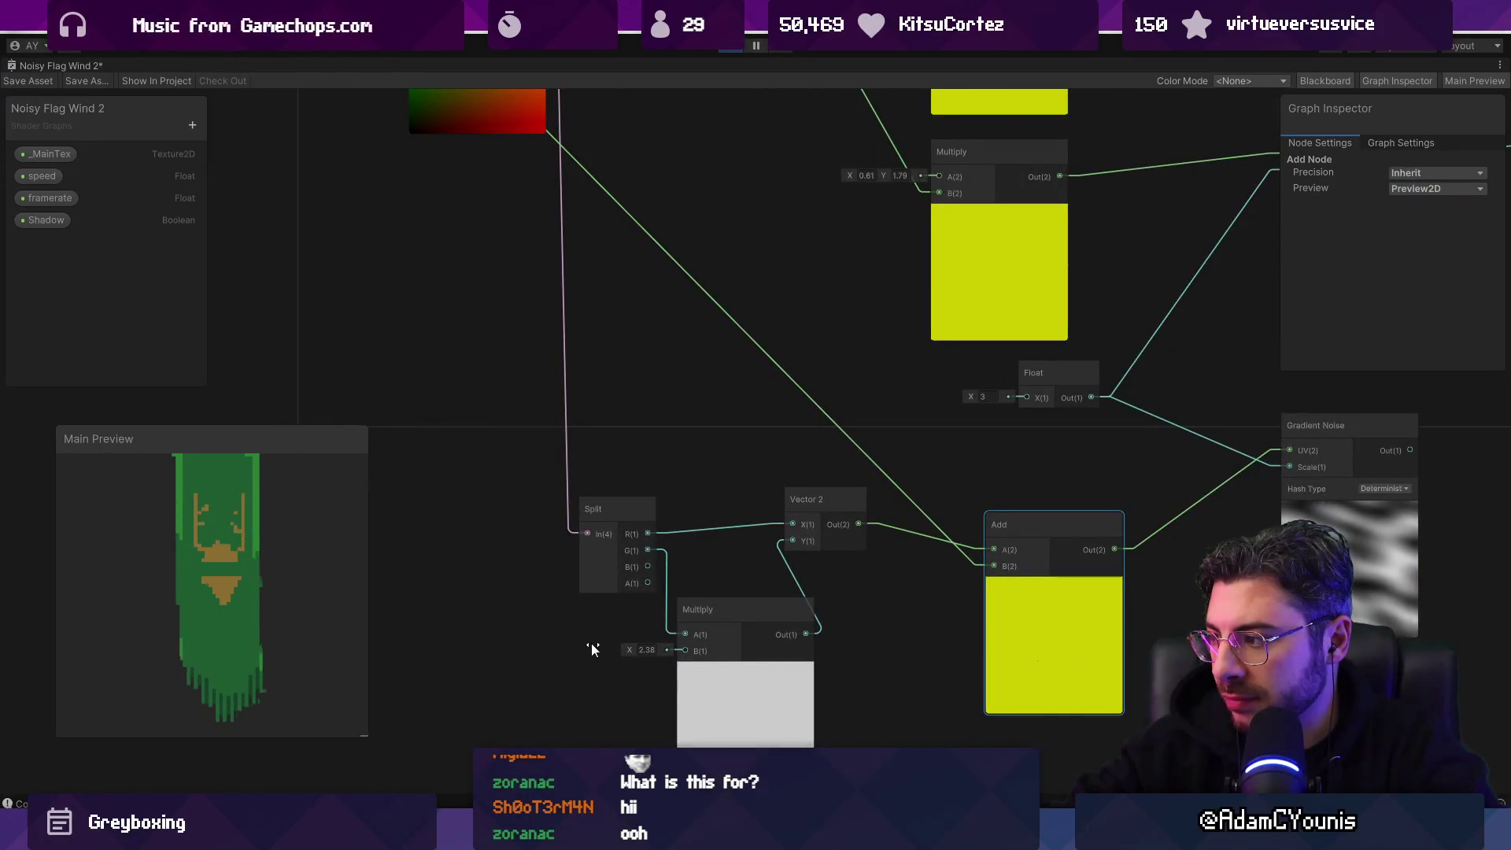
left_click_drag(592, 645, 575, 645)
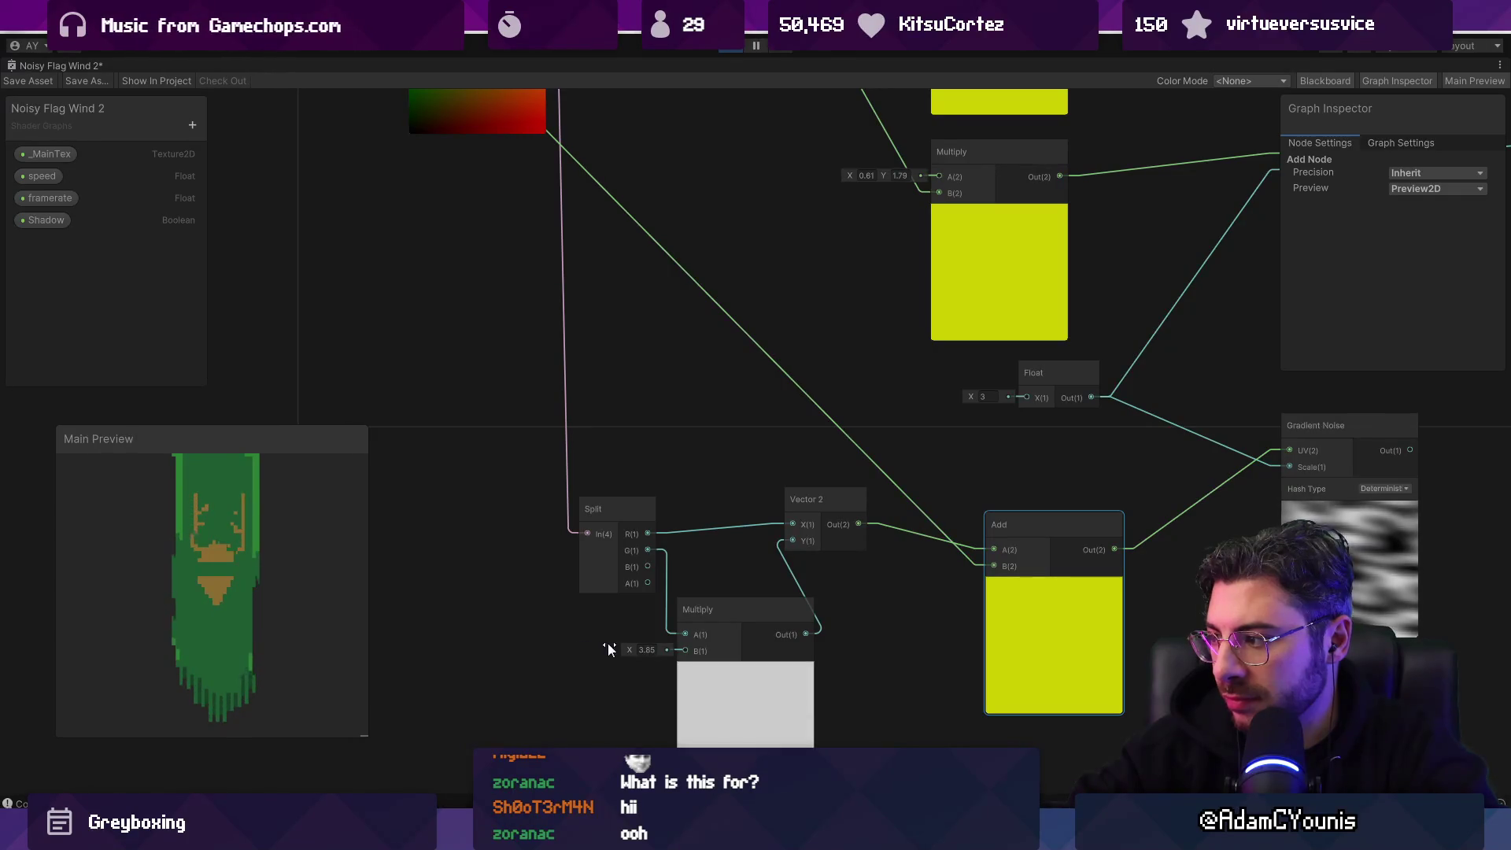
scroll(608, 644, "down", 3)
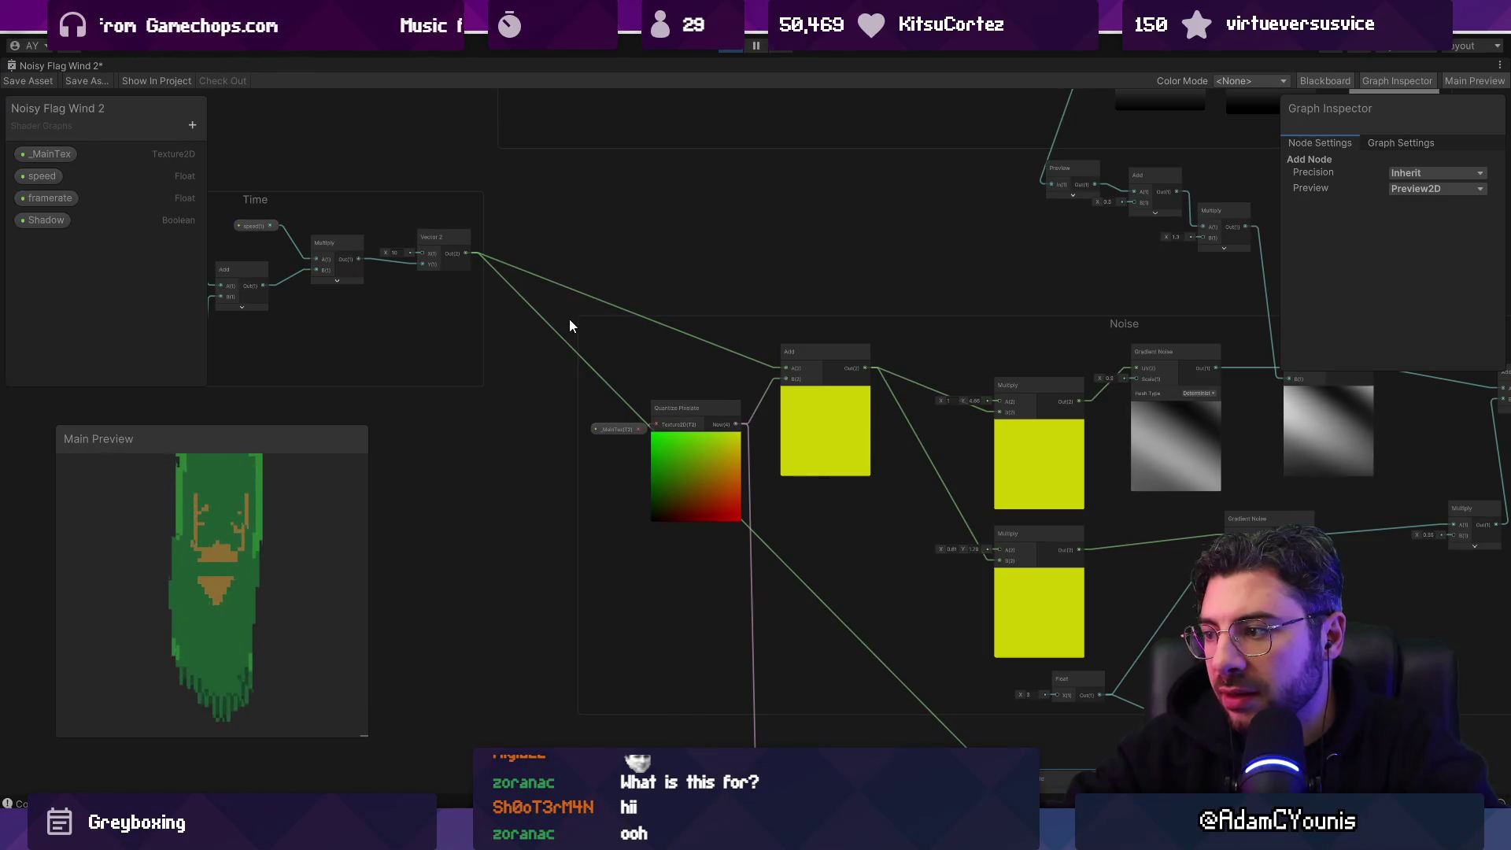
scroll(529, 307, "down", 3)
scroll(812, 529, "up", 3)
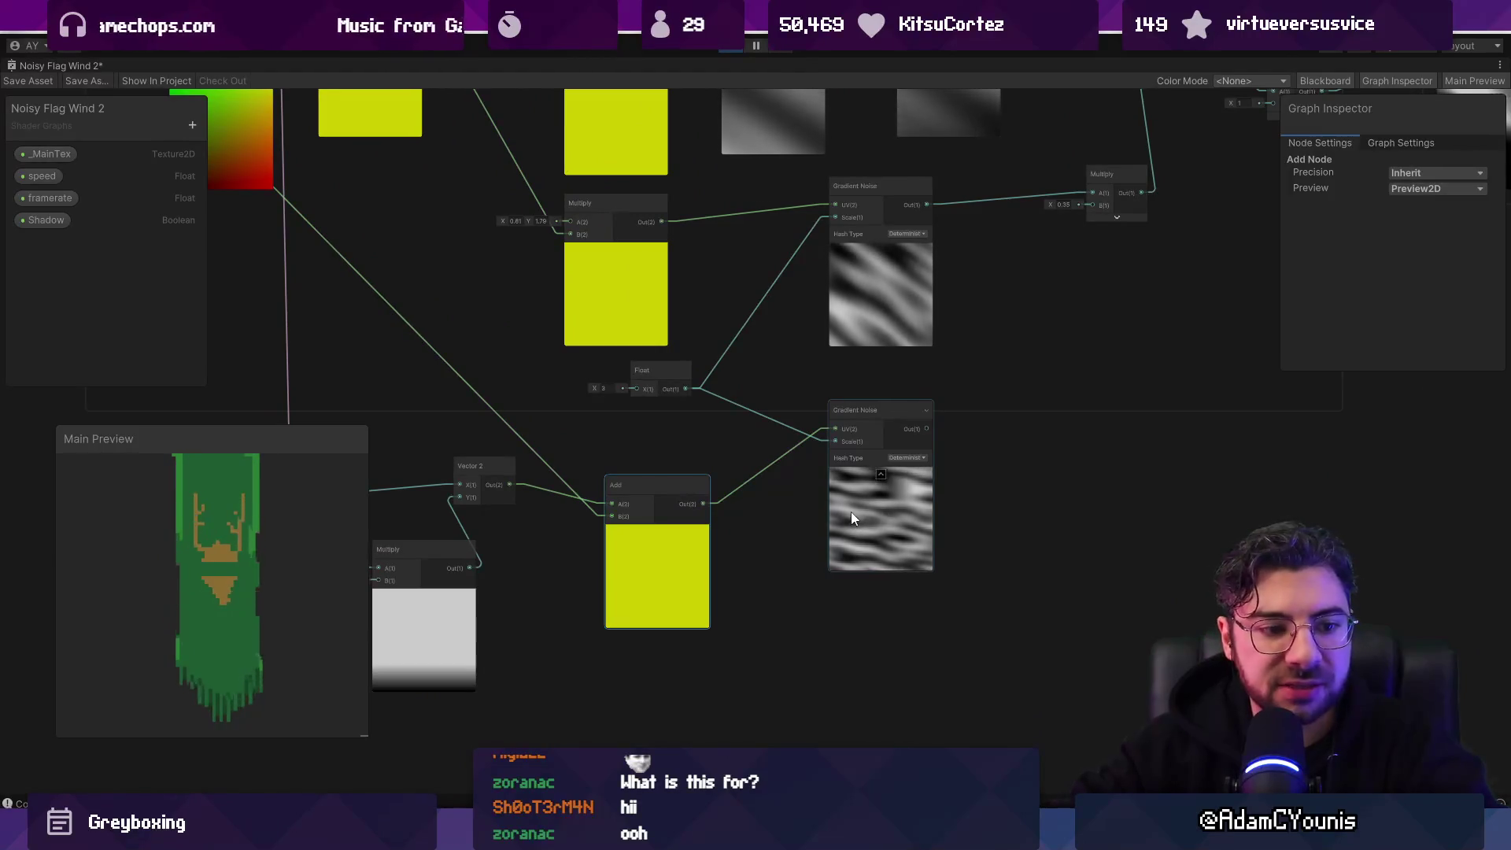
mouse_move(767, 534)
left_mouse_down()
mouse_move(1003, 587)
mouse_move(1236, 775)
mouse_move(840, 480)
mouse_move(1094, 591)
mouse_move(1137, 709)
mouse_move(1262, 759)
mouse_move(1124, 652)
mouse_move(935, 553)
mouse_move(882, 569)
mouse_move(901, 543)
left_mouse_up()
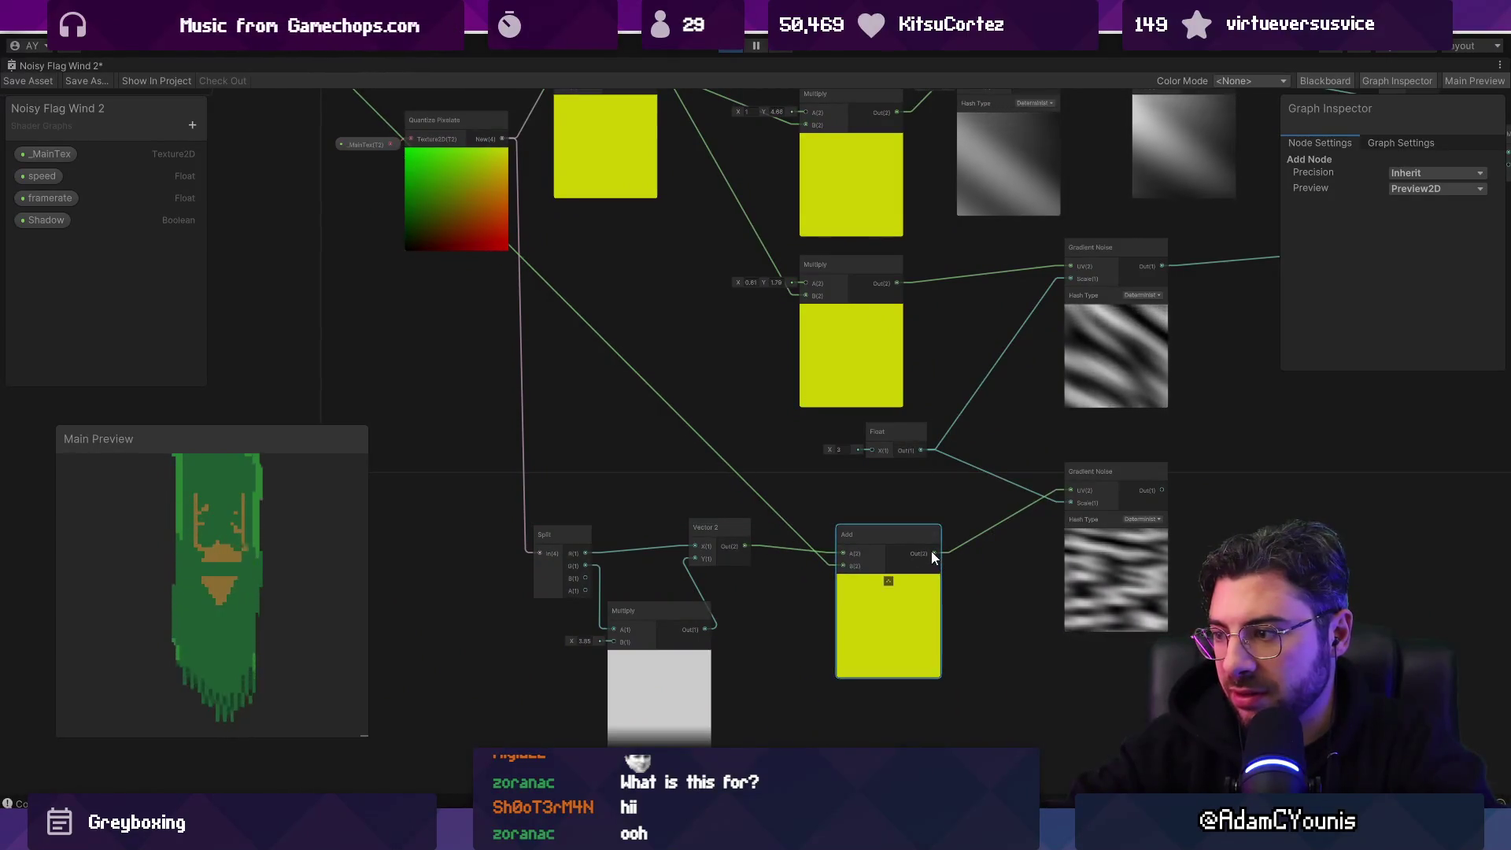
key("space")
Step: Create a trial Add node wired to the Time group's output, then delete it
type("add")
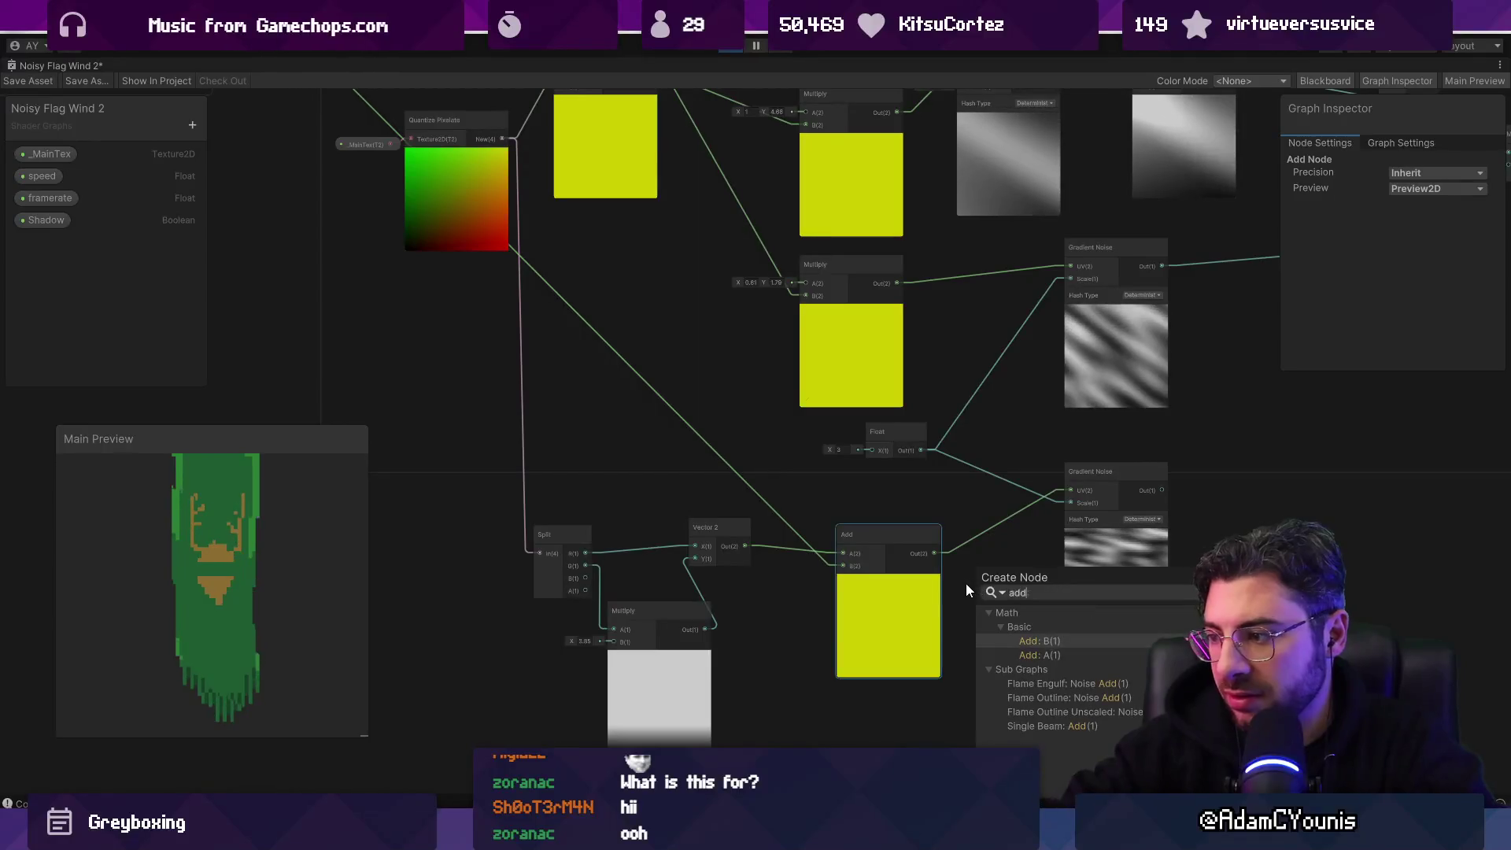
key("Return")
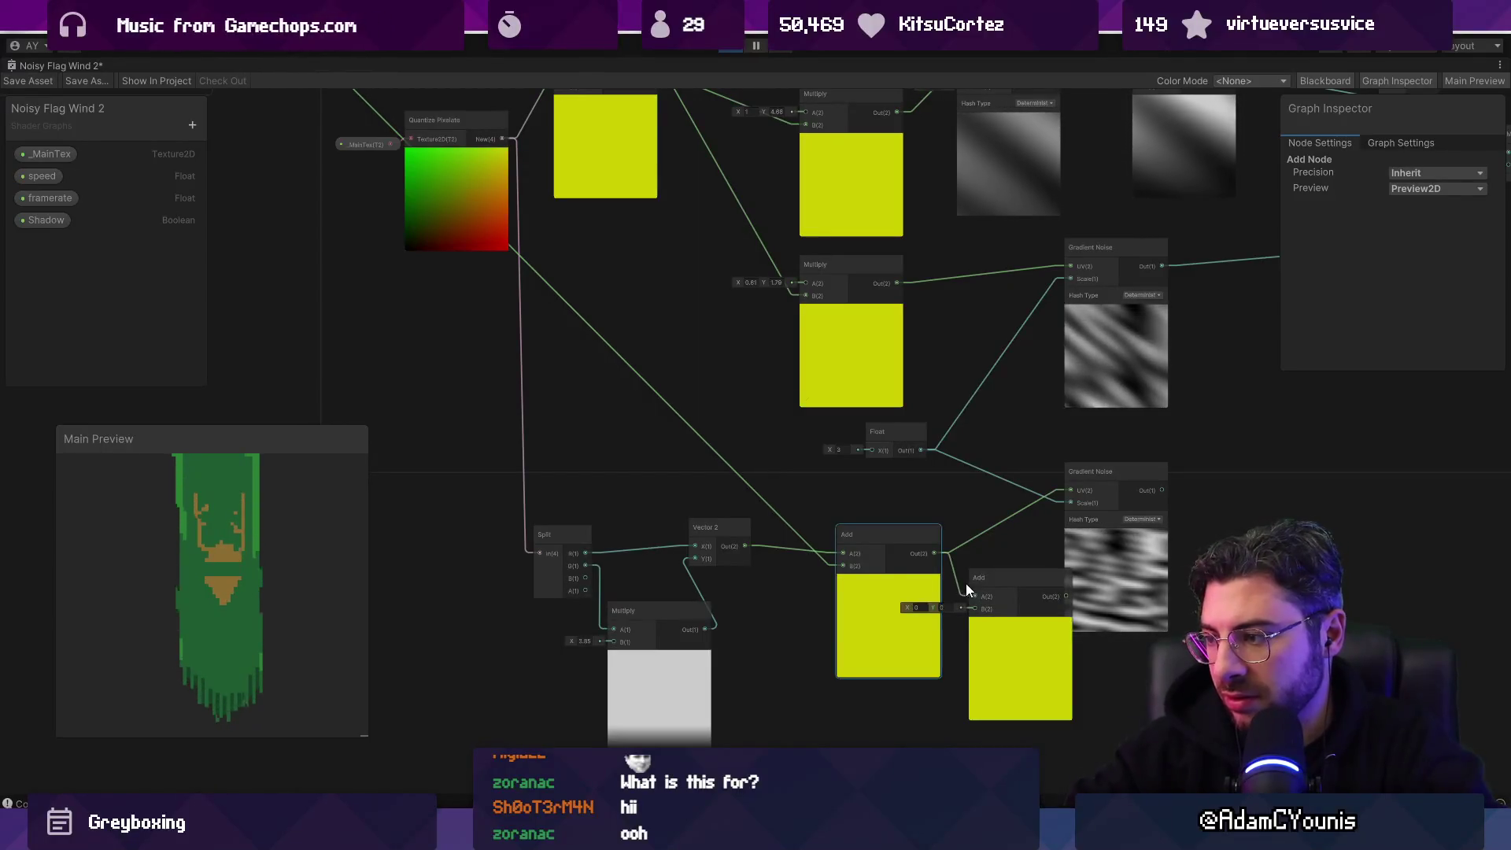
left_click_drag(885, 647, 866, 673)
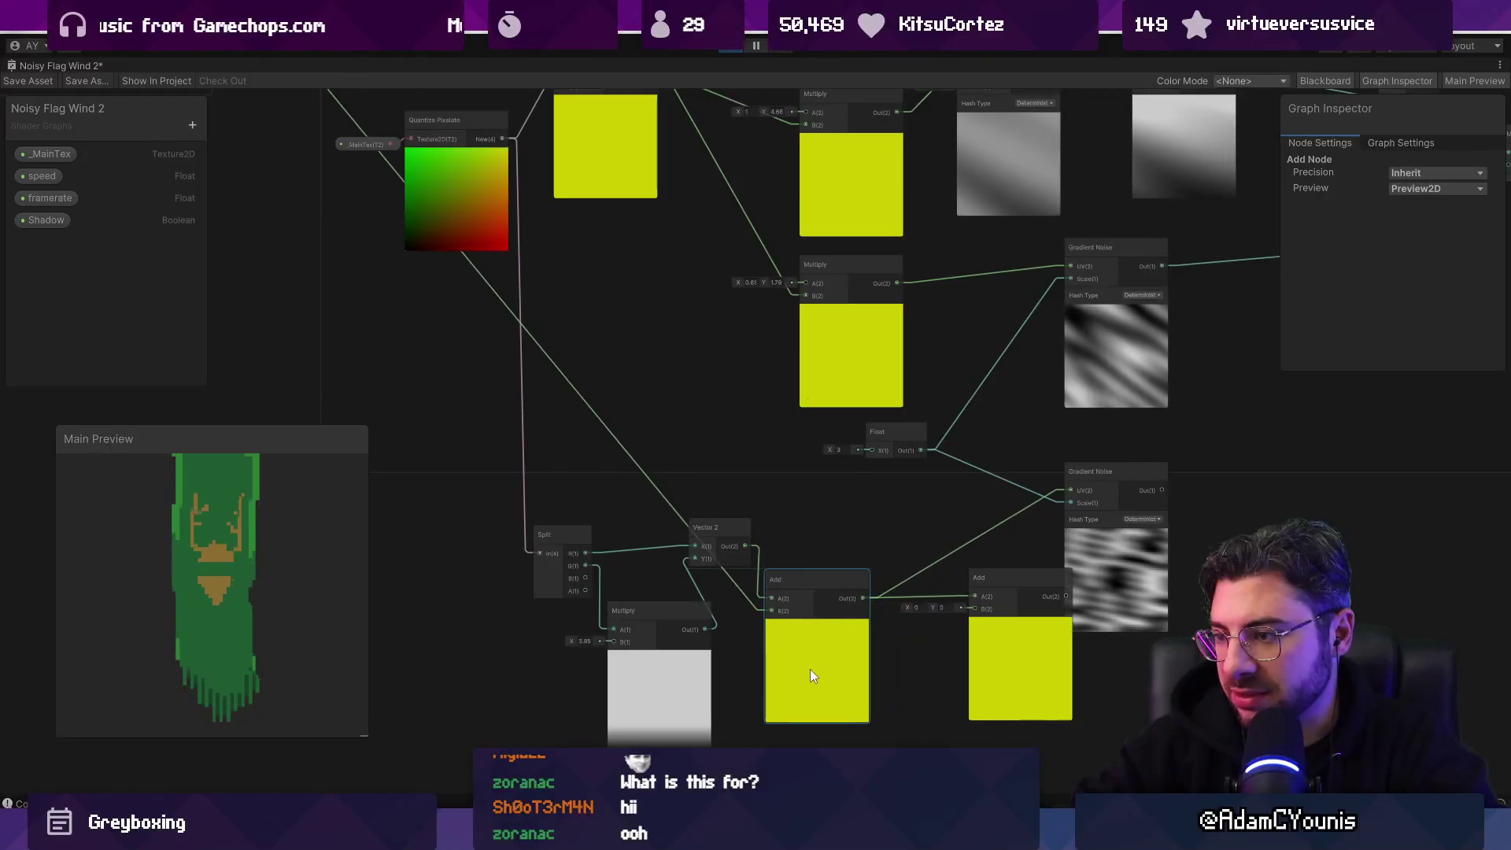
scroll(811, 668, "down", 5)
left_click_drag(556, 337, 948, 663)
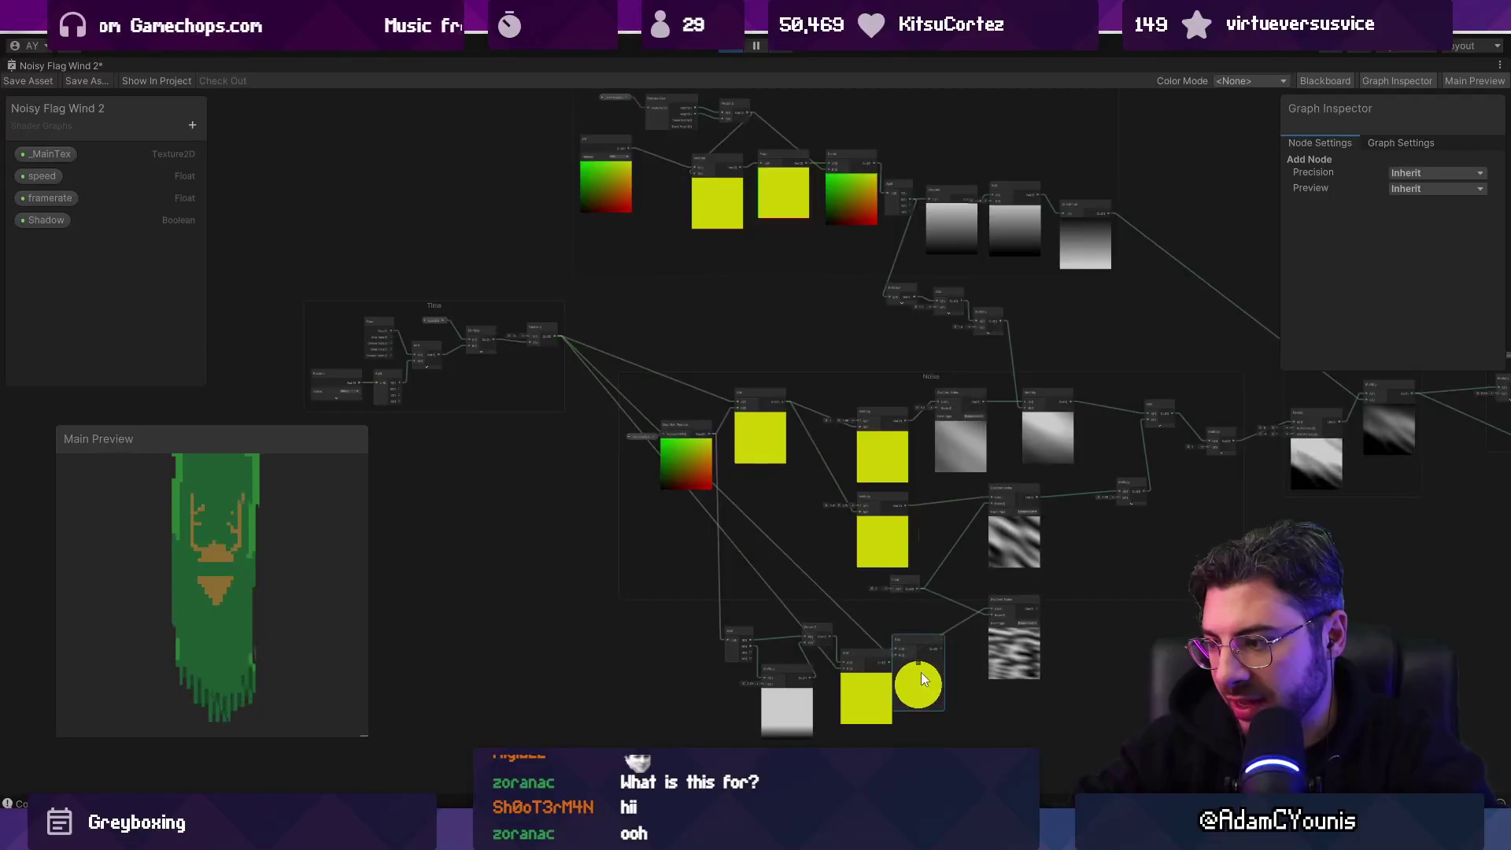
scroll(921, 672, "up", 5)
mouse_move(1026, 691)
left_mouse_down()
mouse_move(974, 687)
mouse_move(1002, 693)
left_mouse_up()
key("Delete")
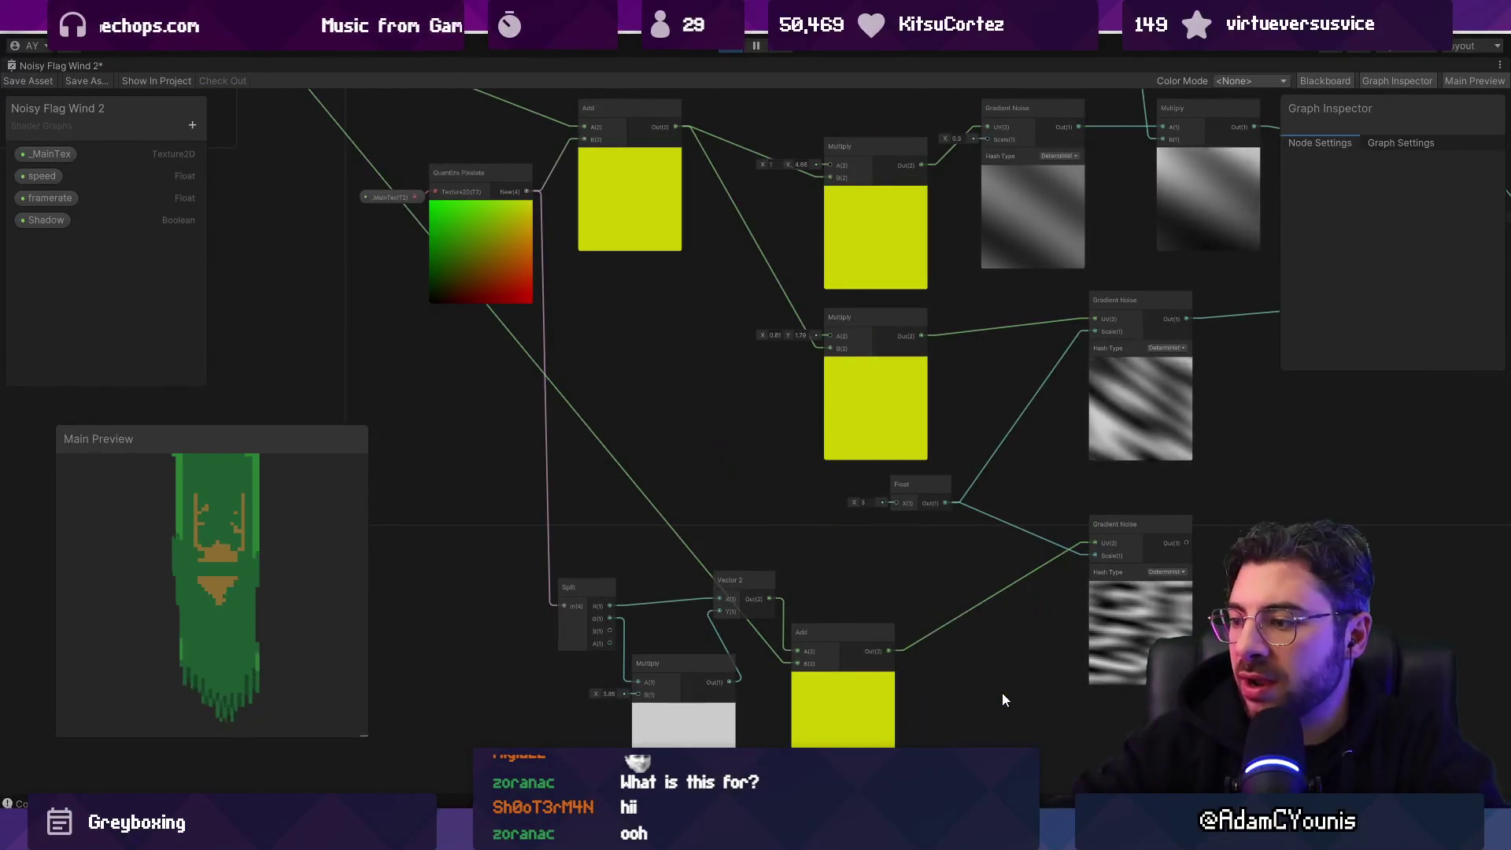
Step: Rearrange Split and Multiply, then add an Add node from Split's R output before Vector 2
left_click_drag(901, 647, 917, 589)
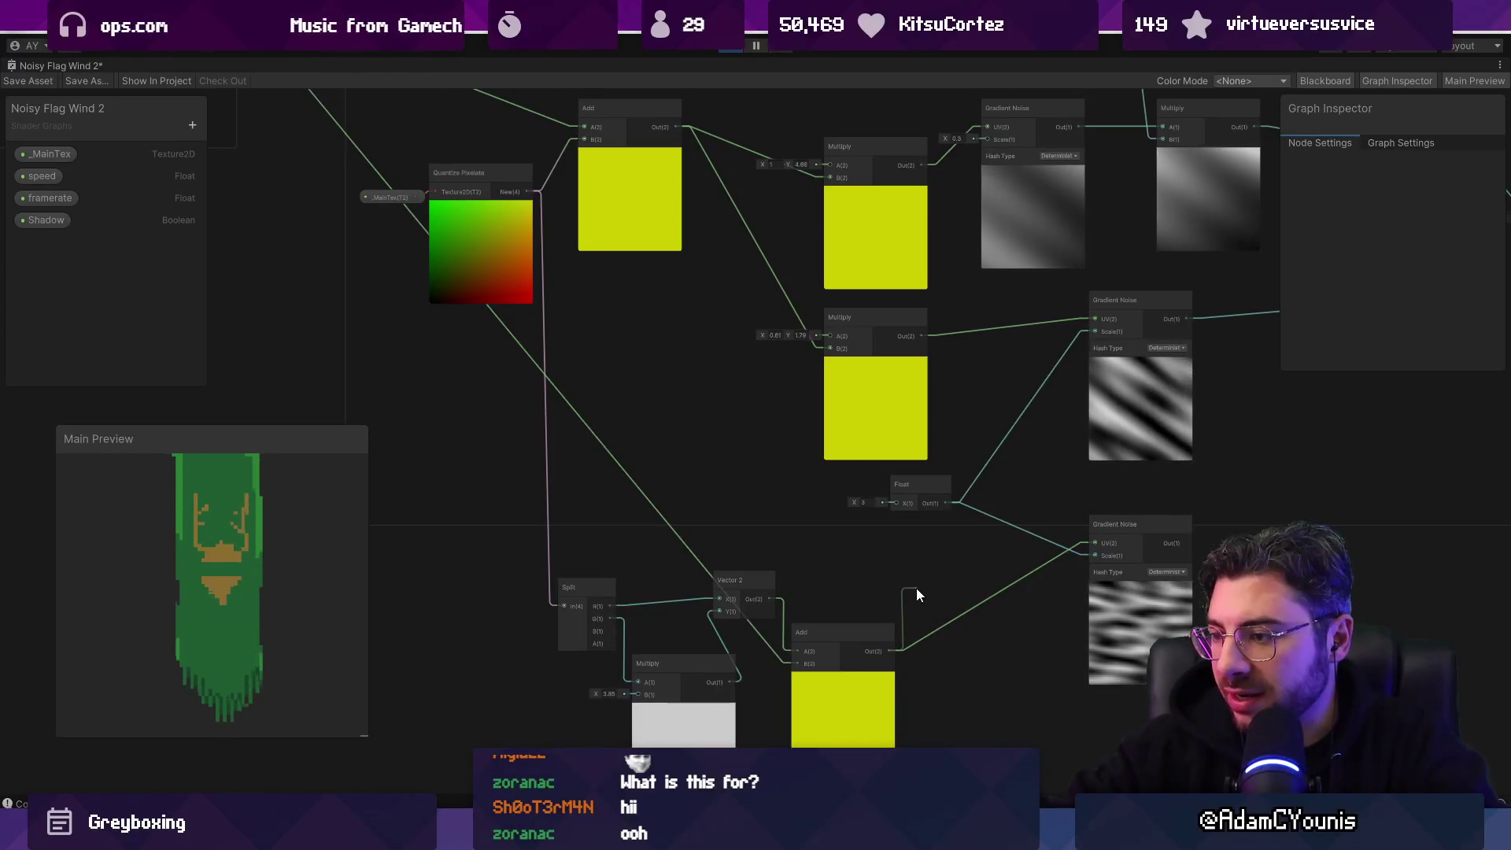
mouse_move(573, 590)
left_mouse_down()
mouse_move(572, 560)
mouse_move(500, 513)
left_mouse_up()
left_click_drag(660, 709, 632, 666)
mouse_move(515, 514)
left_mouse_down()
mouse_move(481, 497)
mouse_move(531, 508)
left_mouse_up()
type("add")
left_click(598, 713)
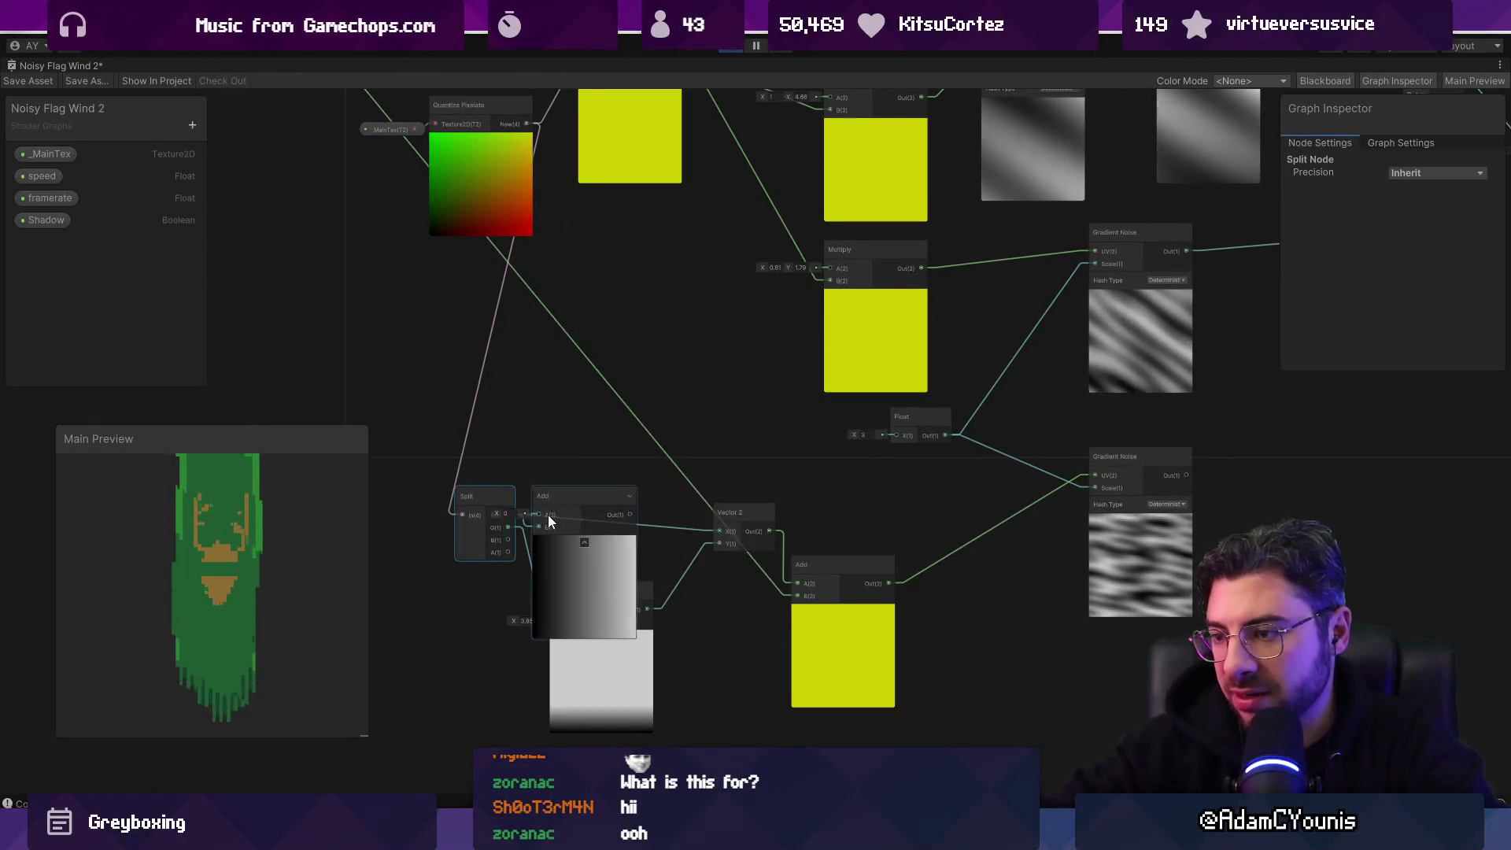
scroll(721, 531, "down", 5)
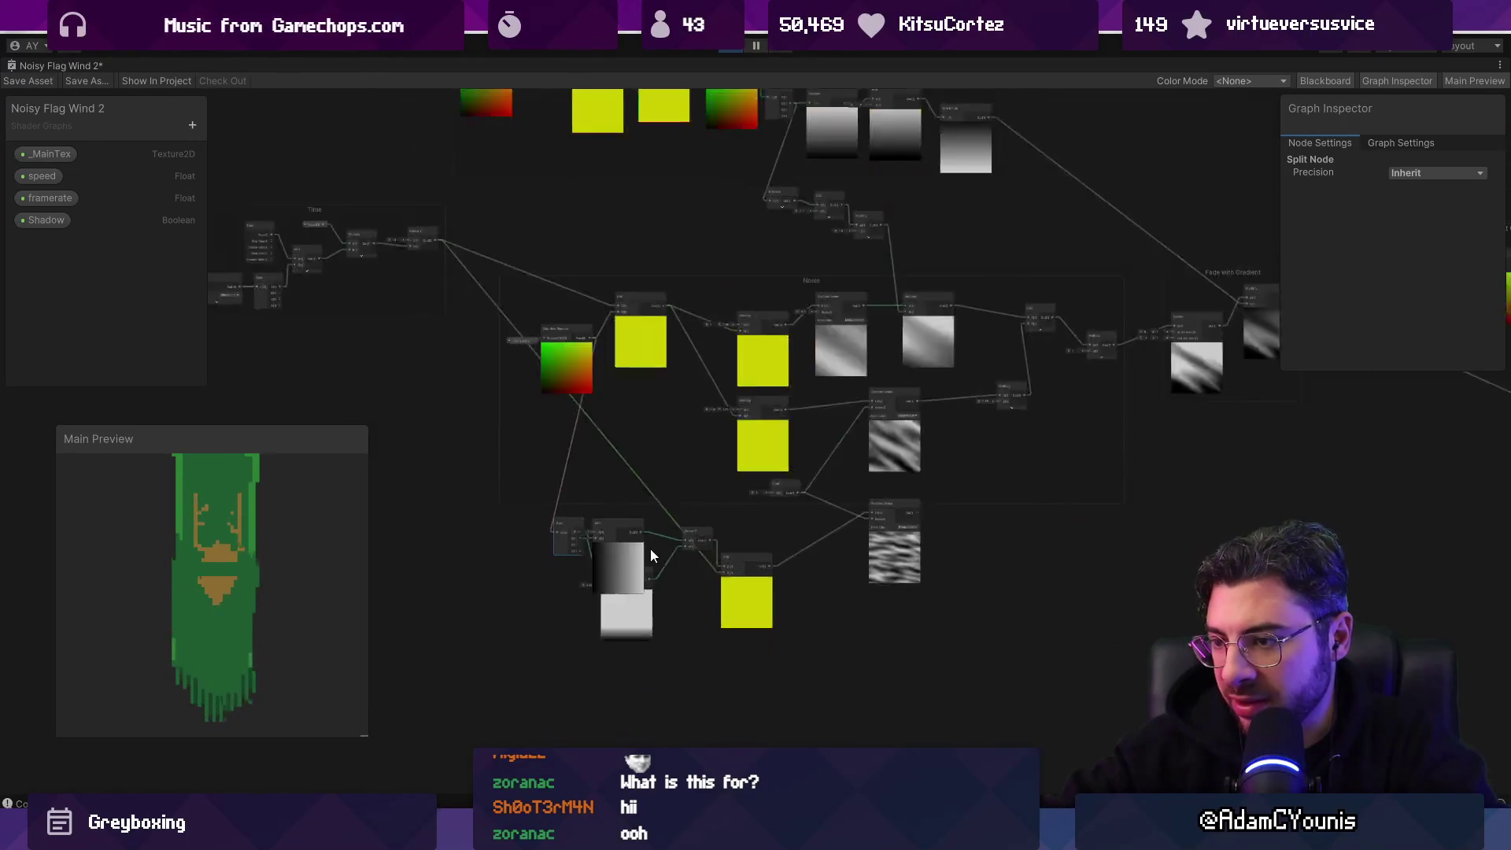
left_click_drag(613, 524, 640, 529)
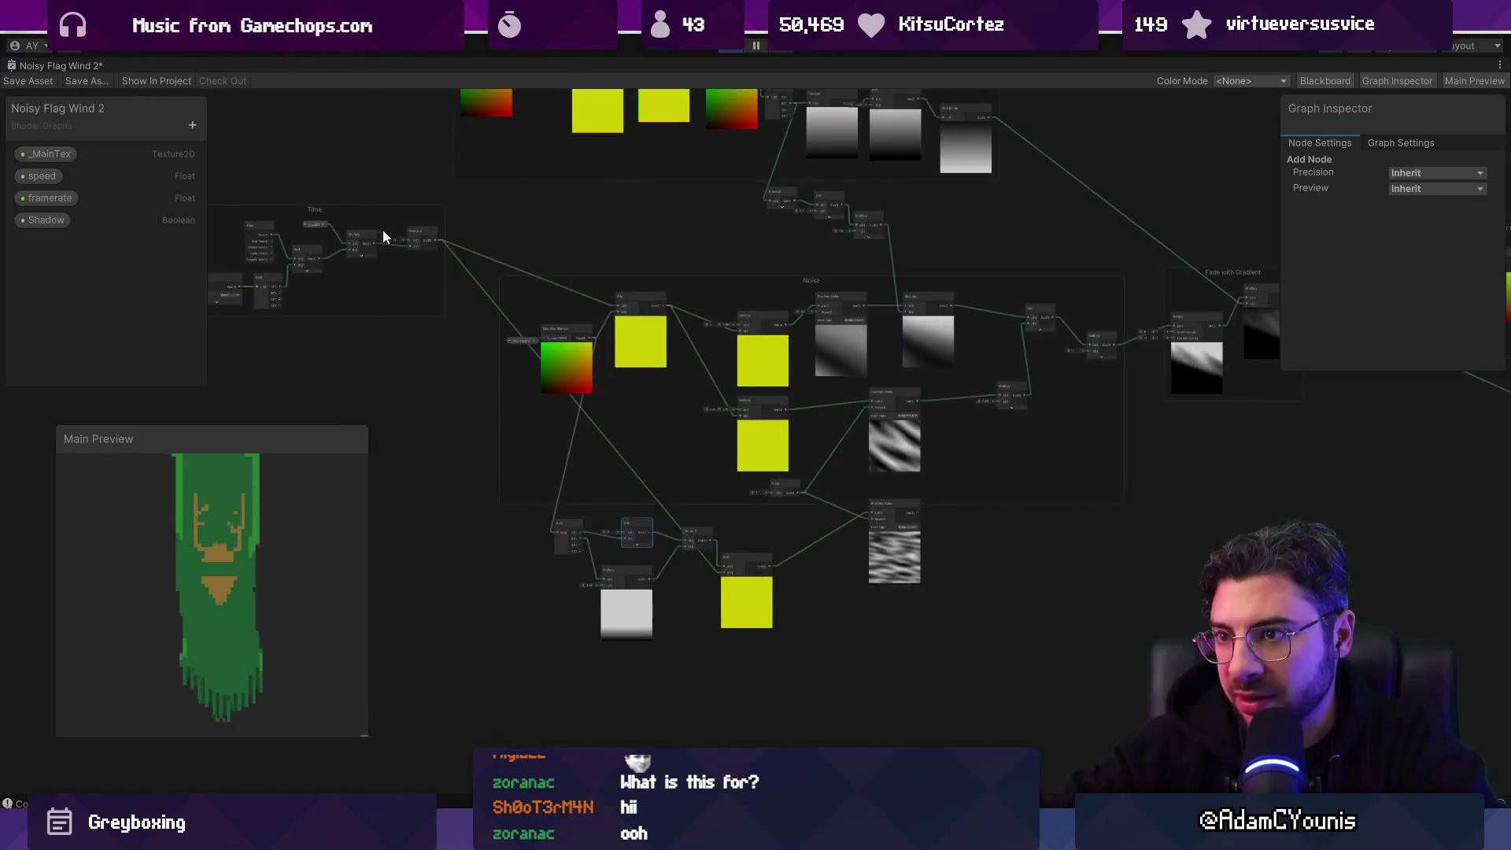
scroll(432, 249, "up", 3)
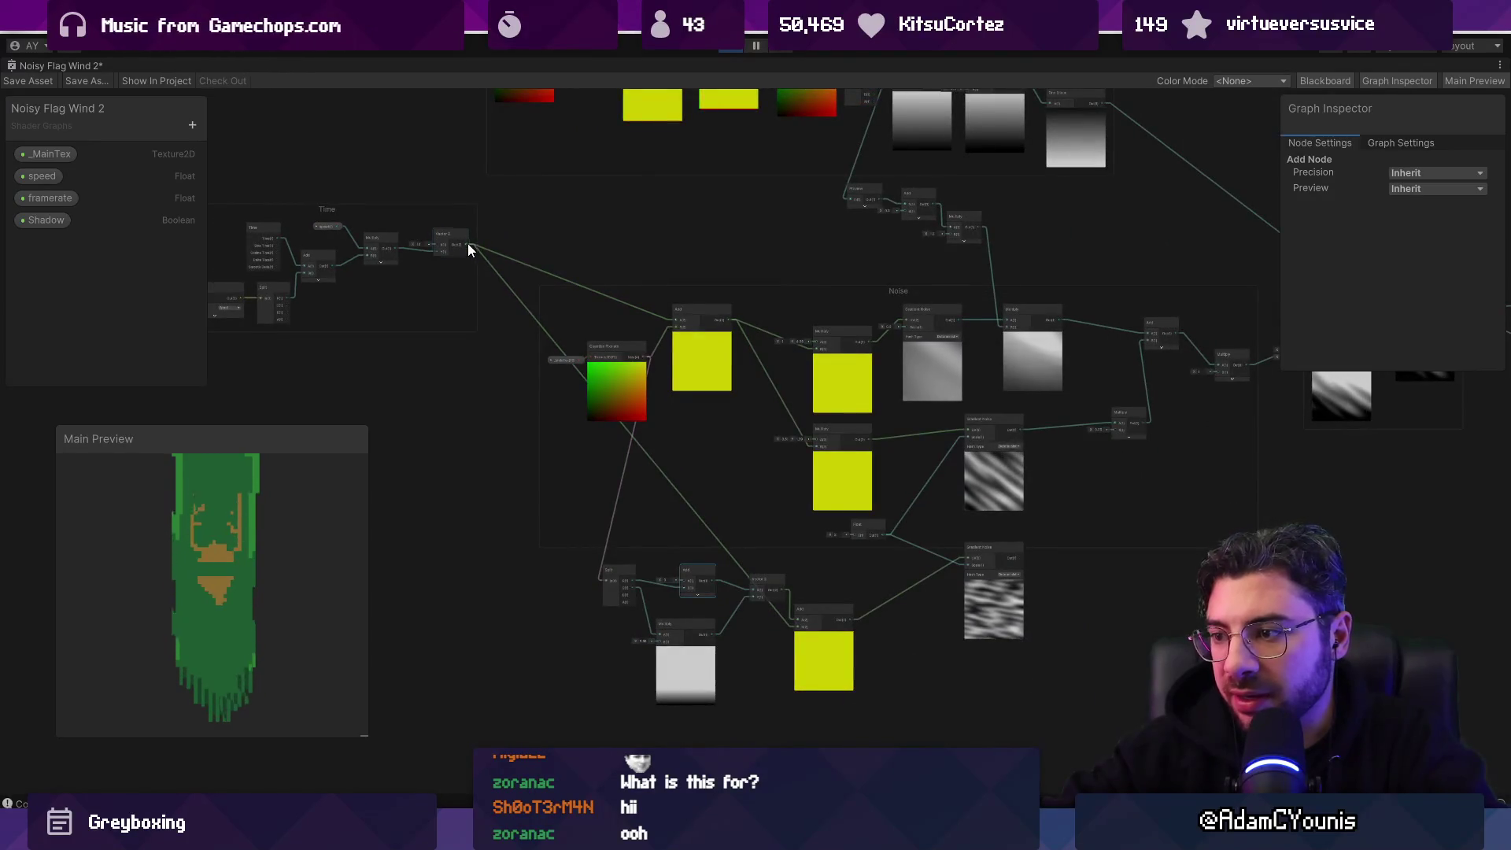
scroll(1033, 643, "up", 4)
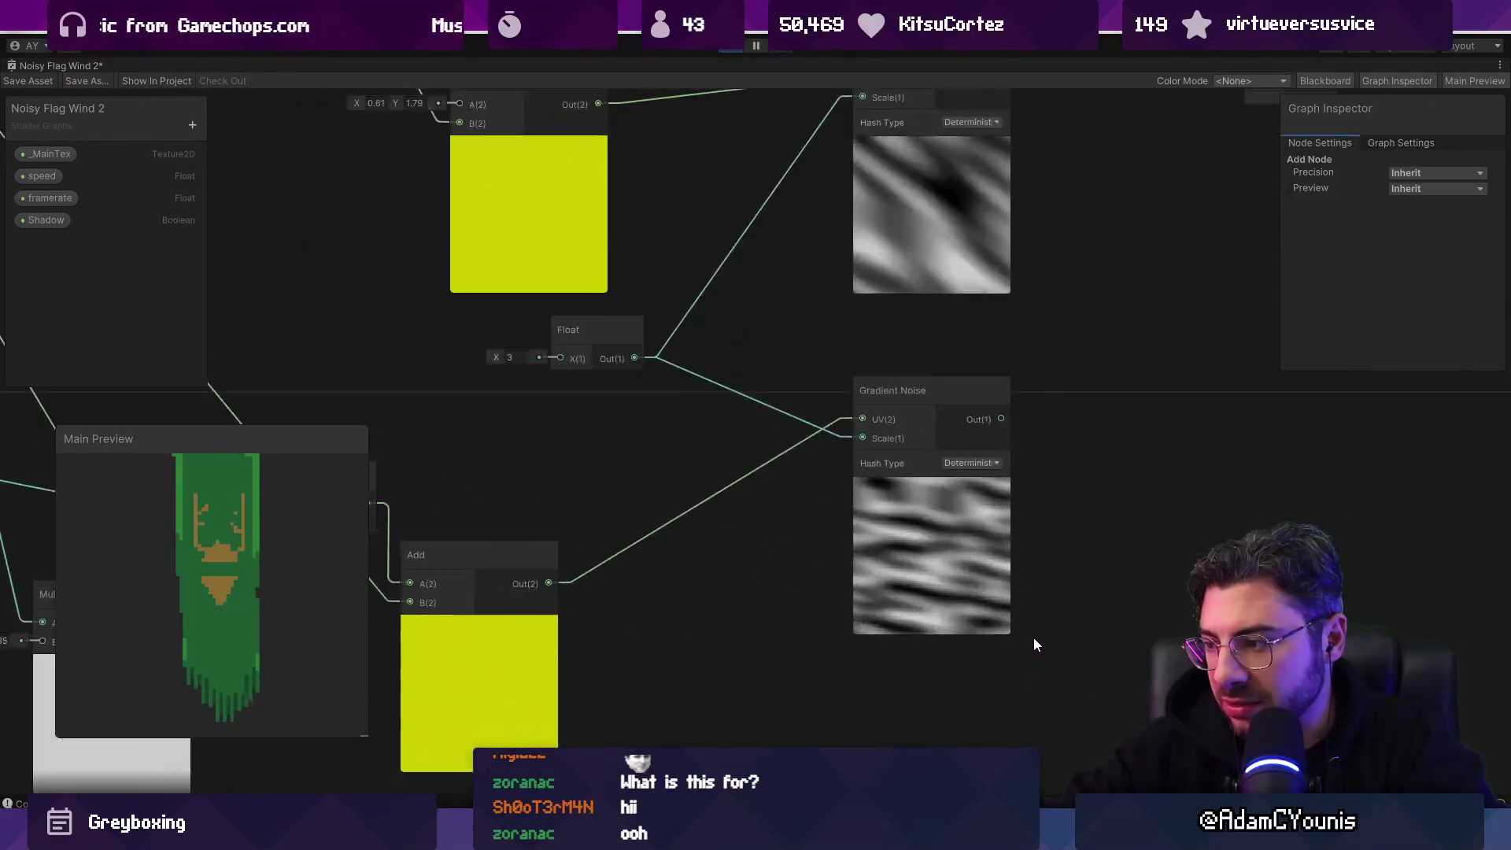
scroll(999, 599, "down", 2)
scroll(633, 474, "up", 2)
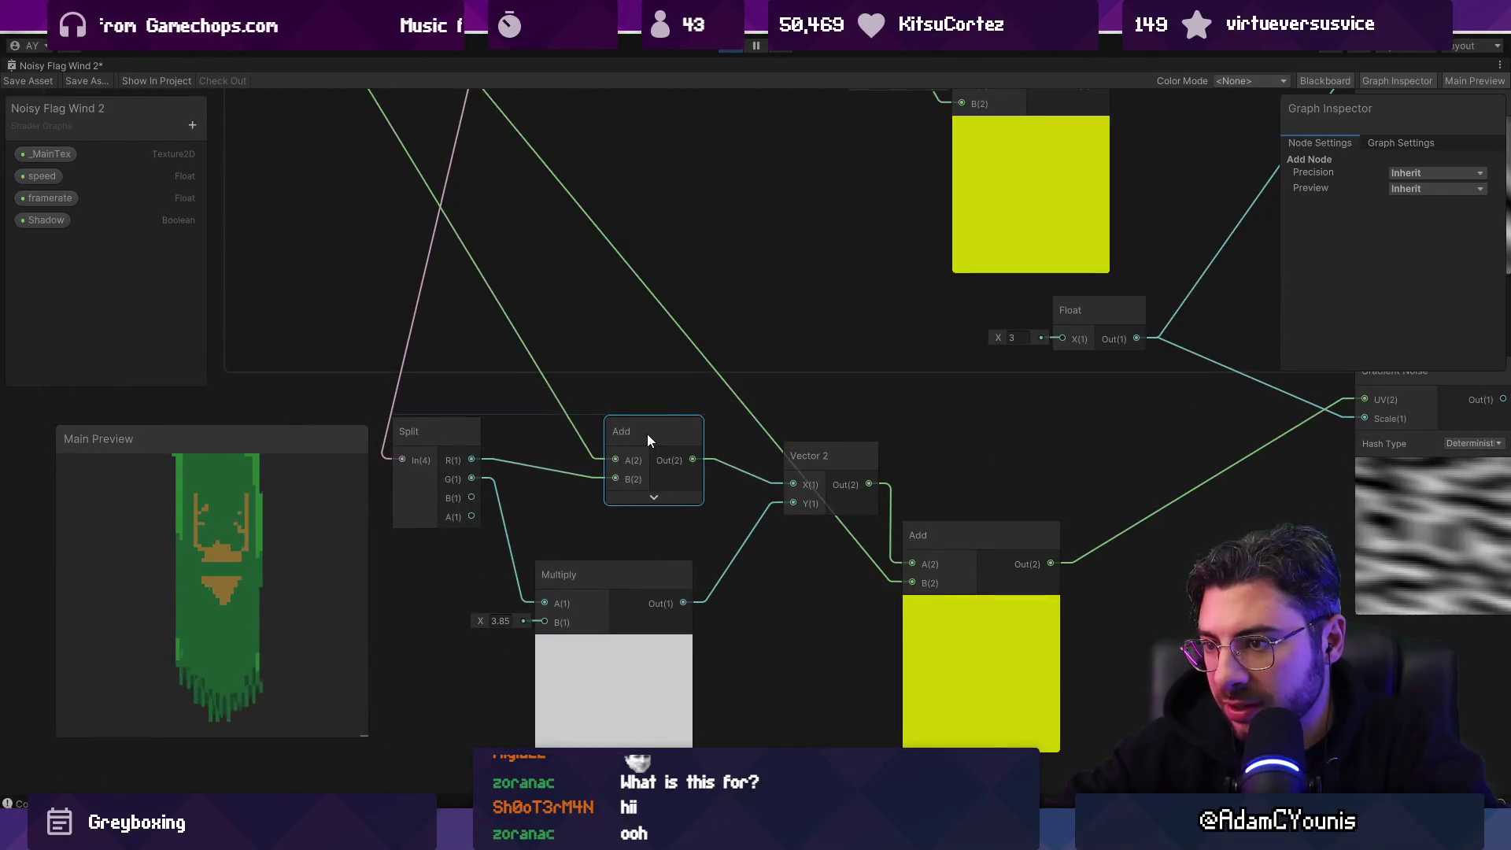
scroll(644, 433, "down", 1)
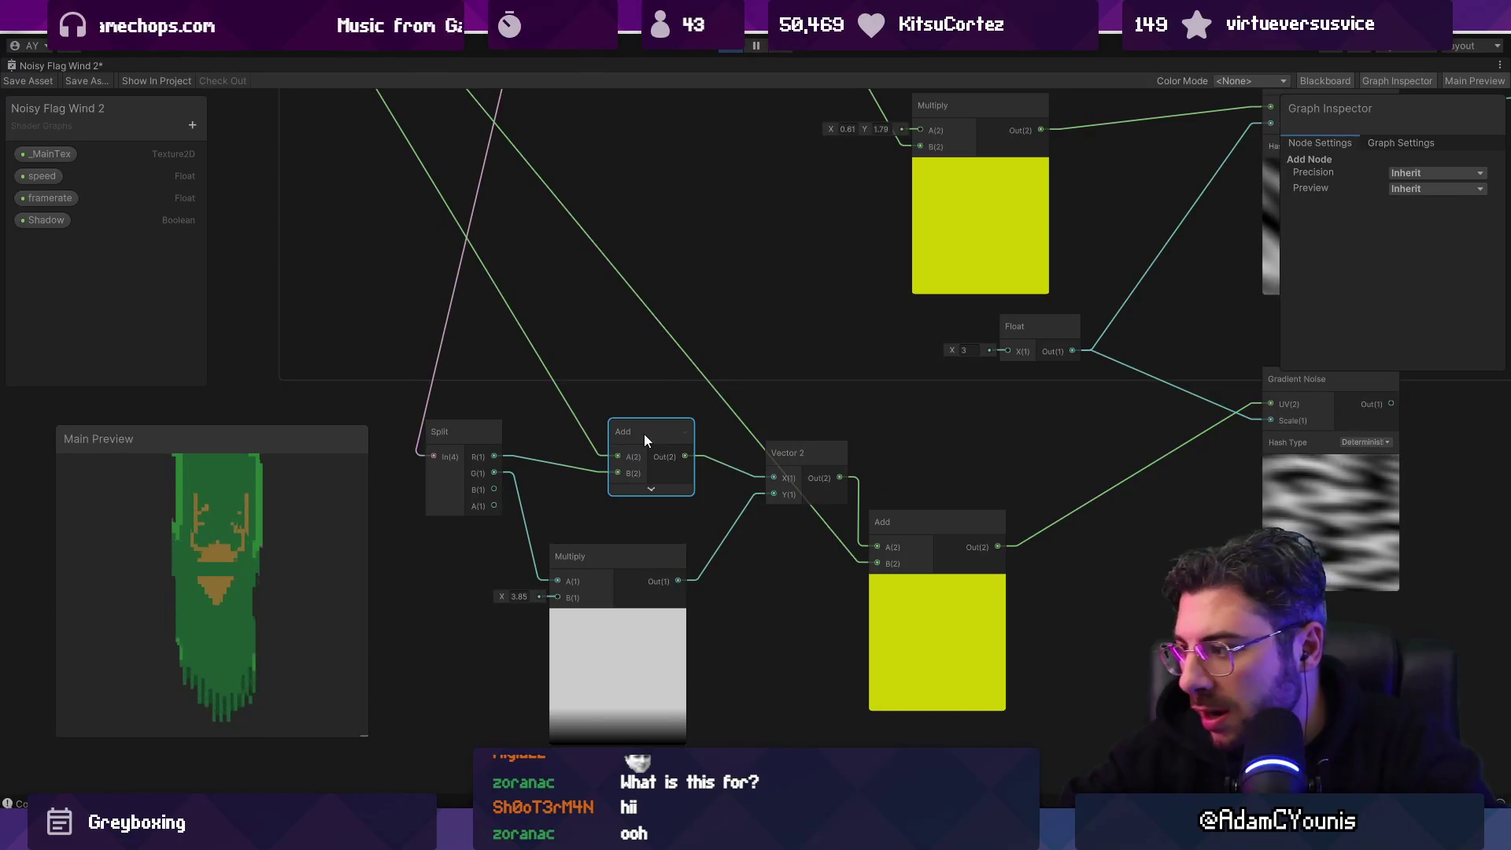
scroll(644, 433, "down", 1)
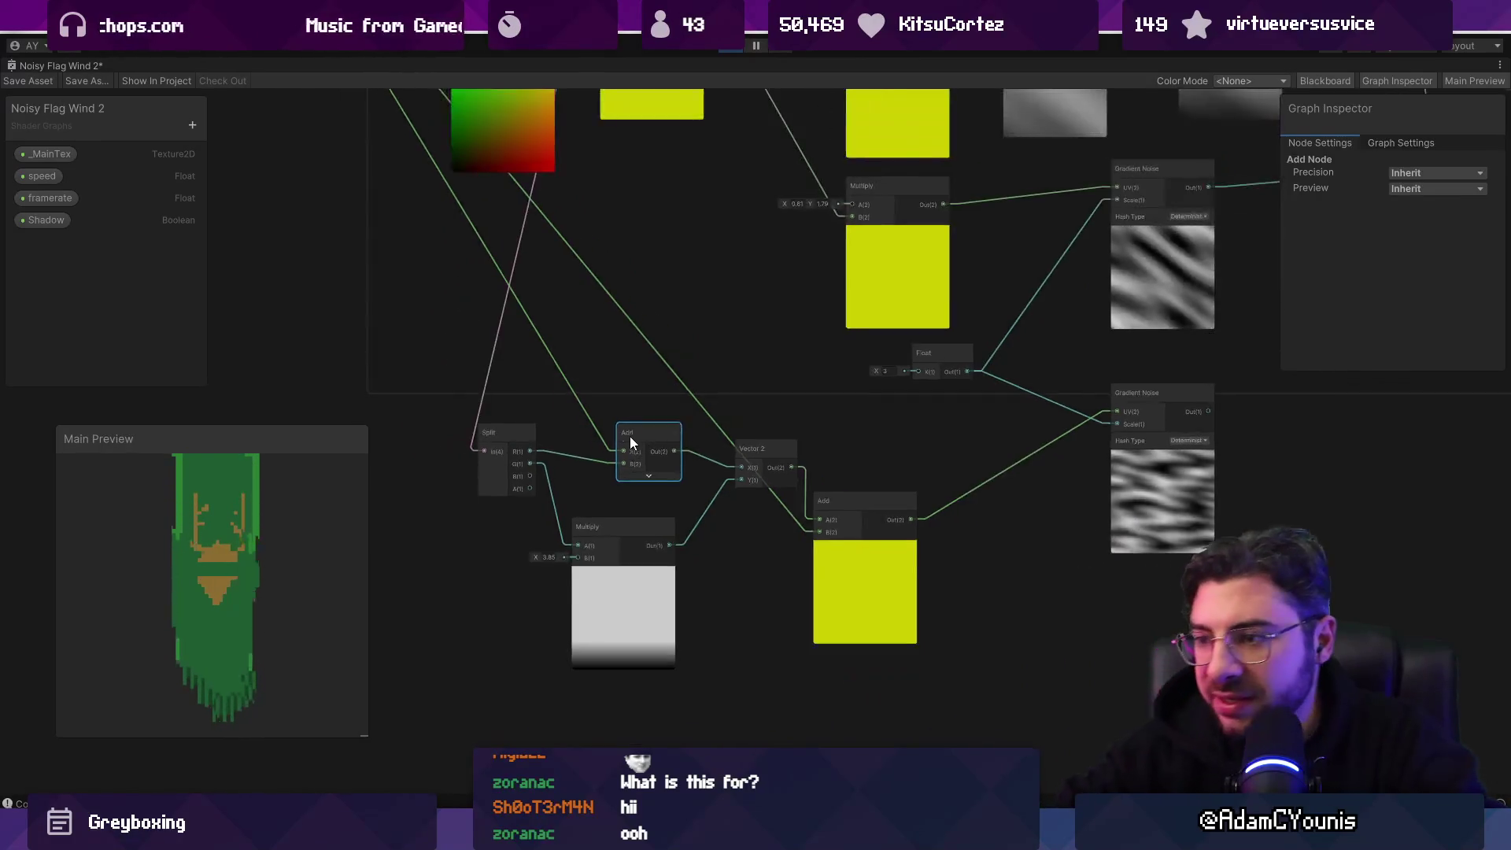
left_click_drag(630, 436, 806, 496)
mouse_move(545, 156)
left_mouse_down()
mouse_move(583, 345)
mouse_move(583, 471)
left_mouse_up()
type("mult")
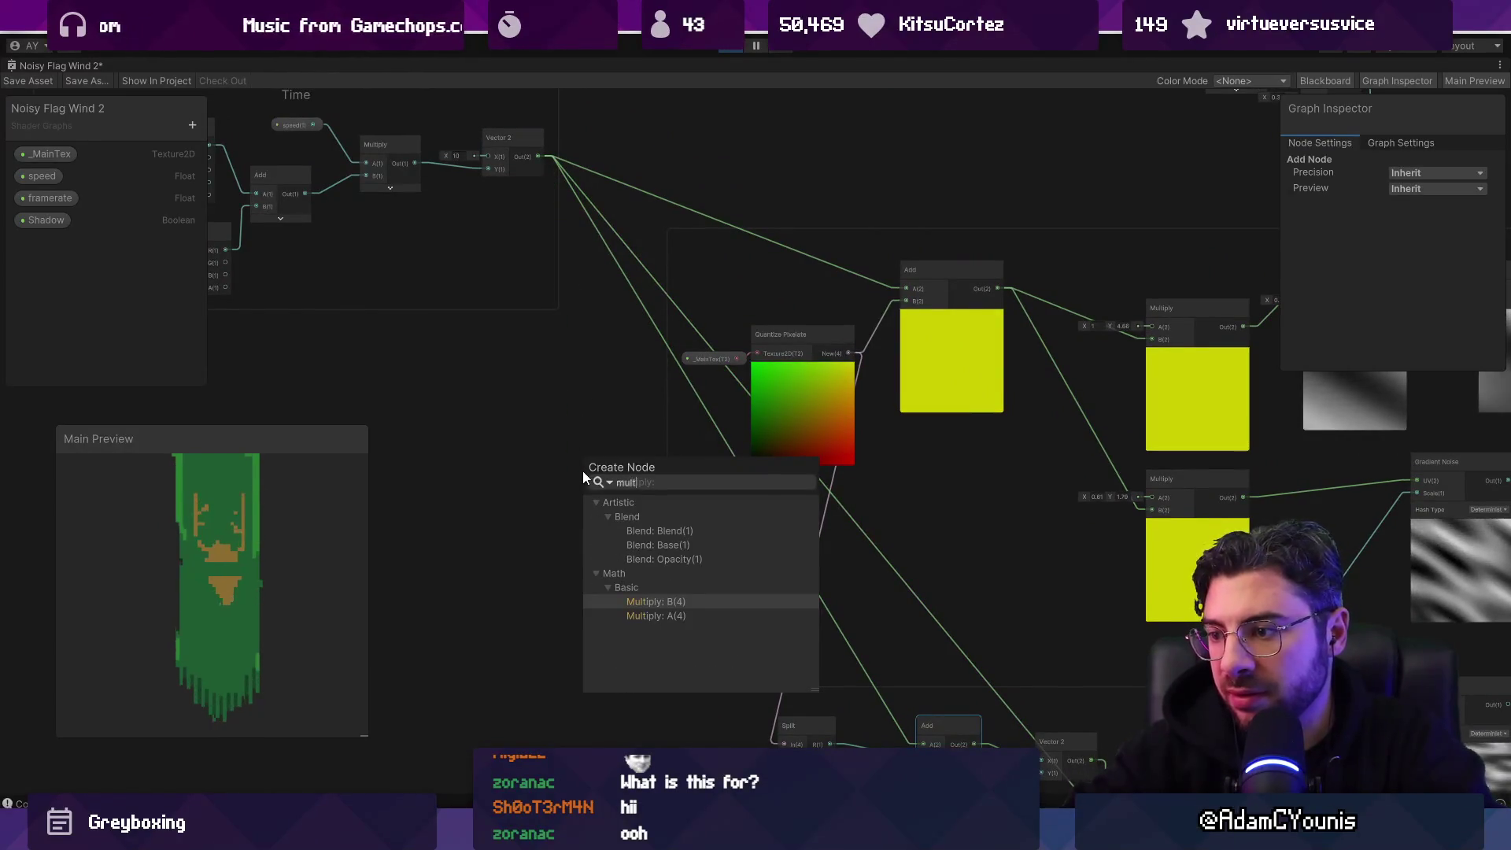
left_click(513, 239)
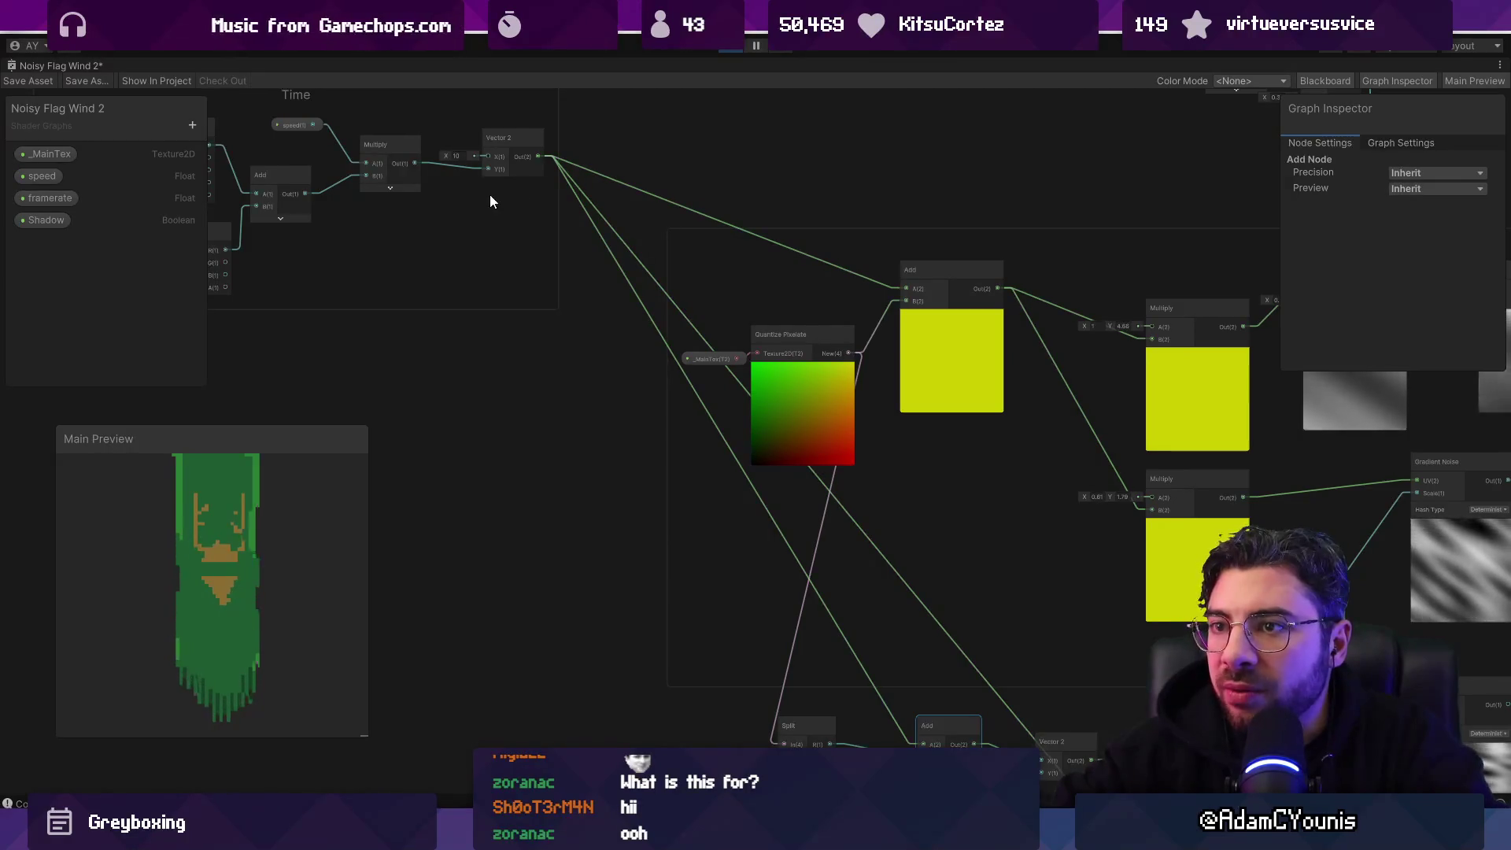
left_click_drag(489, 195, 799, 354)
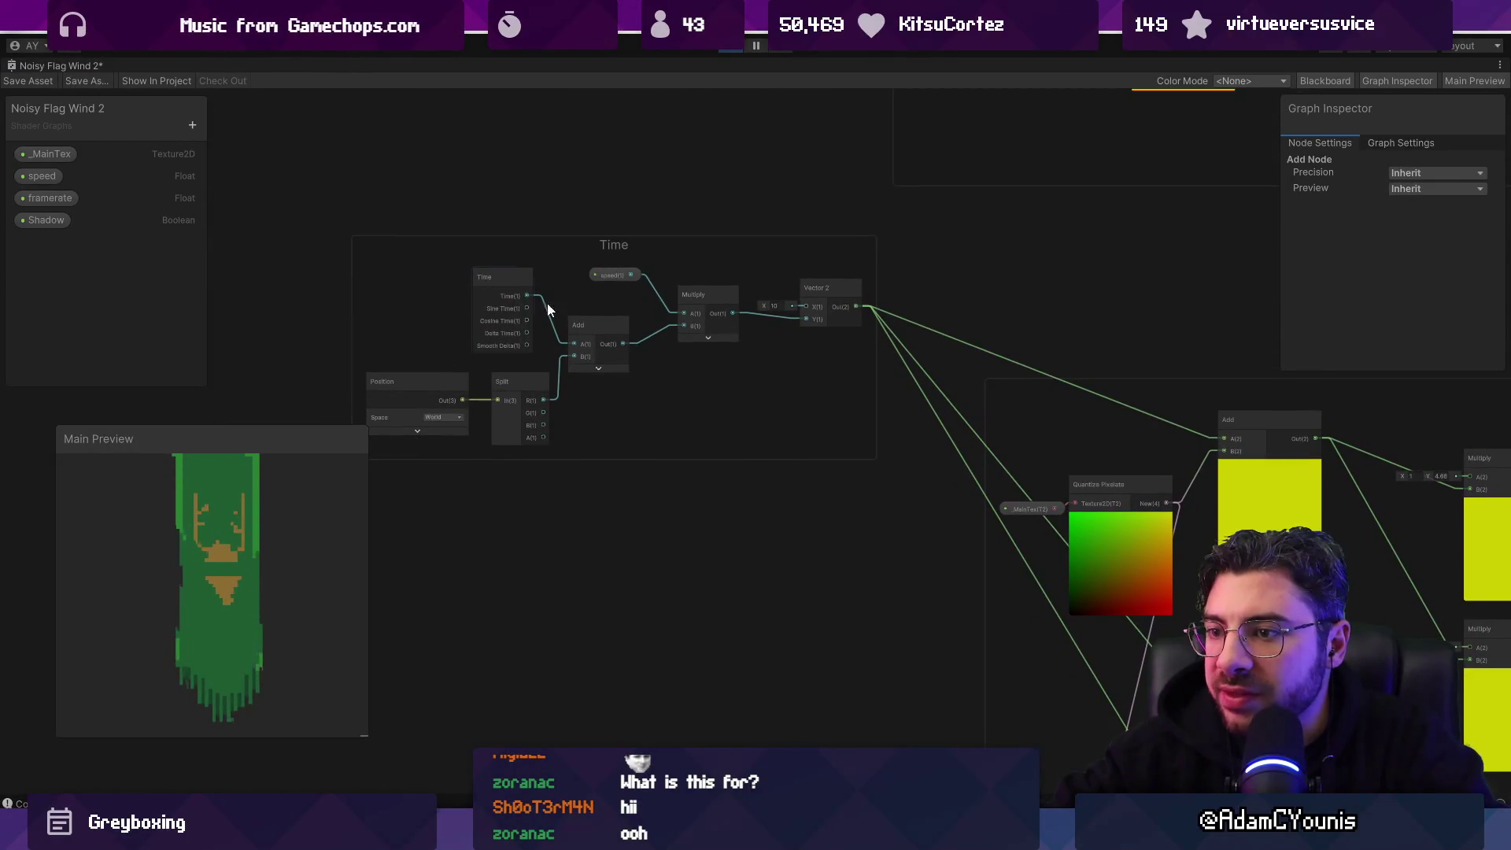
mouse_move(752, 337)
left_mouse_down()
mouse_move(471, 248)
mouse_move(580, 607)
left_mouse_up()
left_click(485, 436)
scroll(485, 436, "down", 1)
Step: Wire the Time group's Multiply output into the A input of the Add after Split
mouse_move(422, 178)
left_mouse_down()
mouse_move(824, 669)
mouse_move(866, 684)
left_mouse_up()
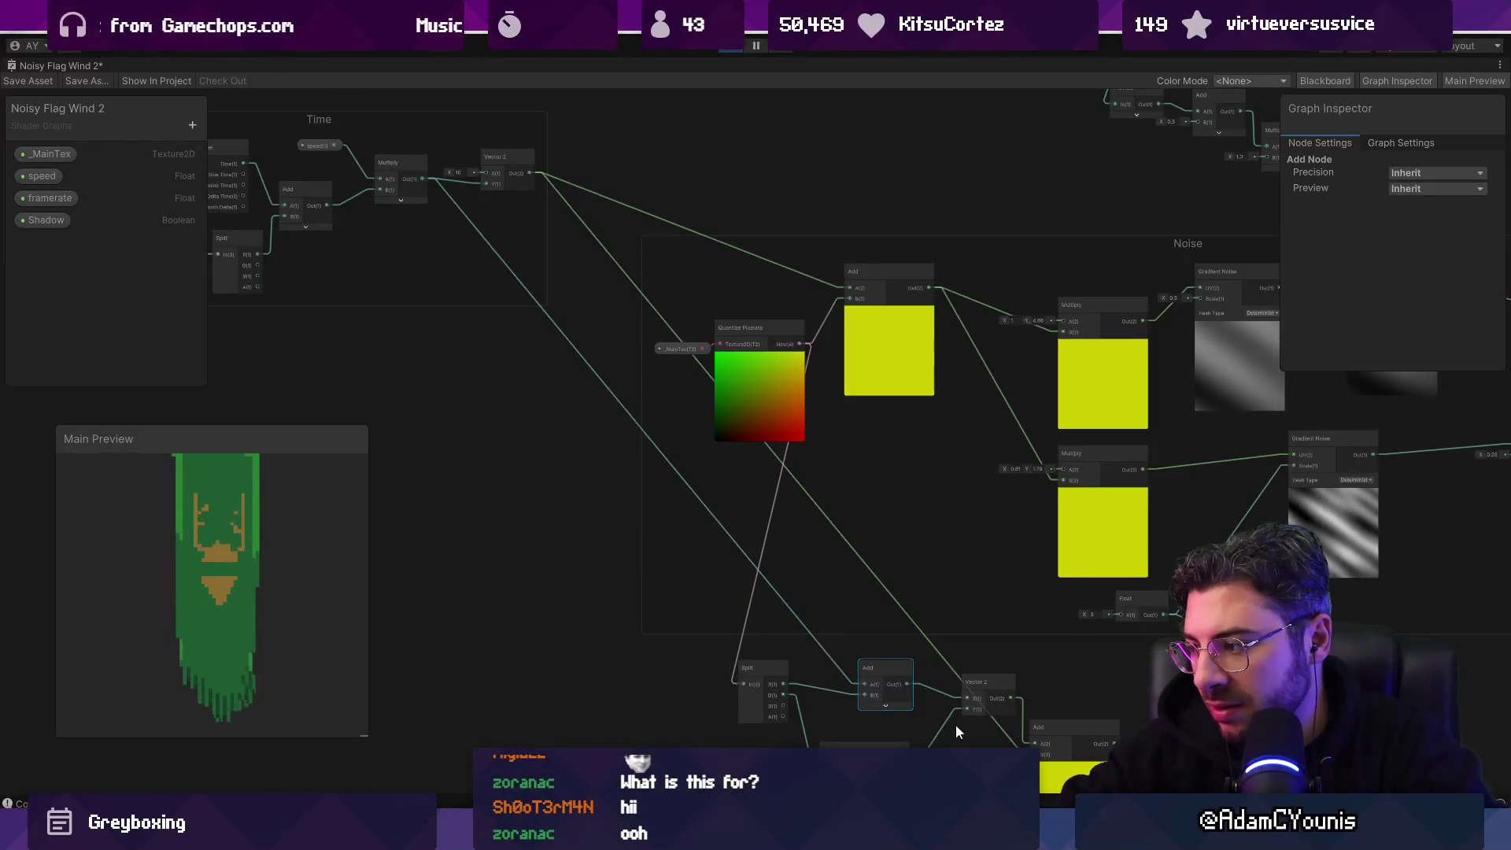
scroll(1070, 508, "up", 5)
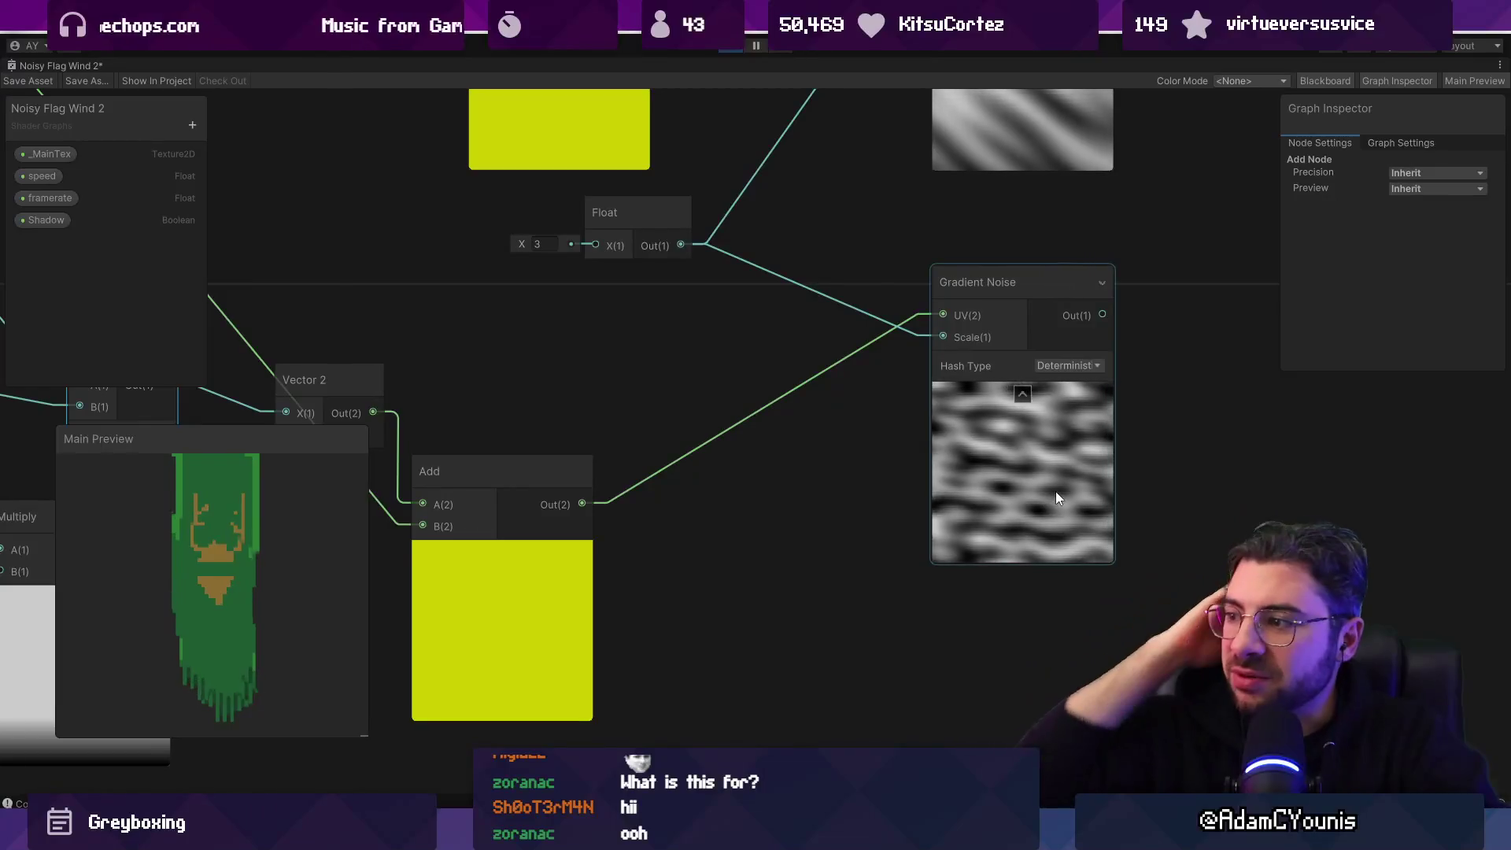
scroll(1056, 488, "down", 2)
scroll(977, 456, "down", 1)
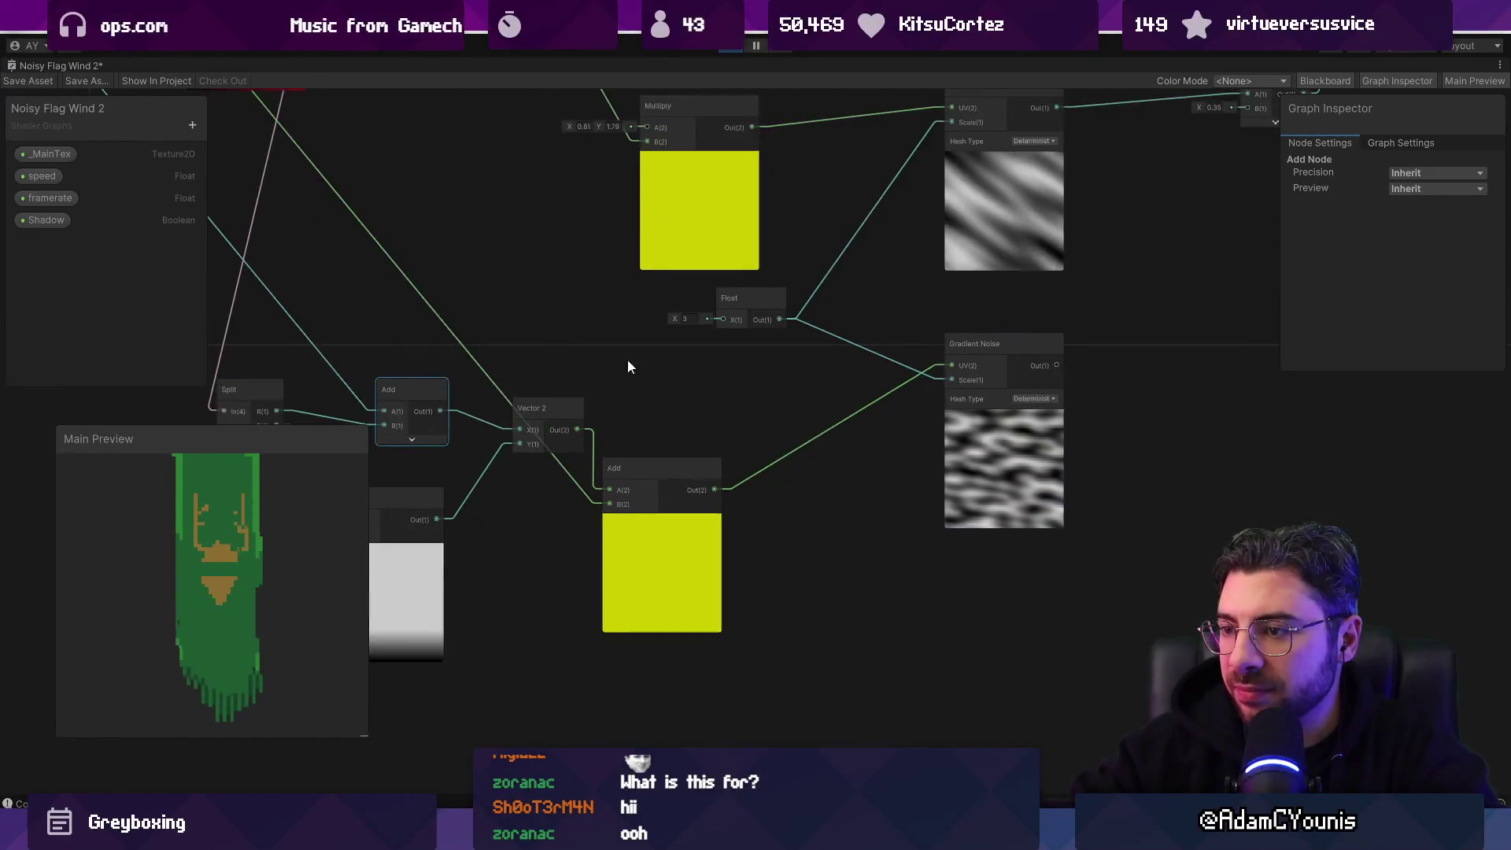
left_click_drag(626, 359, 871, 560)
scroll(865, 554, "down", 2)
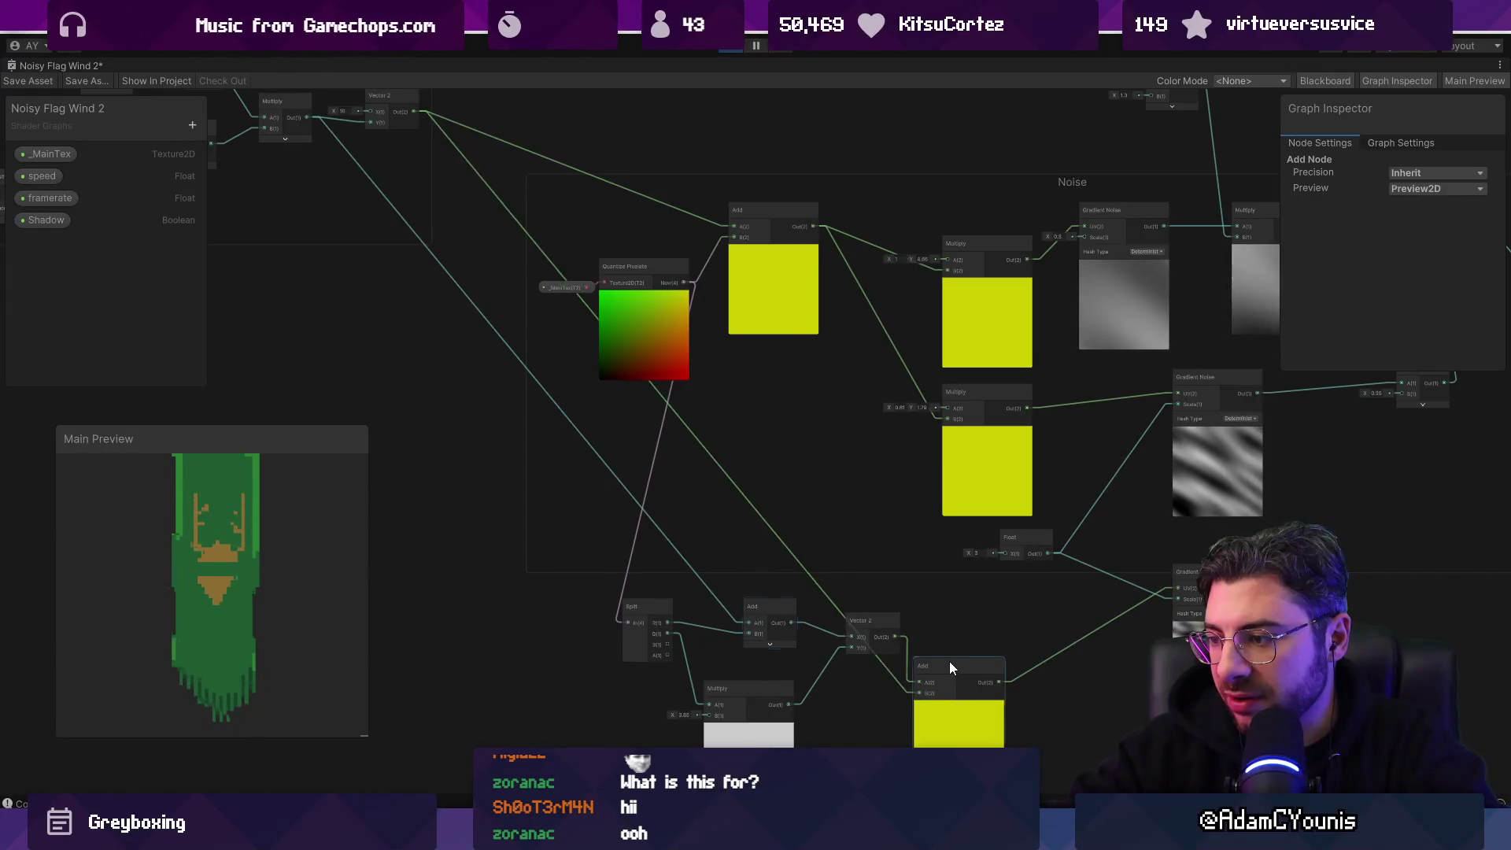
left_click_drag(950, 665, 964, 661)
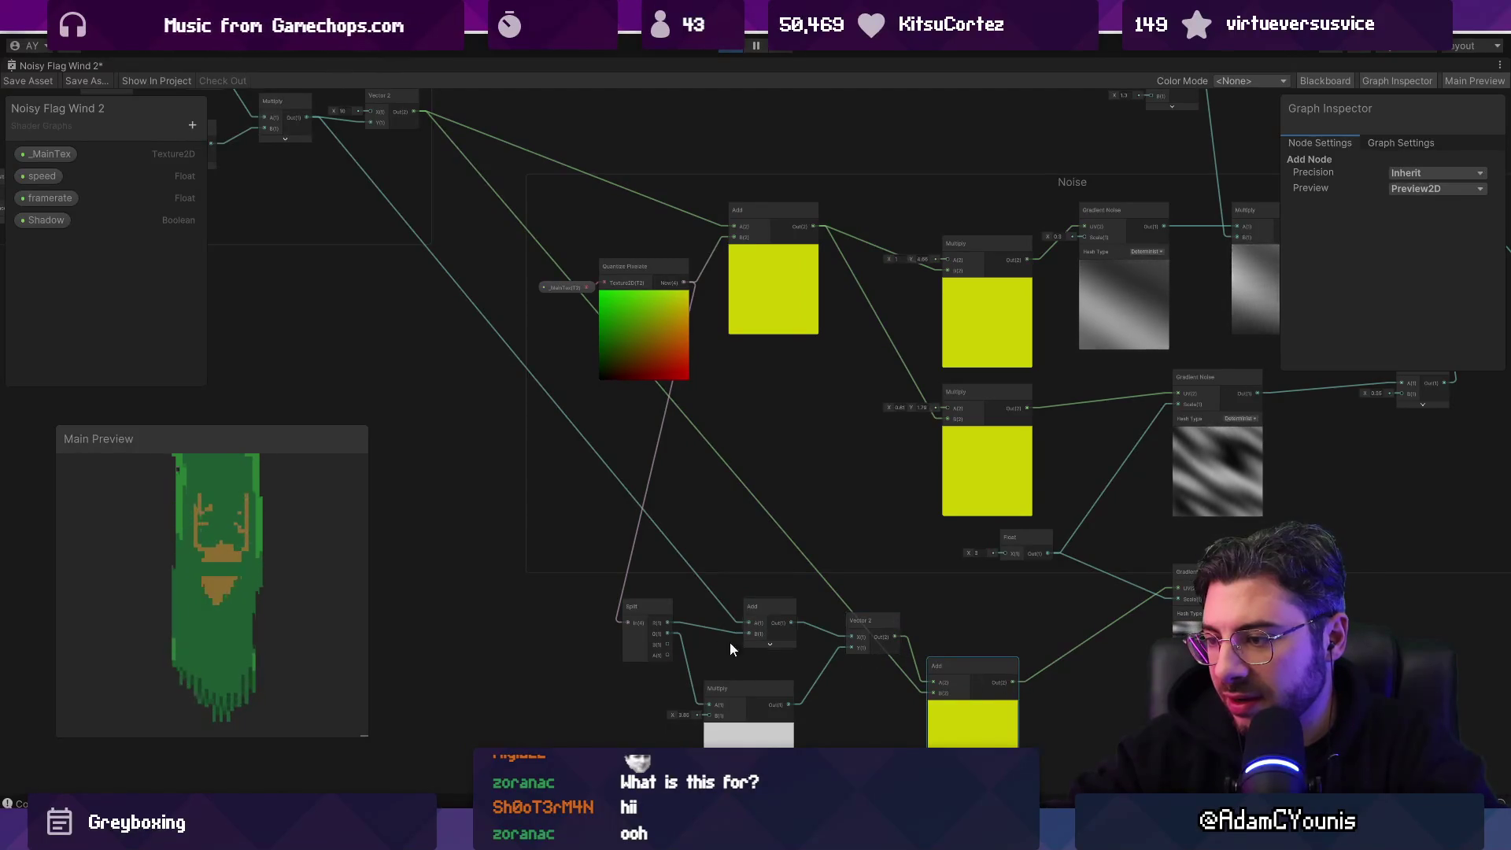
left_click(795, 616)
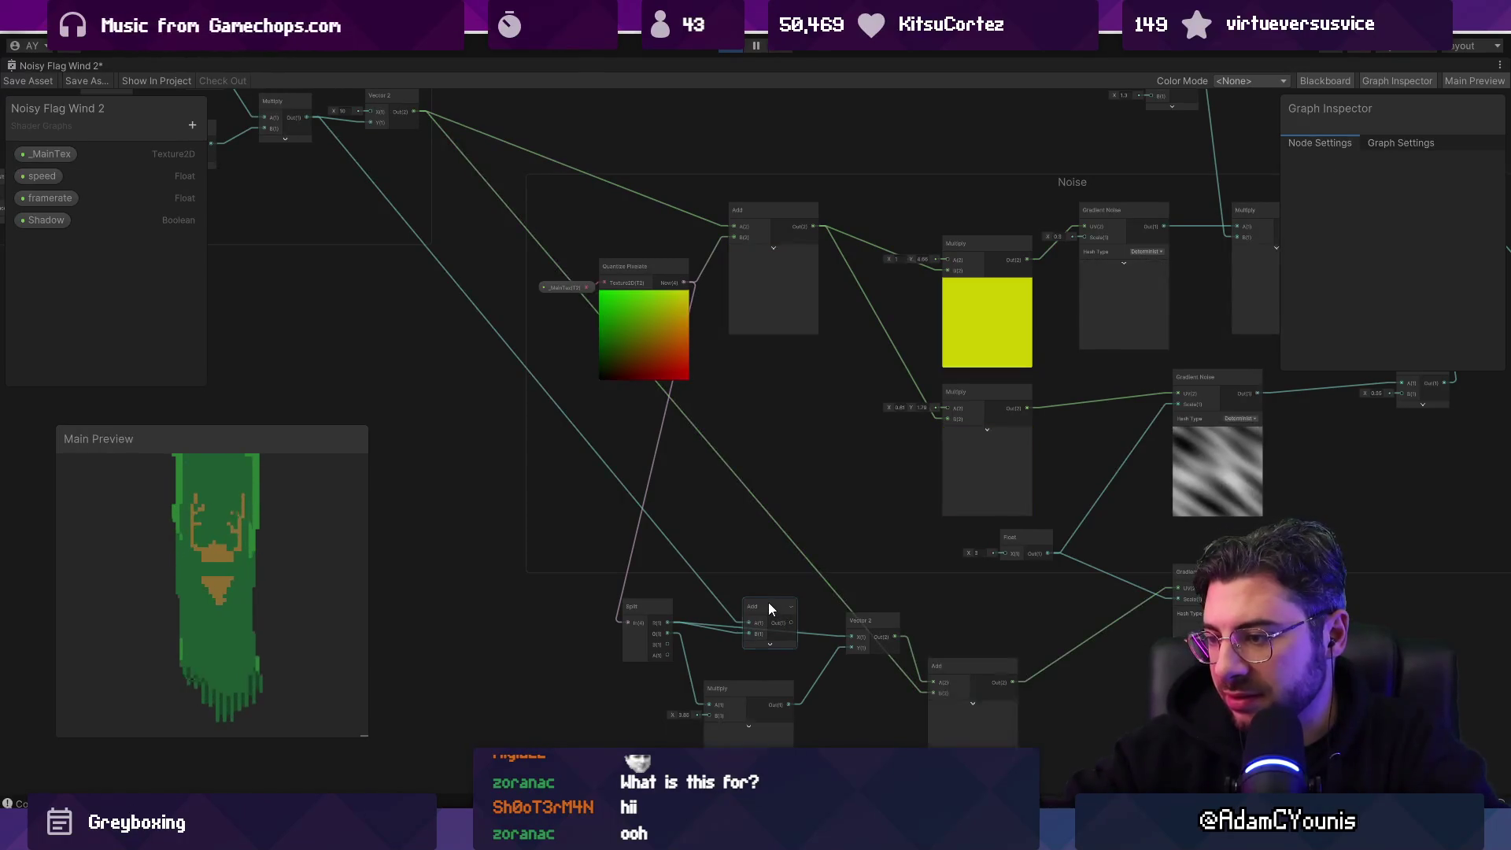
Step: Delete the small Add node, tidy the lower nodes, and create a new Add from the Add output
key("Delete")
left_click_drag(861, 621, 797, 607)
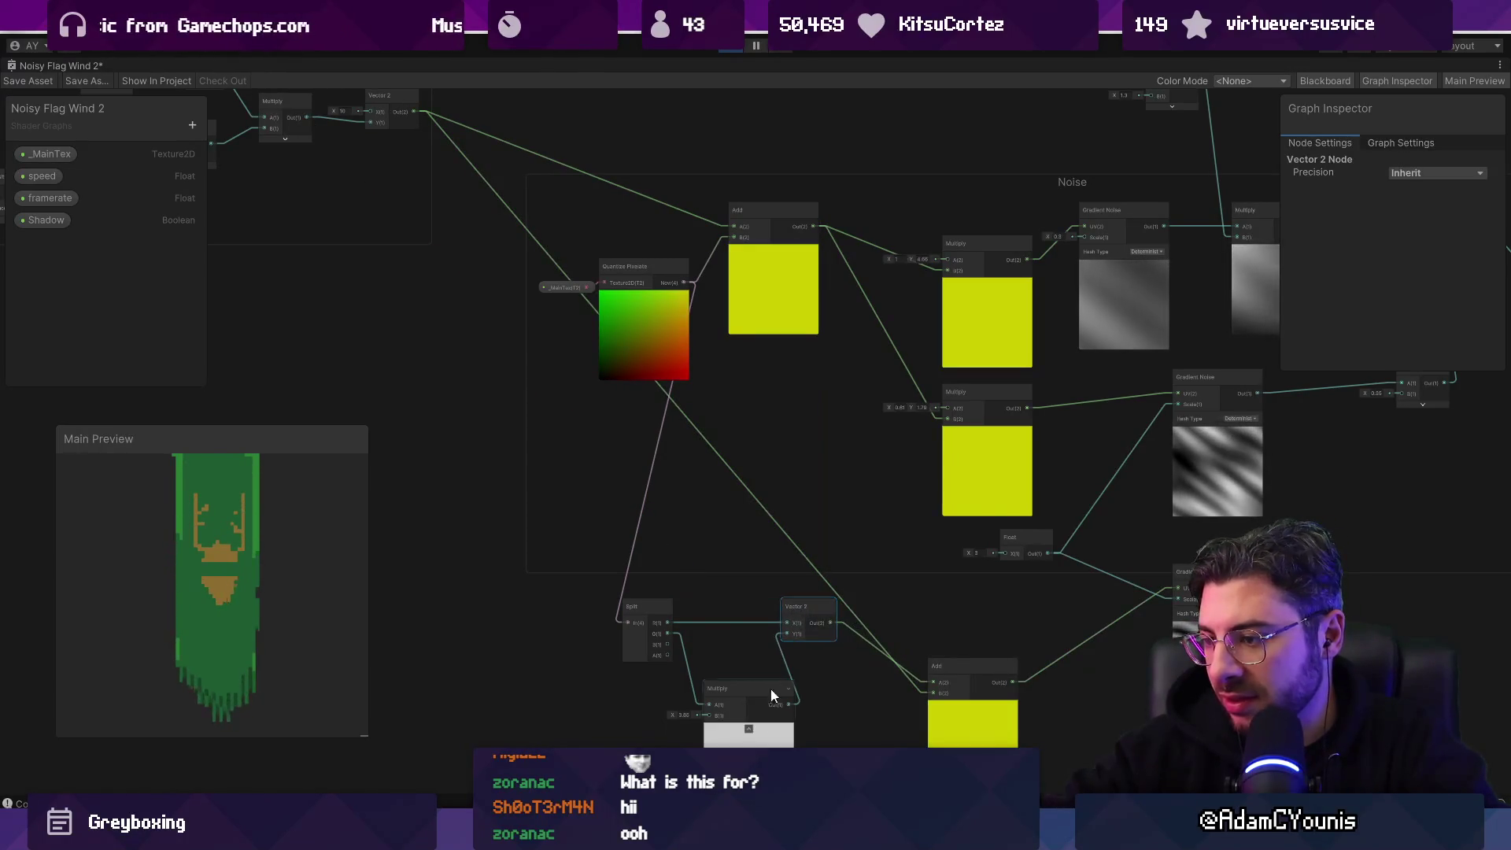
left_click_drag(732, 719, 721, 667)
mouse_move(946, 704)
left_mouse_down()
mouse_move(899, 658)
mouse_move(1065, 618)
left_mouse_up()
type("add")
key("Return")
Step: Create a Vector 2 from the Time Multiply and wire it into the lower Add's B input
left_click_drag(313, 119, 379, 373)
type("vect")
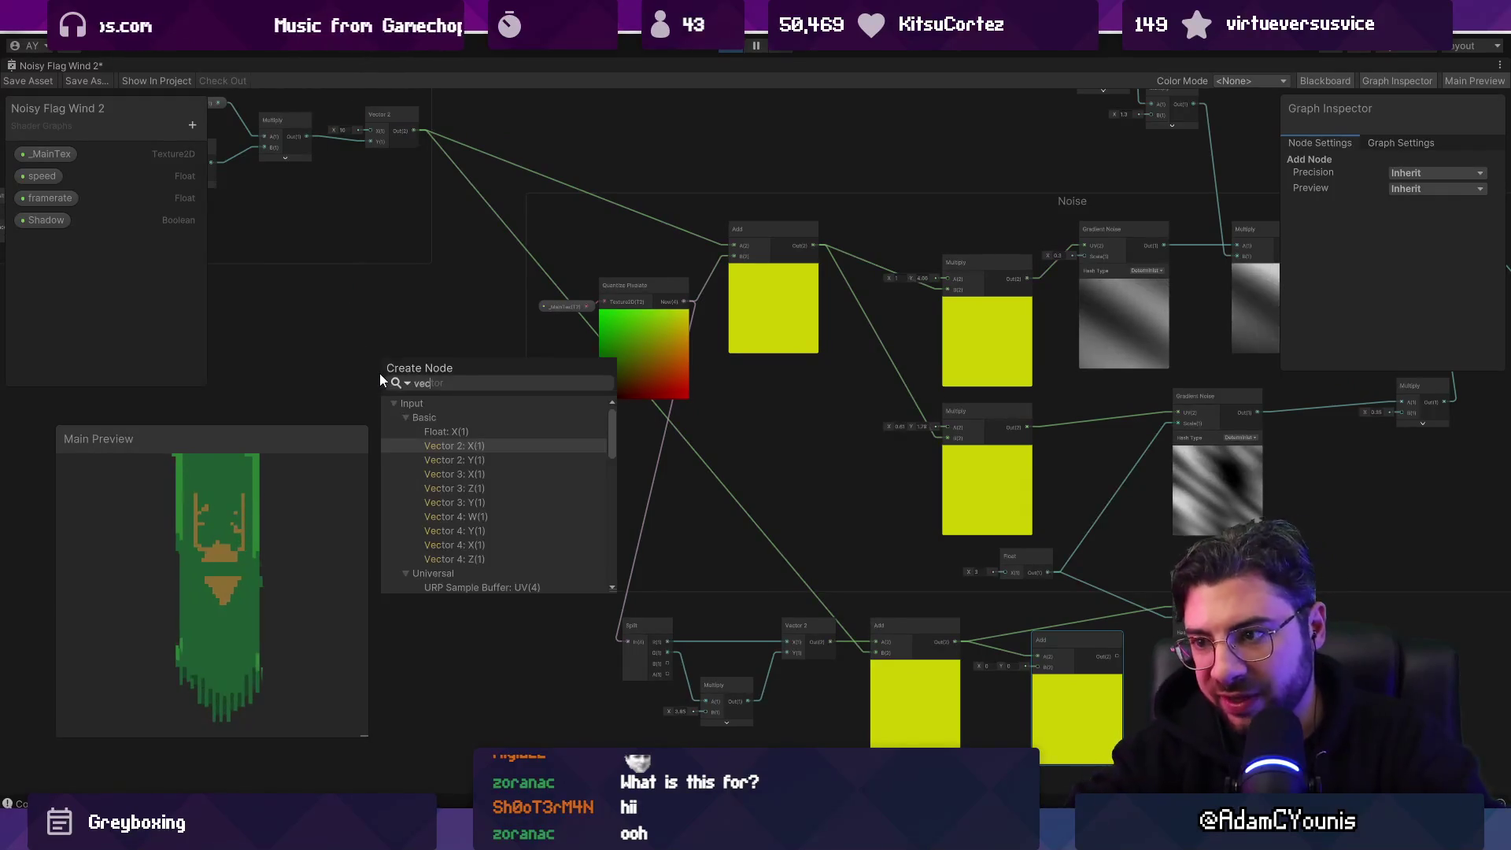
key("Return")
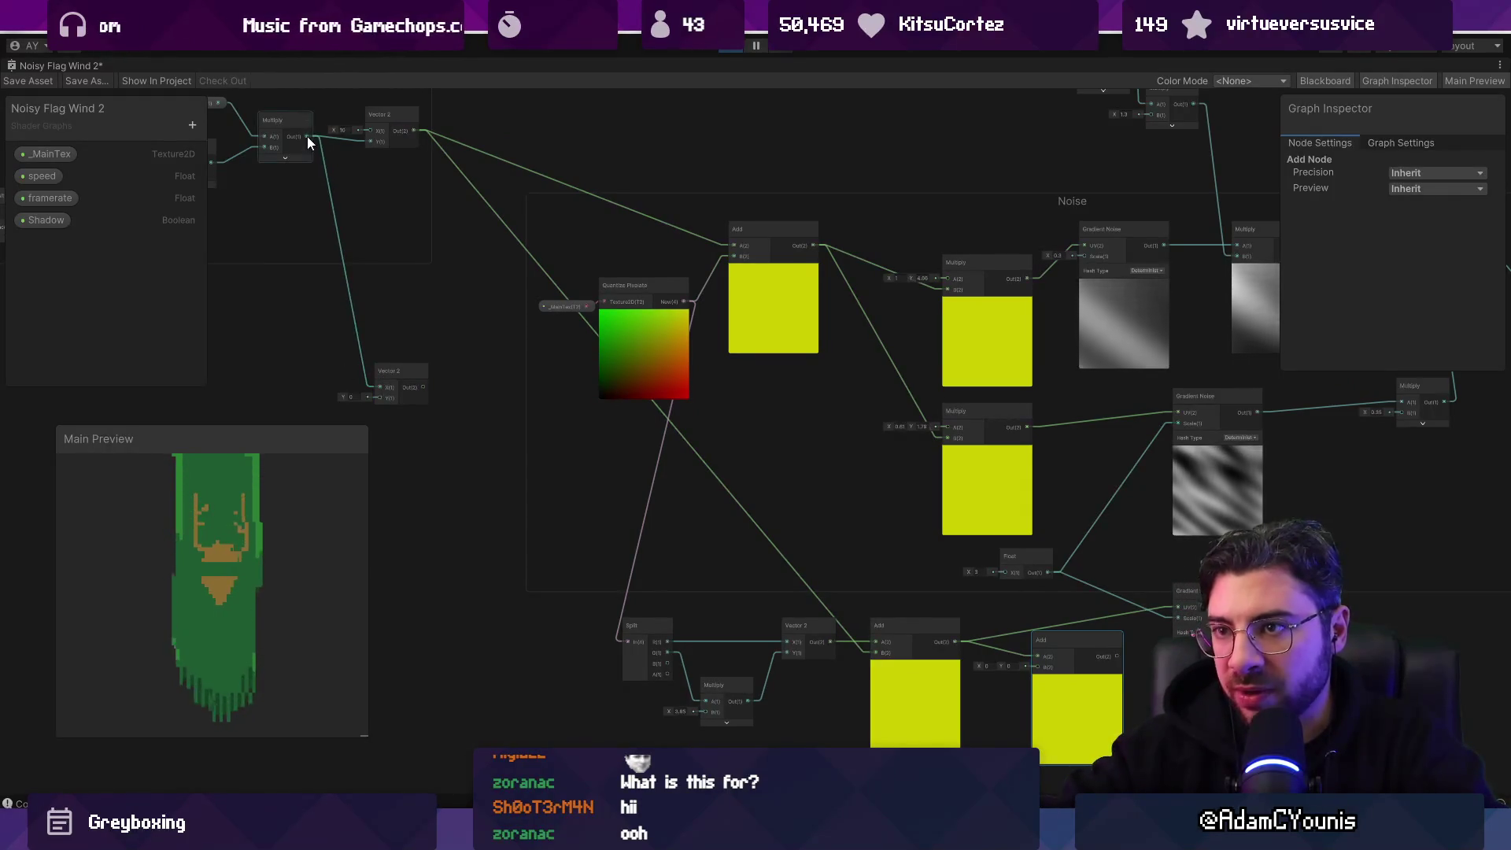
mouse_move(423, 404)
left_mouse_down()
mouse_move(519, 460)
mouse_move(1047, 677)
mouse_move(1059, 647)
mouse_move(1178, 581)
left_mouse_up()
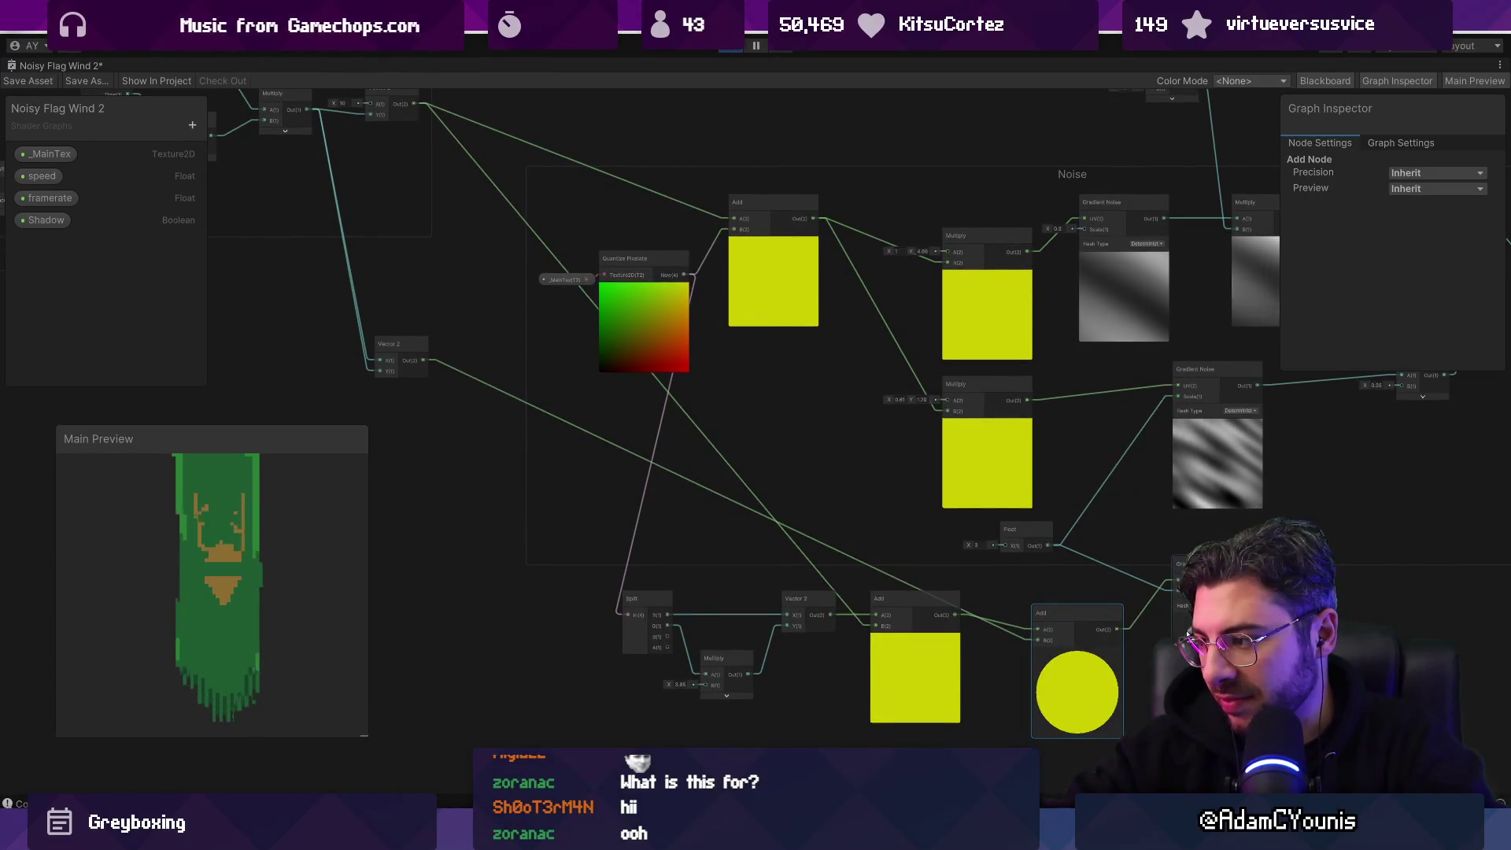
Step: Try the Preview2D preview mode on the Add node, then undo it
left_click(1436, 188)
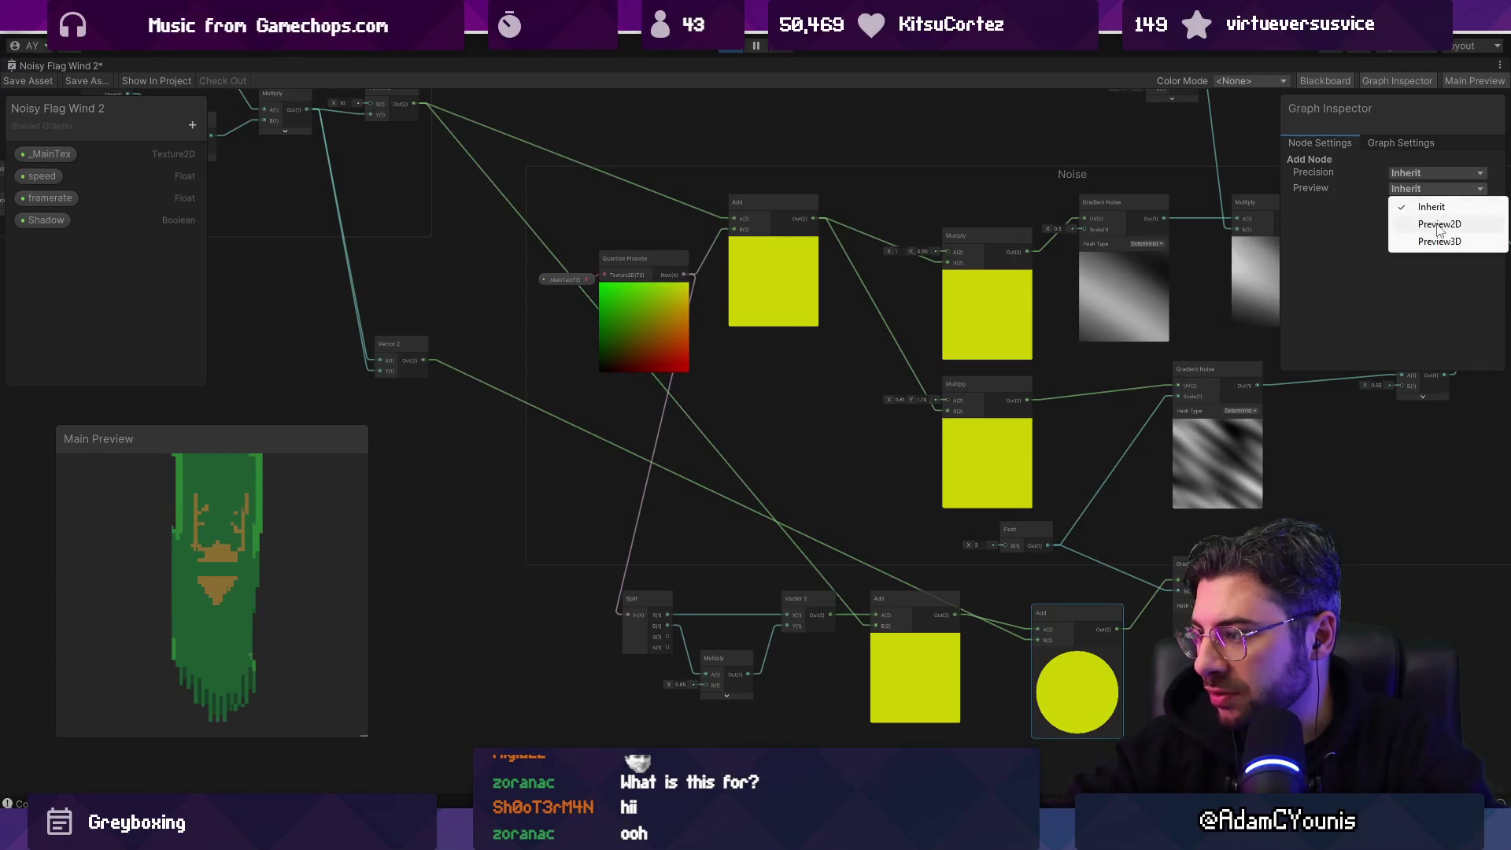
left_click(1409, 223)
left_click_drag(1253, 683, 839, 548)
scroll(836, 535, "up", 5)
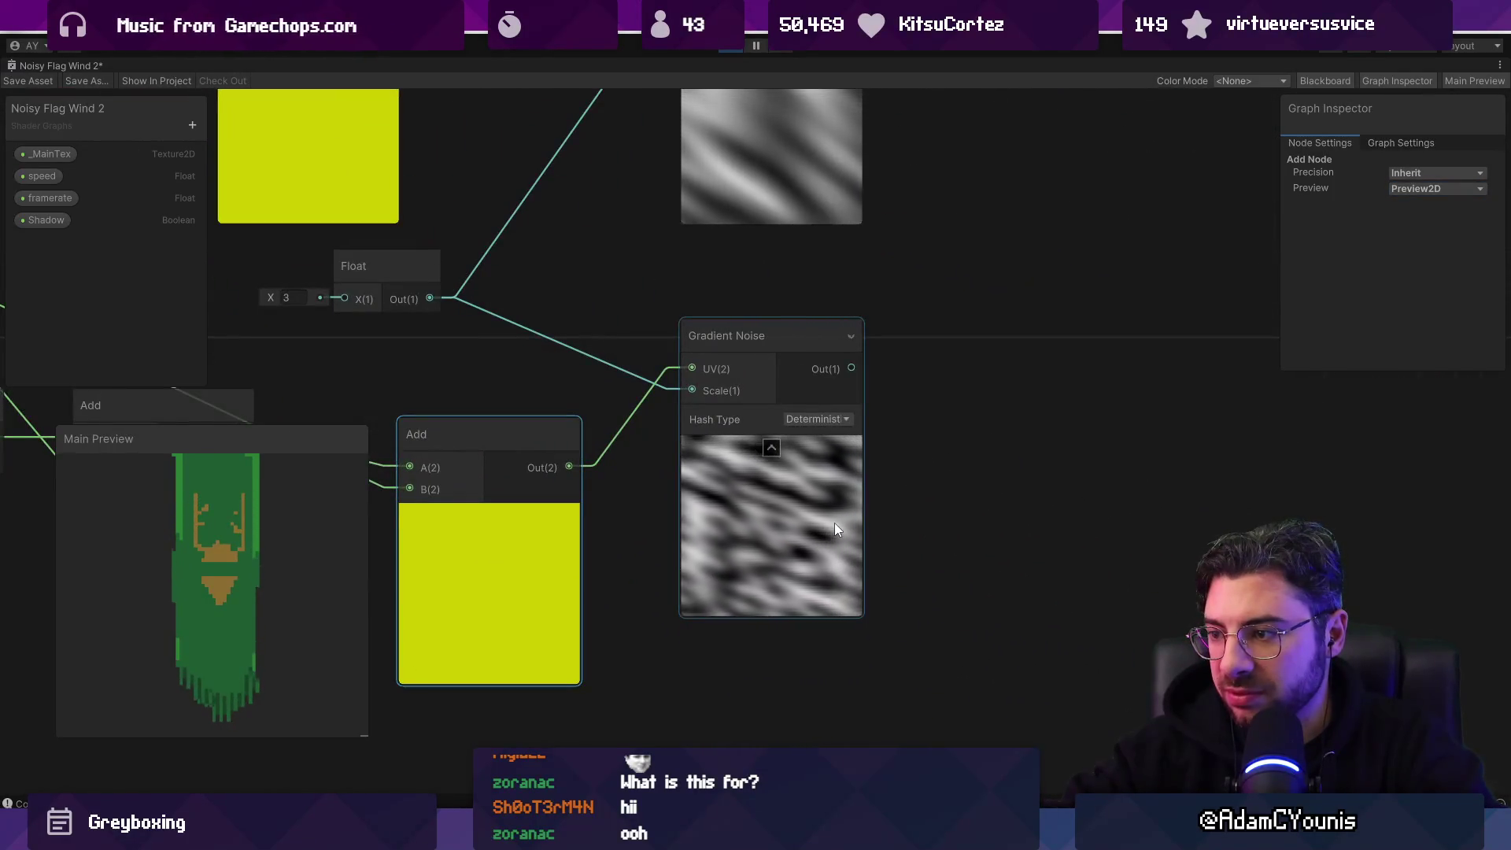
scroll(834, 522, "down", 5)
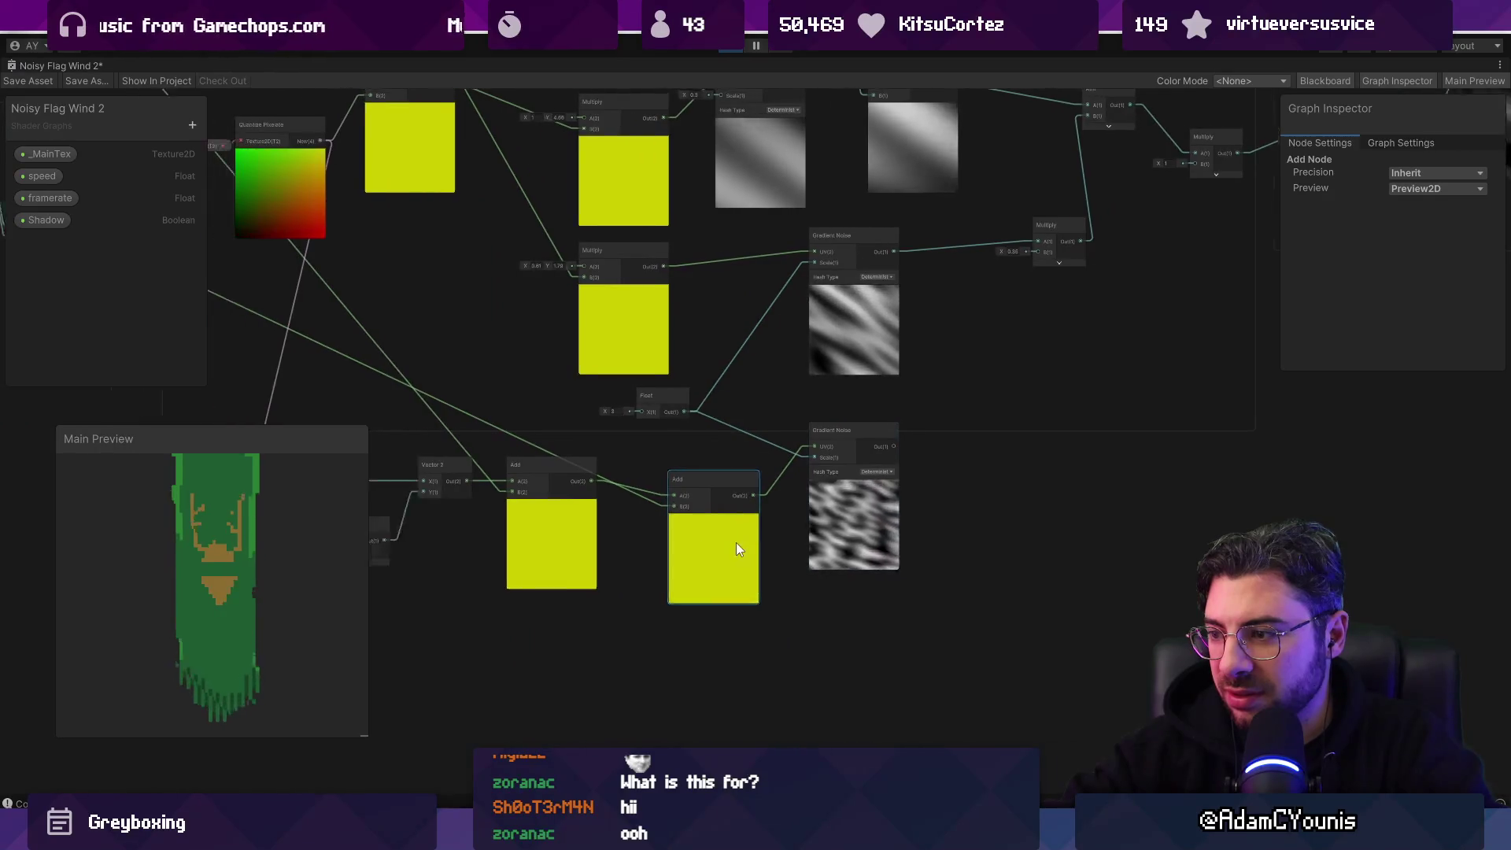
key("ctrl+z")
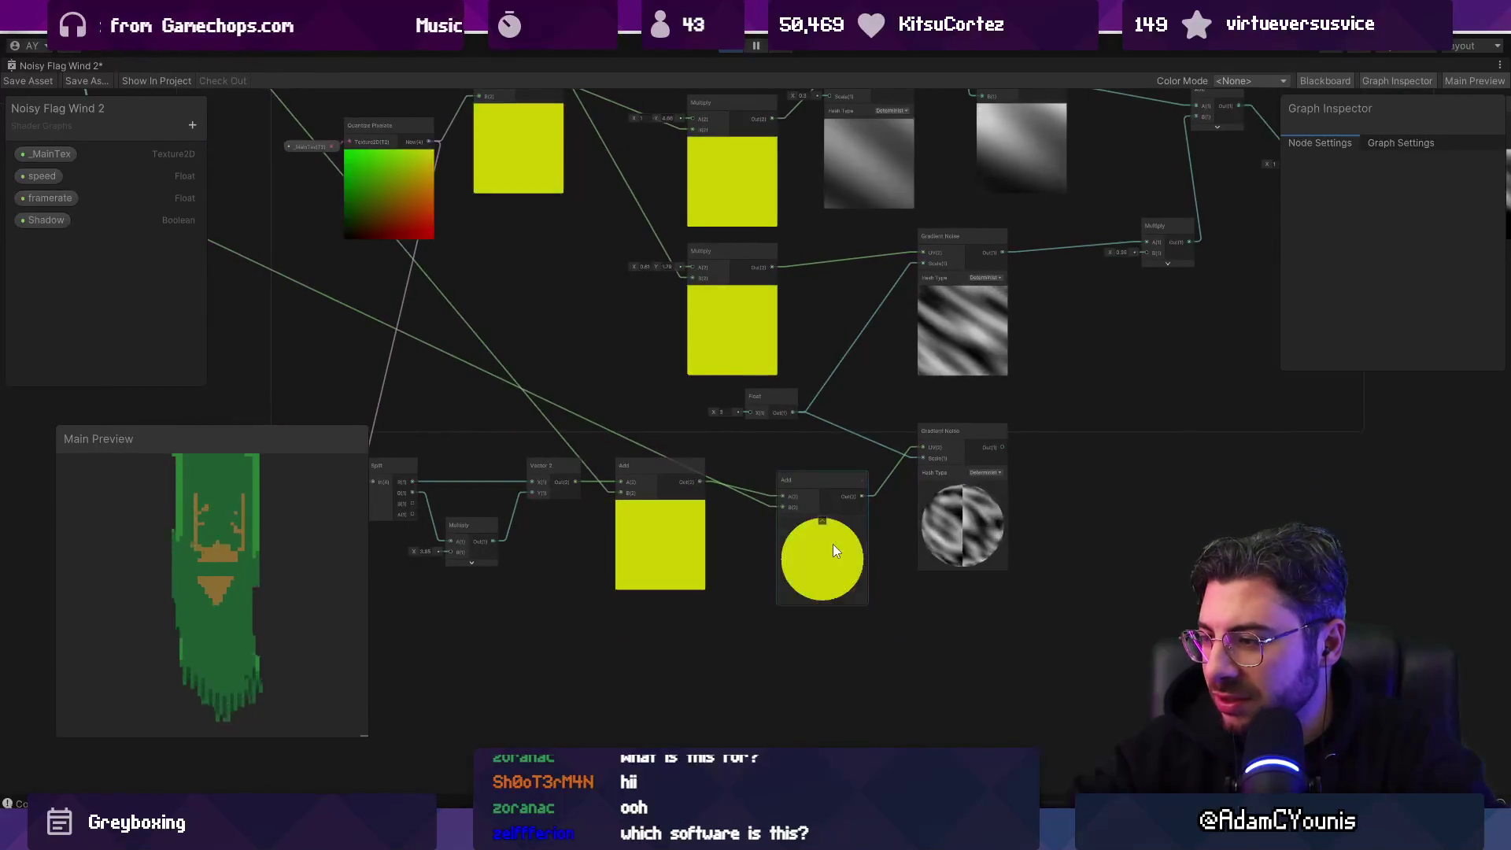
Step: Undo the Vector 2 link, delete the extra Add node, then undo to restore the Add beside Split
key("ctrl+z")
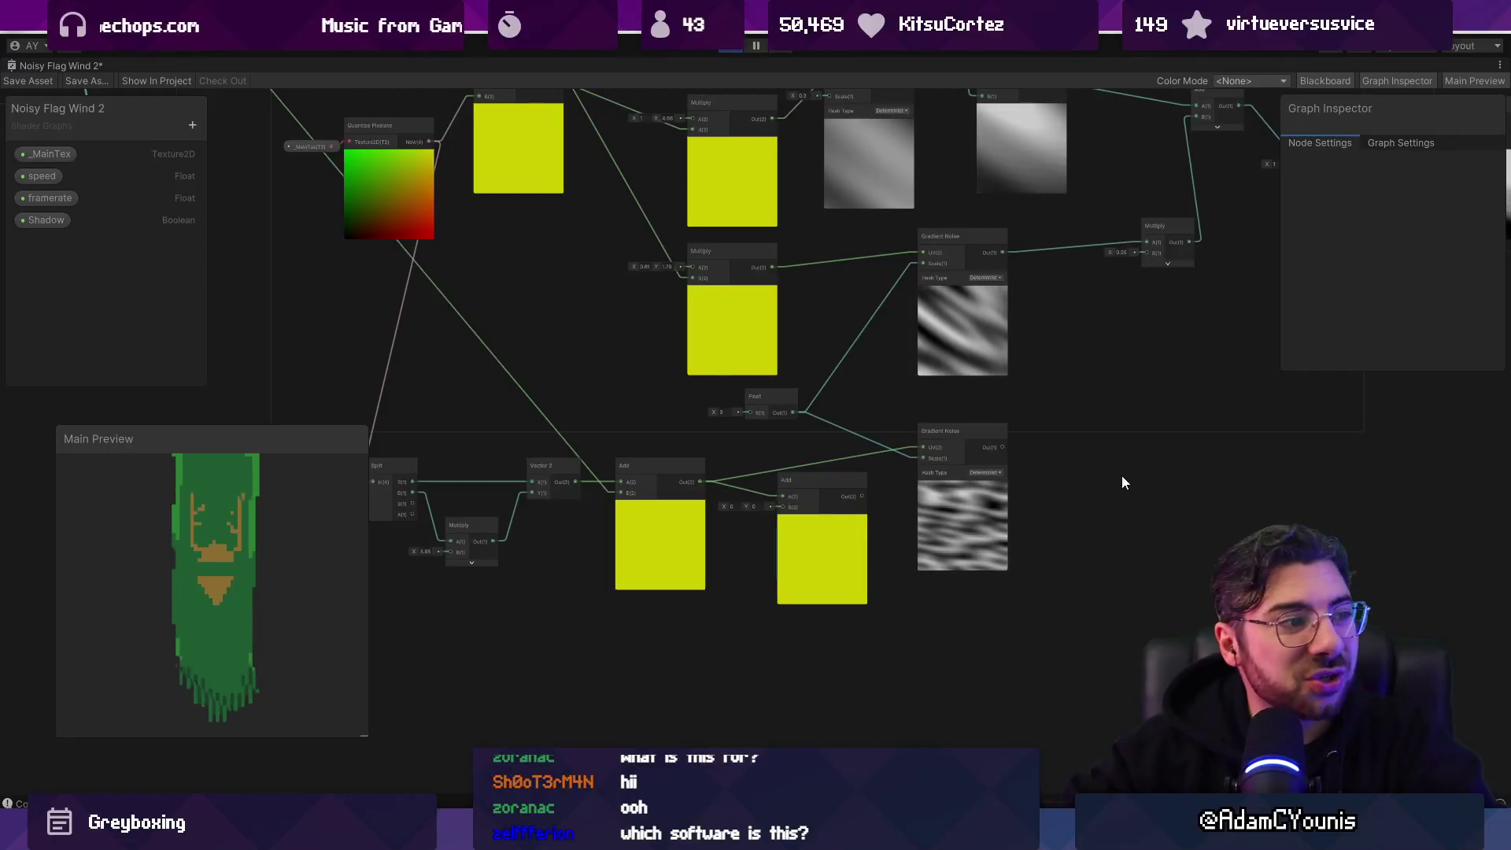
scroll(961, 522, "up", 5)
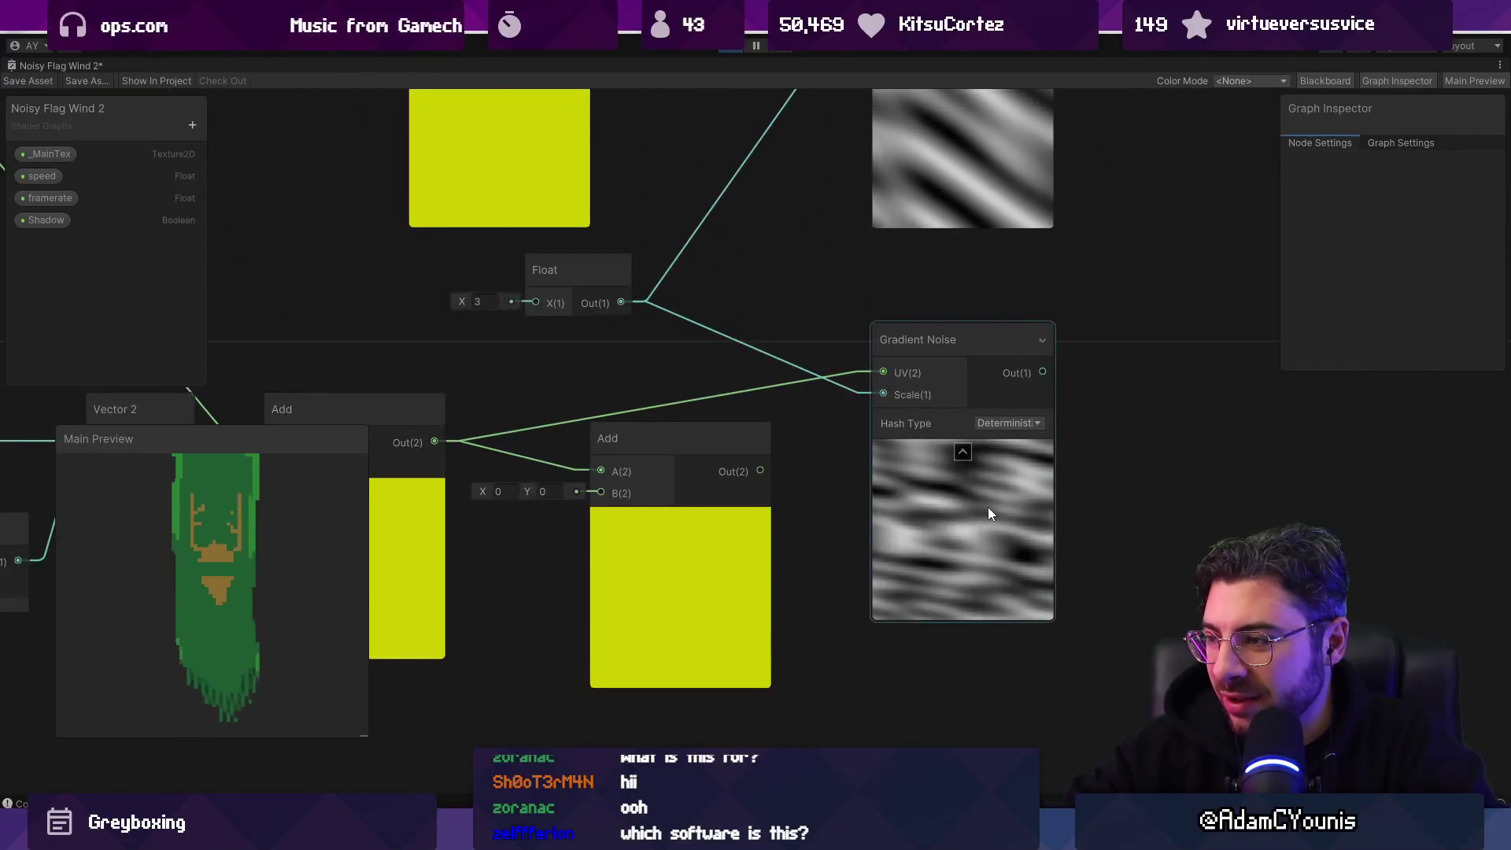
scroll(989, 507, "down", 1)
scroll(989, 507, "down", 1)
scroll(814, 483, "down", 2)
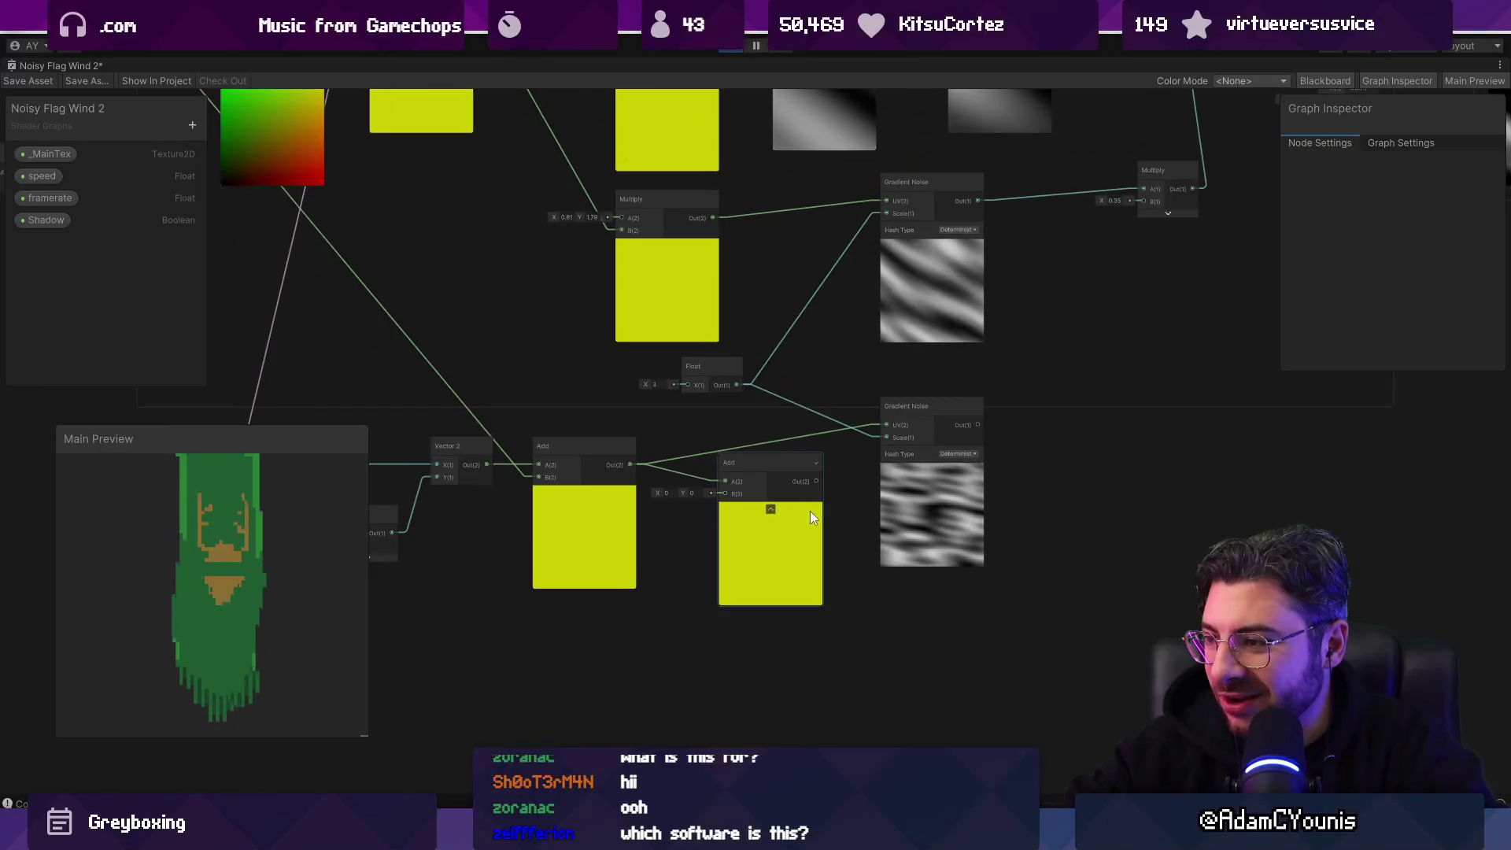
left_click_drag(790, 531, 920, 550)
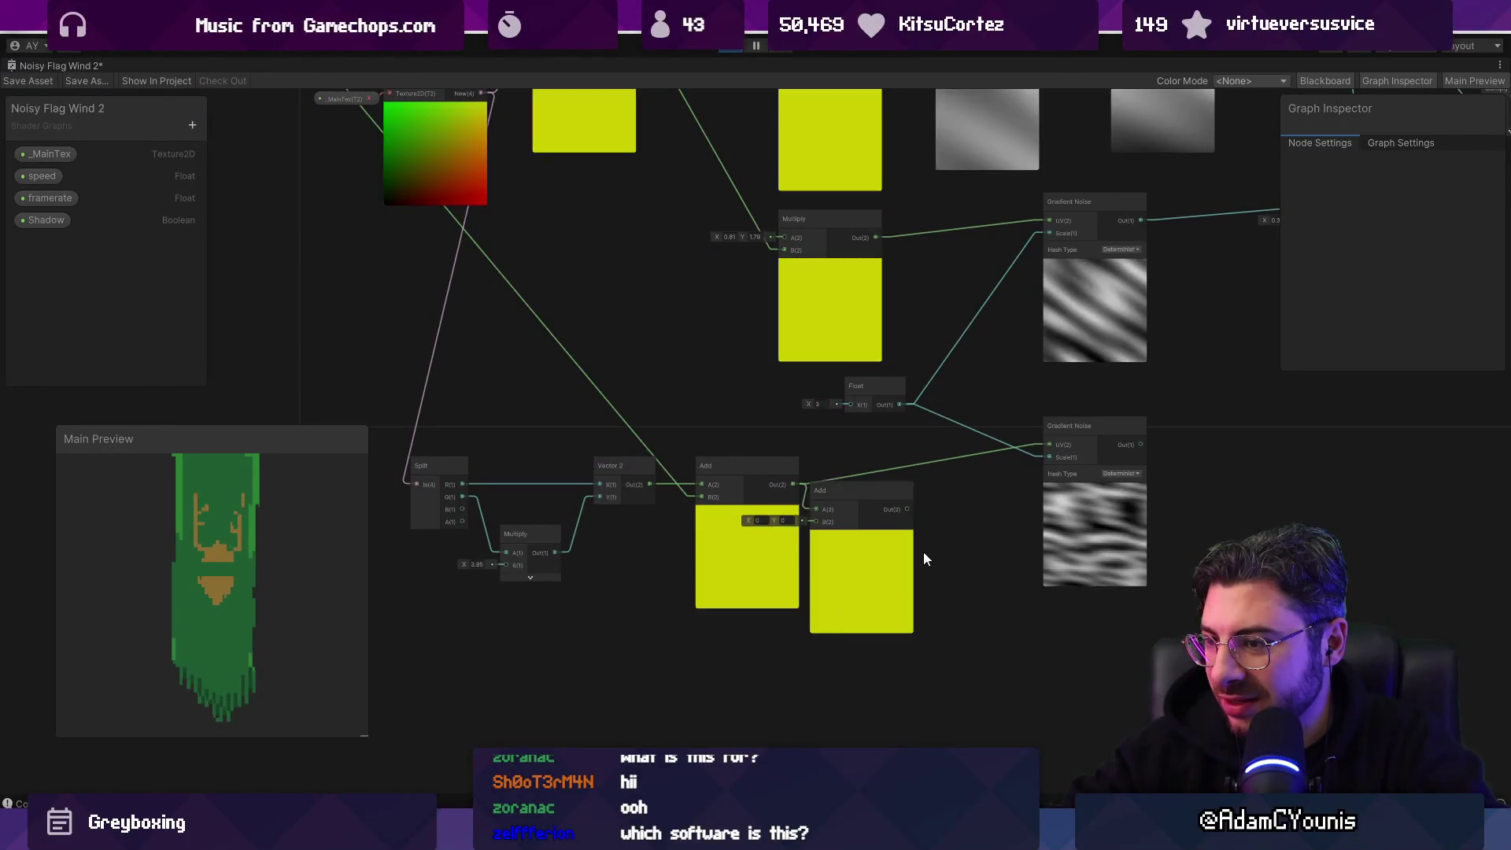
key("Delete")
key("ctrl+z")
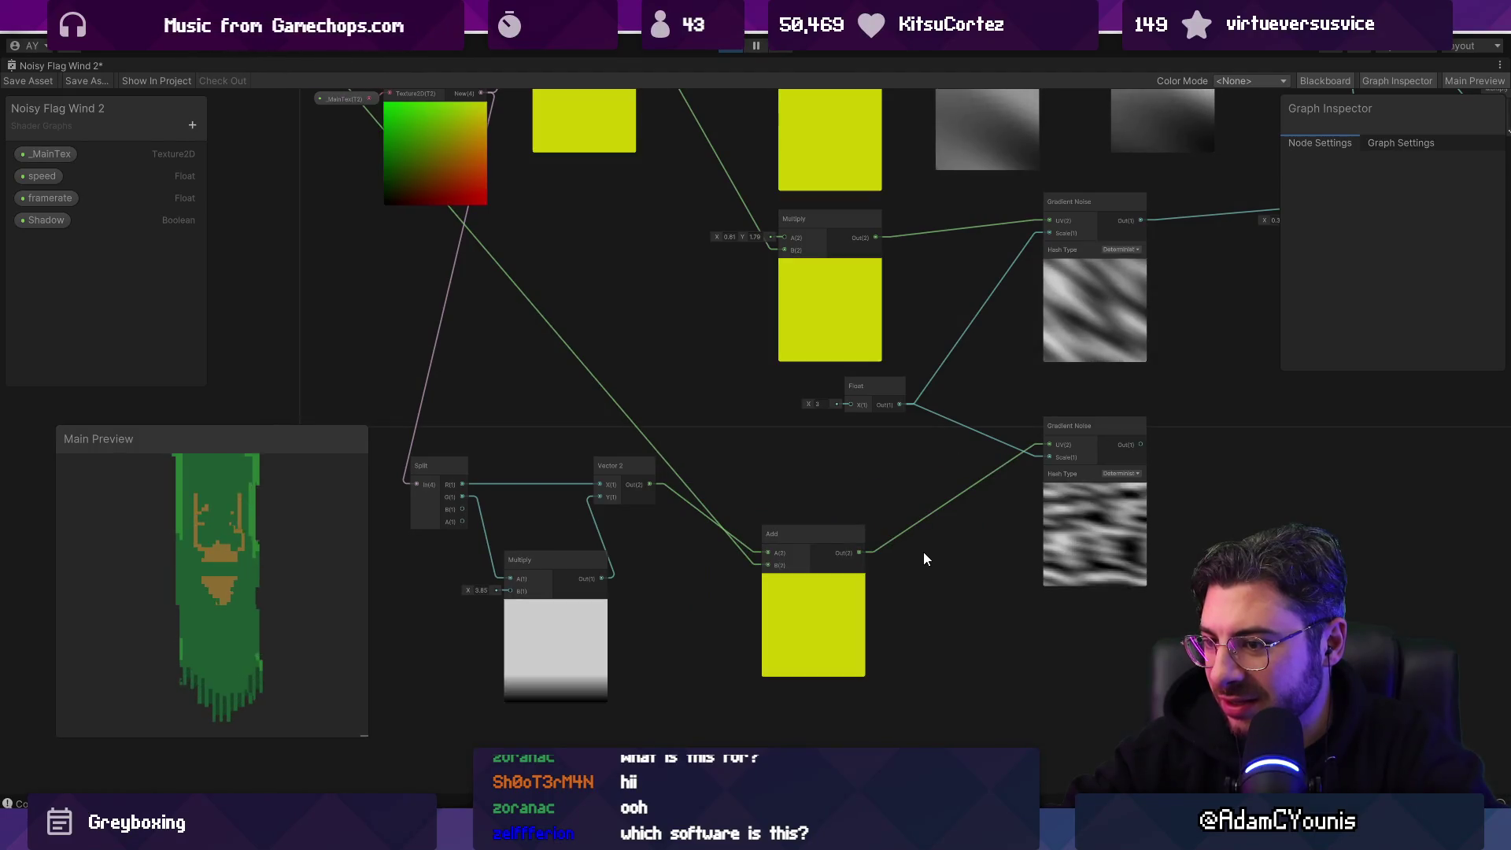
key("ctrl+z")
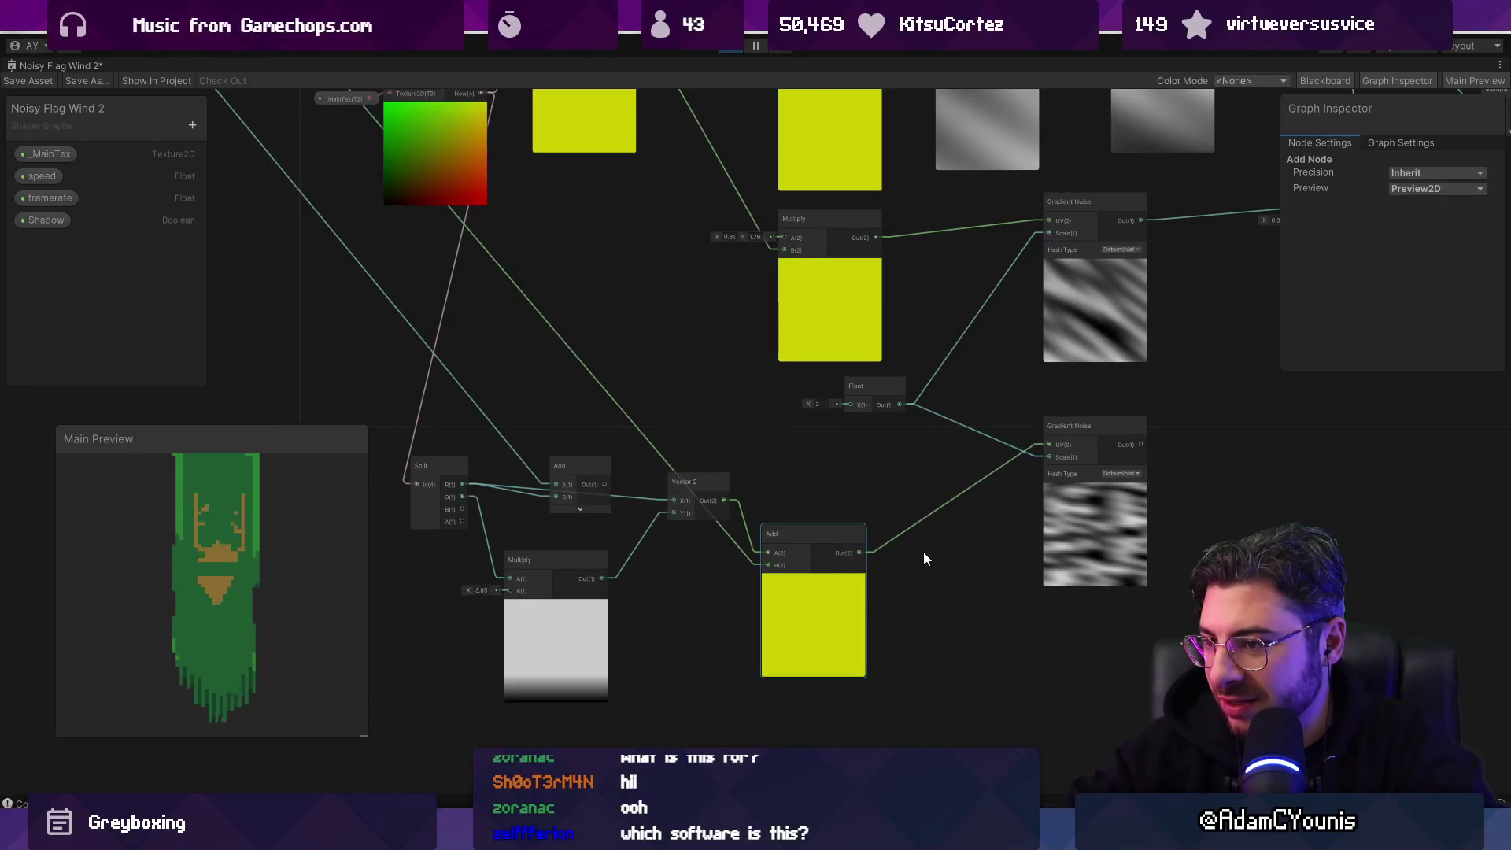
left_click(924, 553)
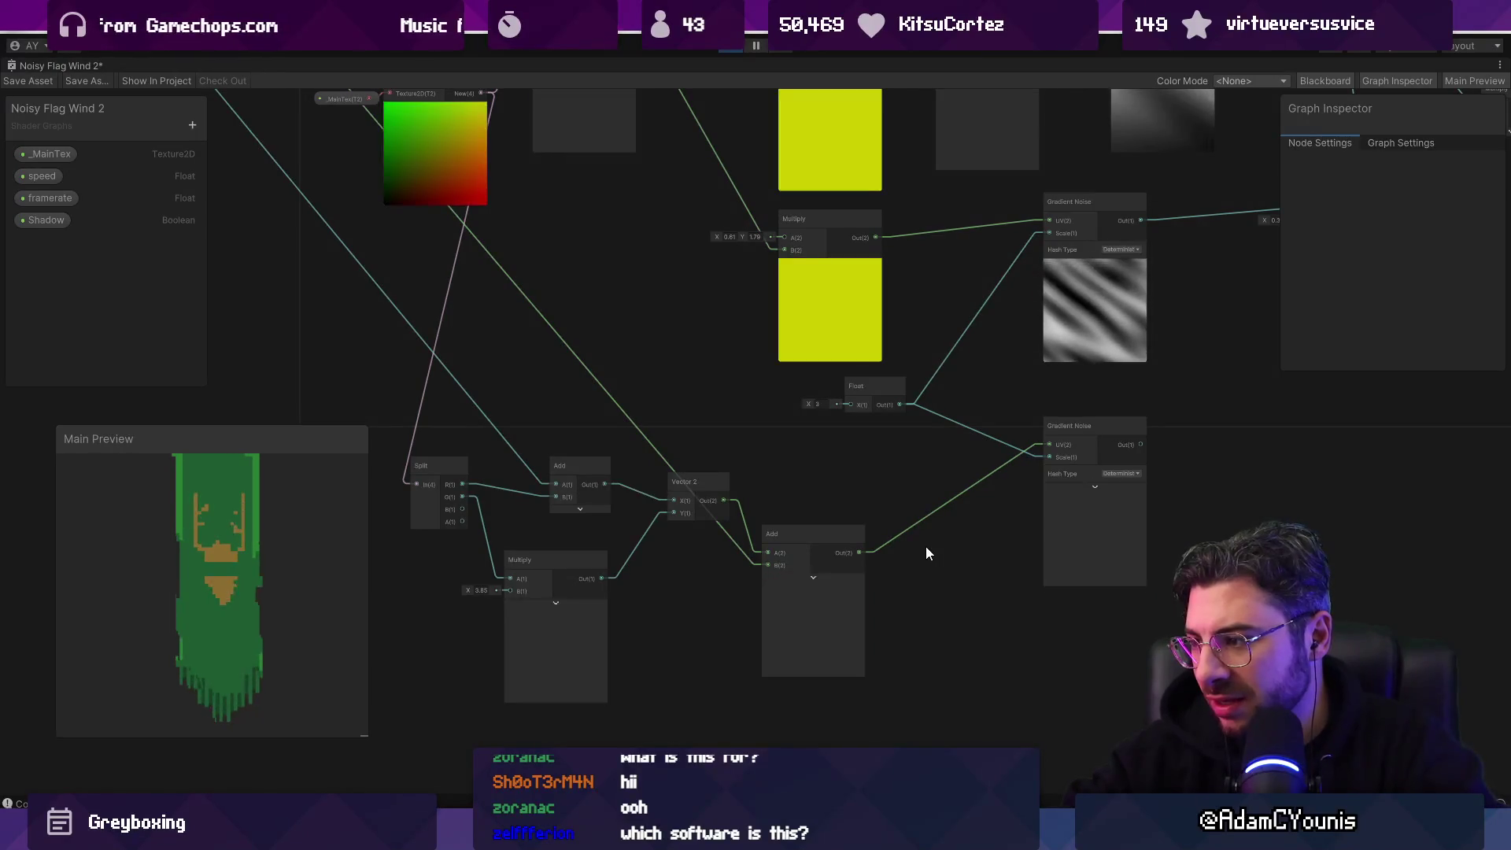
Step: Raise the lower Multiply's B value to 4.83 and revert a trial Float value change
left_click_drag(610, 304, 710, 367)
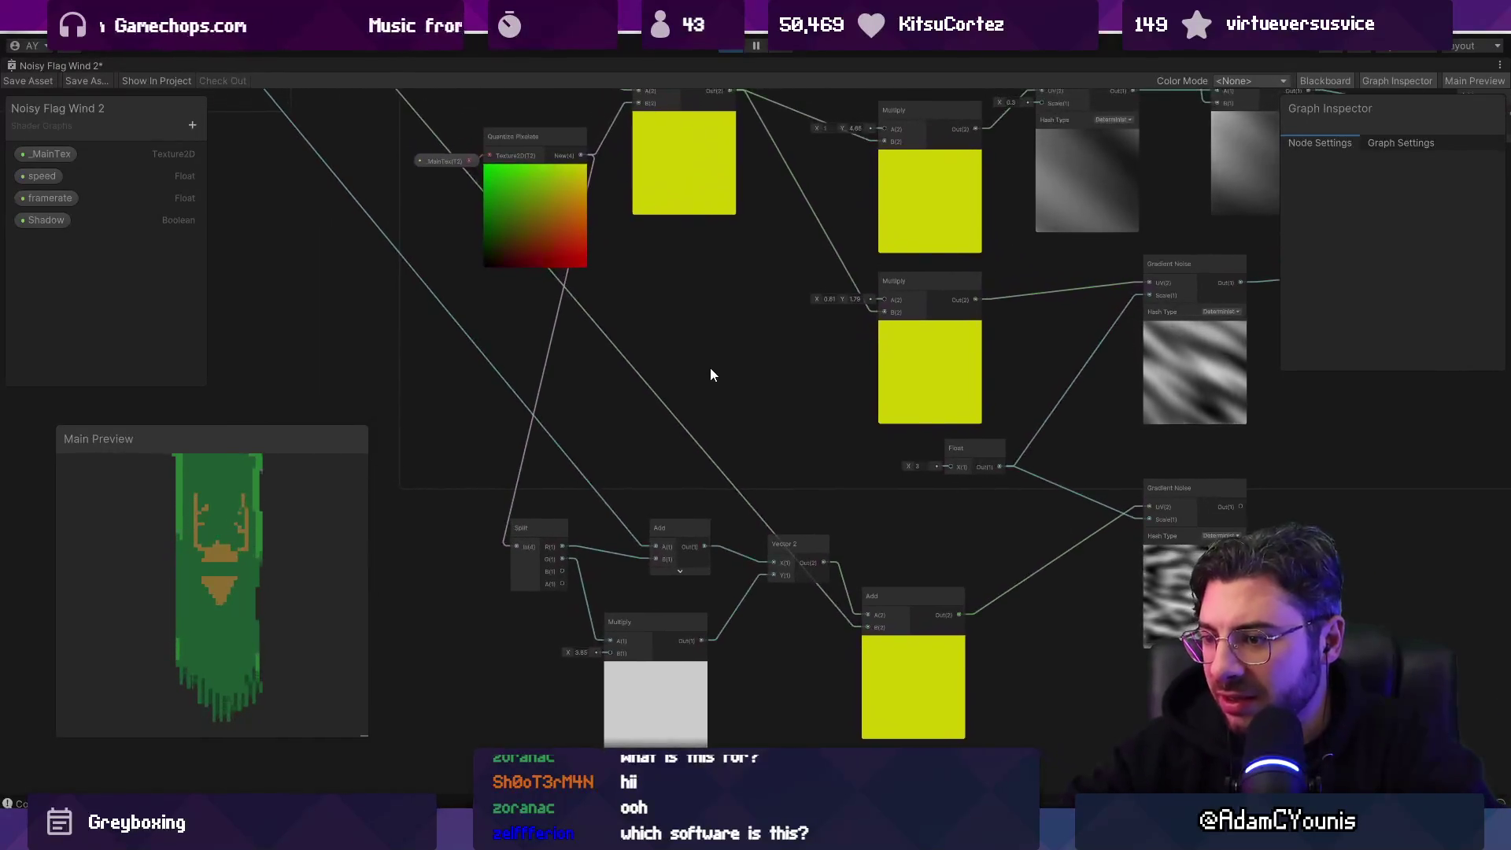
mouse_move(569, 650)
left_mouse_down()
mouse_move(620, 649)
mouse_move(580, 646)
left_mouse_up()
mouse_move(893, 658)
left_mouse_down()
mouse_move(950, 567)
mouse_move(934, 591)
left_mouse_up()
mouse_move(908, 466)
left_mouse_down()
mouse_move(935, 465)
mouse_move(876, 466)
left_mouse_up()
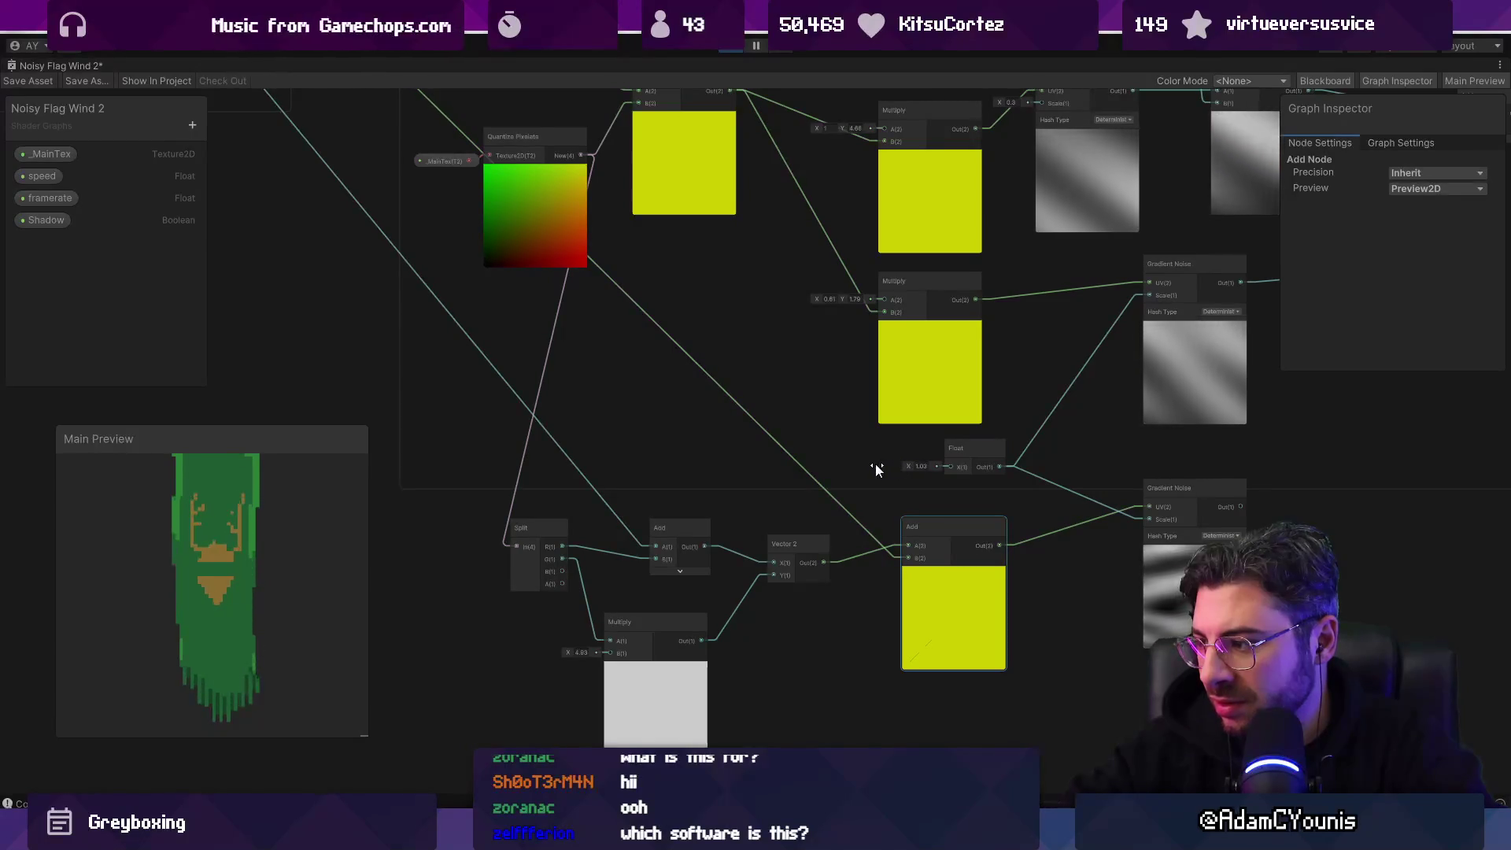
key("ctrl+z")
left_click_drag(949, 497, 801, 488)
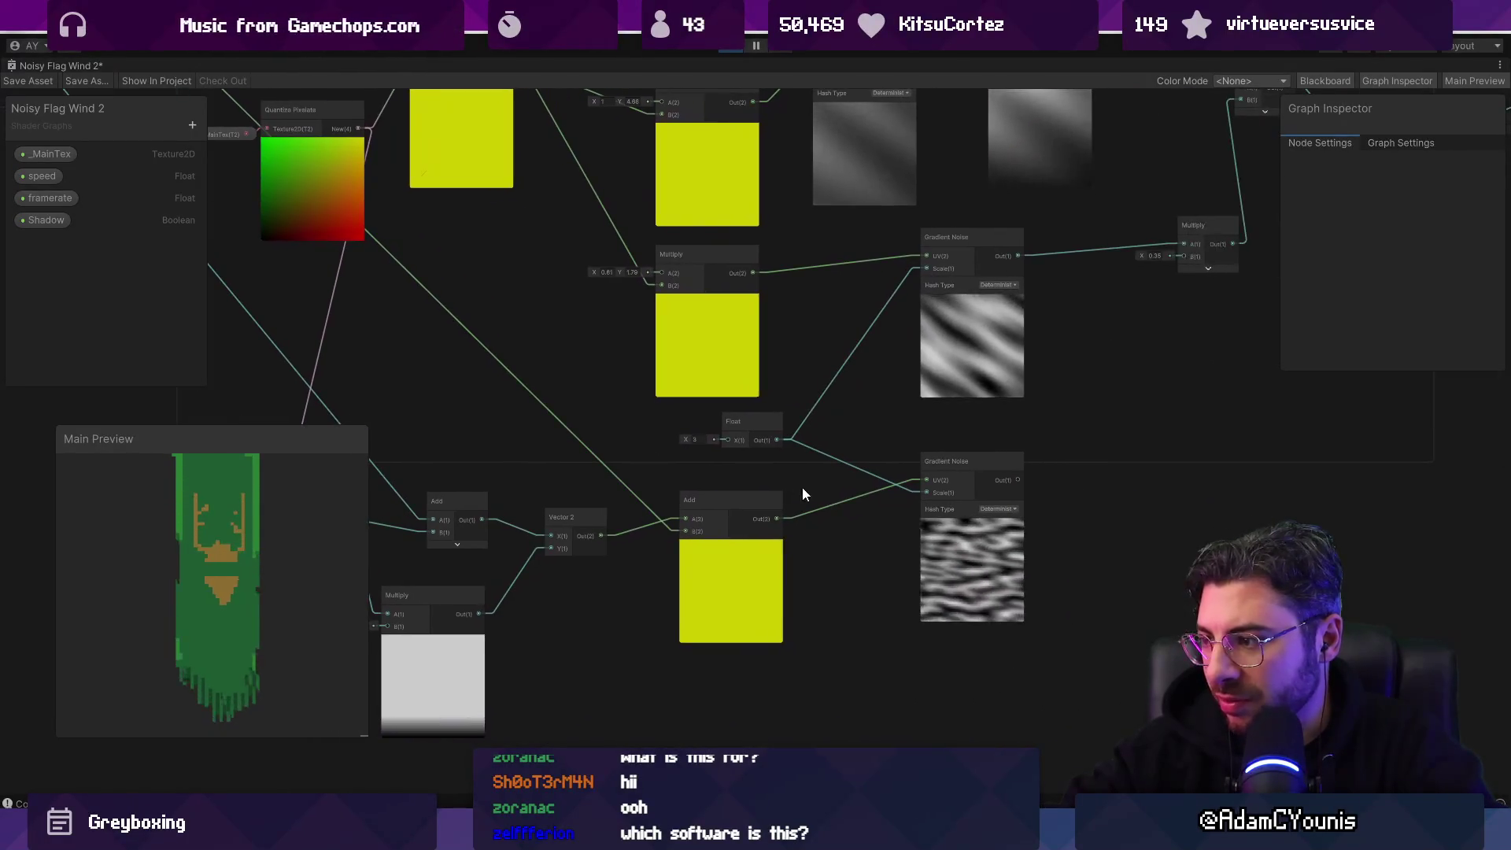
right_click(828, 532)
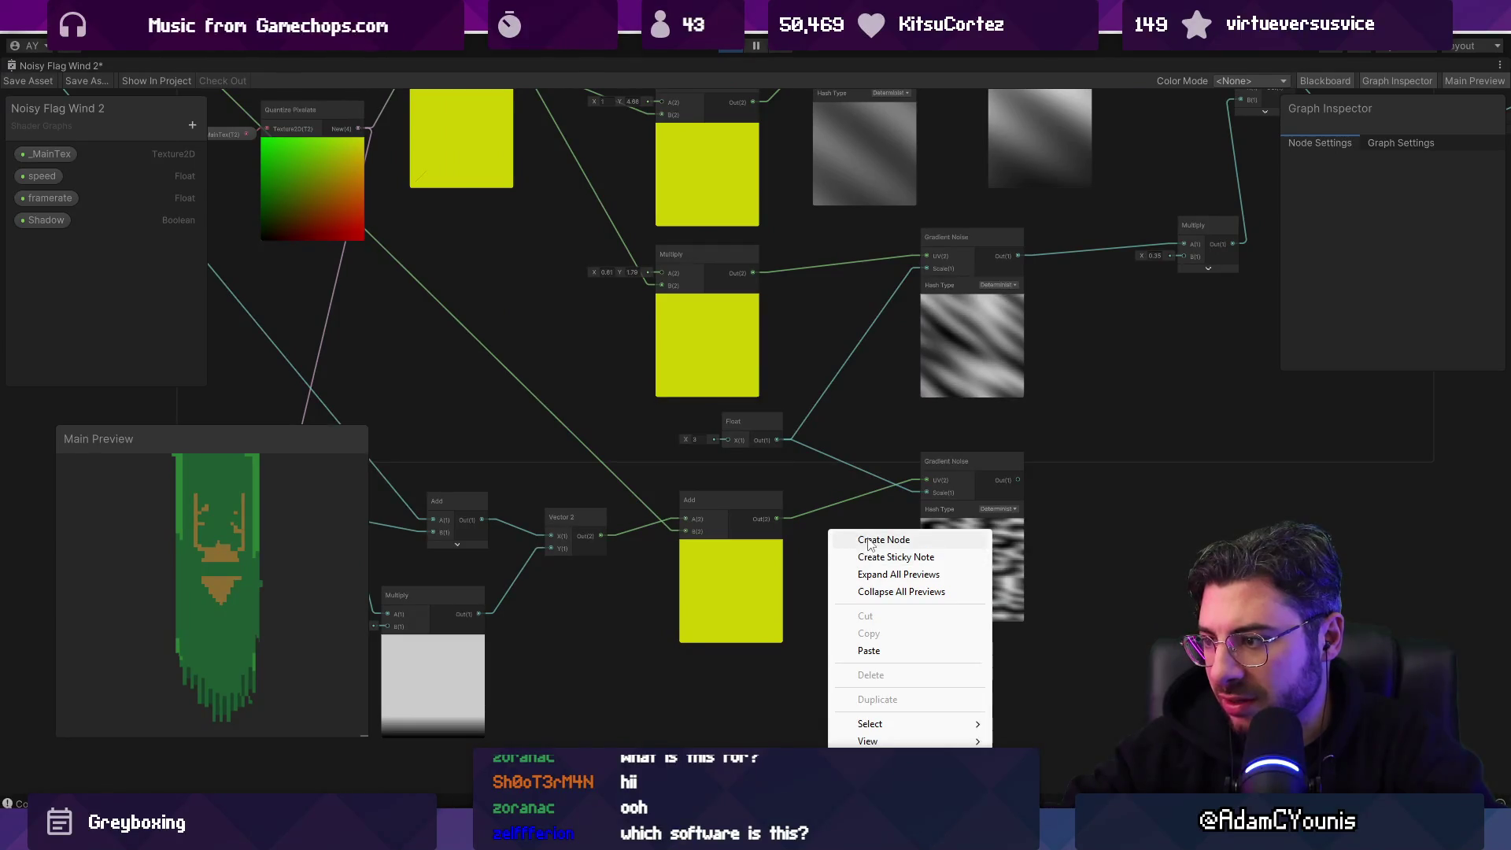
Step: Try a Float node on the lower Gradient Noise Scale, delete it, and enter 6 directly in Scale
left_click(869, 542)
type("float")
key("Return")
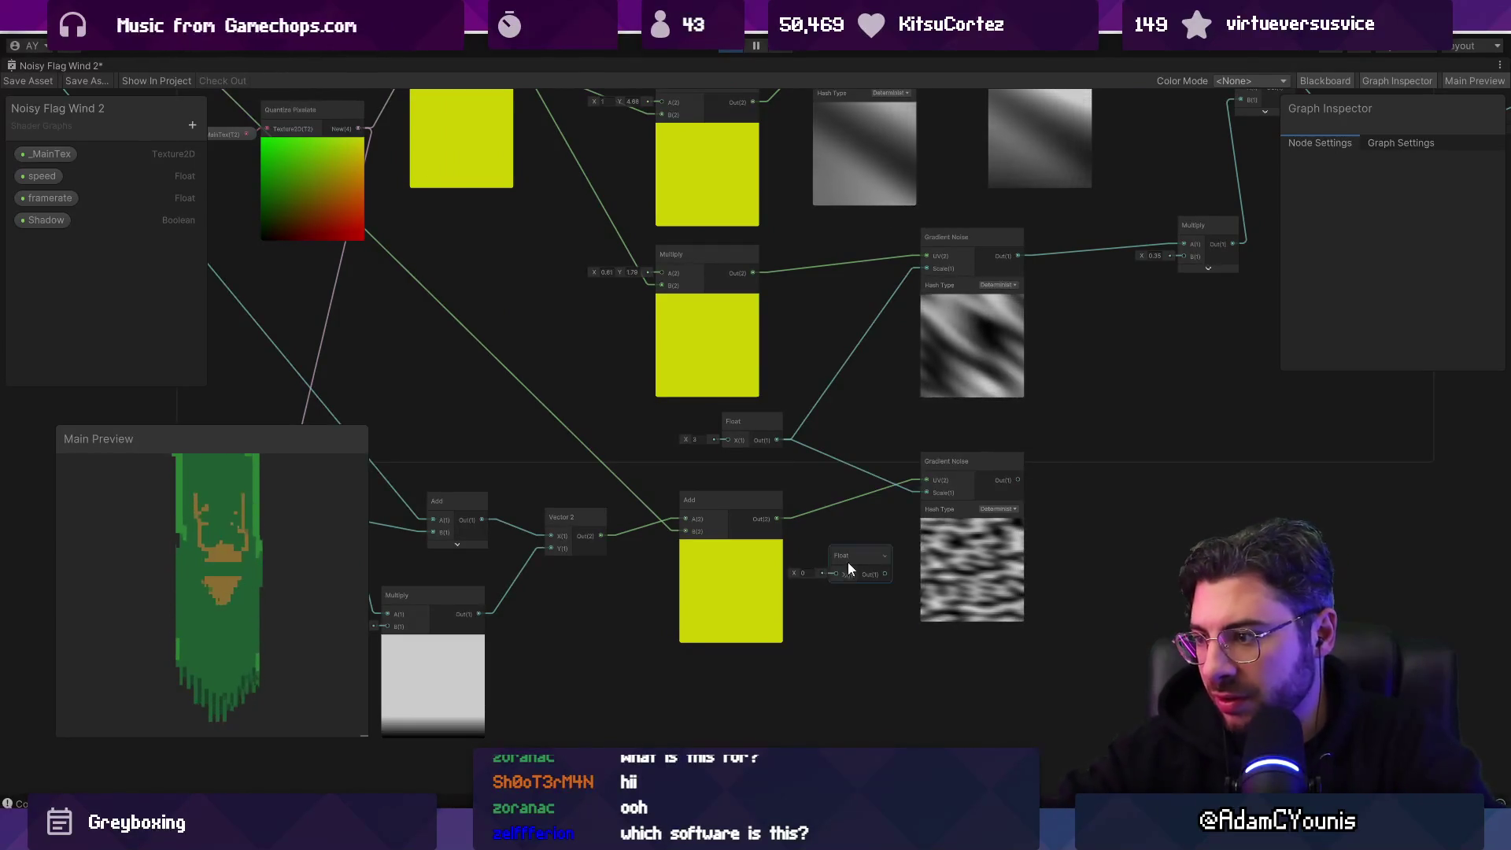
mouse_move(885, 574)
left_mouse_down()
mouse_move(927, 493)
mouse_move(880, 549)
left_mouse_up()
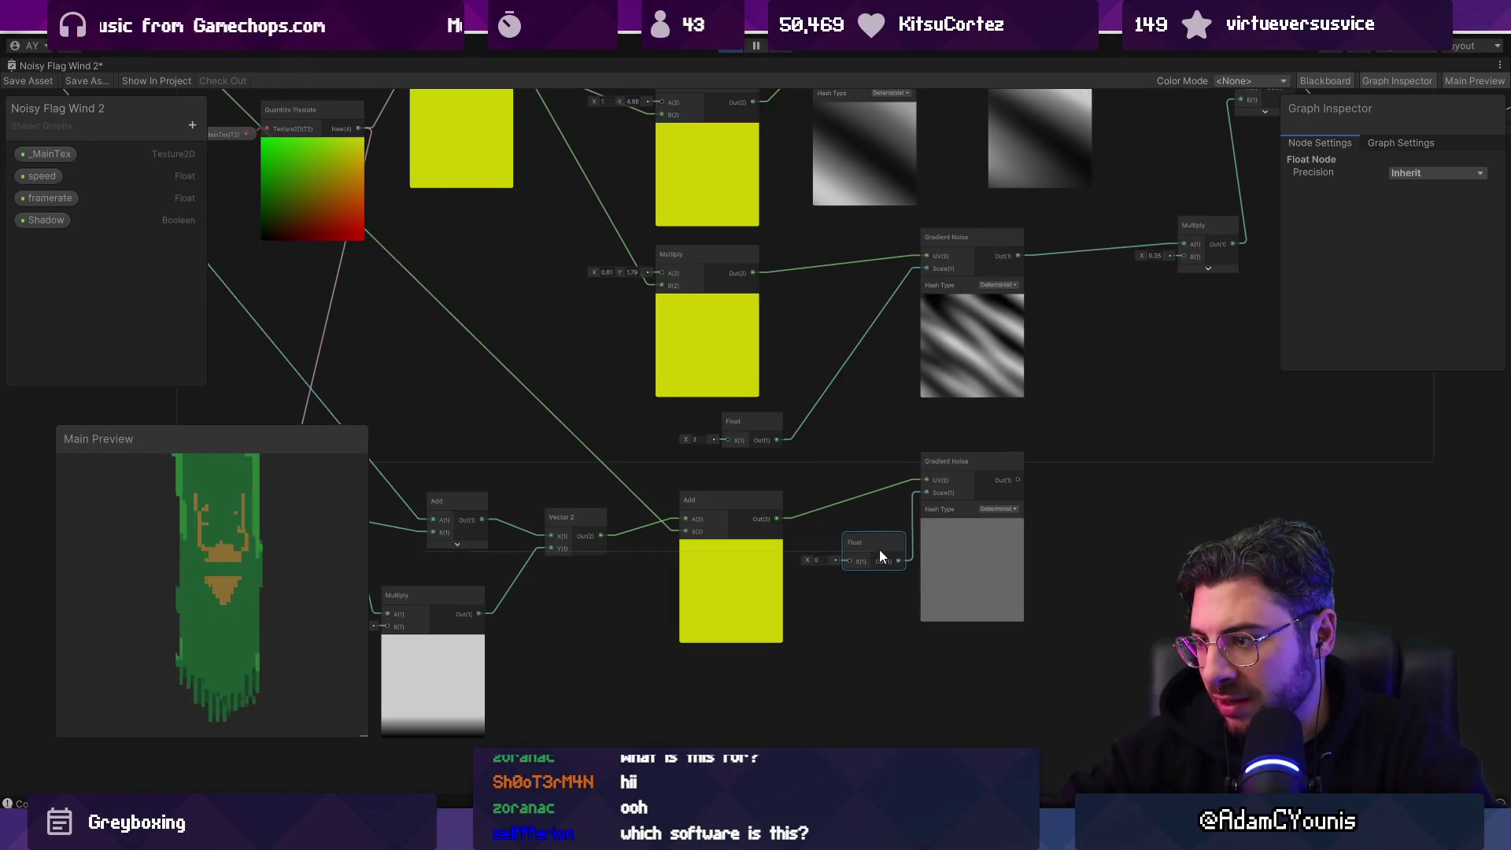
key("Delete")
left_click(897, 492)
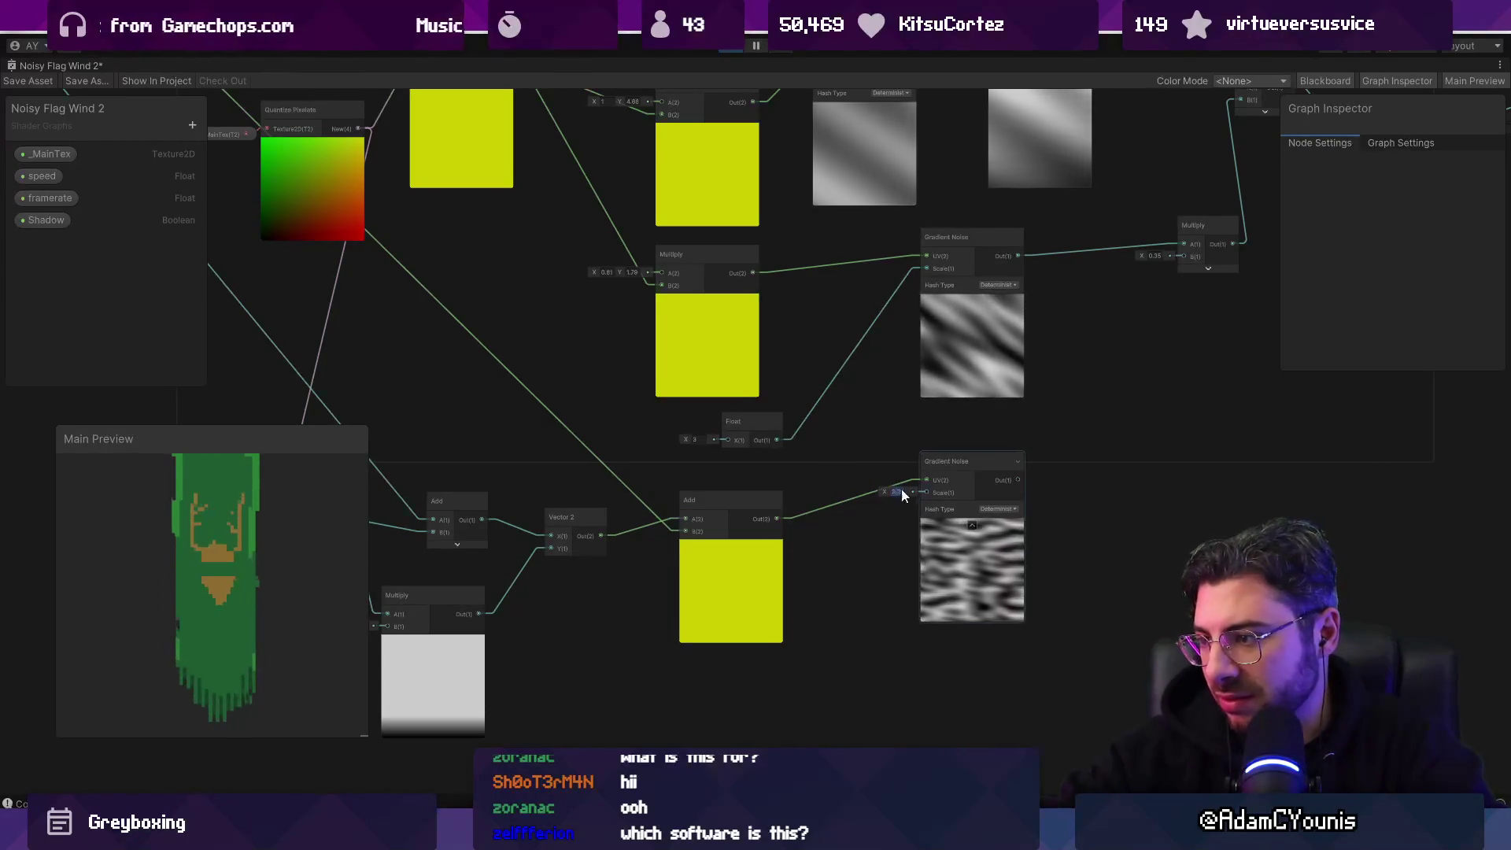
type("60")
key("BackSpace")
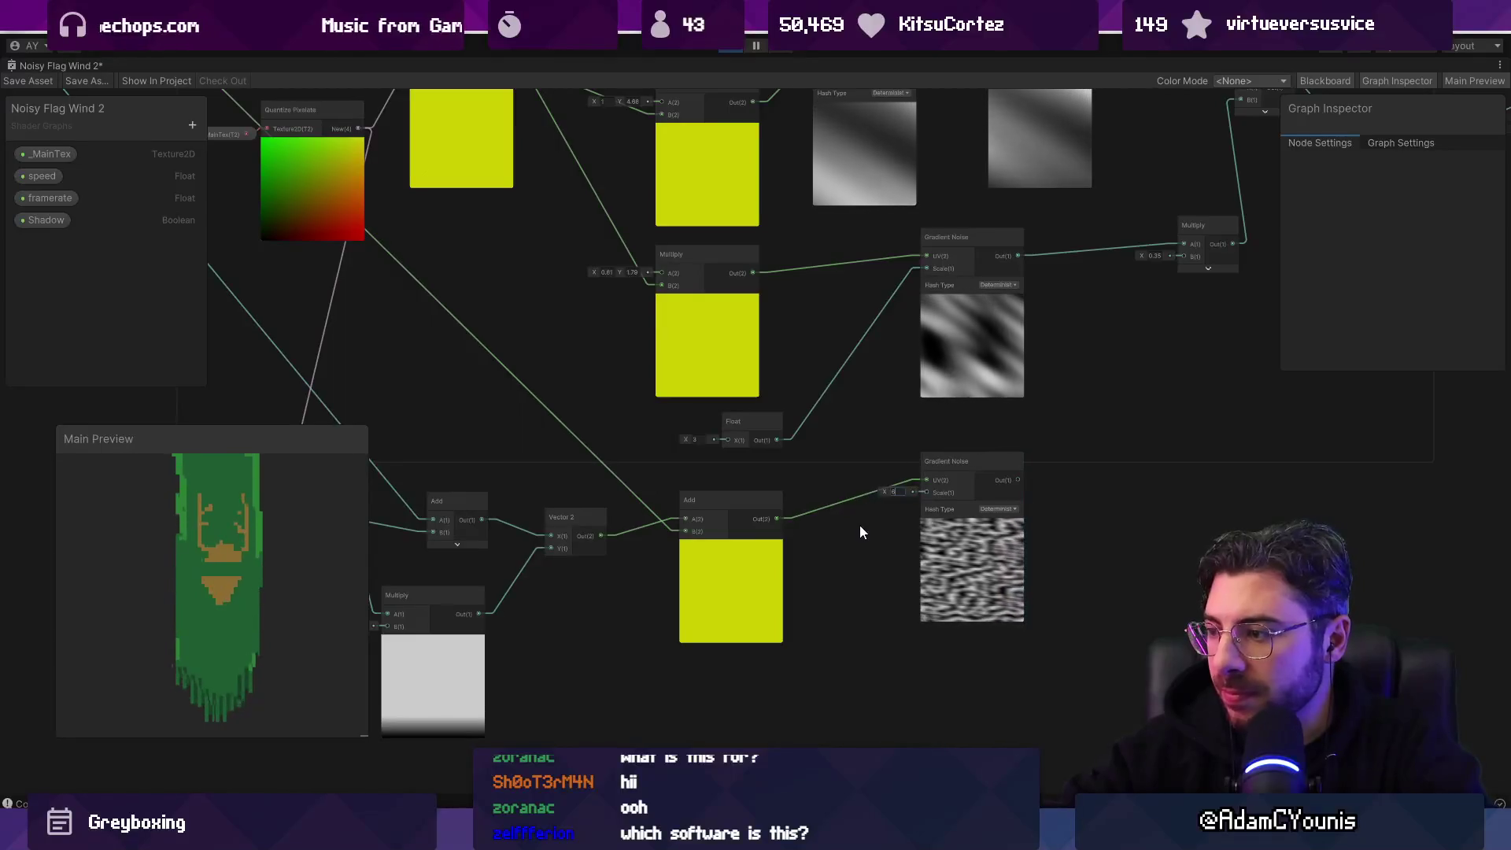
Step: Scrub the lower Multiply B to 7.6 and the bottom Gradient Noise Scale down to 1.01
mouse_move(809, 550)
left_mouse_down()
mouse_move(1029, 529)
mouse_move(1056, 557)
mouse_move(1020, 555)
left_mouse_up()
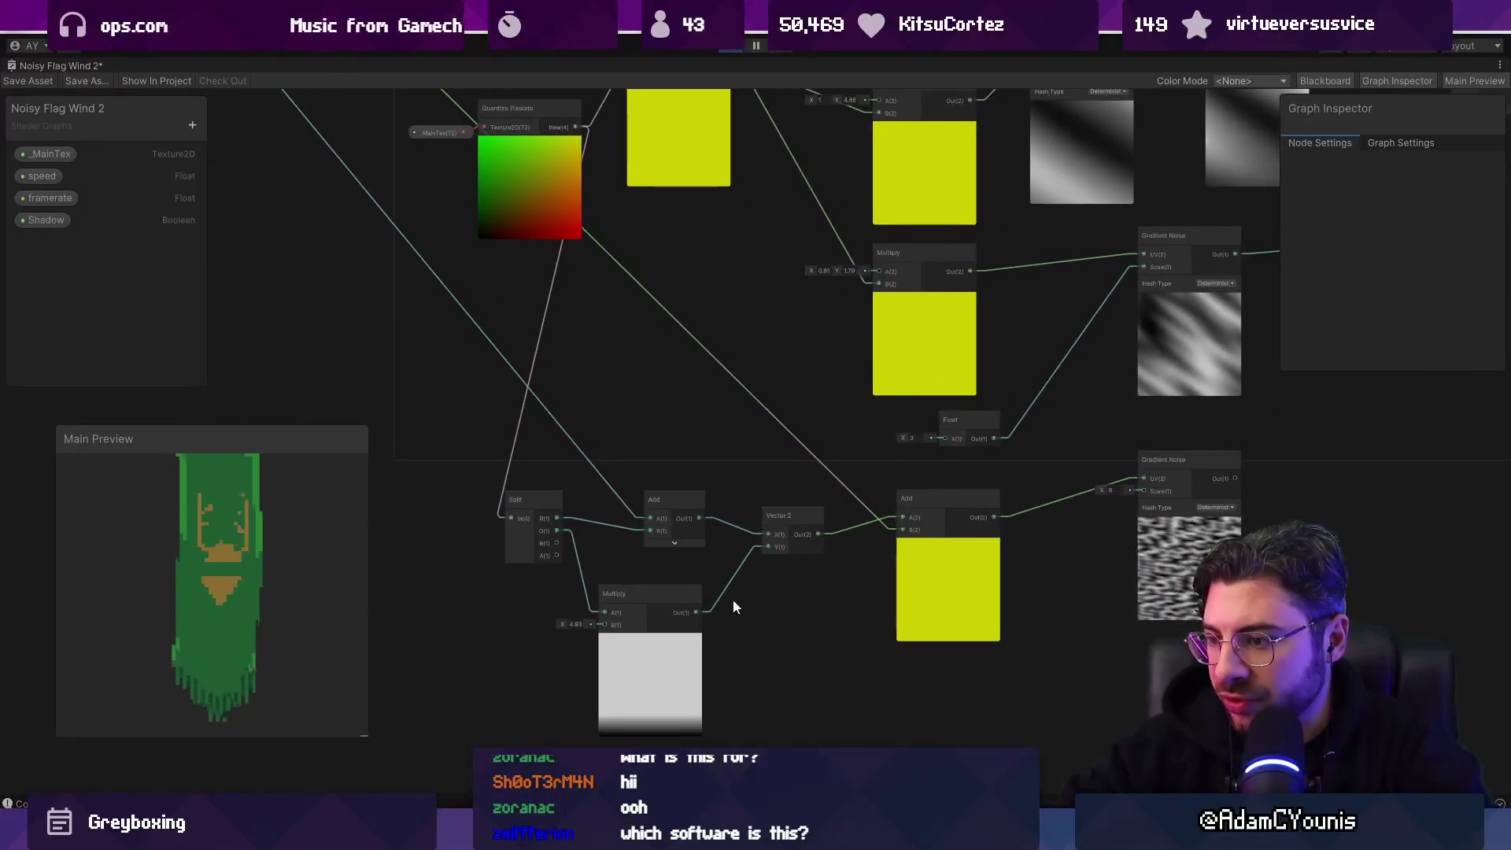
left_click_drag(562, 625, 668, 612)
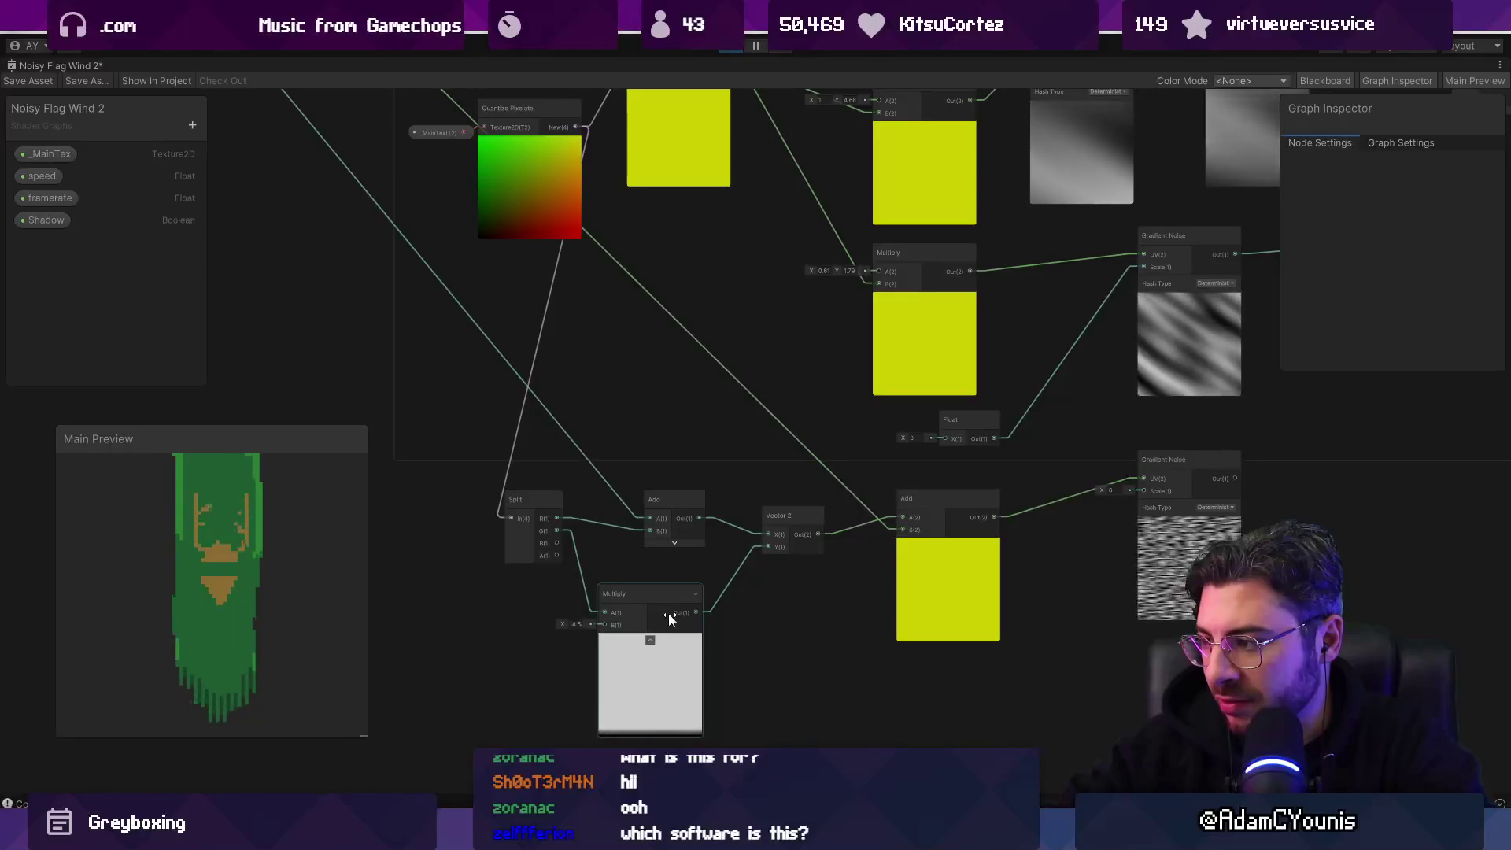
left_click_drag(1103, 490, 1047, 490)
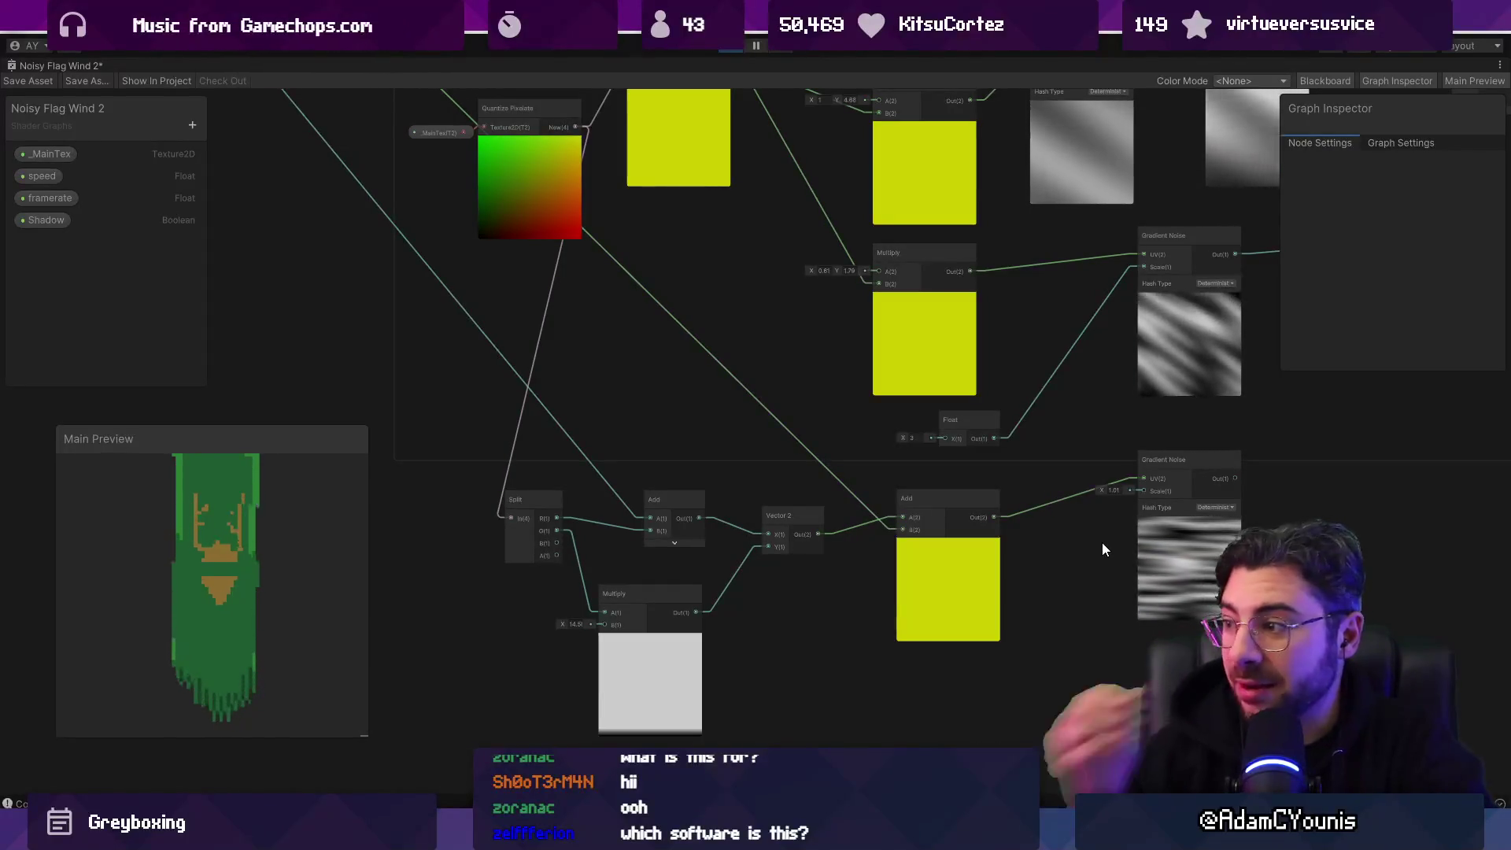
scroll(1102, 542, "up", 1)
mouse_move(1094, 522)
left_mouse_down()
mouse_move(602, 466)
mouse_move(825, 458)
mouse_move(958, 477)
left_mouse_up()
scroll(959, 477, "down", 3)
scroll(629, 535, "up", 3)
left_click_drag(627, 517, 567, 513)
left_click_drag(872, 556, 522, 623)
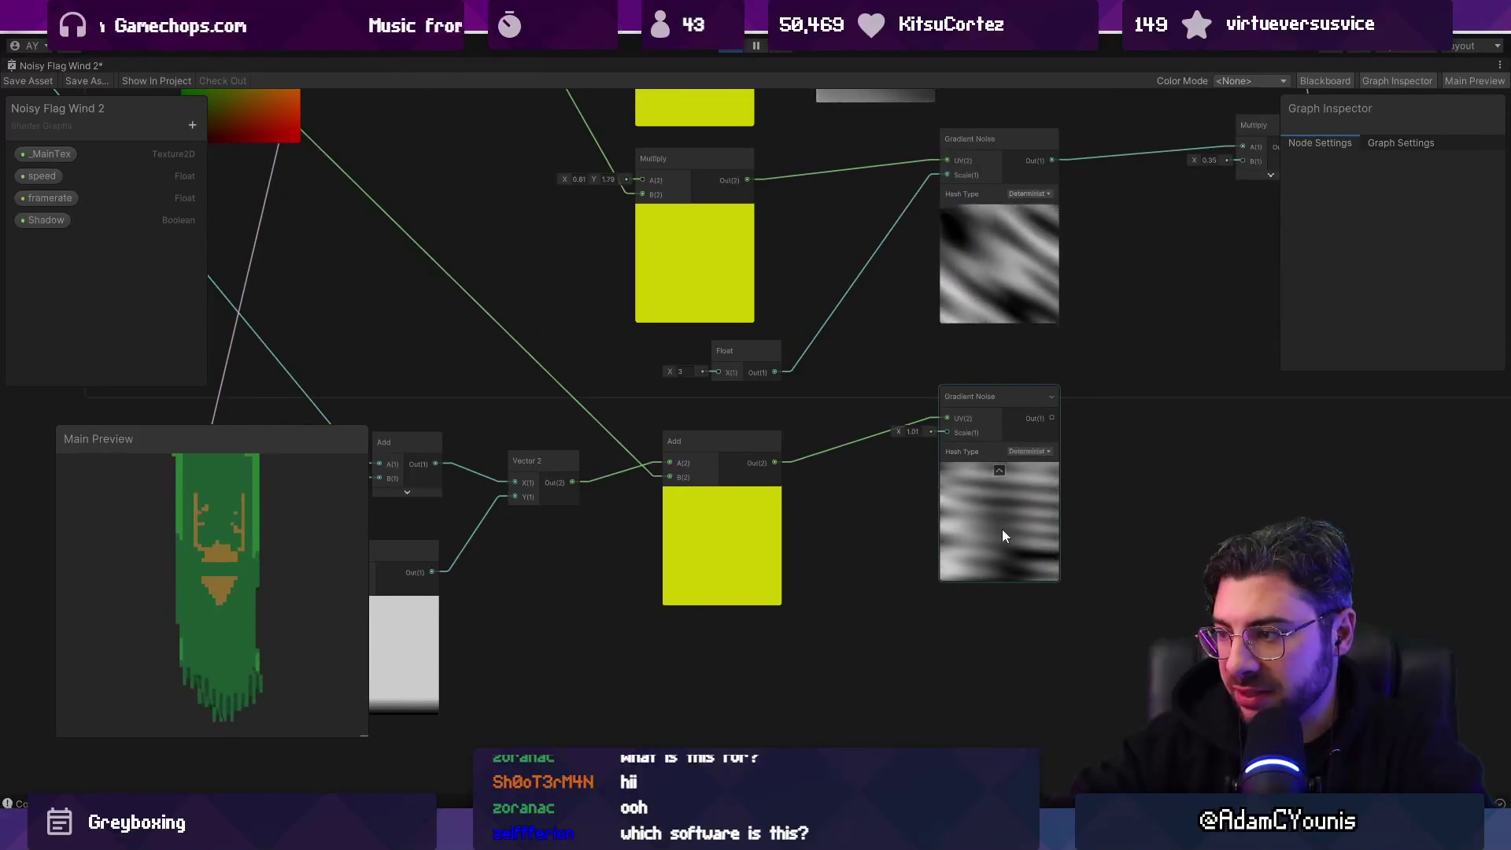
scroll(1001, 529, "down", 3)
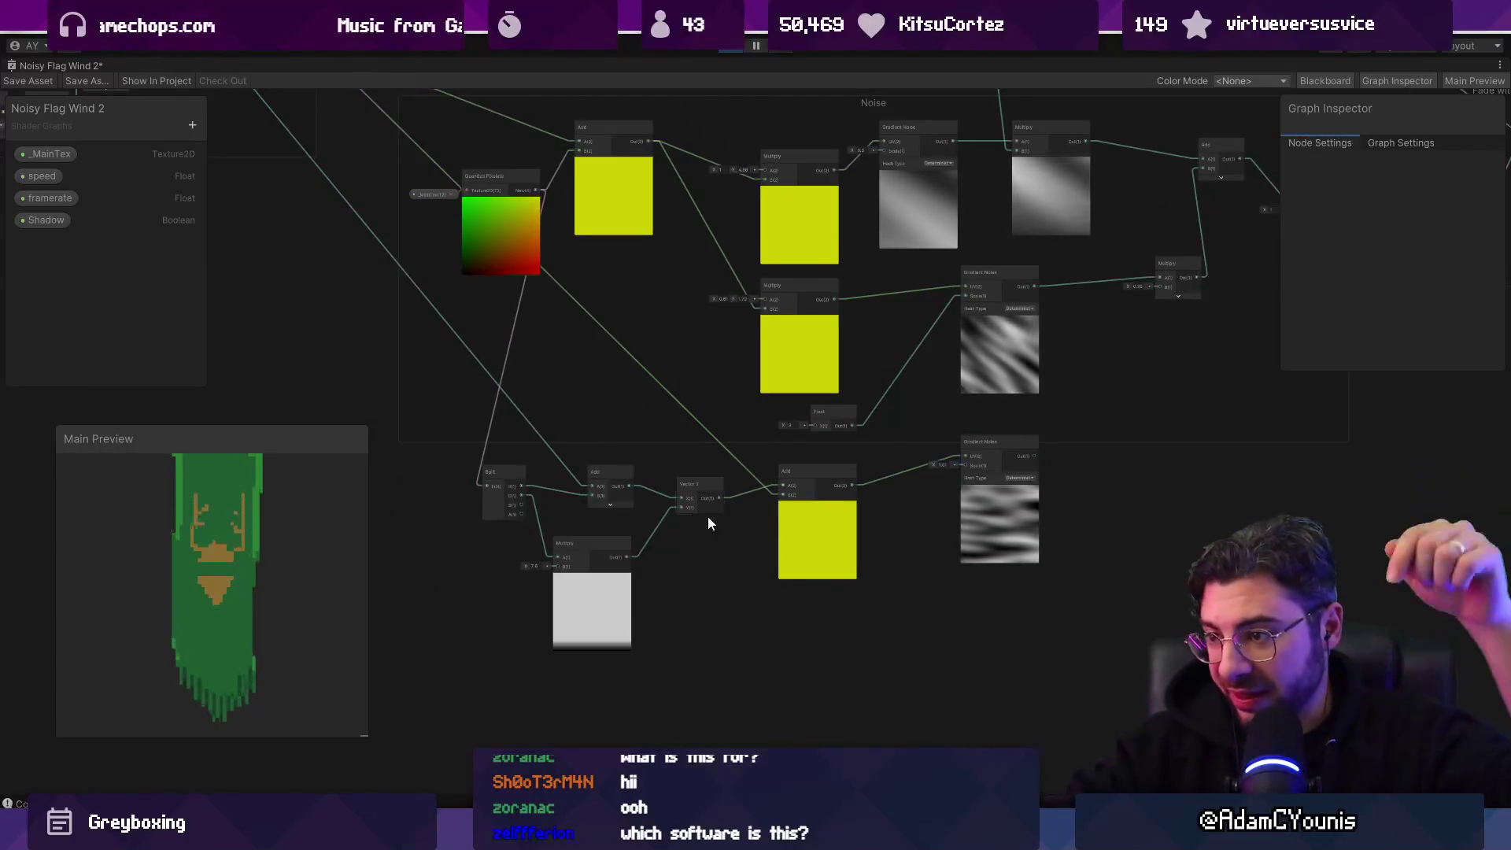
scroll(792, 507, "up", 3)
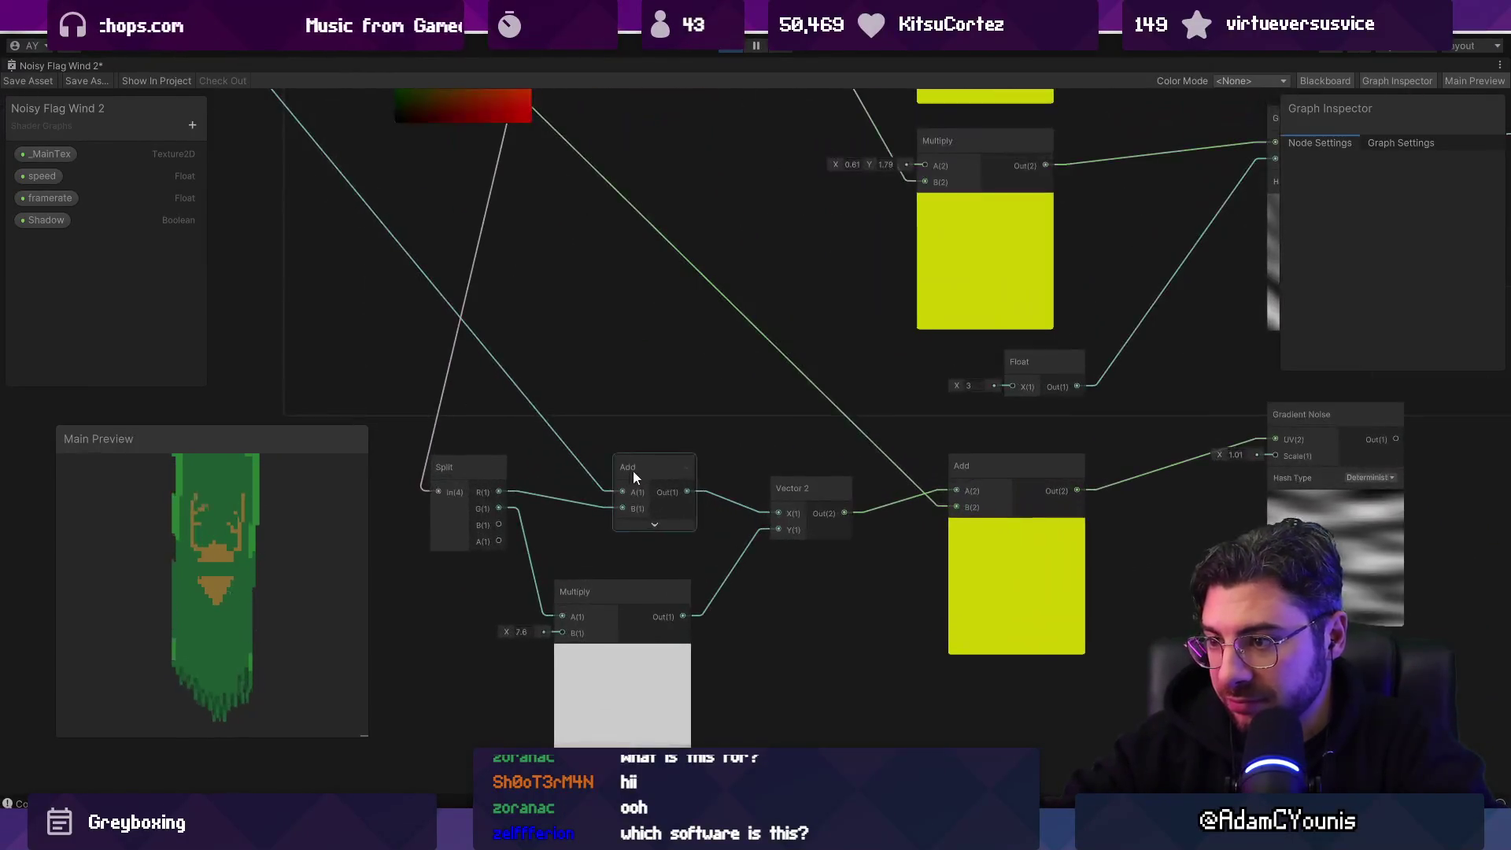
Step: Nudge the Add and Vector 2 nodes right, then create an Add node off Multiply's output
scroll(866, 512, "down", 2)
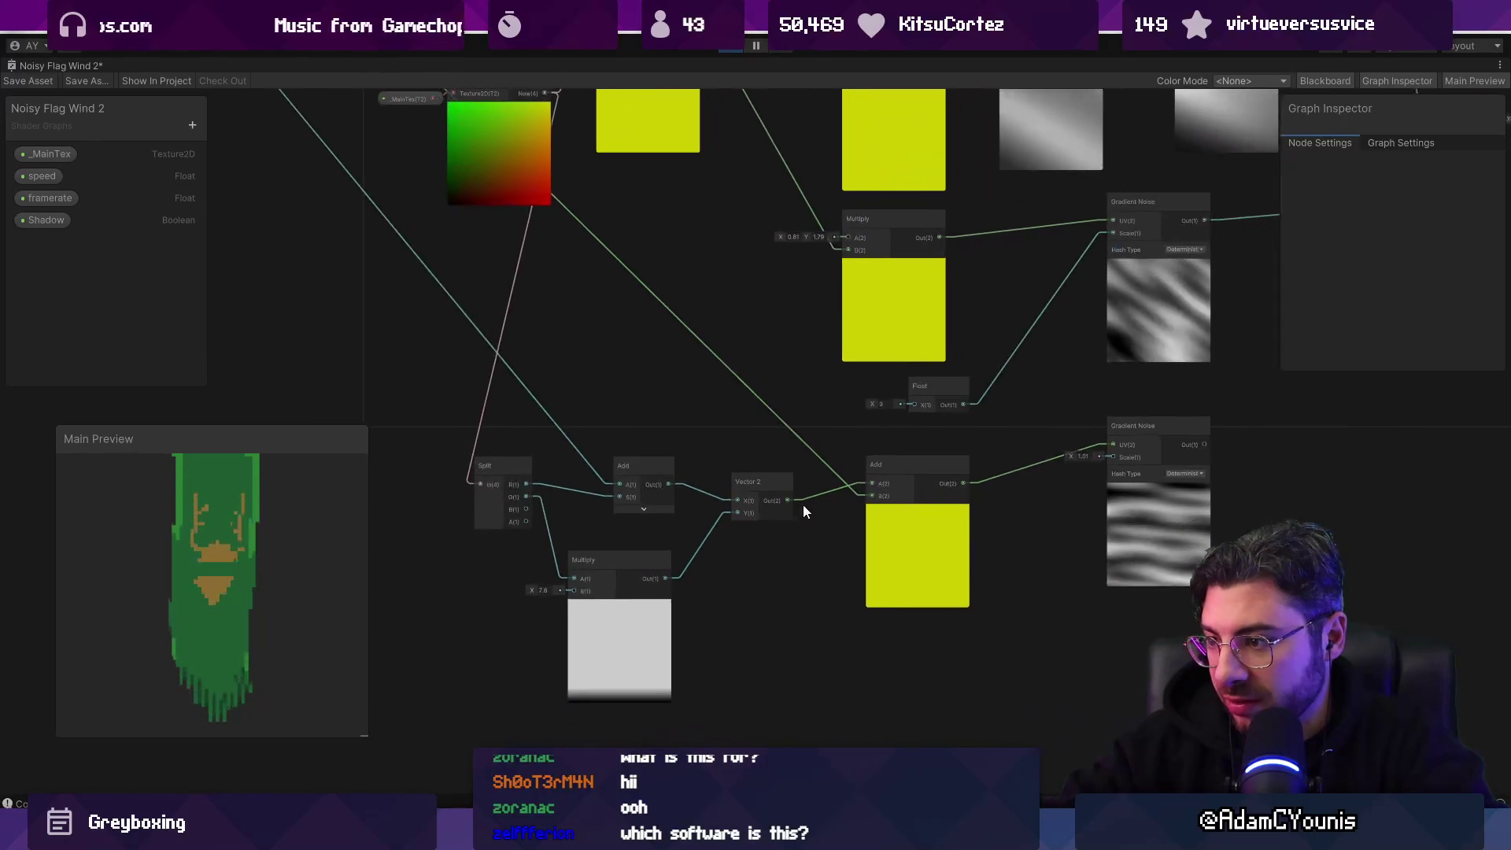
left_click(939, 554)
left_click_drag(937, 554, 947, 546)
left_click_drag(754, 488, 769, 490)
mouse_move(628, 559)
left_mouse_down()
mouse_move(573, 565)
mouse_move(641, 583)
mouse_move(712, 560)
left_mouse_up()
type("add")
key("Return")
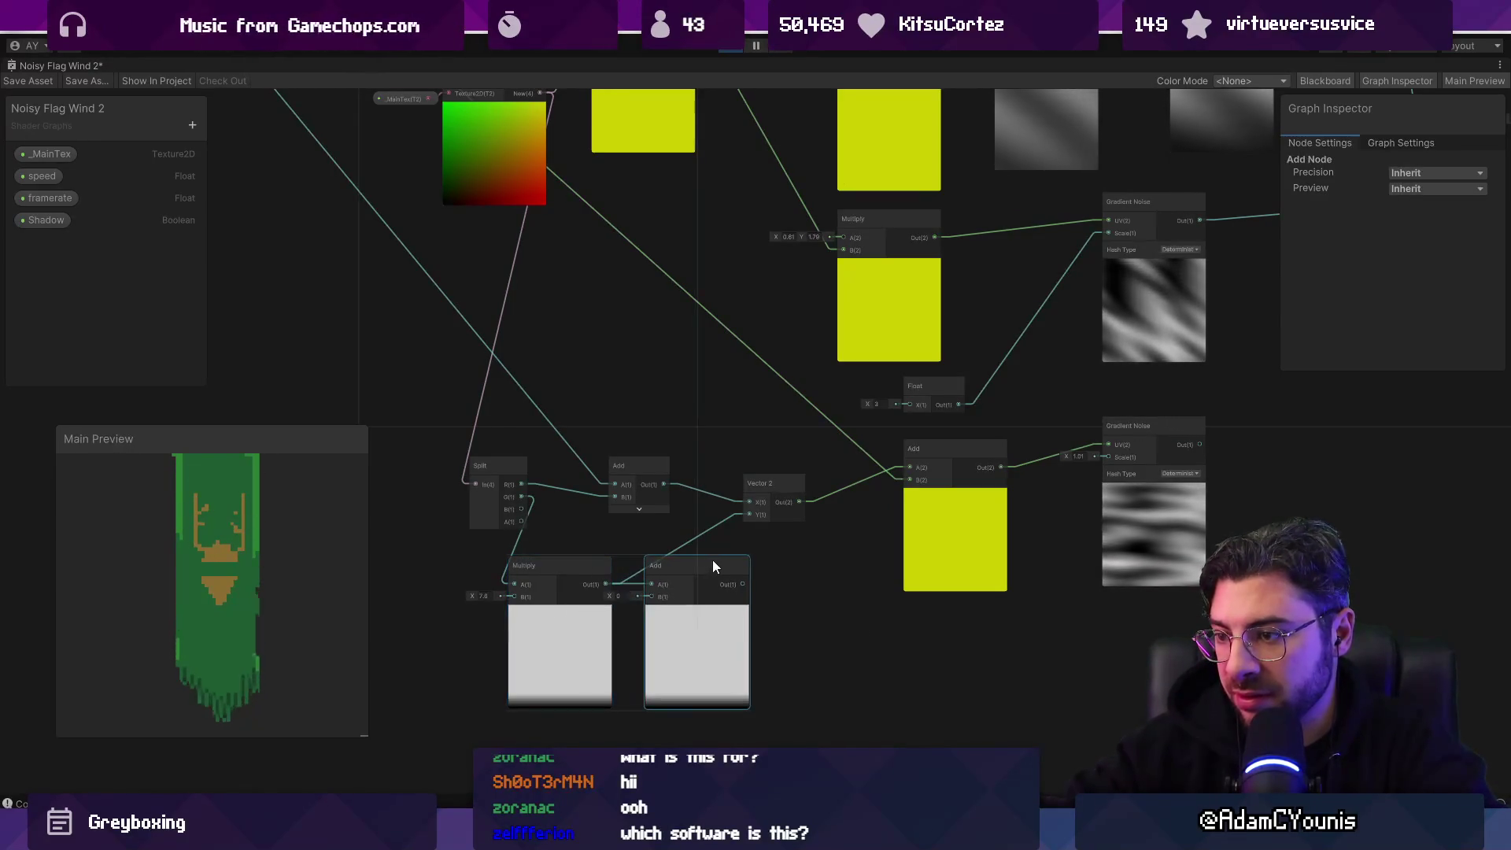
Step: Route the 7.6 Multiply result through the lower Add node and position it
scroll(704, 561, "down", 1)
scroll(704, 560, "down", 3)
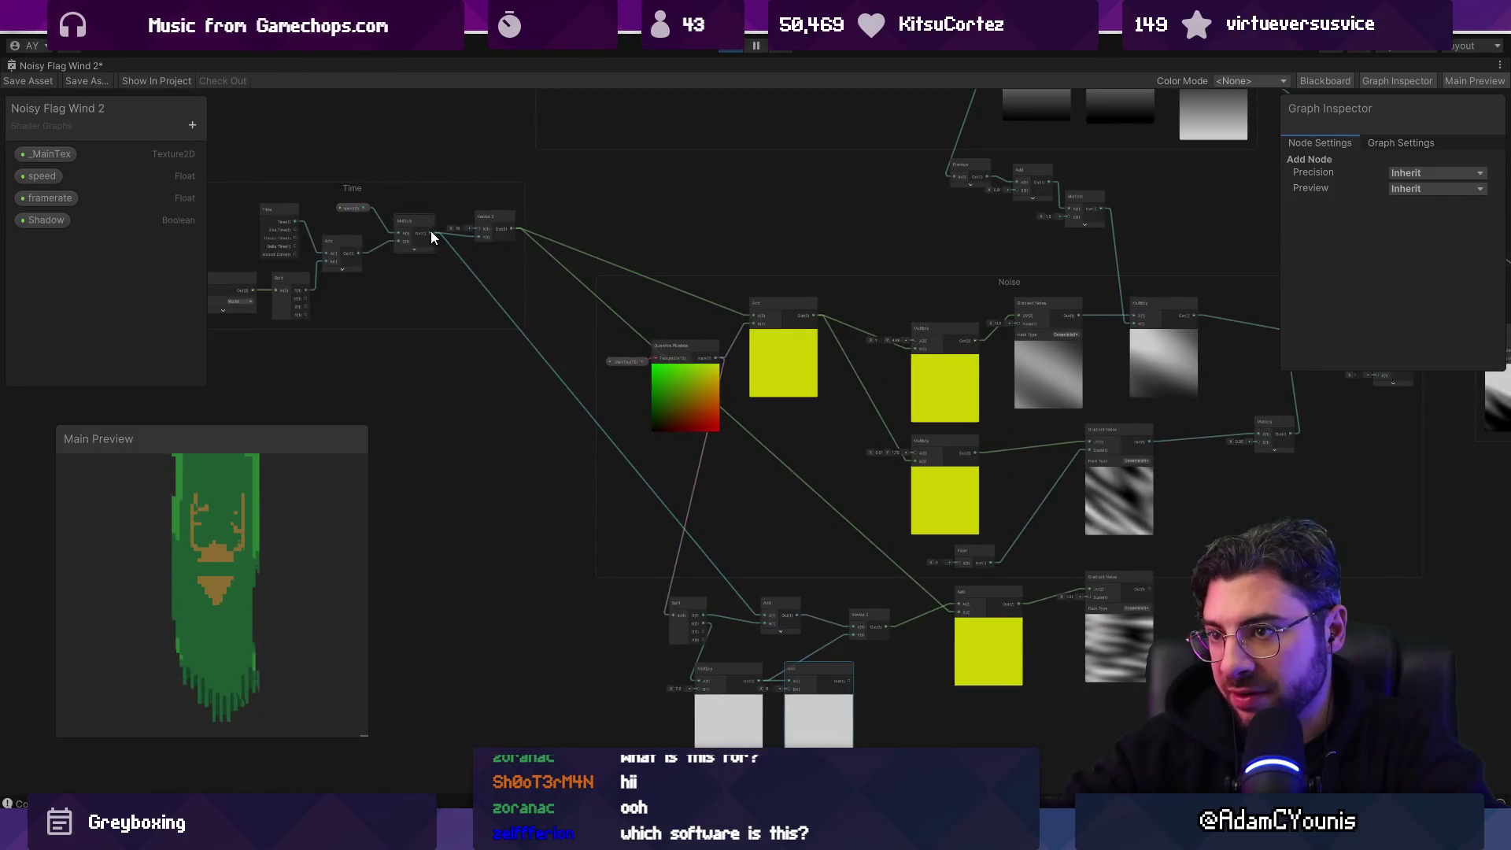
mouse_move(758, 655)
left_mouse_down()
mouse_move(789, 689)
mouse_move(852, 631)
left_mouse_up()
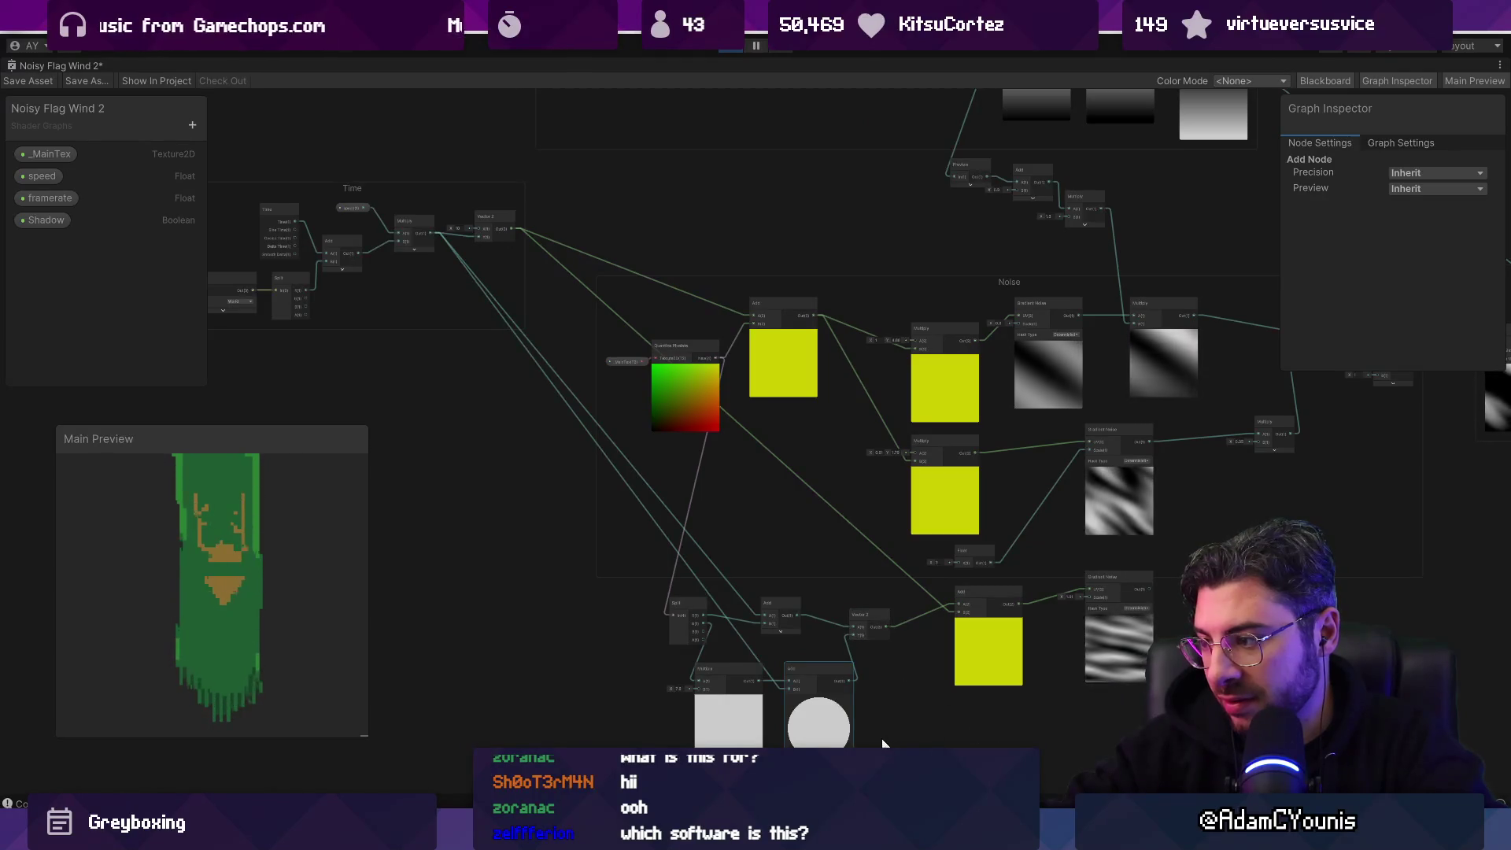
scroll(866, 732, "up", 2)
mouse_move(787, 715)
left_mouse_down()
mouse_move(809, 697)
mouse_move(792, 701)
left_mouse_up()
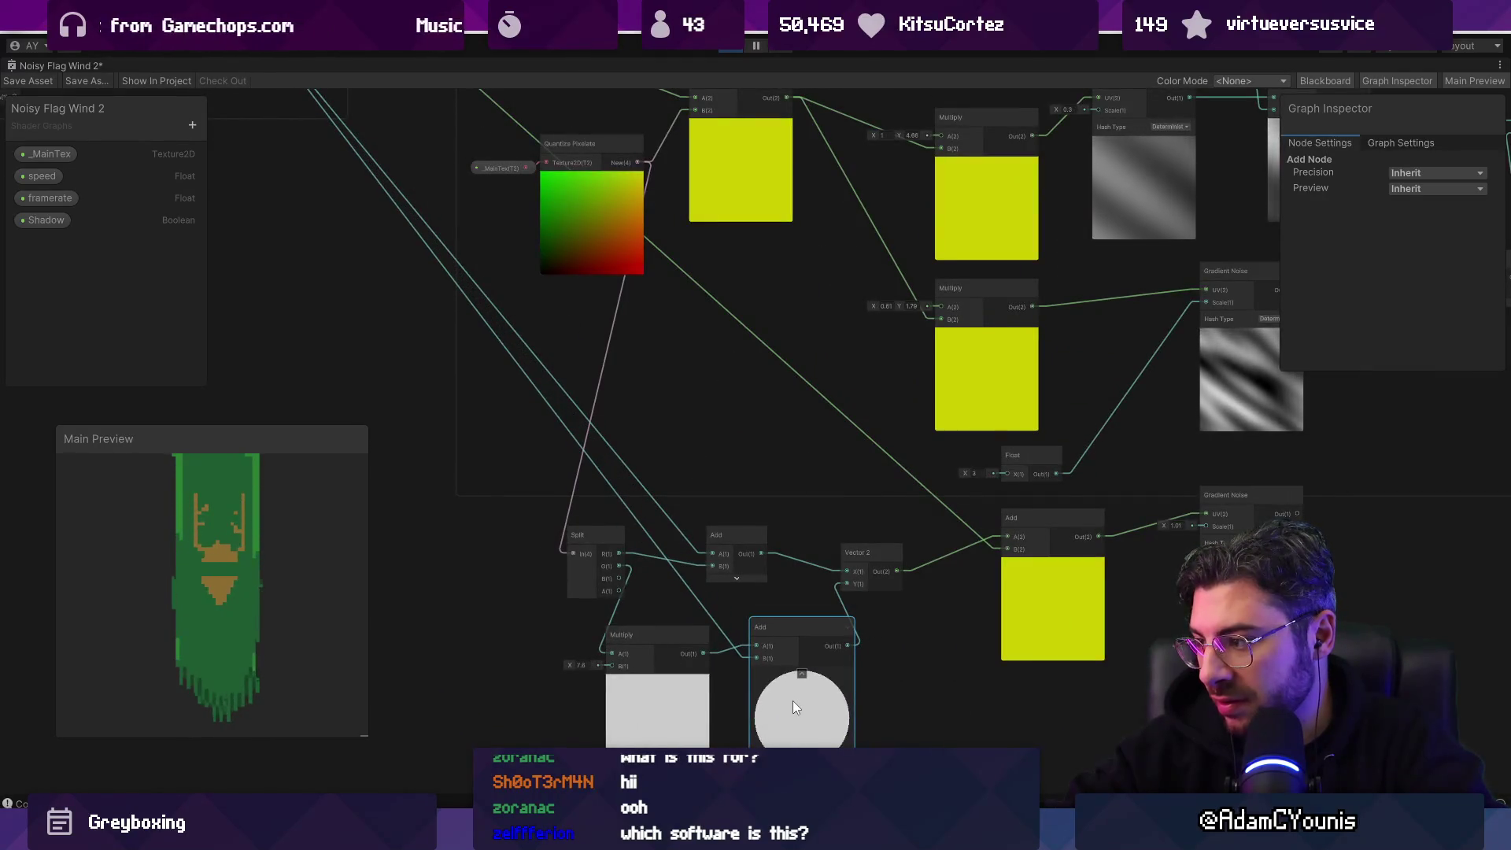
Step: Undo the lower Add node's move and rewiring, then delete that Add node
key("ctrl+z")
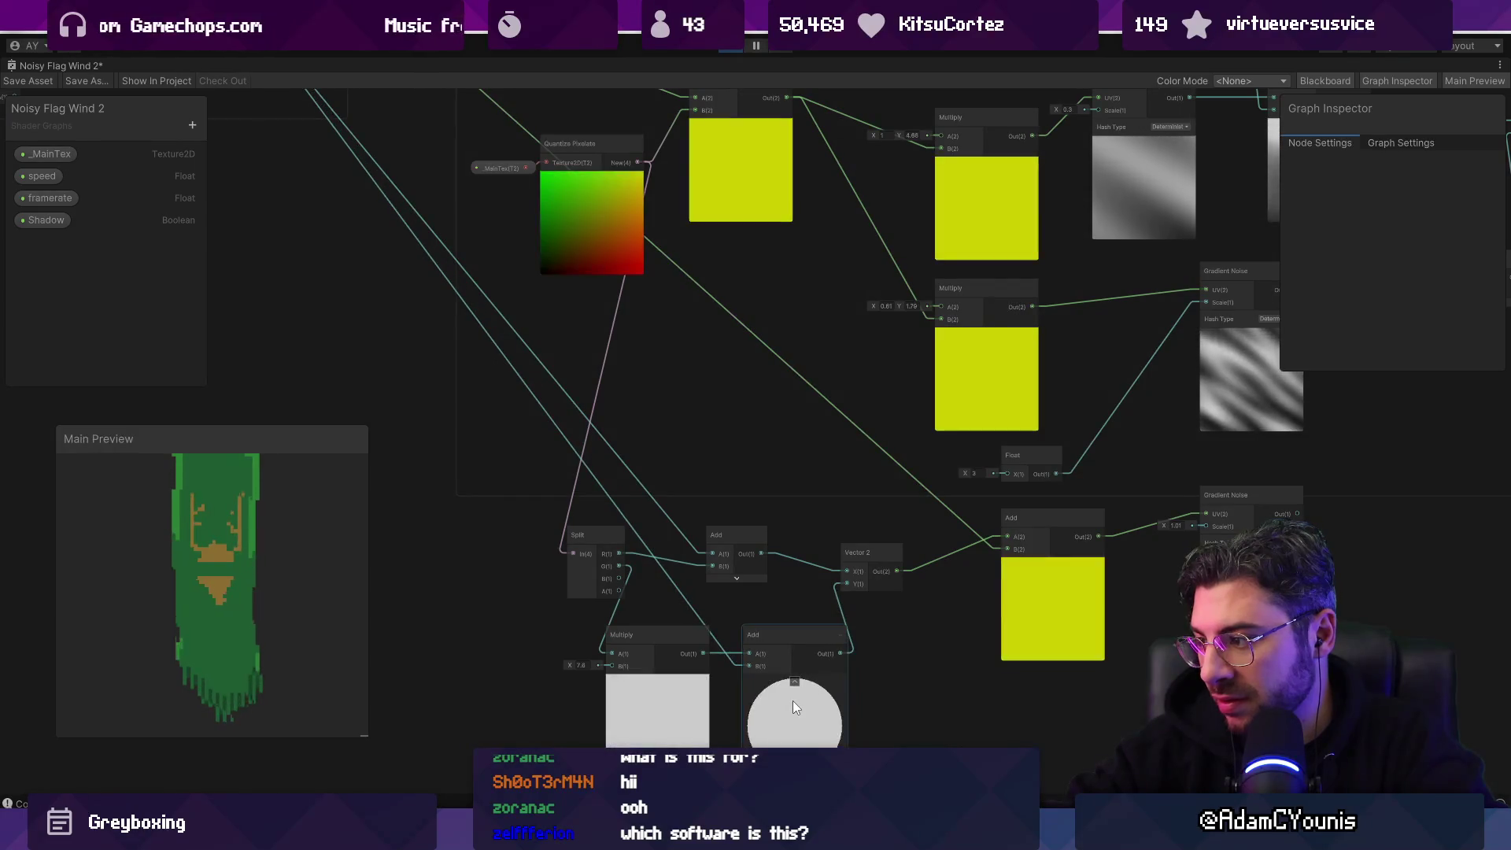
key("ctrl+z")
key("ctrl+z")
left_click(843, 712)
key("Delete")
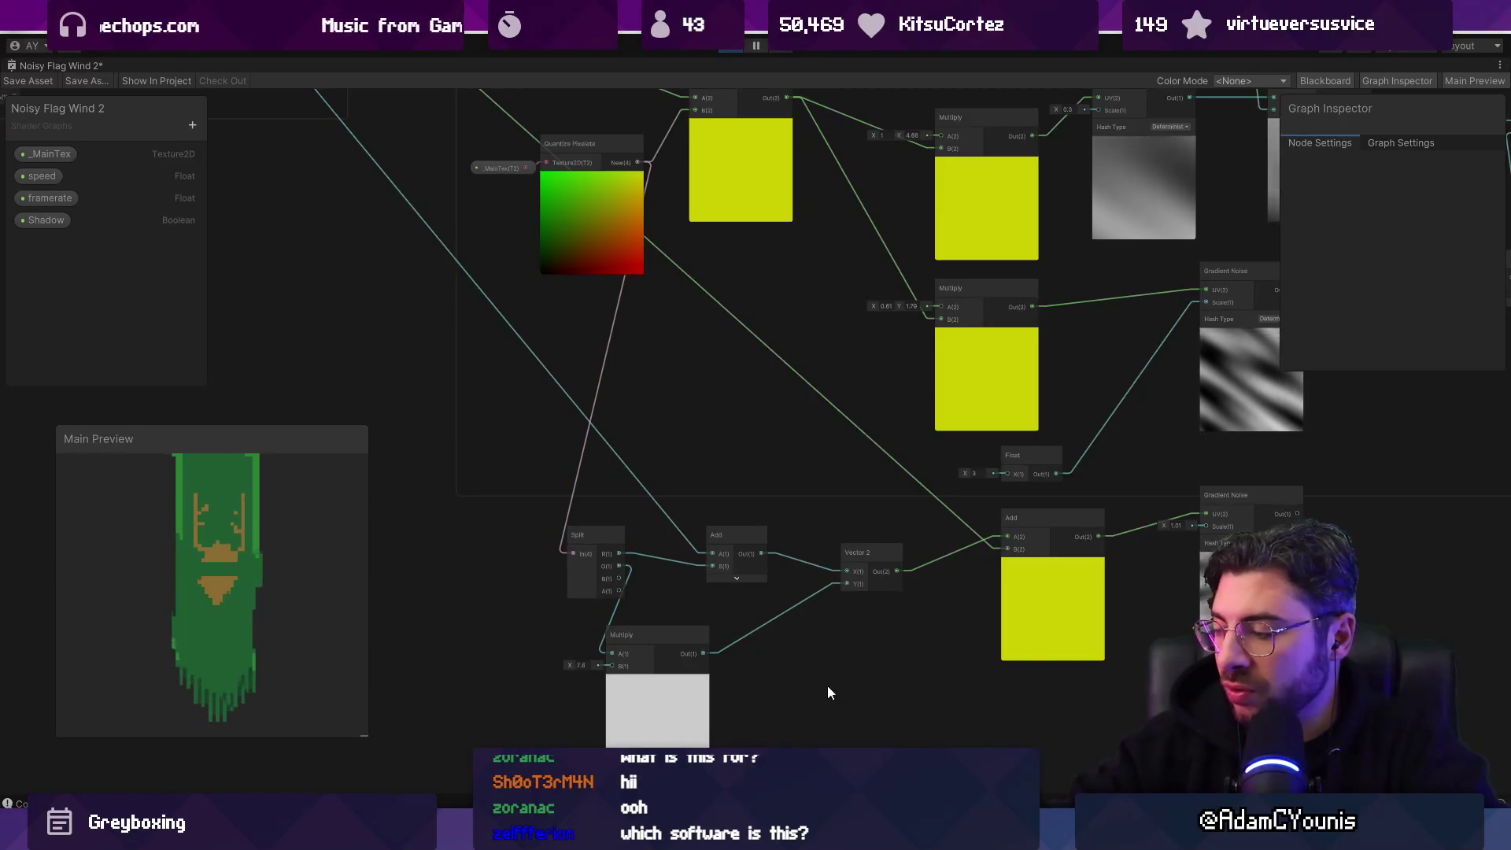
Step: Shift the Multiply and Split nodes slightly right to tidy the layout
left_click_drag(670, 632, 714, 626)
mouse_move(607, 543)
left_mouse_down()
mouse_move(566, 536)
mouse_move(631, 544)
mouse_move(607, 541)
left_mouse_up()
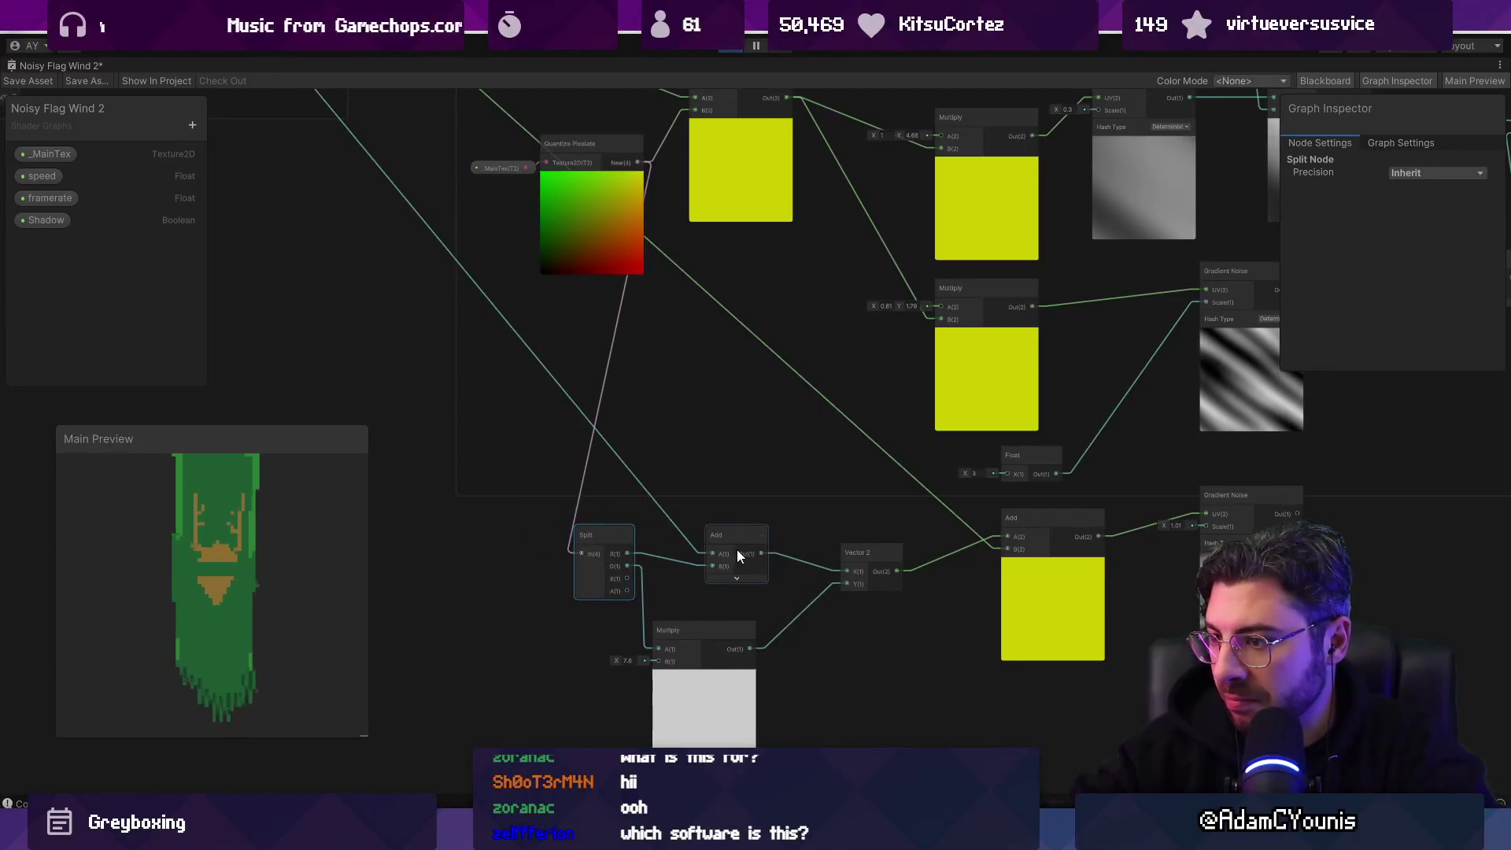
scroll(744, 540, "down", 3)
Step: Create a Vector 2 fed by the time Multiply output and move it near the Split node
scroll(475, 371, "up", 5)
left_click_drag(502, 211, 521, 288)
left_click_drag(558, 484, 558, 484)
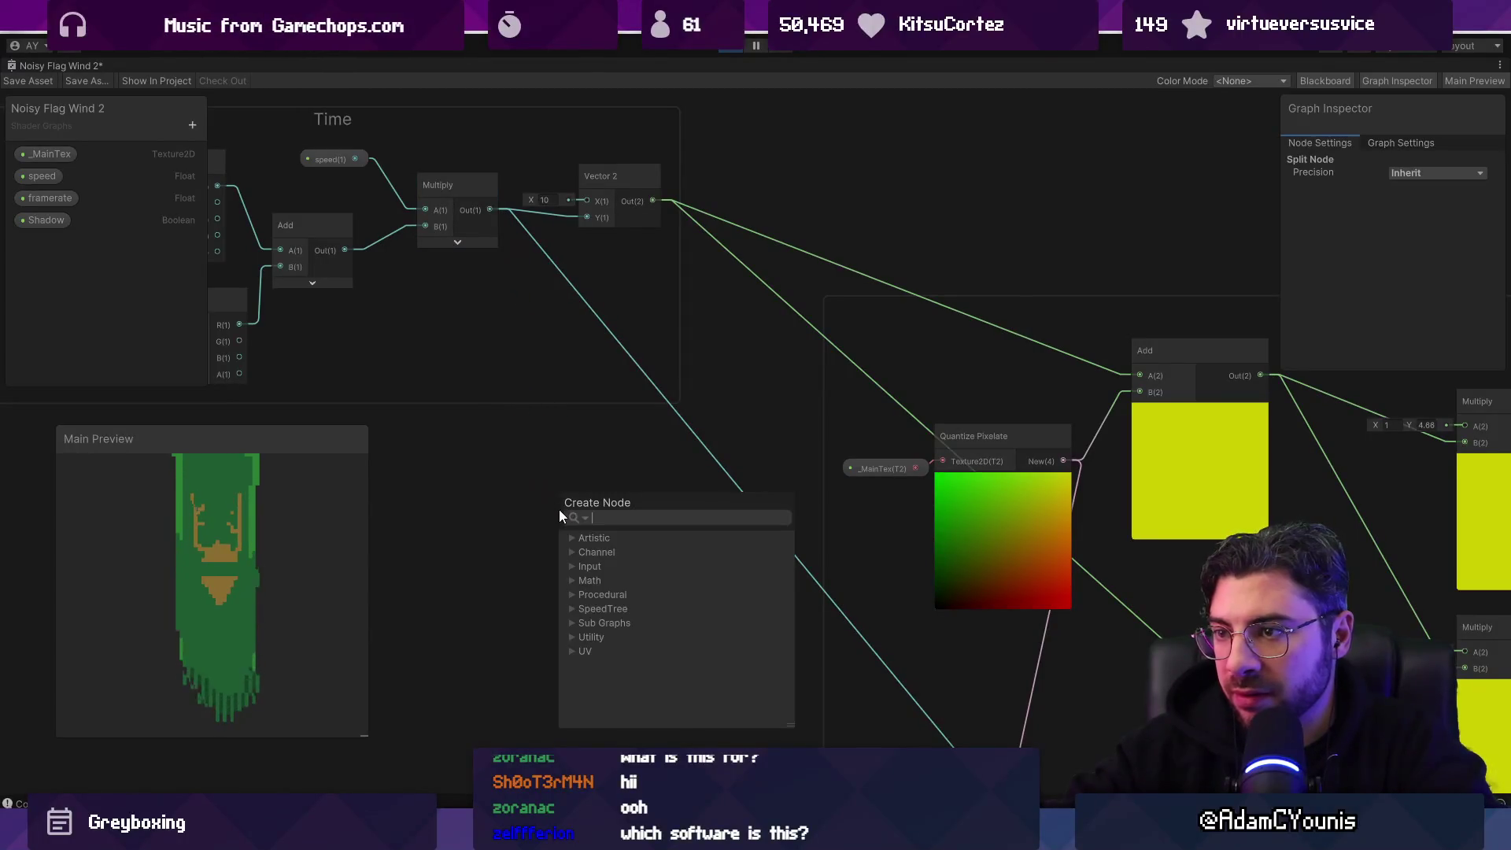
type("vec")
key("Return")
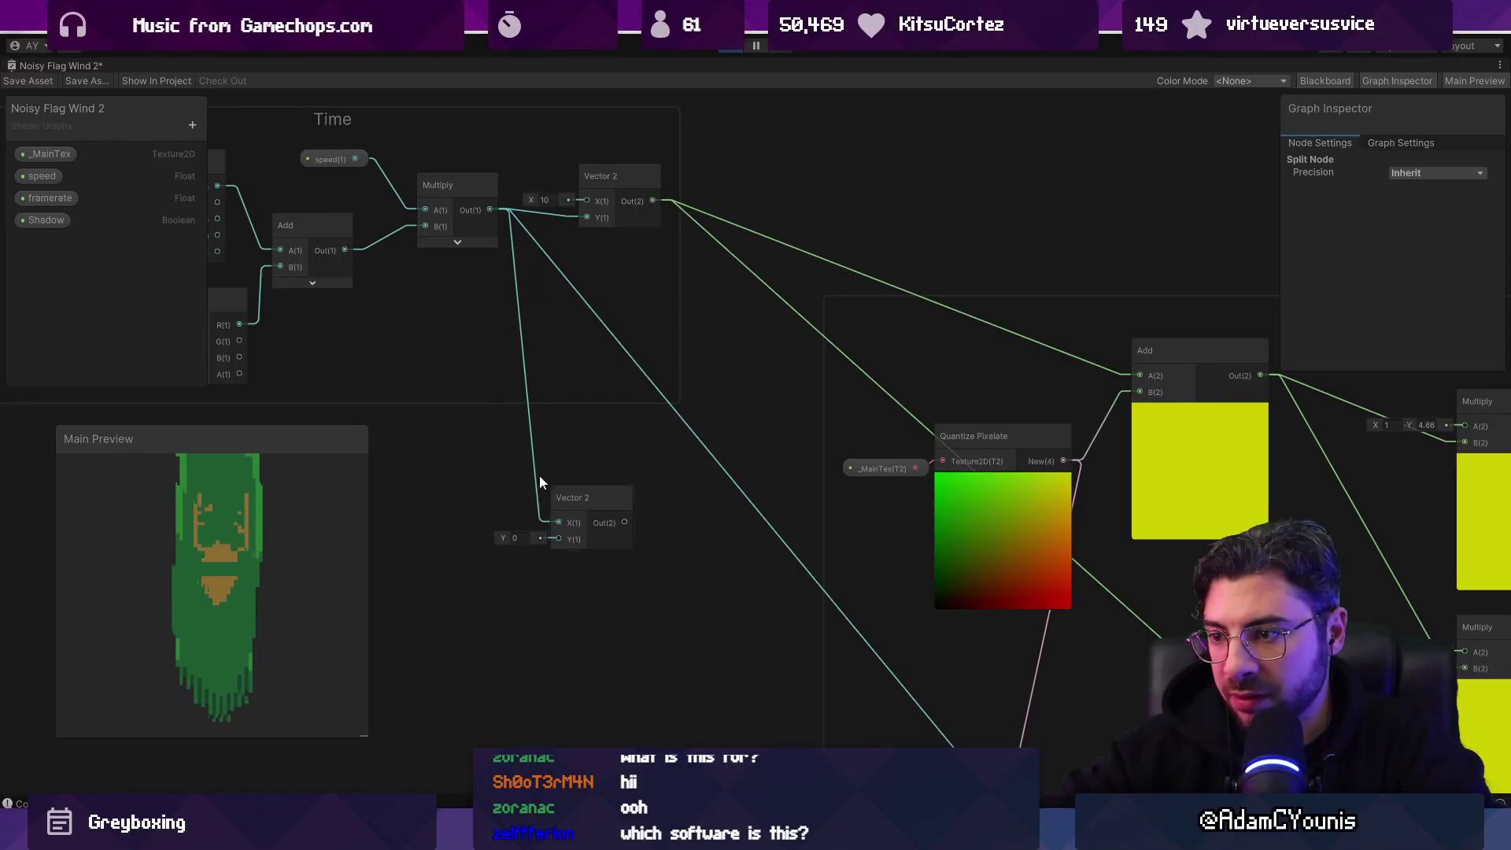
scroll(592, 587, "down", 5)
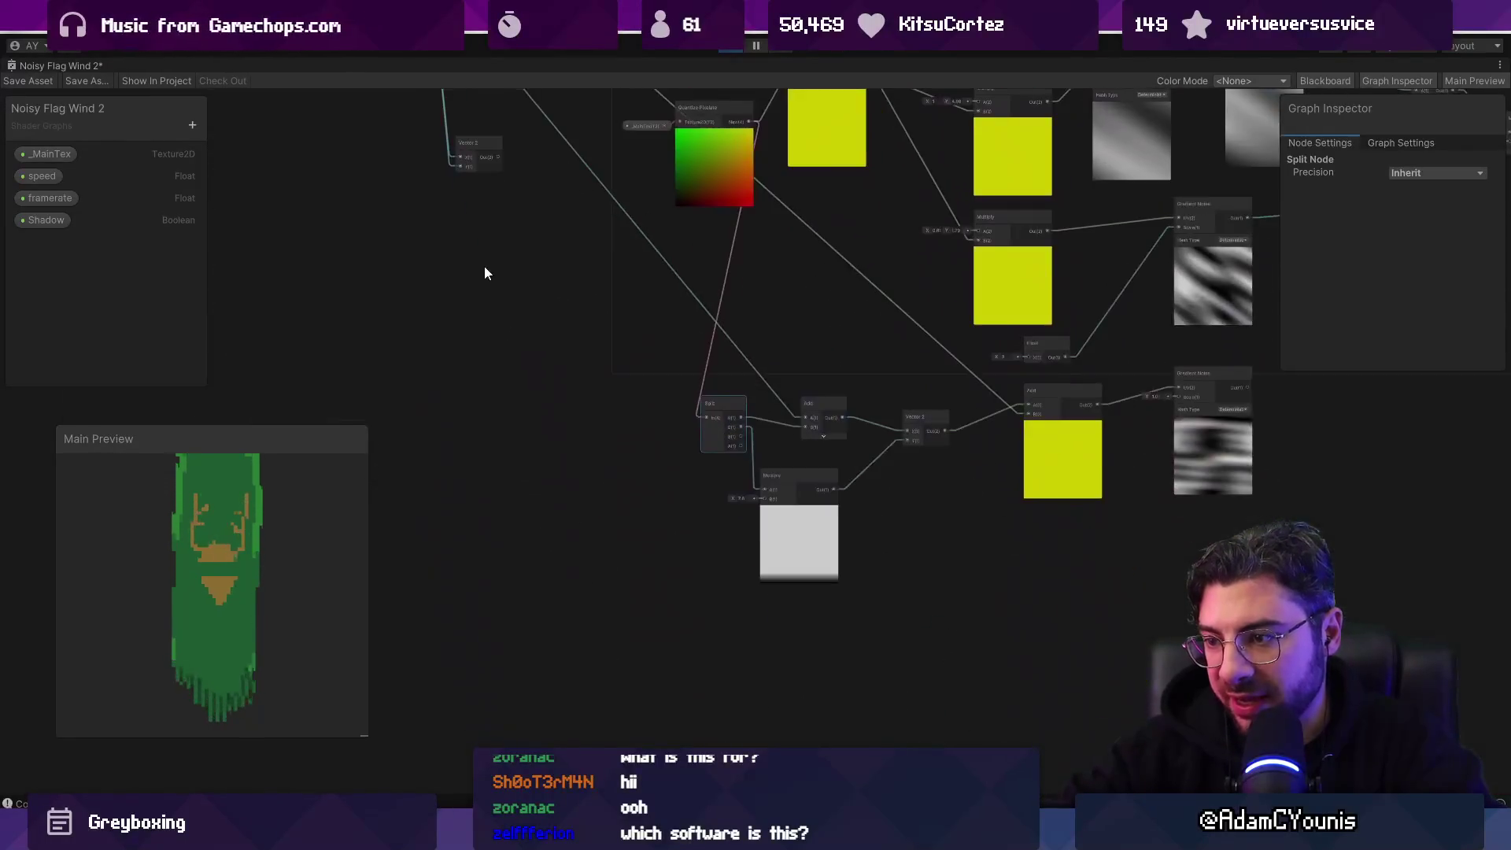
left_click_drag(485, 266, 523, 352)
mouse_move(401, 202)
left_mouse_down()
mouse_move(598, 336)
mouse_move(798, 420)
mouse_move(813, 442)
left_mouse_up()
Step: Wire Split R straight into the Vector 2 X and delete the unused small Add node
scroll(814, 442, "up", 3)
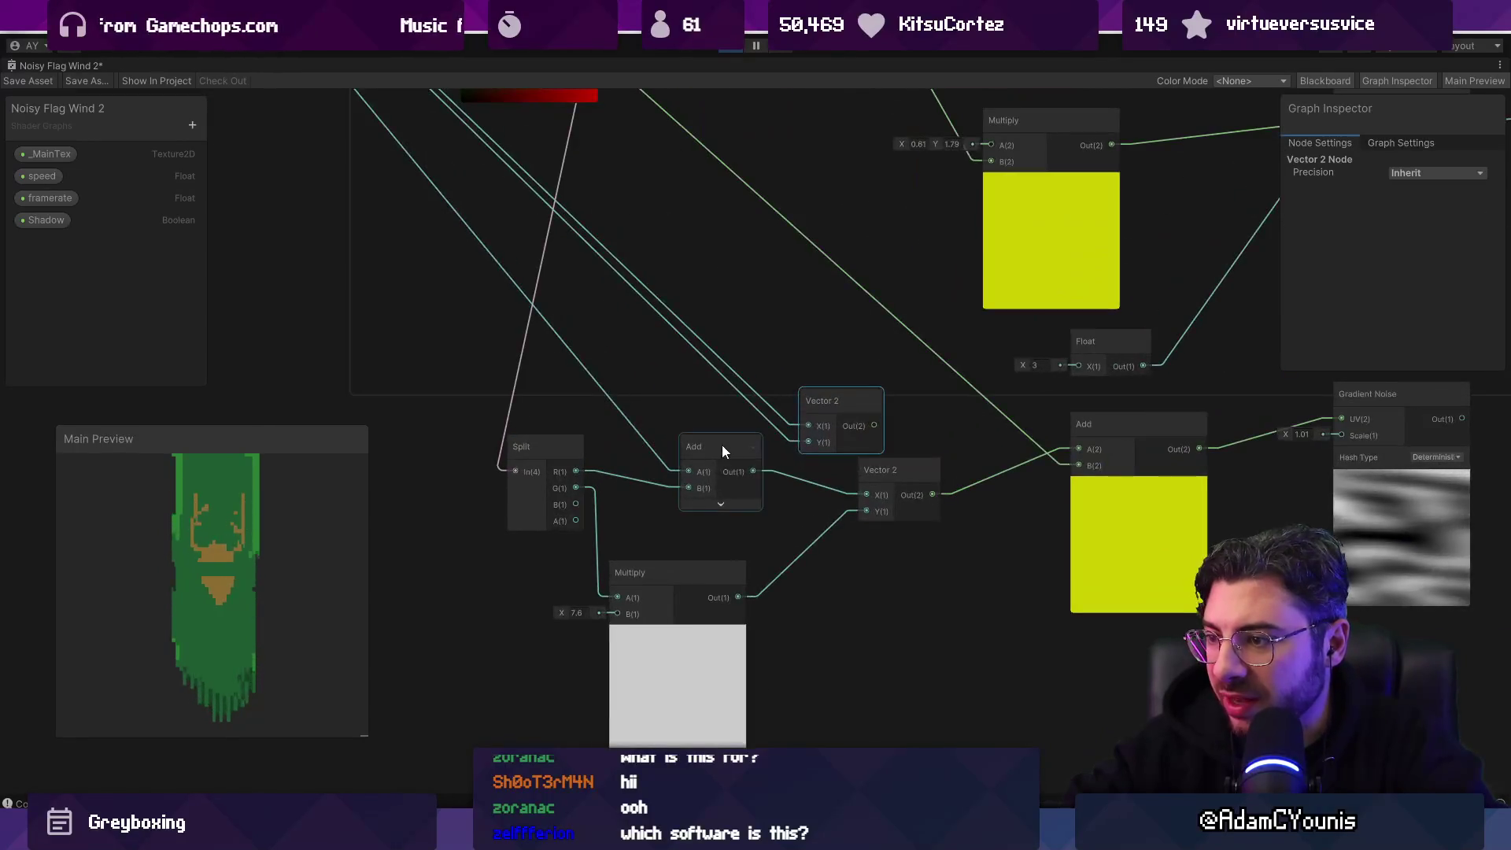
left_click(672, 447)
mouse_move(581, 470)
left_mouse_down()
mouse_move(858, 497)
mouse_move(796, 481)
left_mouse_up()
left_click(700, 449)
key("Delete")
Step: Add an Add node combining both Vector 2s and feed it into the big Add's A input
key("space")
type("add")
key("Return")
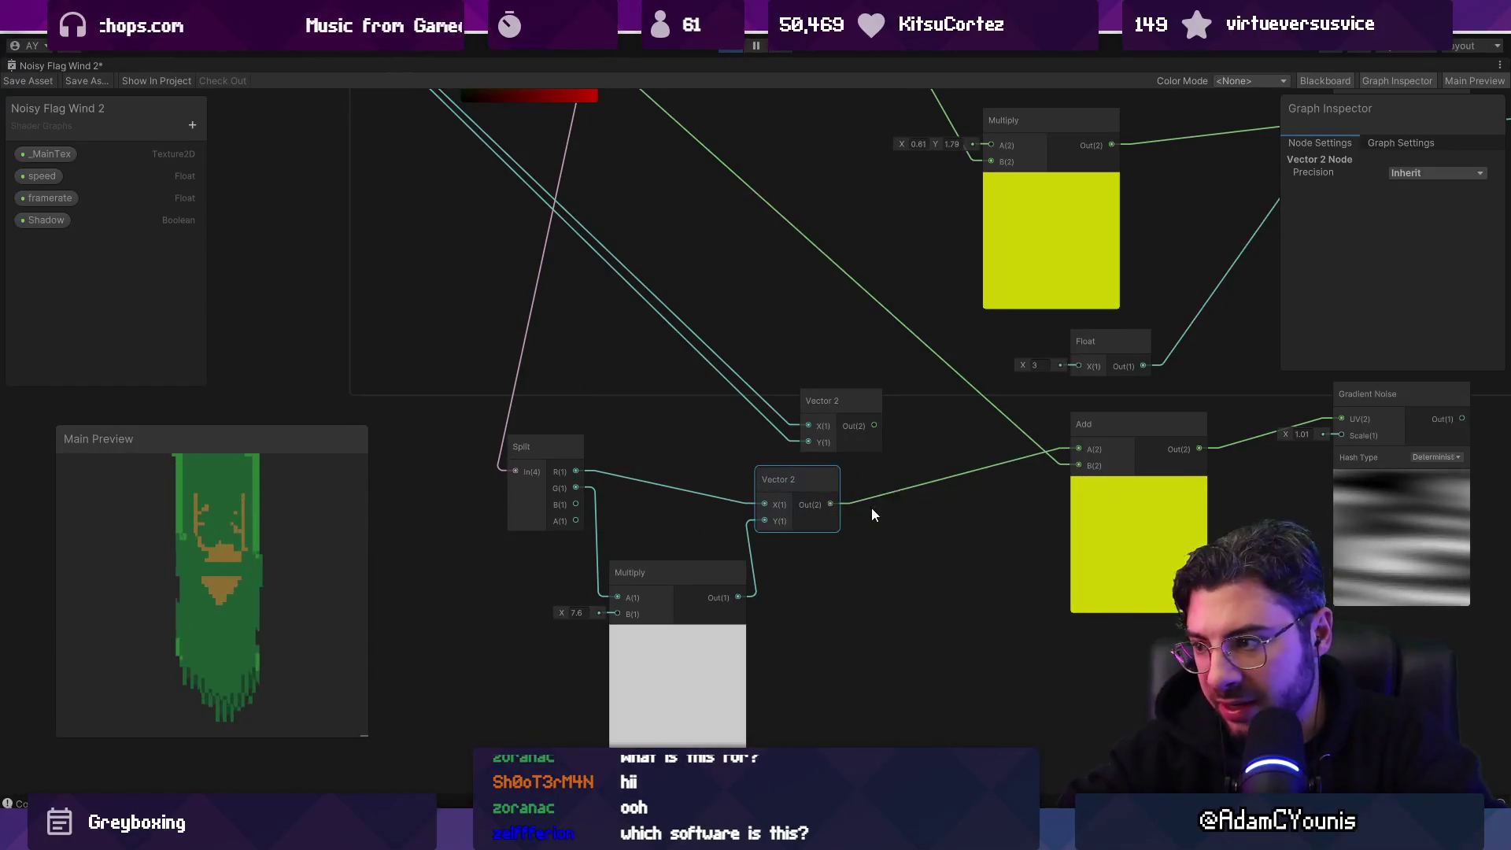
left_click_drag(840, 404, 879, 504)
left_click_drag(1003, 506, 1079, 449)
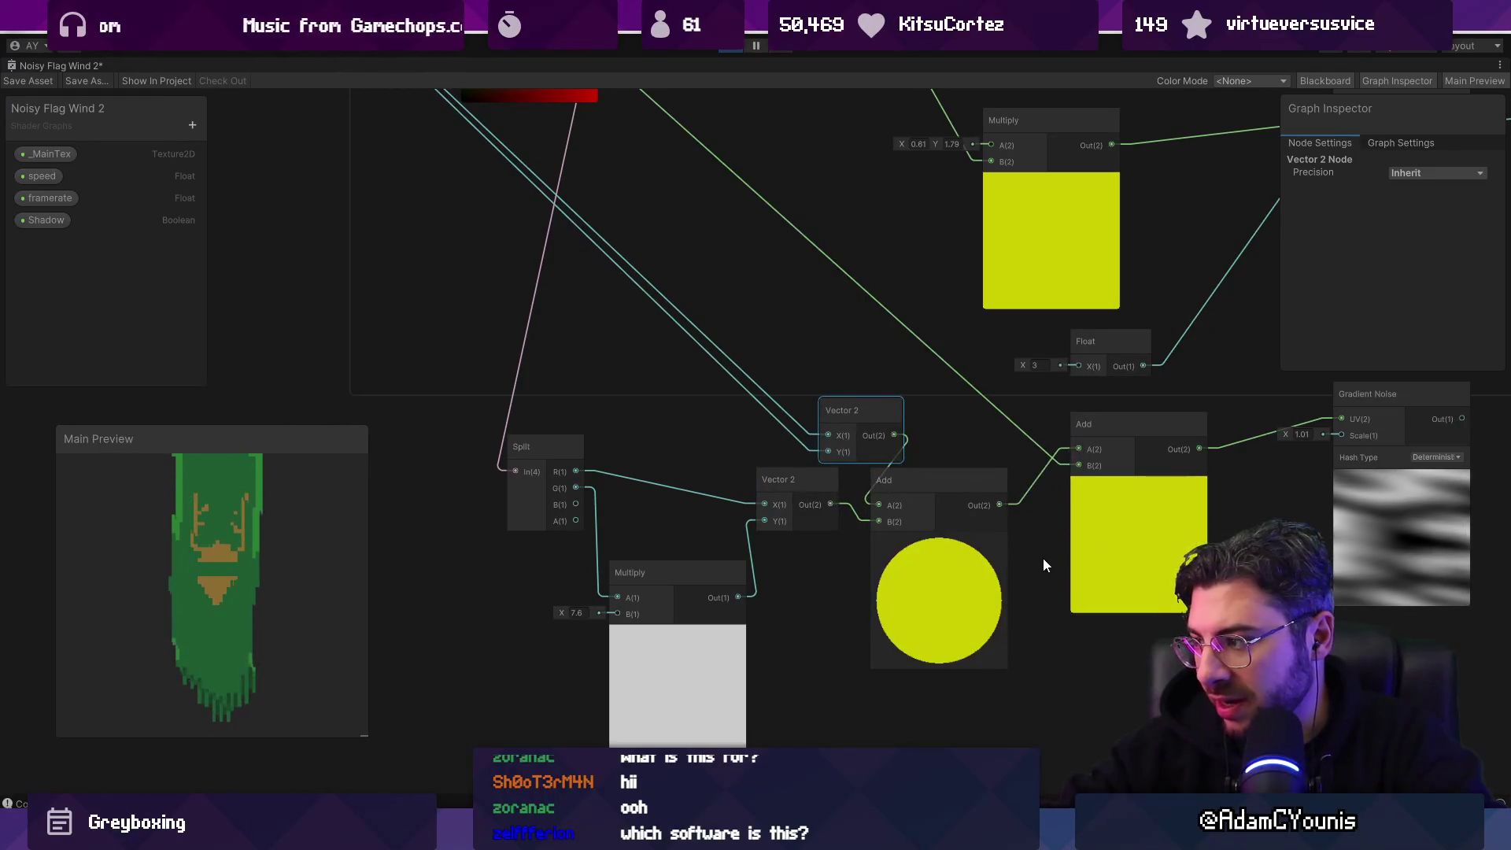
Step: Move the time Vector 2 out of the Noise group and select the Split and Multiply nodes
scroll(1042, 559, "down", 3)
scroll(739, 532, "up", 2)
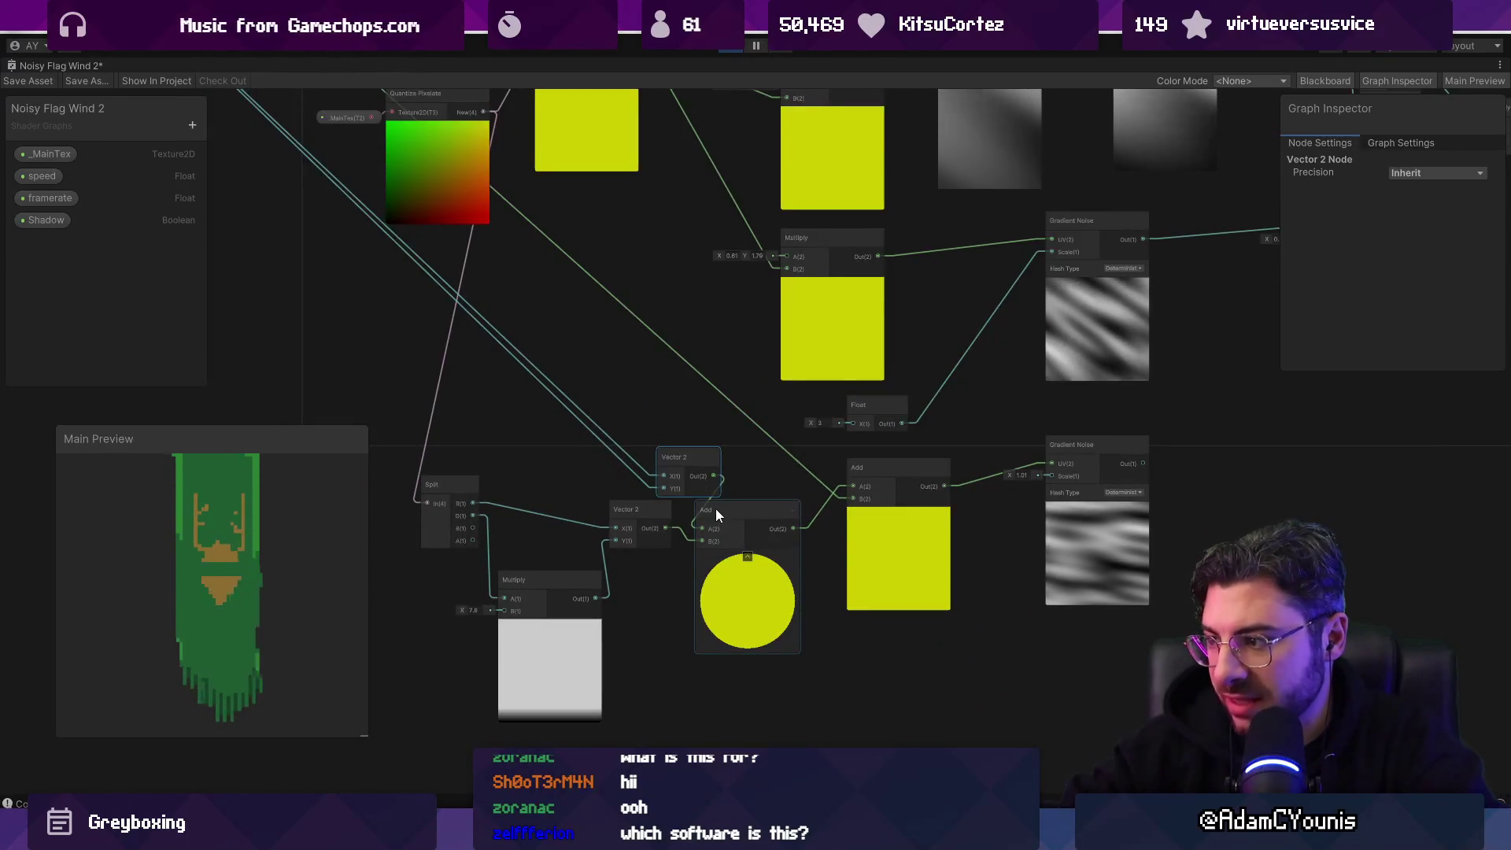
scroll(716, 509, "down", 2)
mouse_move(691, 471)
left_mouse_down()
mouse_move(494, 433)
mouse_move(408, 470)
left_mouse_up()
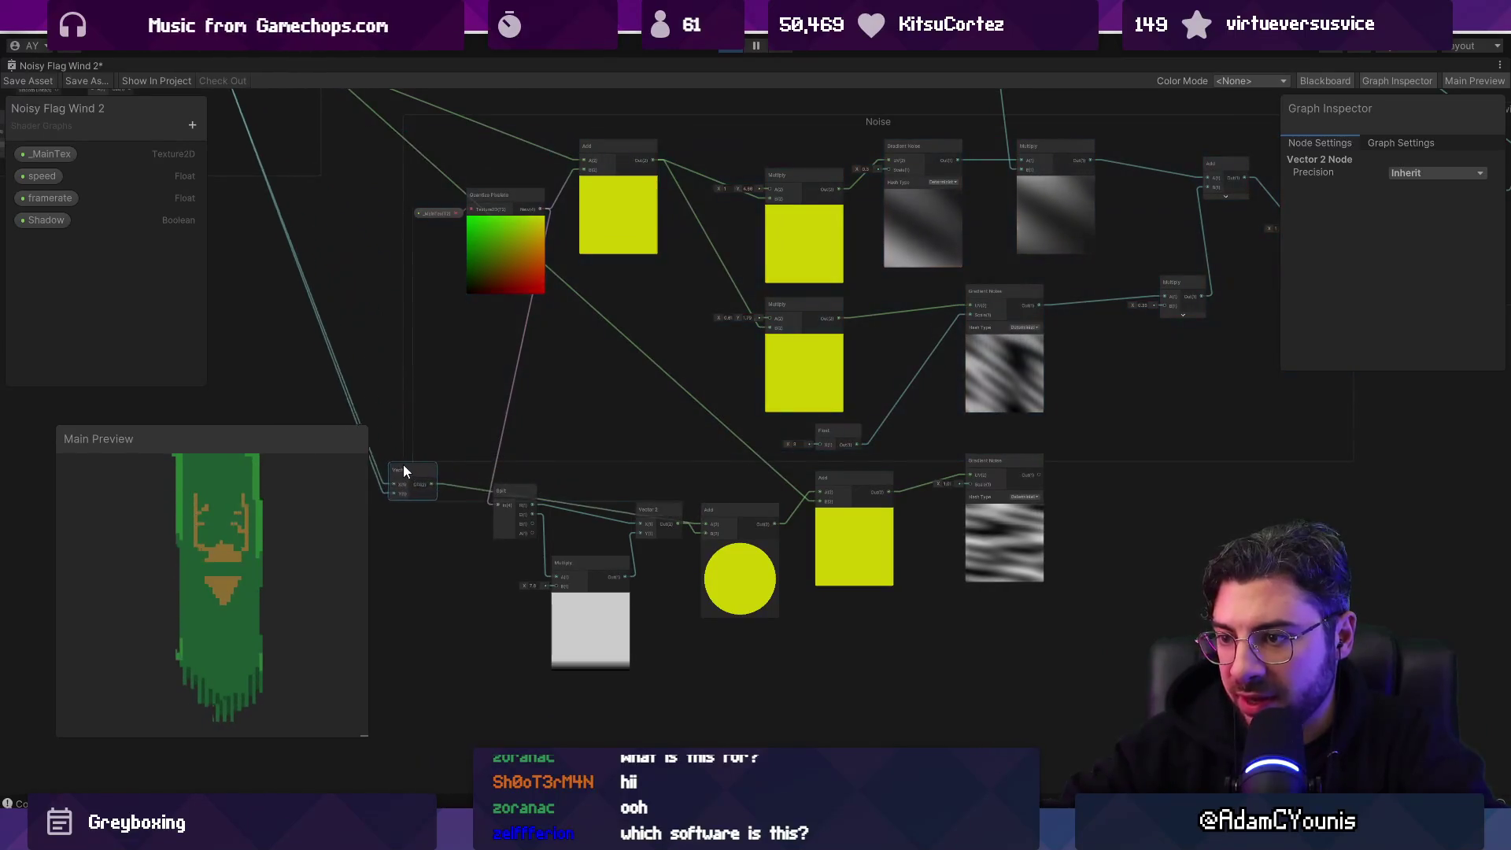
mouse_move(474, 519)
left_mouse_down()
mouse_move(574, 632)
mouse_move(616, 650)
left_mouse_up()
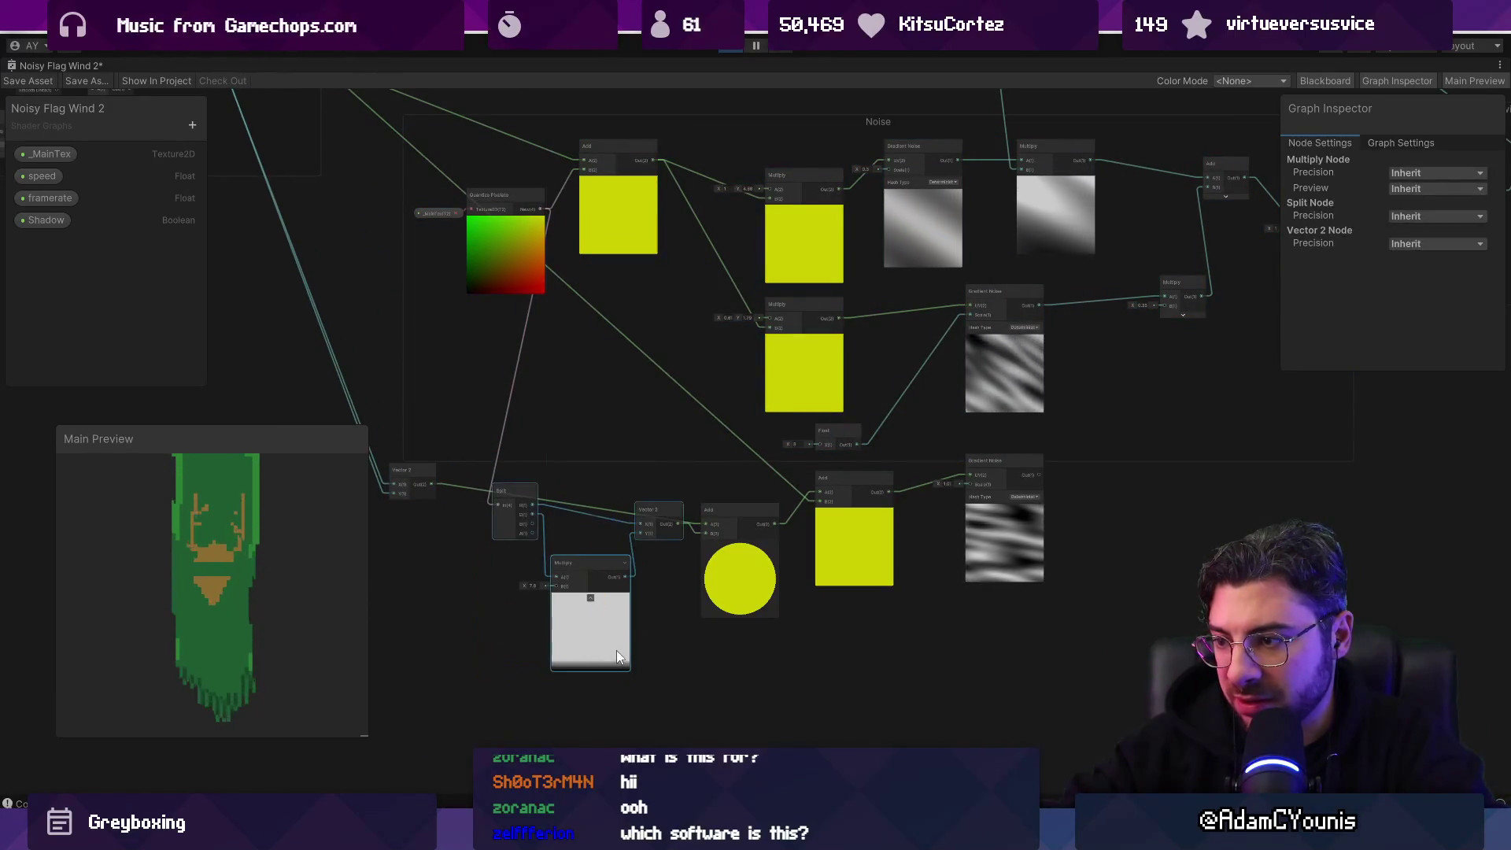
left_click_drag(616, 551, 989, 828)
scroll(633, 499, "up", 5)
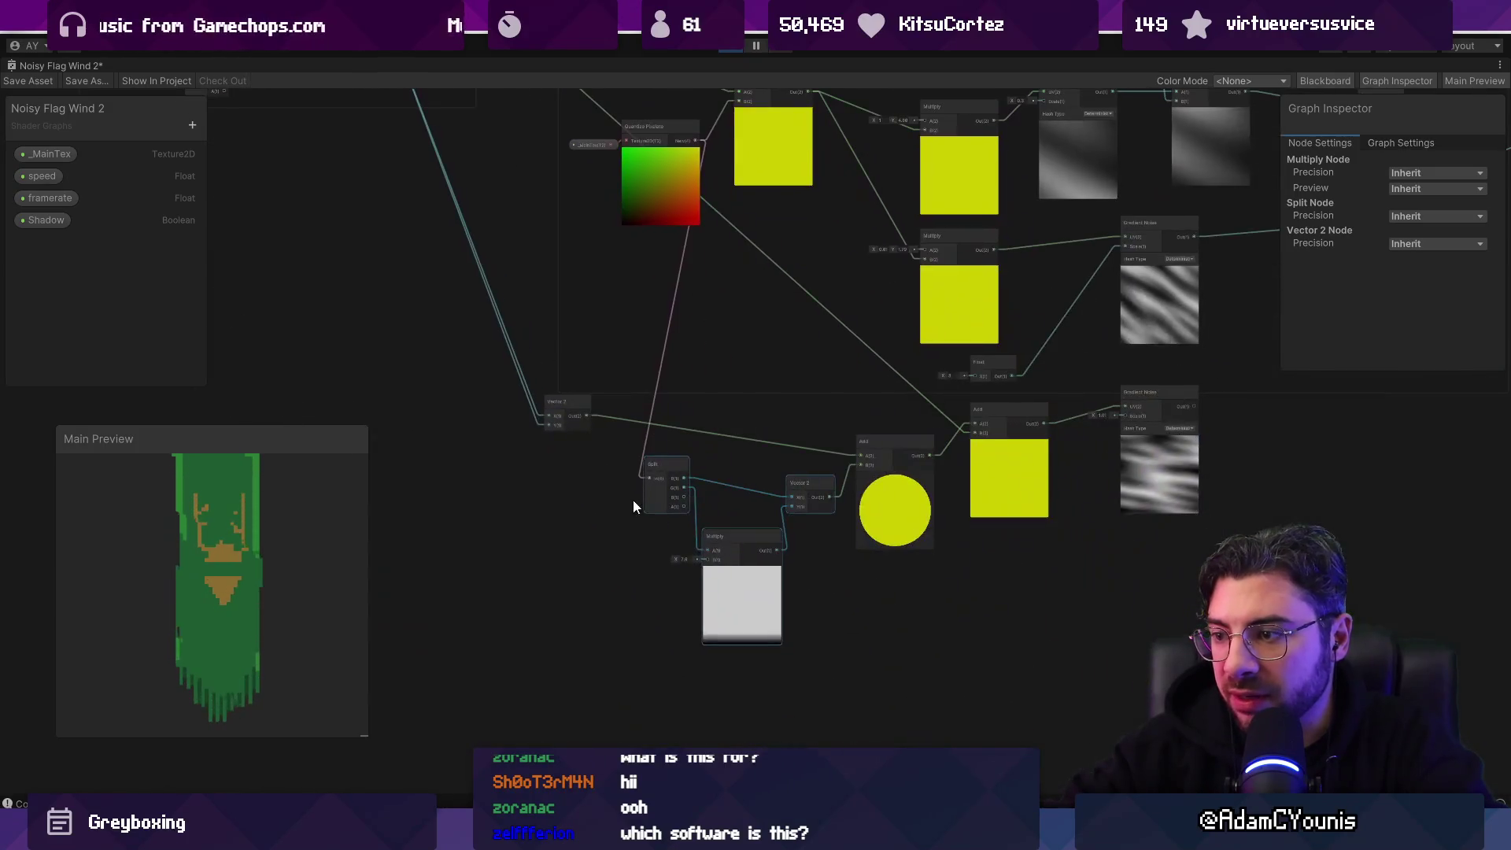
left_click(400, 387)
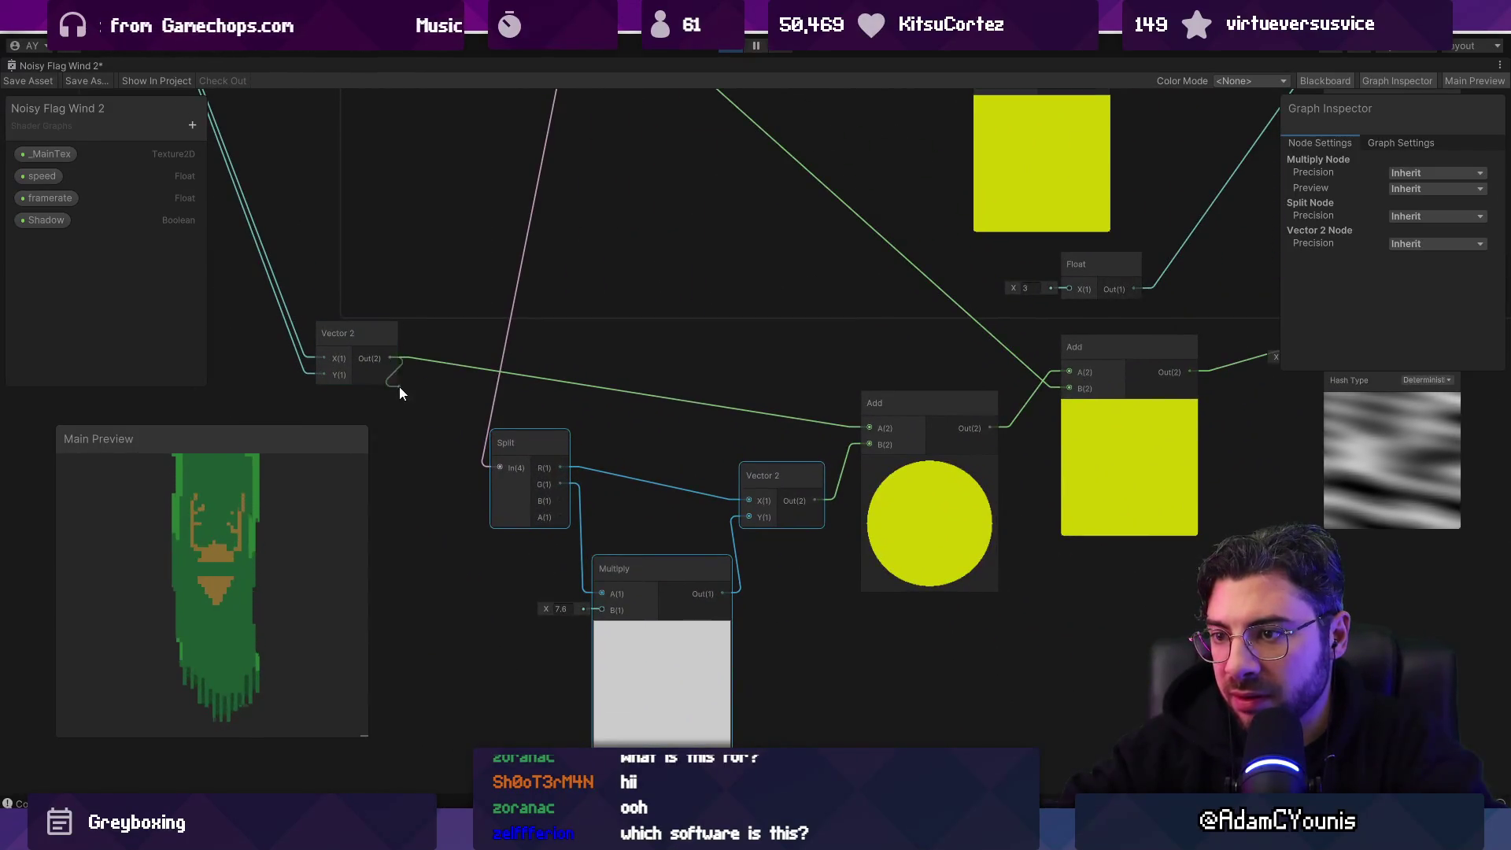
key("space")
type("mul")
key("Return")
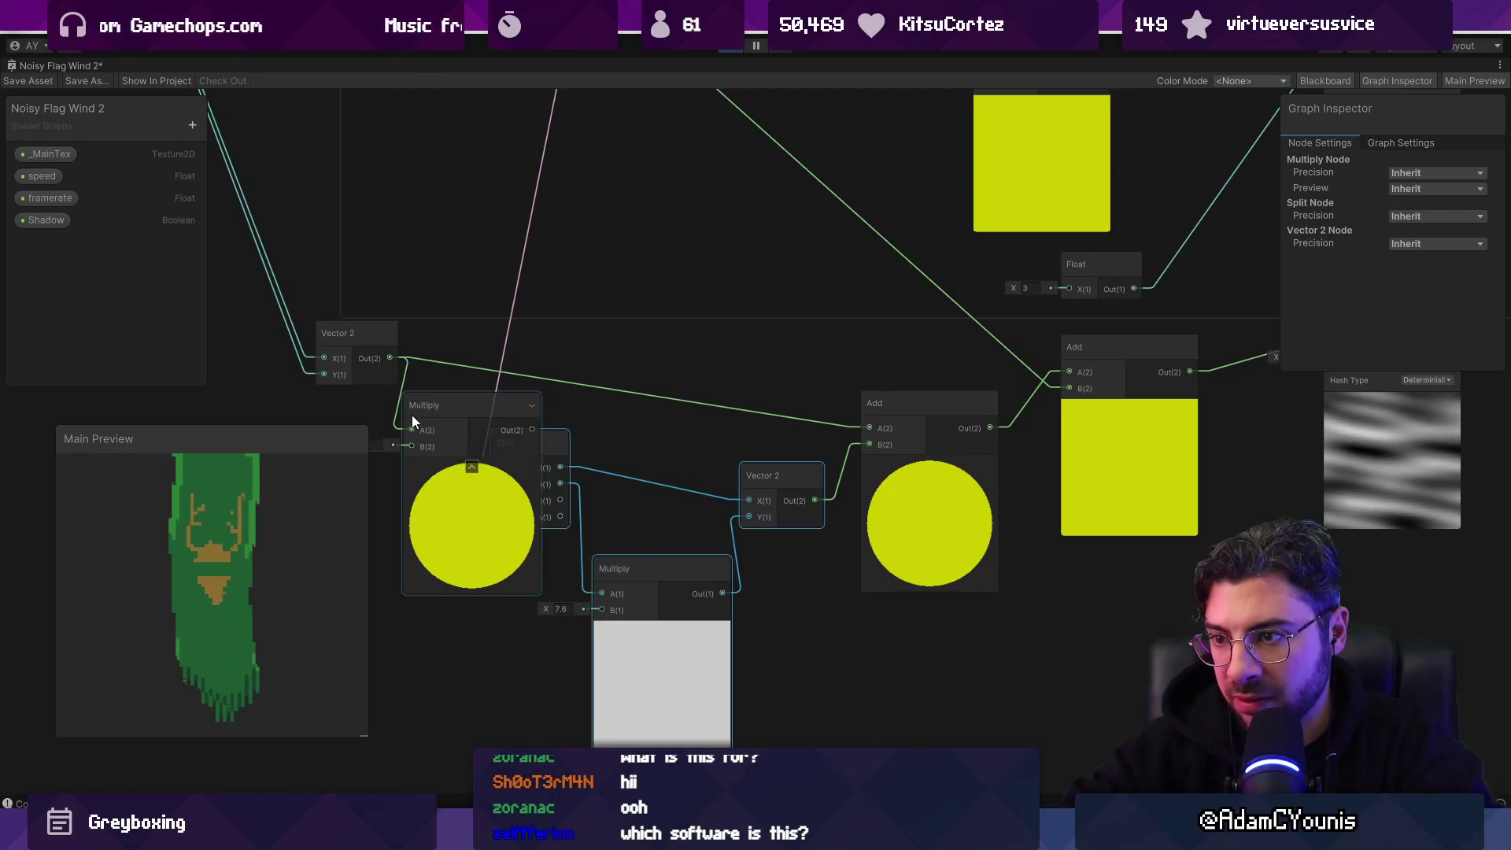
left_click_drag(871, 432, 870, 430)
left_click_drag(563, 431, 732, 409)
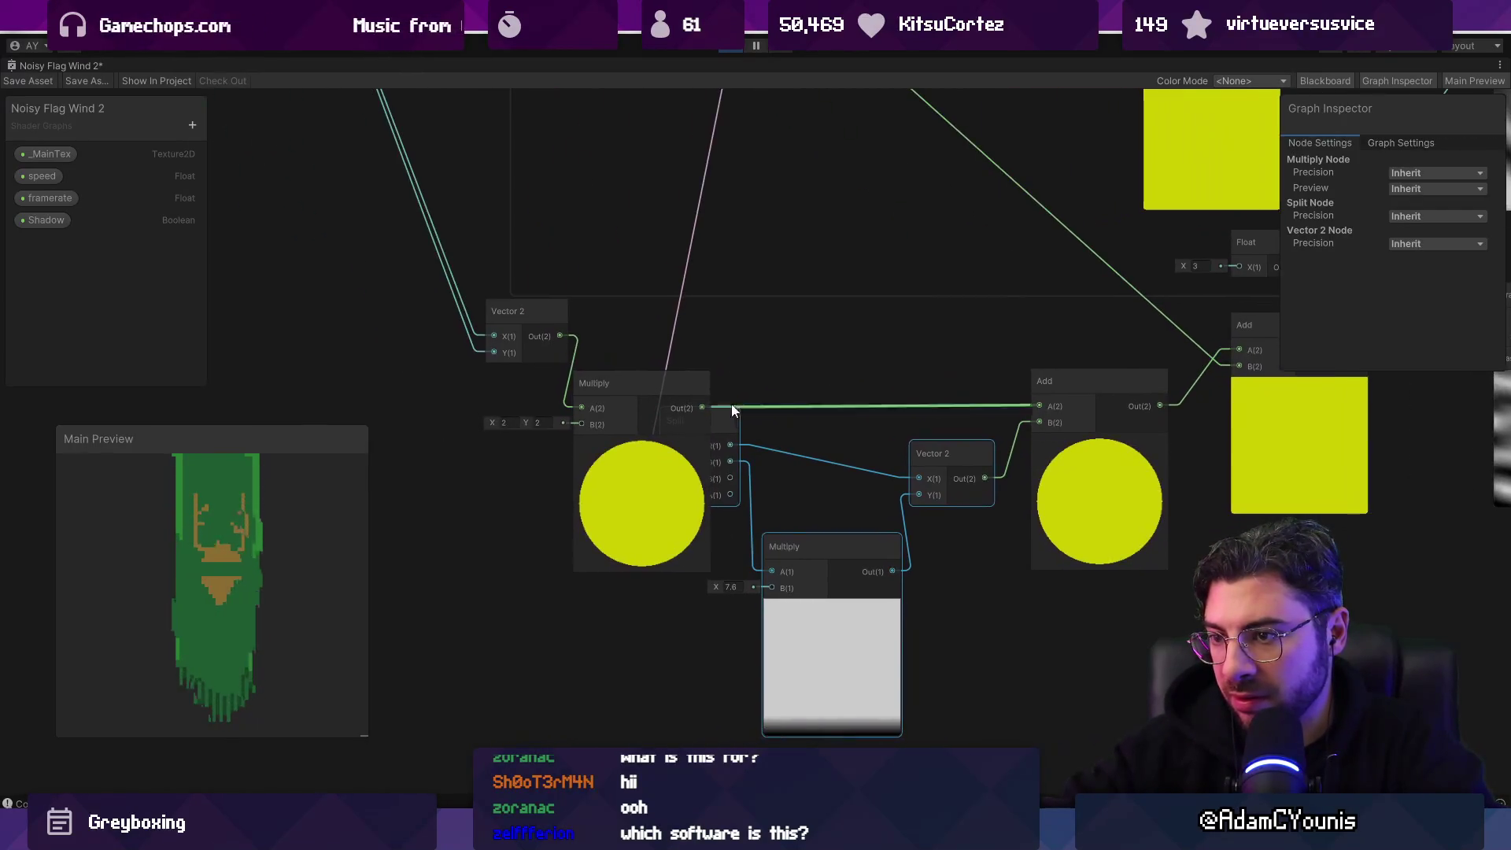
left_click(514, 425)
scroll(488, 425, "down", 2)
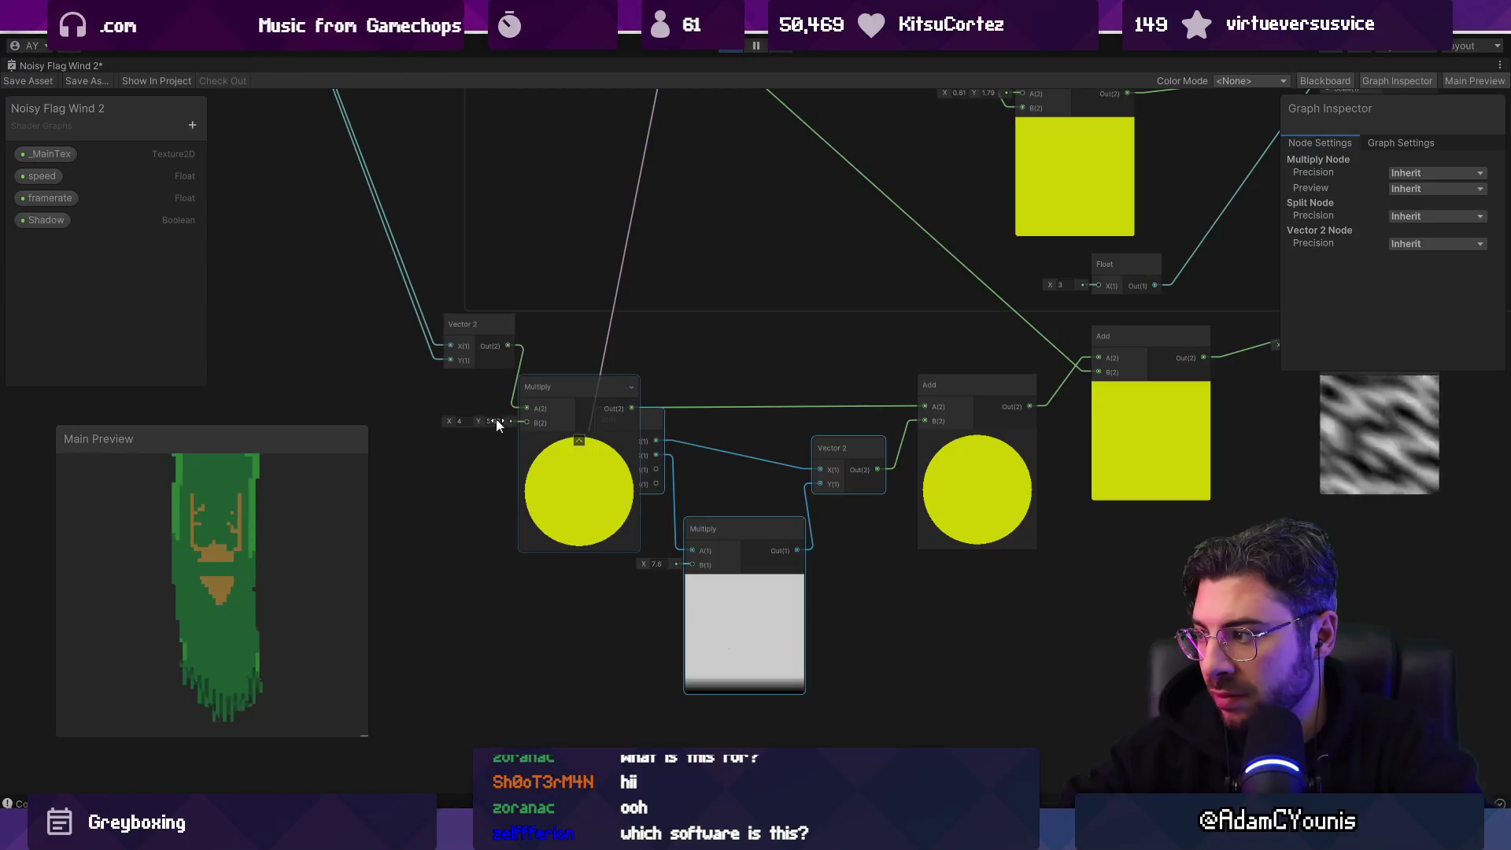
key("Tab")
type("4")
key("Return")
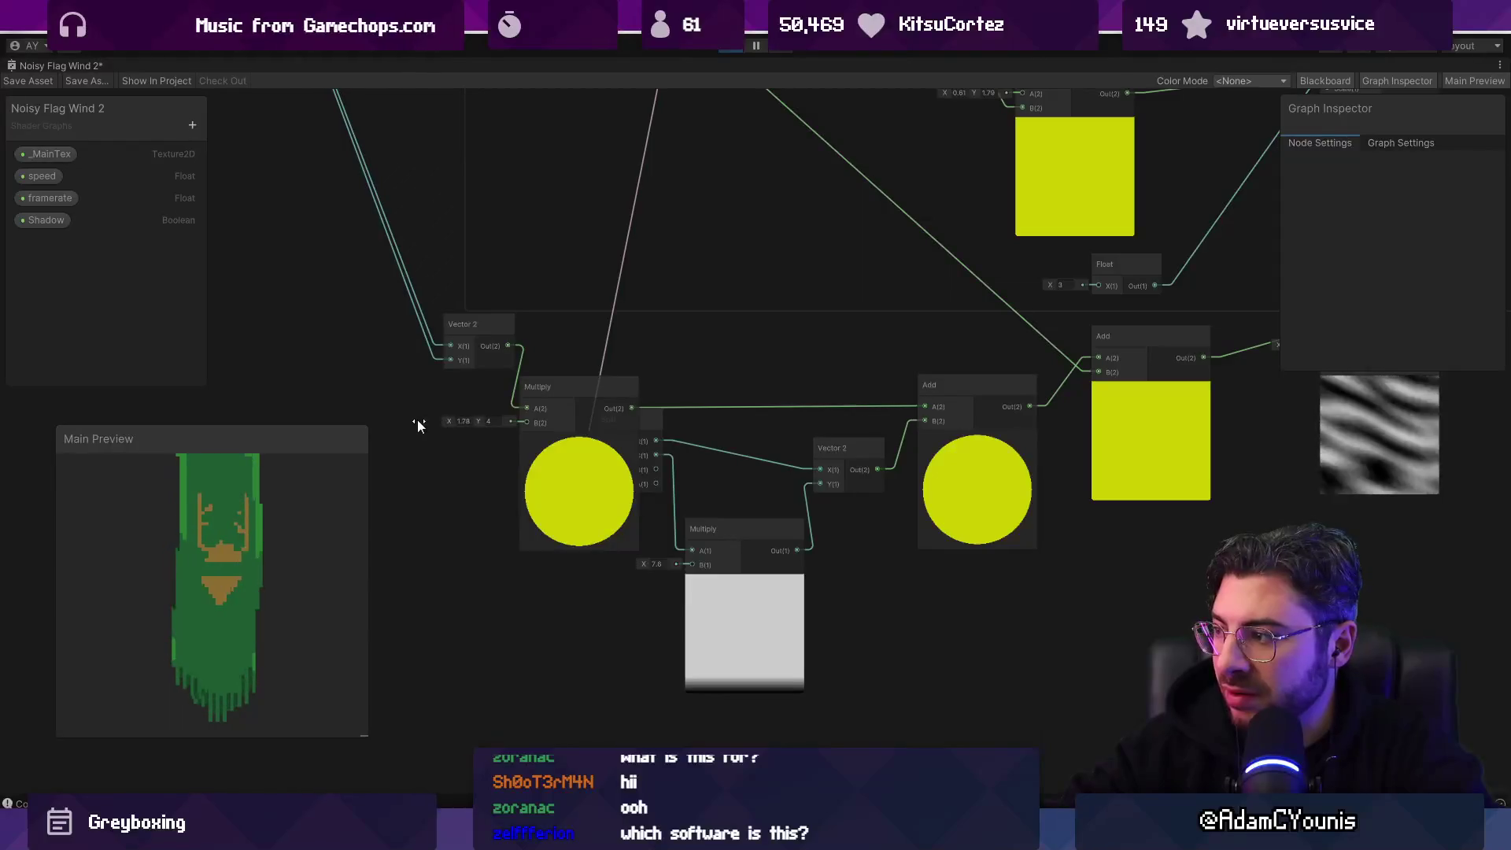
left_click_drag(417, 423, 384, 427)
left_click_drag(290, 427, 523, 432)
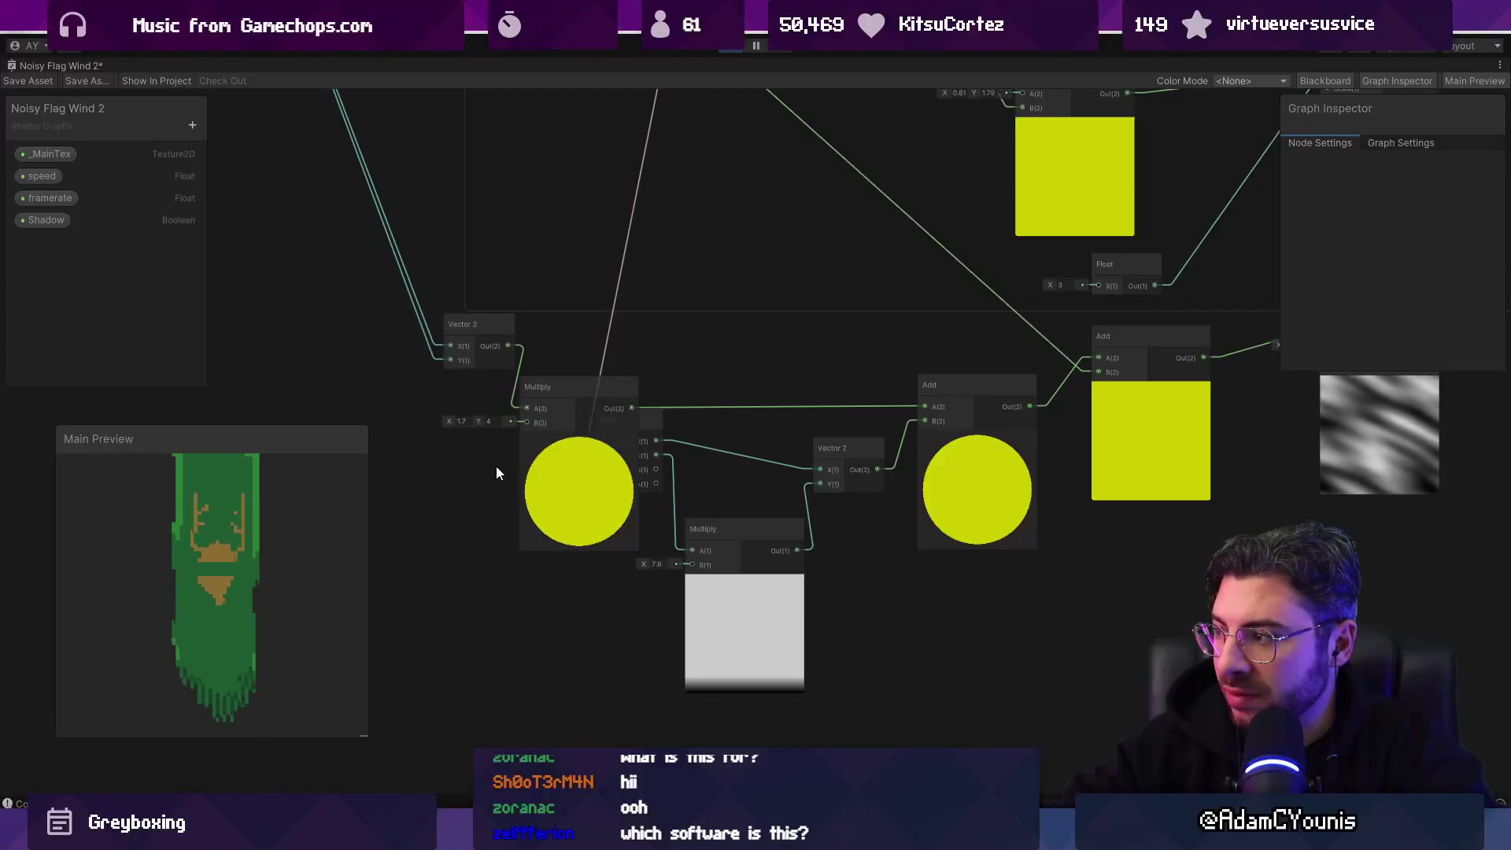
scroll(513, 476, "down", 3)
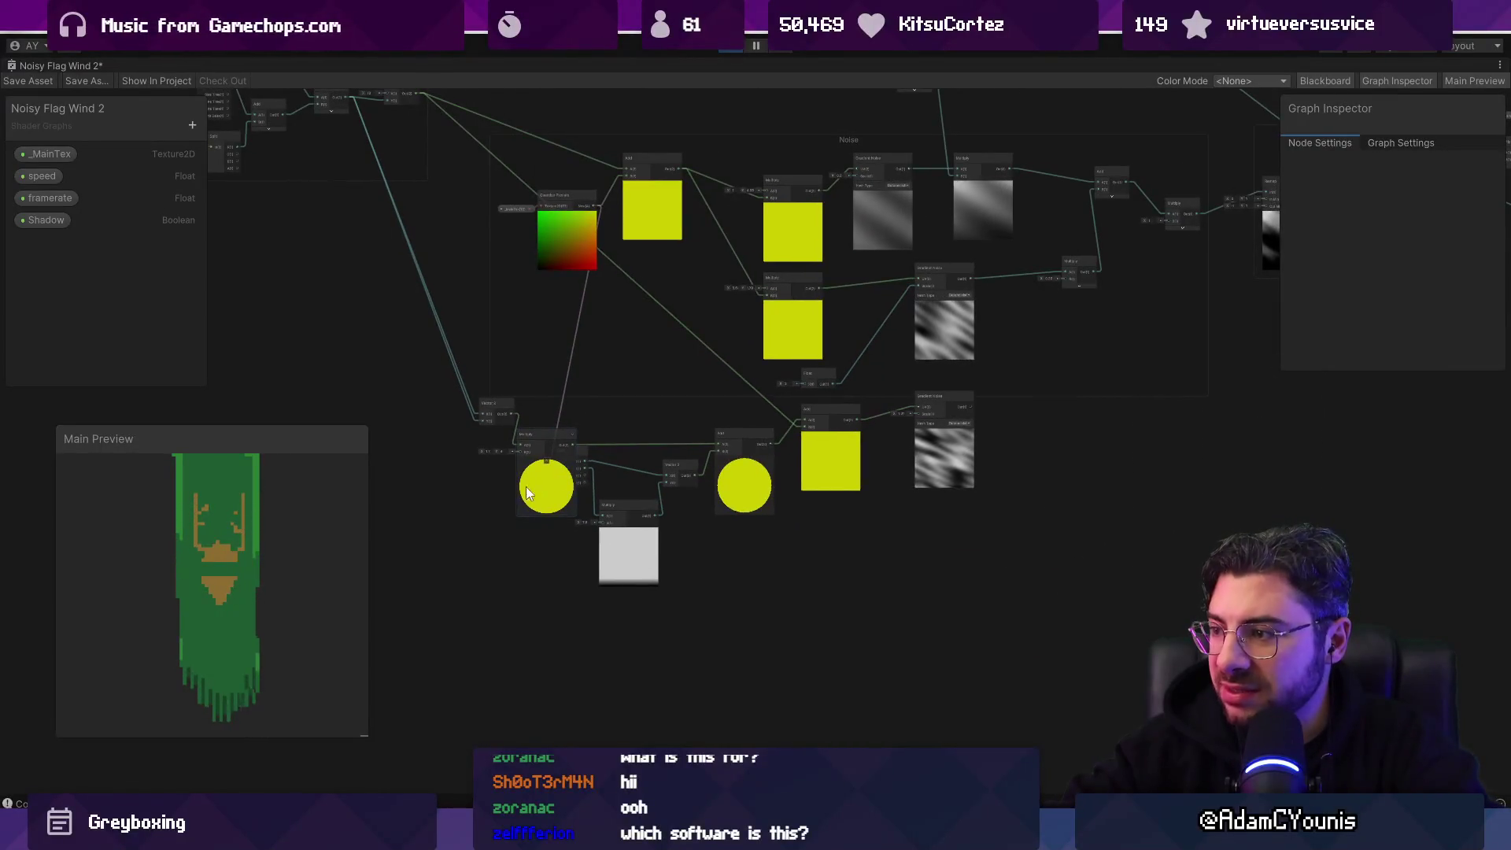
scroll(521, 489, "up", 3)
left_click(535, 480)
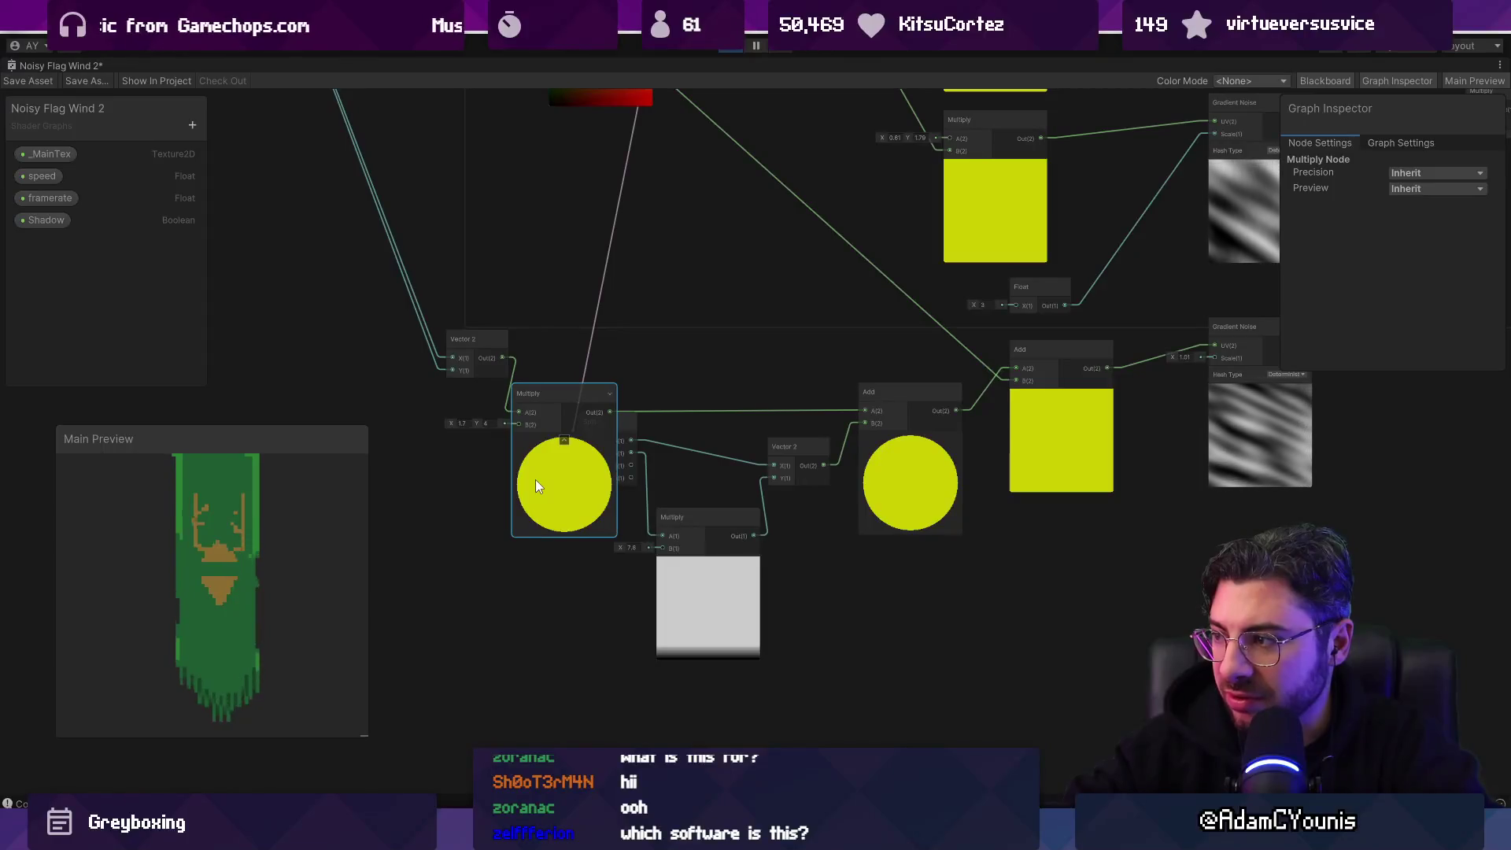
key("ctrl+z")
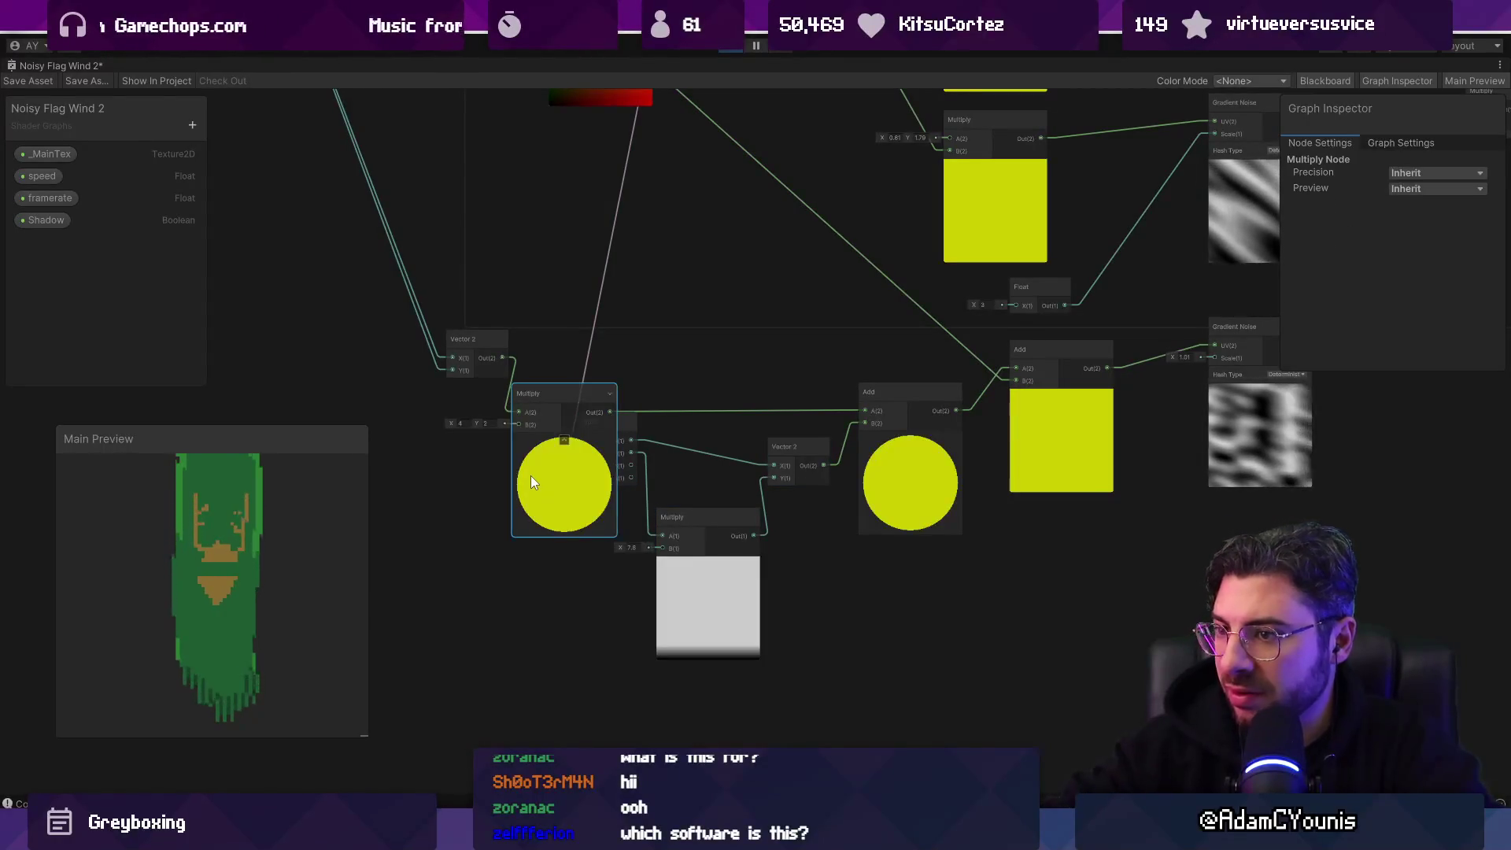
key("ctrl+z")
left_click_drag(503, 358, 863, 412)
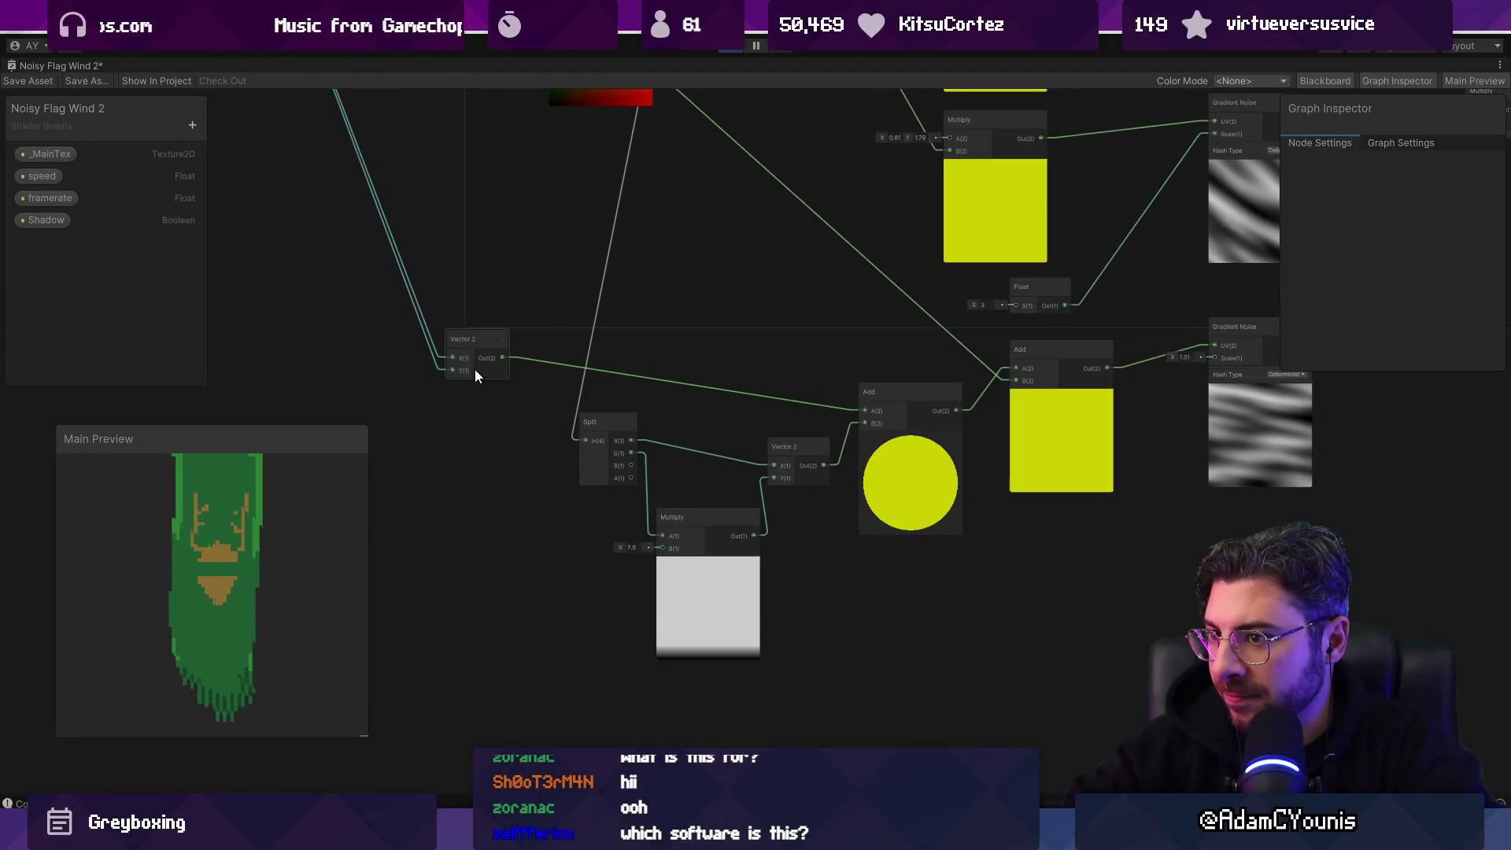
mouse_move(466, 351)
left_mouse_down()
mouse_move(778, 480)
mouse_move(449, 433)
left_mouse_up()
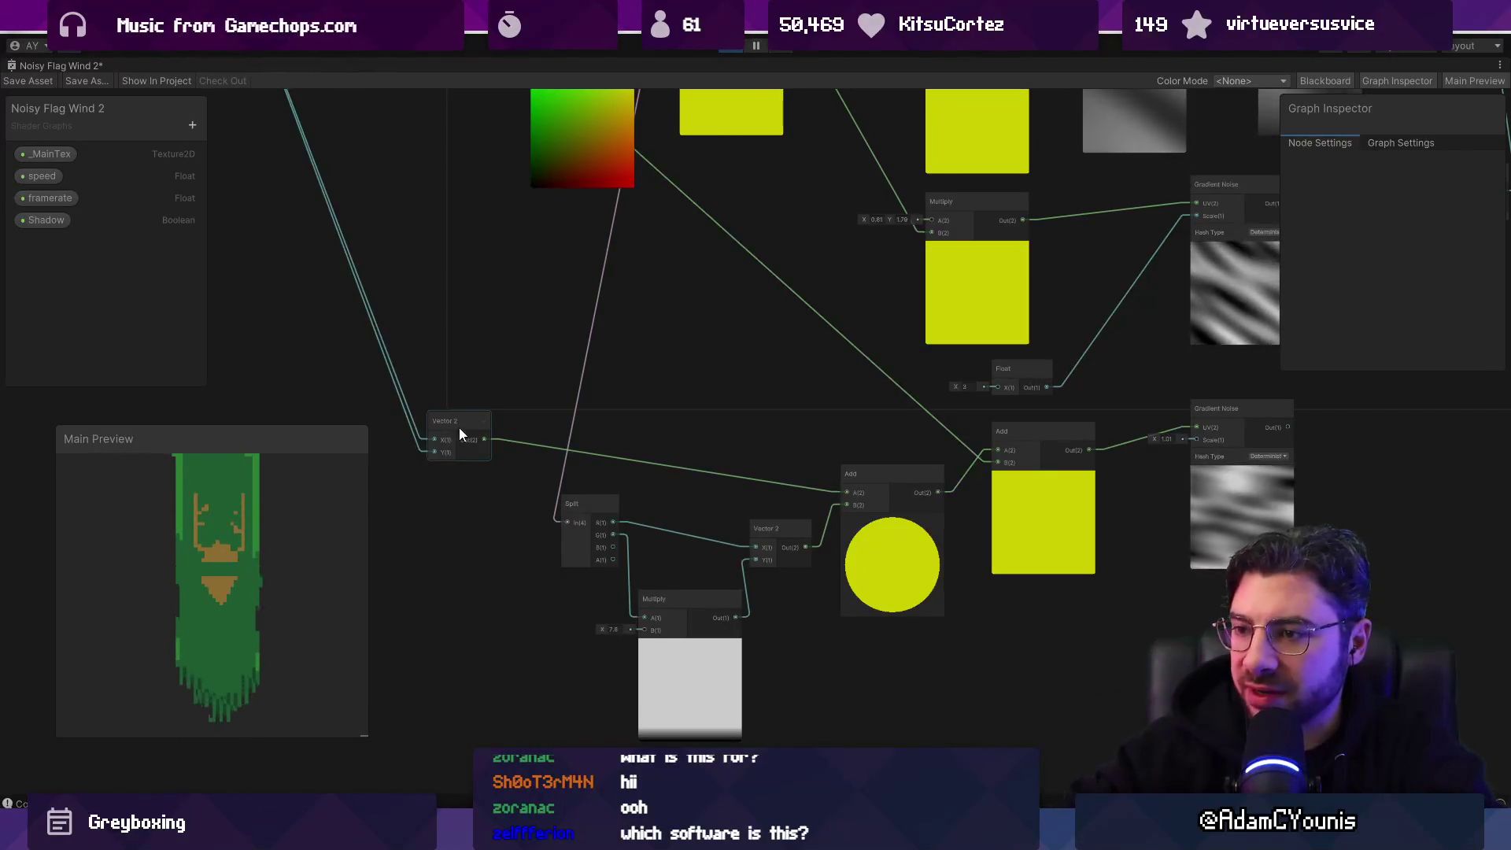
Step: Create a time-fed Multiply node feeding the Vector 2 X, then set its X to 0
scroll(472, 440, "down", 4)
scroll(568, 290, "up", 4)
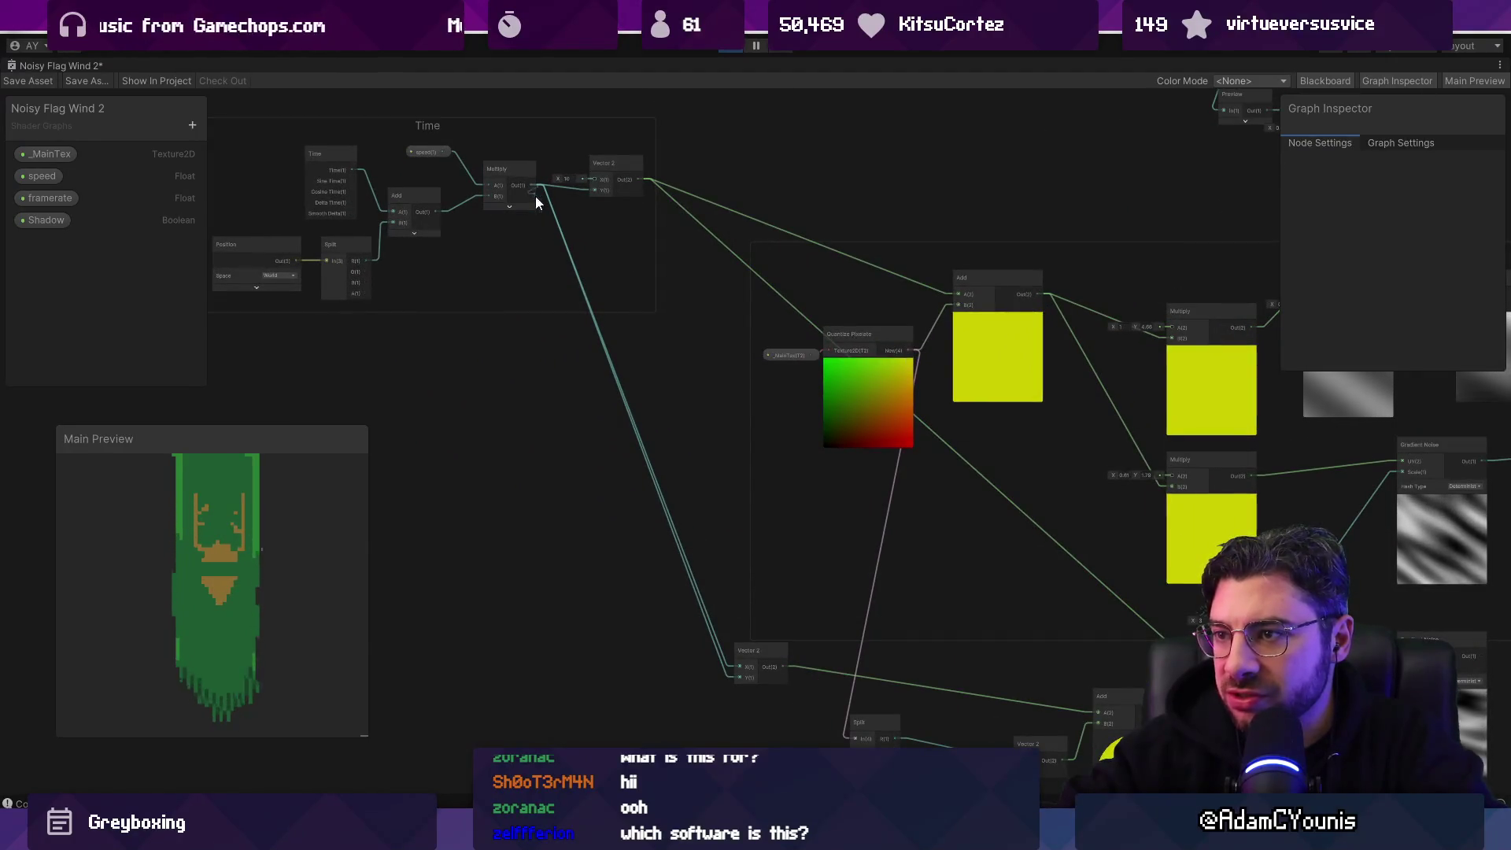
left_click_drag(535, 196, 503, 414)
type("multiply")
key("Return")
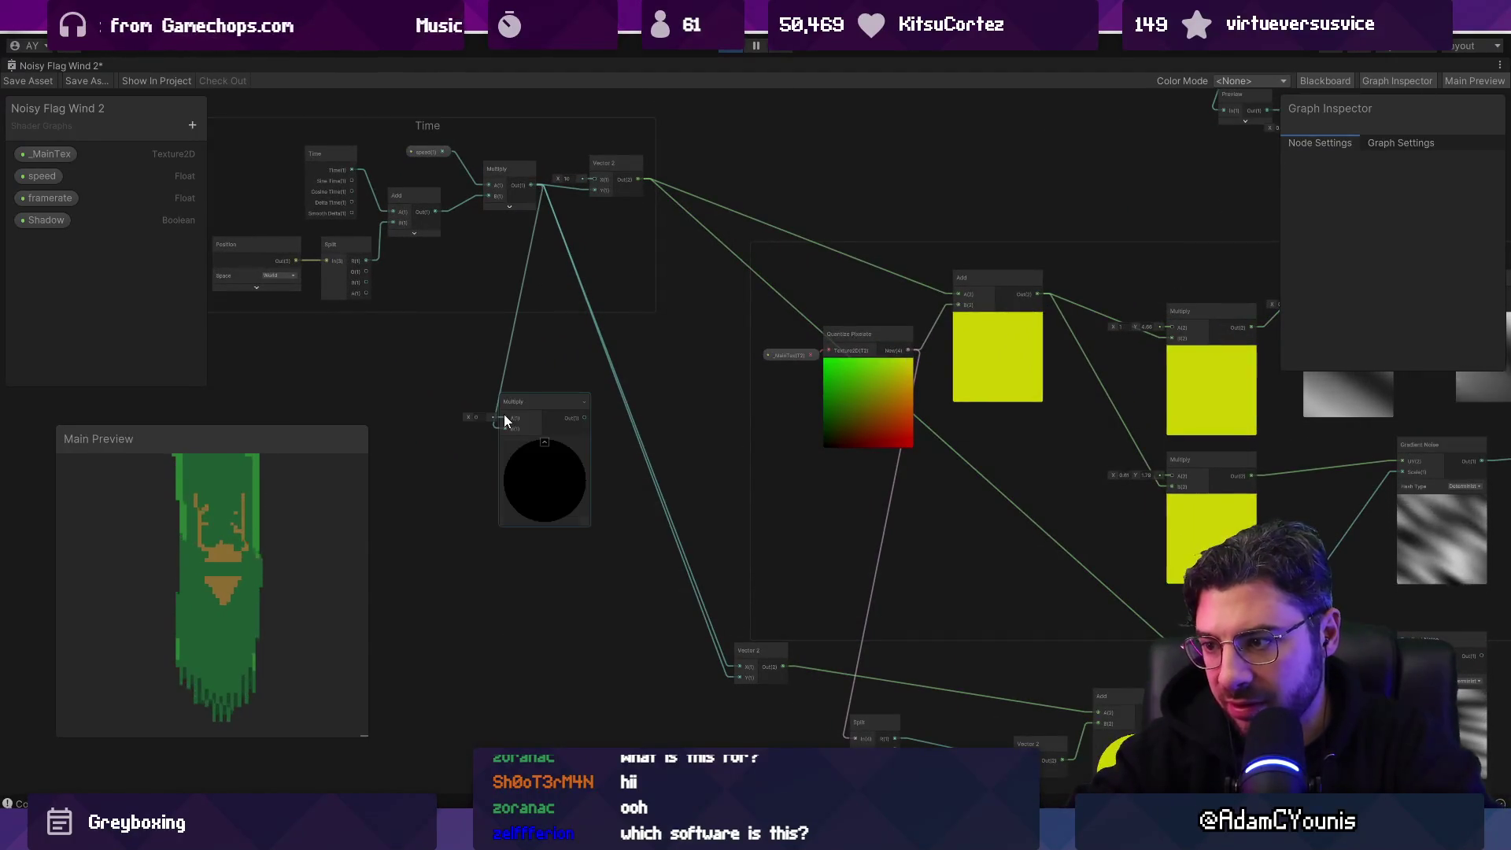
left_click_drag(584, 418, 737, 665)
mouse_move(479, 418)
left_mouse_down()
mouse_move(664, 546)
mouse_move(462, 422)
mouse_move(328, 295)
left_mouse_up()
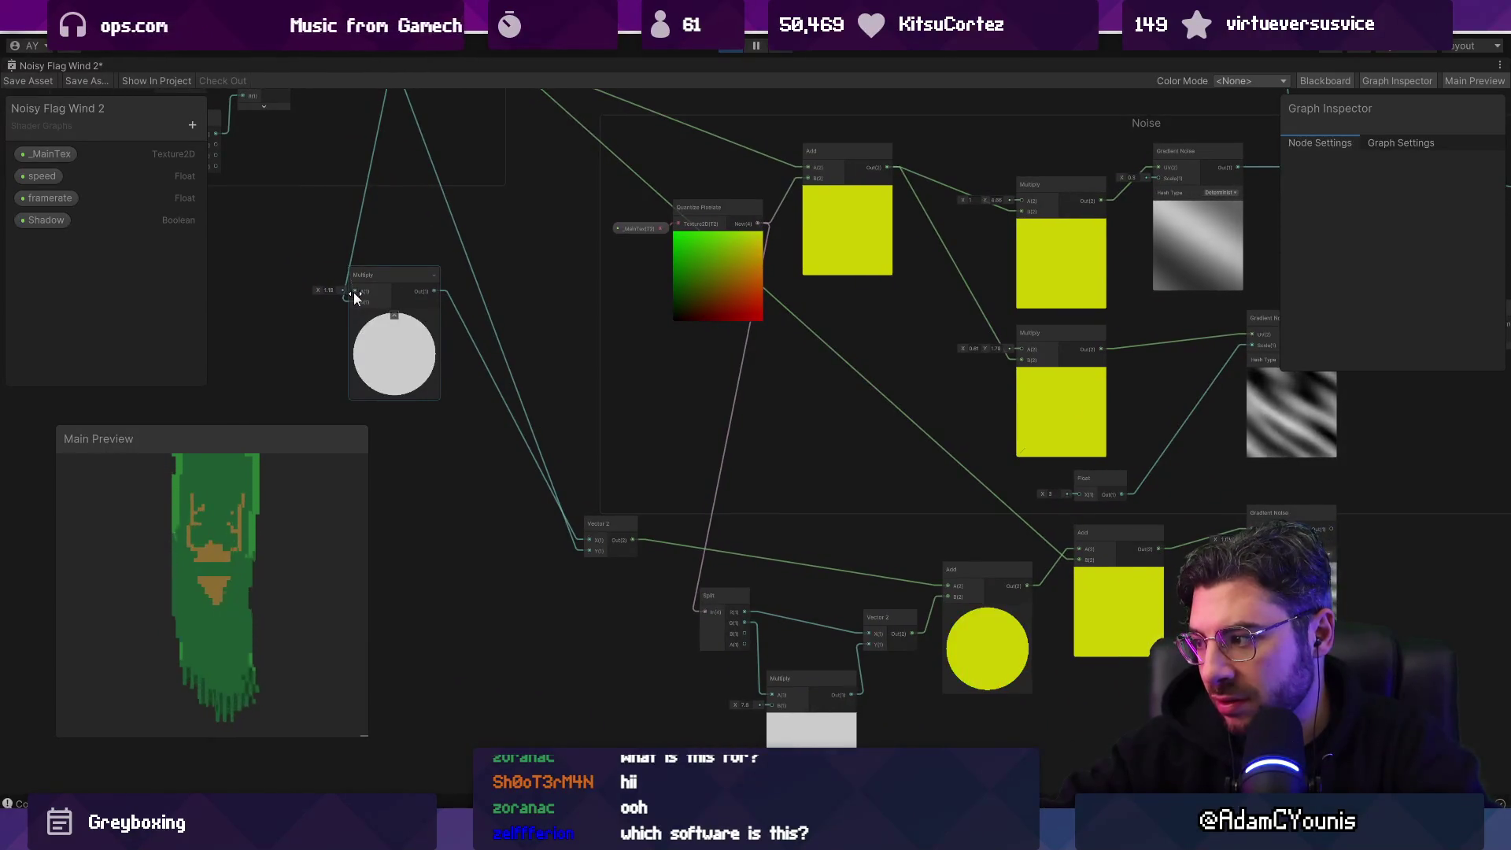
left_click_drag(402, 296, 499, 309)
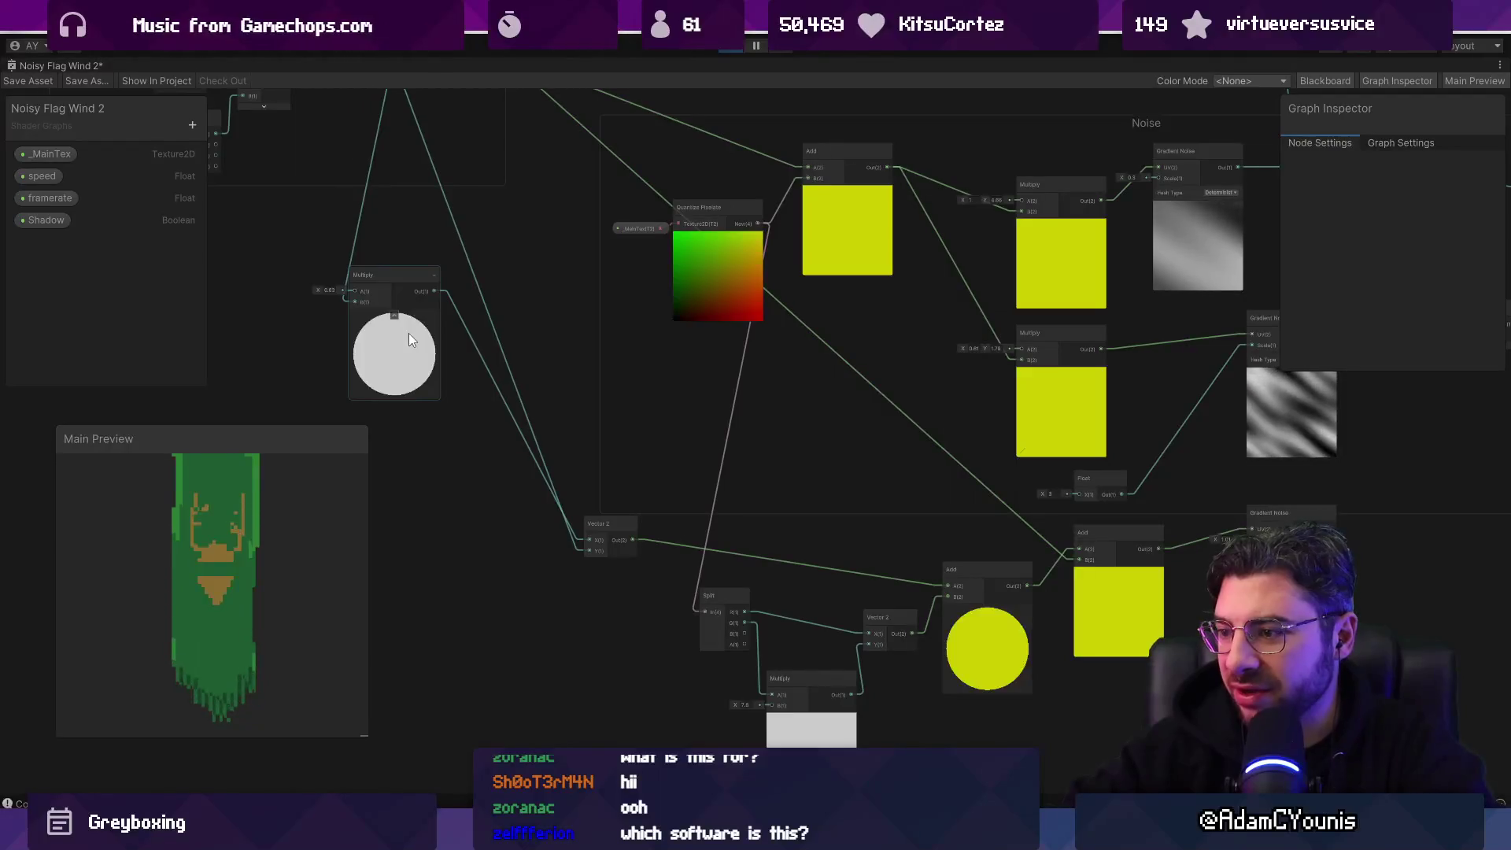
type("0")
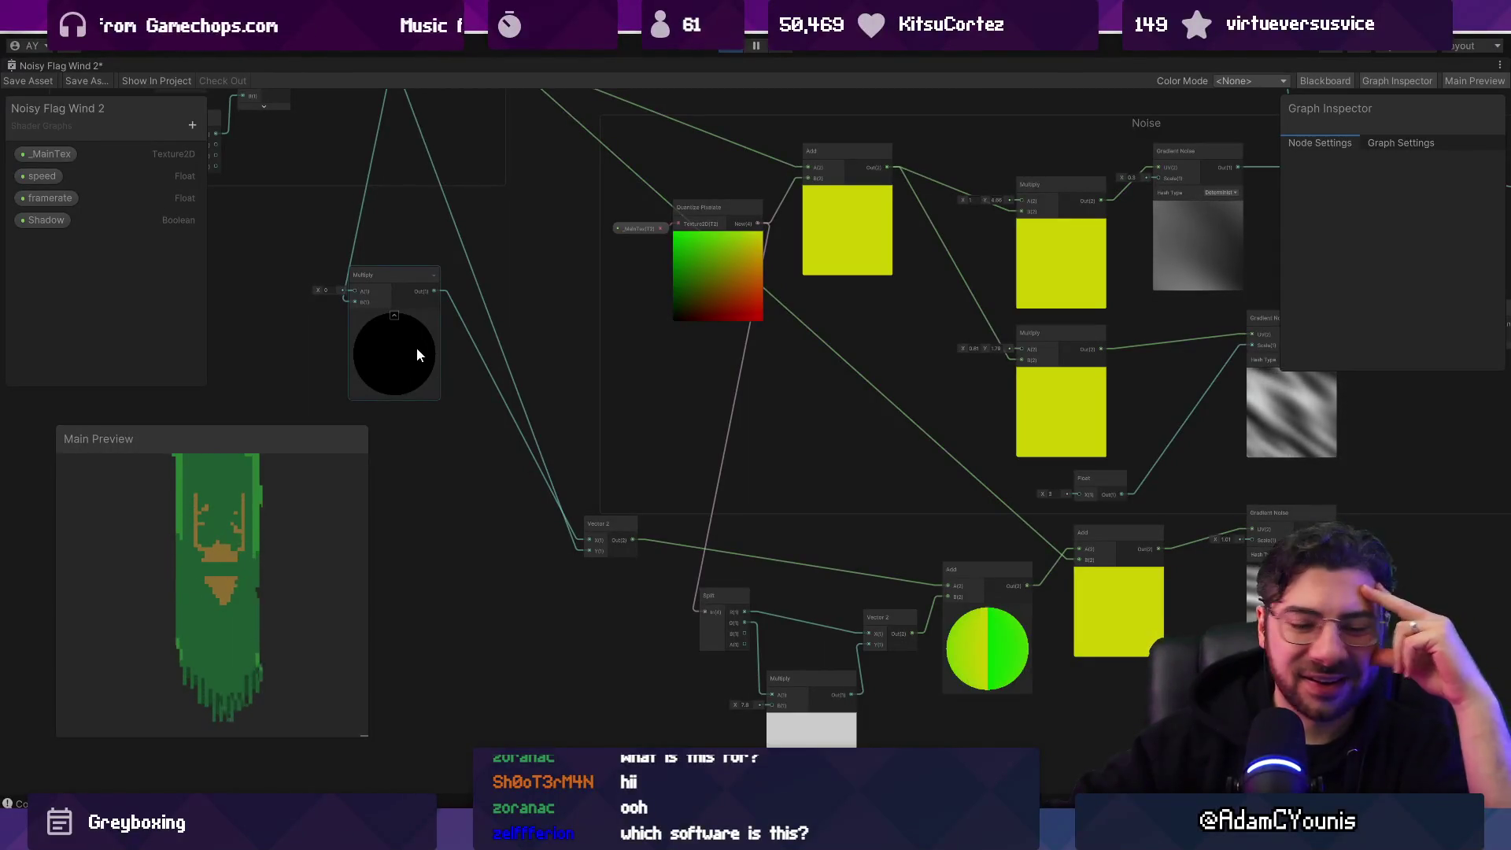
Step: Delete the zeroed black-preview Multiply node and the Vector 2 node it fed
scroll(704, 477, "up", 3)
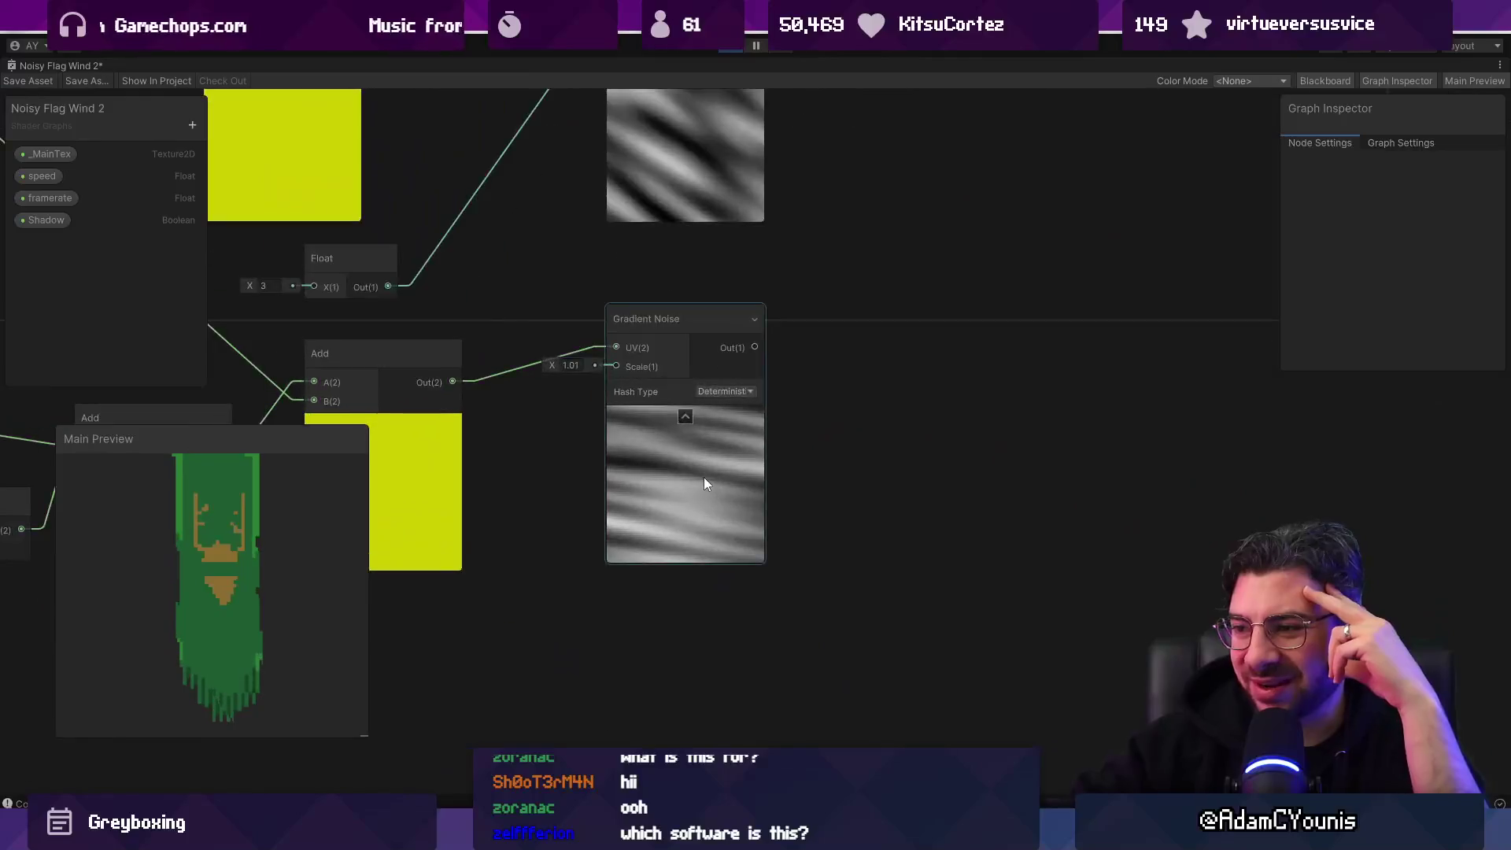
scroll(704, 477, "up", 1)
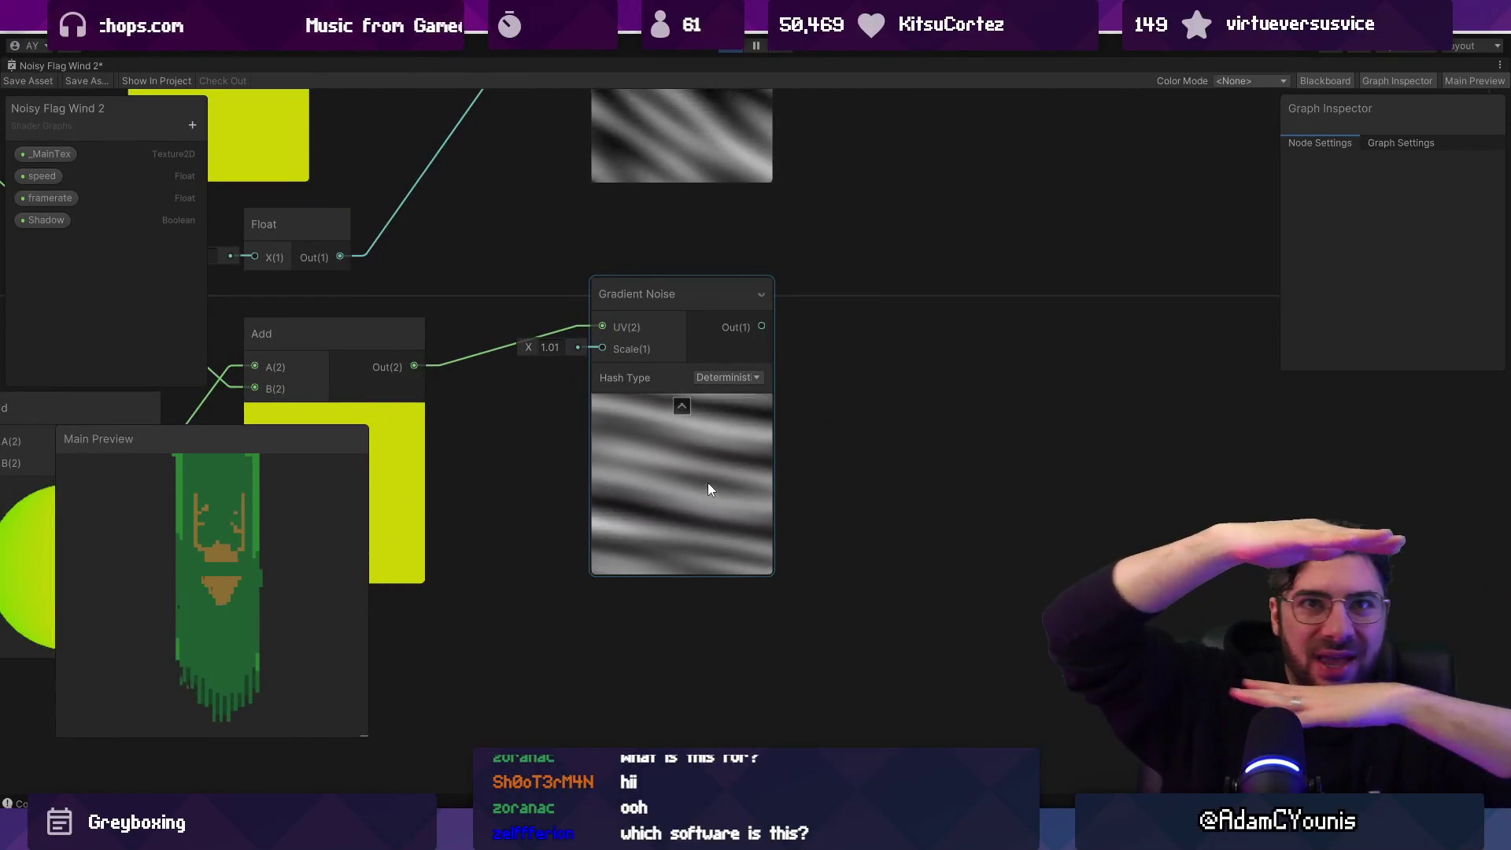
scroll(707, 483, "down", 3)
left_click_drag(749, 466, 937, 381)
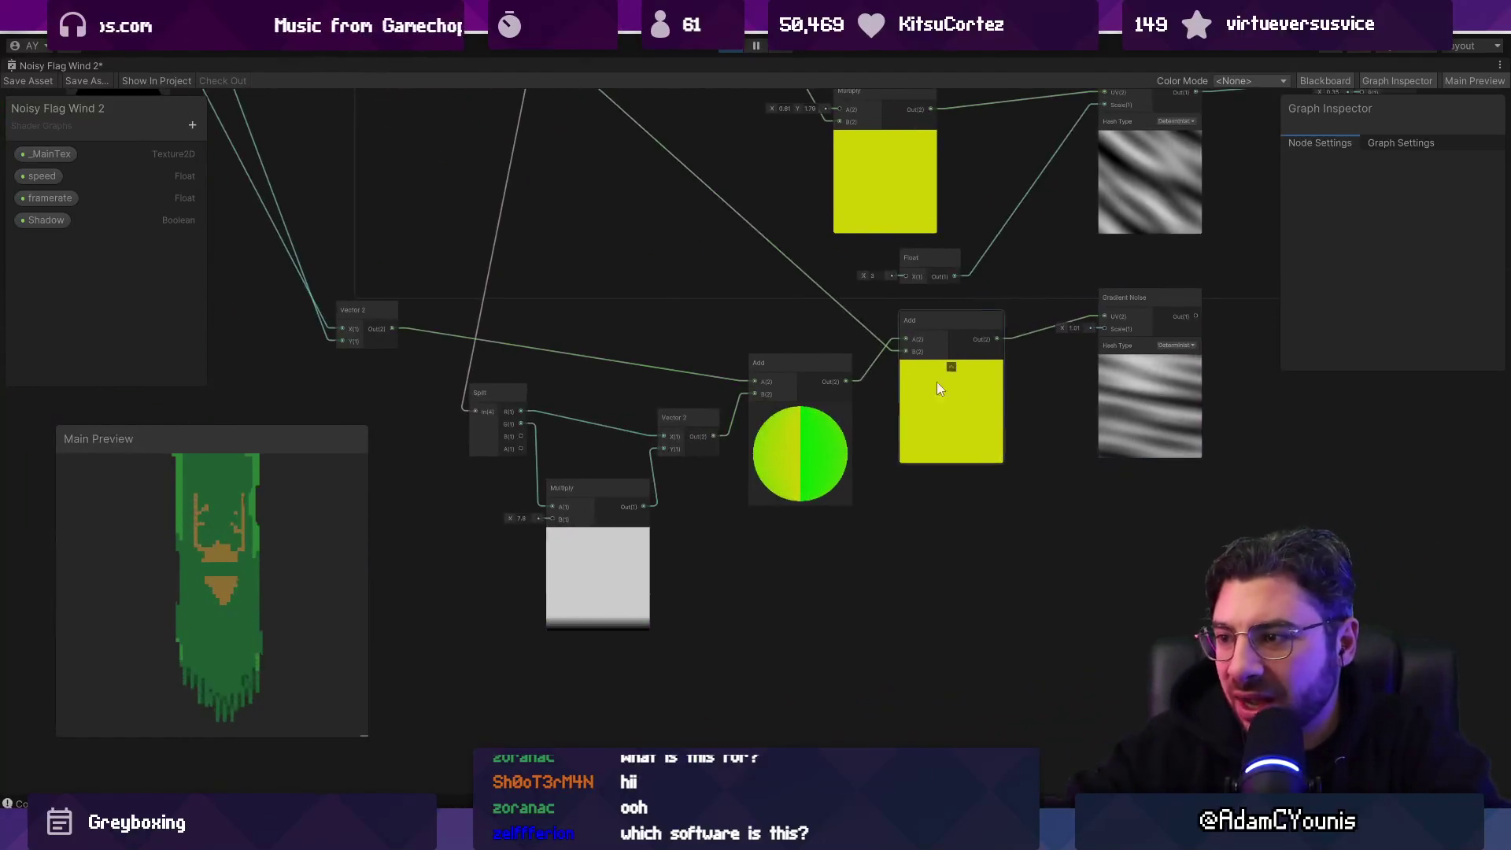
mouse_move(1050, 374)
left_mouse_down()
mouse_move(1032, 593)
mouse_move(1047, 617)
left_mouse_up()
left_click_drag(567, 267, 862, 492)
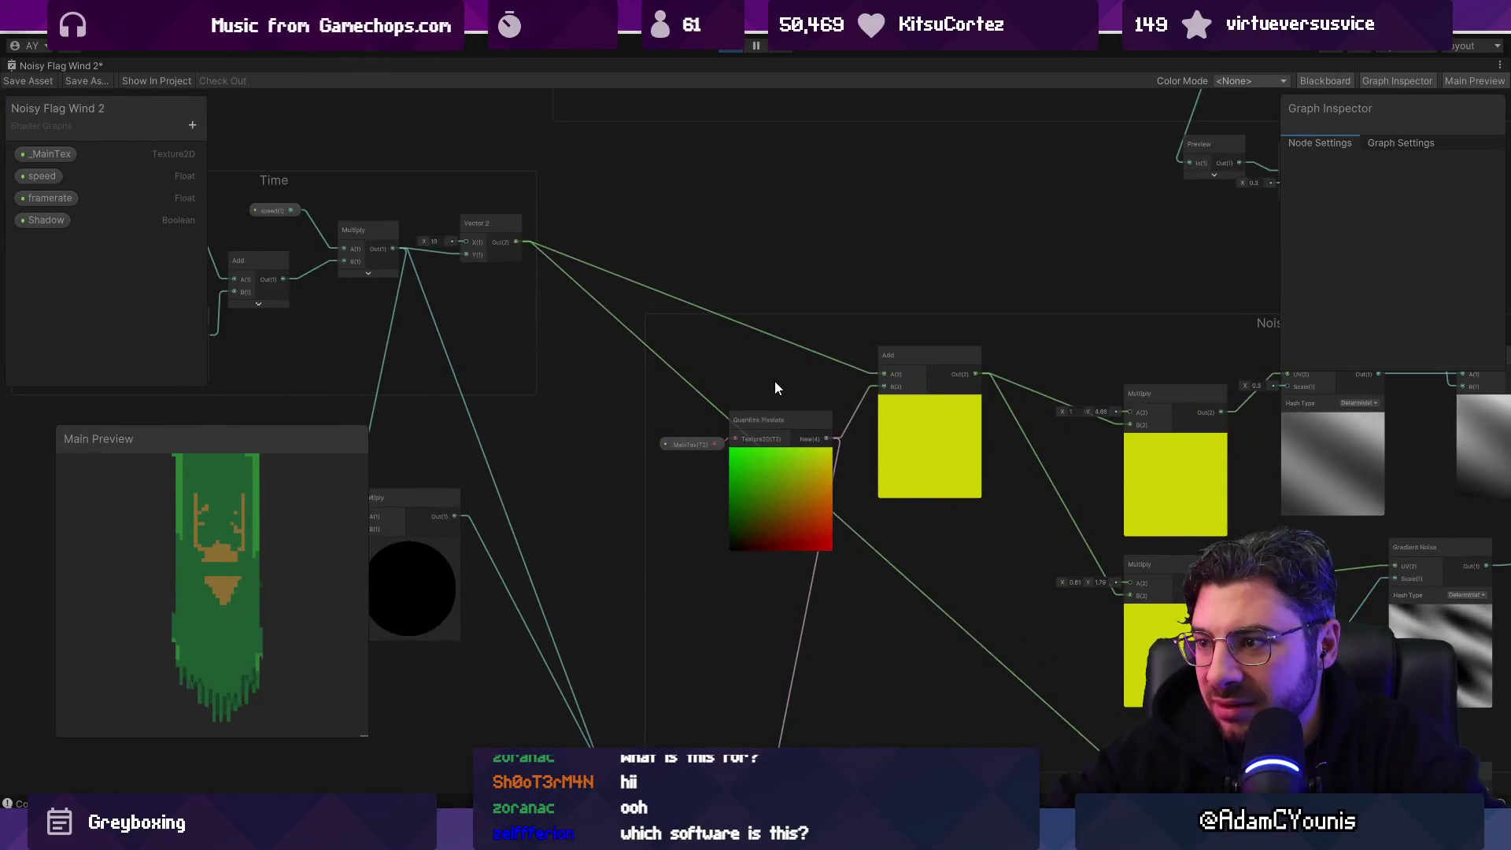
scroll(775, 388, "down", 2)
left_click_drag(353, 284, 499, 312)
left_click(499, 331)
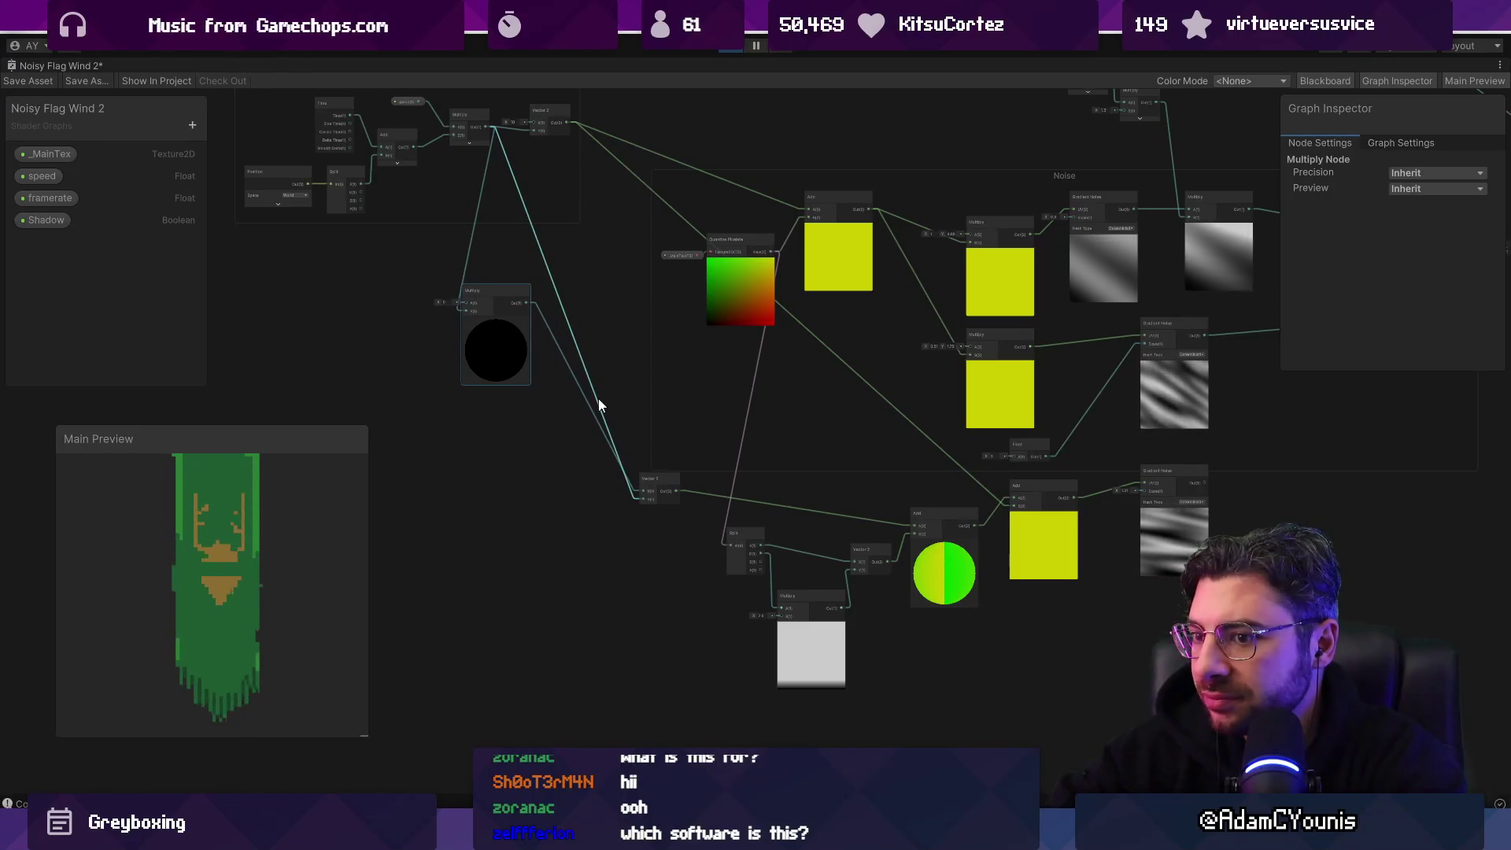
key("Delete")
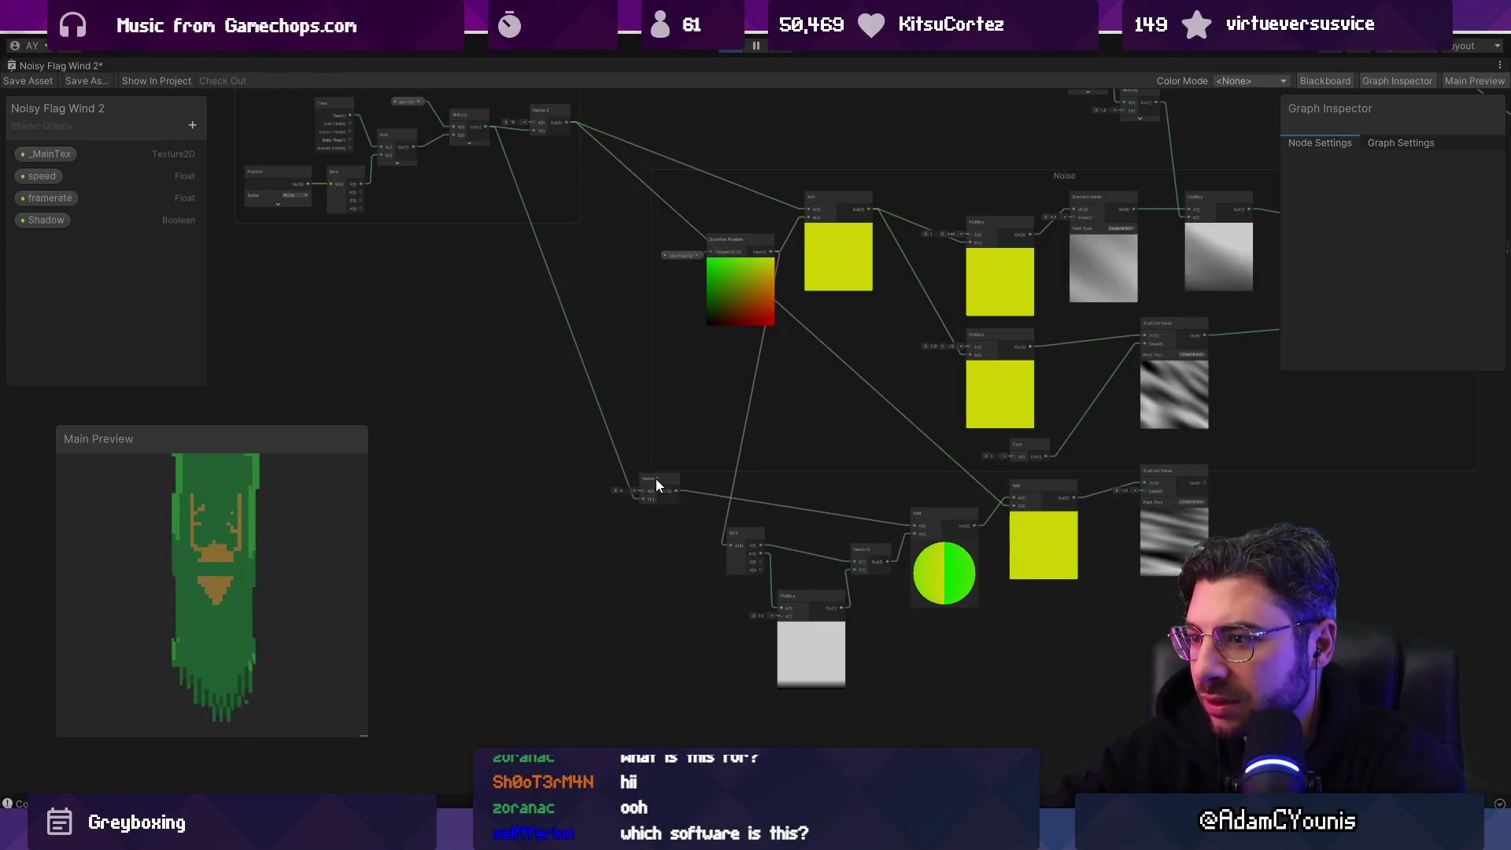
key("Delete")
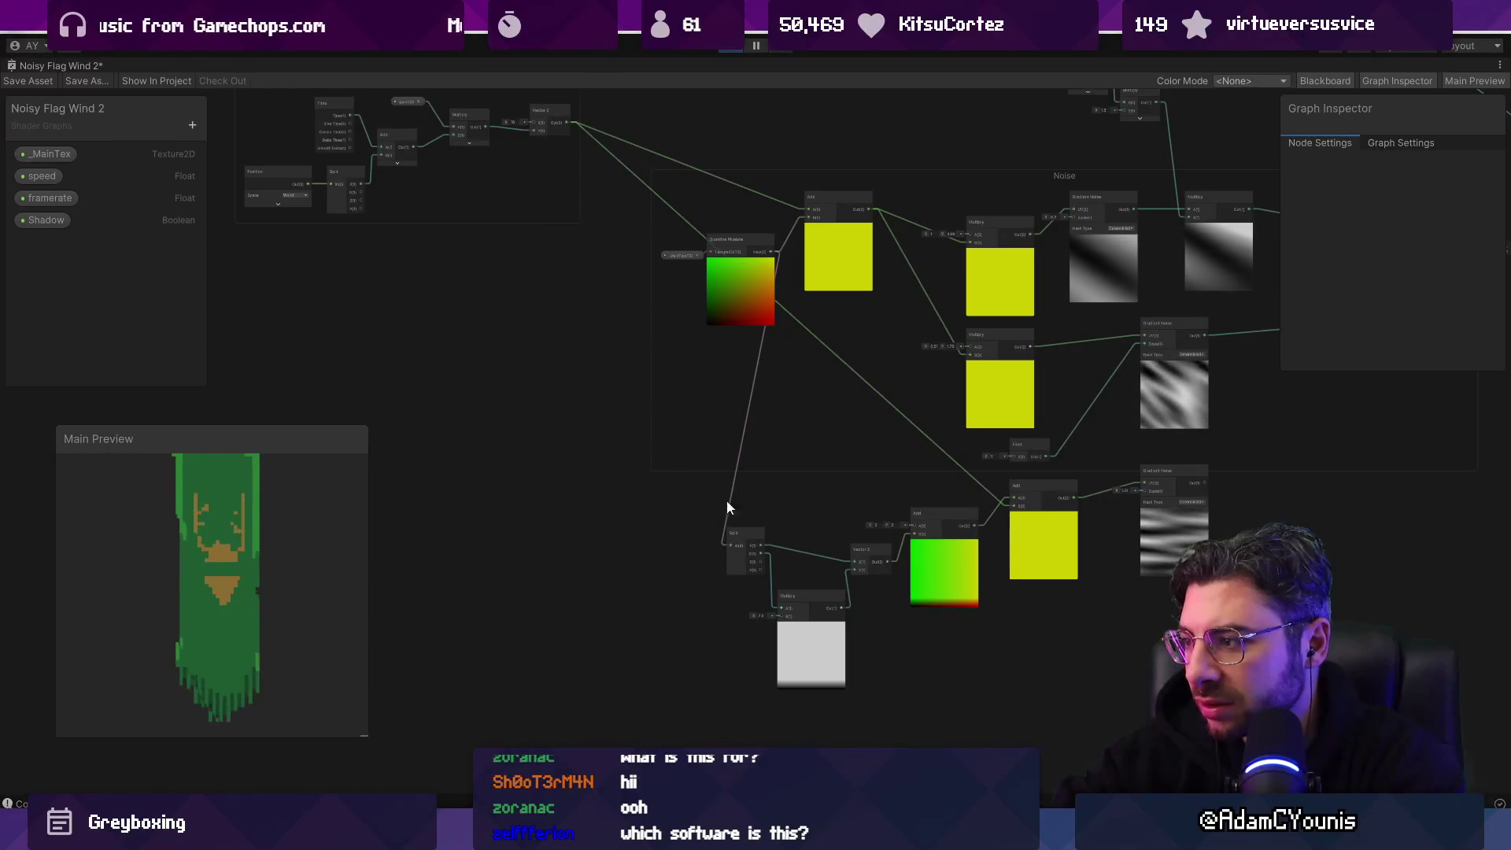
scroll(791, 535, "up", 3)
Step: Wire Vector 2 Out(2) into the Add's A(2), delete the green-preview Add, and reposition the remaining Add
left_click_drag(634, 538, 853, 428)
left_click(780, 522)
key("Delete")
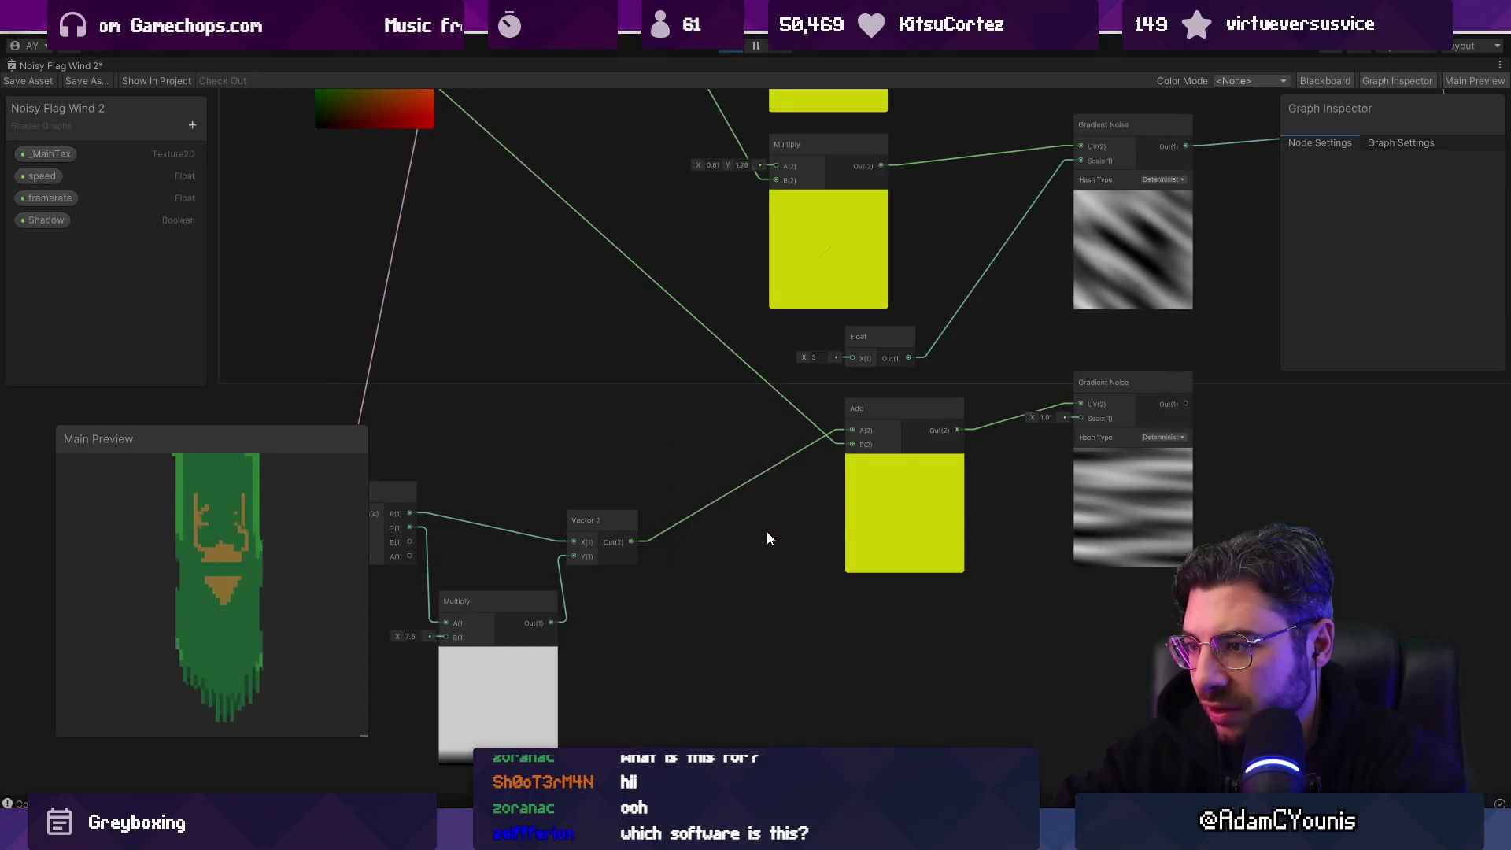
left_click_drag(872, 510, 851, 516)
scroll(841, 517, "down", 4)
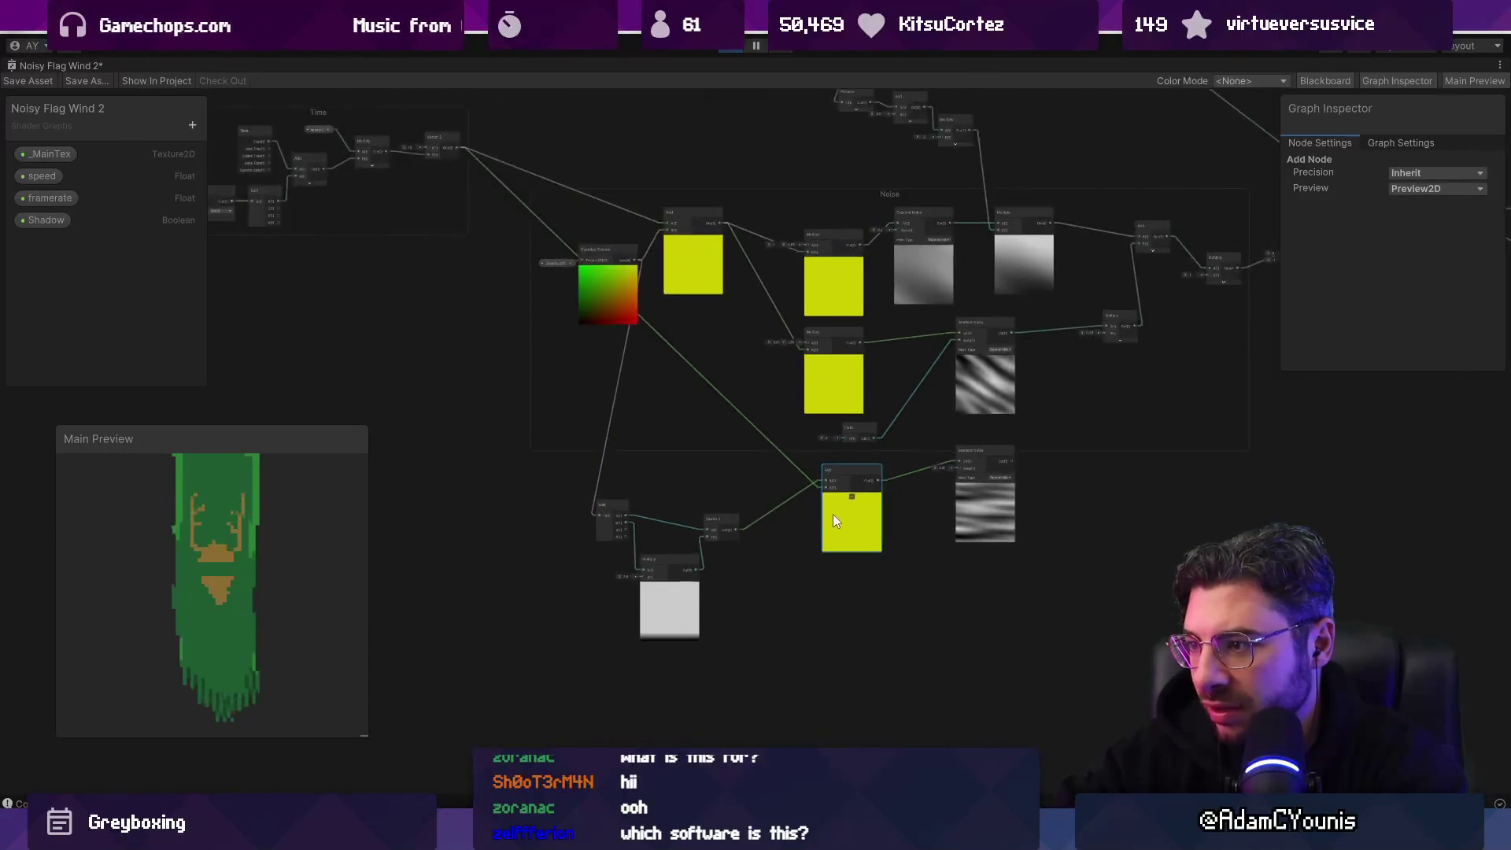
scroll(443, 168, "up", 1)
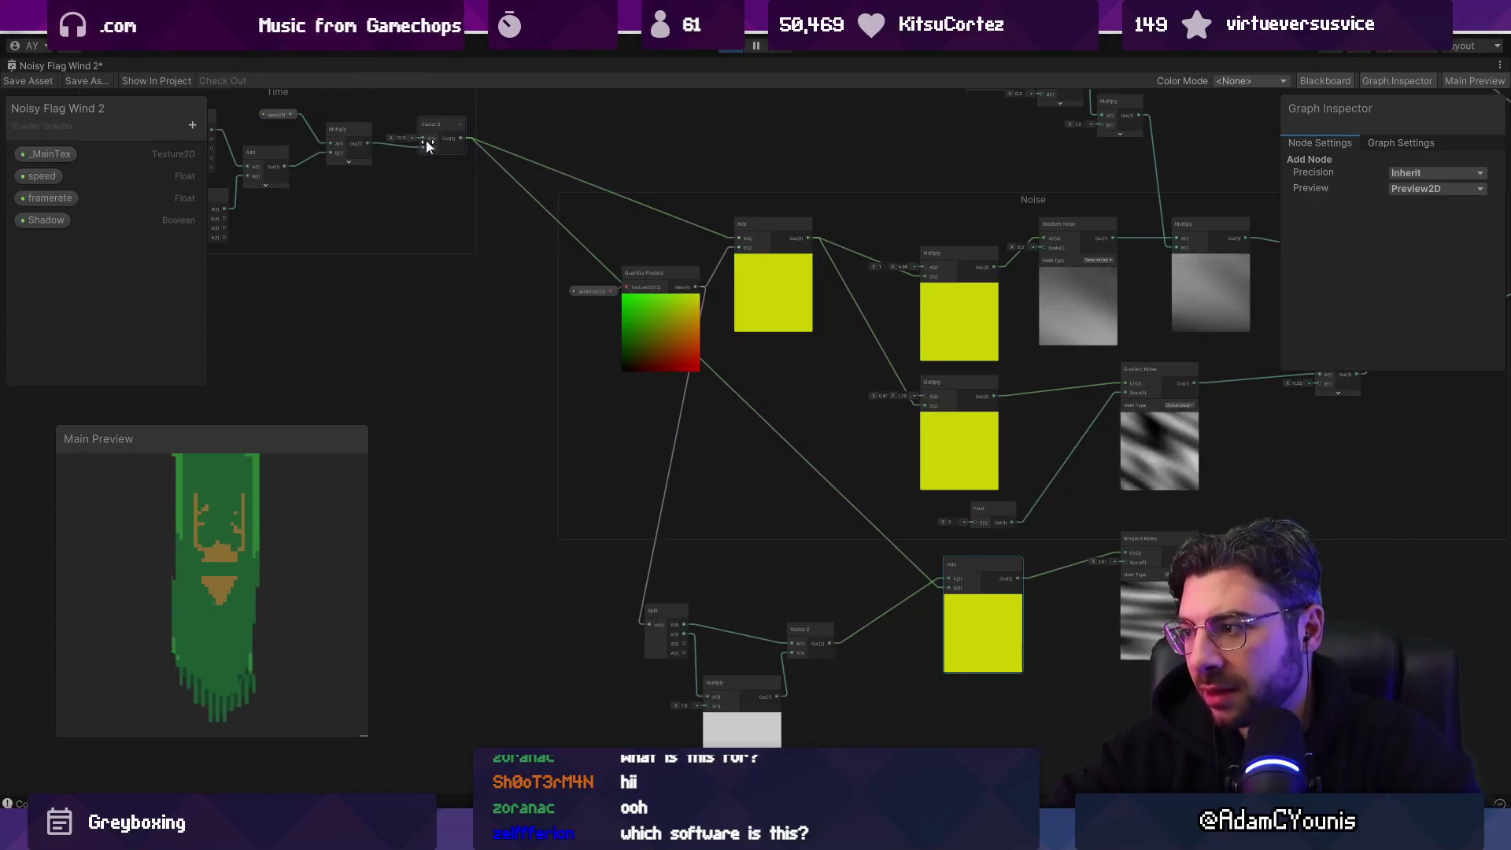
Step: Survey the Time and Noise groups, then select the speed property showing its 0.7 default
left_click_drag(421, 143, 448, 189)
scroll(587, 363, "up", 5)
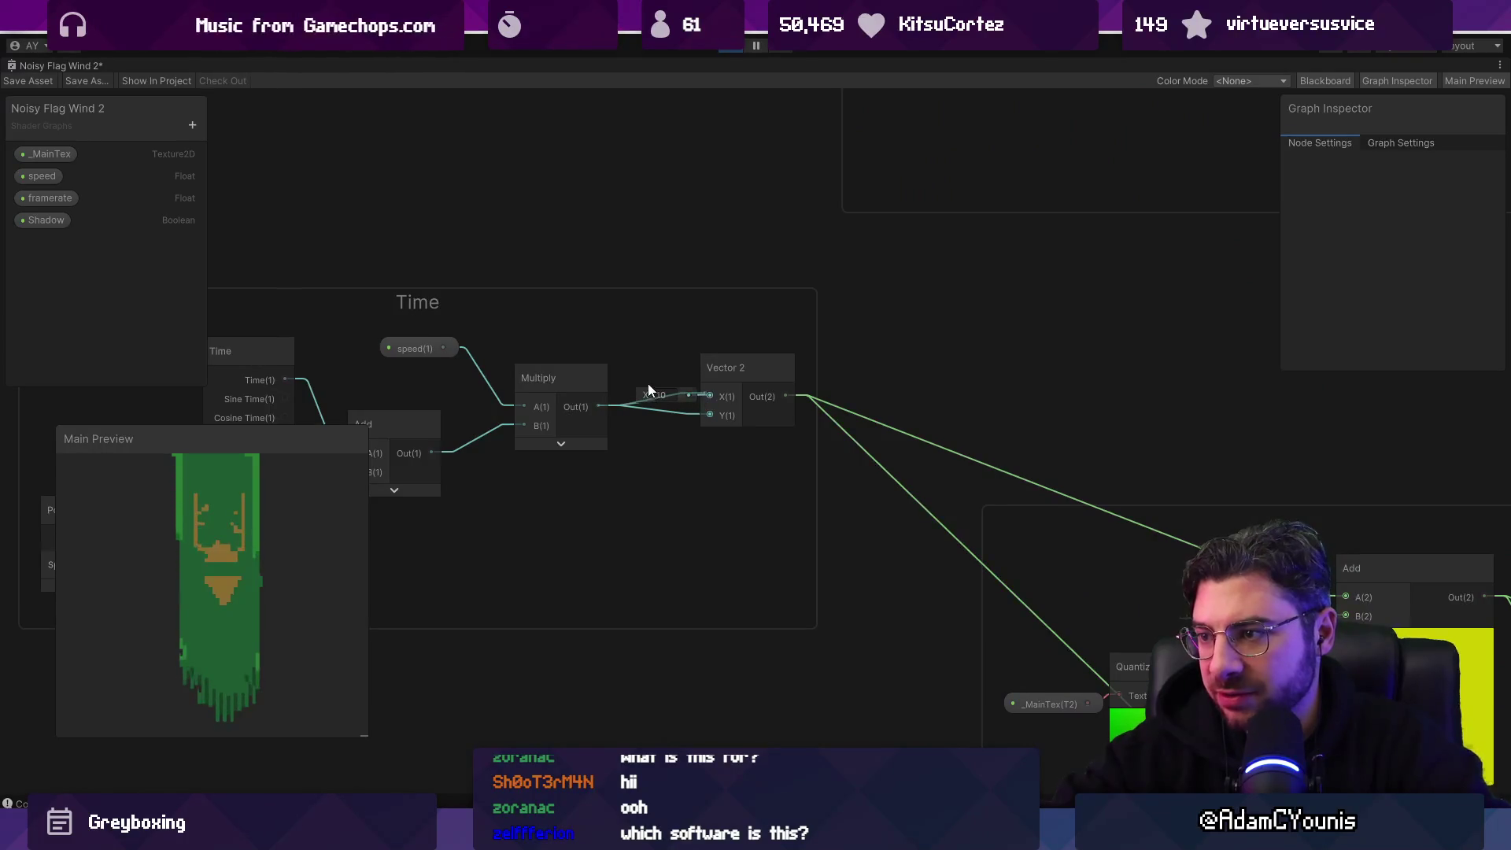
scroll(649, 384, "down", 3)
mouse_move(871, 485)
left_mouse_down()
mouse_move(804, 387)
mouse_move(504, 240)
left_mouse_up()
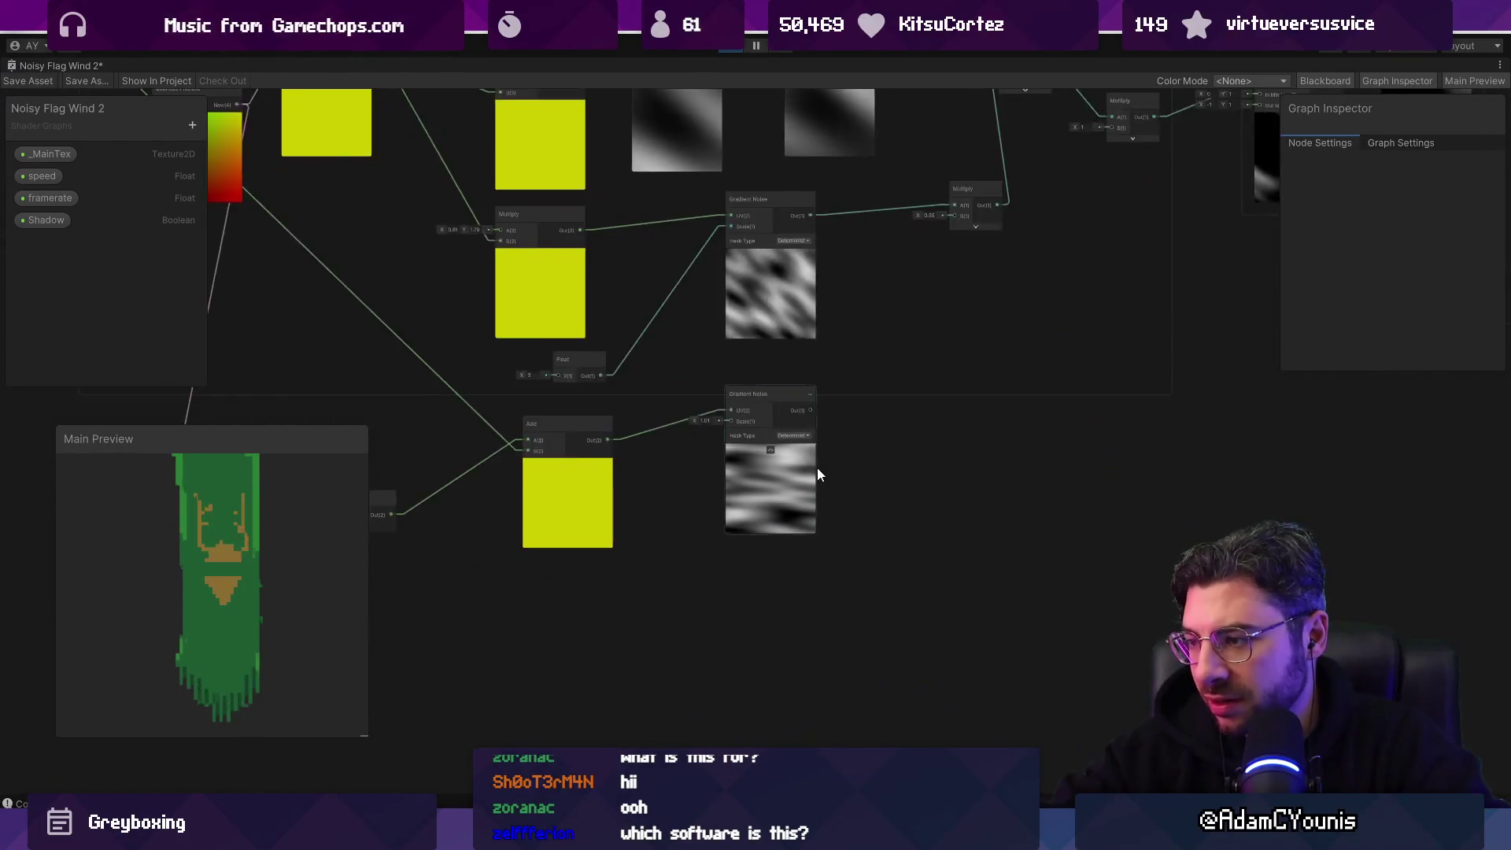
scroll(817, 468, "up", 4)
scroll(777, 511, "down", 5)
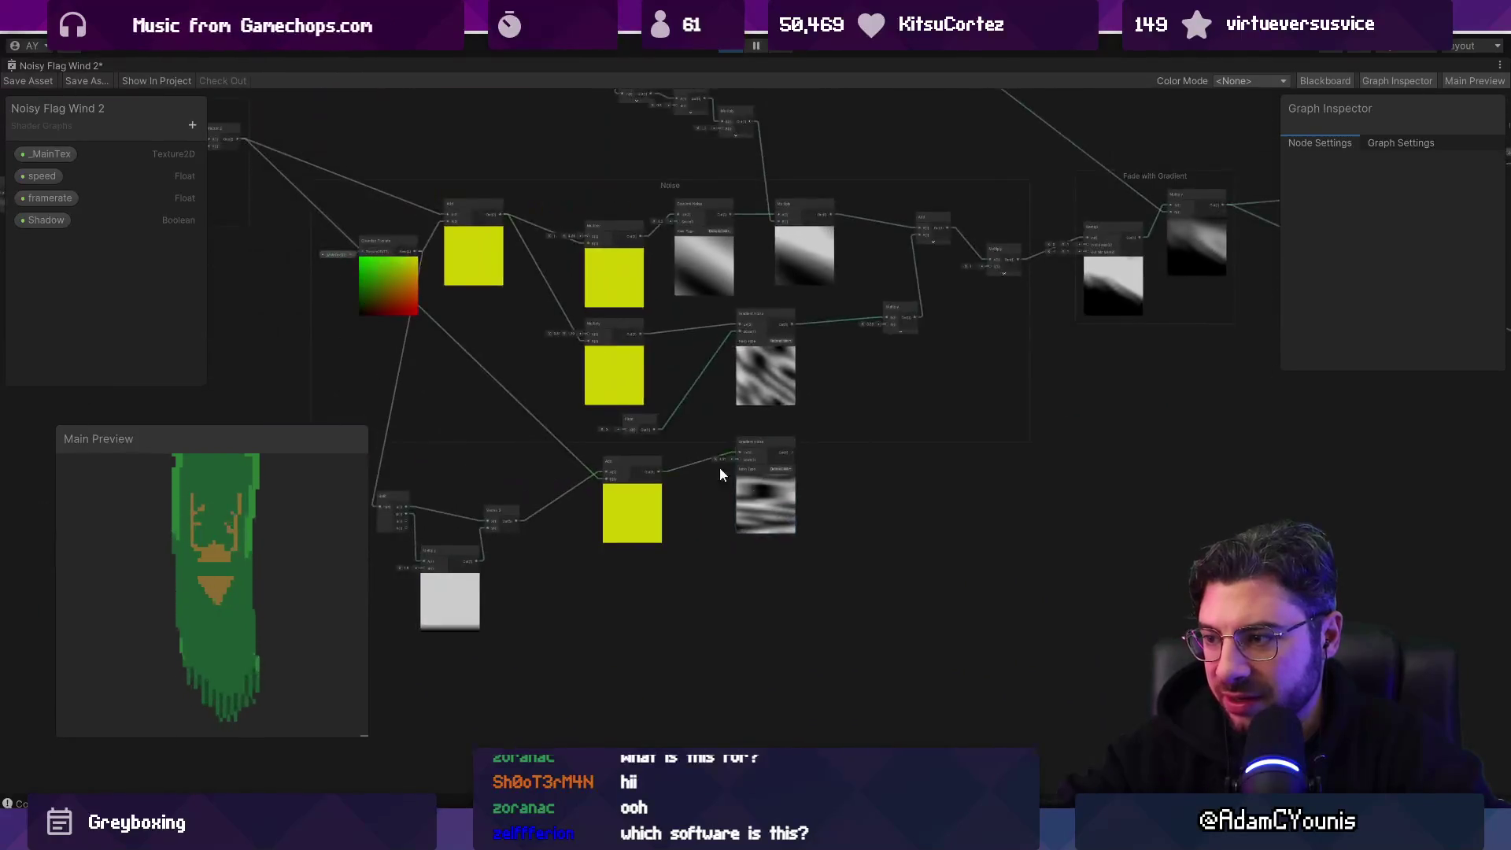
mouse_move(739, 438)
left_mouse_down()
mouse_move(1045, 547)
mouse_move(838, 461)
left_mouse_up()
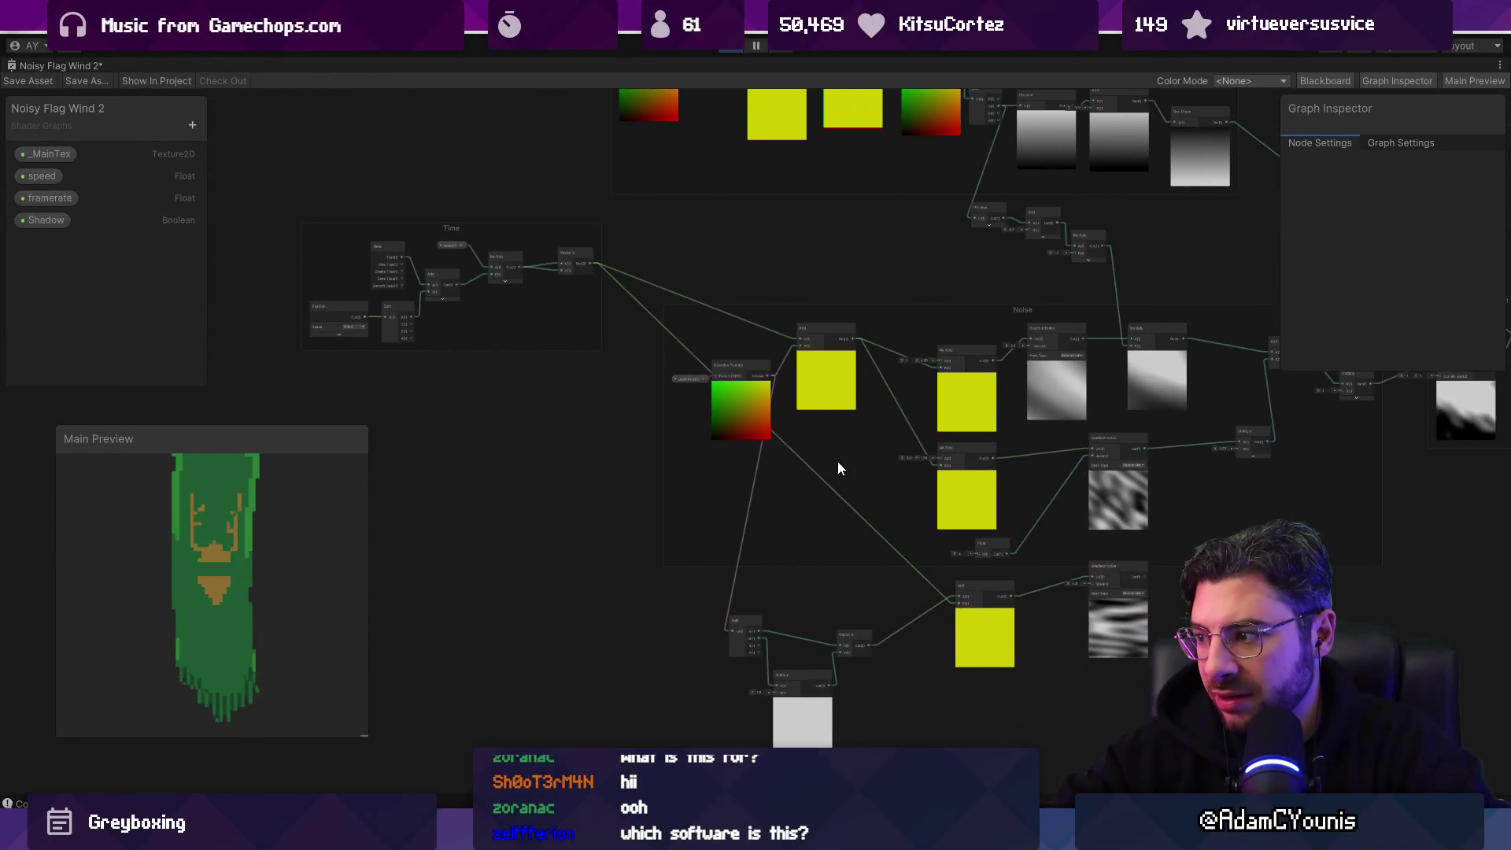
scroll(510, 252, "up", 1)
scroll(510, 253, "up", 2)
scroll(510, 253, "down", 2)
left_click_drag(510, 260, 264, 109)
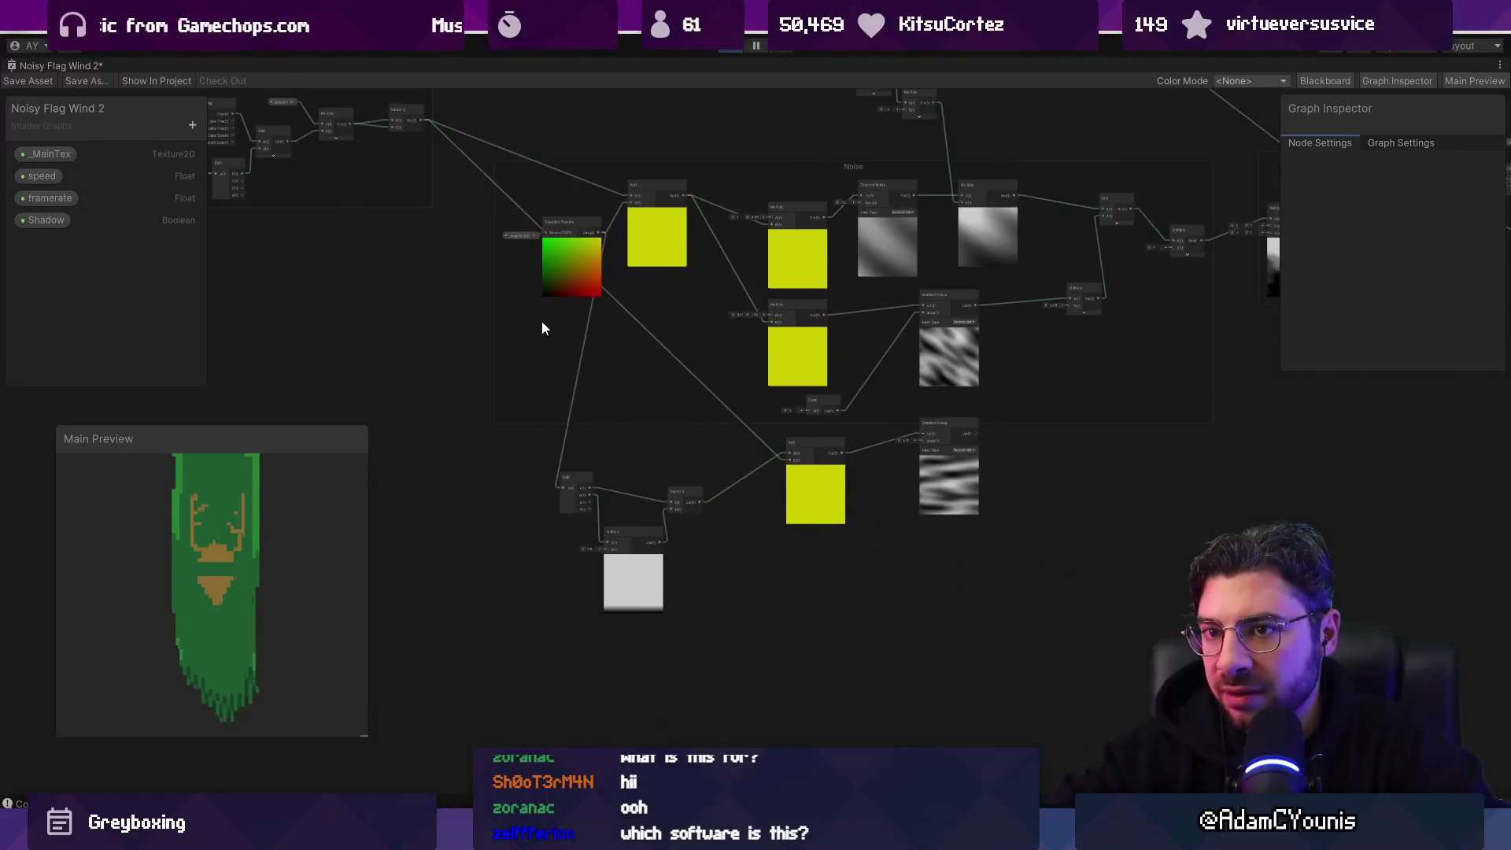
left_click(55, 175)
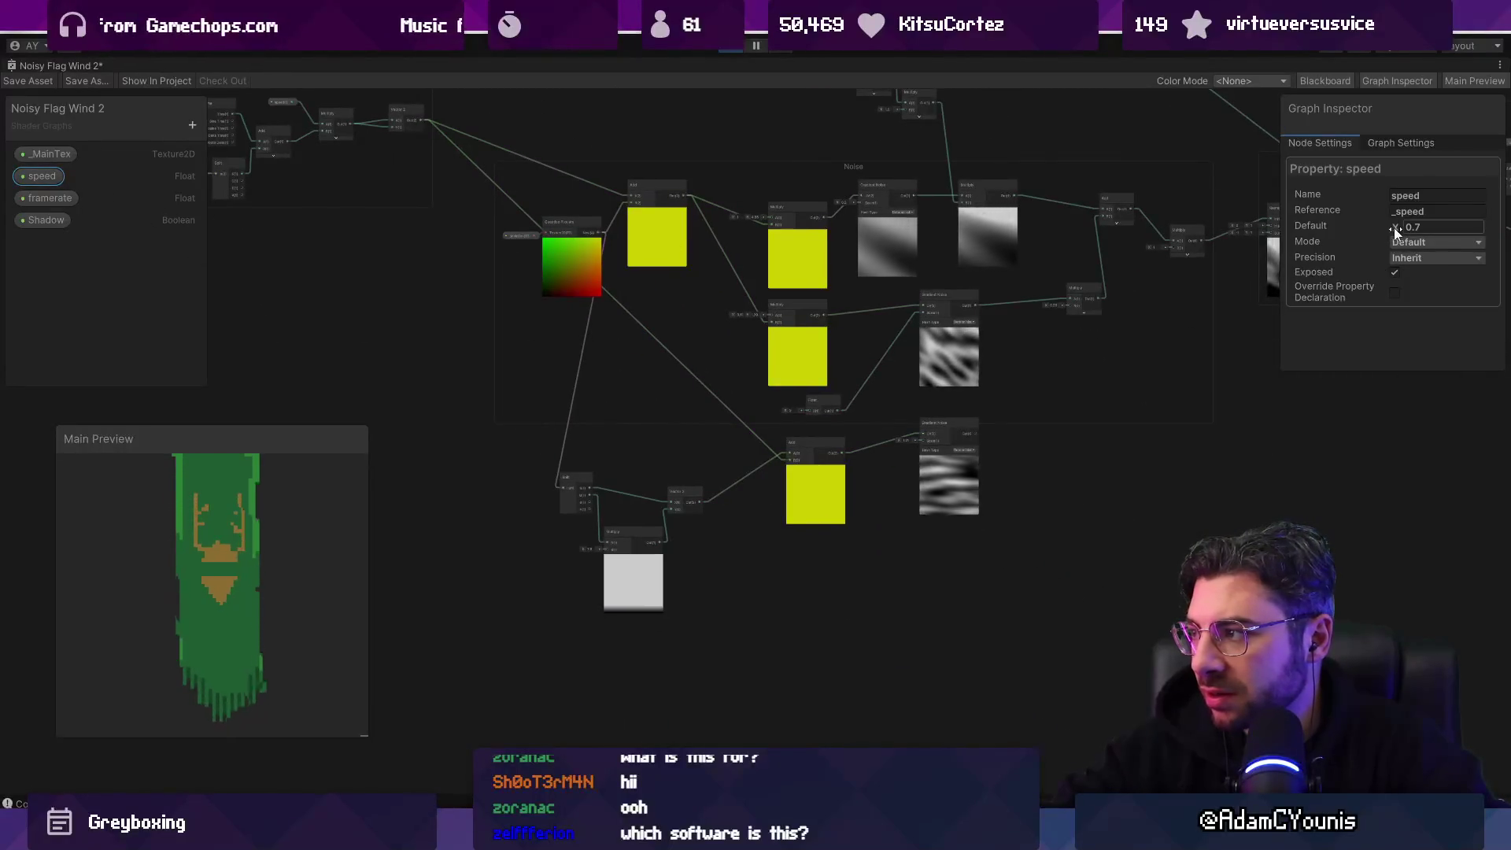
left_click_drag(1396, 229, 1445, 234)
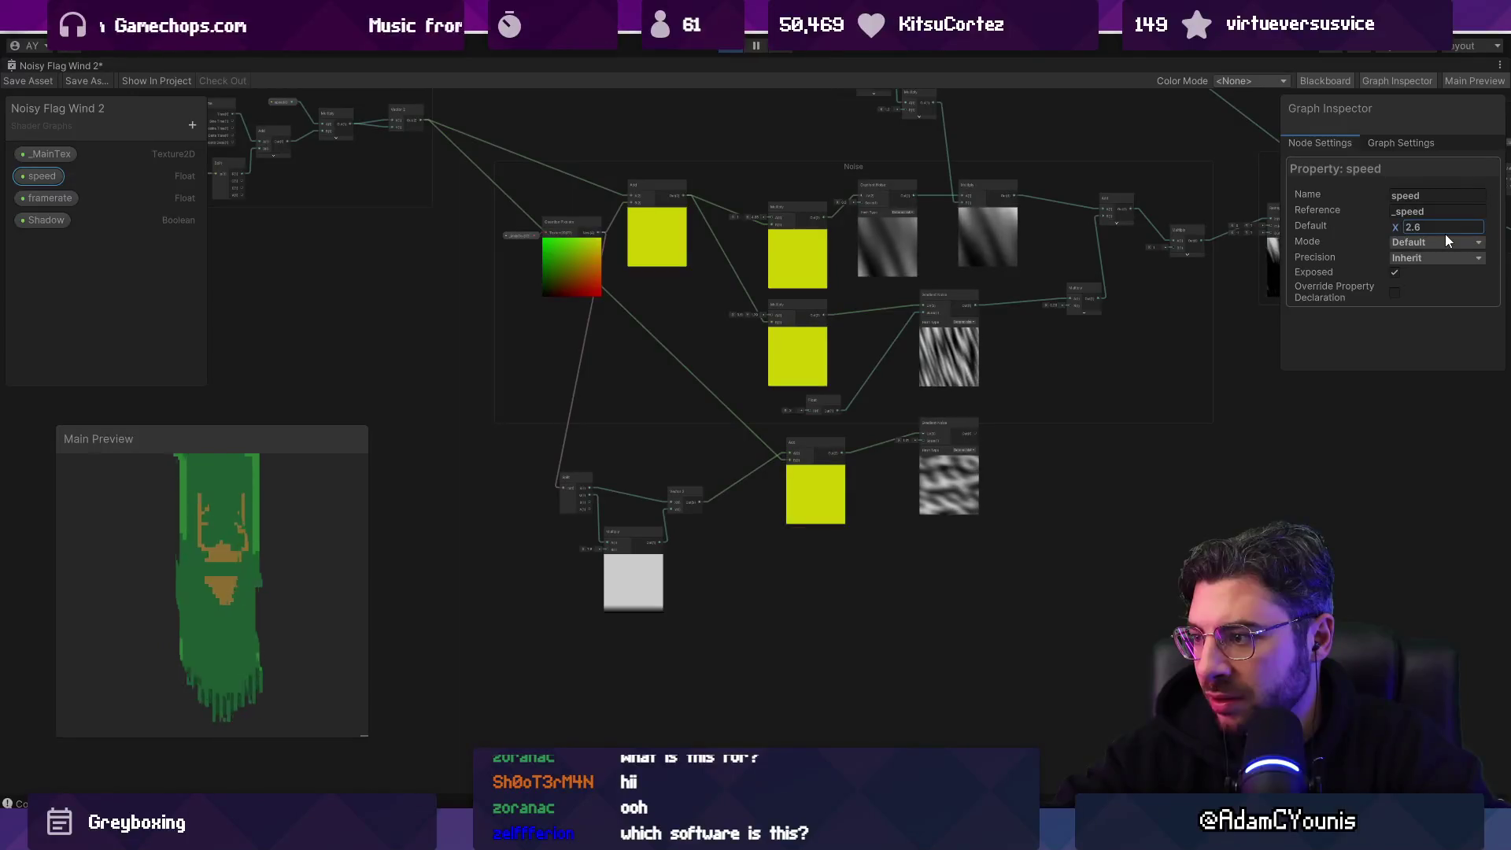
scroll(983, 504, "up", 5)
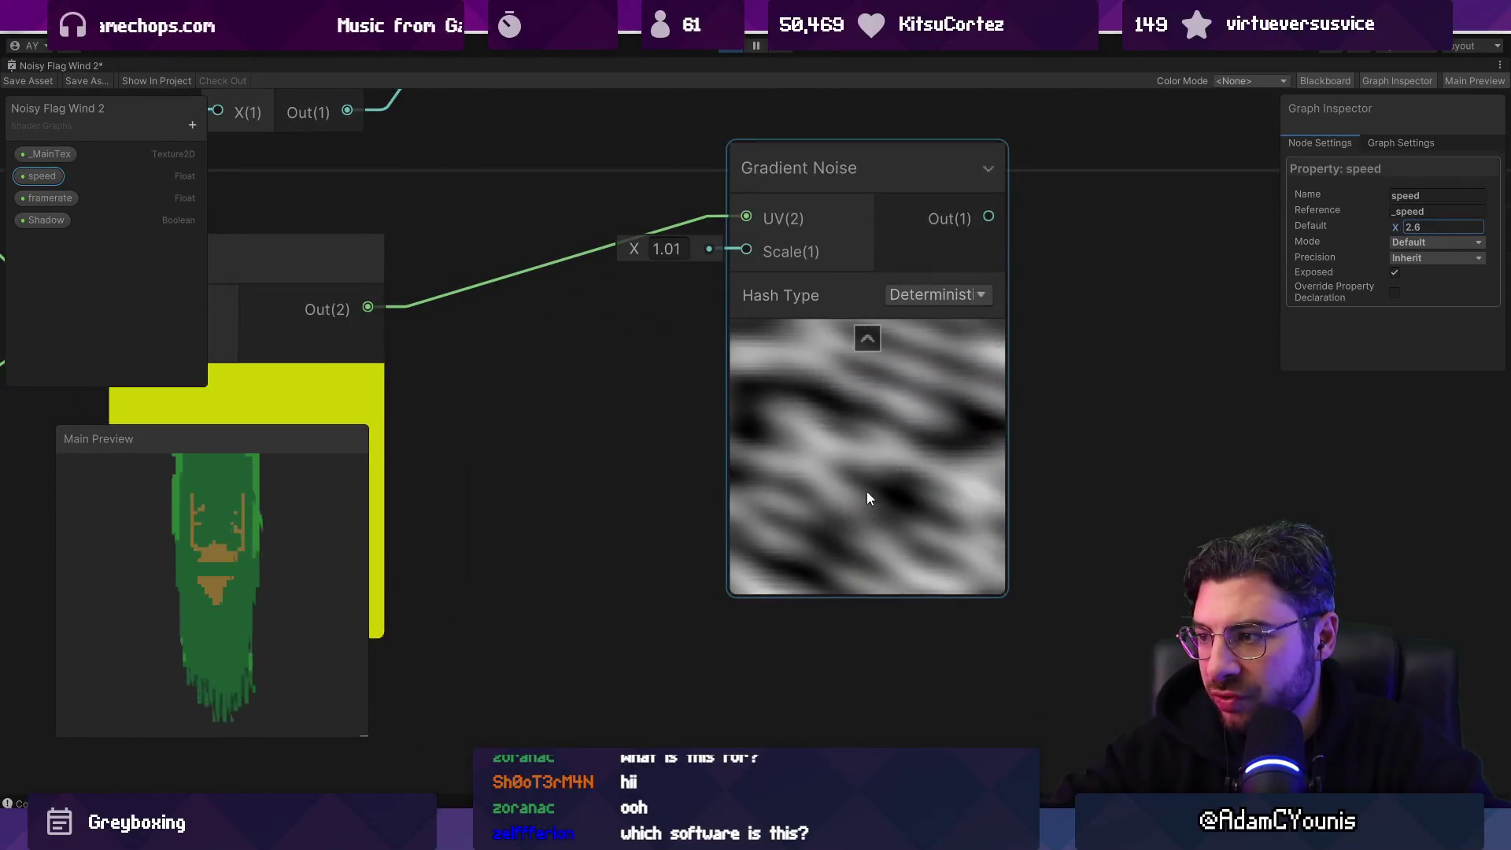
key("ctrl+z")
scroll(1159, 488, "down", 5)
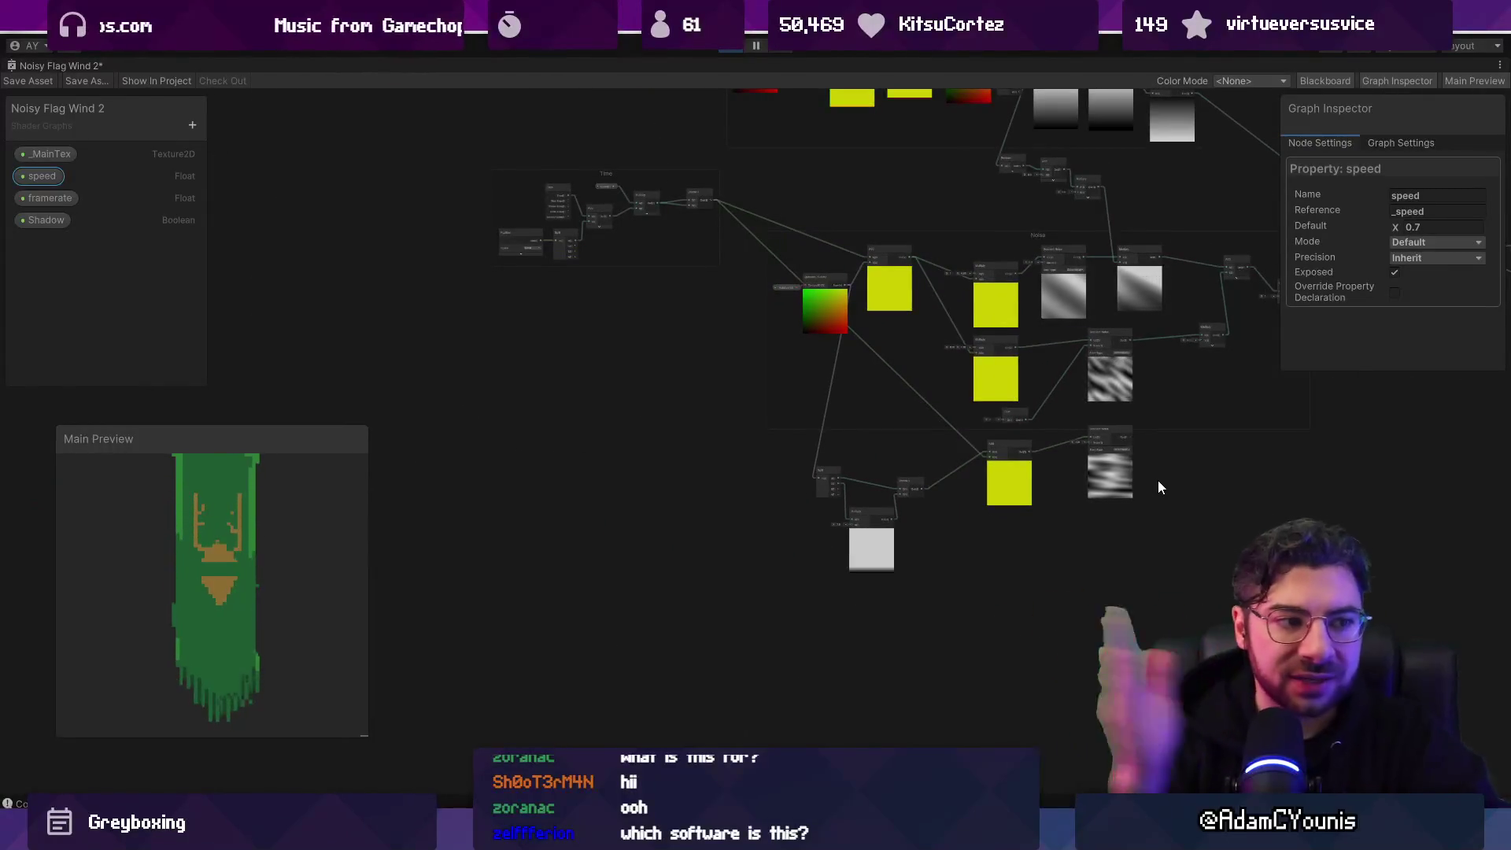
scroll(1178, 455, "up", 3)
key("ctrl+z")
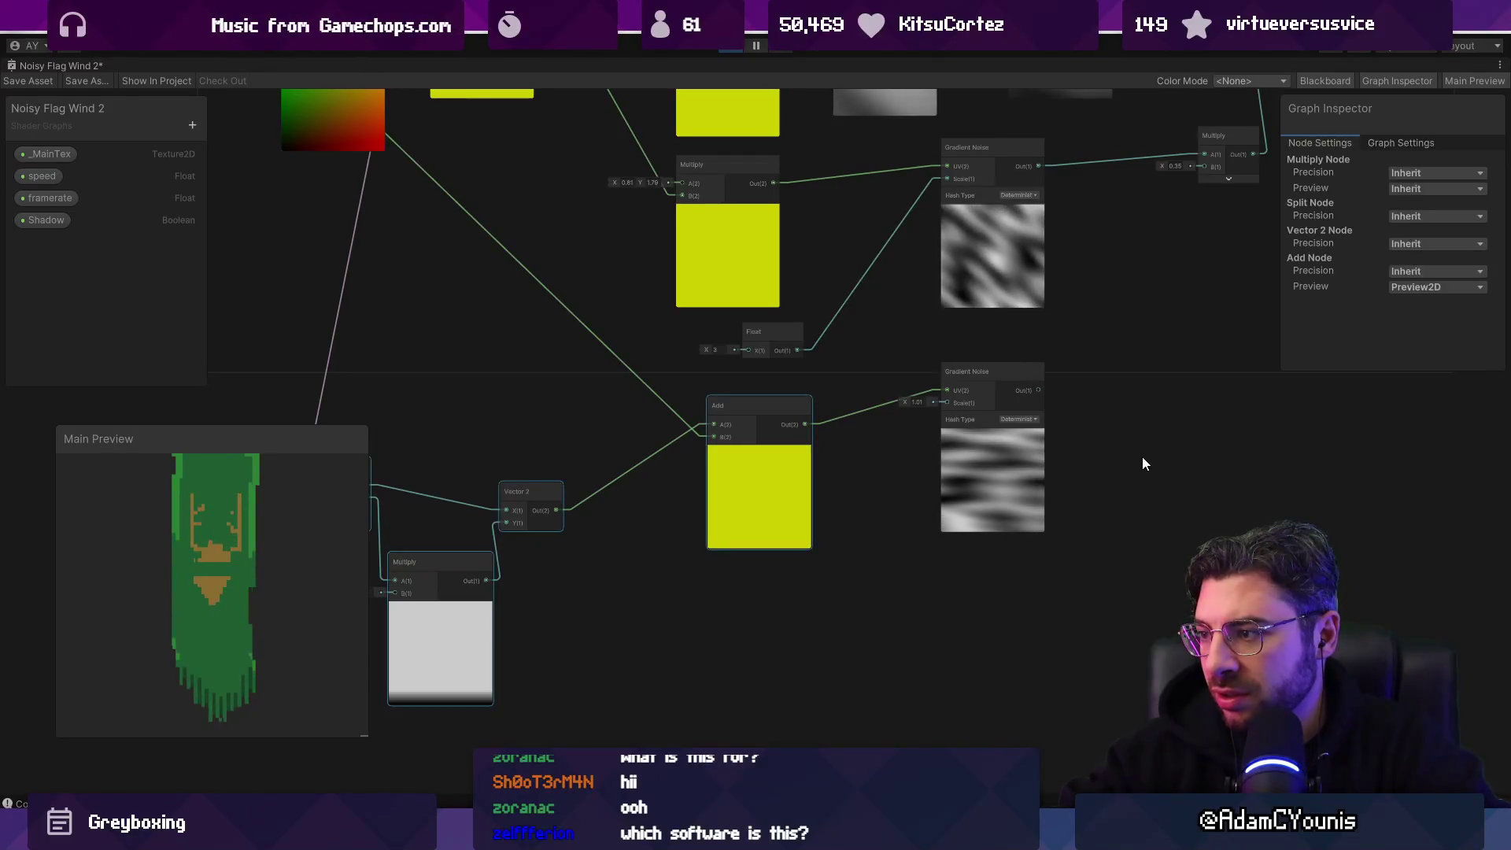
key("ctrl+z")
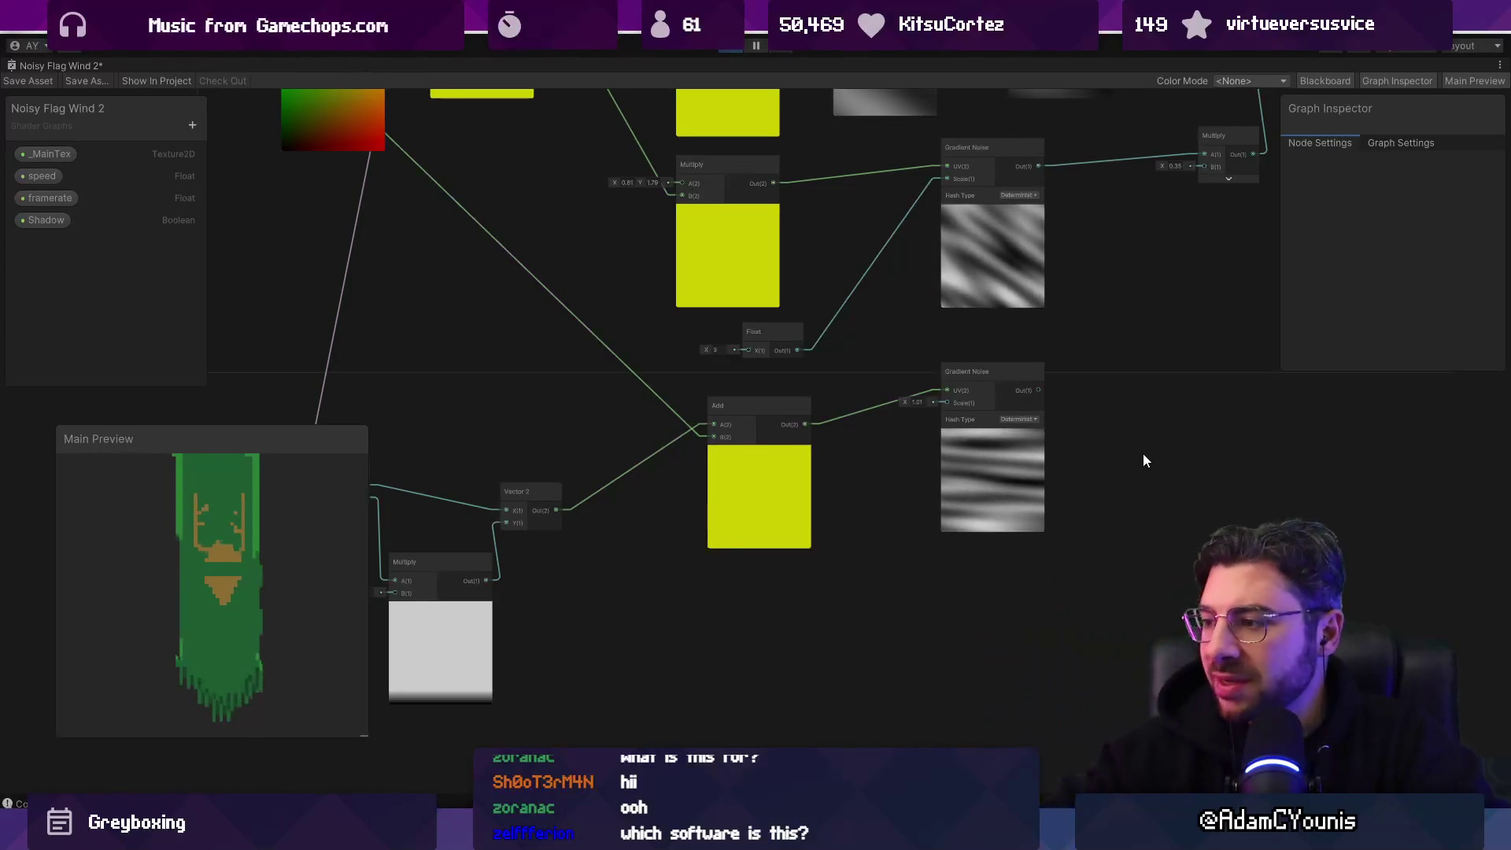
left_click_drag(1143, 454, 791, 375)
right_click(612, 507)
left_click(642, 516)
type("noise")
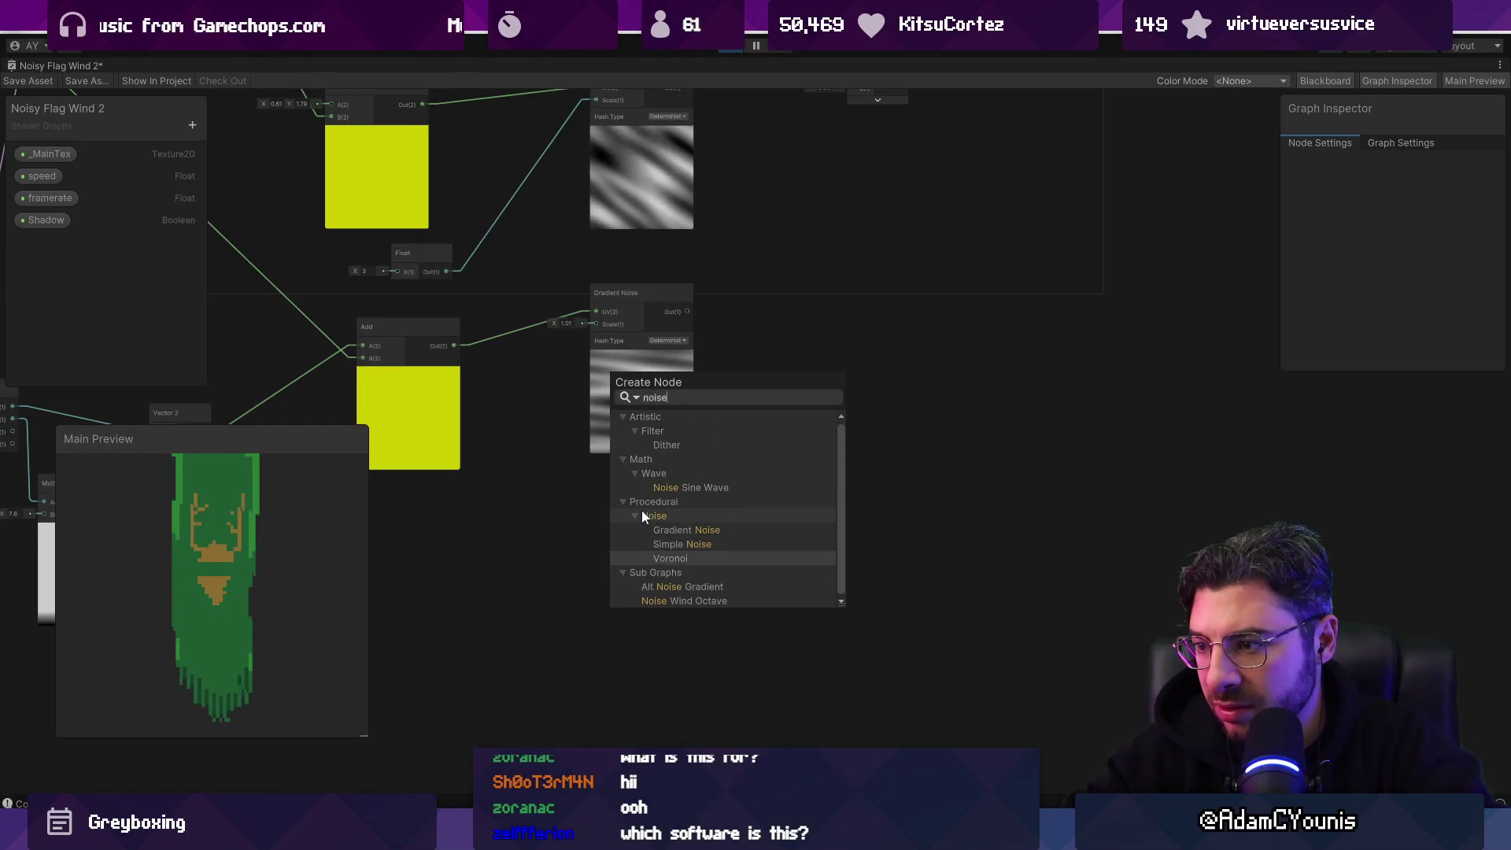
key("Return")
scroll(658, 521, "up", 3)
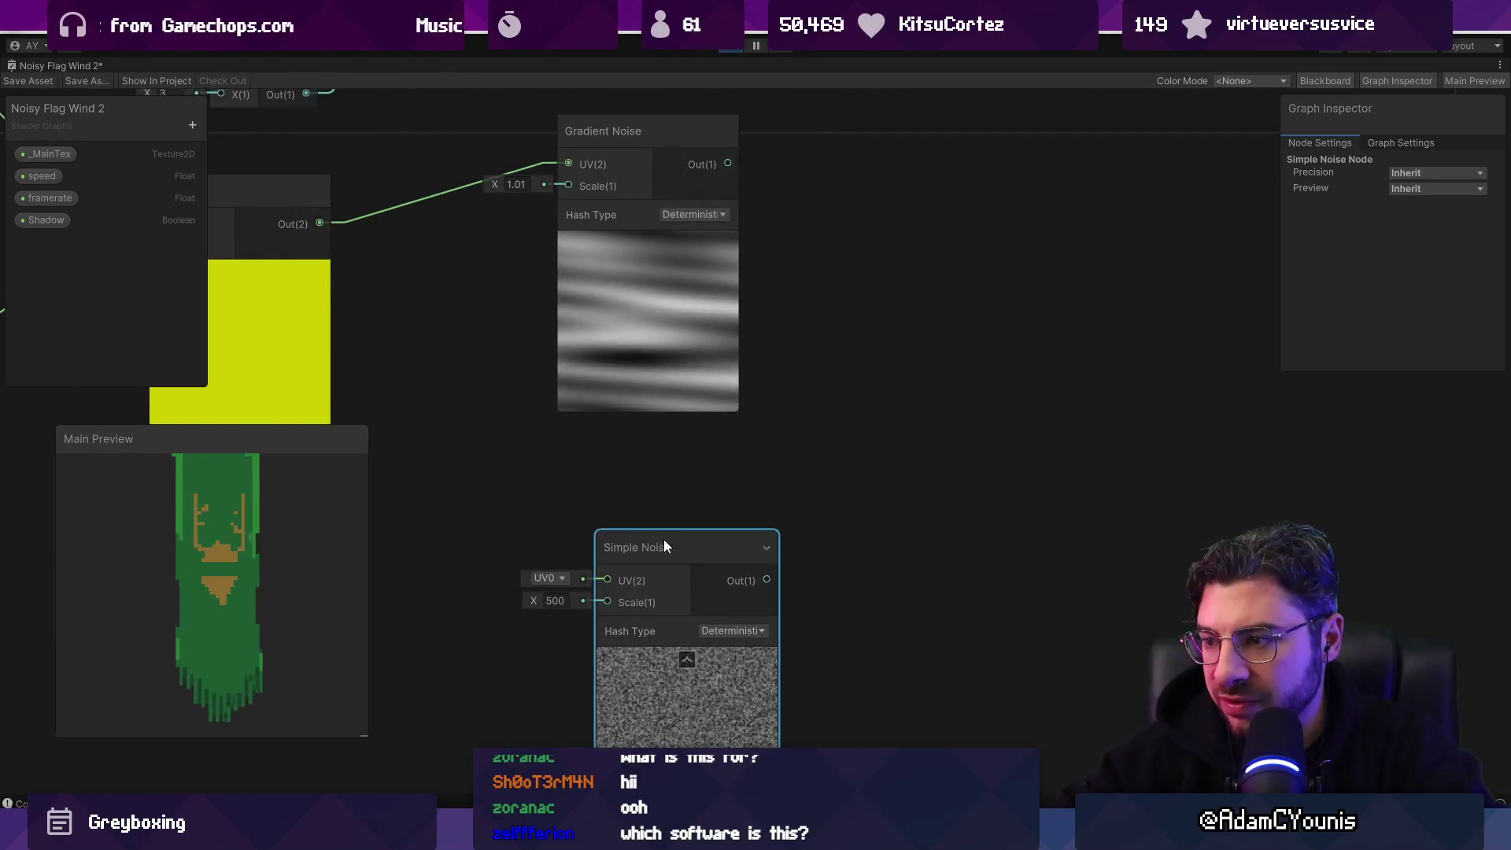
key("Delete")
right_click(636, 502)
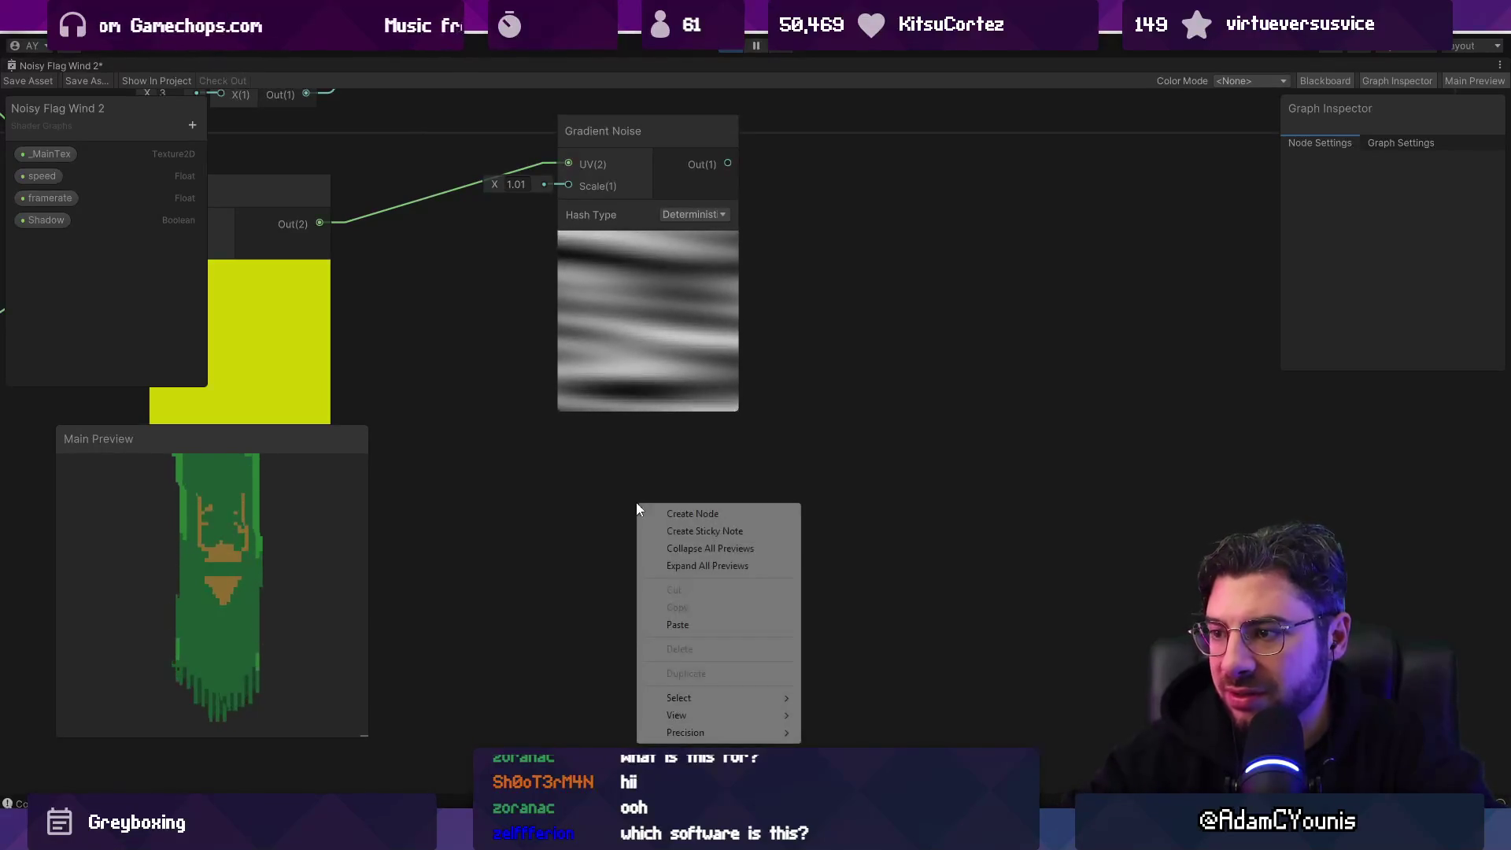
left_click(670, 512)
type("noise")
key("Down")
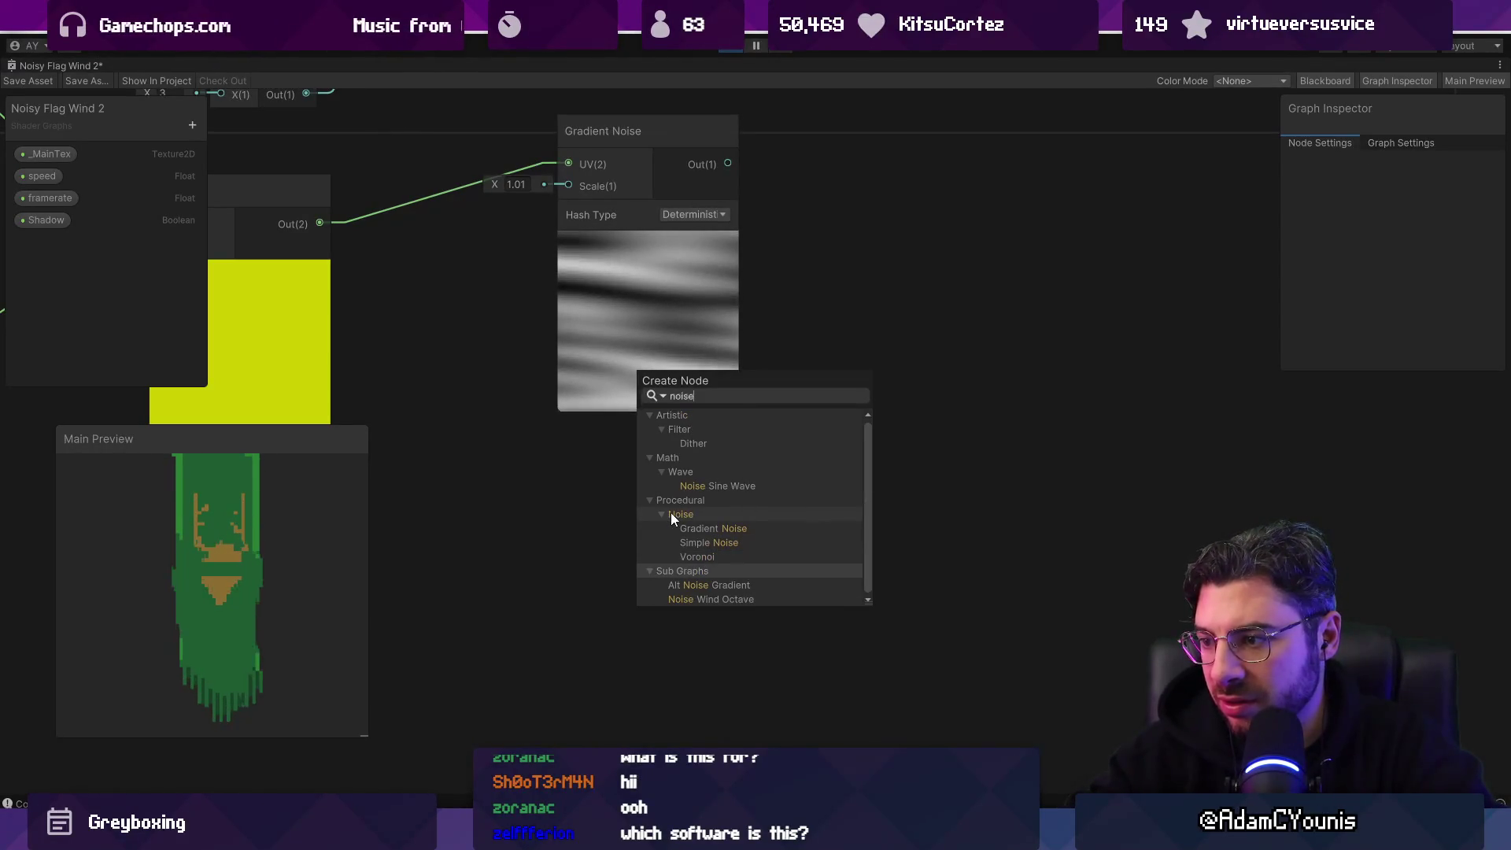
key("Down")
key("Down")
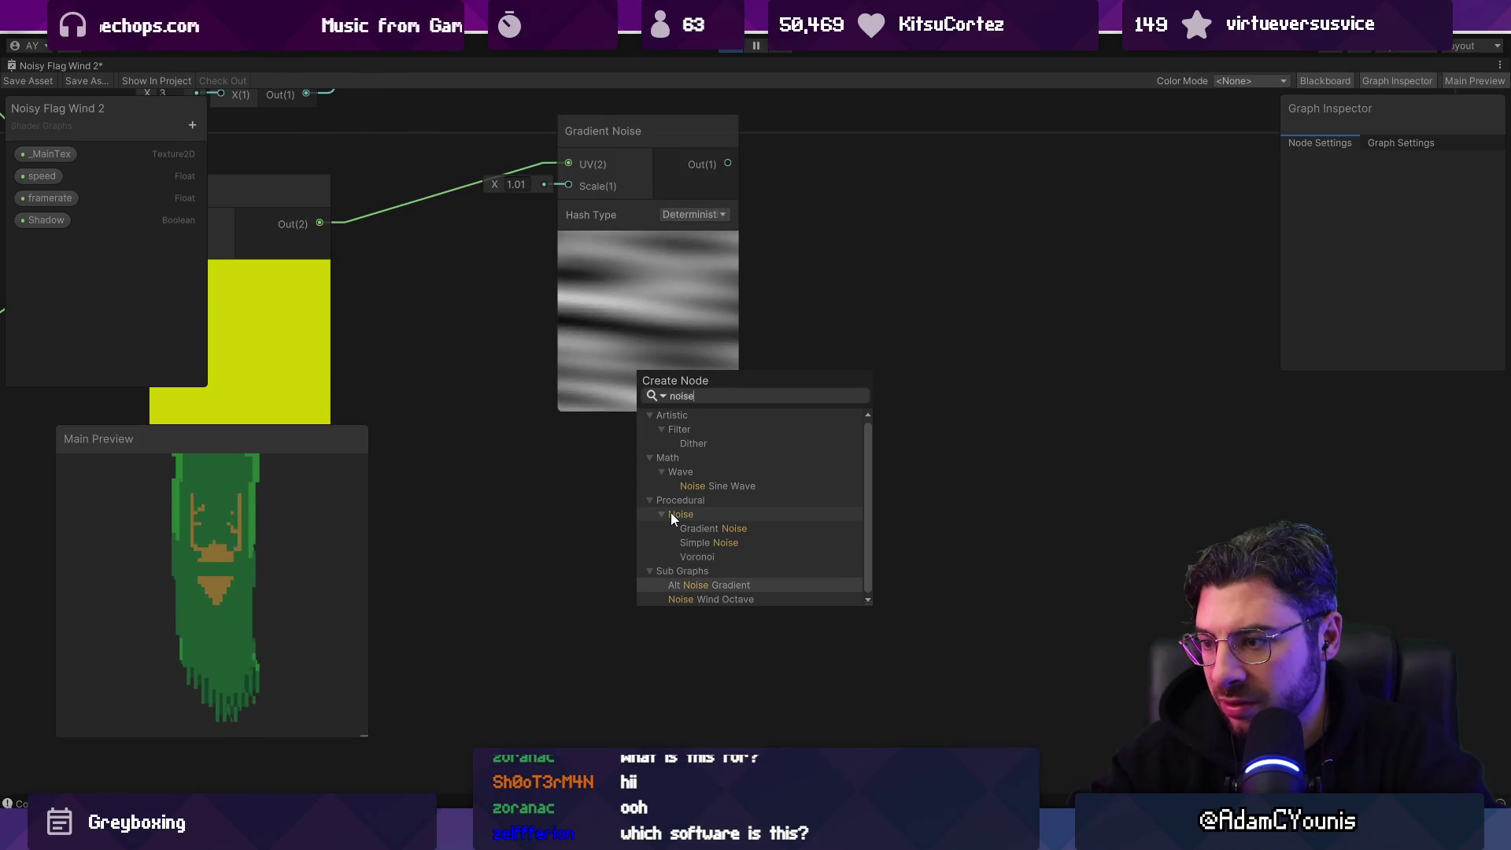
key("Return")
left_click(693, 540)
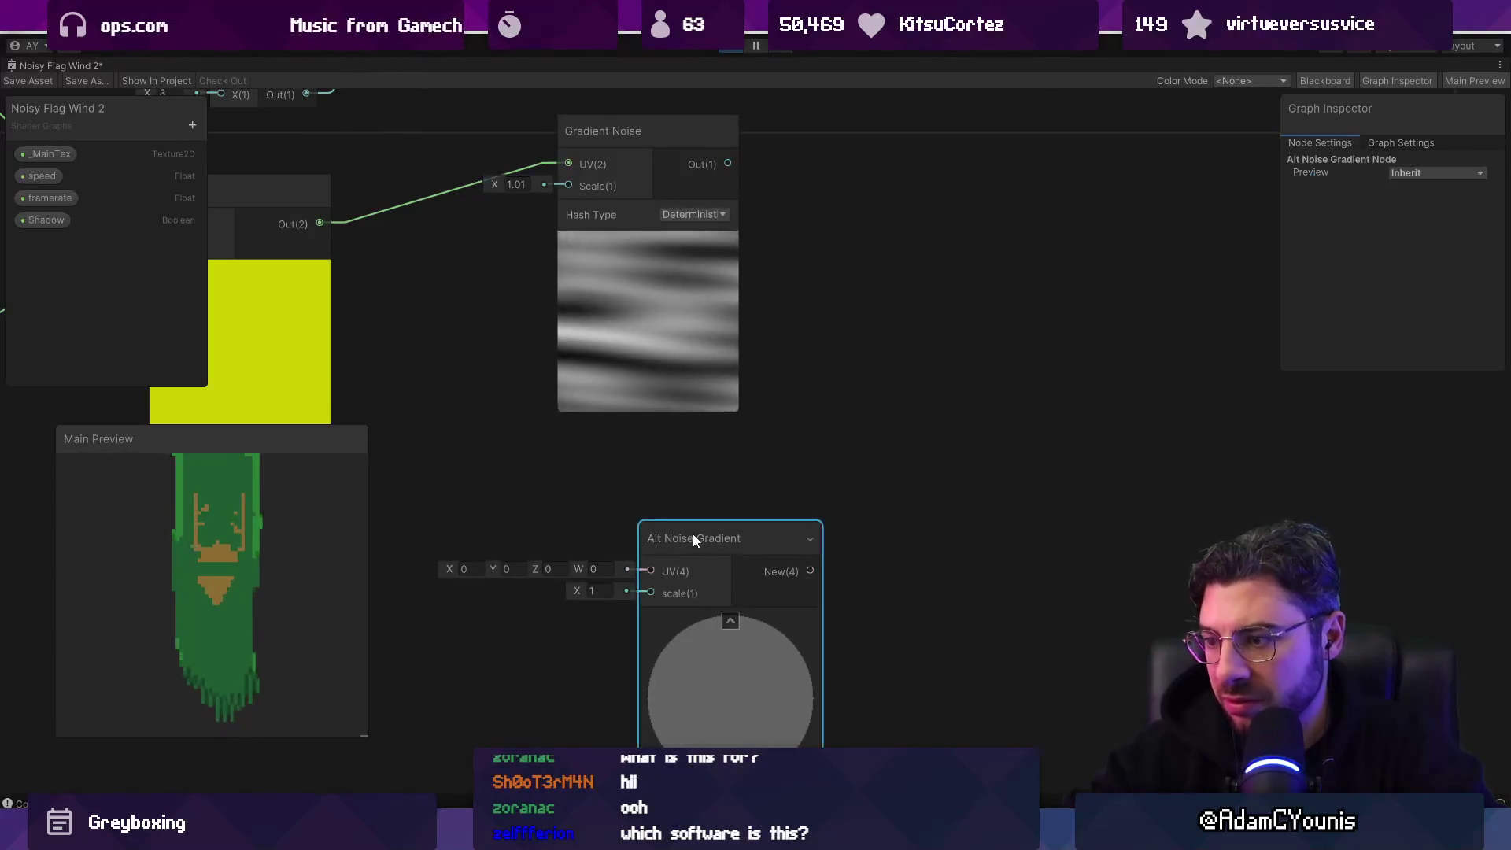
key("Delete")
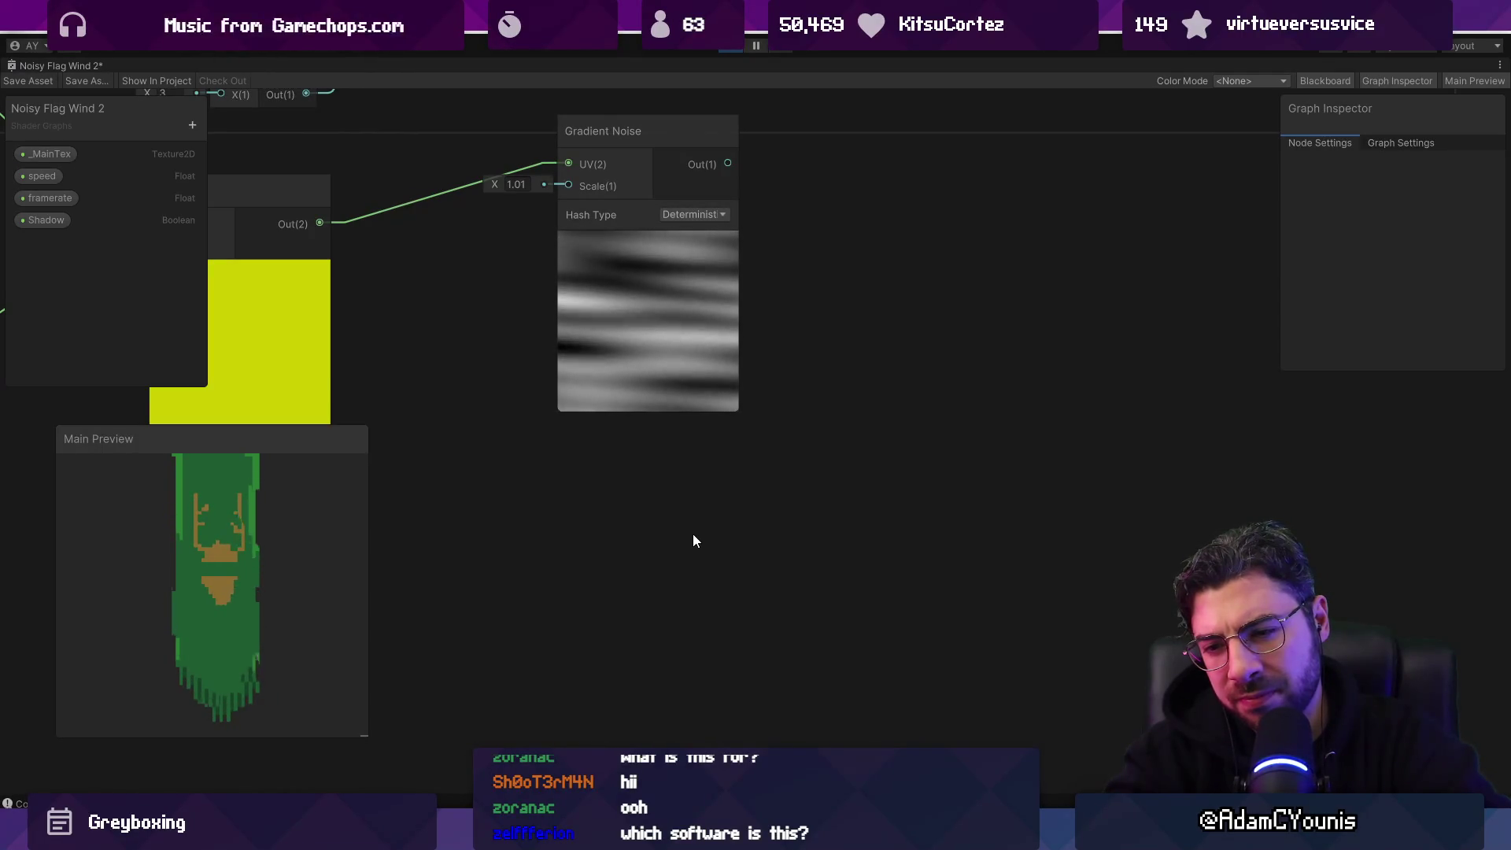
Step: Test values on the lower branch Multiply node's B field and leave it at 7.5
scroll(869, 482, "down", 6)
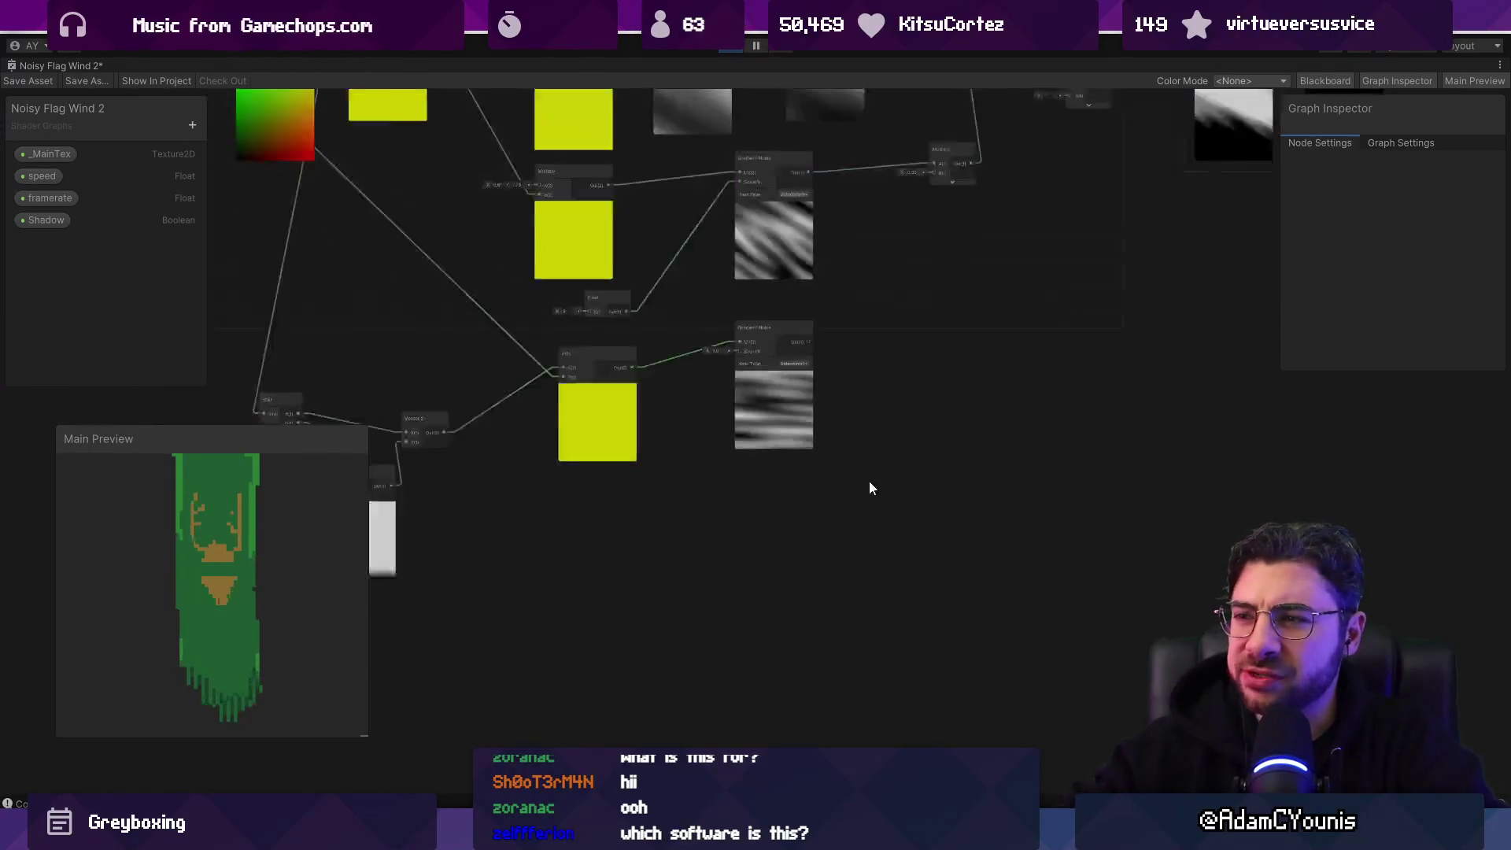
scroll(834, 441, "up", 3)
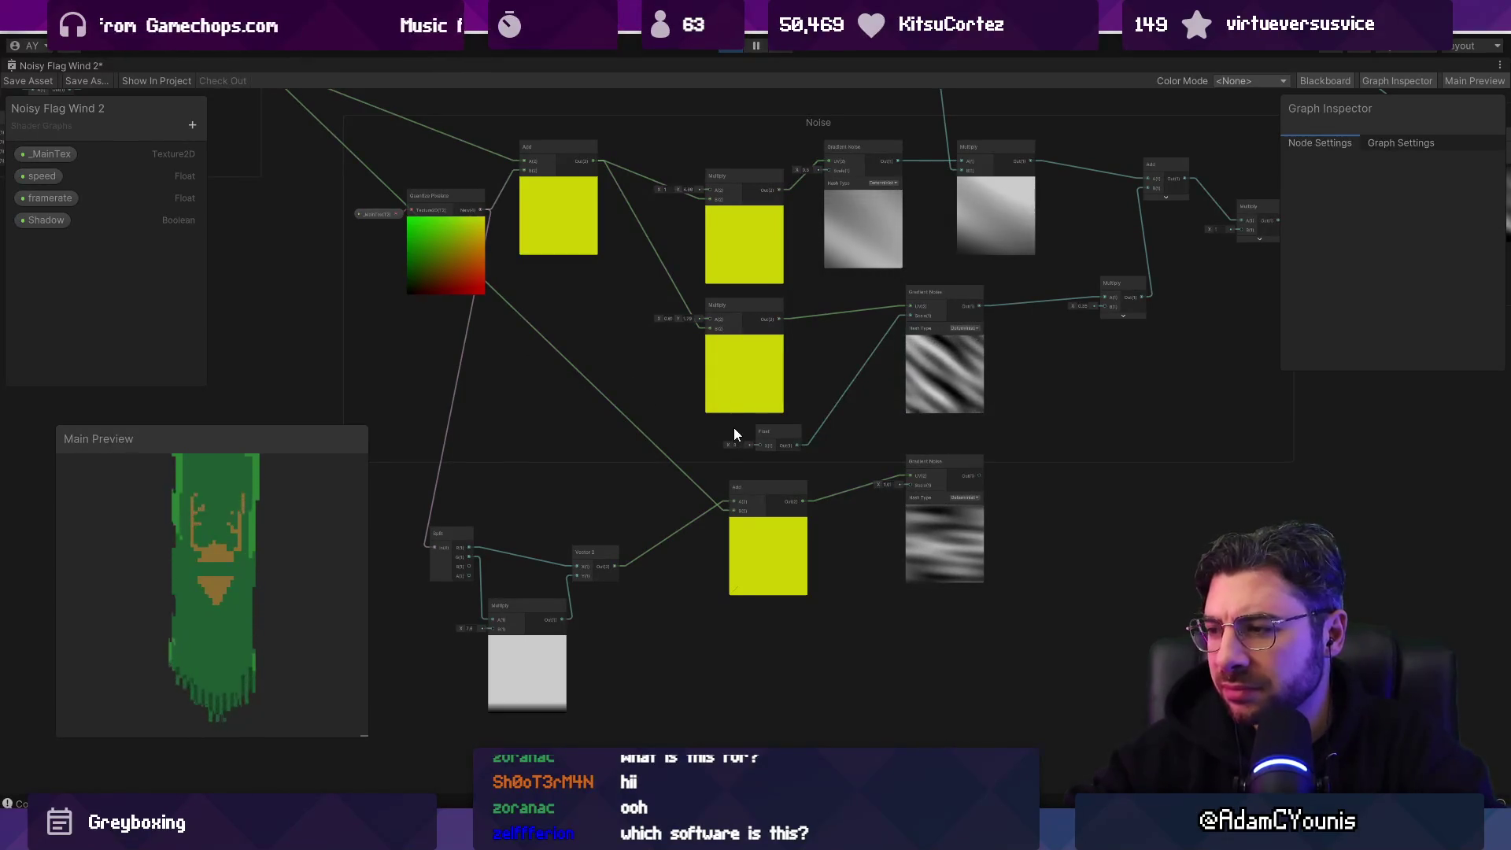
scroll(966, 492, "up", 4)
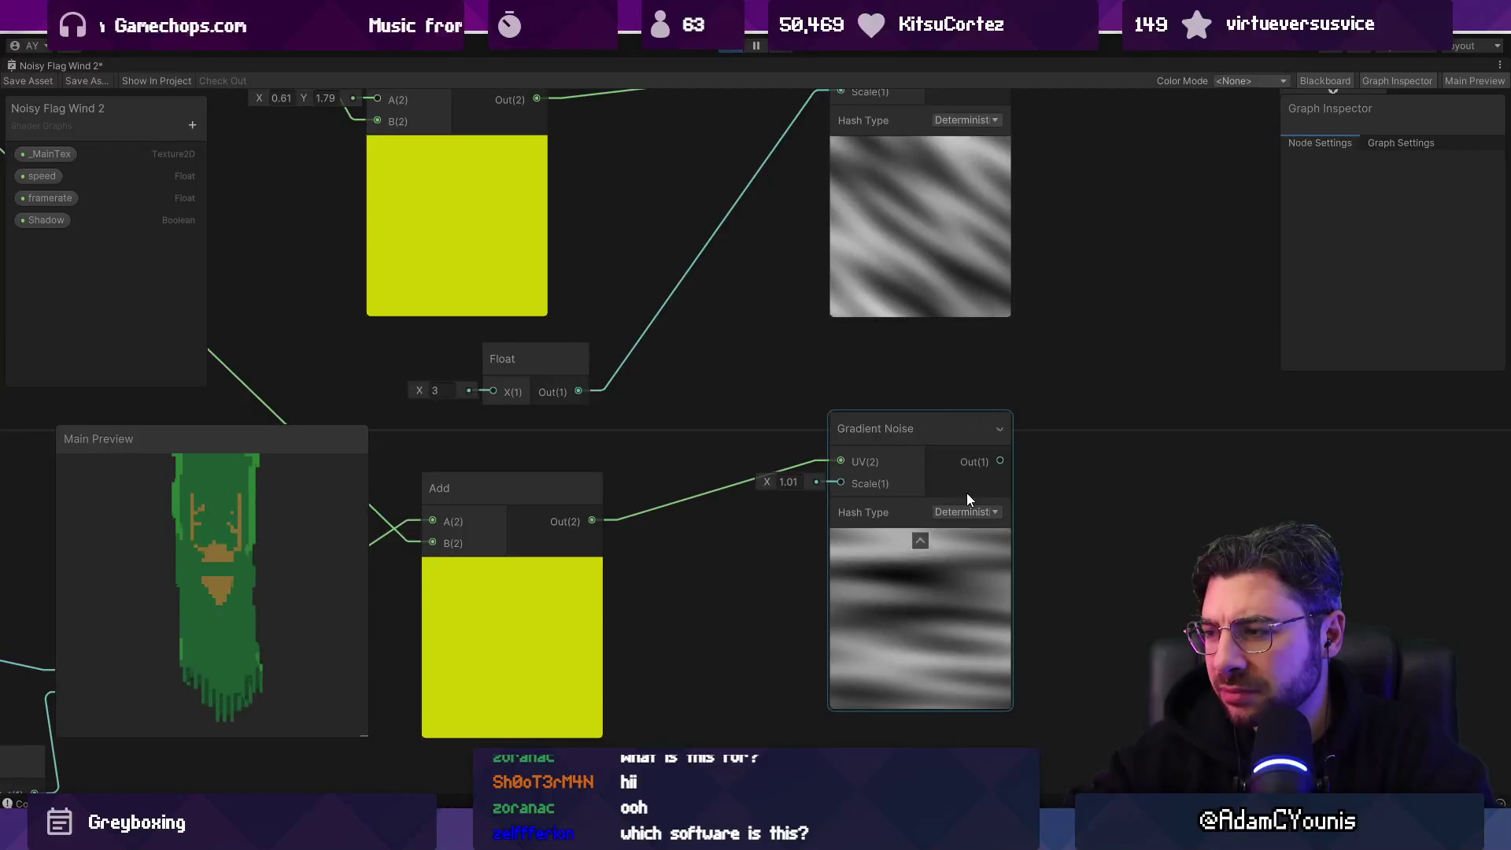
scroll(966, 491, "down", 4)
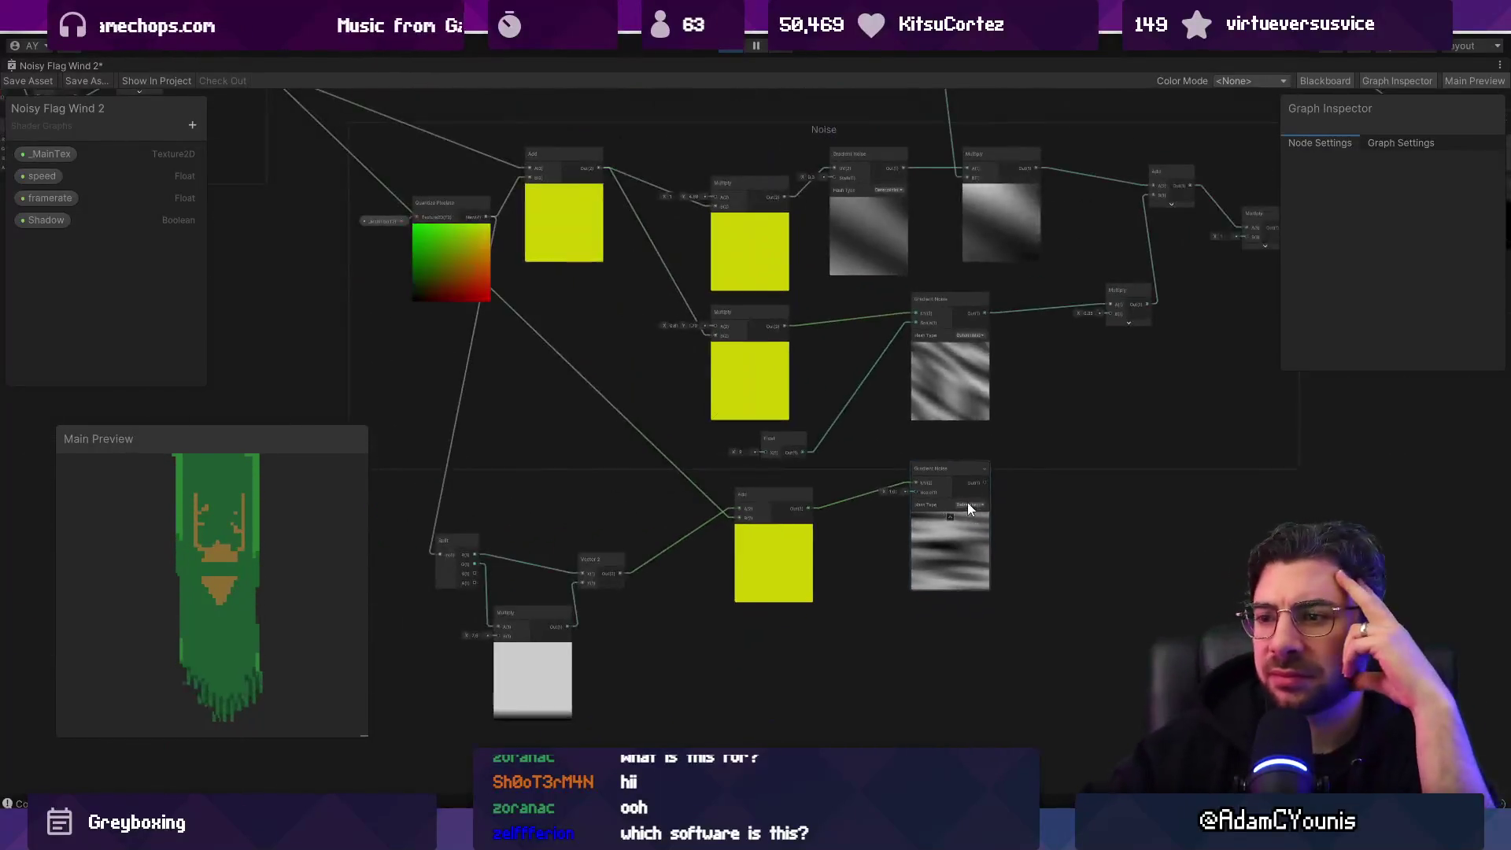
left_click_drag(839, 561, 763, 509)
scroll(763, 509, "up", 1)
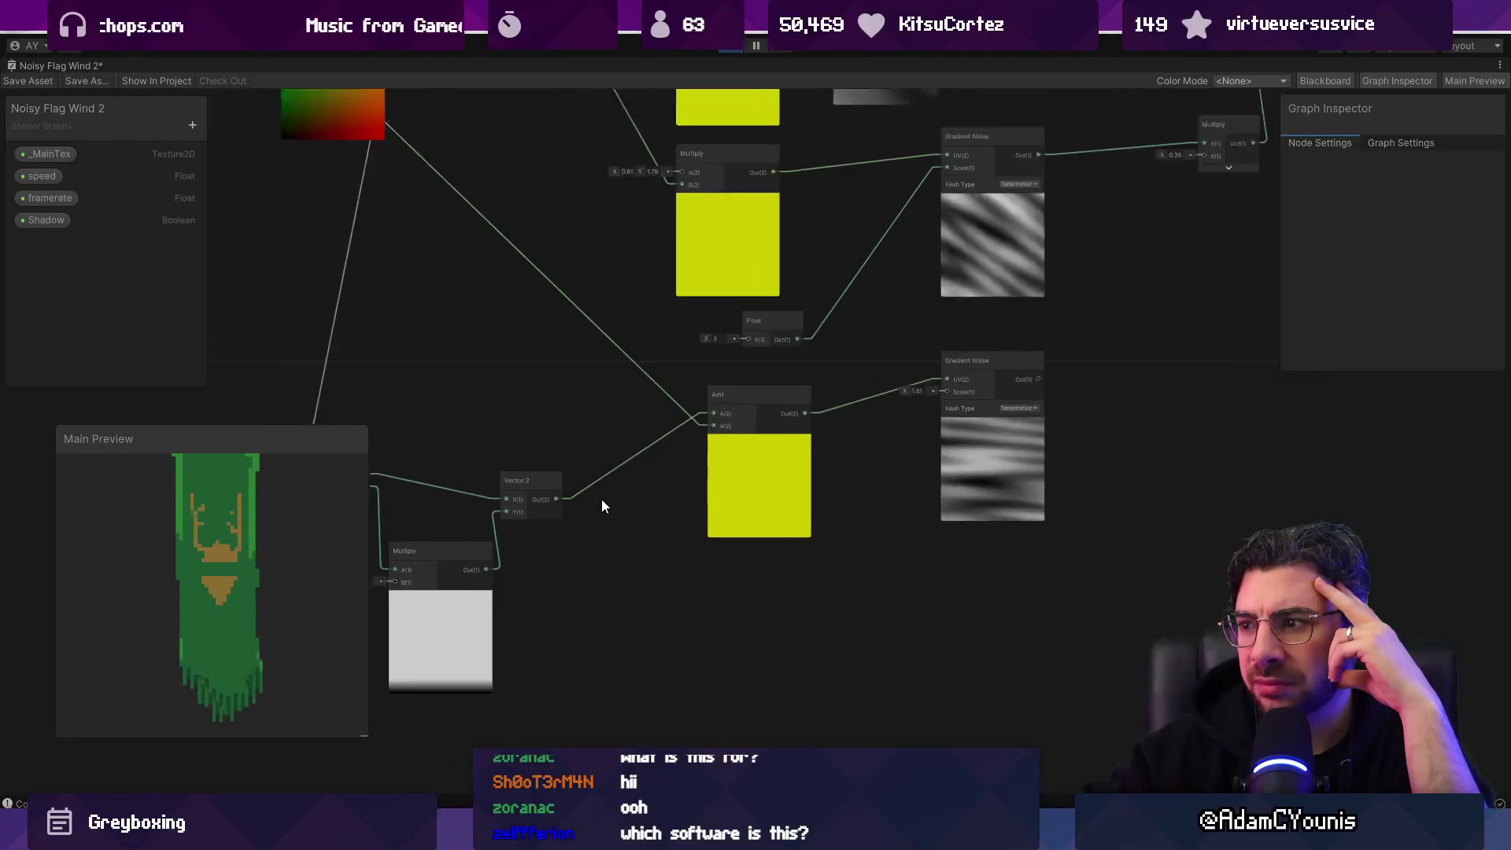
scroll(601, 499, "up", 2)
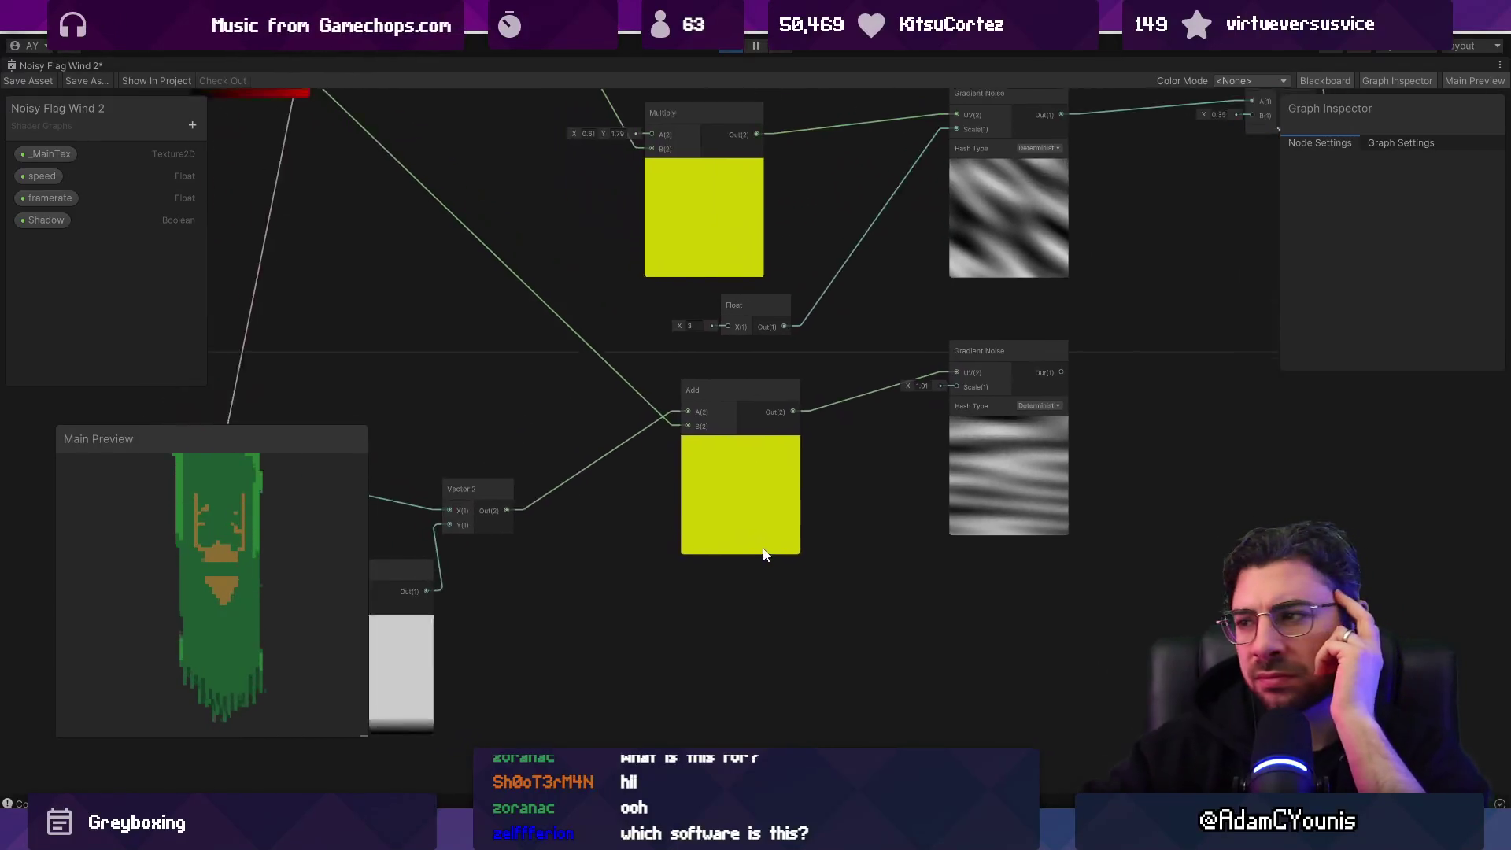
scroll(864, 591, "down", 2)
left_click_drag(810, 567, 767, 537)
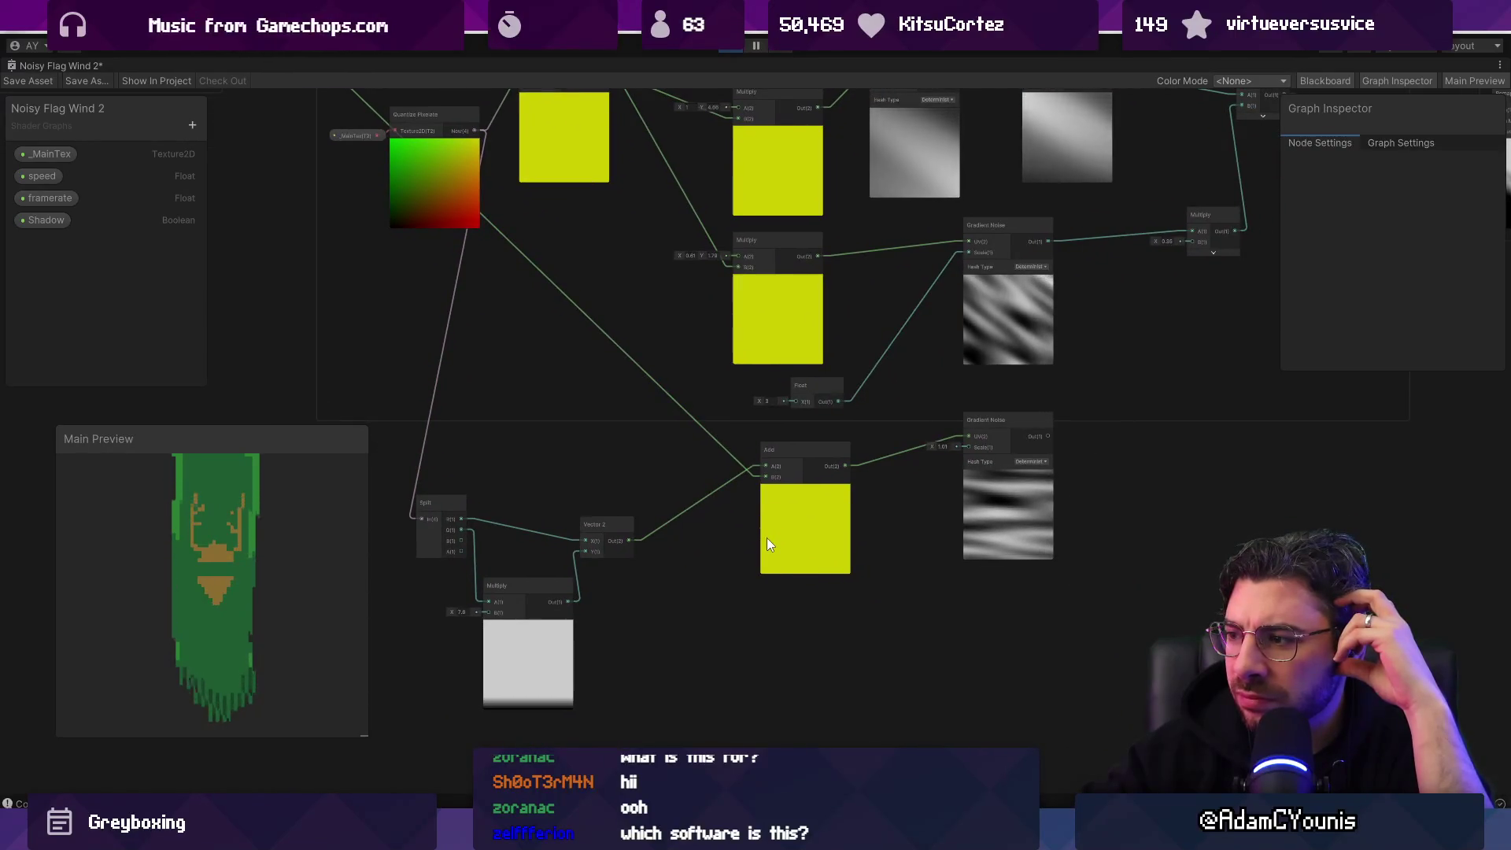
left_click_drag(453, 614, 504, 614)
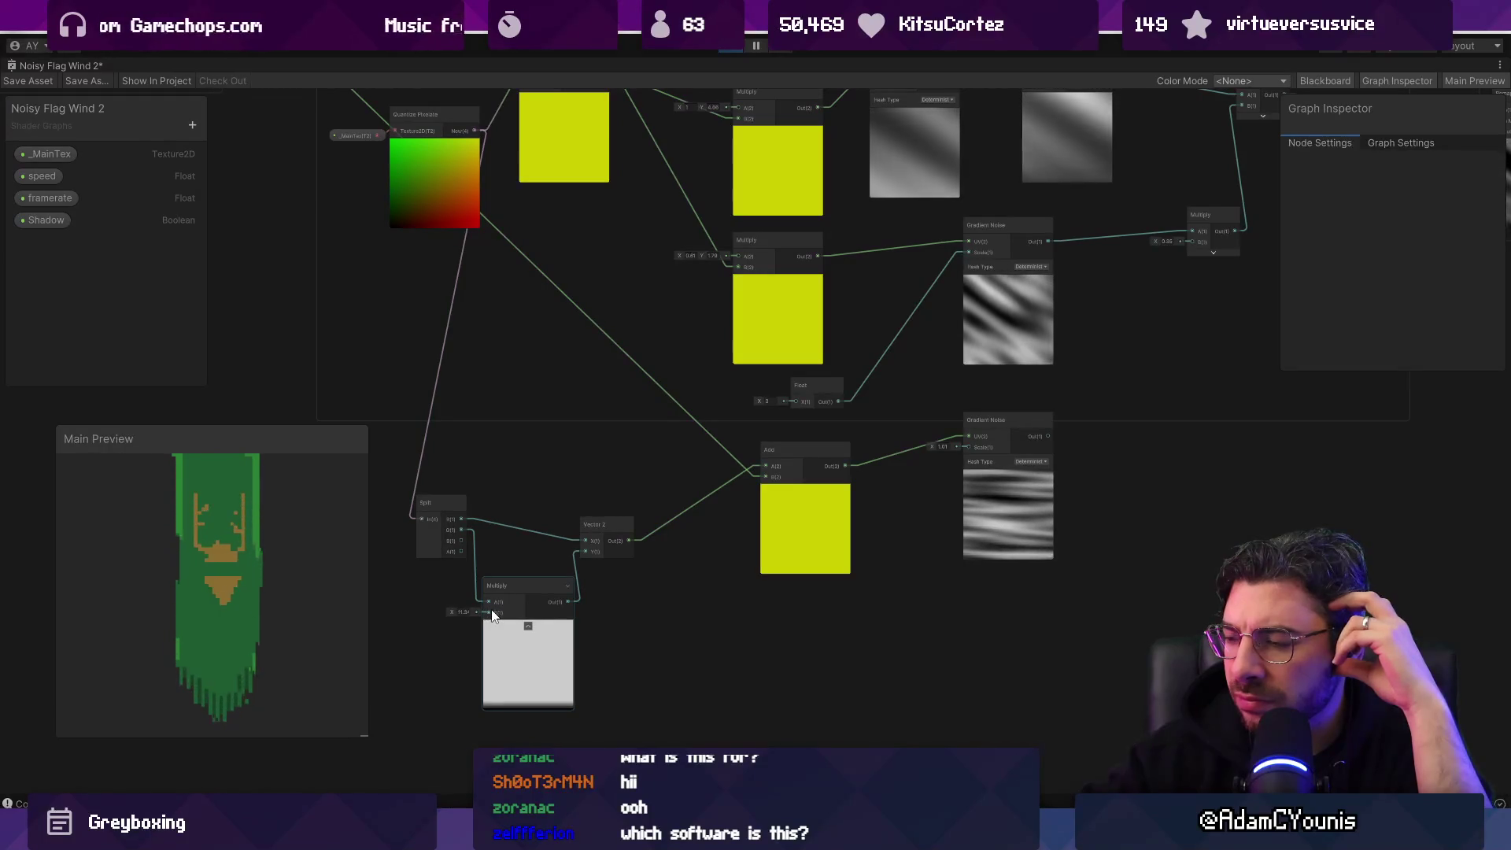
mouse_move(450, 612)
left_mouse_down()
mouse_move(421, 613)
mouse_move(468, 612)
left_mouse_up()
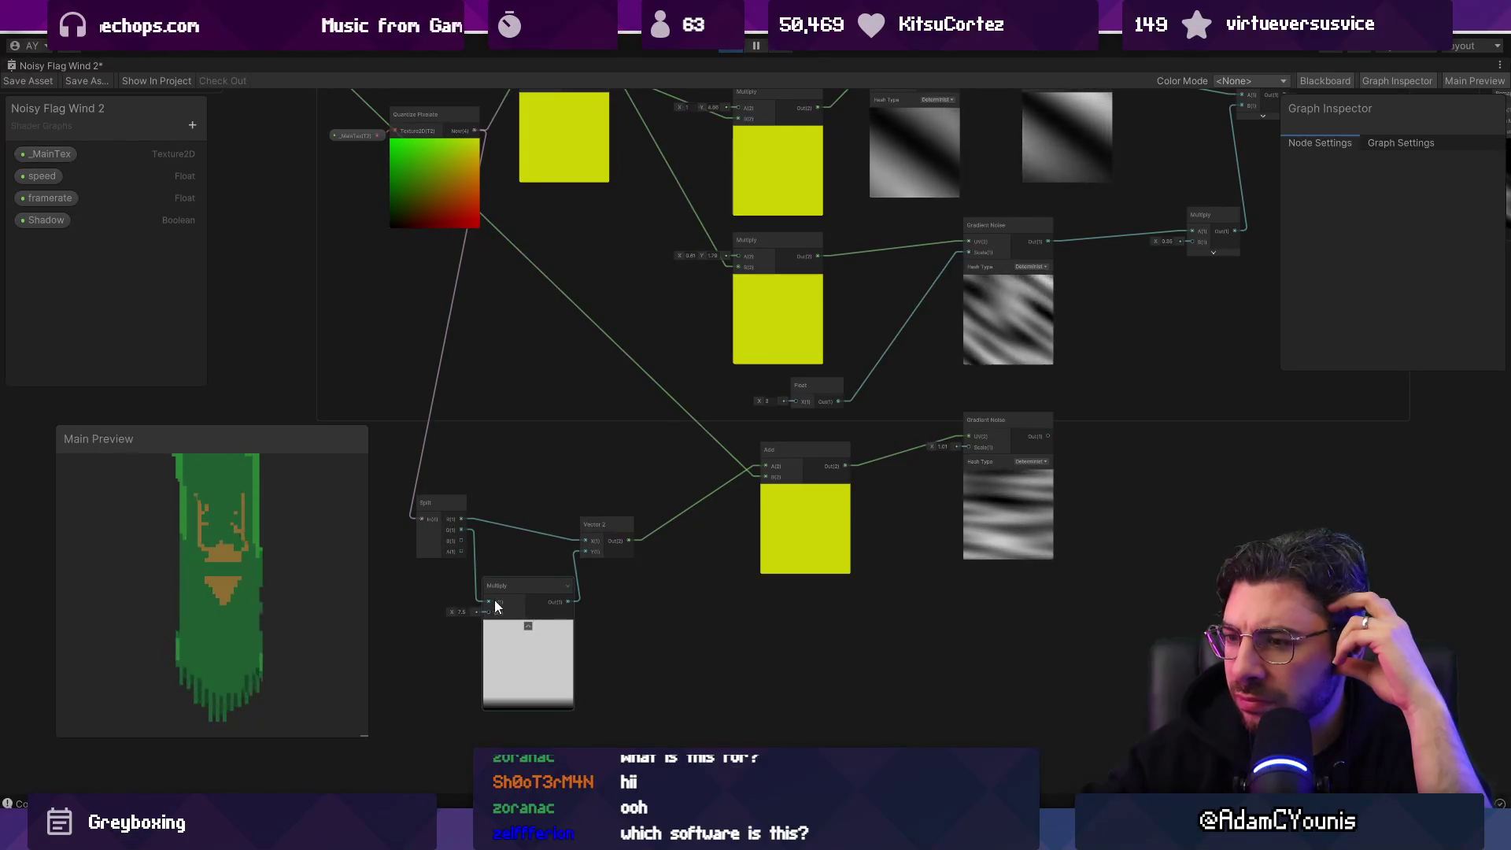
Step: Select the lower Gradient Noise and Add nodes and duplicate them
mouse_move(776, 629)
left_mouse_down()
mouse_move(701, 608)
mouse_move(707, 544)
left_mouse_up()
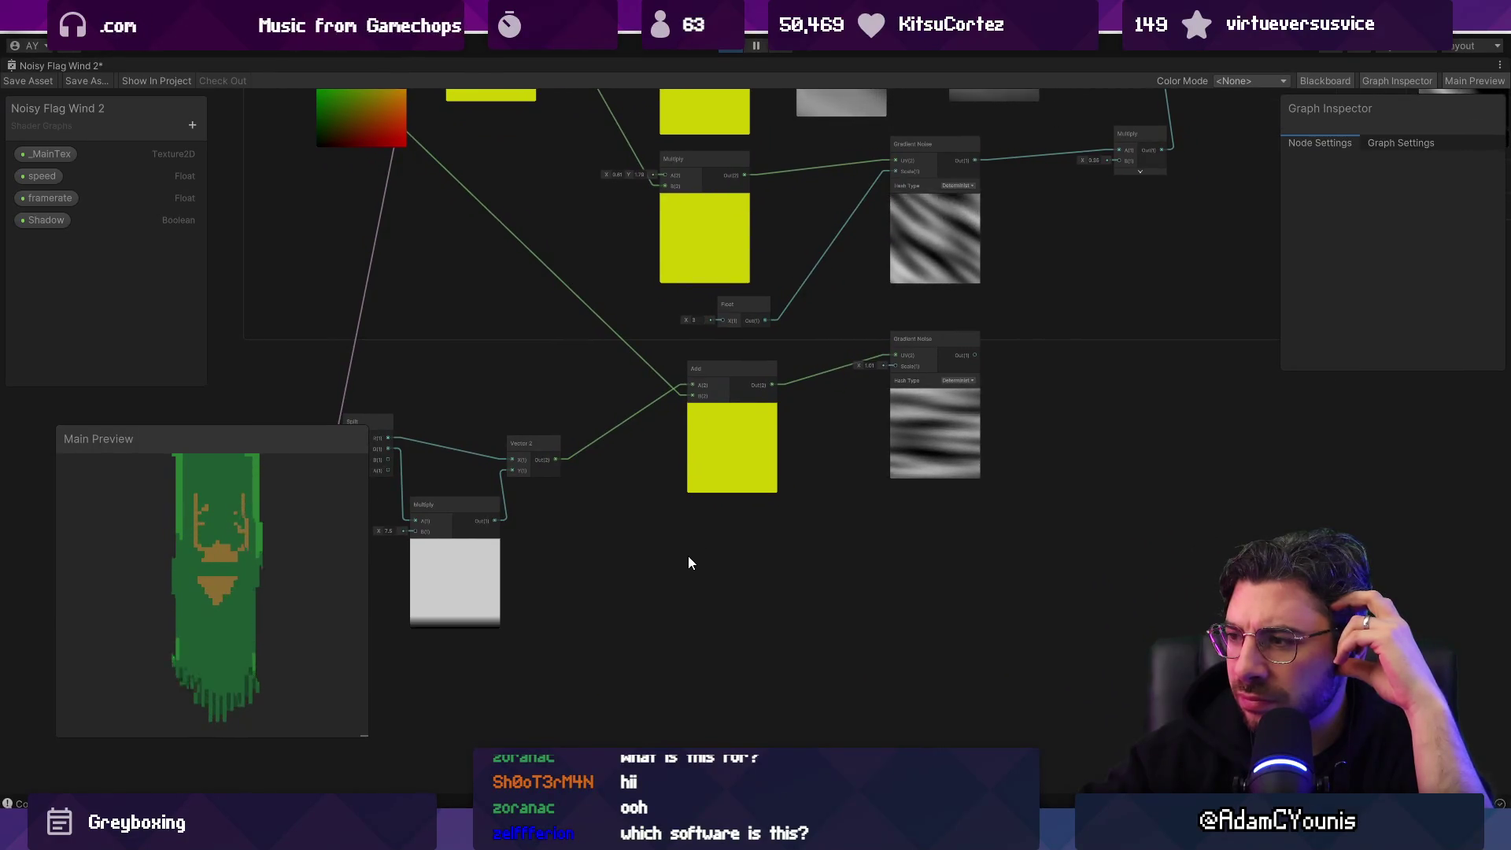
left_click(903, 448)
left_click_drag(1098, 488, 733, 455)
key("ctrl+d")
Step: Move the duplicated nodes lower and delete the wires feeding the copied Add node
mouse_move(856, 502)
left_mouse_down()
mouse_move(850, 620)
mouse_move(932, 716)
left_mouse_up()
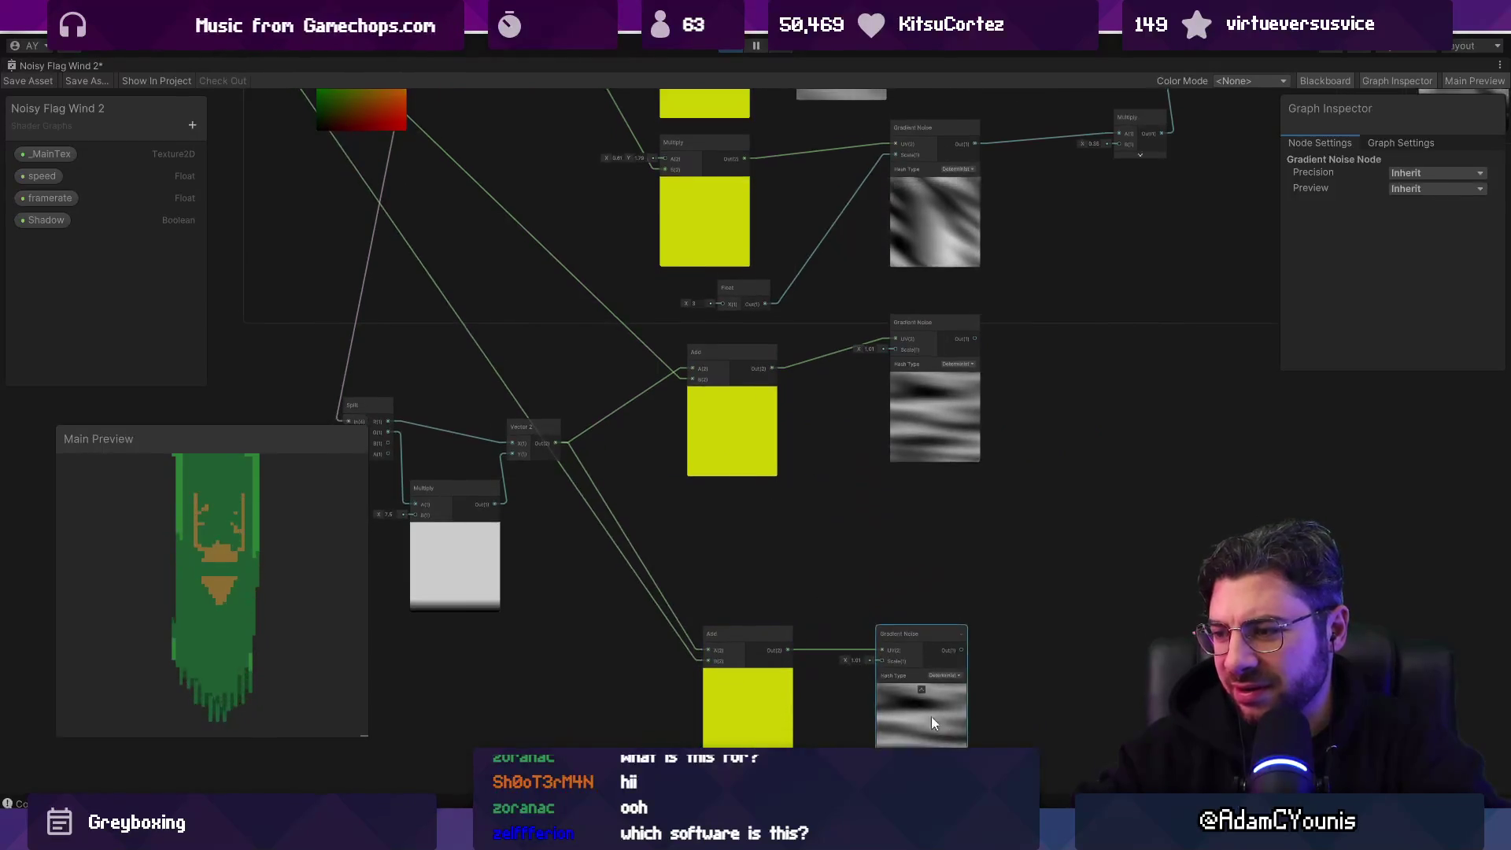
scroll(905, 692, "up", 3)
left_click_drag(465, 185, 309, 321)
key("Delete")
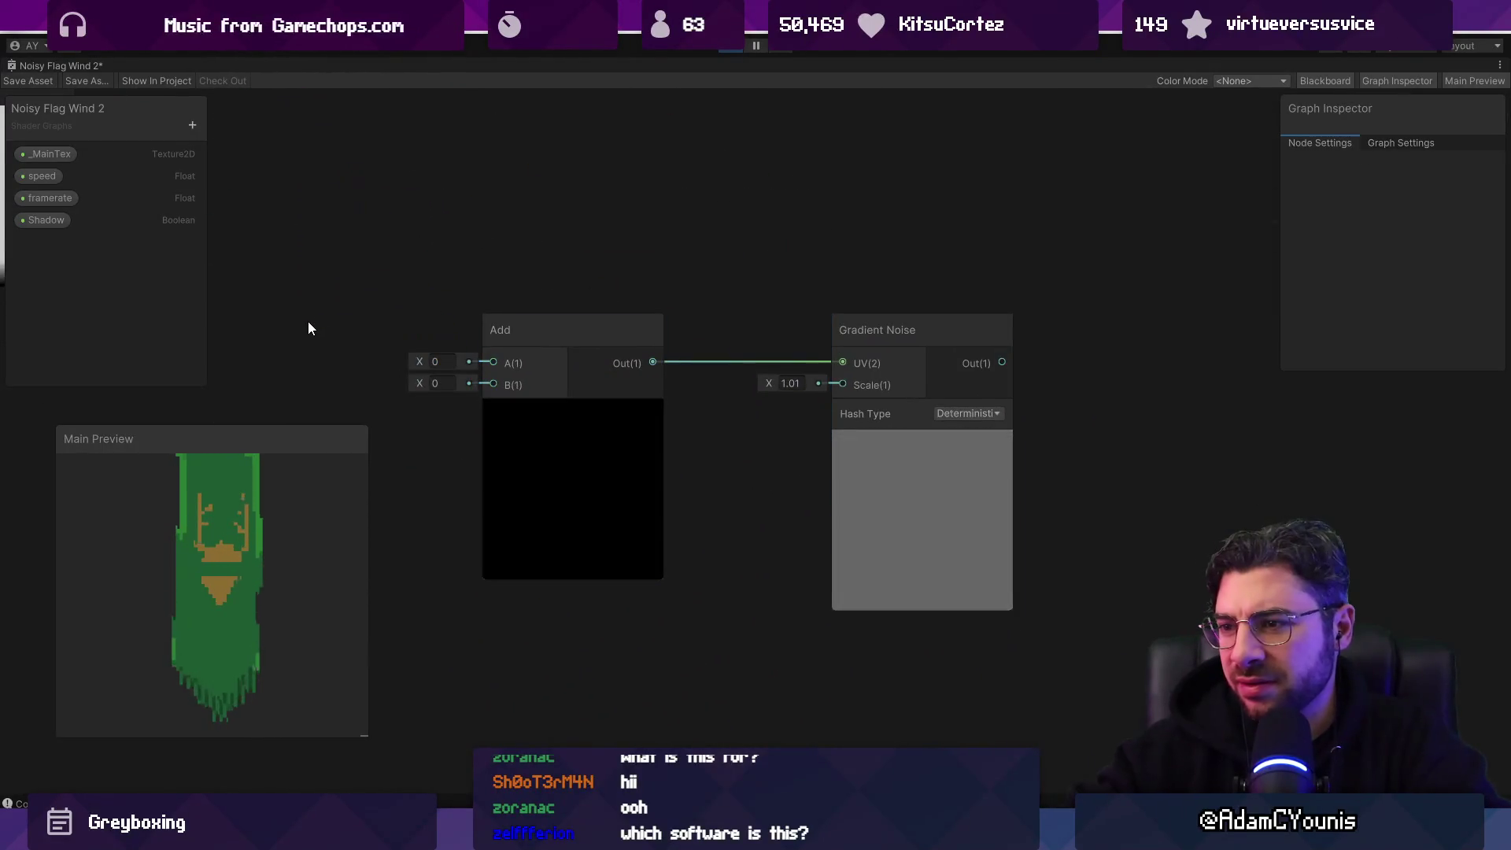
Step: Add a UV node to the graph
scroll(786, 407, "down", 5)
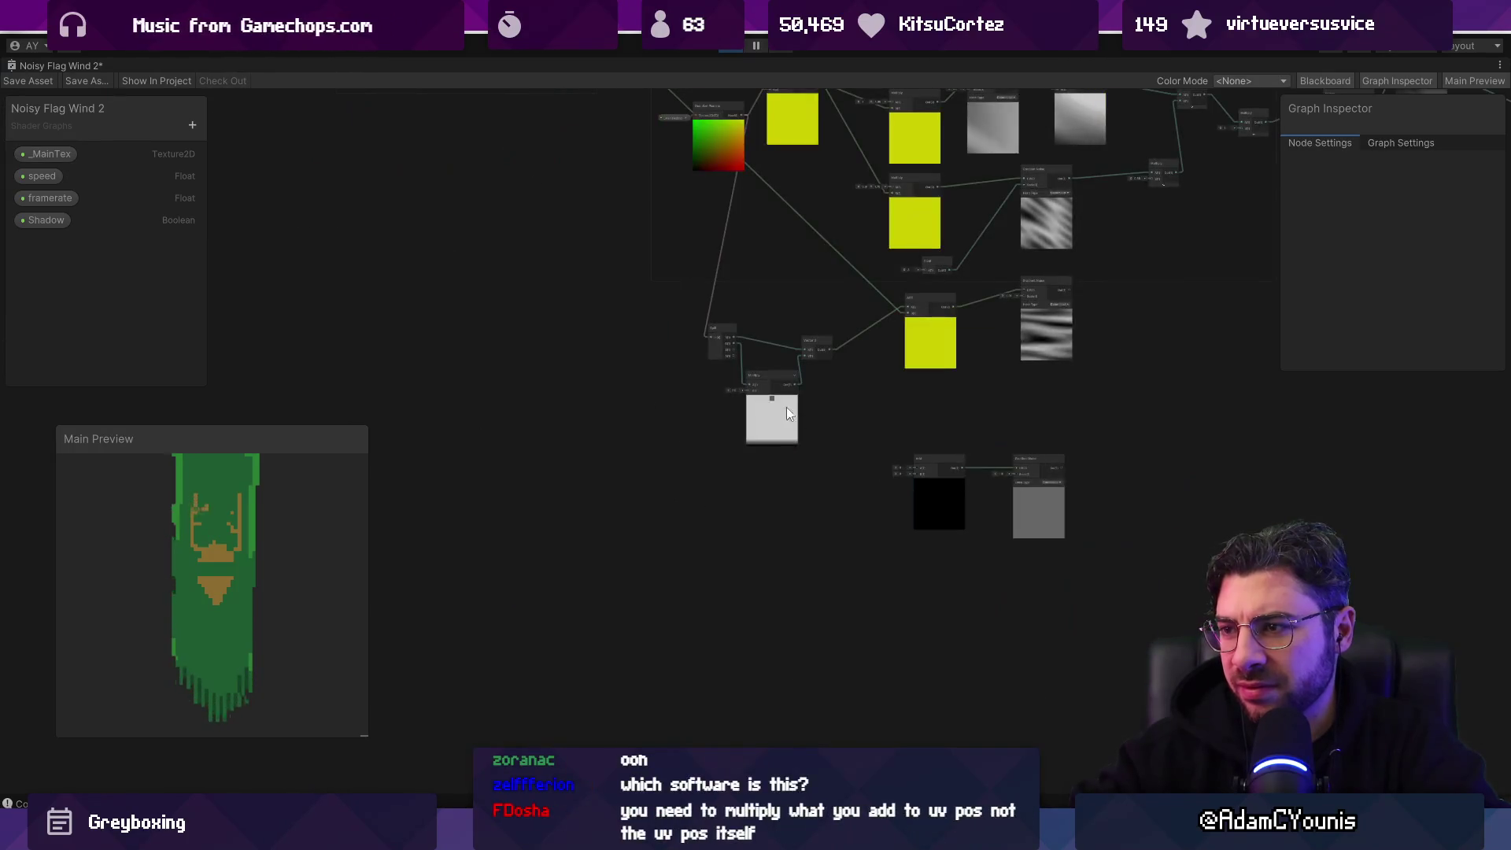
left_click(740, 128)
scroll(870, 526, "up", 5)
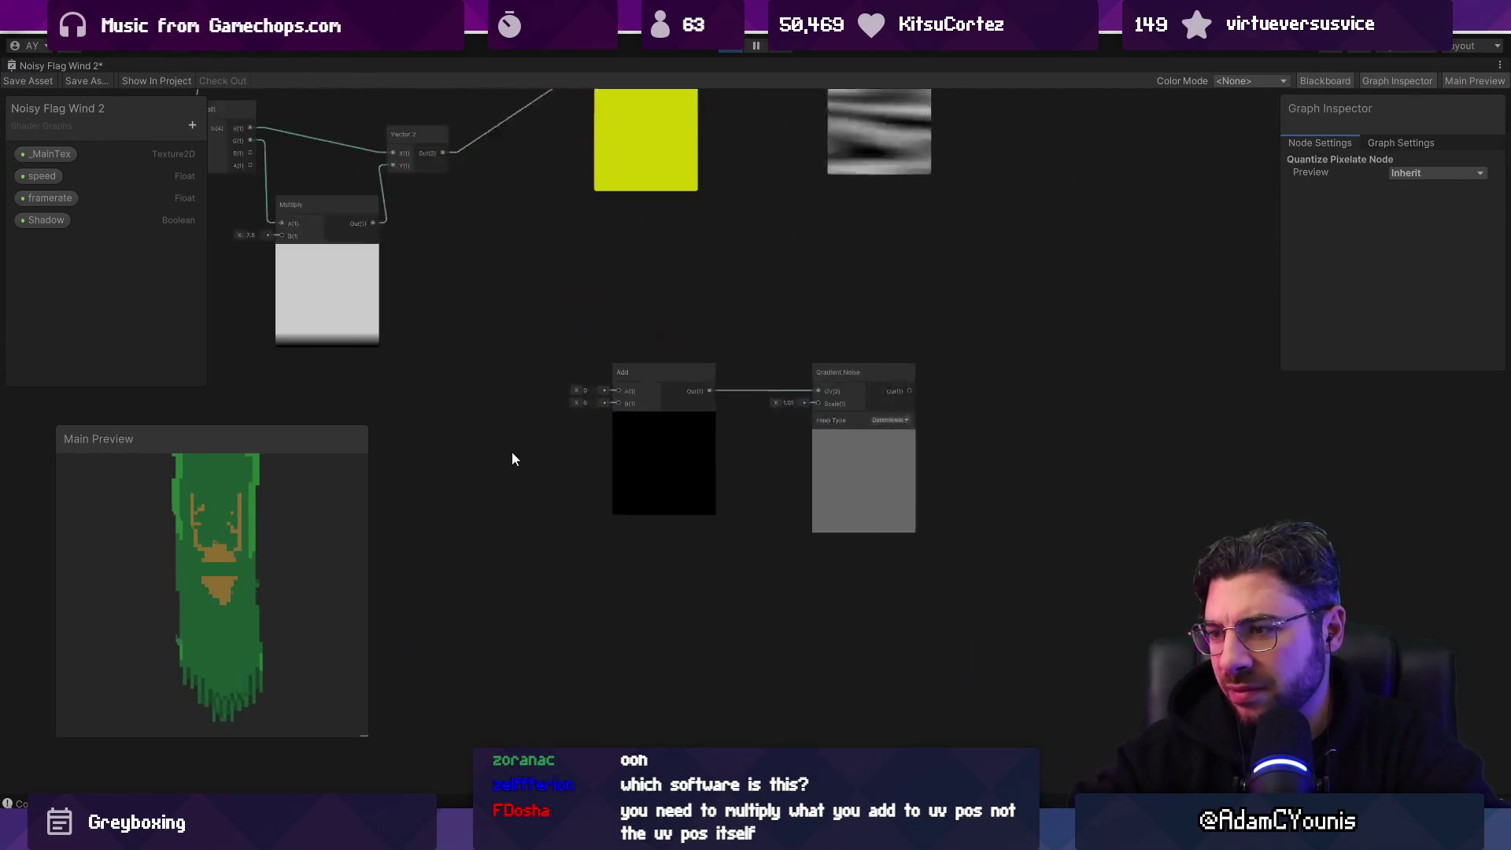
right_click(461, 441)
left_click(502, 451)
type("uv")
key("Return")
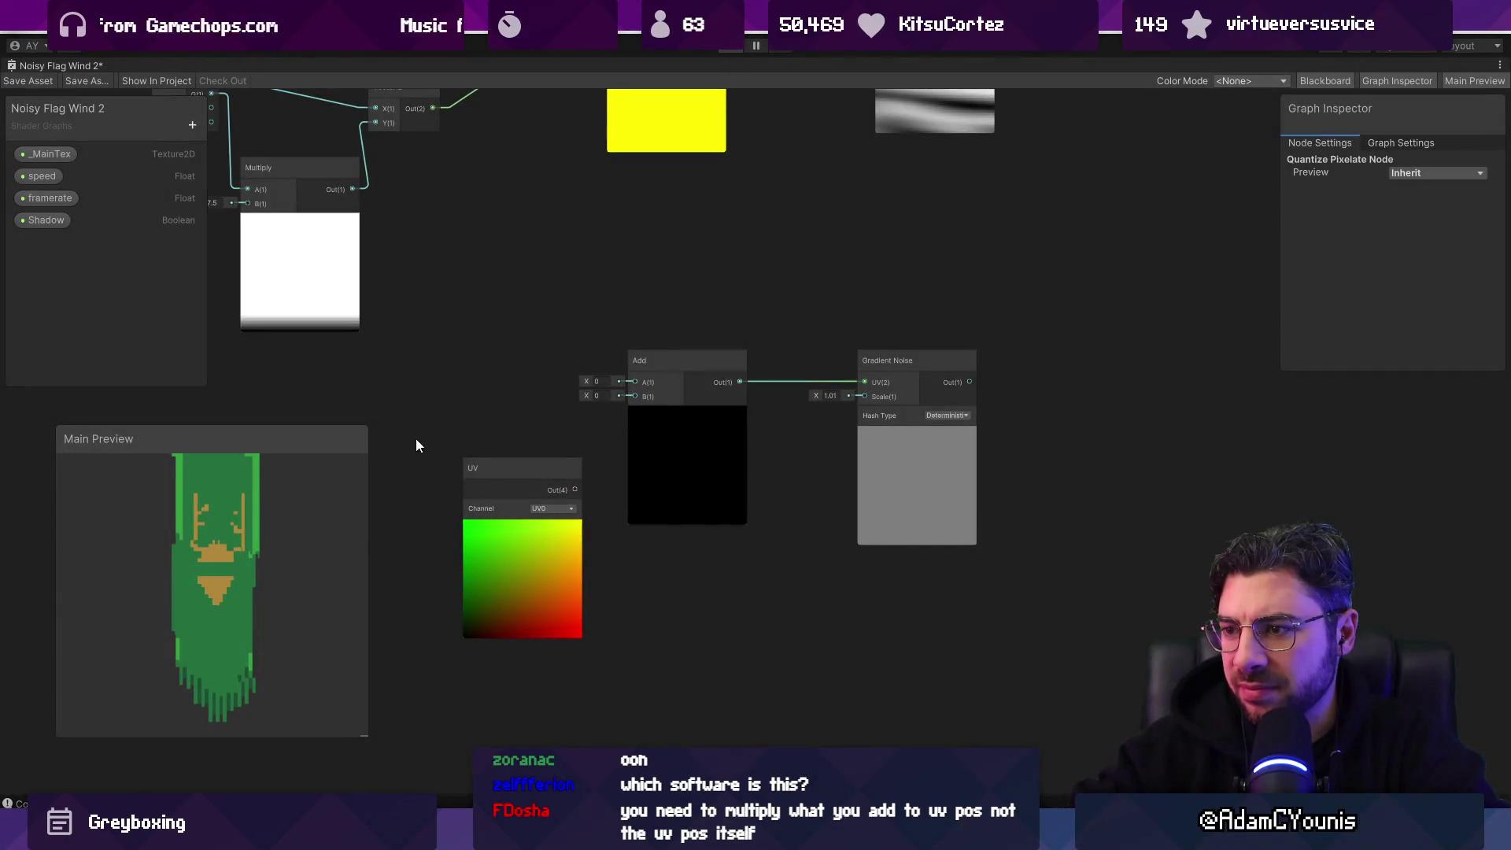
Step: Restore the editor layout and re-maximize the Noisy Flag Wind 2 graph window
key("shift+space")
left_click(854, 66)
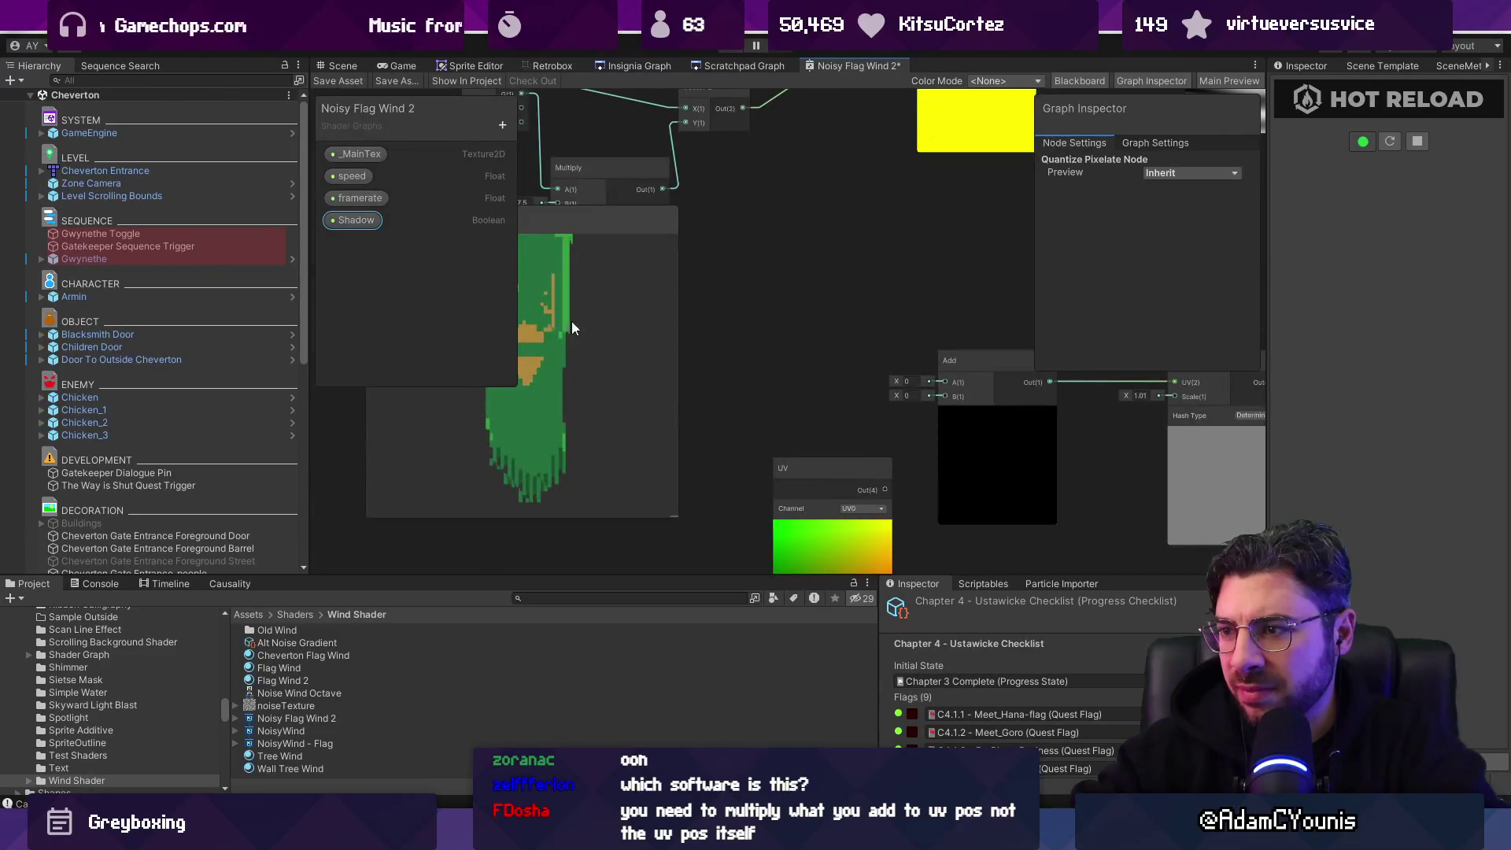
double_click(872, 63)
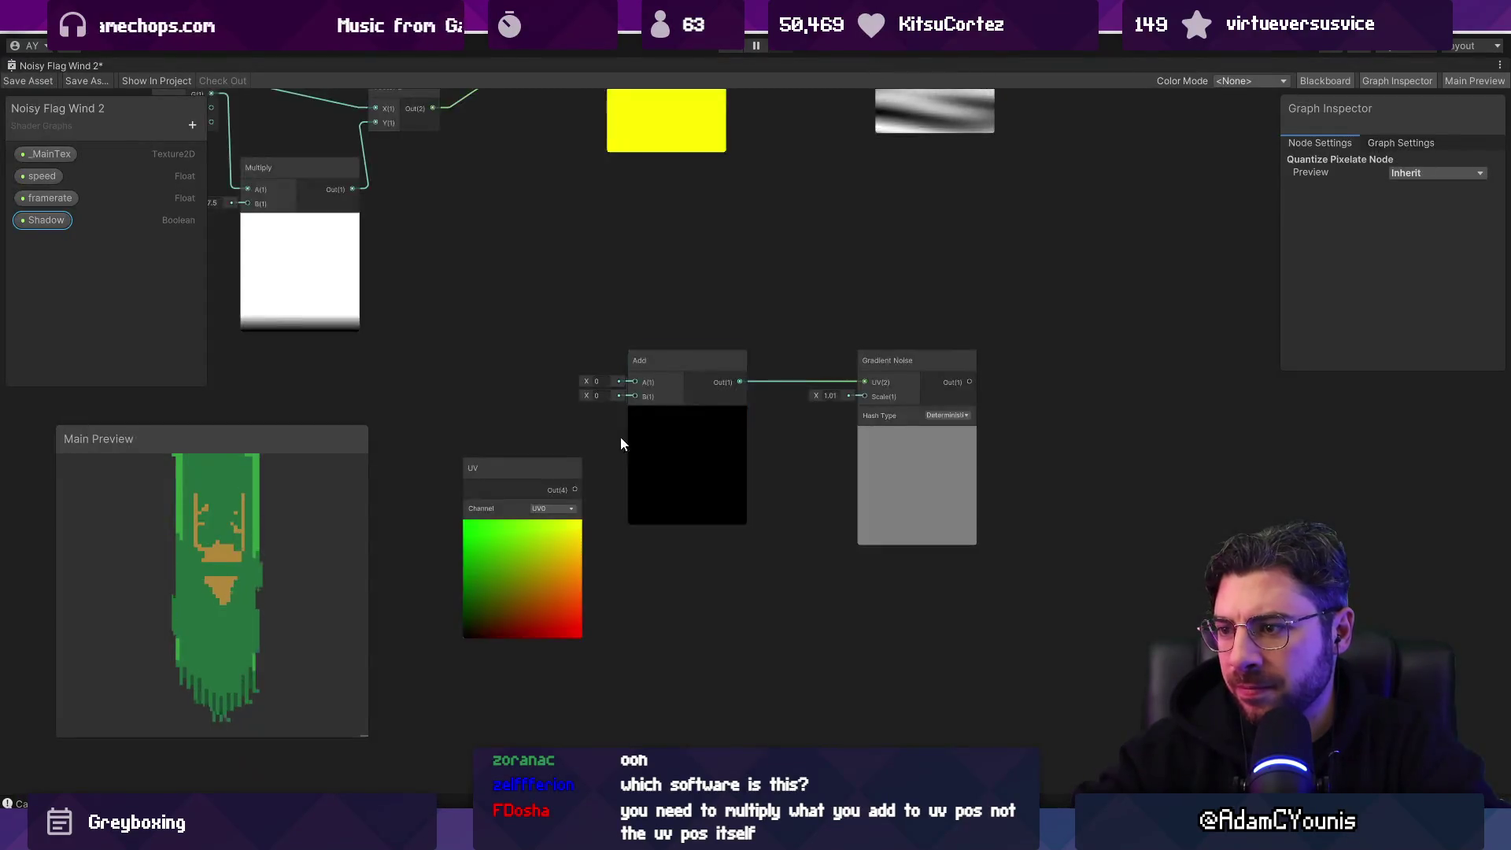
scroll(621, 436, "down", 2)
scroll(556, 555, "up", 4)
scroll(396, 465, "down", 1)
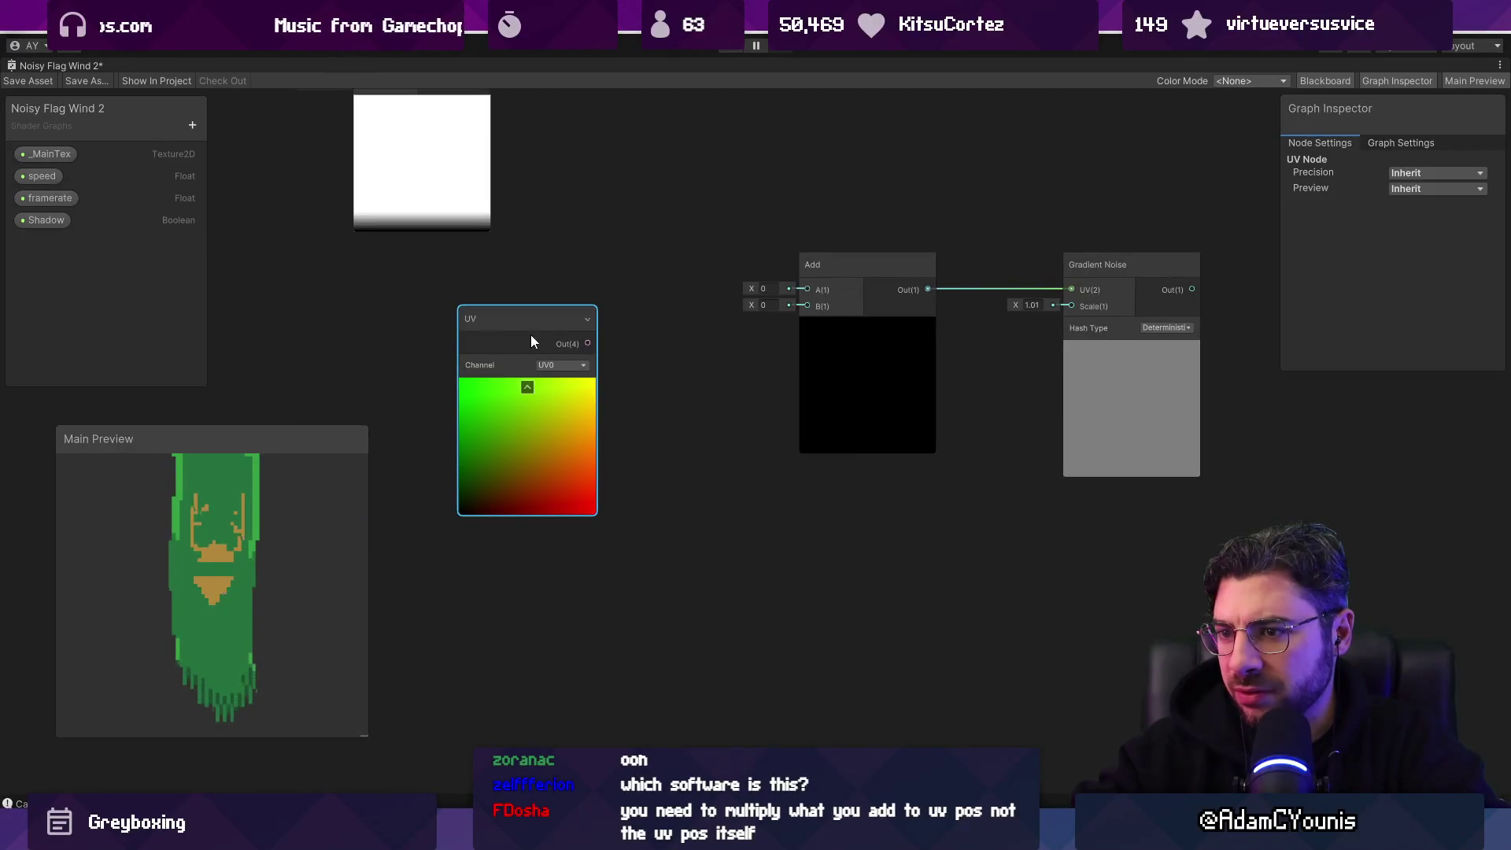
Step: Move the UV node left and create an Add node wired from the UV output
left_click_drag(531, 334, 462, 346)
mouse_move(581, 371)
left_mouse_down()
mouse_move(606, 399)
mouse_move(897, 509)
left_mouse_up()
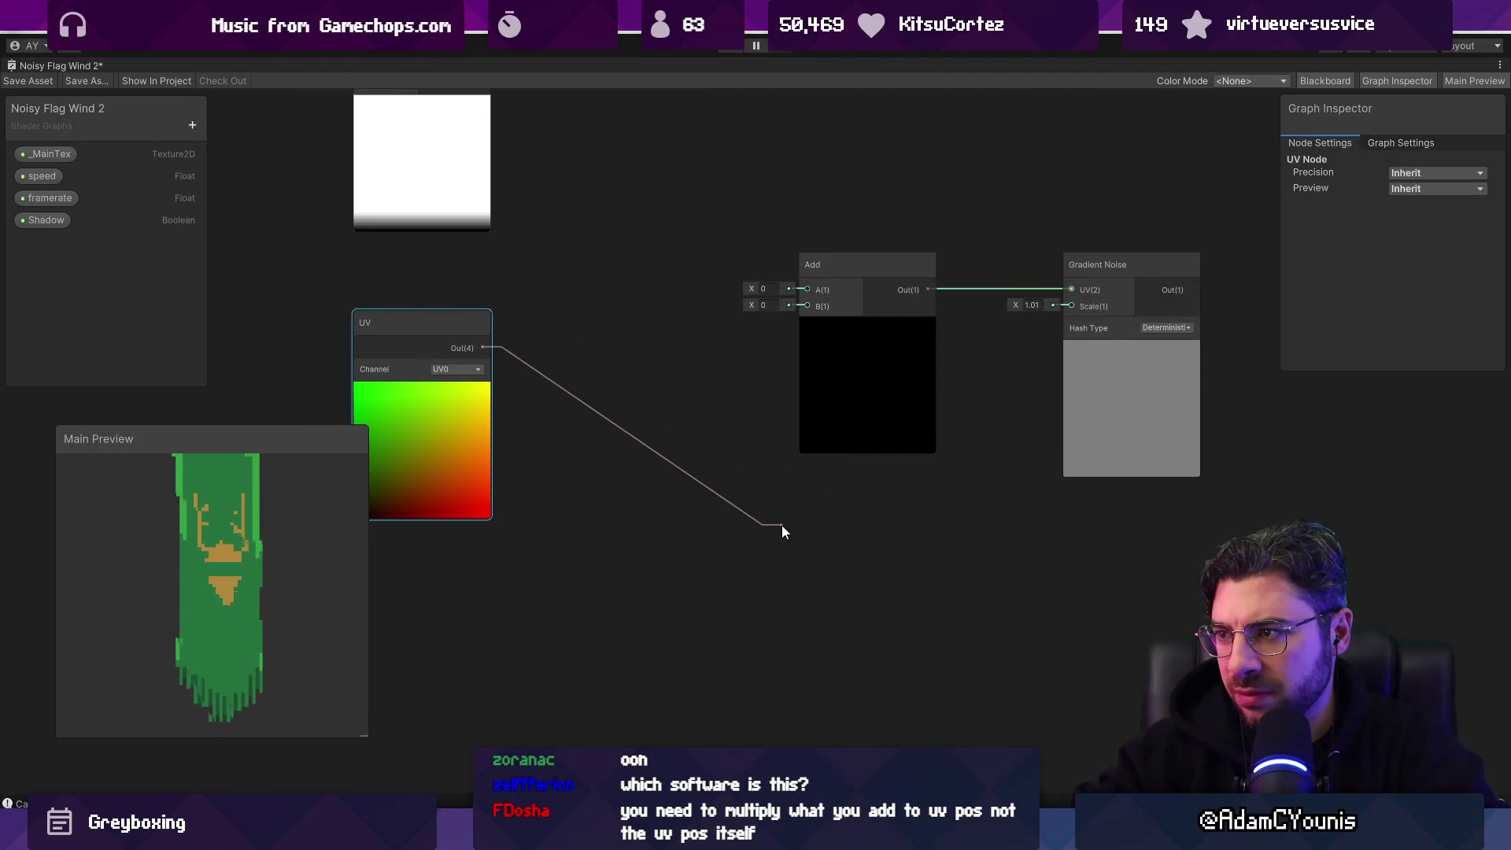
left_click_drag(781, 526, 780, 525)
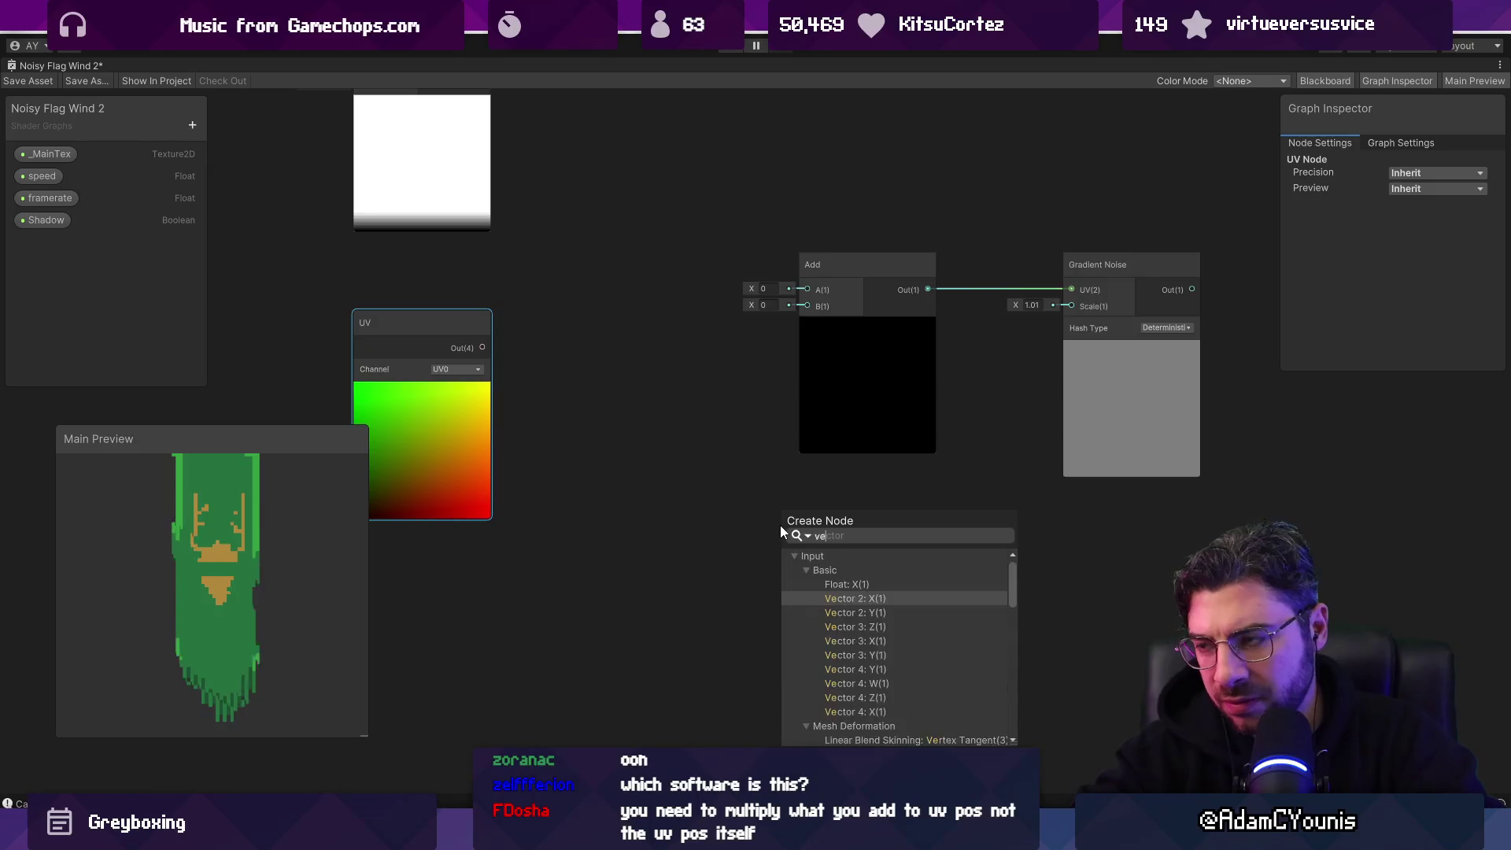
type("add")
key("Return")
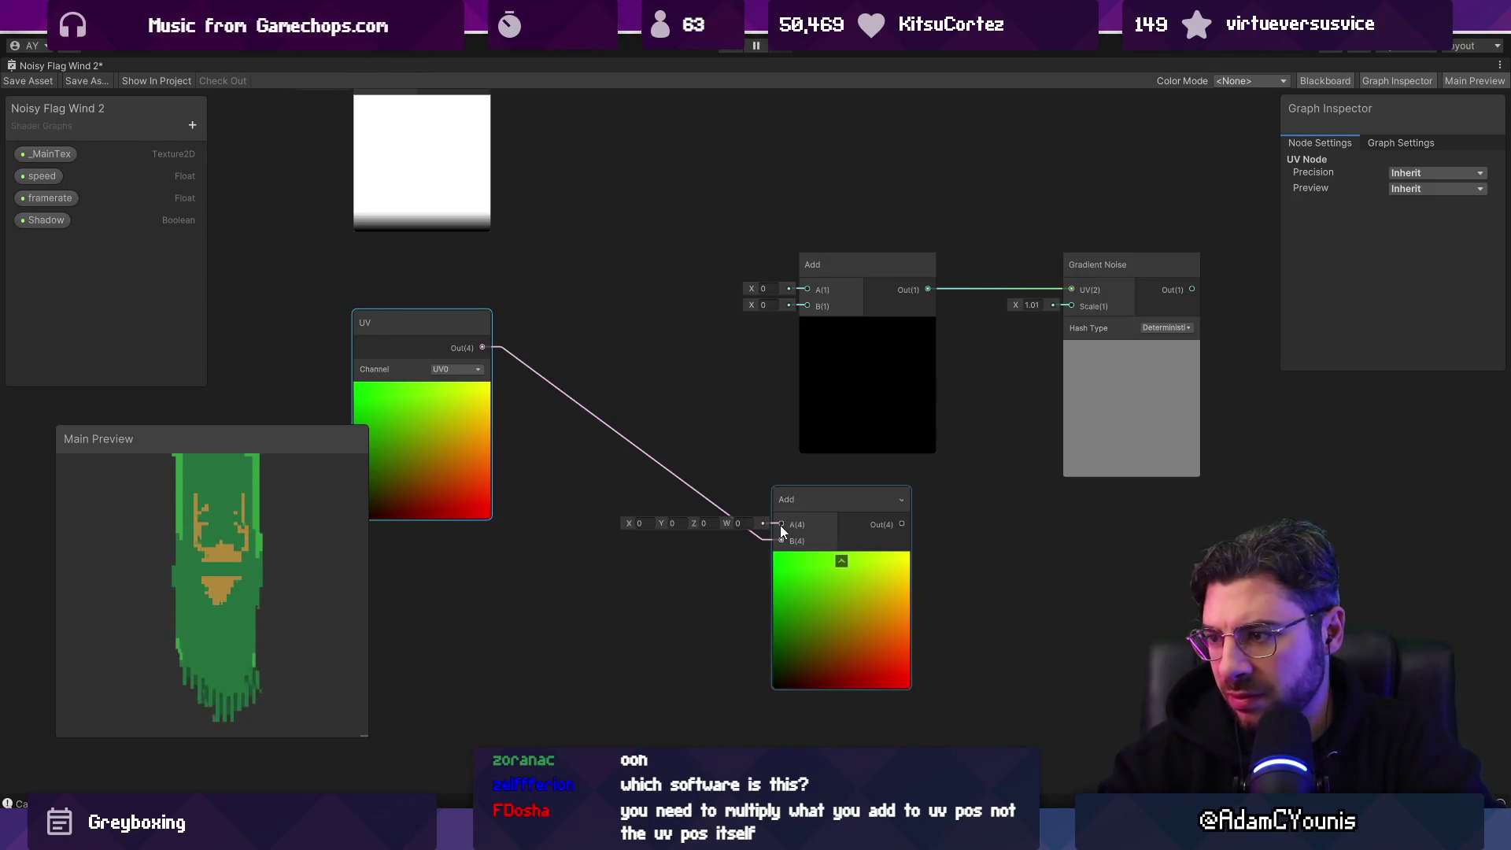
left_click_drag(812, 386, 798, 369)
Step: Position the new Add, connect it into the lower Add's A, and feed it into Gradient Noise UV
right_click(582, 242)
left_click(622, 250)
left_click(913, 398)
left_click_drag(913, 399, 757, 369)
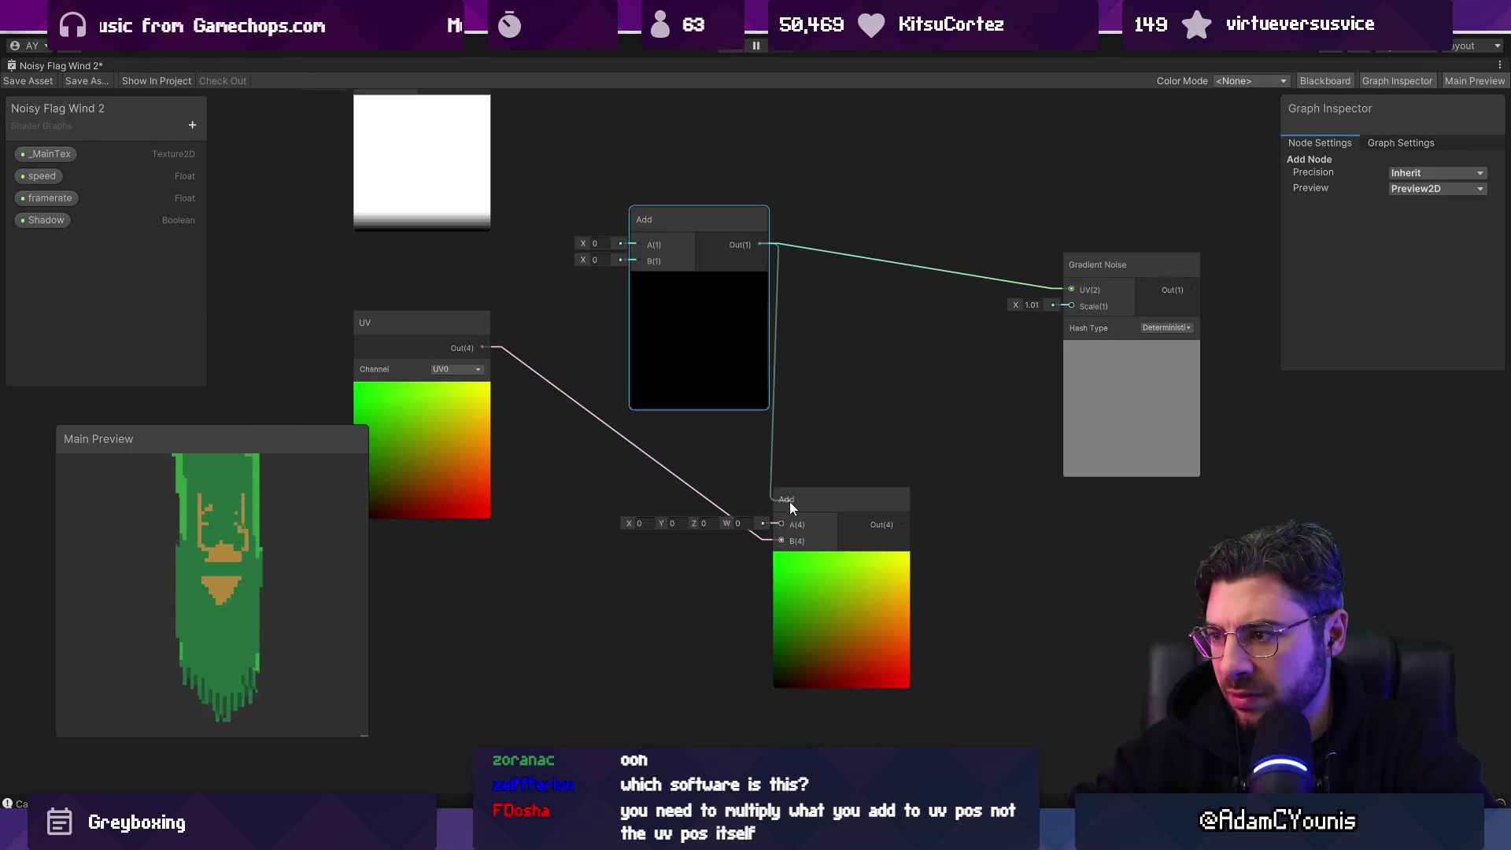
left_click_drag(785, 523, 785, 523)
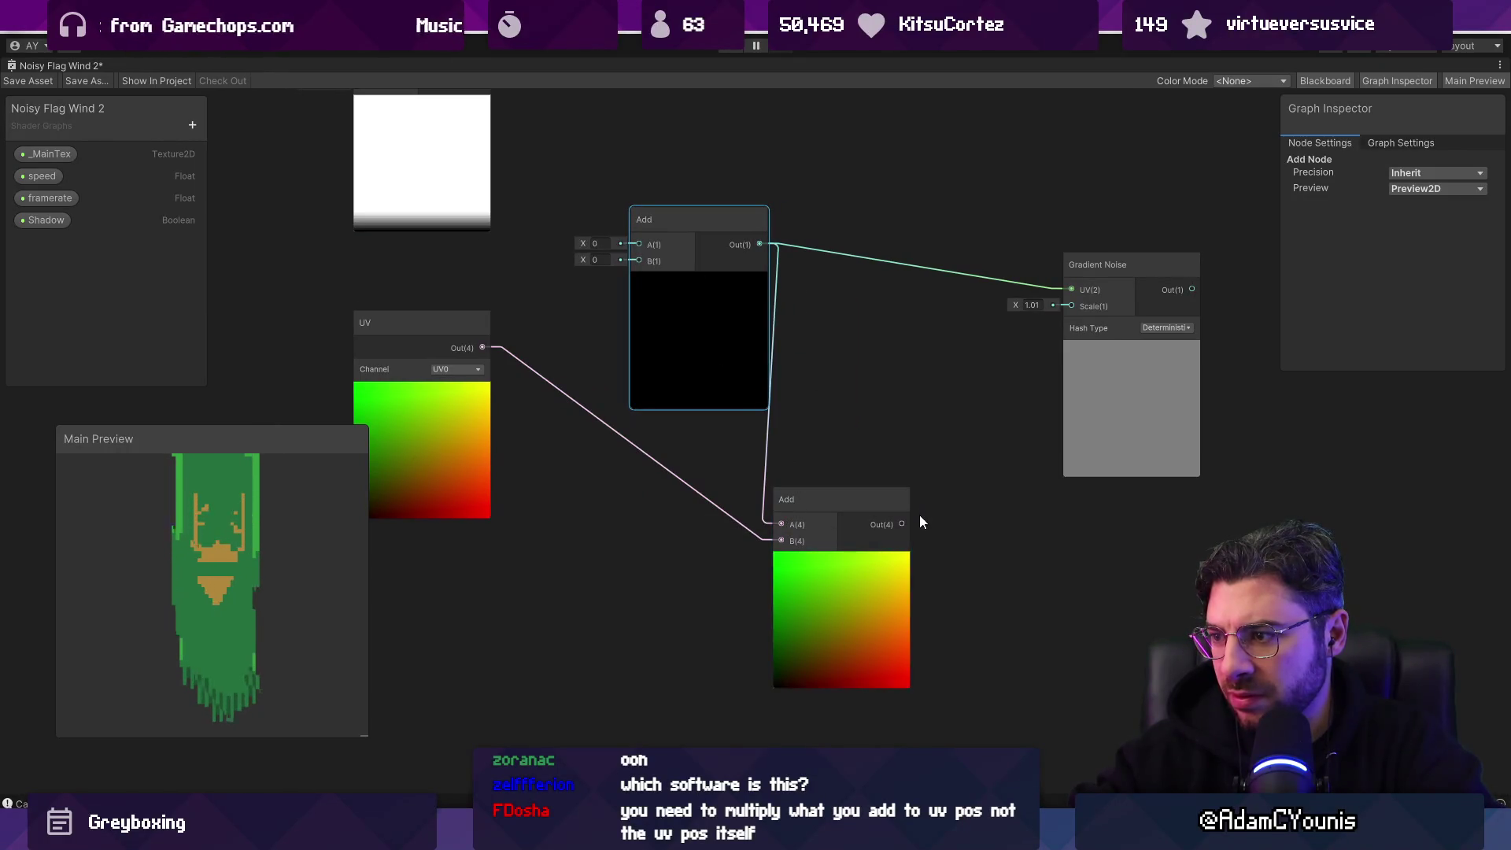
left_click_drag(903, 525, 1072, 290)
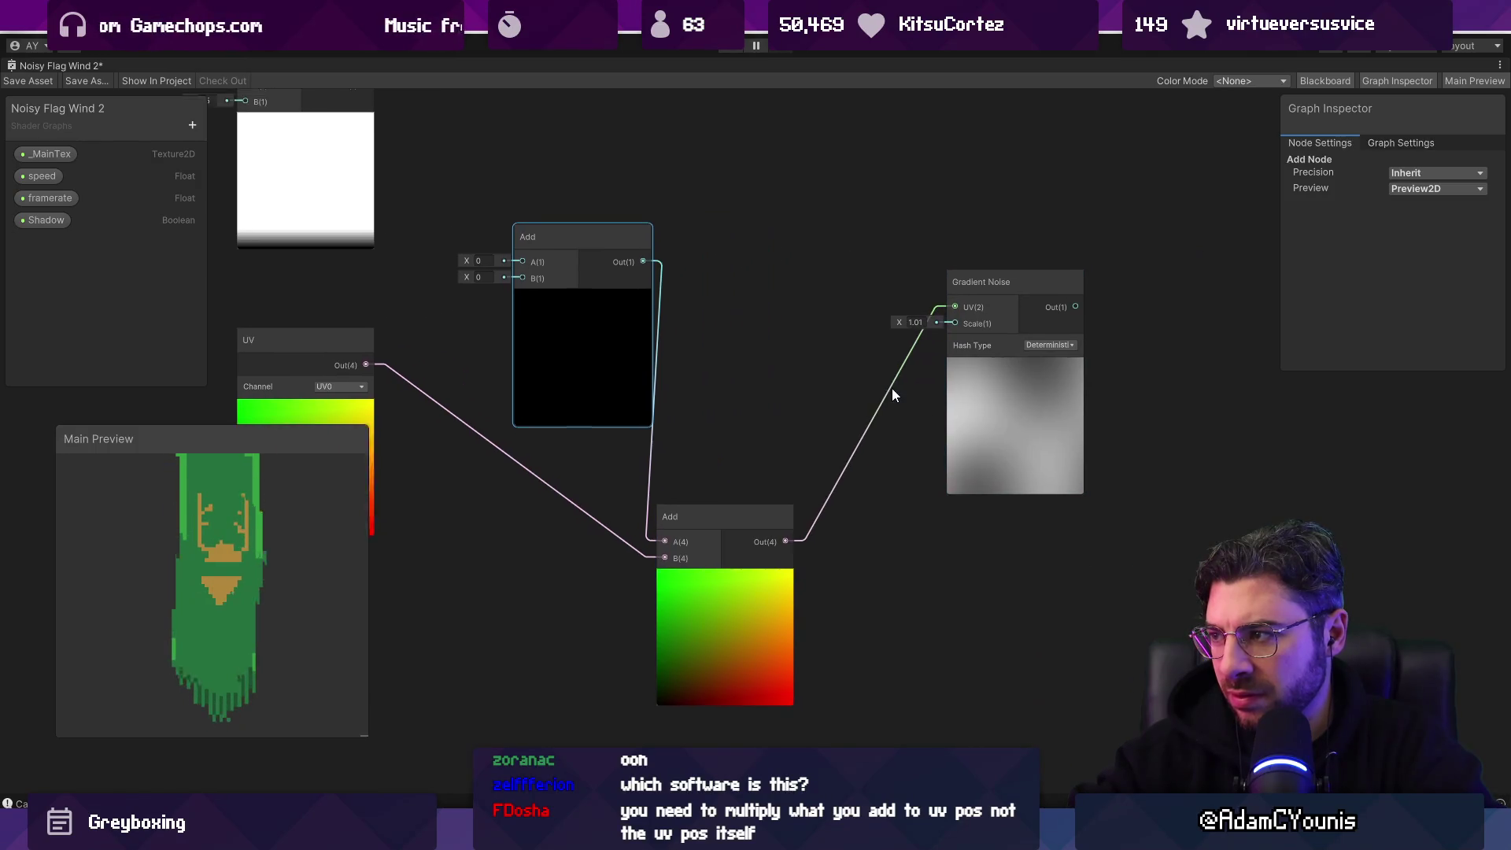
Step: Move the UV node down and delete the upper Add node
scroll(521, 378, "down", 3)
scroll(521, 378, "up", 3)
left_click_drag(456, 477, 435, 560)
mouse_move(708, 418)
left_mouse_down()
mouse_move(622, 418)
mouse_move(630, 438)
left_mouse_up()
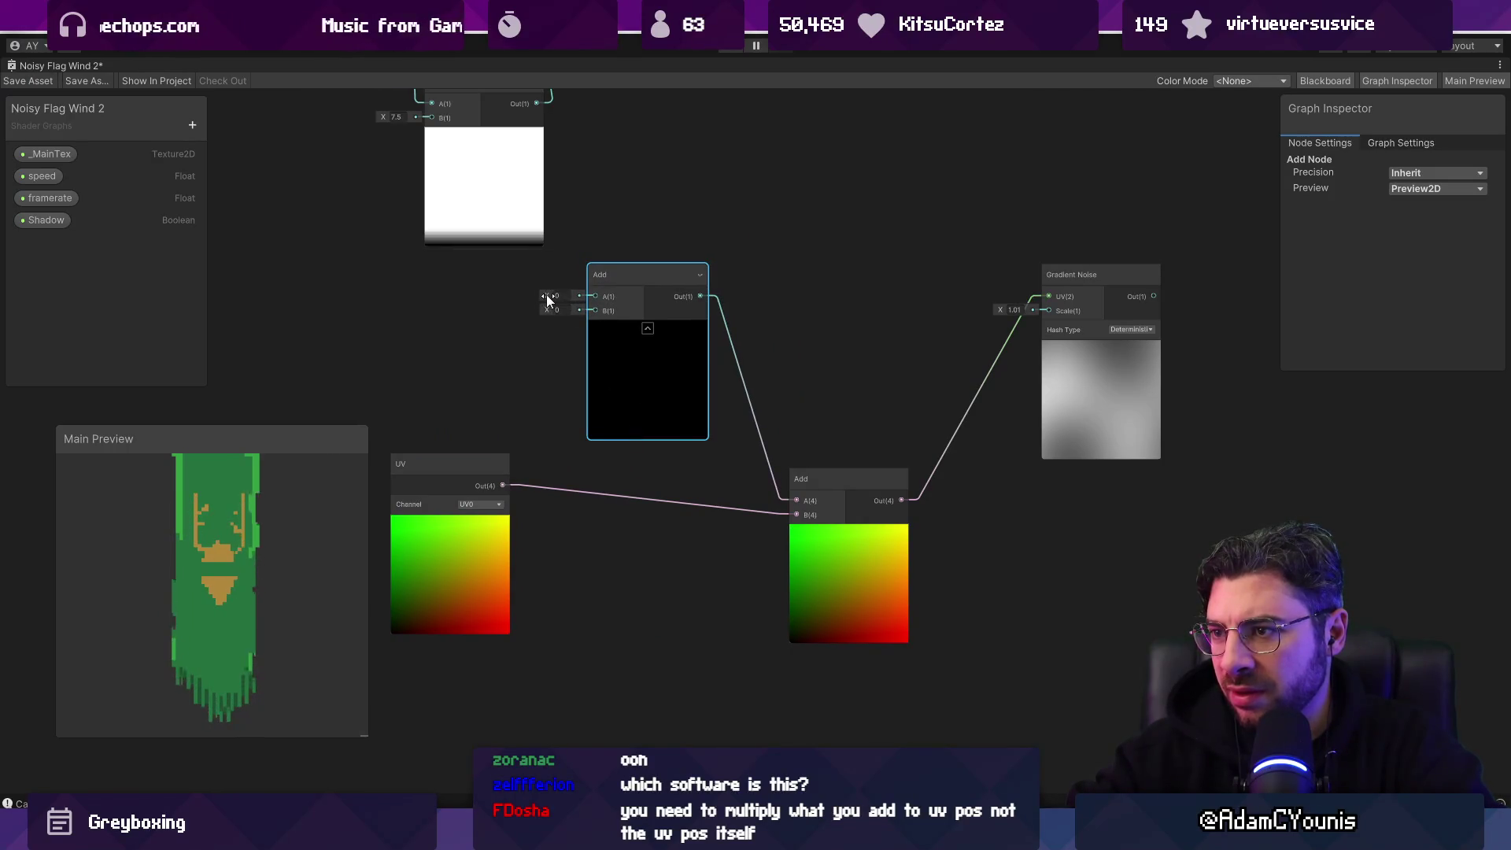
key("Delete")
Step: Add a sticky note to the graph, then undo it
right_click(631, 367)
left_click(680, 388)
key("ctrl+z")
right_click(684, 376)
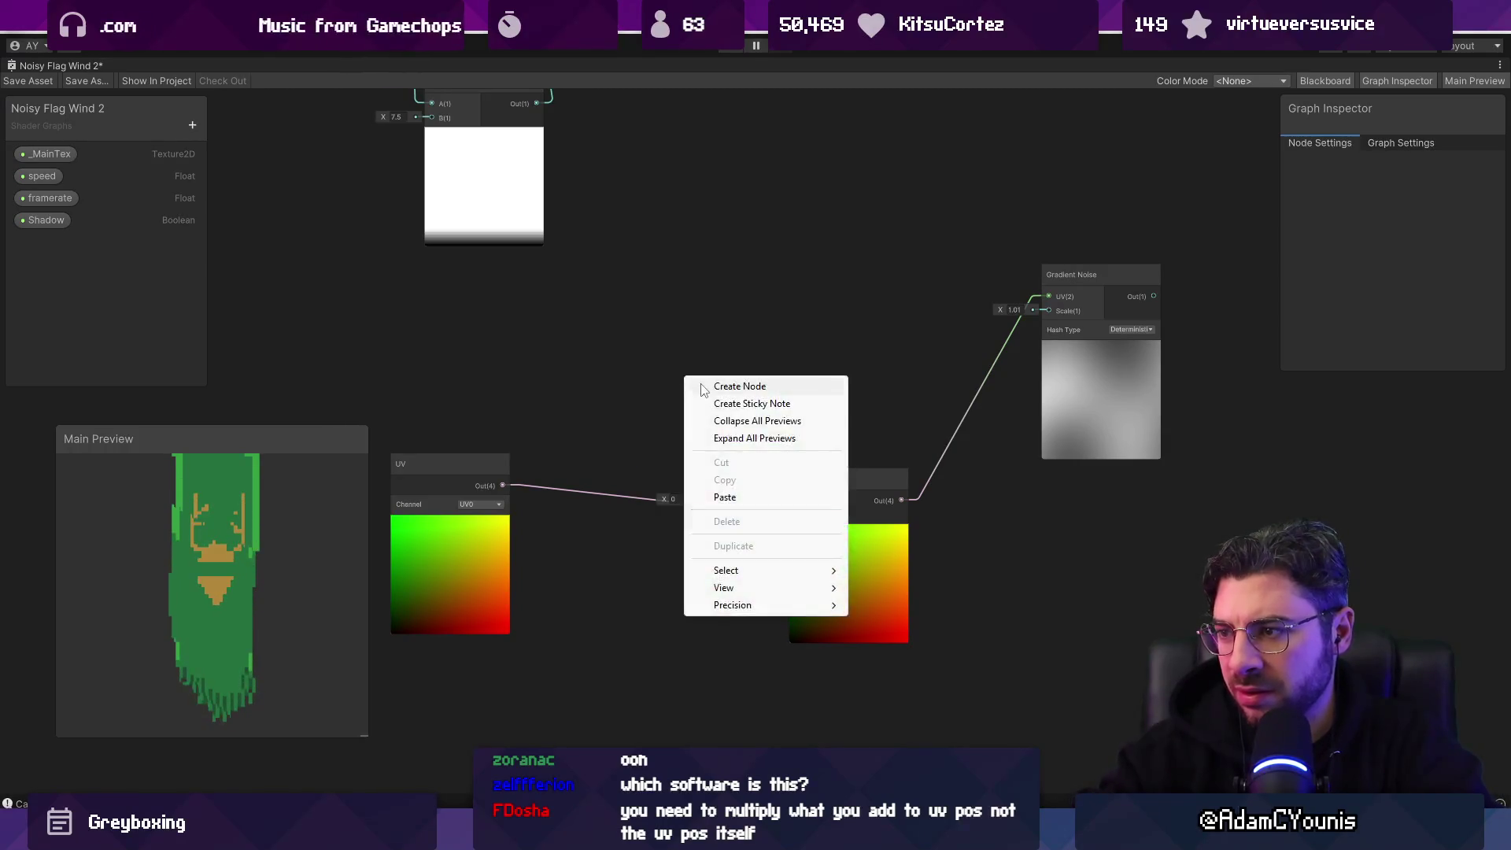
Step: Add a Vector 2 offset wired into the Add node, scrubbing X to 1.67 then zeroing it
left_click(701, 385)
type("vector")
key("Up")
key("Up")
key("Up")
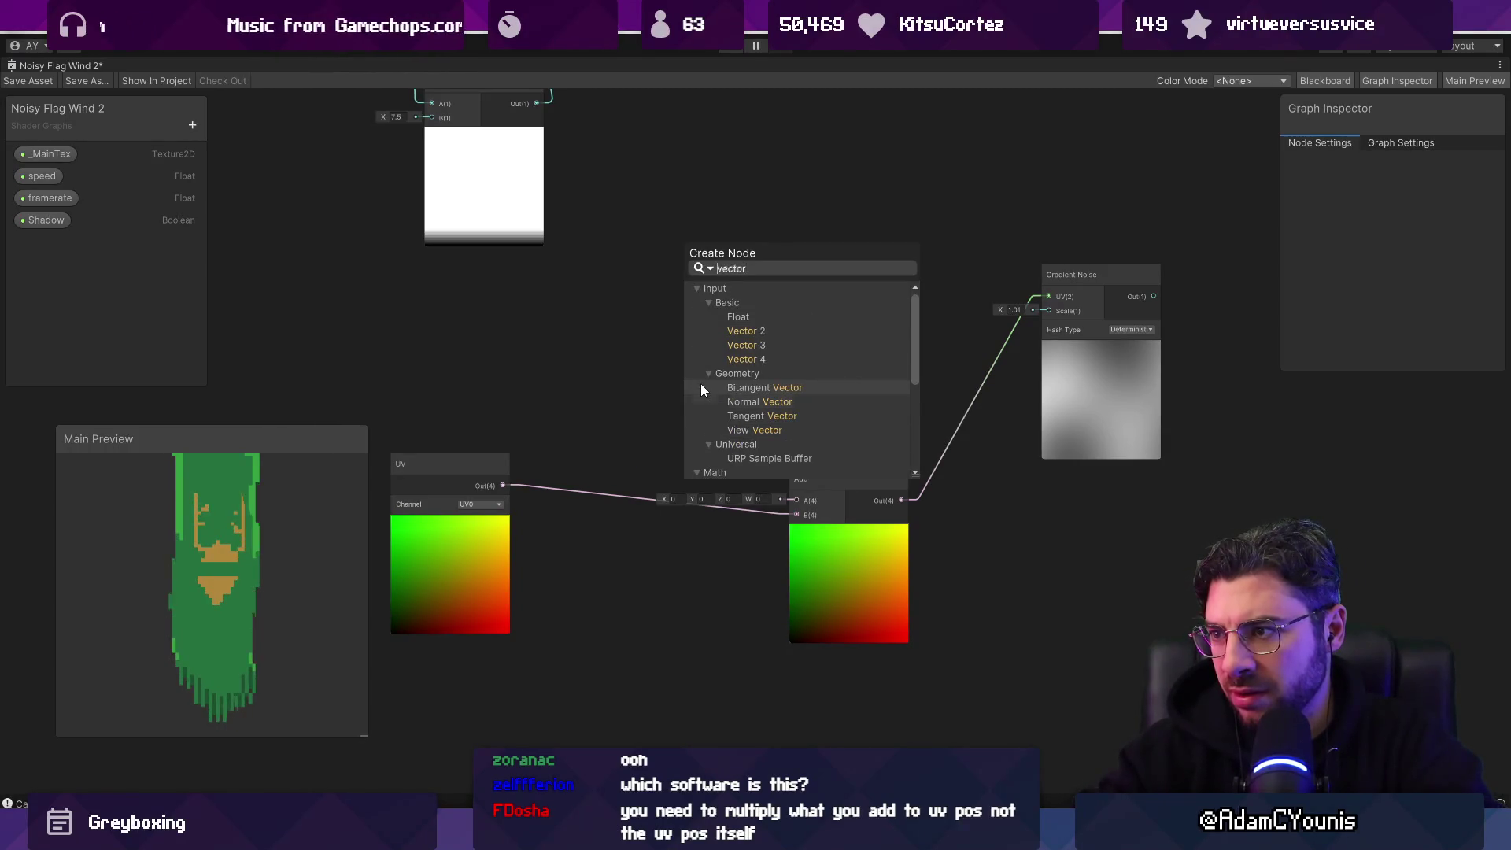
key("Return")
scroll(712, 397, "up", 3)
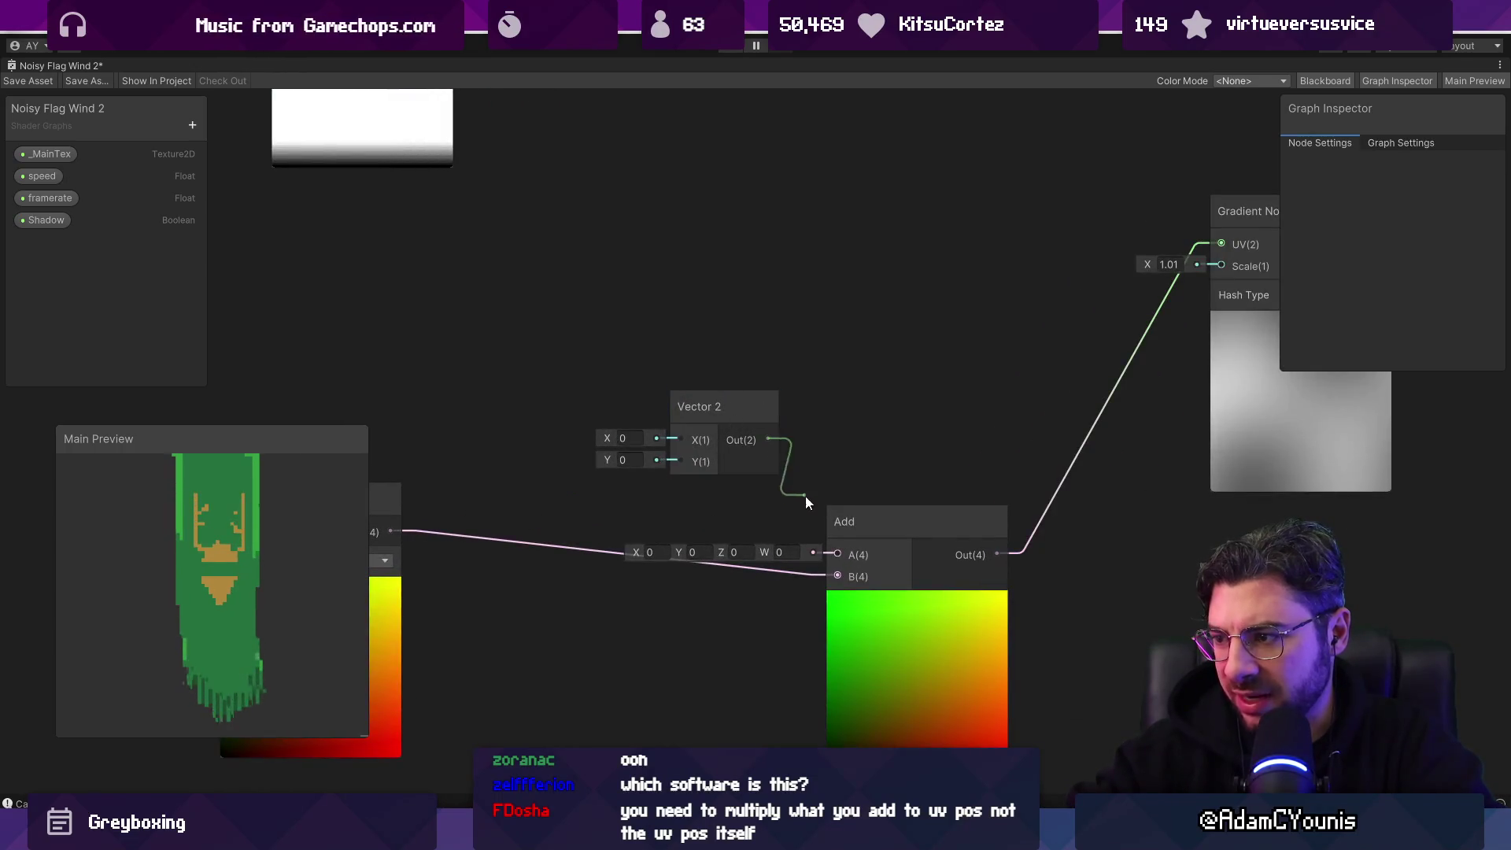
left_click_drag(841, 554, 839, 554)
scroll(819, 488, "down", 3)
left_click_drag(670, 404, 657, 347)
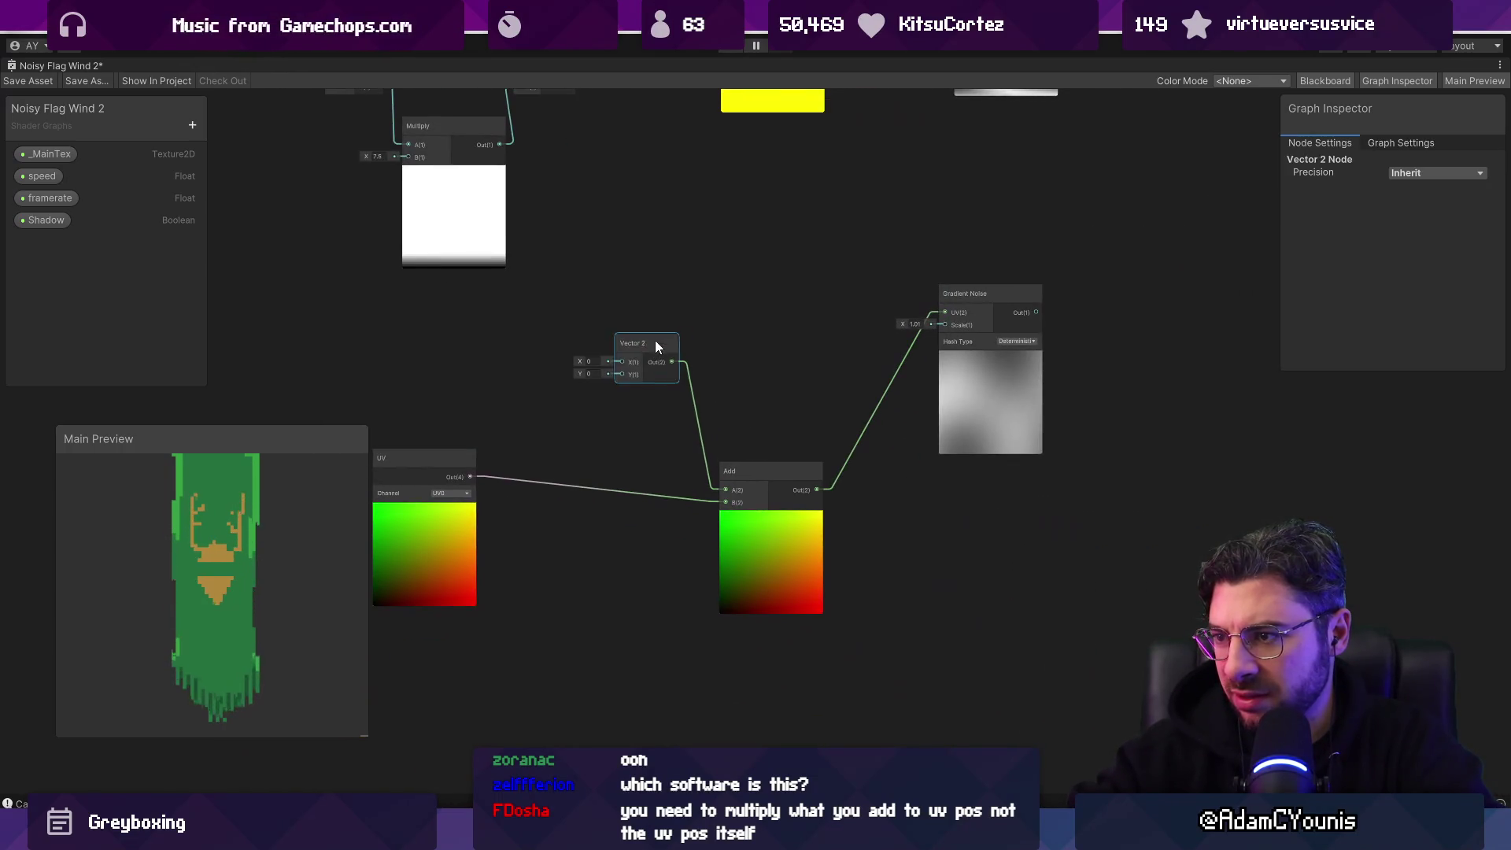
mouse_move(585, 367)
left_mouse_down()
mouse_move(606, 362)
mouse_move(544, 352)
mouse_move(624, 362)
mouse_move(593, 379)
mouse_move(622, 375)
left_mouse_up()
left_click(595, 340)
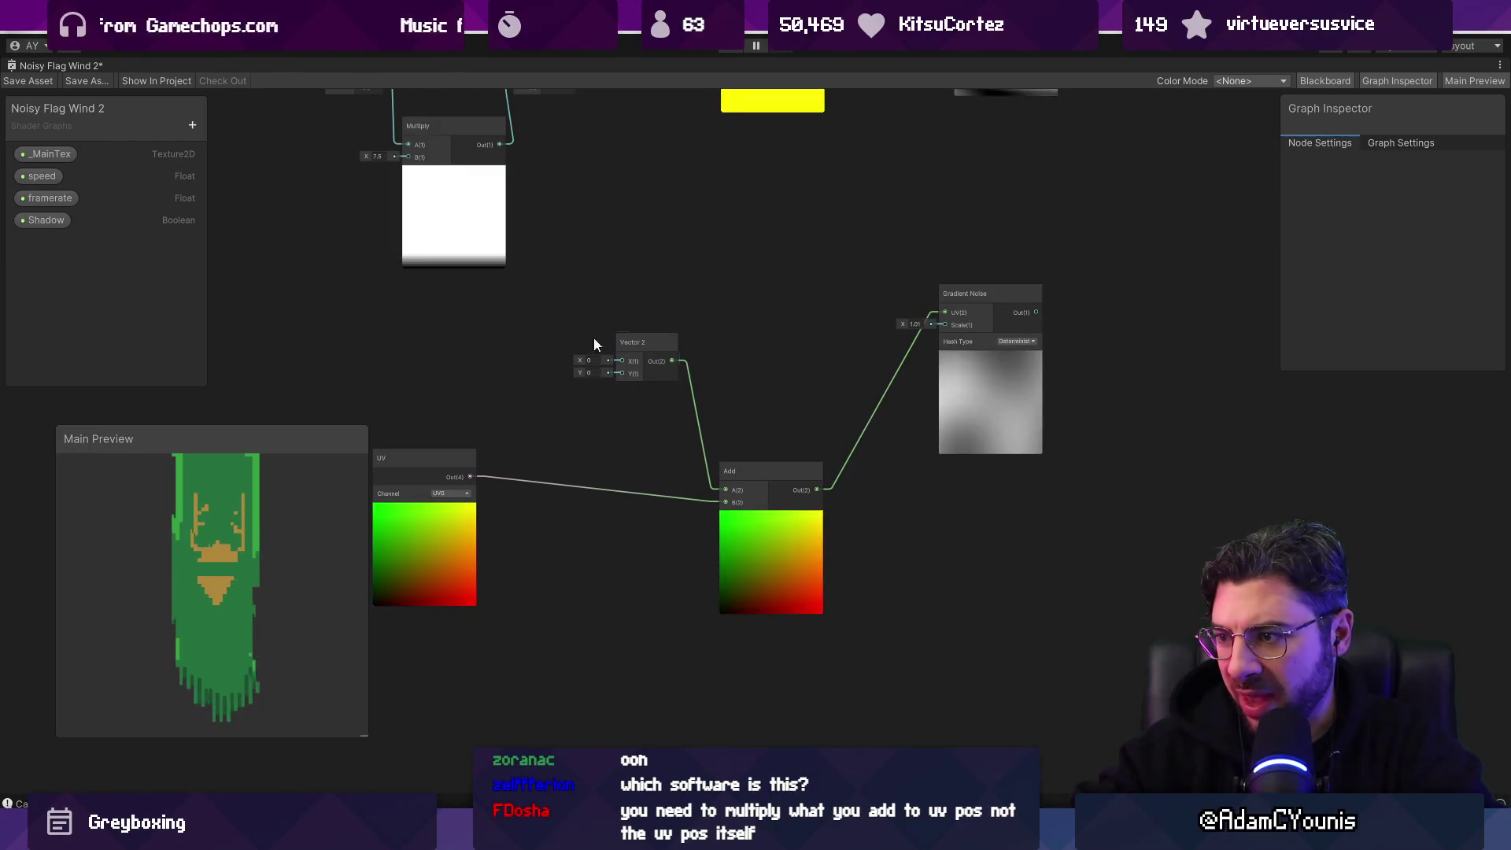
Step: Shift the UV node aside and search 'mu' for a Multiply node
left_click_drag(606, 425, 569, 423)
key("space")
type("mult")
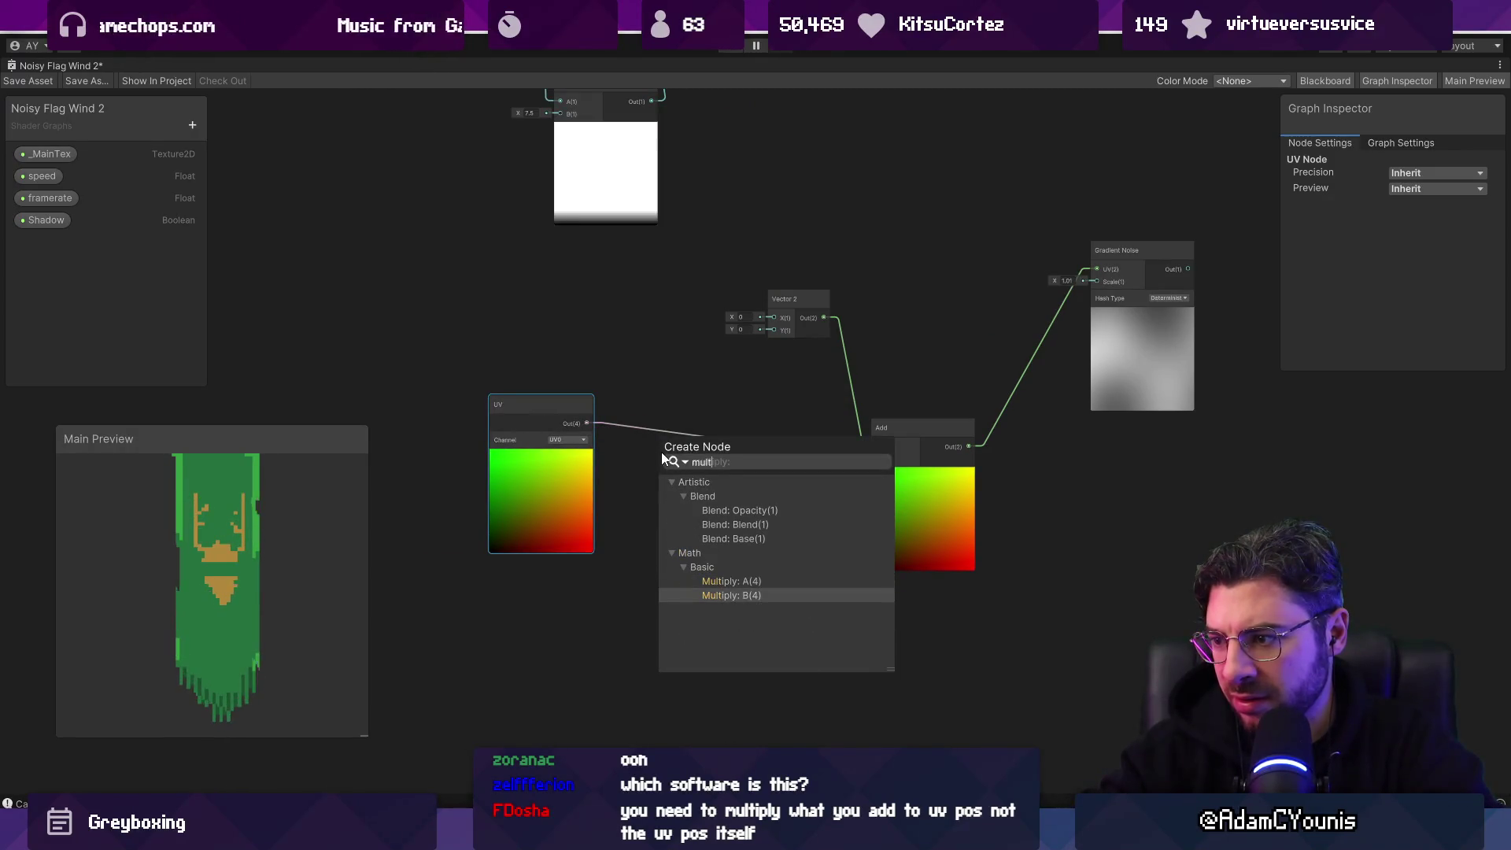
Step: Create a Multiply fed by the UV, with a new Vector 2 wired into its B input
key("Return")
left_click_drag(538, 529, 437, 536)
key("space")
type("vector")
key("Up")
key("Up")
key("Up")
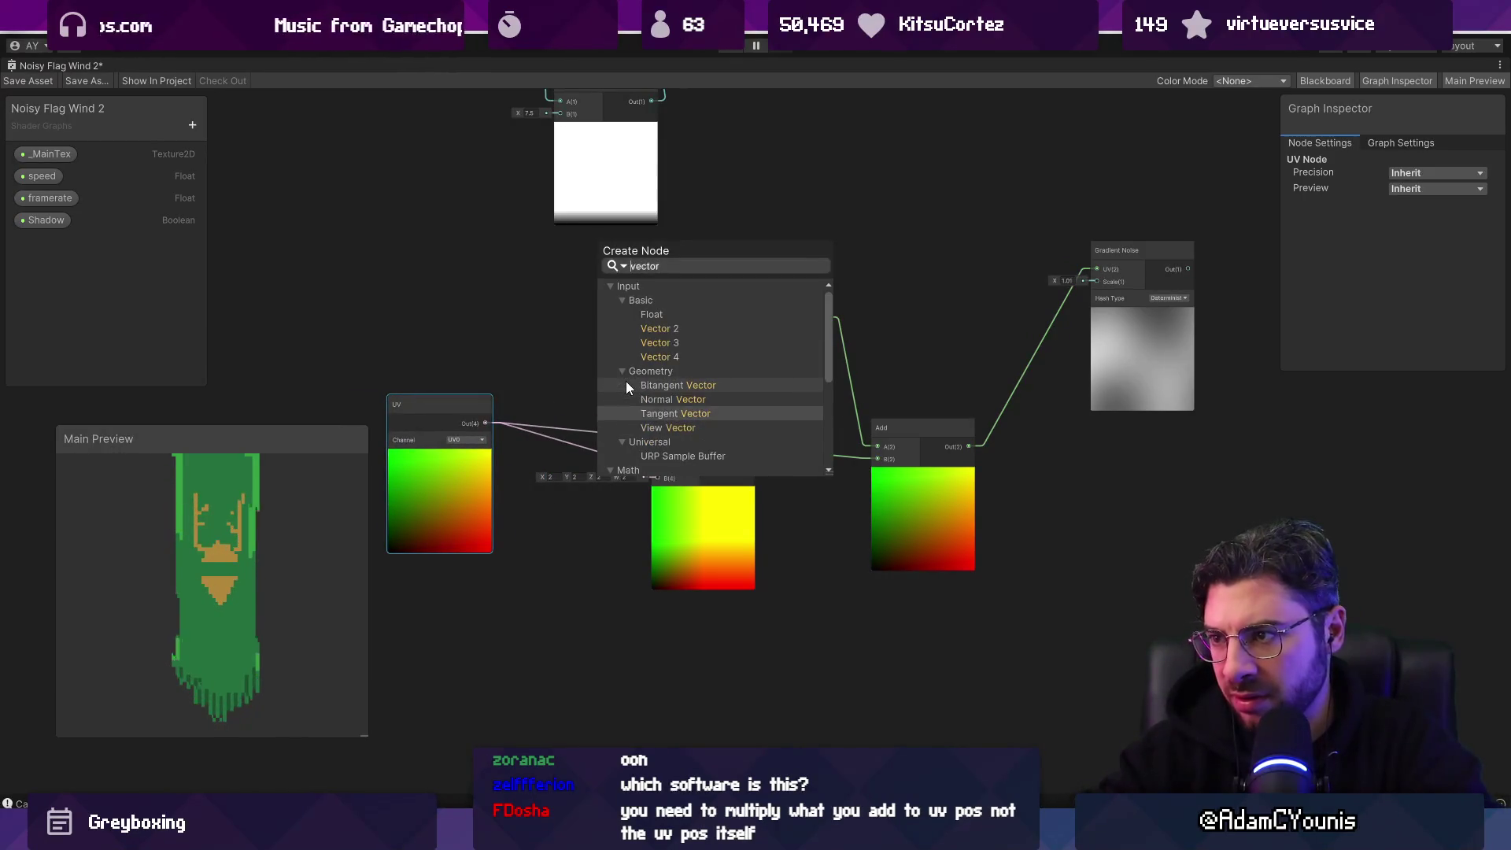
key("Return")
scroll(692, 435, "up", 1)
scroll(691, 435, "up", 1)
left_click_drag(618, 396, 570, 361)
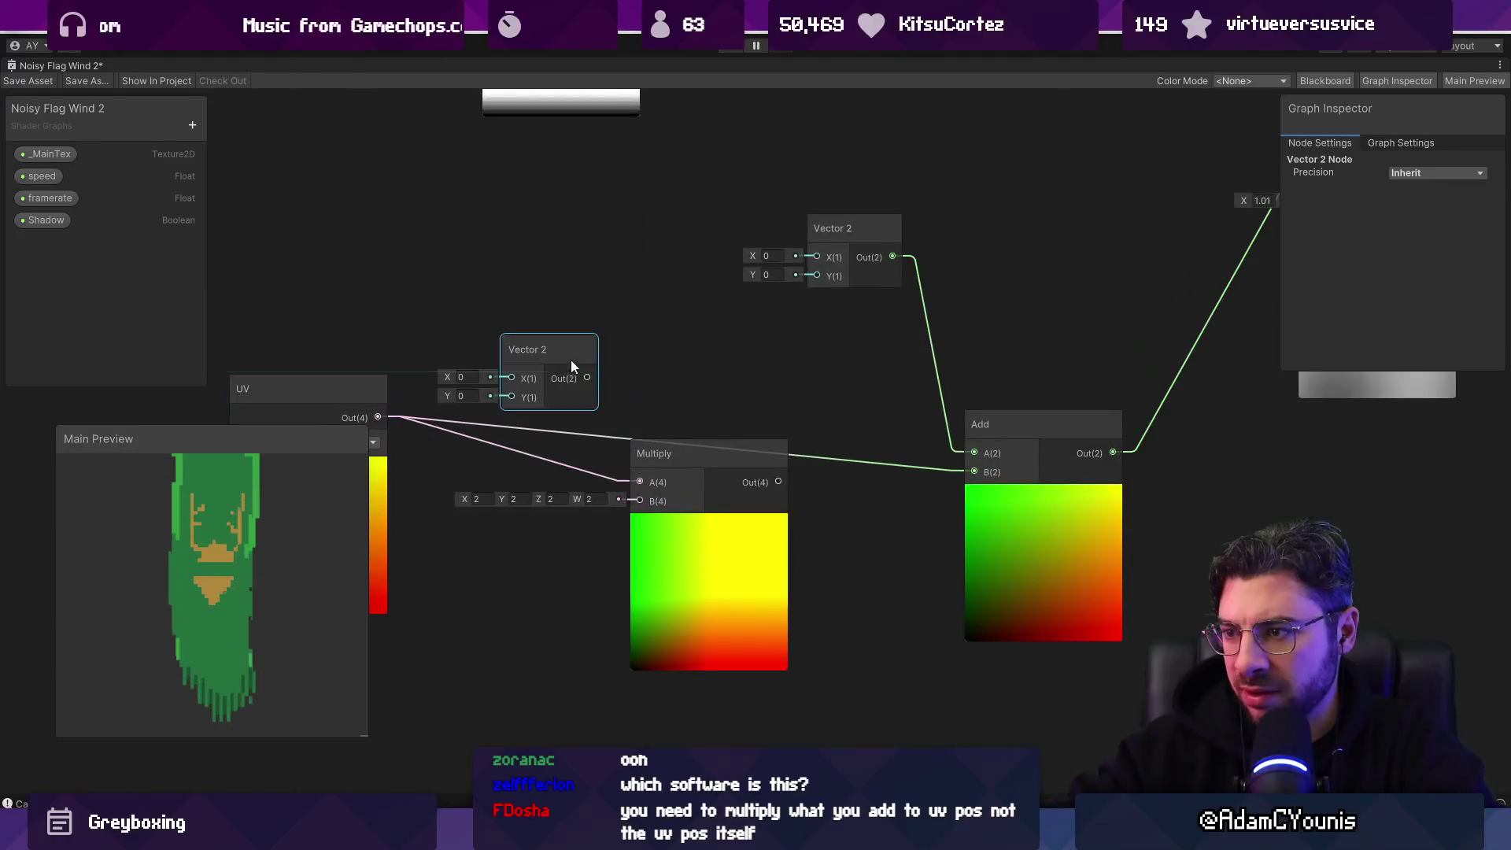
left_click_drag(645, 510, 644, 504)
scroll(719, 414, "down", 3)
scroll(487, 450, "up", 2)
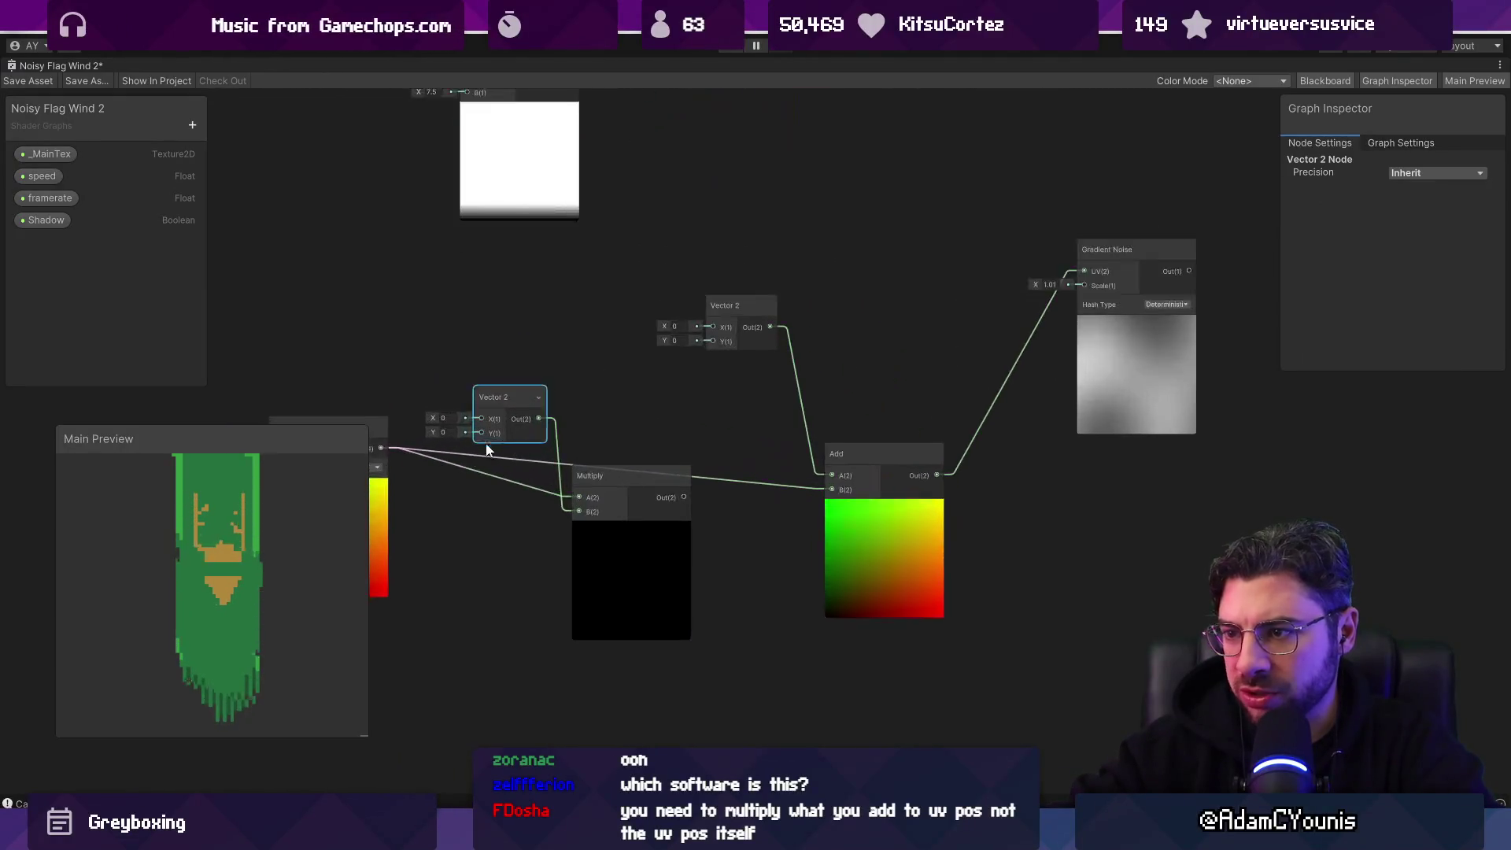
Step: Feed the Multiply output into the Add's B input and reconnect the UV into the Multiply
mouse_move(386, 512)
left_mouse_down()
mouse_move(453, 524)
mouse_move(469, 558)
left_mouse_up()
left_click_drag(622, 580, 635, 518)
left_click_drag(695, 436, 832, 489)
left_click_drag(508, 399, 507, 384)
left_click_drag(559, 473, 592, 449)
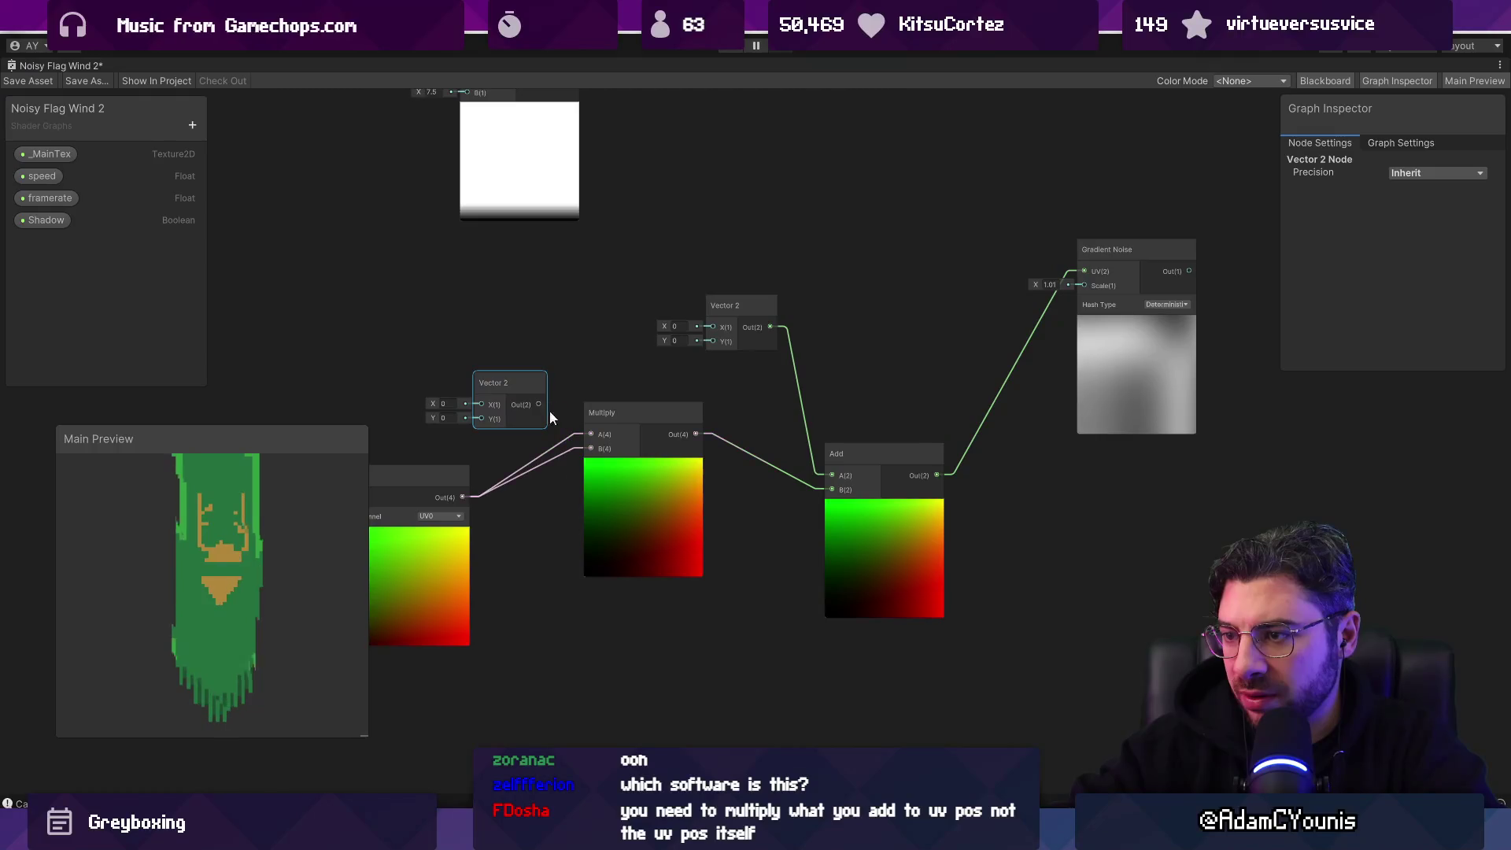
Step: Set the multiplier Vector 2 to X 0.8, Y 8.6
mouse_move(432, 418)
left_mouse_down()
mouse_move(668, 413)
mouse_move(652, 410)
left_mouse_up()
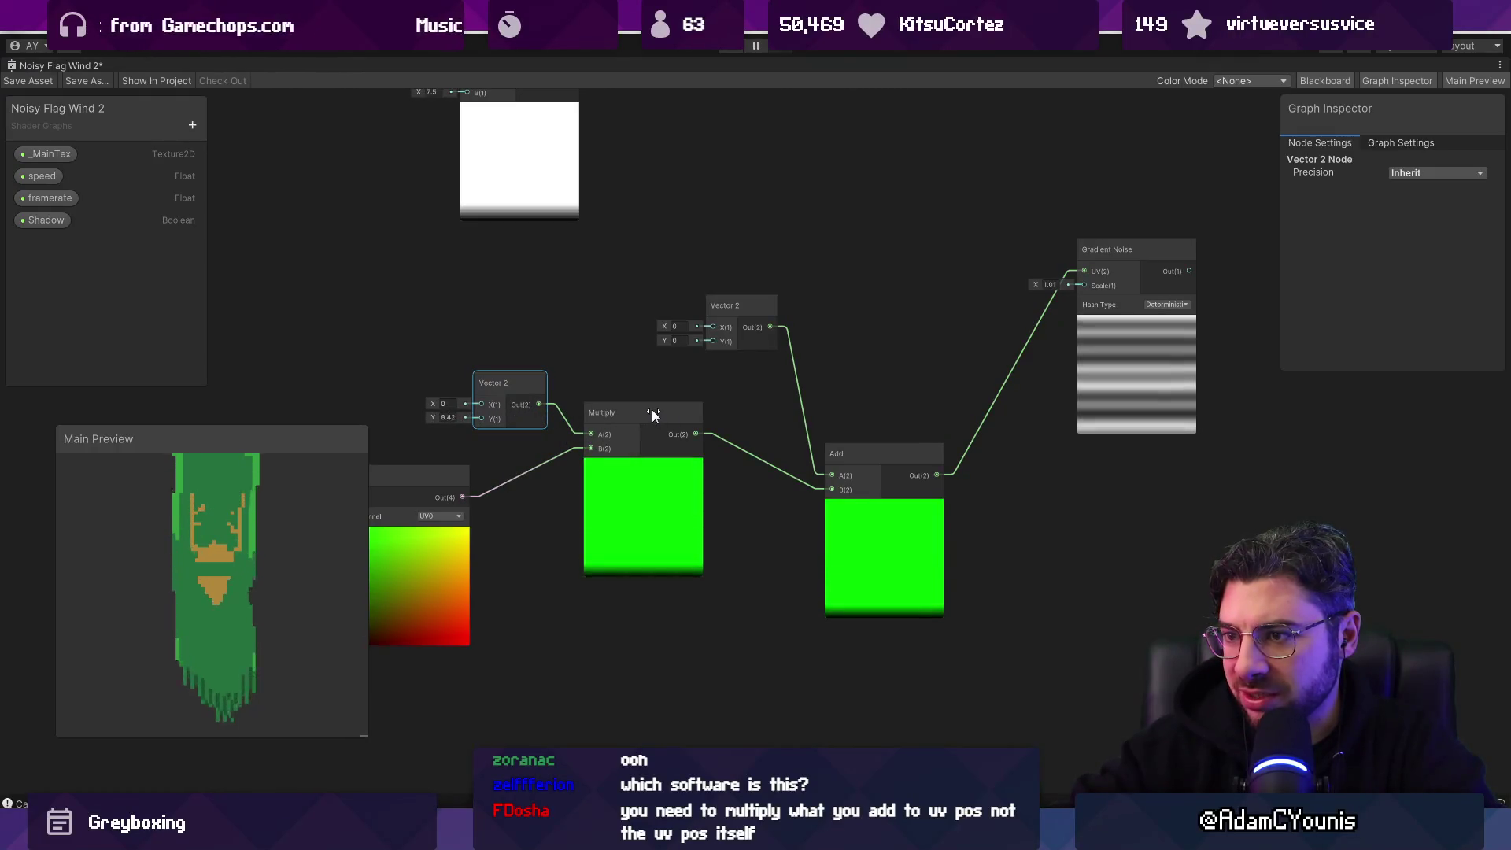
mouse_move(435, 403)
left_mouse_down()
mouse_move(495, 403)
mouse_move(456, 407)
left_mouse_up()
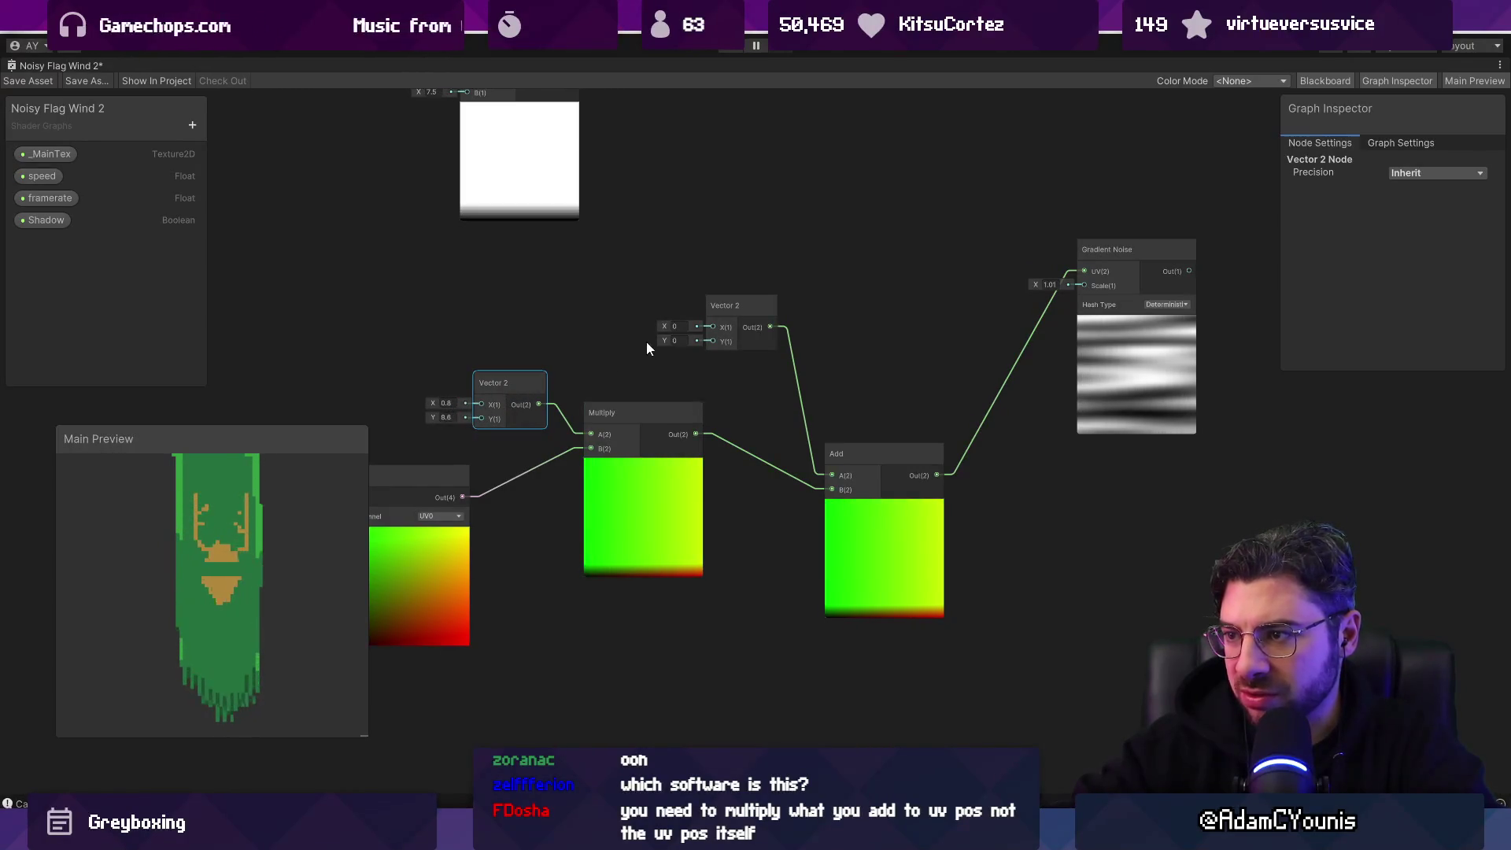
right_click(554, 299)
Step: Add a Time node wired into both the X and Y inputs of the offset Vector 2
left_click(583, 310)
type("tim")
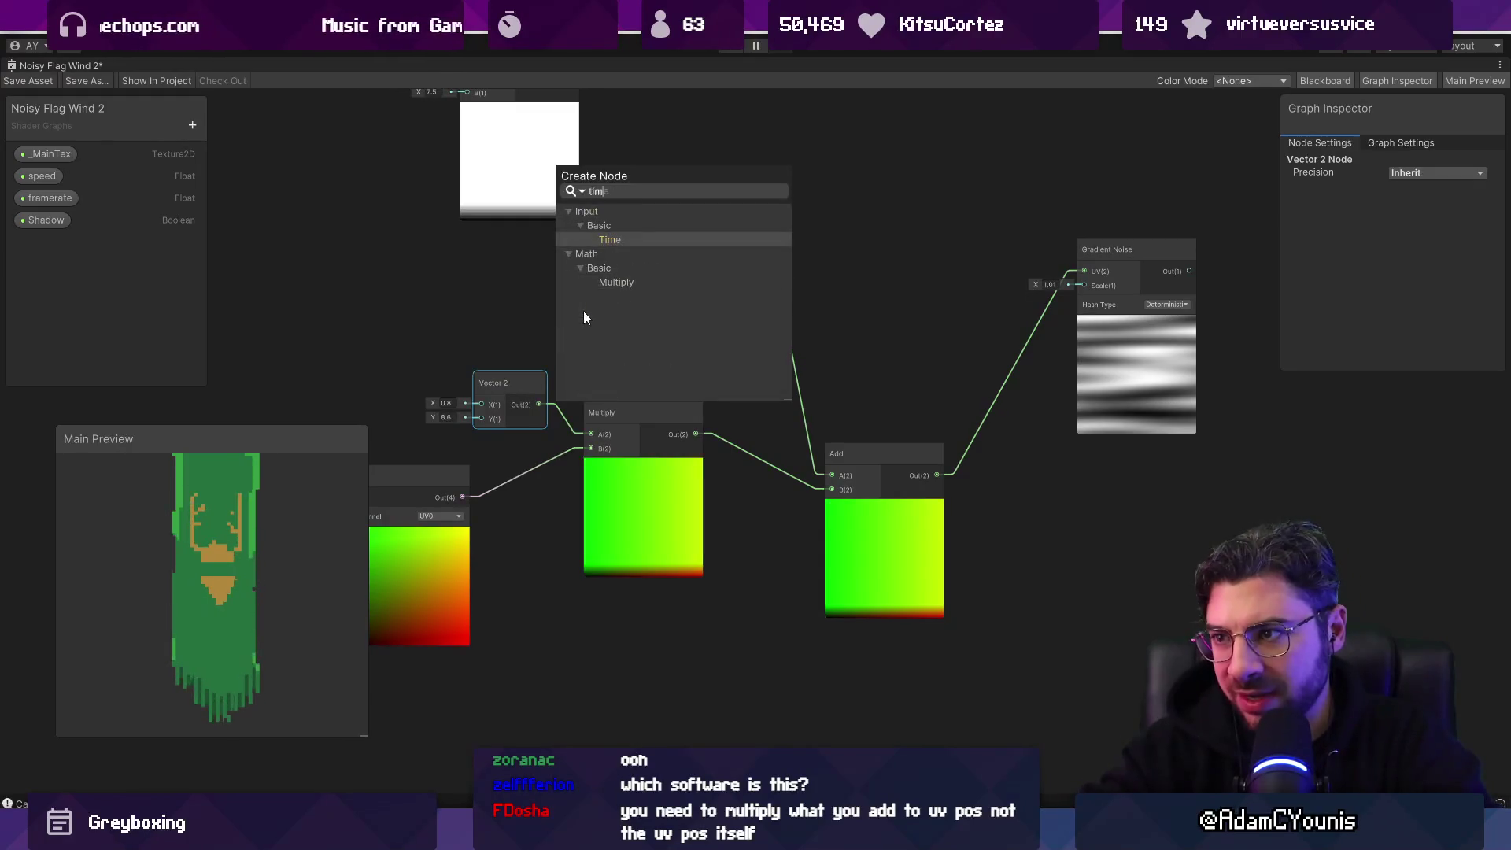
key("Return")
left_click_drag(562, 284, 712, 326)
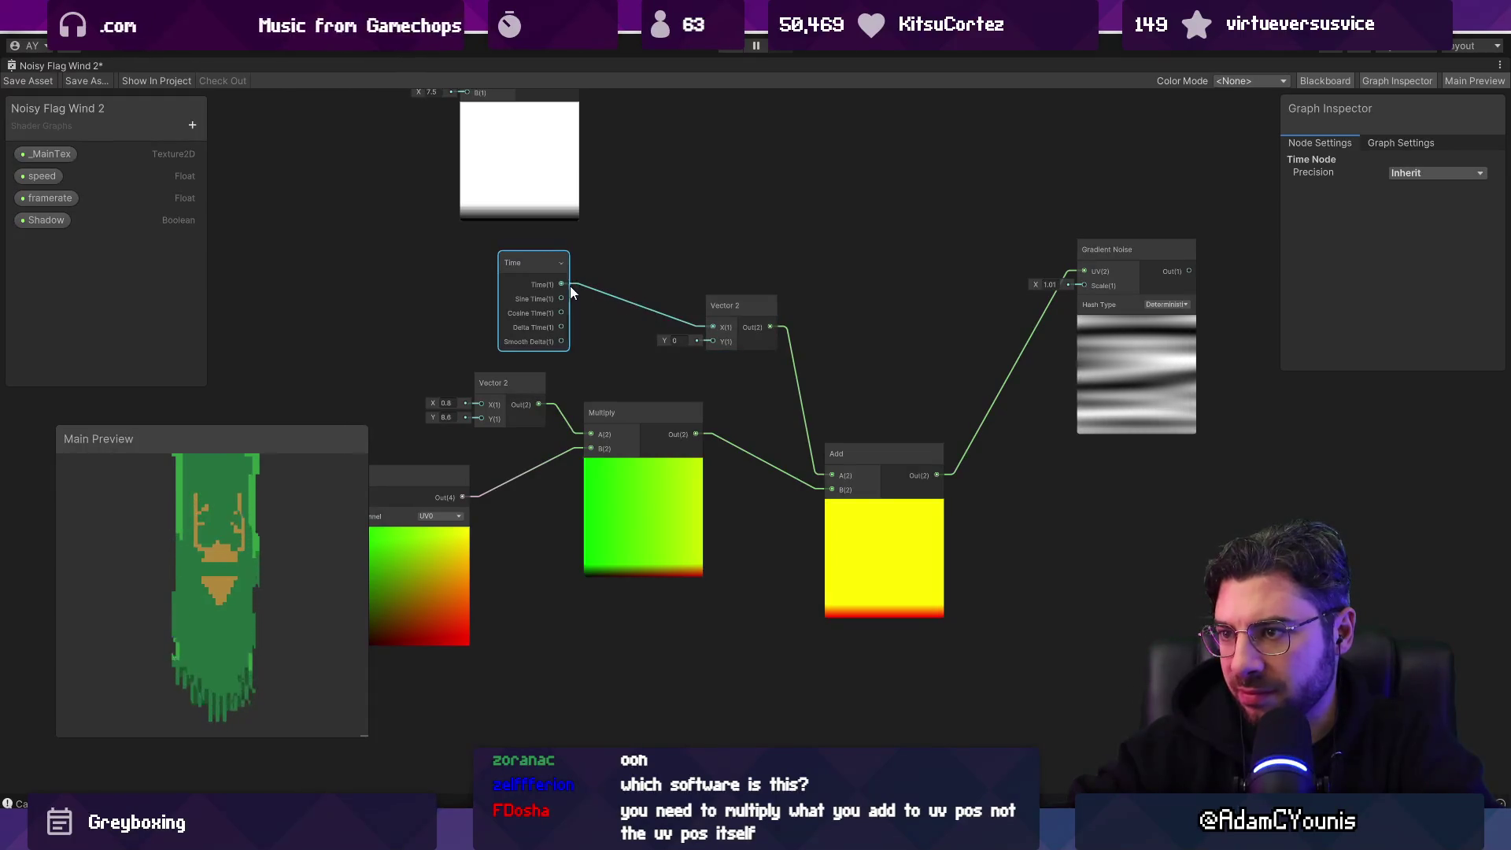
left_click_drag(599, 297, 714, 342)
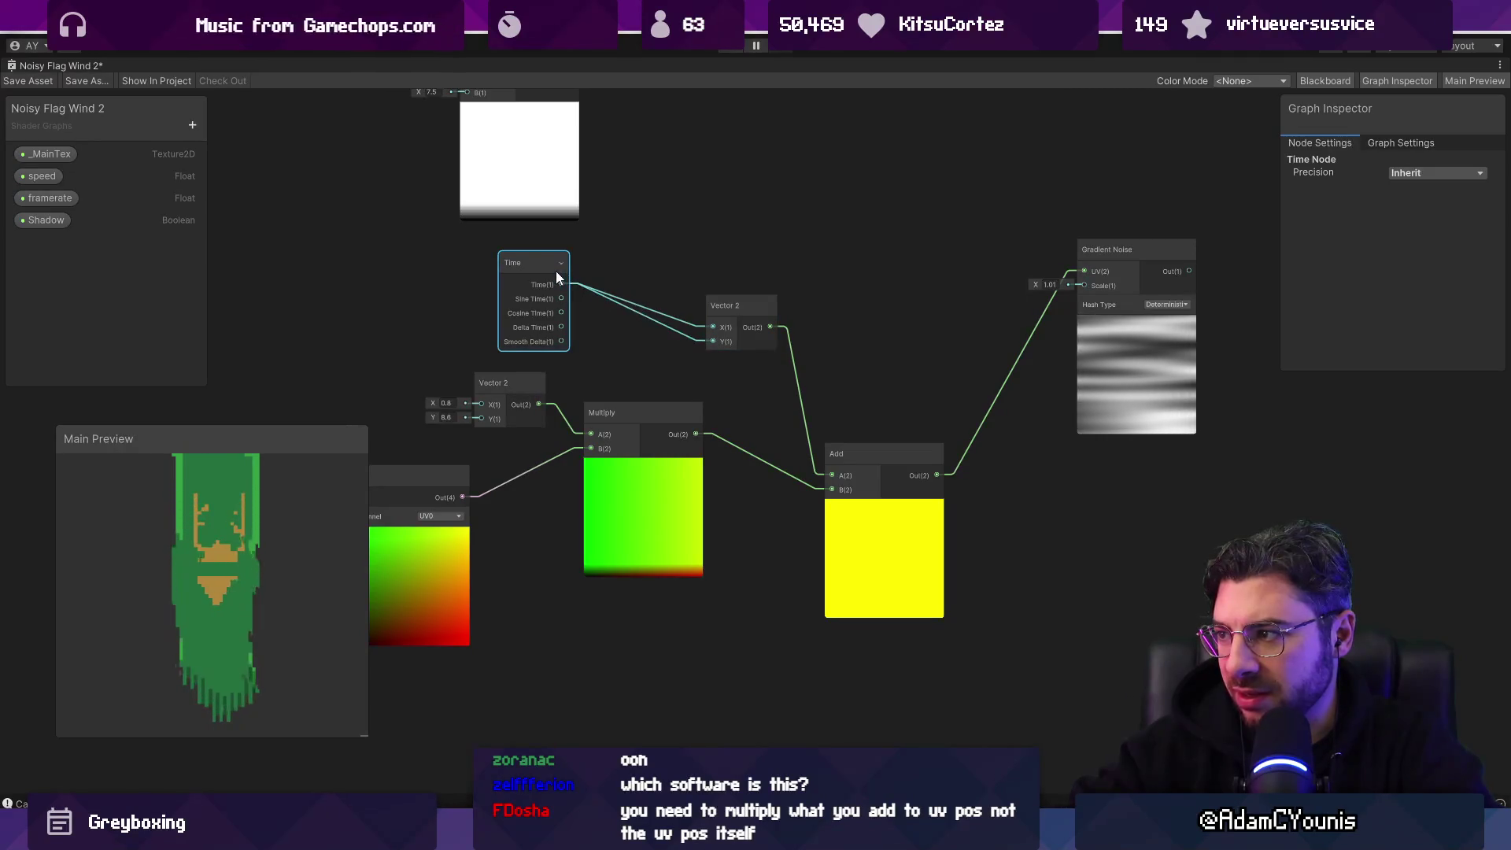
mouse_move(555, 267)
left_mouse_down()
mouse_move(493, 258)
mouse_move(560, 252)
left_mouse_up()
Step: Insert a Multiply (factor 3.88) between Time and the offset's X, with its preview collapsed
type("multiply")
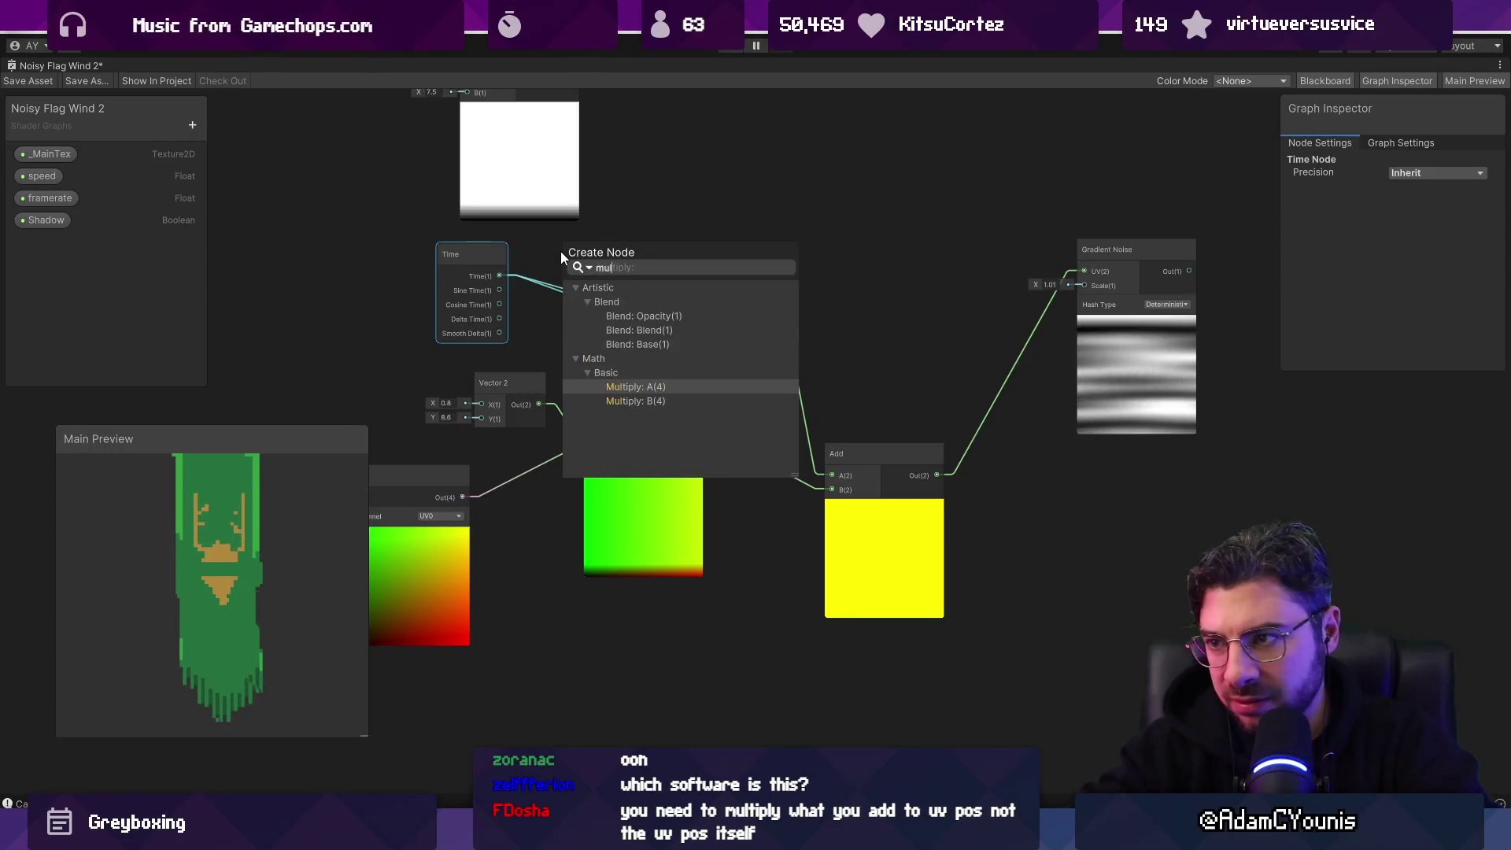
key("Return")
left_click_drag(667, 272, 712, 327)
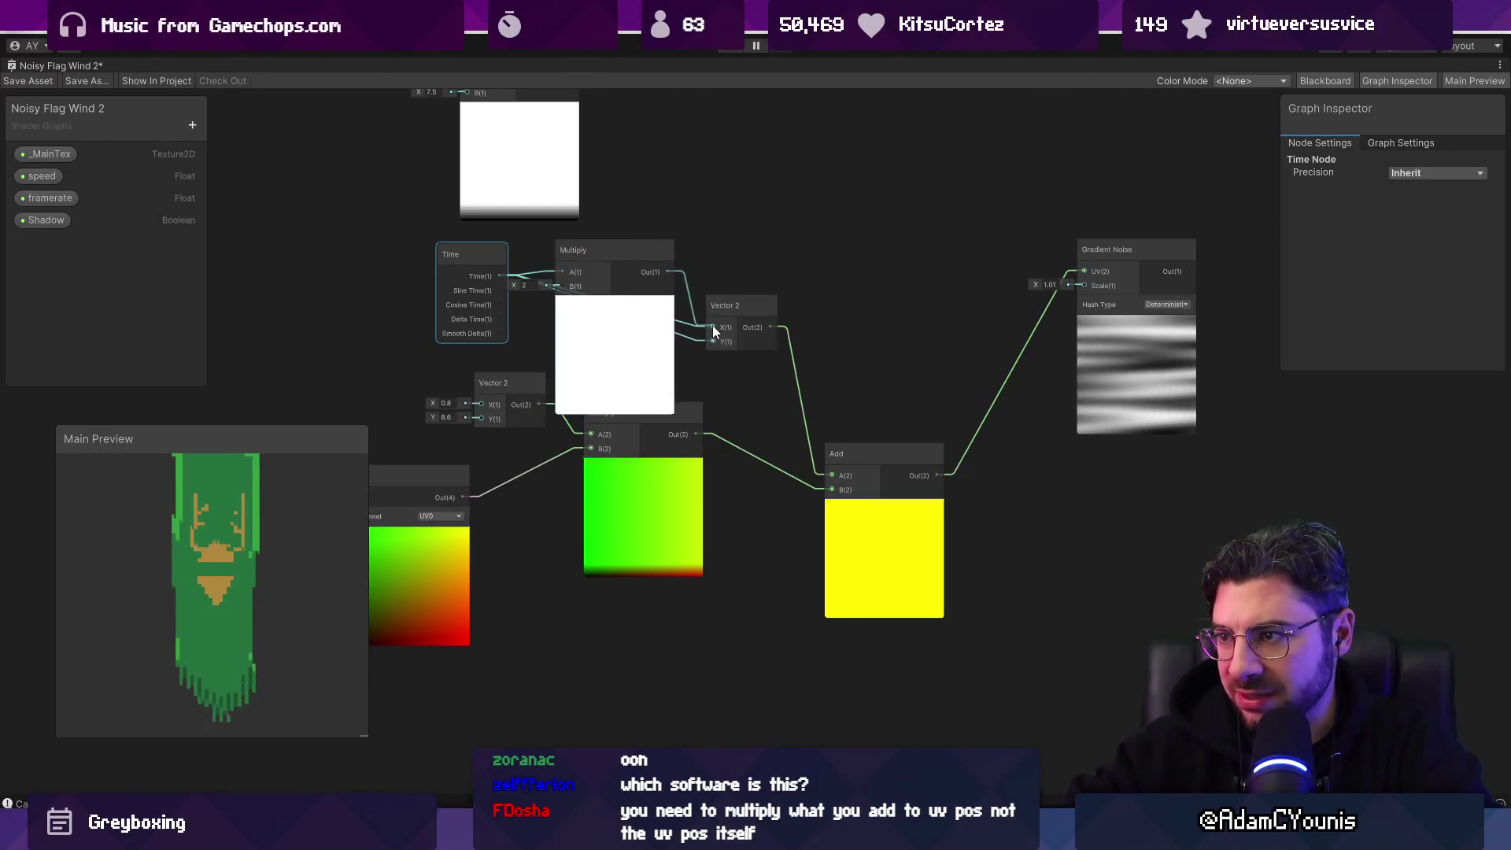
left_click(614, 304)
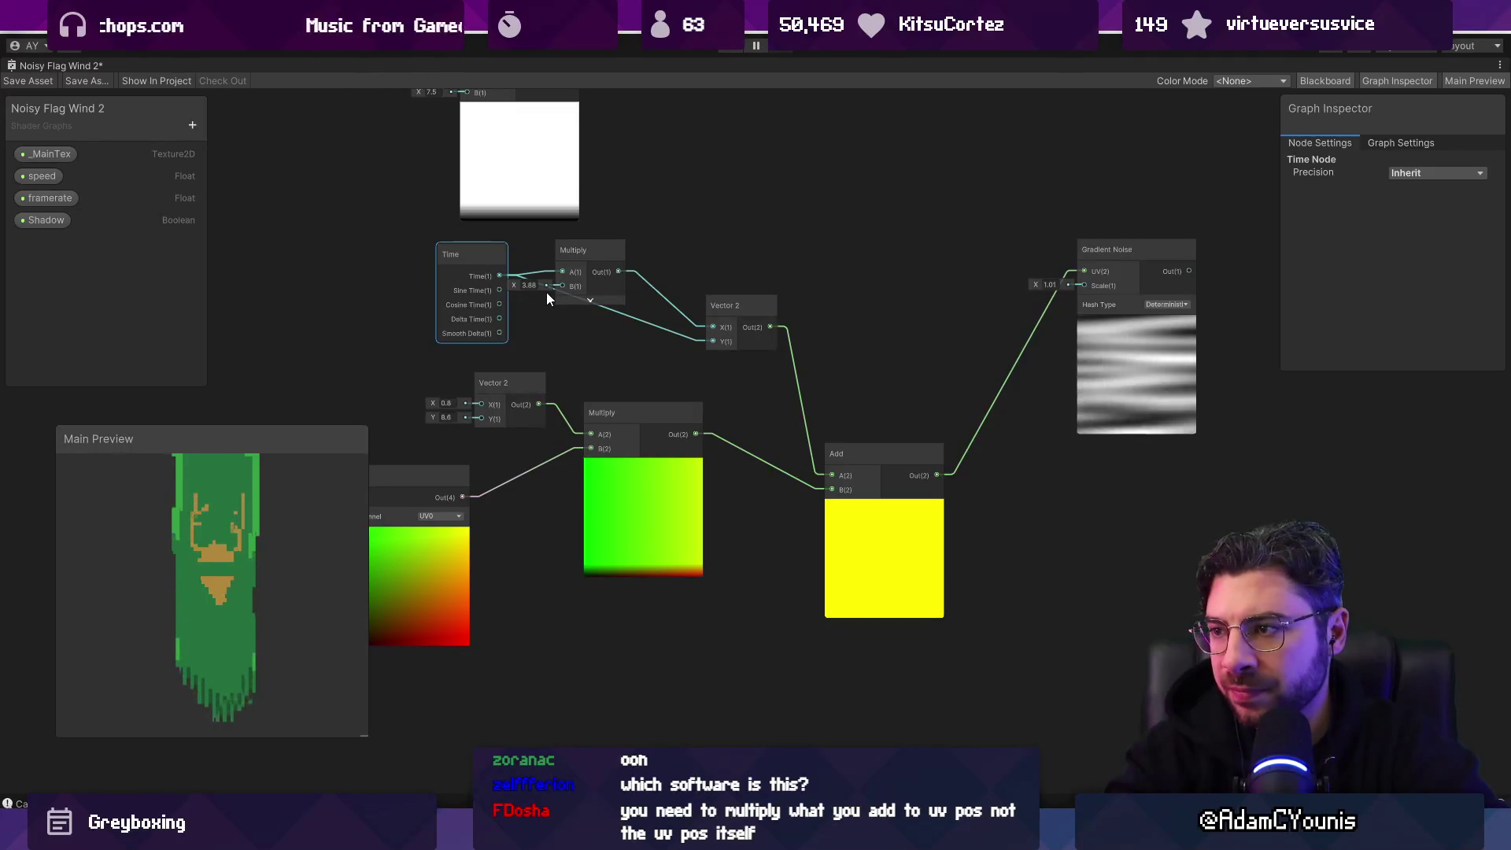
scroll(745, 292, "down", 5)
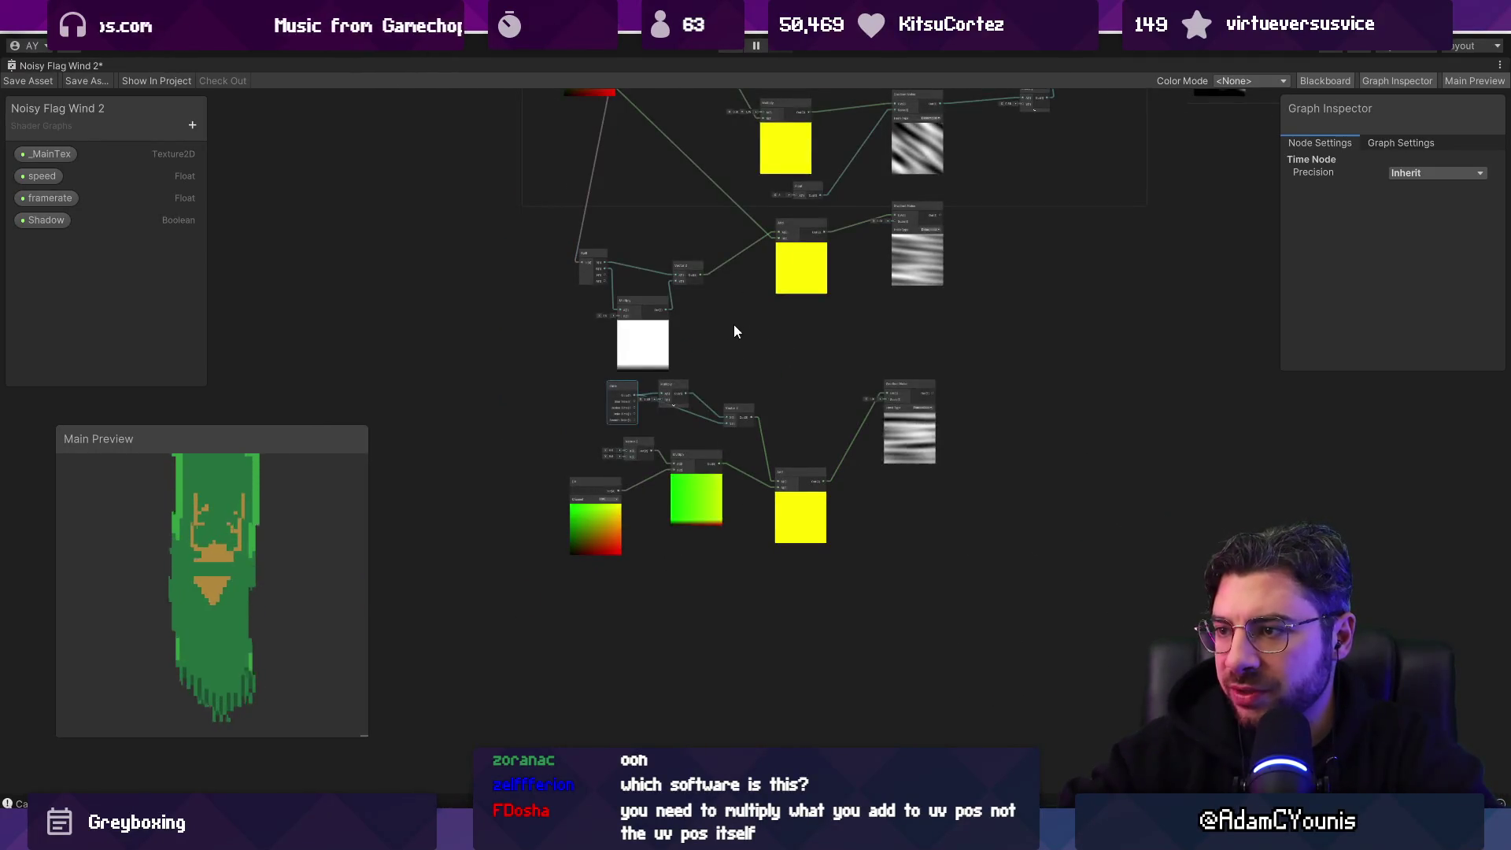
Step: Add a second Multiply from Time feeding the offset's Y, with its preview collapsed
scroll(702, 328, "up", 5)
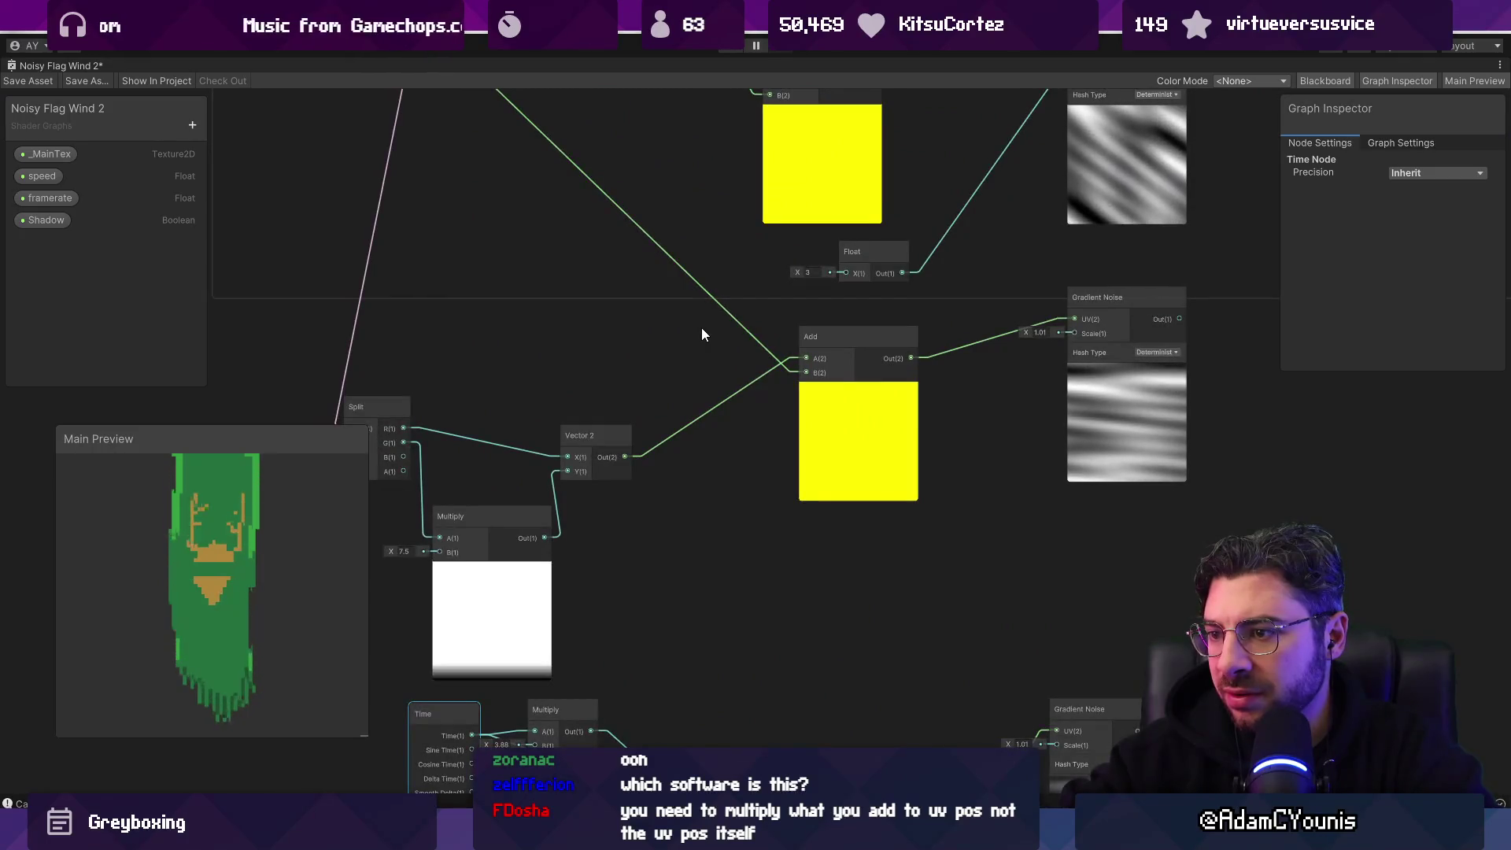
scroll(701, 327, "down", 5)
scroll(729, 417, "up", 4)
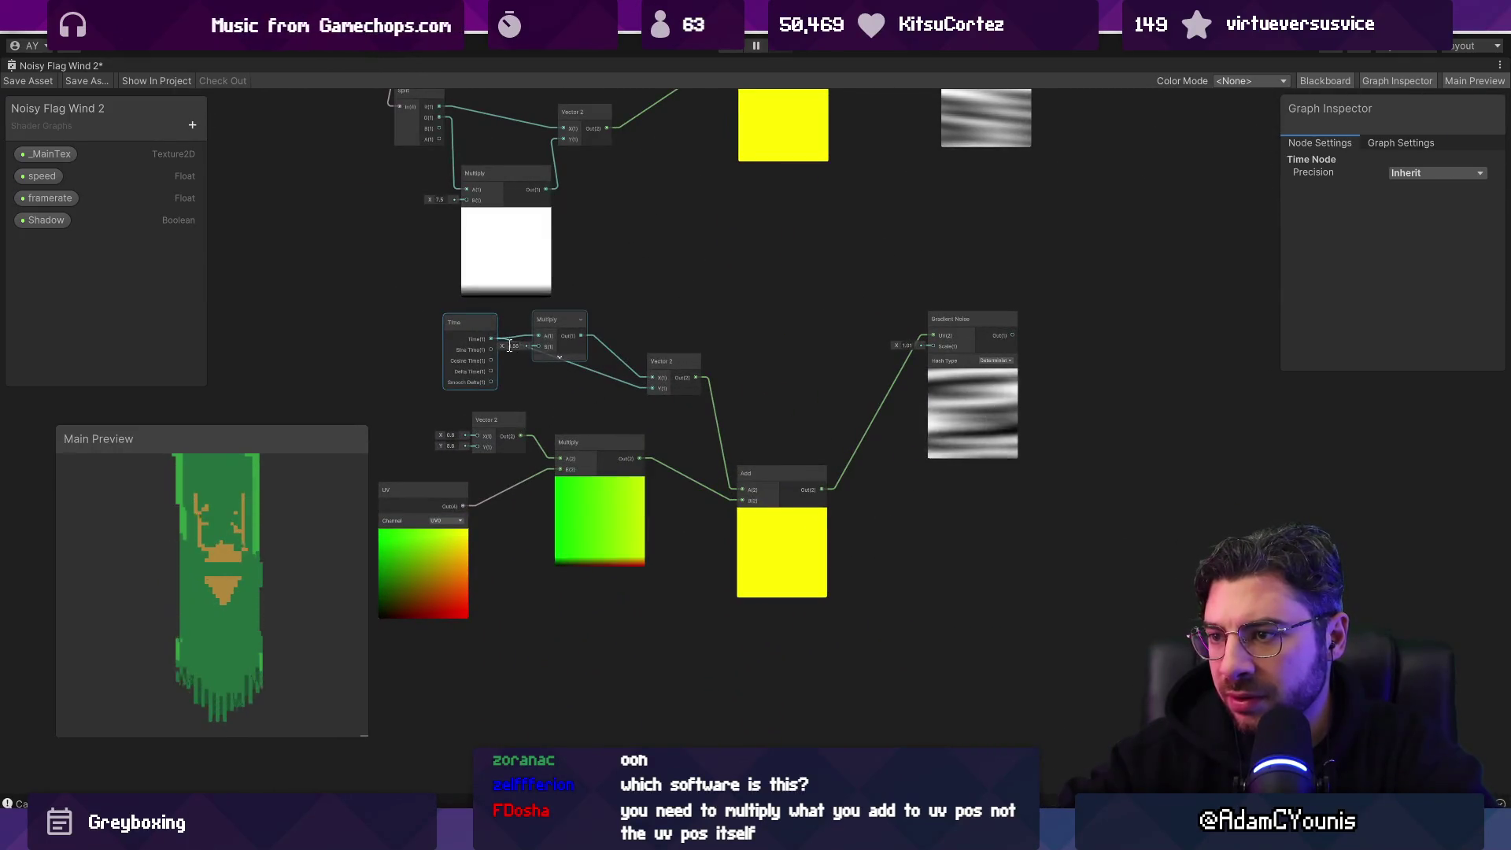
scroll(505, 344, "up", 2)
left_click(628, 315)
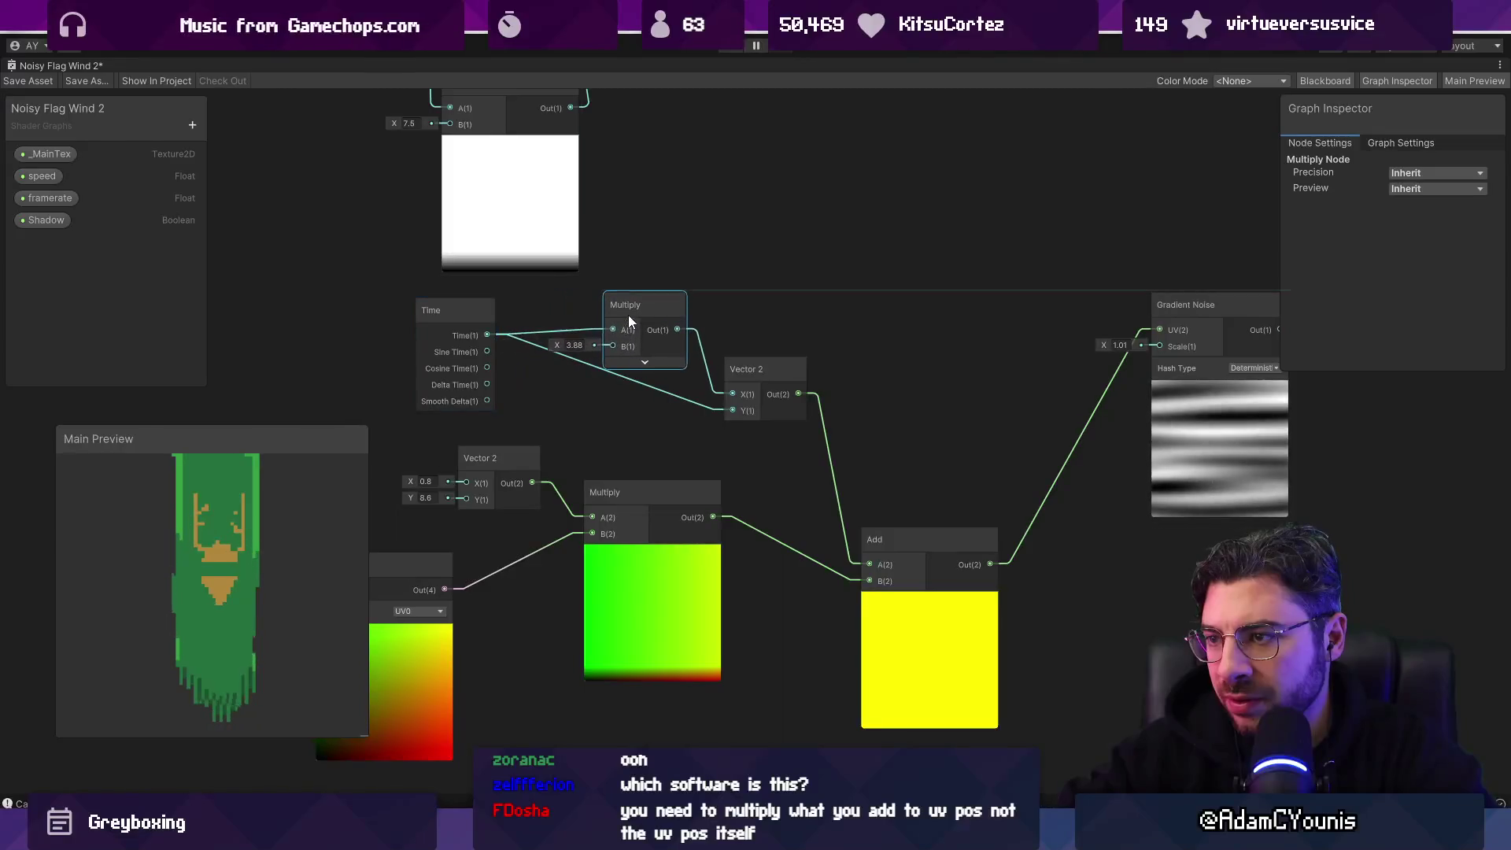
left_click_drag(628, 315, 627, 290)
key("space")
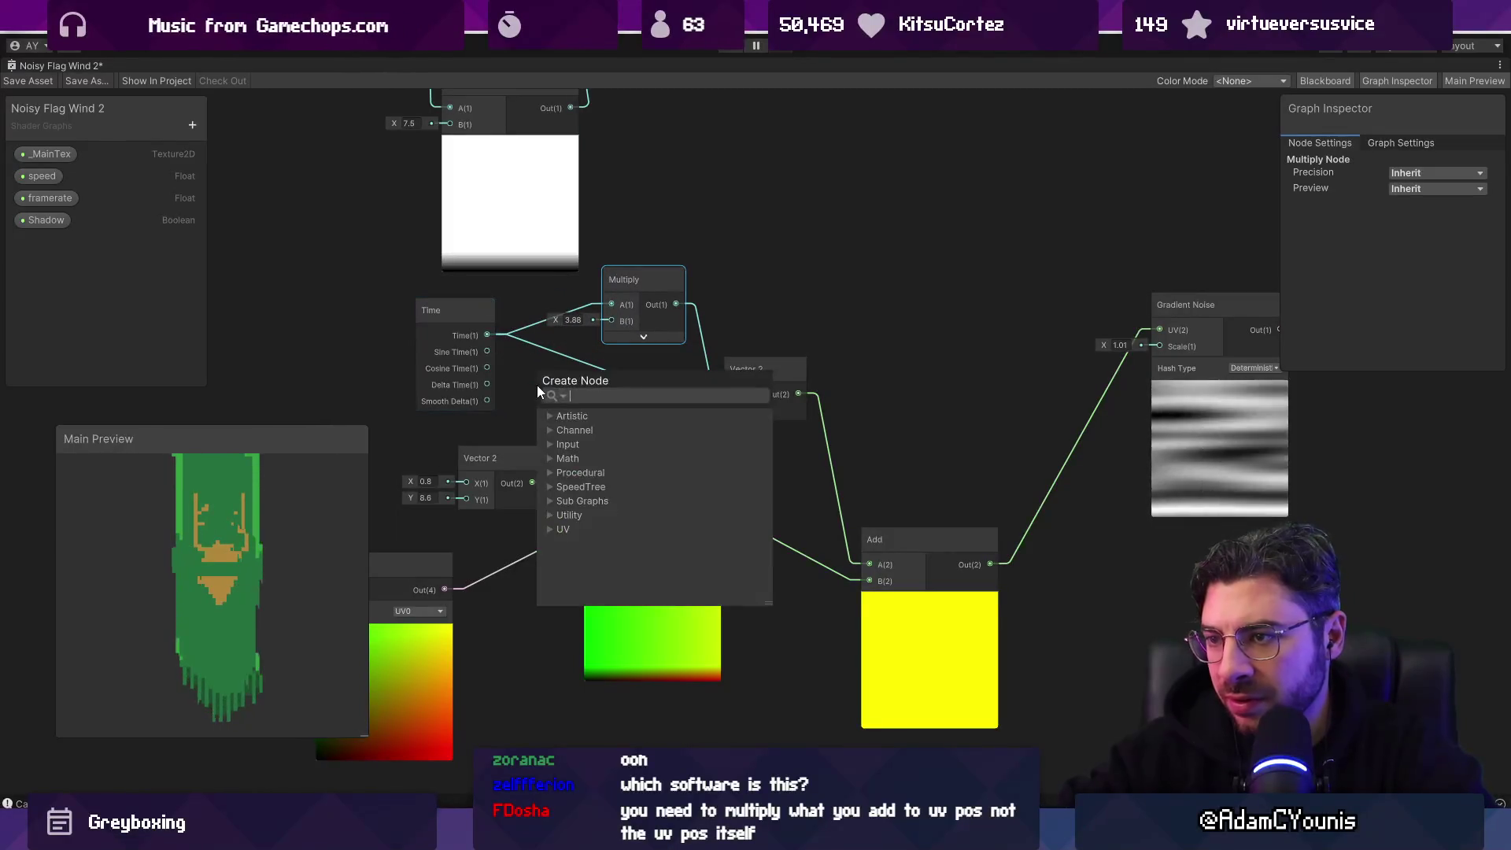
type("multiply")
key("Return")
left_click_drag(658, 401, 733, 409)
left_click(597, 432)
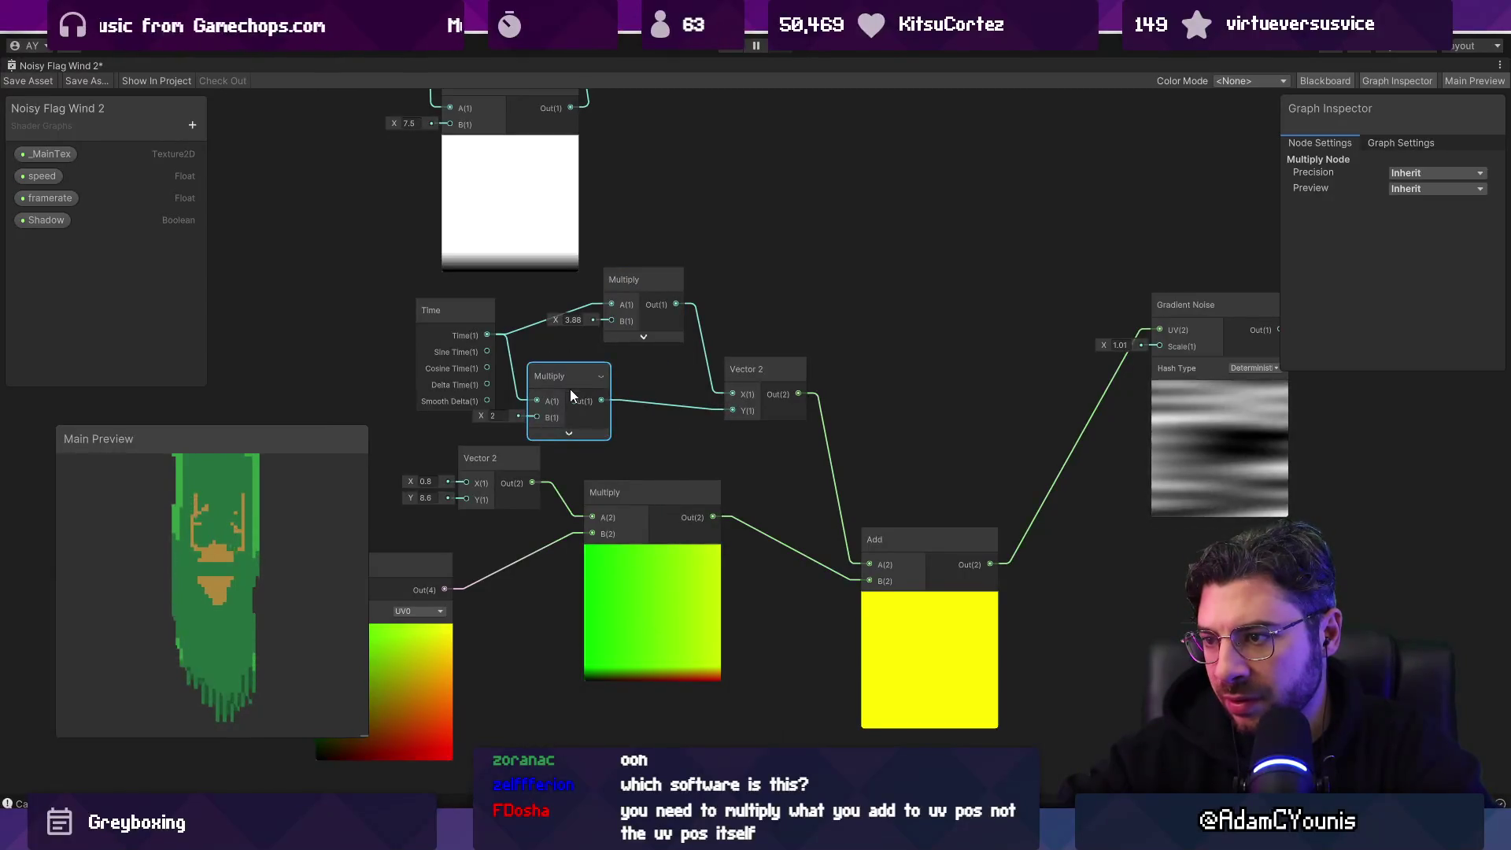
left_click_drag(572, 395, 658, 408)
Step: Set the second Multiply's factor to 11.48 and lower the X time factor to 2.92
mouse_move(566, 423)
left_mouse_down()
mouse_move(681, 439)
mouse_move(748, 422)
left_mouse_up()
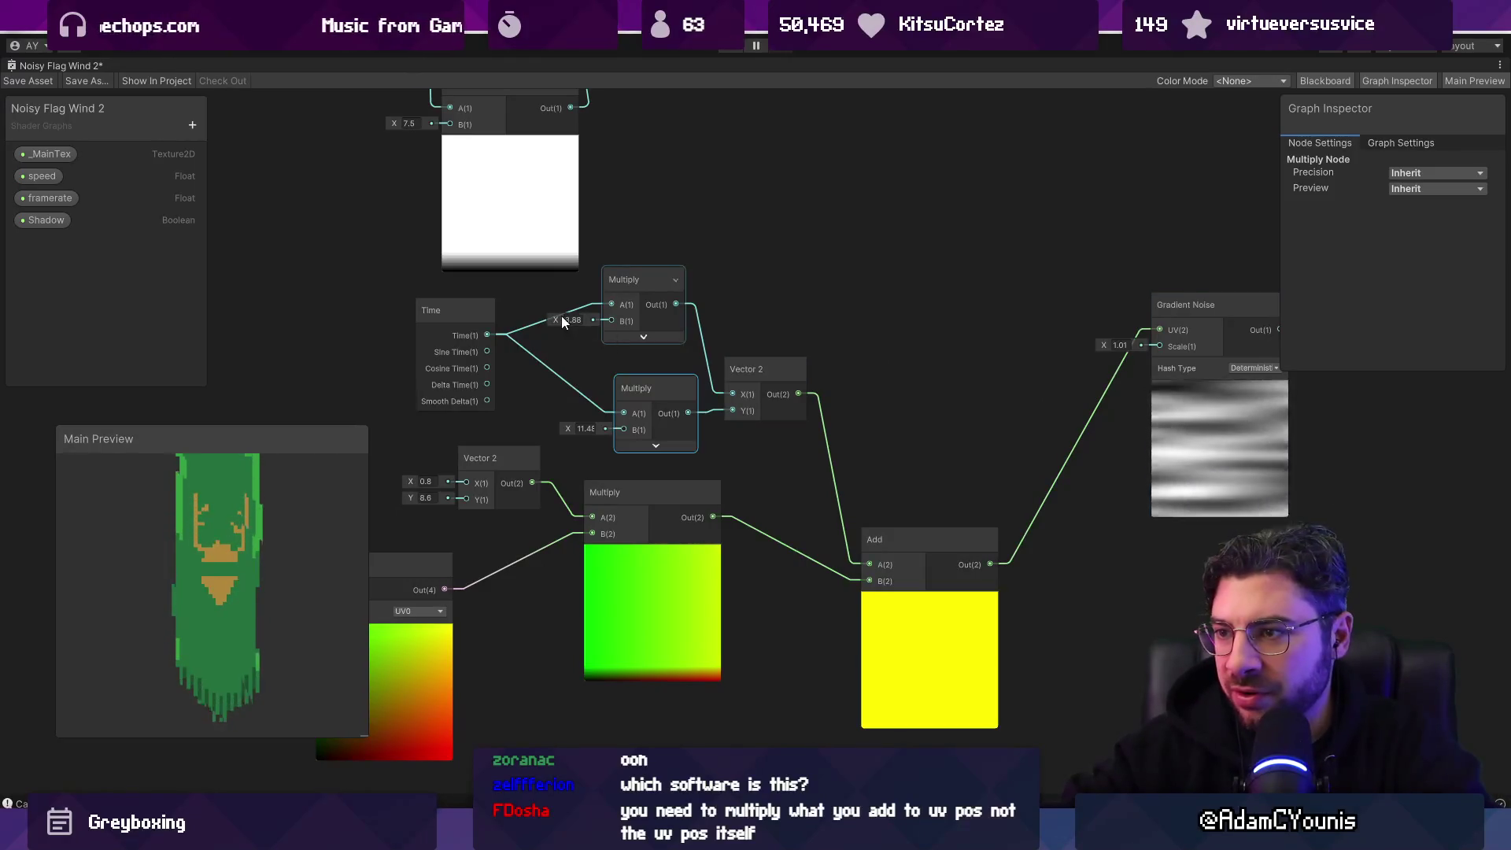
left_click_drag(551, 318, 542, 321)
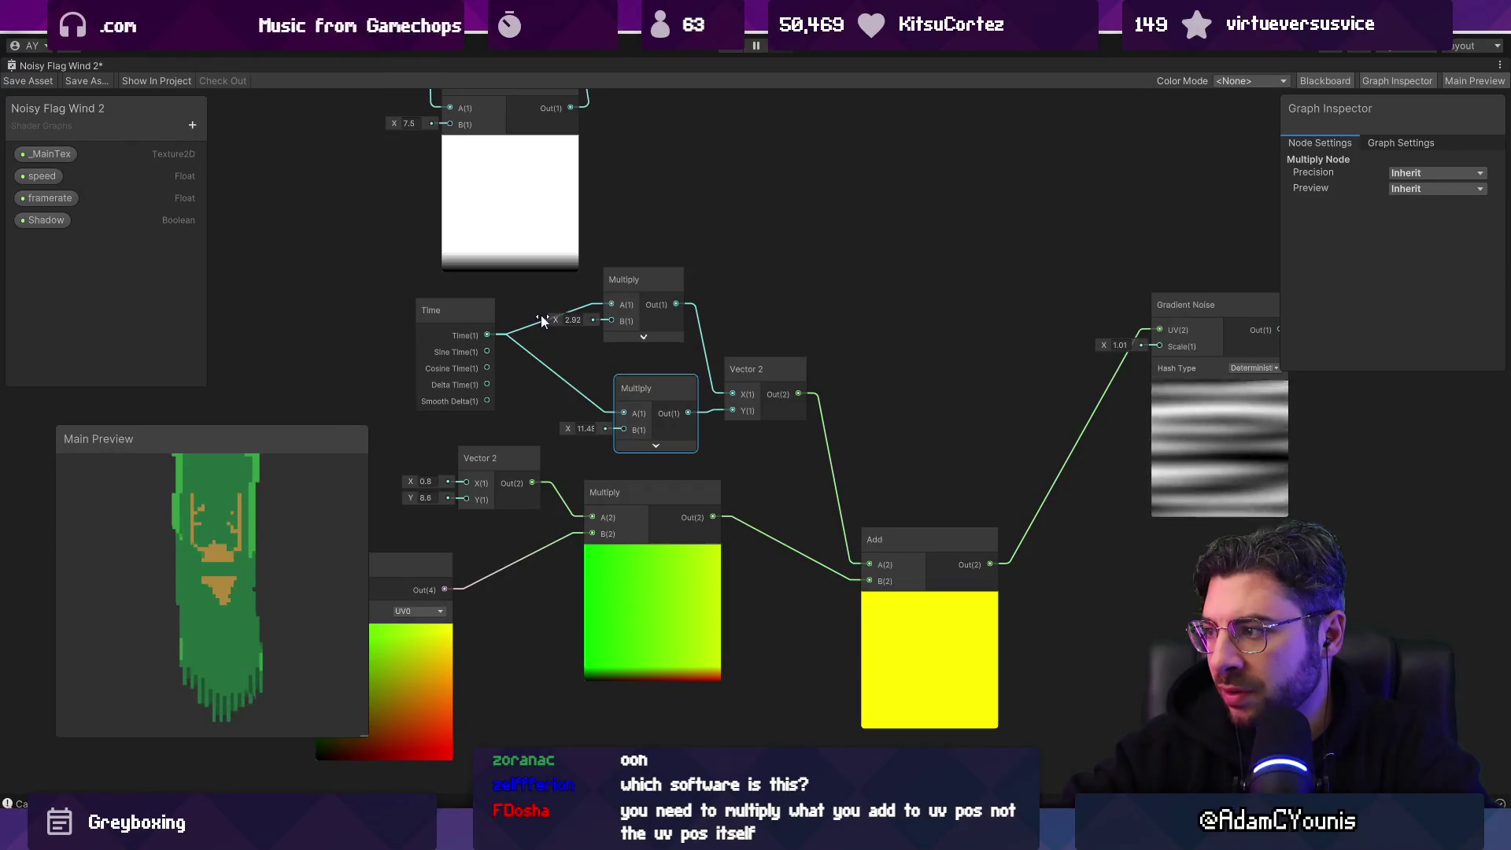
left_click_drag(635, 381, 622, 361)
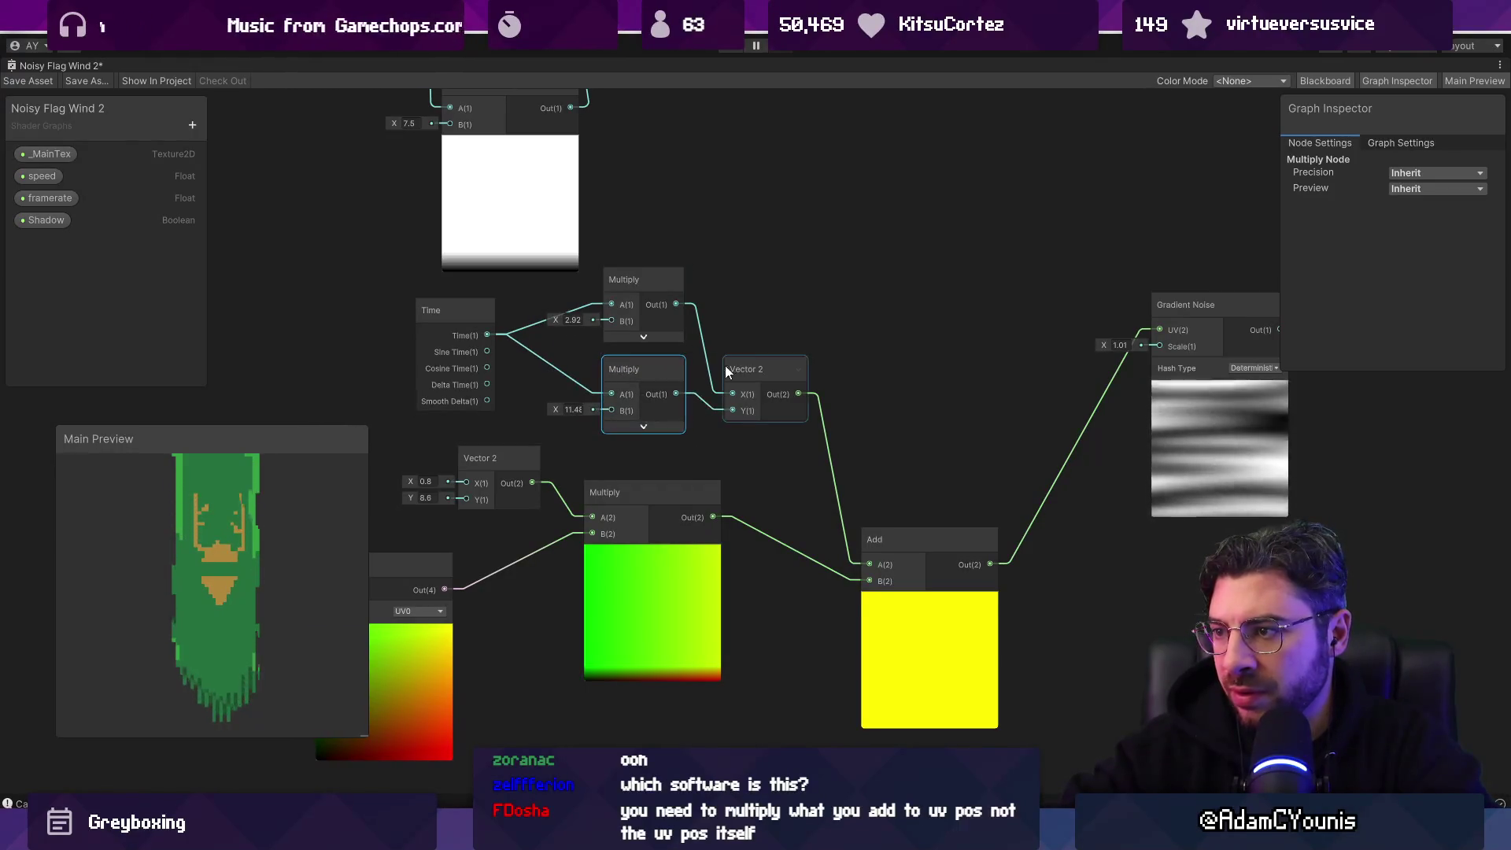
left_click(727, 371)
scroll(753, 329, "down", 1)
scroll(750, 364, "down", 1)
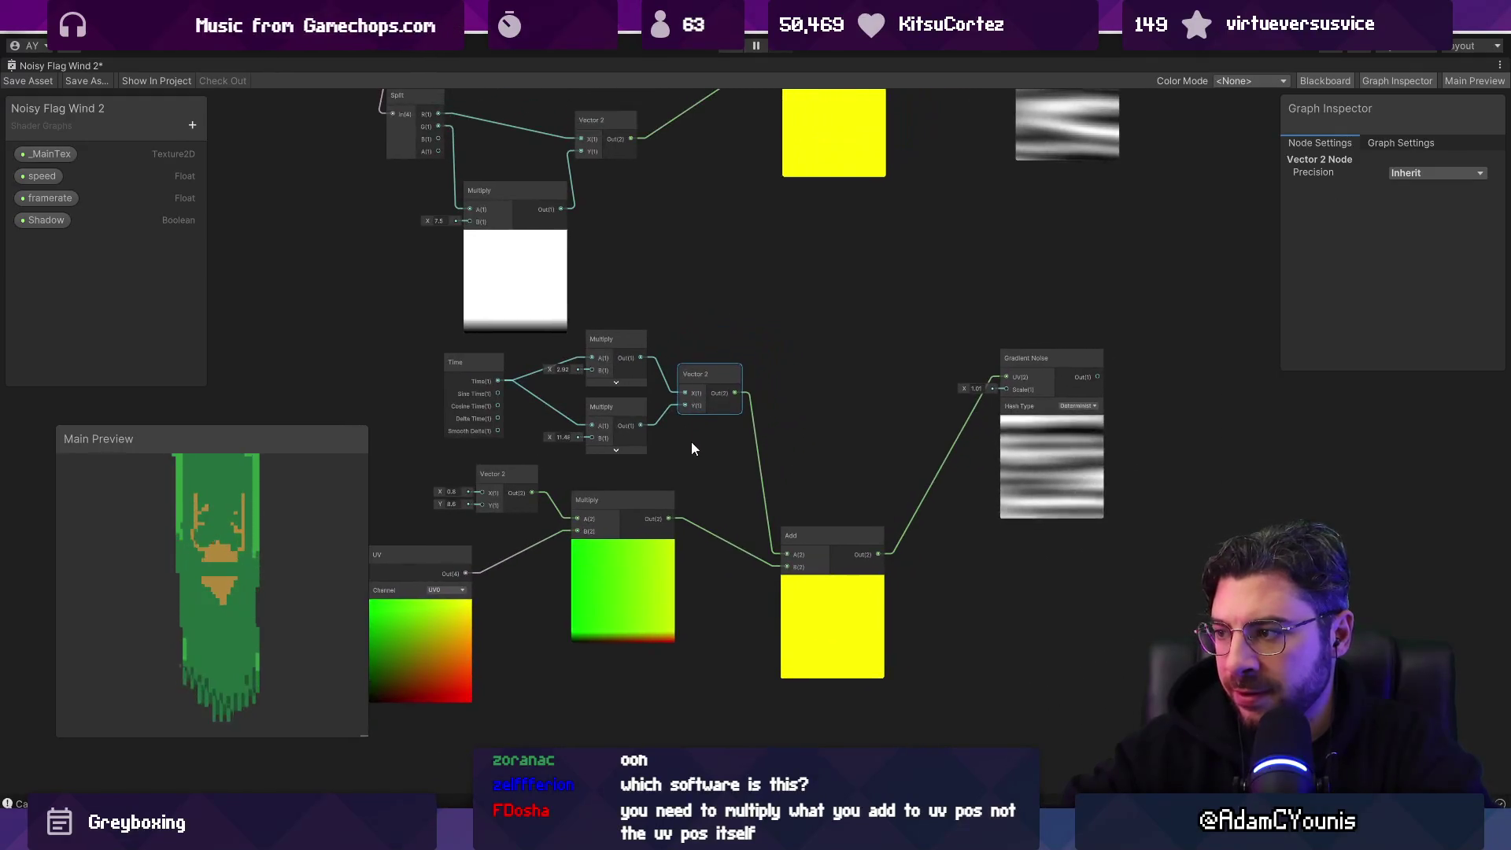
scroll(700, 469, "down", 2)
scroll(641, 459, "down", 2)
scroll(727, 299, "up", 5)
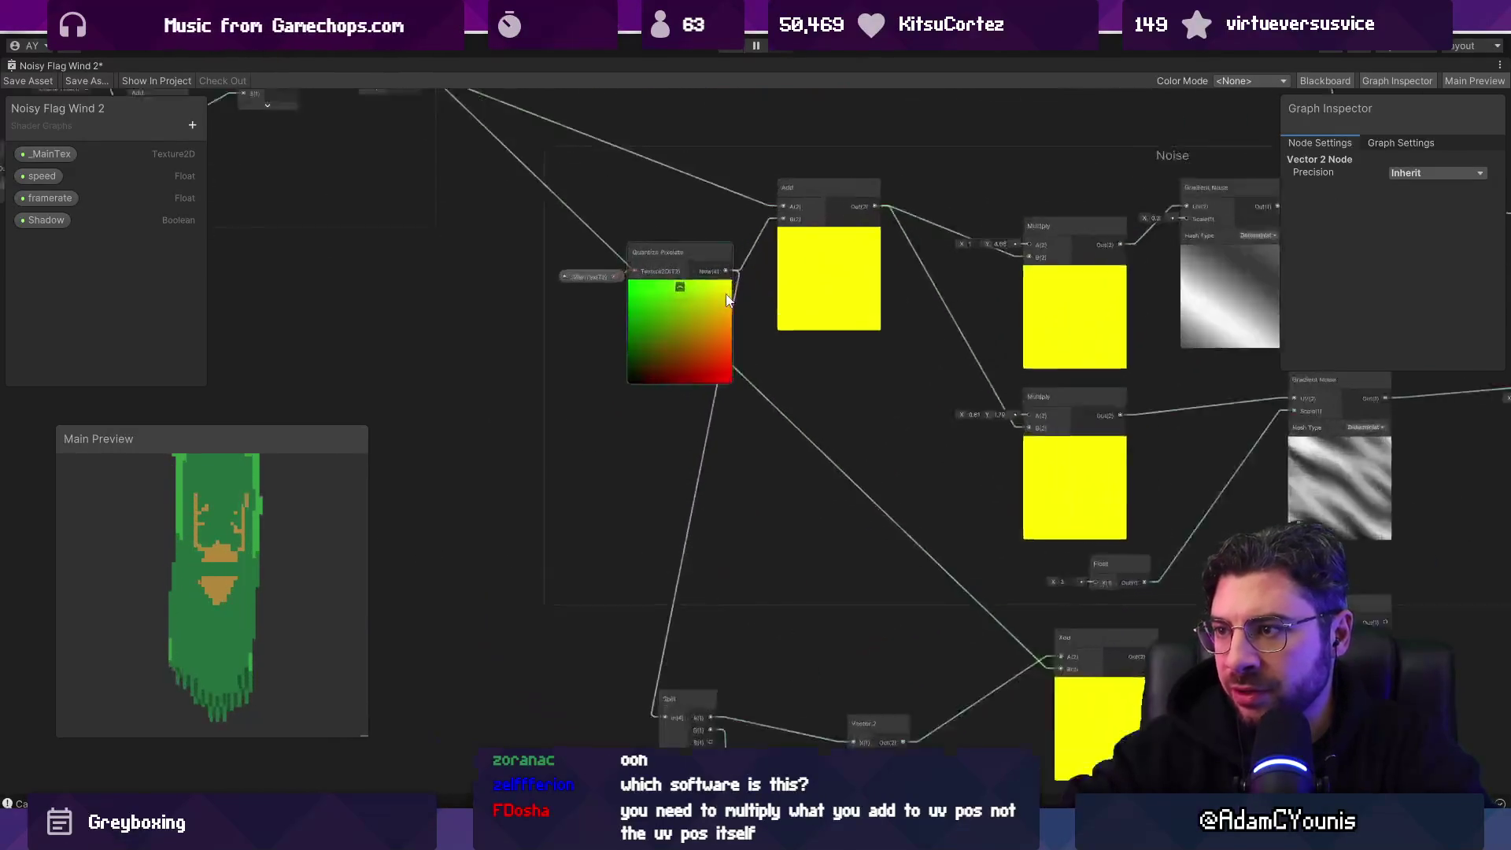
Step: Delete the unused UV node
scroll(636, 240, "down", 5)
mouse_move(577, 163)
left_mouse_down()
mouse_move(589, 535)
mouse_move(629, 545)
left_mouse_up()
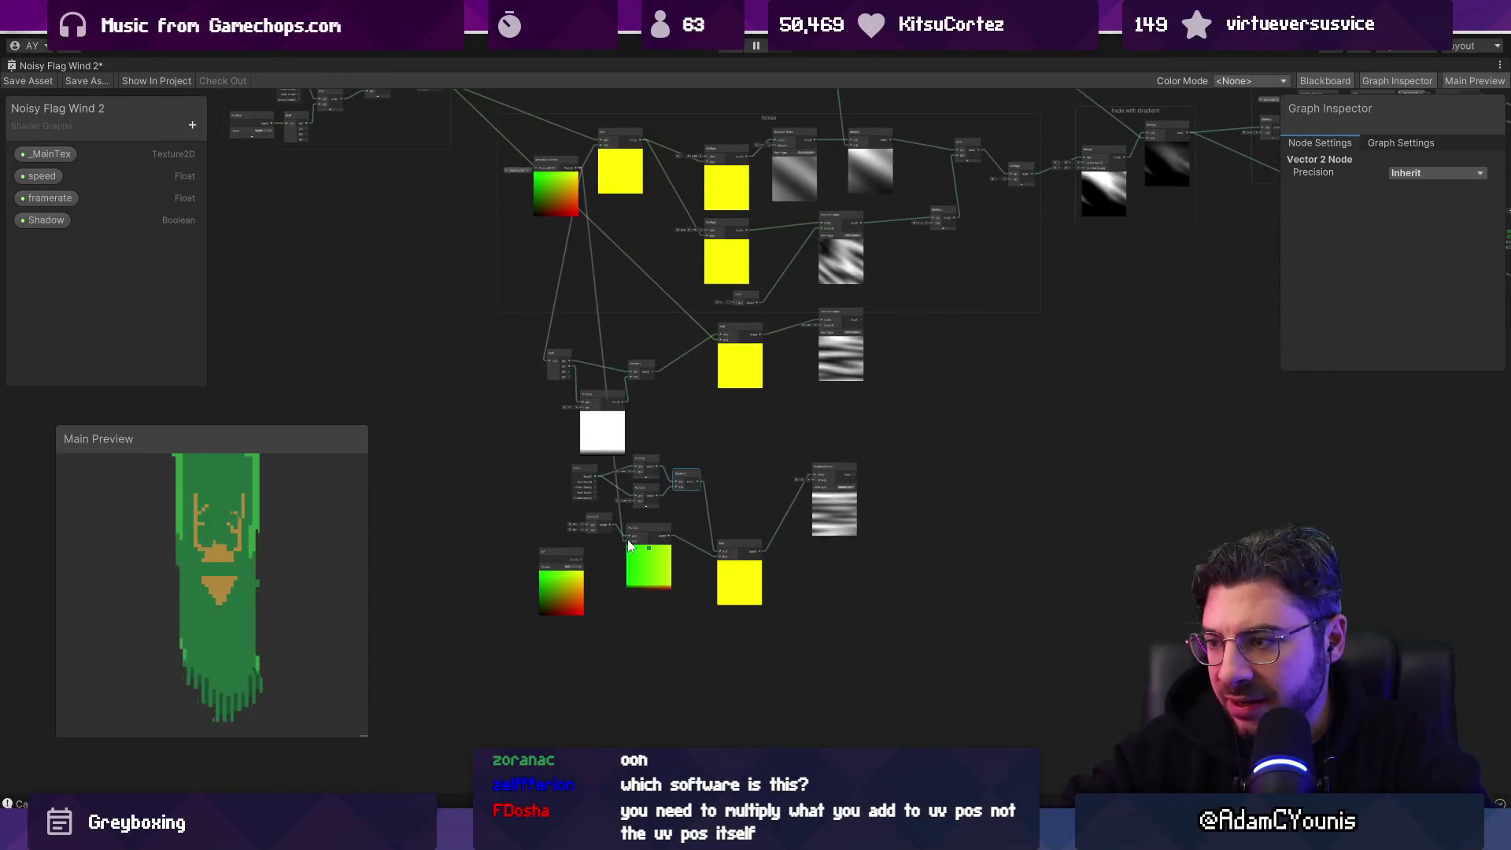
scroll(853, 536, "up", 5)
scroll(904, 450, "down", 4)
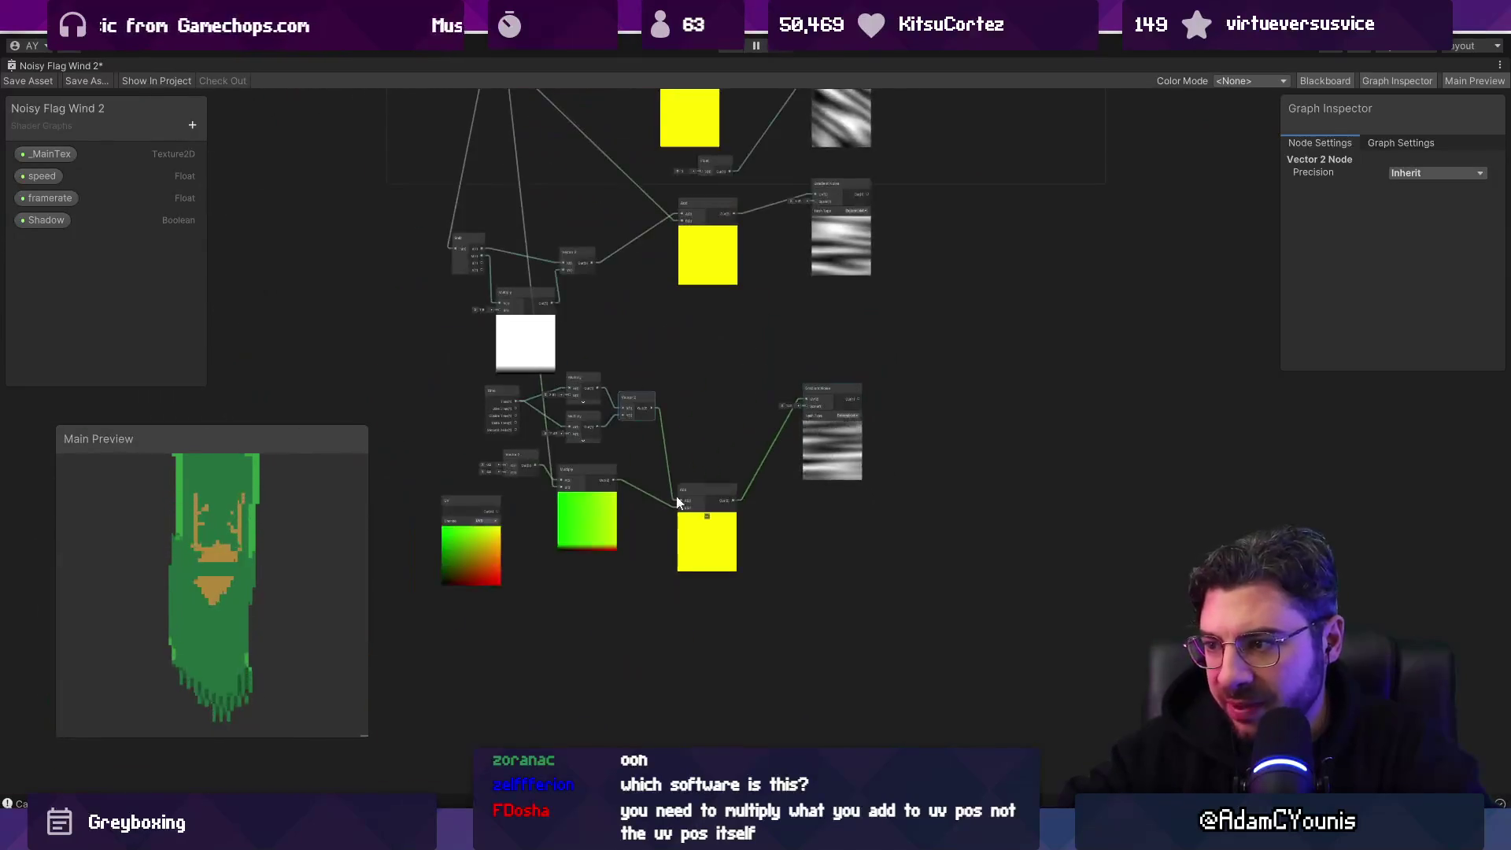
left_click(455, 559)
key("Delete")
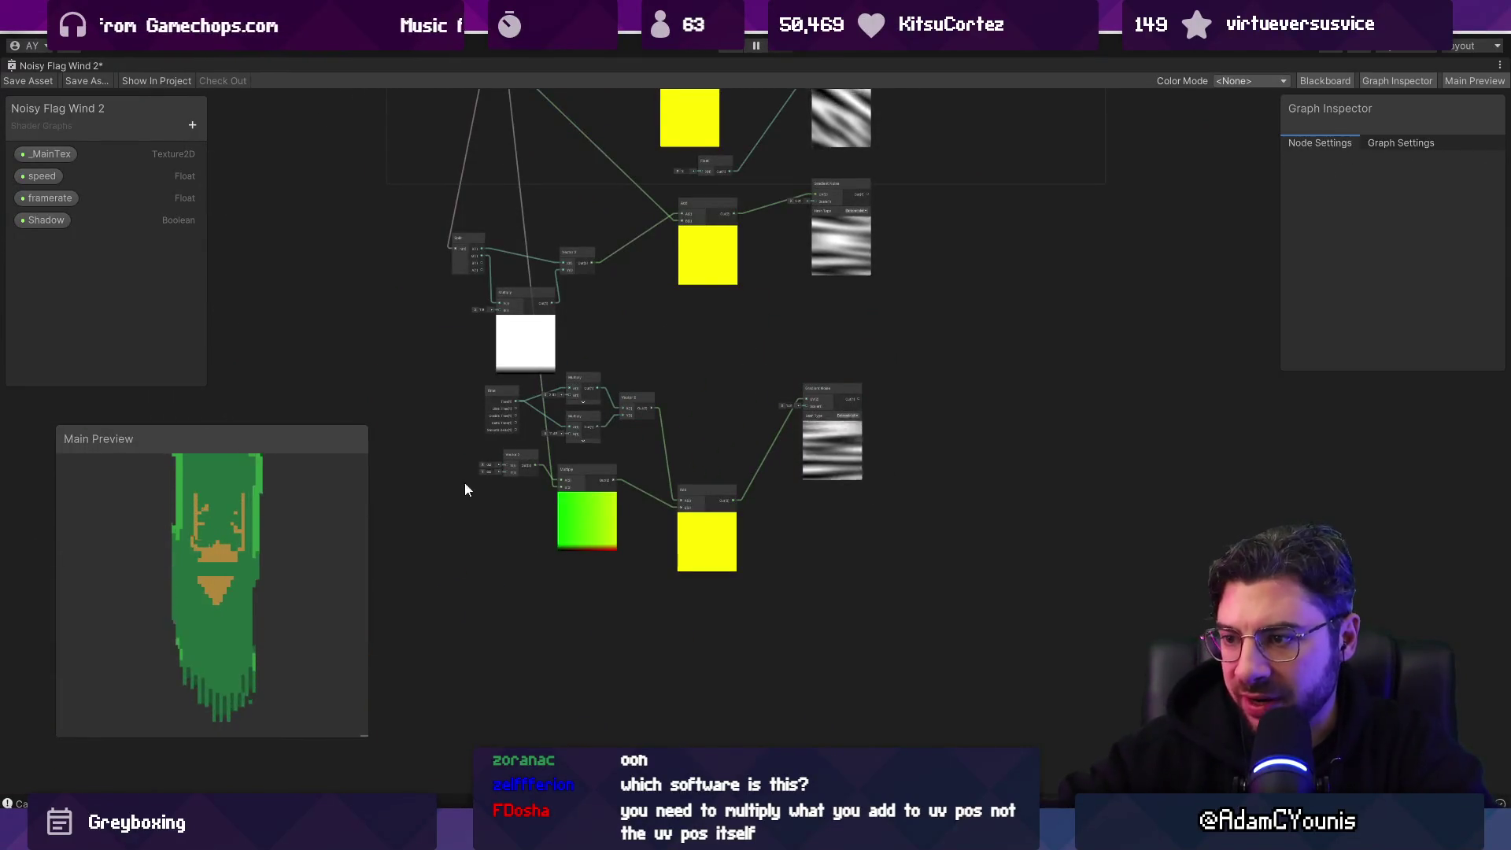
Step: Delete the old Add and Gradient Noise pair
scroll(472, 484, "up", 3)
left_click_drag(688, 587, 711, 551)
scroll(685, 520, "down", 3)
left_click_drag(667, 474, 953, 378)
key("Delete")
Step: Delete the Split, Vector 2 and white Multiply nodes and shift the remaining lower nodes left
mouse_move(425, 551)
left_mouse_down()
mouse_move(489, 612)
mouse_move(873, 747)
left_mouse_up()
mouse_move(712, 724)
left_mouse_down()
mouse_move(898, 616)
mouse_move(900, 578)
left_mouse_up()
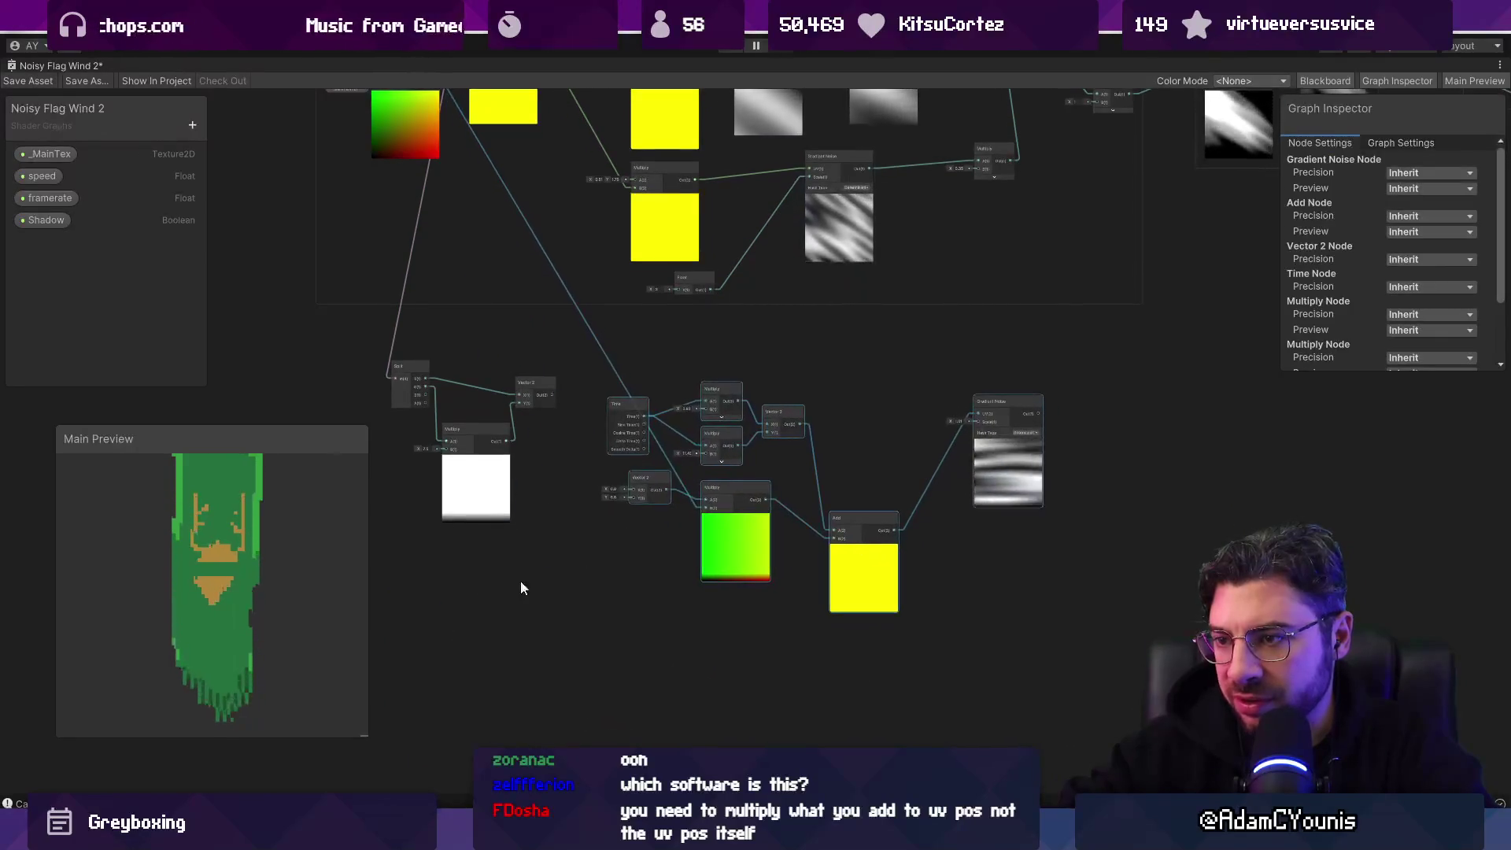
left_click_drag(432, 528, 546, 396)
key("Delete")
mouse_move(703, 488)
left_mouse_down()
mouse_move(1017, 486)
mouse_move(785, 425)
left_mouse_up()
left_click_drag(673, 376, 659, 475)
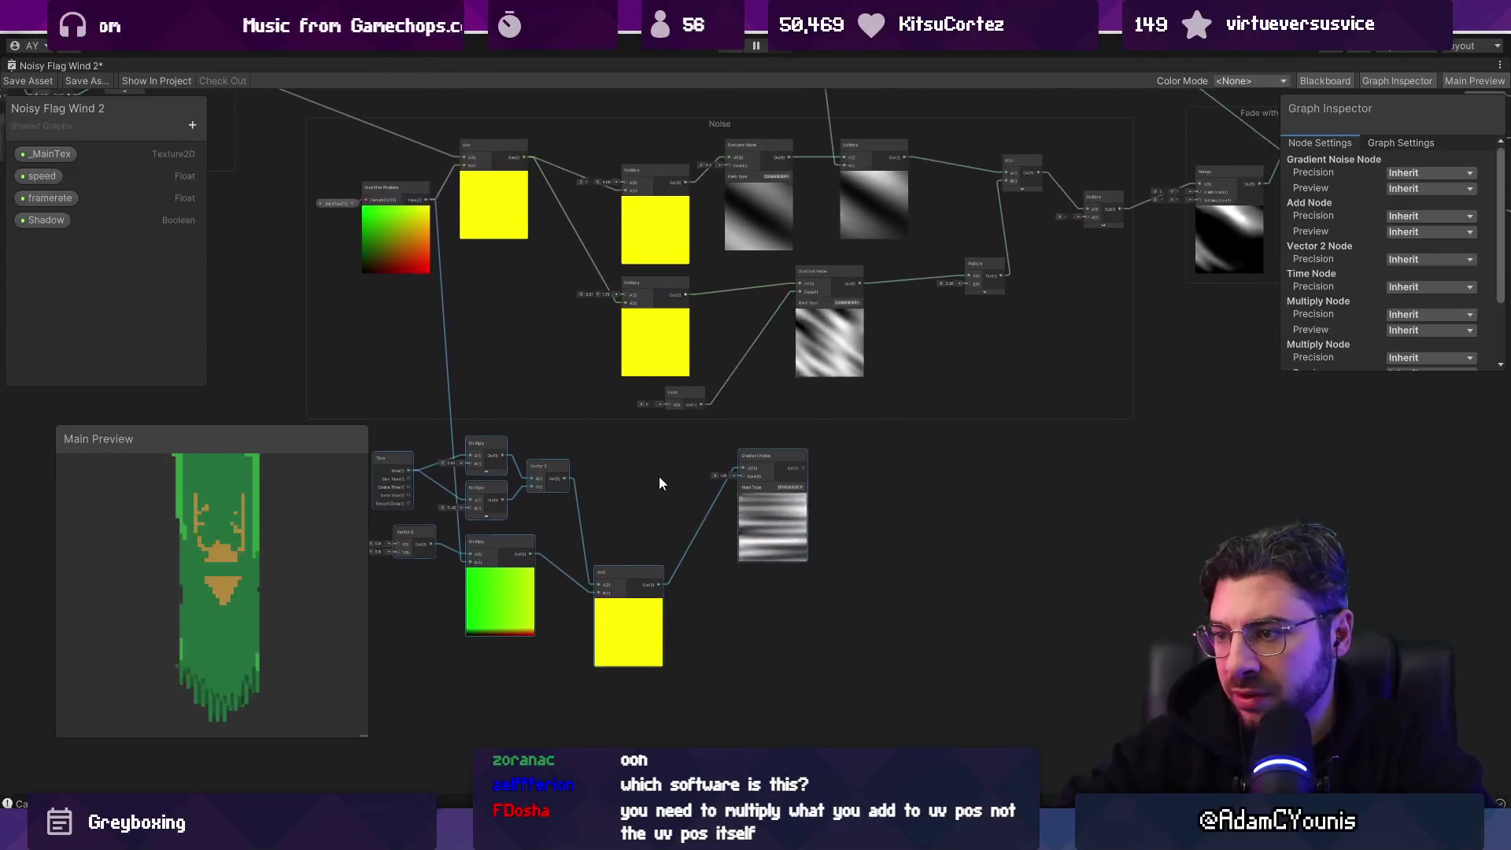
left_click(661, 475)
Step: Remove the Float node and its link to the lower noise scale
scroll(661, 475, "up", 2)
mouse_move(882, 429)
left_mouse_down()
mouse_move(838, 463)
mouse_move(683, 515)
left_mouse_up()
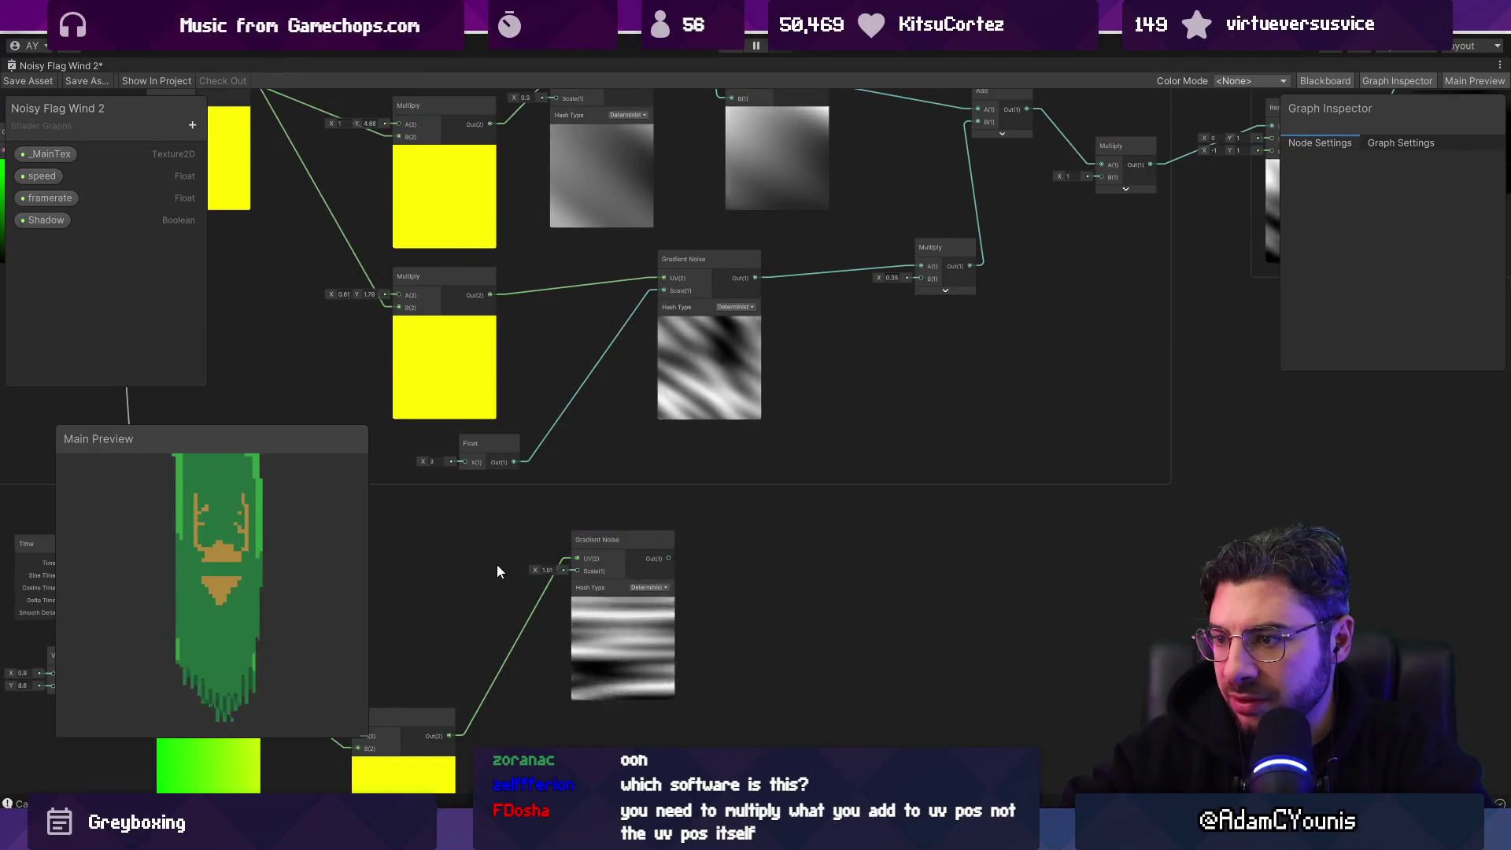
scroll(498, 565, "up", 1)
mouse_move(516, 447)
left_mouse_down()
mouse_move(607, 493)
mouse_move(681, 622)
left_mouse_up()
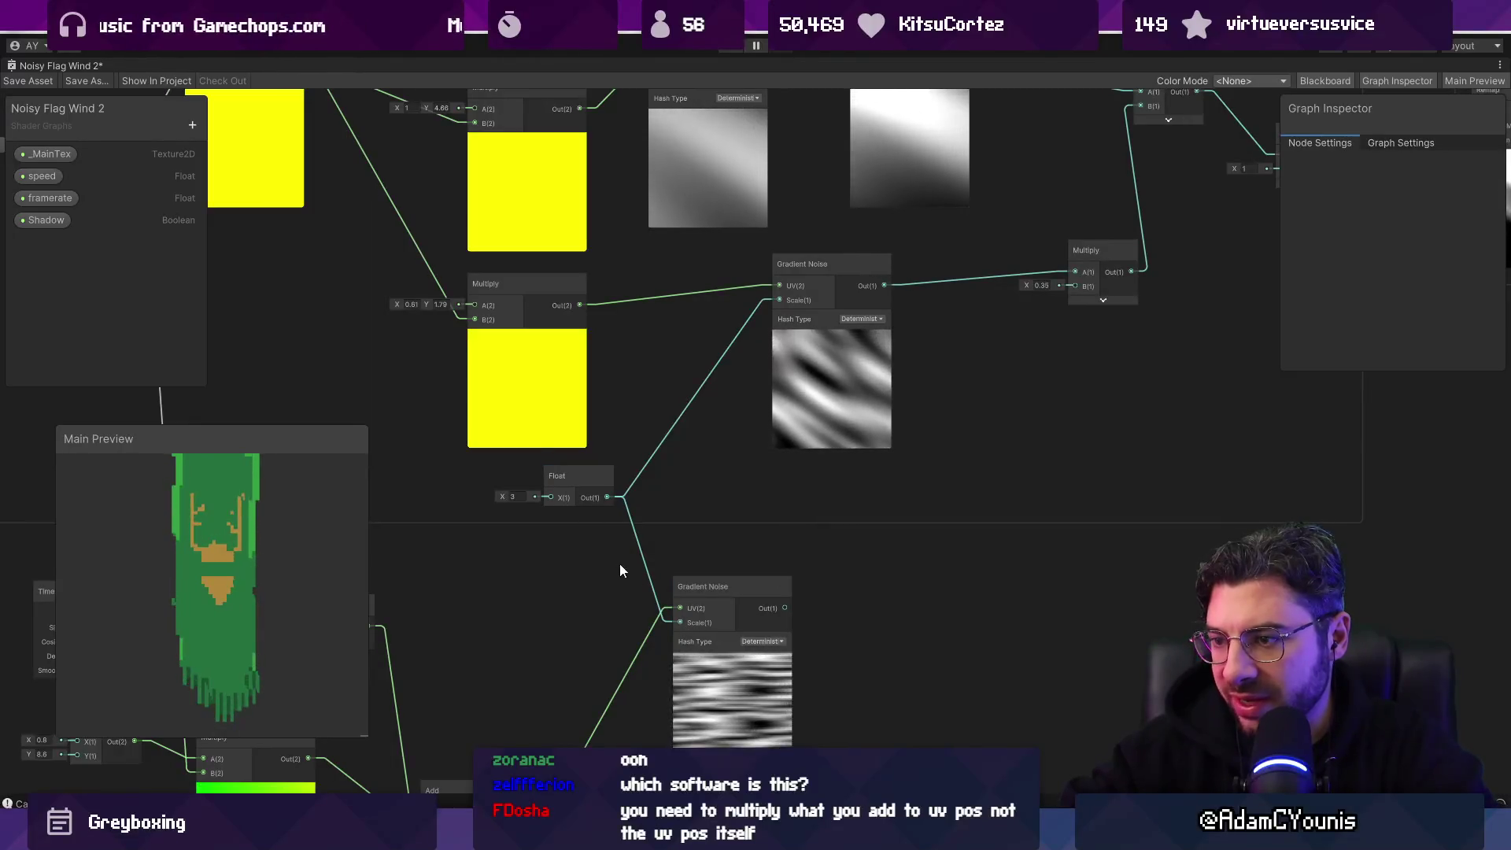
key("ctrl+z")
left_click(560, 475)
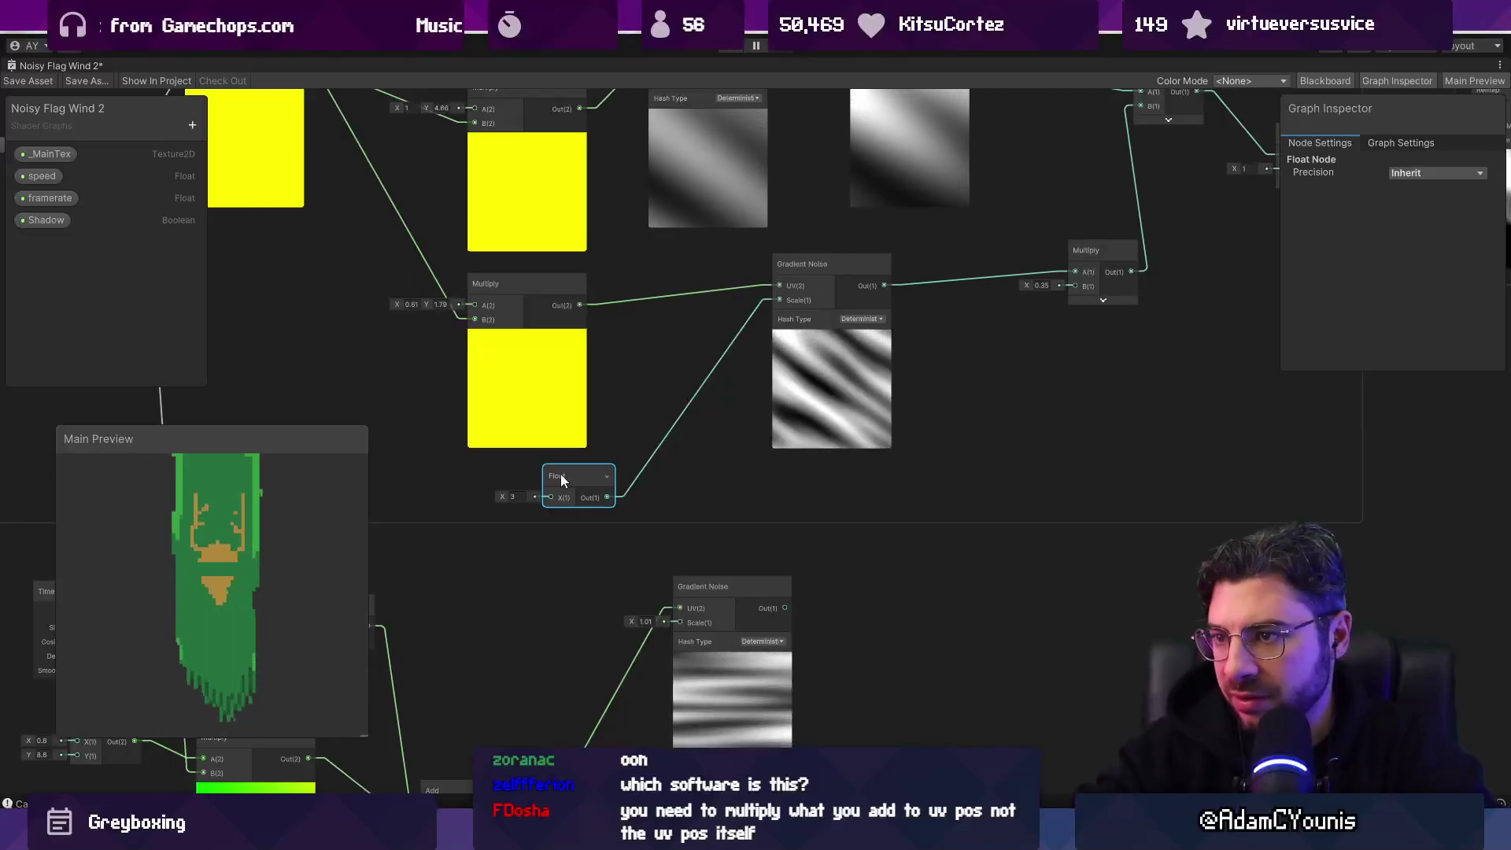
key("Delete")
Step: Move the lower Gradient Noise node up into the Noise group
left_click_drag(720, 674, 732, 622)
scroll(813, 509, "down", 2)
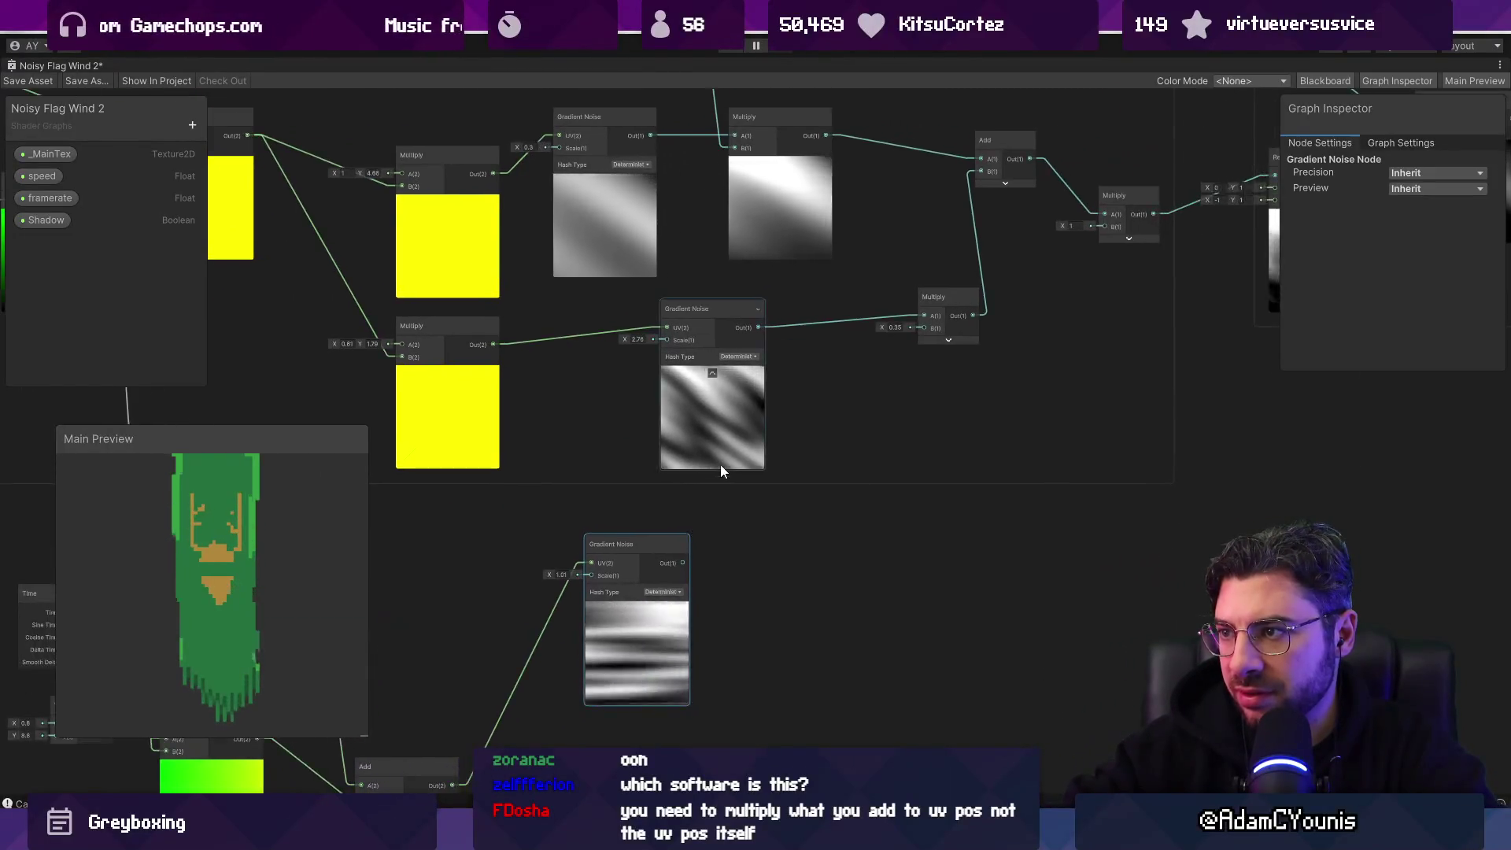
scroll(720, 464, "down", 2)
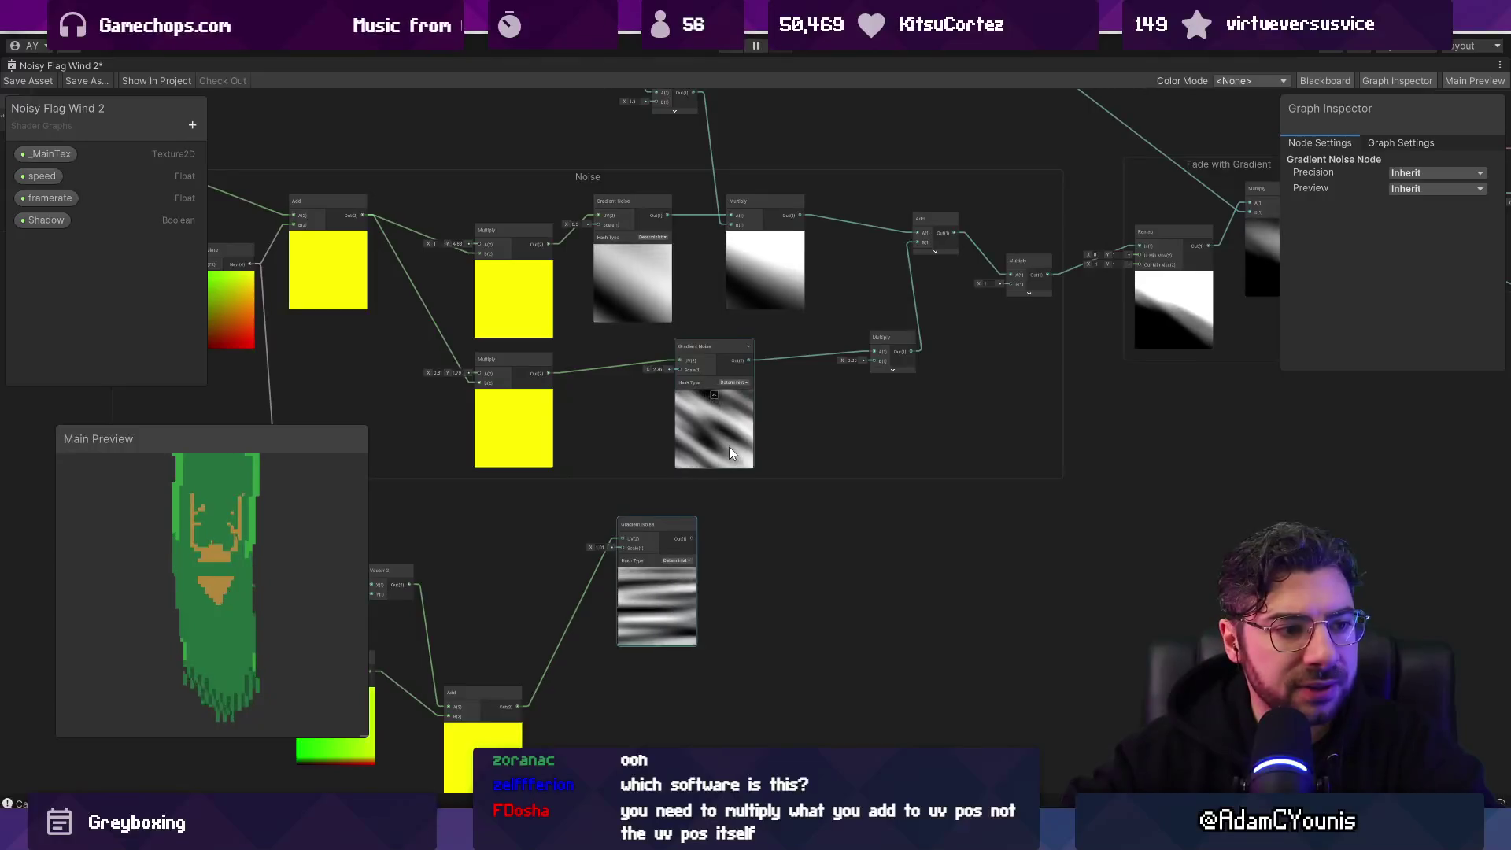
left_click(677, 559)
left_click(648, 614)
mouse_move(648, 614)
left_mouse_down()
mouse_move(626, 470)
mouse_move(636, 481)
mouse_move(644, 461)
mouse_move(731, 439)
mouse_move(664, 484)
left_mouse_up()
scroll(621, 478, "up", 3)
left_click_drag(560, 497, 593, 477)
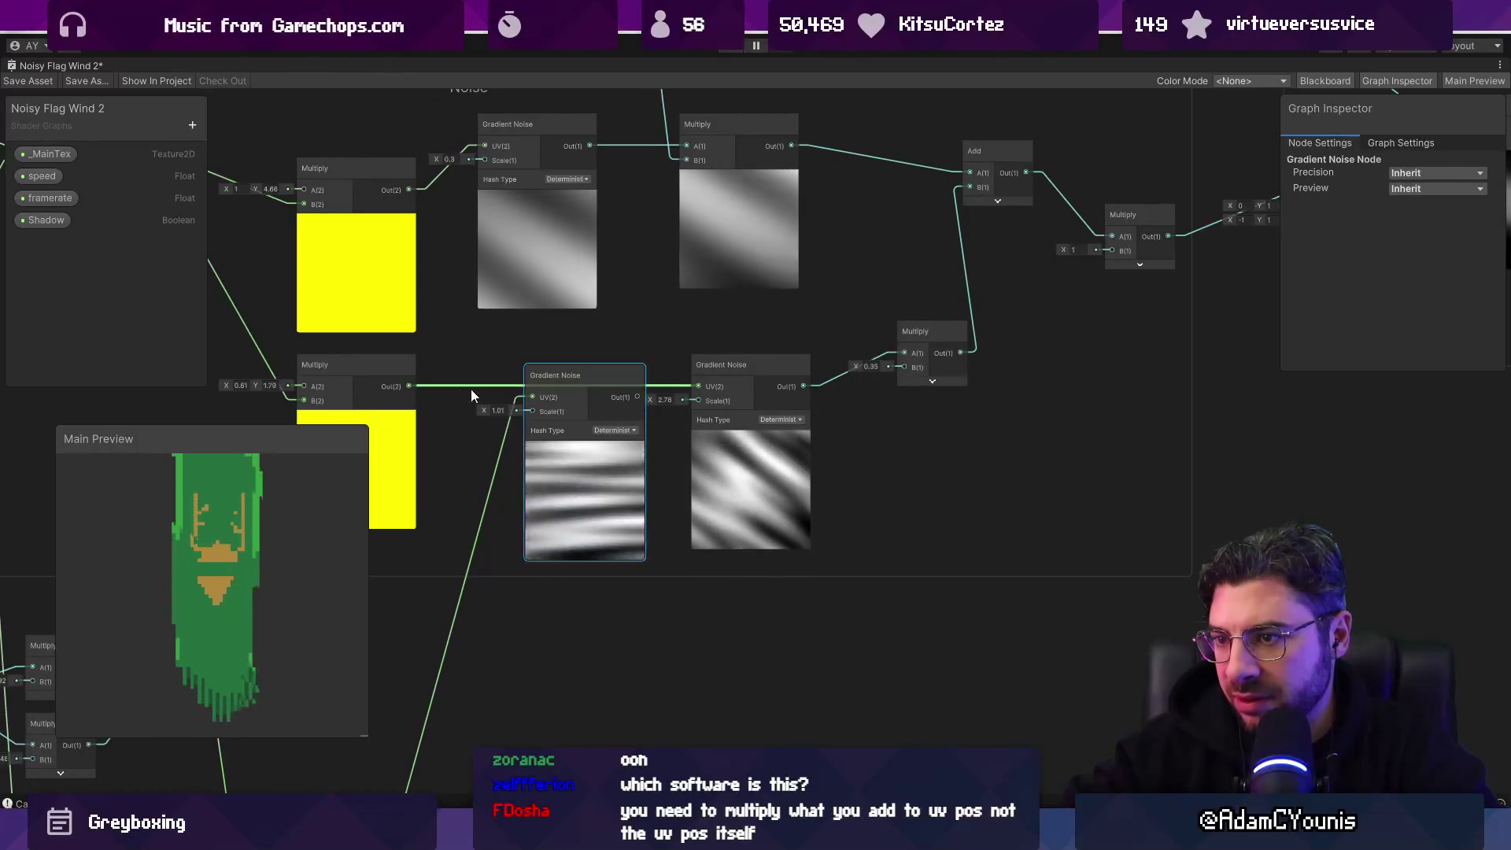
Step: Delete the lower Multiply and second Gradient Noise, then wire the remaining noise into Multiply B
left_click(402, 390)
key("f")
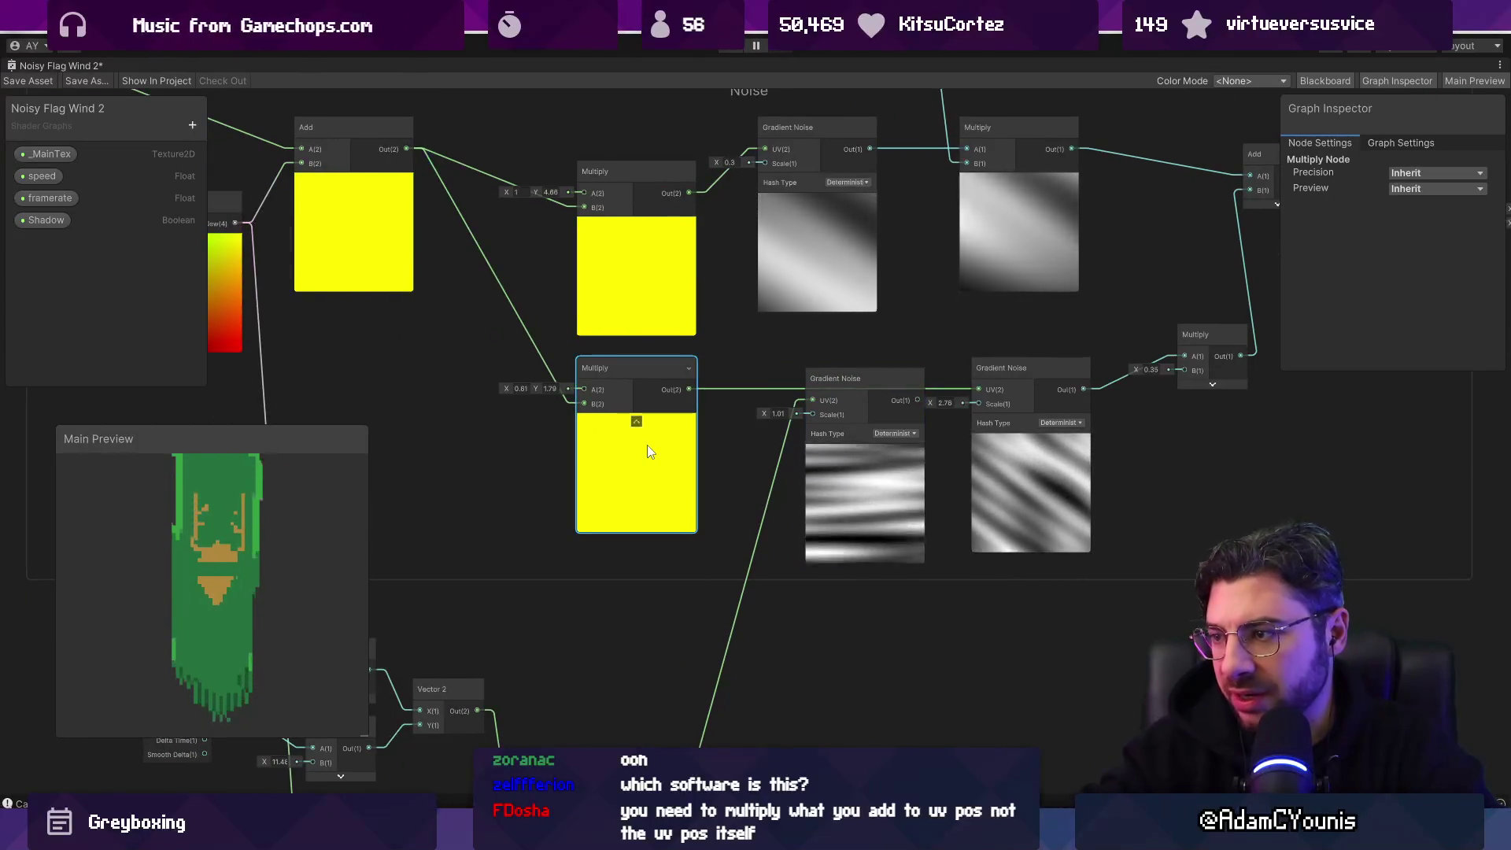
key("Delete")
left_click(825, 472)
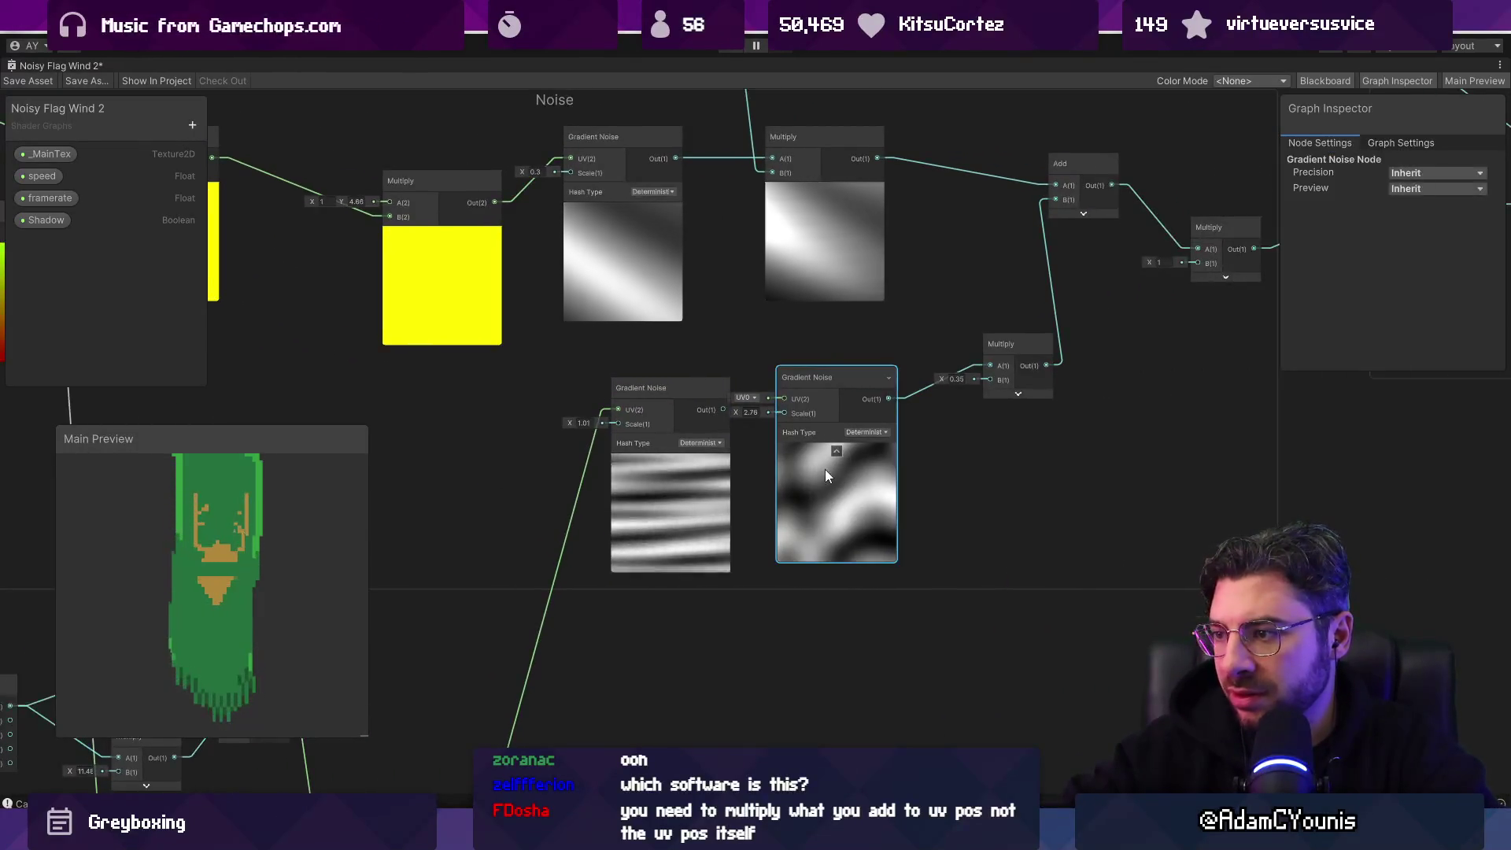
key("Delete")
left_click_drag(729, 409, 989, 379)
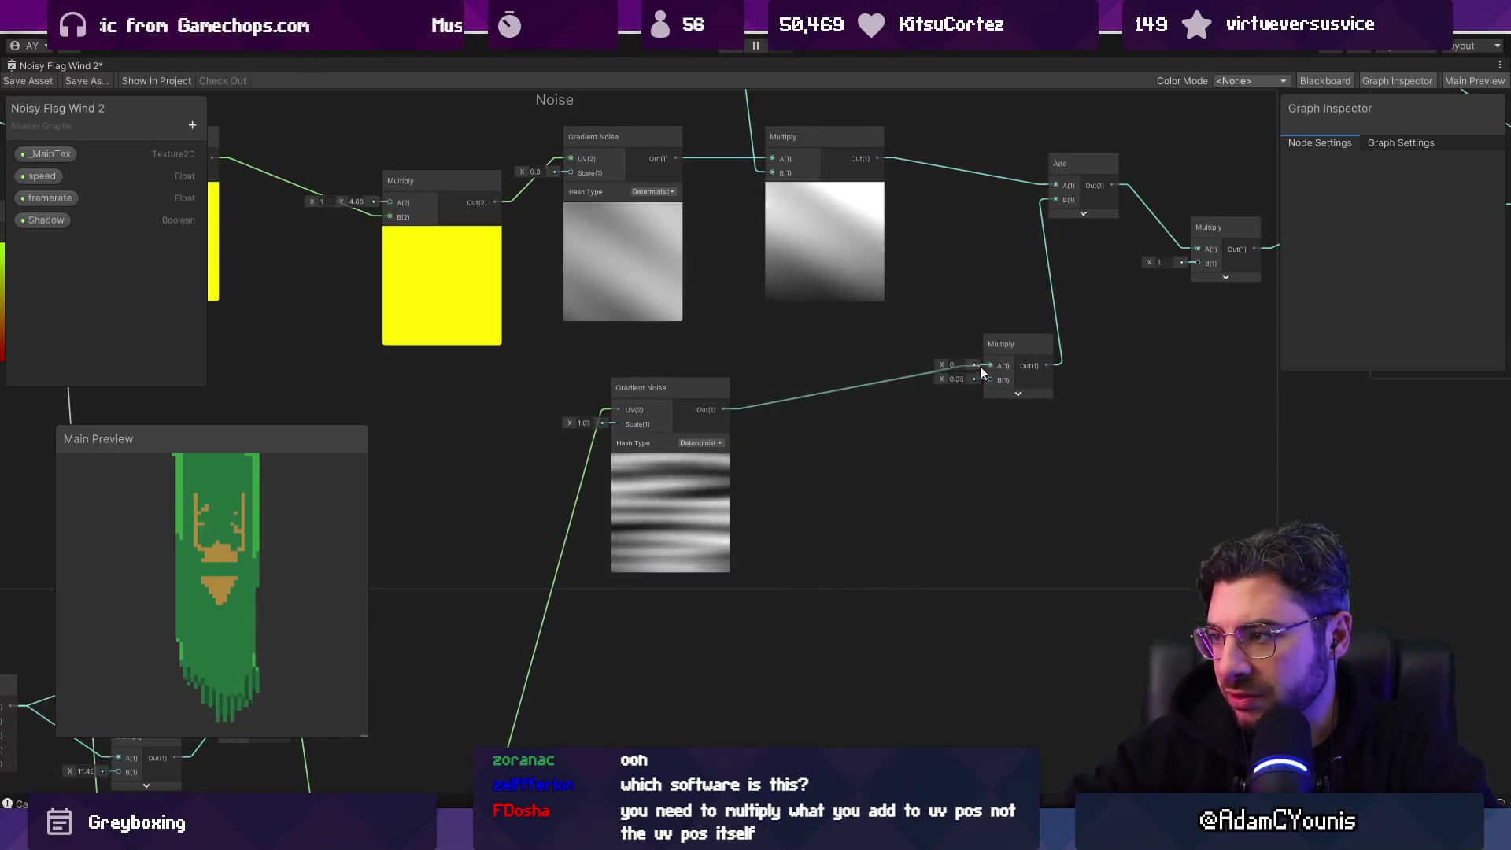
scroll(721, 447, "down", 3)
Step: Move the Time, Multiply, Vector 2 and Add nodes into the Noise group
mouse_move(759, 445)
left_mouse_down()
mouse_move(642, 446)
mouse_move(801, 433)
mouse_move(686, 385)
mouse_move(737, 472)
mouse_move(650, 337)
left_mouse_up()
scroll(650, 336, "up", 5)
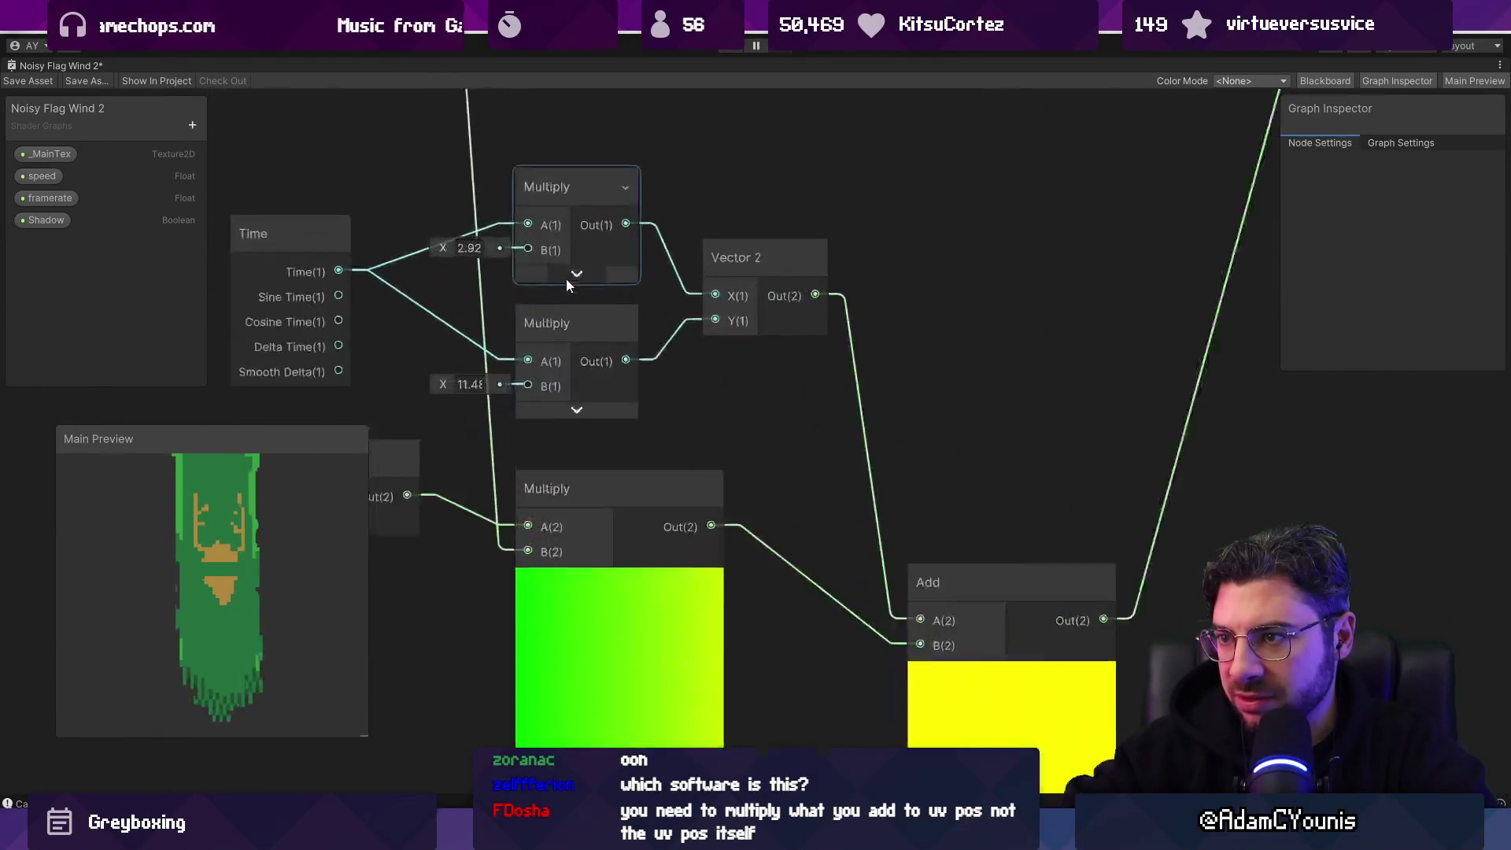
scroll(504, 464, "down", 6)
mouse_move(413, 436)
left_mouse_down()
mouse_move(665, 625)
mouse_move(647, 393)
mouse_move(696, 479)
left_mouse_up()
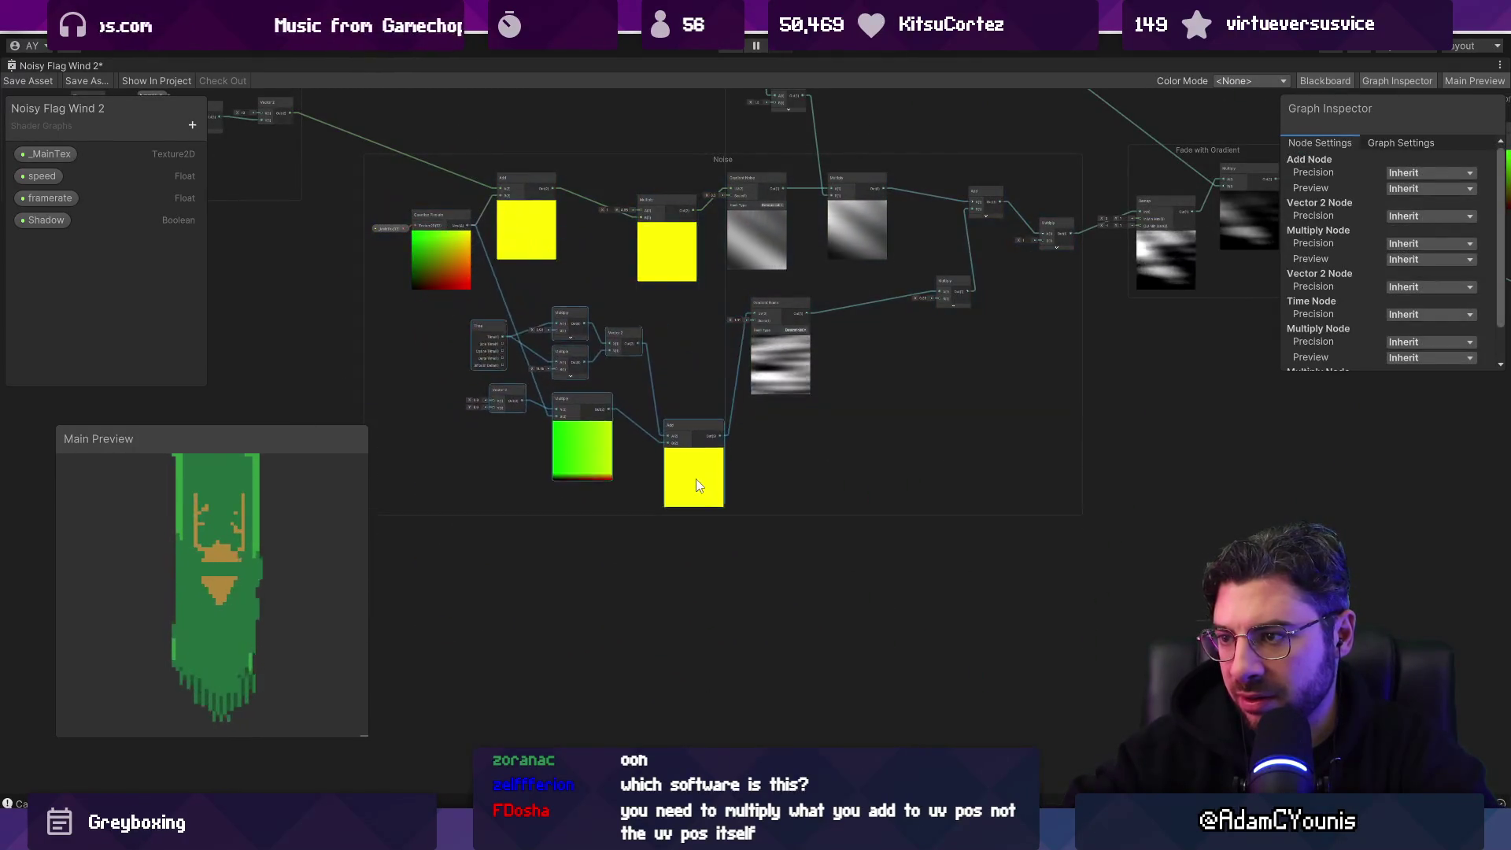
scroll(814, 491, "up", 4)
scroll(537, 404, "down", 3)
scroll(530, 477, "up", 2)
scroll(495, 465, "down", 3)
mouse_move(441, 396)
left_mouse_down()
mouse_move(659, 446)
mouse_move(781, 451)
mouse_move(889, 488)
left_mouse_up()
scroll(624, 359, "up", 2)
scroll(503, 337, "up", 3)
Step: Wire the Time group's Vector 2 output into the lower Add feeding the Gradient Noise
left_click_drag(503, 337, 583, 342)
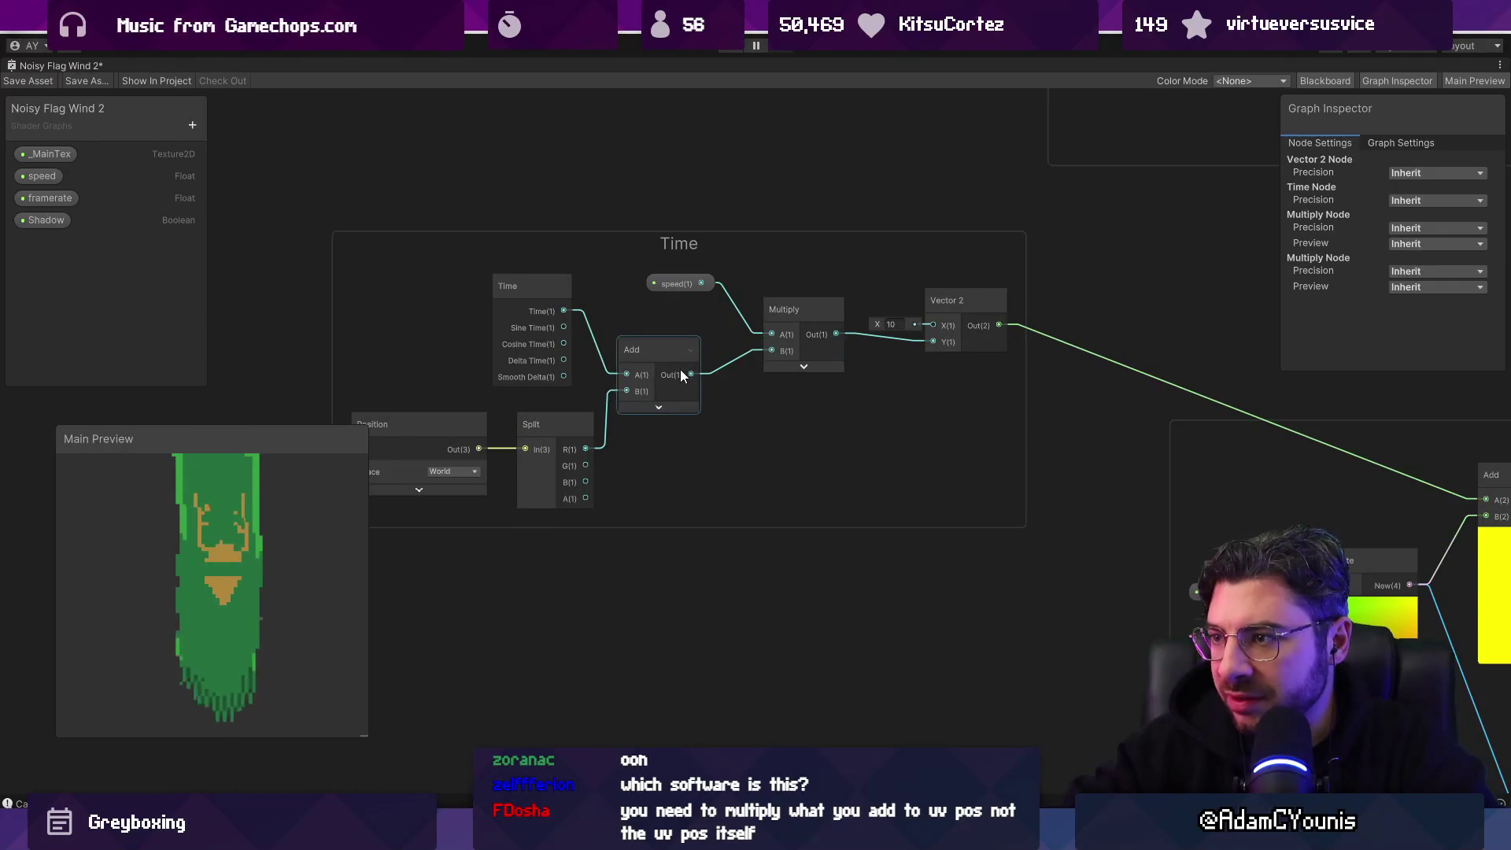
left_click_drag(724, 406, 771, 411)
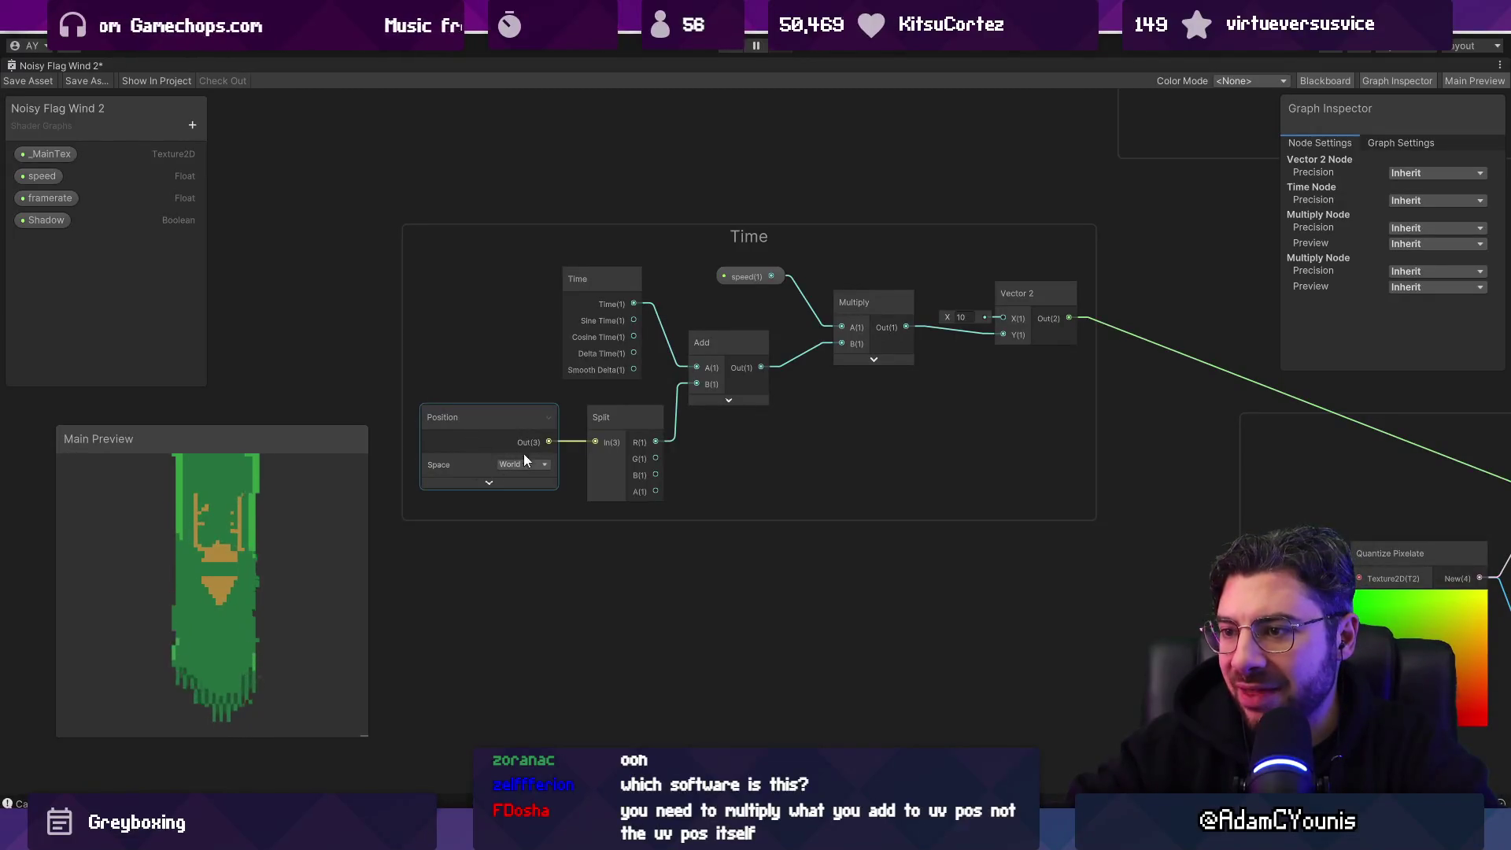
scroll(814, 462, "down", 3)
mouse_move(817, 461)
left_mouse_down()
mouse_move(420, 303)
mouse_move(336, 192)
left_mouse_up()
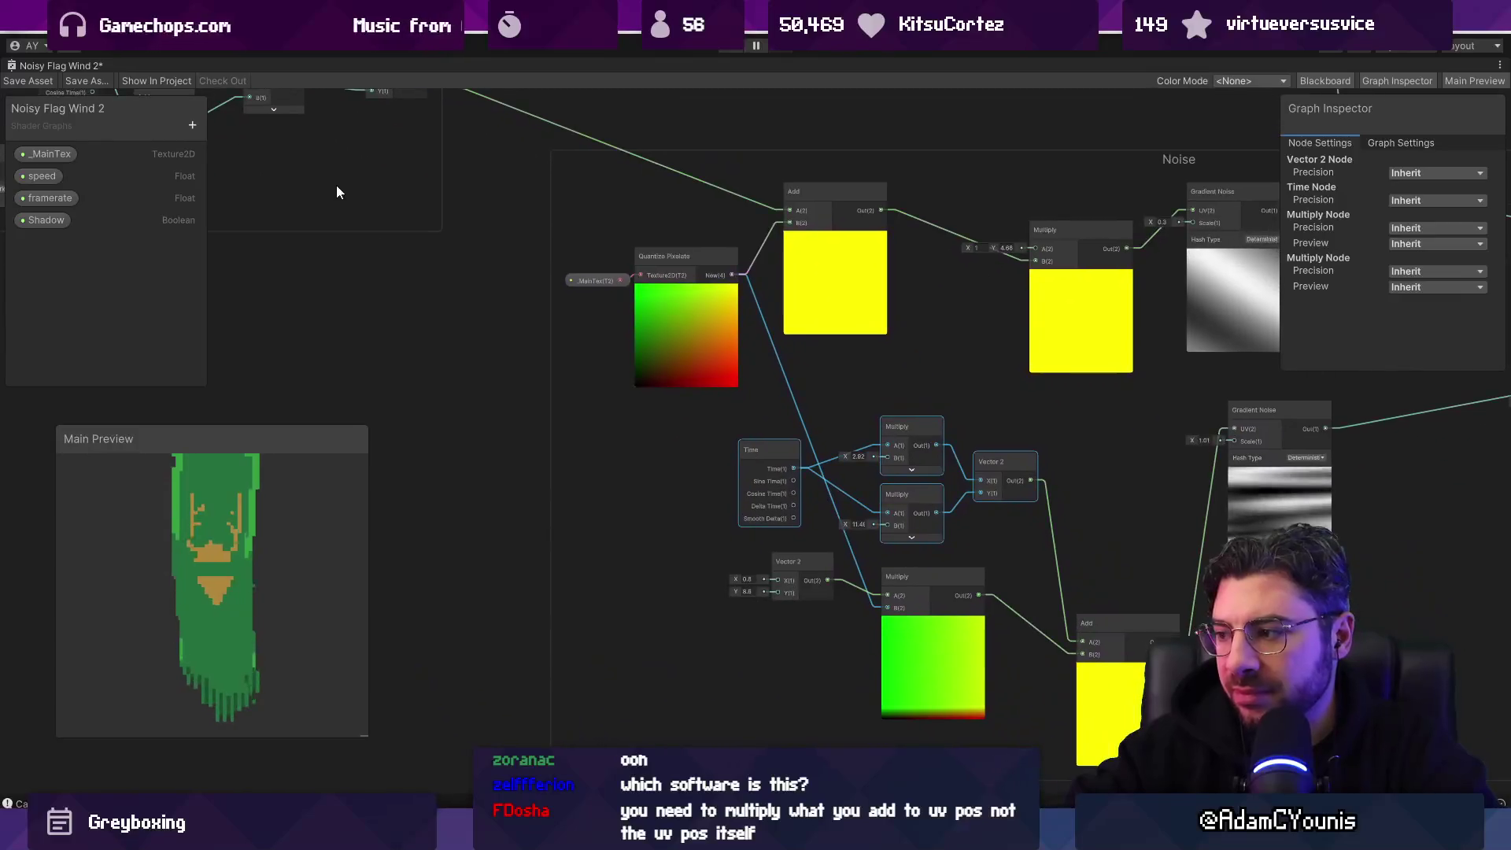
scroll(447, 268, "down", 2)
left_click_drag(484, 262, 370, 220)
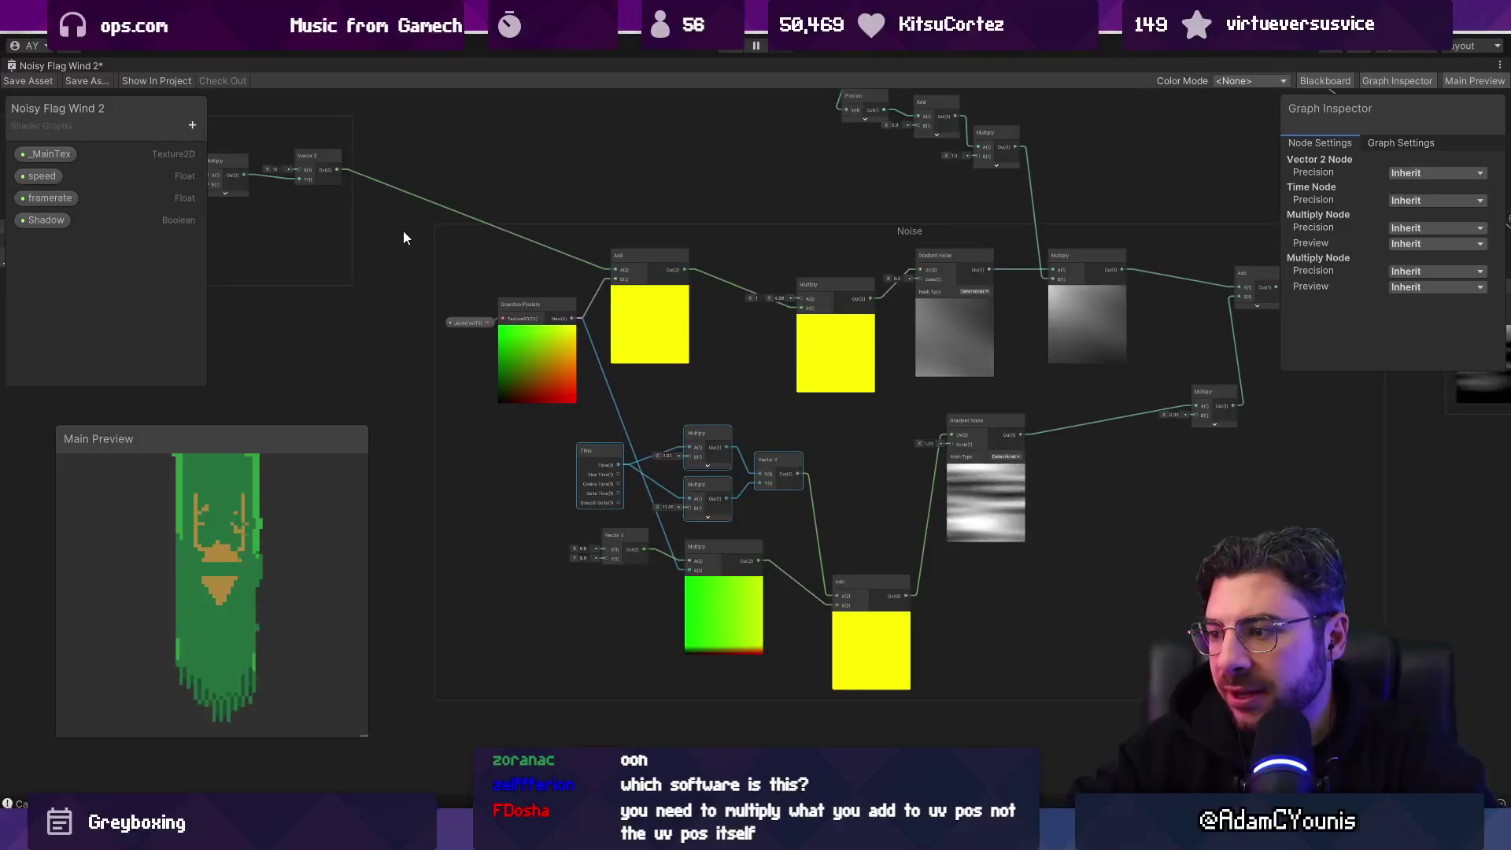
mouse_move(343, 173)
left_mouse_down()
mouse_move(839, 601)
mouse_move(388, 529)
mouse_move(865, 549)
left_mouse_up()
Step: Set the lower Add node's preview mode to Preview2D in the Graph Inspector
right_click(378, 246)
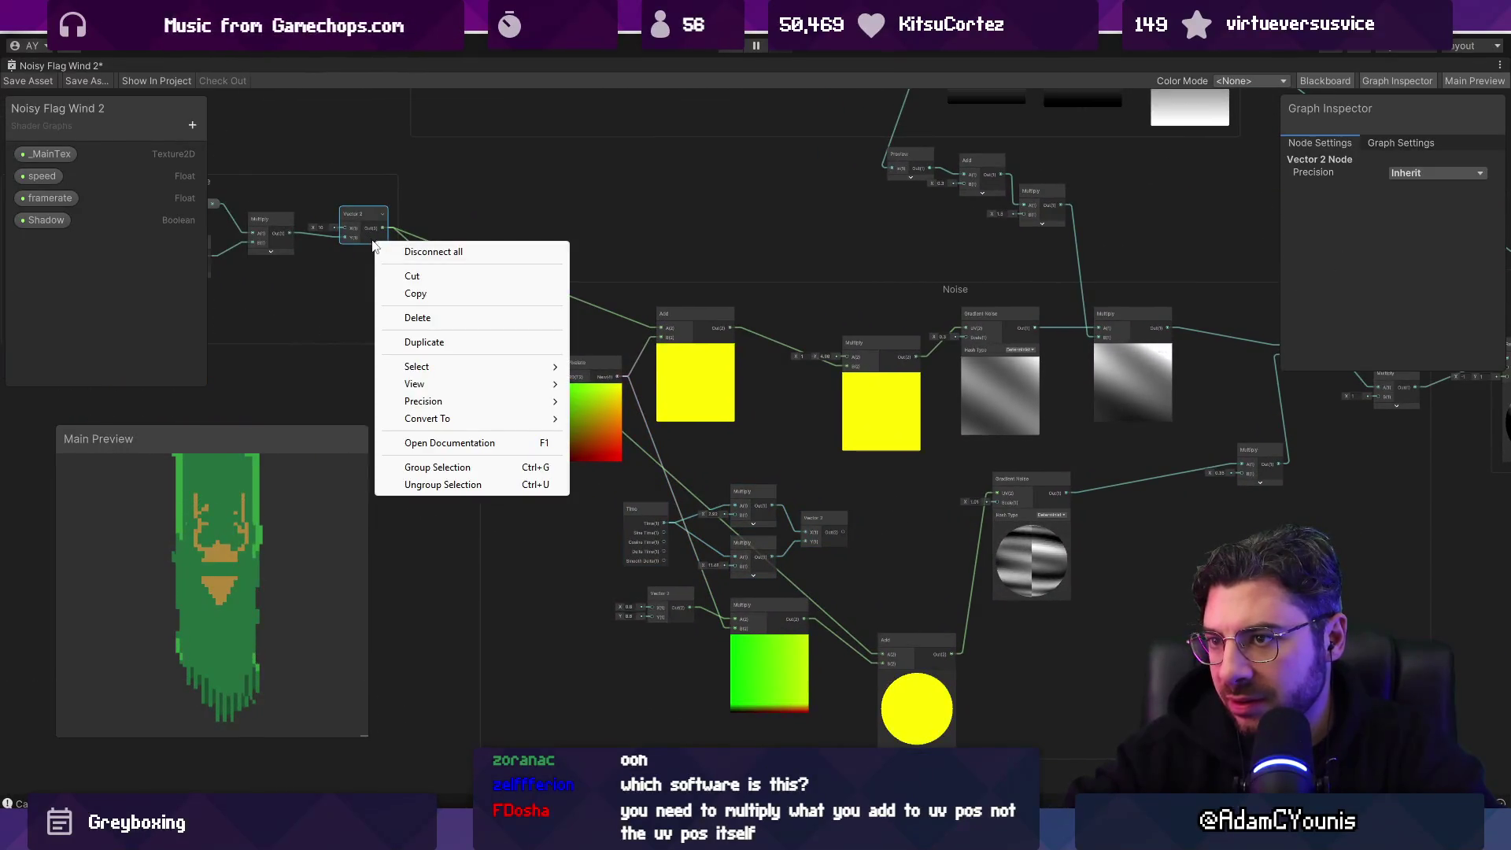
key("Escape")
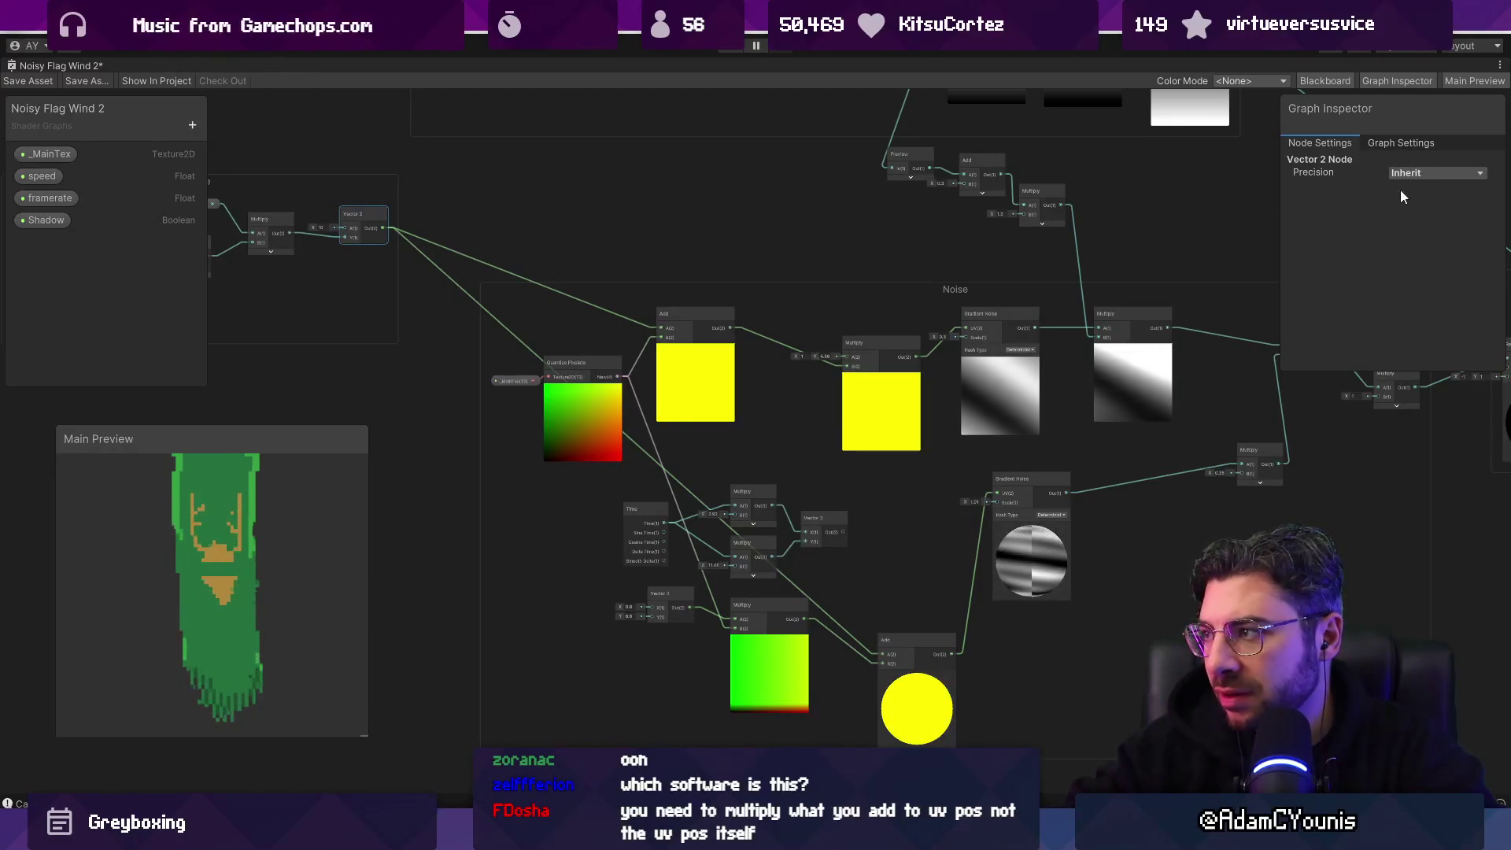
left_click(910, 696)
left_click(1420, 187)
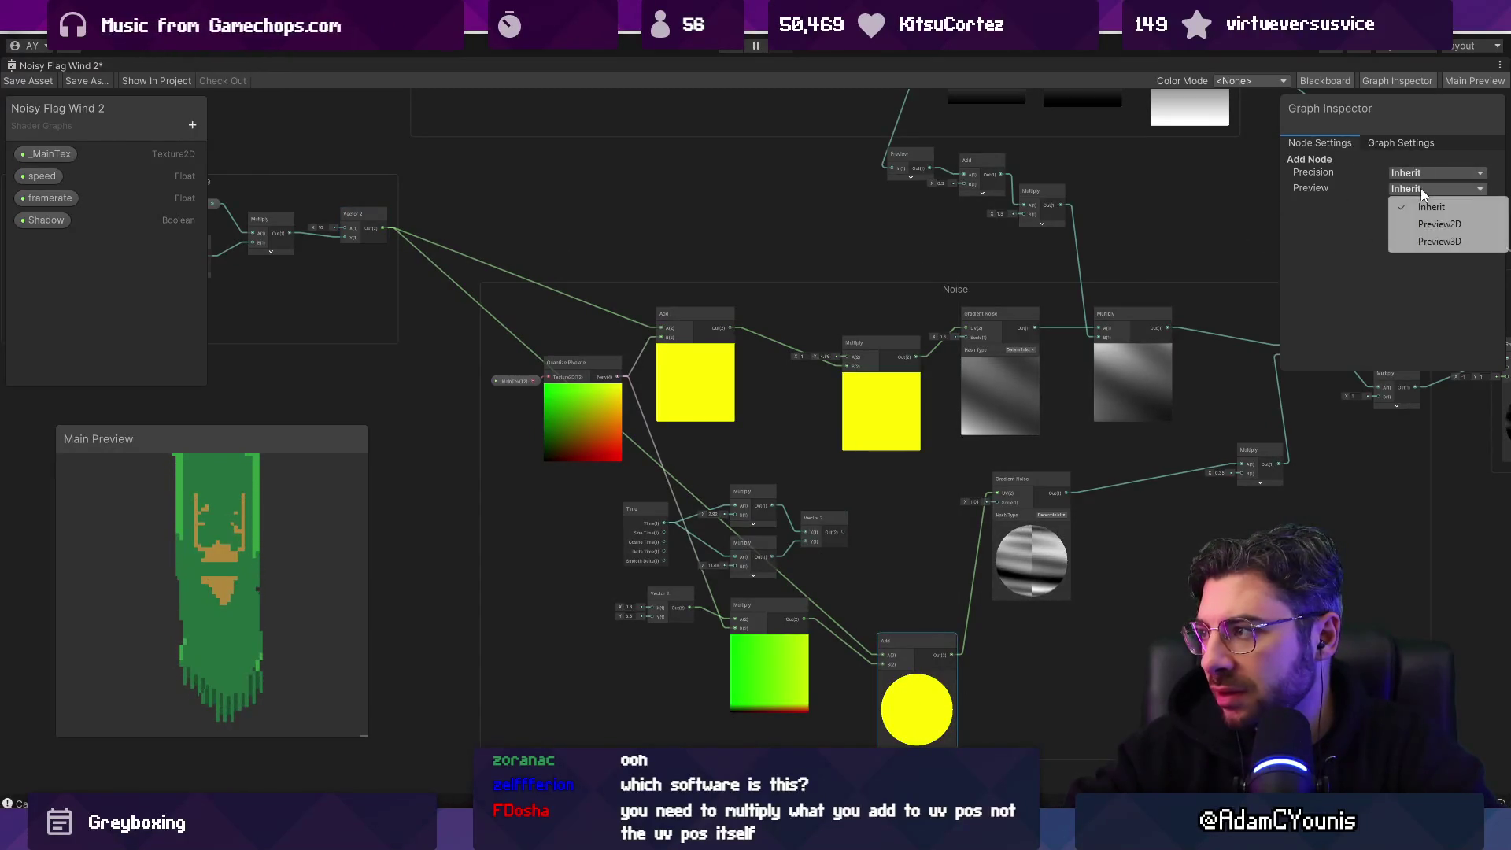
left_click(1427, 228)
Step: Undo the Time group's Vector 2 link to the lower Add
mouse_move(1145, 531)
left_mouse_down()
mouse_move(661, 442)
mouse_move(1296, 545)
mouse_move(1252, 536)
left_mouse_up()
left_click(1252, 536)
left_click_drag(787, 476, 1027, 581)
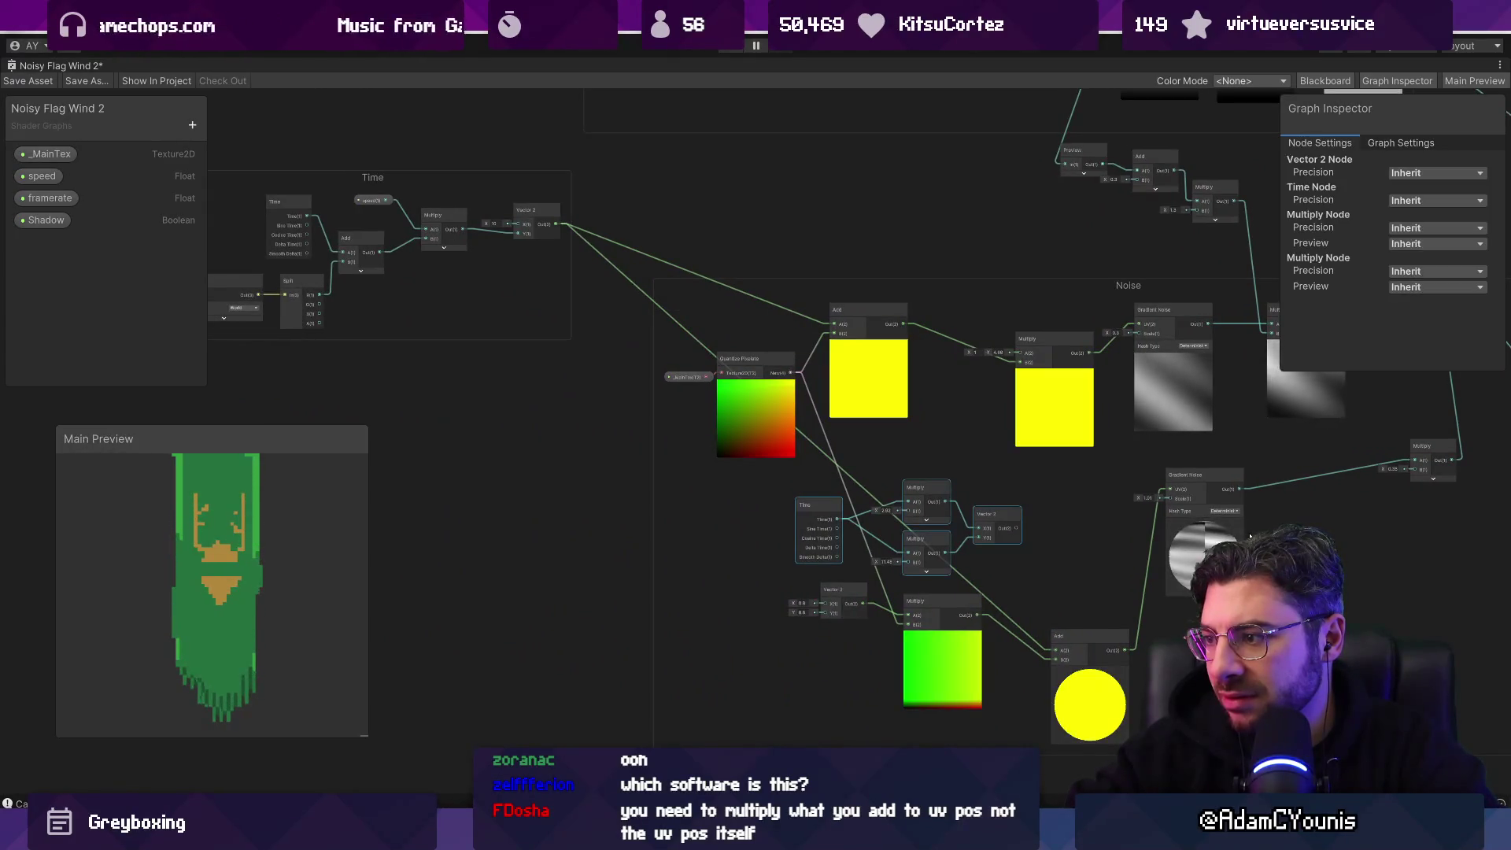
key("ctrl+z")
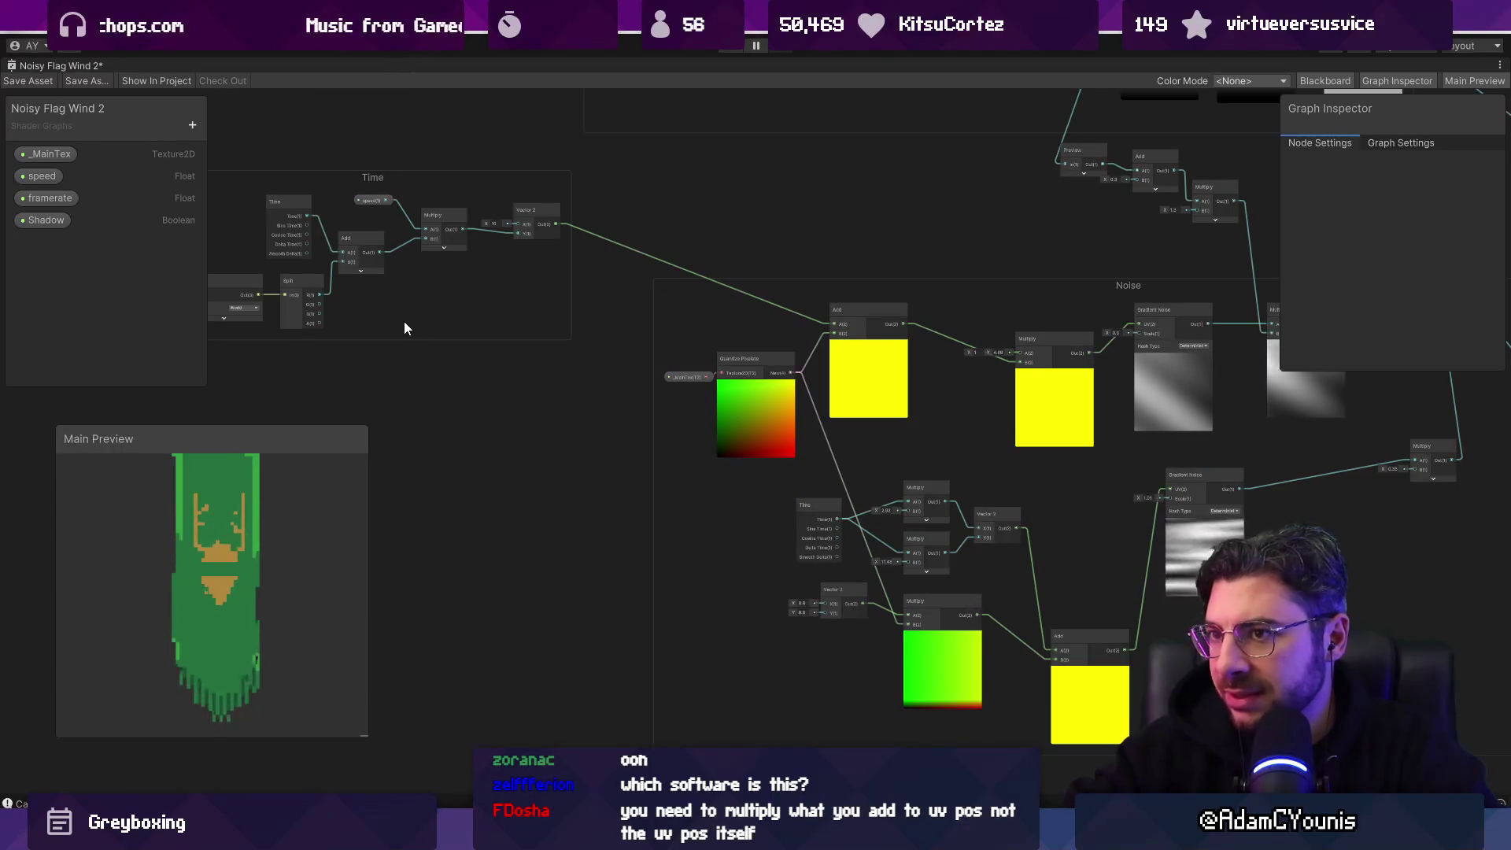
Step: Try wiring a Time Multiply output into the Vector 2 Y input, then undo that connection
scroll(398, 304, "up", 1)
scroll(513, 301, "down", 2)
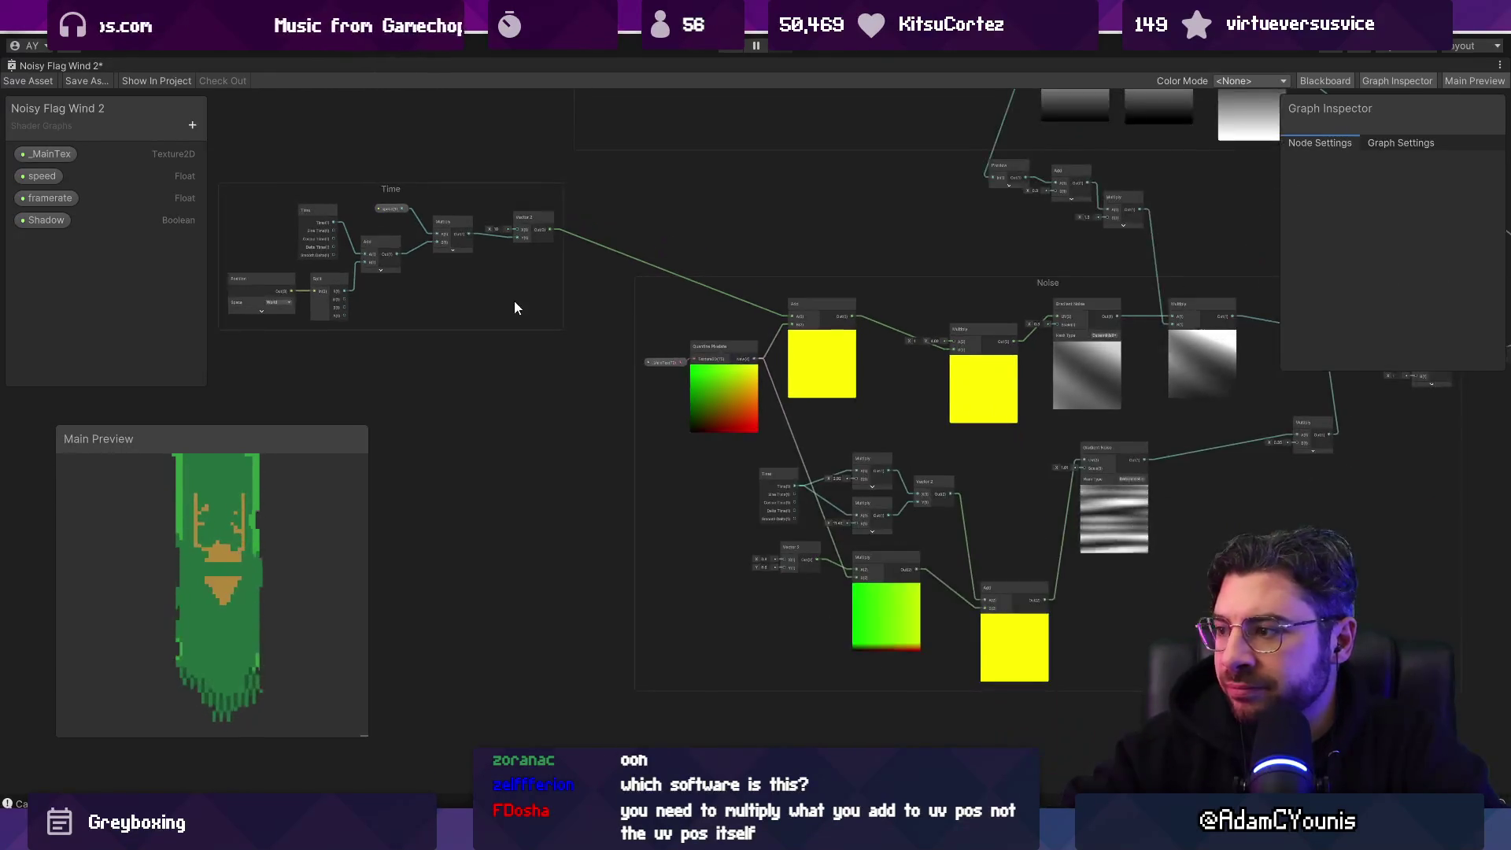
scroll(555, 364, "up", 2)
left_click_drag(353, 278, 444, 338)
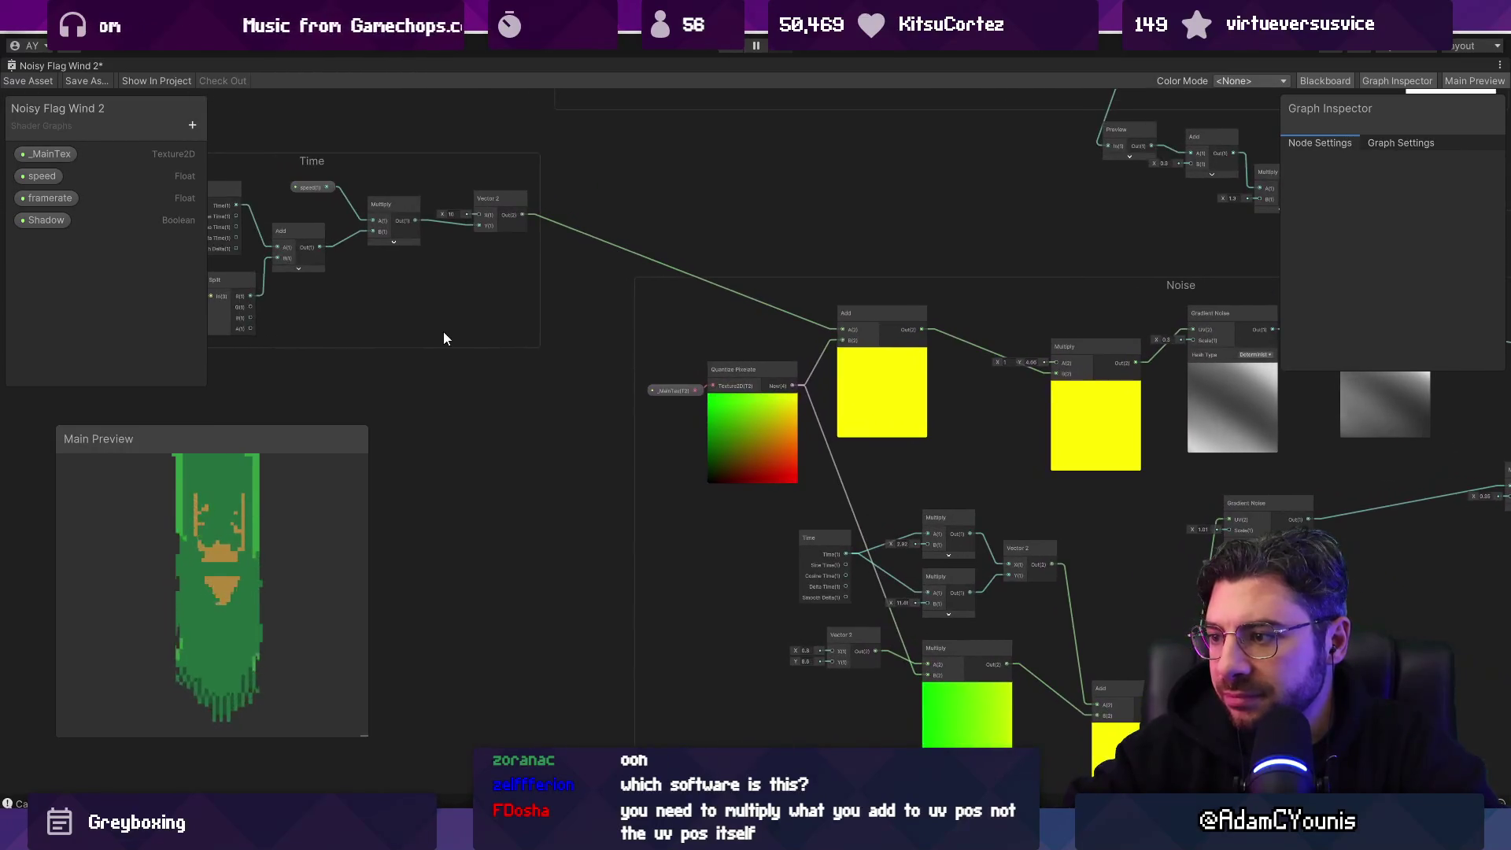
left_click_drag(393, 248, 668, 314)
scroll(479, 176, "up", 5)
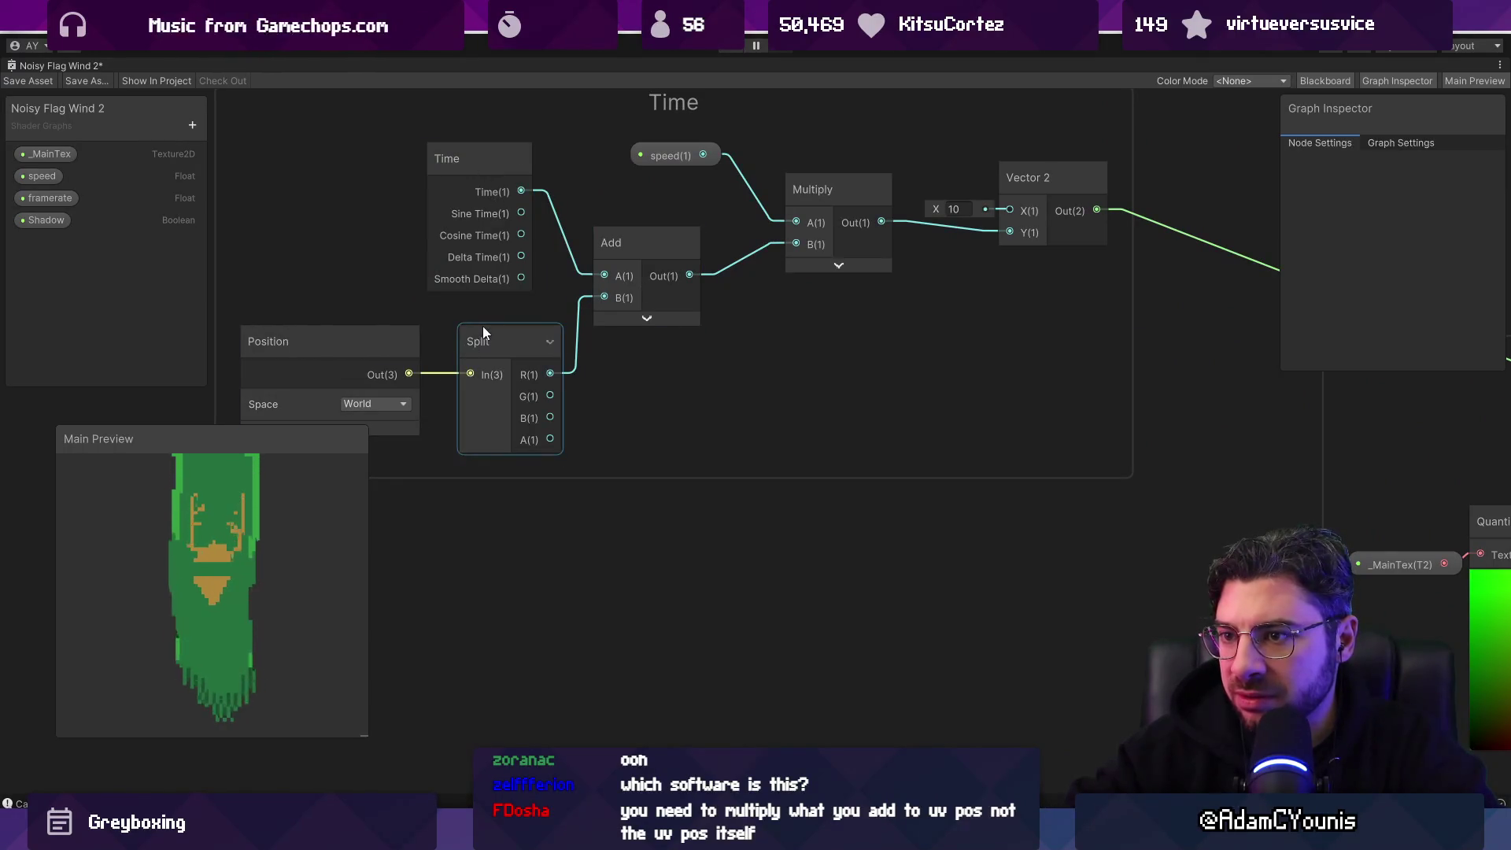
mouse_move(371, 371)
left_mouse_down()
mouse_move(347, 342)
mouse_move(307, 359)
left_mouse_up()
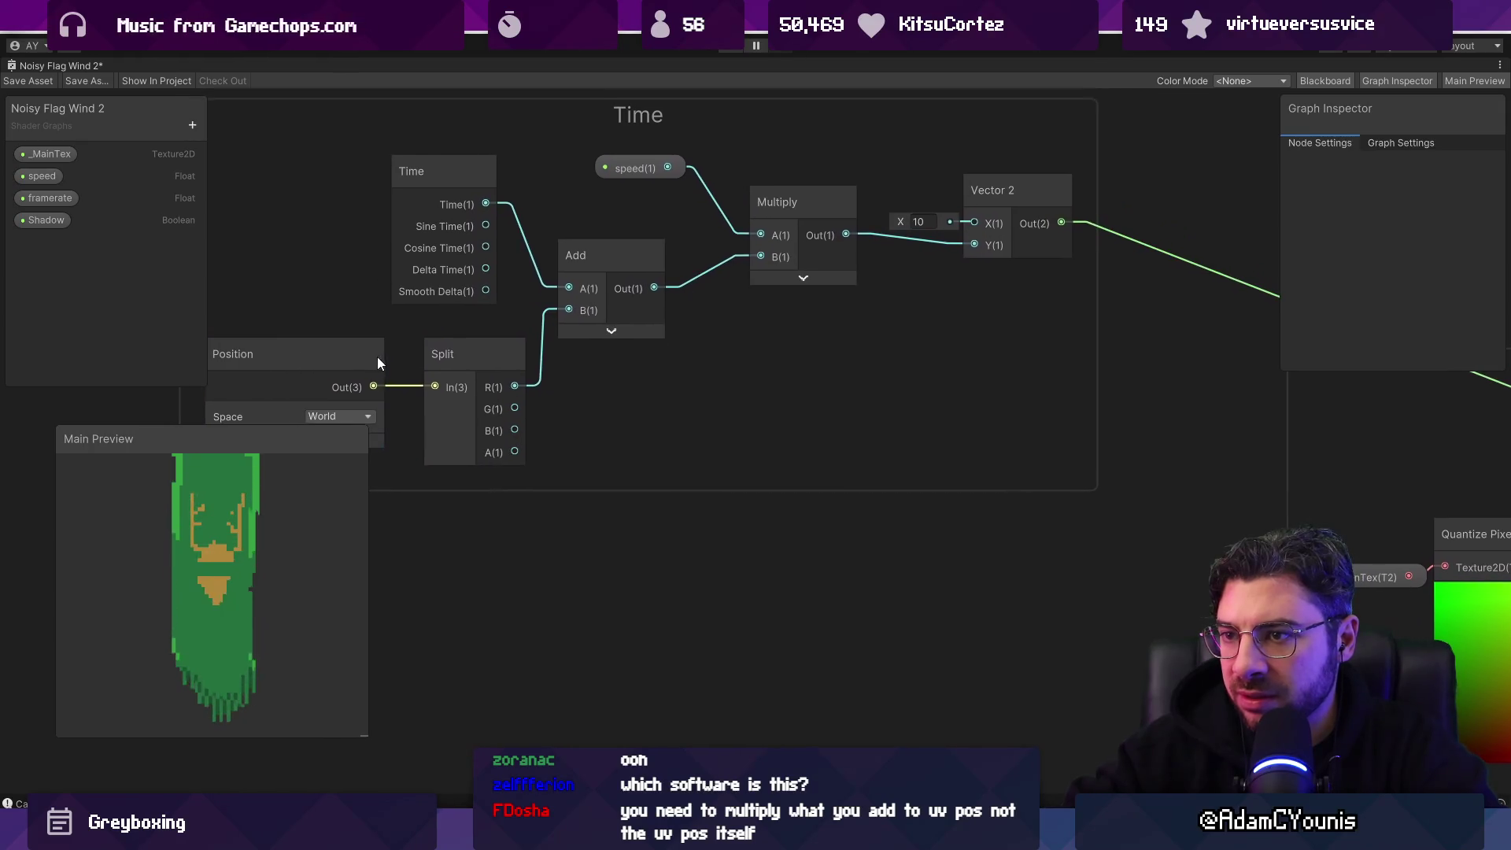
scroll(517, 318, "down", 3)
left_click_drag(715, 329, 183, 280)
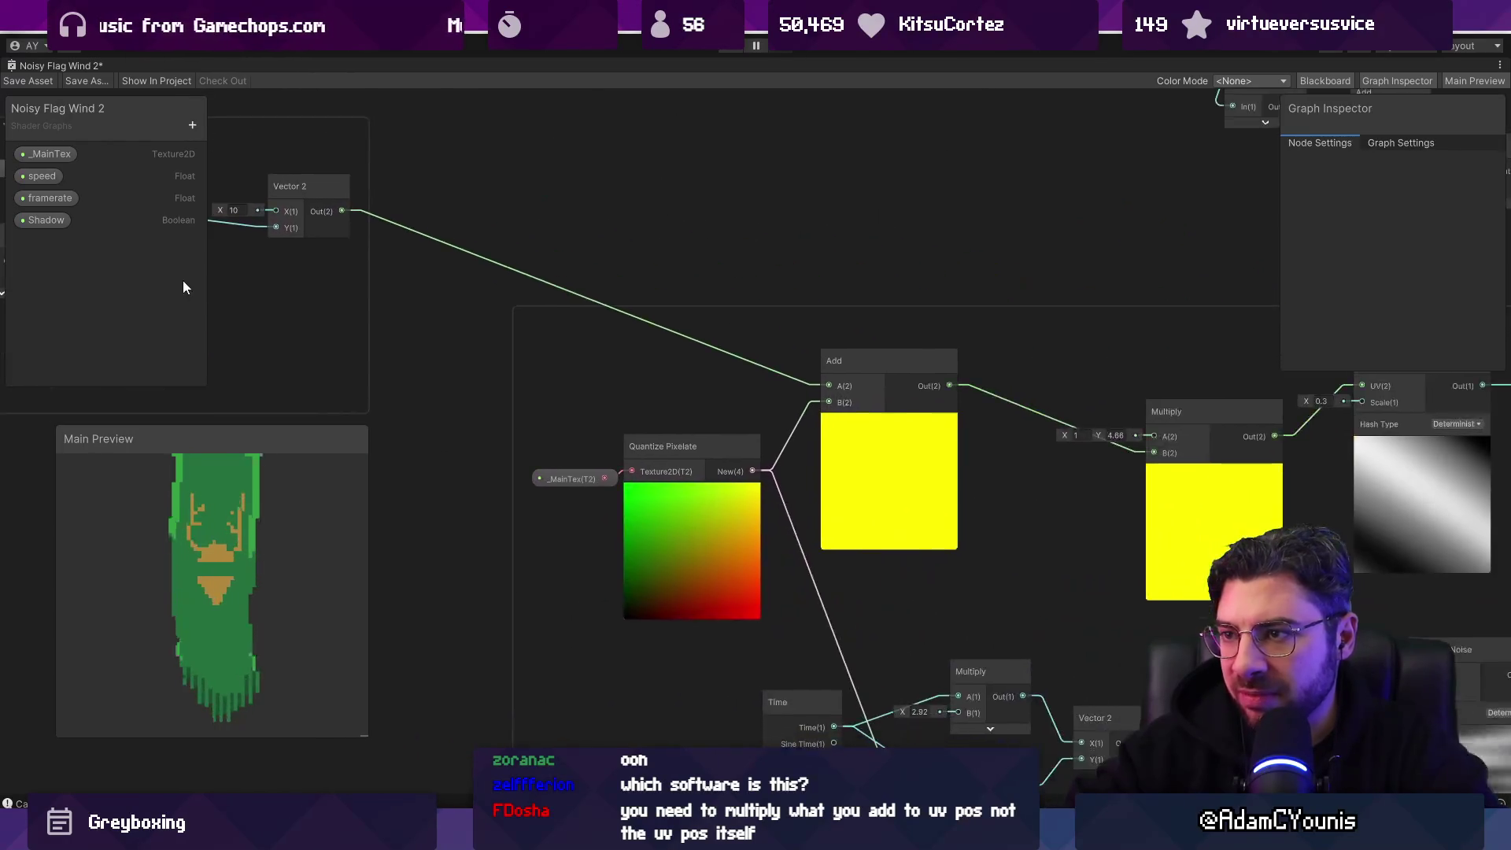
scroll(381, 267, "down", 3)
mouse_move(333, 228)
left_mouse_down()
mouse_move(568, 406)
mouse_move(534, 385)
mouse_move(924, 579)
left_mouse_up()
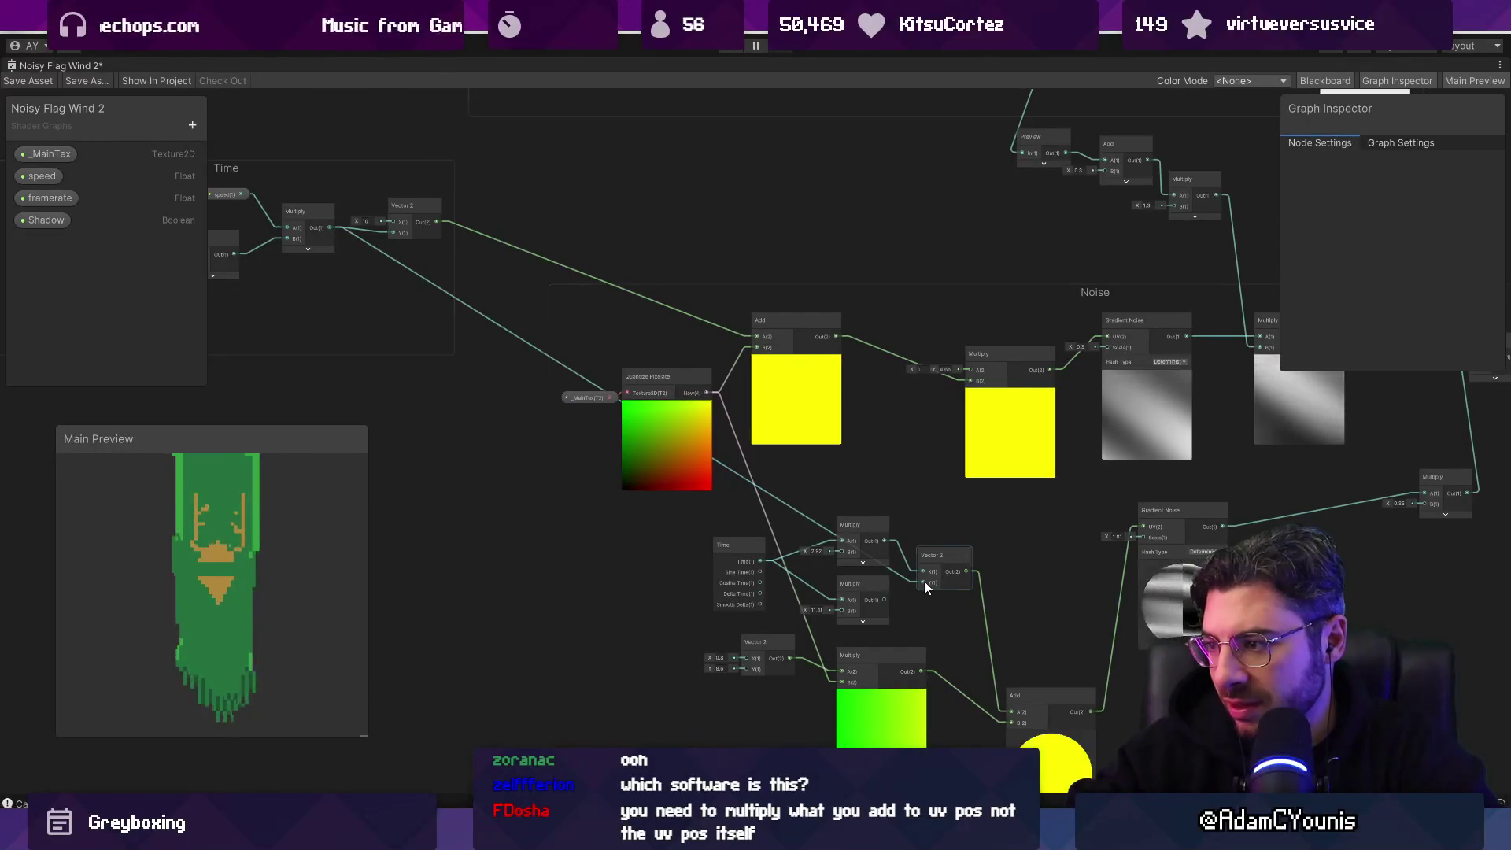
key("ctrl+z")
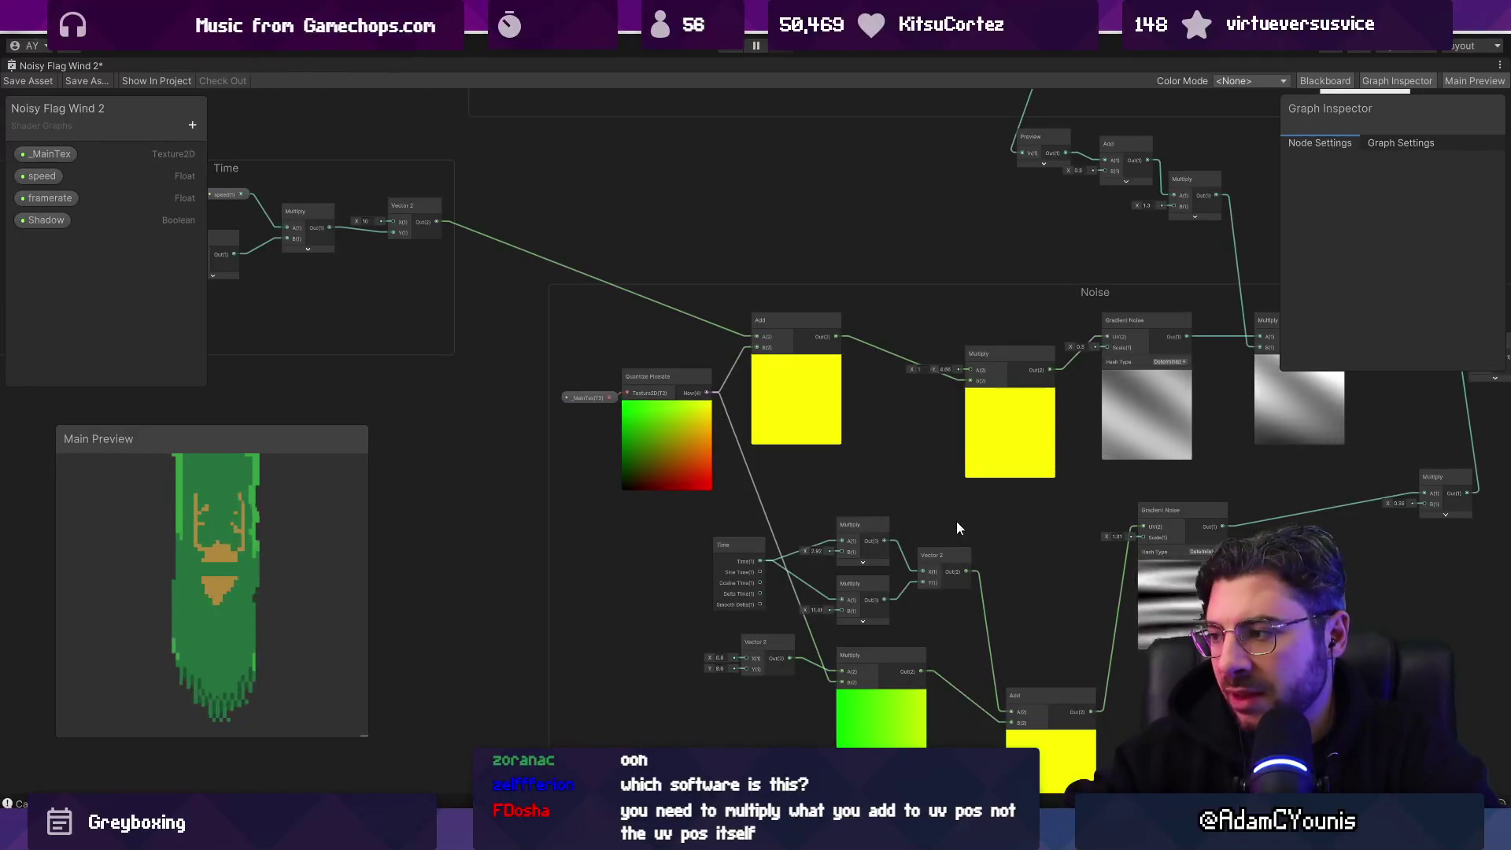
Step: Shift the Time, Multiply, Vector 2 and Add nodes left inside the Noise group
scroll(1039, 527, "down", 4)
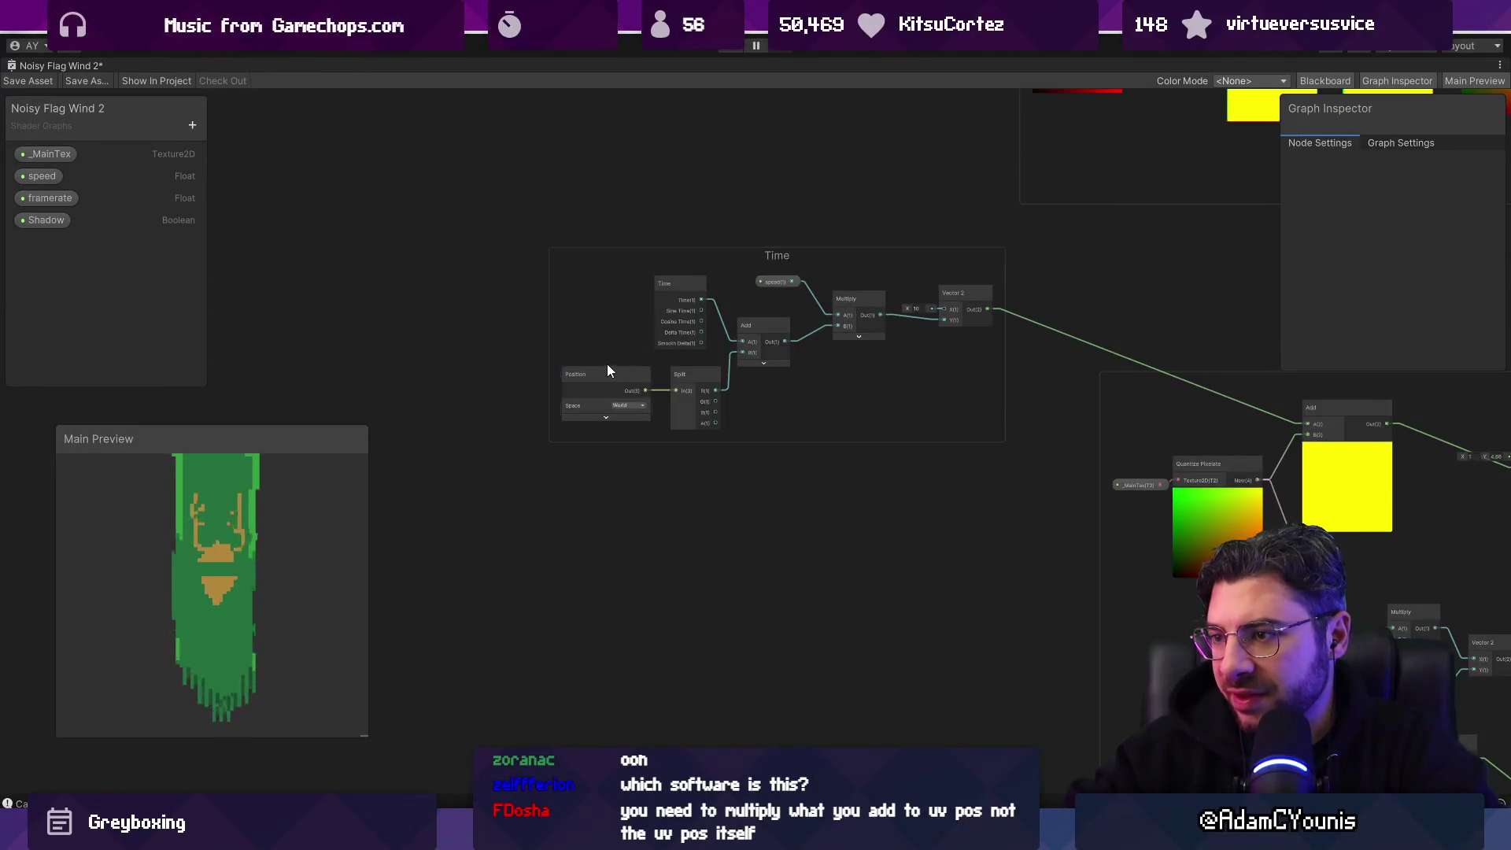
scroll(616, 376, "down", 2)
scroll(613, 378, "up", 3)
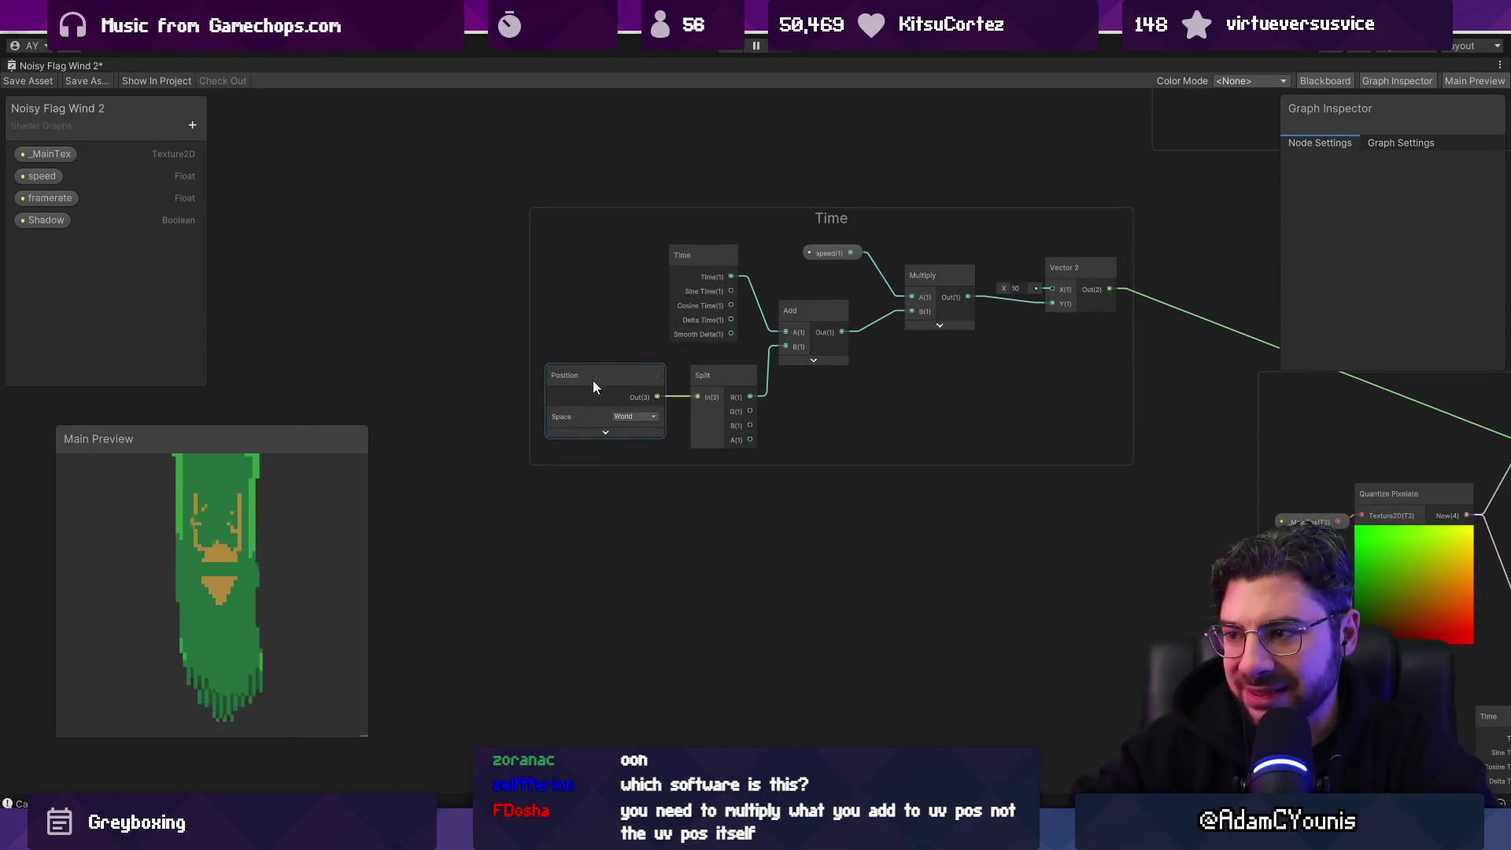
scroll(633, 382, "down", 3)
mouse_move(650, 380)
left_mouse_down()
mouse_move(600, 318)
mouse_move(537, 293)
left_mouse_up()
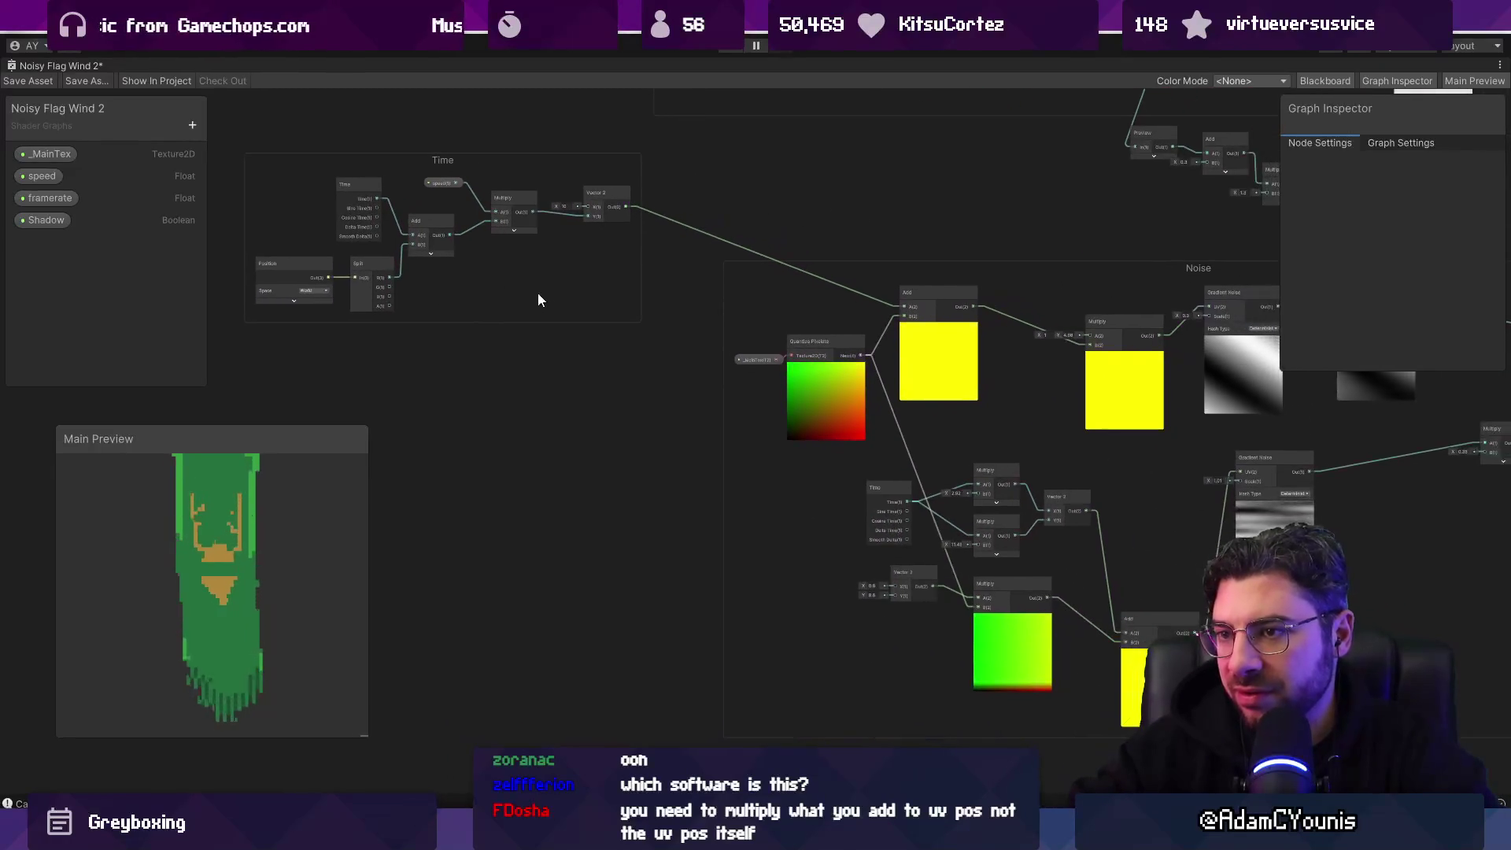
mouse_move(1154, 549)
left_mouse_down()
mouse_move(699, 511)
mouse_move(465, 528)
mouse_move(876, 539)
mouse_move(818, 532)
mouse_move(883, 470)
left_mouse_up()
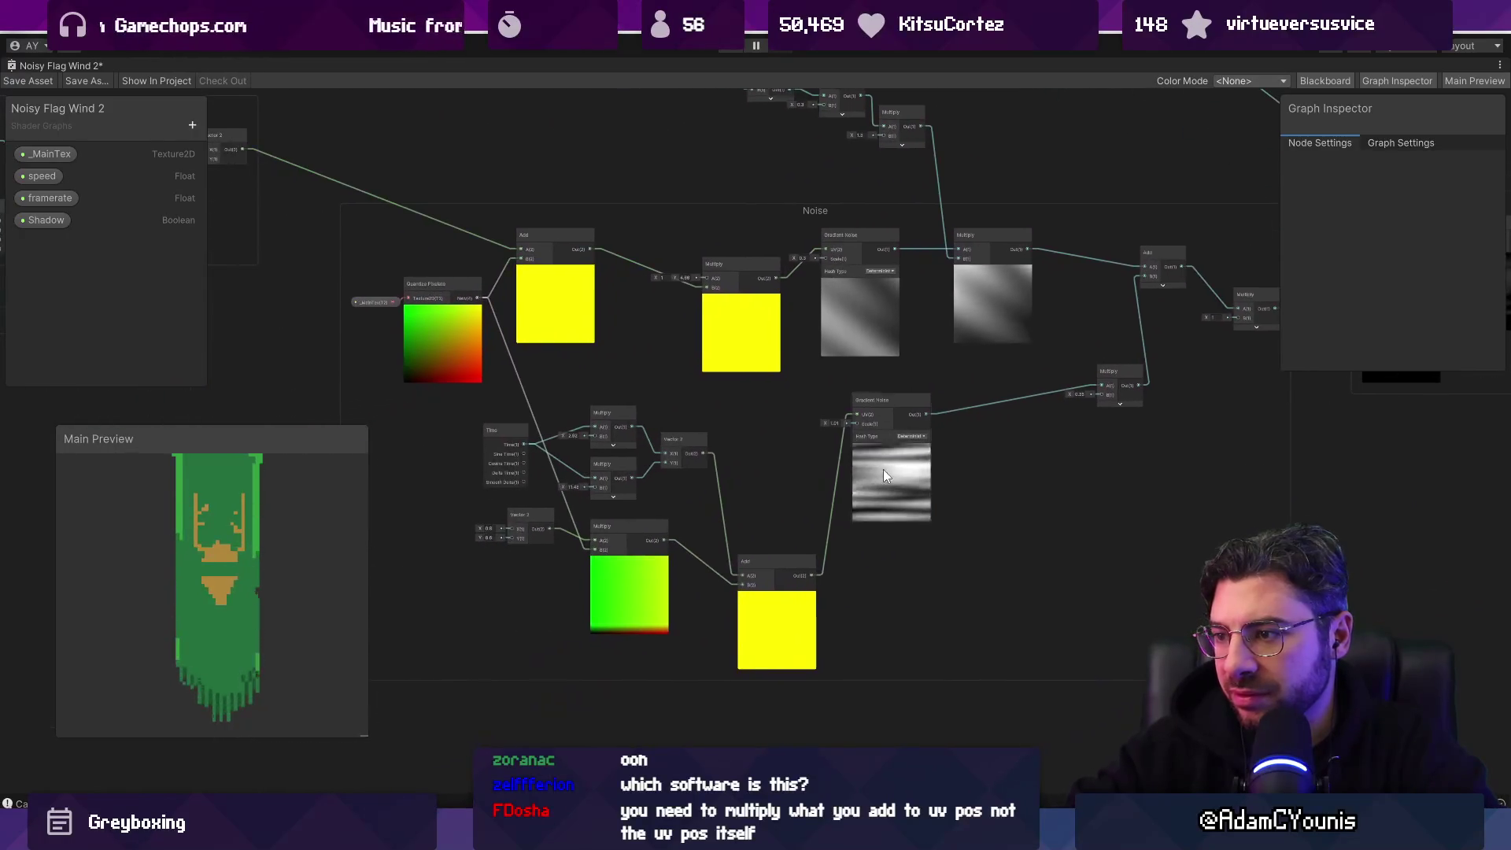
scroll(824, 437, "up", 3)
scroll(740, 512, "down", 5)
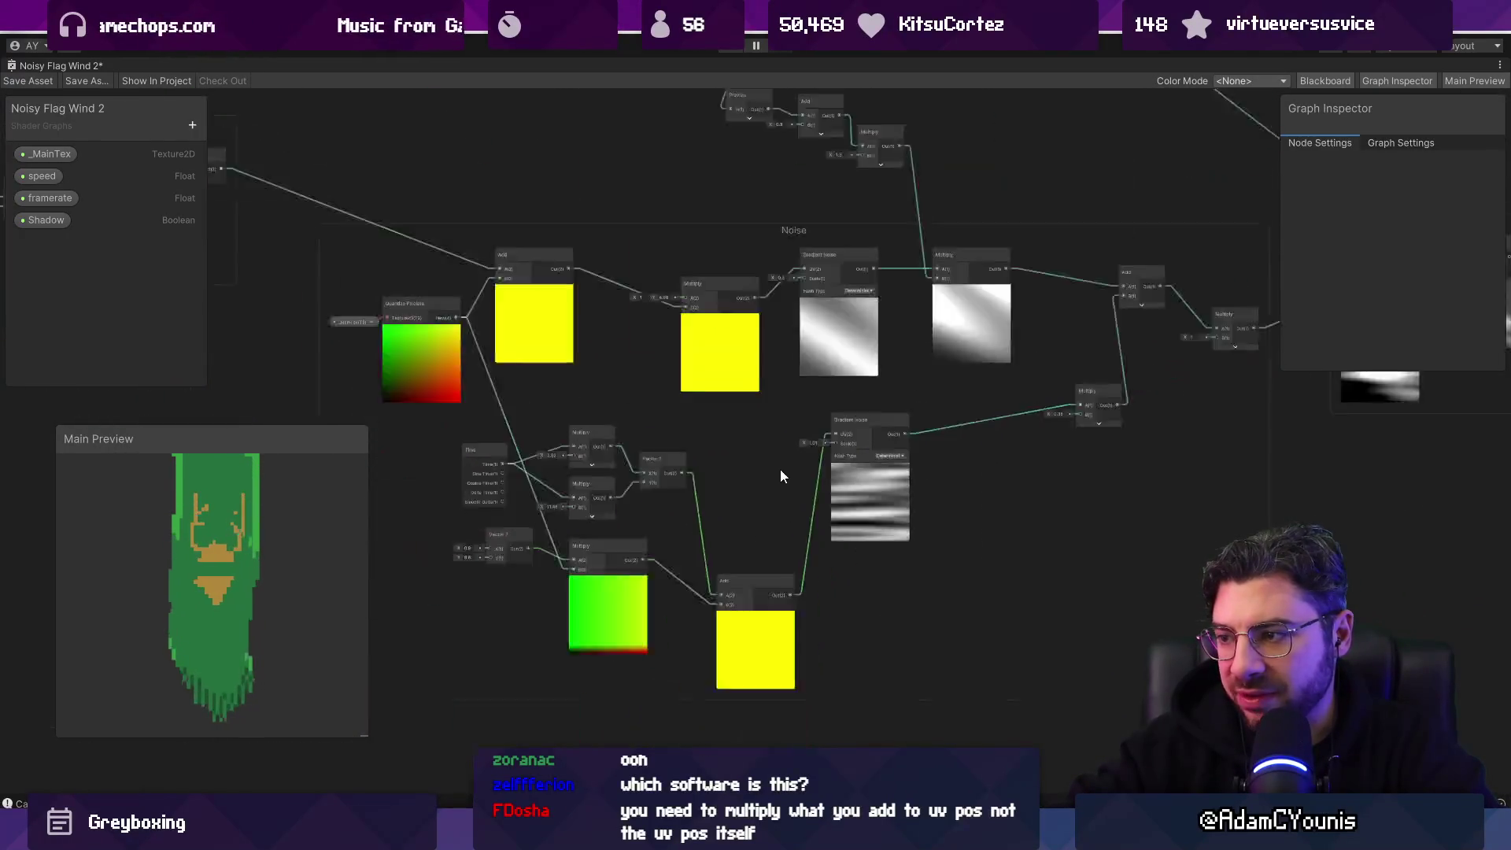
mouse_move(860, 583)
left_mouse_down()
mouse_move(819, 606)
mouse_move(769, 607)
mouse_move(785, 607)
left_mouse_up()
Step: Add the World Position to the lower Add result through a new Add node feeding Gradient Noise UV
mouse_move(286, 334)
left_mouse_down()
mouse_move(414, 347)
mouse_move(455, 414)
mouse_move(937, 512)
left_mouse_up()
left_click(358, 309)
scroll(981, 532, "up", 5)
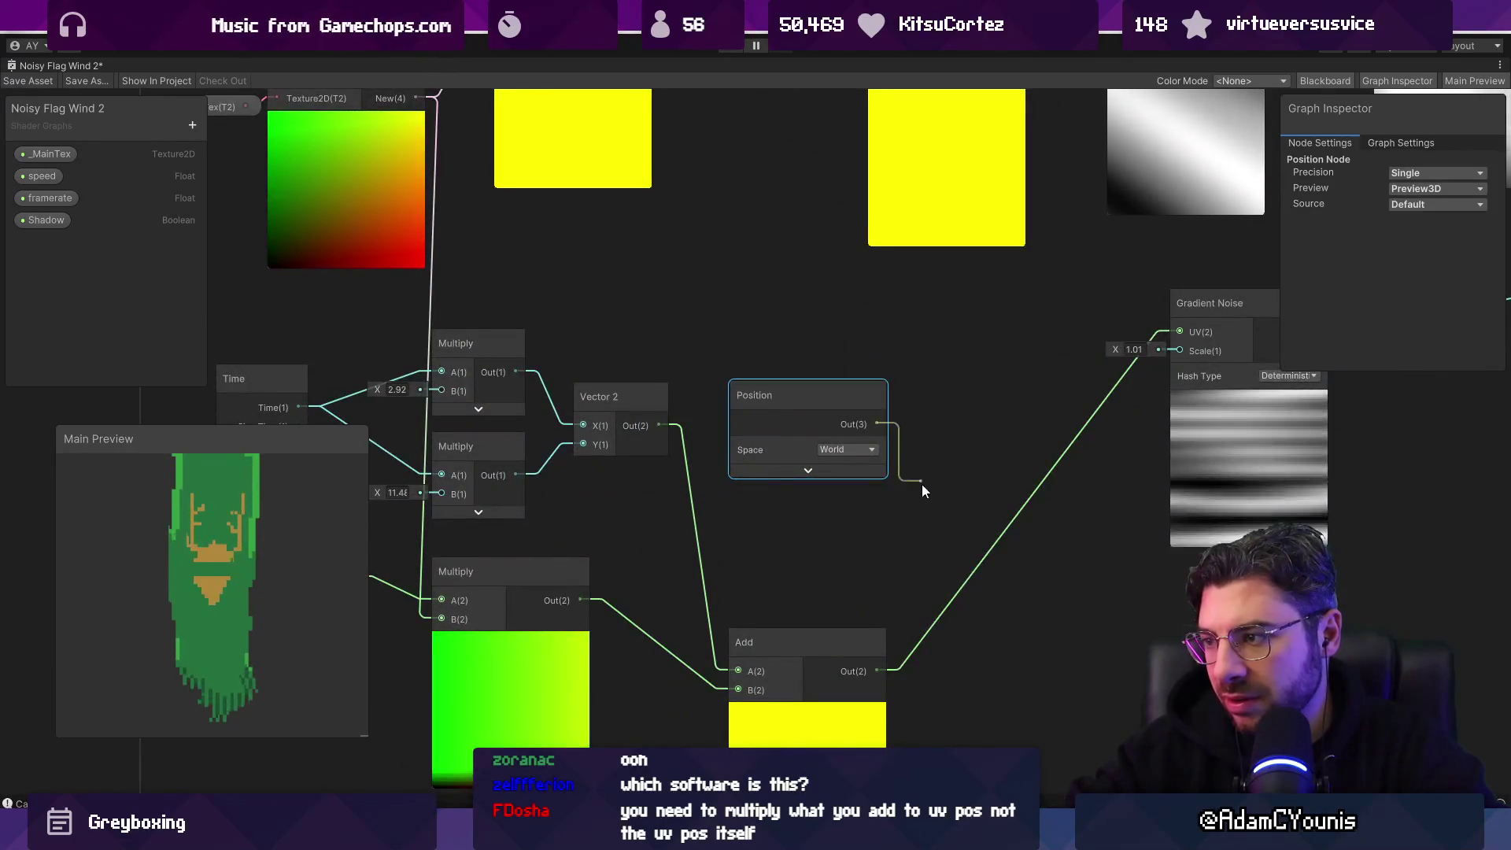
key("space")
type("add")
key("Down")
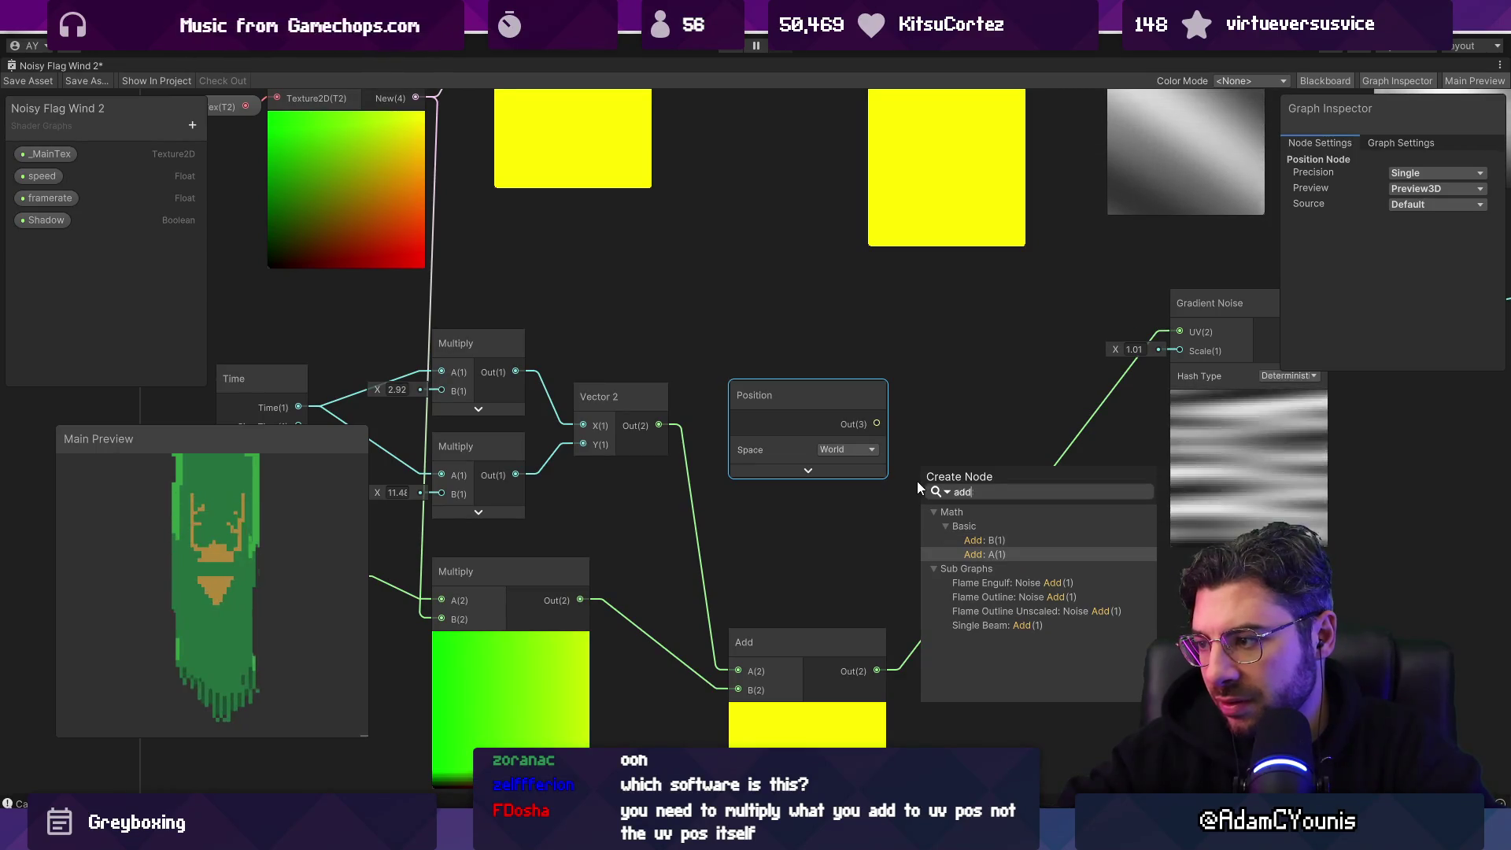
key("Return")
left_click_drag(867, 671, 921, 515)
left_click_drag(848, 560, 904, 528)
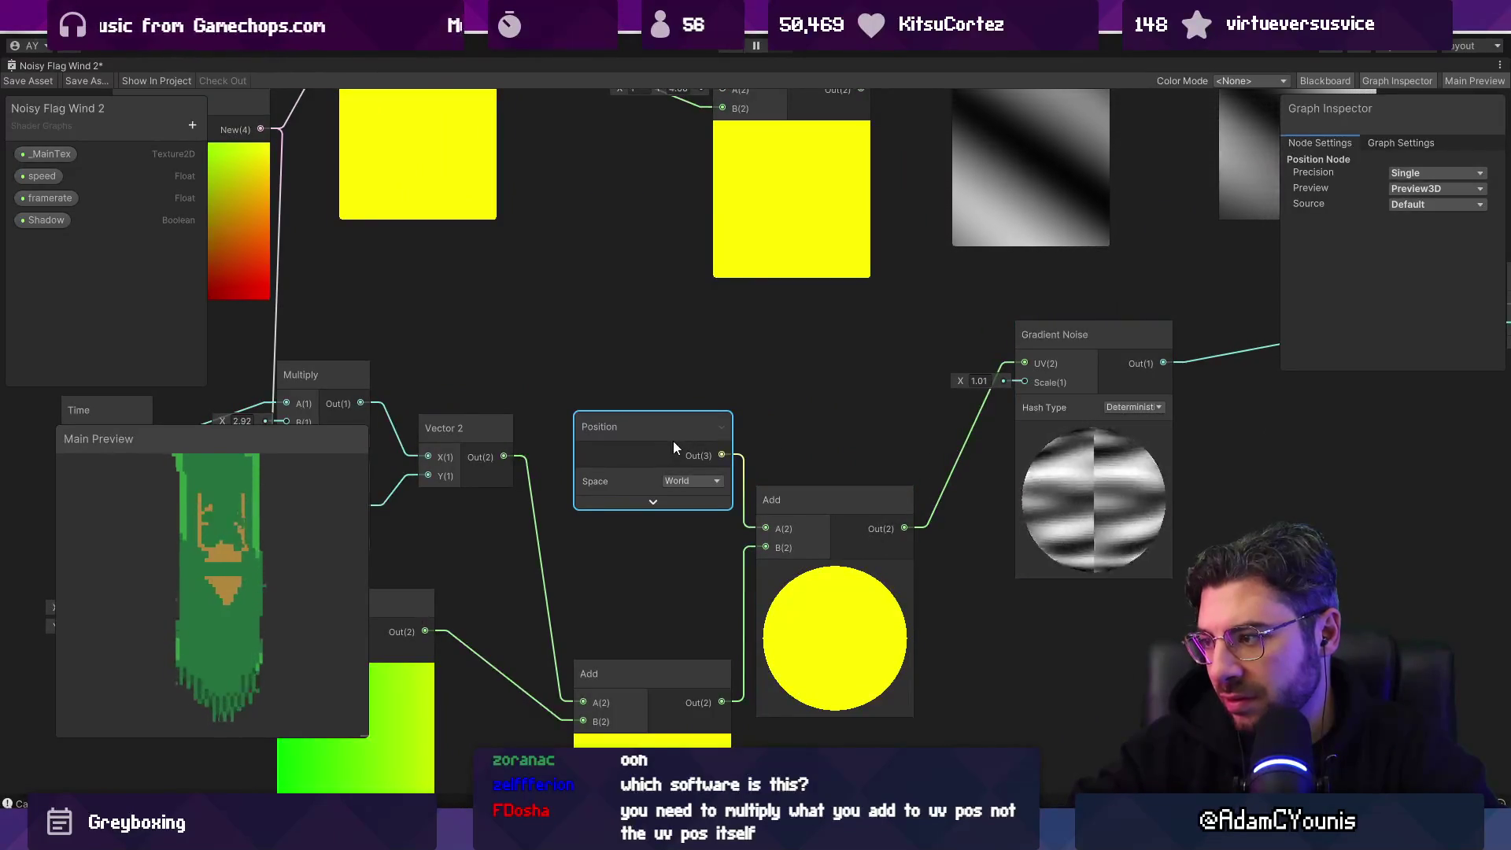
Step: Set the new Add node's preview to Preview2D, and delete then restore the Position node
left_click(787, 500)
left_click(1440, 189)
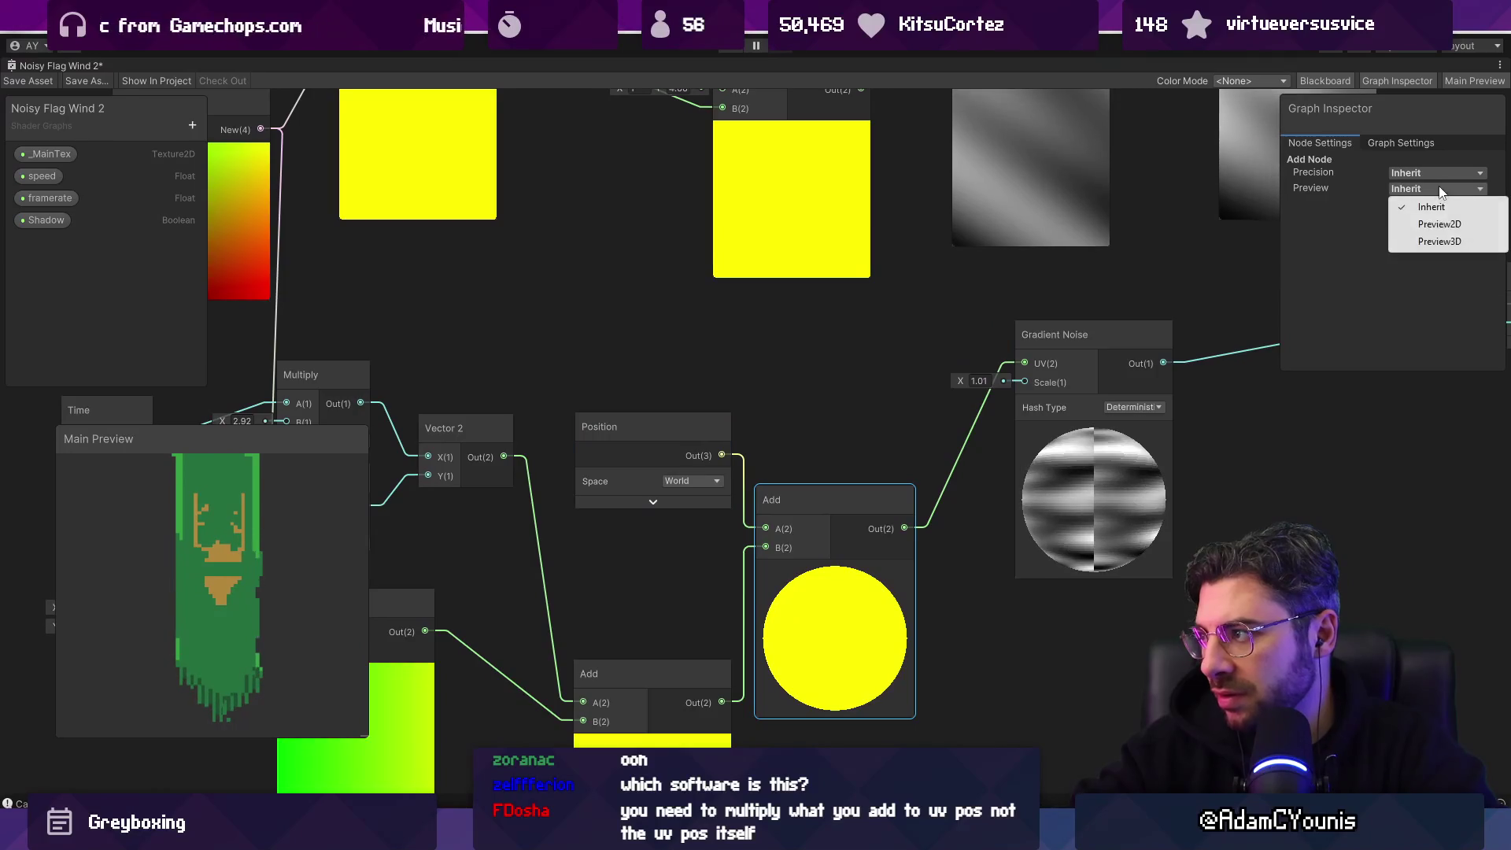
left_click(1442, 227)
scroll(935, 417, "down", 1)
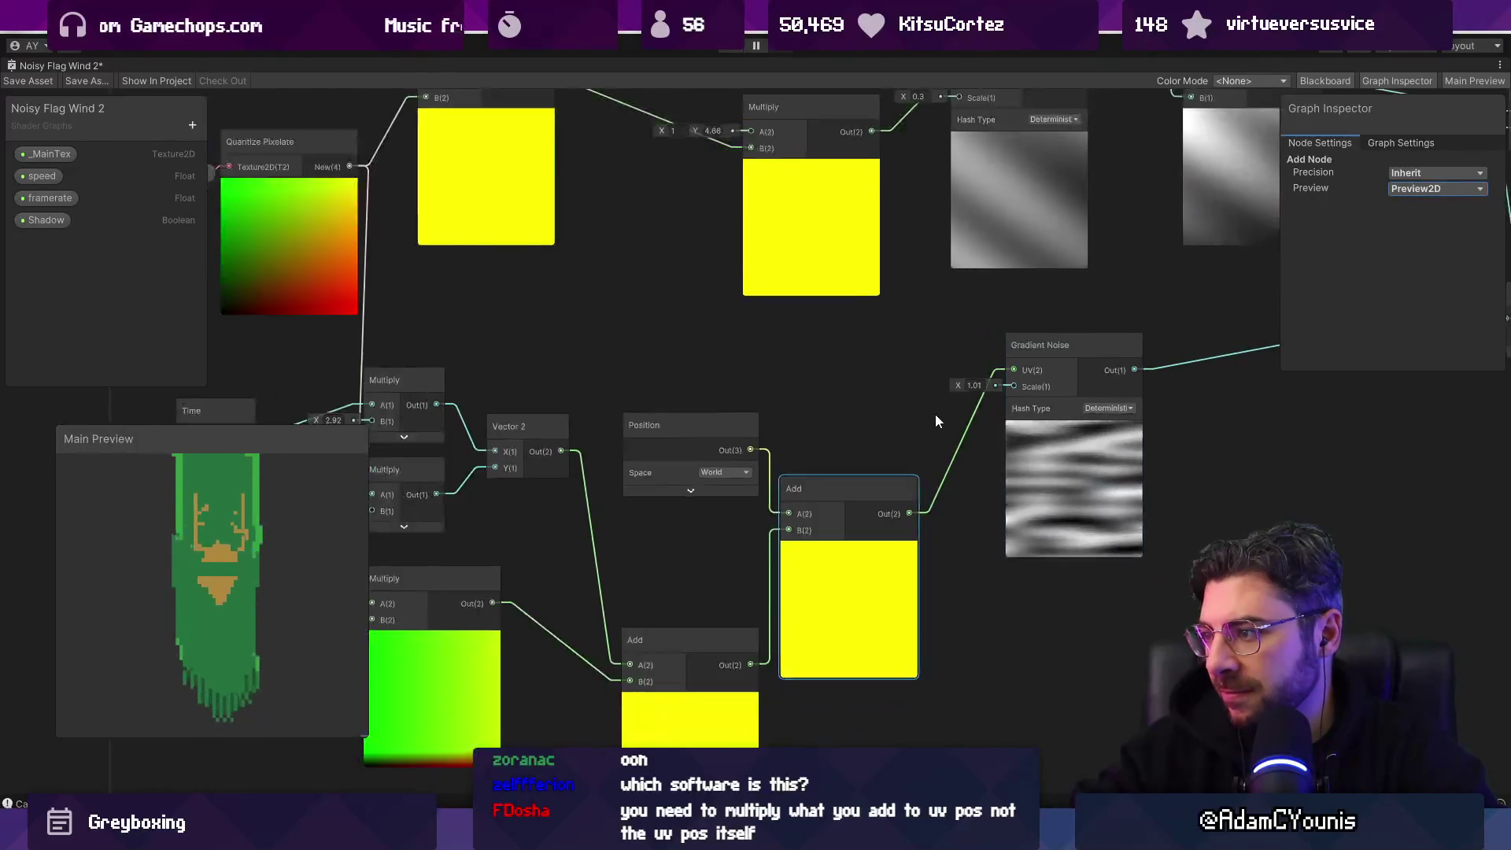
scroll(913, 417, "down", 4)
scroll(905, 419, "up", 3)
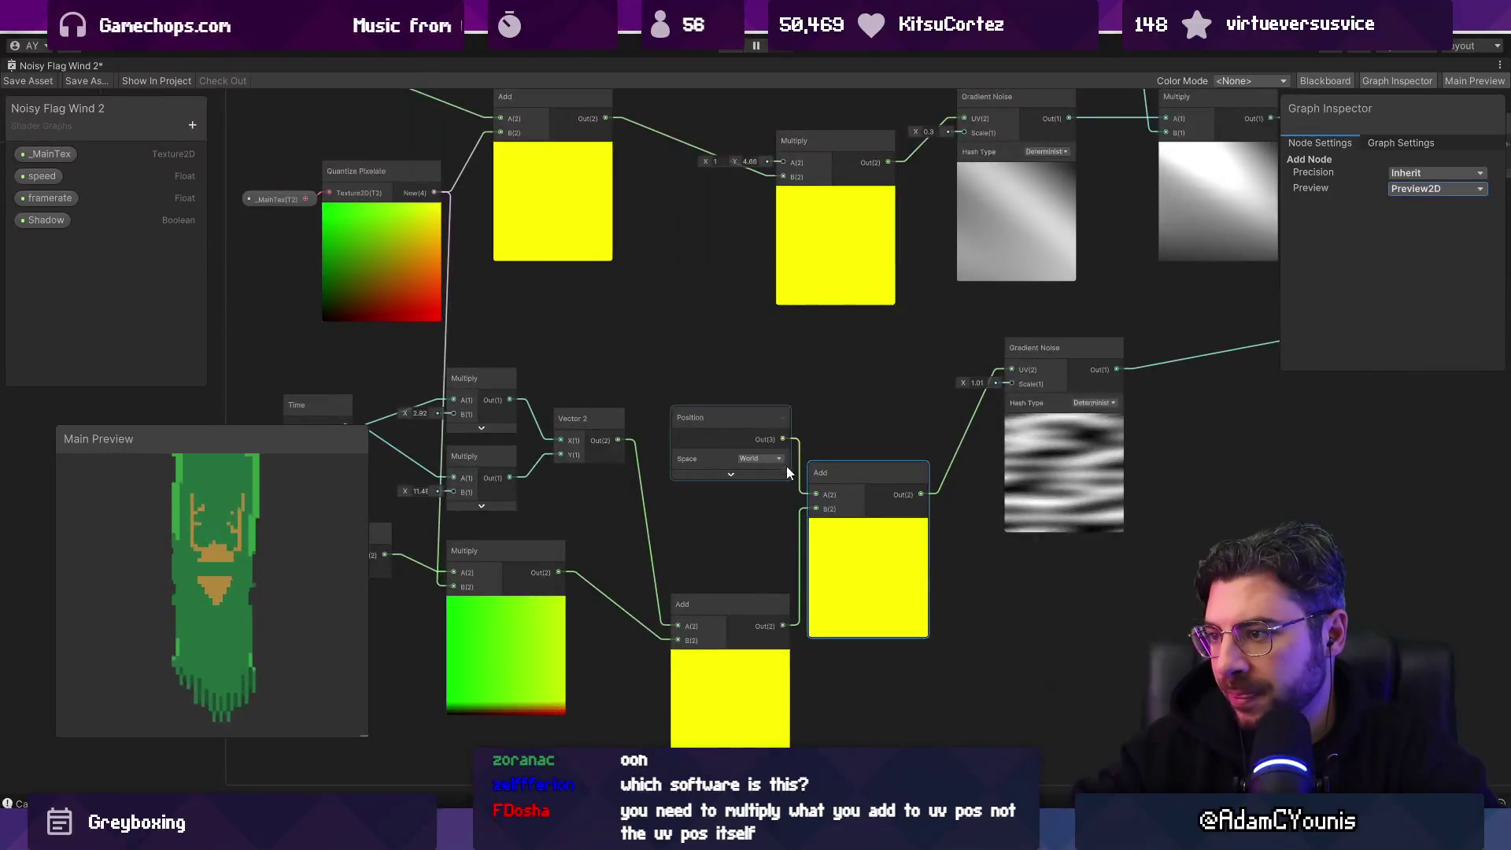
left_click(752, 427)
key("Delete")
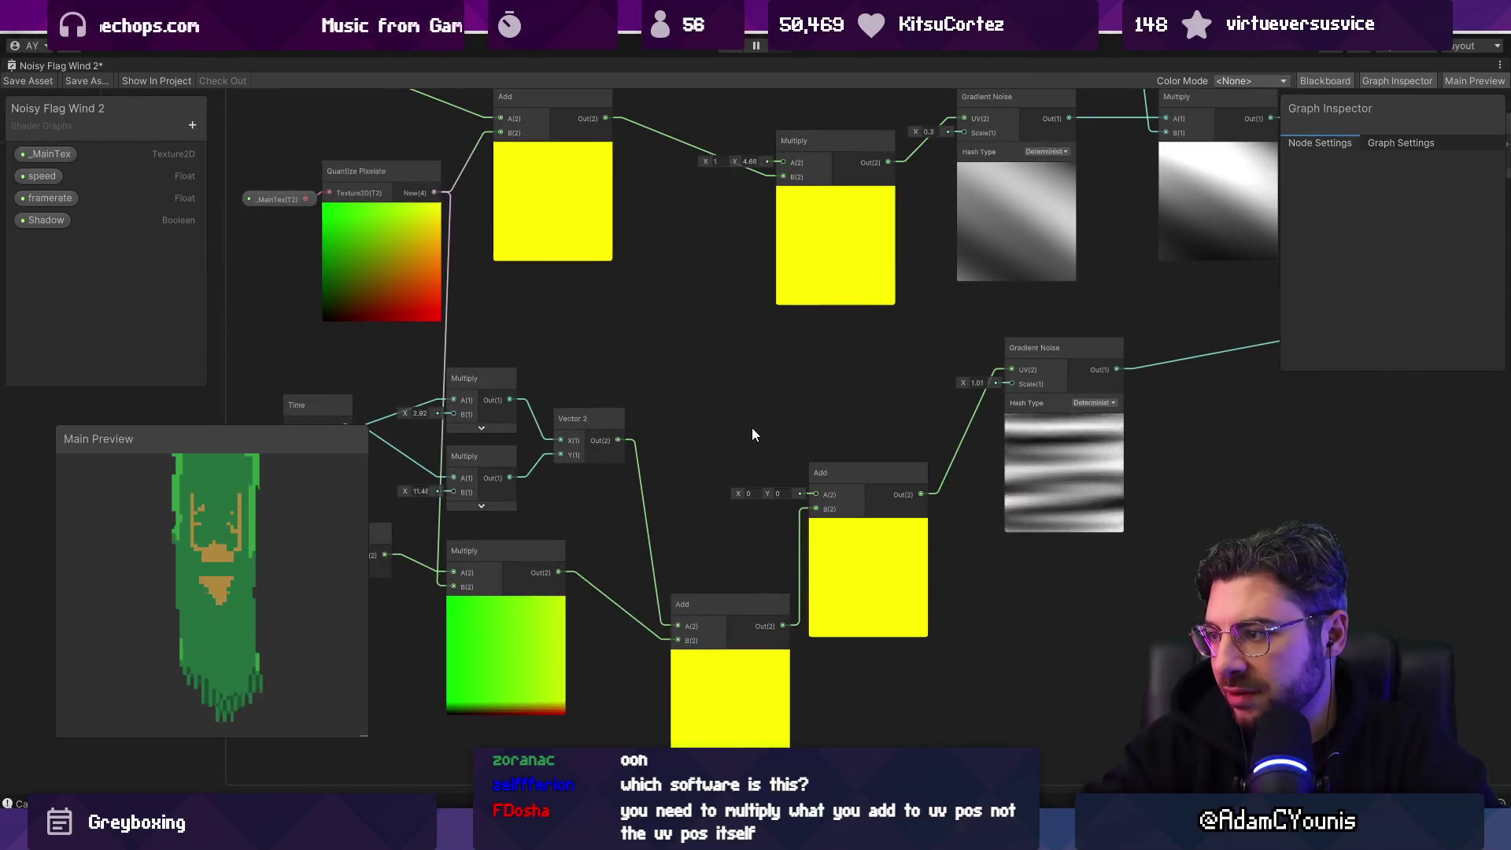
key("ctrl+z")
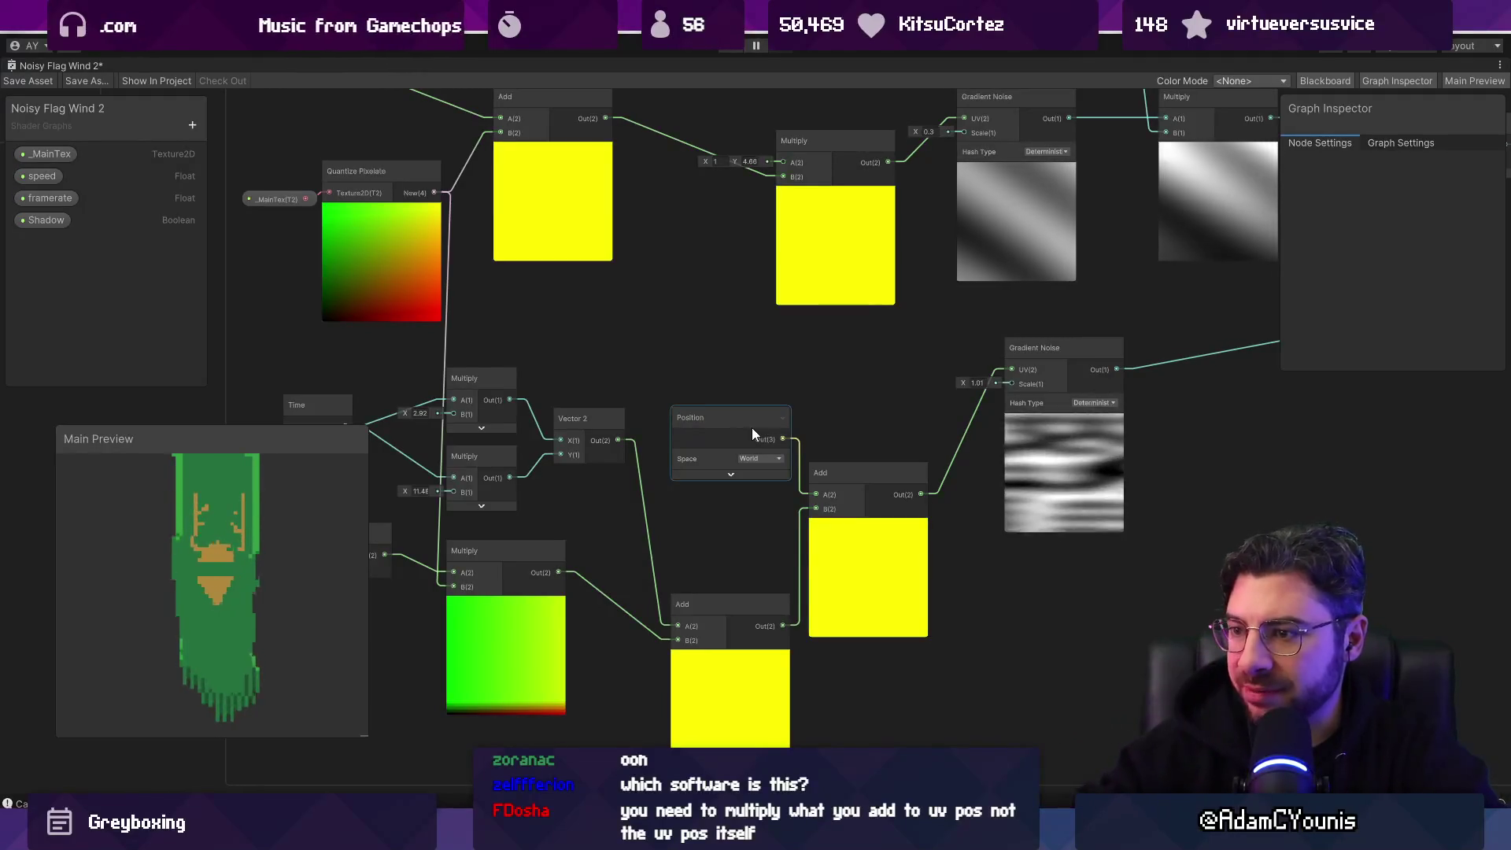
Step: Tune the second time multiplier to about 12, the first to 1.18, and Vector 2 Y to 3.86
left_click_drag(627, 412, 681, 405)
mouse_move(465, 484)
left_mouse_down()
mouse_move(484, 483)
mouse_move(296, 471)
mouse_move(444, 481)
mouse_move(570, 465)
left_mouse_up()
left_click(465, 536)
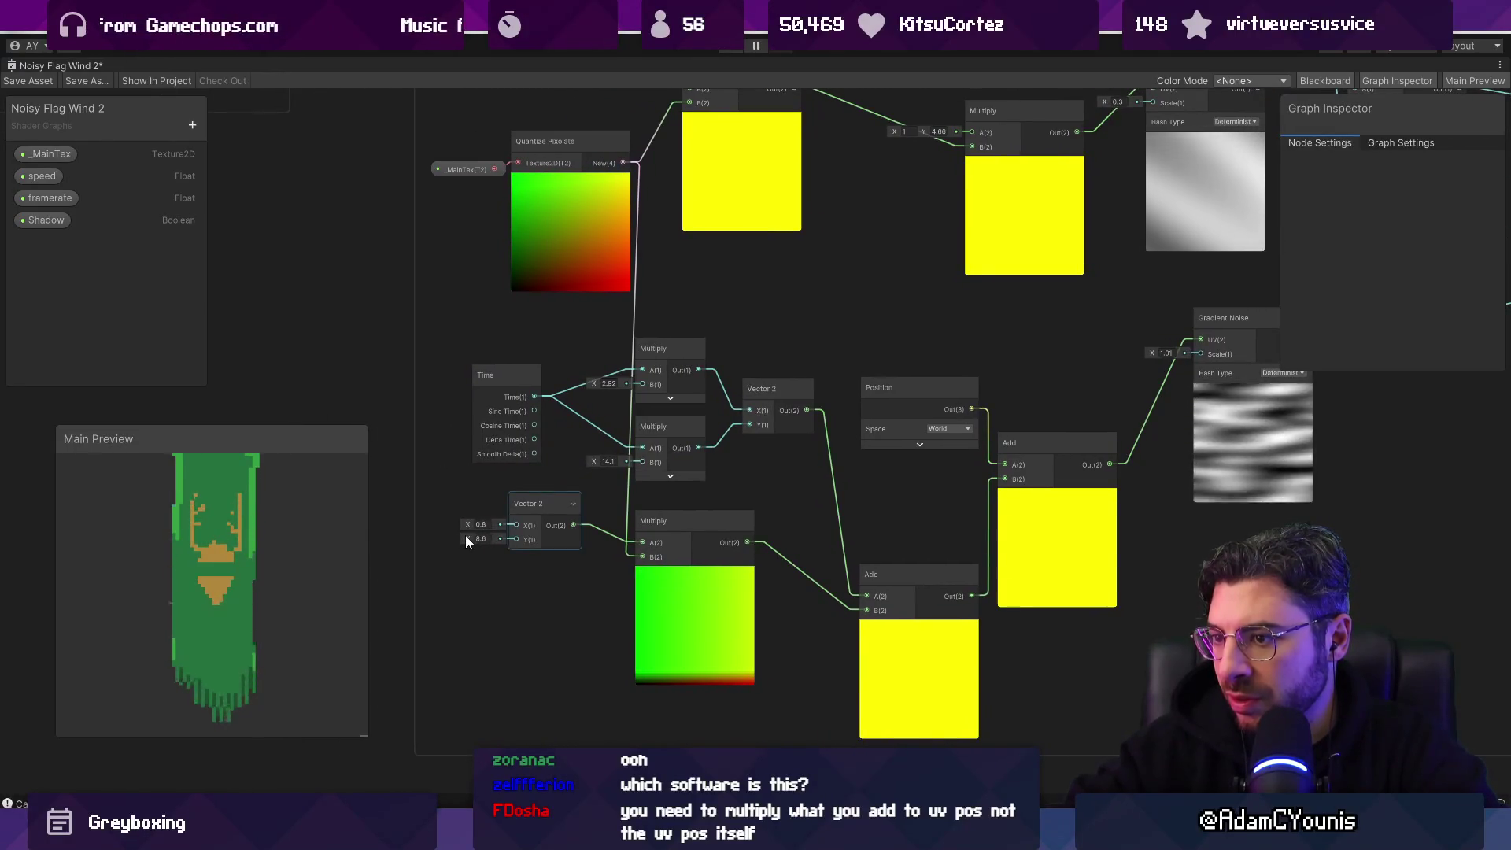
mouse_move(469, 536)
left_mouse_down()
mouse_move(427, 540)
mouse_move(453, 539)
mouse_move(460, 525)
mouse_move(445, 526)
left_mouse_up()
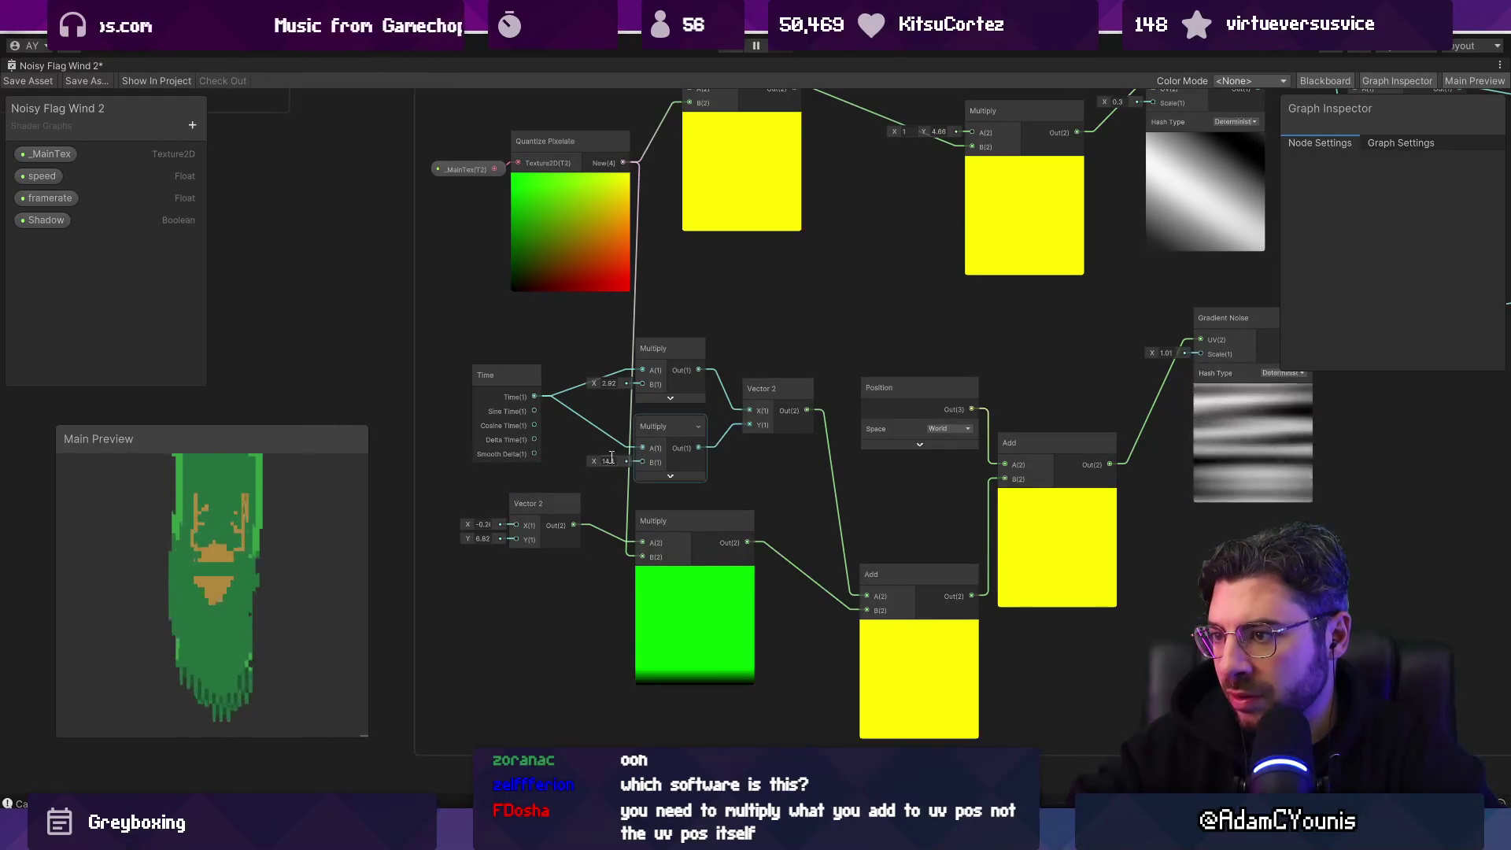
left_click_drag(589, 460, 579, 465)
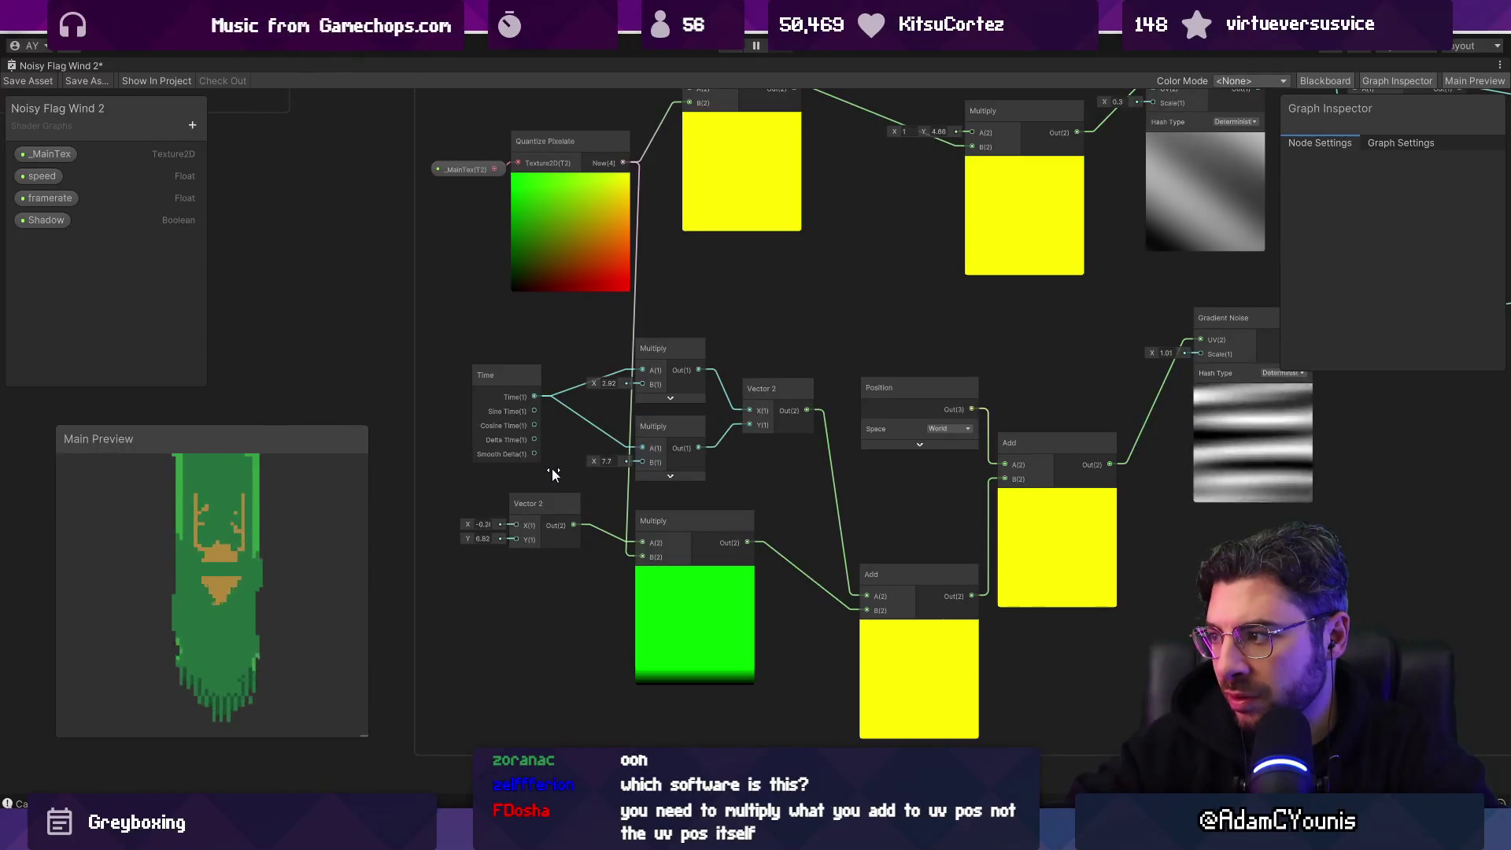
left_click_drag(597, 381, 583, 386)
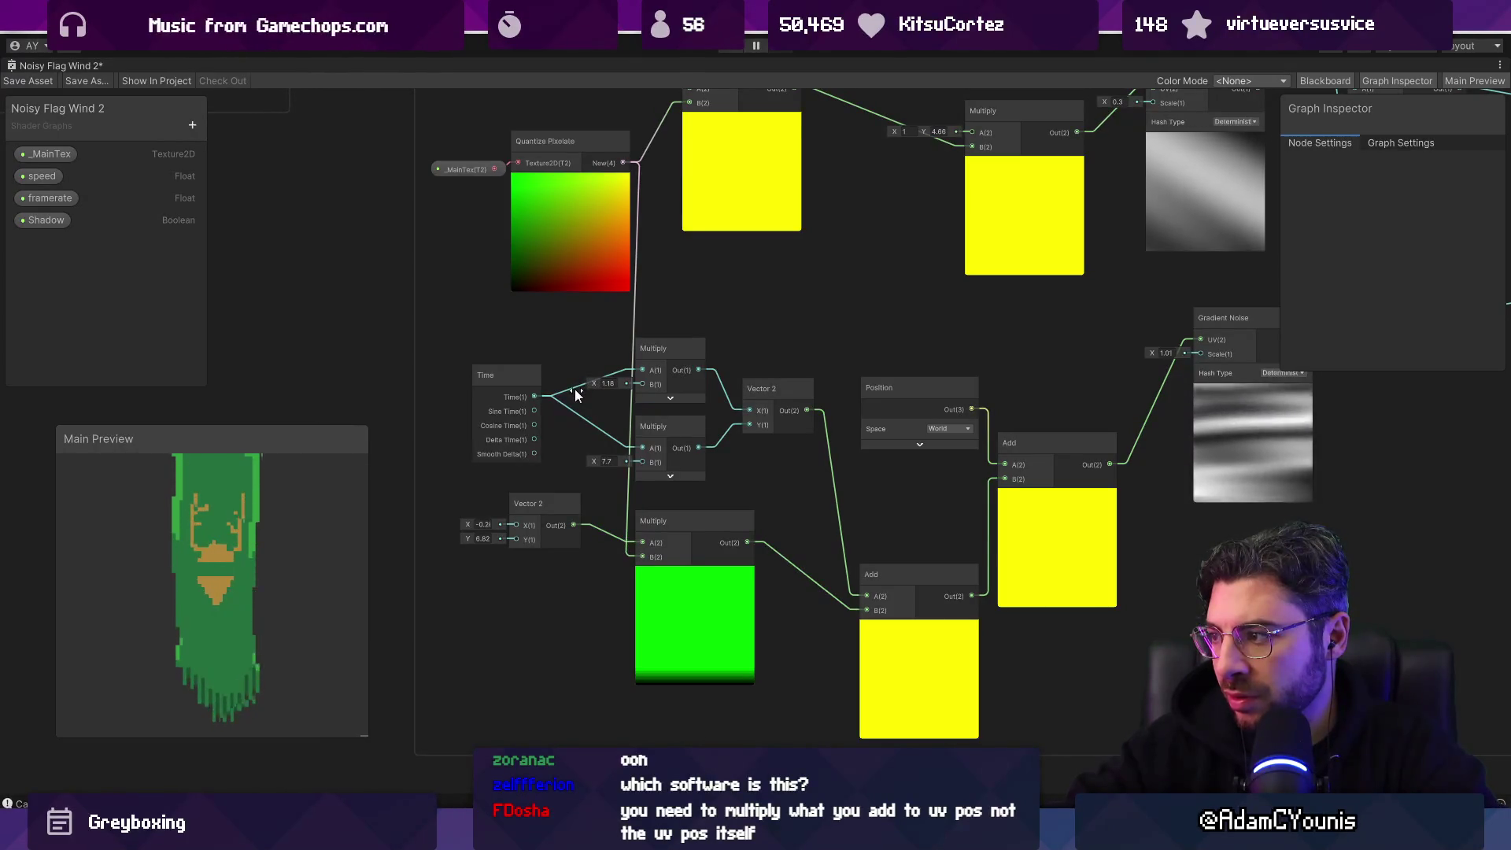
left_click_drag(575, 389, 576, 388)
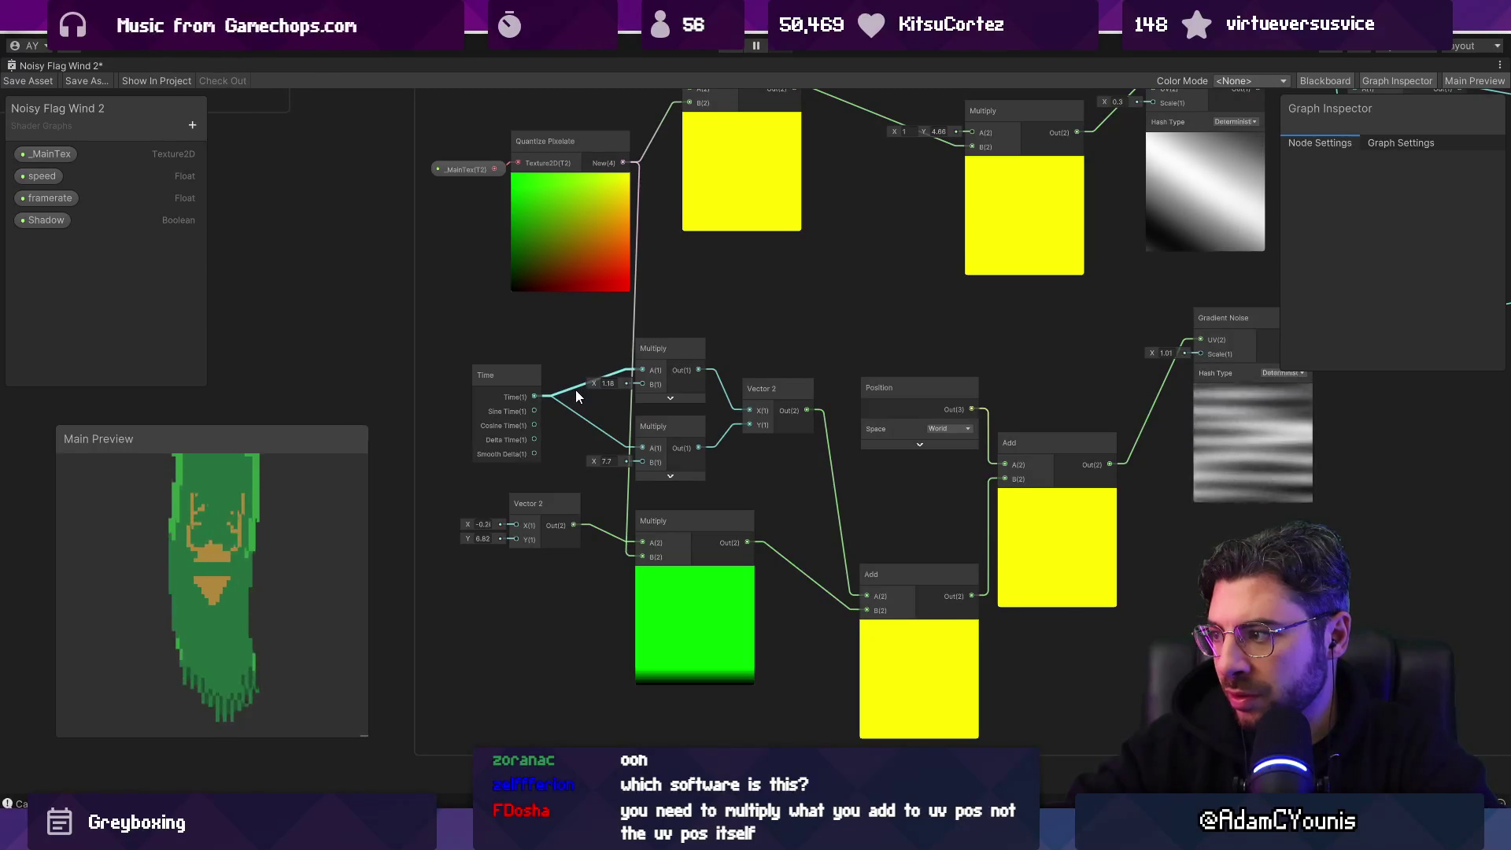
left_click_drag(466, 536, 435, 534)
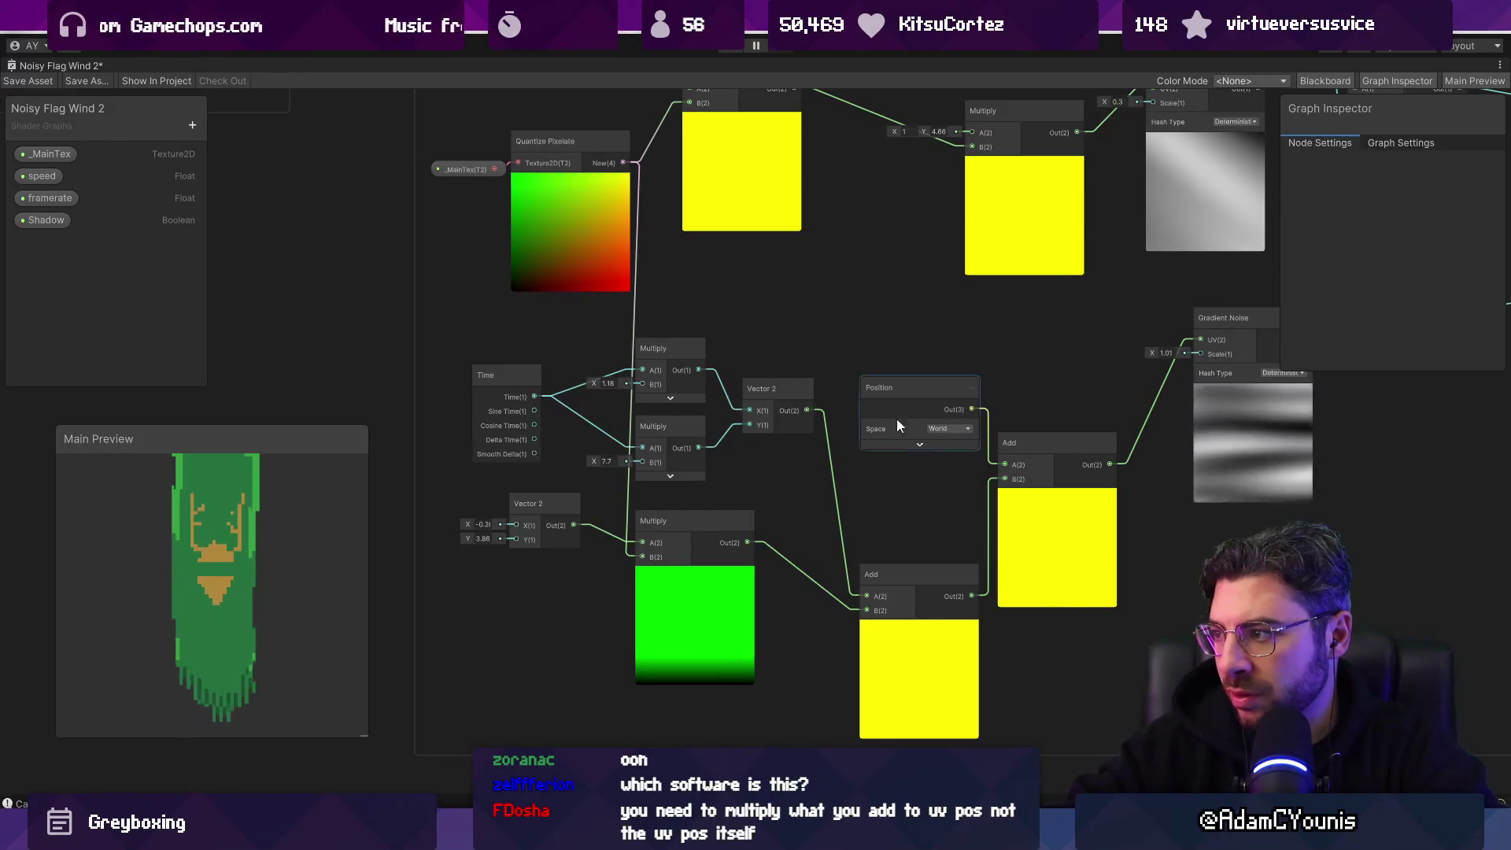
Step: Lower the first time multiplier to 0.85 and check the lower Gradient Noise and Fade with Gradient previews
left_click_drag(1099, 377, 572, 365)
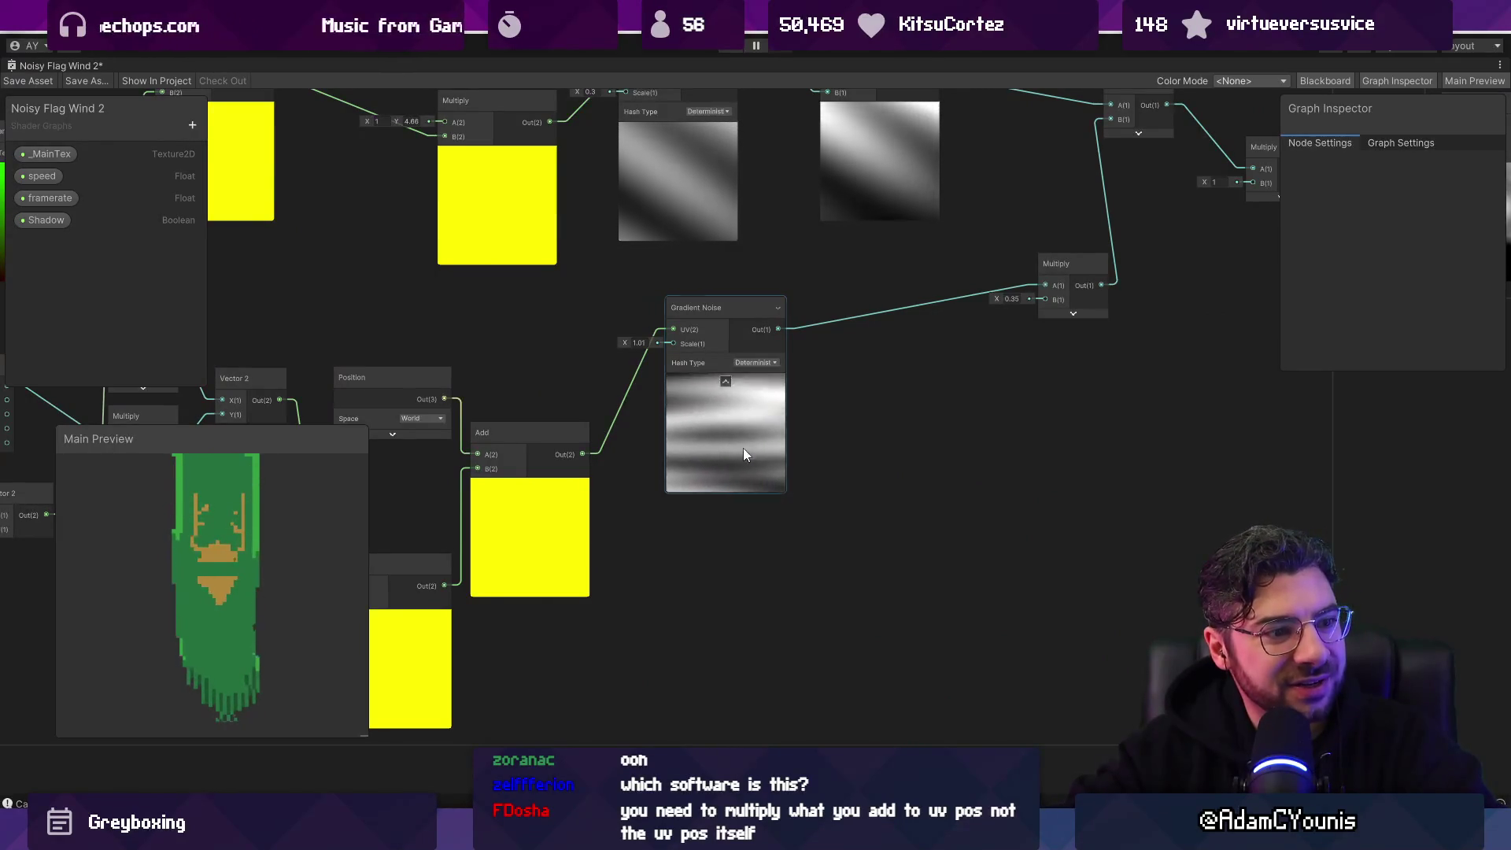
left_click_drag(743, 447, 1022, 460)
left_click_drag(433, 402, 496, 404)
left_click_drag(408, 375, 398, 374)
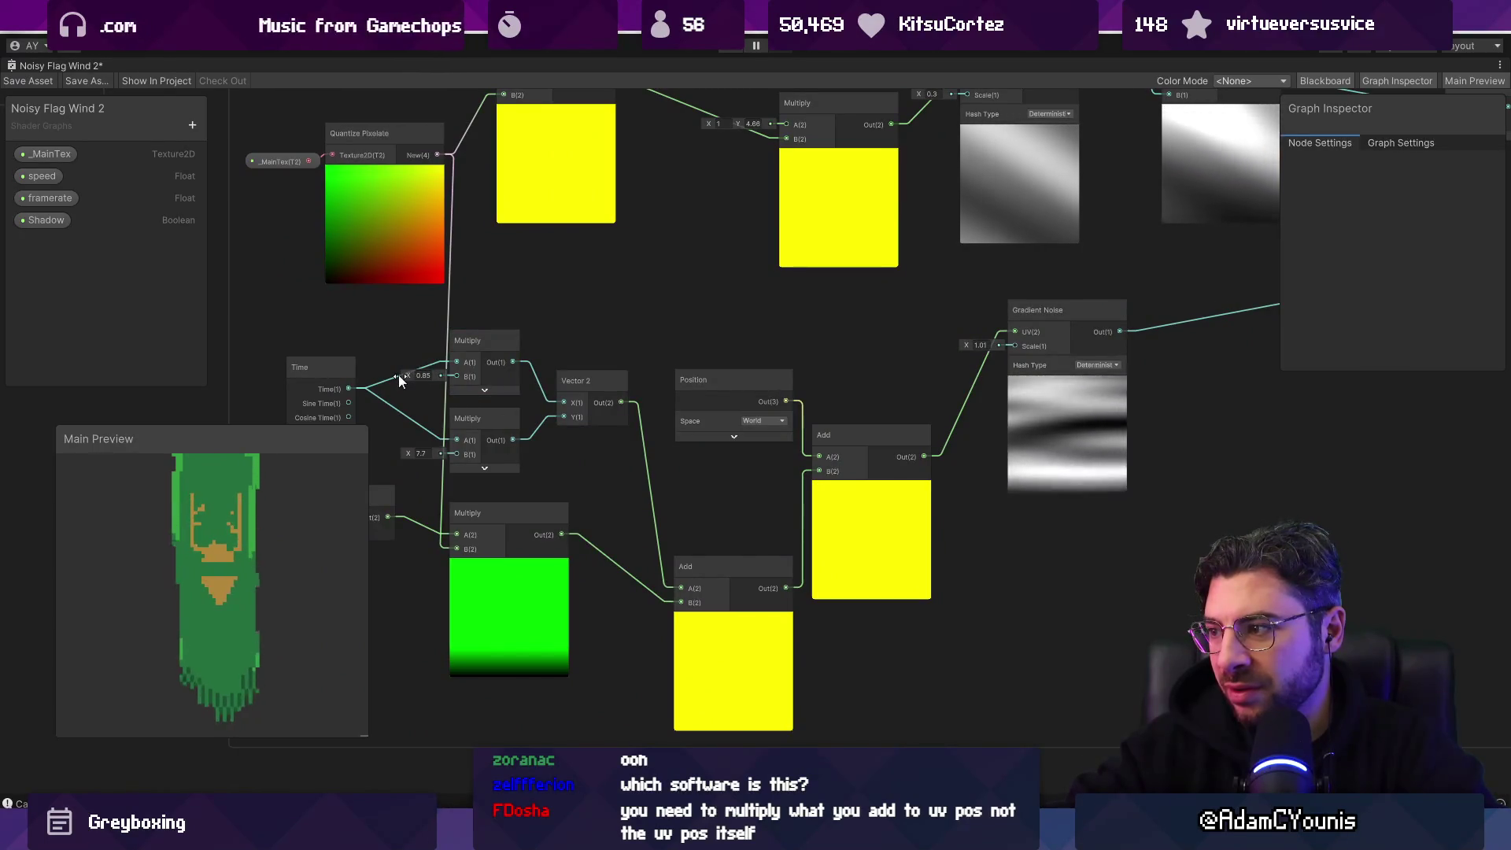
left_click_drag(1145, 432, 842, 430)
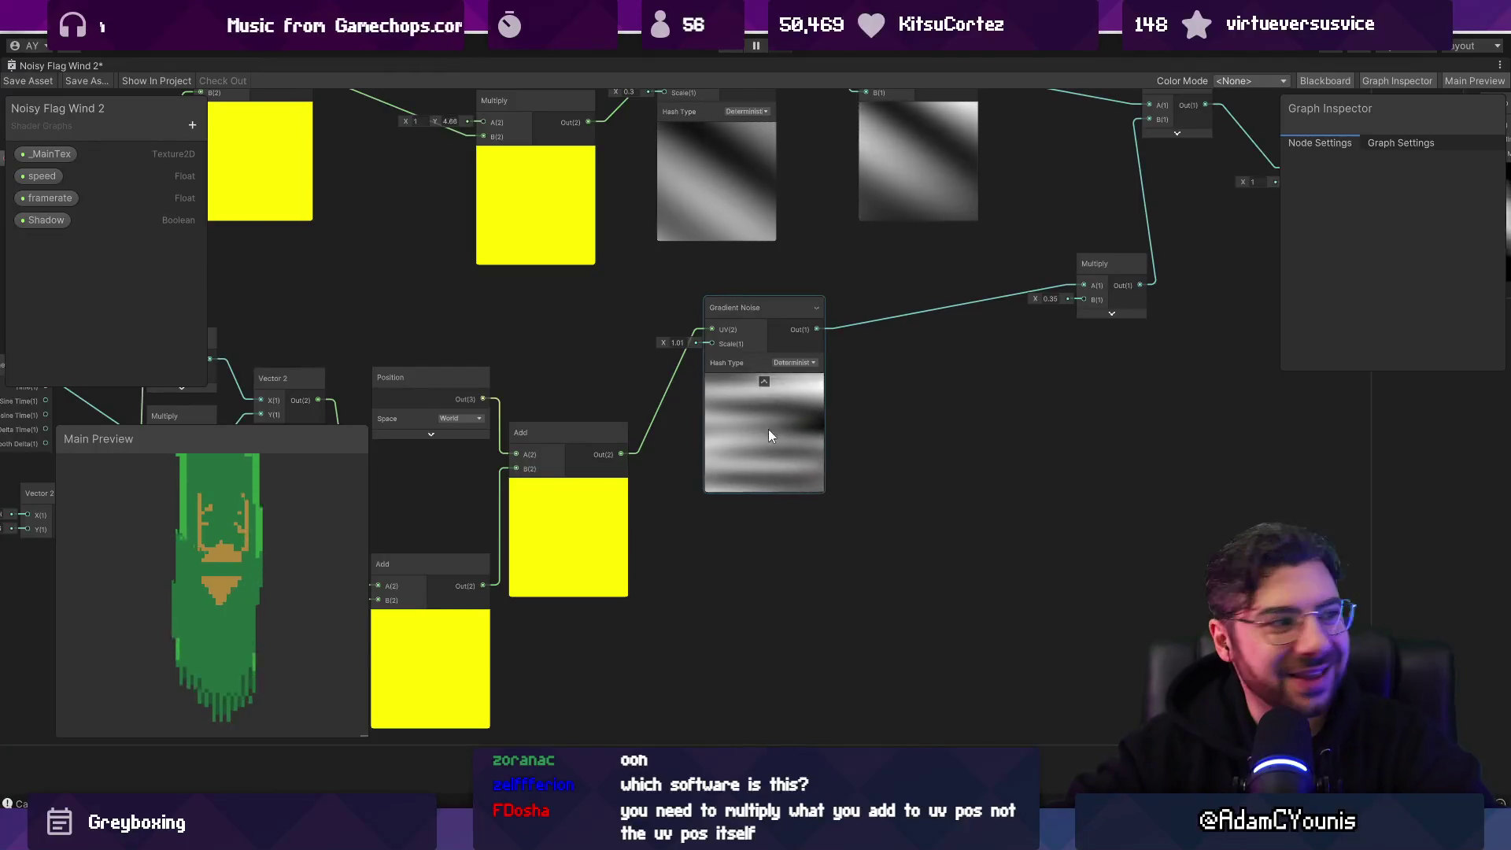
left_click_drag(945, 423, 630, 469)
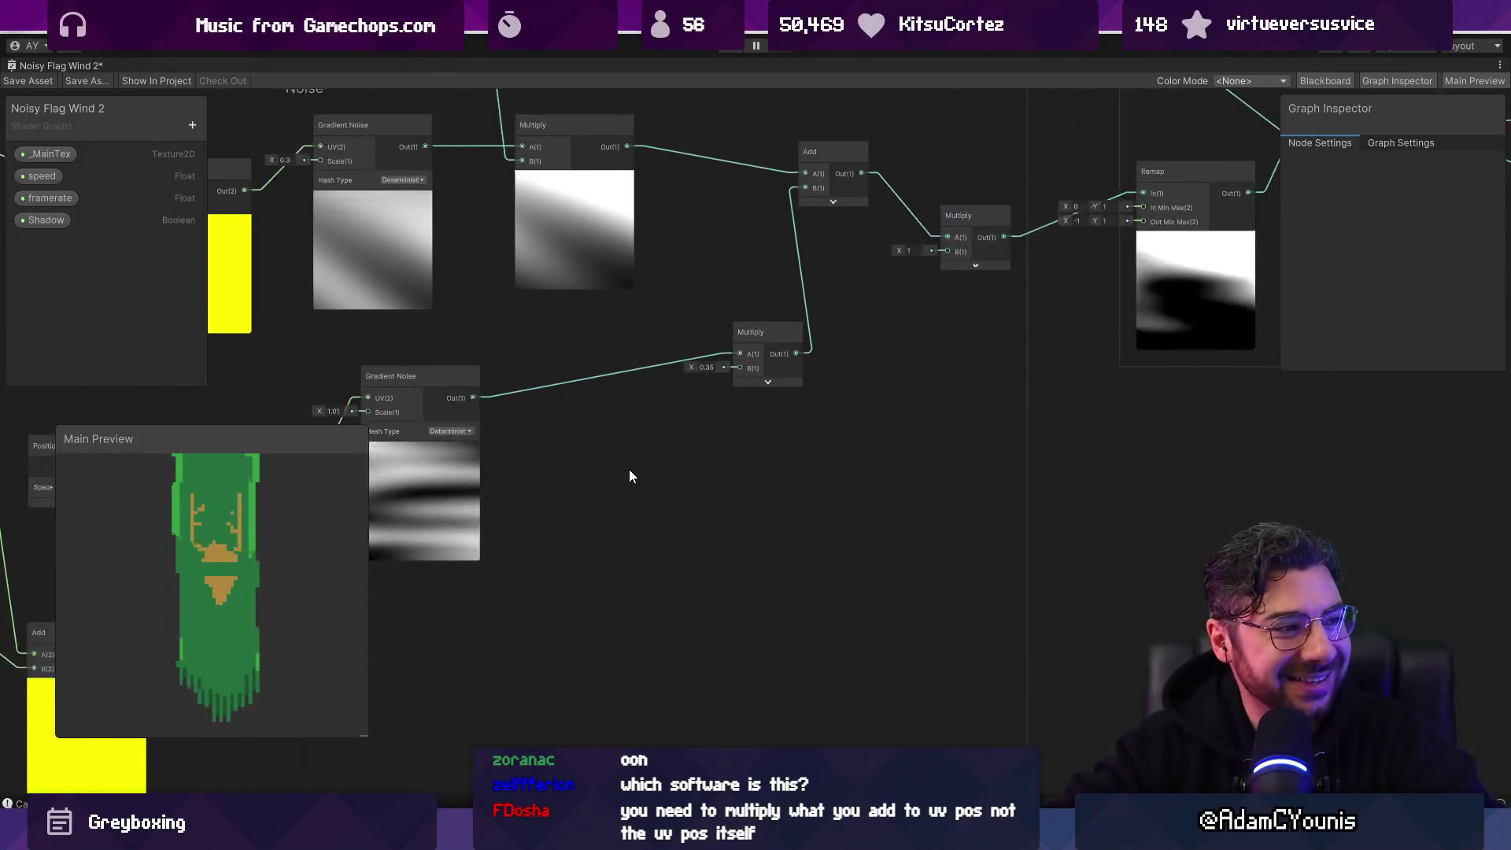
scroll(630, 469, "down", 3)
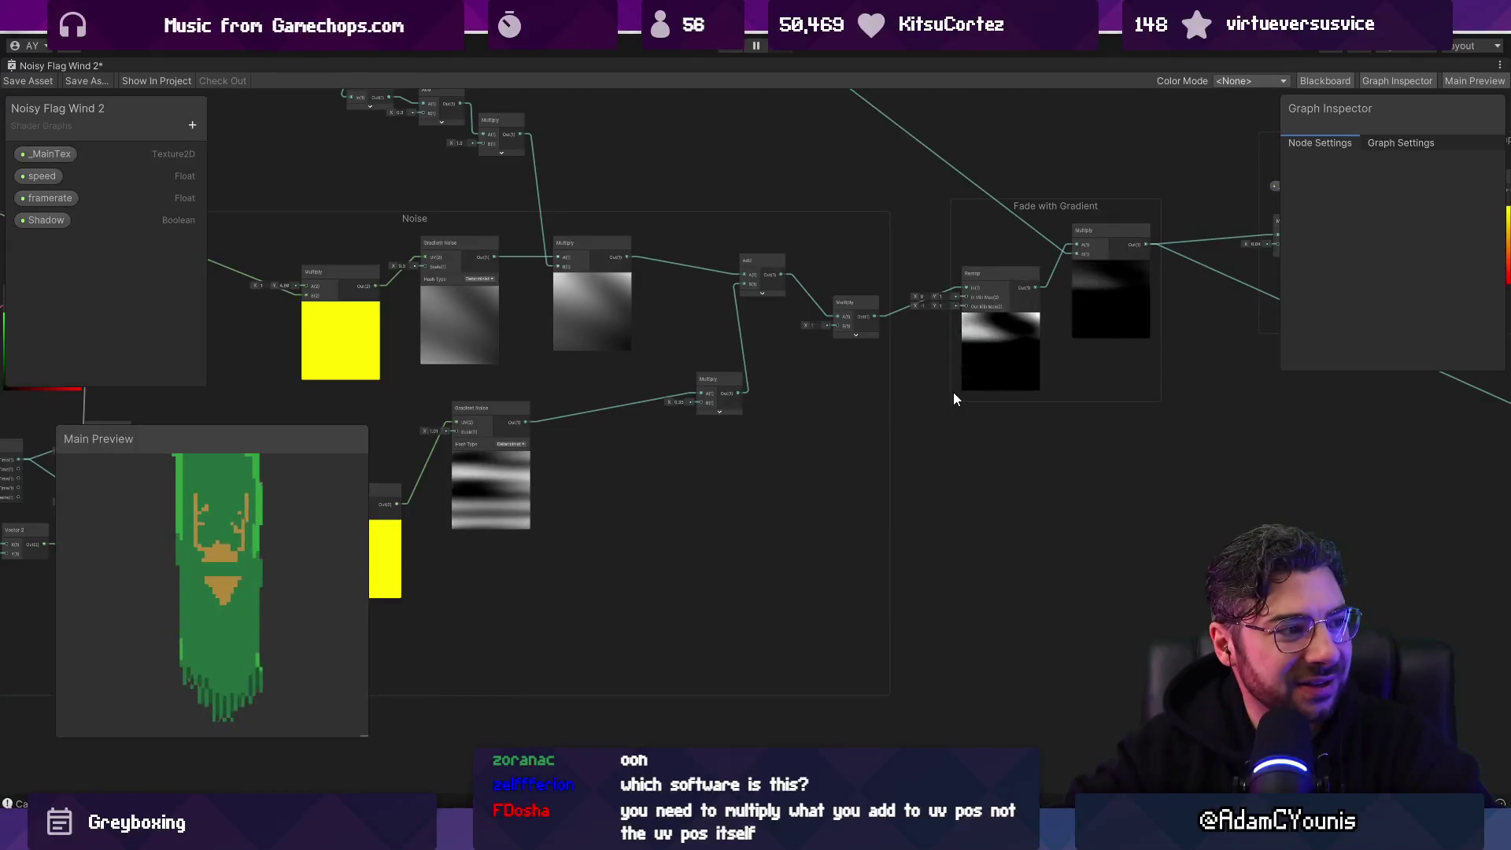
left_click_drag(952, 392, 1194, 392)
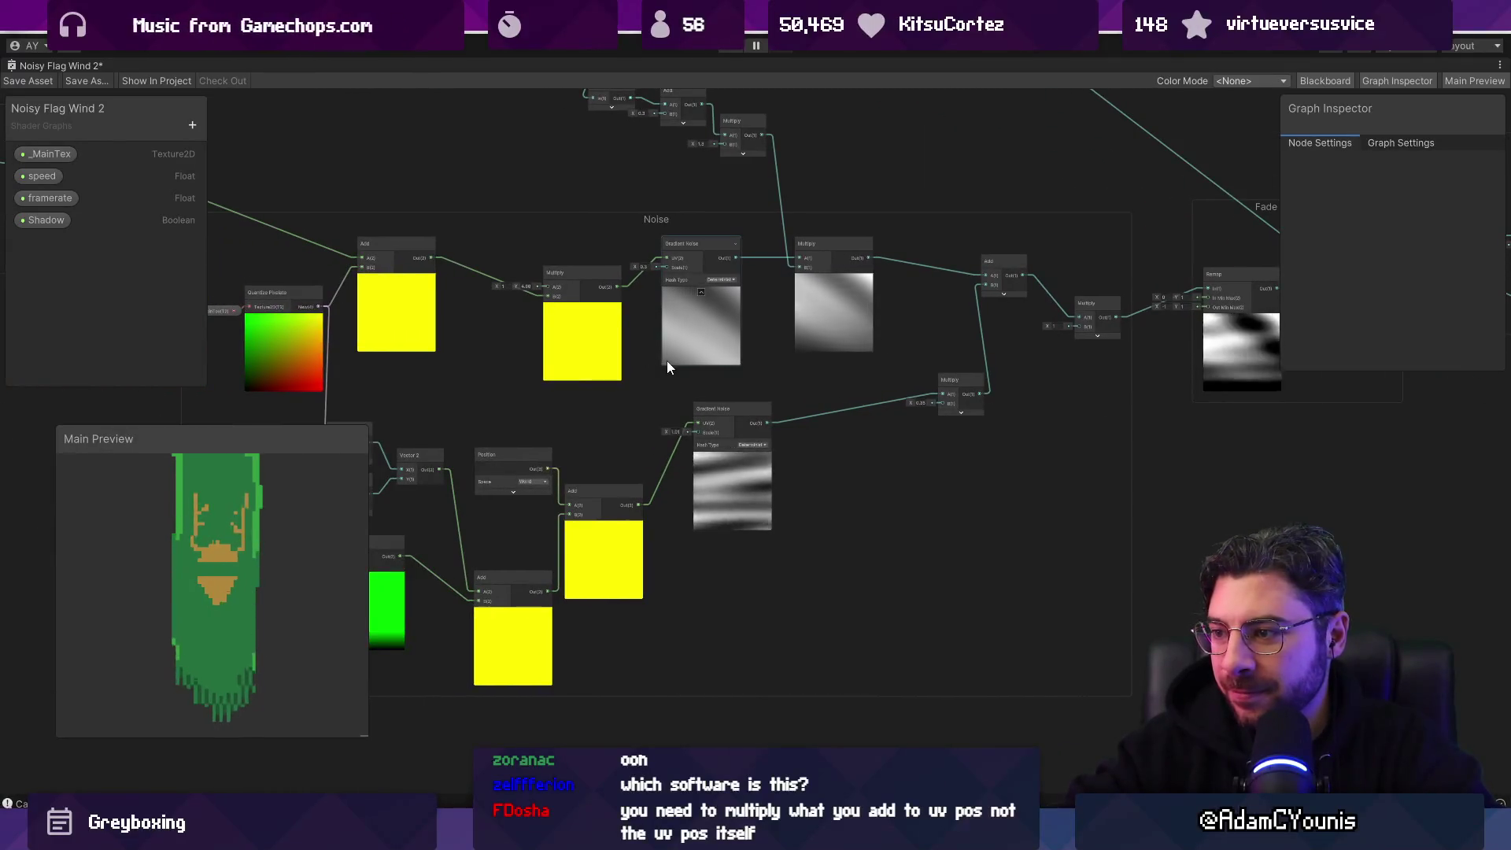
left_click_drag(674, 364, 724, 423)
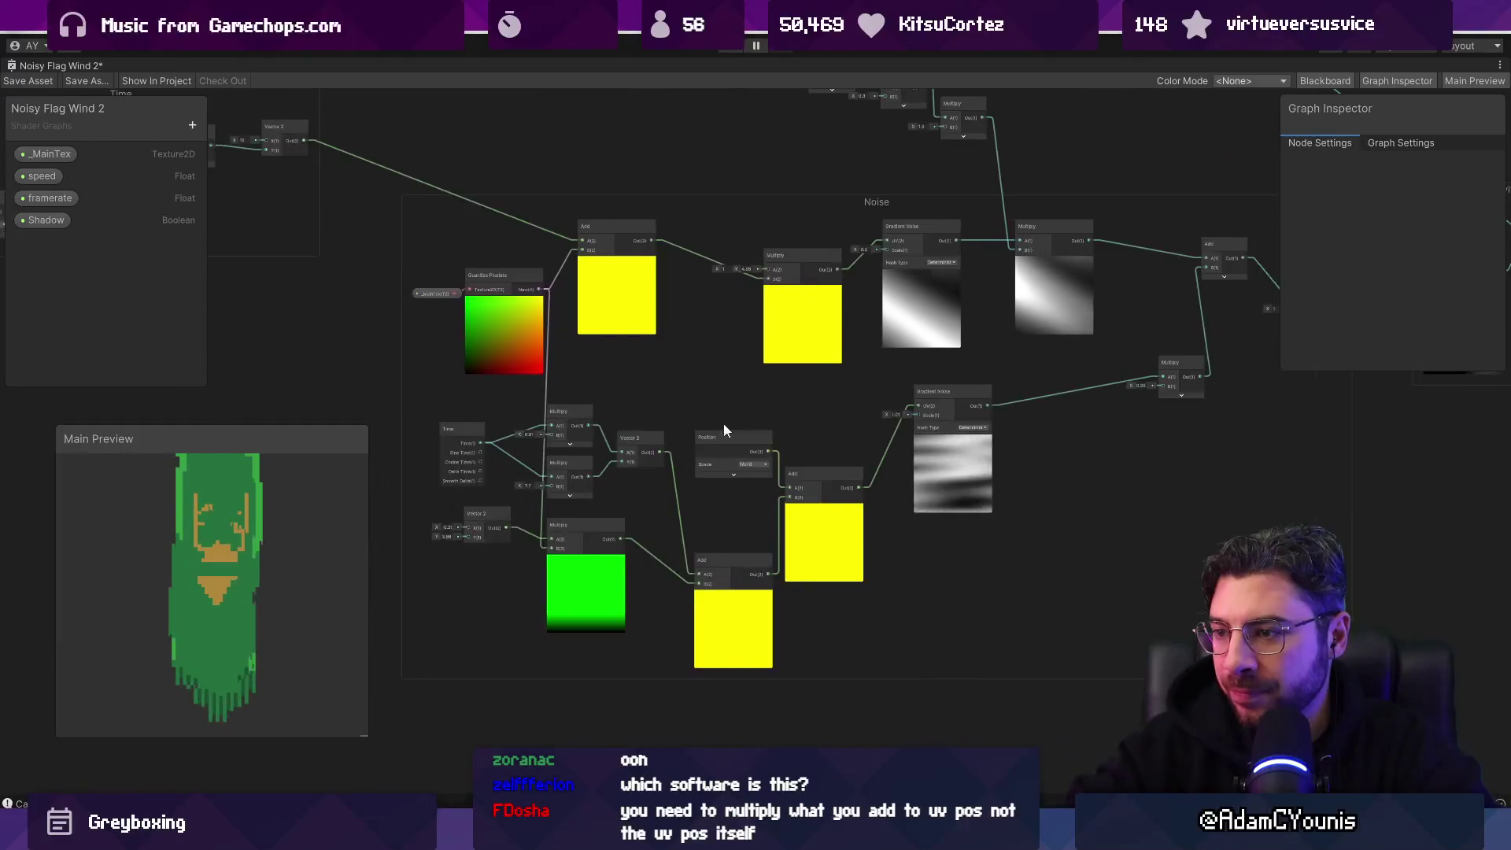
scroll(590, 429, "up", 3)
Step: Lower a Multiply B value to 0.7 and review the Noise and Fade with Gradient groups
left_click_drag(460, 423, 486, 421)
scroll(891, 380, "down", 3)
scroll(891, 380, "down", 1)
left_click_drag(891, 380, 576, 375)
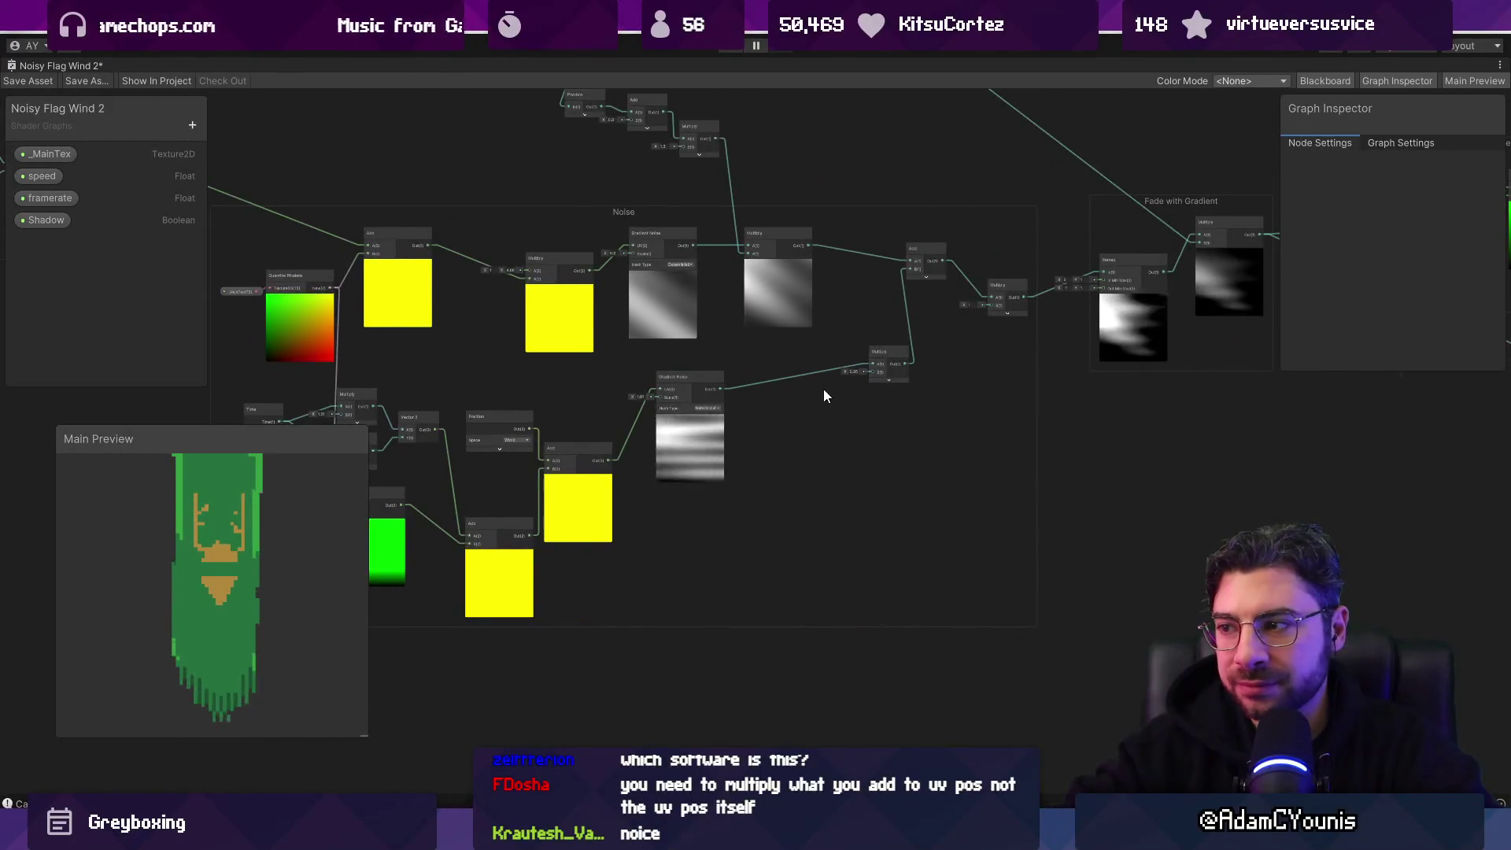
left_click_drag(823, 389, 625, 394)
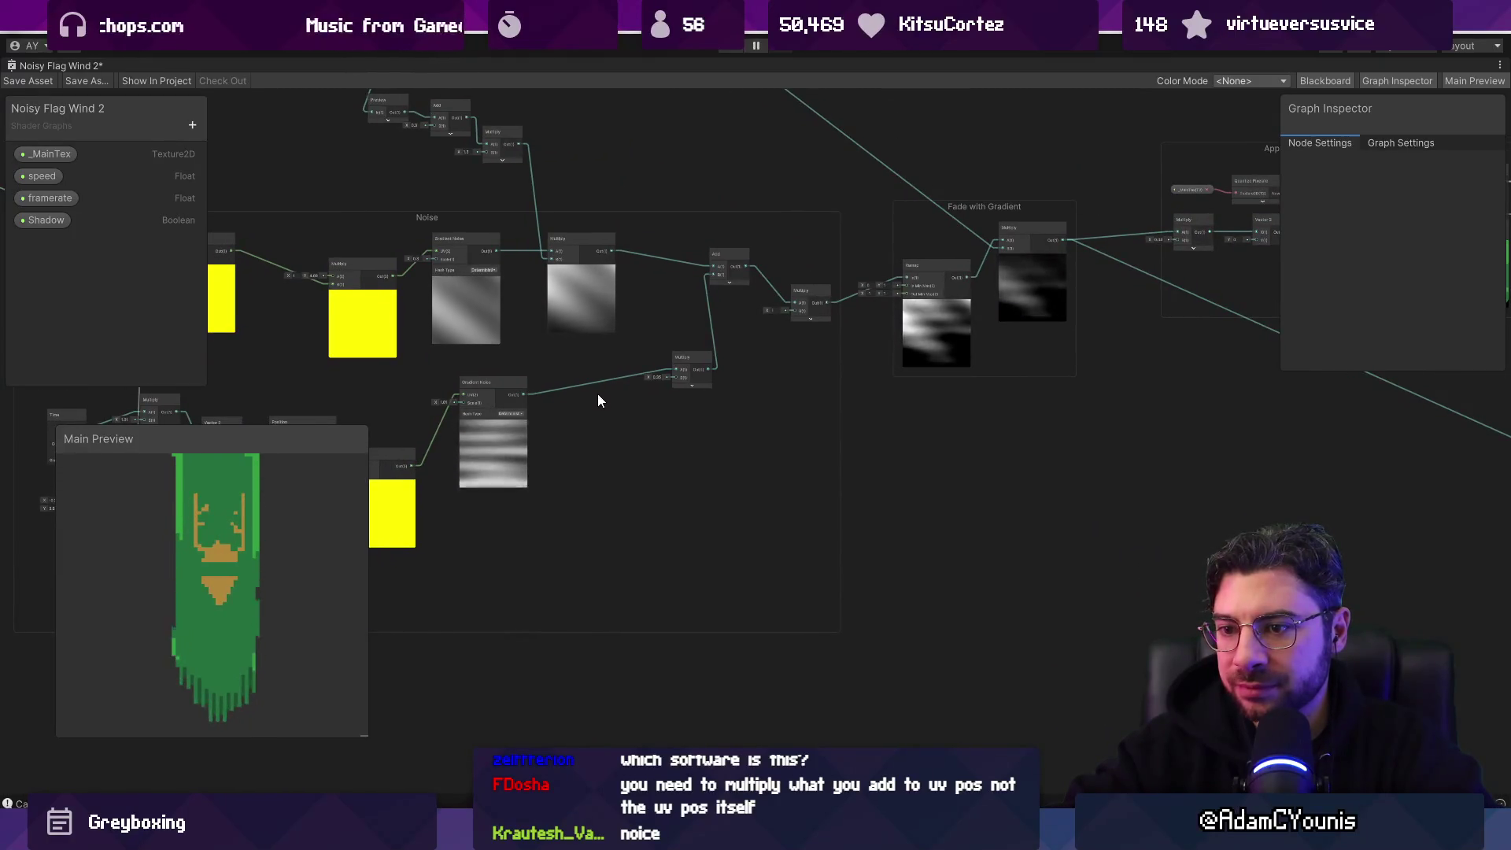
scroll(479, 384, "up", 4)
left_click_drag(364, 423, 612, 381)
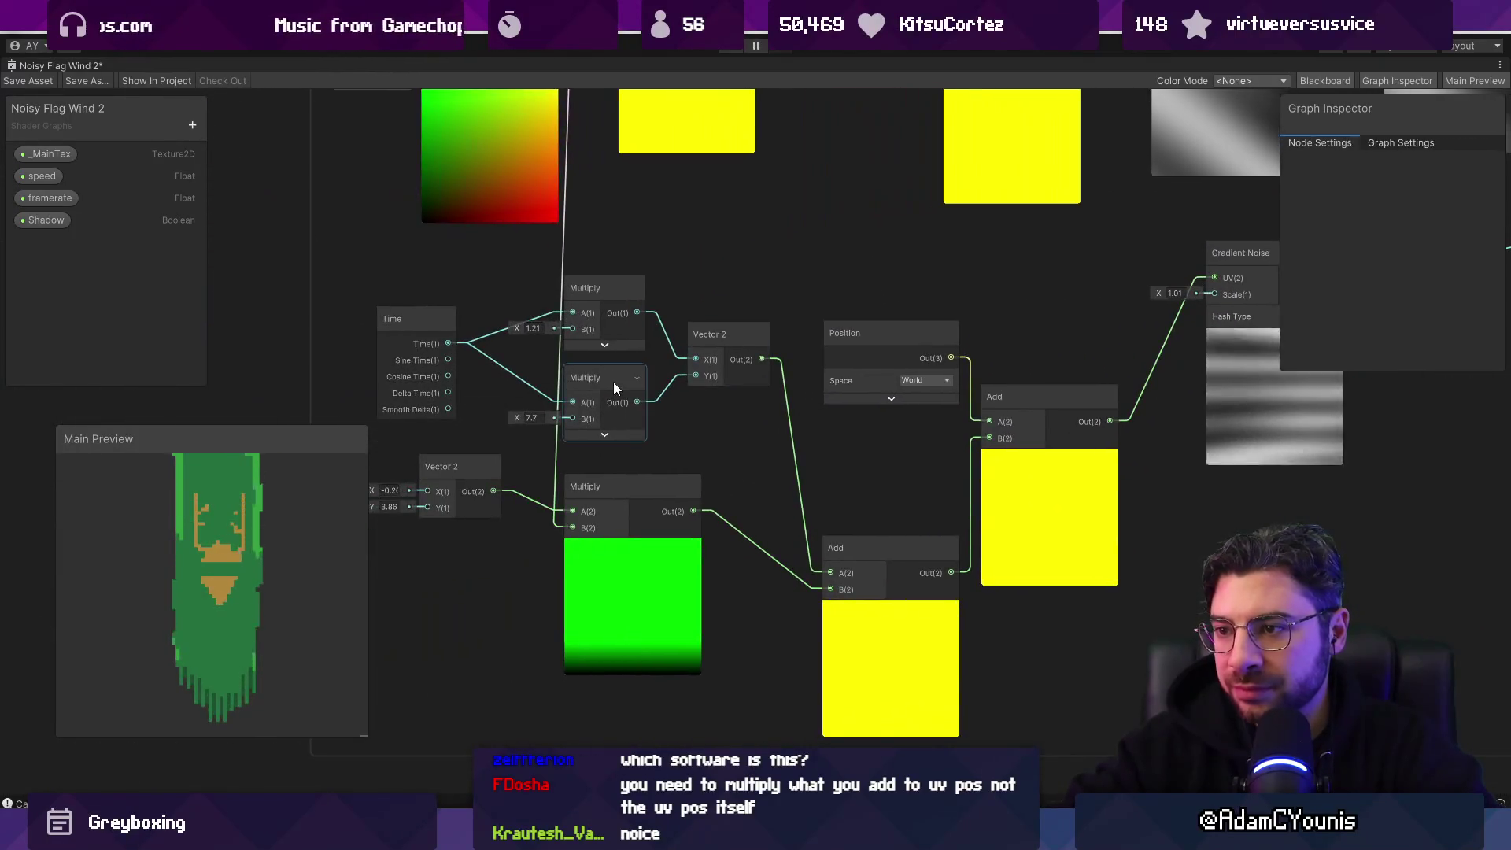
Step: Lower the second time multiplier's B value through 5.78 down to 5.26
left_click_drag(517, 417, 498, 422)
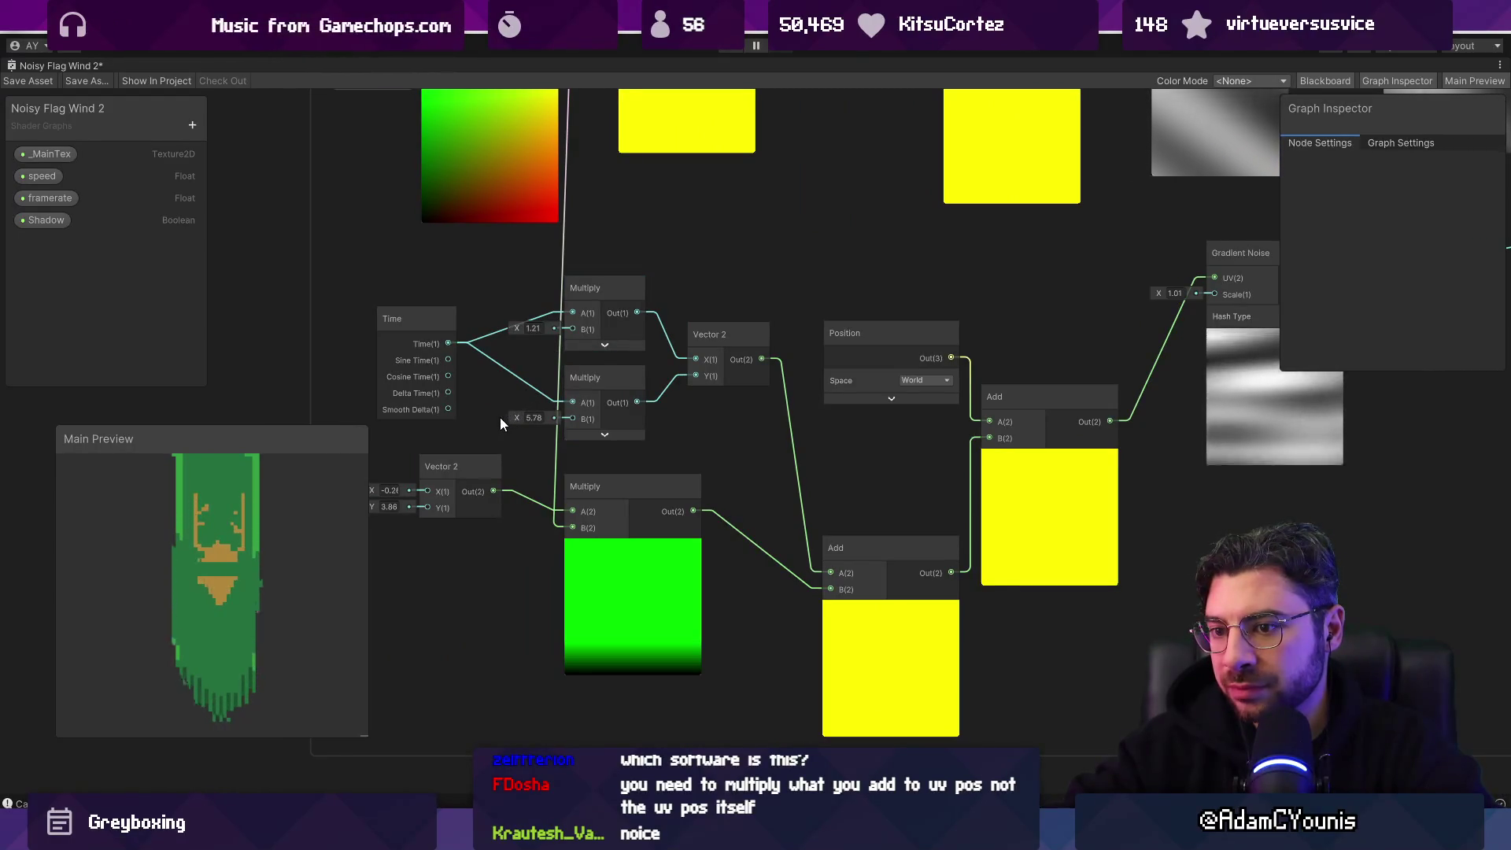
left_click_drag(516, 414, 511, 416)
scroll(227, 583, "up", 1)
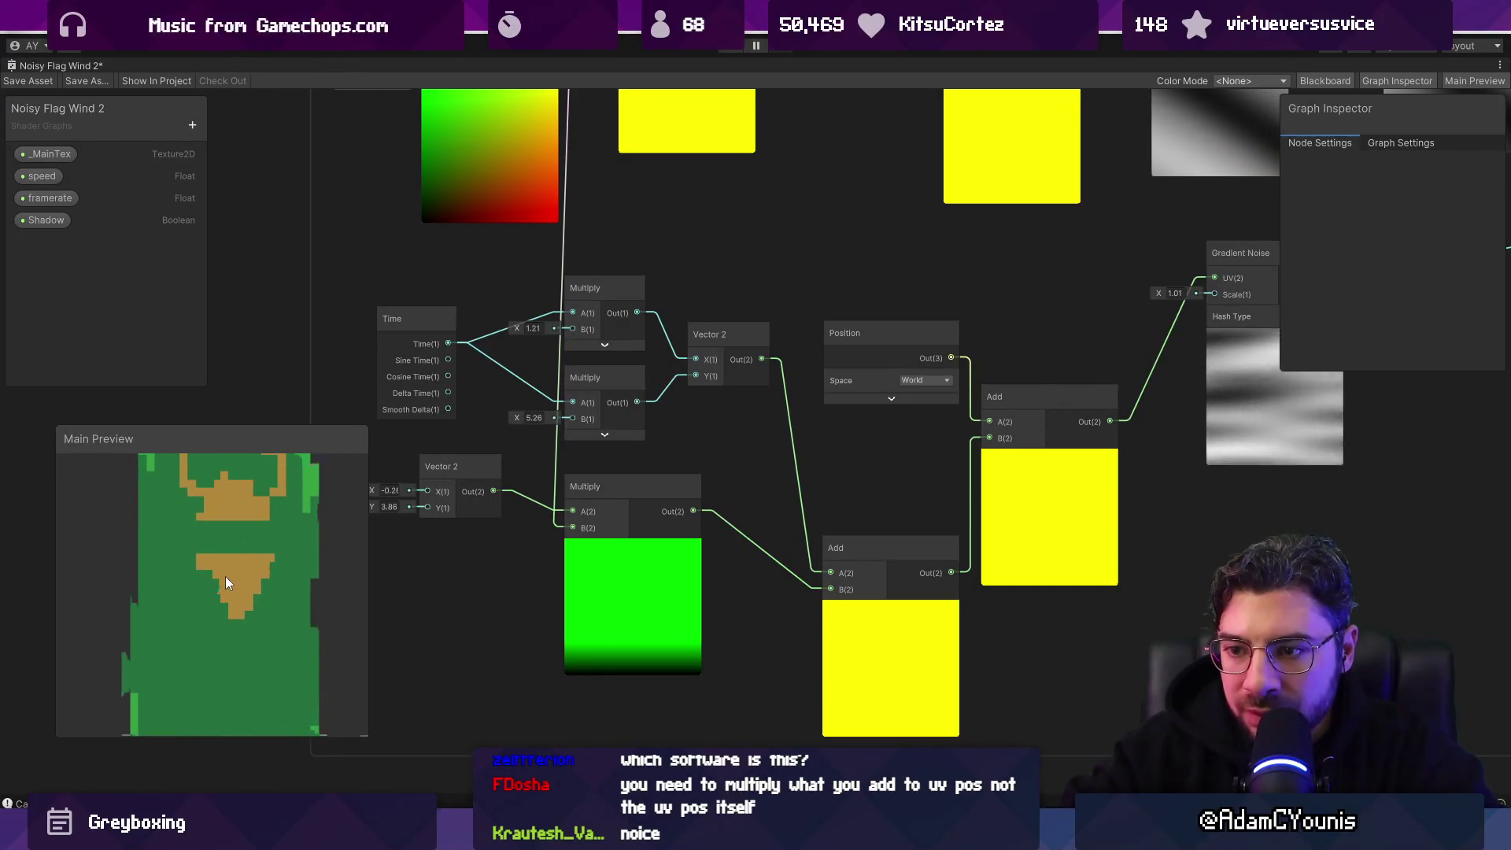
scroll(223, 582, "up", 1)
scroll(224, 582, "down", 2)
scroll(473, 584, "down", 3)
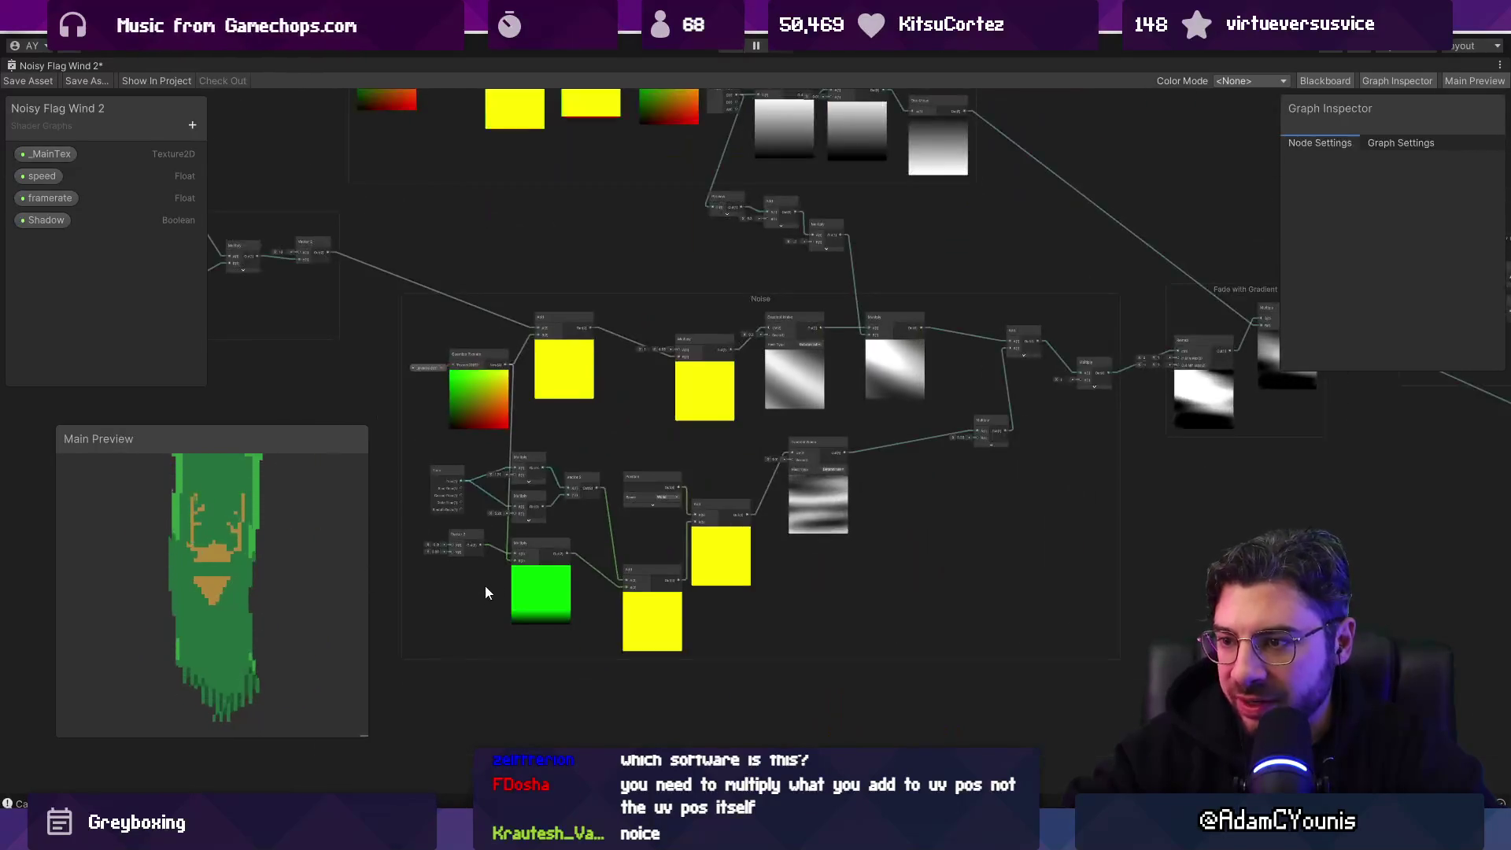
scroll(465, 373, "up", 5)
scroll(466, 373, "down", 5)
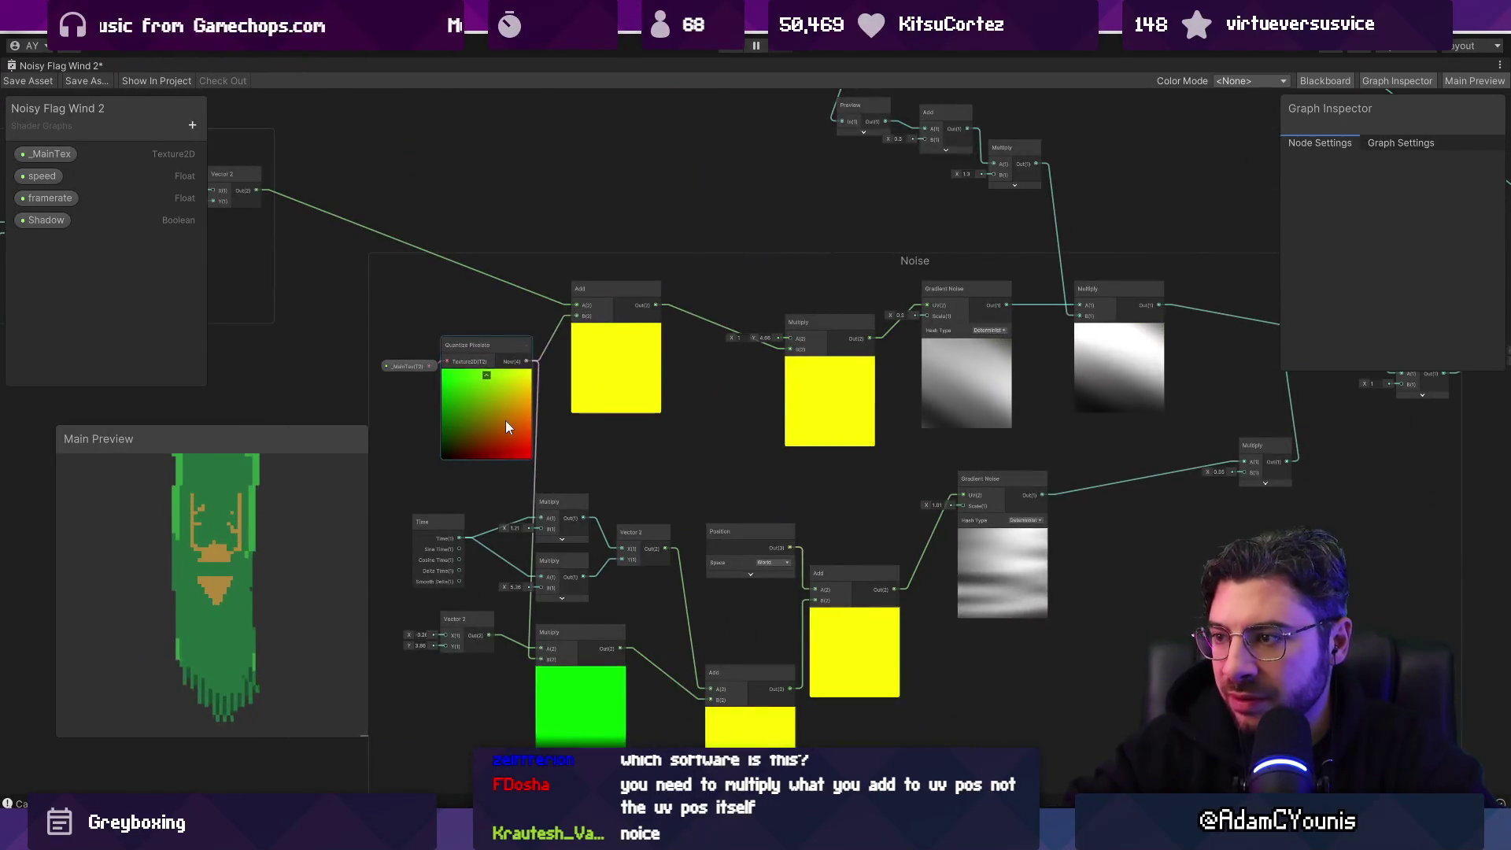
Step: Inspect the Time group, UV and Texture Size nodes, and Gradient group, then select the _MainTex property
key("f")
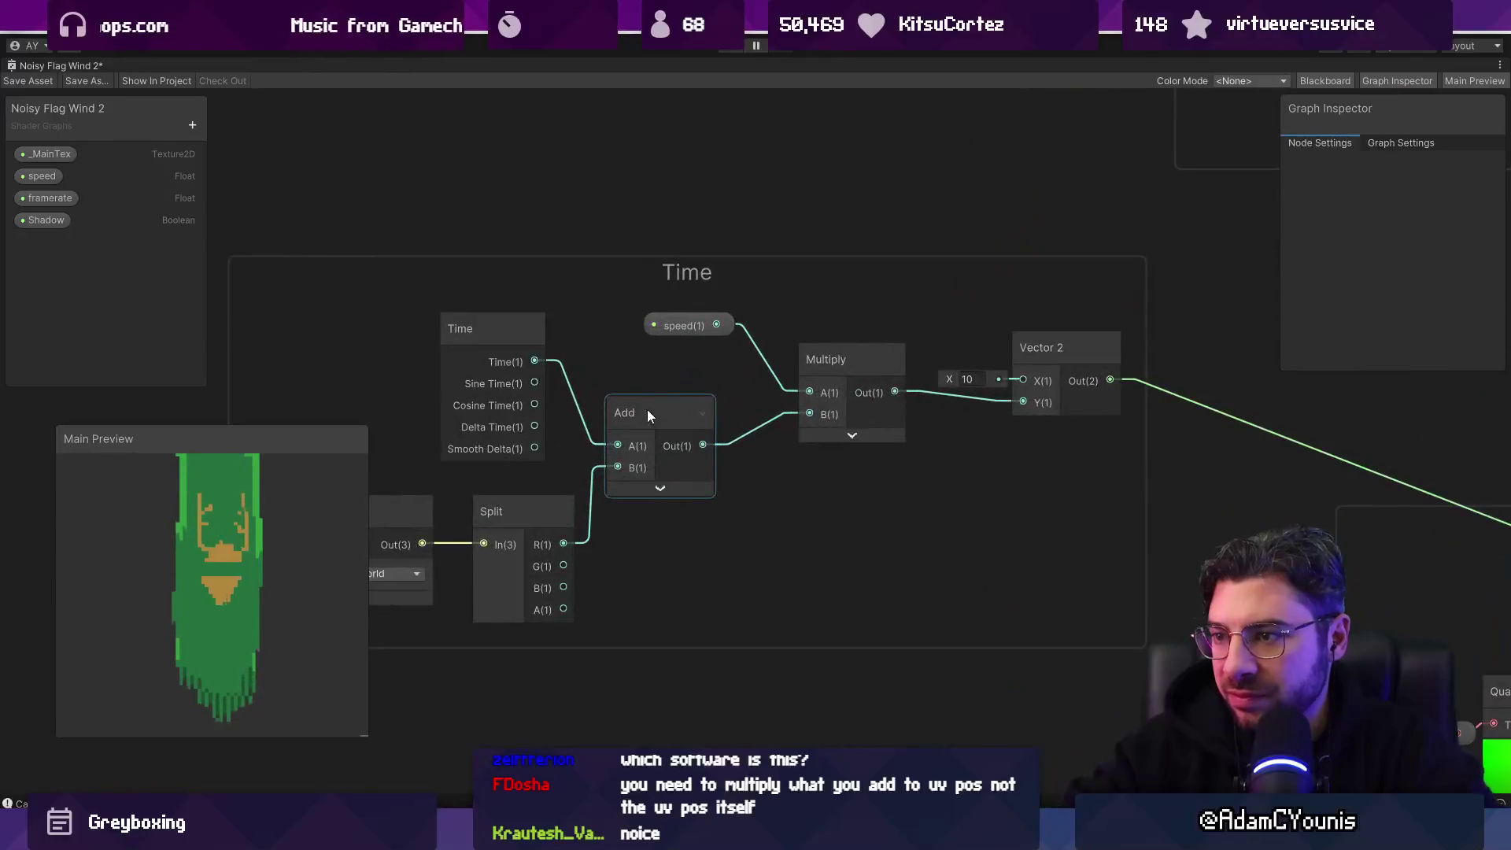
scroll(649, 414, "down", 3)
left_click_drag(866, 332, 632, 501)
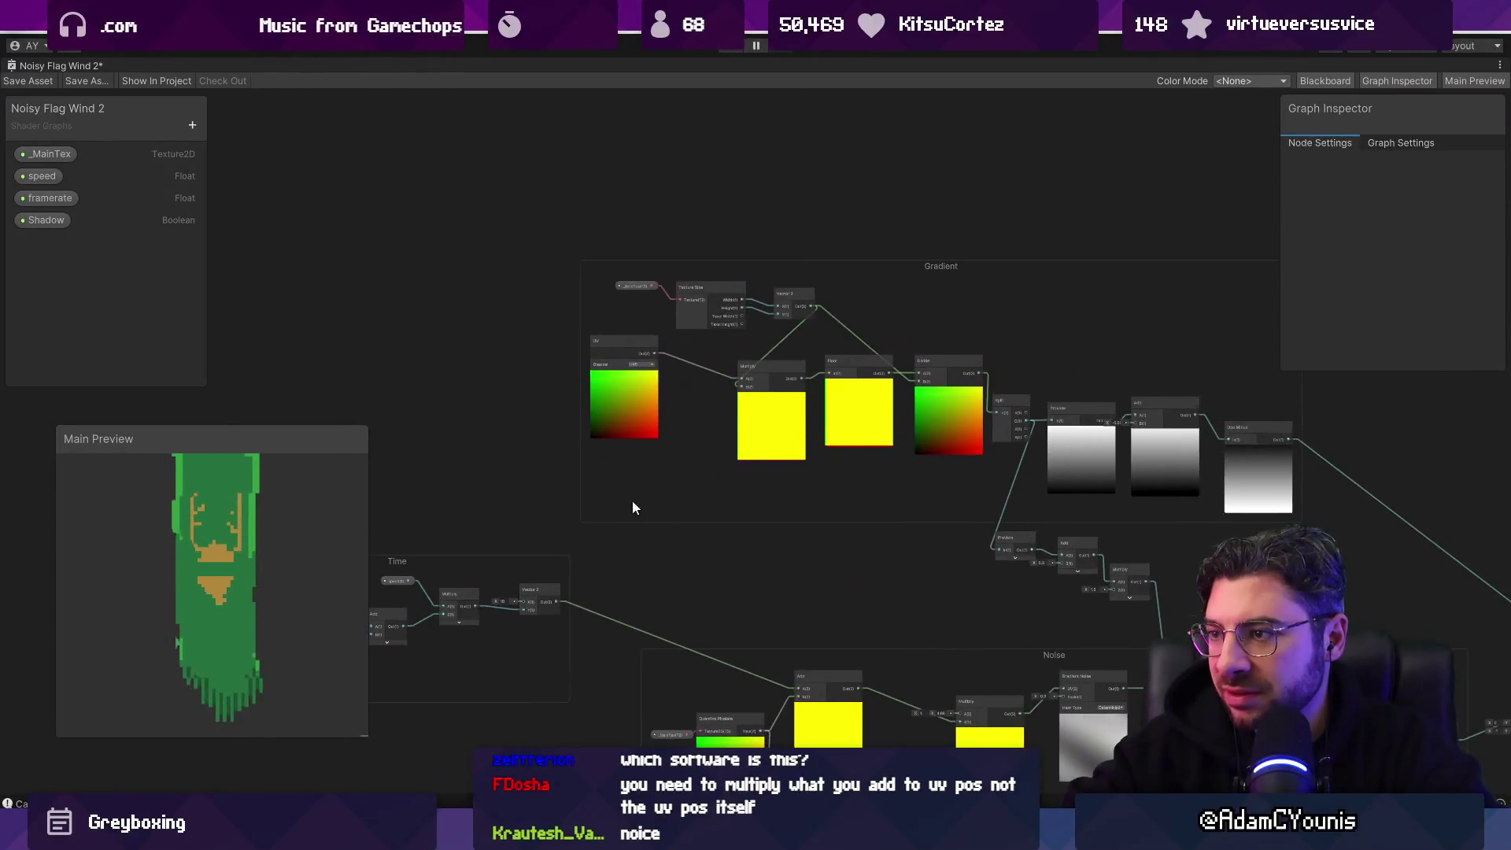
scroll(730, 360, "up", 4)
scroll(731, 366, "down", 3)
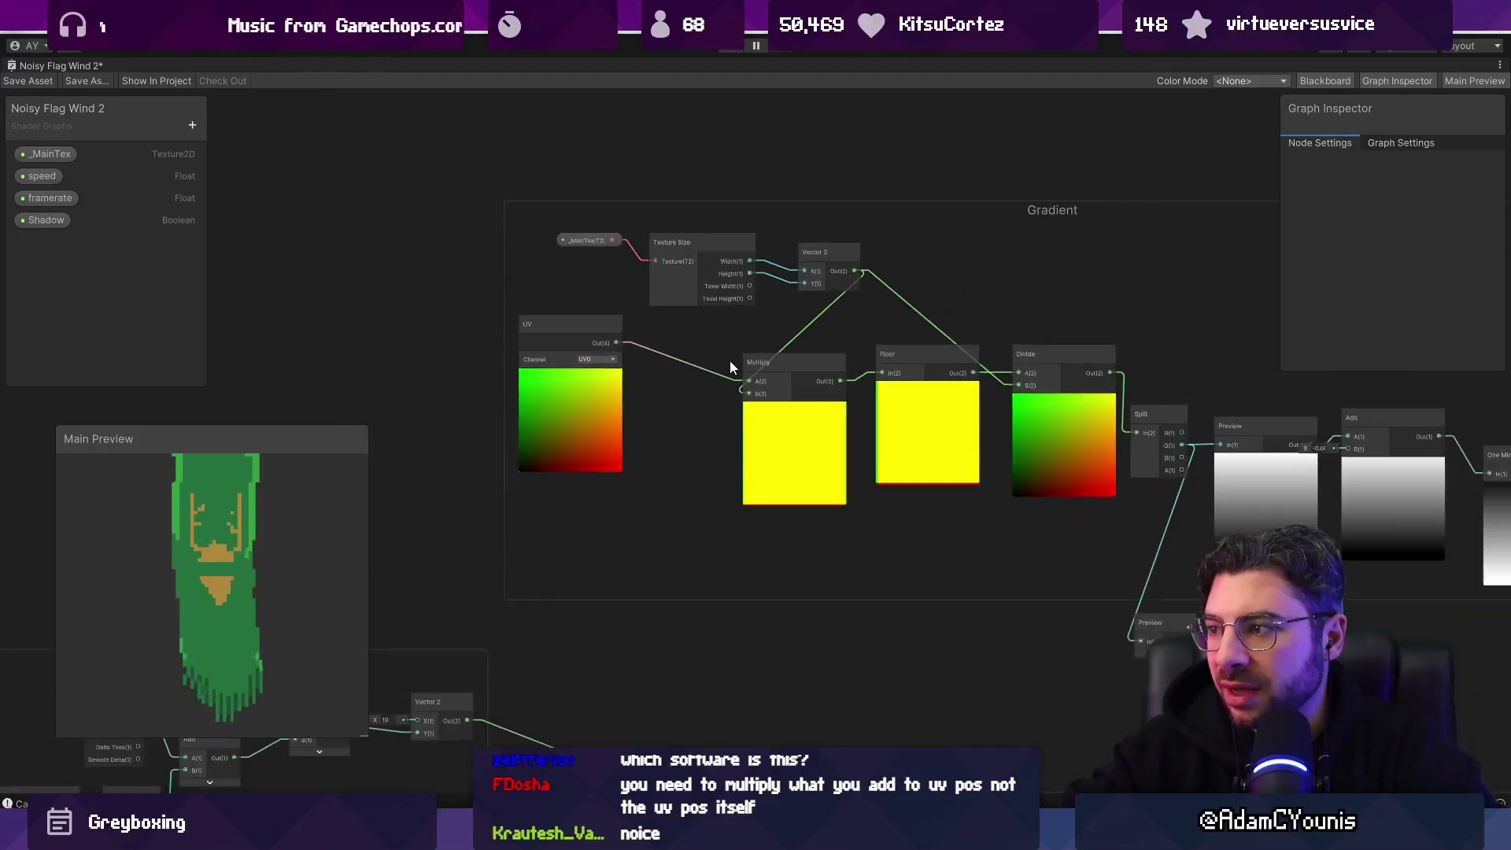
mouse_move(928, 409)
left_mouse_down()
mouse_move(547, 379)
mouse_move(819, 362)
left_mouse_up()
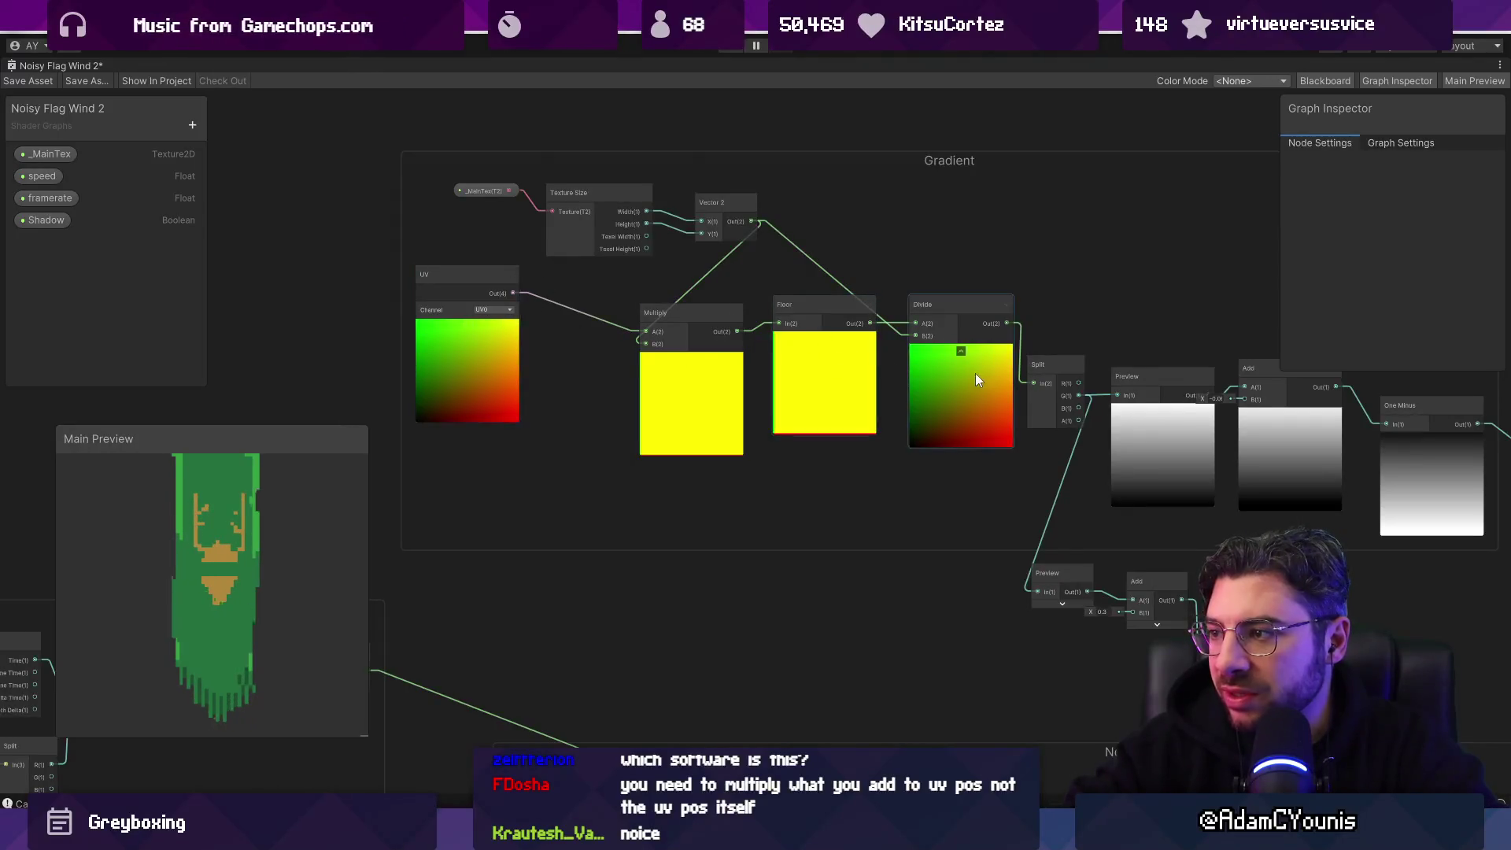
scroll(976, 380, "down", 3)
scroll(743, 389, "up", 5)
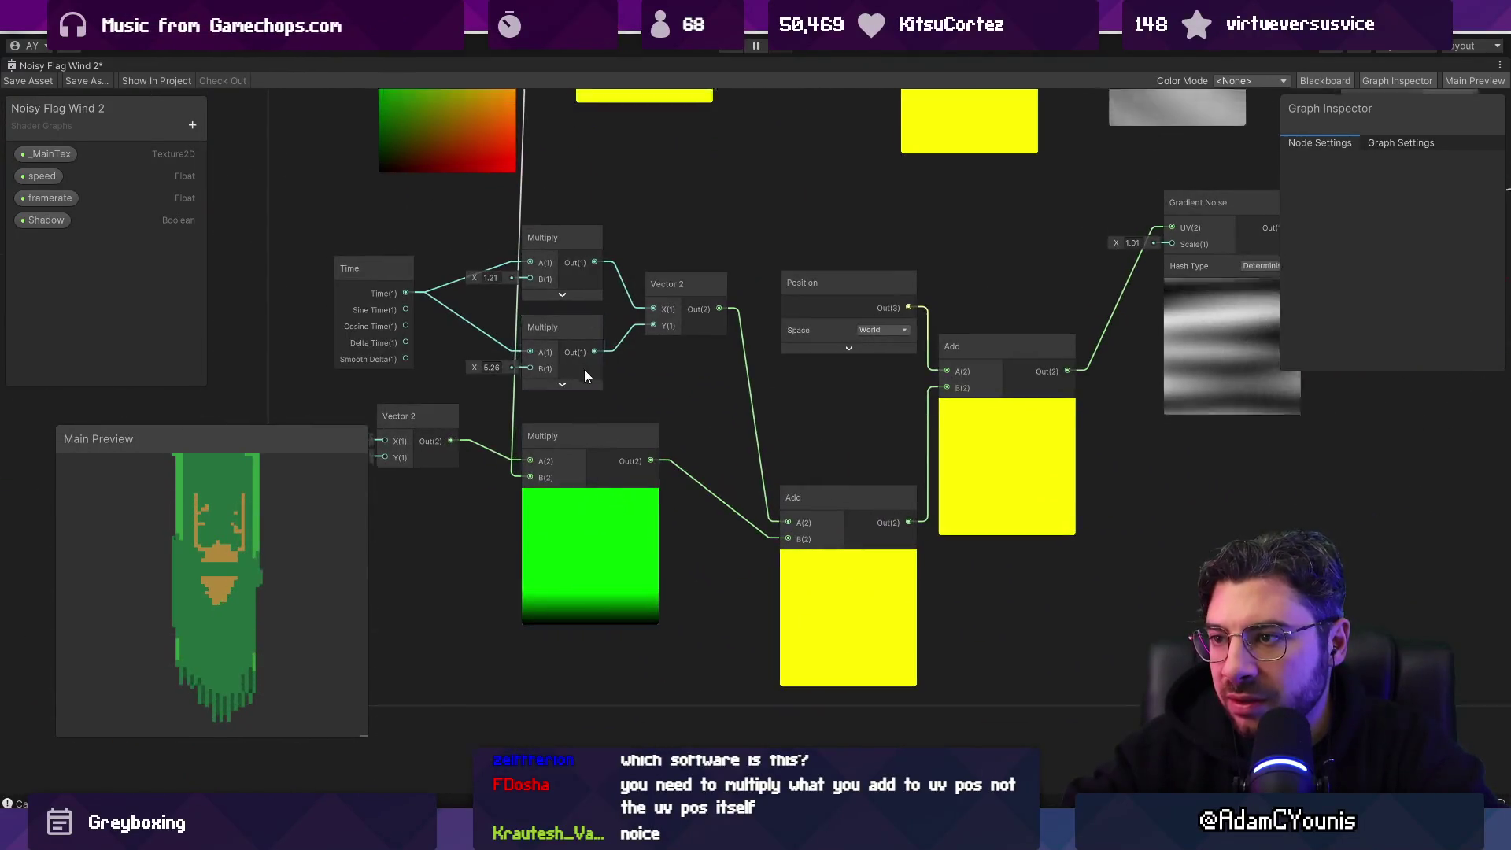
scroll(584, 376, "down", 3)
scroll(698, 543, "up", 4)
left_click(384, 297)
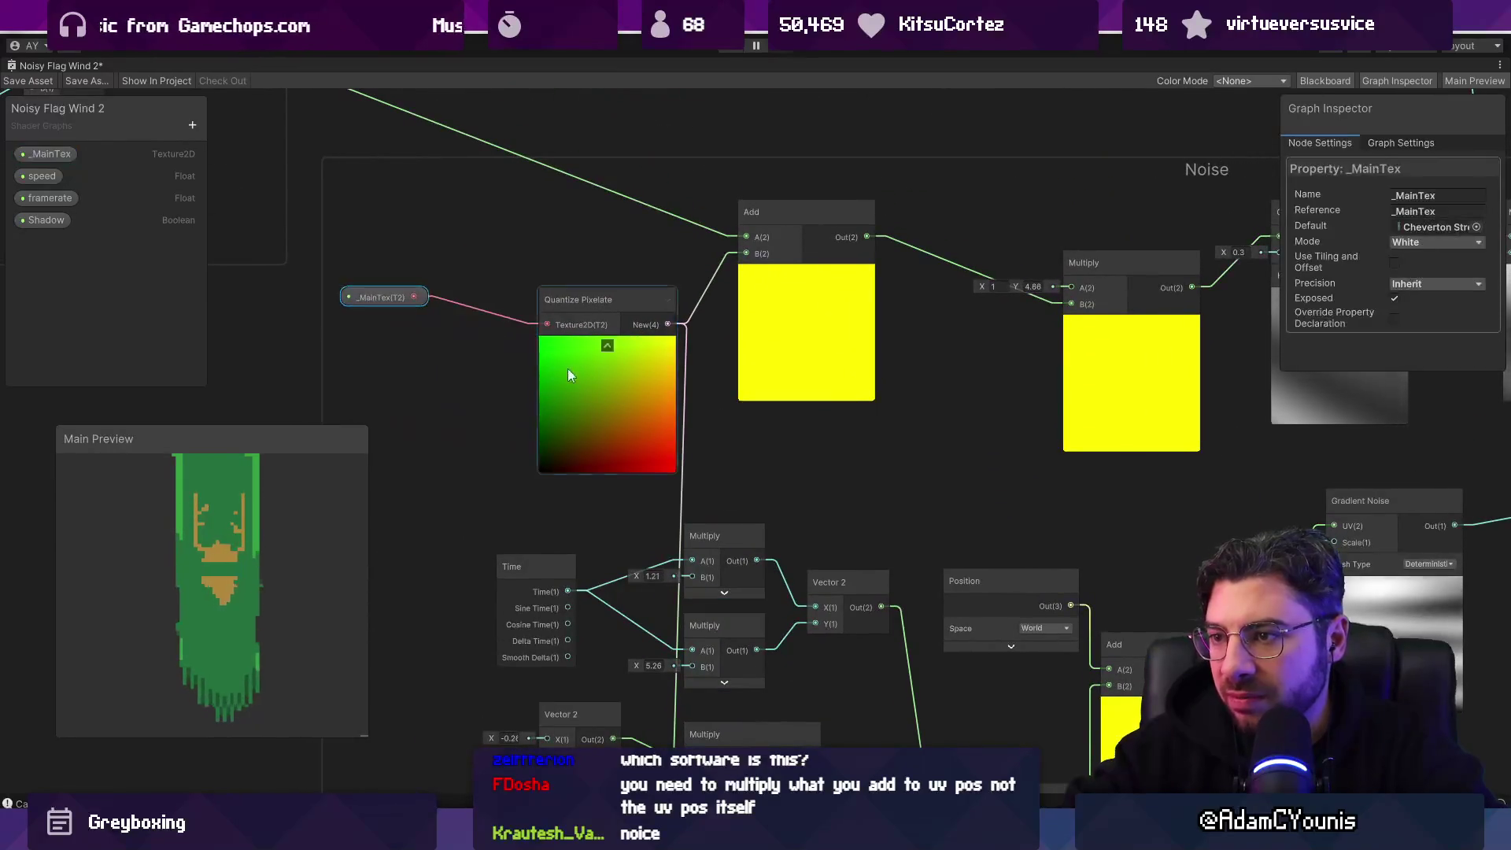
Step: Select the Quantize Pixelate node and the Time group, then frame the Noise group
left_click(568, 368)
scroll(532, 387, "down", 3)
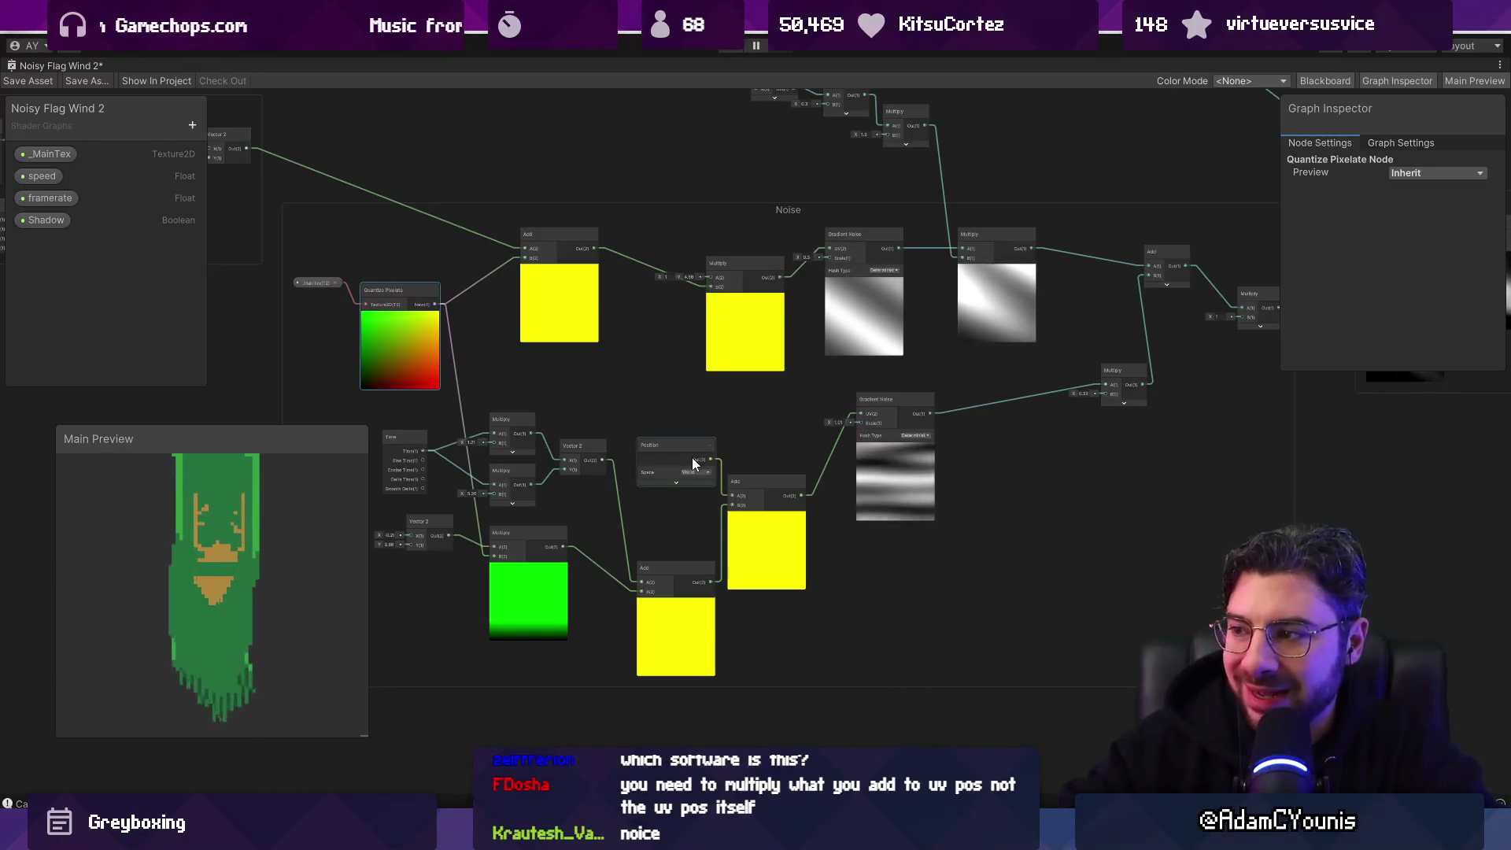
left_click_drag(759, 413, 920, 414)
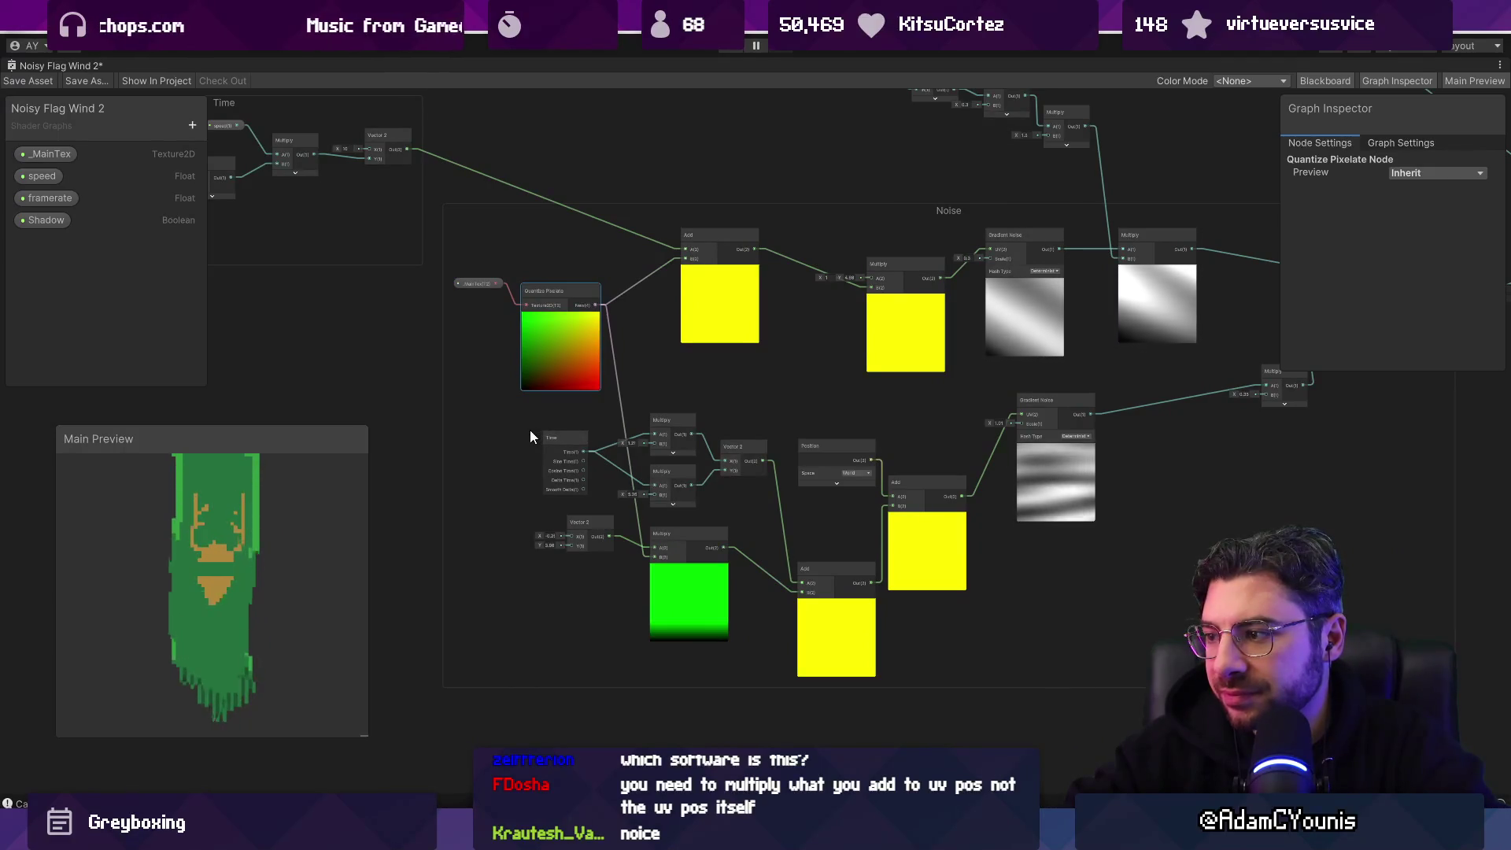
mouse_move(531, 429)
left_mouse_down()
mouse_move(677, 483)
mouse_move(759, 547)
left_mouse_up()
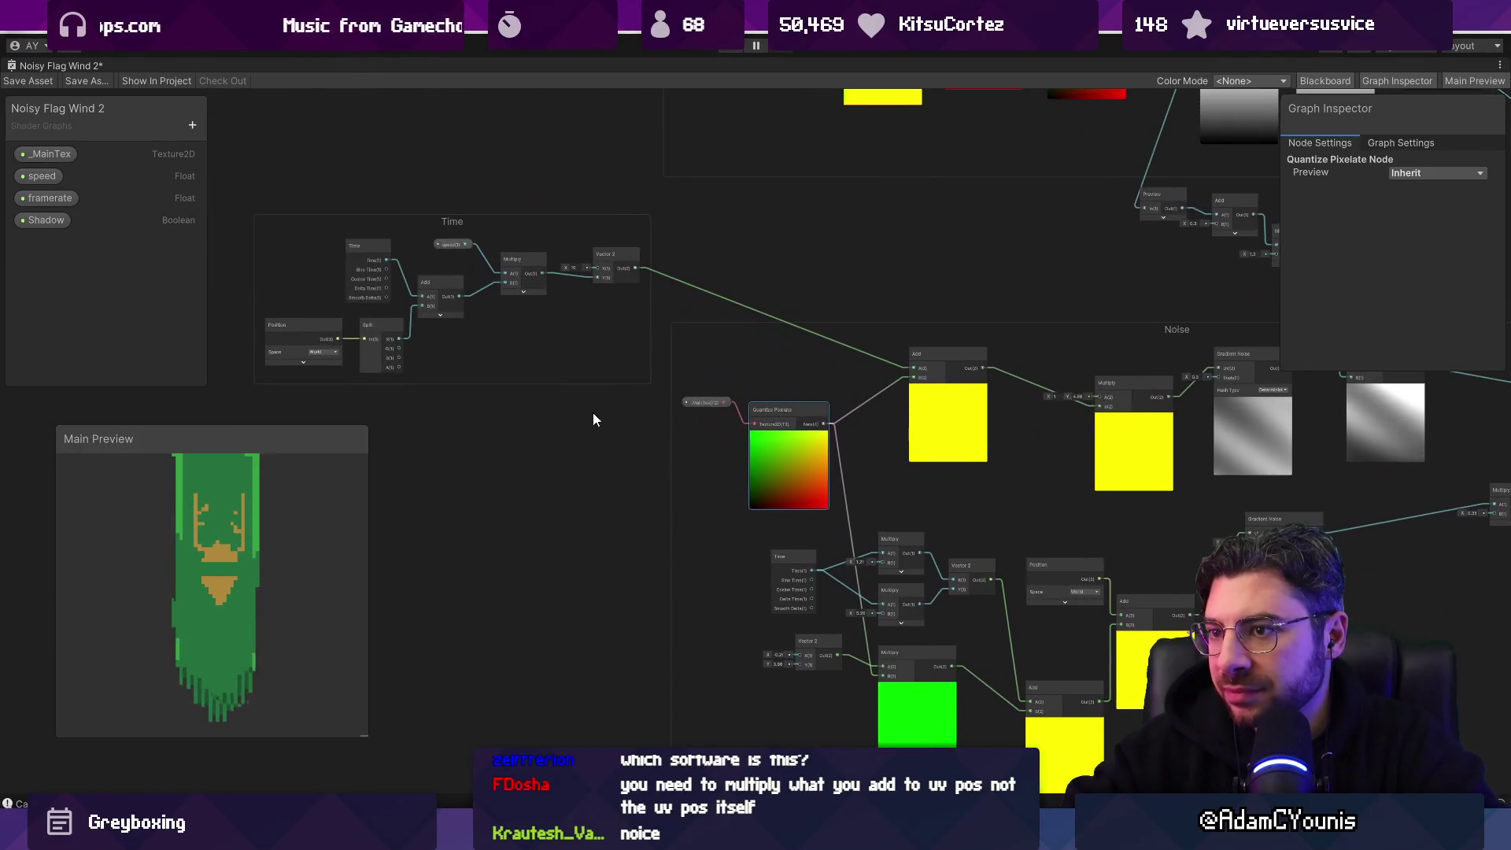
left_click(451, 220)
left_click_drag(918, 464, 797, 419)
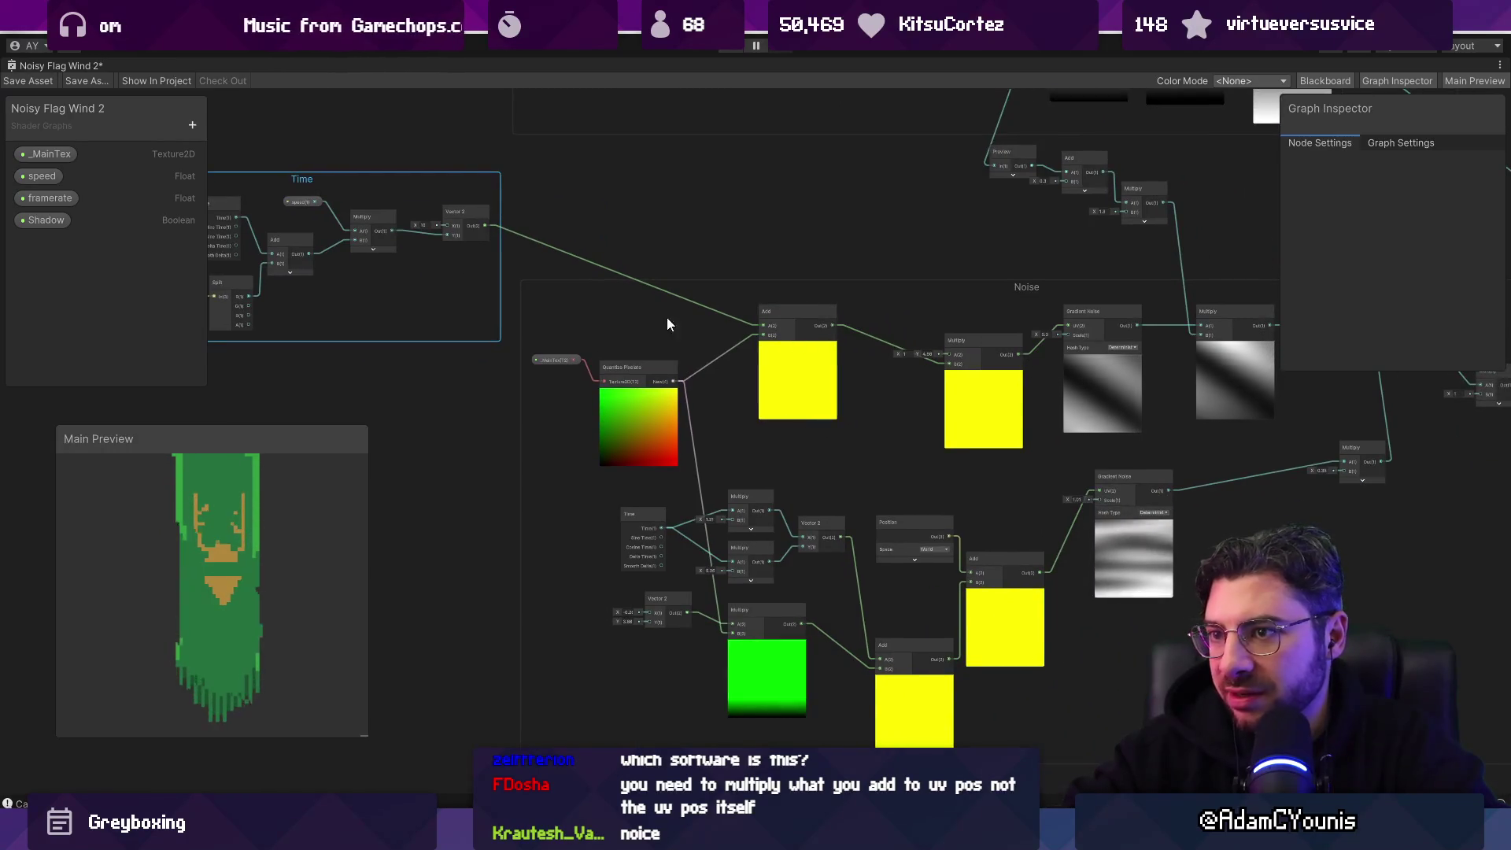
left_click_drag(566, 238, 611, 261)
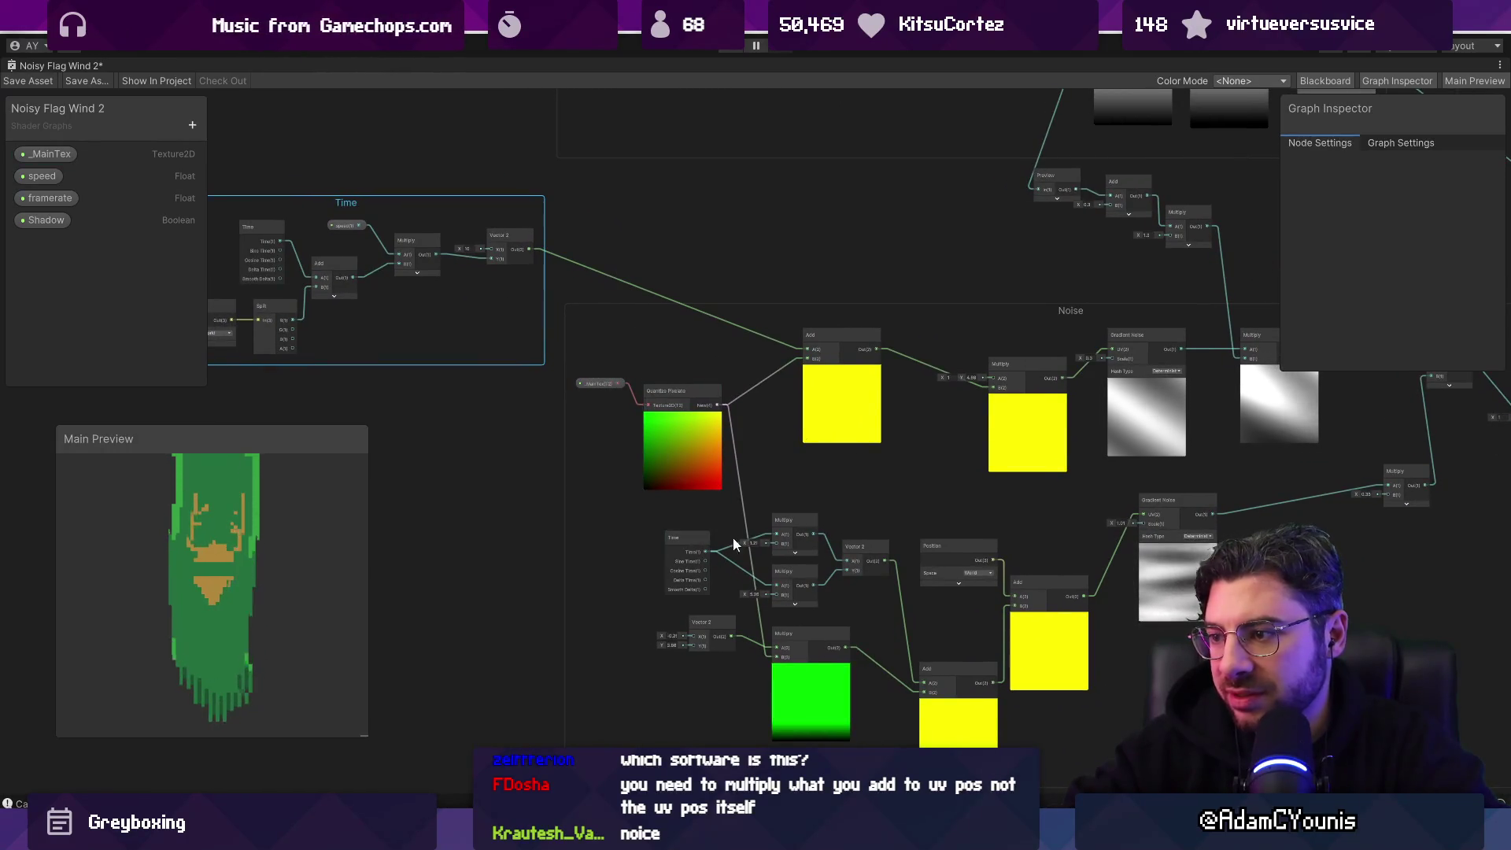
Step: Move the lower Time, Multiply, Vector 2, Position and Add cluster left, then open the Quantize Pixelate sub-graph
left_click_drag(651, 519, 1033, 731)
mouse_move(1034, 660)
left_mouse_down()
mouse_move(918, 658)
mouse_move(679, 606)
mouse_move(678, 641)
mouse_move(1032, 638)
mouse_move(1044, 622)
mouse_move(701, 556)
left_mouse_up()
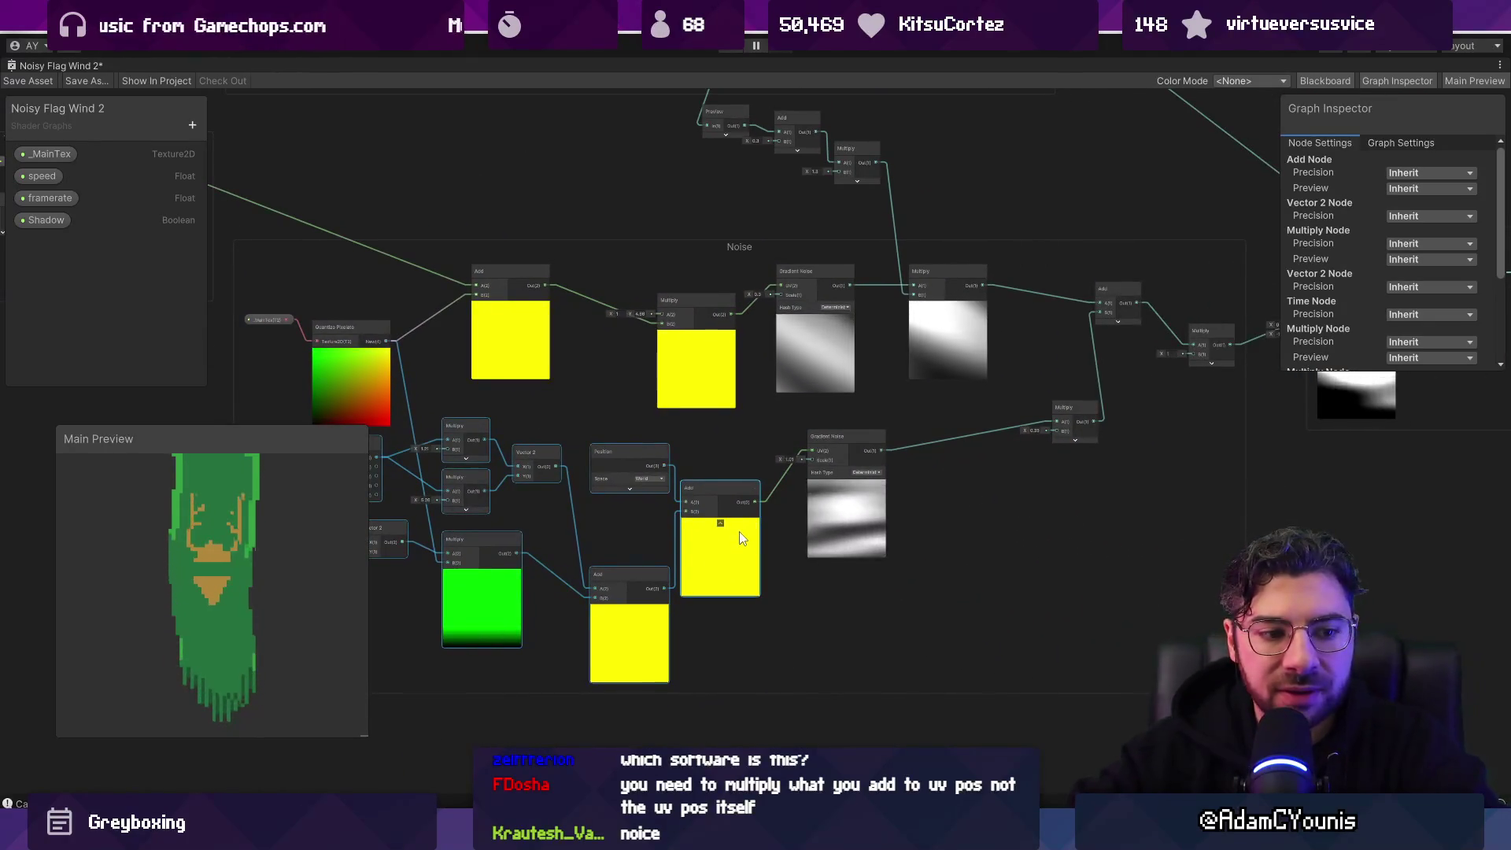
scroll(732, 534, "up", 5)
scroll(751, 536, "down", 8)
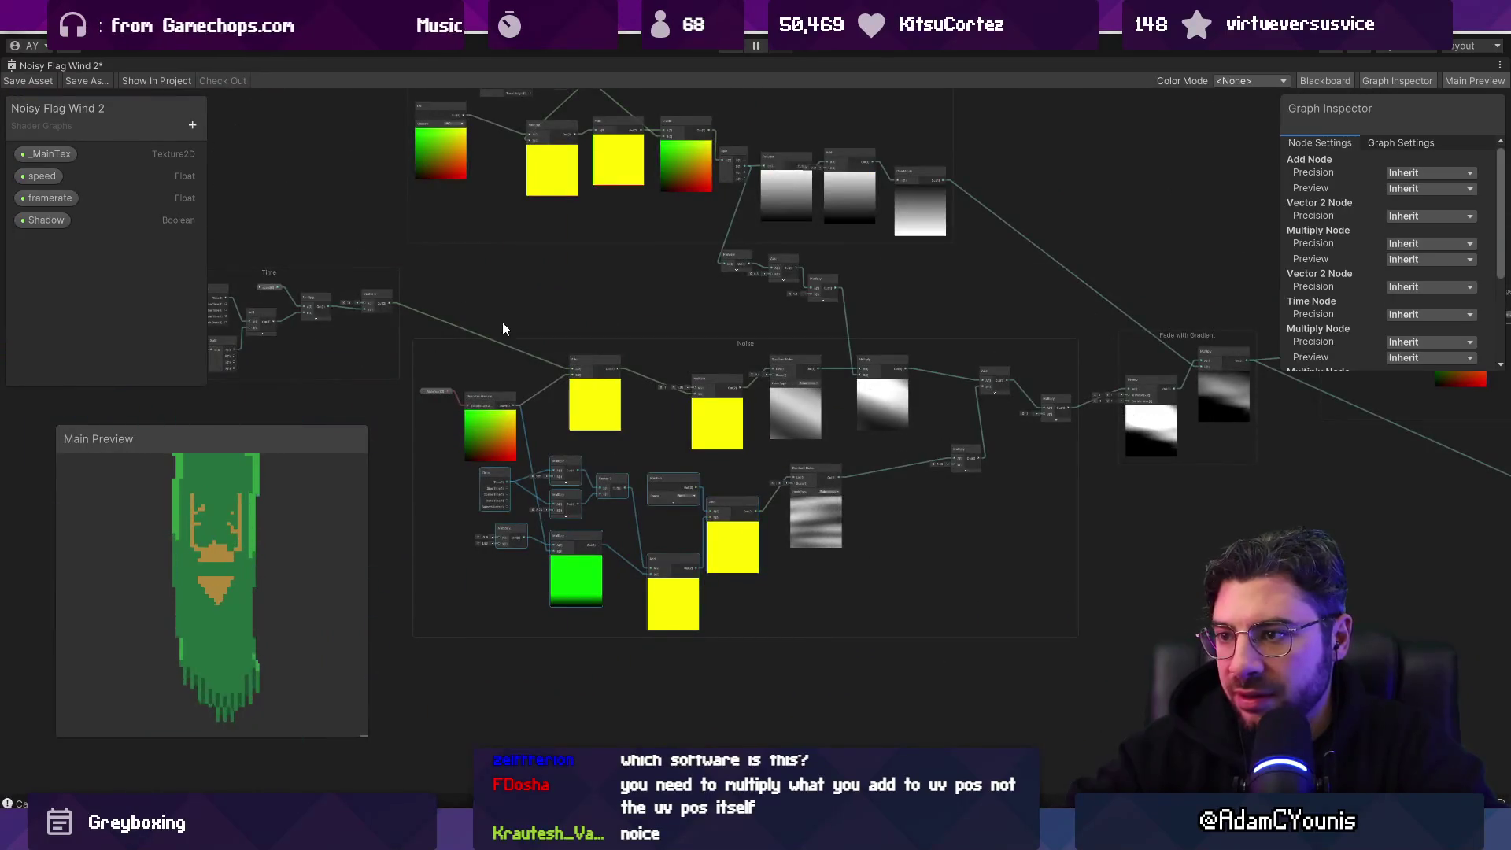
scroll(474, 409, "up", 5)
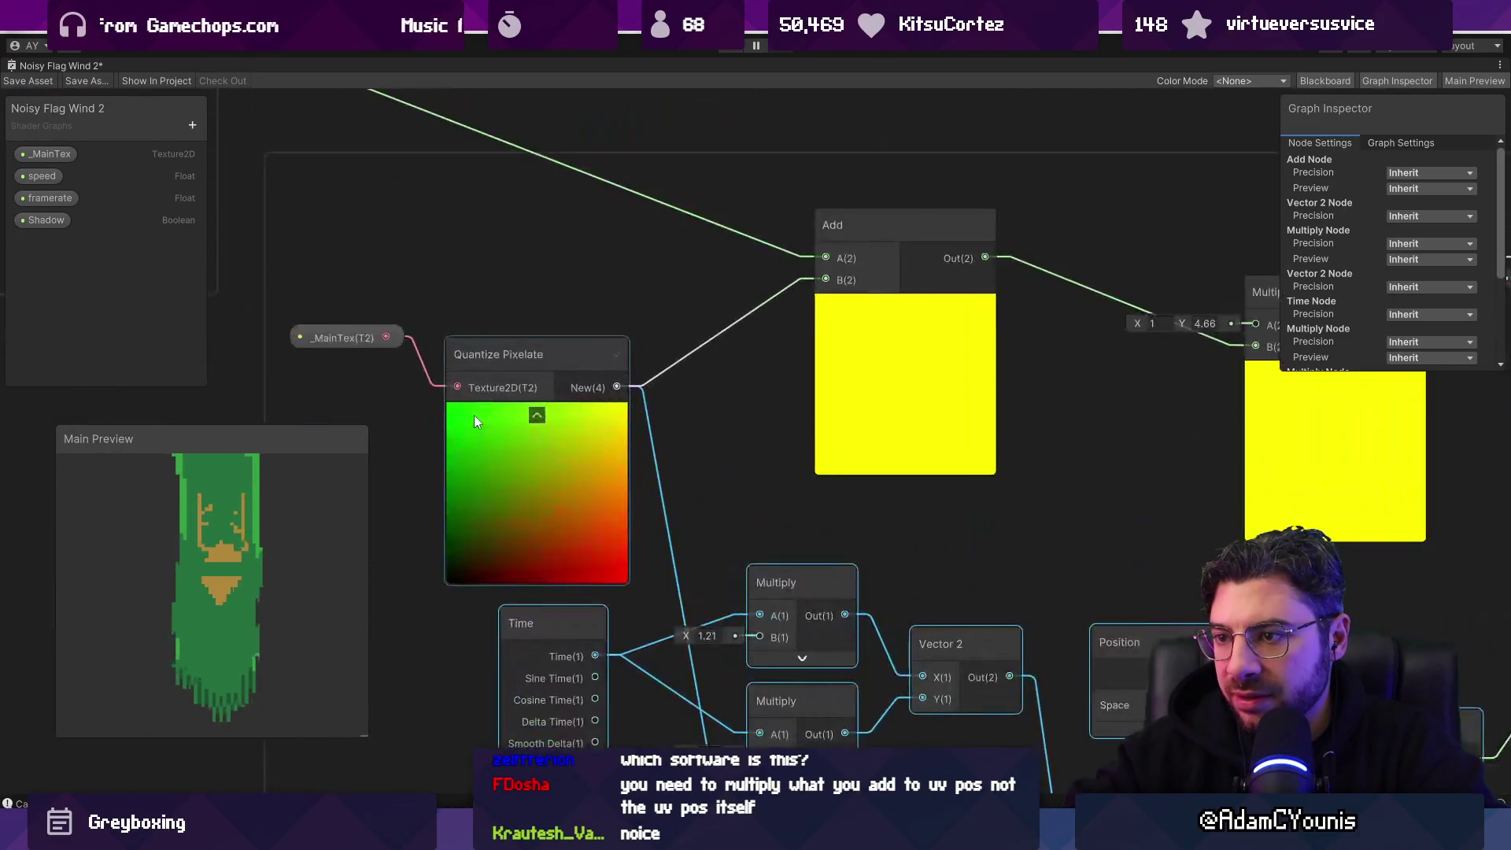
double_click(541, 361)
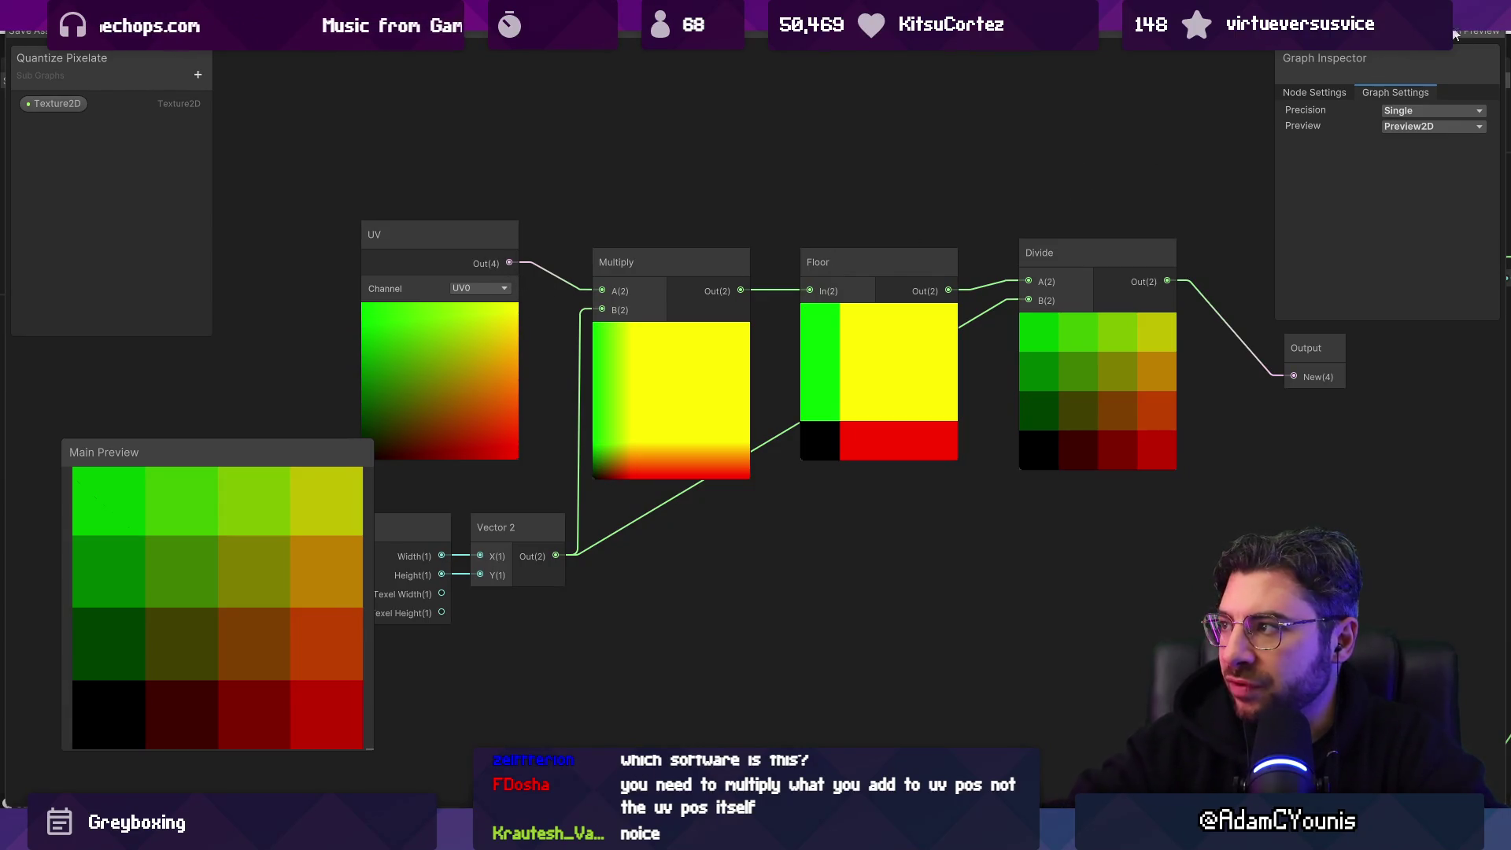
mouse_move(425, 532)
left_mouse_down()
mouse_move(541, 532)
mouse_move(412, 532)
left_mouse_up()
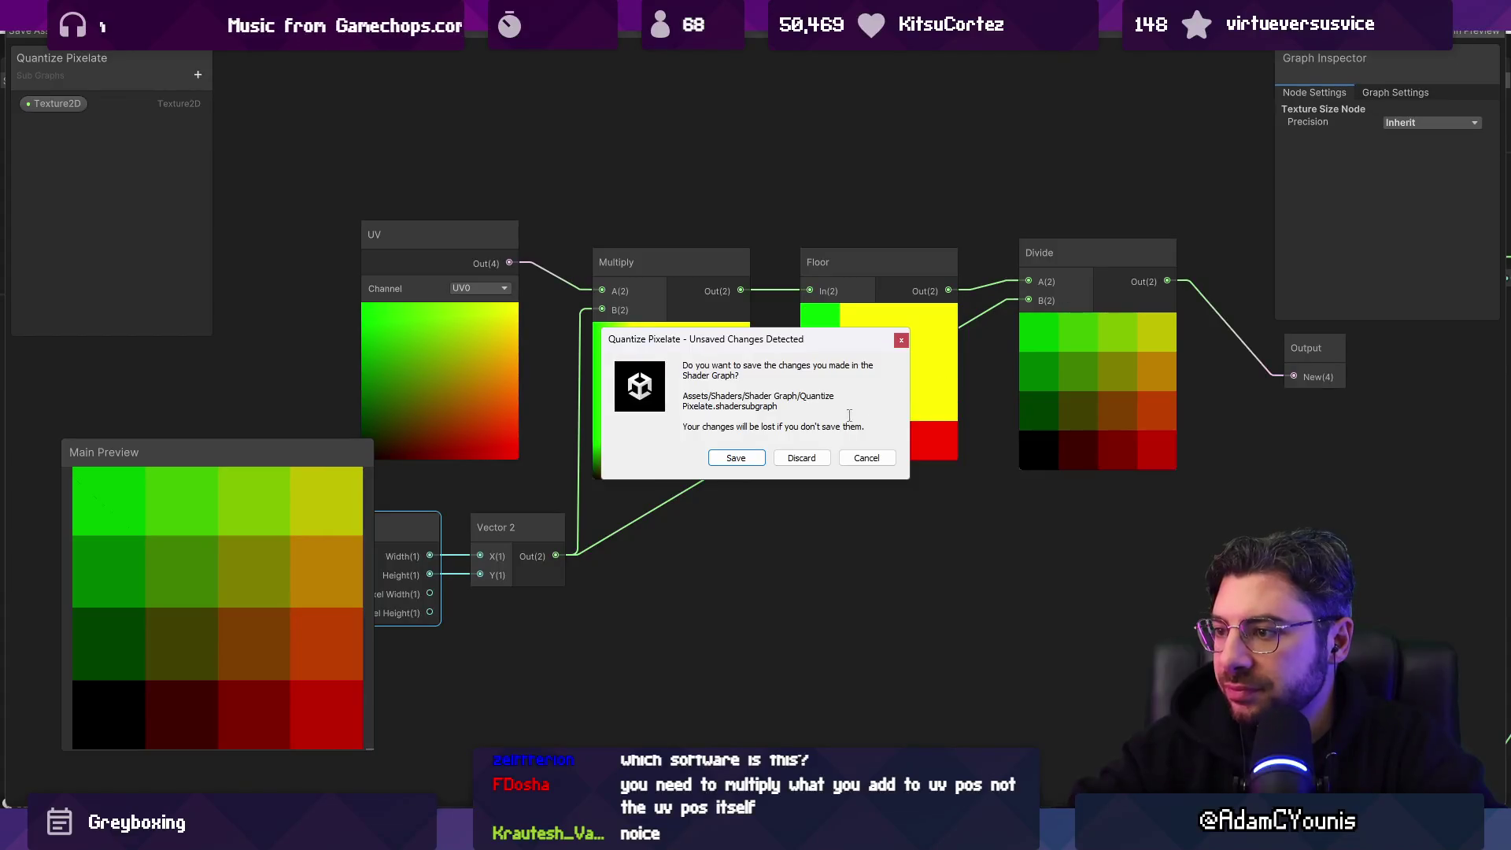
left_click(783, 462)
scroll(771, 442, "down", 5)
scroll(734, 230, "up", 2)
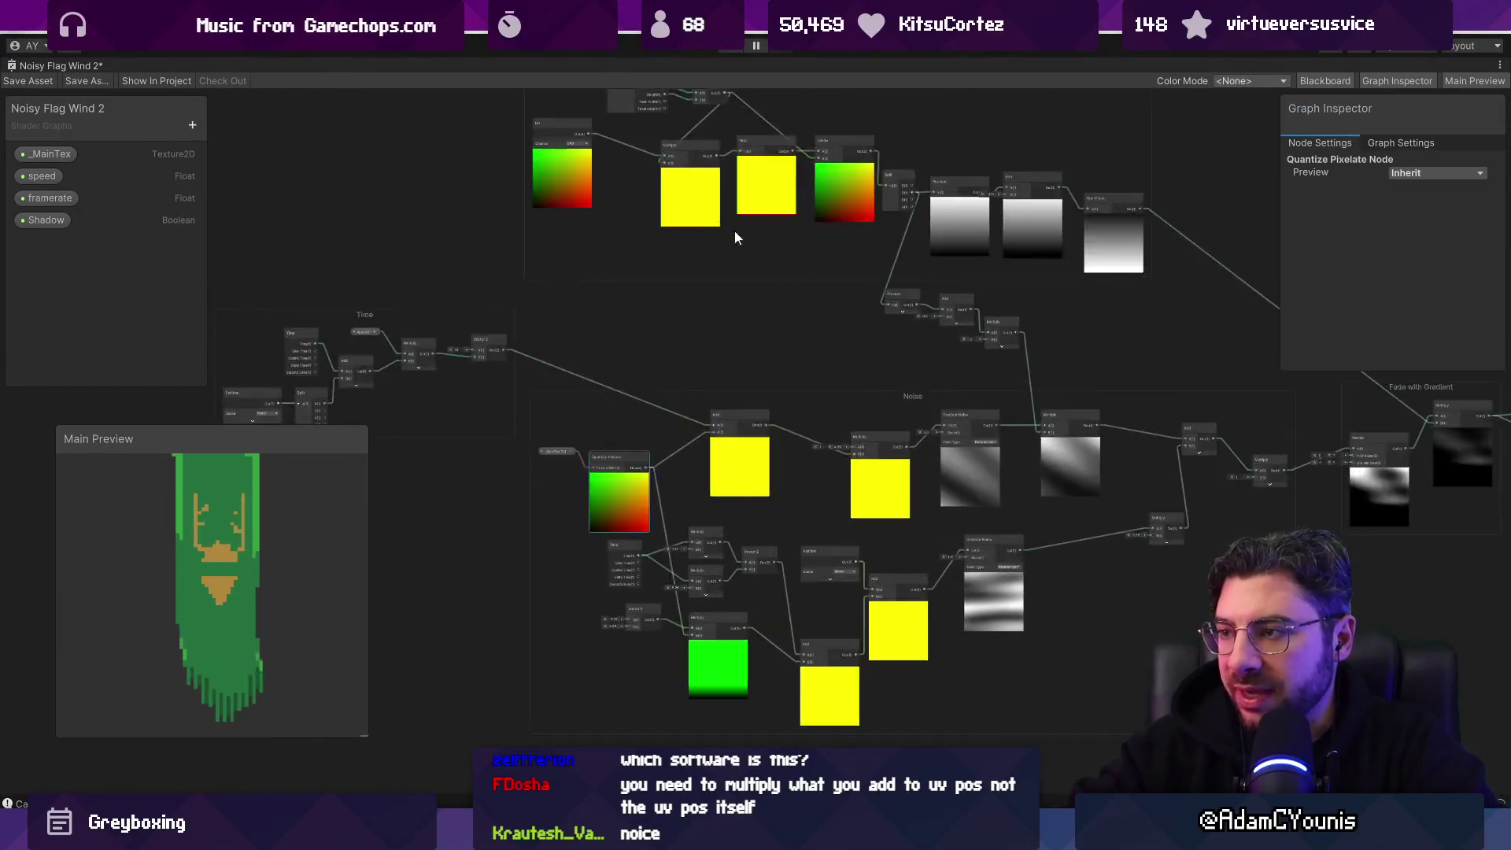
scroll(682, 419, "up", 4)
scroll(770, 383, "down", 5)
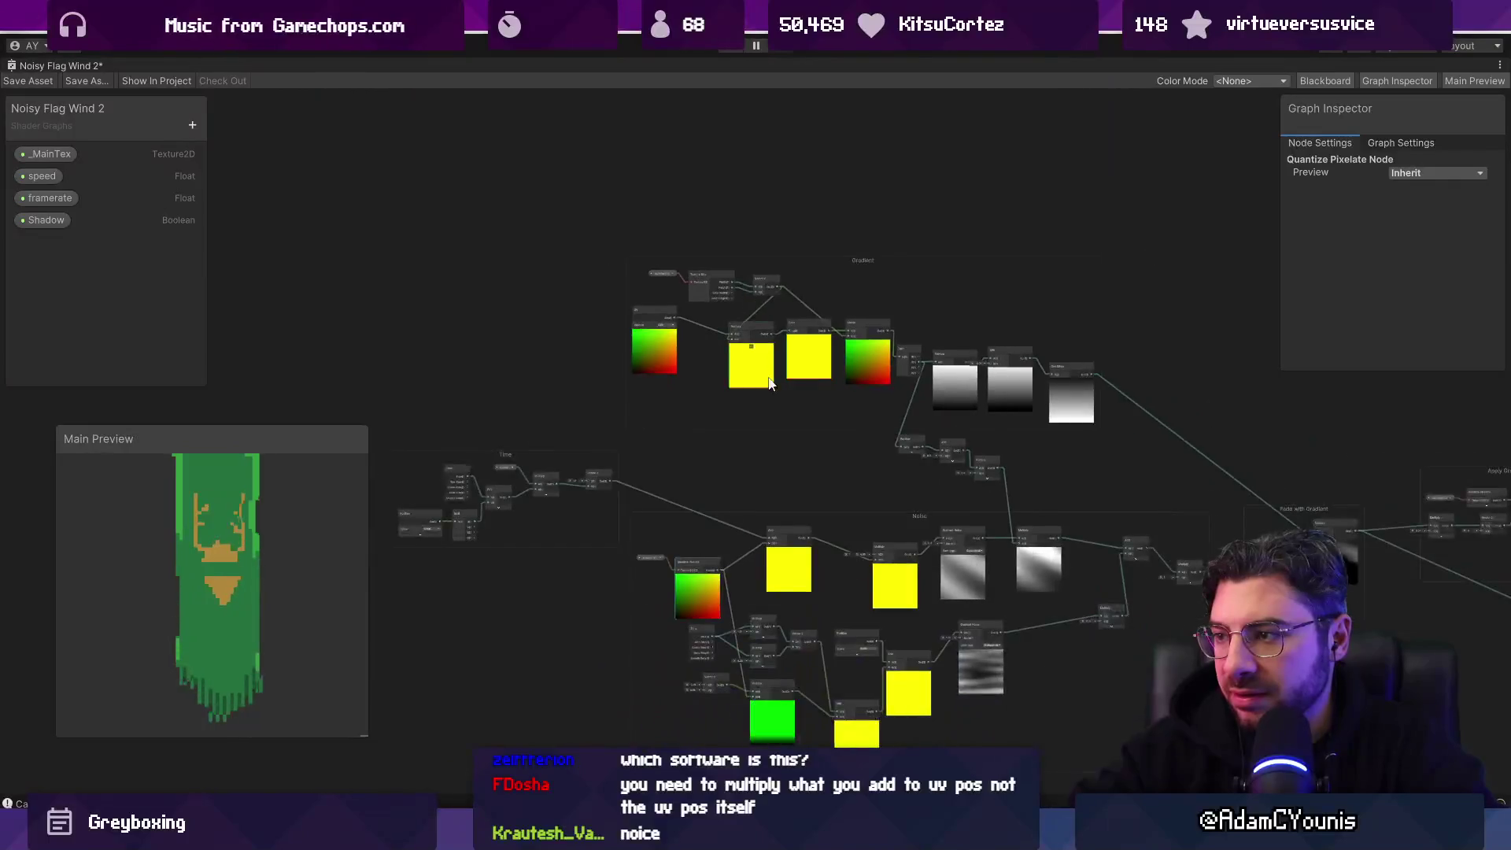
scroll(755, 330, "down", 1)
scroll(793, 334, "up", 2)
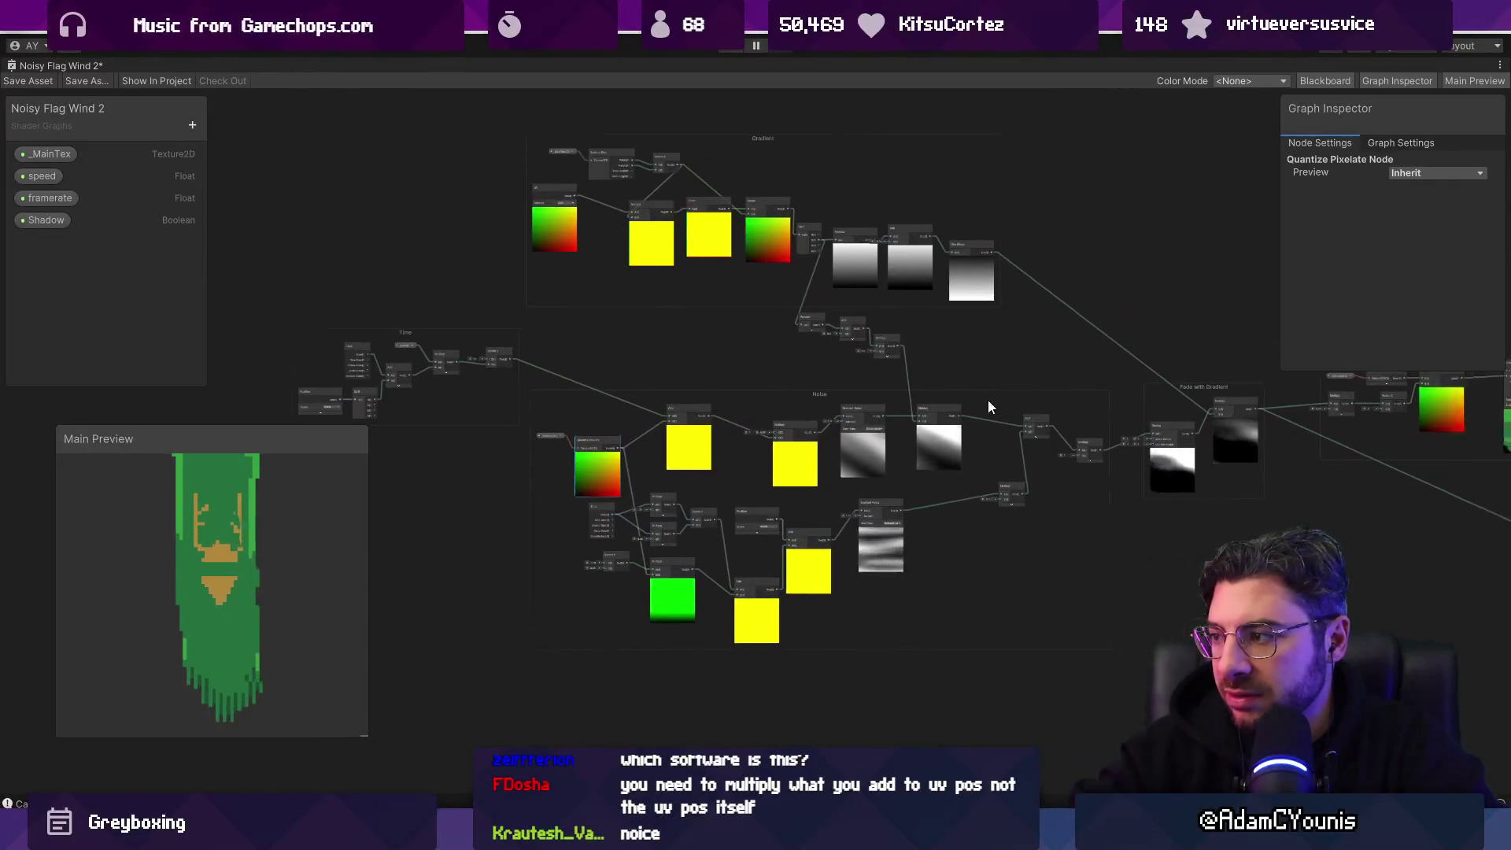
left_click_drag(988, 400, 559, 376)
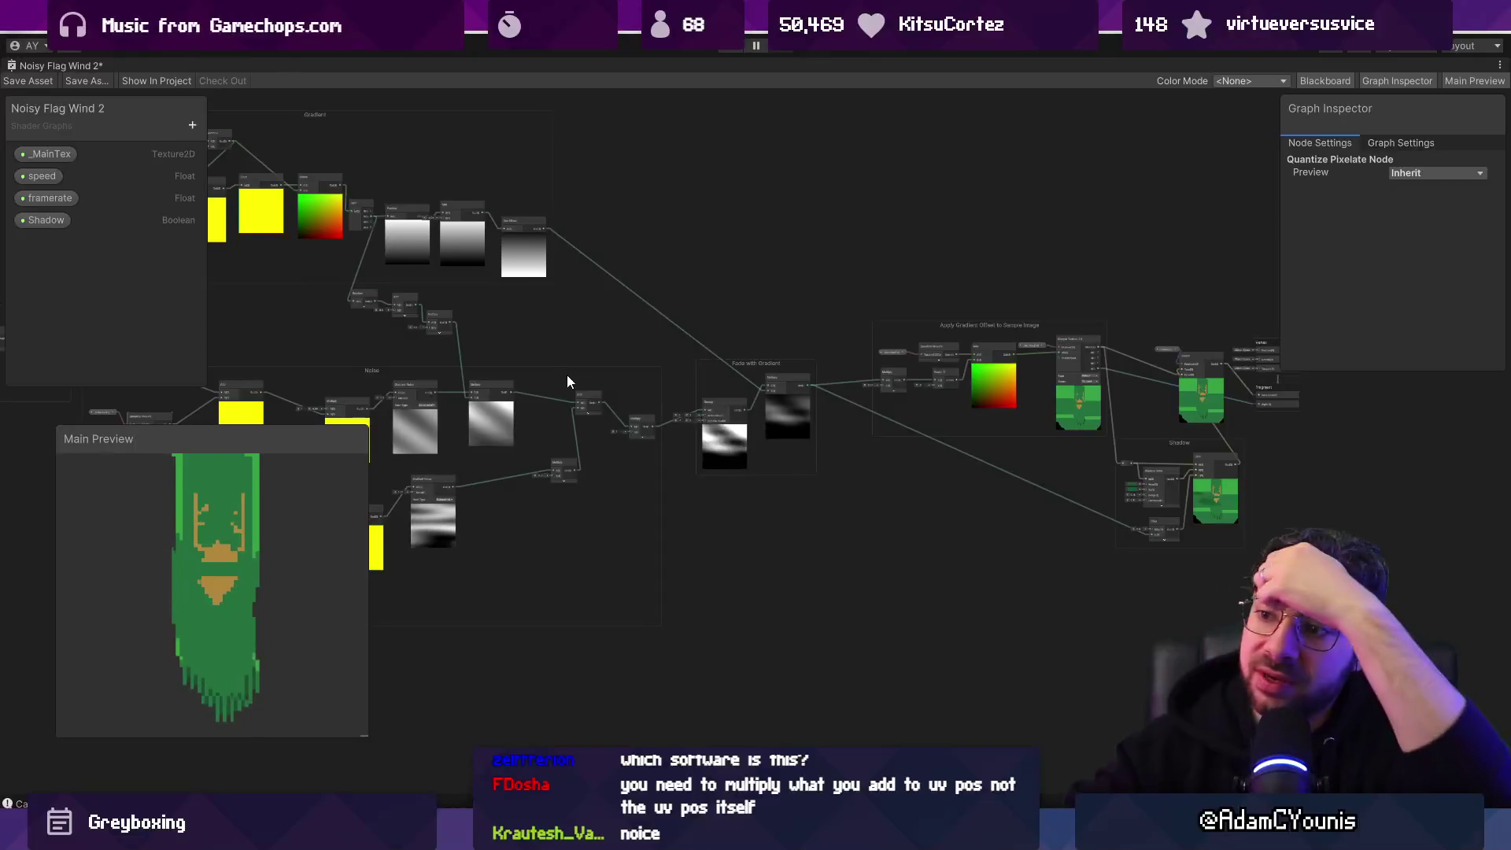
scroll(567, 382, "up", 8)
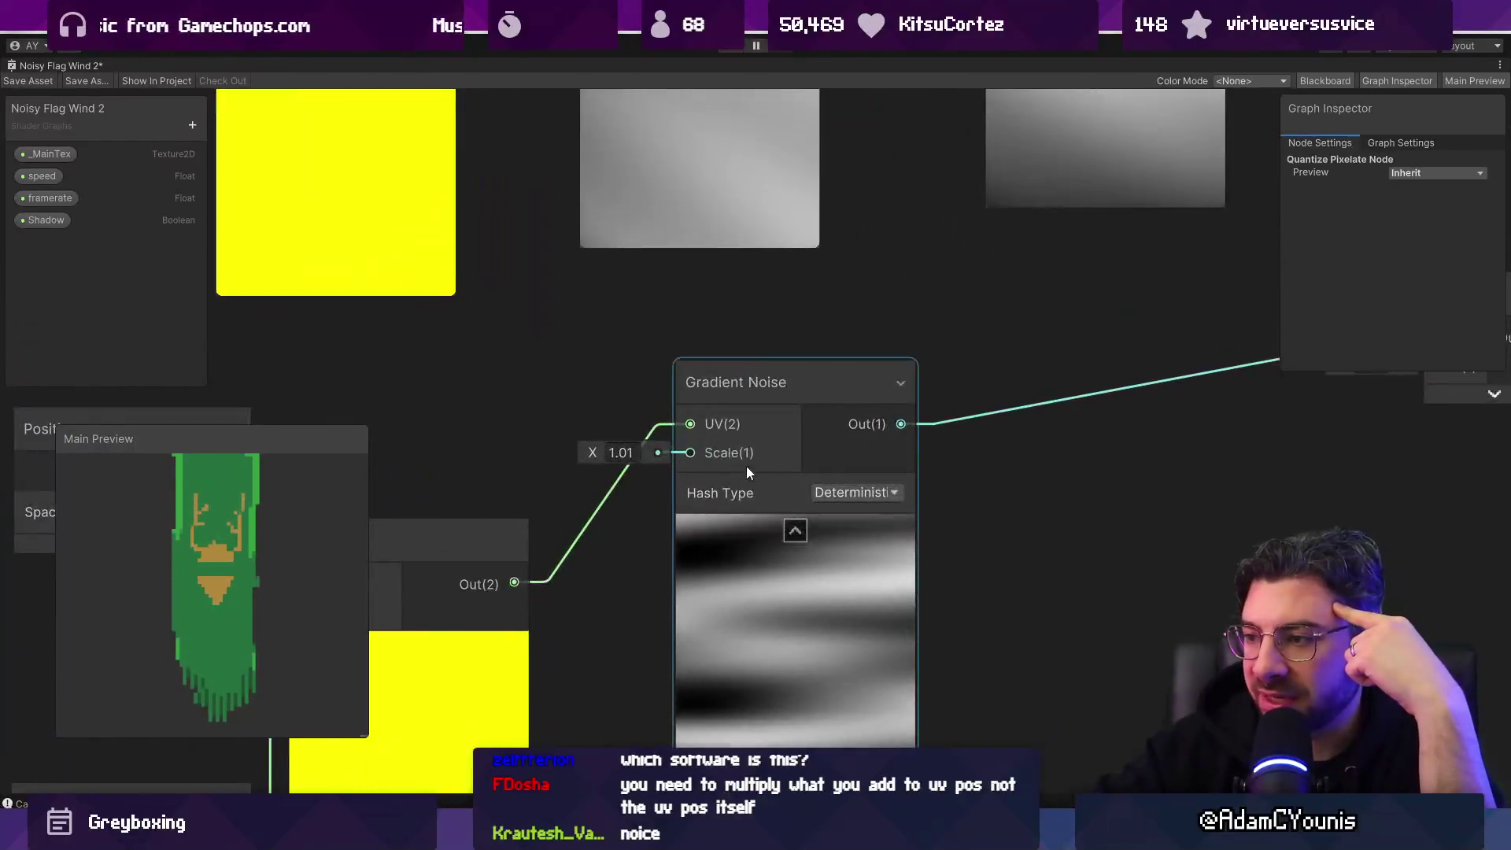
scroll(690, 423, "down", 5)
left_click_drag(698, 425, 1043, 543)
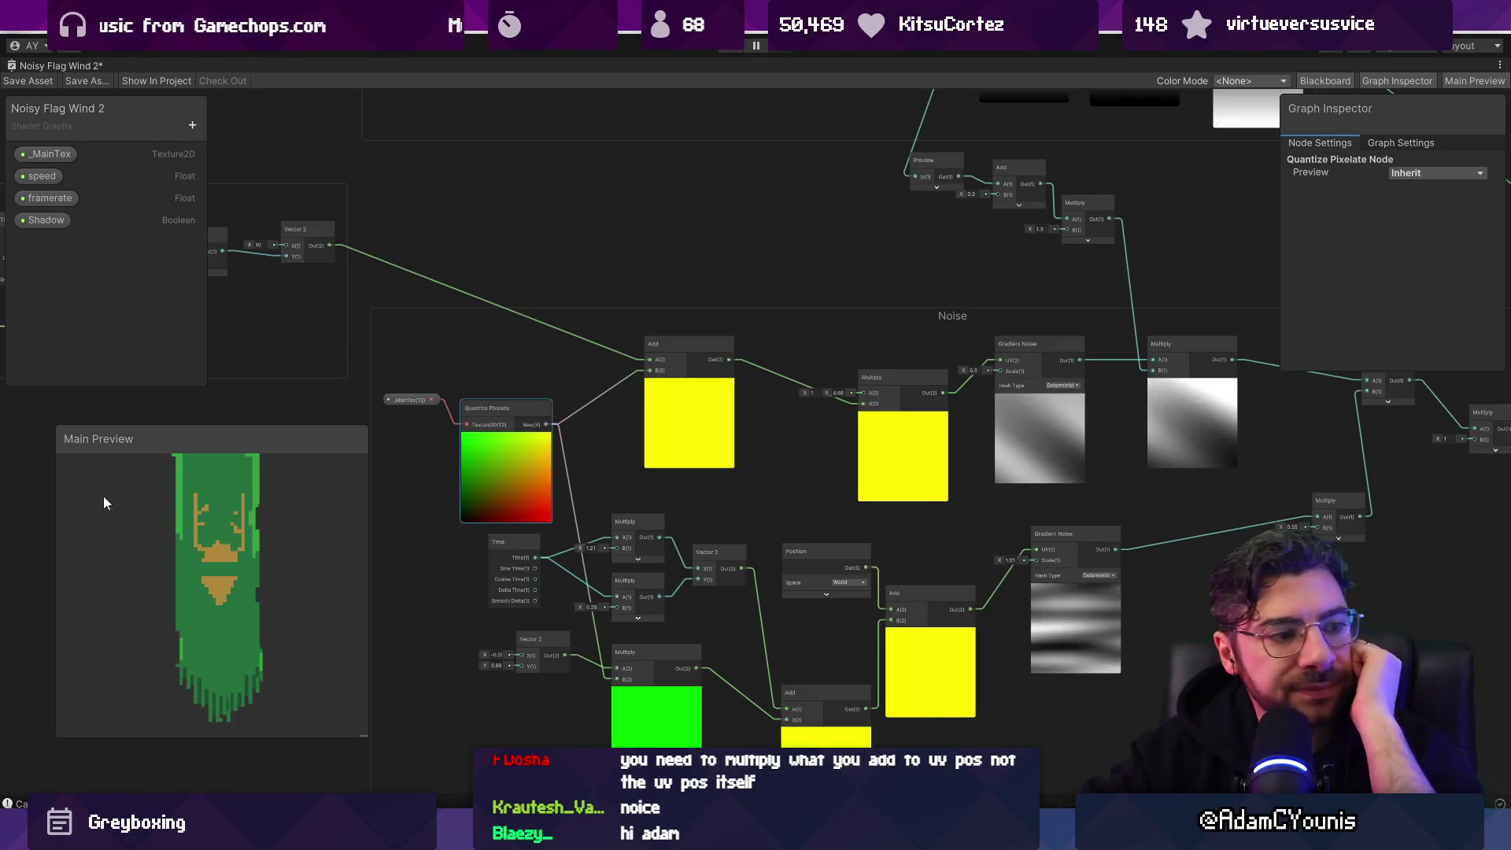
left_click_drag(443, 523, 516, 475)
scroll(219, 581, "up", 5)
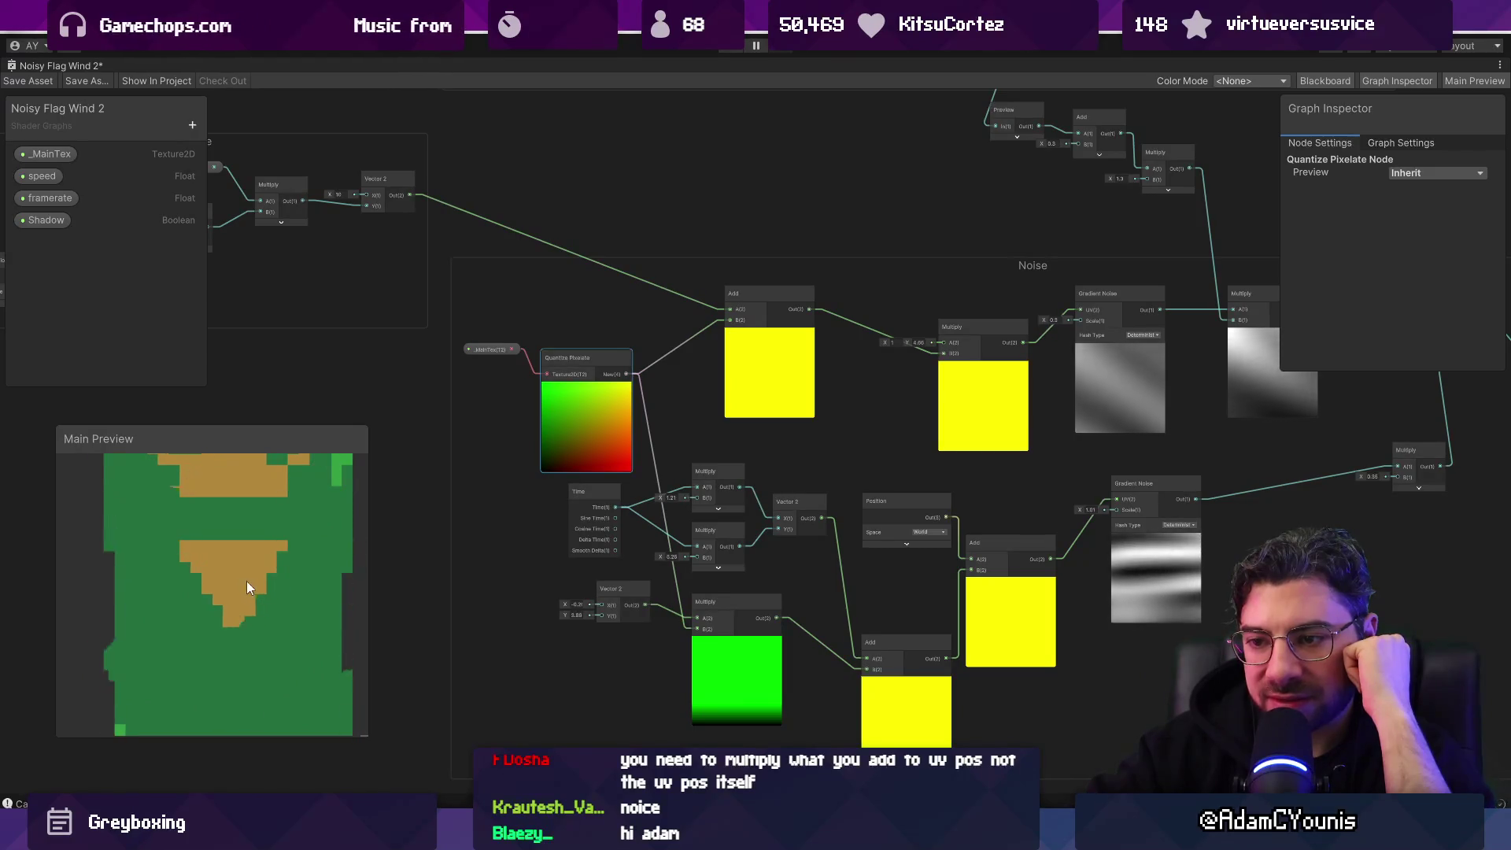
scroll(210, 578, "down", 5)
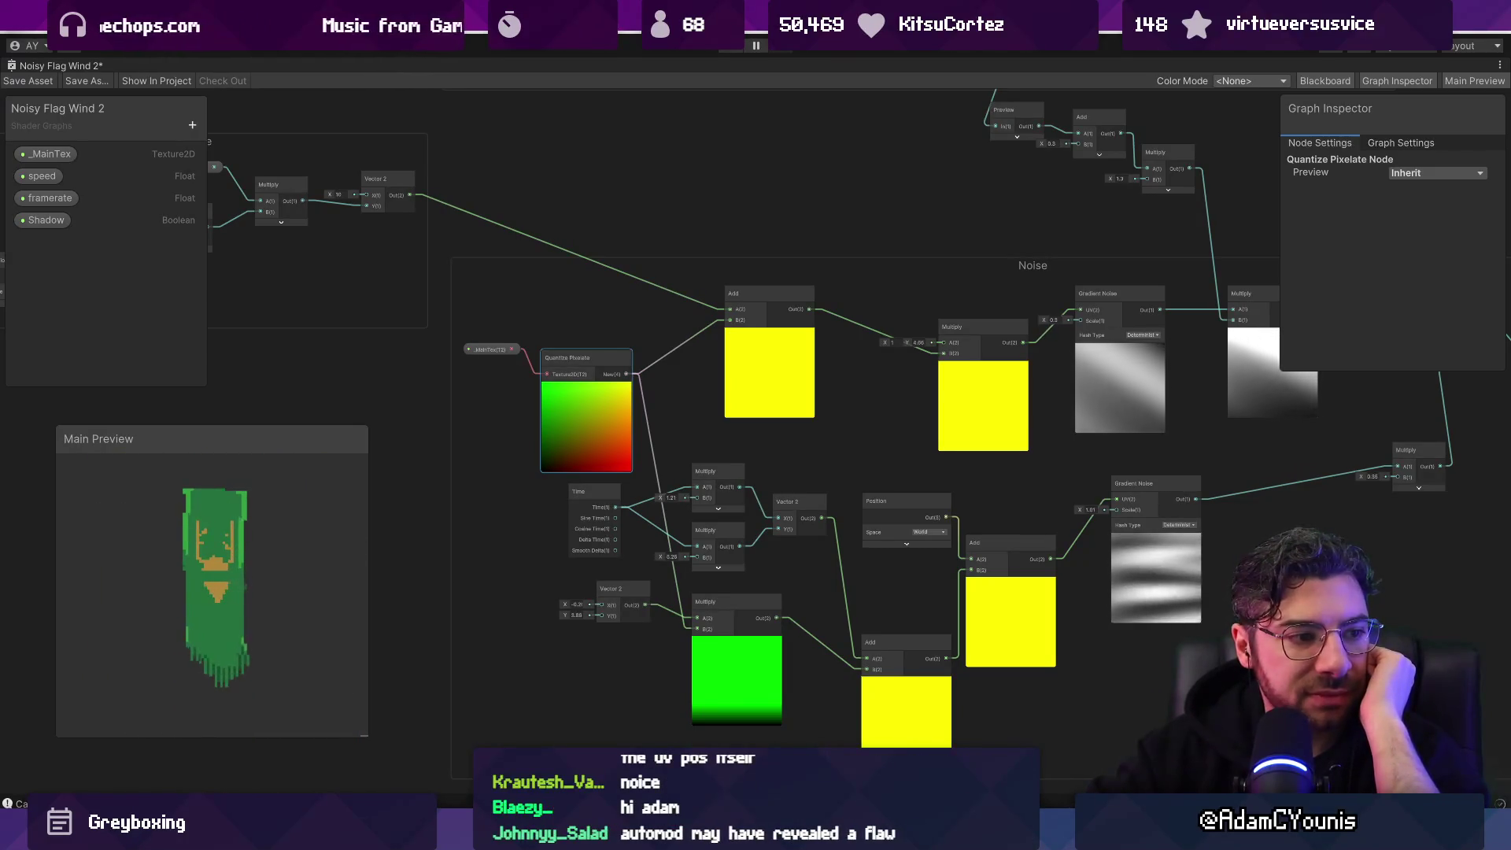
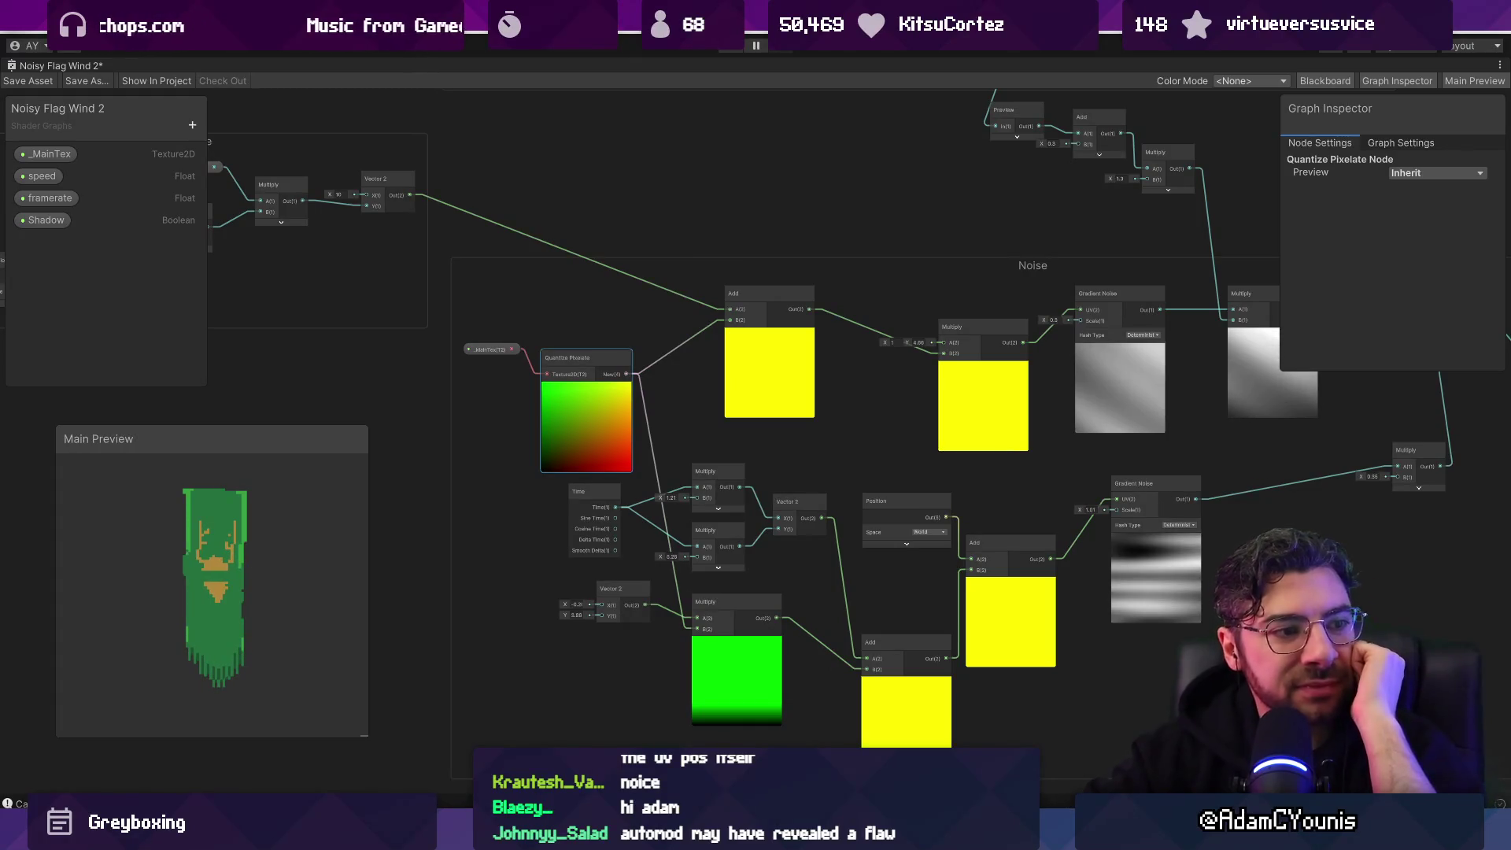
Step: Create a second UV node and place it beside Quantize Pixelate in the Noise group
mouse_move(901, 457)
left_mouse_down()
mouse_move(707, 412)
mouse_move(886, 434)
left_mouse_up()
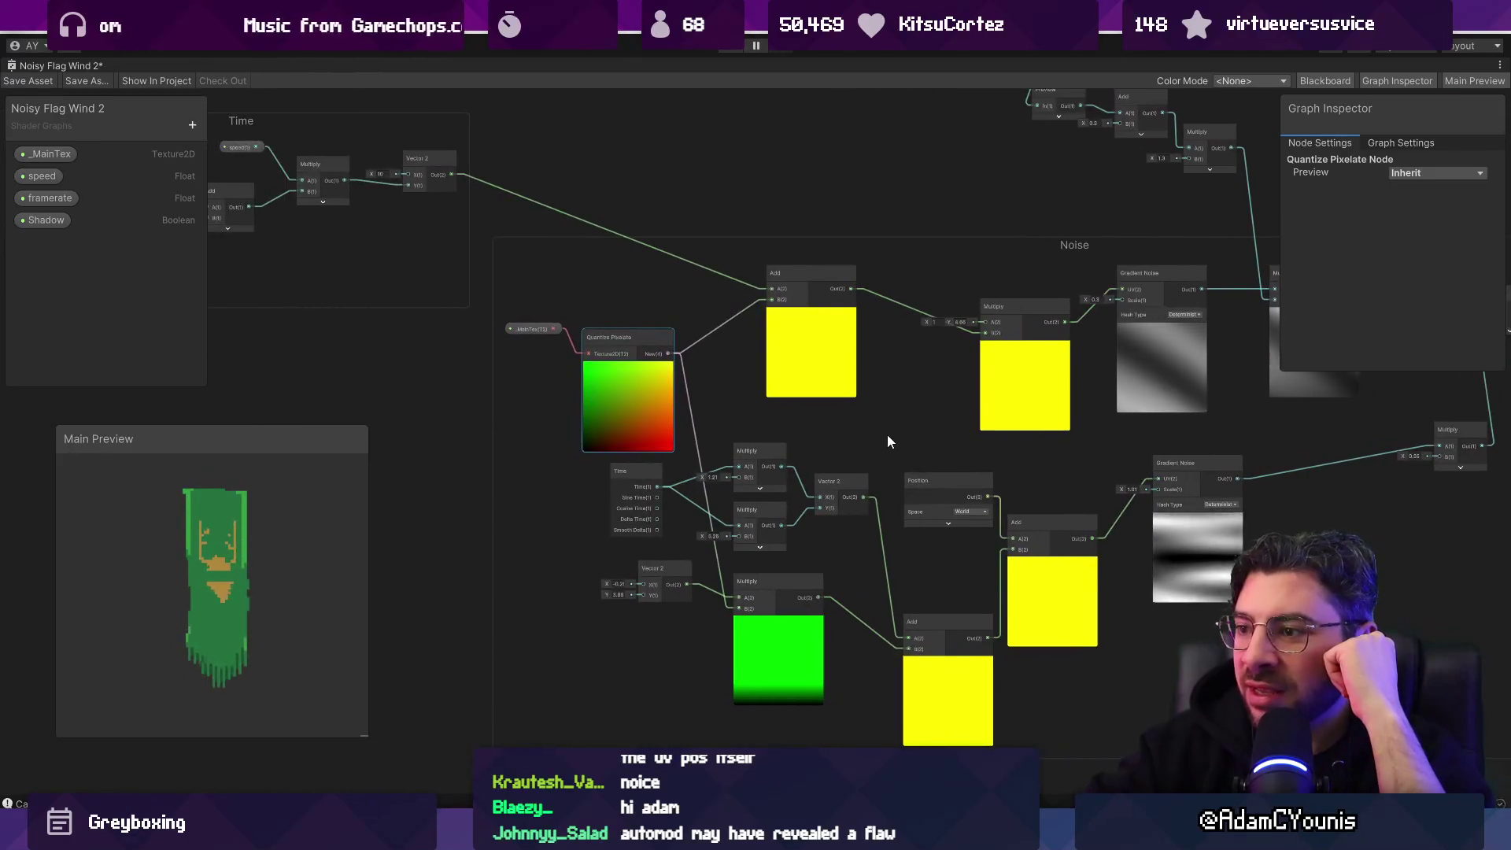
scroll(888, 618, "up", 4)
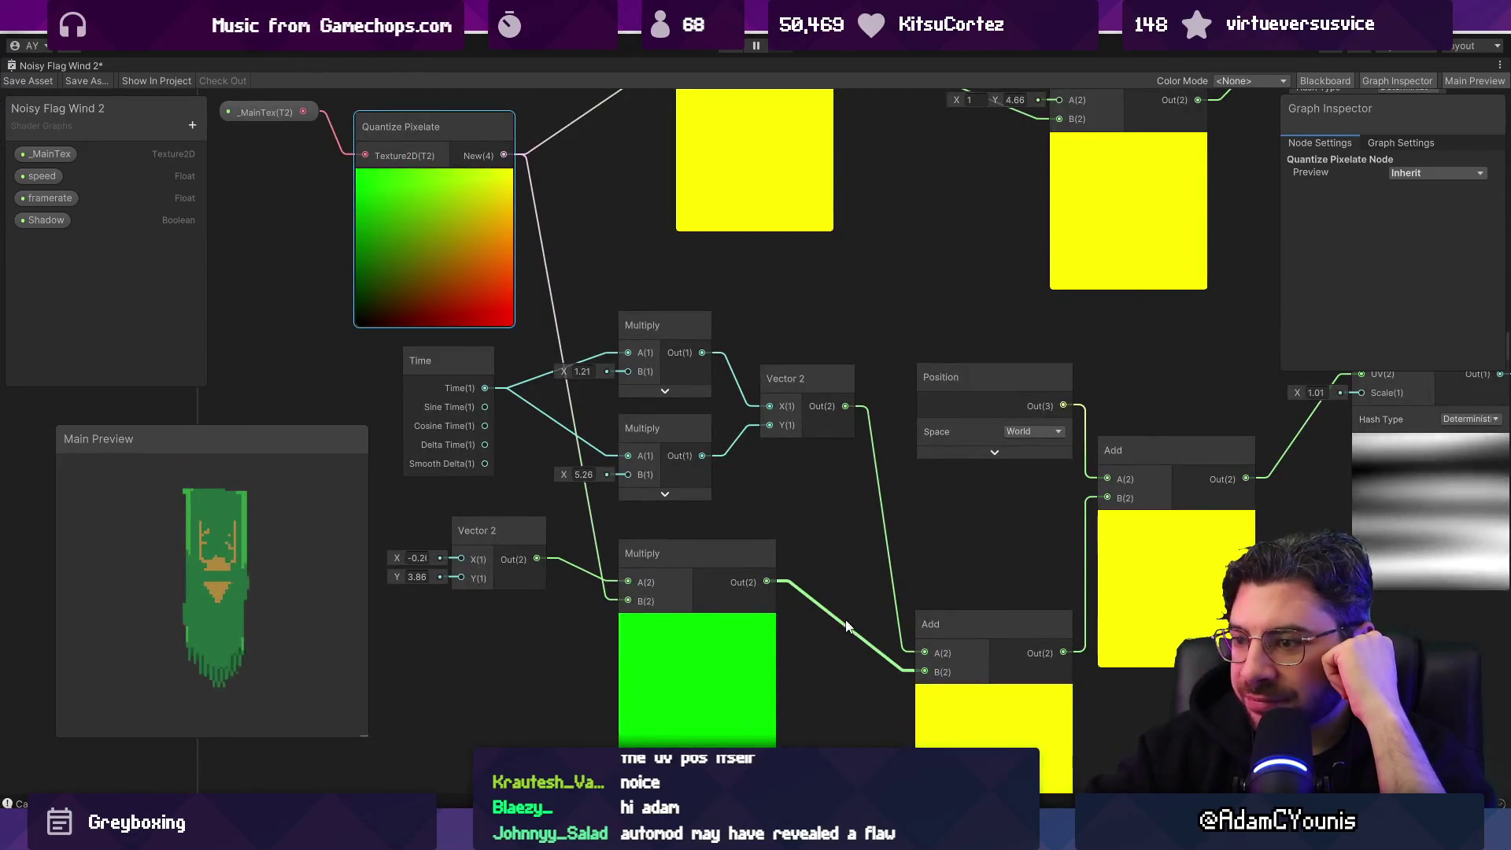
scroll(862, 570, "down", 4)
mouse_move(617, 396)
left_mouse_down()
mouse_move(535, 426)
mouse_move(600, 632)
left_mouse_up()
left_click(645, 287)
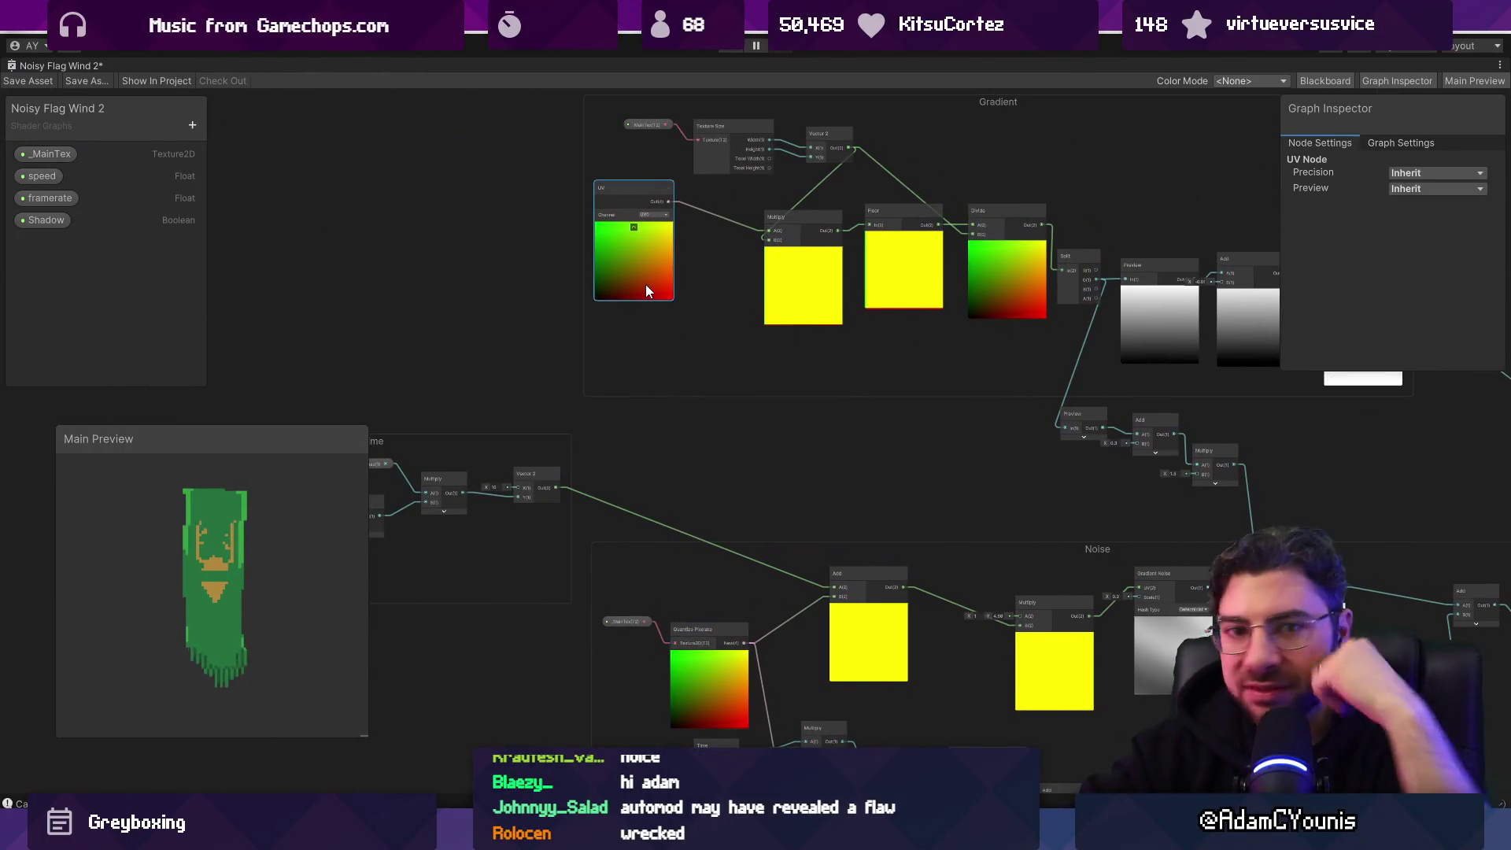
key("space")
type("uv")
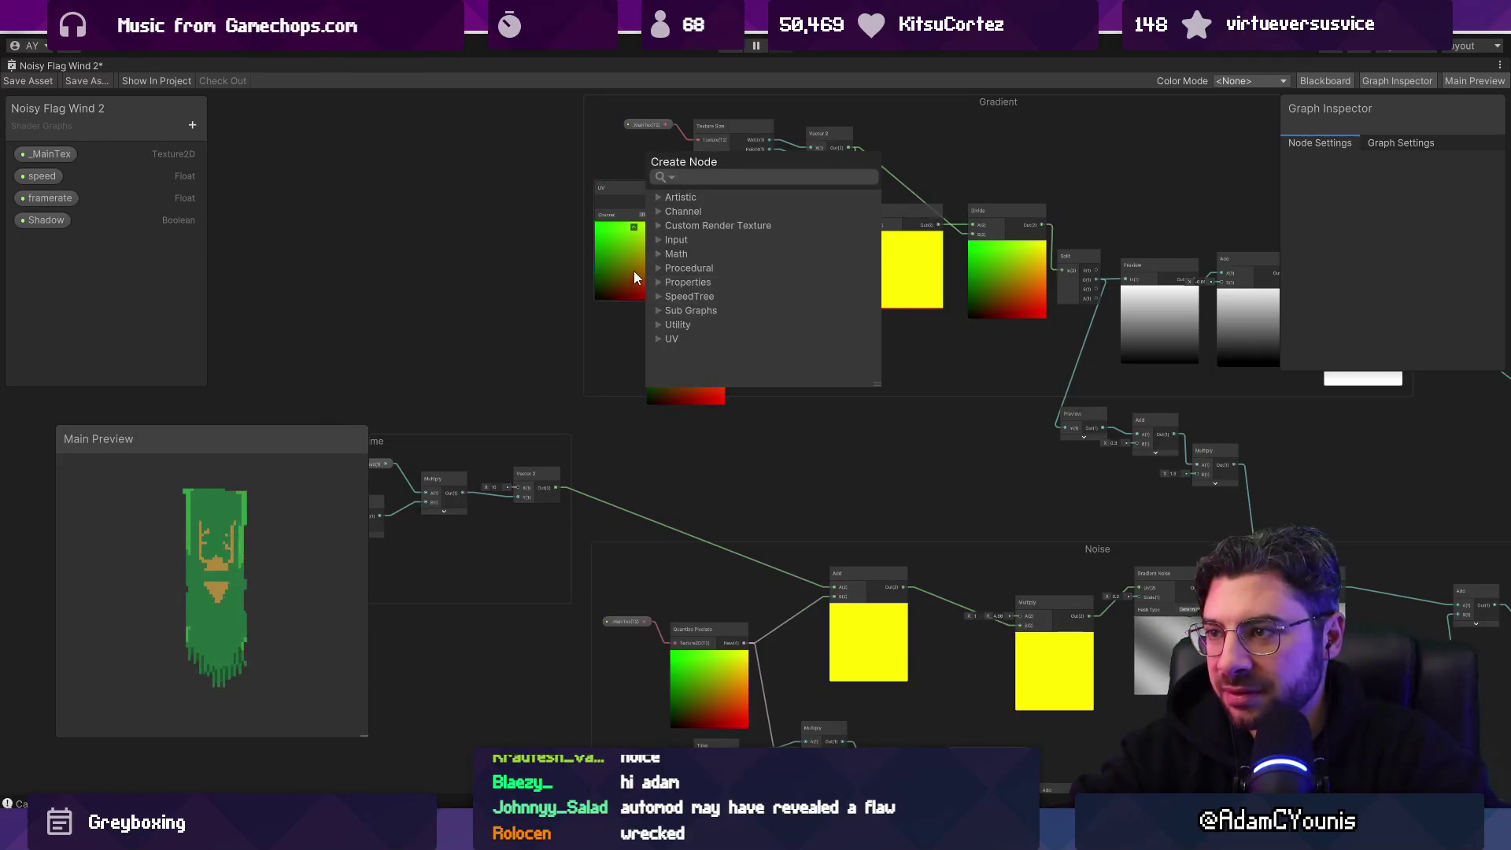
key("Return")
mouse_move(627, 262)
left_mouse_down()
mouse_move(662, 352)
mouse_move(594, 378)
mouse_move(529, 674)
mouse_move(608, 277)
mouse_move(673, 356)
mouse_move(725, 304)
left_mouse_up()
scroll(726, 304, "up", 2)
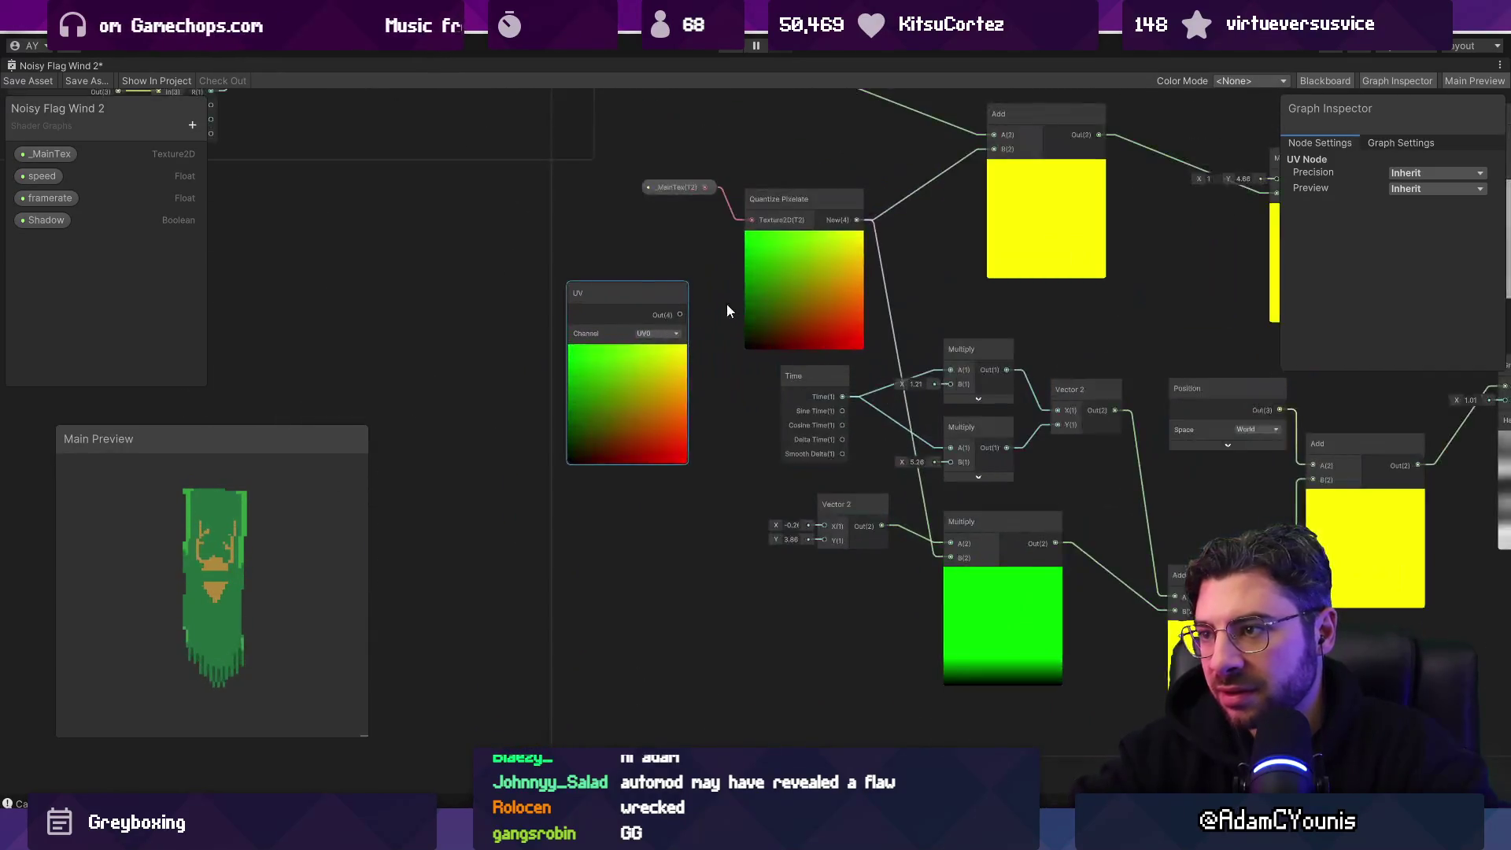
scroll(644, 344, "down", 1)
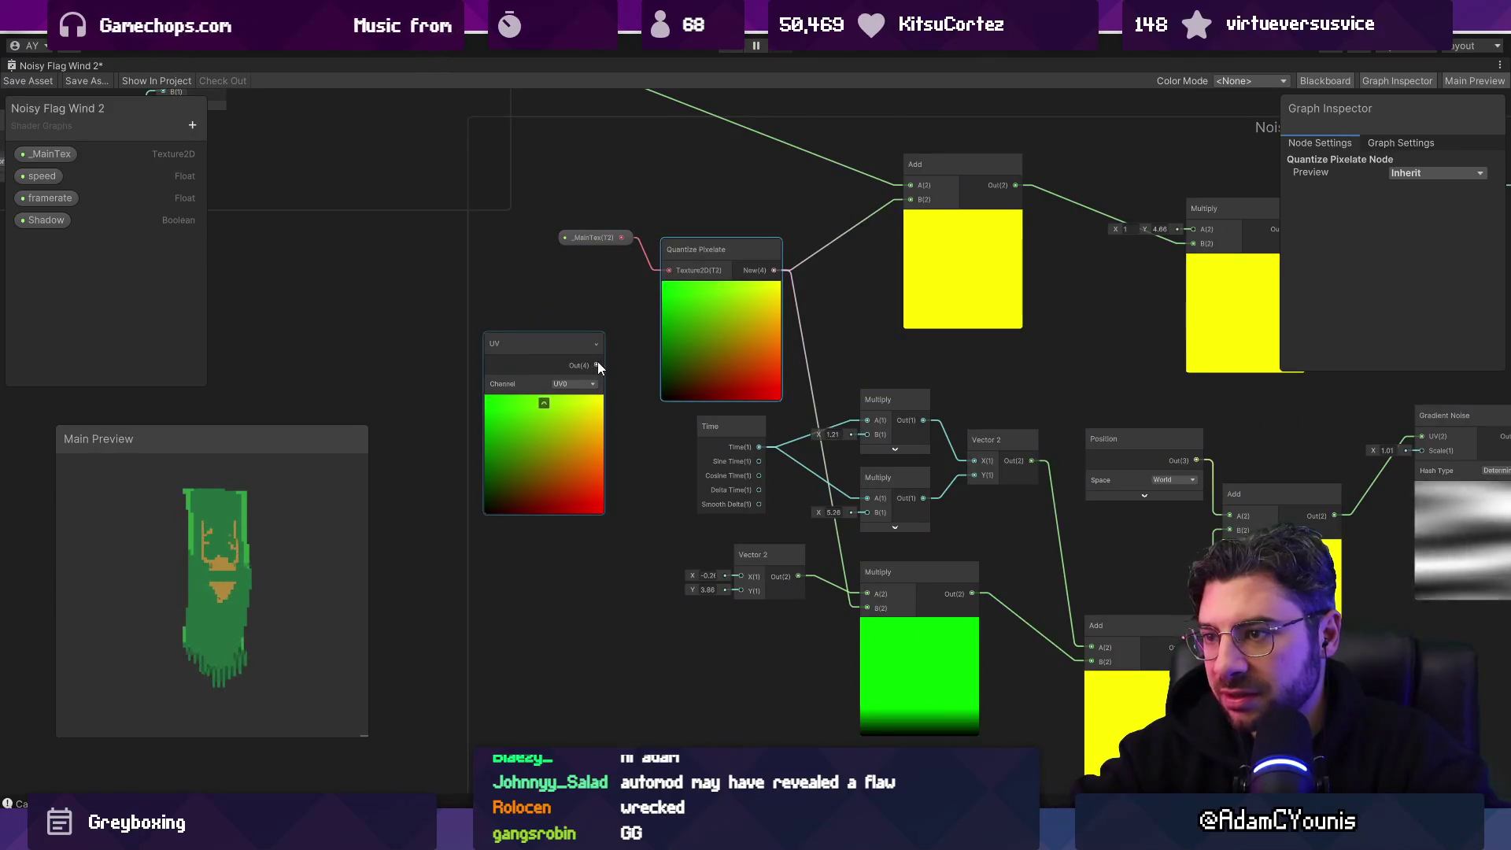
mouse_move(550, 403)
left_mouse_down()
mouse_move(580, 366)
mouse_move(905, 203)
mouse_move(643, 352)
mouse_move(675, 334)
left_mouse_up()
Step: Move the Time group up-left, then shift the new UV node up-left
scroll(675, 334, "down", 3)
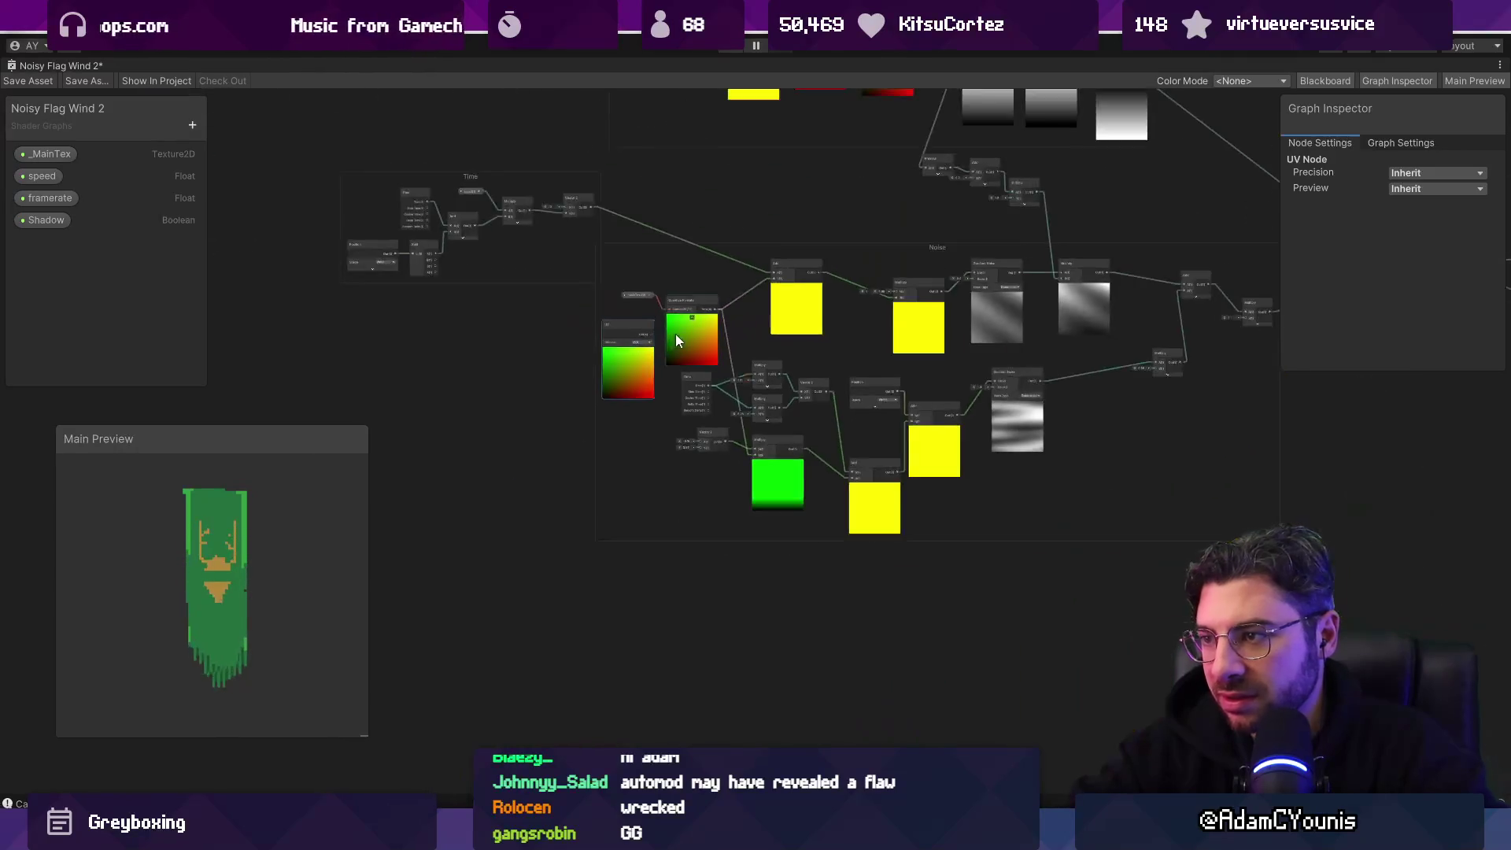
scroll(633, 351, "up", 1)
scroll(493, 277, "up", 4)
scroll(583, 264, "down", 1)
mouse_move(582, 263)
left_mouse_down()
mouse_move(705, 279)
mouse_move(589, 192)
left_mouse_up()
left_click(709, 280)
left_click(942, 273)
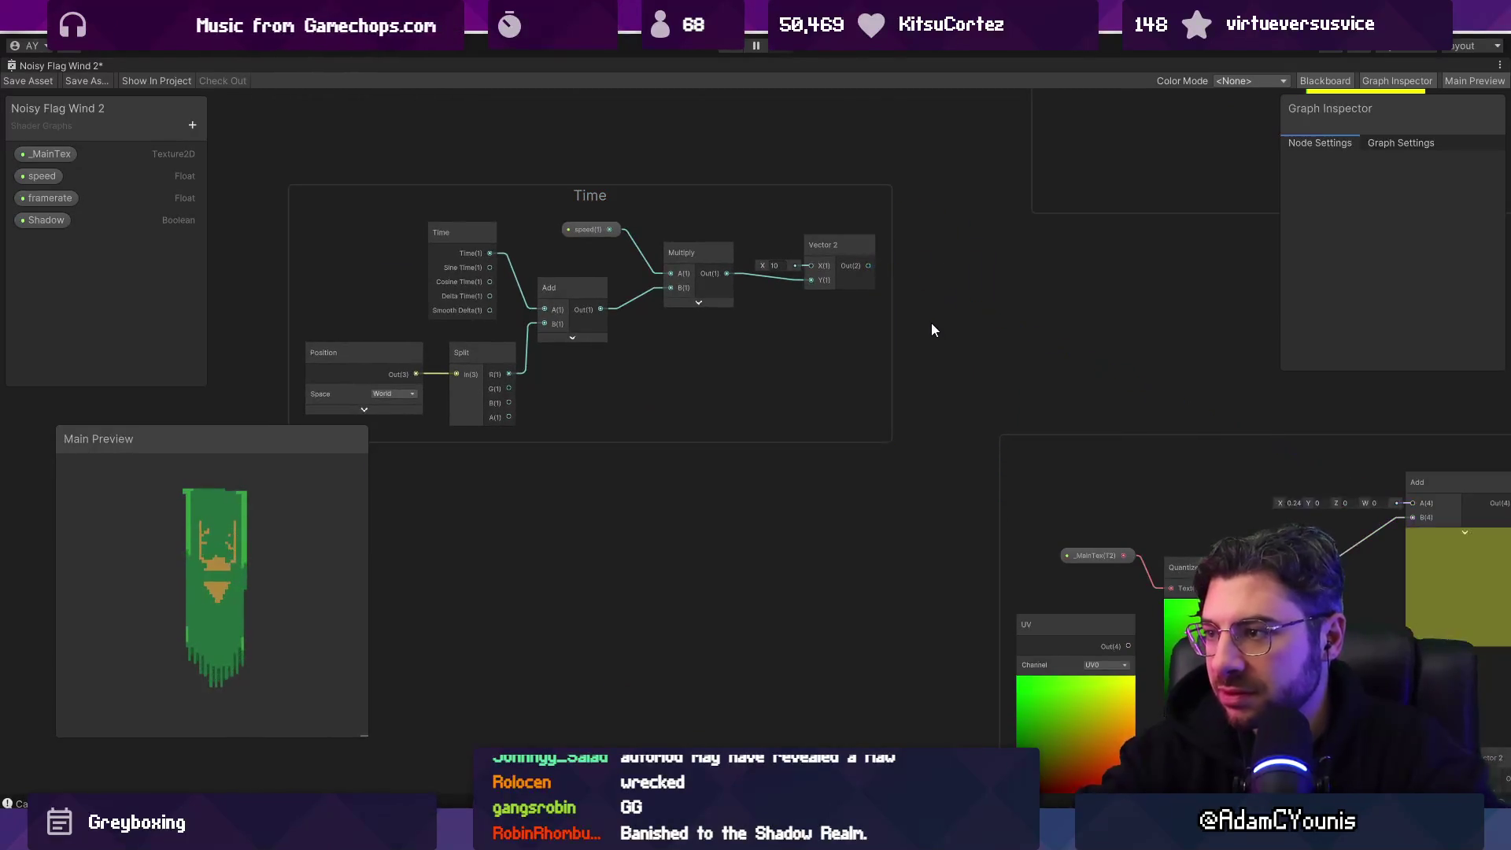
scroll(932, 330, "down", 1)
left_click_drag(705, 246, 428, 152)
scroll(889, 343, "down", 2)
scroll(1004, 386, "up", 3)
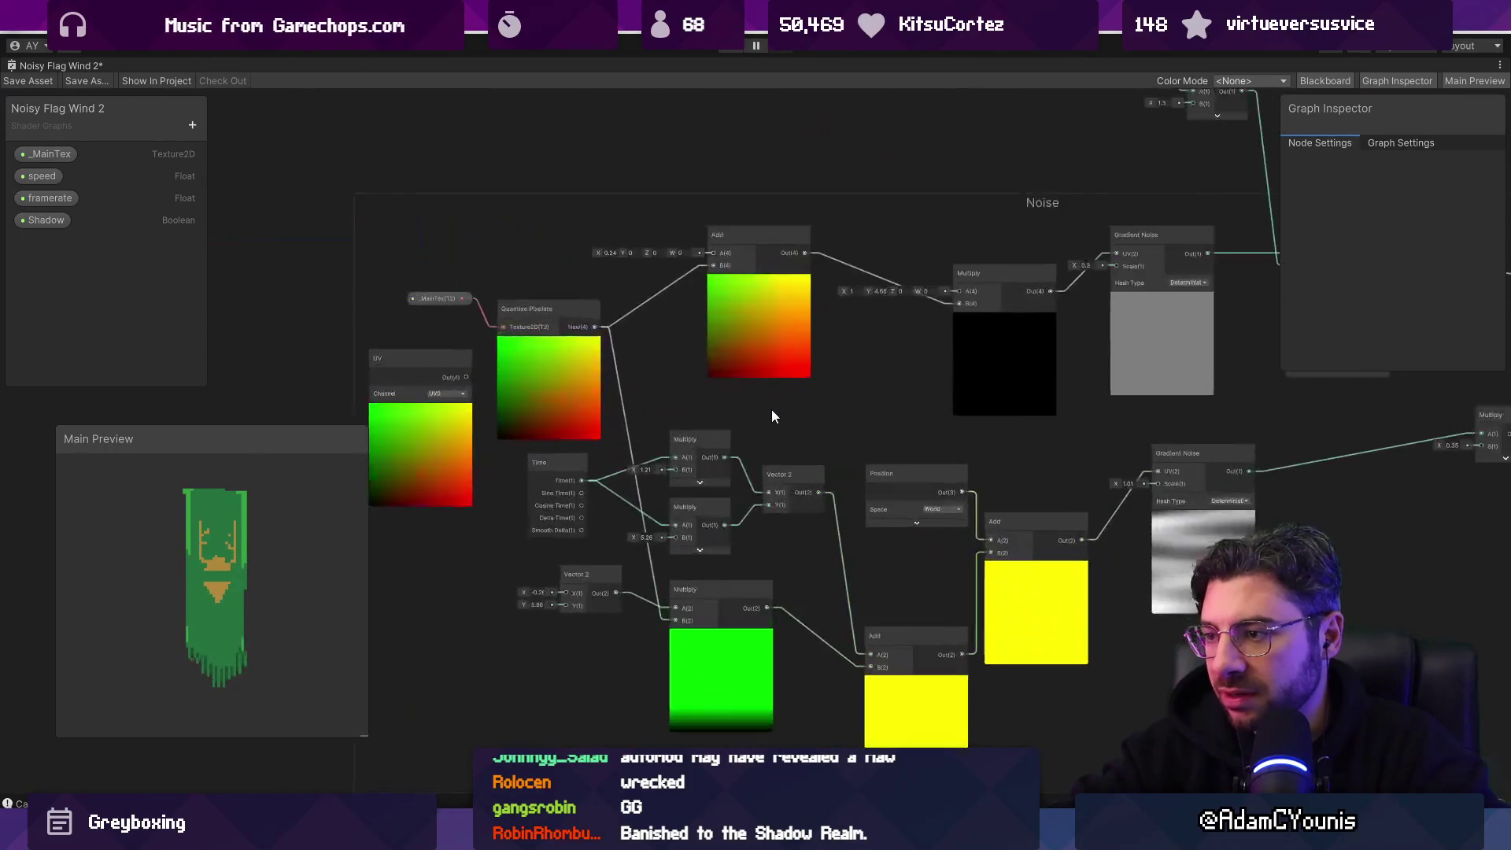
mouse_move(418, 362)
left_mouse_down()
mouse_move(275, 320)
mouse_move(346, 282)
mouse_move(260, 234)
left_mouse_up()
Step: Move the UV node up-left and the _MainTex and Quantize Pixelate nodes down-left
left_click_drag(555, 319, 647, 365)
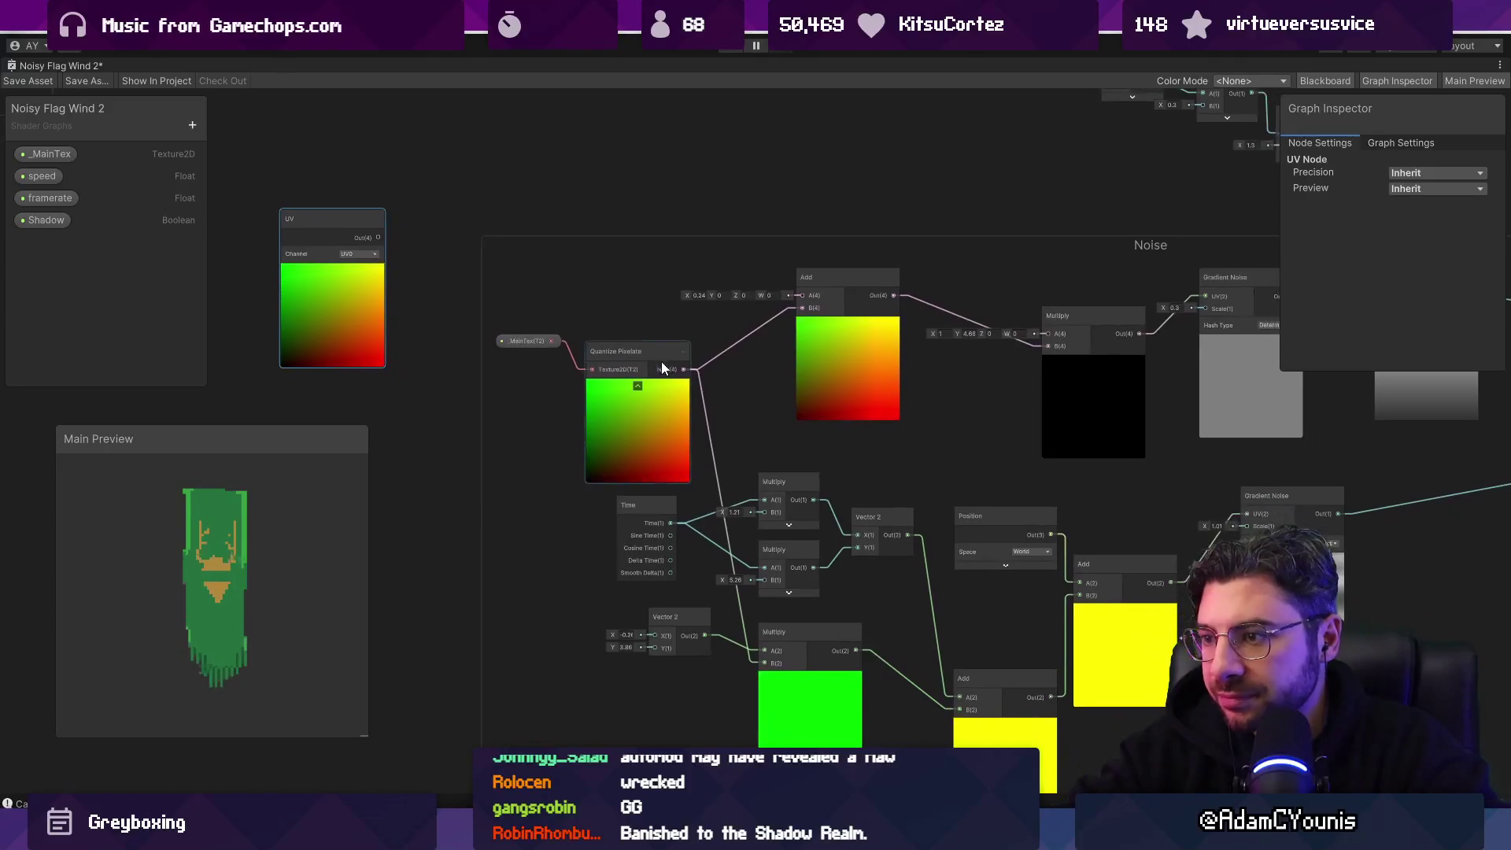
scroll(975, 384, "down", 4)
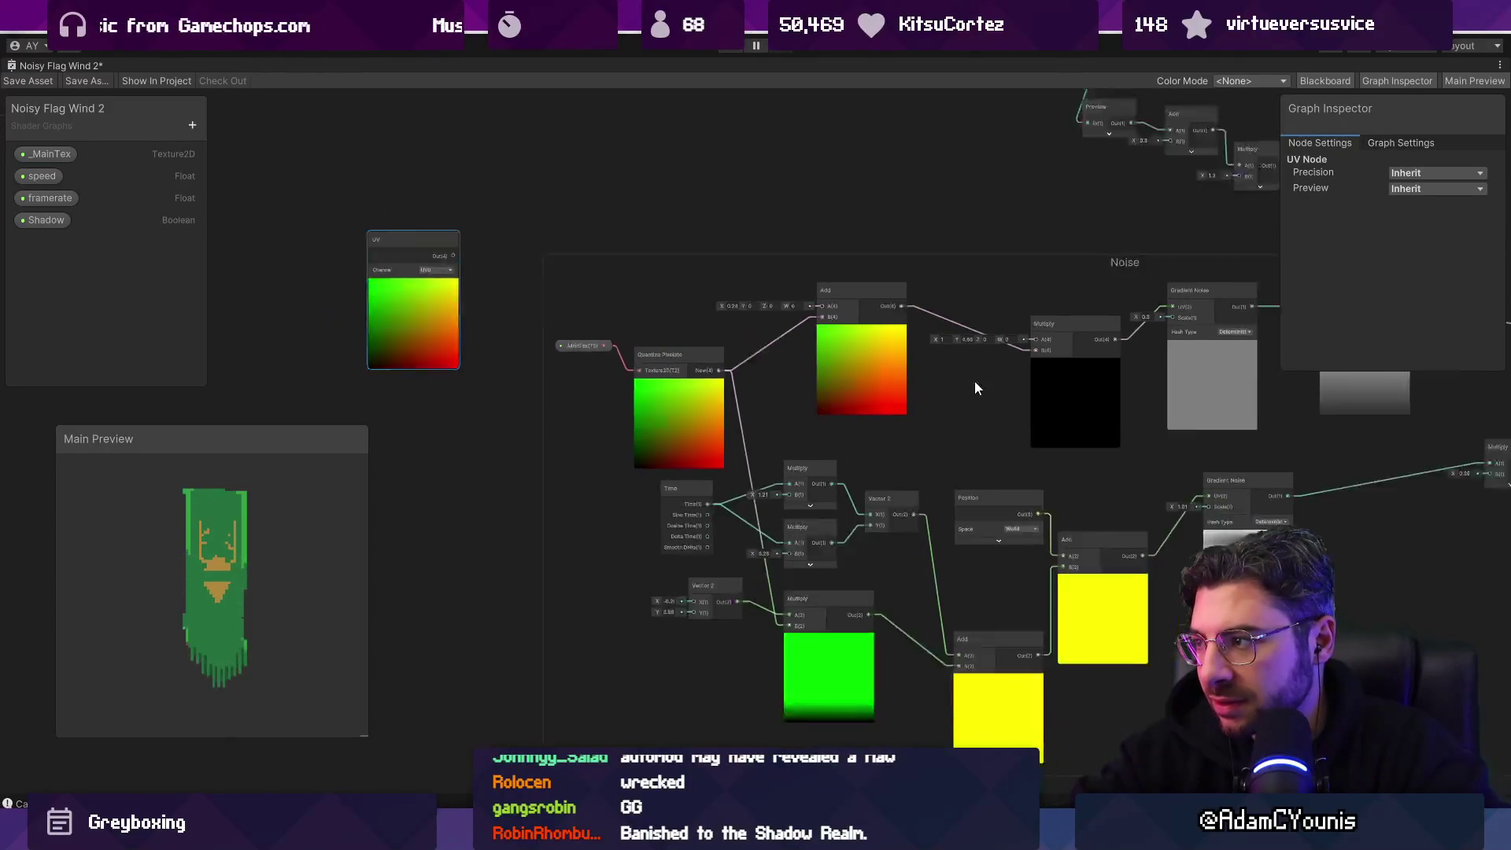
scroll(797, 405, "up", 2)
scroll(472, 330, "up", 2)
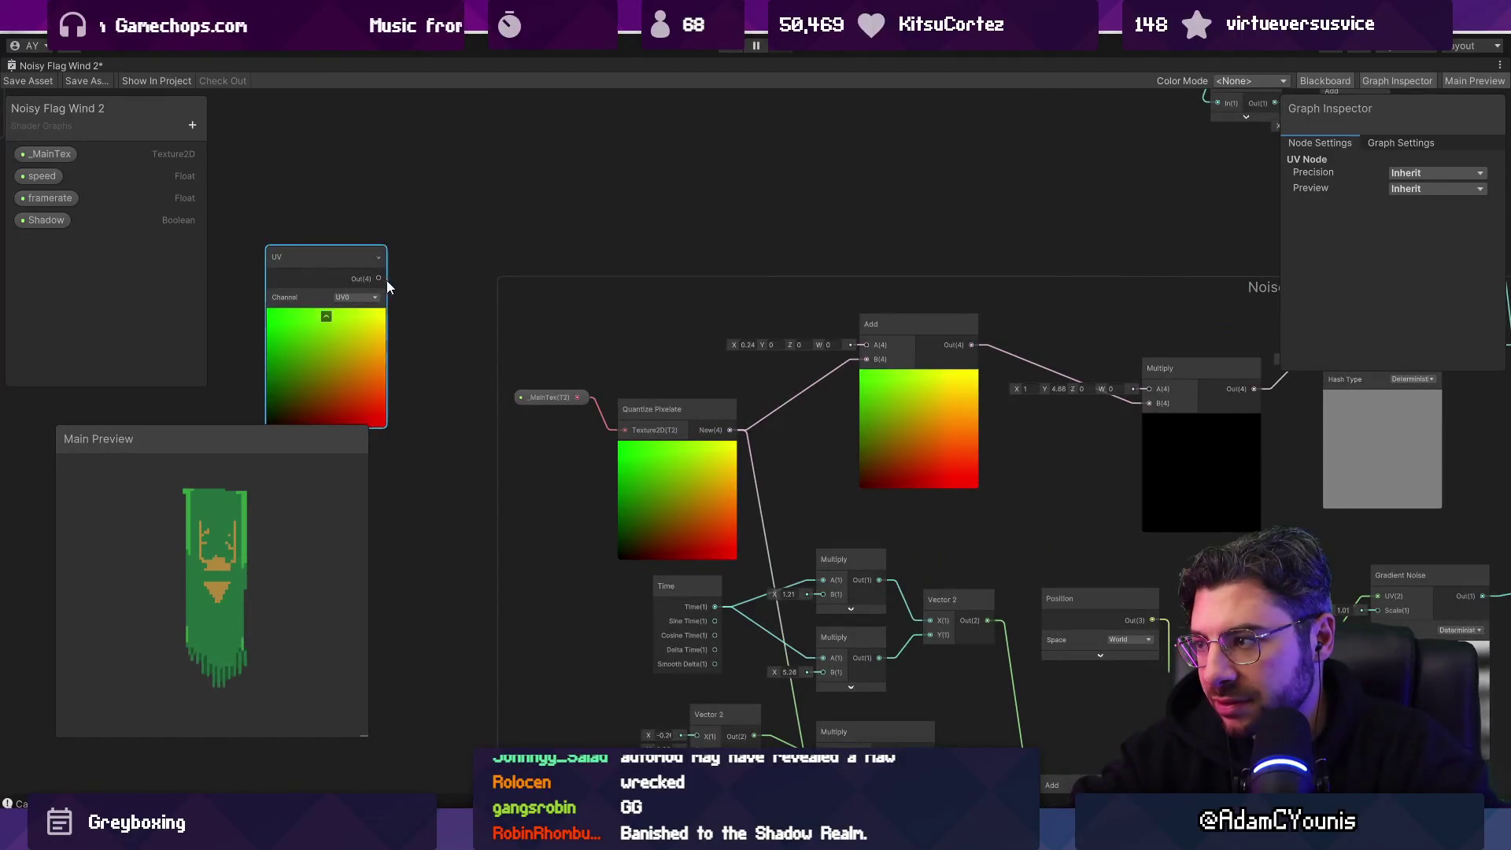
scroll(606, 394, "down", 2)
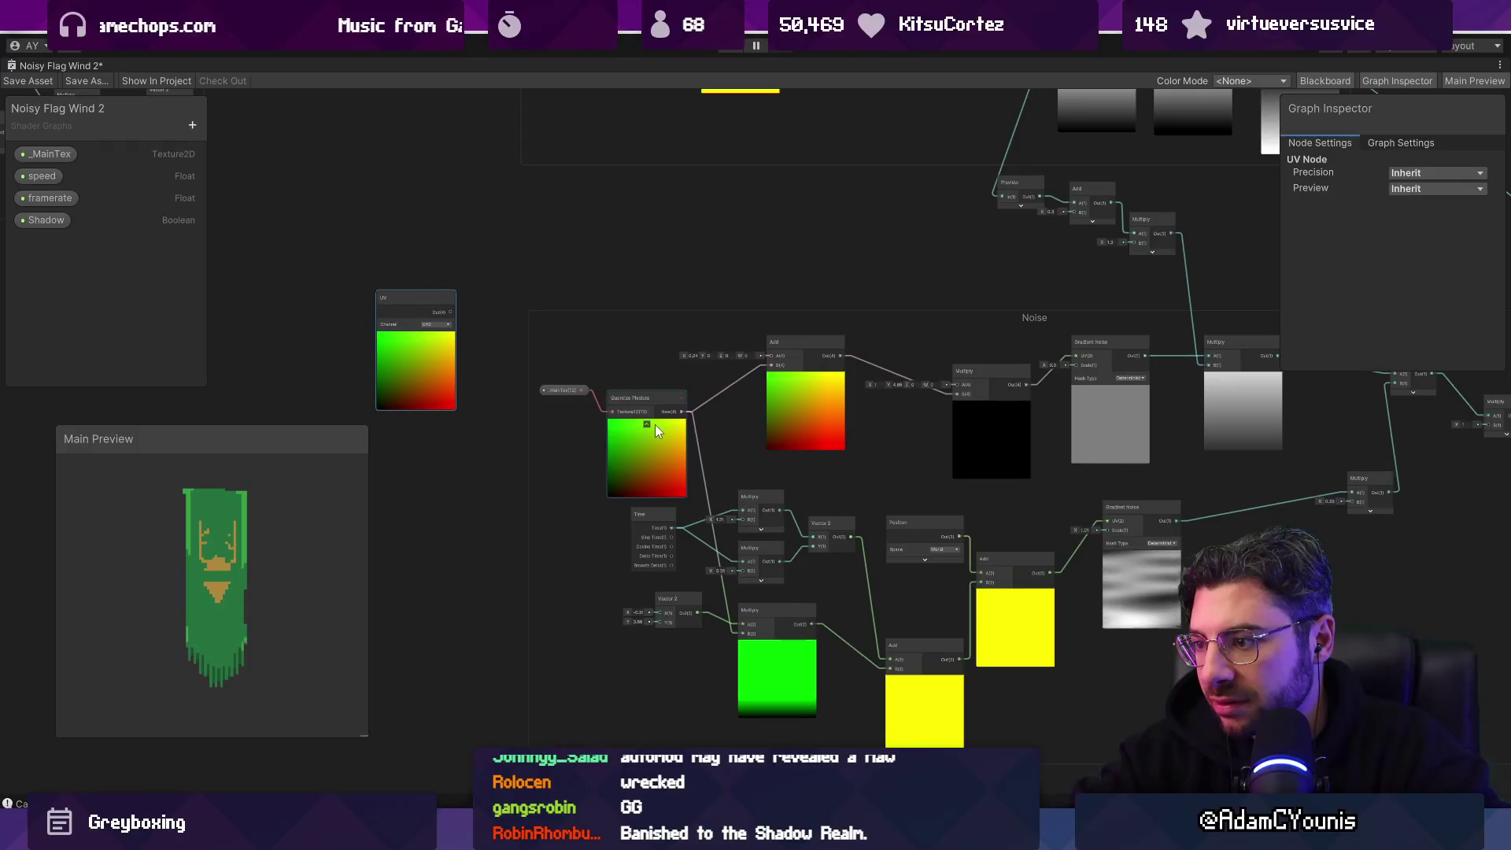
scroll(770, 490, "up", 1)
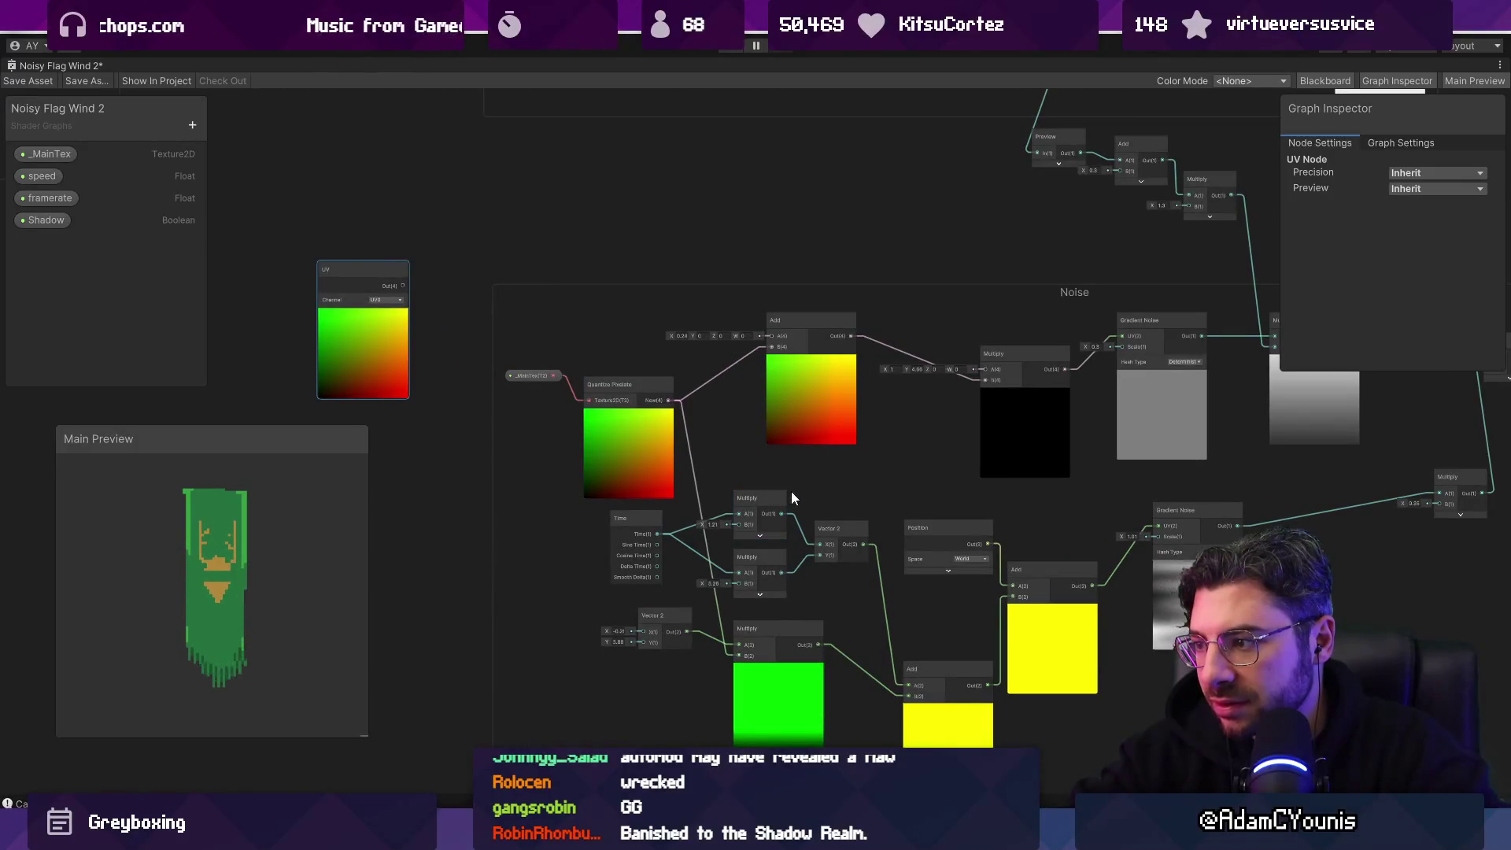
mouse_move(536, 362)
left_mouse_down()
mouse_move(620, 438)
mouse_move(520, 463)
mouse_move(523, 404)
mouse_move(494, 517)
mouse_move(400, 696)
mouse_move(397, 588)
mouse_move(439, 542)
left_mouse_up()
Step: Put Quantize Pixelate at the group's left edge, feeding the lower Multiply's A input
left_click(809, 419)
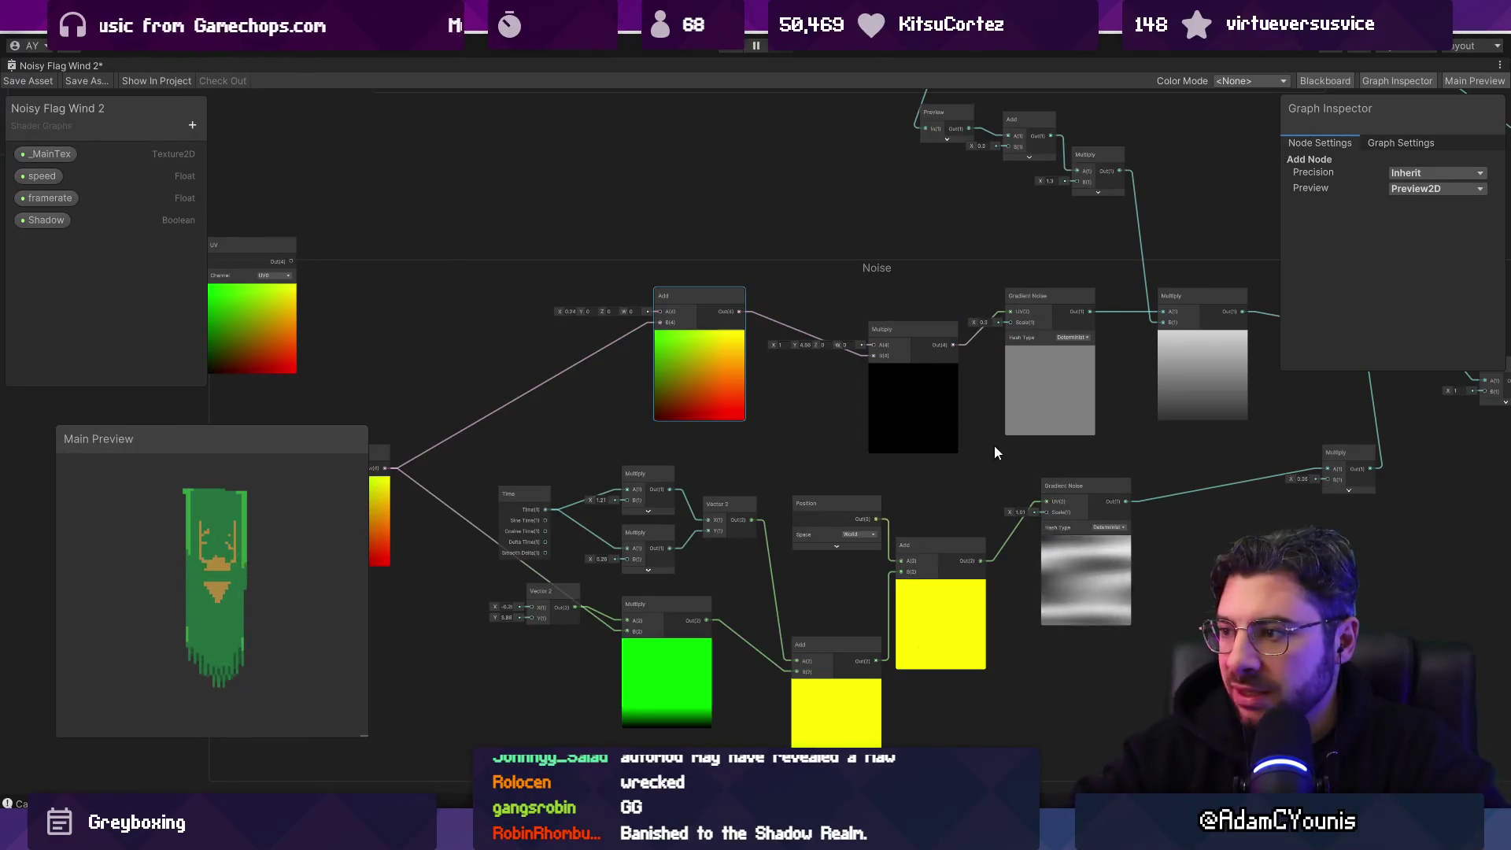
left_click_drag(810, 366, 885, 359)
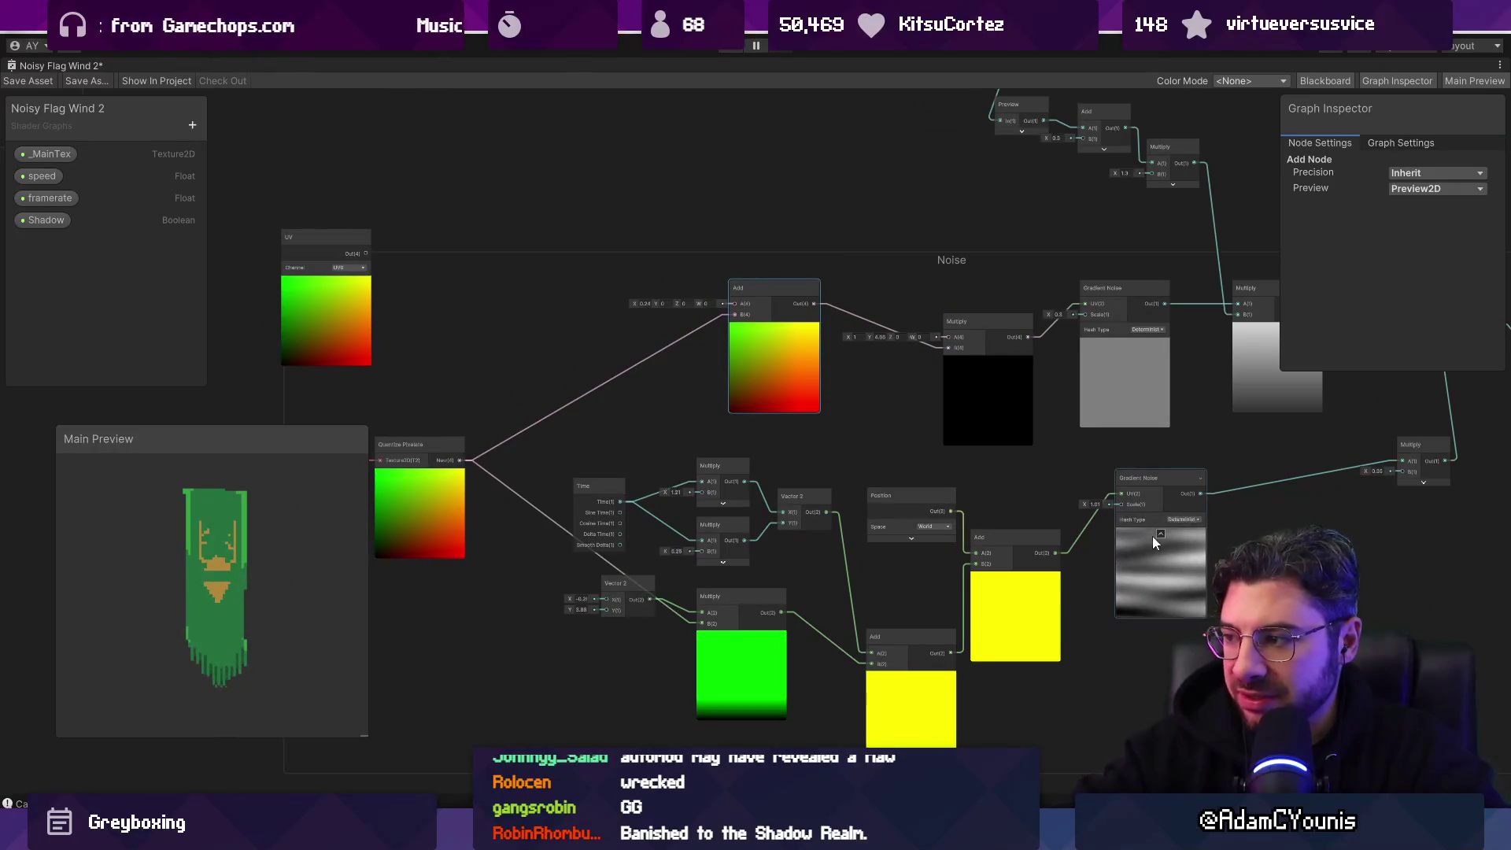
mouse_move(1008, 367)
left_mouse_down()
mouse_move(621, 360)
mouse_move(988, 431)
mouse_move(1075, 471)
mouse_move(1086, 394)
left_mouse_up()
mouse_move(464, 523)
left_mouse_down()
mouse_move(477, 449)
mouse_move(530, 442)
mouse_move(530, 410)
left_mouse_up()
mouse_move(674, 603)
left_mouse_down()
mouse_move(661, 656)
mouse_move(584, 407)
mouse_move(607, 451)
left_mouse_up()
left_click_drag(743, 631, 740, 635)
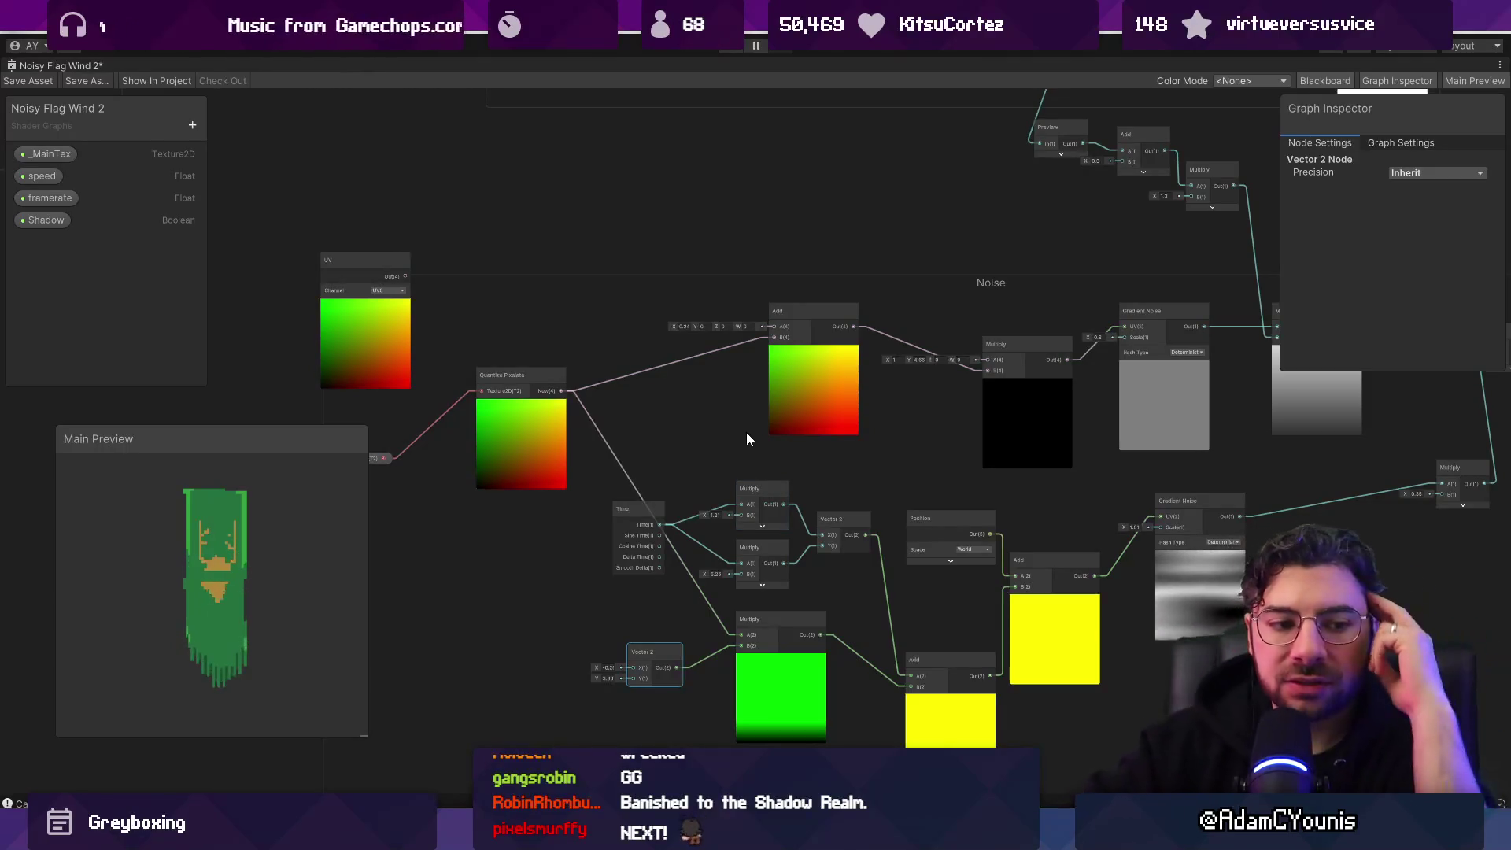
Step: Nudge the Time node into place and box-select the Time, Multiply, Vector 2, Position and Add nodes
mouse_move(748, 433)
left_mouse_down()
mouse_move(717, 398)
mouse_move(809, 386)
mouse_move(878, 452)
left_mouse_up()
left_click_drag(783, 491, 775, 535)
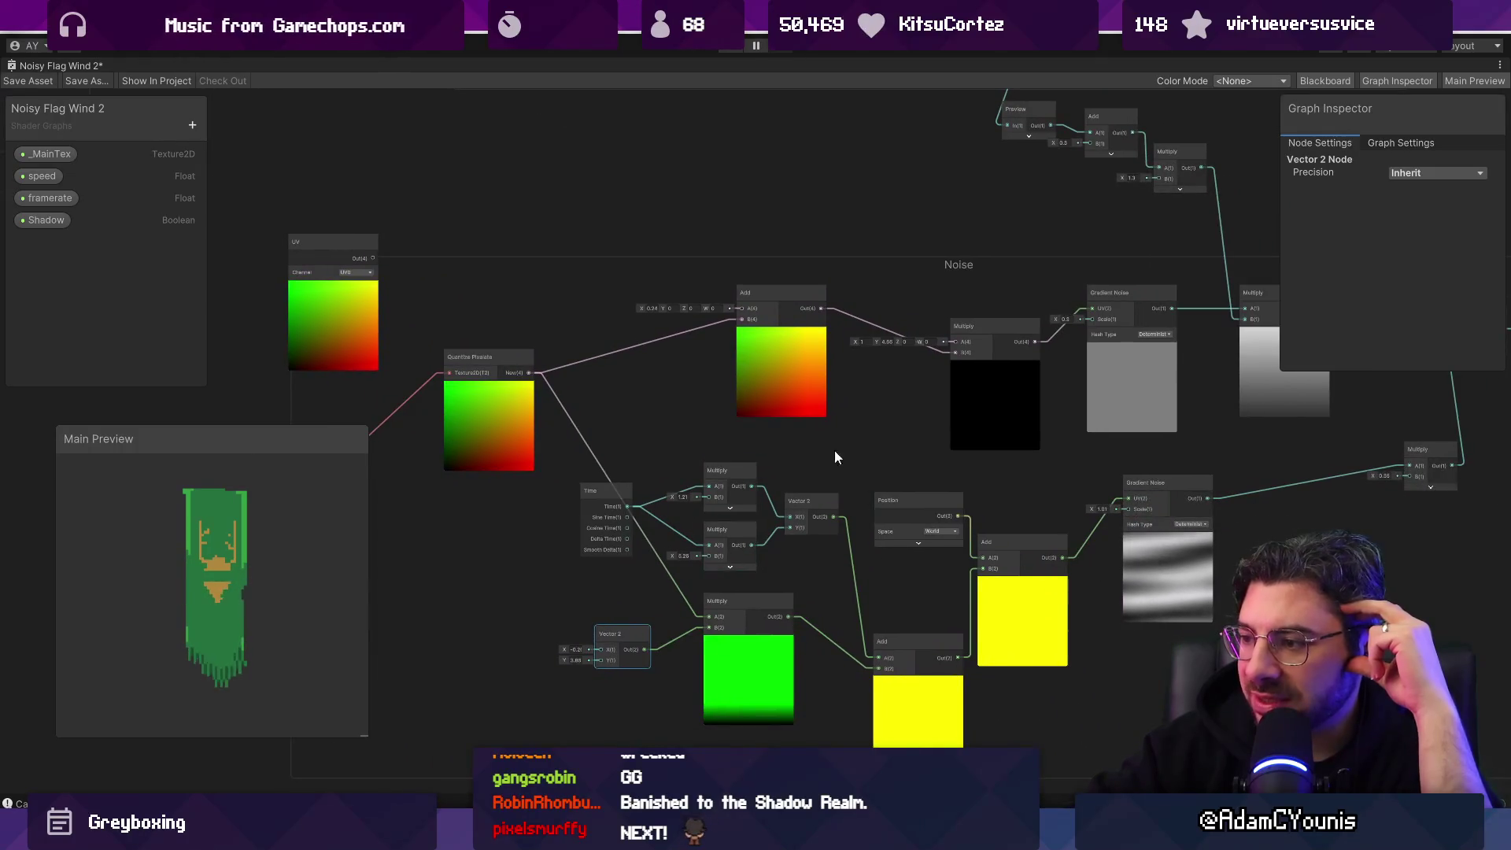
left_click_drag(933, 530, 808, 522)
scroll(814, 522, "up", 2)
scroll(772, 496, "down", 4)
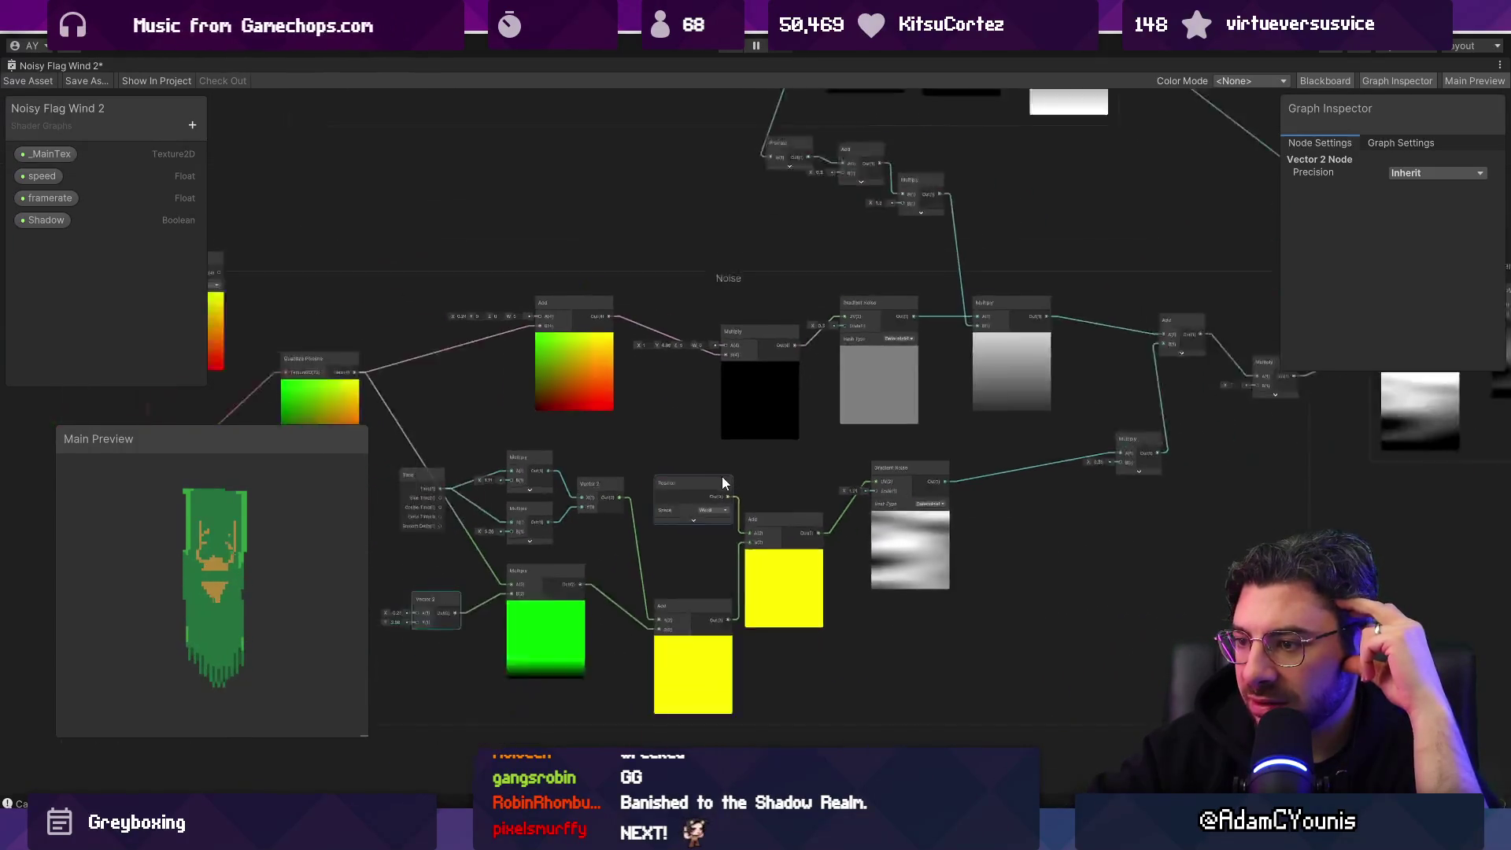
scroll(551, 490, "up", 3)
left_click(566, 455)
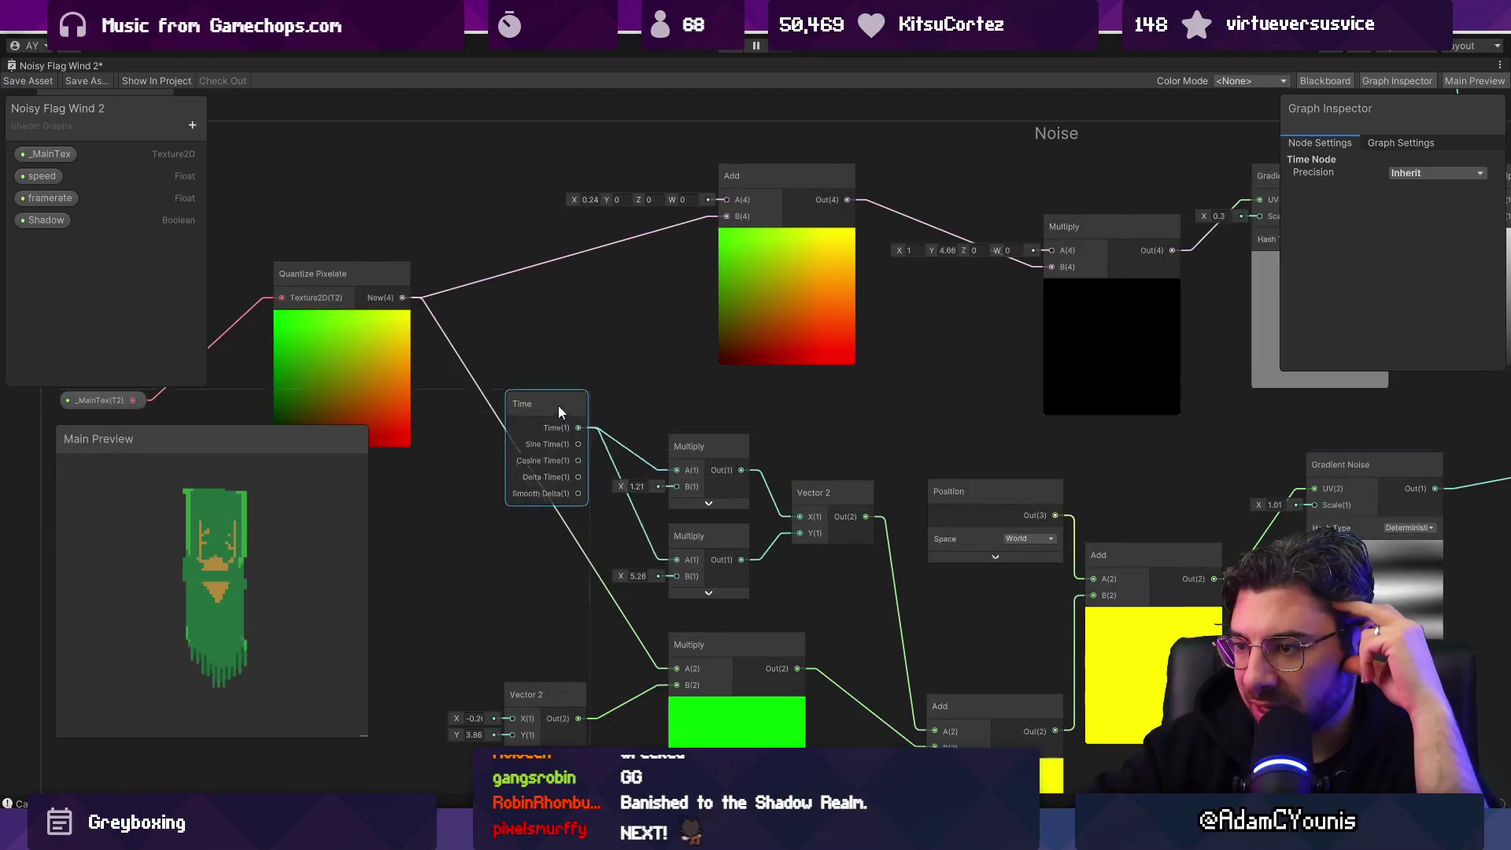
left_click_drag(562, 352, 549, 454)
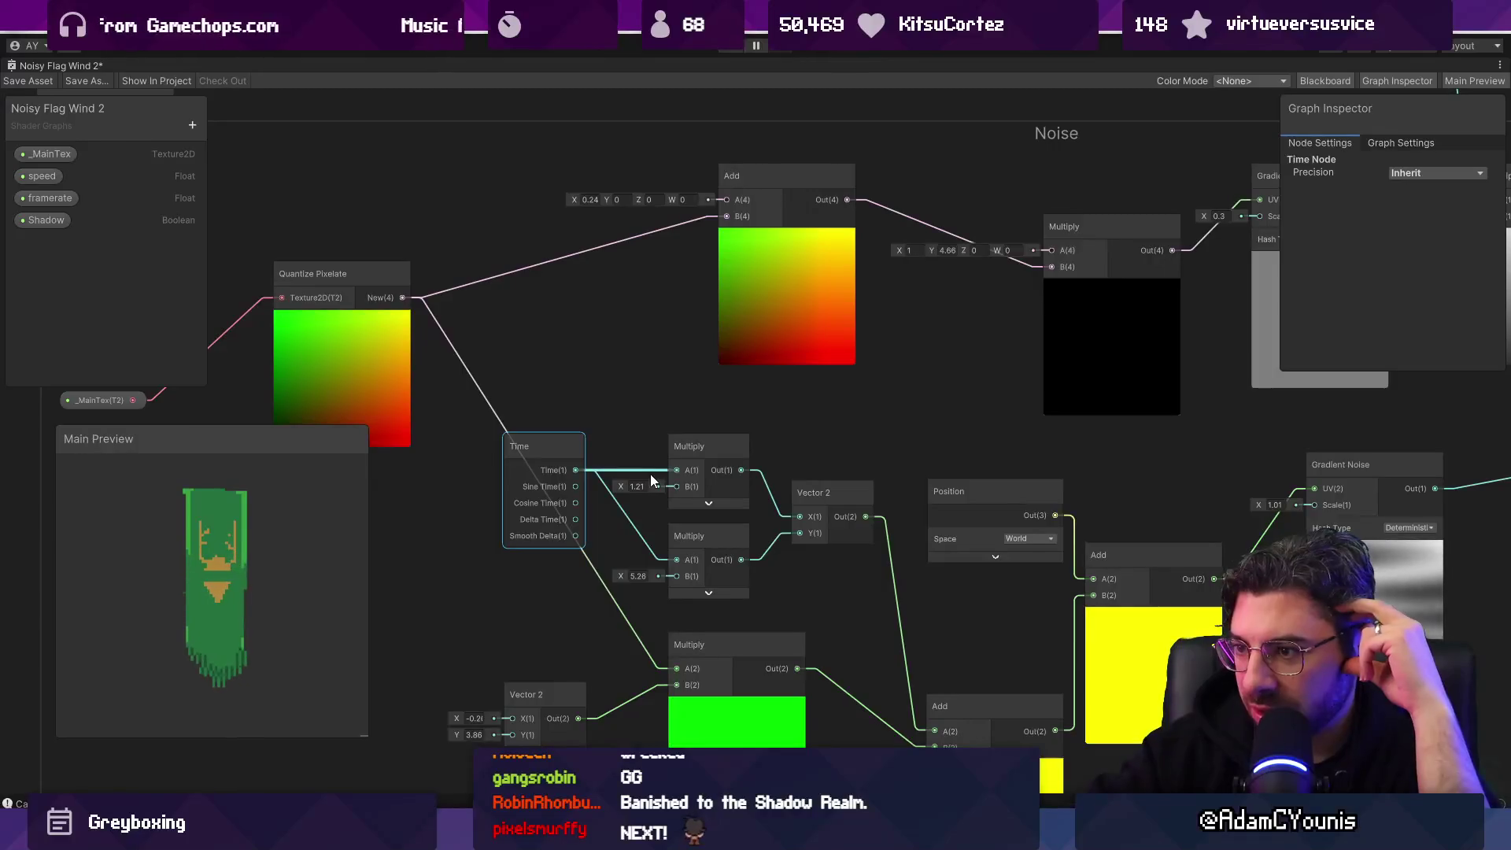
mouse_move(543, 463)
left_mouse_down()
mouse_move(470, 478)
mouse_move(536, 451)
left_mouse_up()
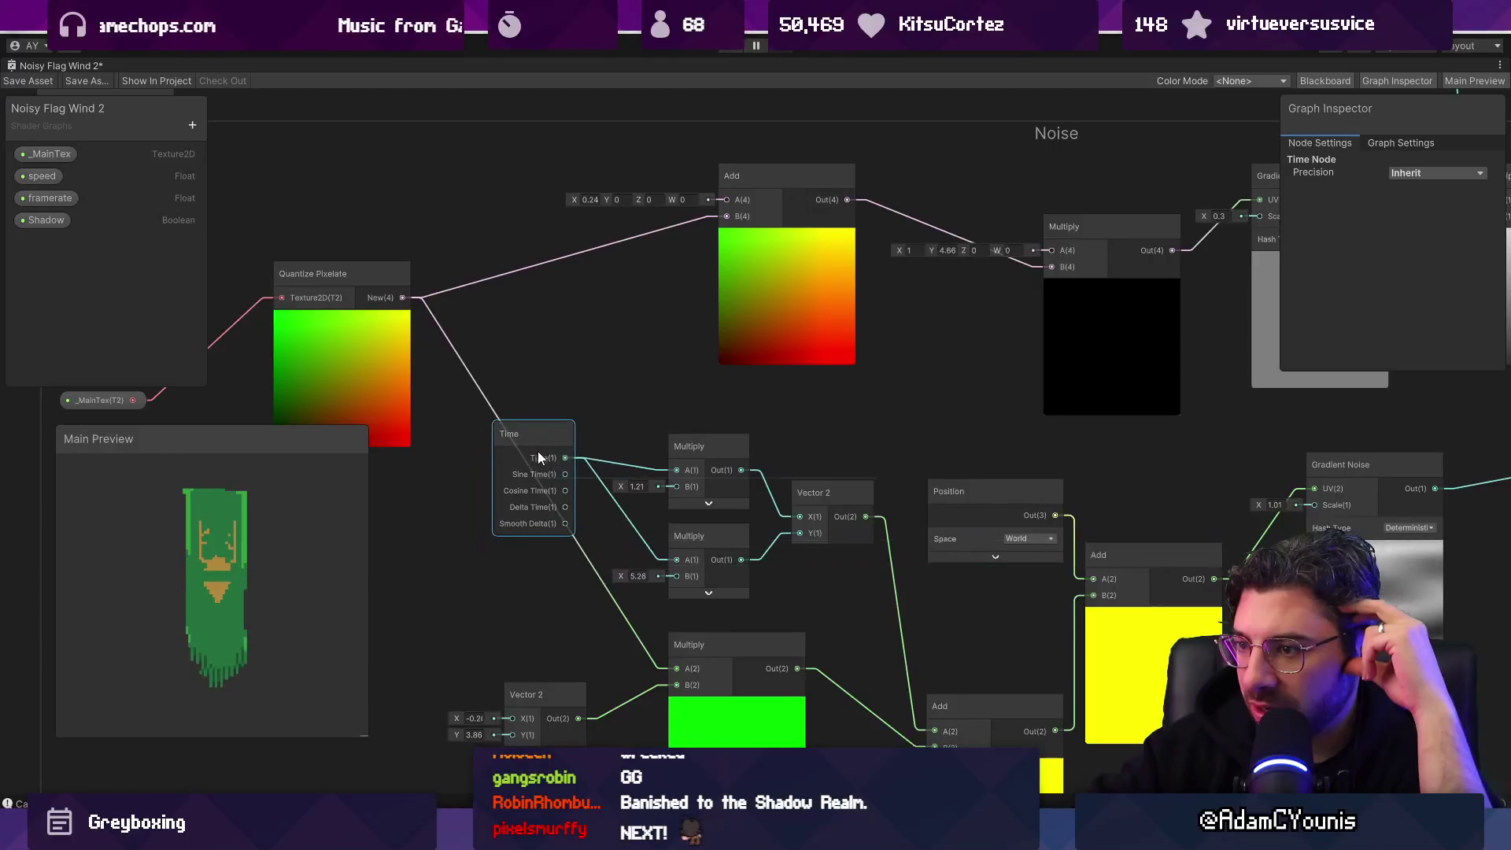
scroll(532, 432, "down", 2)
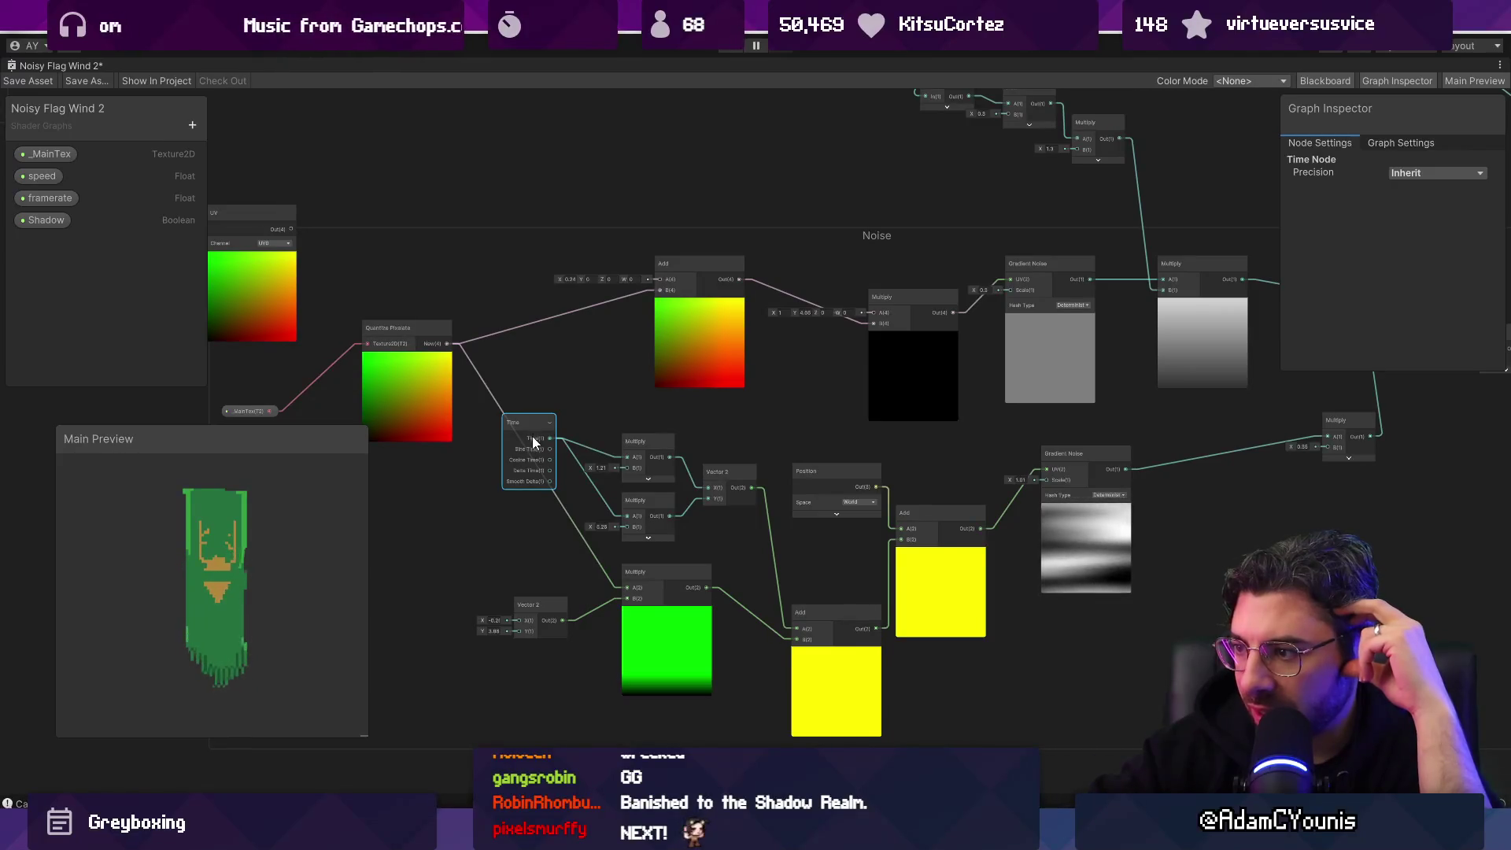
left_click_drag(469, 469, 935, 645)
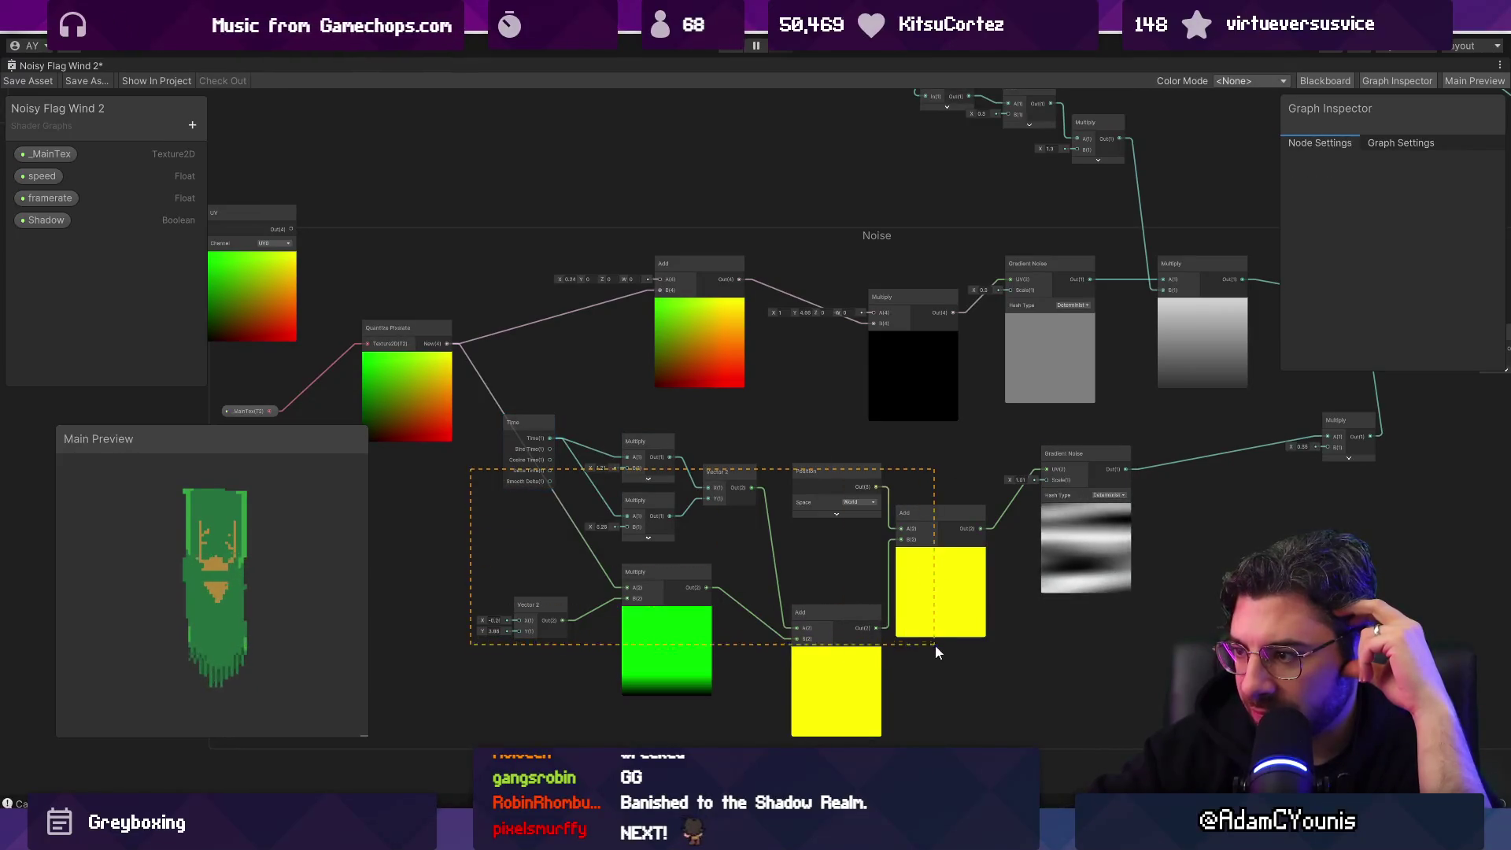
Step: Shift the selected chain left and wire the UV output into the lower Multiply and Add
left_click_drag(928, 589, 821, 608)
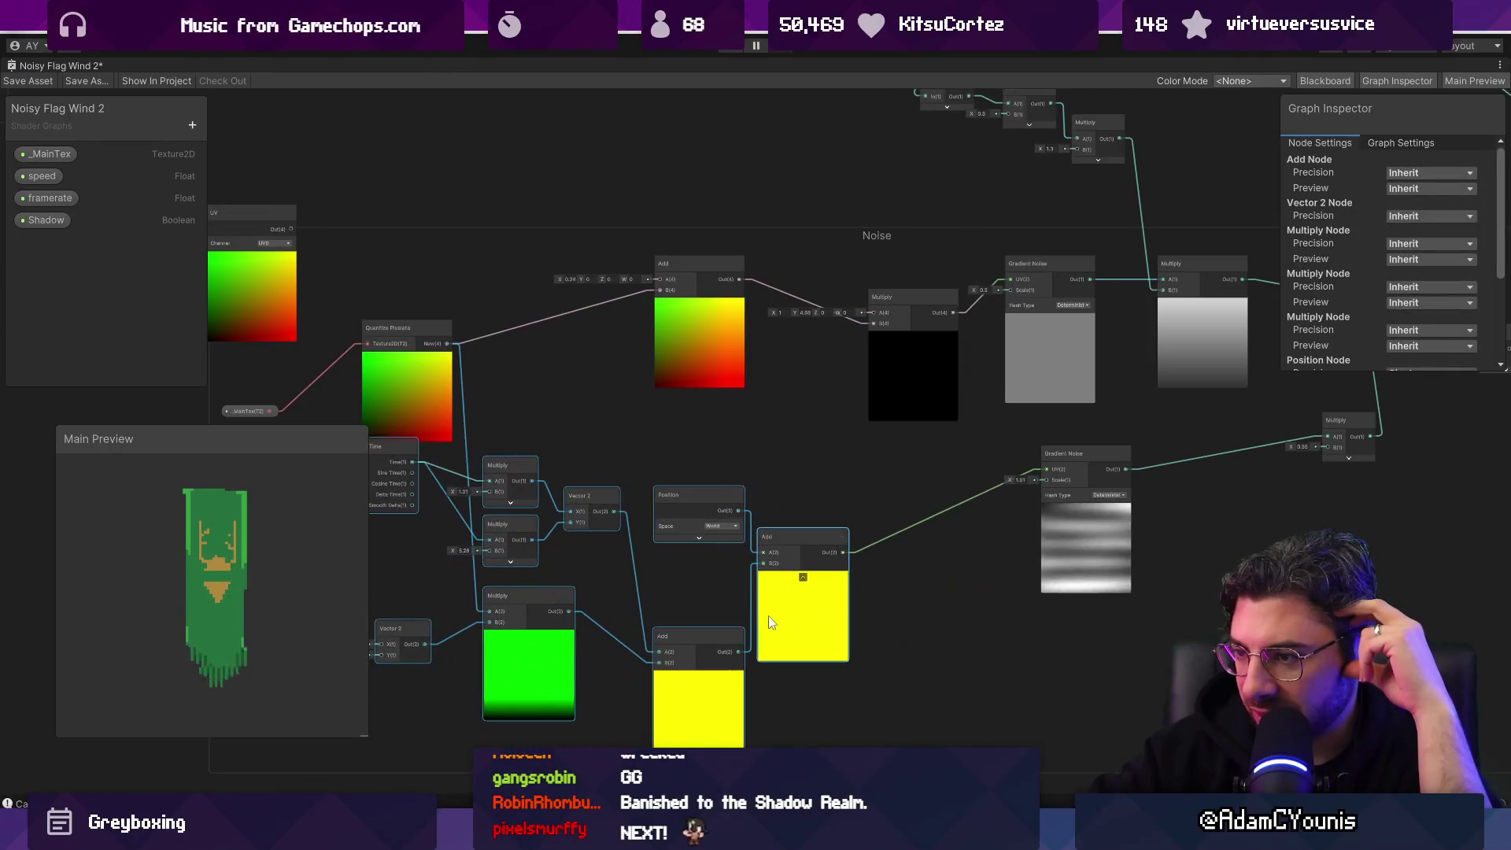
left_click_drag(512, 415, 677, 446)
left_click(583, 389)
left_click_drag(426, 440, 444, 386)
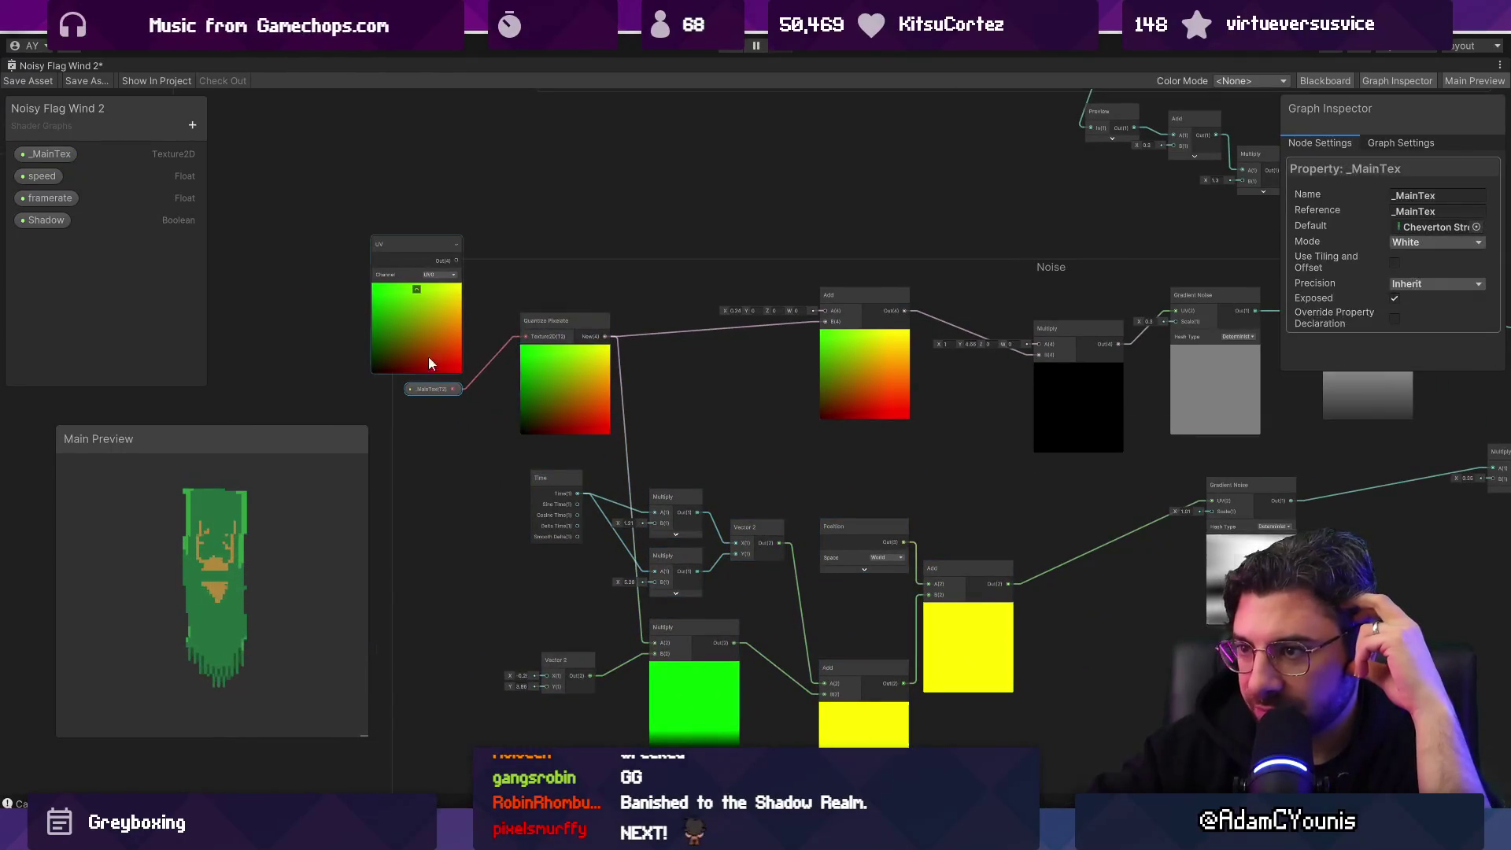
left_click_drag(618, 515, 655, 644)
left_click_drag(457, 262, 824, 324)
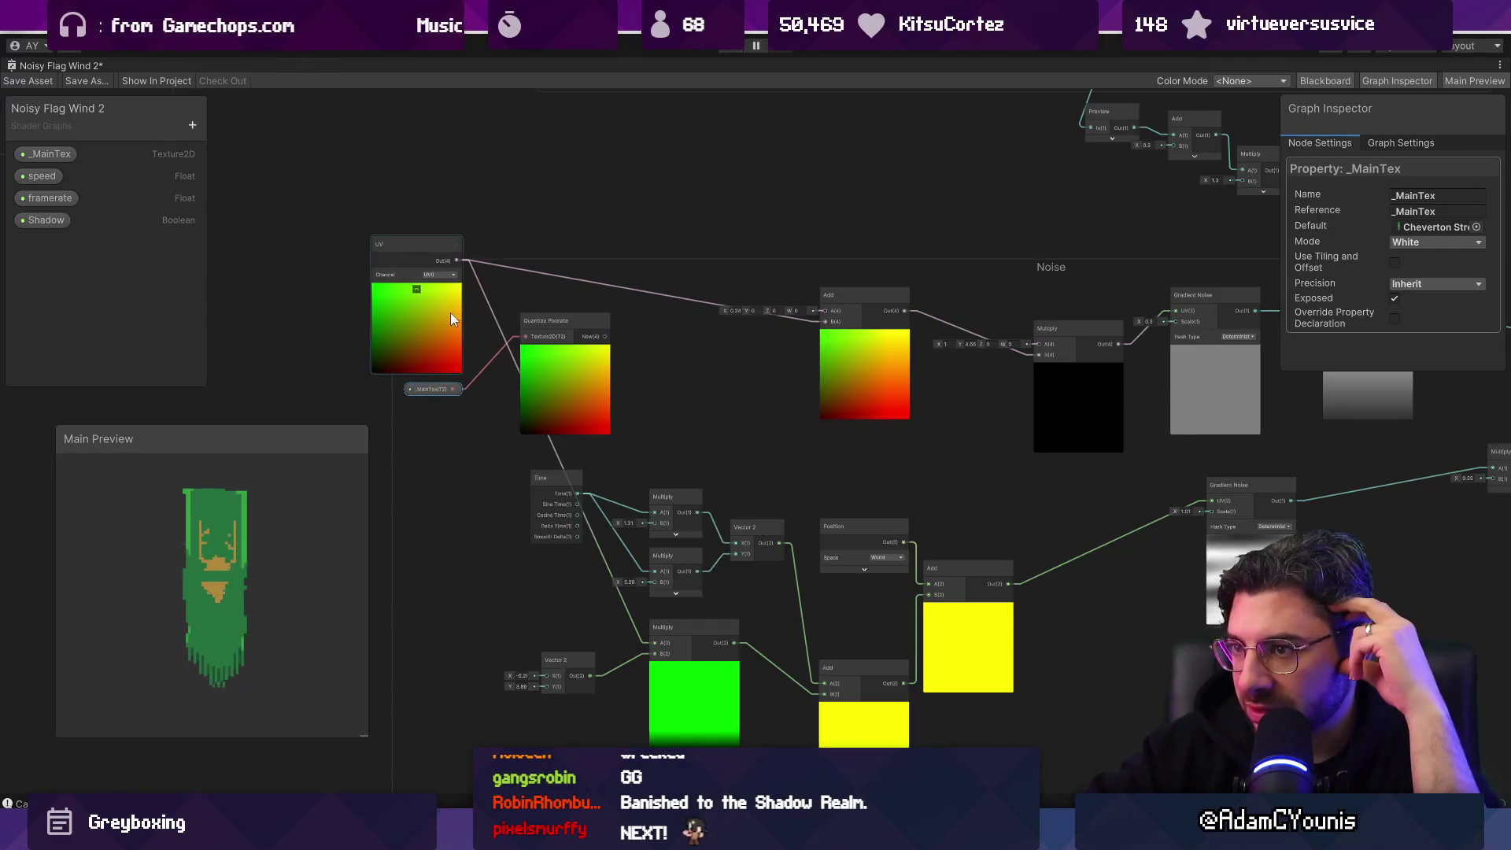
Step: Delete the Add, Quantize Pixelate and _MainTex nodes
left_click(851, 358)
key("Delete")
left_click(585, 403)
key("Delete")
left_click(432, 388)
key("Delete")
Step: Place the UV node directly above Vector 2, then select and deselect the Time, Multiply and Vector 2 nodes
mouse_move(435, 360)
left_mouse_down()
mouse_move(511, 406)
mouse_move(456, 675)
mouse_move(447, 655)
left_mouse_up()
left_click_drag(836, 549, 757, 536)
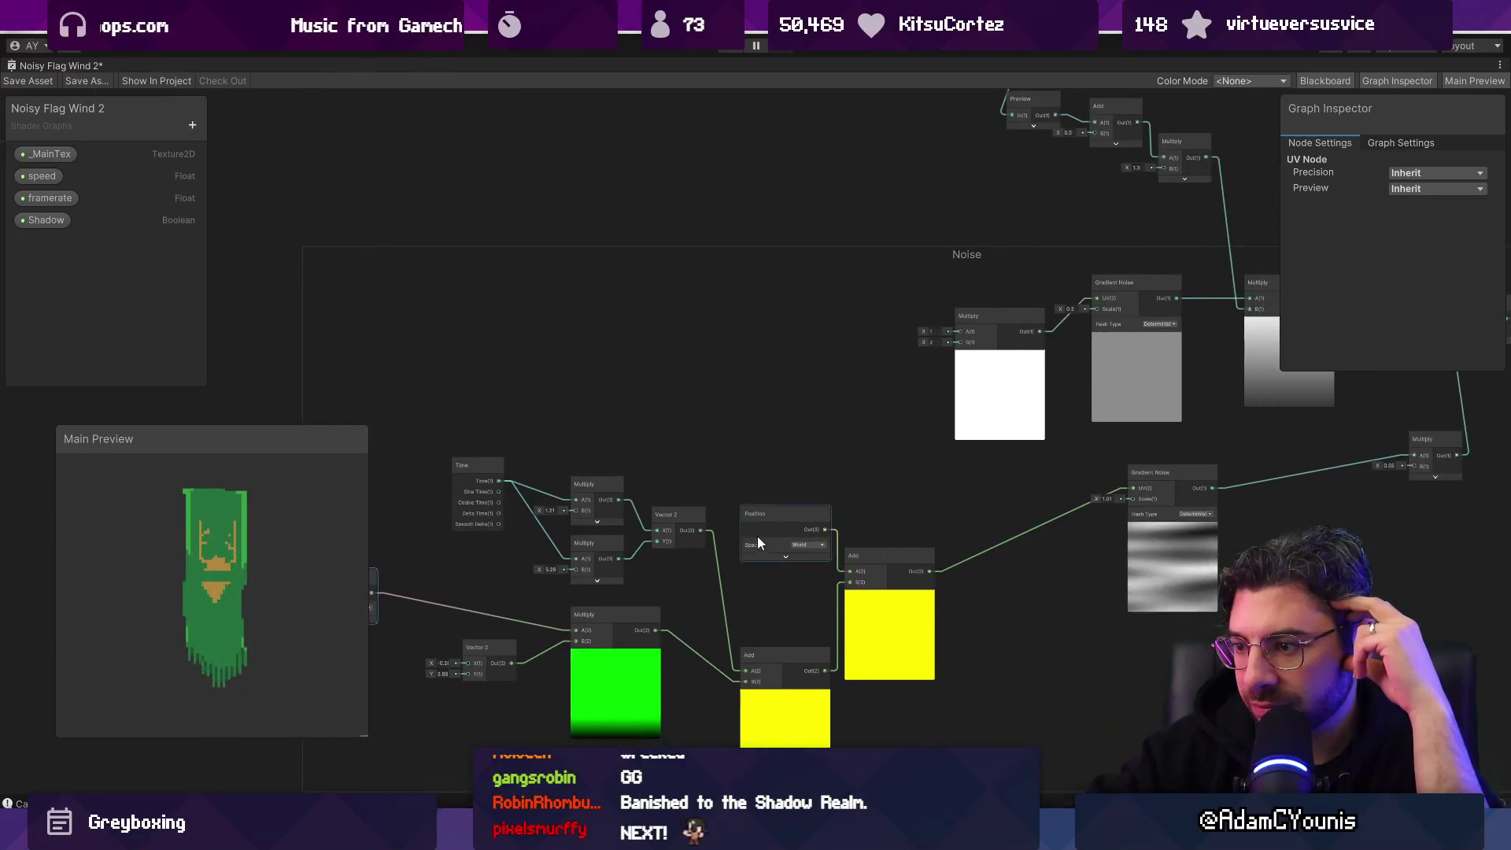
scroll(931, 555, "up", 1)
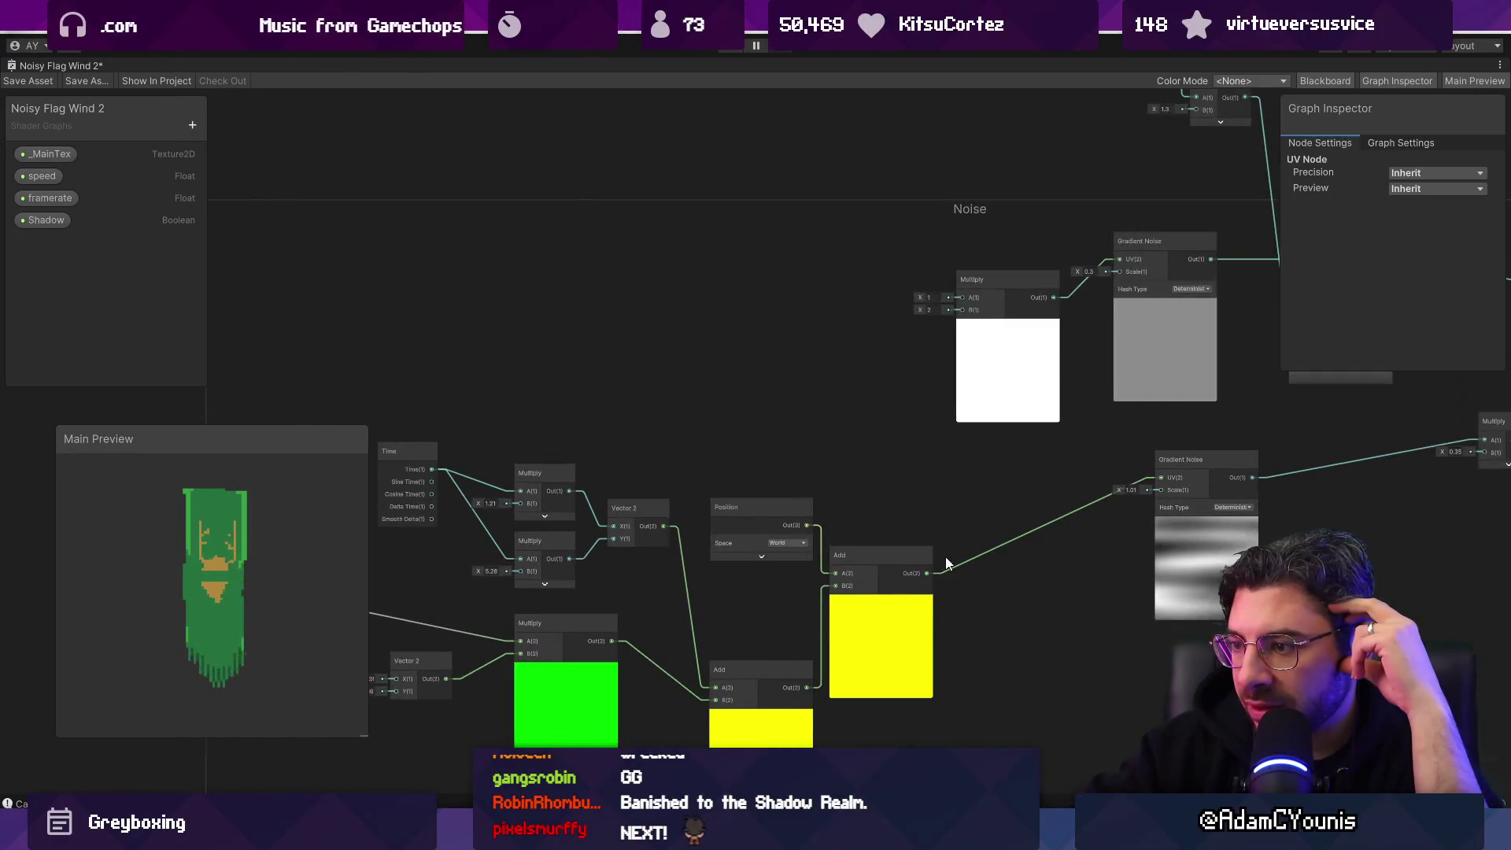
mouse_move(682, 436)
left_mouse_down()
mouse_move(899, 388)
mouse_move(872, 383)
left_mouse_up()
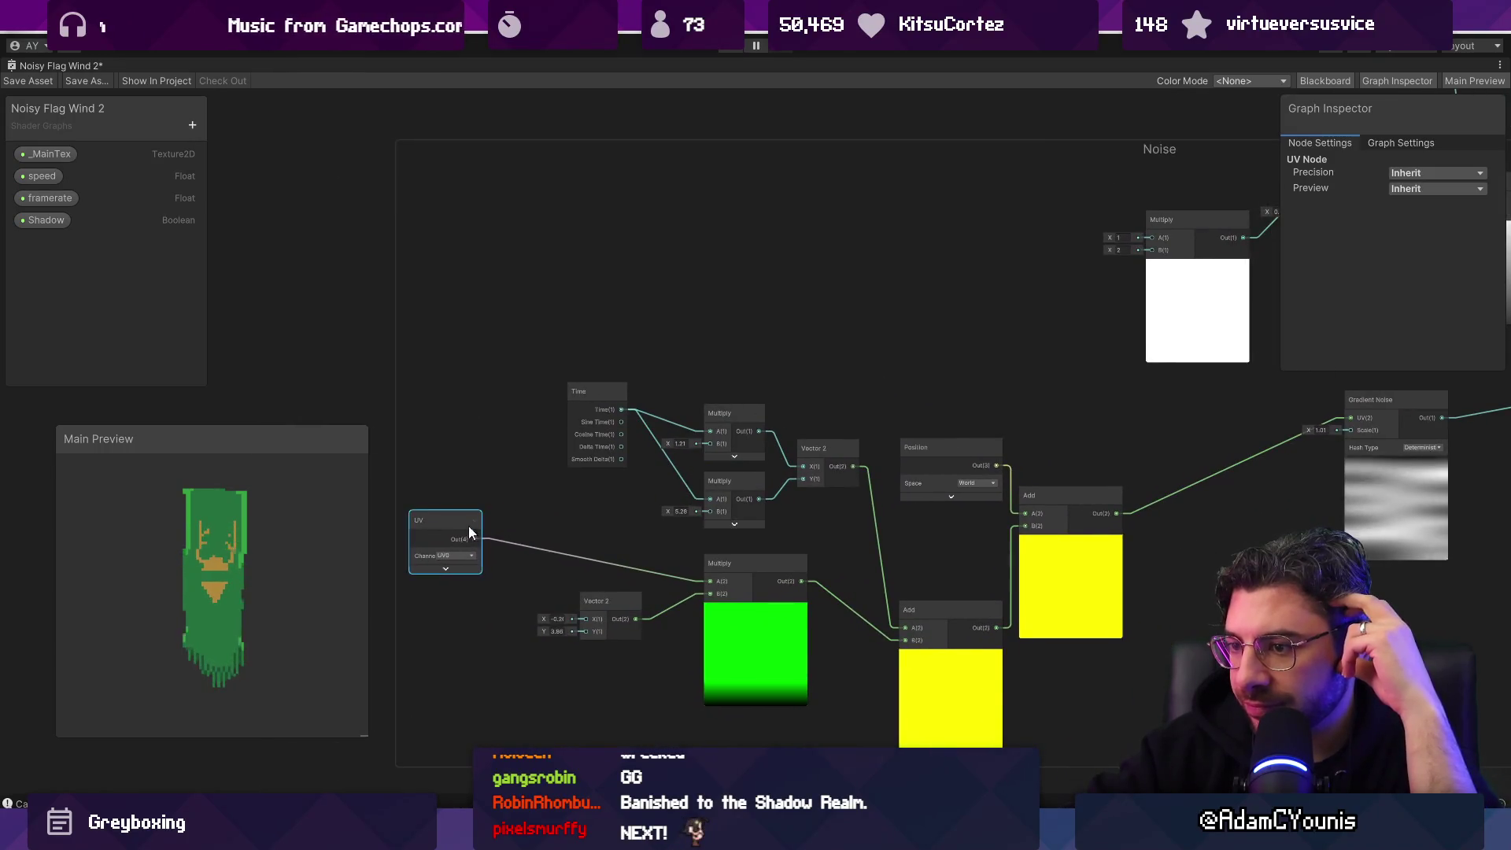
left_click_drag(501, 565, 603, 526)
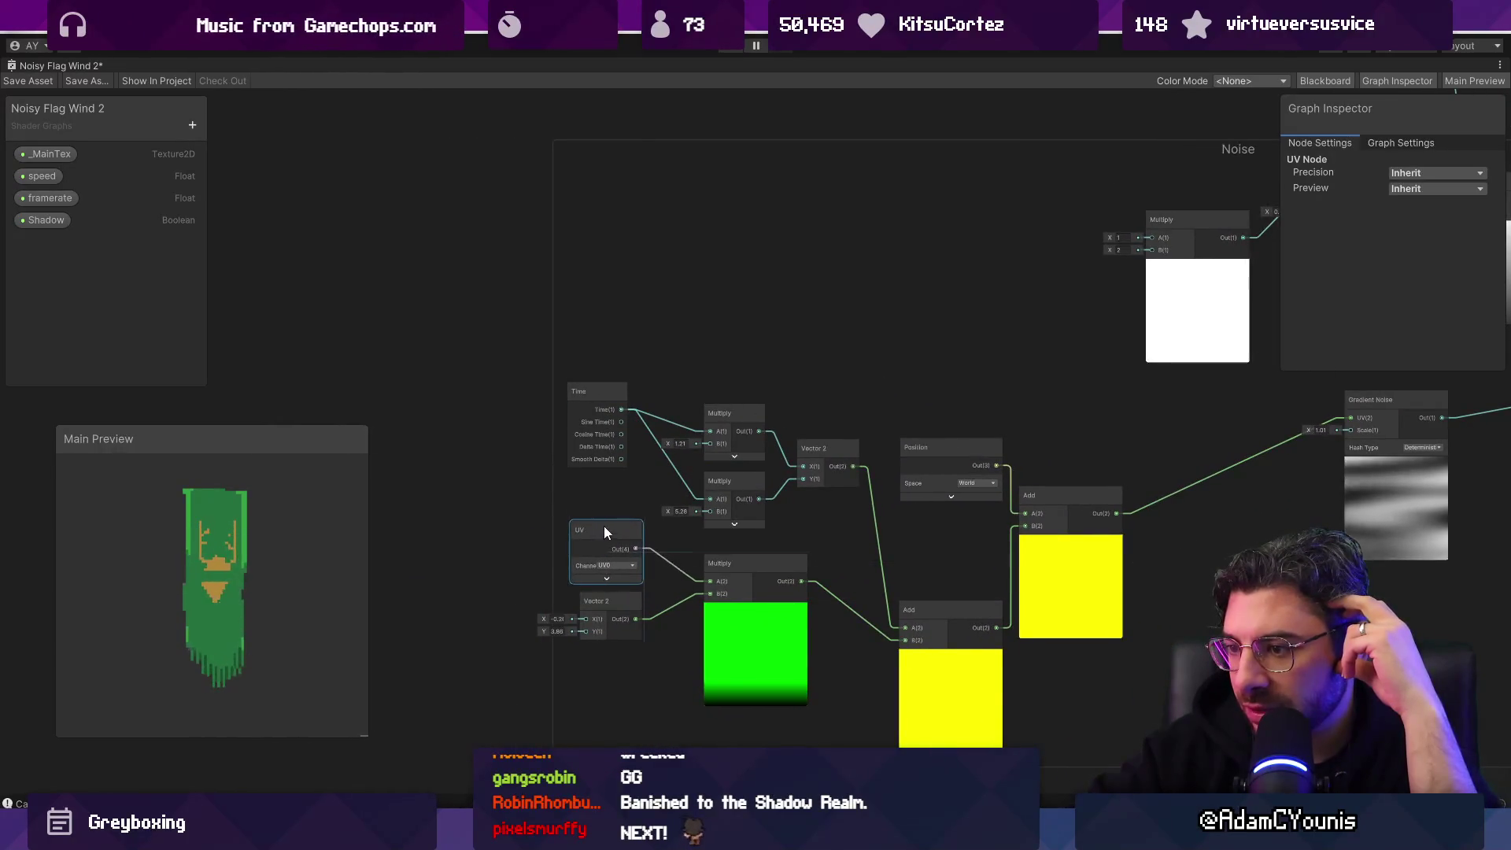
scroll(607, 526, "down", 1)
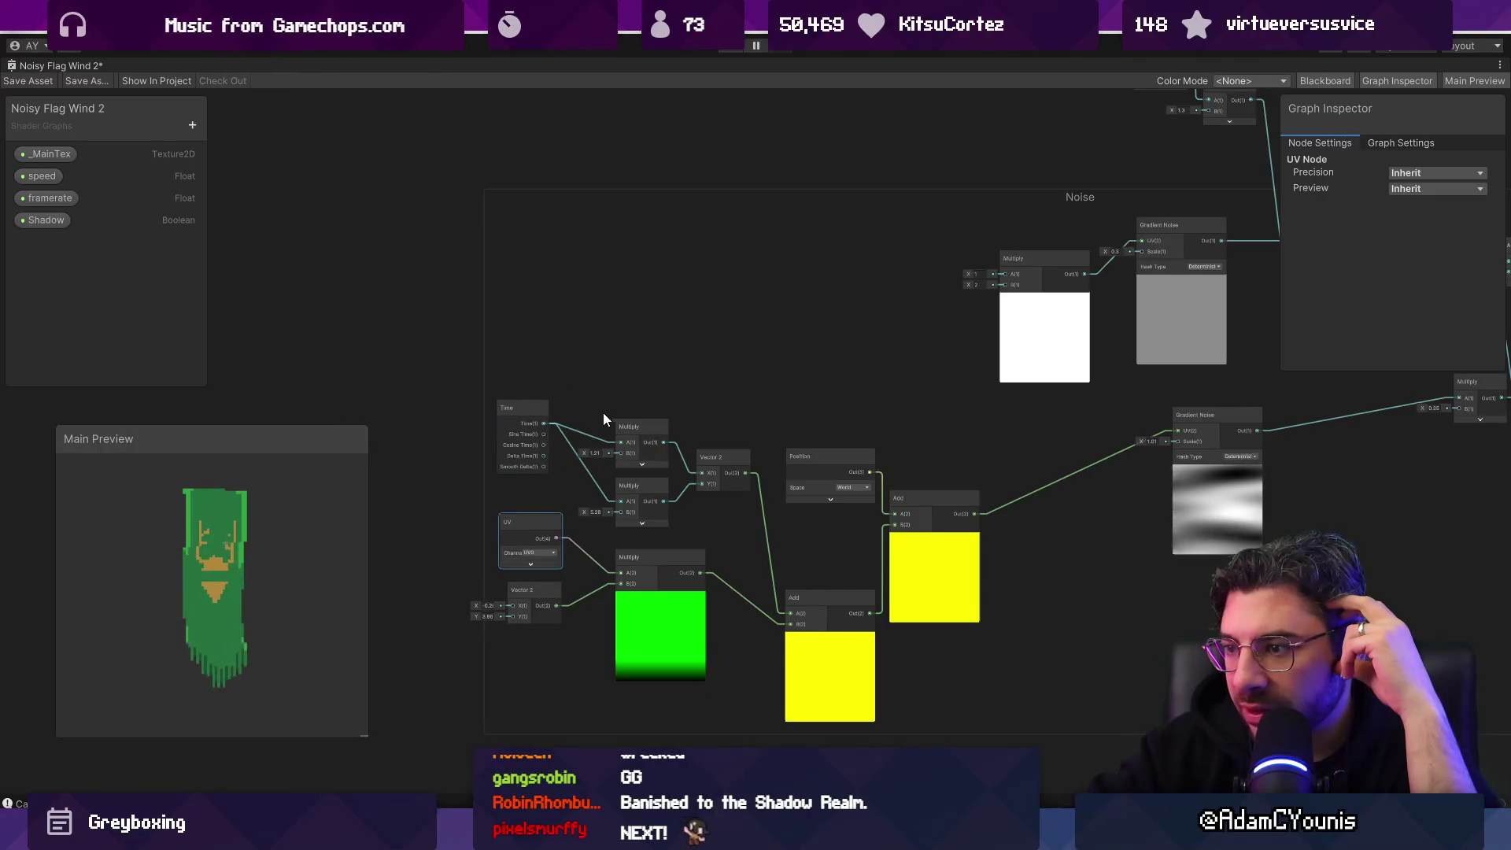
left_click_drag(526, 390, 718, 496)
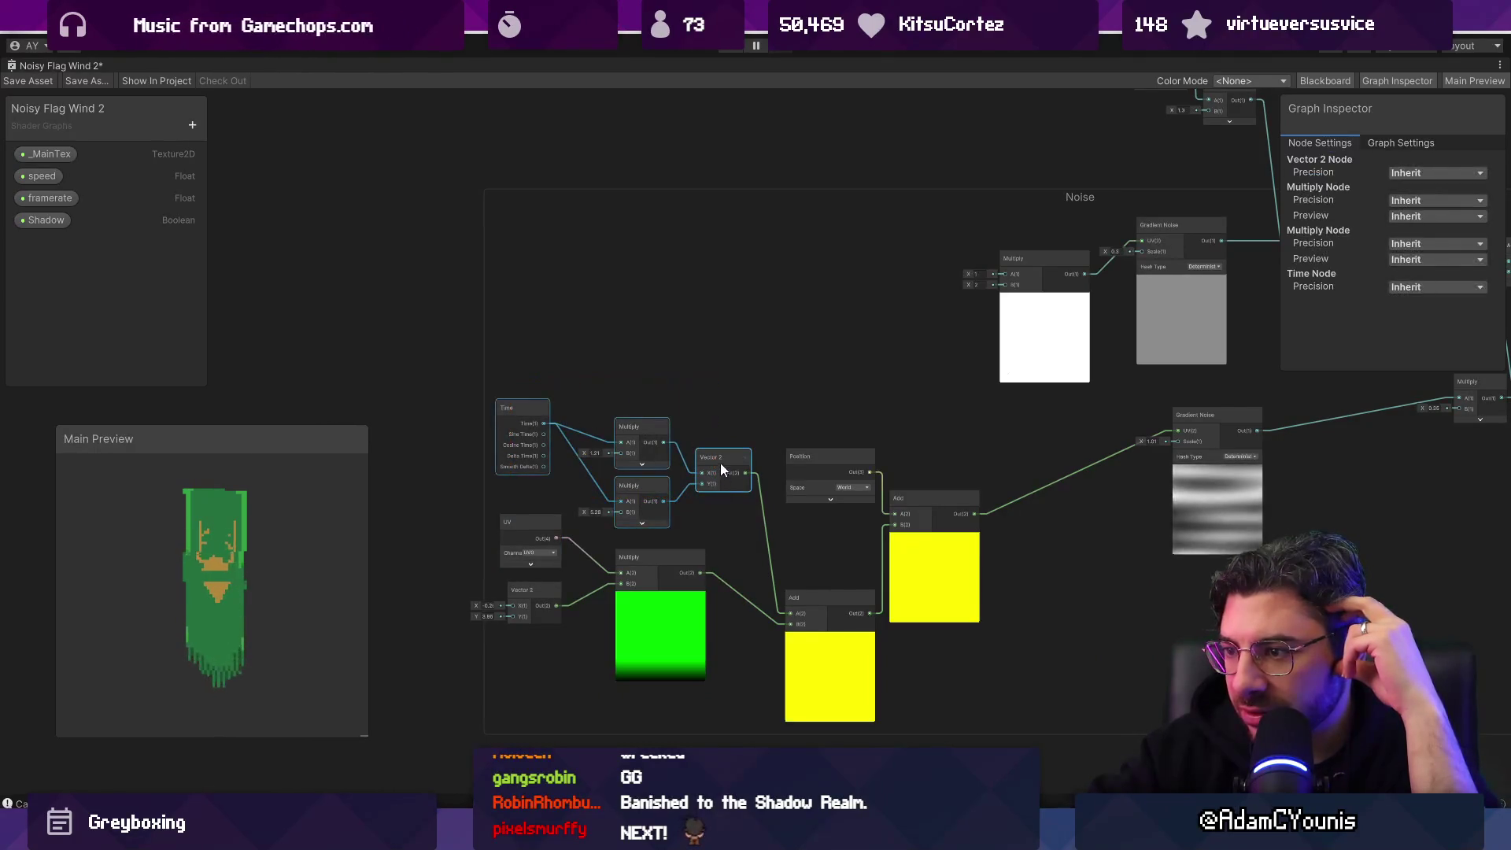
scroll(603, 455, "up", 4)
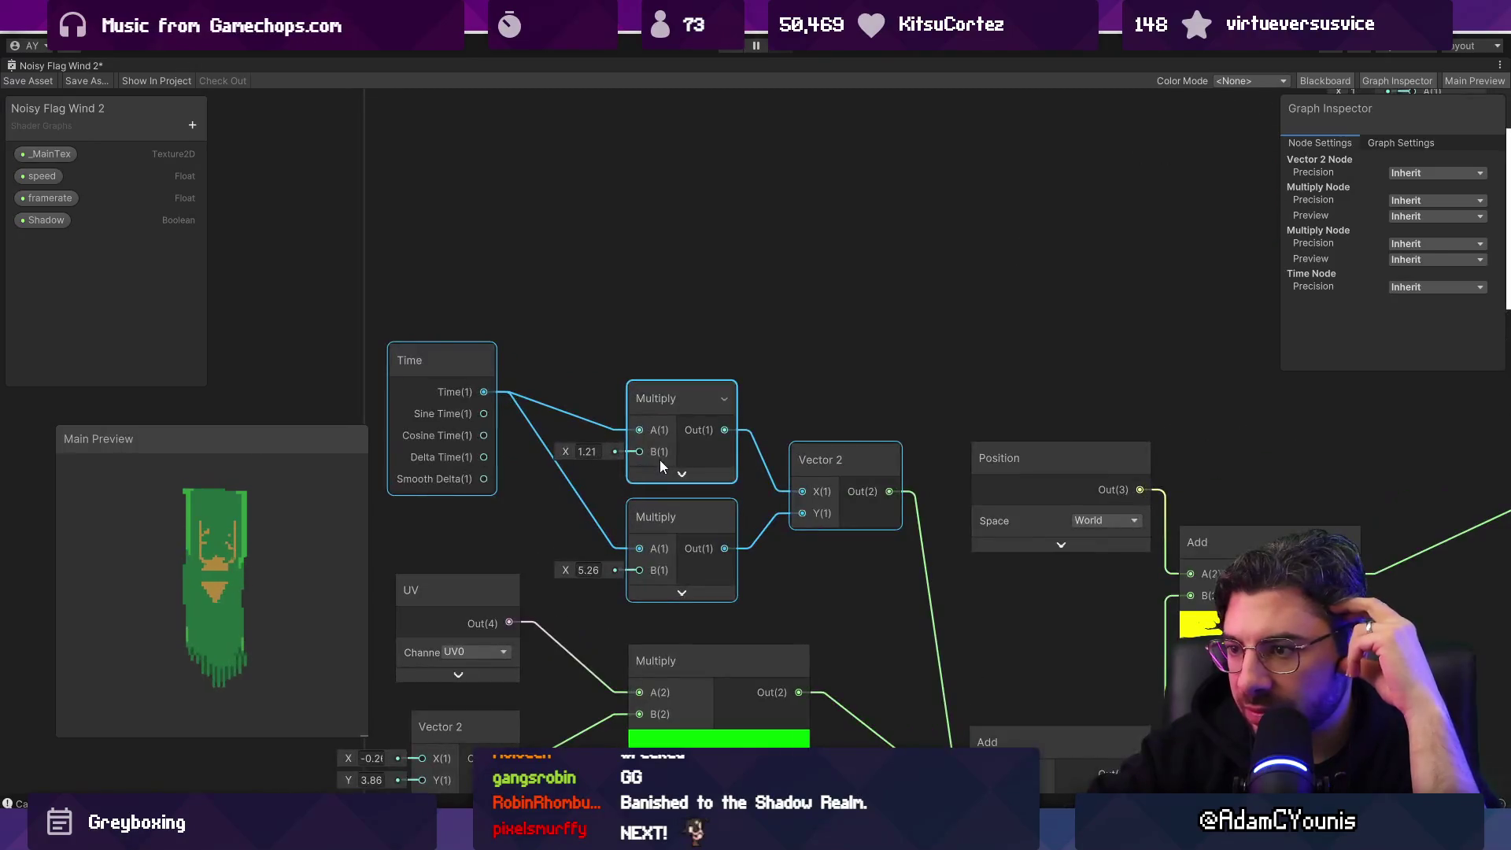
scroll(659, 460, "down", 3)
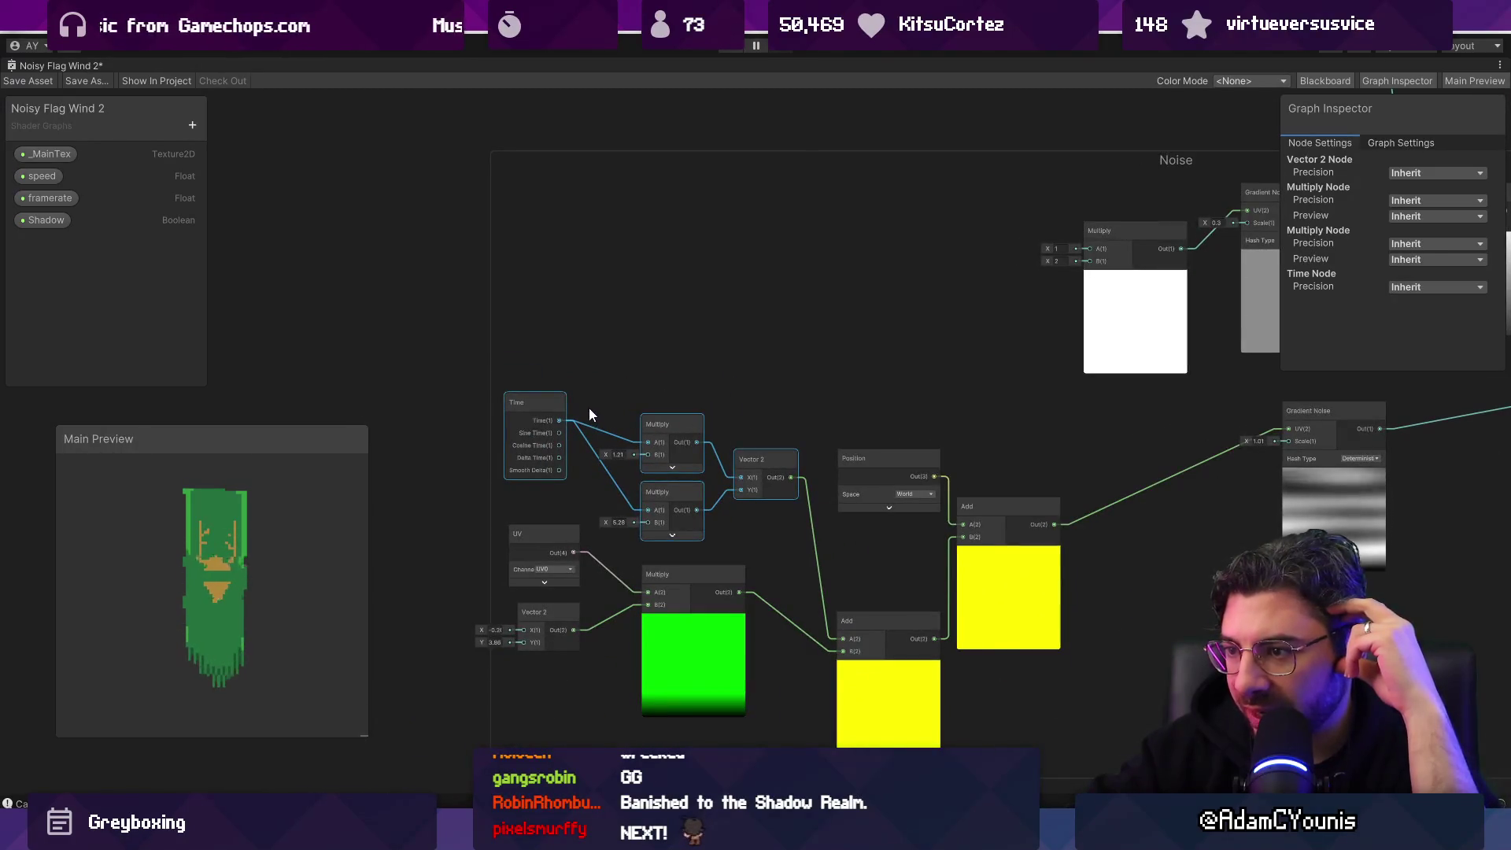
mouse_move(545, 362)
left_mouse_down()
mouse_move(486, 378)
mouse_move(780, 577)
mouse_move(965, 735)
left_mouse_up()
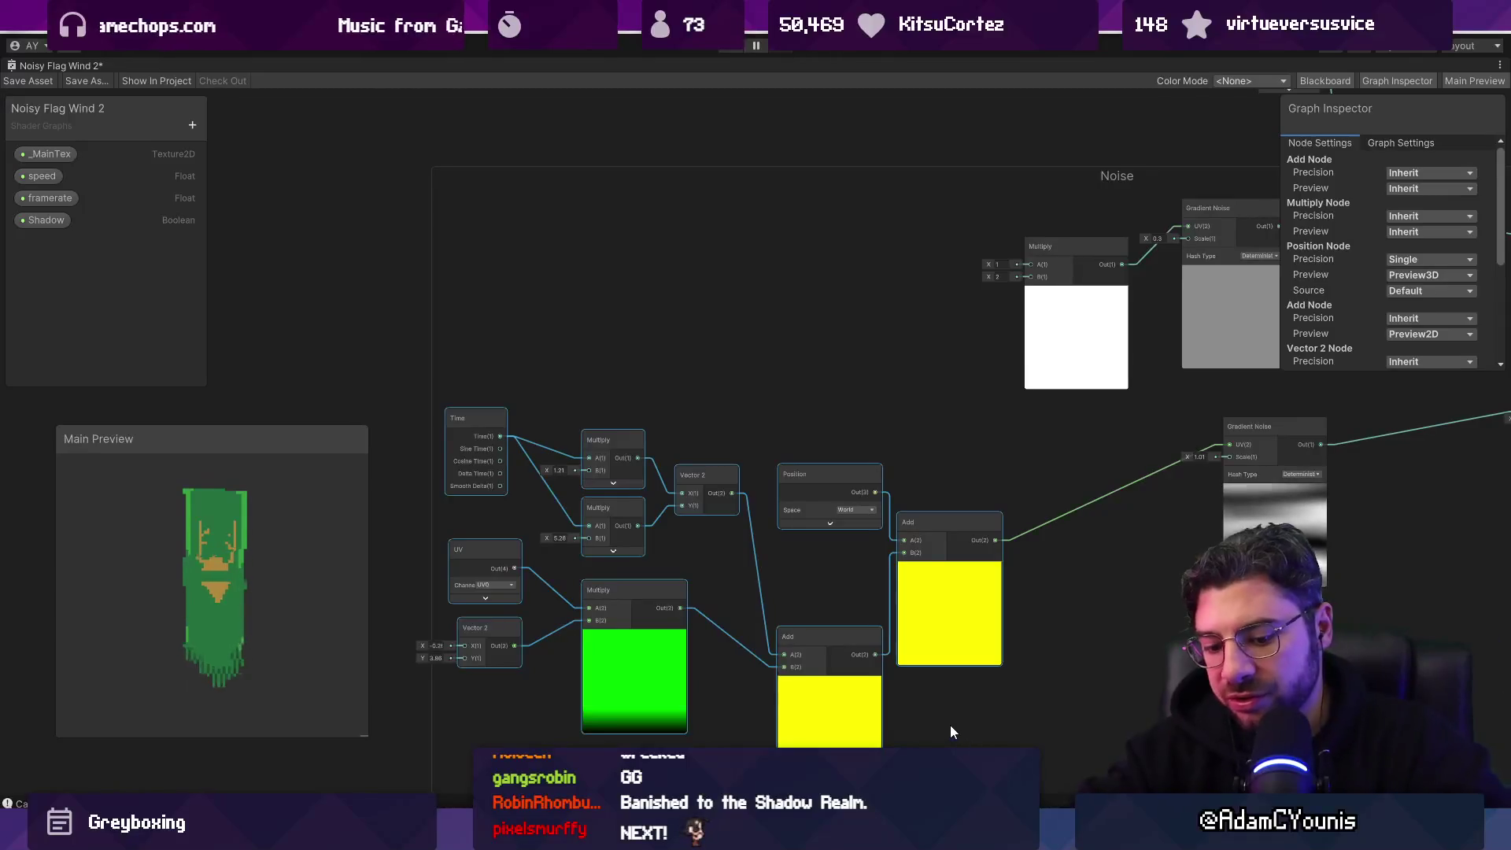
left_click(941, 715)
scroll(967, 673, "down", 4)
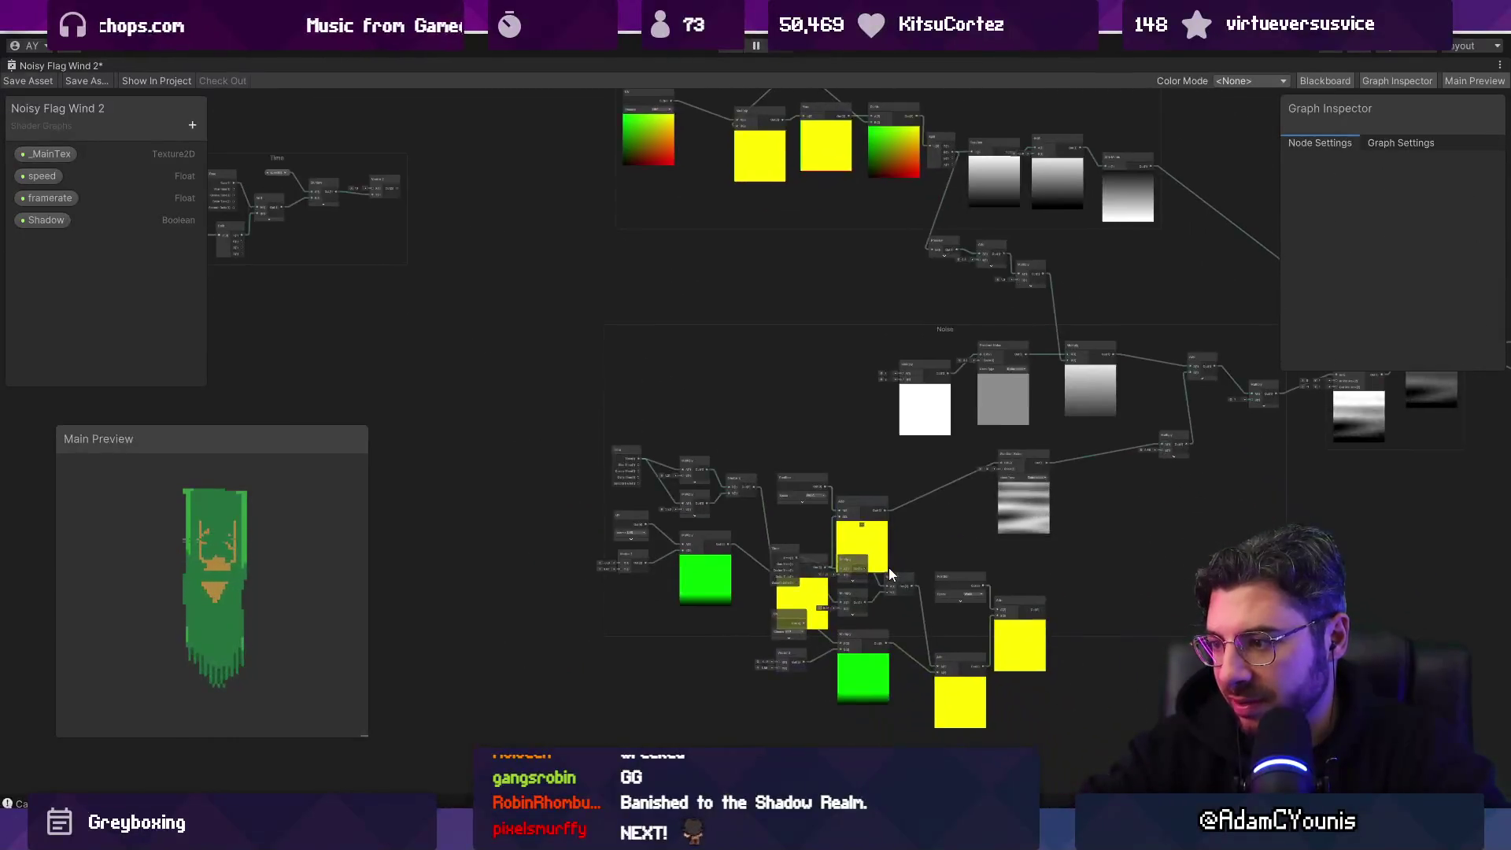
Step: Move the loose Time/UV chain into the Noise group and shift the lower chain slightly left
scroll(647, 533, "up", 5)
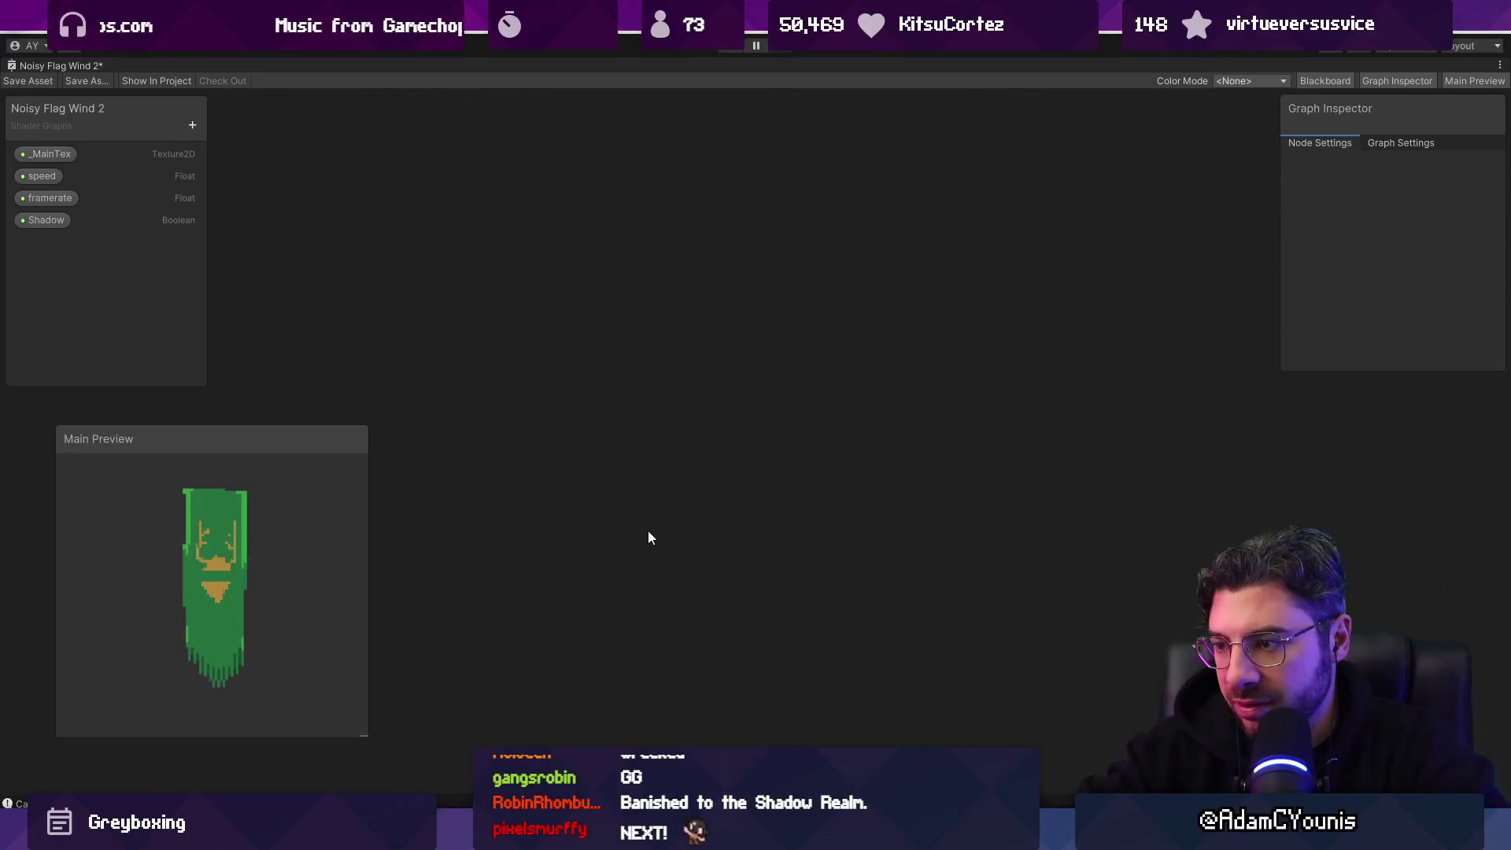
scroll(650, 530, "down", 5)
left_click_drag(692, 512, 790, 617)
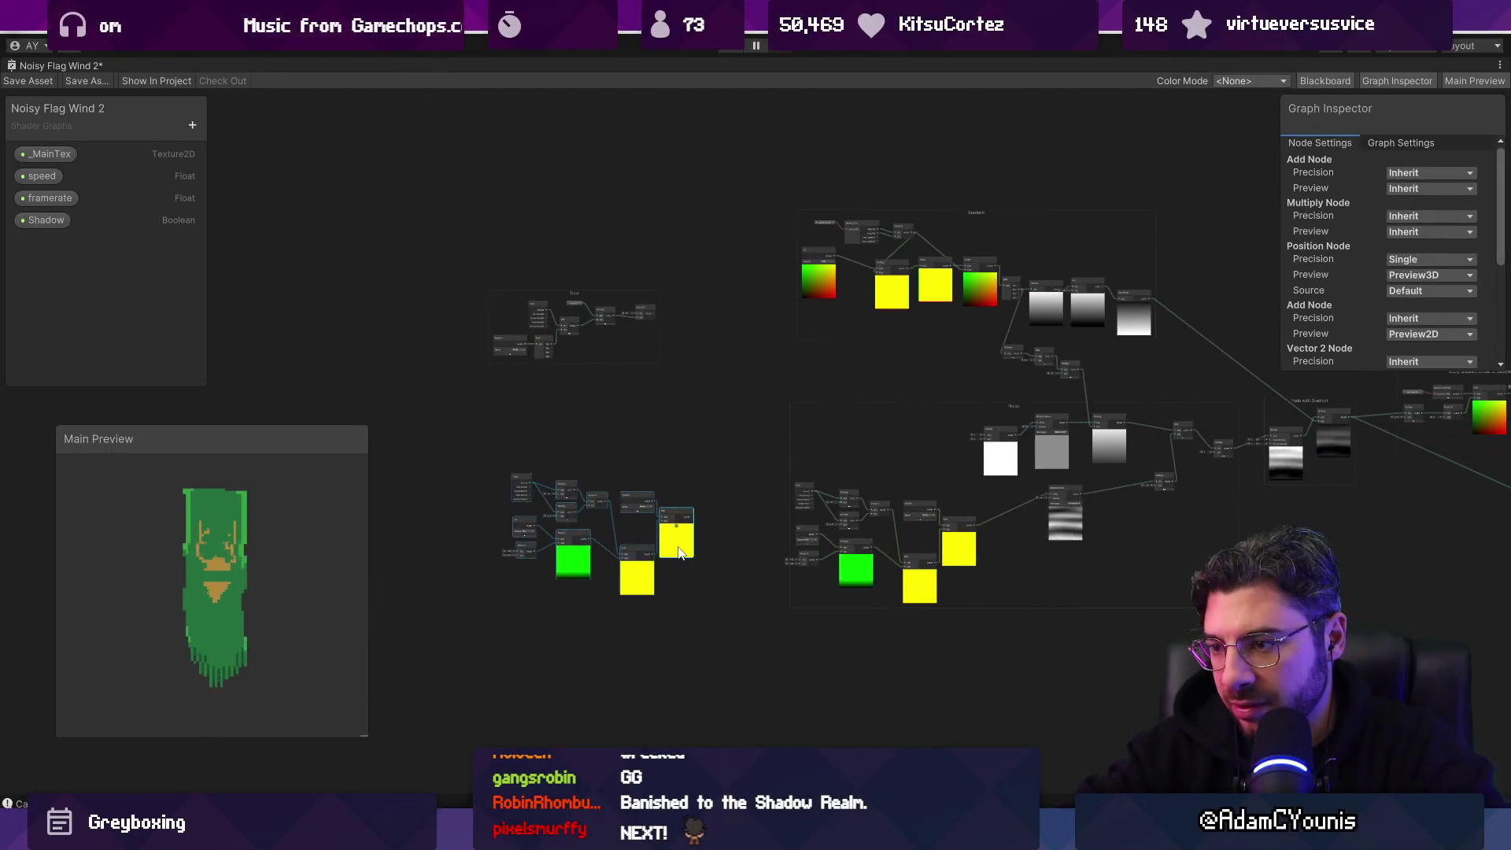
mouse_move(679, 551)
left_mouse_down()
mouse_move(918, 449)
mouse_move(942, 416)
mouse_move(905, 423)
left_mouse_up()
scroll(872, 494, "up", 3)
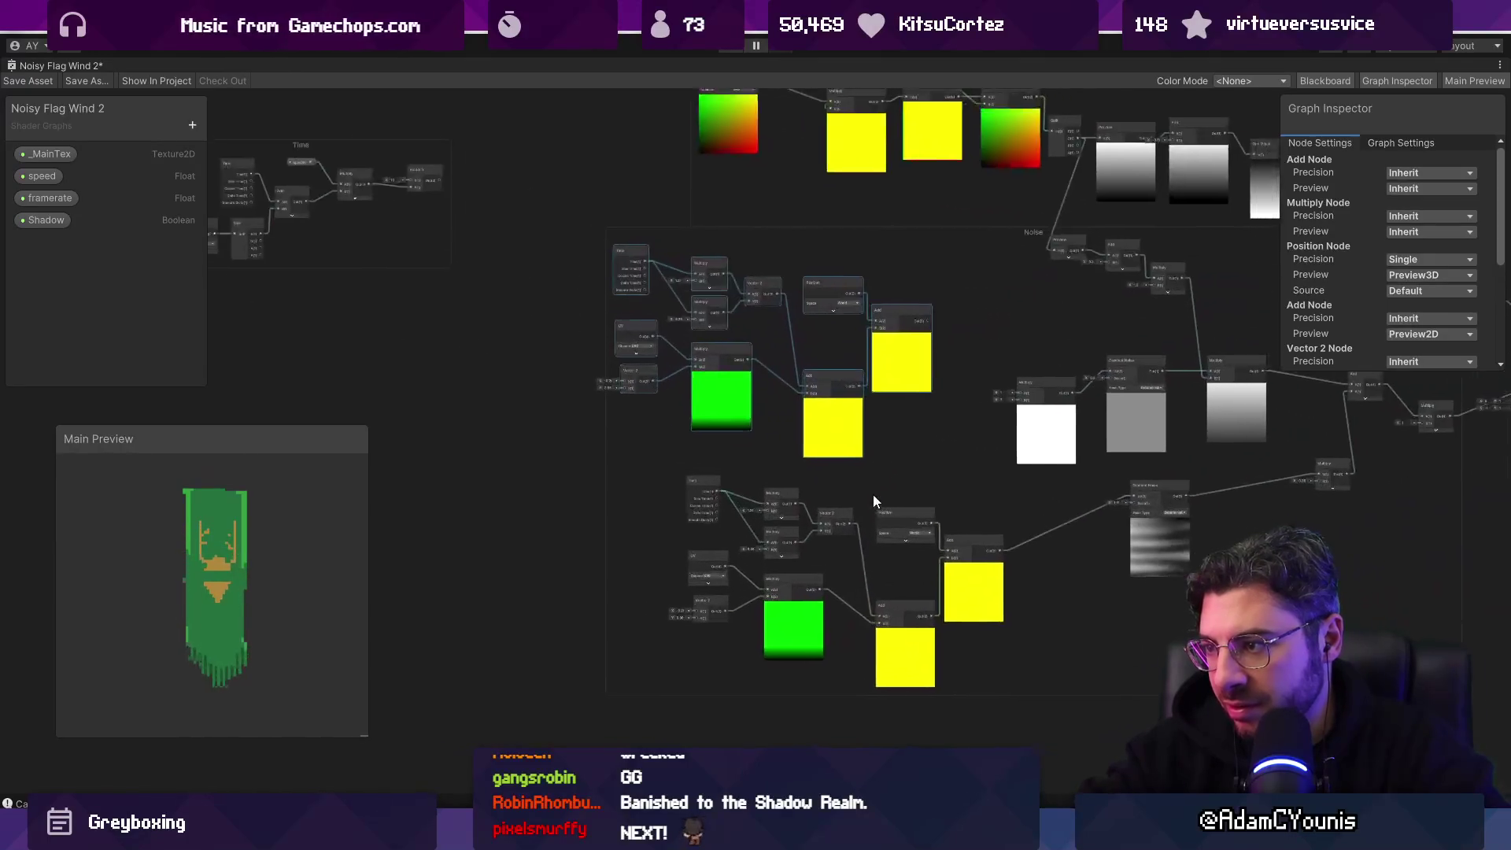
left_click_drag(612, 467, 904, 666)
left_click_drag(916, 593, 835, 580)
scroll(879, 481, "up", 3)
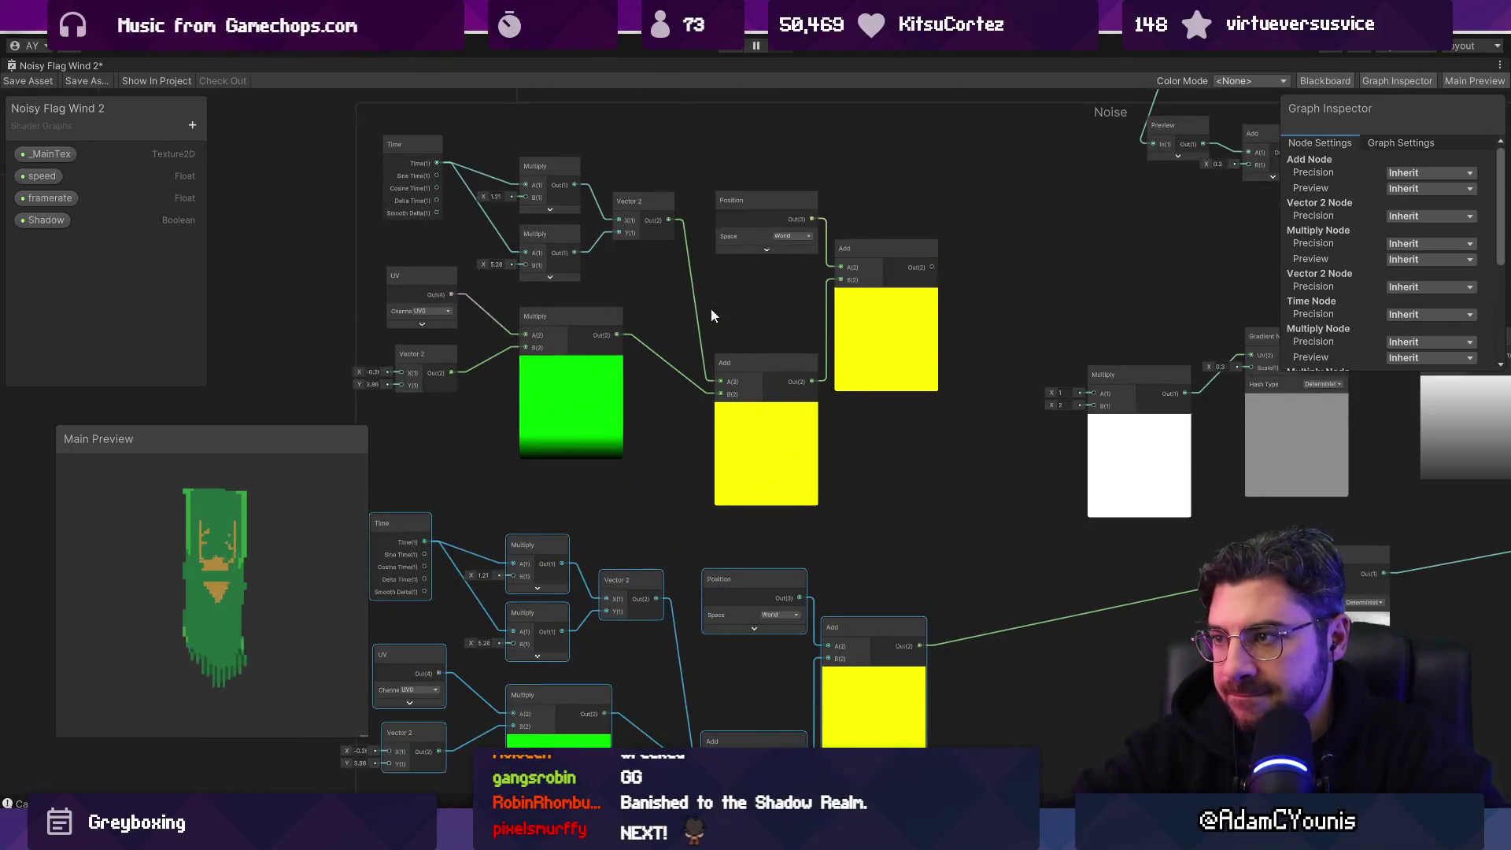
Step: Connect the upper Add output to Gradient Noise UV and delete the spare Multiply
mouse_move(790, 265)
left_mouse_down()
mouse_move(1032, 375)
mouse_move(1104, 356)
left_mouse_up()
left_click(994, 460)
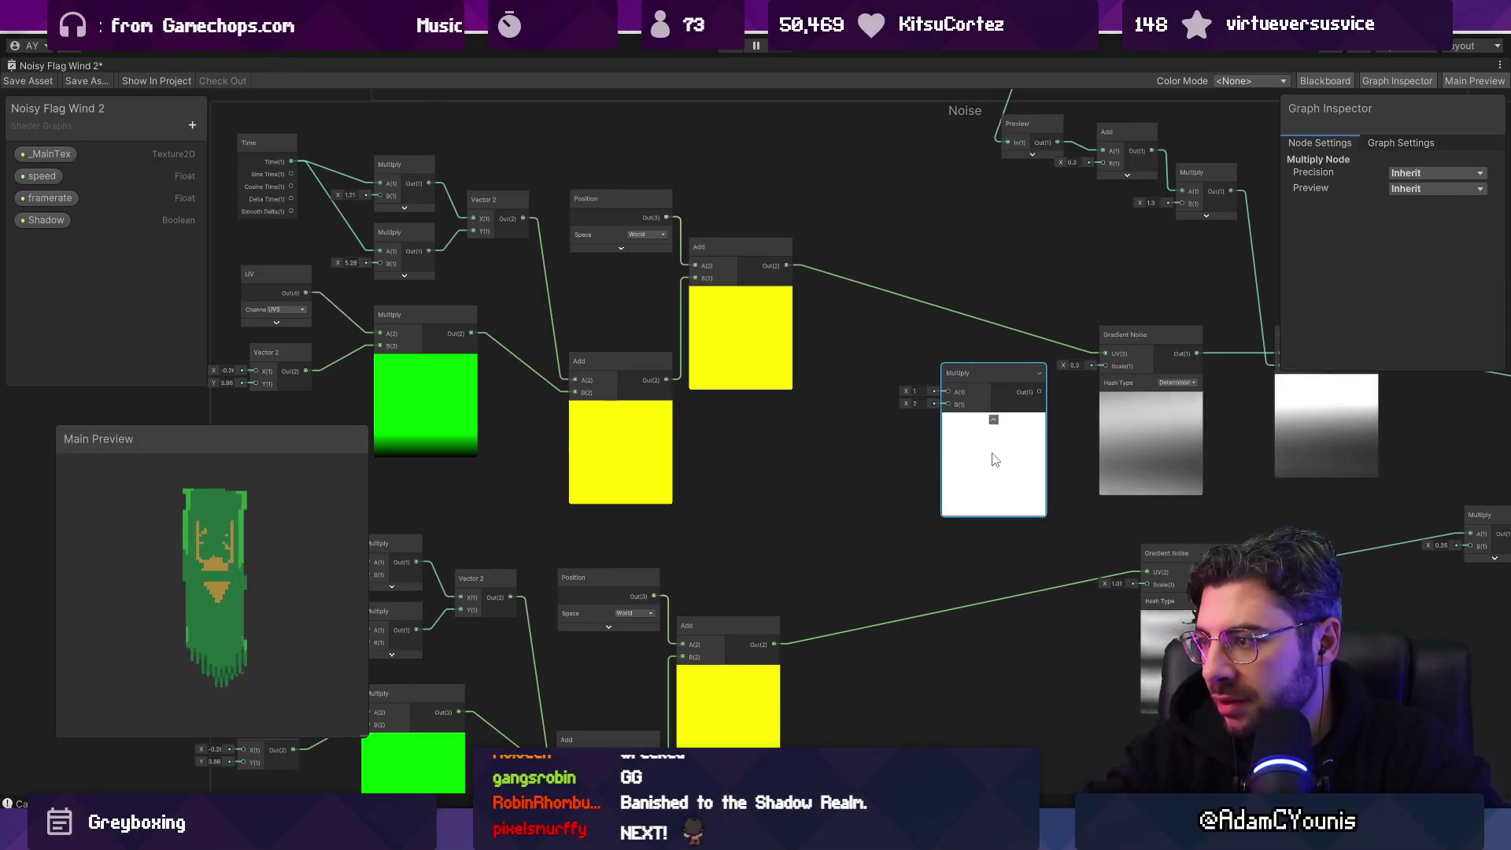
key("Delete")
scroll(992, 452, "down", 2)
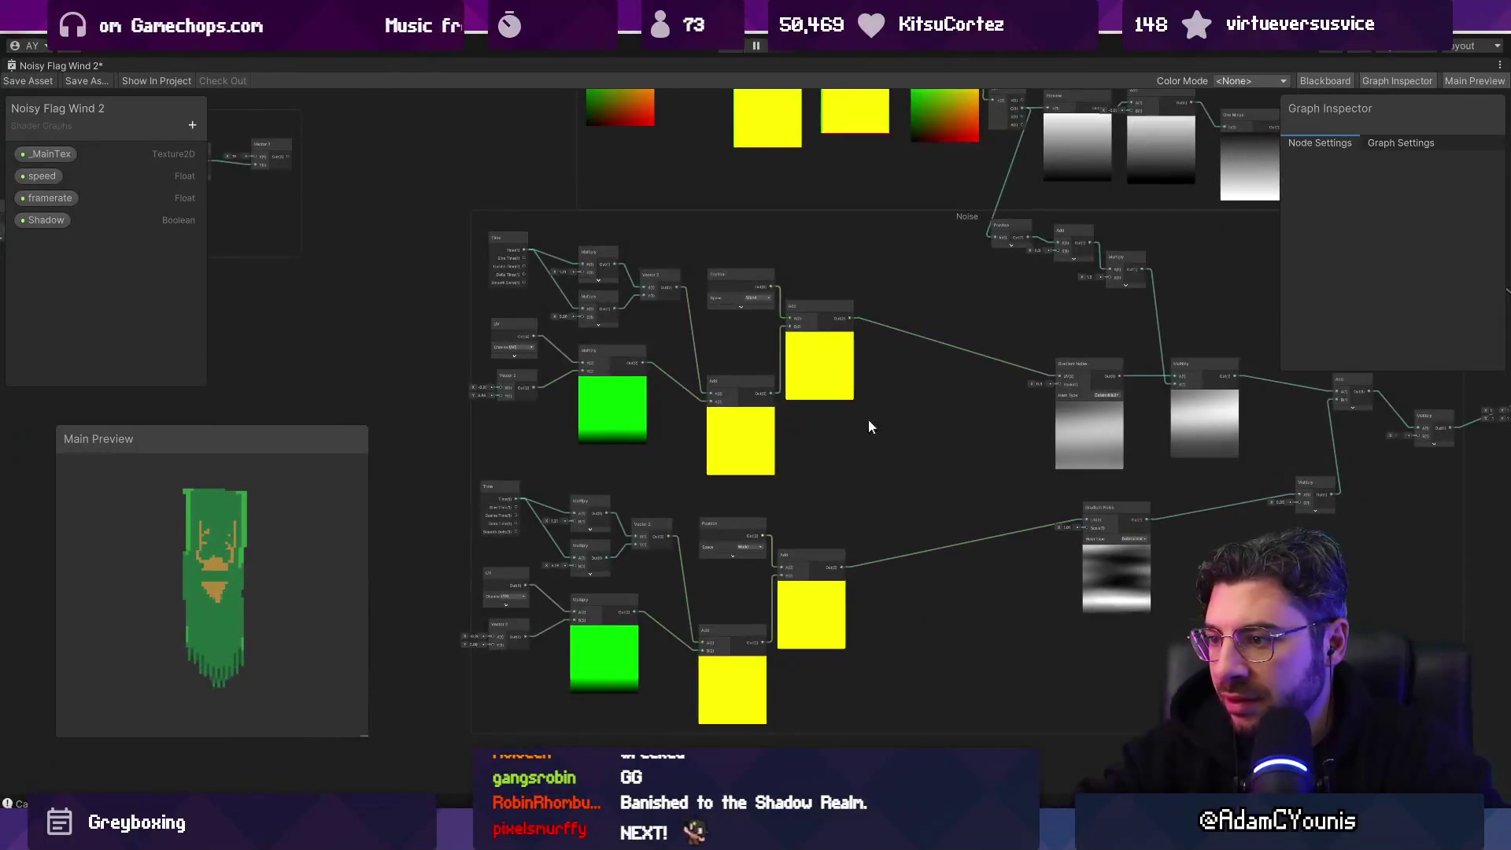
scroll(673, 360, "up", 3)
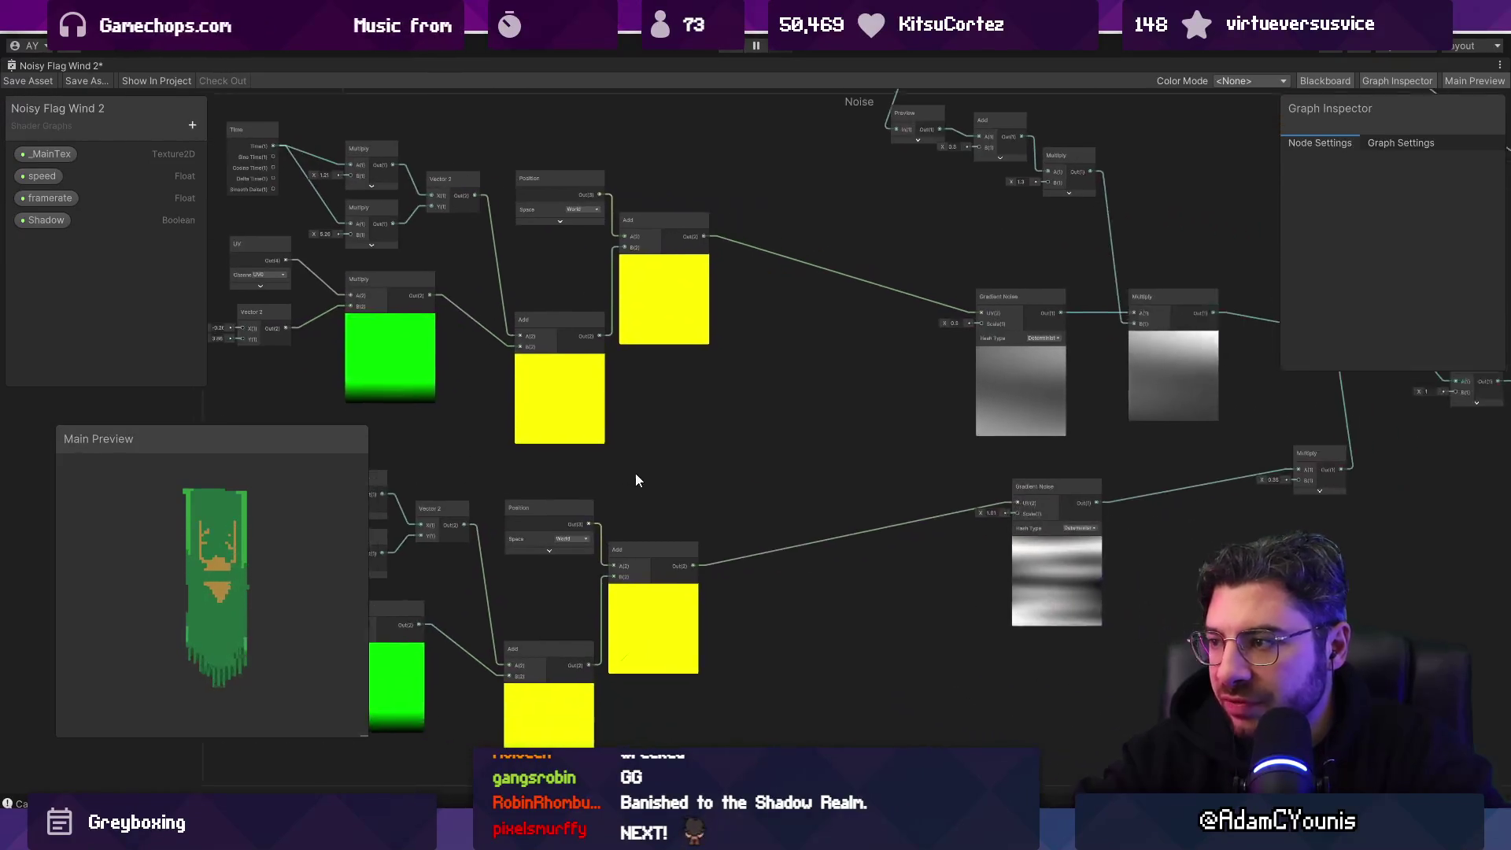
Step: Select the lower Gradient Noise node and bring the Fade with Gradient group into view
left_click(1026, 558)
scroll(1023, 563, "up", 3)
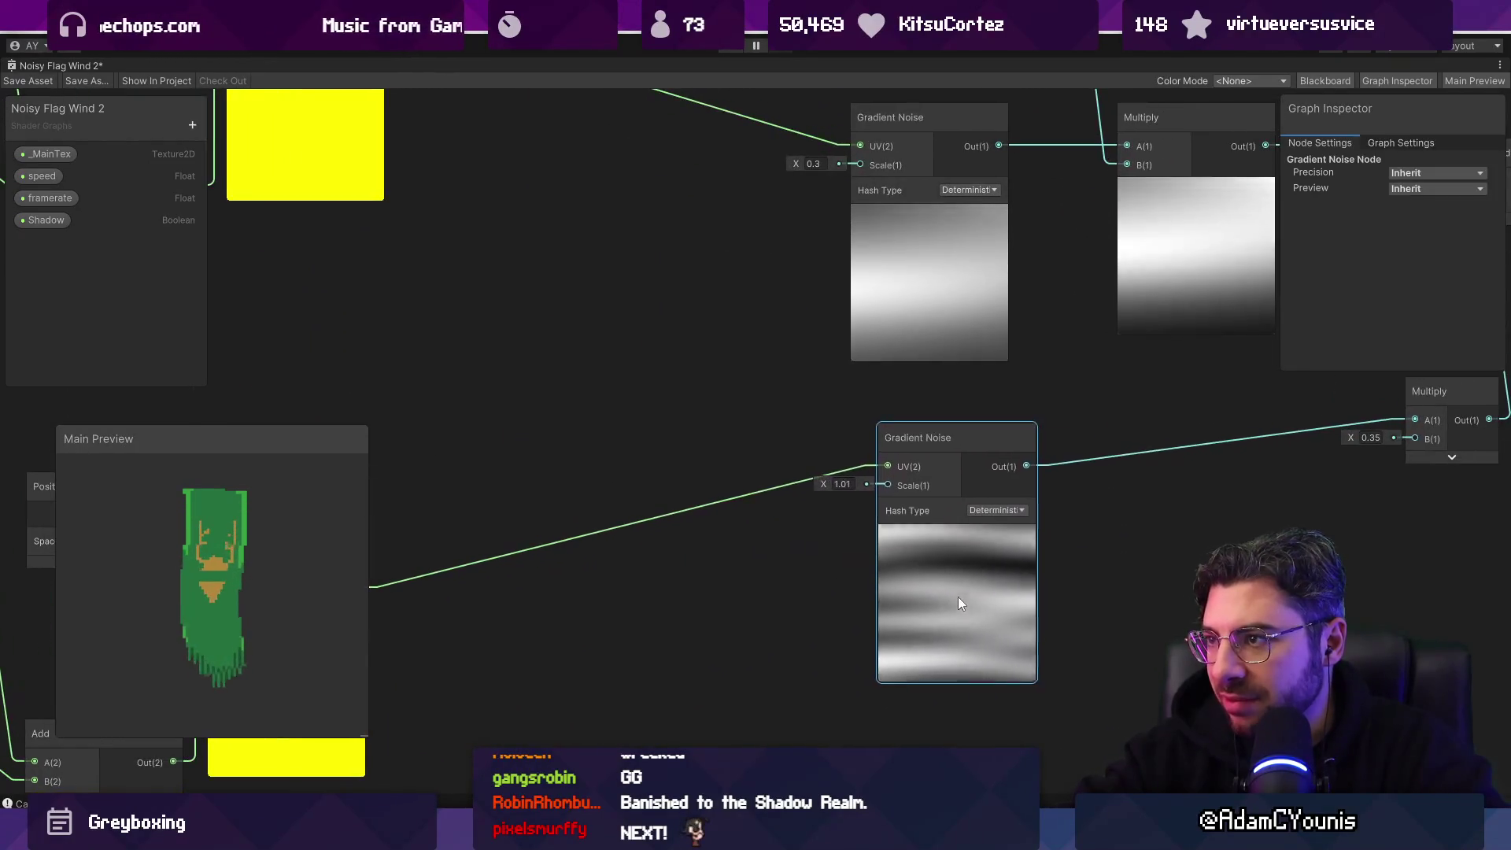
scroll(905, 287, "down", 3)
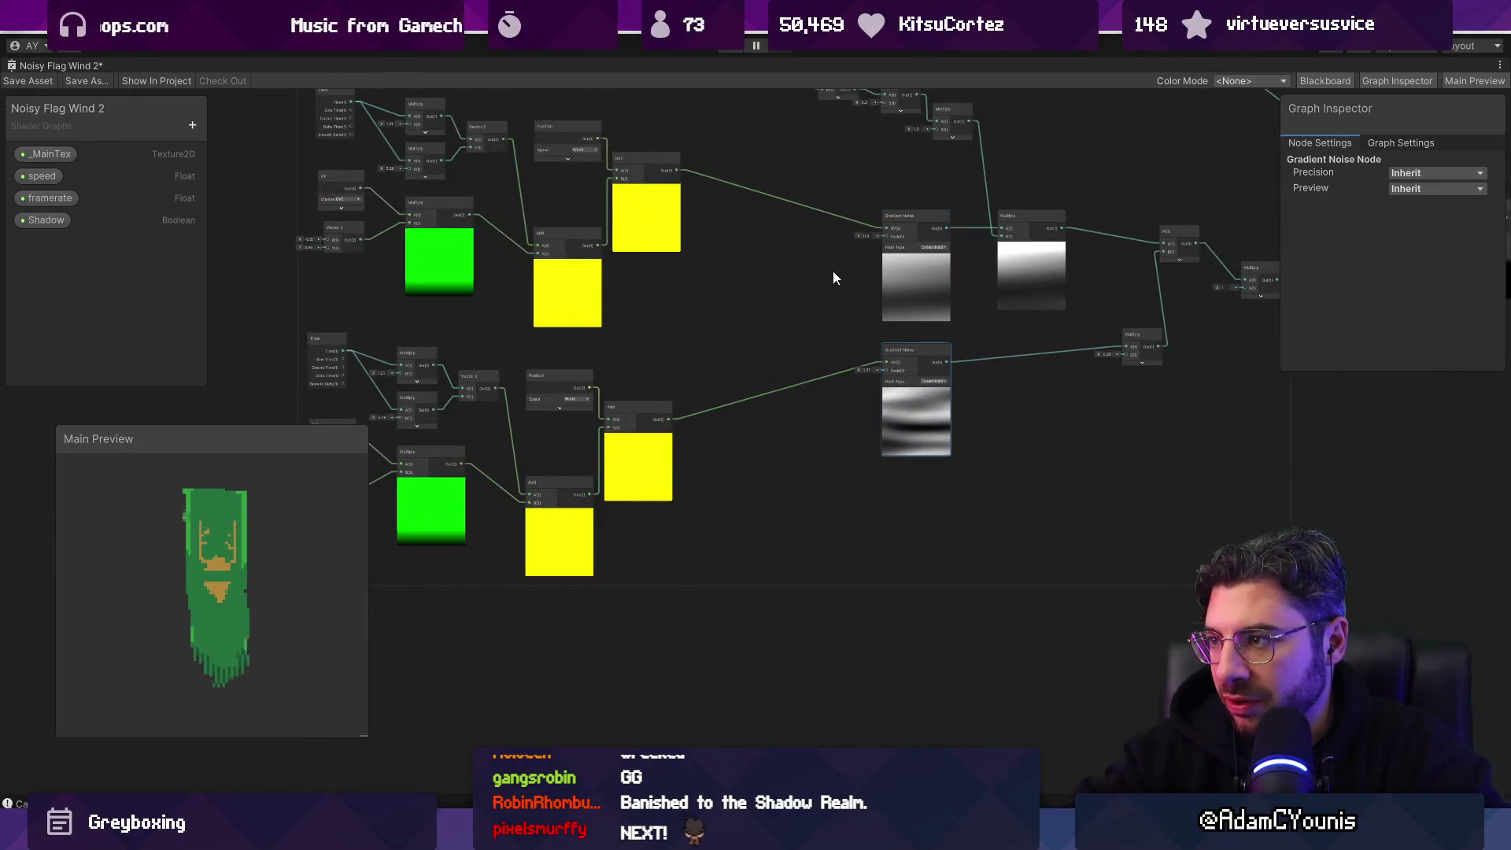
scroll(866, 330, "down", 2)
scroll(929, 350, "up", 5)
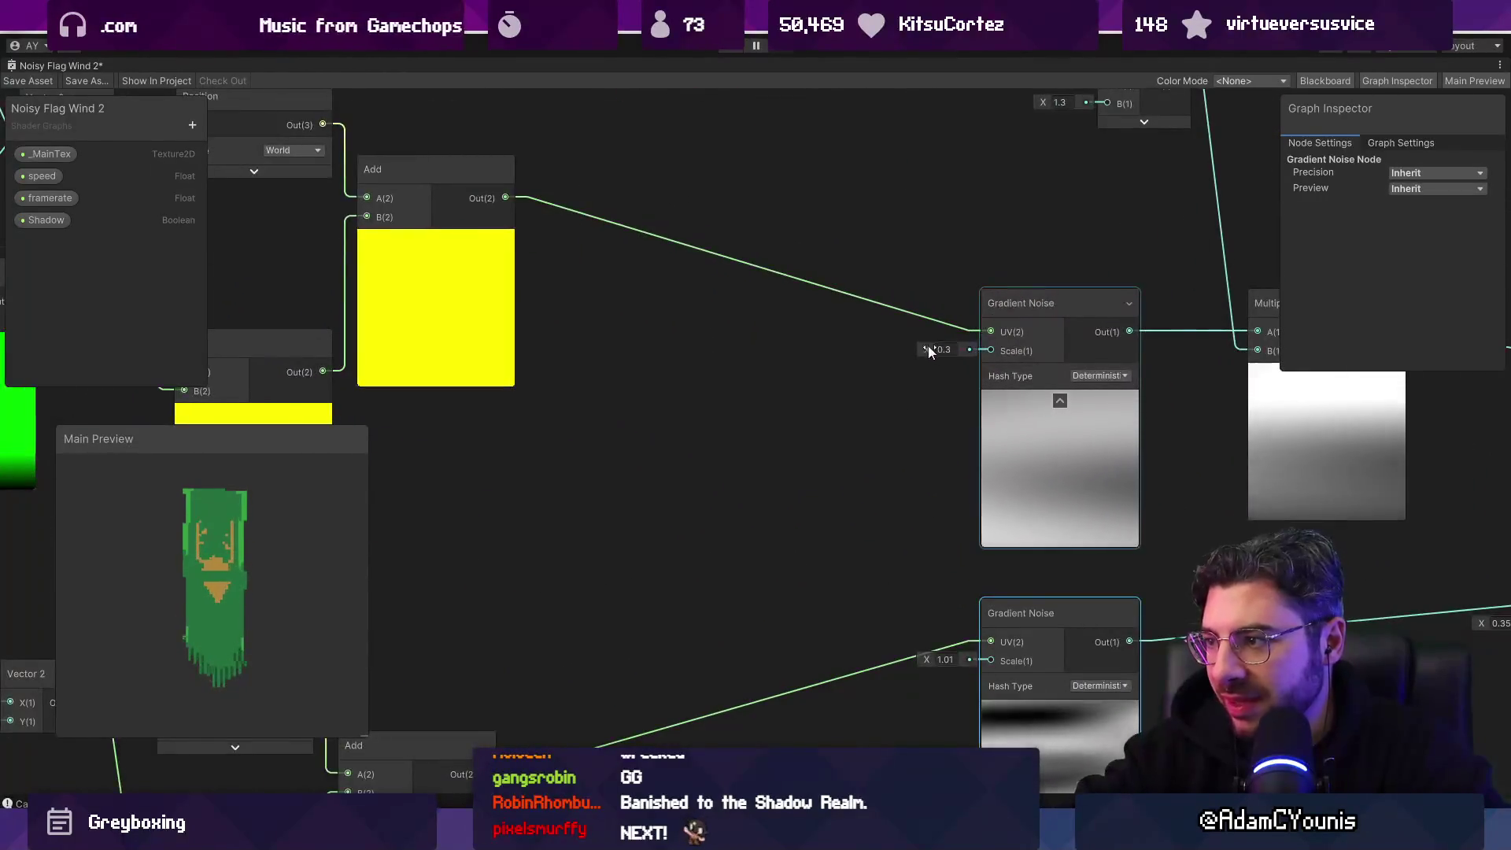
scroll(925, 374, "down", 4)
mouse_move(922, 396)
left_mouse_down()
mouse_move(381, 426)
mouse_move(403, 437)
left_mouse_up()
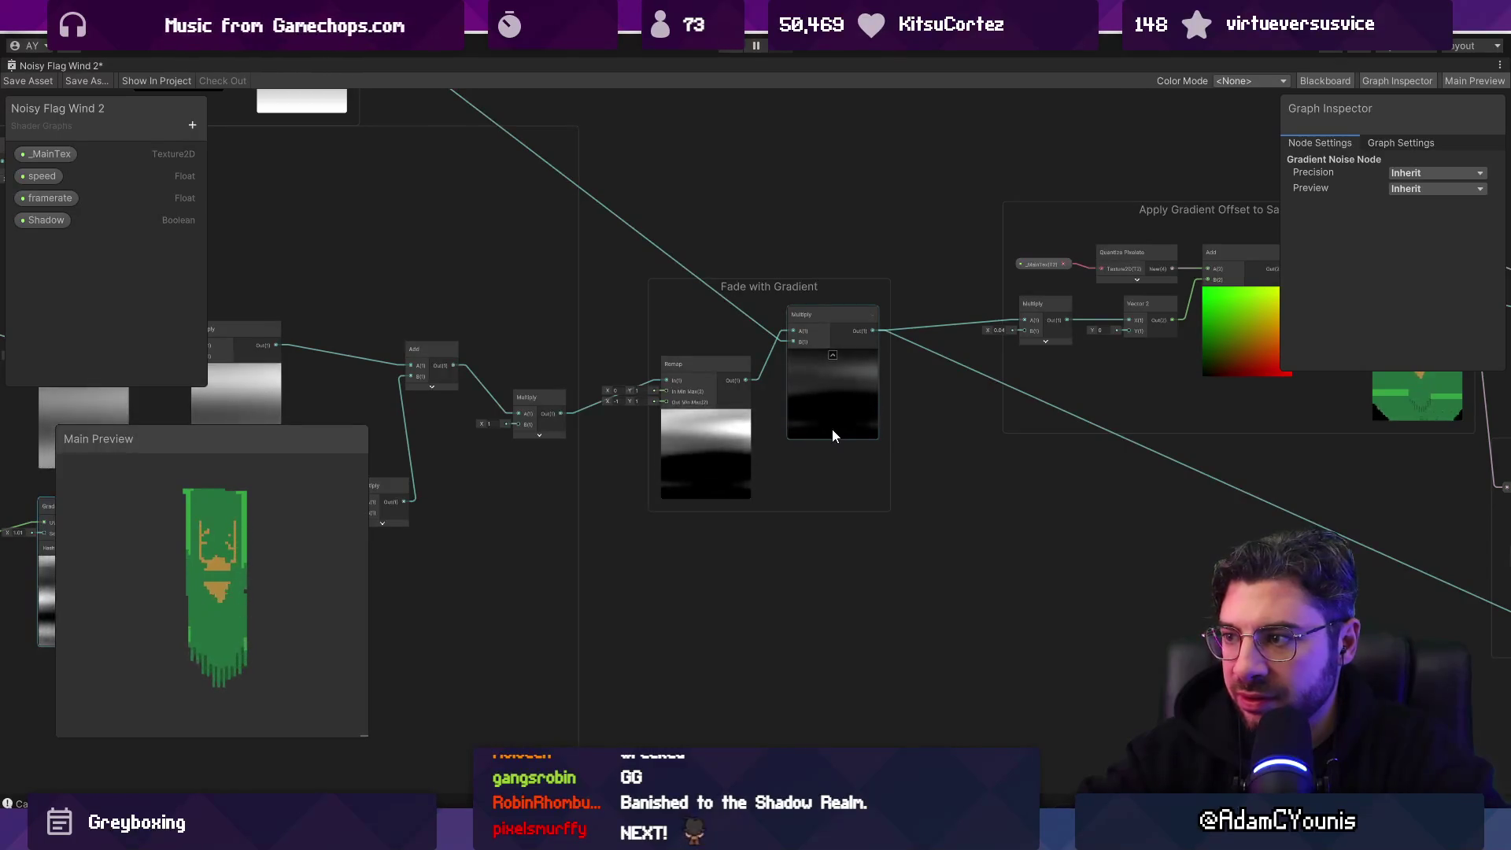
scroll(833, 429, "down", 3)
scroll(833, 425, "up", 6)
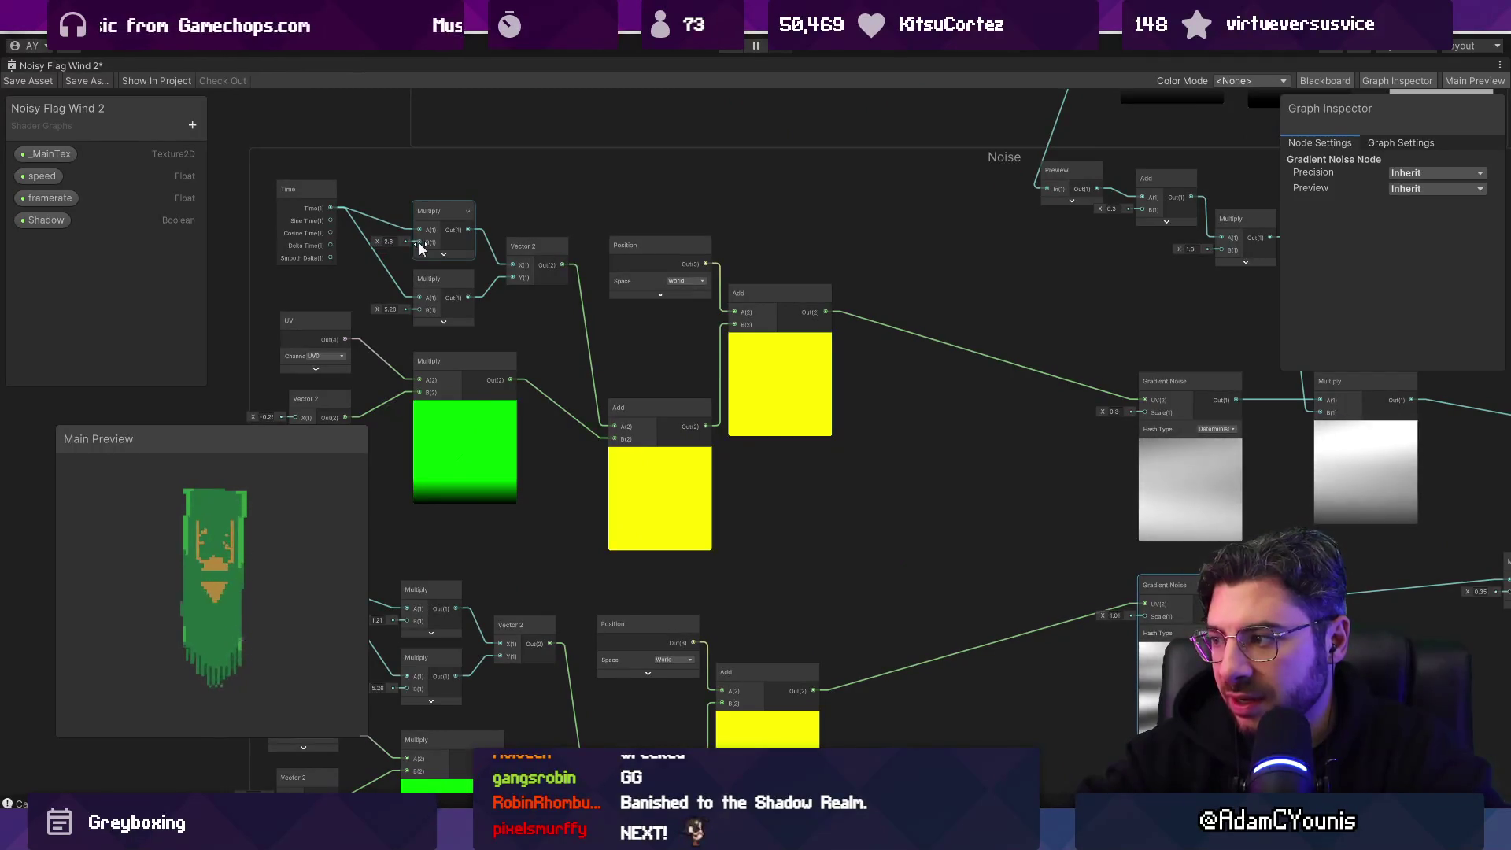
Step: Lower the top Multiply's time multiplier to 1.68
left_click_drag(451, 242, 394, 250)
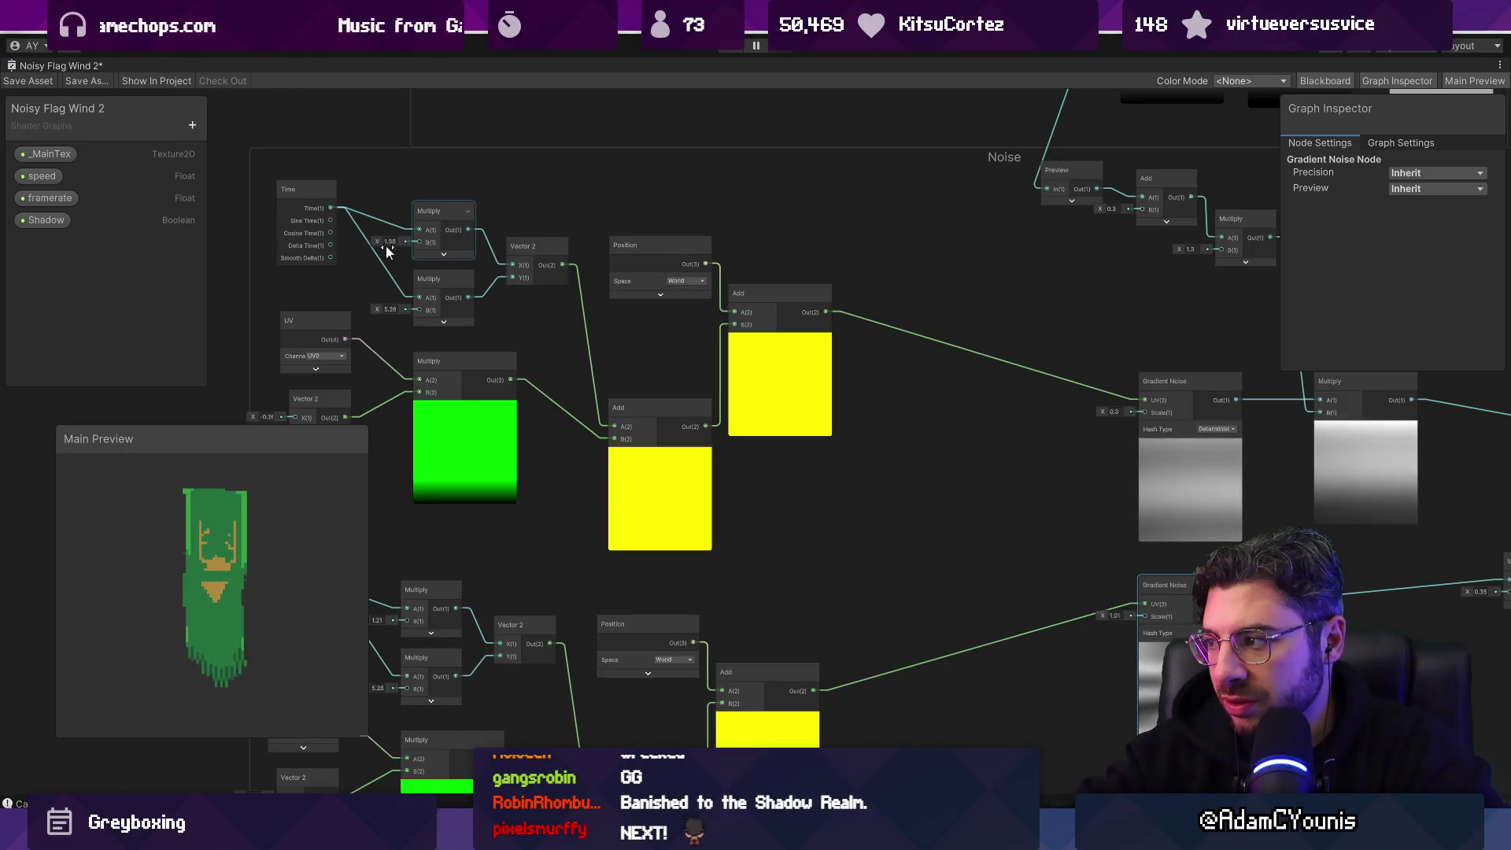
left_click_drag(410, 307, 459, 316)
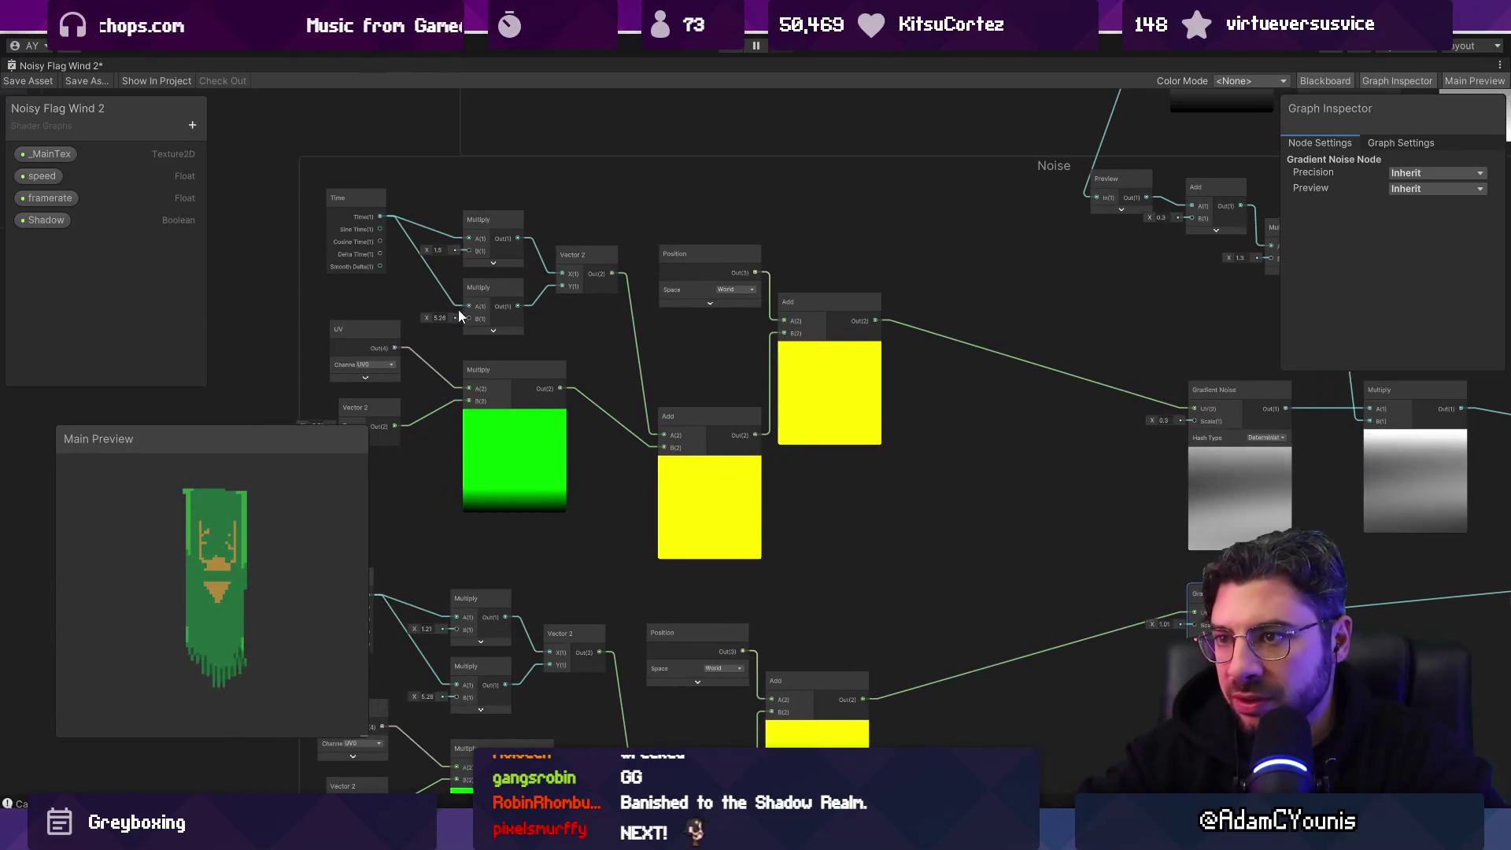
scroll(464, 338, "up", 2)
scroll(482, 356, "down", 4)
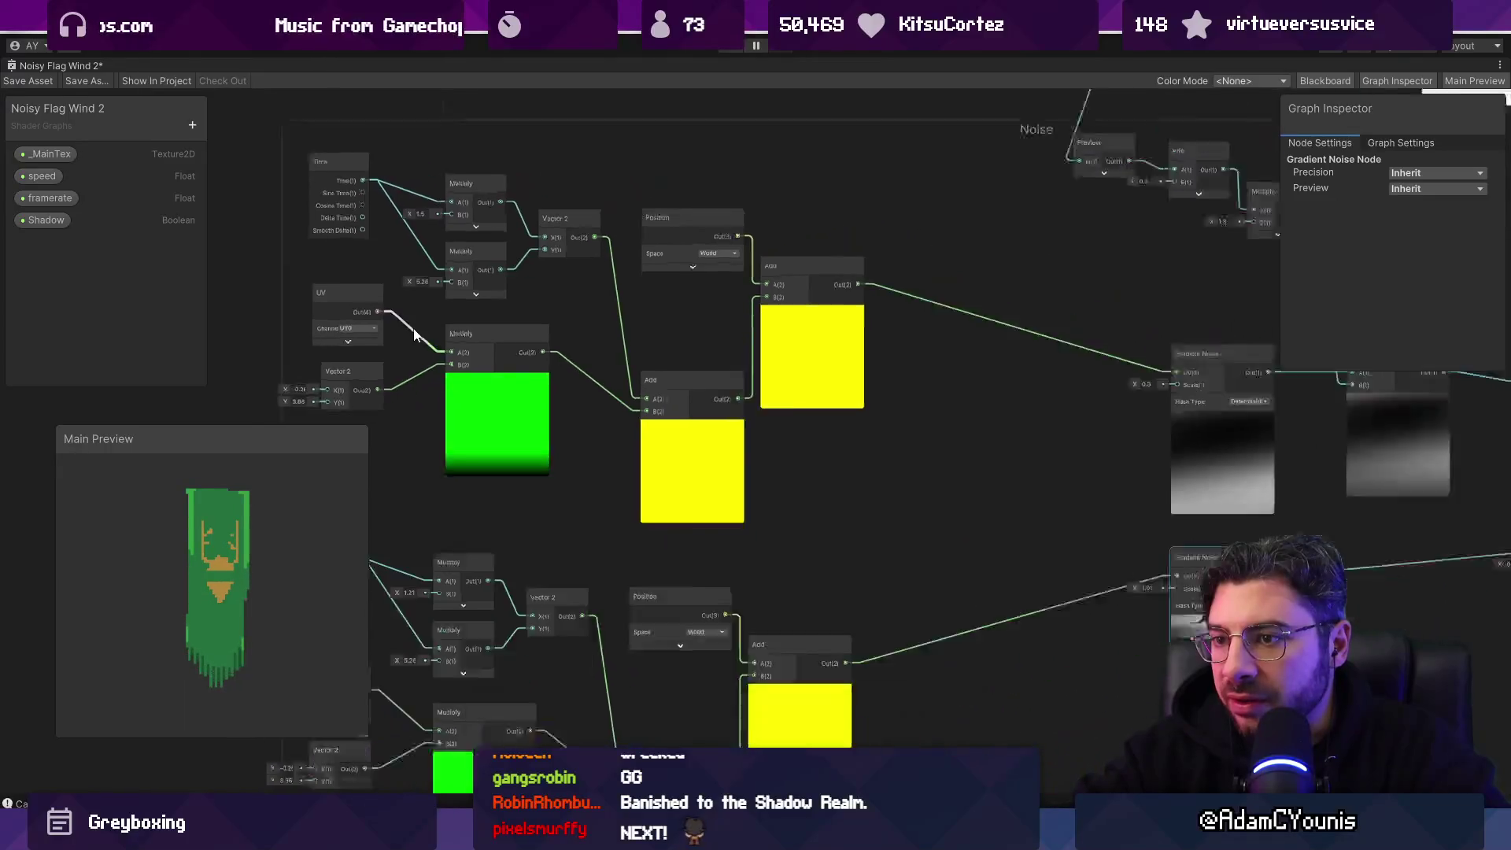
Step: Adjust the Vector 2 X value, first dragging it down, then back up
left_click_drag(301, 380, 137, 375)
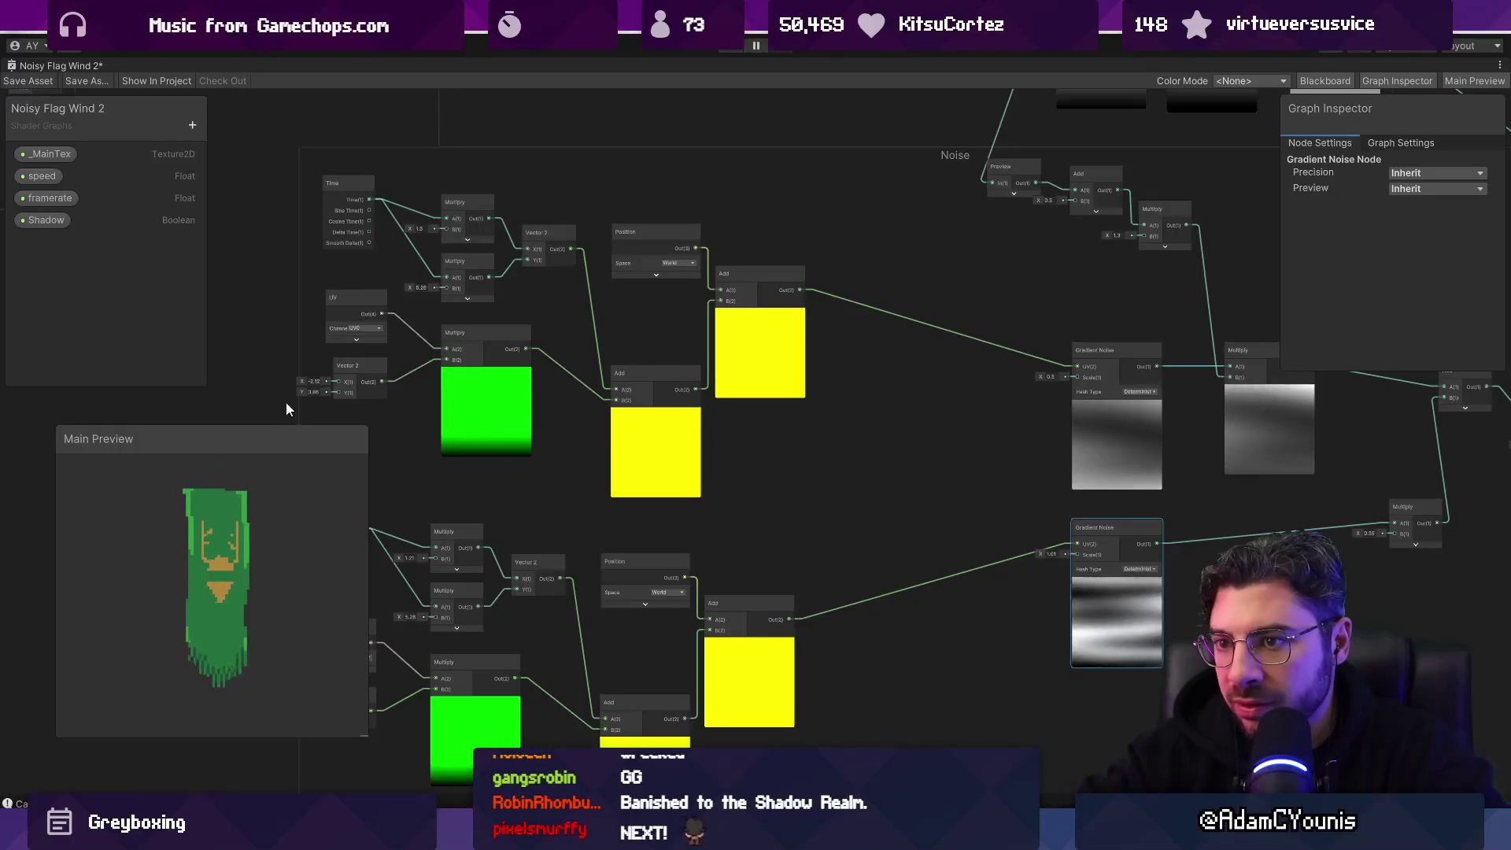
scroll(307, 387, "up", 4)
mouse_move(304, 376)
left_mouse_down()
mouse_move(370, 374)
mouse_move(296, 388)
mouse_move(276, 356)
mouse_move(295, 357)
mouse_move(214, 360)
mouse_move(365, 357)
mouse_move(284, 352)
left_mouse_up()
scroll(341, 386, "down", 5)
scroll(338, 379, "up", 4)
scroll(337, 378, "down", 5)
scroll(334, 375, "up", 1)
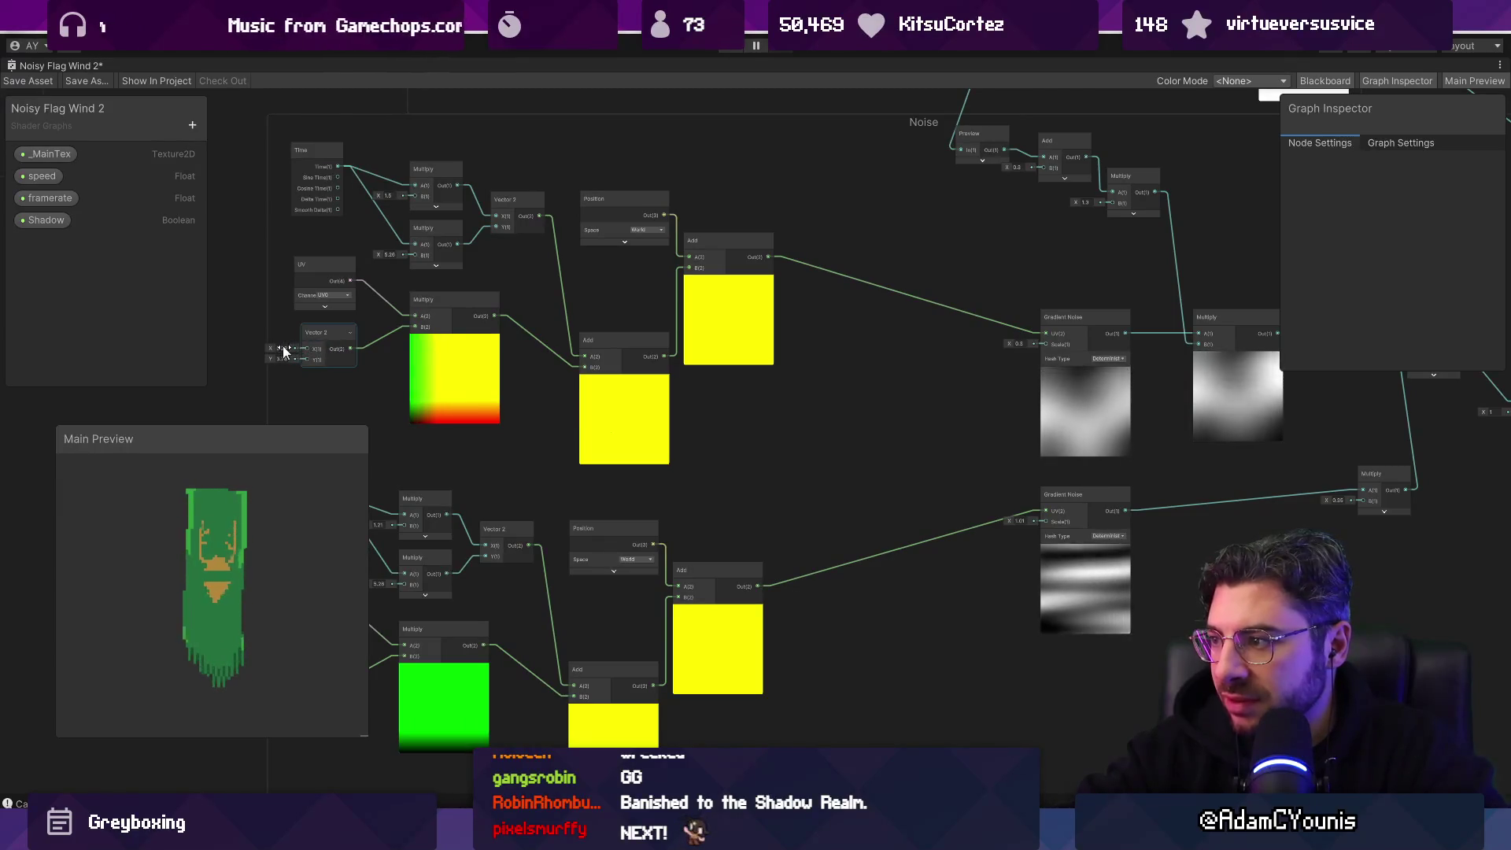
Step: Set the upper Gradient Noise scale to 0.2
left_click(1020, 343)
type("5")
key("BackSpace")
type("0.01")
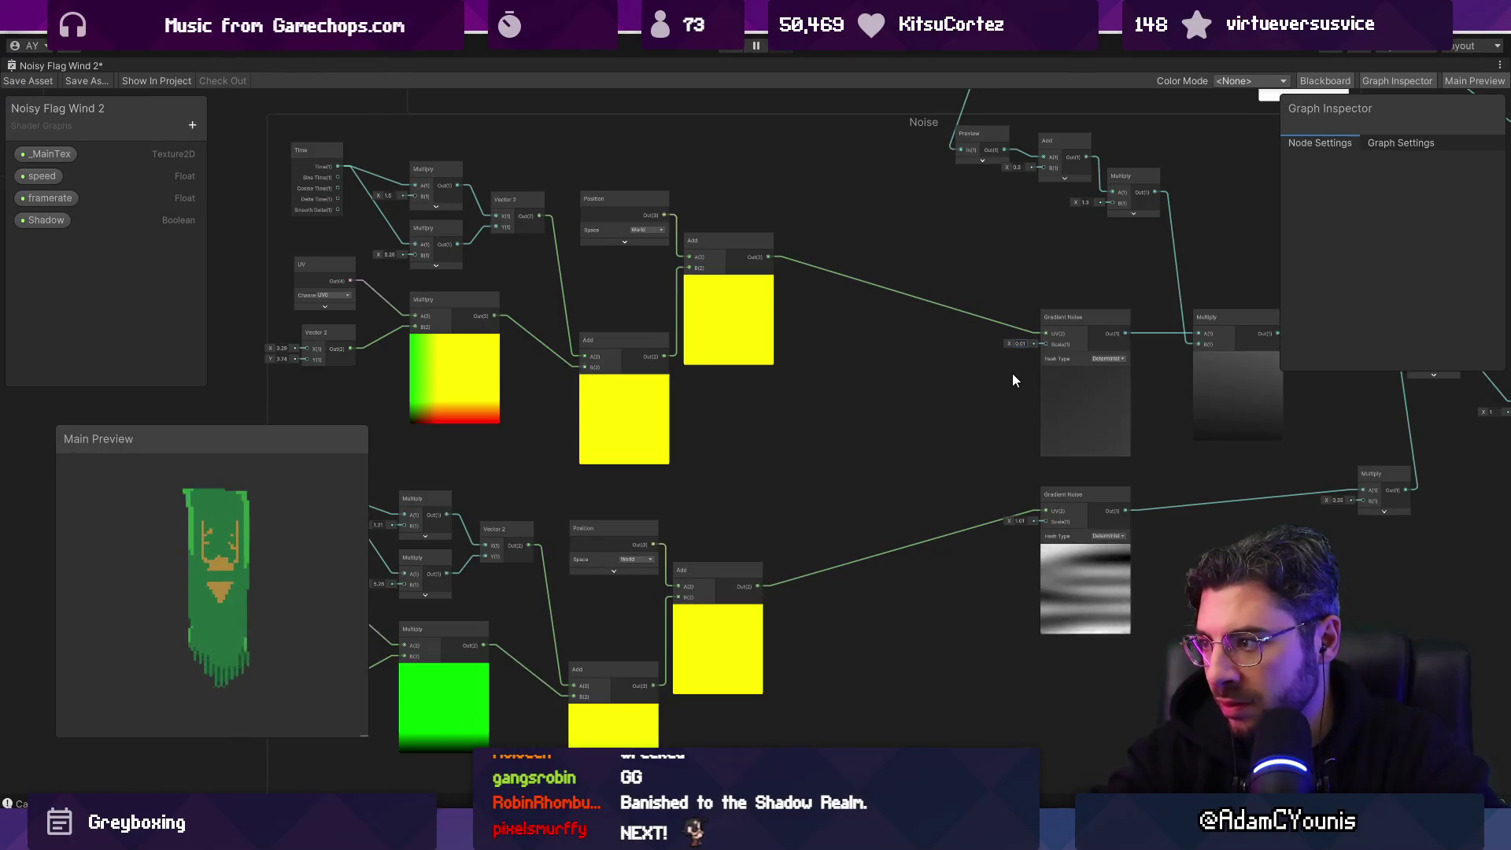
key("BackSpace")
key("BackSpace")
type("3")
key("BackSpace")
type("2")
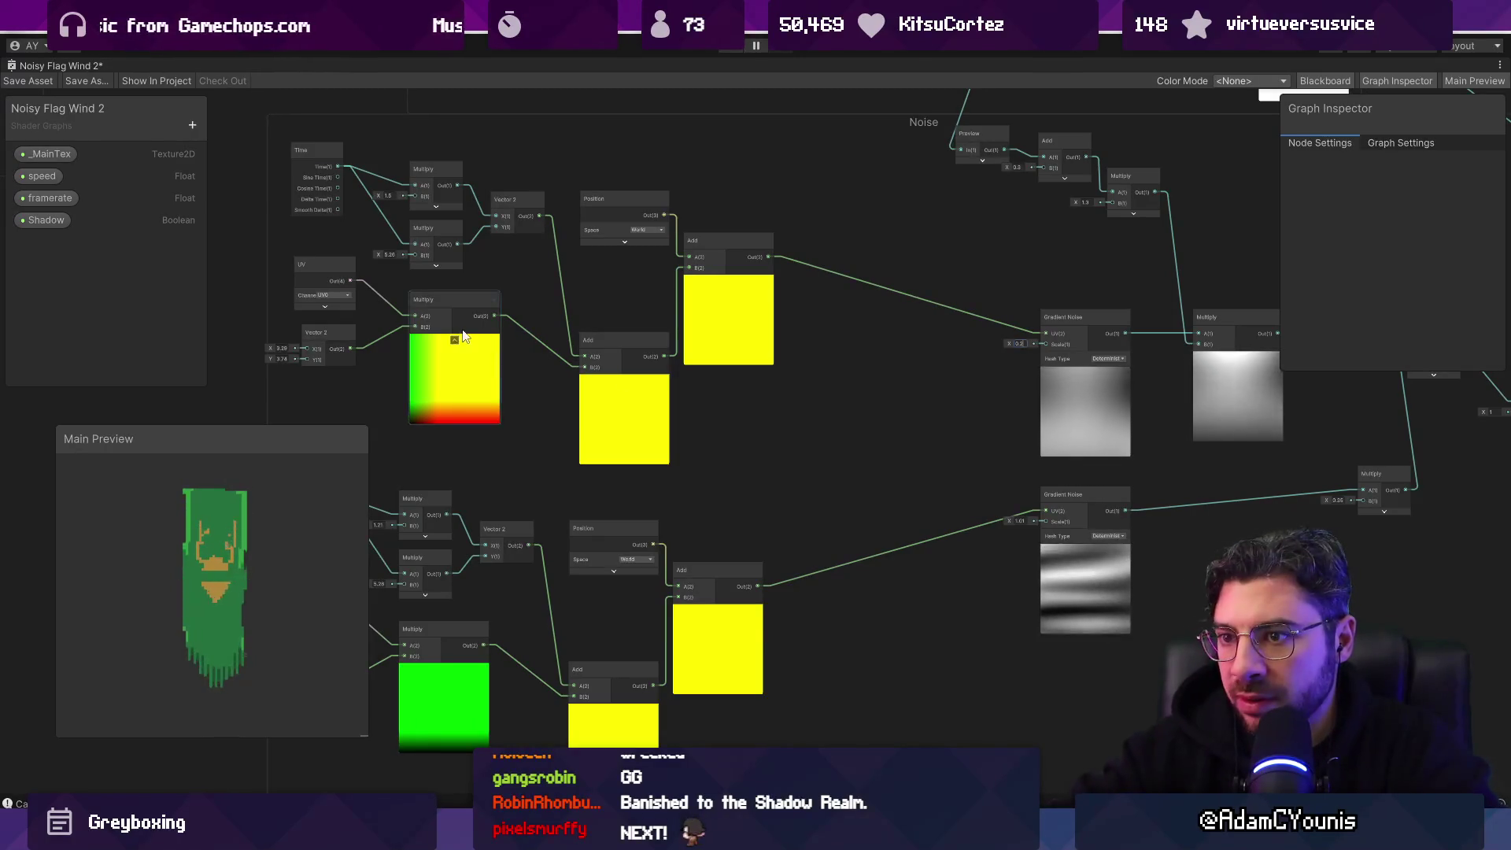
Step: Reduce the Vector 2 to X 0.35 and Y 0.29
mouse_move(268, 352)
left_mouse_down()
mouse_move(225, 350)
mouse_move(303, 357)
mouse_move(258, 357)
left_mouse_up()
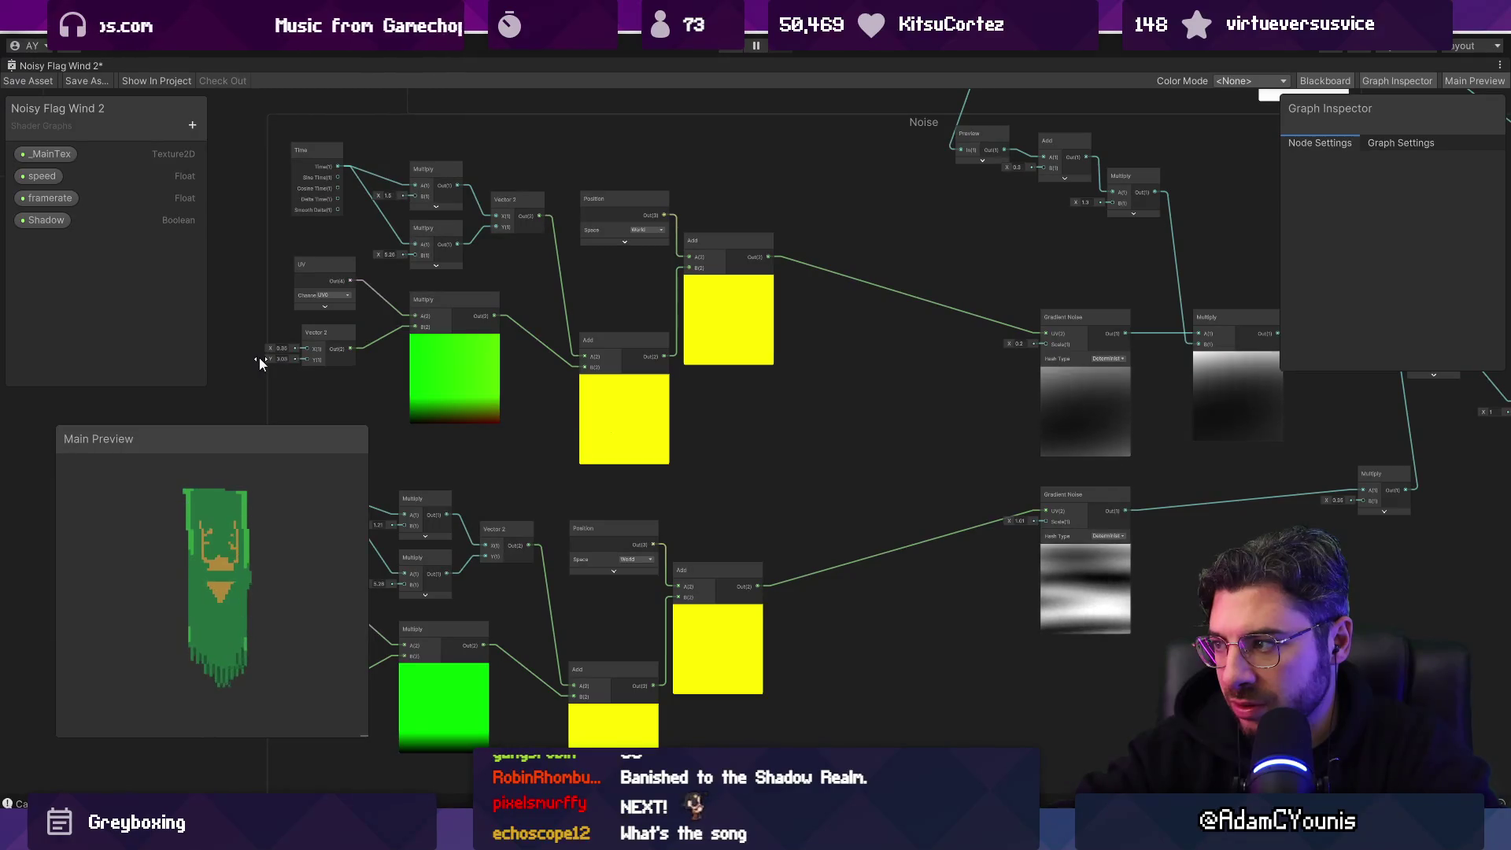
mouse_move(258, 357)
left_mouse_down()
mouse_move(209, 354)
mouse_move(225, 355)
left_mouse_up()
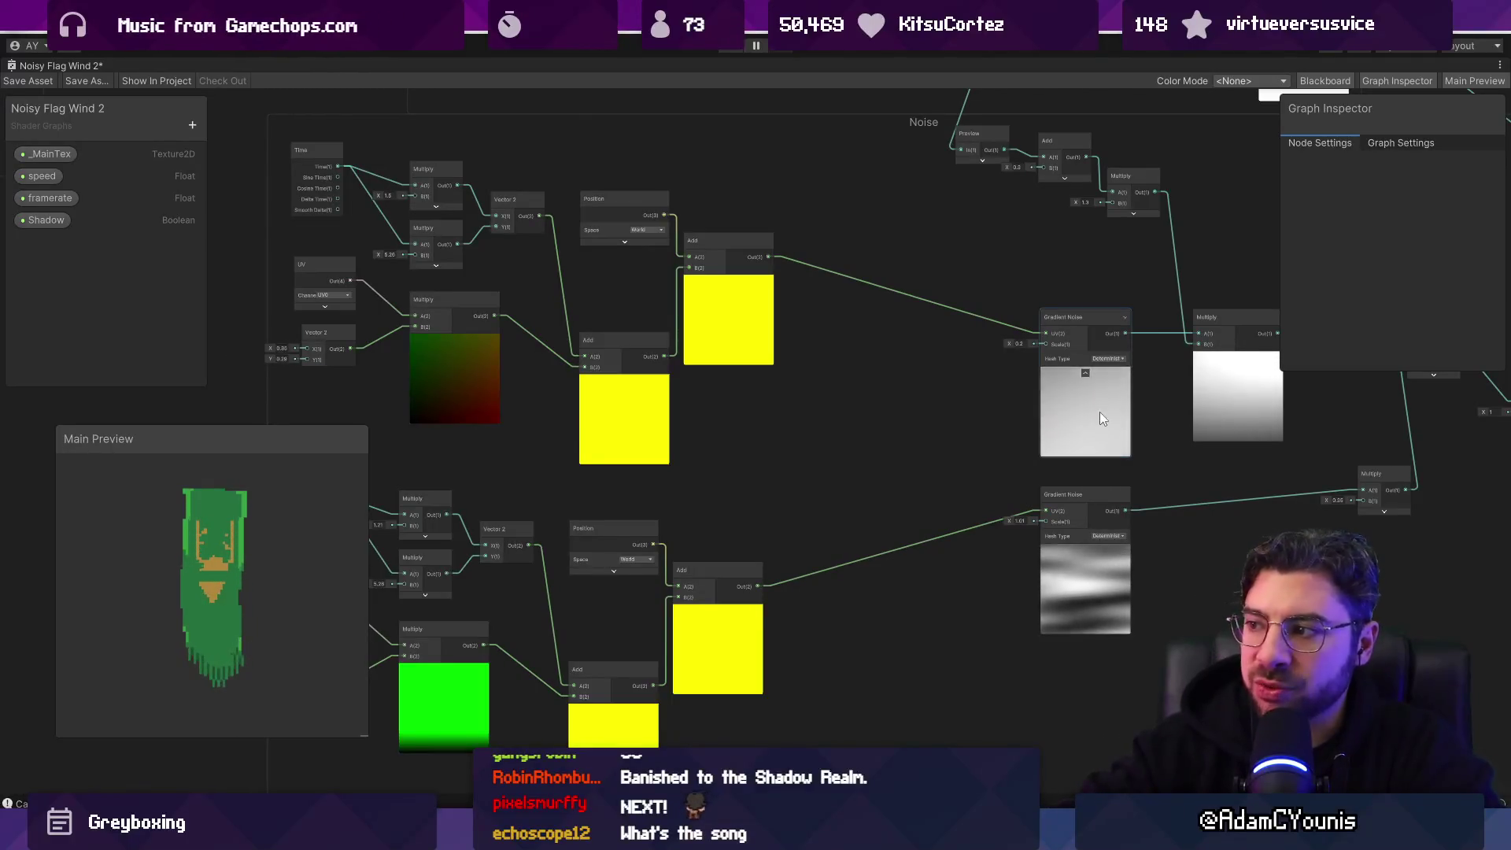
left_click_drag(758, 408, 915, 408)
scroll(417, 347, "up", 5)
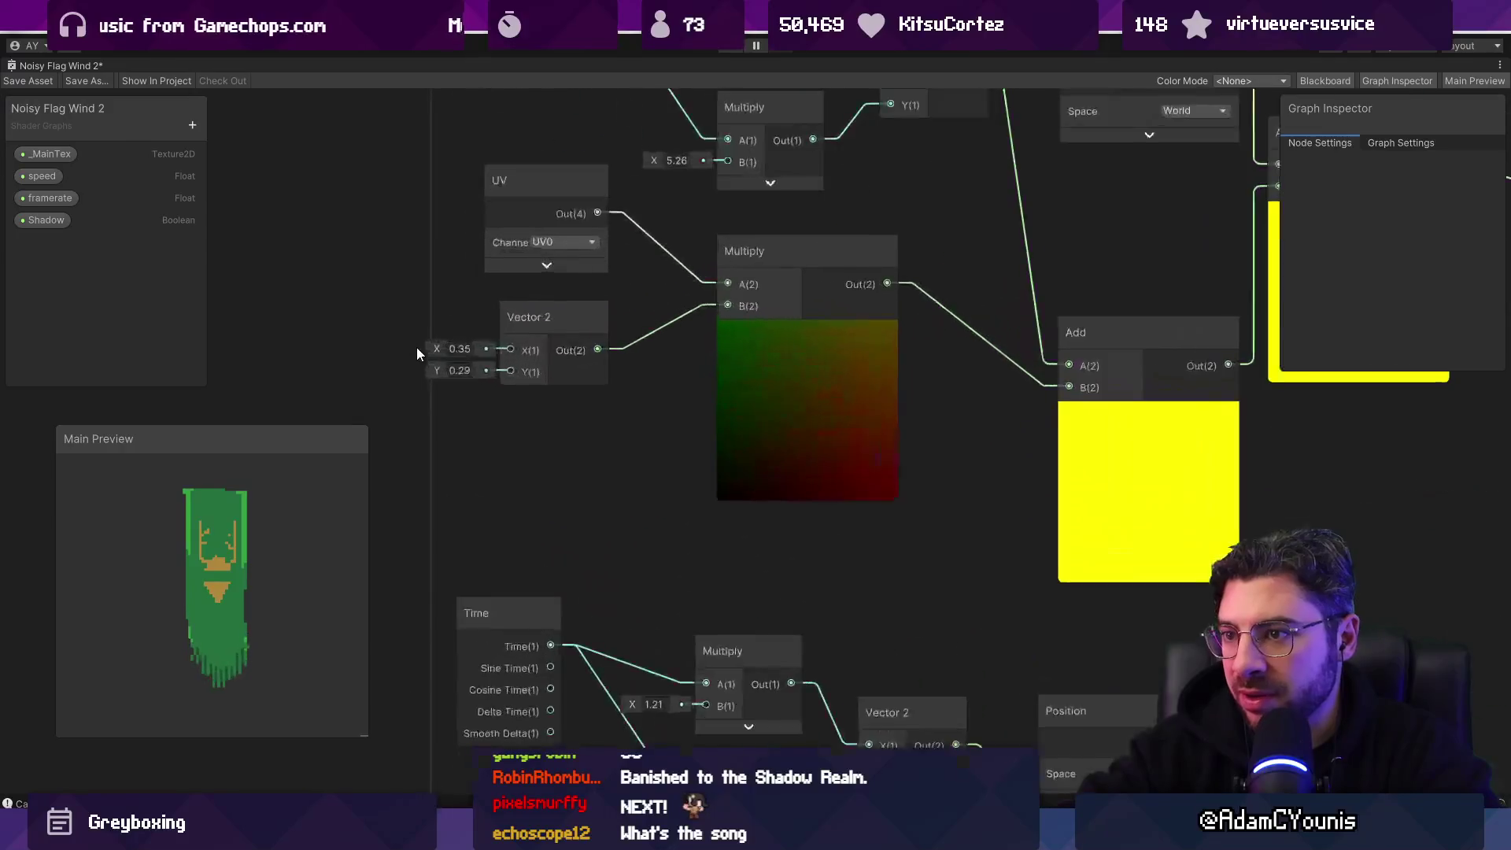
left_click_drag(435, 350, 427, 351)
scroll(430, 351, "down", 5)
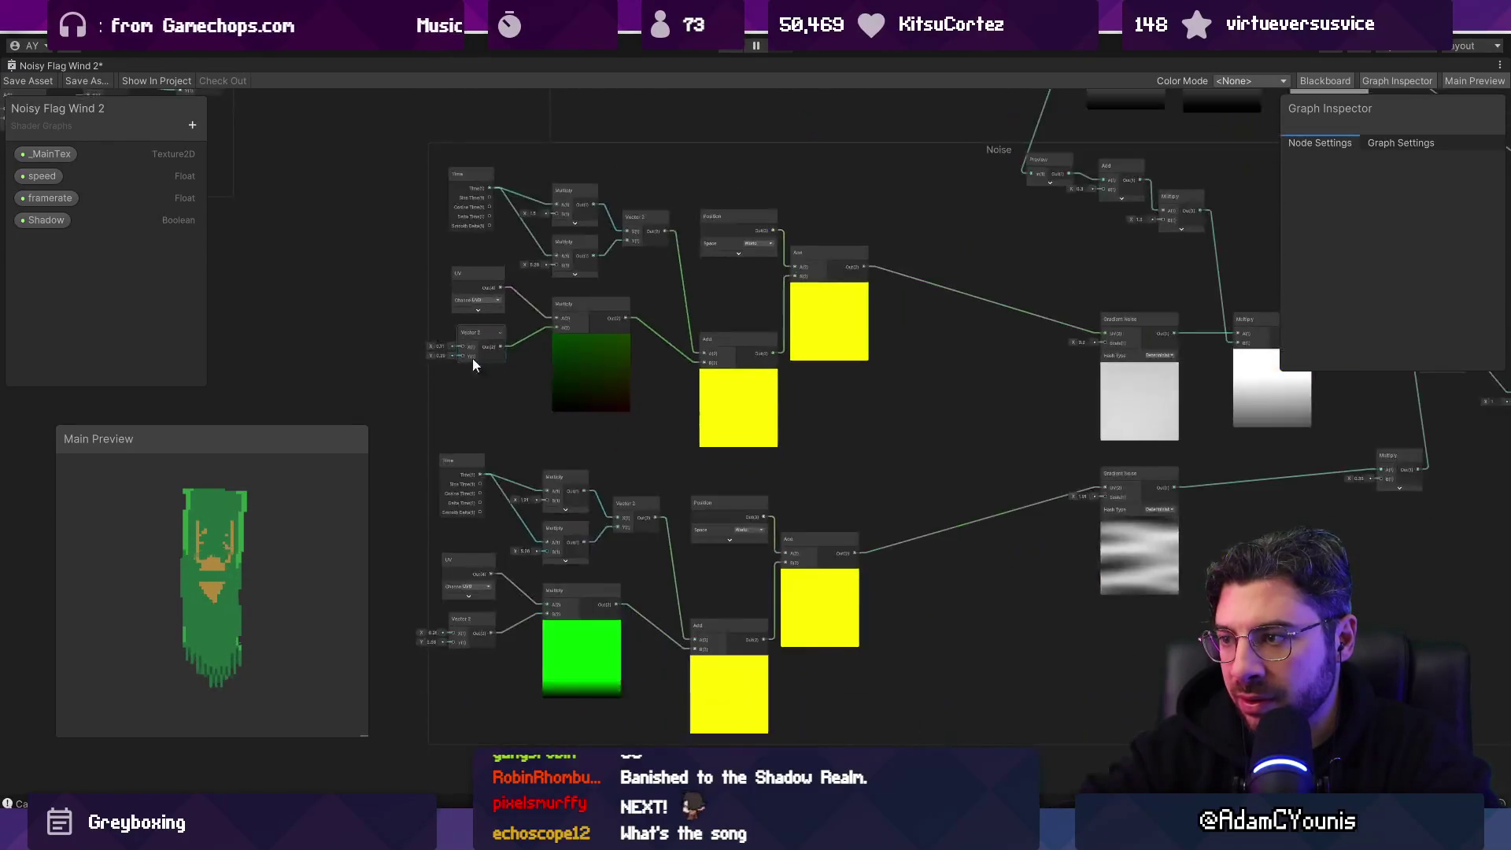
scroll(839, 376, "up", 5)
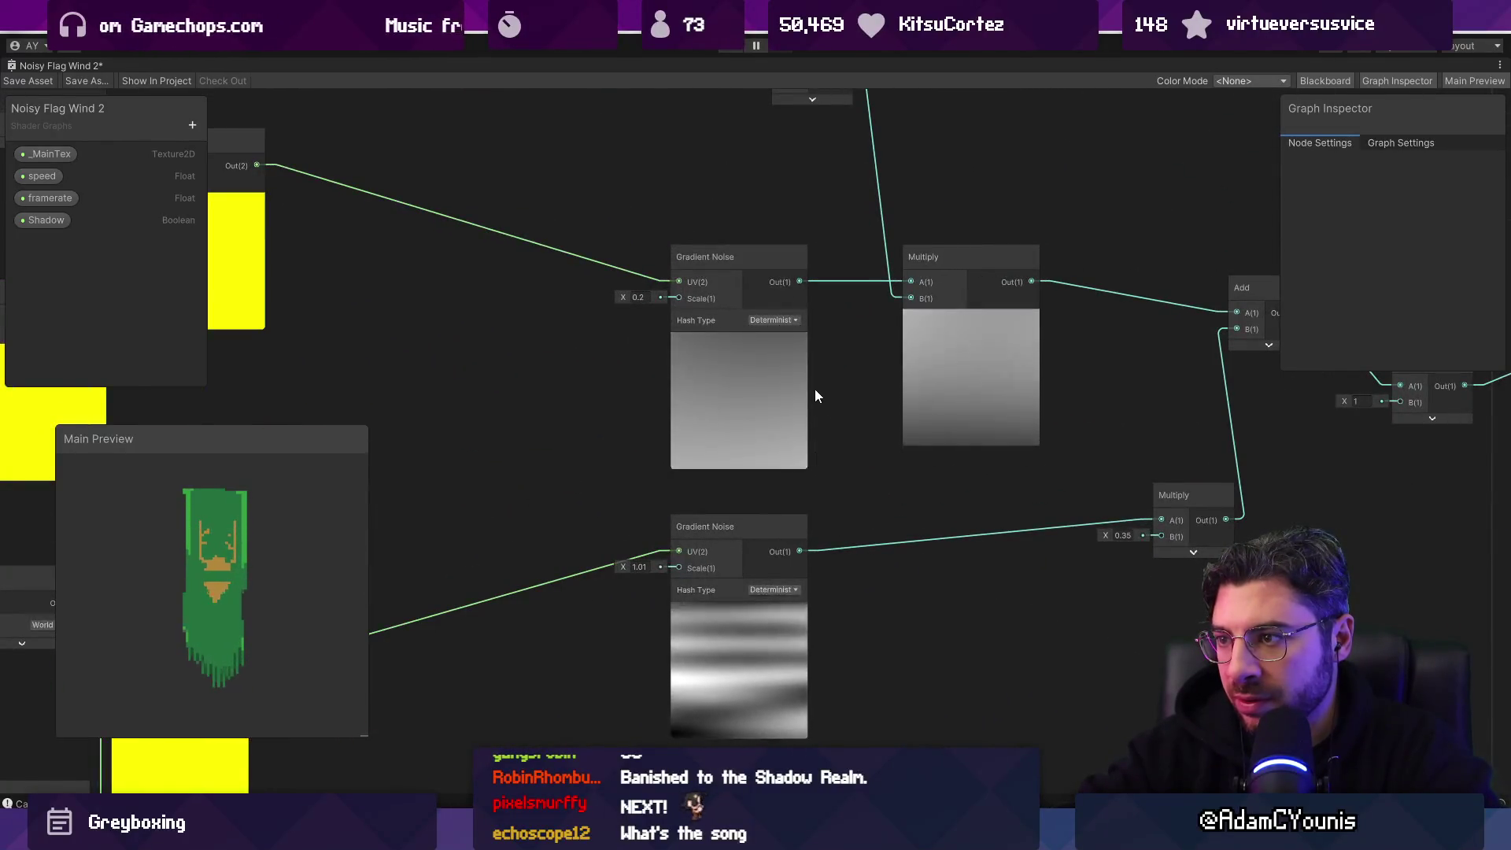
scroll(973, 395, "down", 5)
scroll(492, 244, "up", 5)
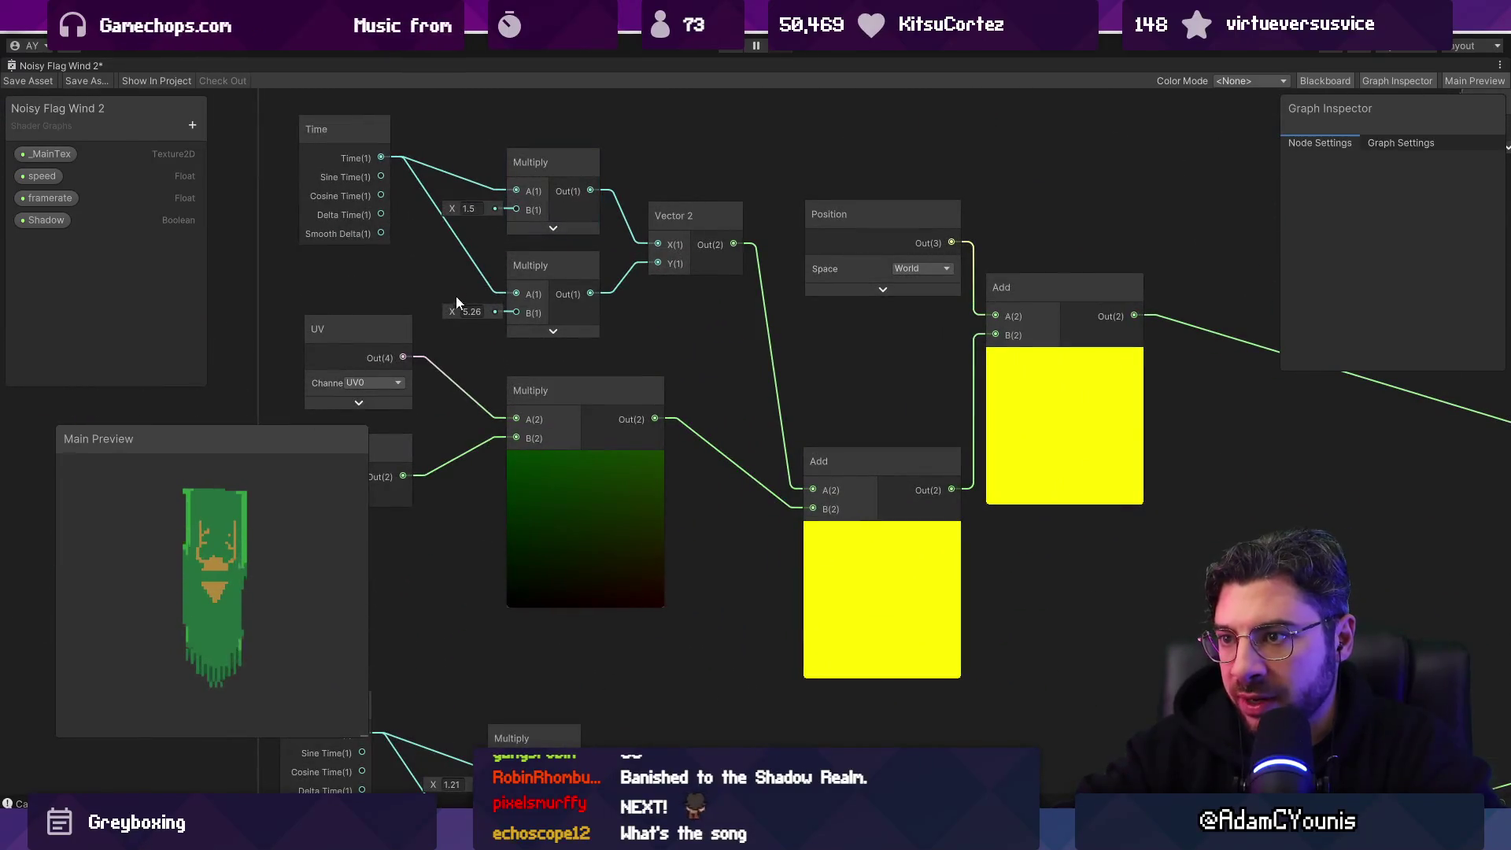
scroll(434, 295, "down", 4)
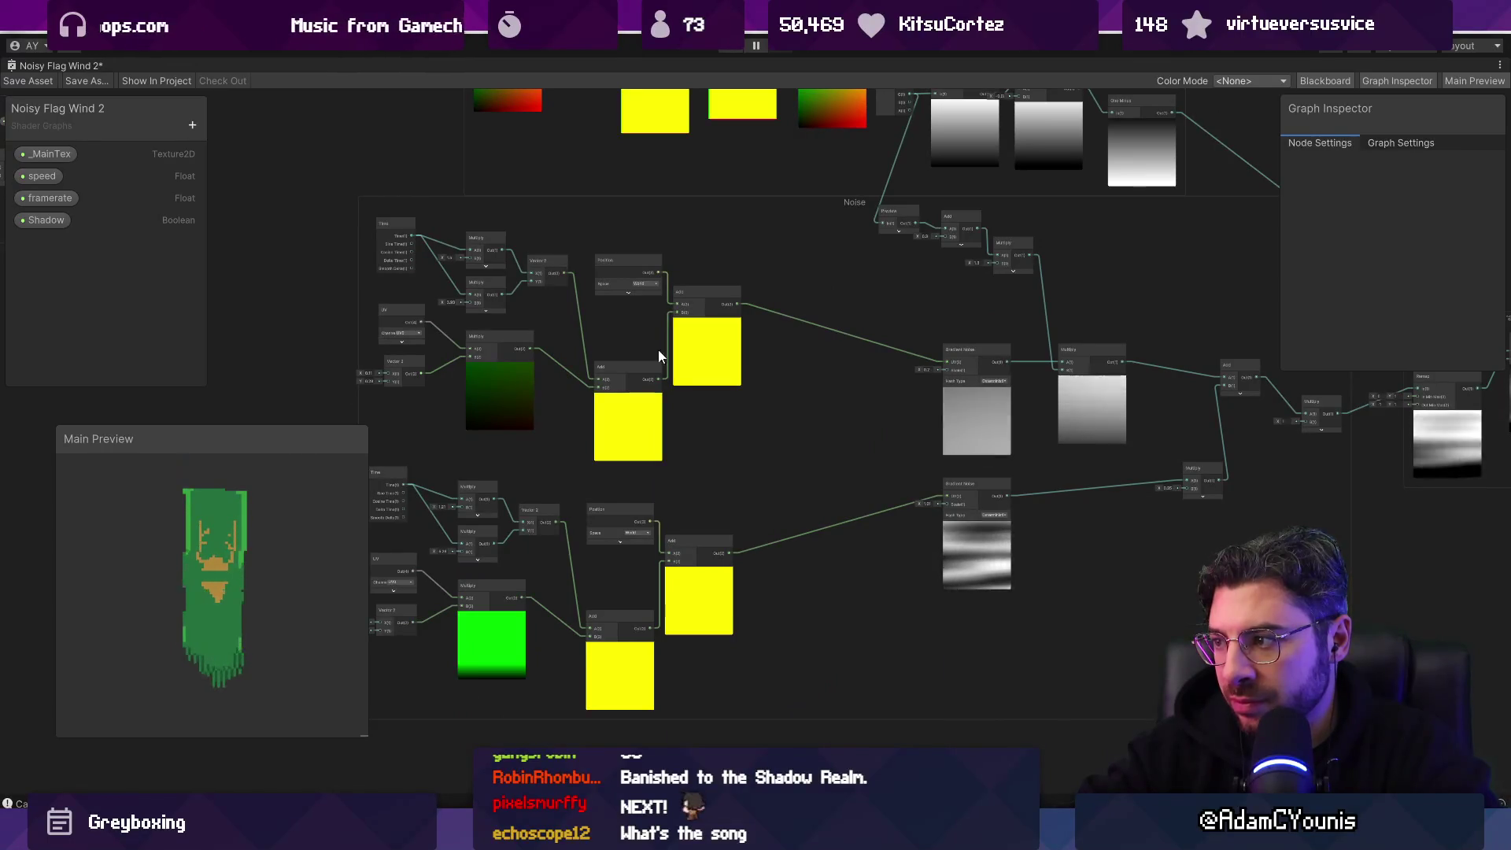
scroll(344, 382, "down", 3)
scroll(660, 398, "up", 3)
left_click_drag(660, 398, 621, 475)
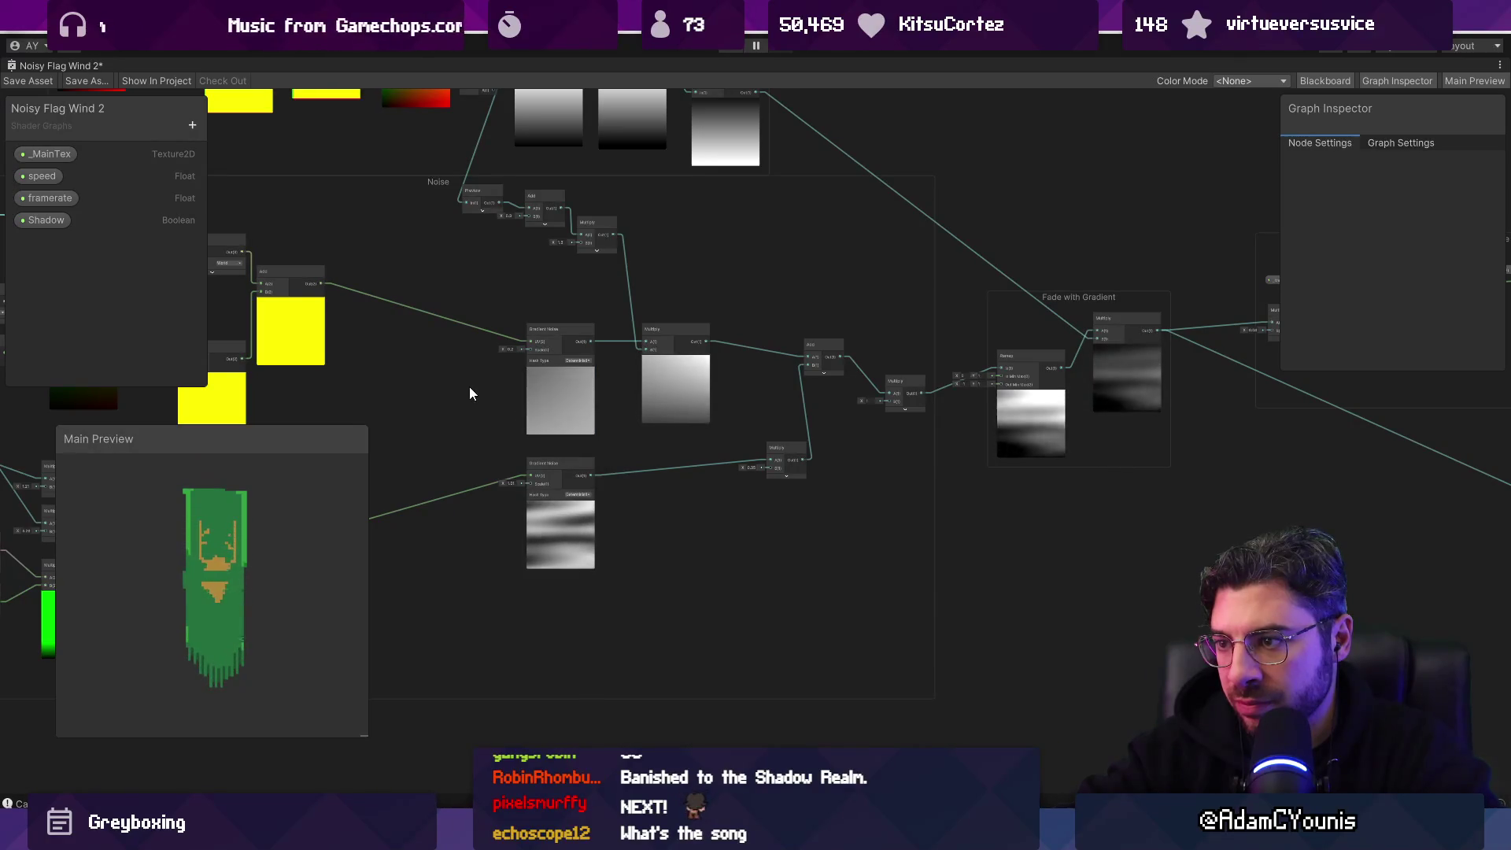
mouse_move(517, 389)
left_mouse_down()
mouse_move(533, 455)
mouse_move(508, 484)
mouse_move(474, 455)
left_mouse_up()
key("f")
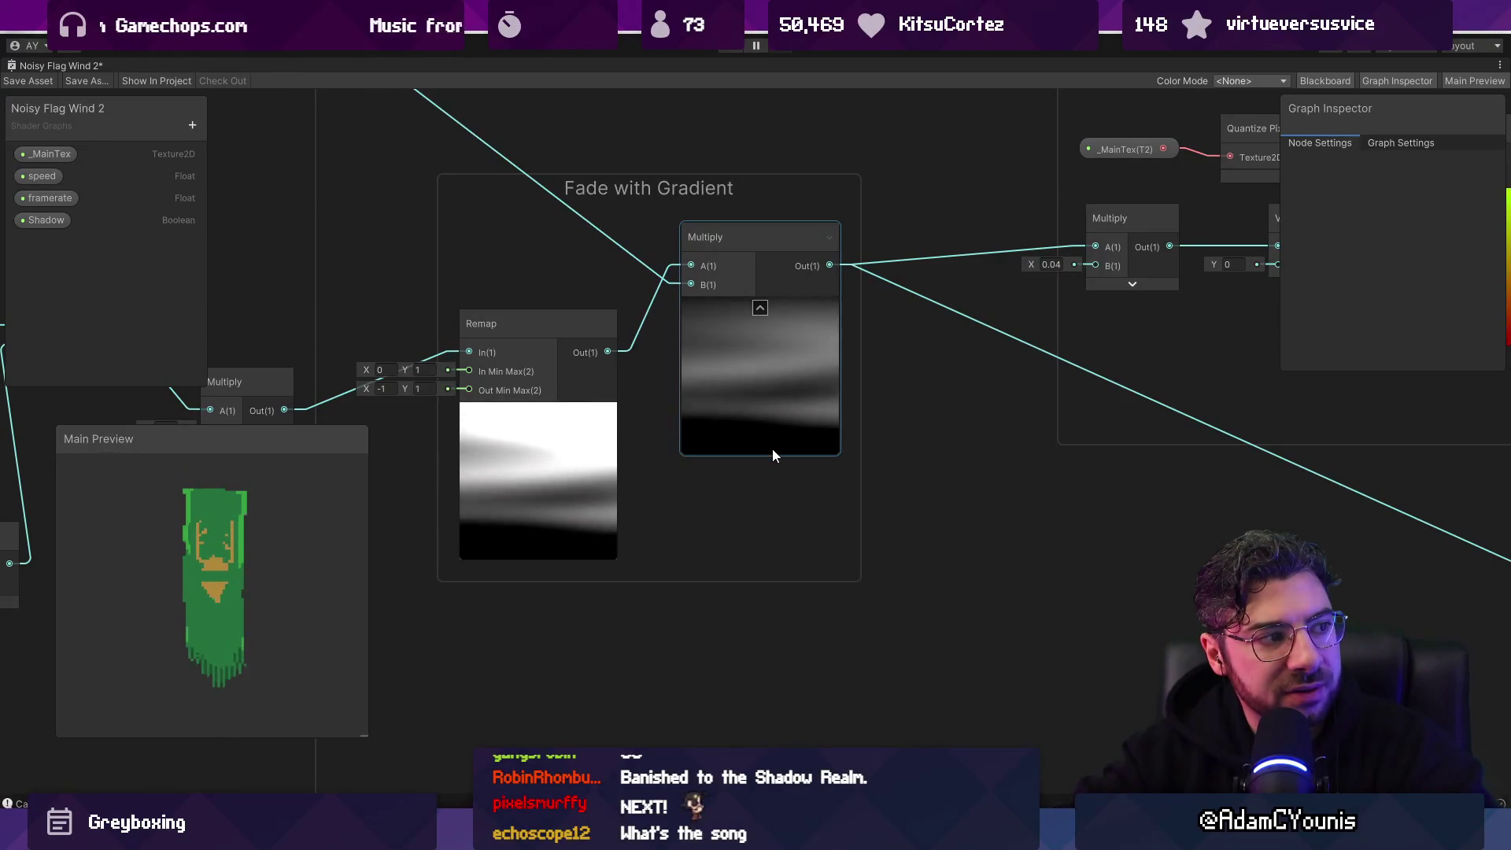
scroll(774, 407, "down", 6)
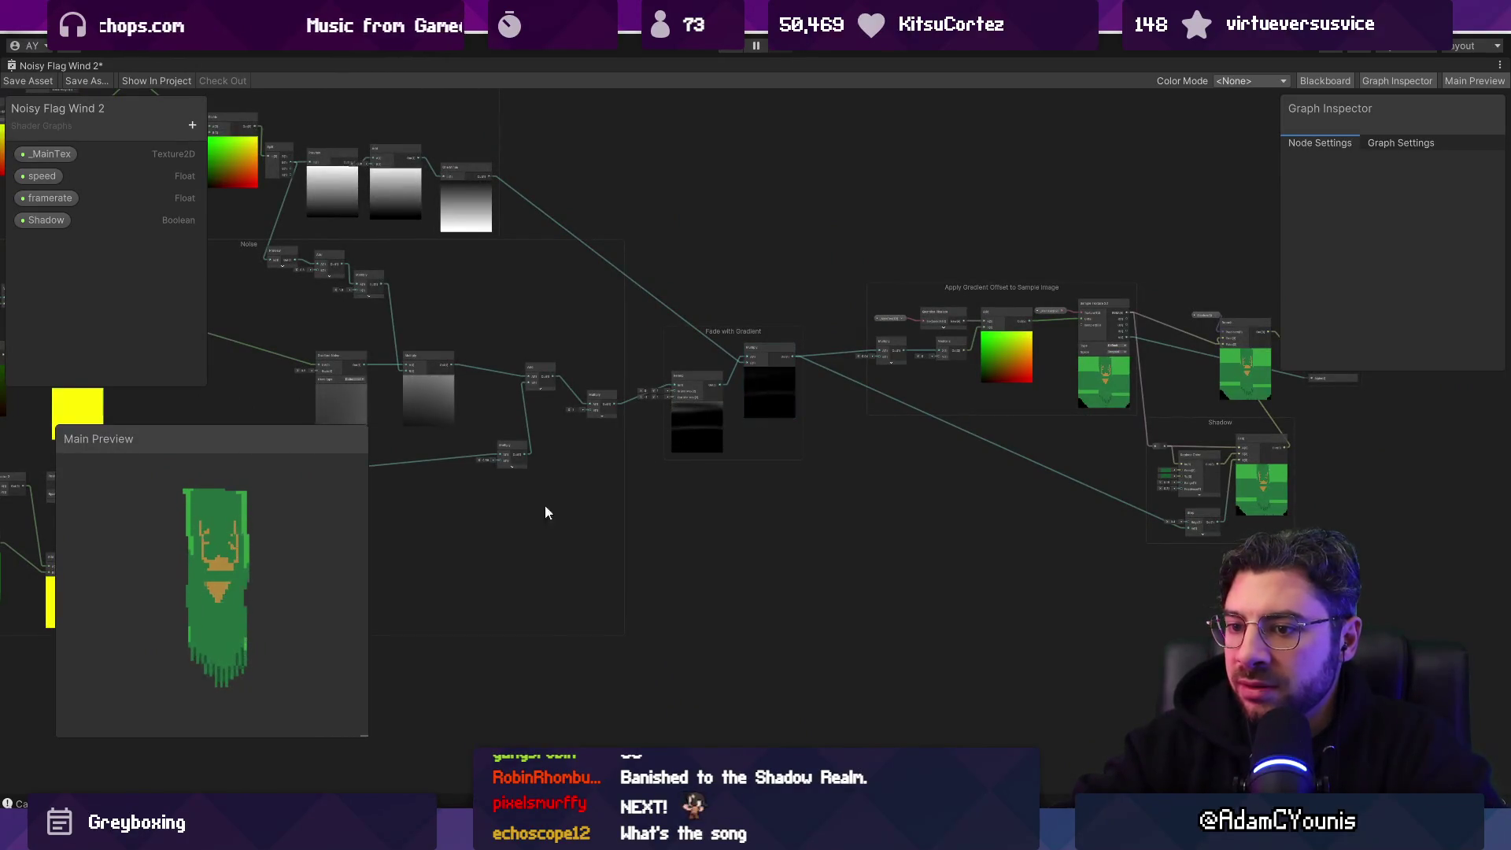
scroll(192, 639, "up", 3)
scroll(693, 441, "up", 4)
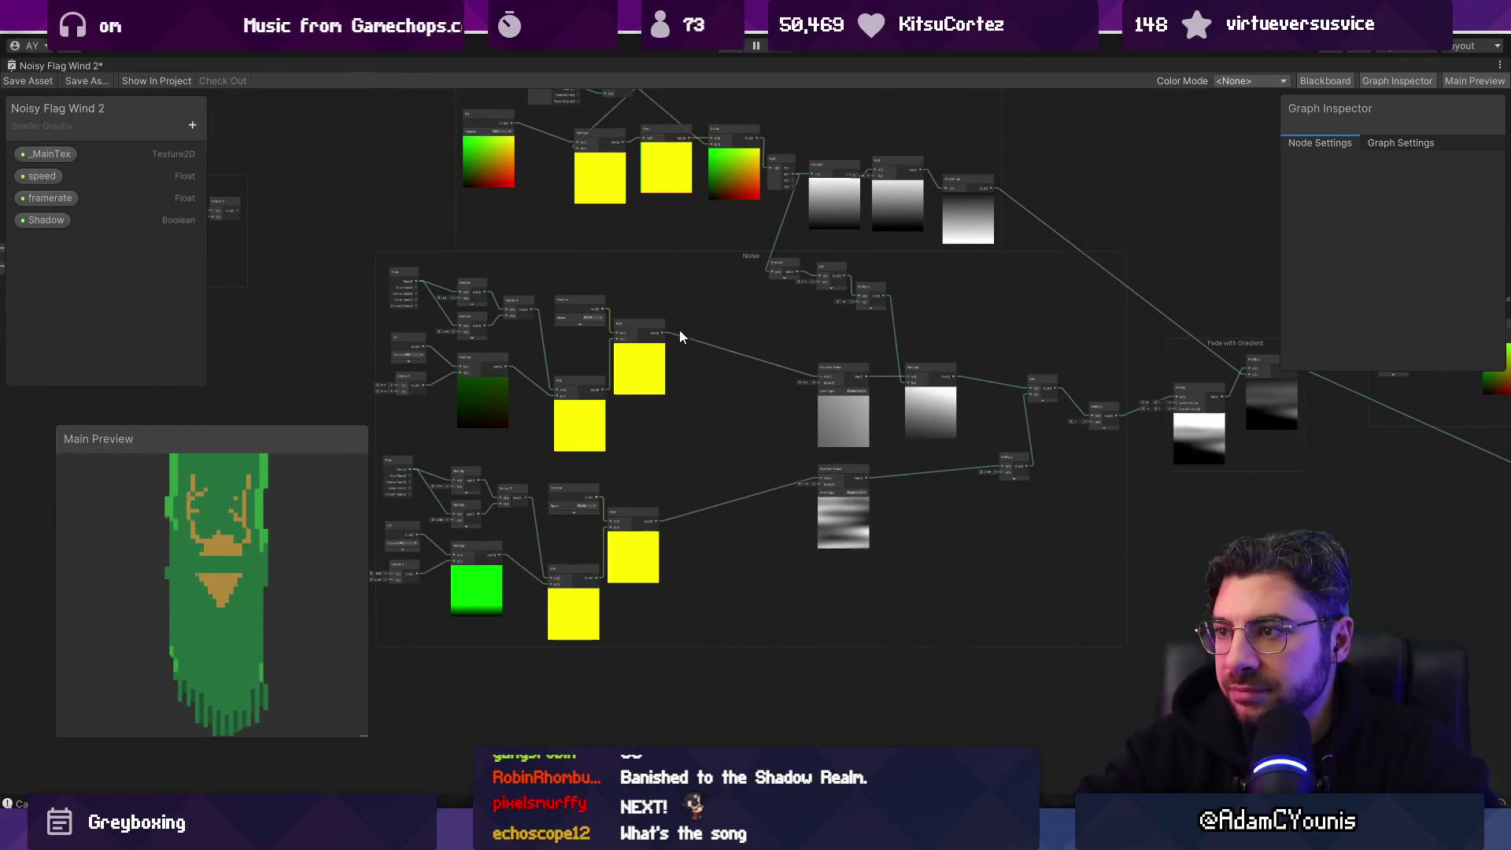
scroll(701, 324, "up", 3)
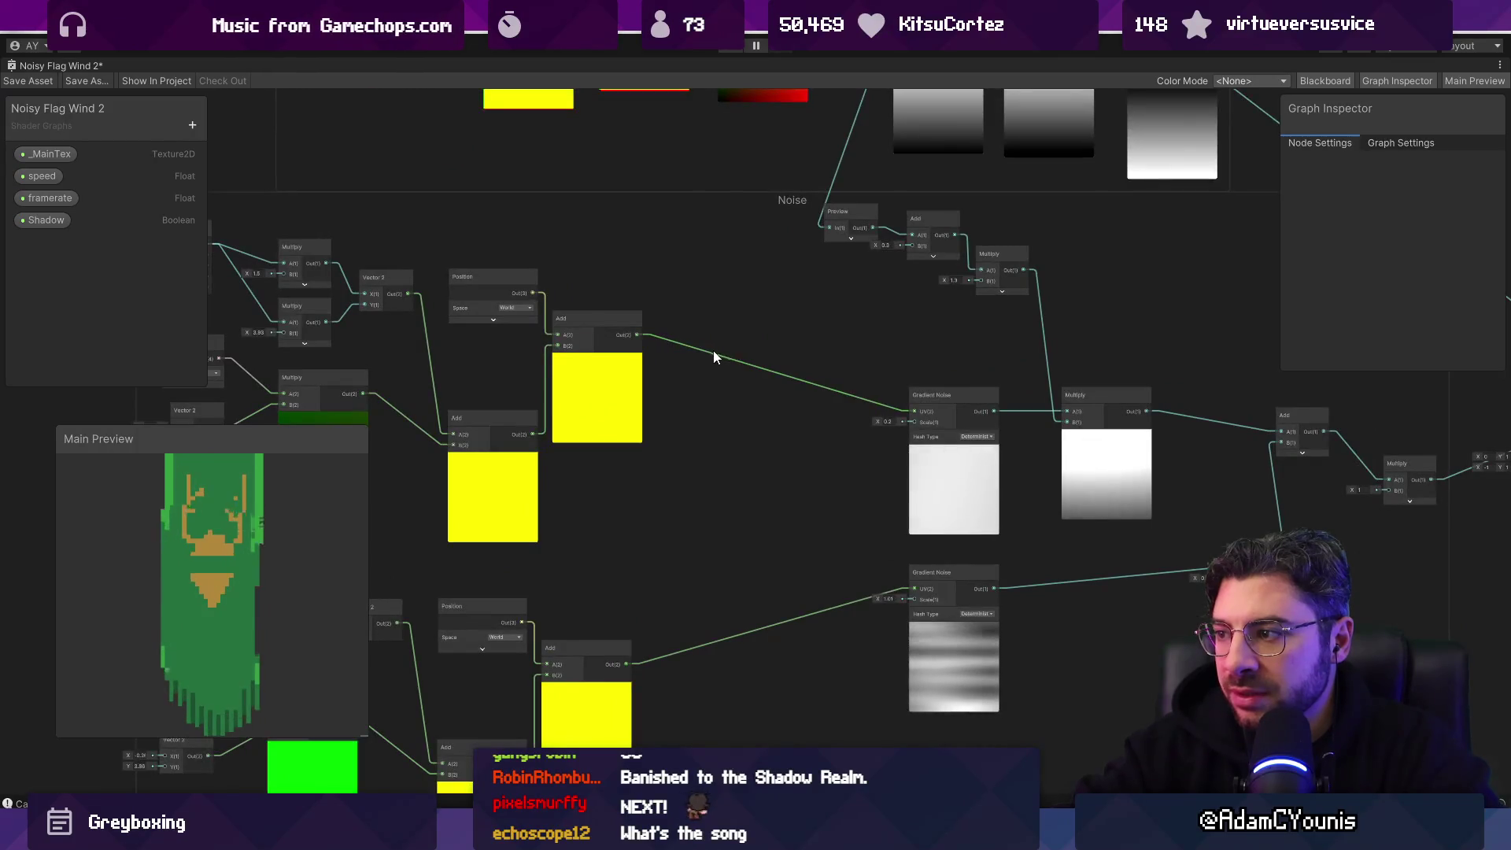
scroll(716, 352, "up", 1)
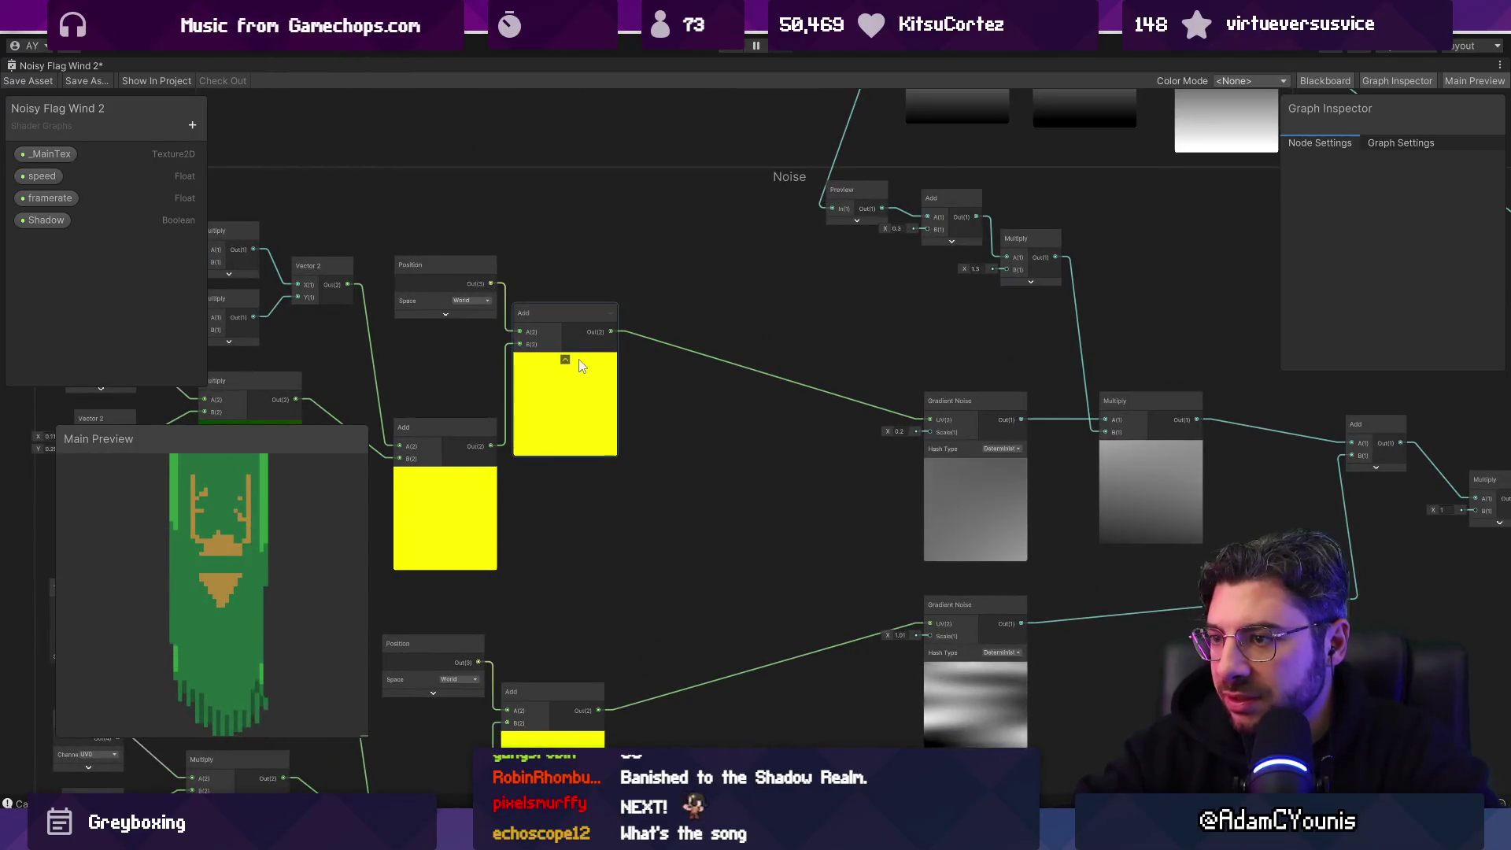
key("space")
Step: Create a Quantise sub graph node and place it between Add and the upper Gradient Noise
type("quan")
key("Left")
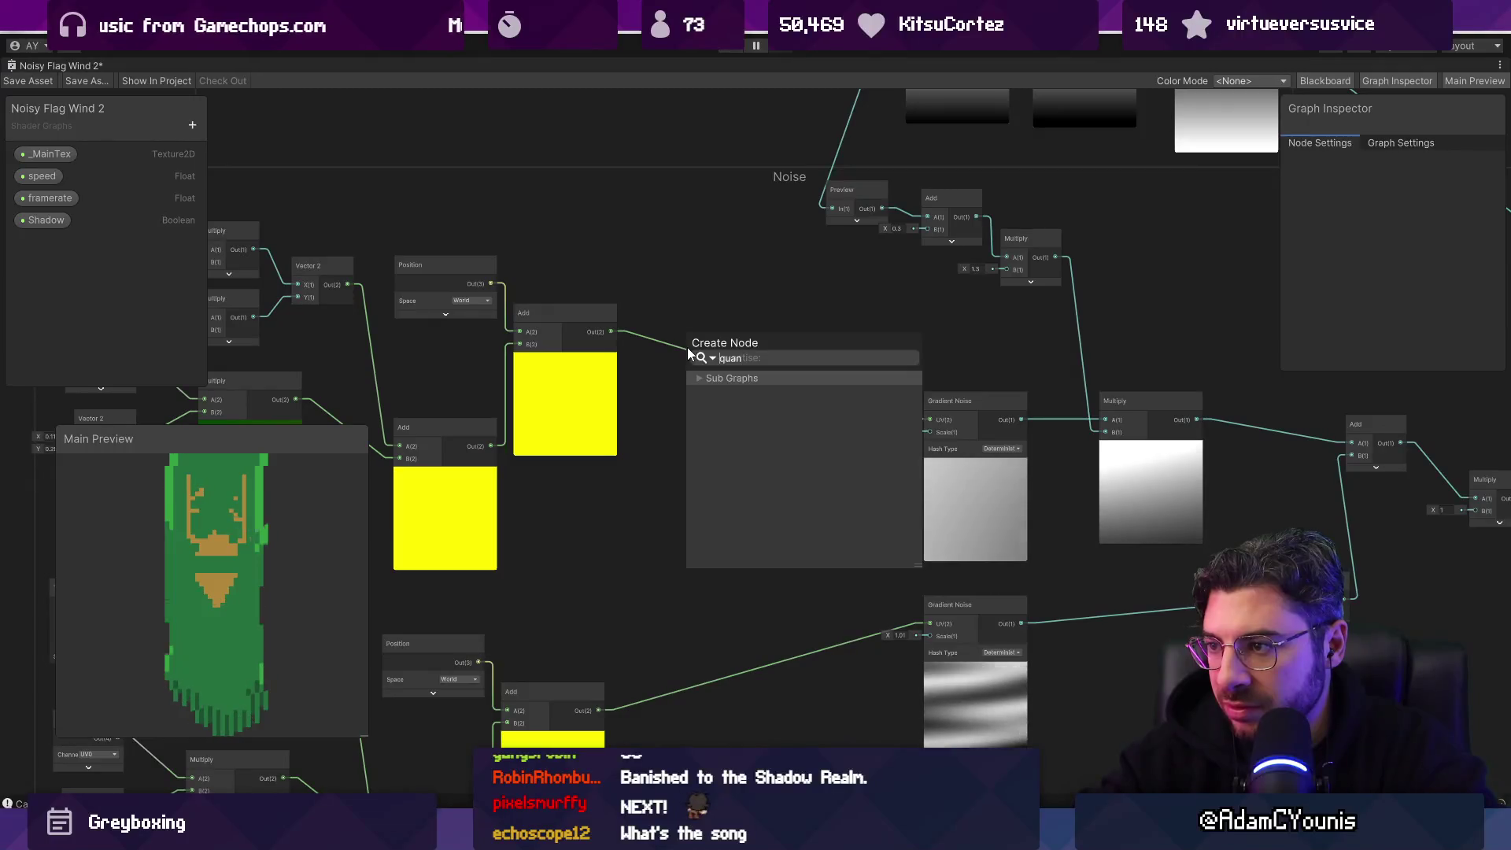
key("Right")
key("Down")
key("Return")
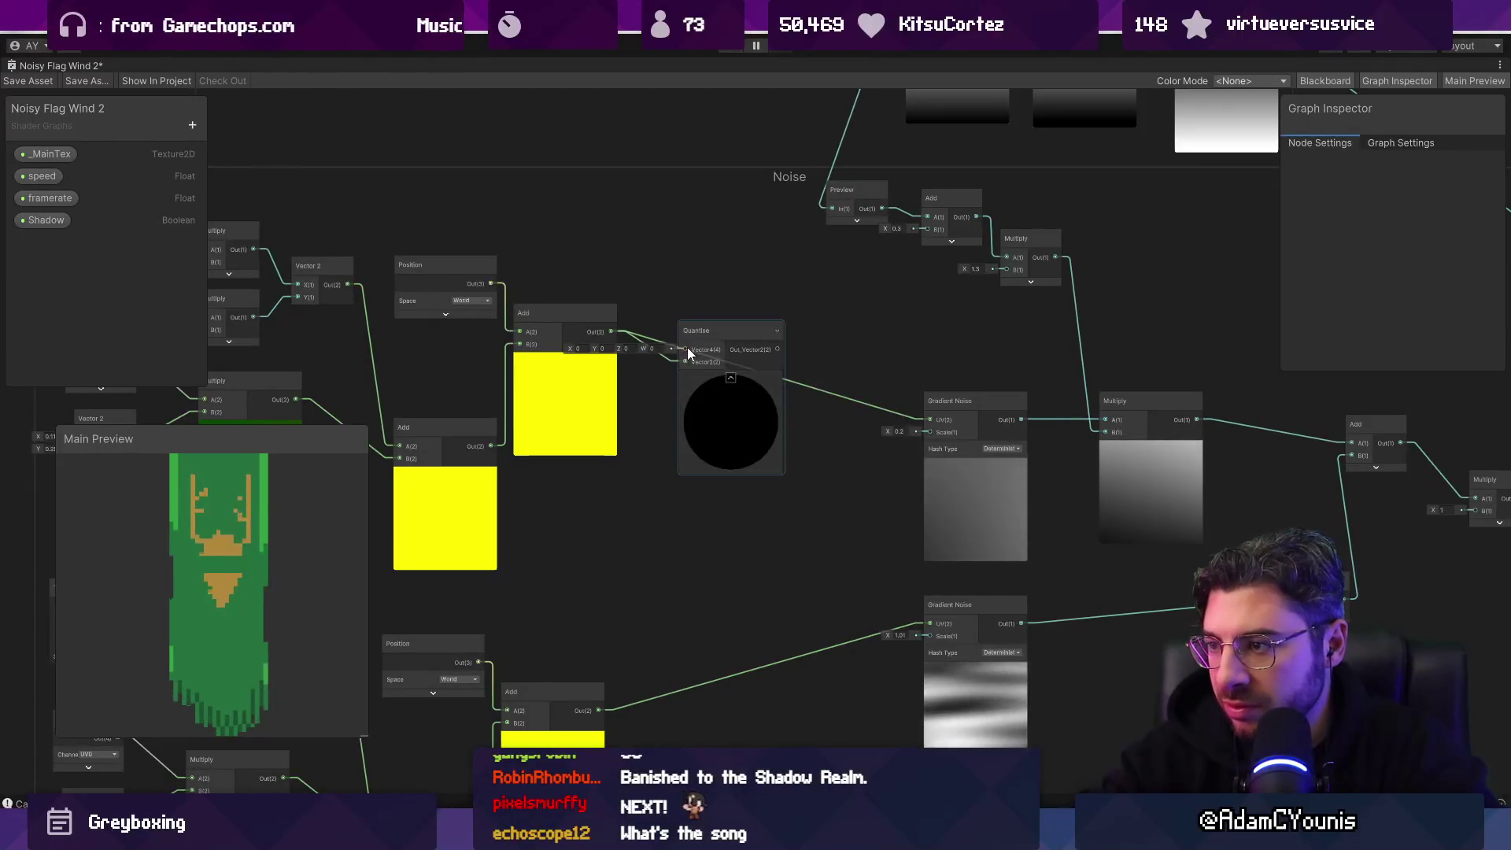
scroll(687, 347, "up", 3)
left_click_drag(680, 329, 738, 356)
scroll(800, 417, "down", 2)
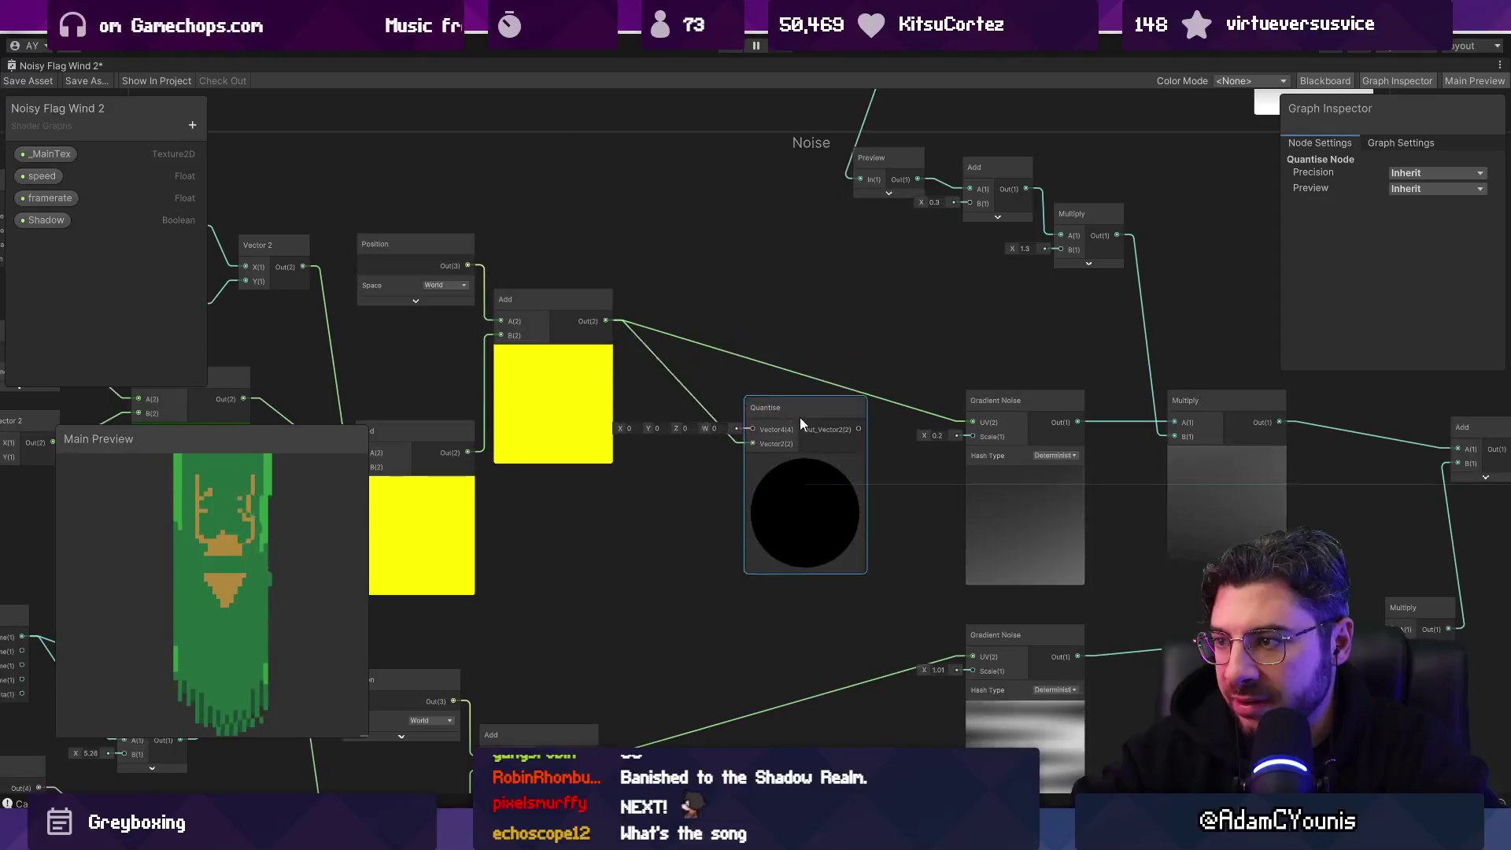
scroll(581, 553, "down", 5)
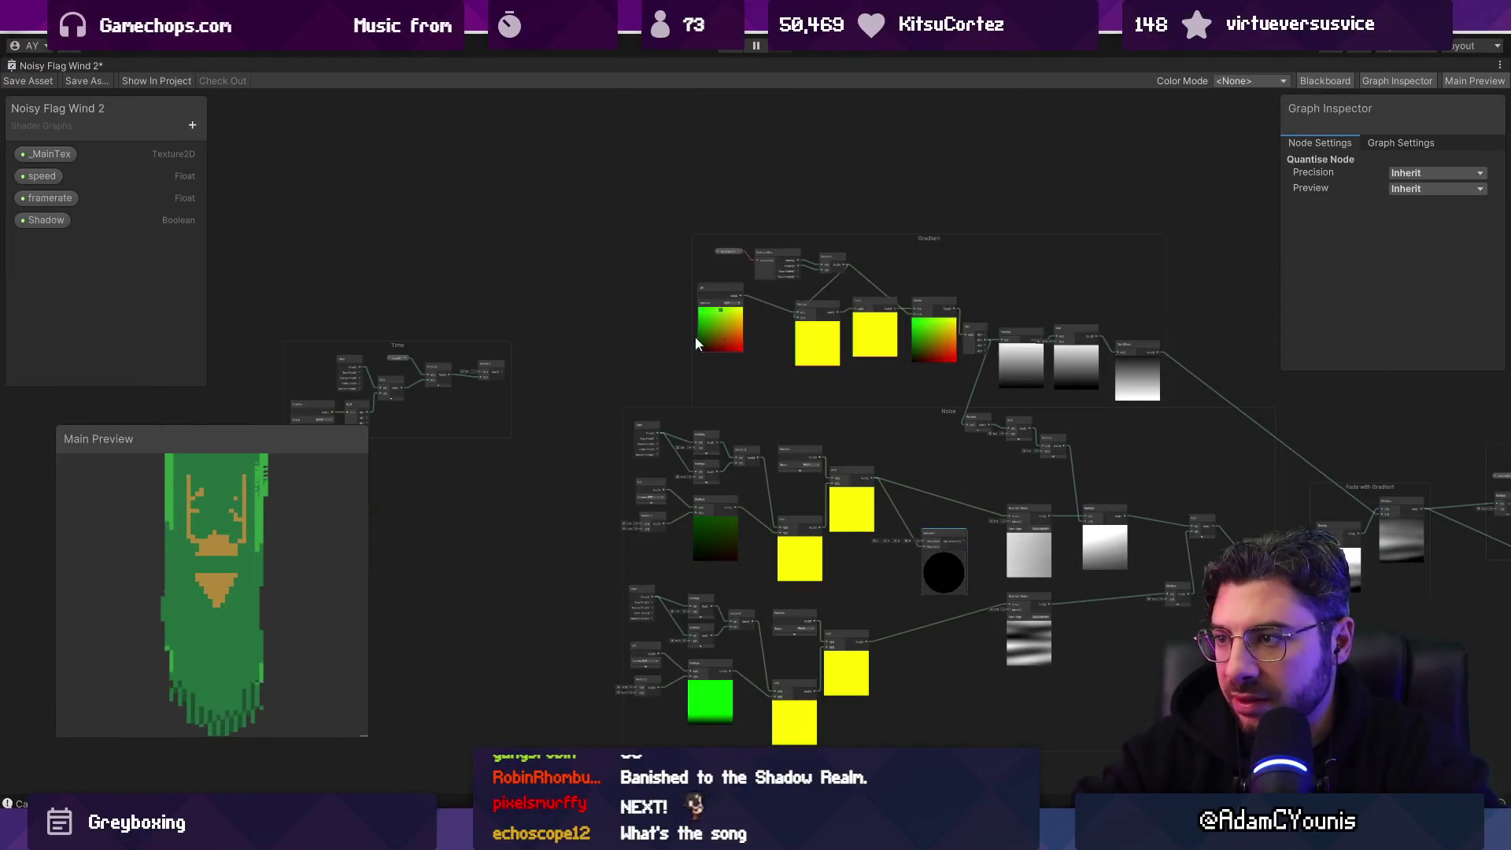
scroll(696, 337, "up", 3)
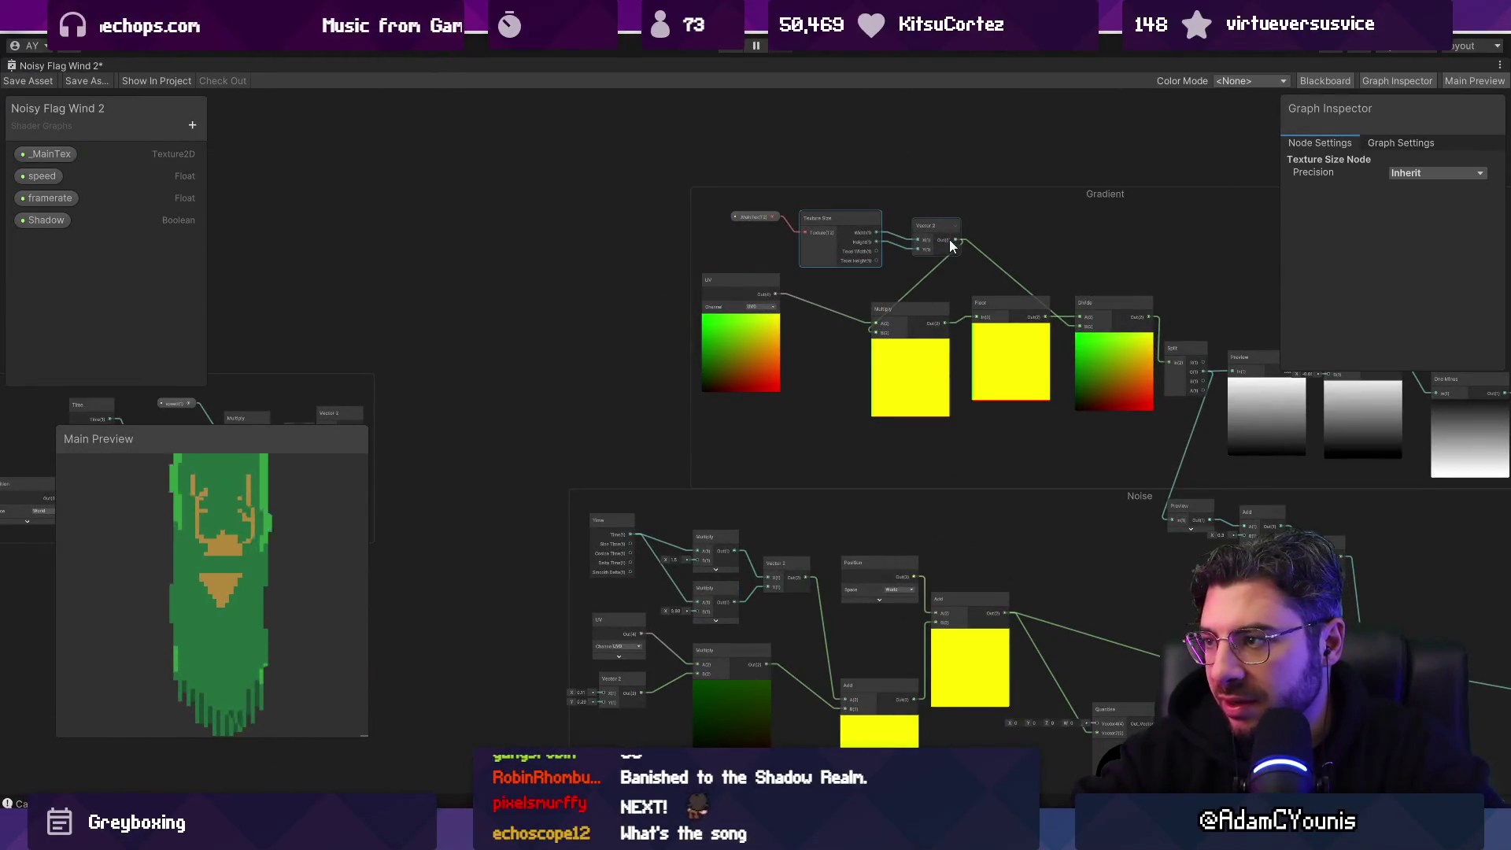
Step: Move the Gradient group up-left and bring the _MainTex, Texture Size and Vector 2 nodes alongside
key("space")
left_click(740, 207)
left_click_drag(739, 201, 625, 167)
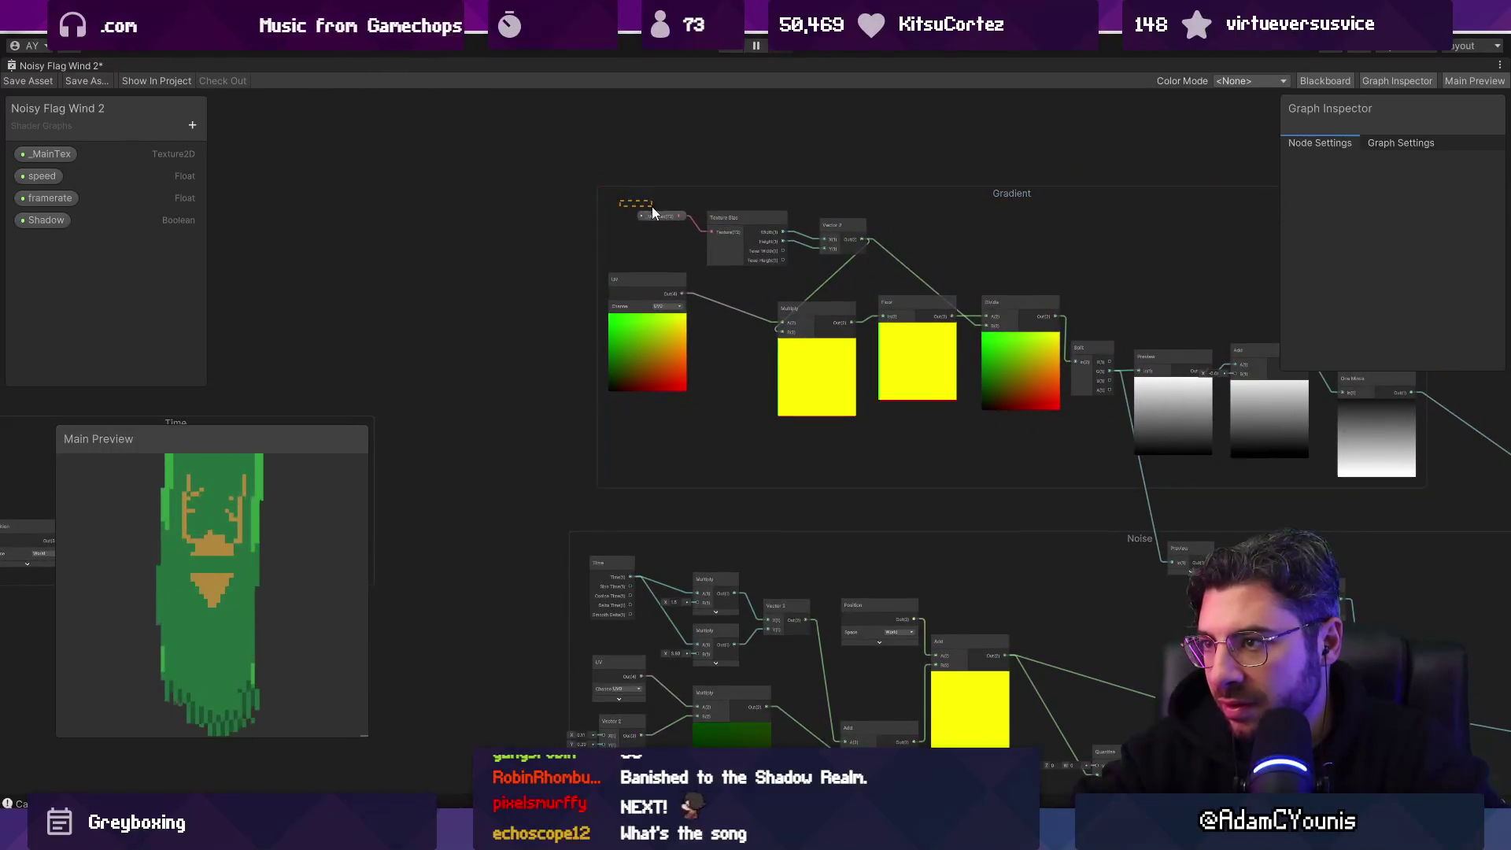
left_click_drag(822, 243, 848, 272)
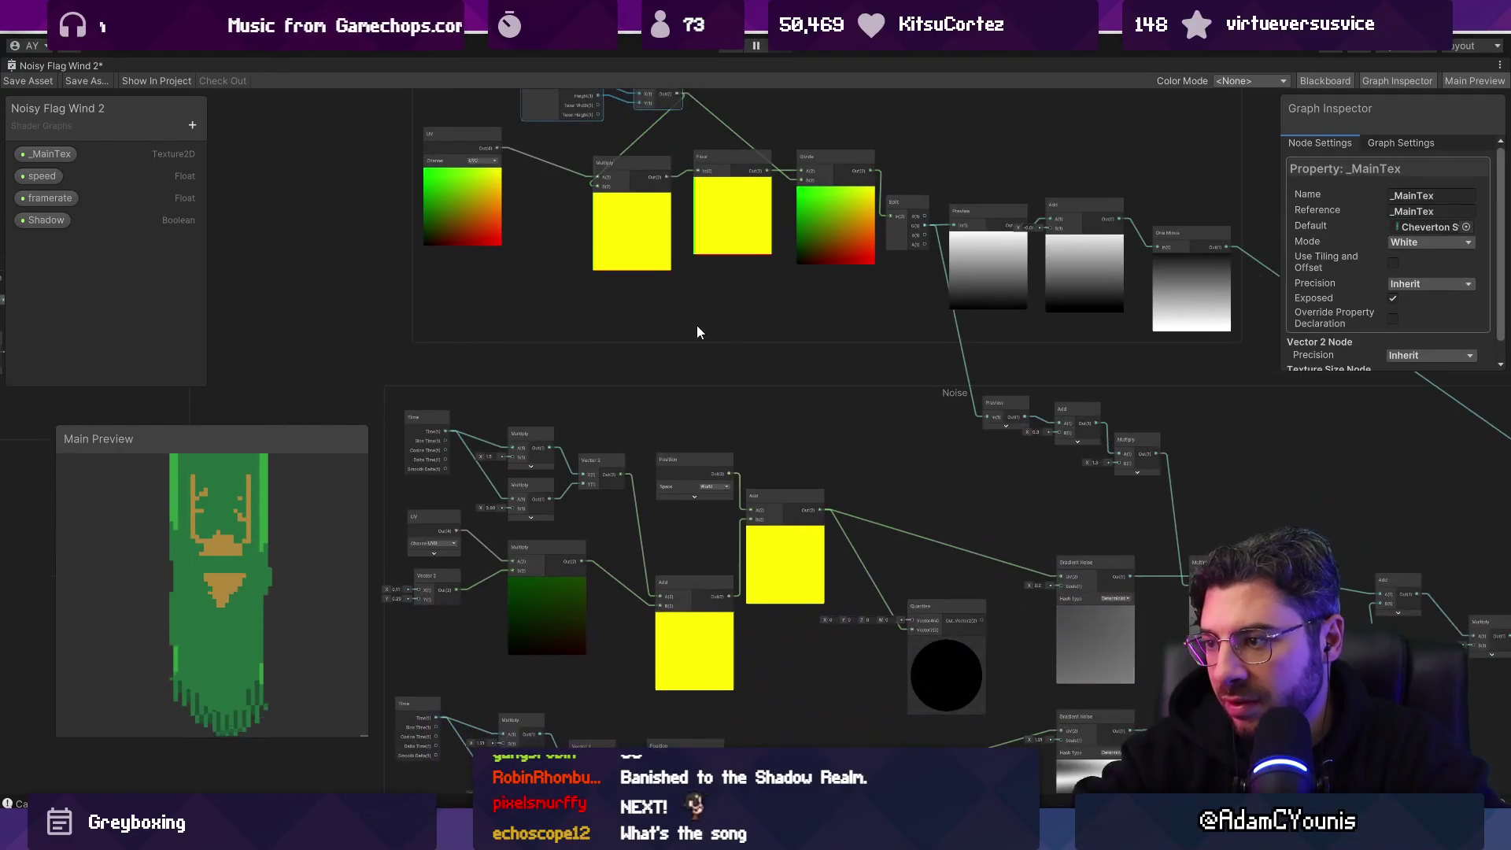
left_click(729, 267)
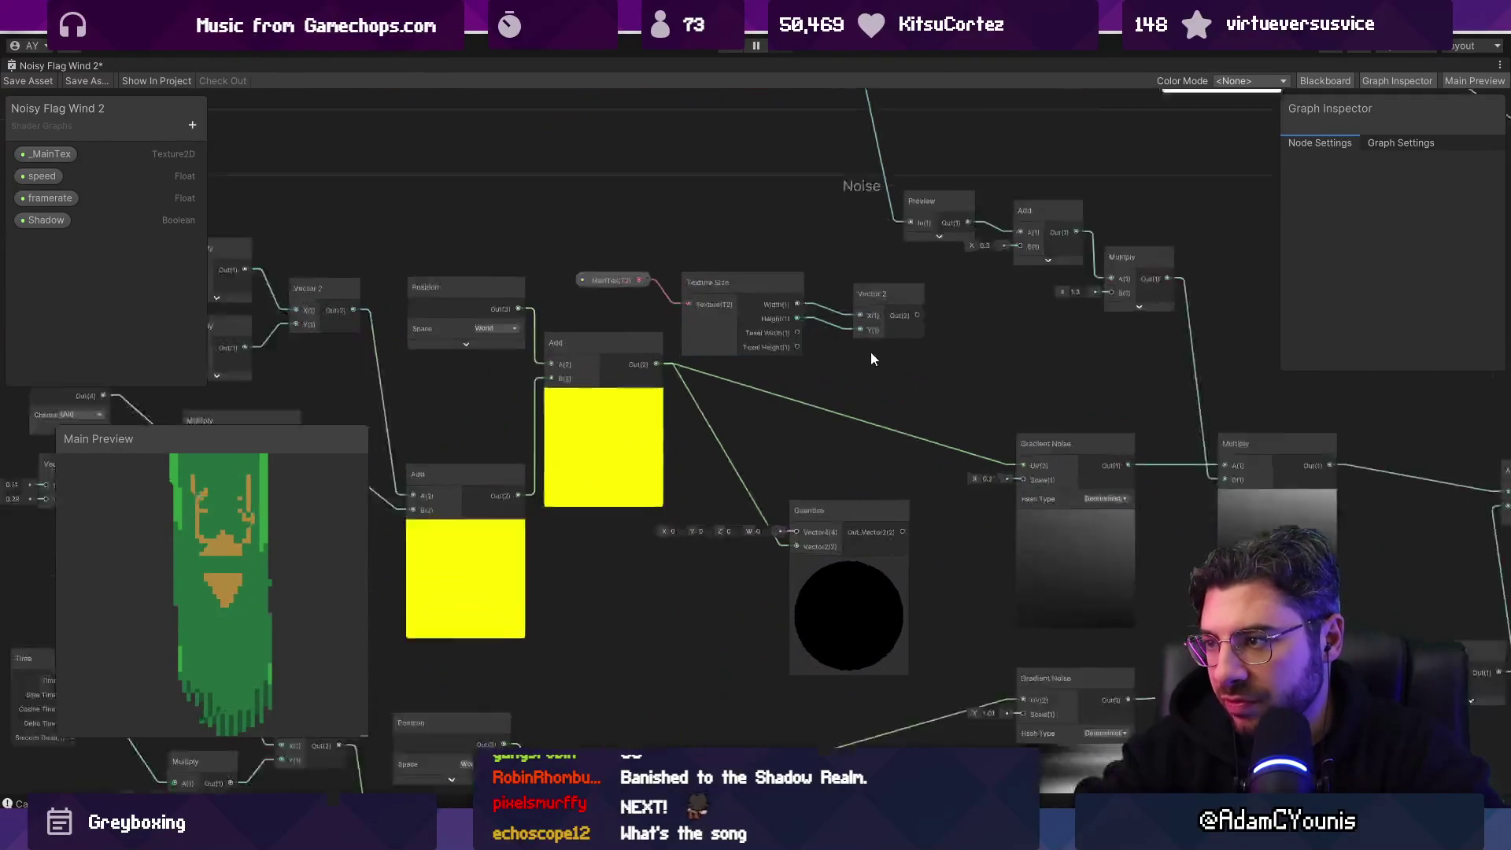
scroll(871, 352, "up", 3)
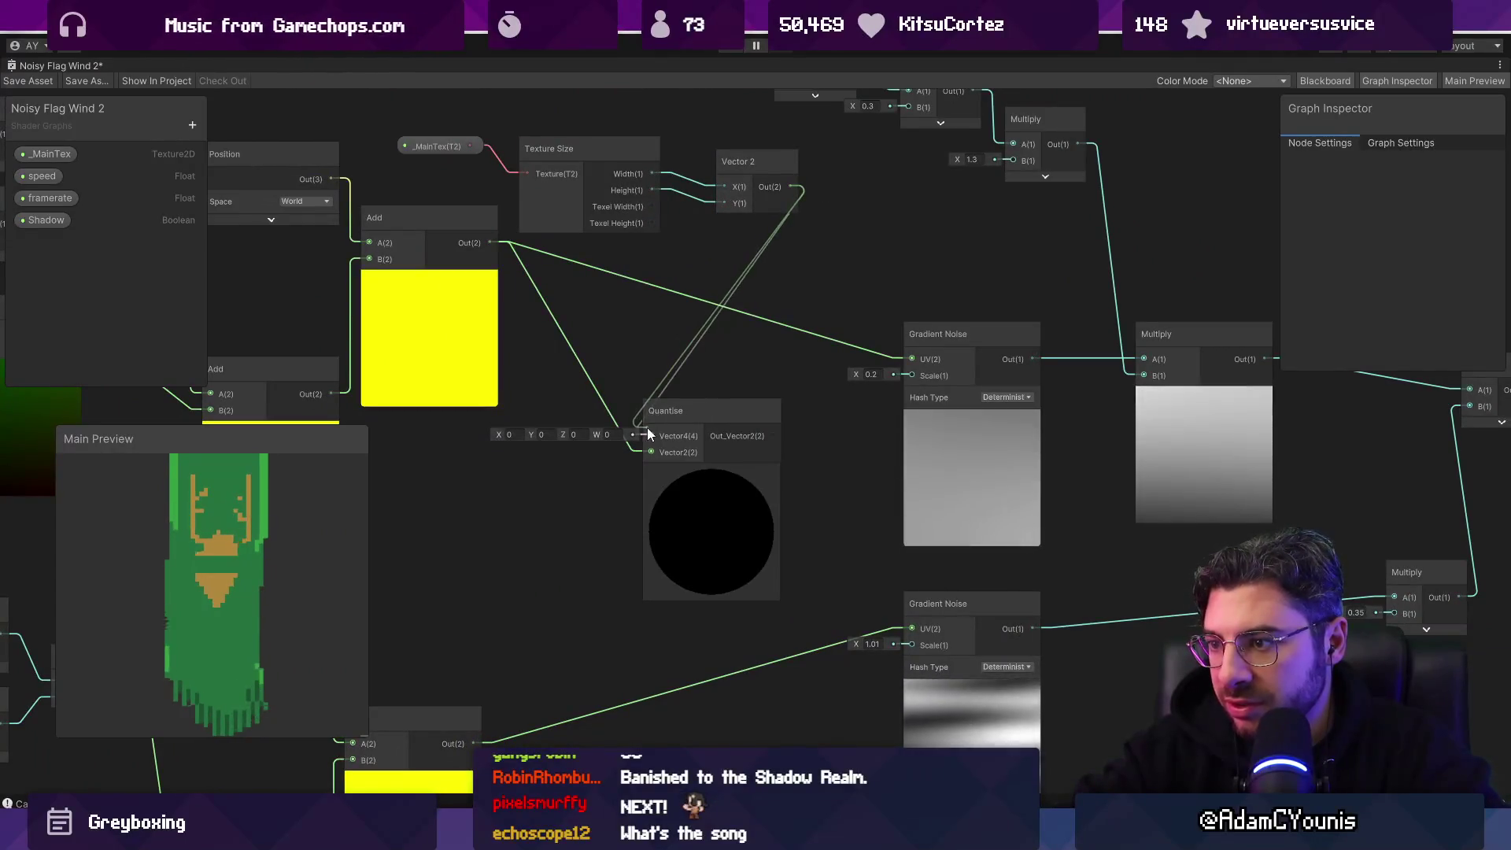
Step: Wire Add into Quantise's Vector4 input, Vector 2 into its Vector2 input, and Quantise into Gradient Noise UV
left_click_drag(663, 384, 665, 384)
left_click_drag(491, 242, 519, 271)
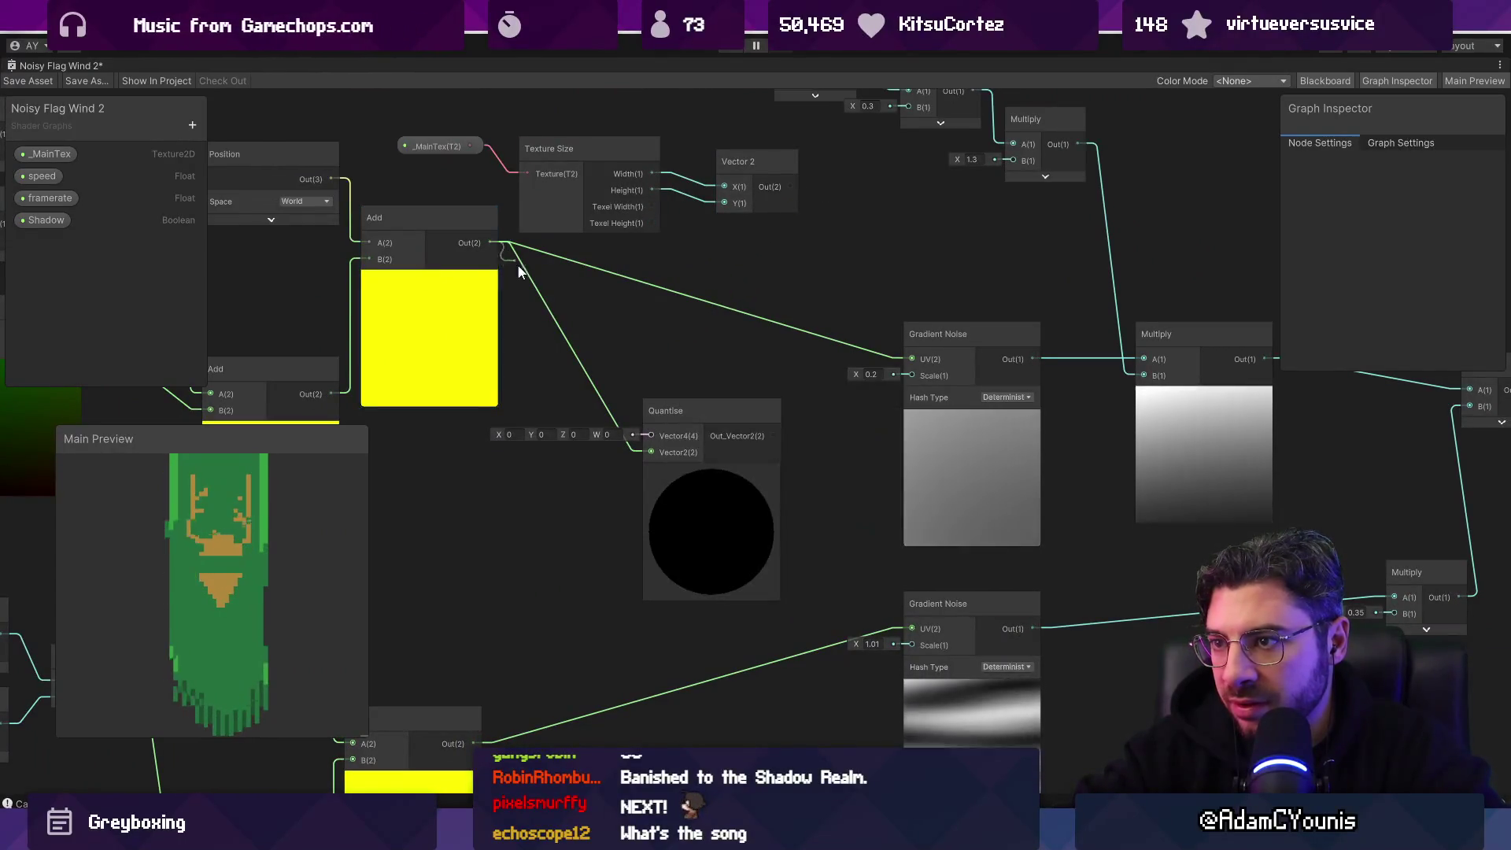
left_click_drag(651, 437, 652, 436)
left_click_drag(730, 301, 653, 451)
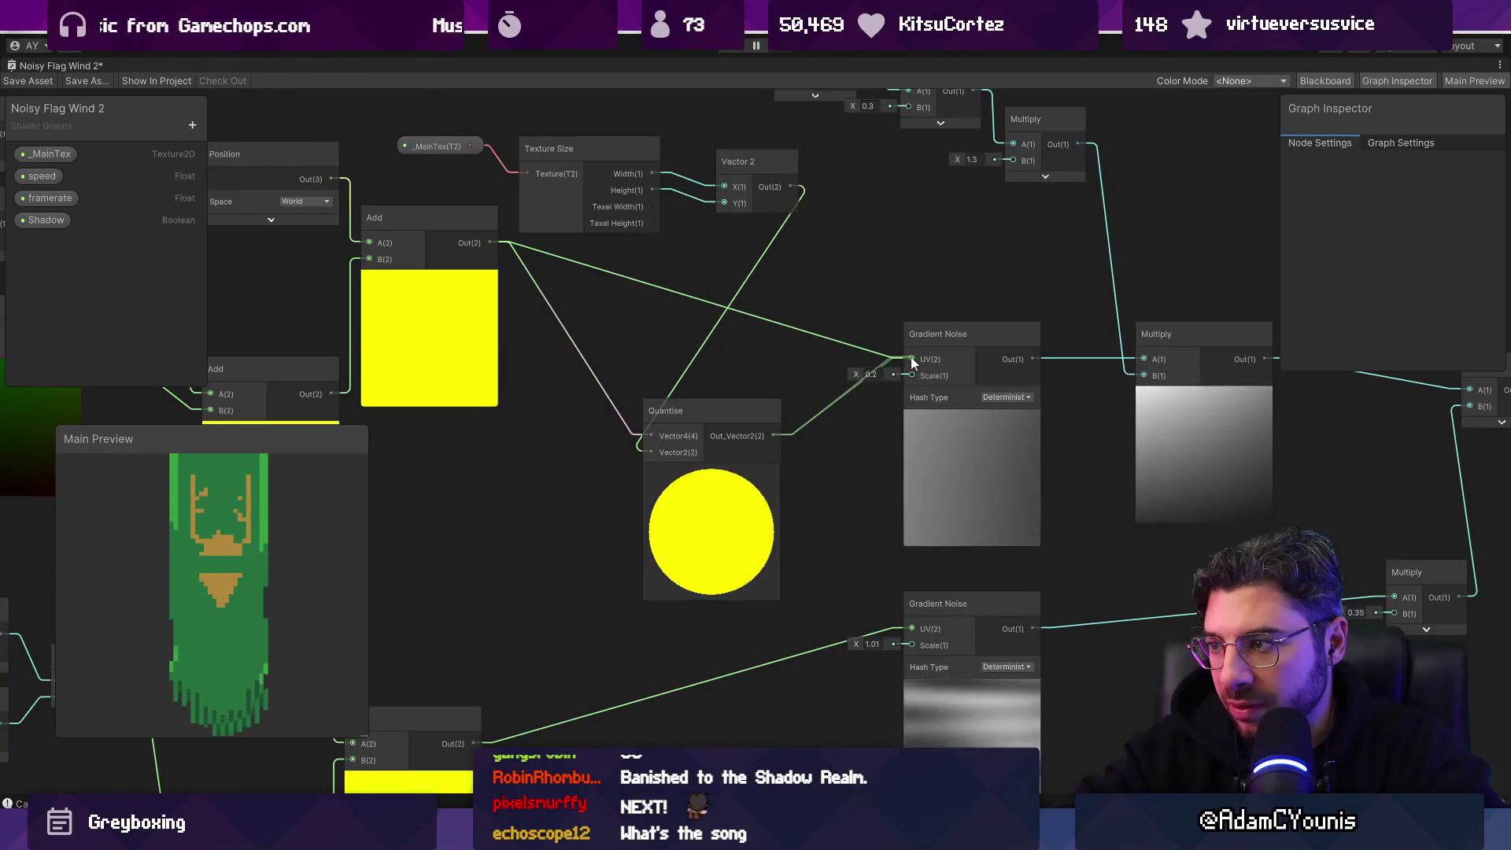
left_click_drag(910, 356, 910, 358)
Step: Set the Quantise node's preview mode to Preview2D
left_click(718, 493)
left_click(1436, 189)
left_click(1417, 221)
Step: Shift the Quantise node up-right and duplicate it together with its inputs
scroll(809, 337, "down", 1)
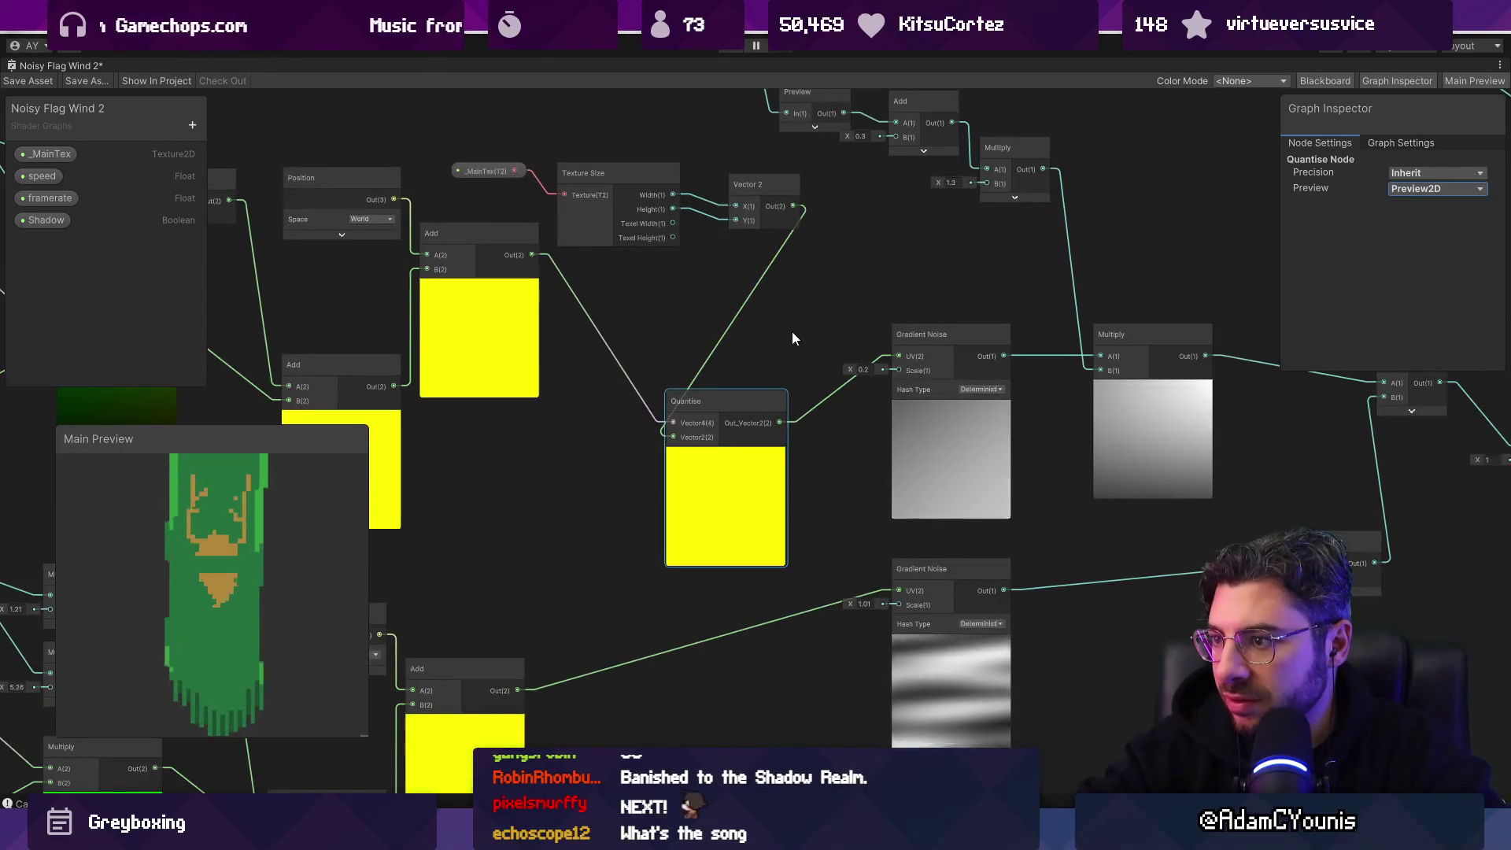
left_click_drag(750, 328, 798, 276)
left_click_drag(758, 349, 788, 325)
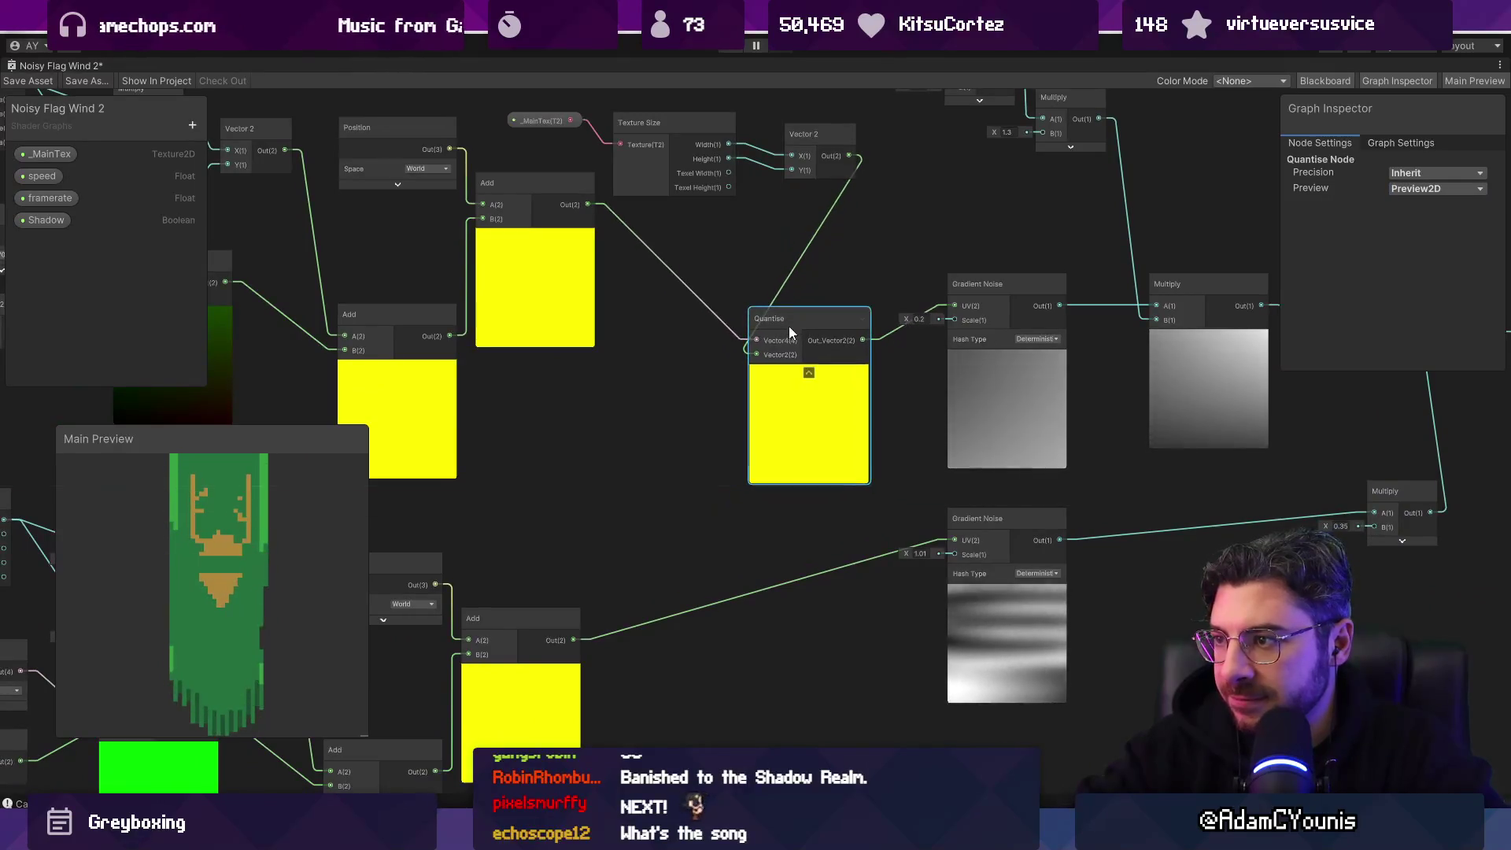
key("ctrl+d")
Step: Place the Quantise copy below the original, feed it into the lower Gradient Noise UV, and align both
mouse_move(814, 391)
left_mouse_down()
mouse_move(733, 557)
mouse_move(693, 592)
left_mouse_up()
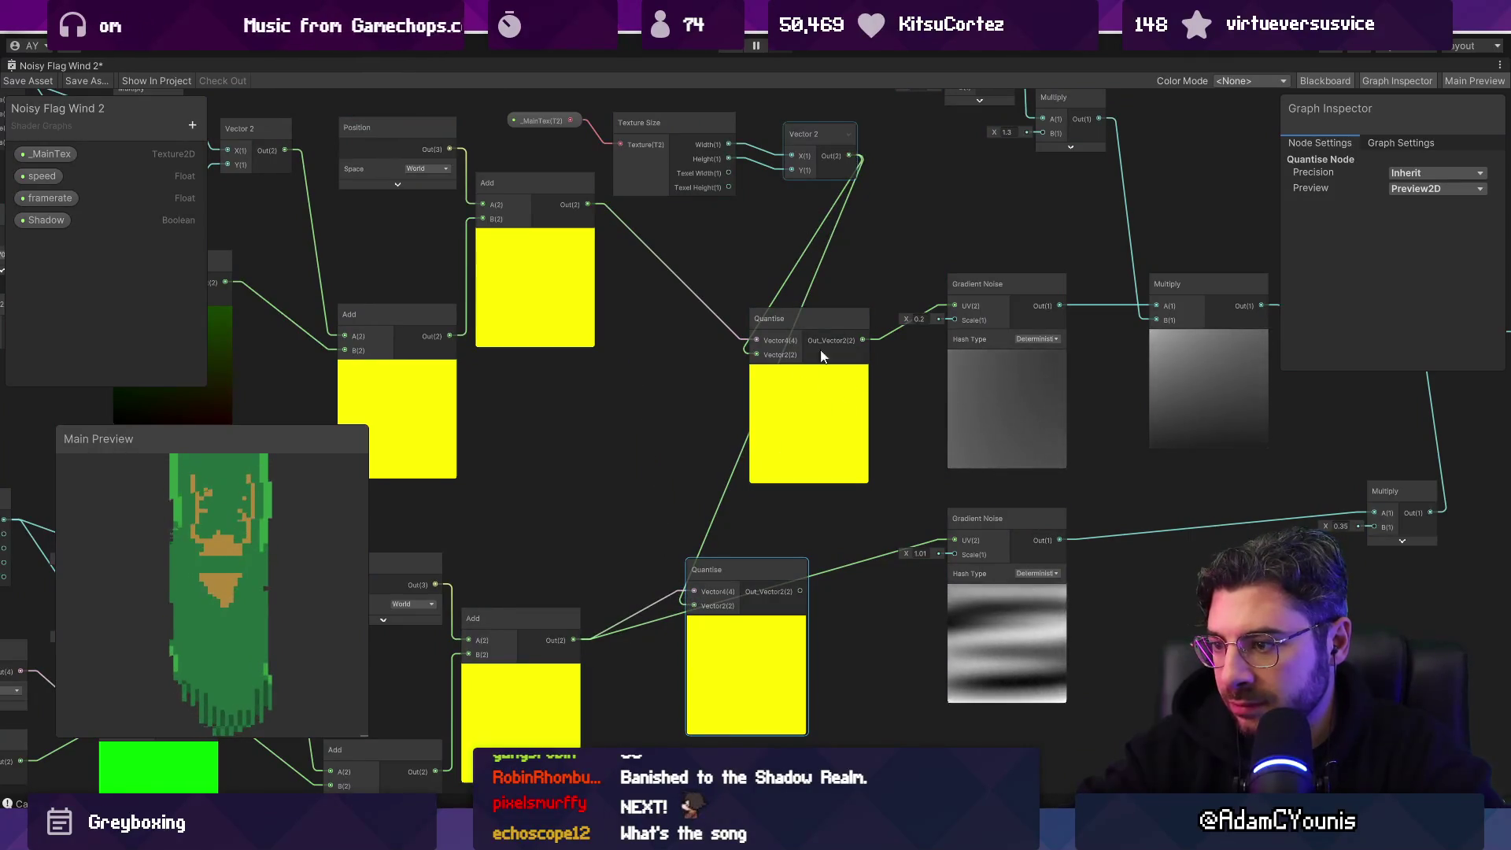
left_click_drag(800, 591, 952, 542)
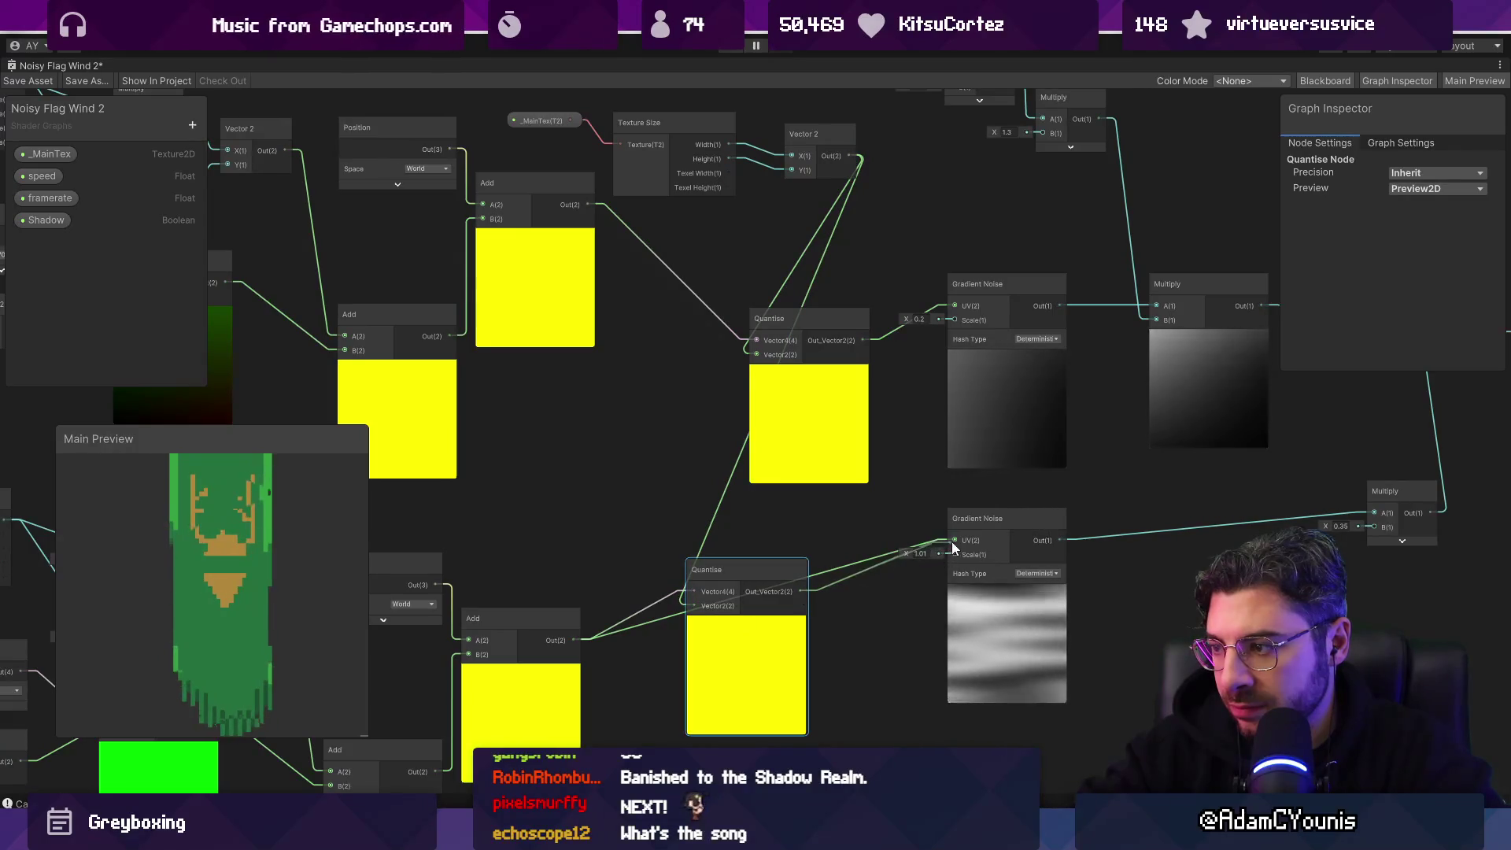
scroll(1042, 673, "up", 5)
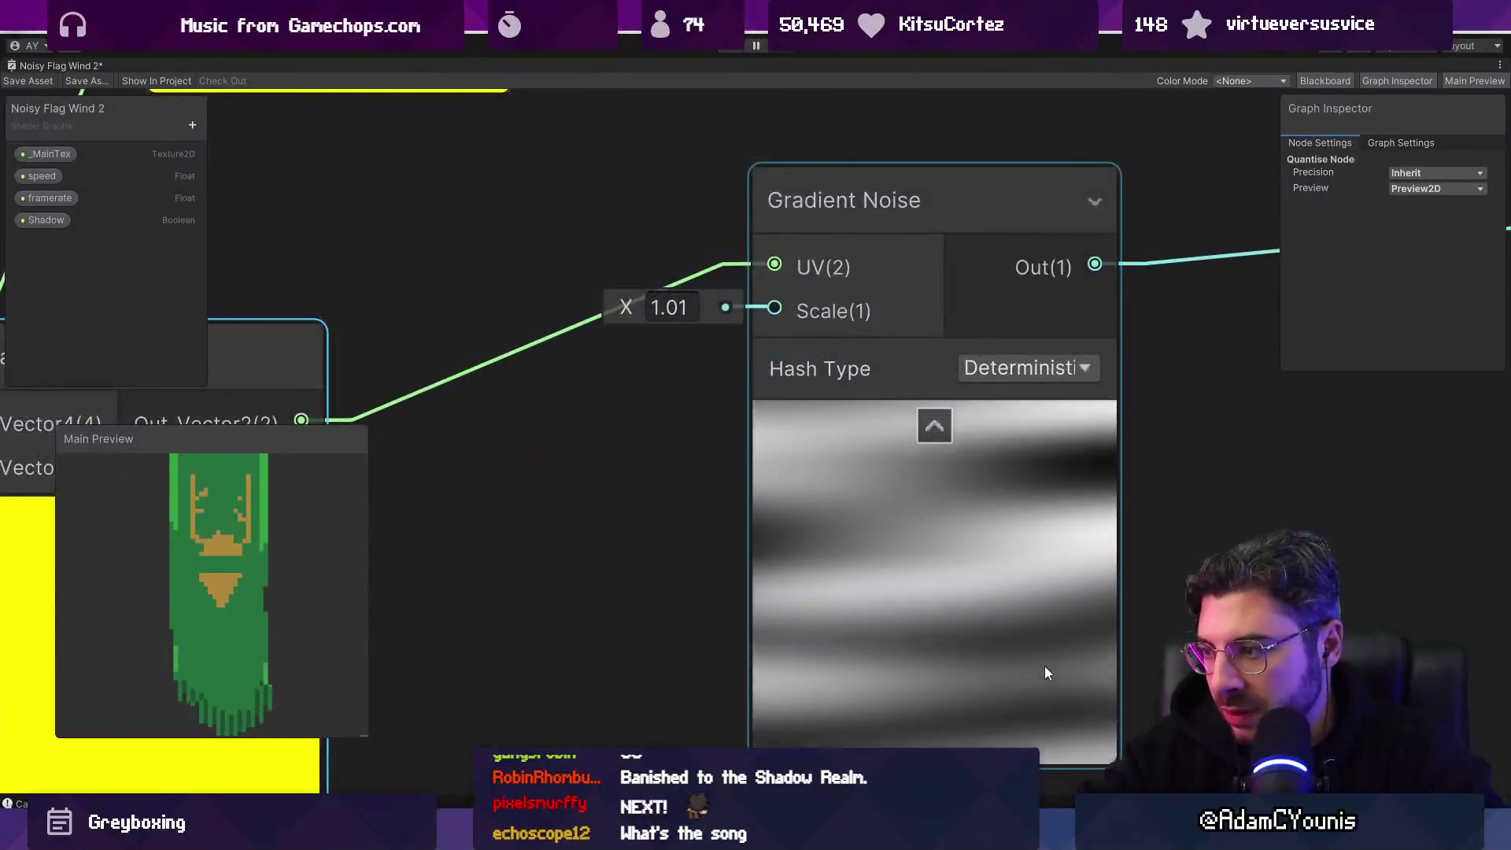
scroll(714, 485, "up", 3)
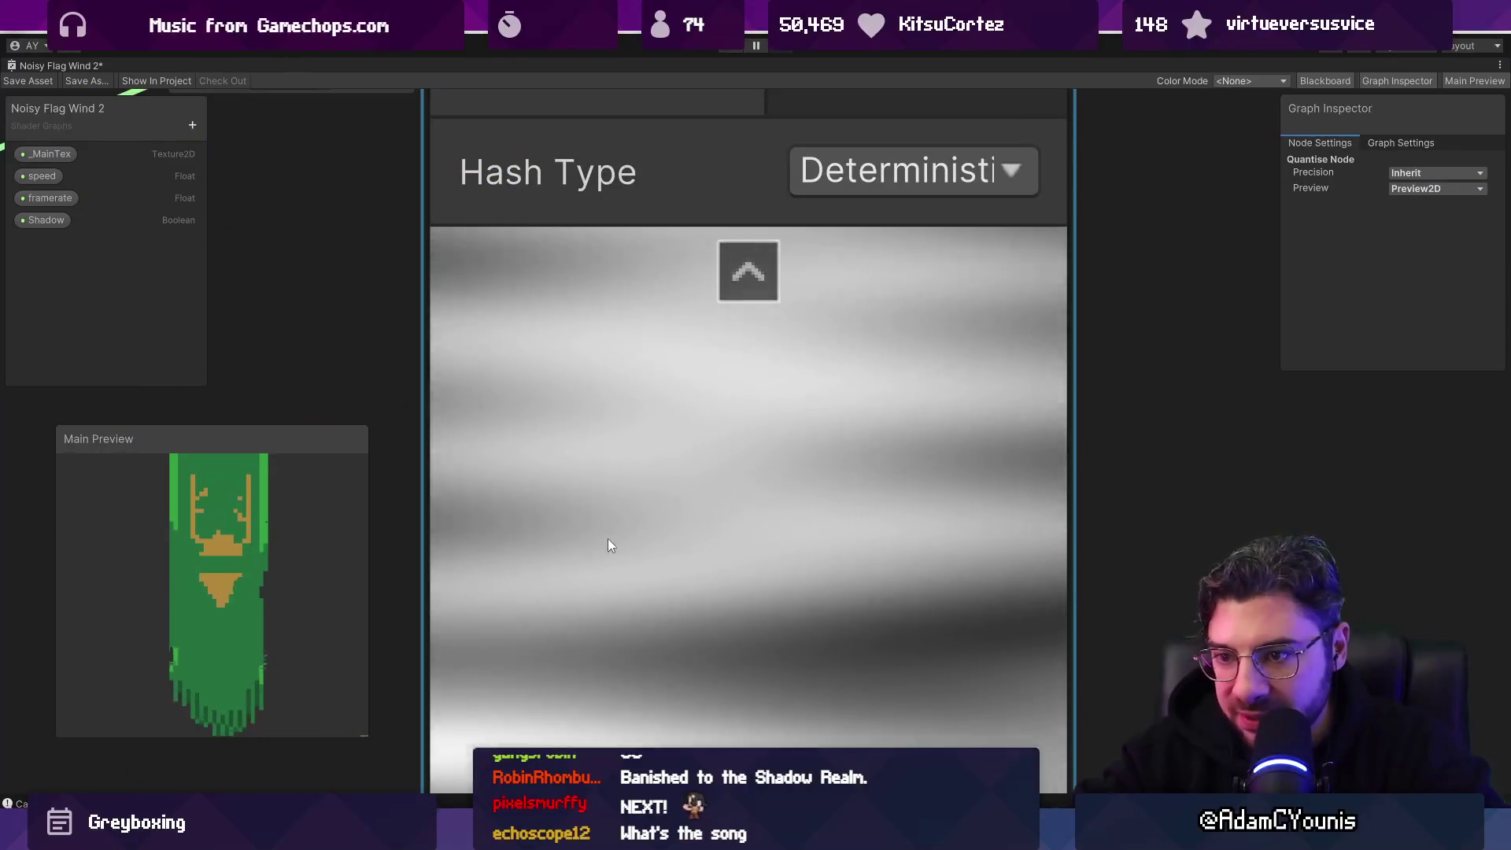
scroll(242, 592, "up", 3)
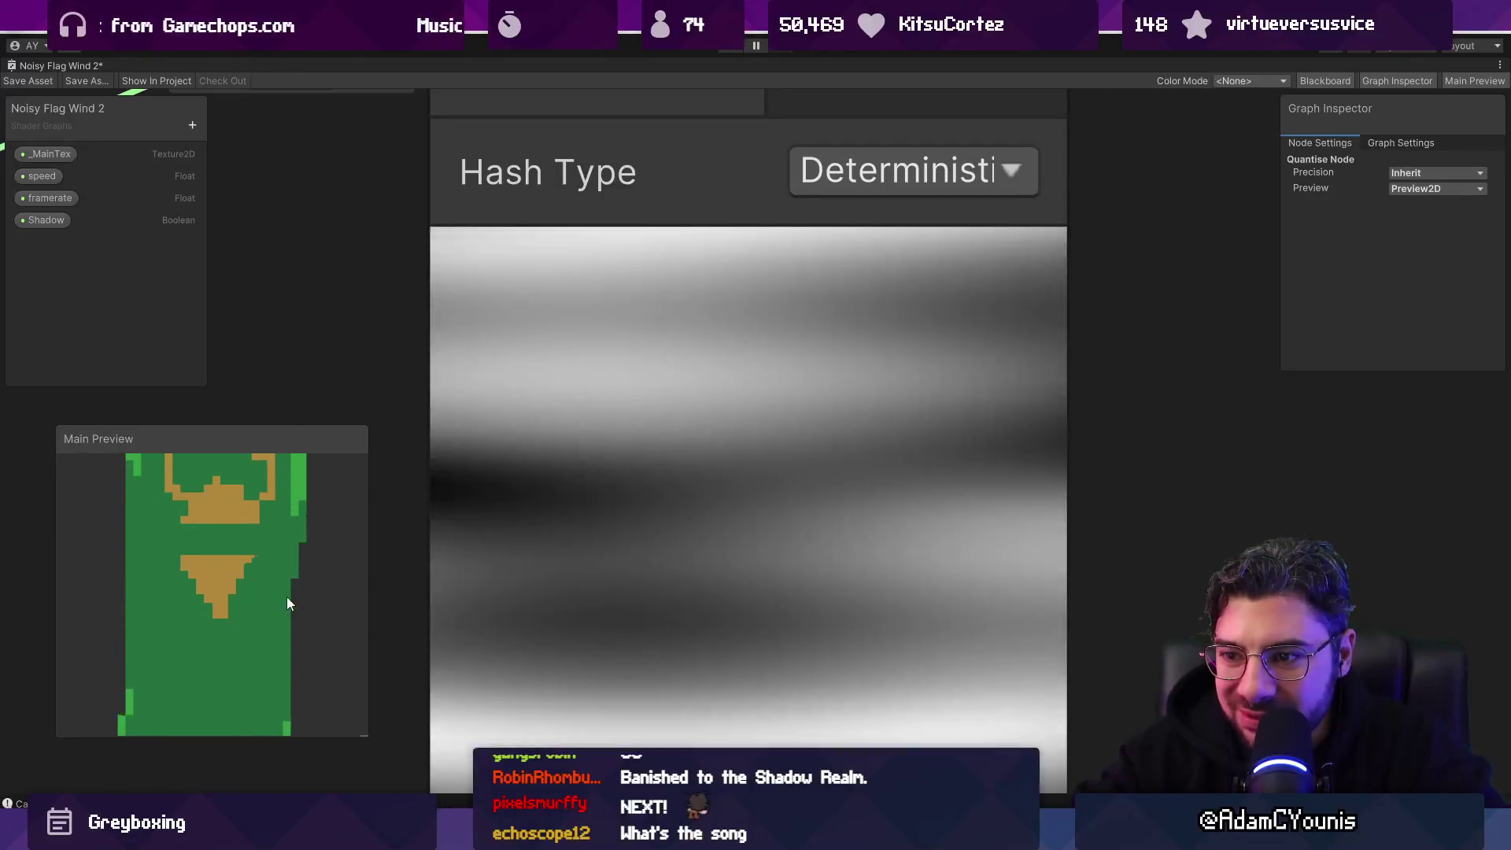
scroll(616, 560, "down", 5)
mouse_move(647, 474)
left_mouse_down()
mouse_move(758, 562)
mouse_move(648, 493)
mouse_move(589, 408)
mouse_move(563, 429)
mouse_move(586, 446)
left_mouse_up()
scroll(575, 442, "down", 2)
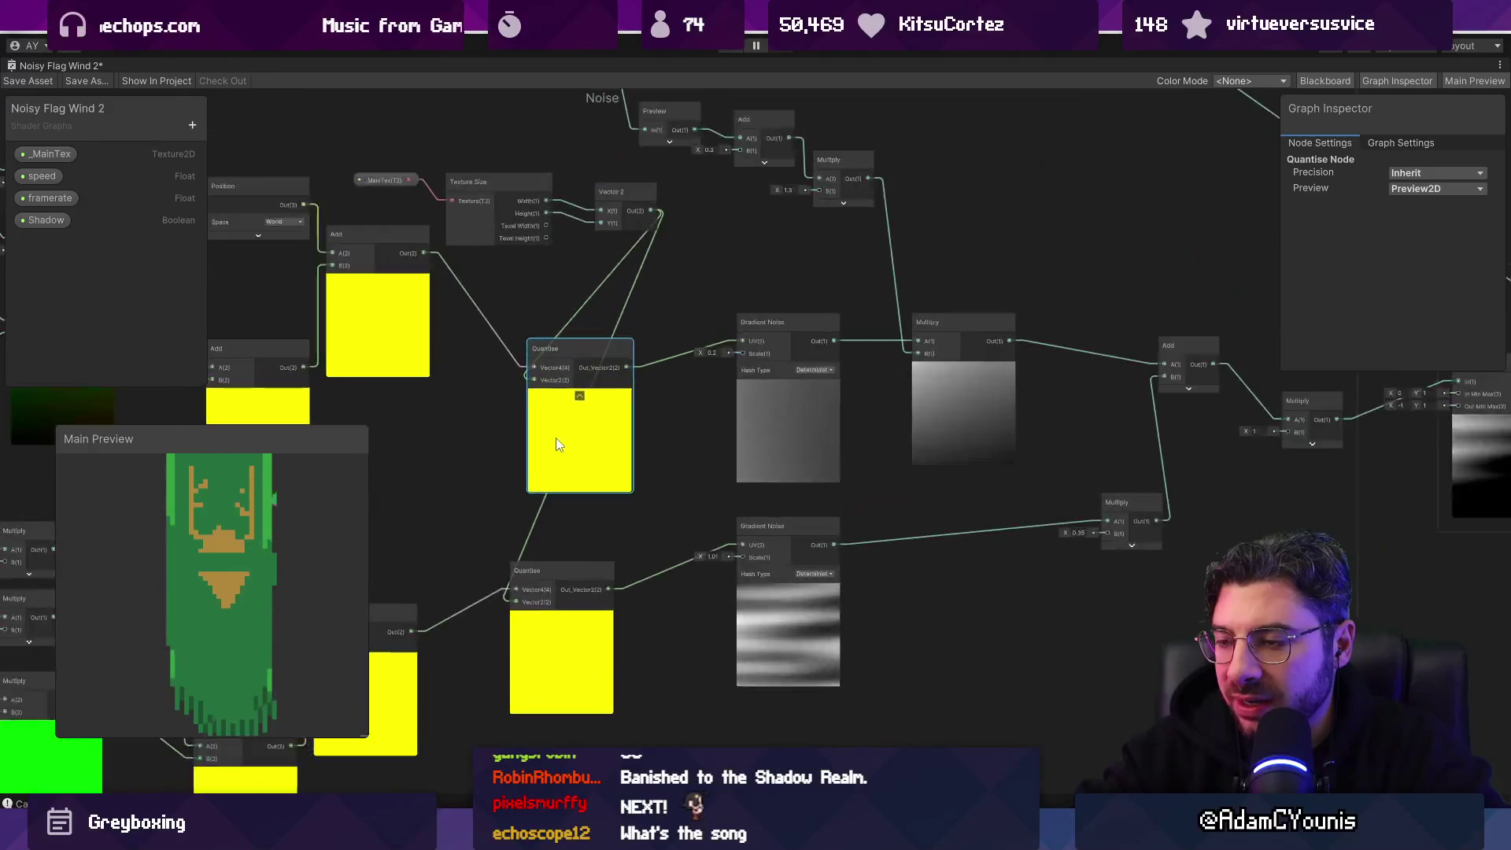
Step: In the Quantise sub graph, move Vector2 up-left, lower Floor and Multiply to line up, and save
double_click(568, 423)
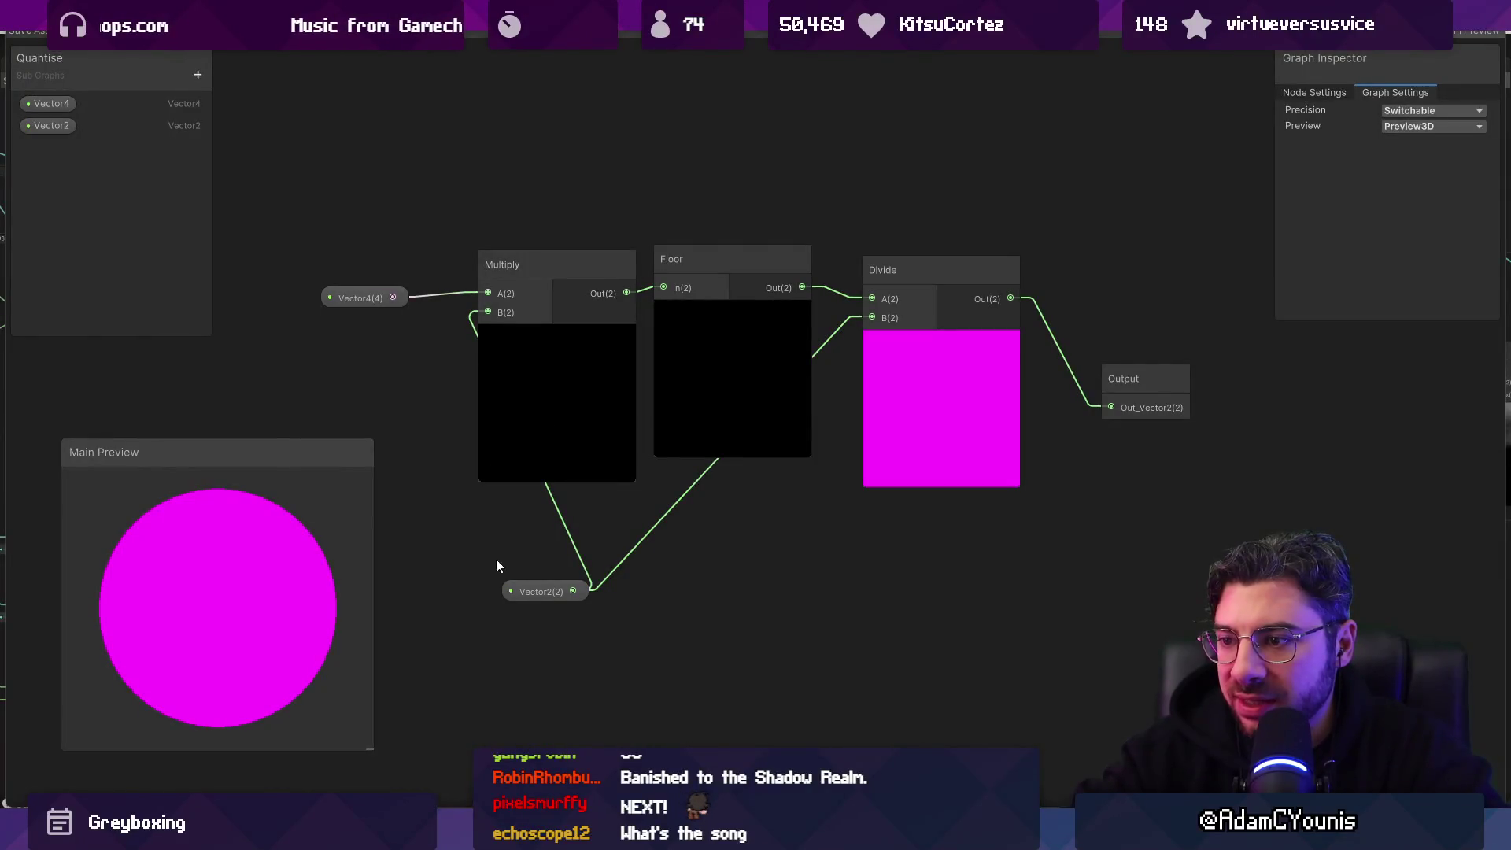
left_click_drag(532, 597, 444, 532)
mouse_move(647, 165)
left_mouse_down()
mouse_move(432, 92)
mouse_move(379, 167)
mouse_move(392, 150)
mouse_move(394, 164)
left_mouse_up()
left_click_drag(706, 331, 707, 407)
left_click_drag(577, 441, 577, 489)
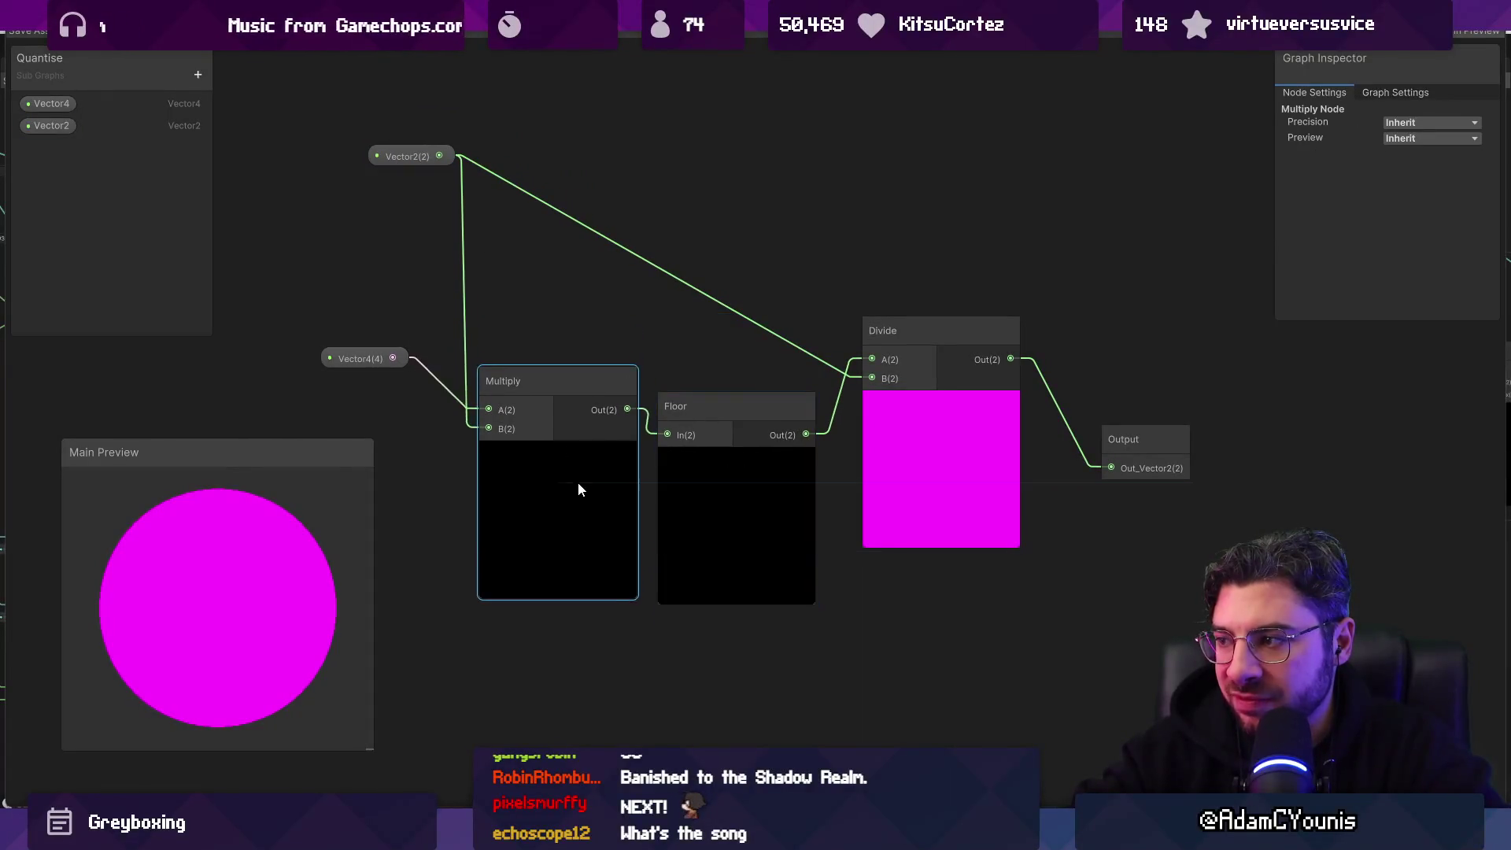
scroll(568, 376, "down", 4)
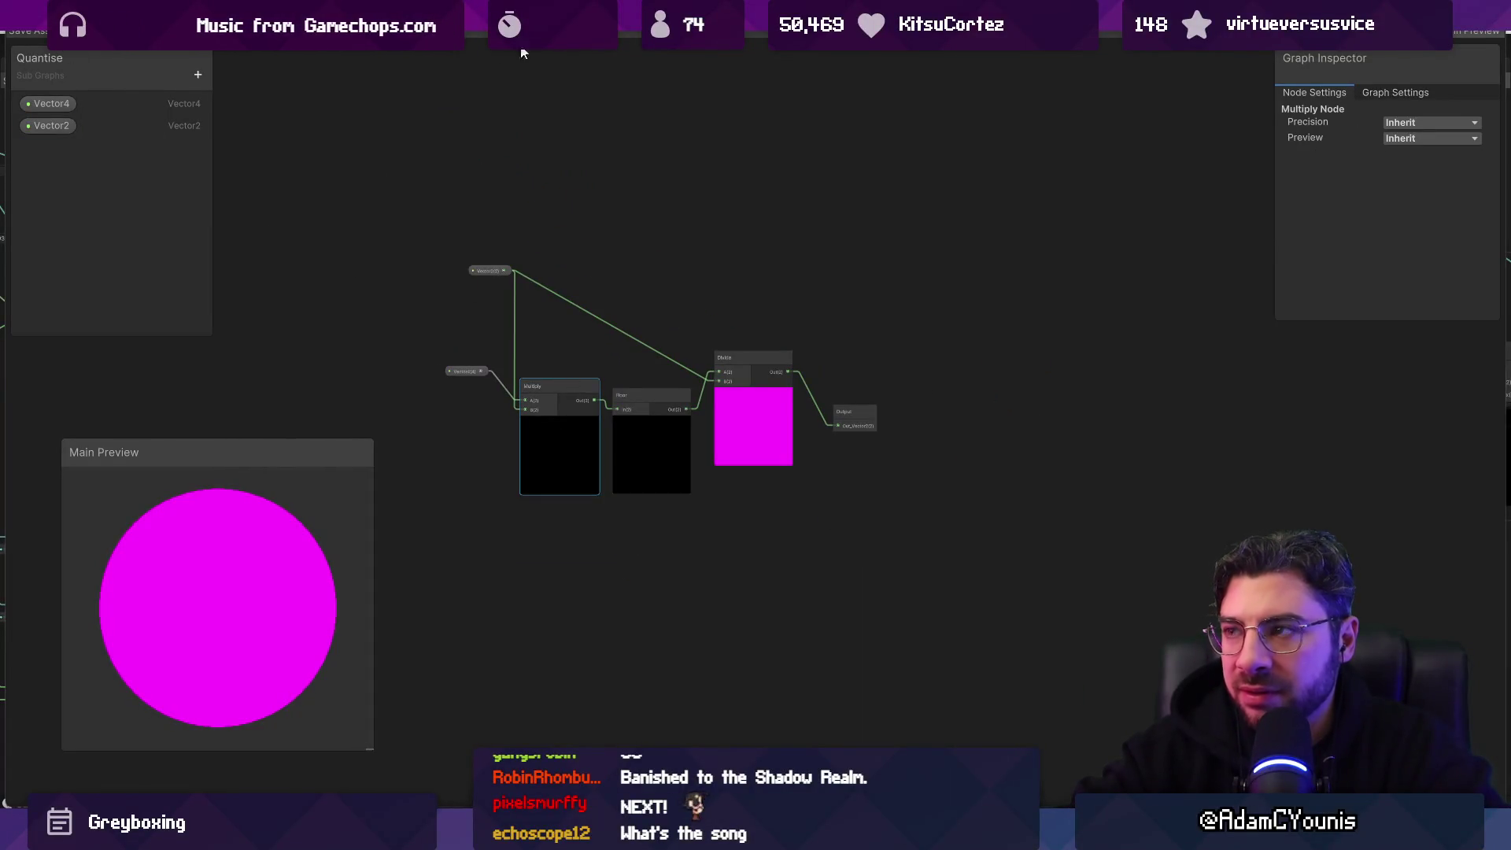
key("ctrl+s")
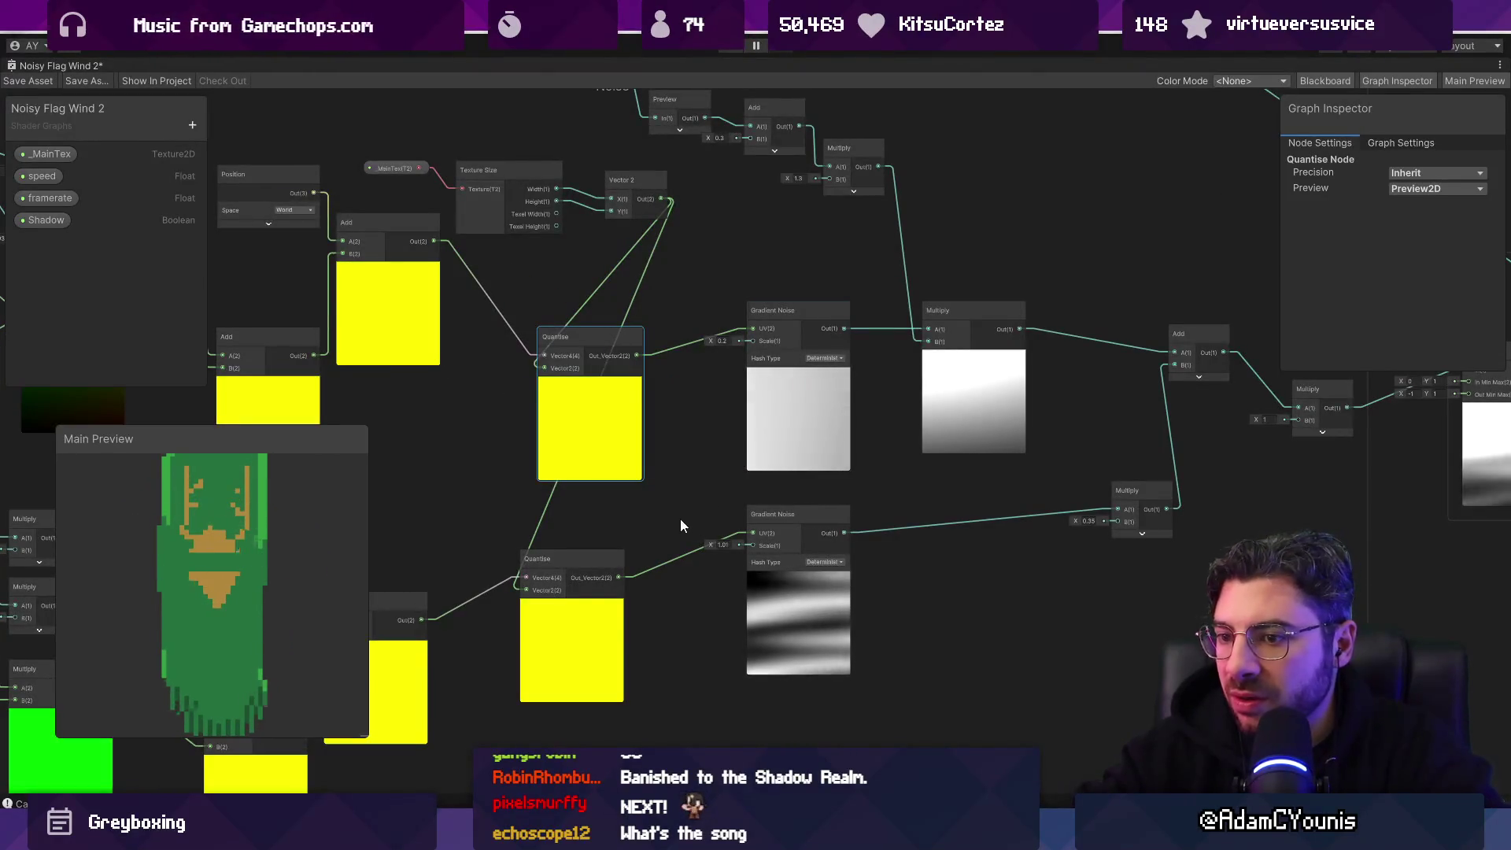
Step: Move the _MainTex, Texture Size and Vector 2 nodes down between the two Quantise nodes
mouse_move(570, 459)
left_mouse_down()
mouse_move(1056, 370)
mouse_move(630, 494)
left_mouse_up()
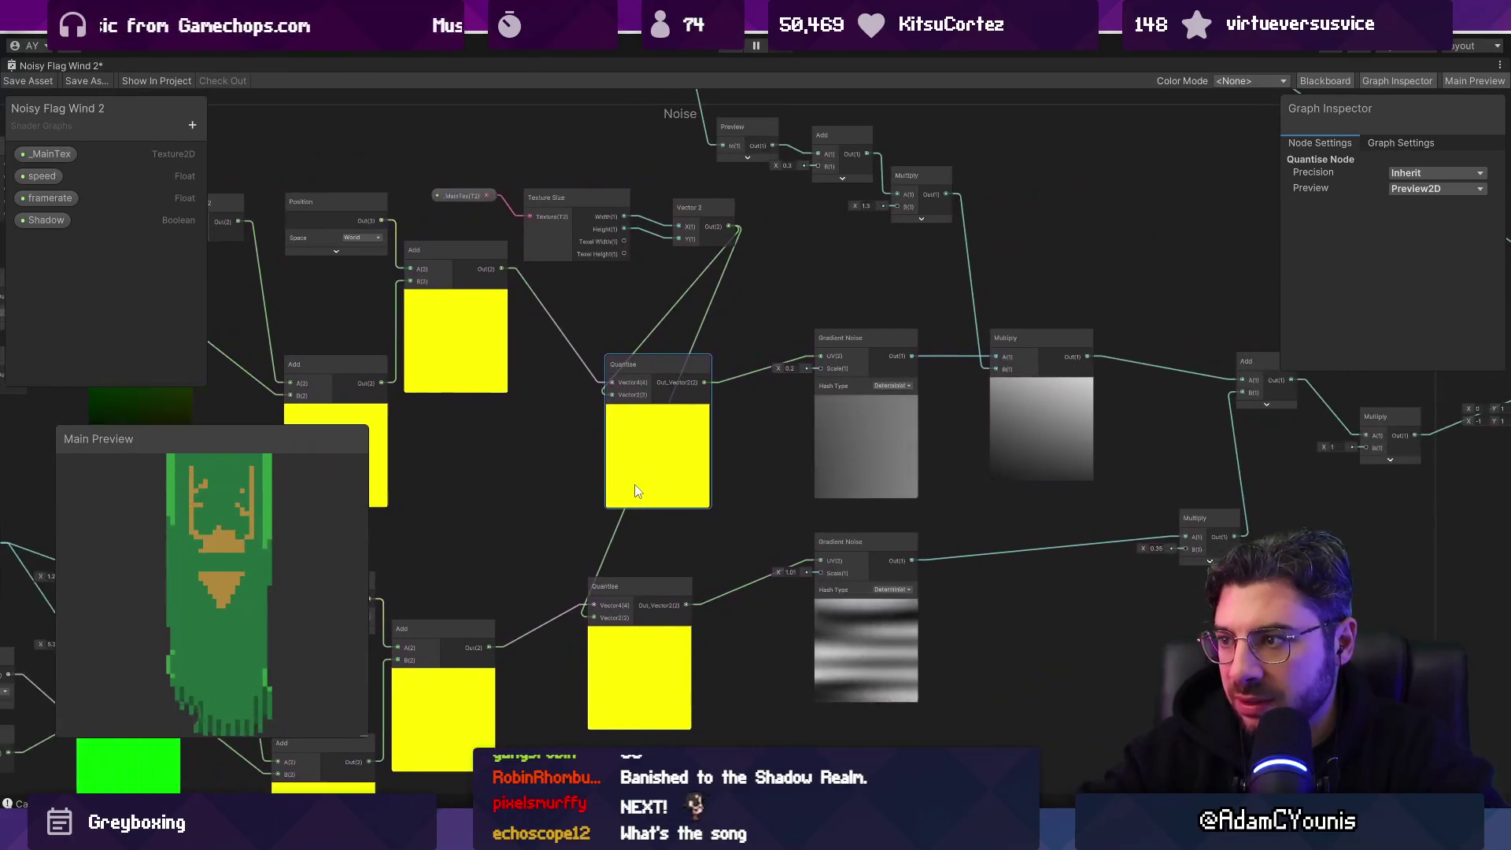
scroll(668, 244, "up", 3)
mouse_move(474, 212)
left_mouse_down()
mouse_move(656, 272)
mouse_move(798, 293)
mouse_move(649, 241)
left_mouse_up()
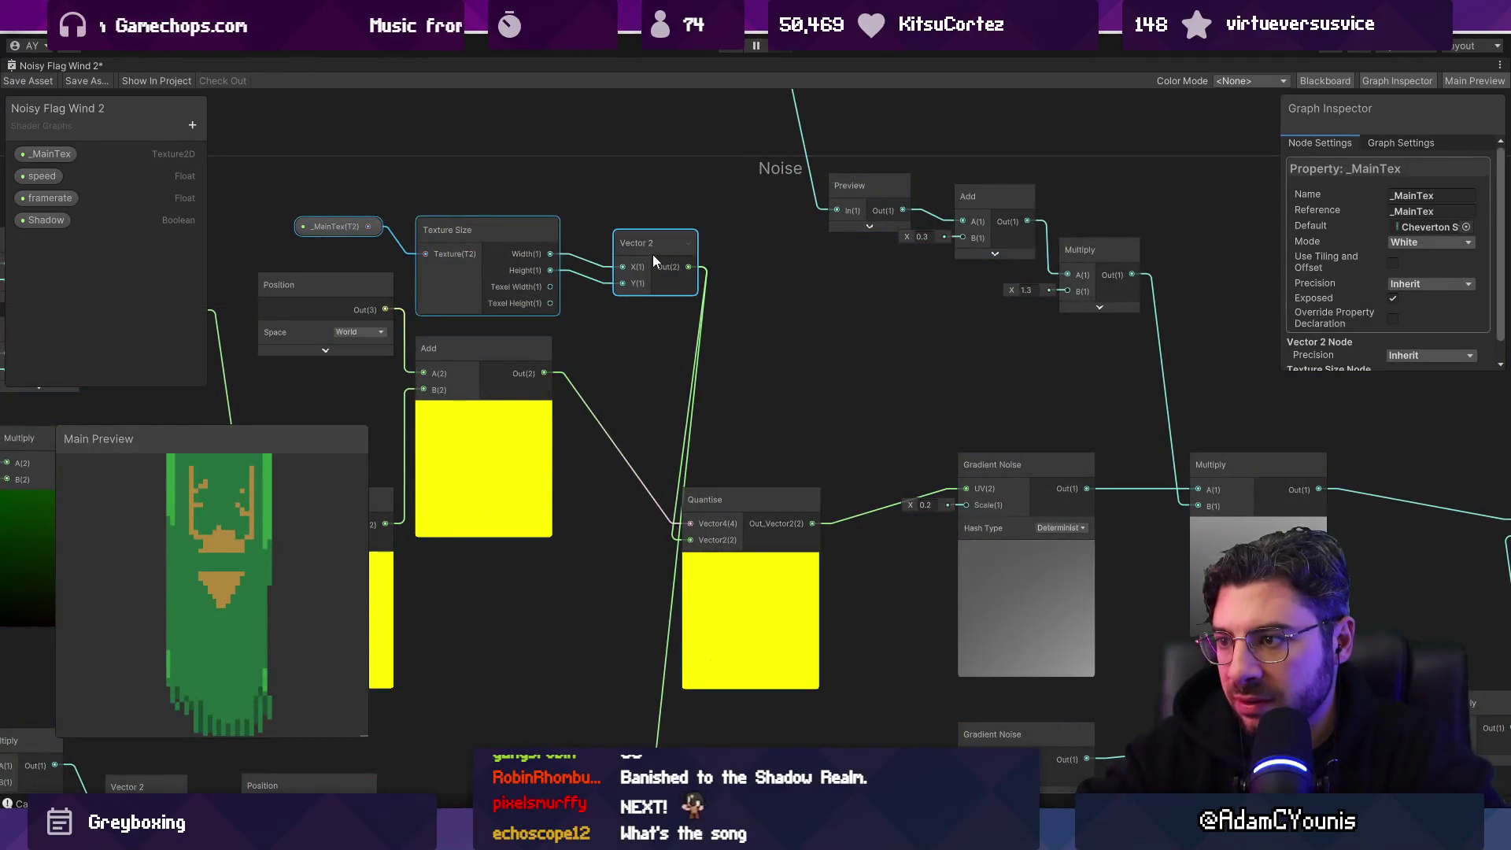
mouse_move(531, 241)
left_mouse_down()
mouse_move(663, 191)
mouse_move(594, 621)
left_mouse_up()
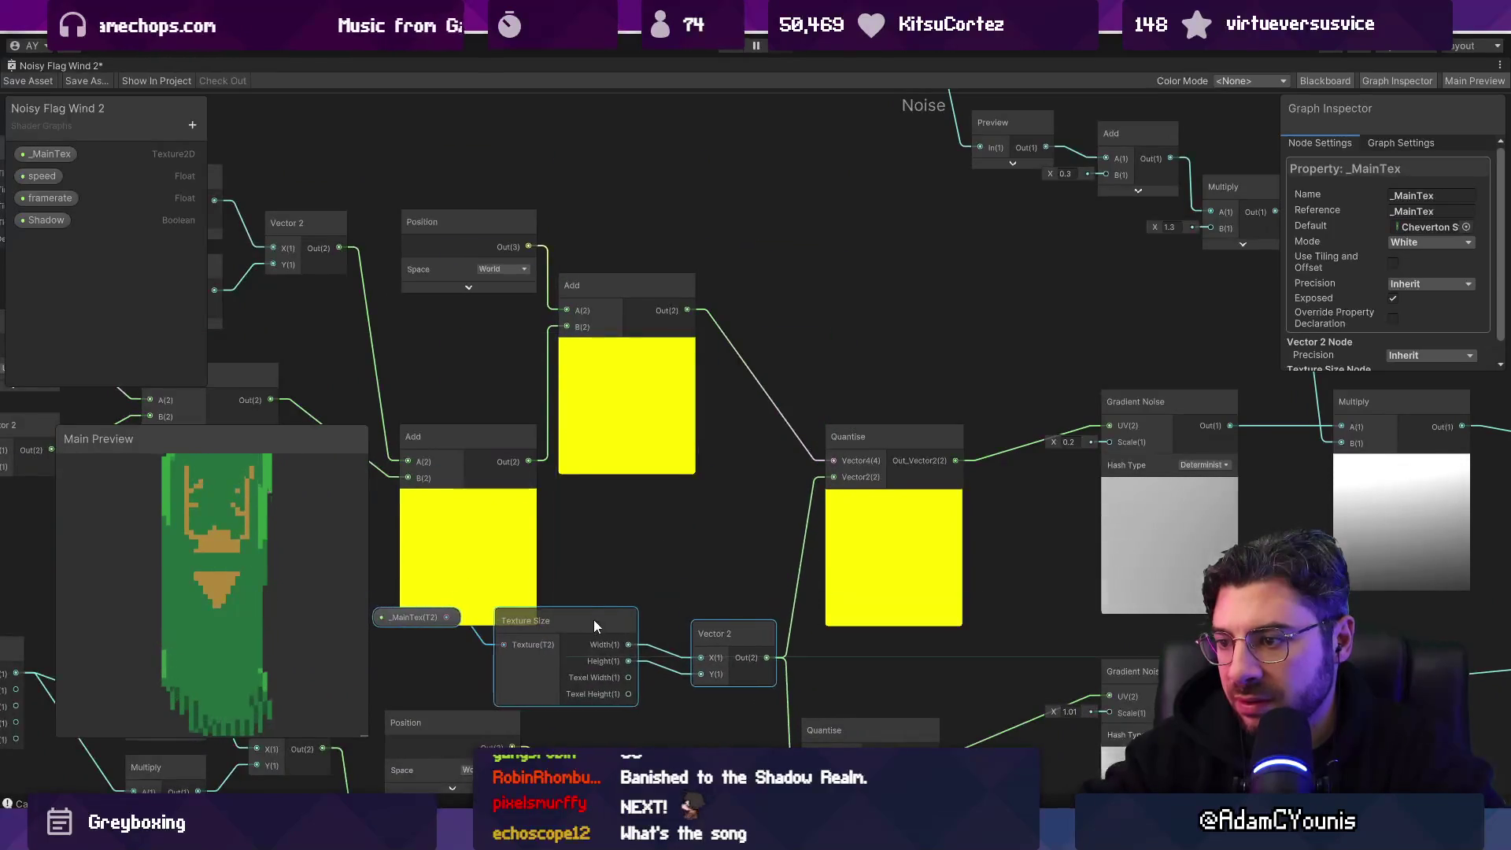
scroll(809, 359, "down", 5)
Step: Nudge Texture Size and Vector 2 upward and align Vector 2 level with Texture Size
left_click(525, 272)
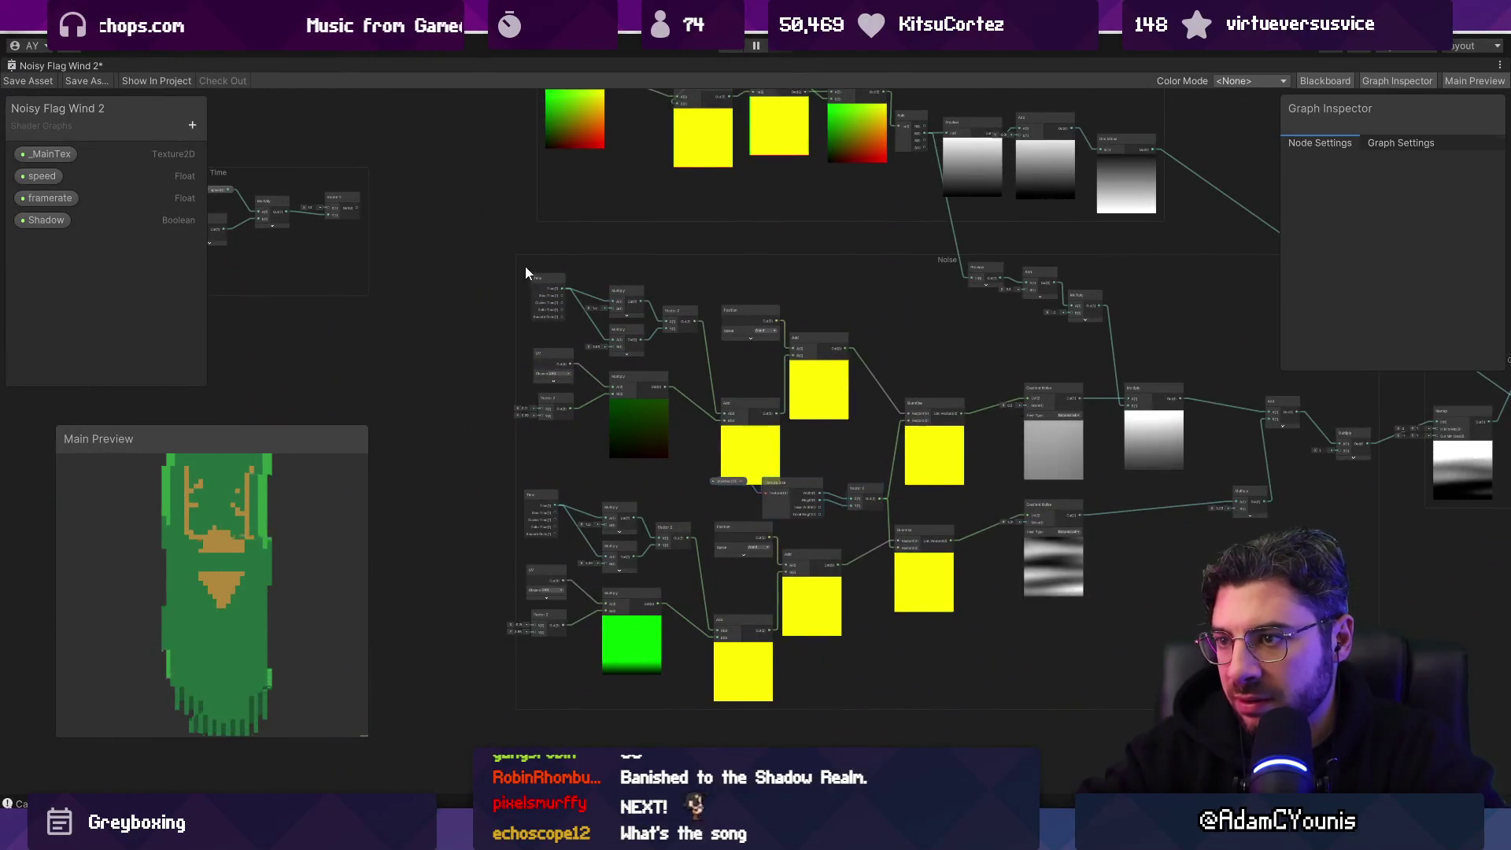
left_click_drag(797, 433, 798, 434)
scroll(730, 412, "up", 4)
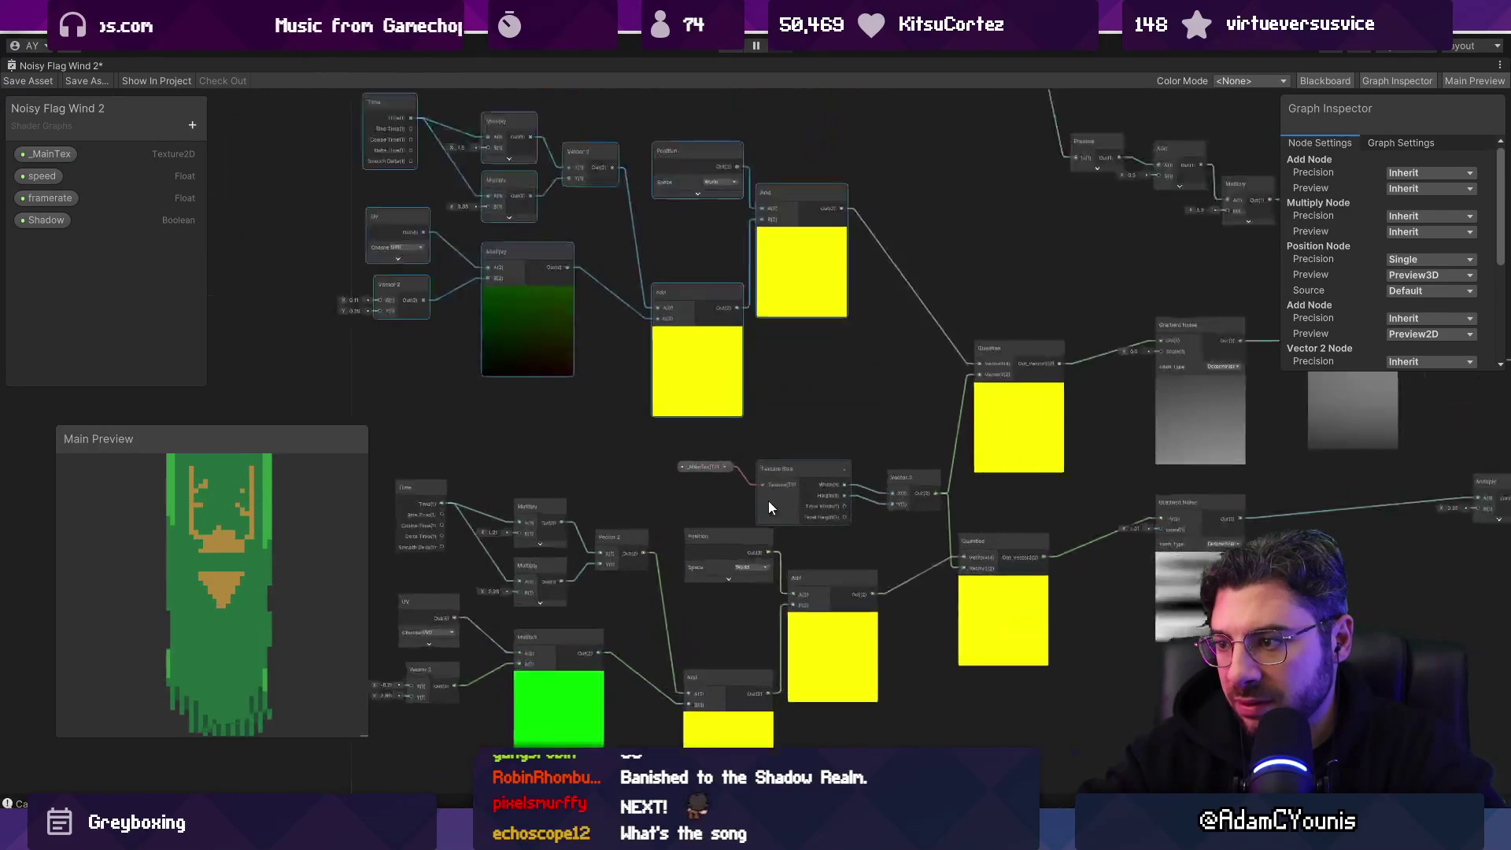
left_click_drag(682, 384, 874, 480)
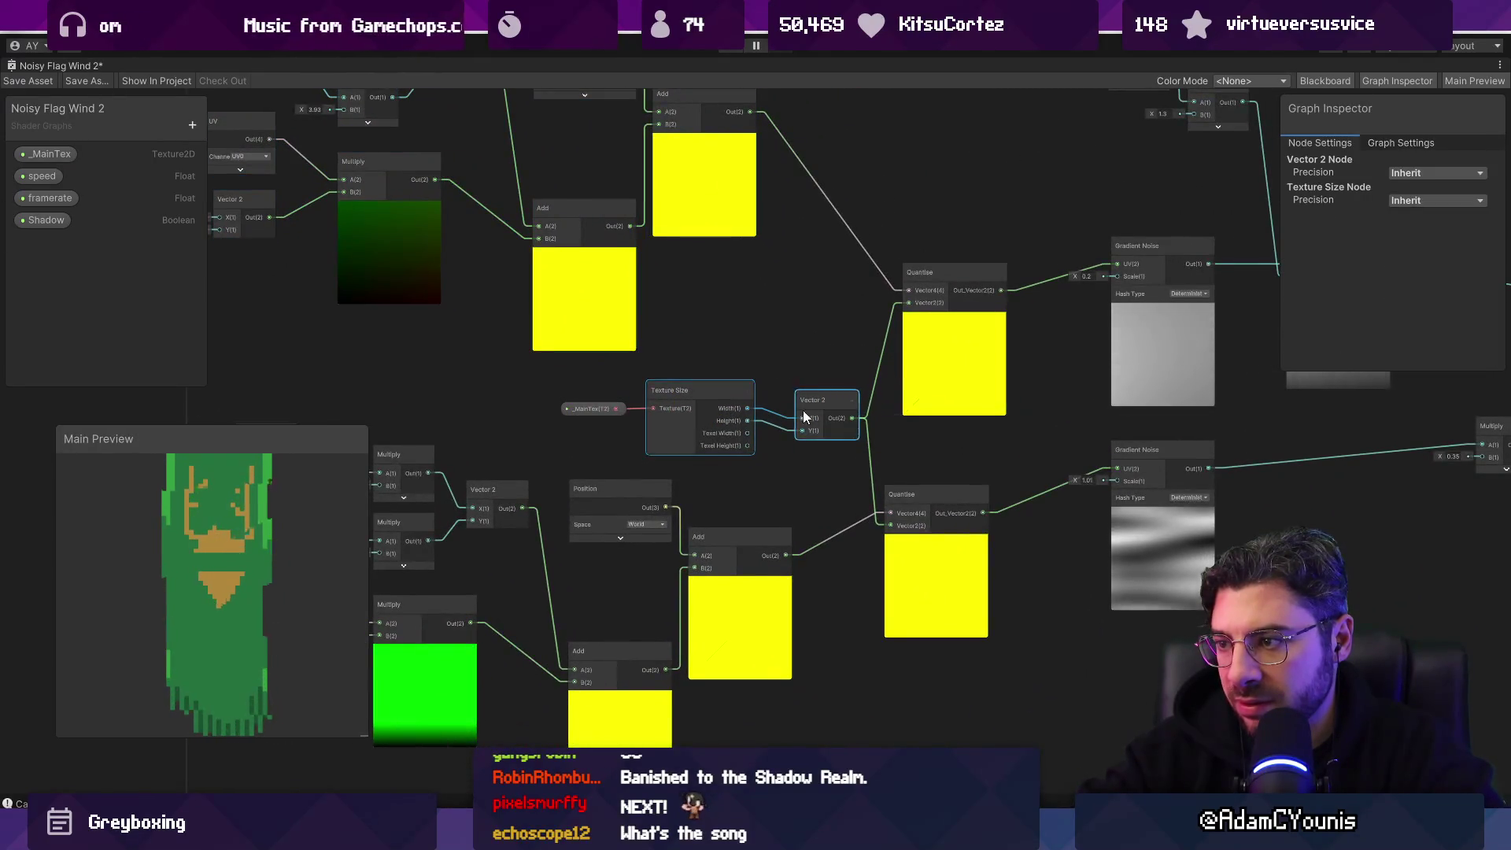
left_click_drag(980, 444, 740, 403)
scroll(842, 374, "up", 8)
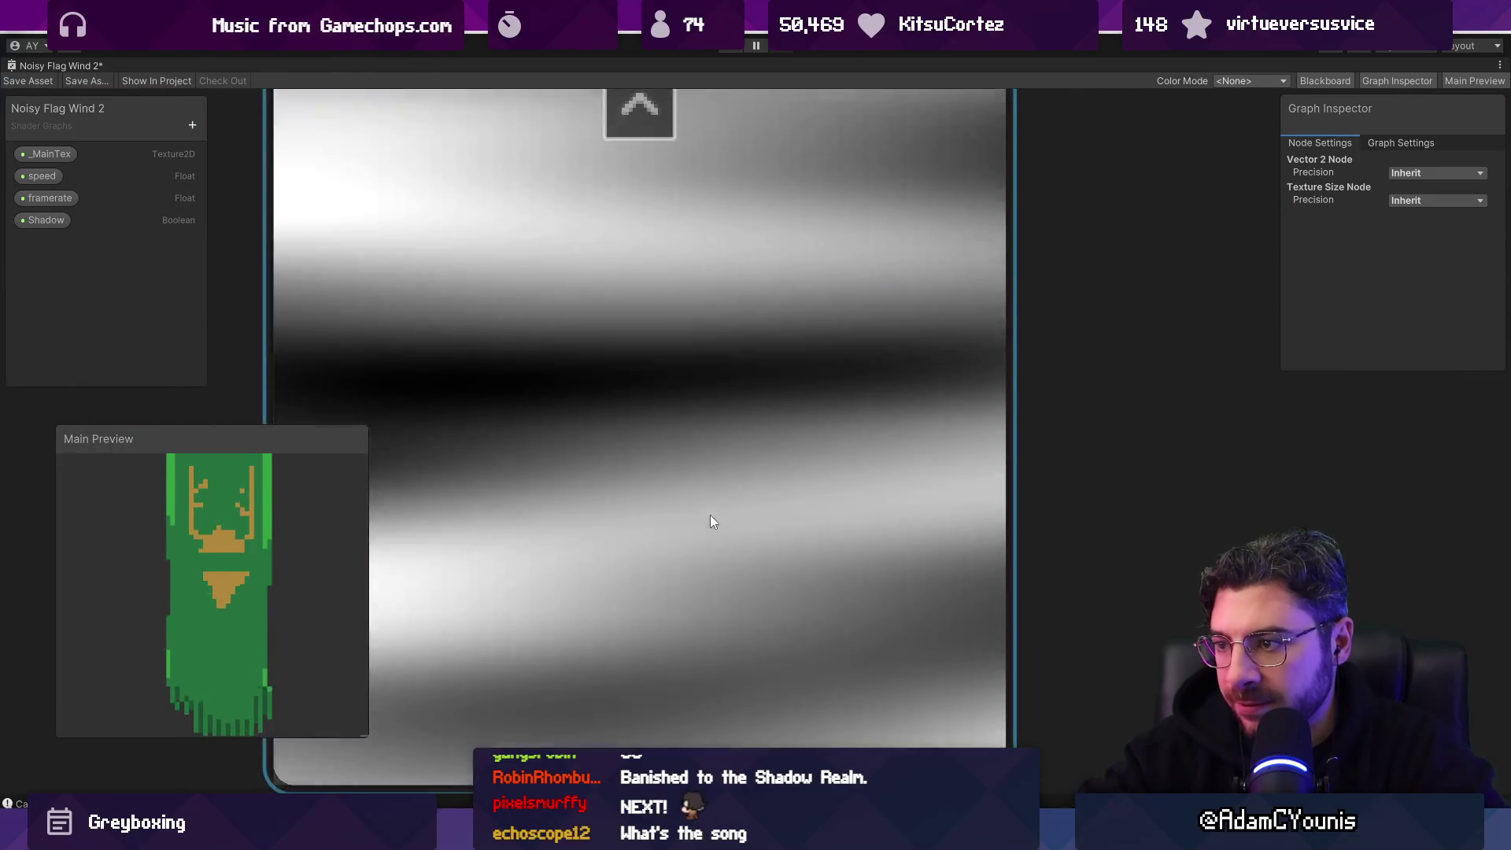
scroll(710, 515, "down", 8)
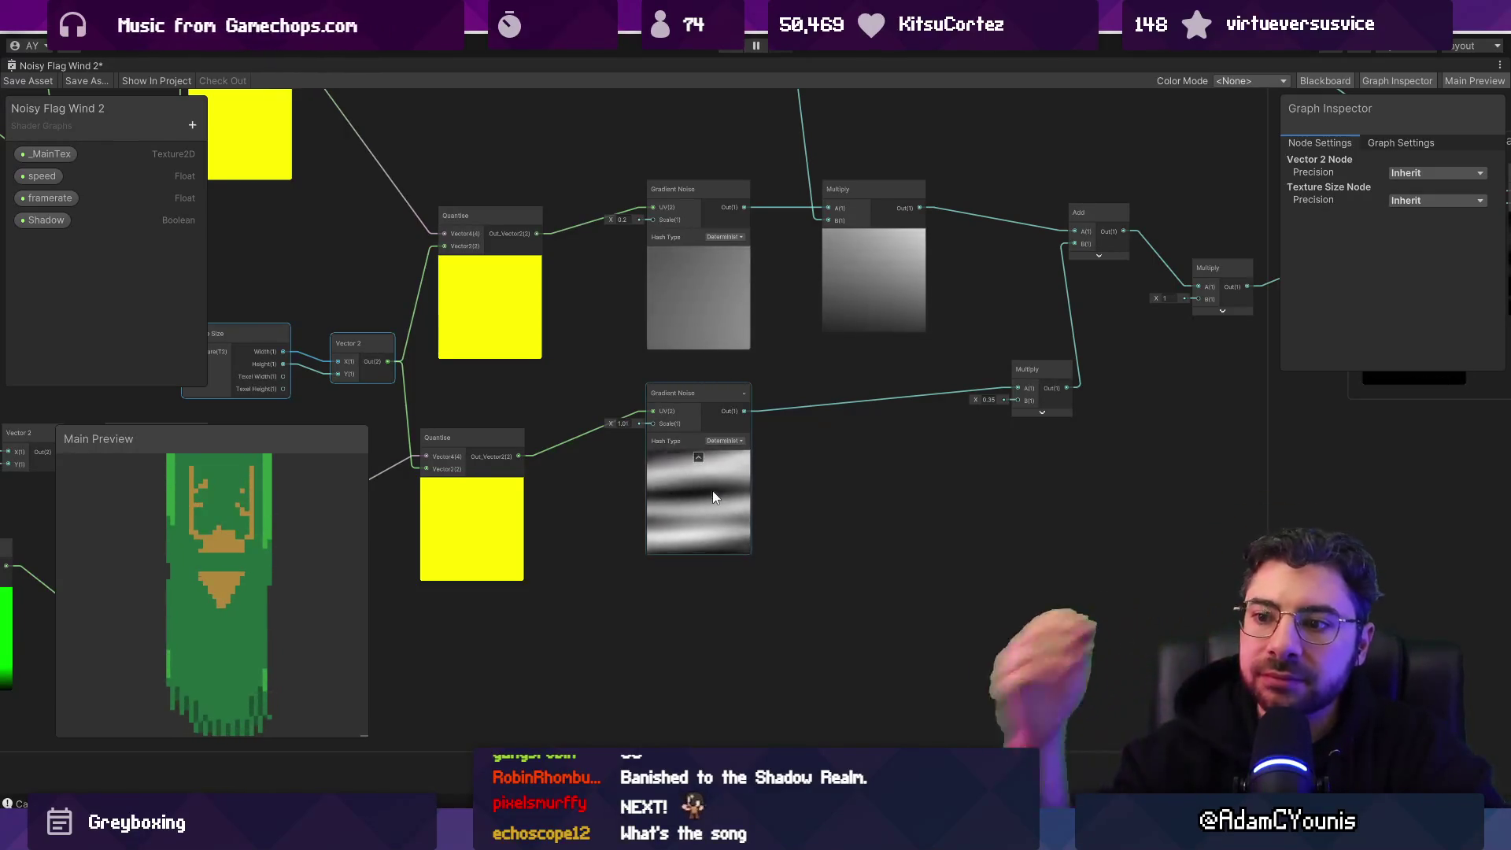
scroll(890, 414, "up", 5)
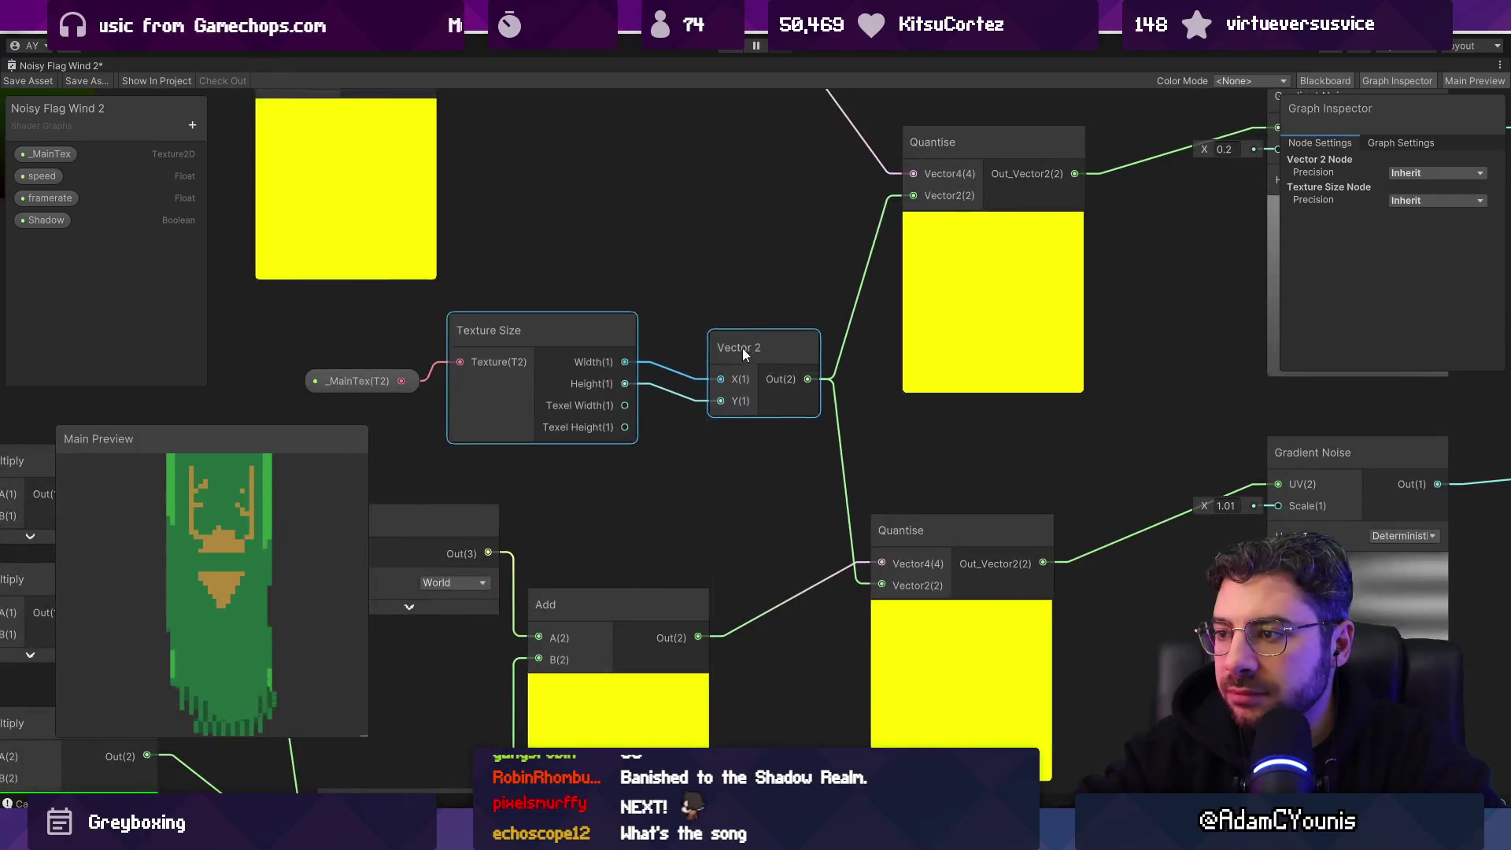
mouse_move(746, 352)
left_mouse_down()
mouse_move(755, 337)
mouse_move(564, 371)
left_mouse_up()
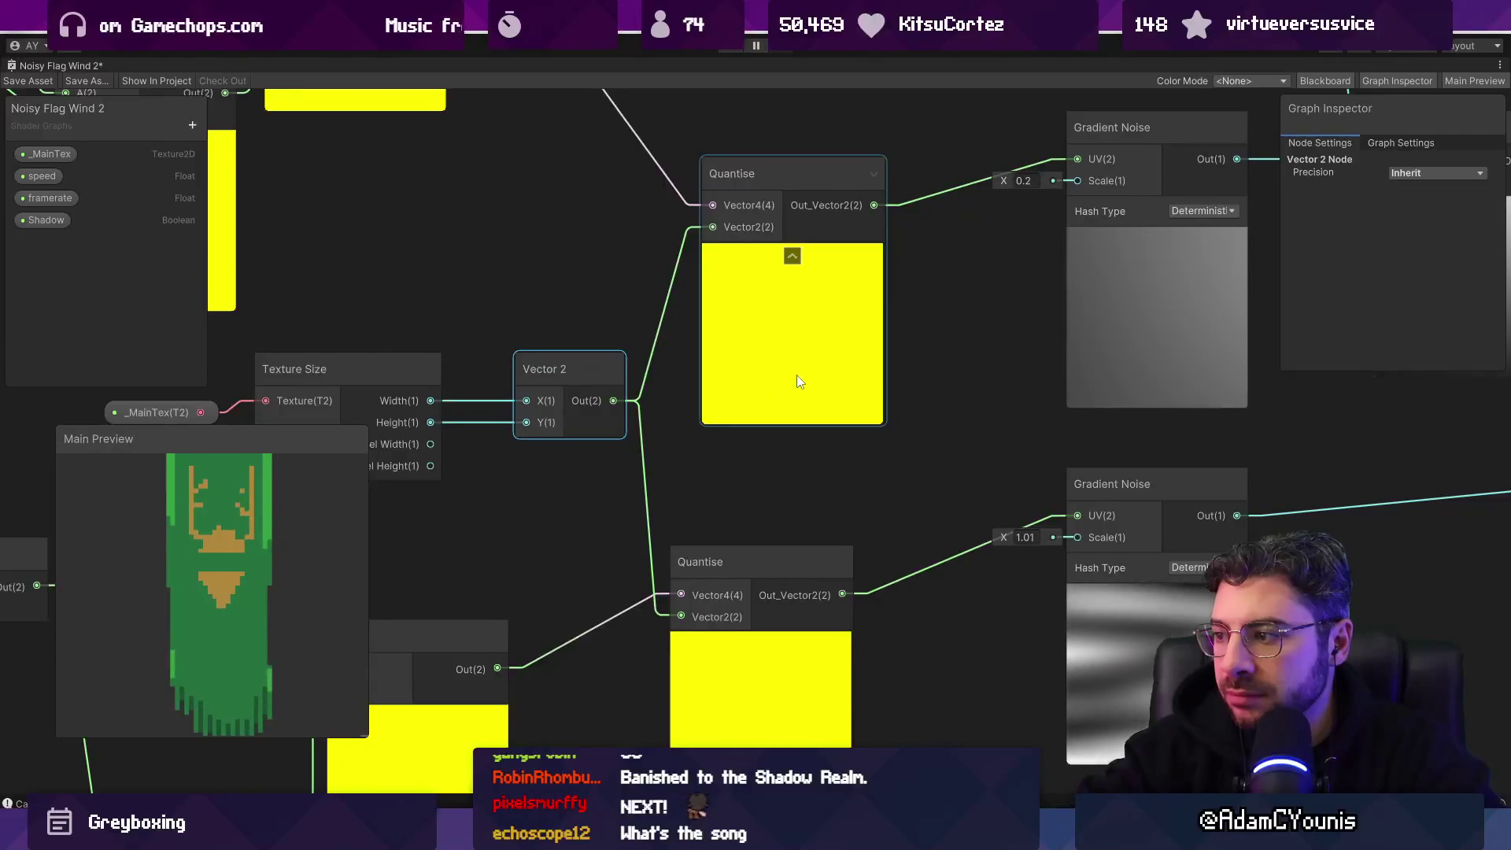
Step: Pan and zoom the graph back over to the Gradient group nodes
left_click_drag(797, 381, 582, 333)
left_click_drag(611, 399, 726, 410)
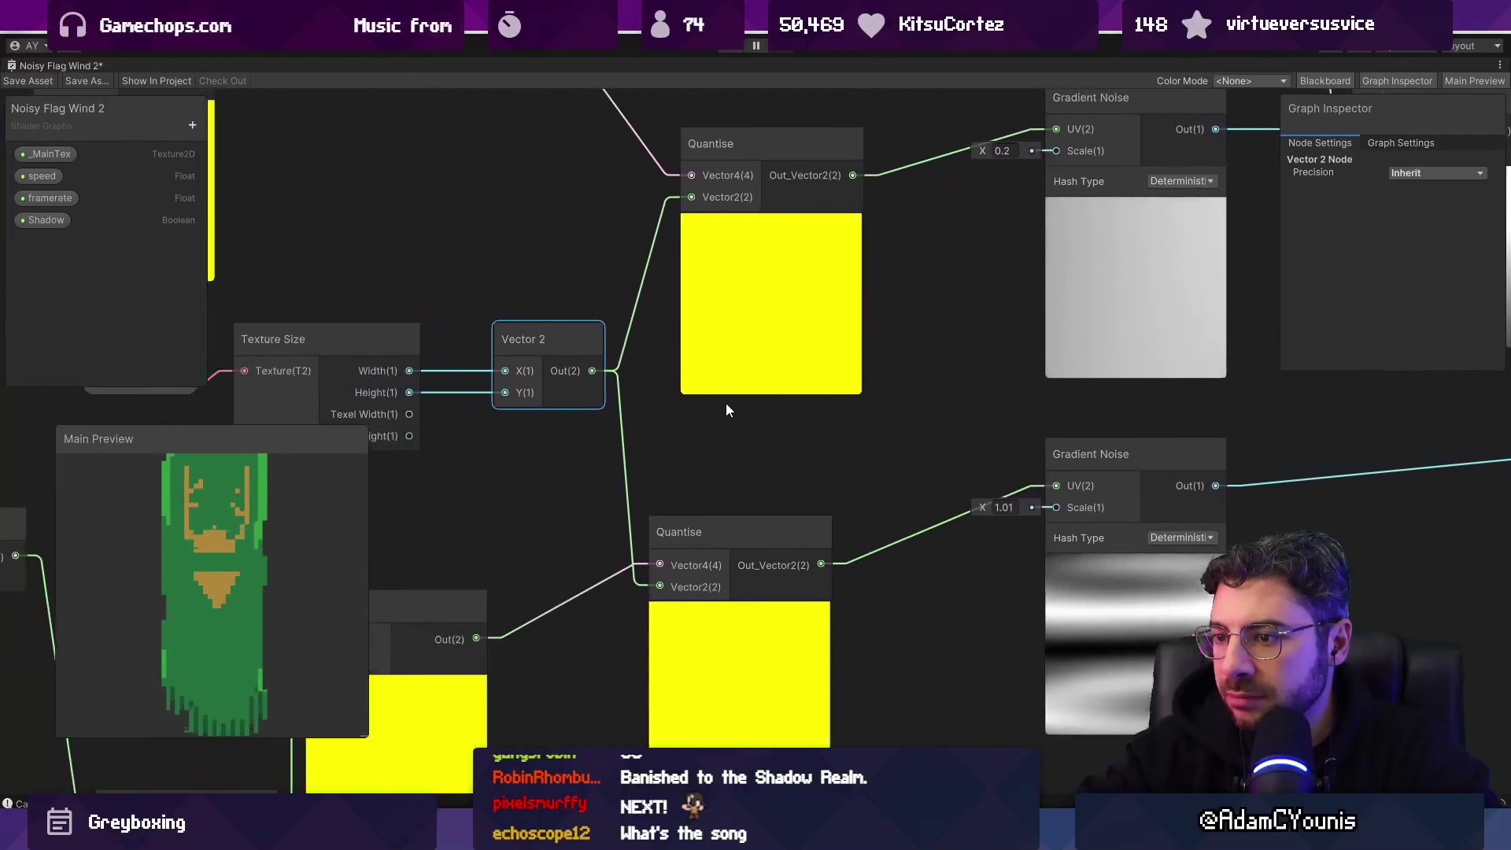
scroll(630, 471, "down", 10)
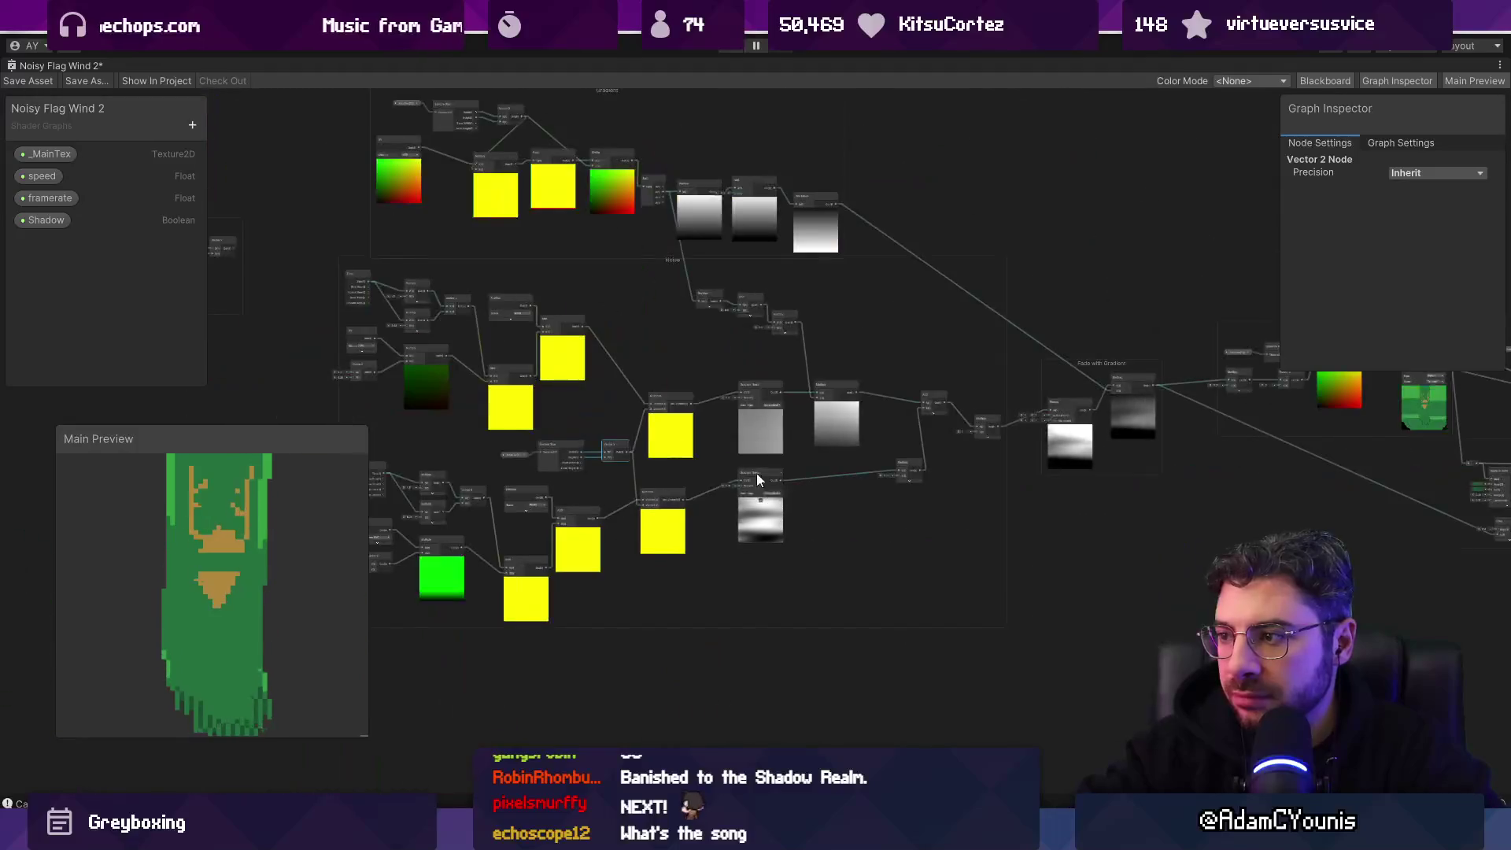
scroll(992, 488, "up", 5)
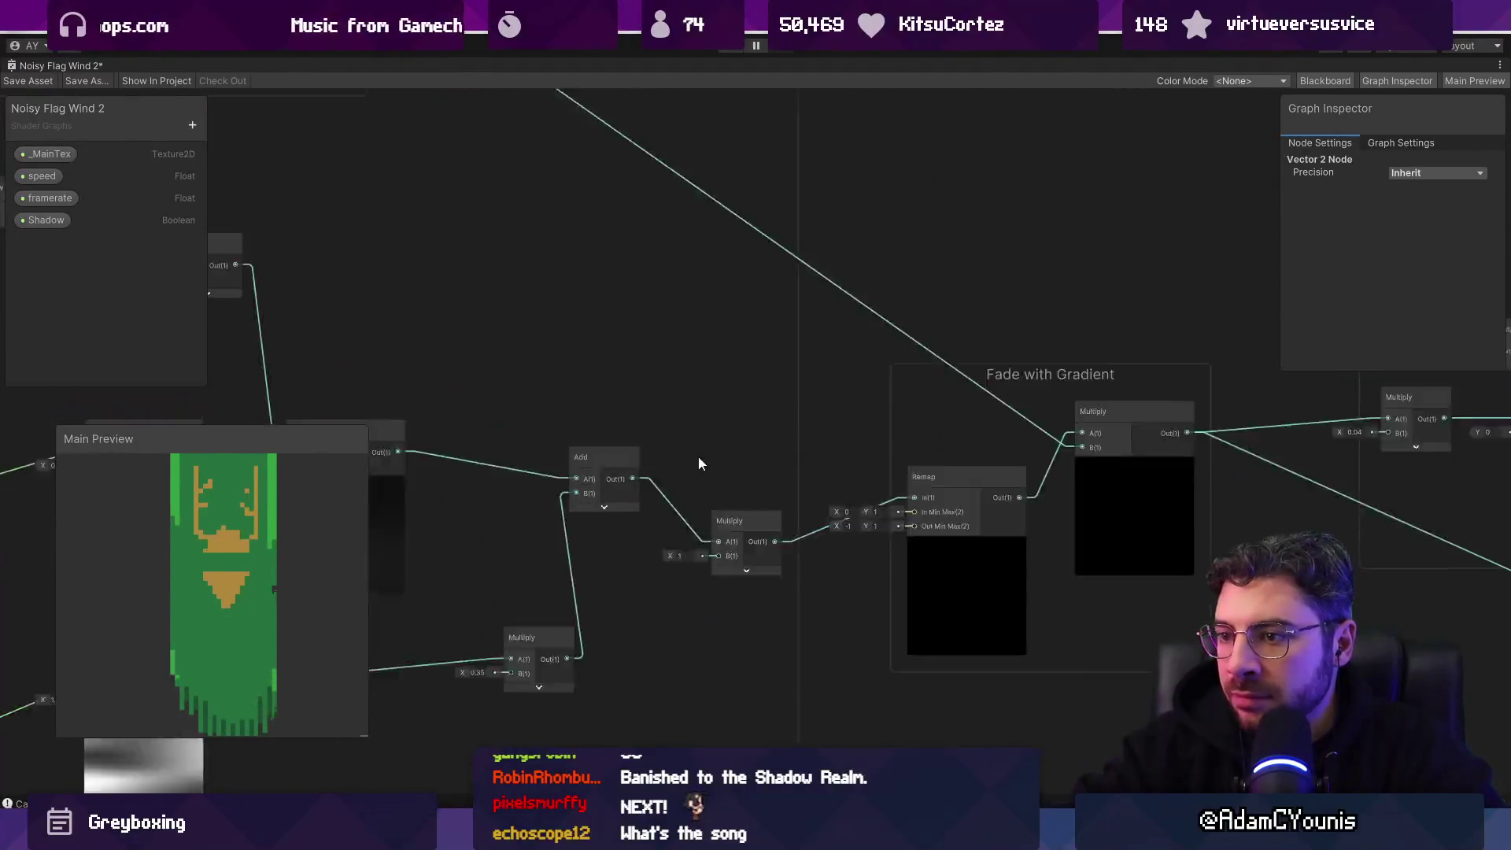
scroll(964, 452, "down", 3)
scroll(964, 452, "down", 4)
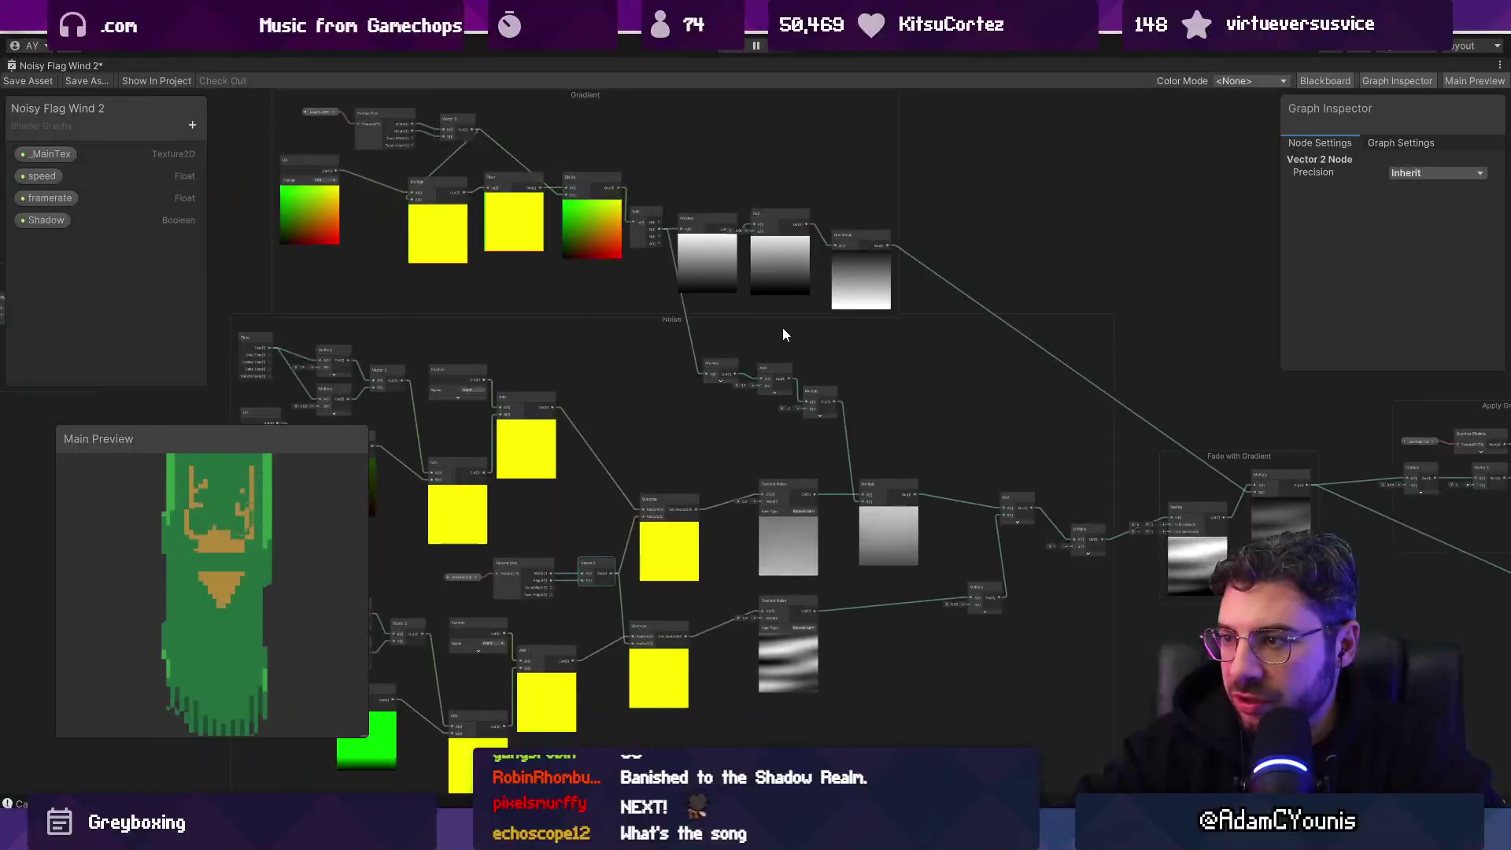
scroll(575, 217, "up", 2)
scroll(645, 252, "up", 2)
left_click_drag(655, 273, 838, 466)
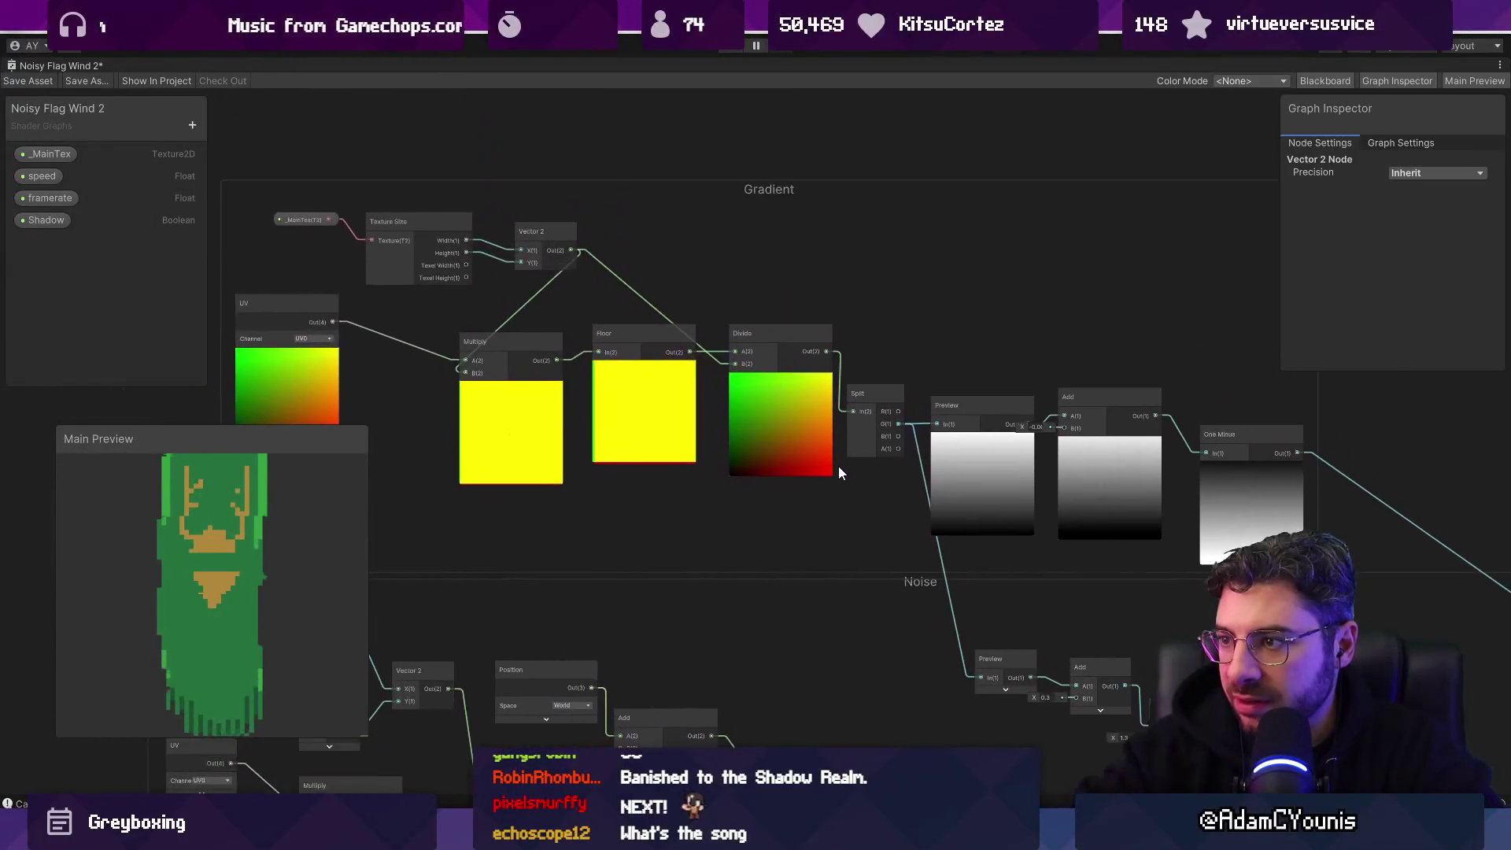
Step: Collapse the previews of the Gradient group's Multiply, Floor and Divide nodes, moving Floor beside Multiply
scroll(578, 393, "up", 1)
mouse_move(507, 377)
left_mouse_down()
mouse_move(652, 429)
mouse_move(569, 385)
mouse_move(669, 400)
left_mouse_up()
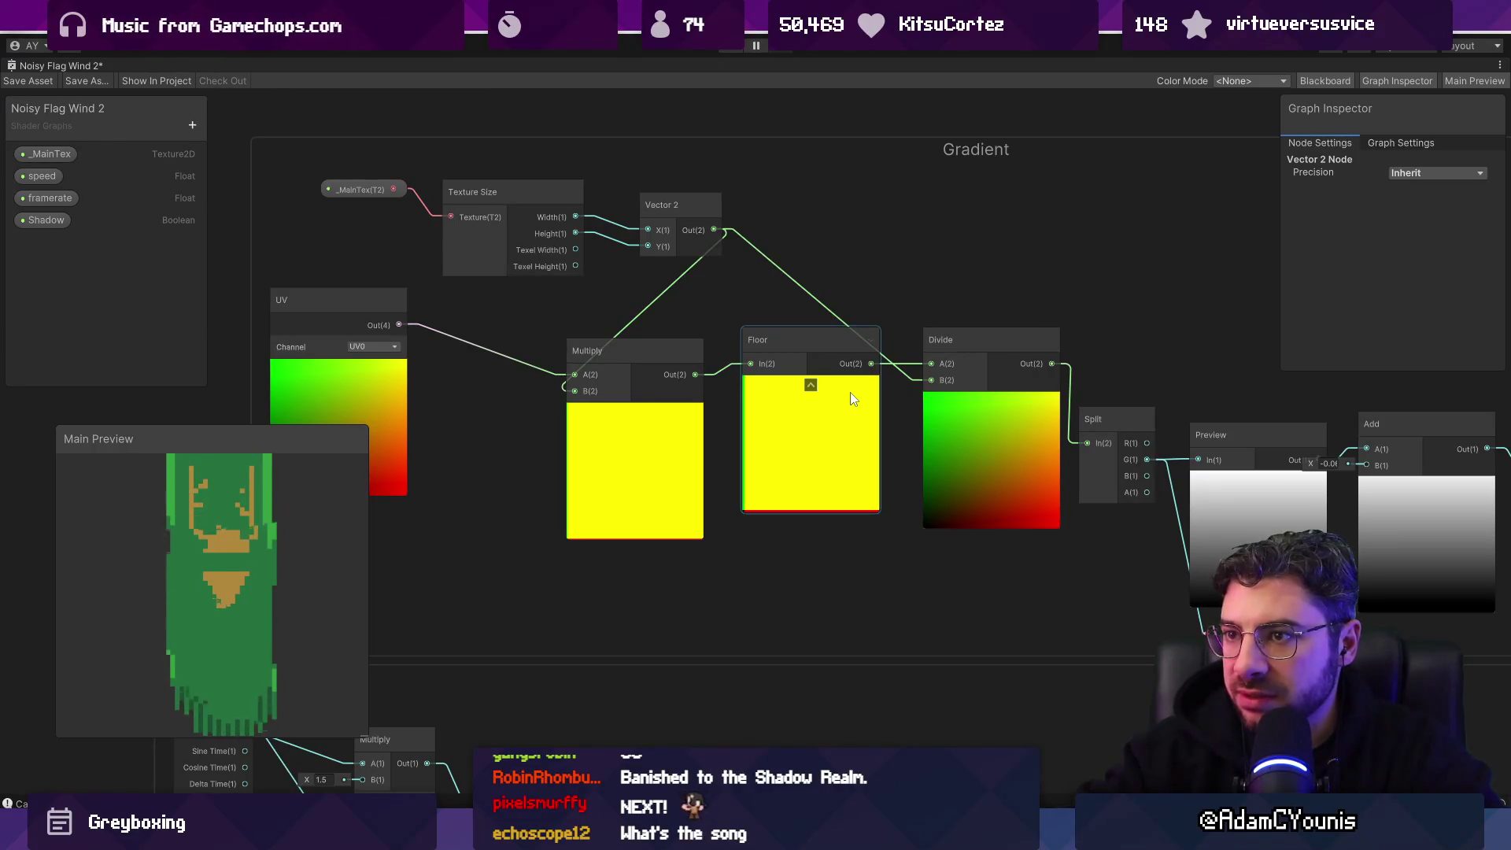
left_click(635, 412)
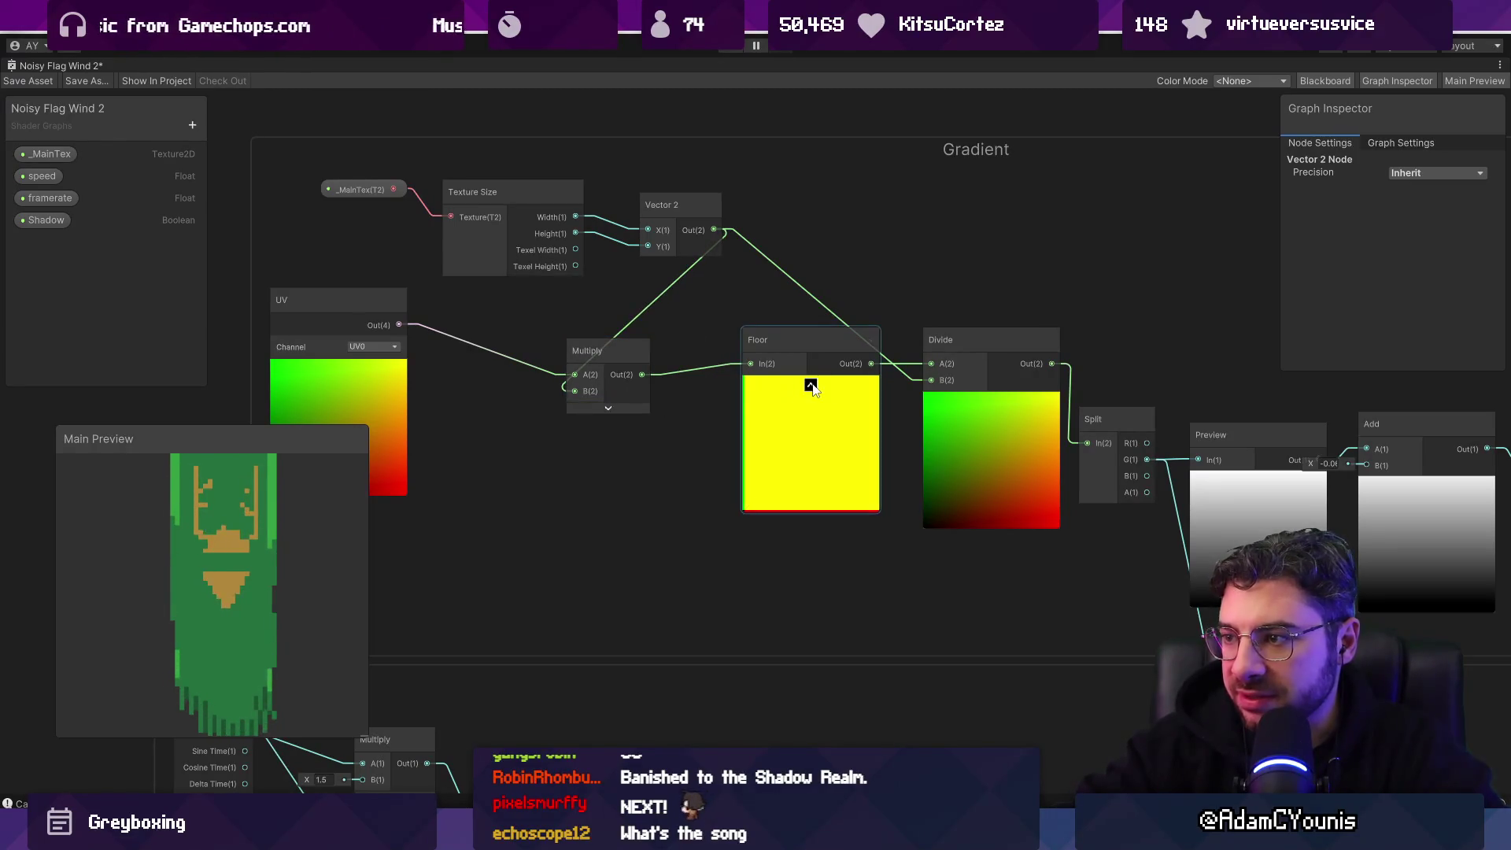
left_click(810, 386)
left_click_drag(769, 336, 736, 347)
left_click(992, 401)
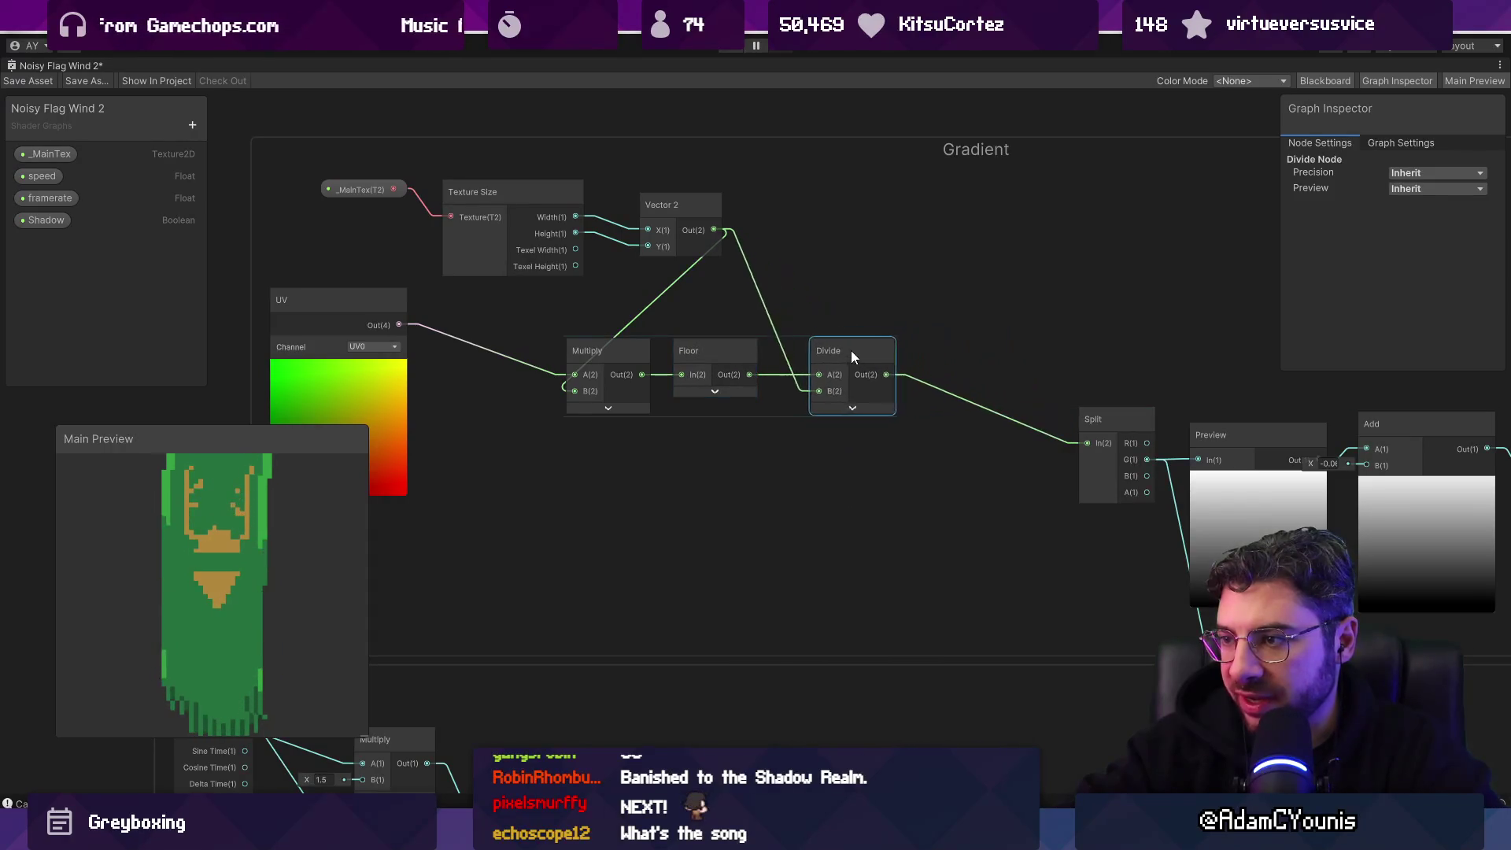
left_click_drag(533, 356, 805, 280)
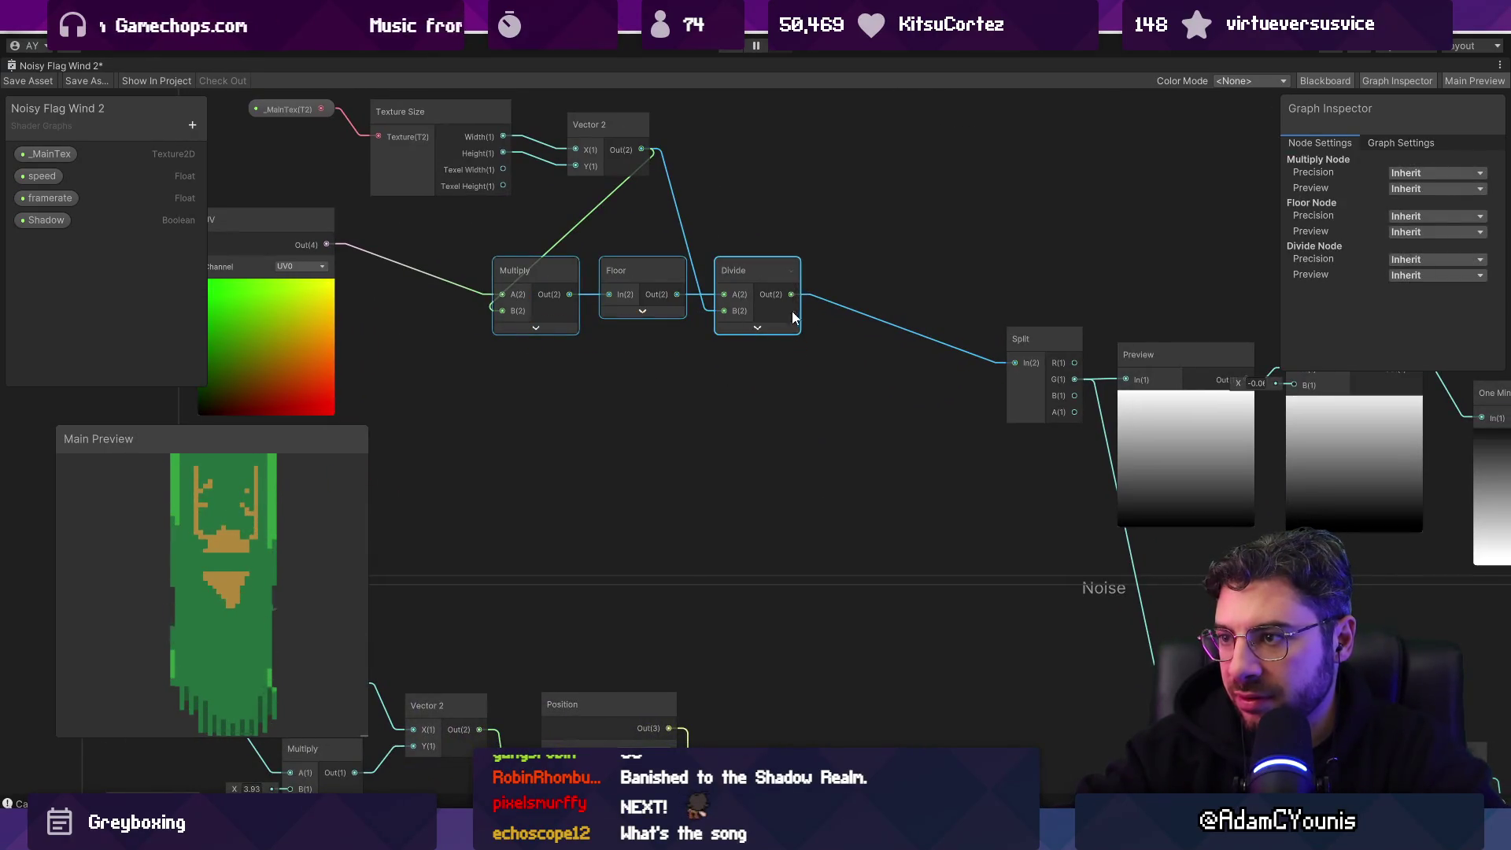
left_click_drag(800, 388, 871, 431)
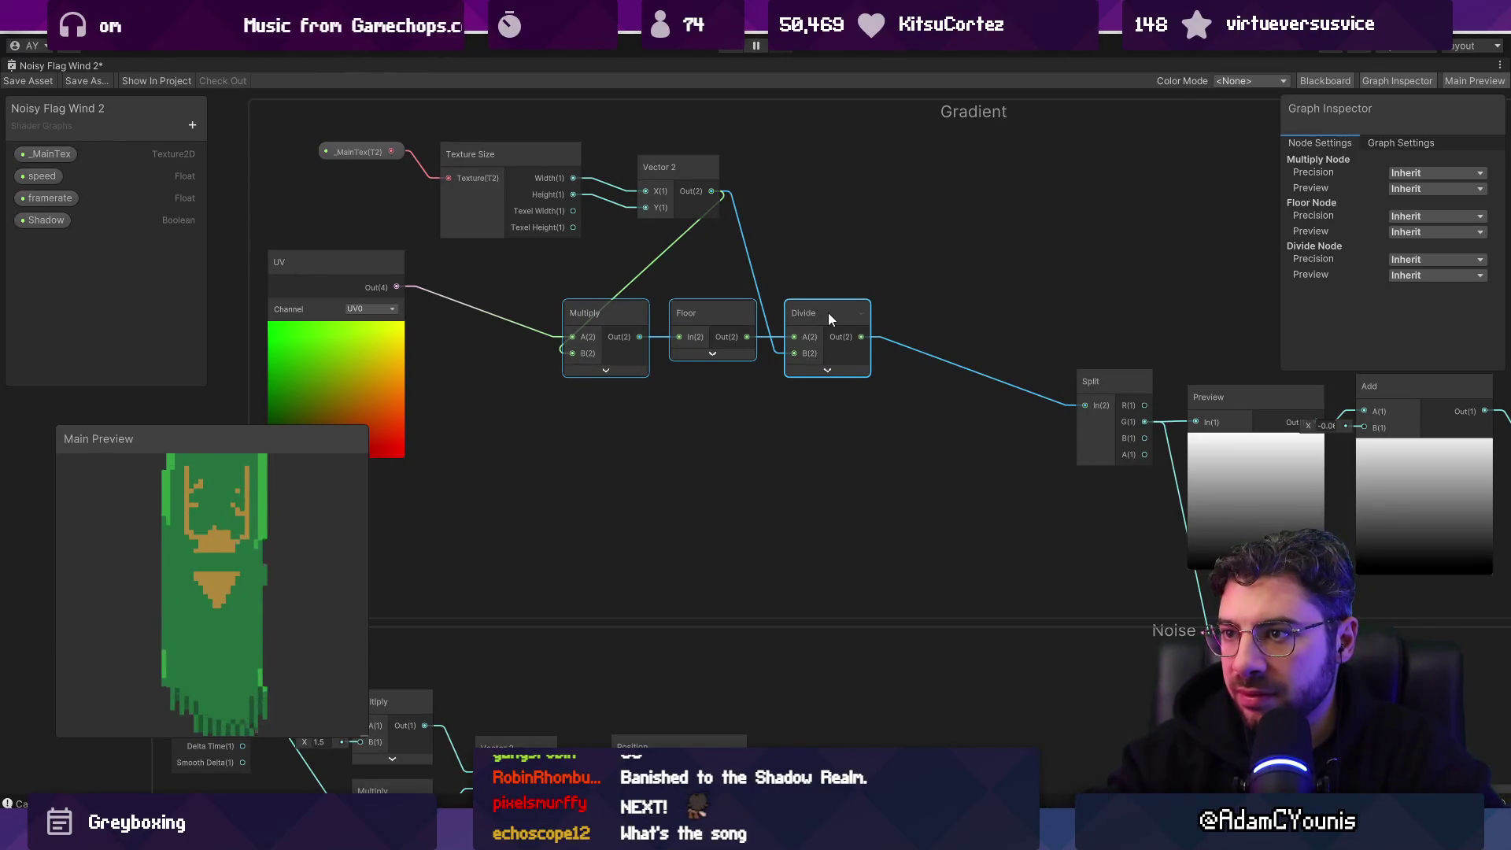
scroll(828, 313, "down", 3)
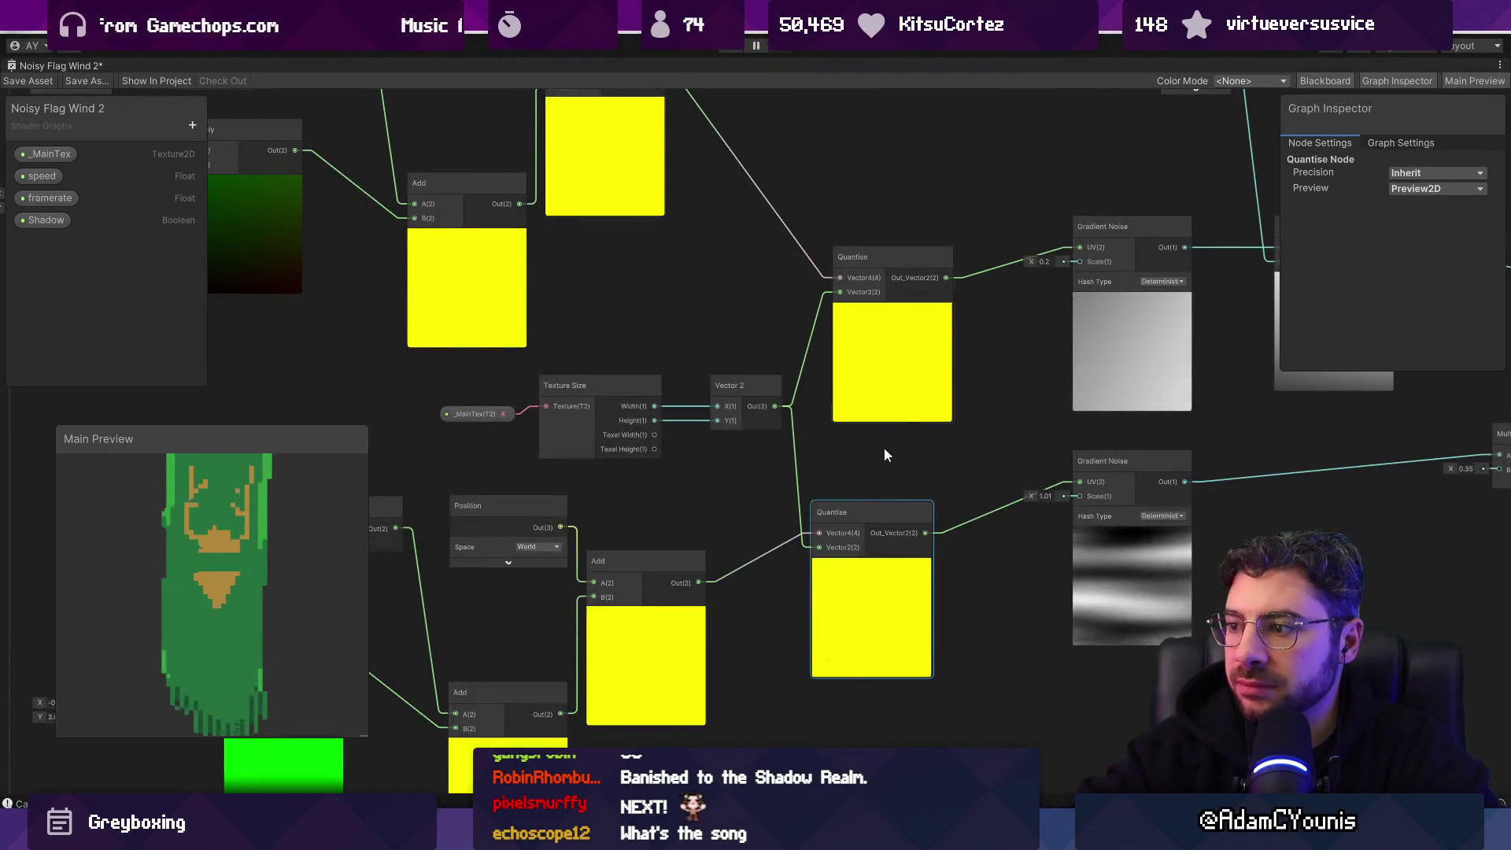
Step: Search 'qu' in the node search and add a Quantize Pixelate node to the canvas
right_click(873, 457)
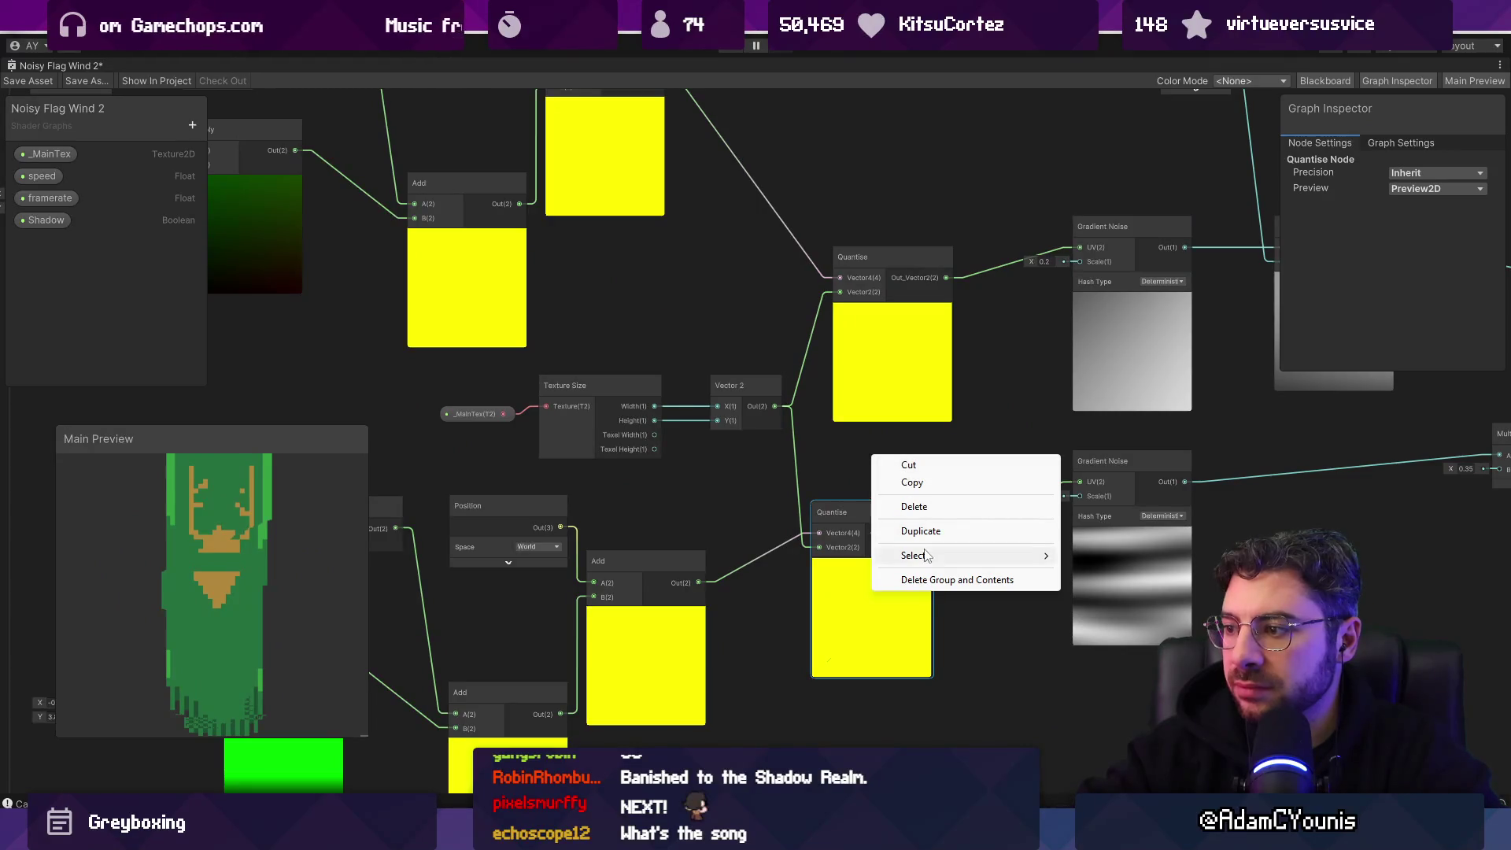
left_click(848, 474)
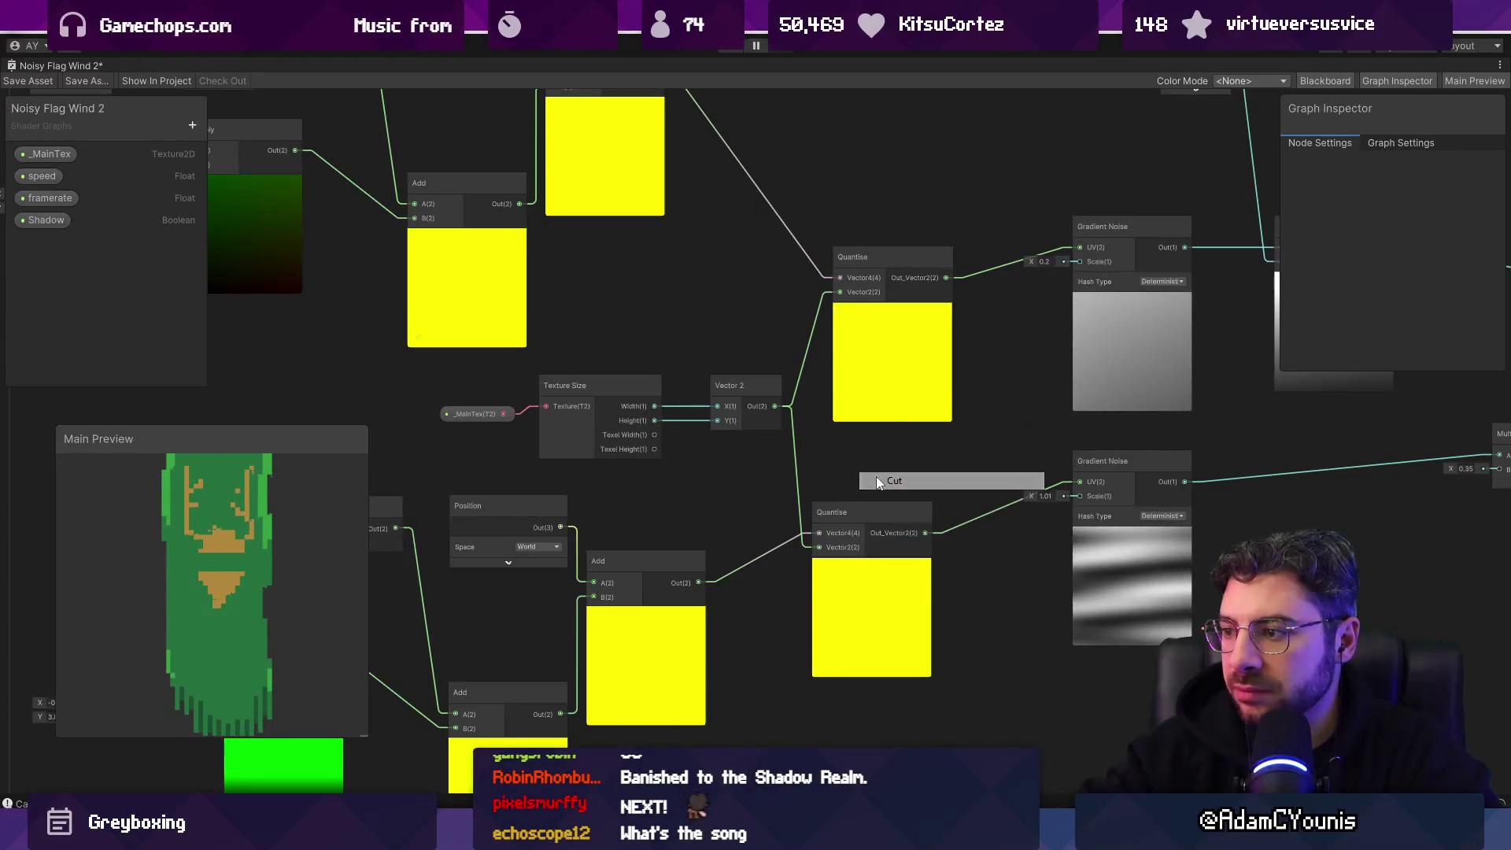
scroll(866, 459, "down", 5)
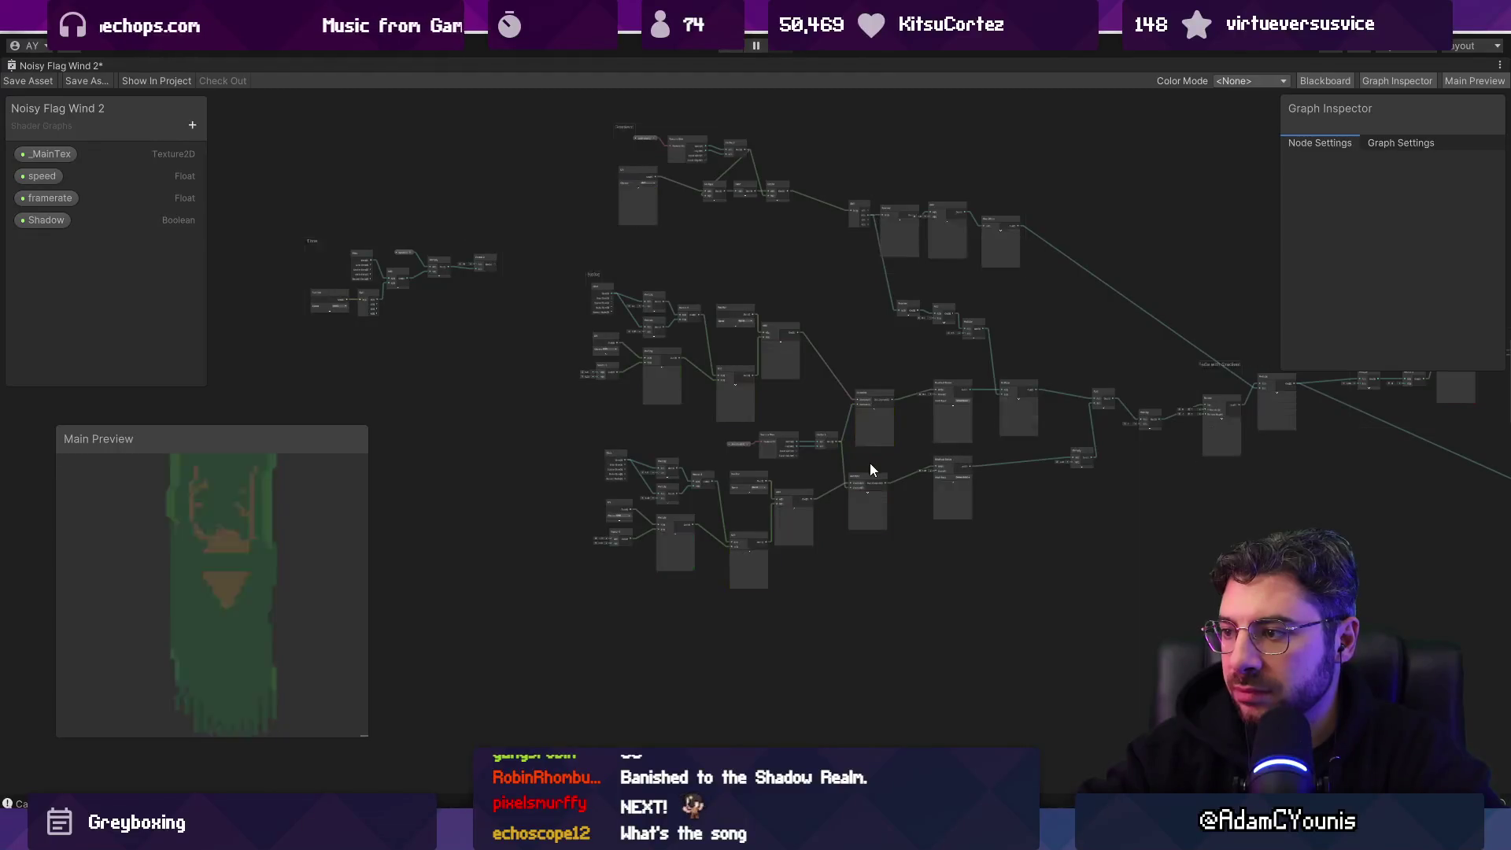
right_click(512, 489)
left_click(543, 498)
type("qu")
key("Down")
key("Return")
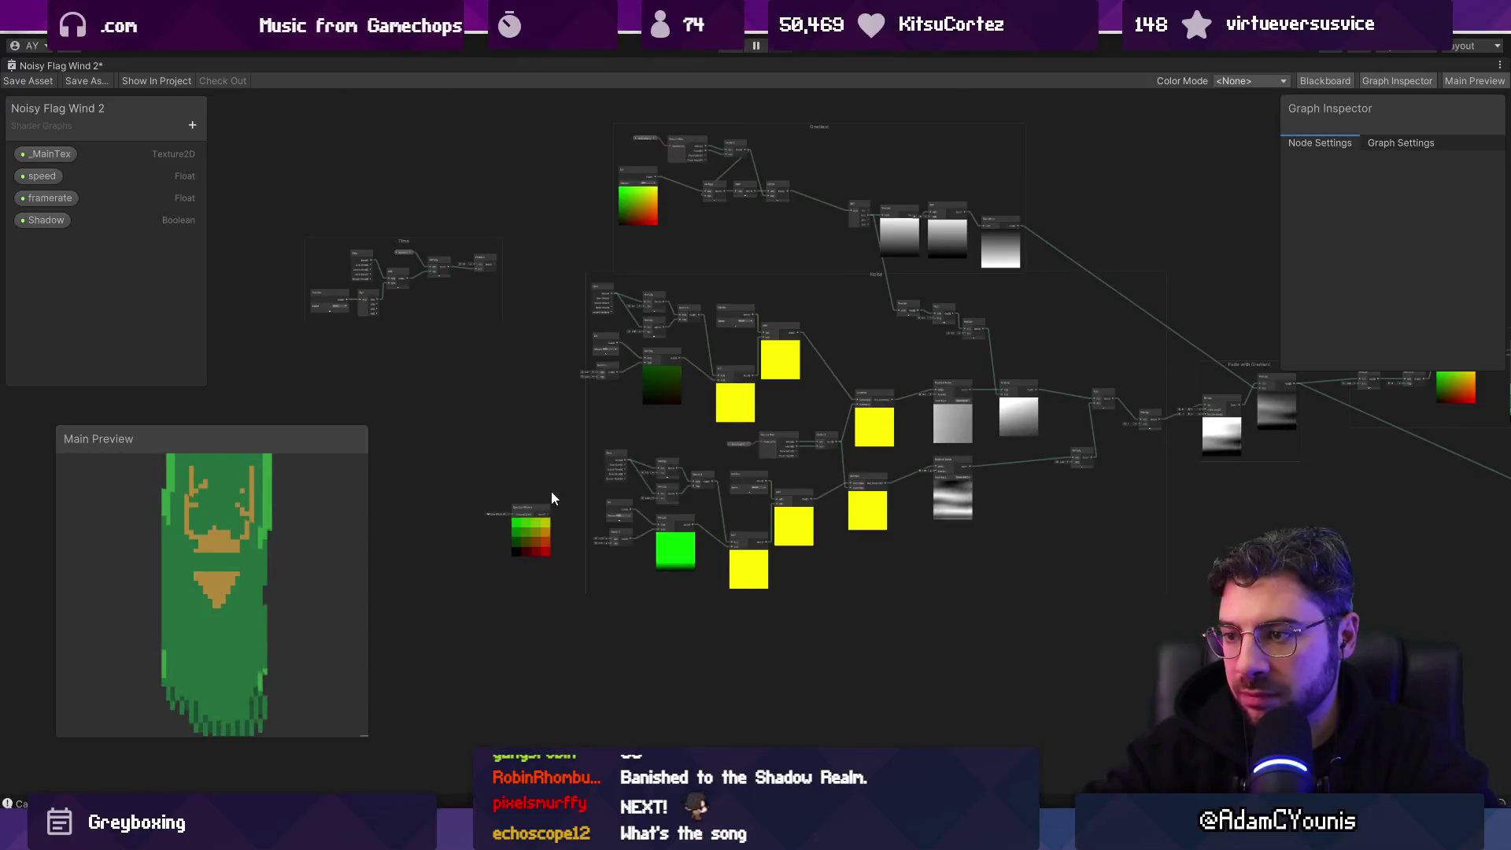
scroll(534, 508, "up", 3)
scroll(534, 507, "up", 5)
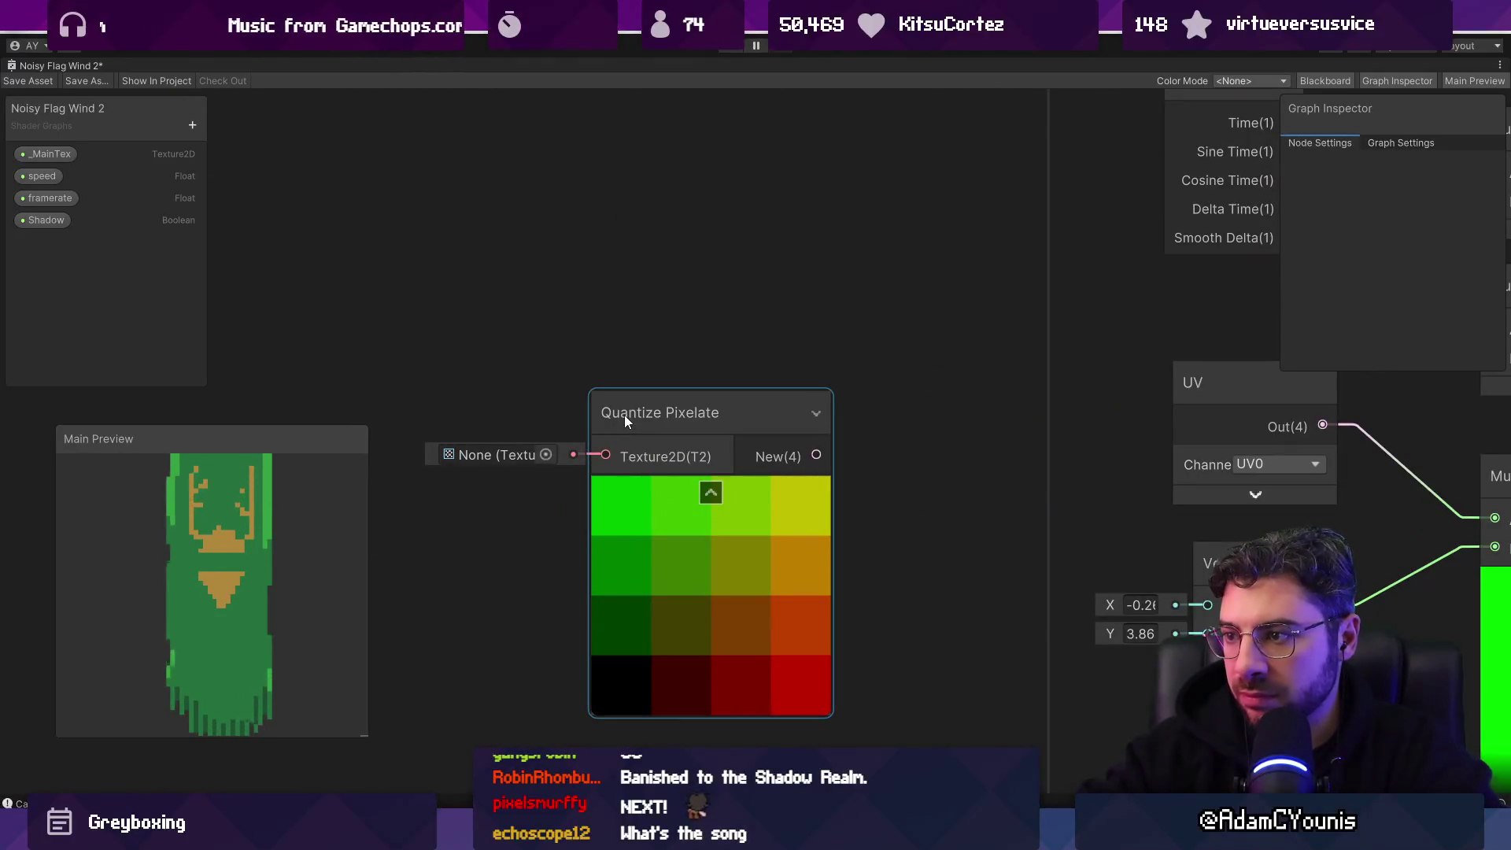
Step: Delete the unwanted Quantize Pixelate node
right_click(625, 414)
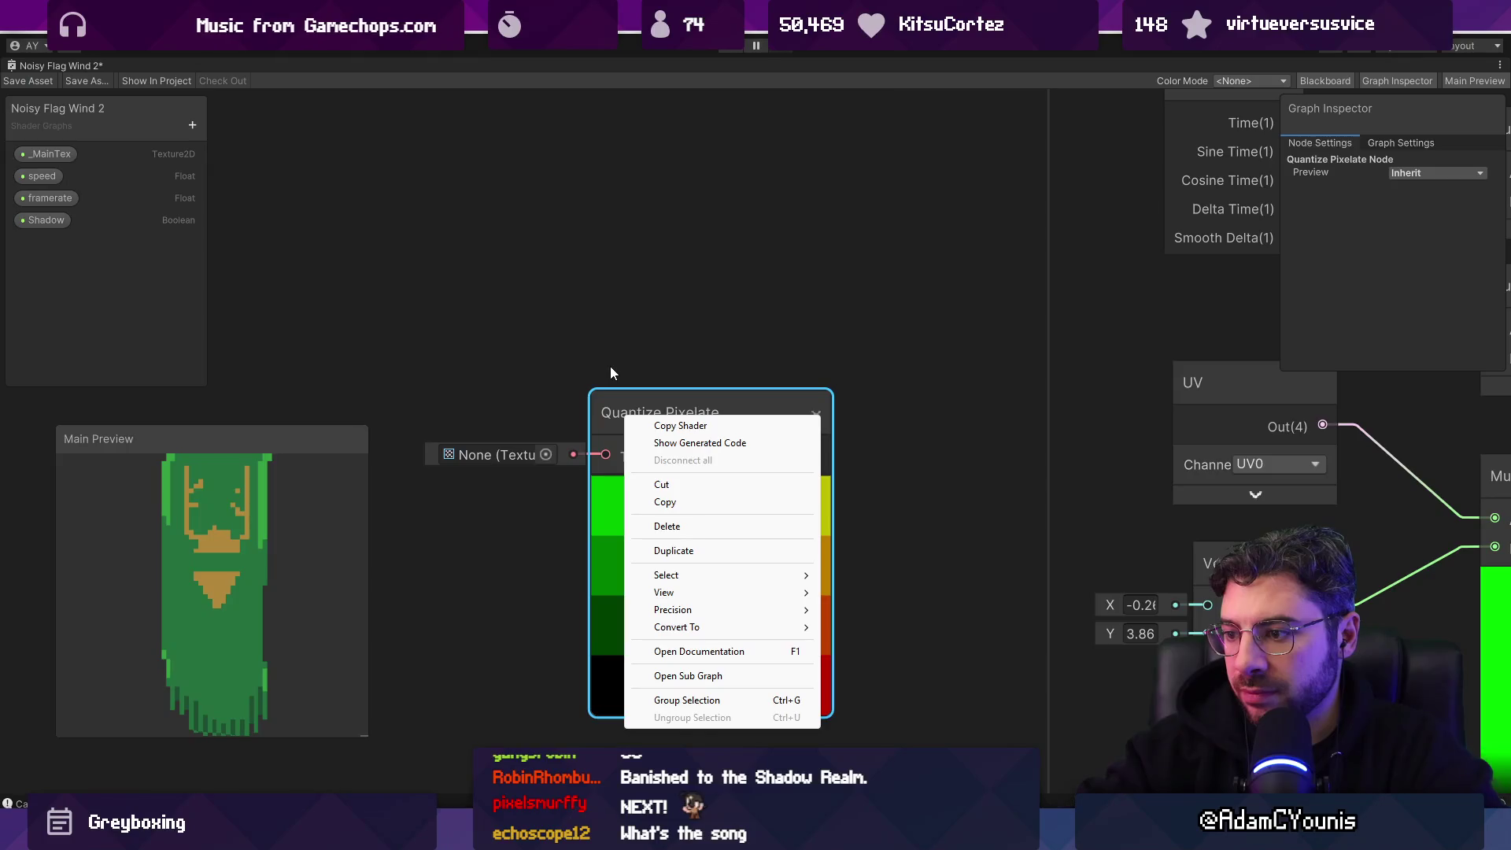
key("Escape")
key("Delete")
scroll(621, 419, "down", 5)
scroll(842, 181, "up", 5)
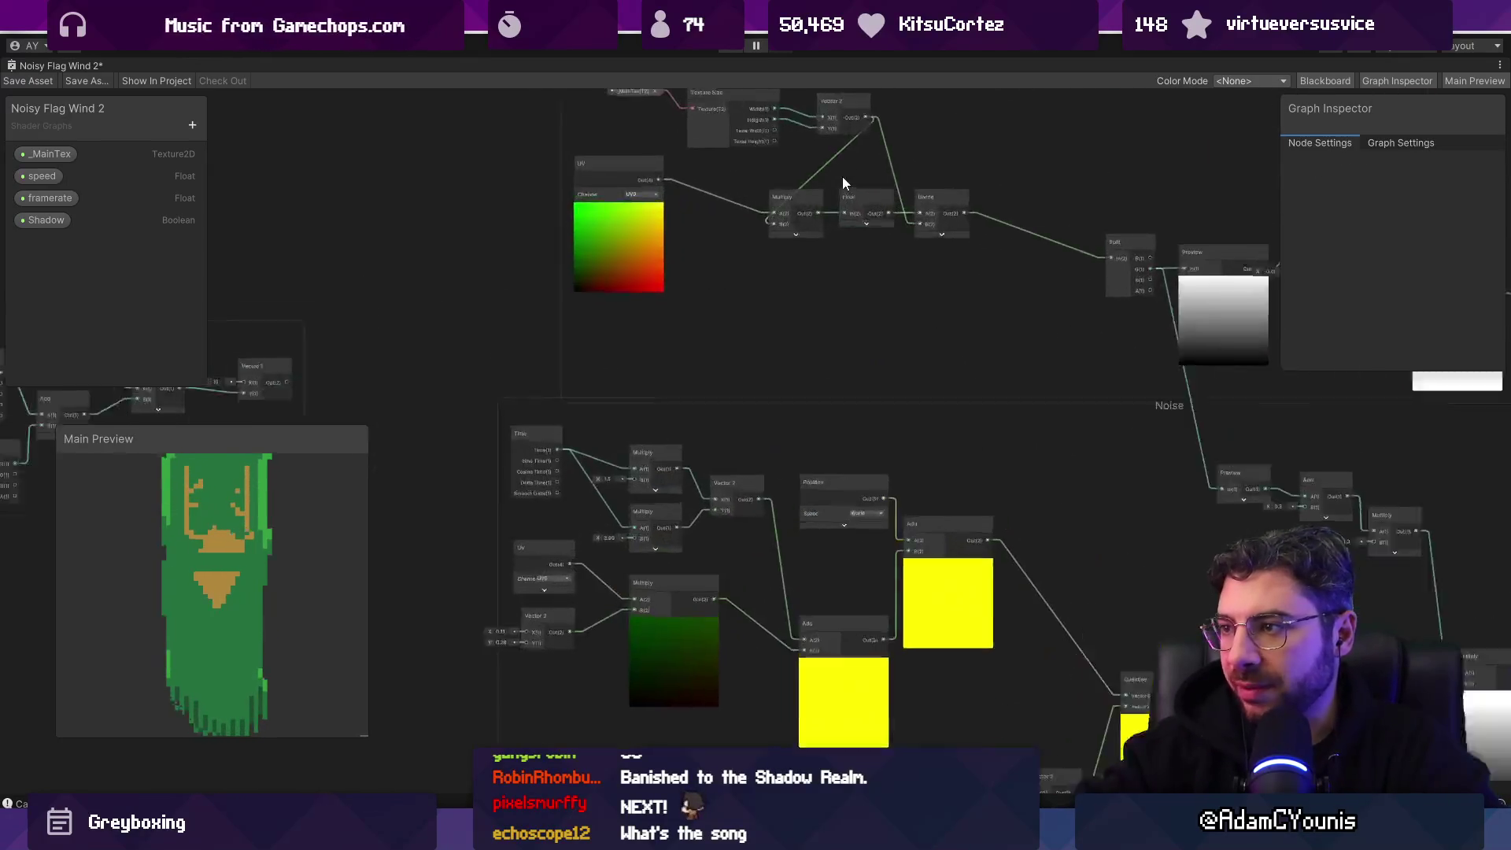
scroll(466, 298, "down", 4)
Step: Copy and paste the Gradient group's quantising nodes, deleting the UV node from the copy
left_click_drag(568, 329, 1013, 516)
left_click(647, 393)
key("ctrl+c")
key("ctrl+v")
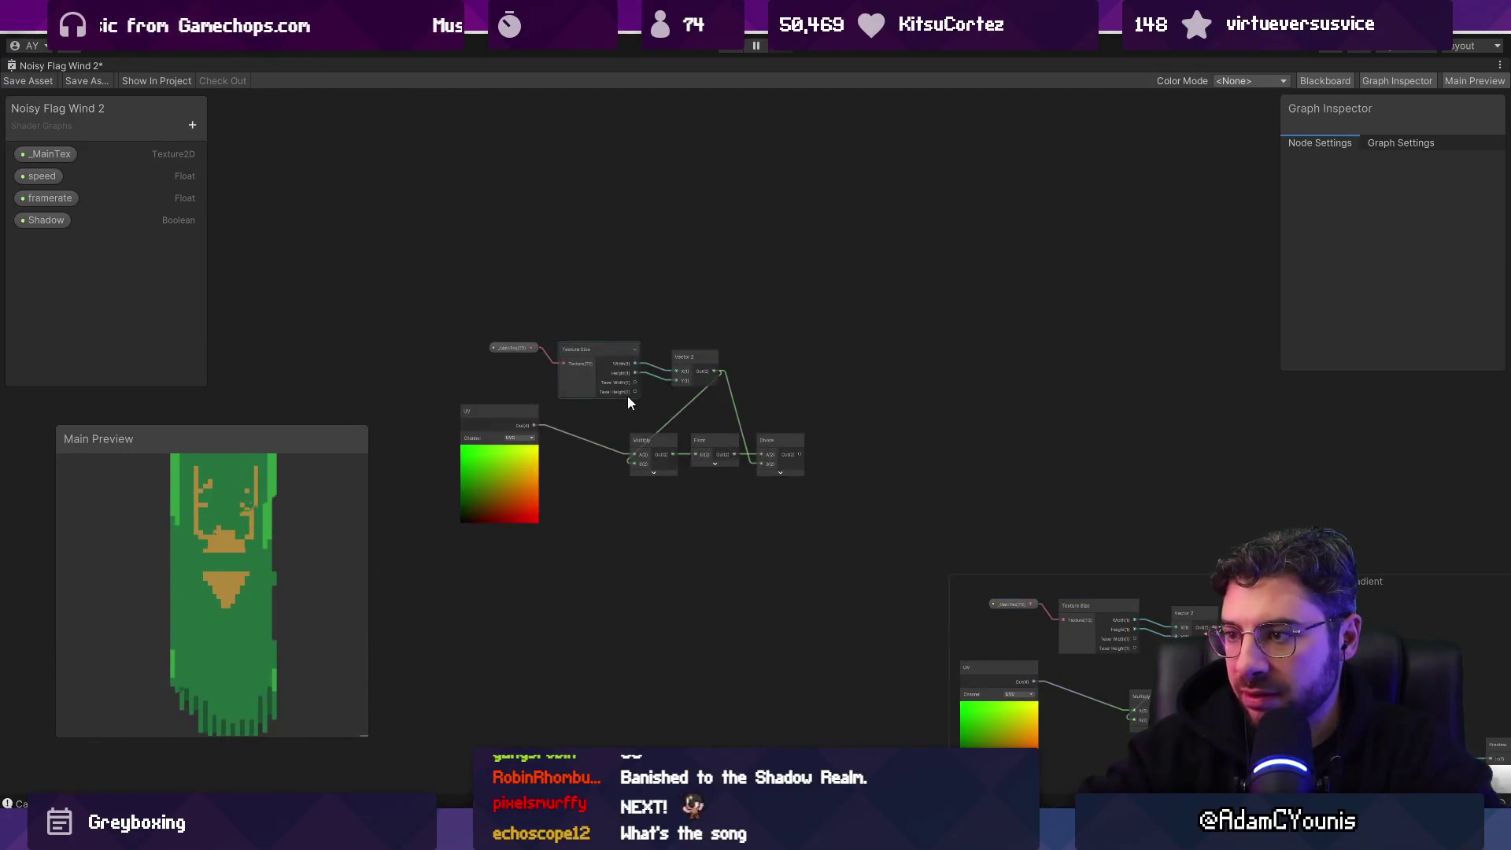
scroll(539, 385, "up", 4)
key("Delete")
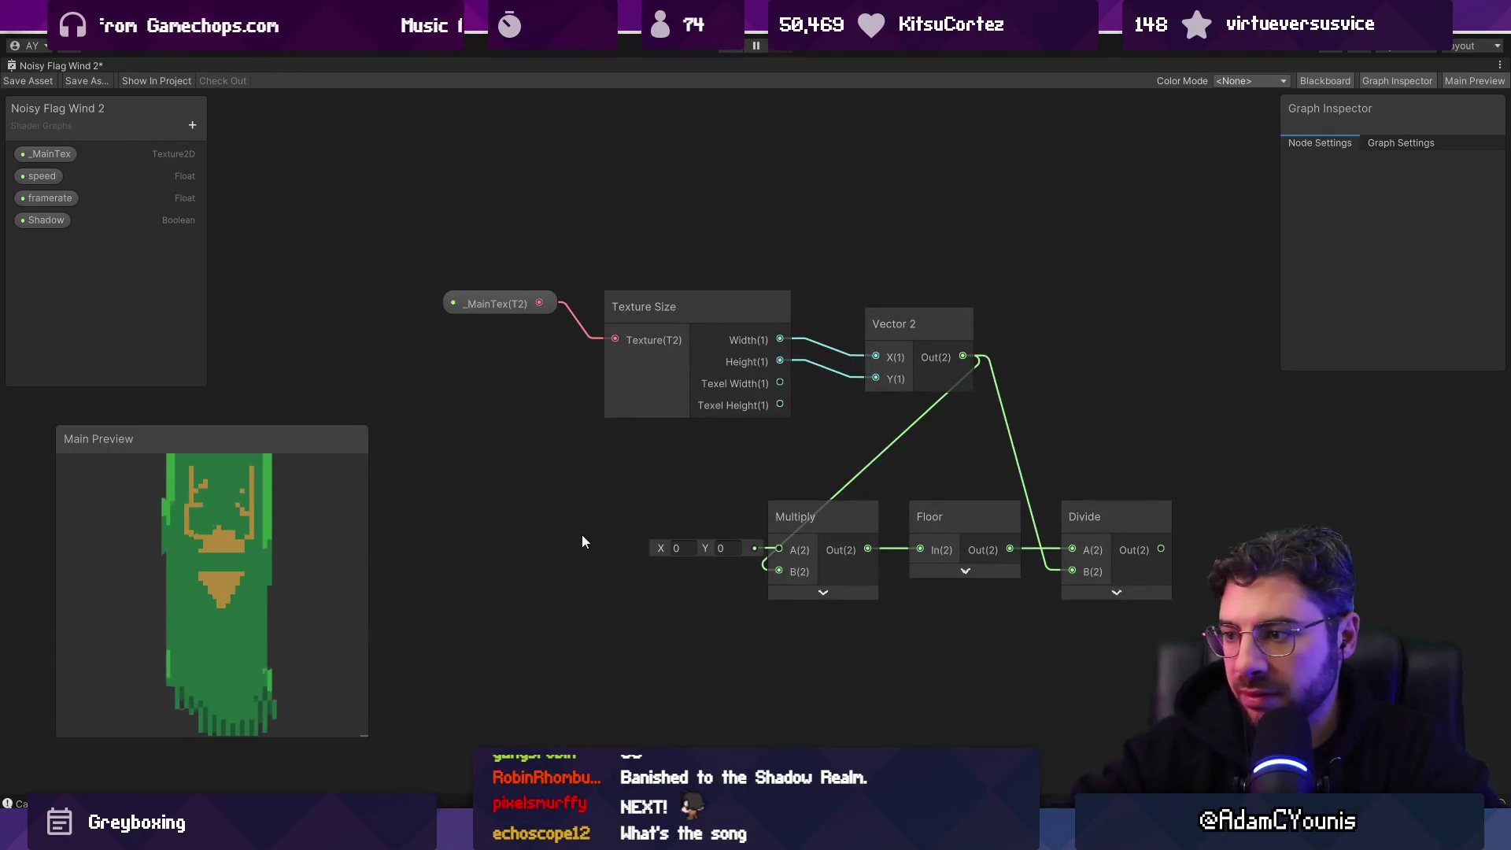
Step: Rearrange the copy: Multiply and Floor left, Divide below, _MainTex/Texture Size/Vector 2 lower down
left_click_drag(839, 523, 789, 522)
left_click_drag(908, 362, 908, 362)
mouse_move(905, 324)
left_mouse_down()
mouse_move(619, 301)
mouse_move(588, 381)
left_mouse_up()
left_click_drag(985, 520, 922, 522)
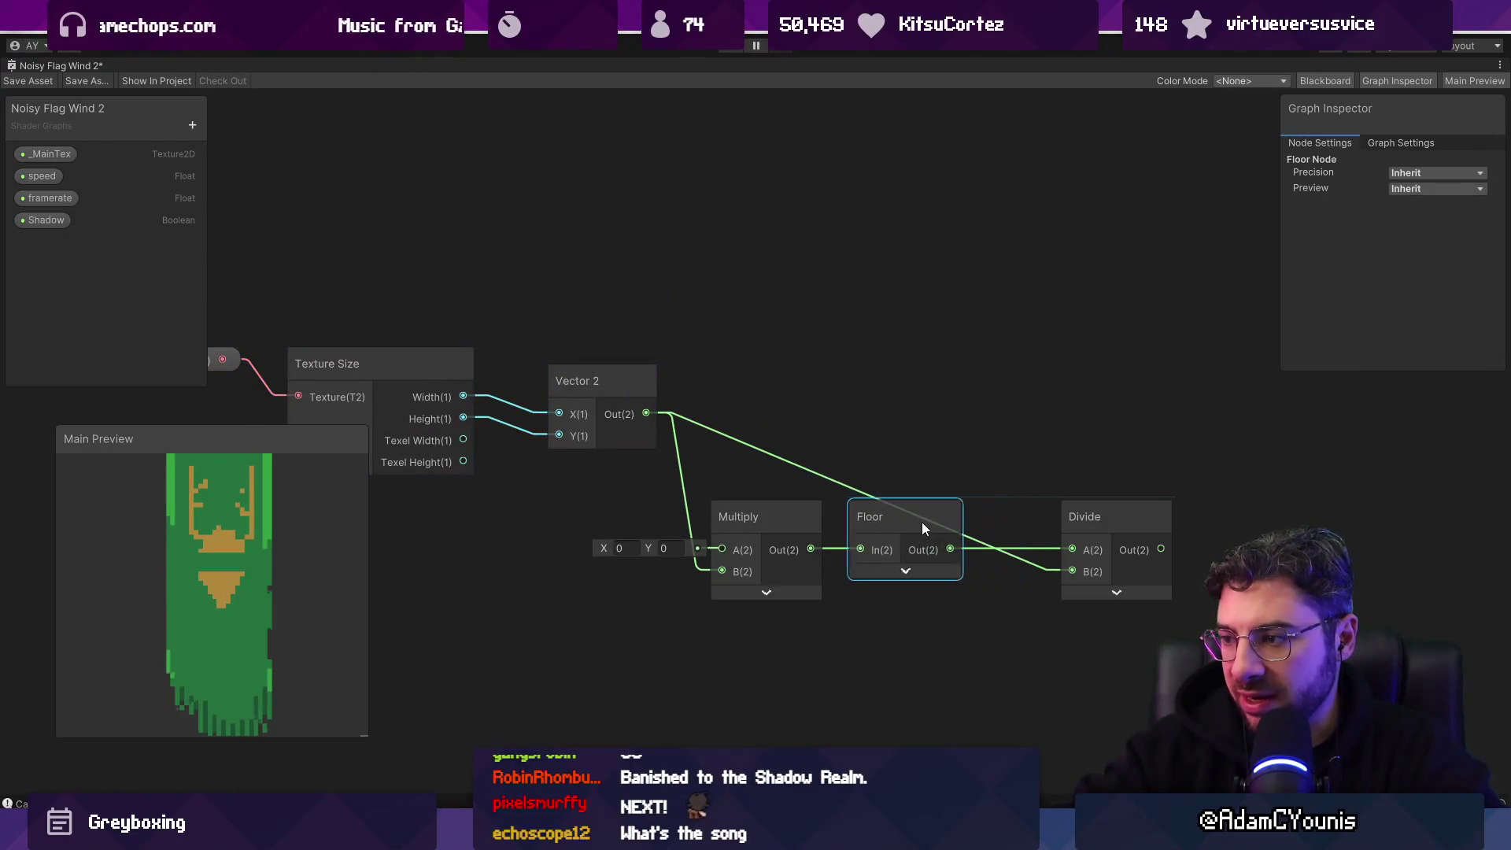
mouse_move(1050, 454)
left_mouse_down()
mouse_move(1064, 442)
mouse_move(1075, 650)
mouse_move(1059, 671)
left_mouse_up()
mouse_move(294, 246)
left_mouse_down()
mouse_move(690, 365)
mouse_move(722, 654)
mouse_move(826, 529)
left_mouse_up()
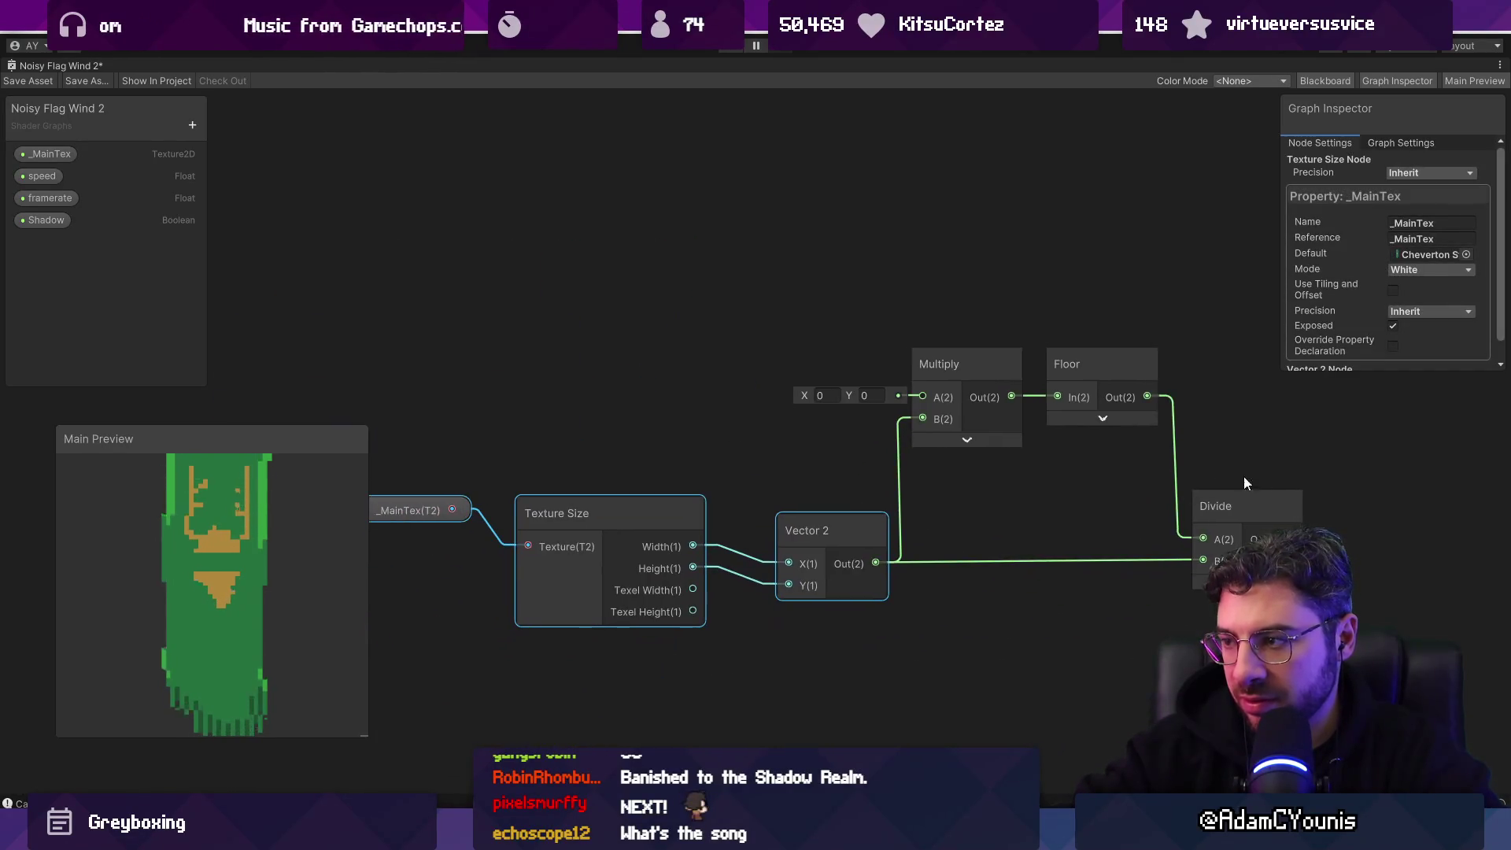
left_click(1249, 503)
left_click_drag(1196, 507, 1223, 484)
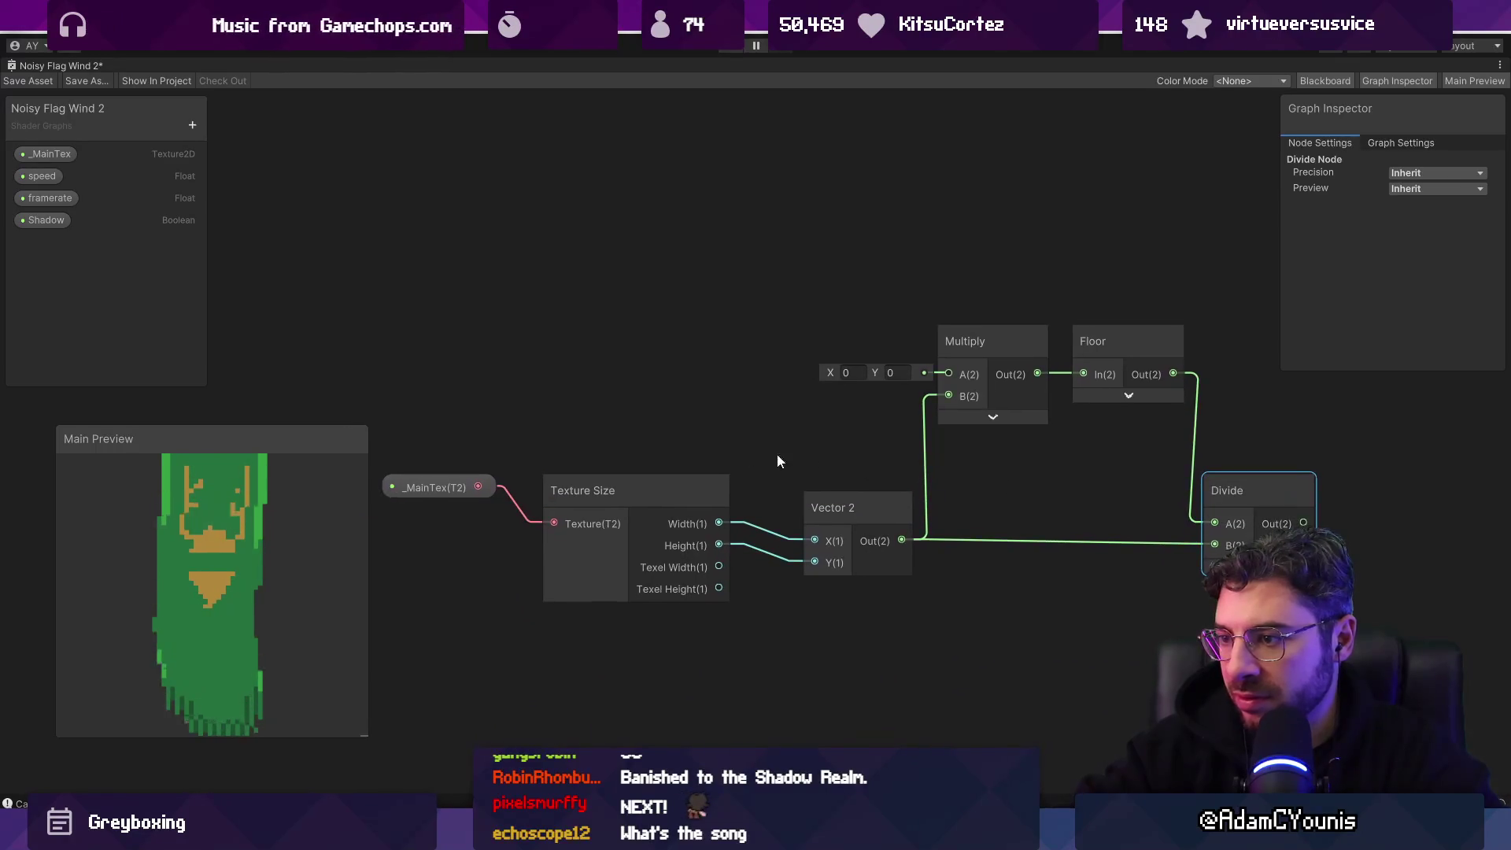
mouse_move(543, 465)
left_mouse_down()
mouse_move(665, 442)
mouse_move(666, 374)
left_mouse_up()
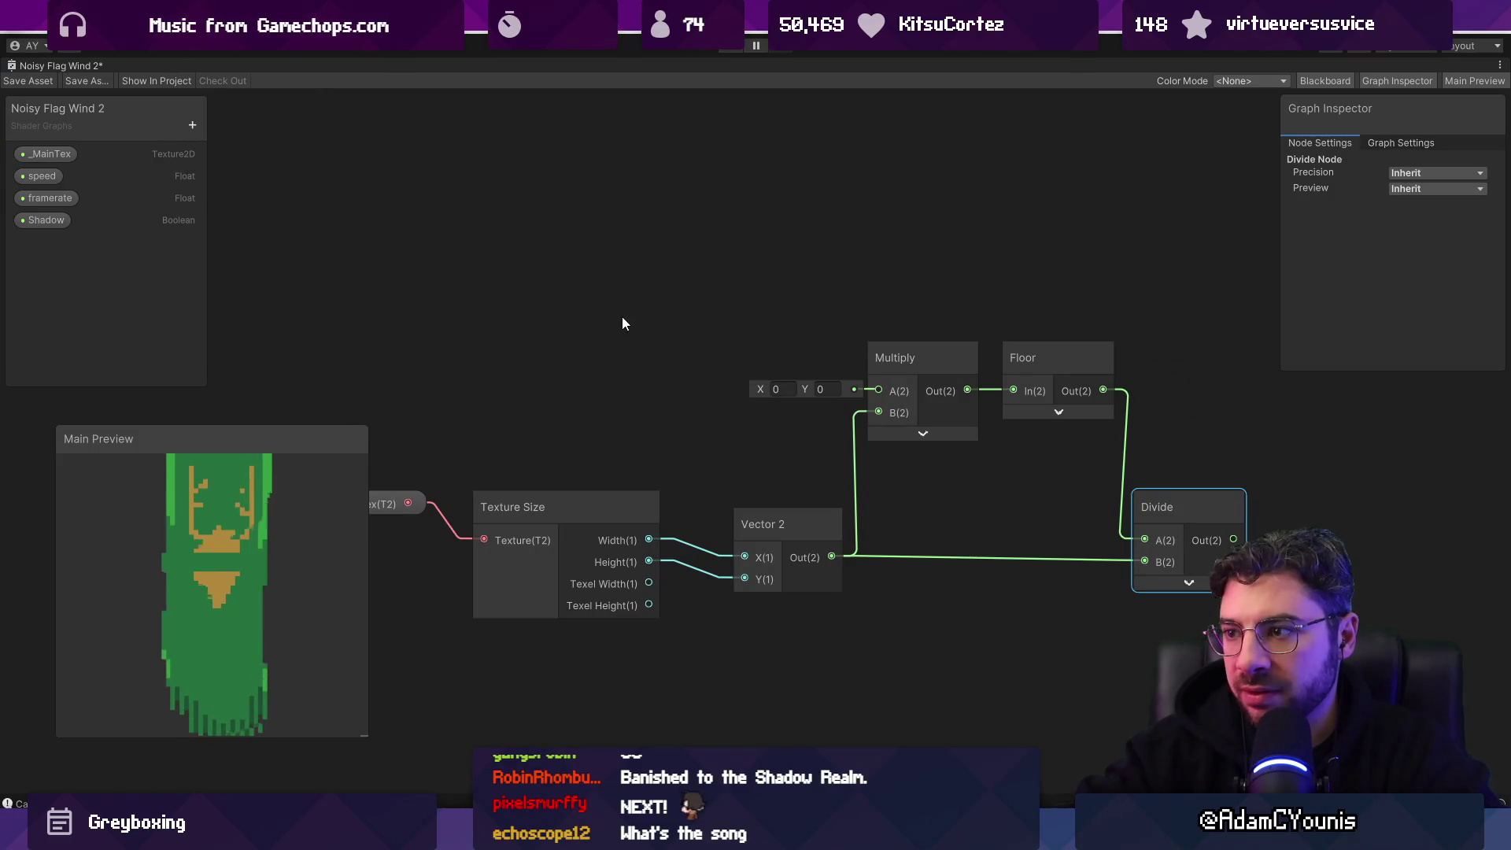
scroll(629, 318, "down", 3)
Step: Convert the copied quantising nodes into a sub graph
left_click_drag(960, 515, 960, 516)
right_click(942, 431)
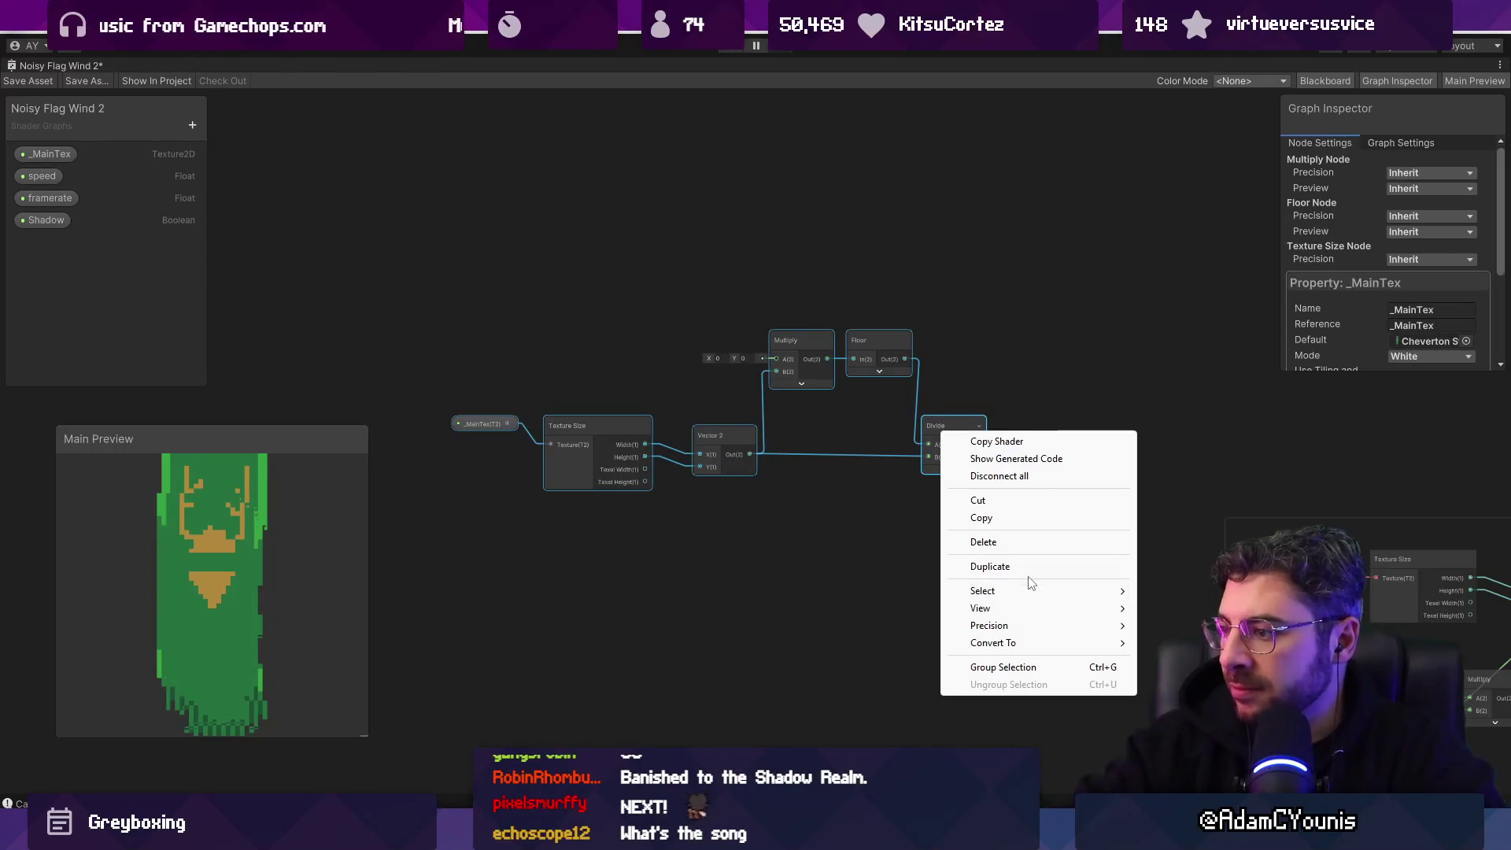
mouse_move(1060, 646)
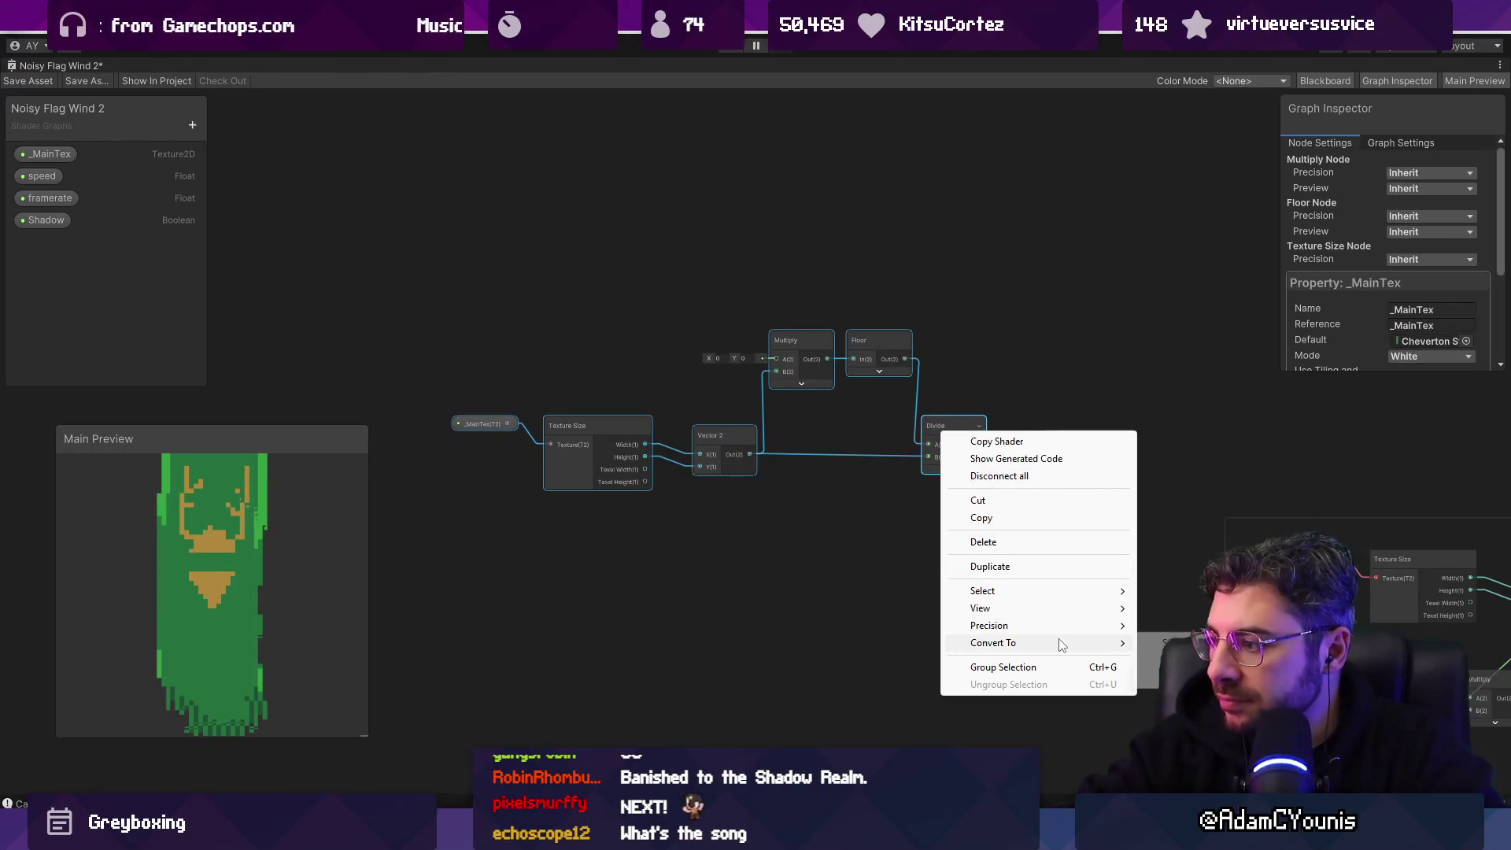
left_click(1152, 645)
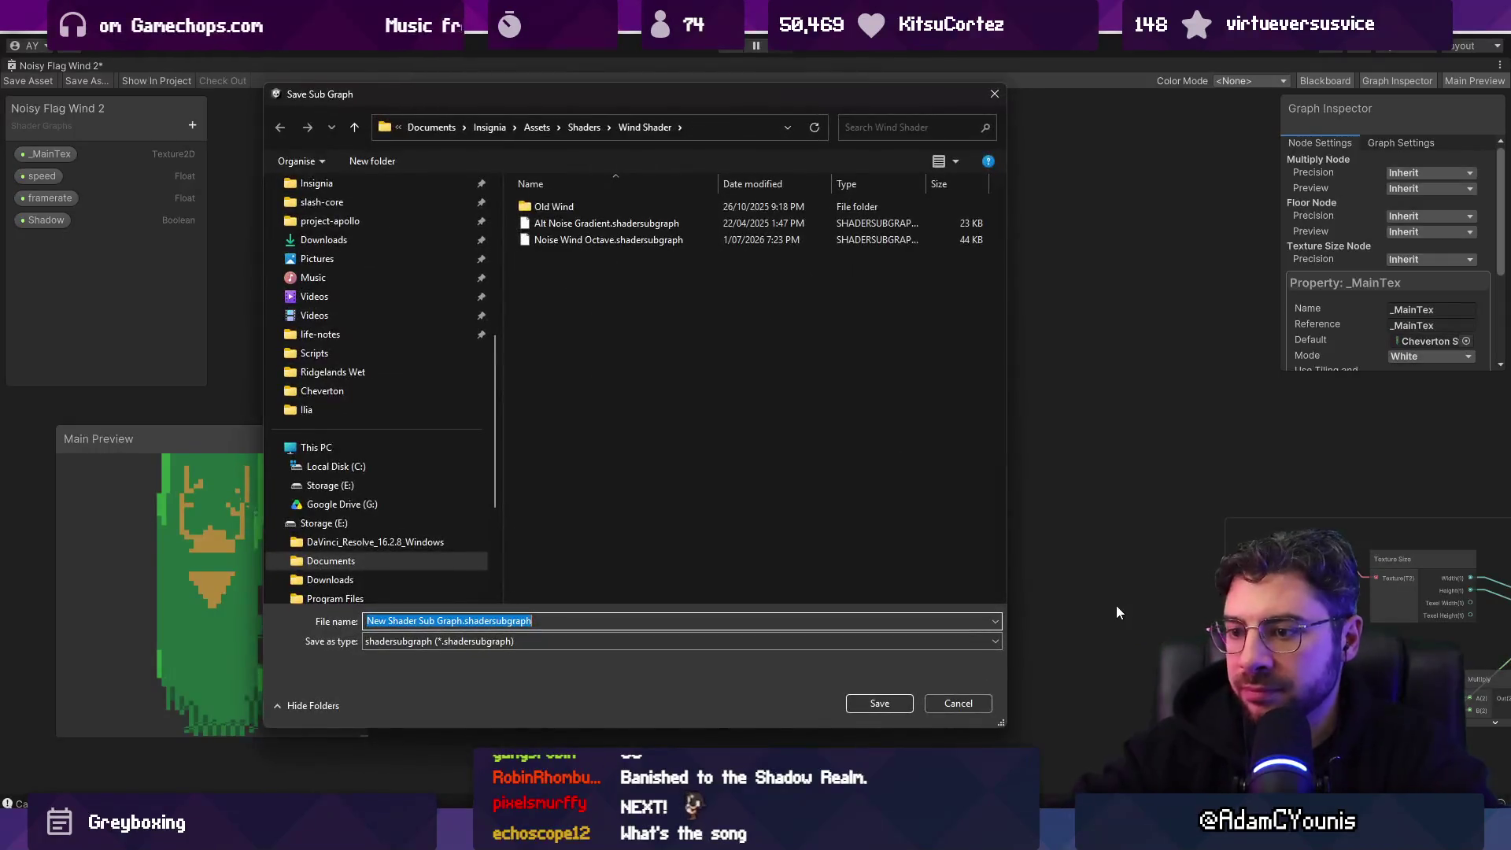
Step: Choose the Shaders folder as the sub graph's save location
left_click(589, 127)
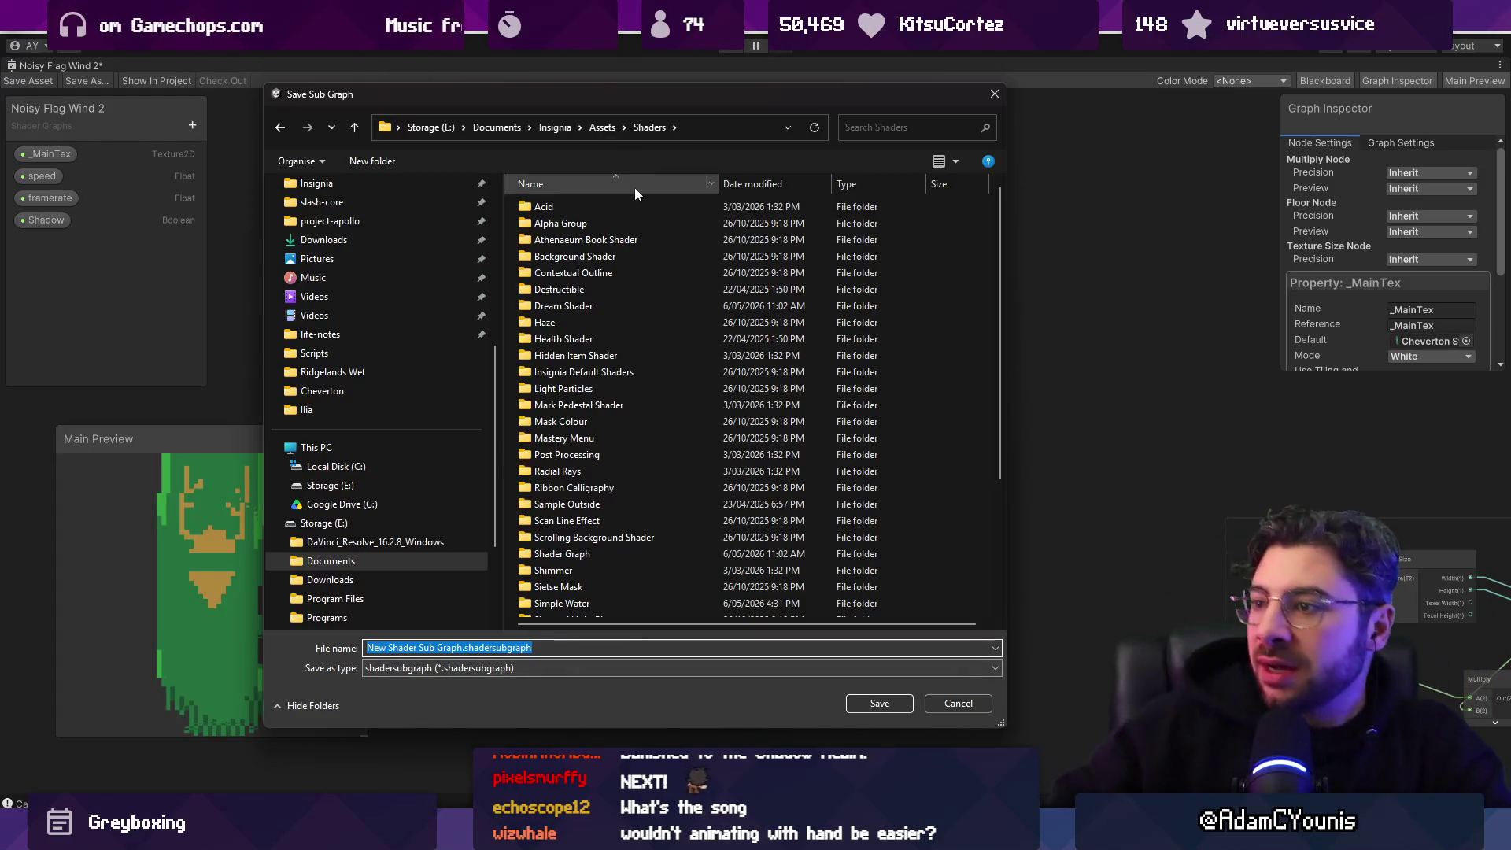
scroll(645, 315, "down", 4)
scroll(645, 343, "up", 4)
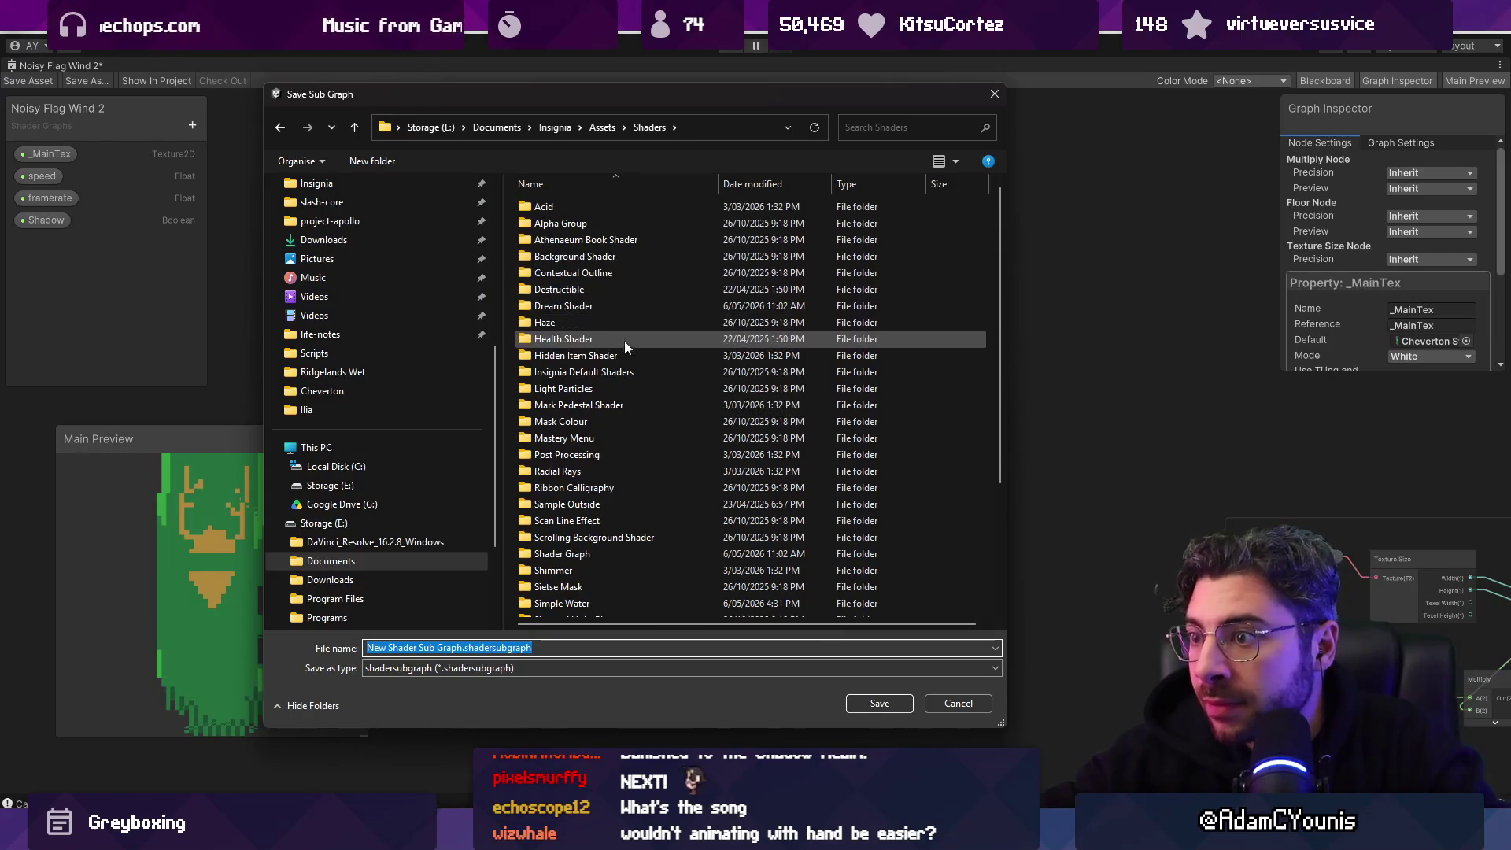
scroll(655, 441, "down", 2)
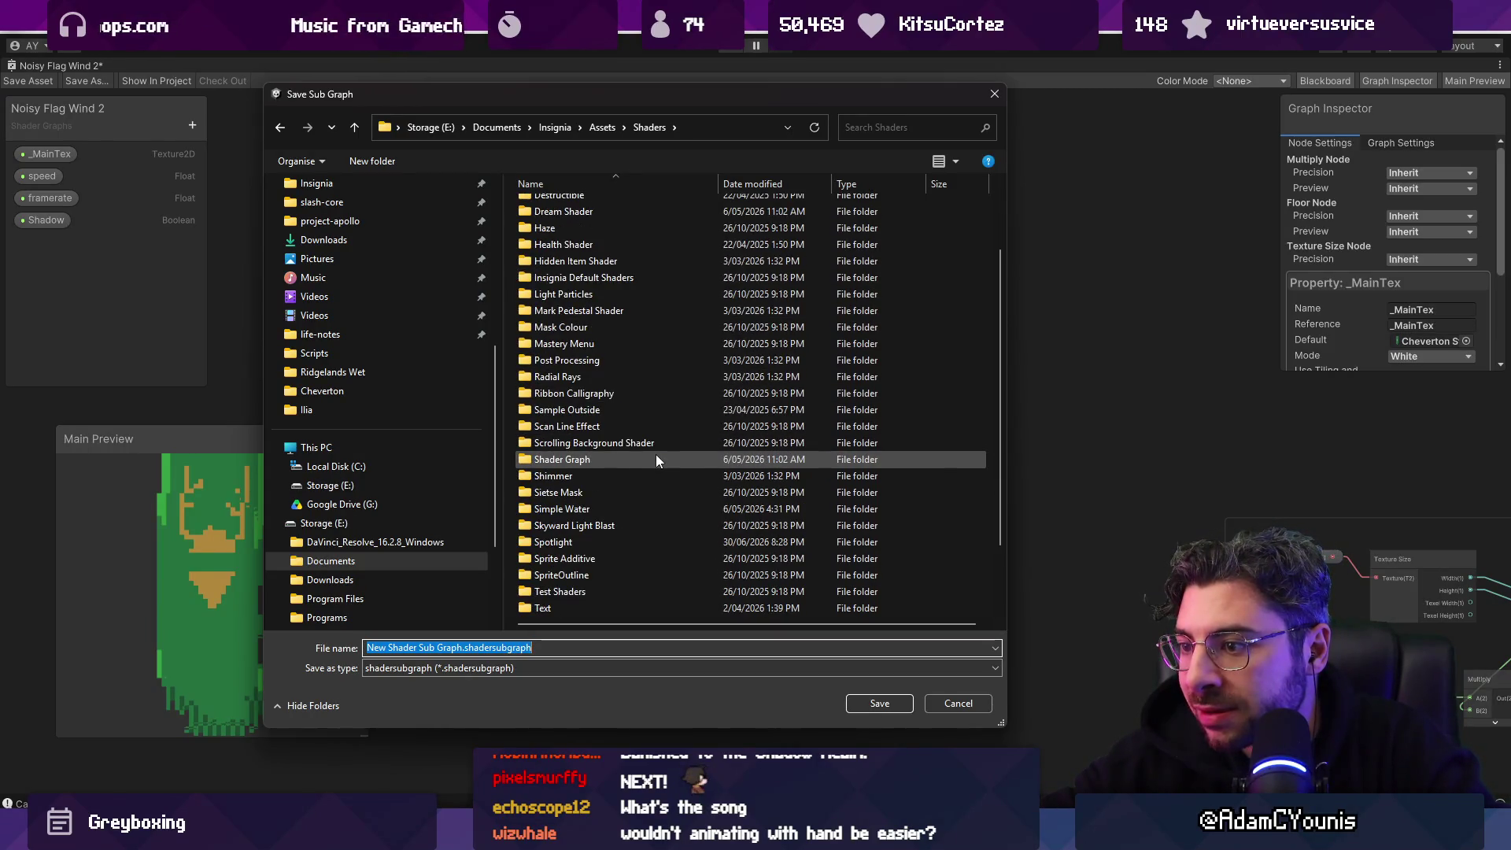
scroll(656, 461, "up", 2)
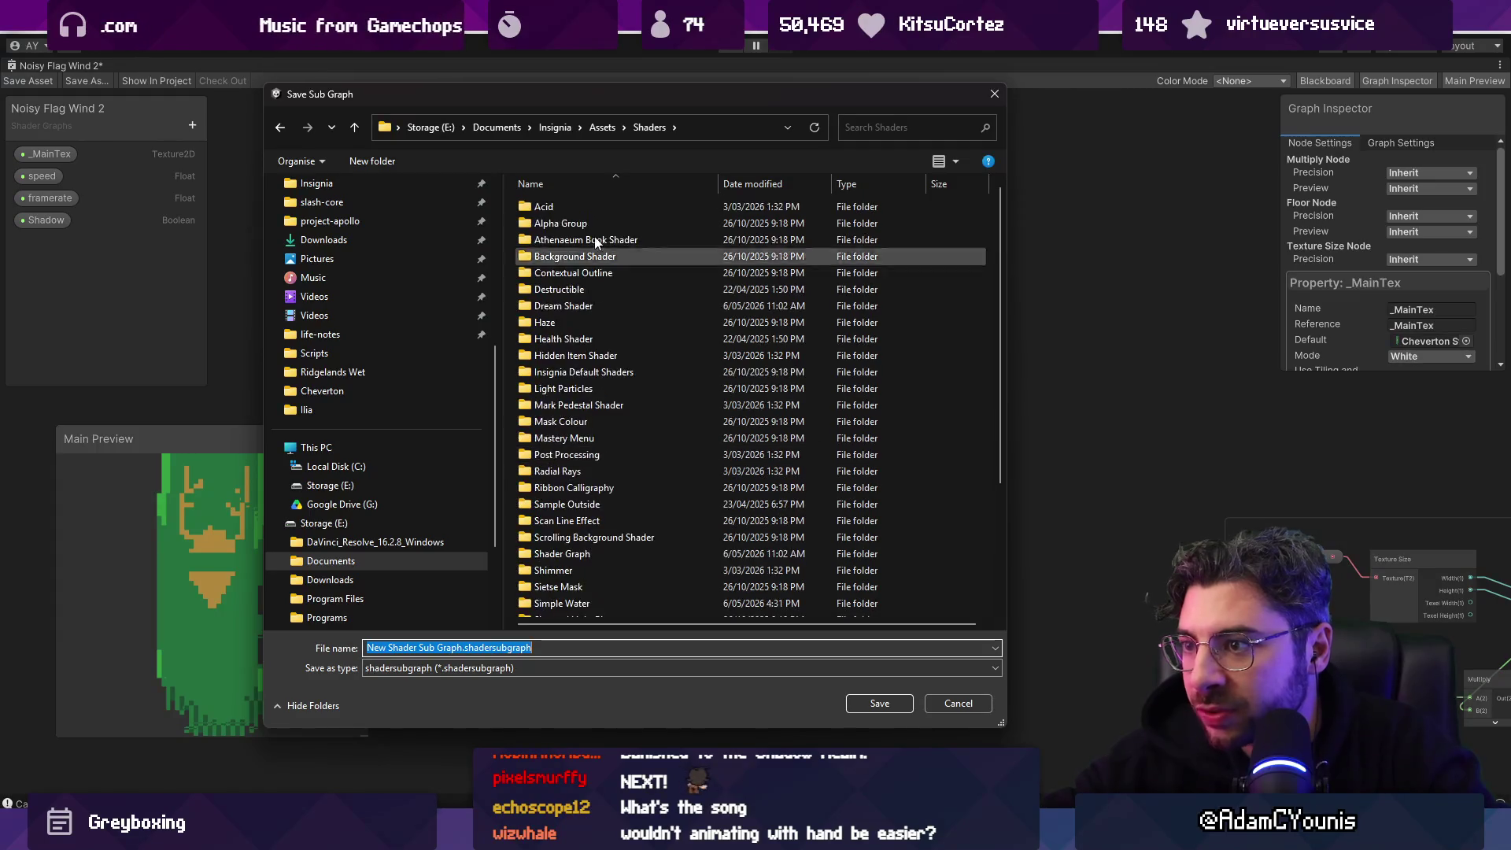
scroll(625, 441, "down", 1)
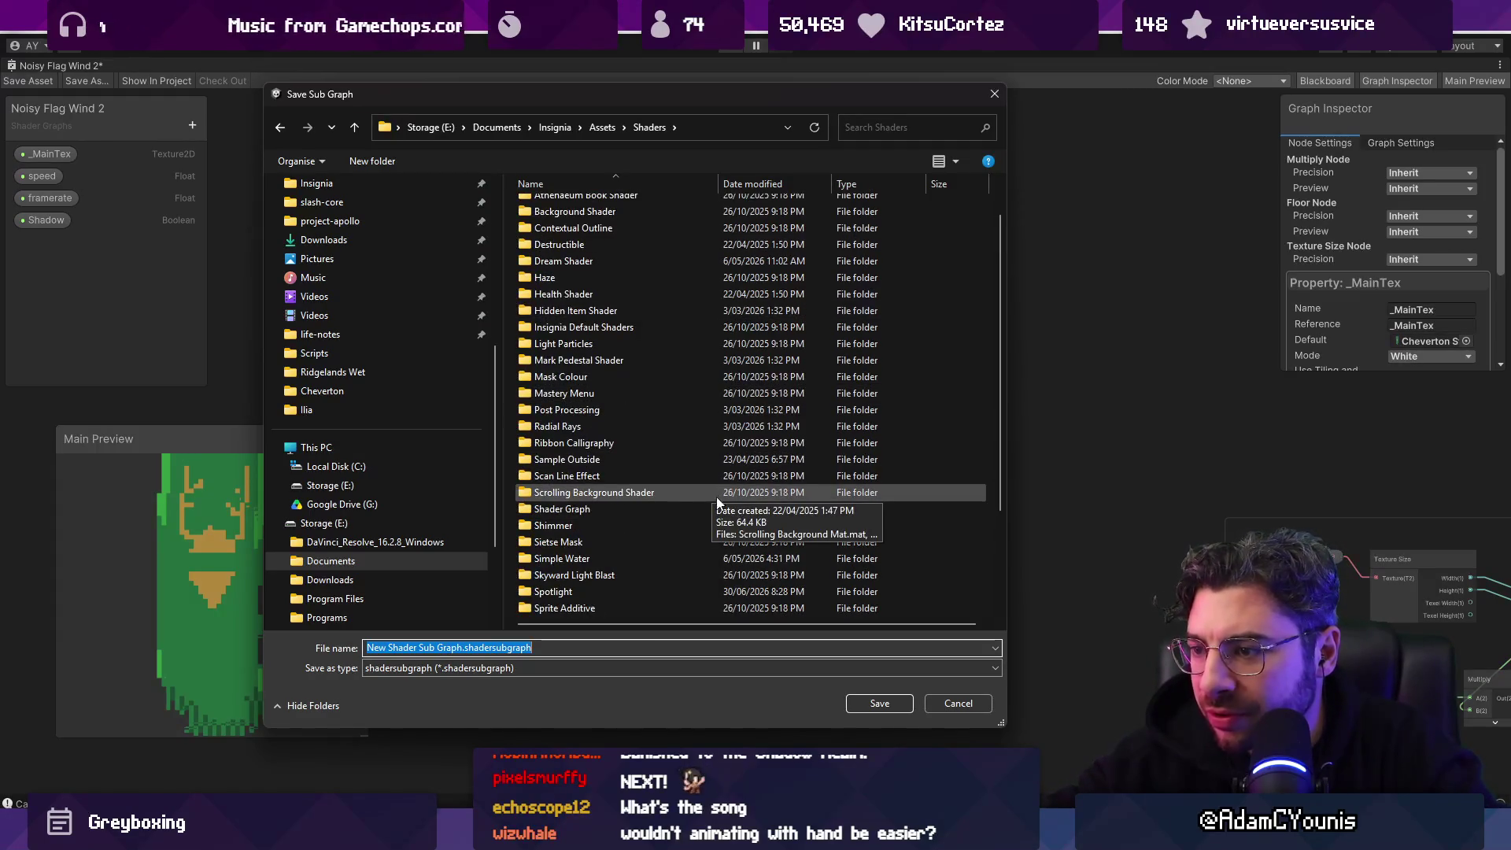
scroll(739, 511, "up", 1)
Step: Name the sub graph QuantiseToTexelSize and save it
left_click(462, 648)
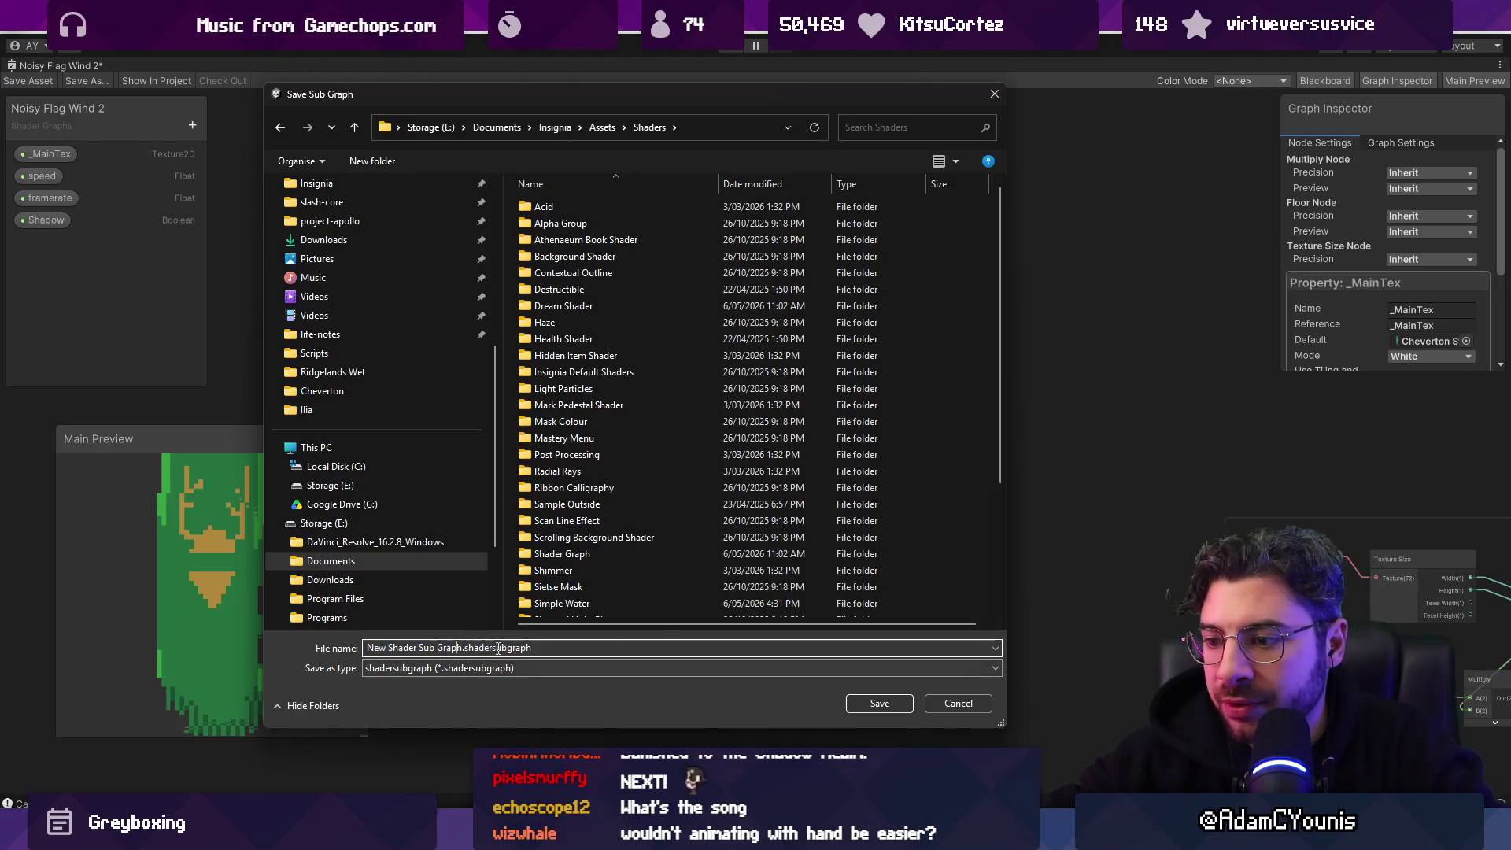
key("ctrl+shift+Left")
key("ctrl+shift+Left")
key("ctrl+shift+Left")
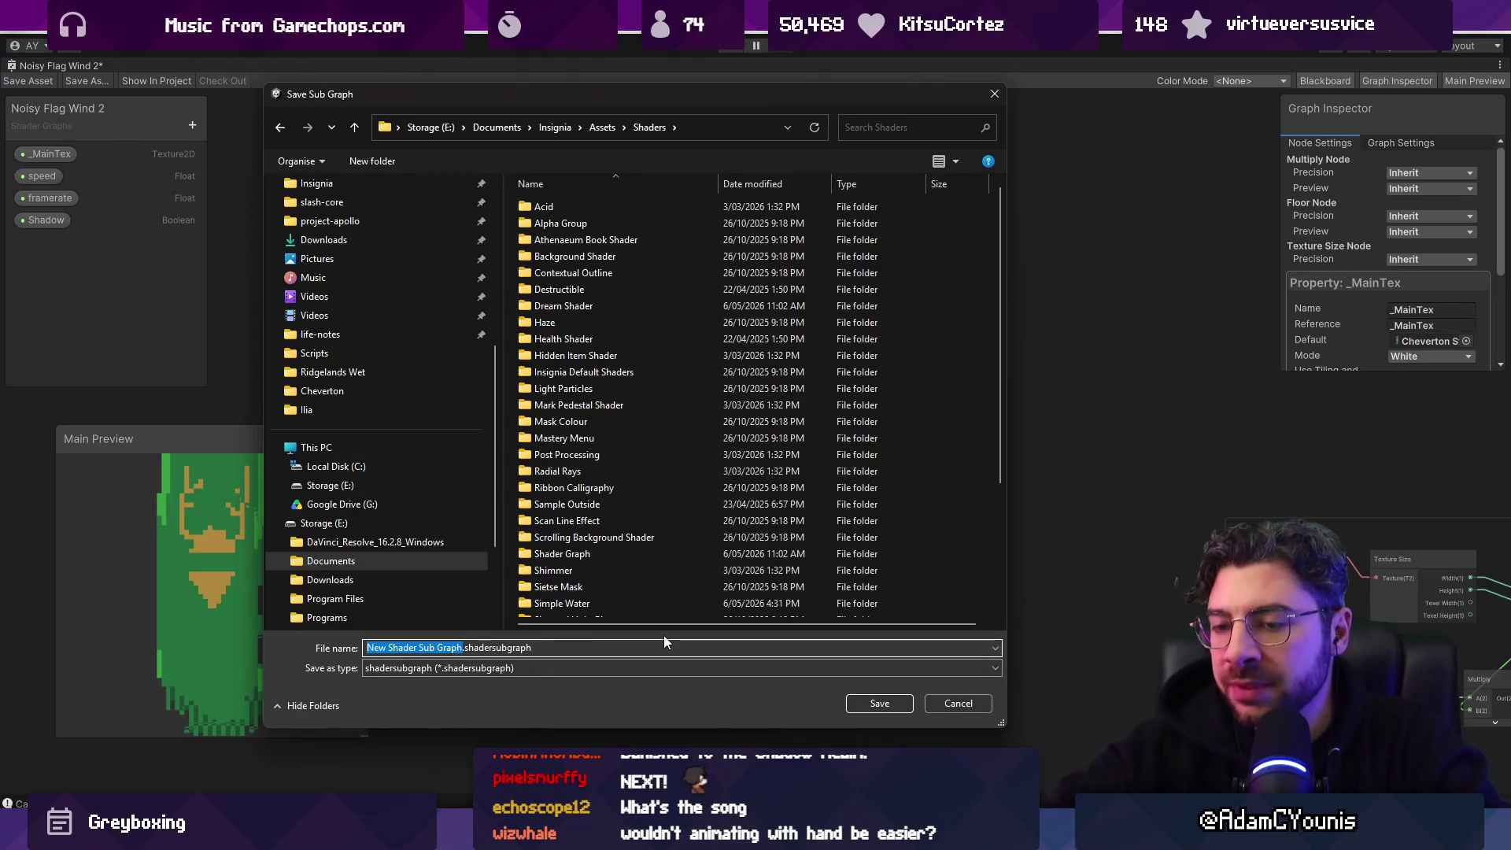
key("BackSpace")
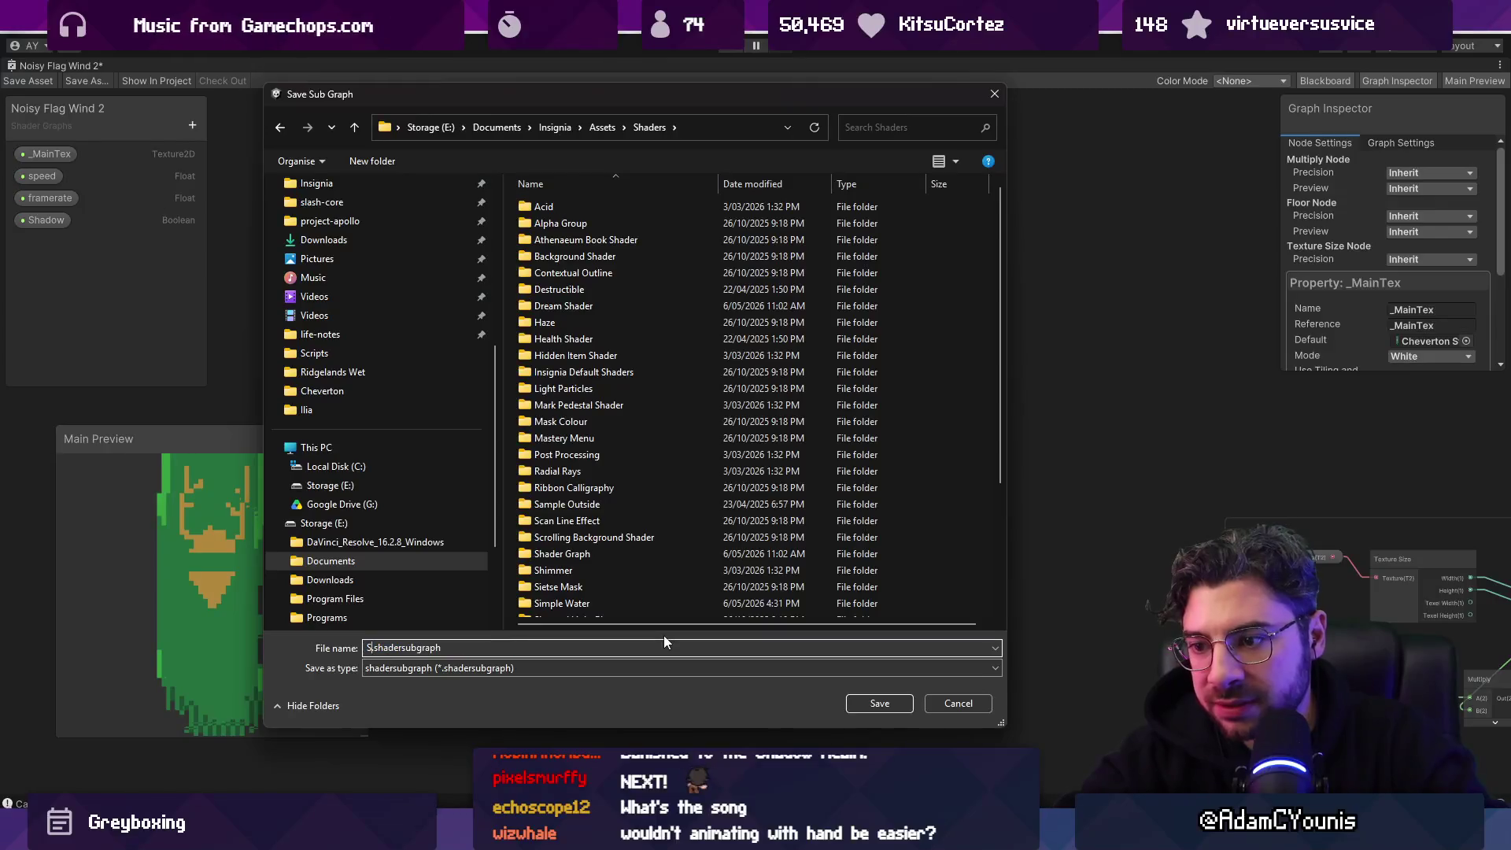
type("Quaqn")
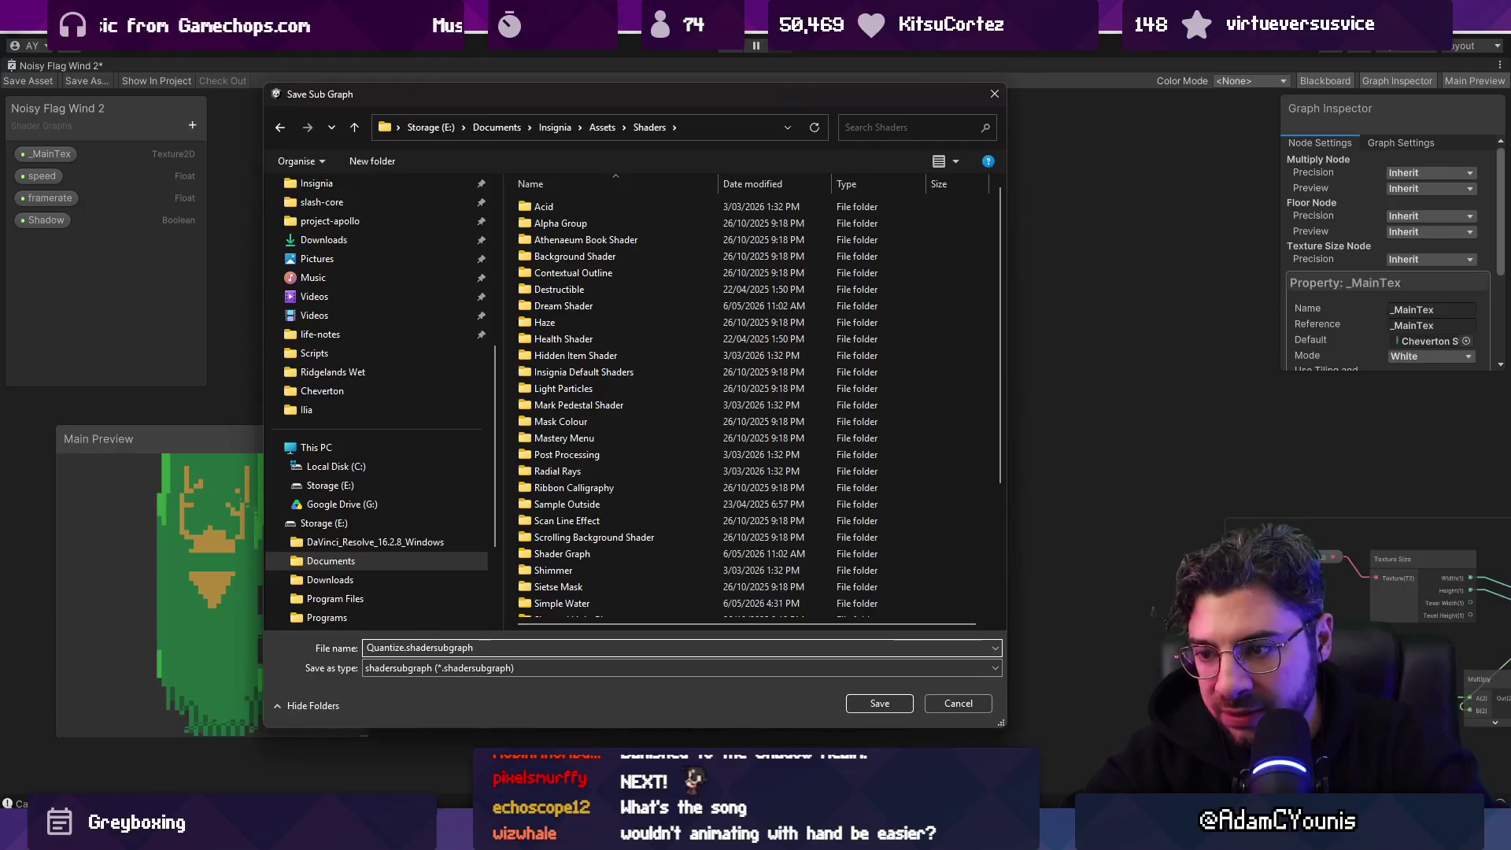
key("BackSpace")
type("seBN")
key("BackSpace")
type("Y")
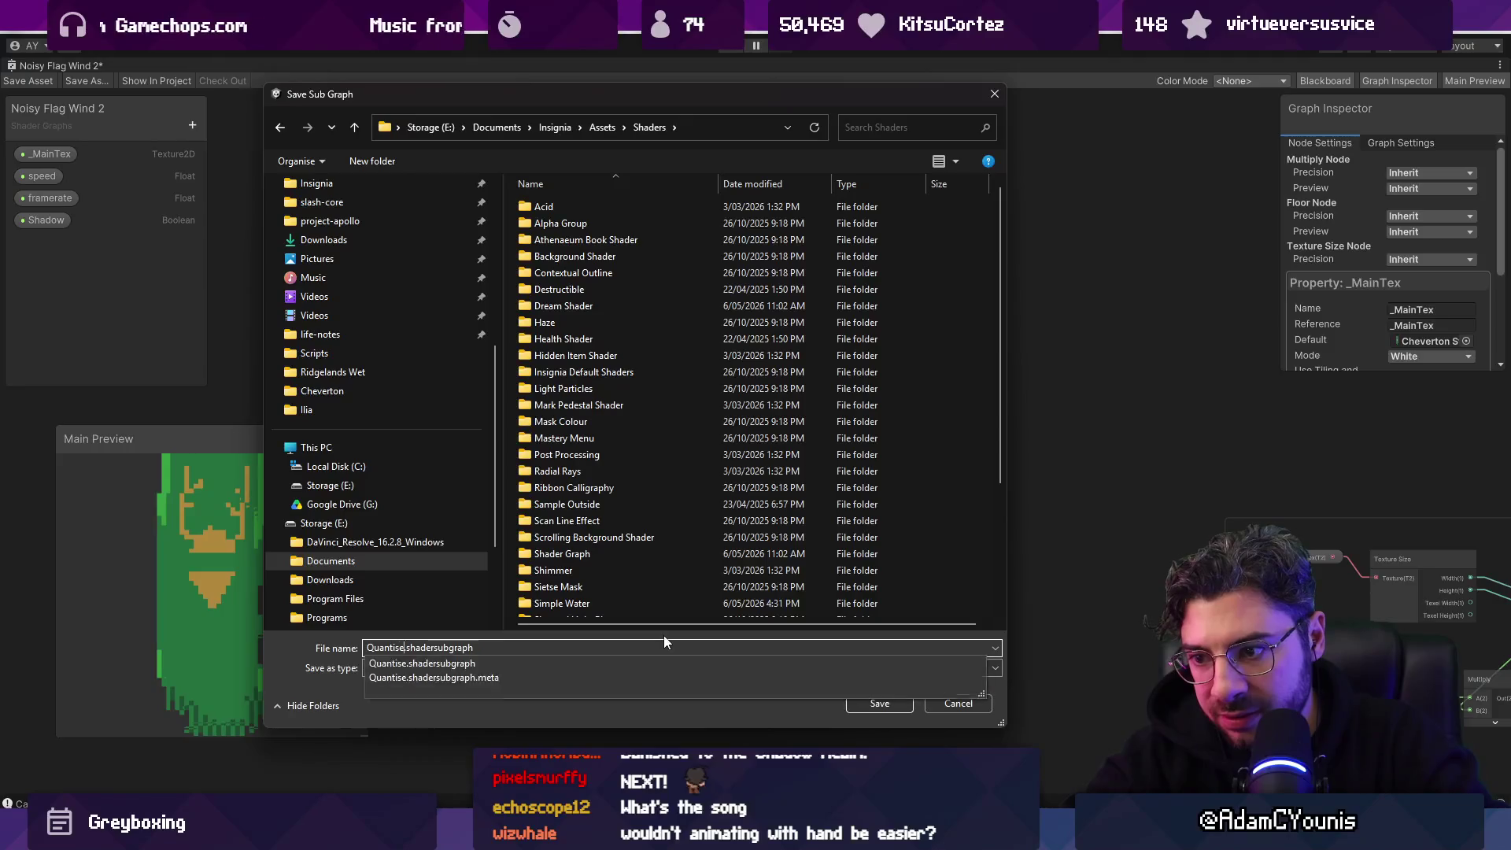
key("BackSpace")
key("BackSpace")
type("ToTexelSi")
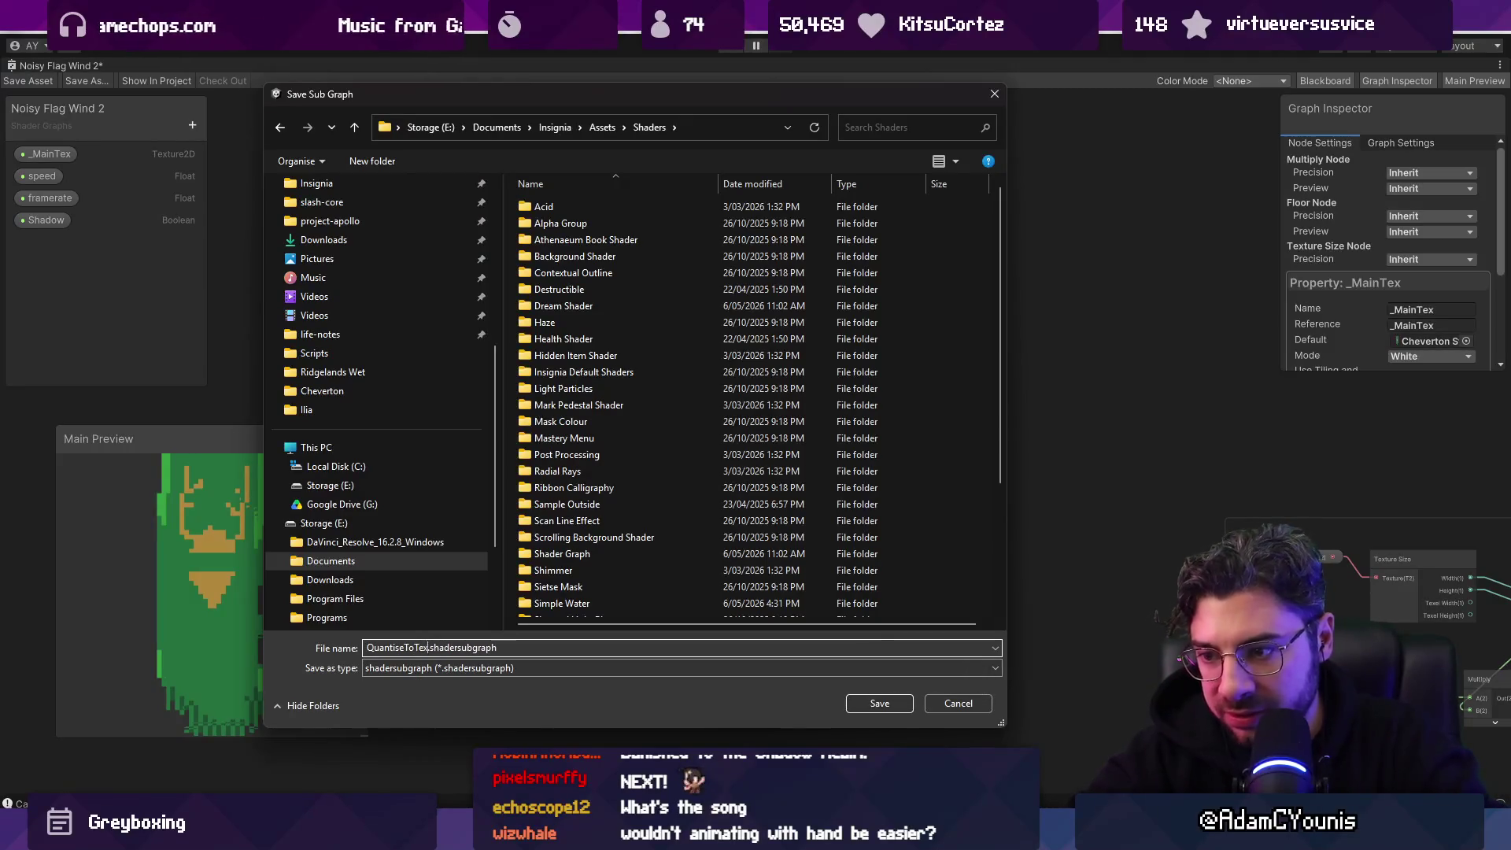
type("ze")
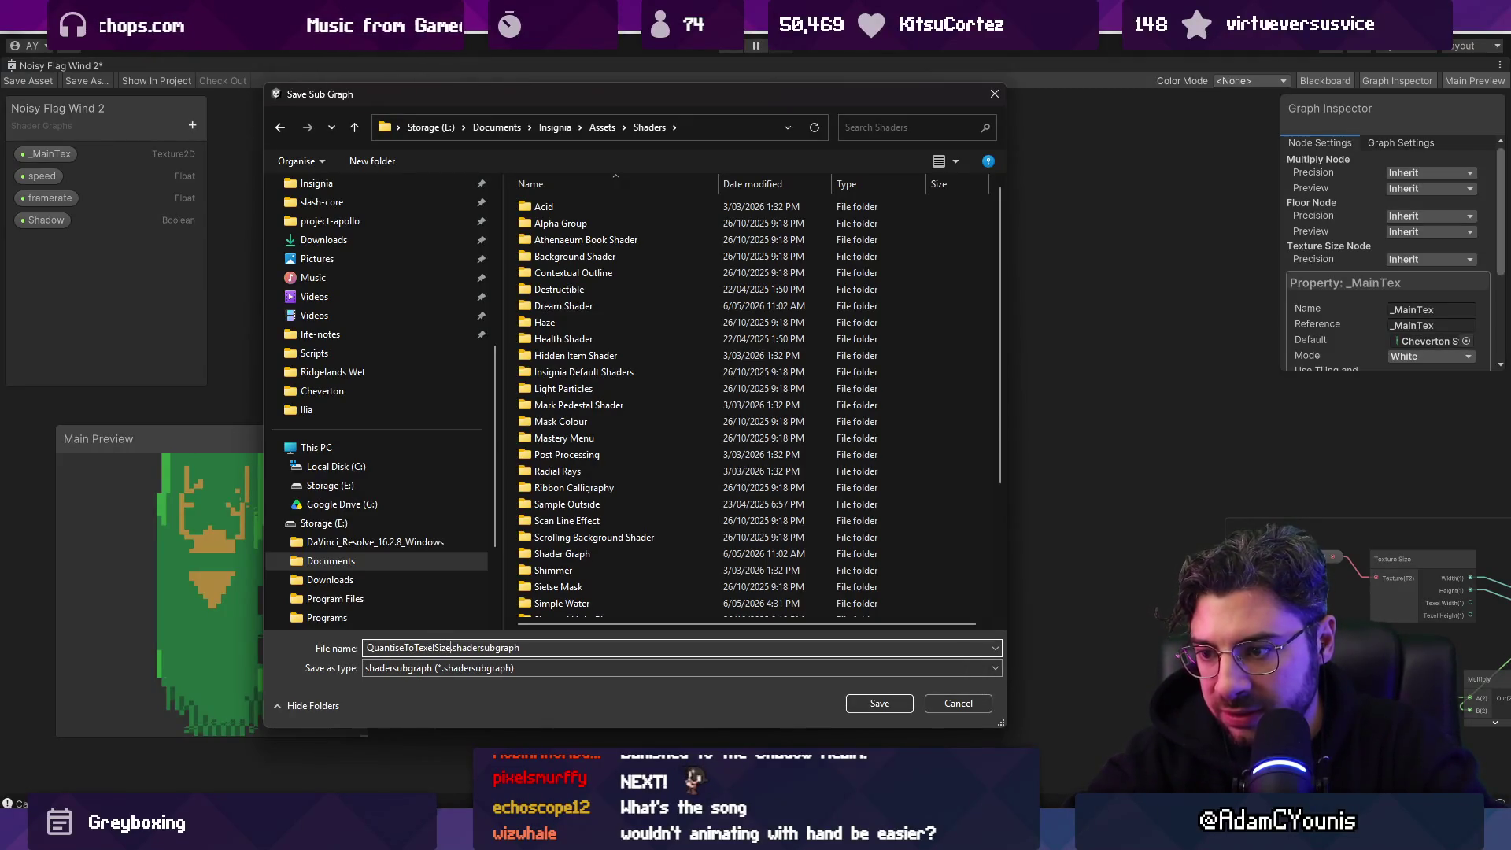
key("Return")
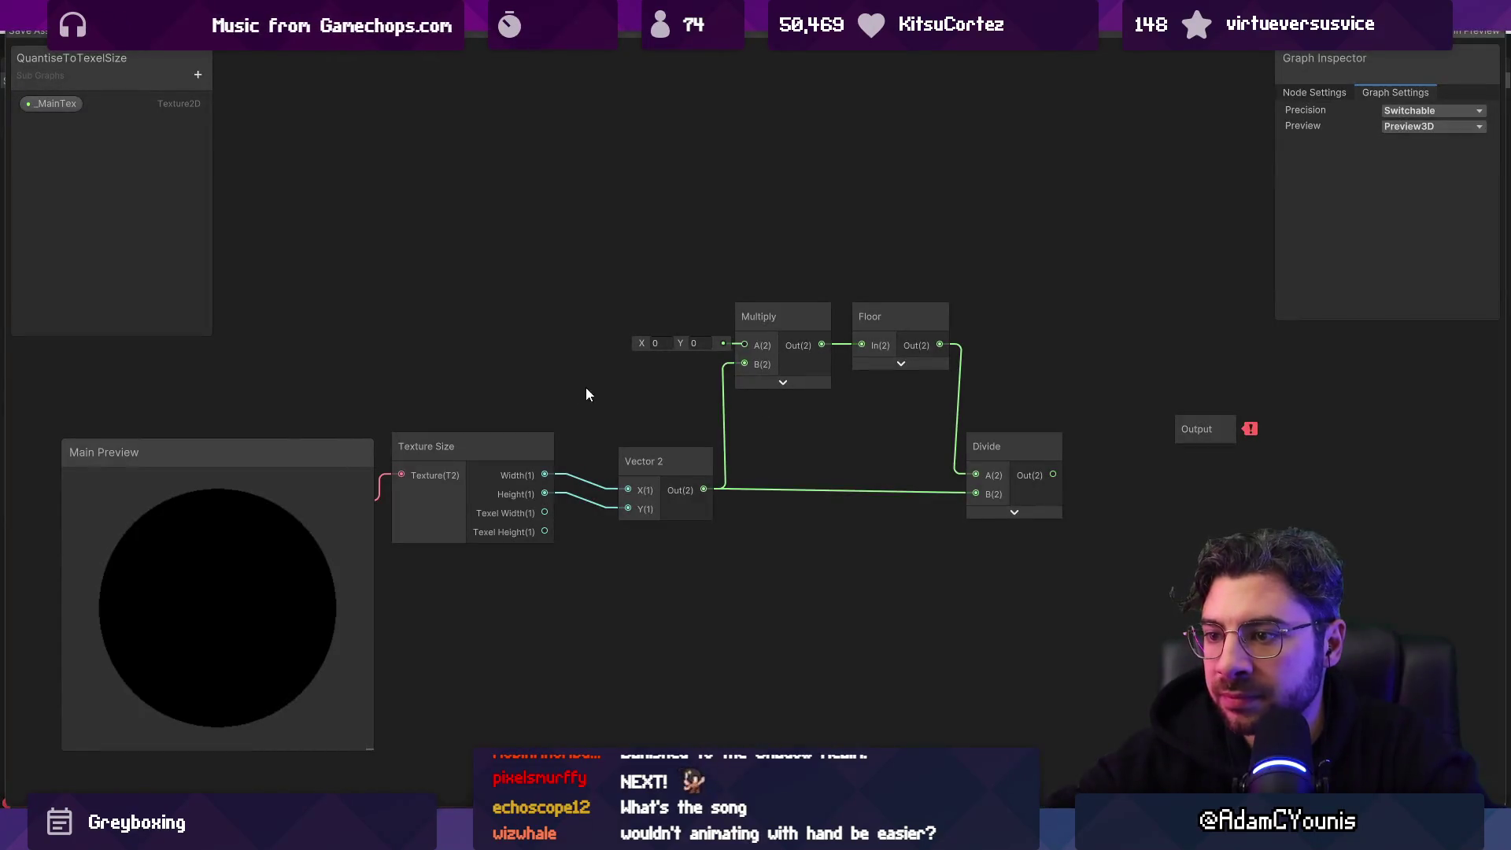
Step: Add a Vector2 property to the sub graph and wire it into Multiply's A input
left_click(197, 74)
left_click(229, 125)
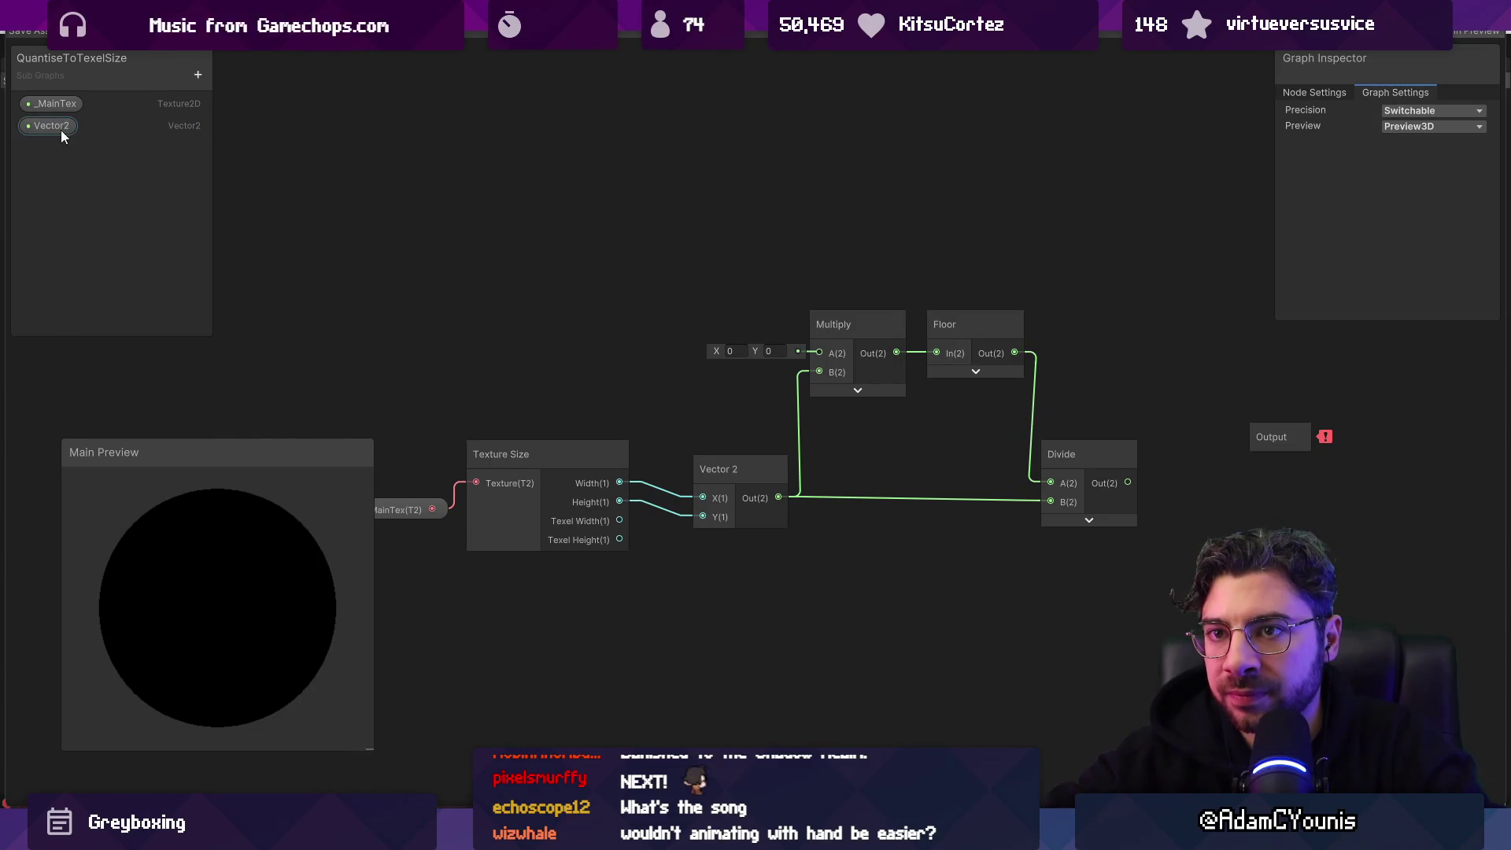
left_click(56, 127)
left_click_drag(583, 315, 819, 354)
left_click(953, 446)
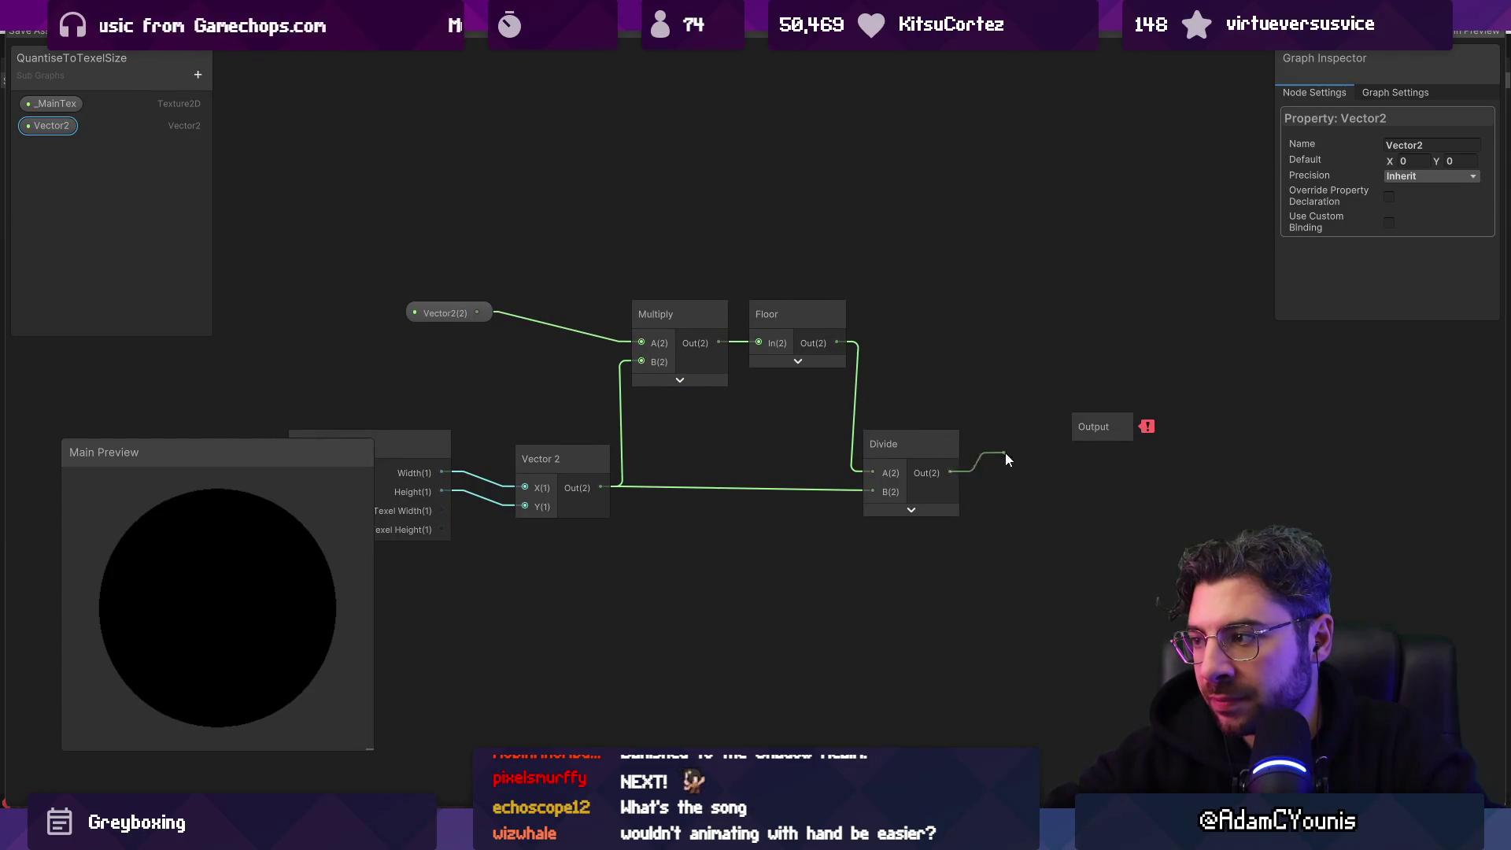
Step: Add a Vector 2 output to the Output node and connect Divide's result to it
left_click(1096, 425)
left_click(1446, 200)
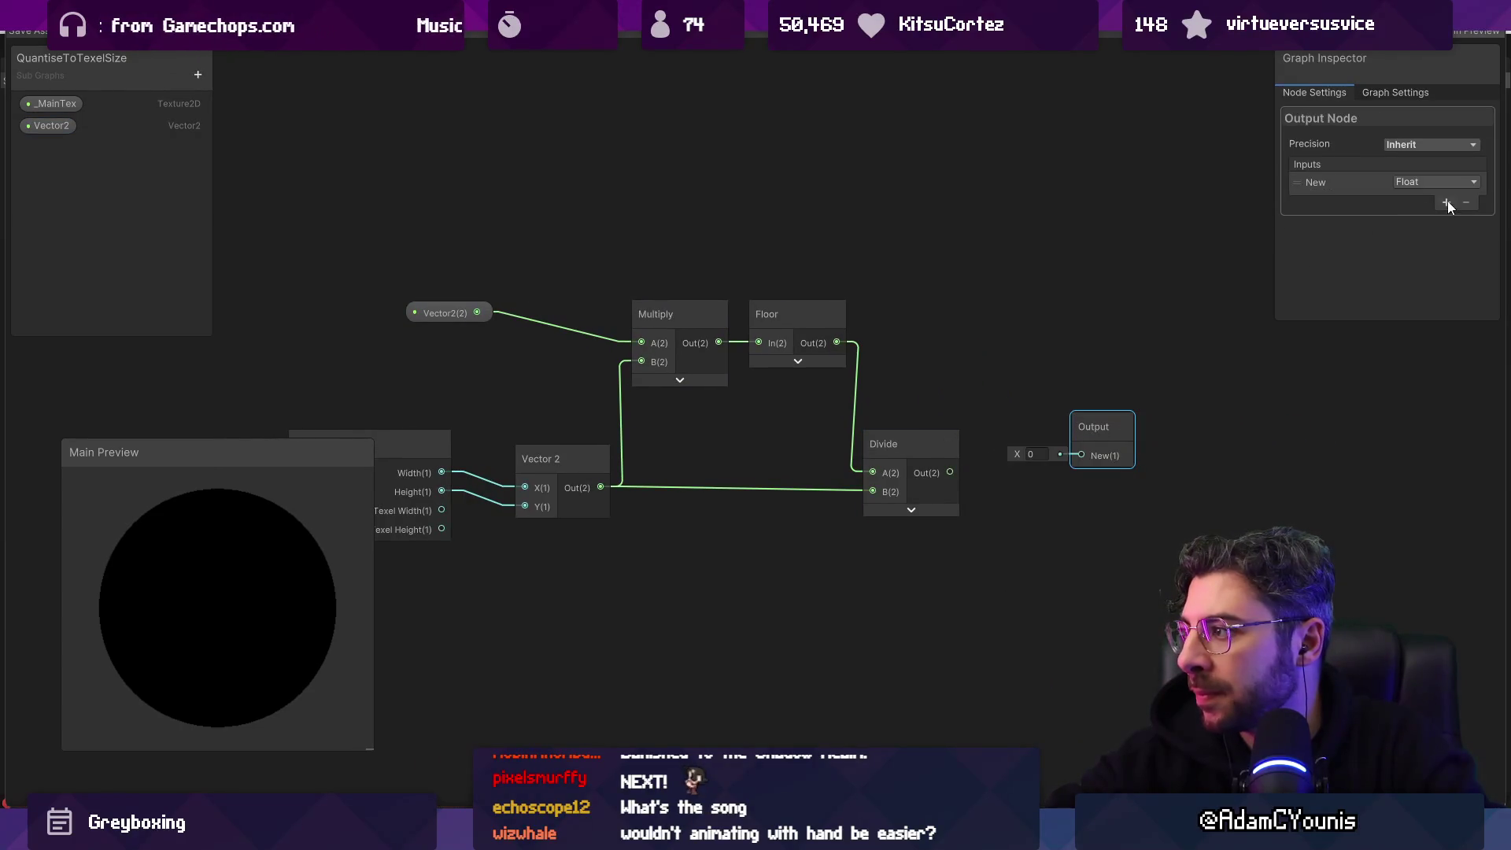
left_click(1447, 181)
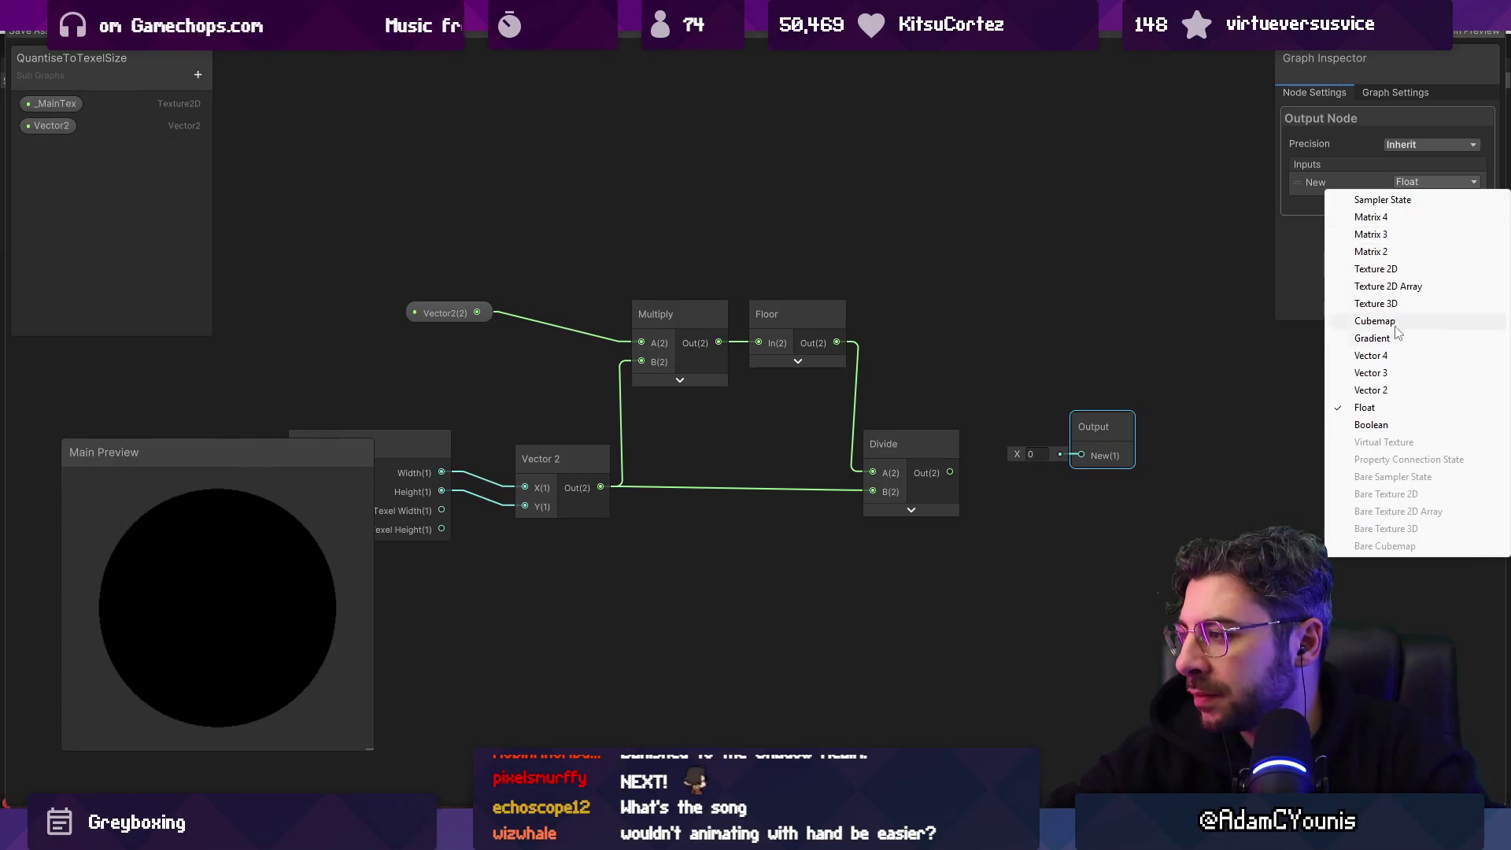
left_click(1385, 391)
left_click_drag(950, 472, 1077, 457)
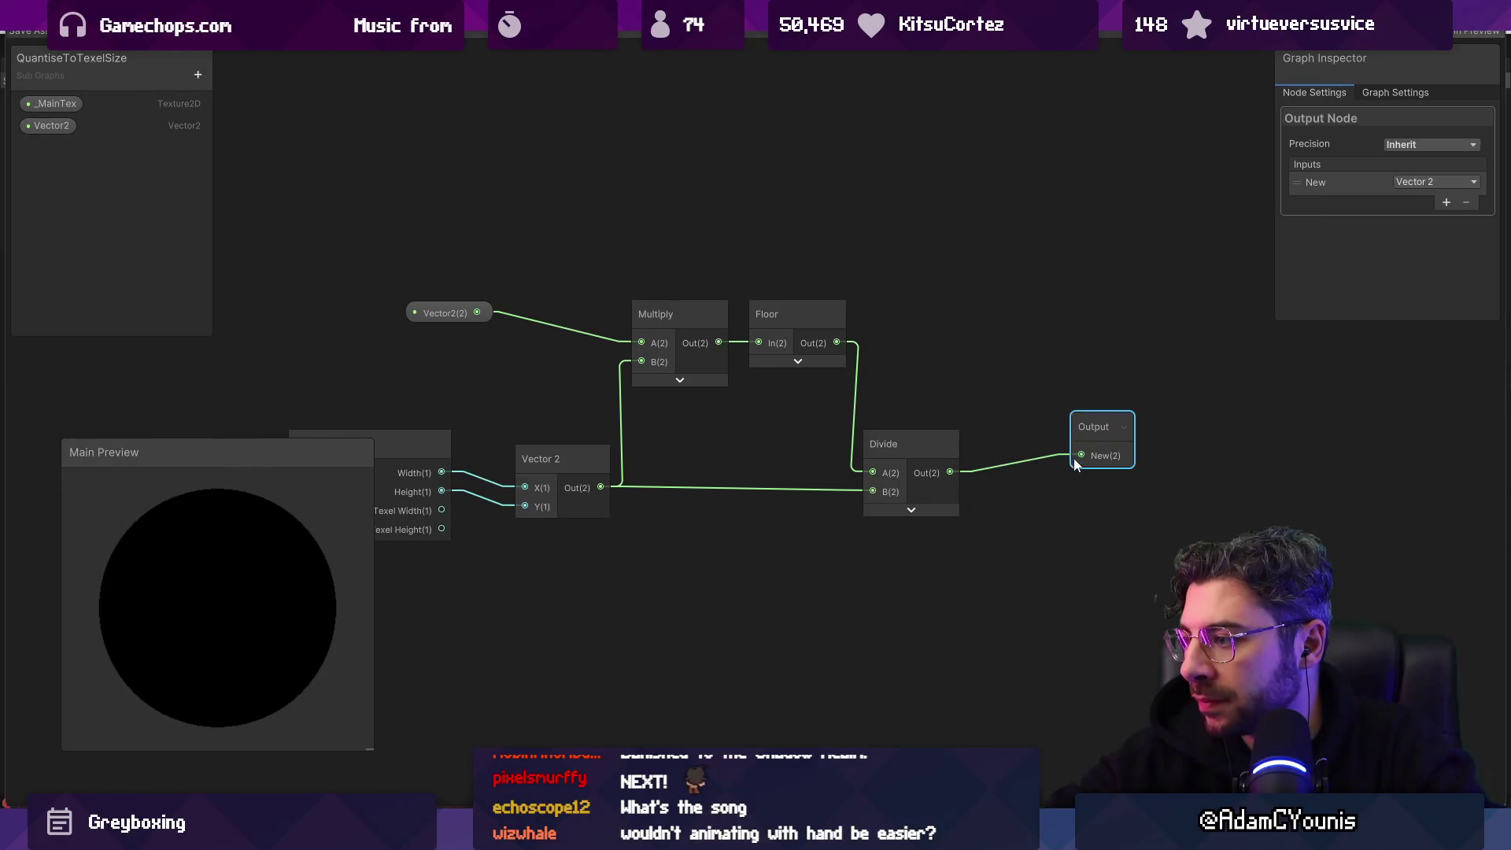
Step: Rename the Vector2 property to In and _MainTex to Texture
double_click(36, 126)
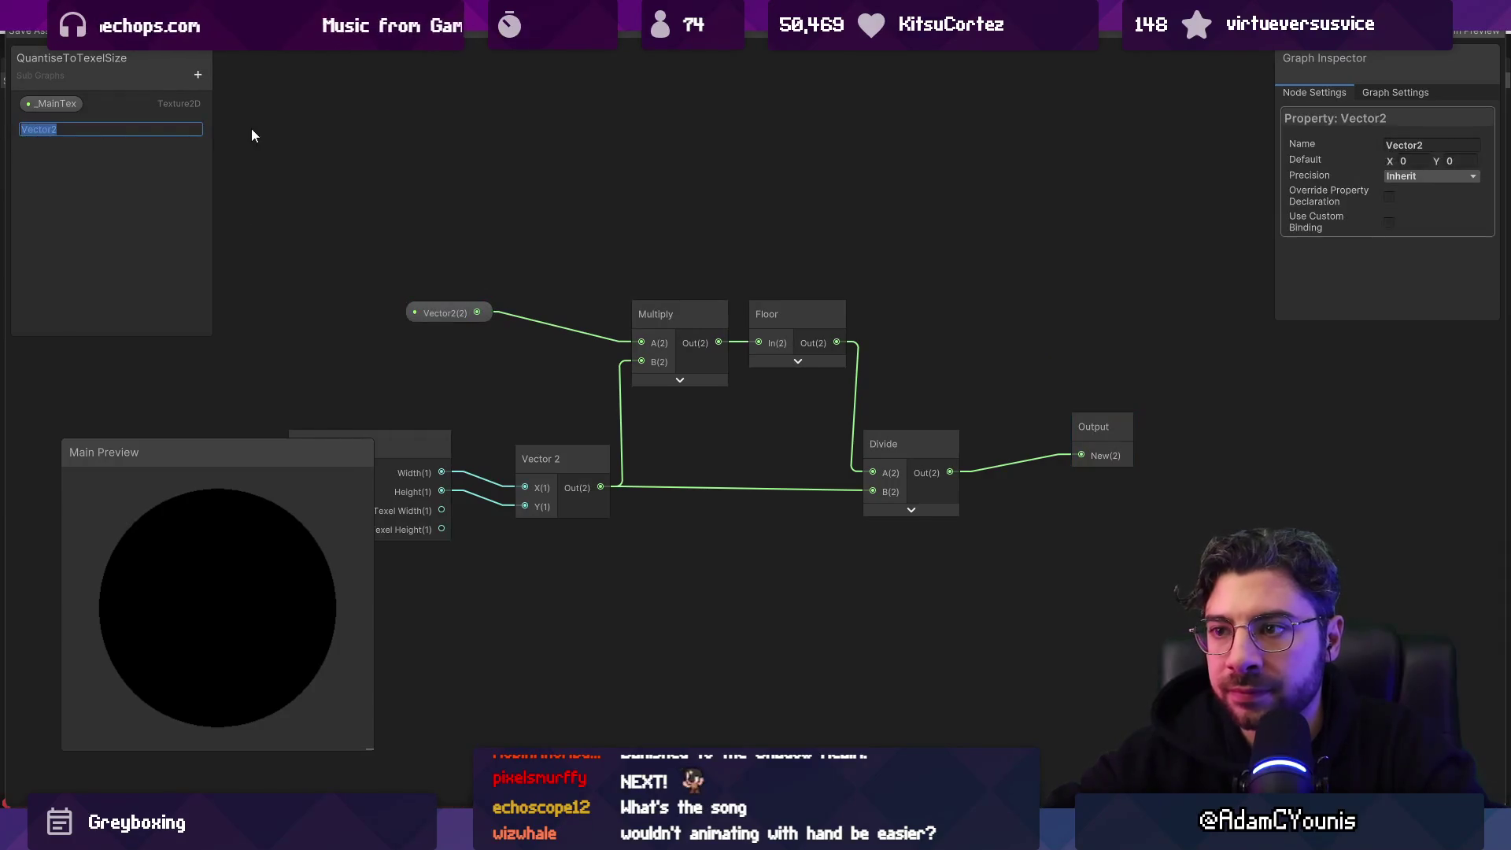
type("In")
key("Return")
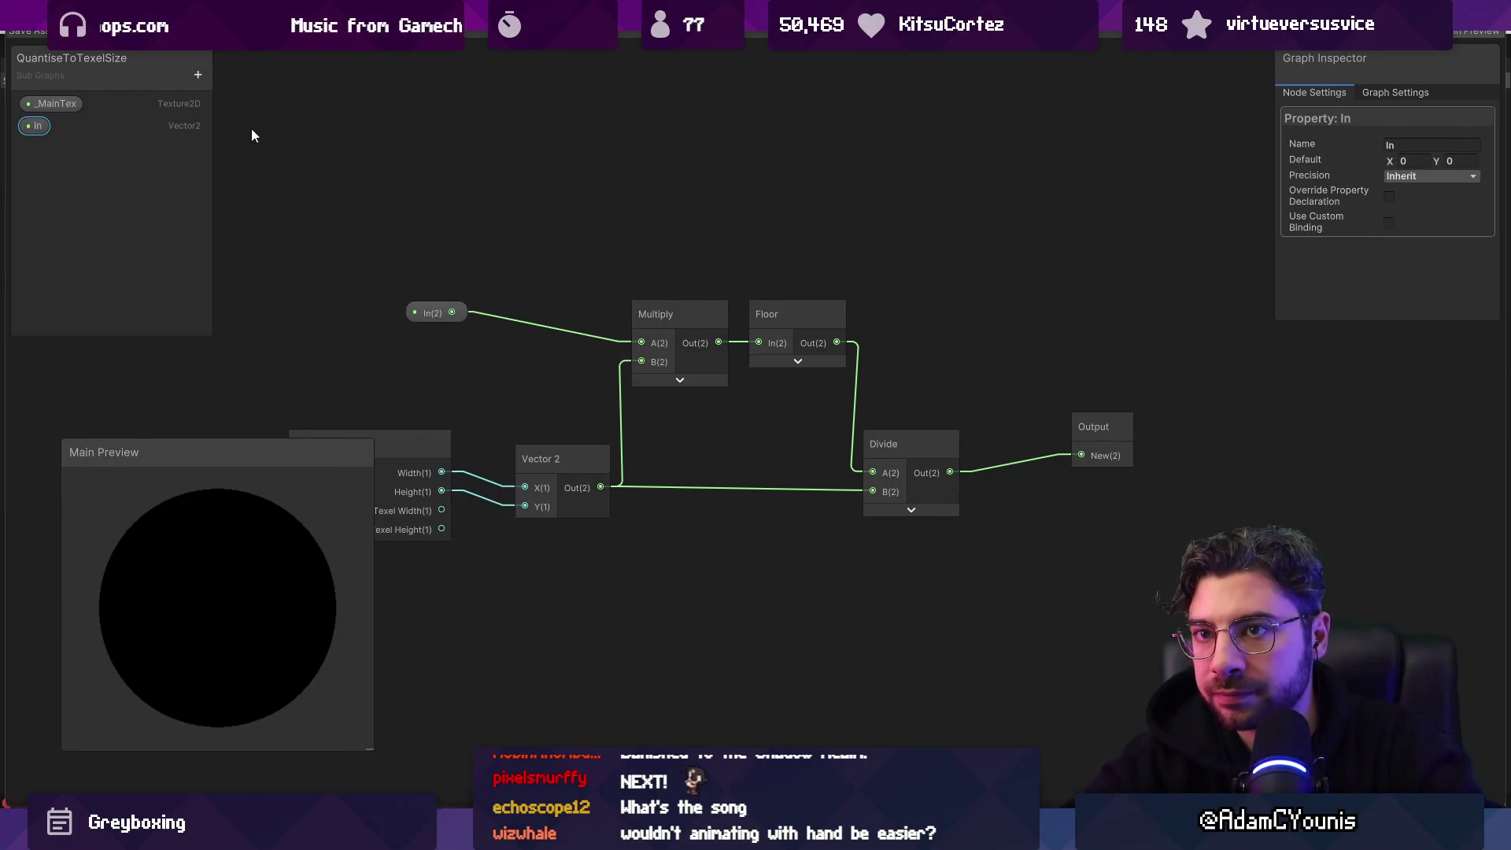
double_click(65, 106)
type("Texture")
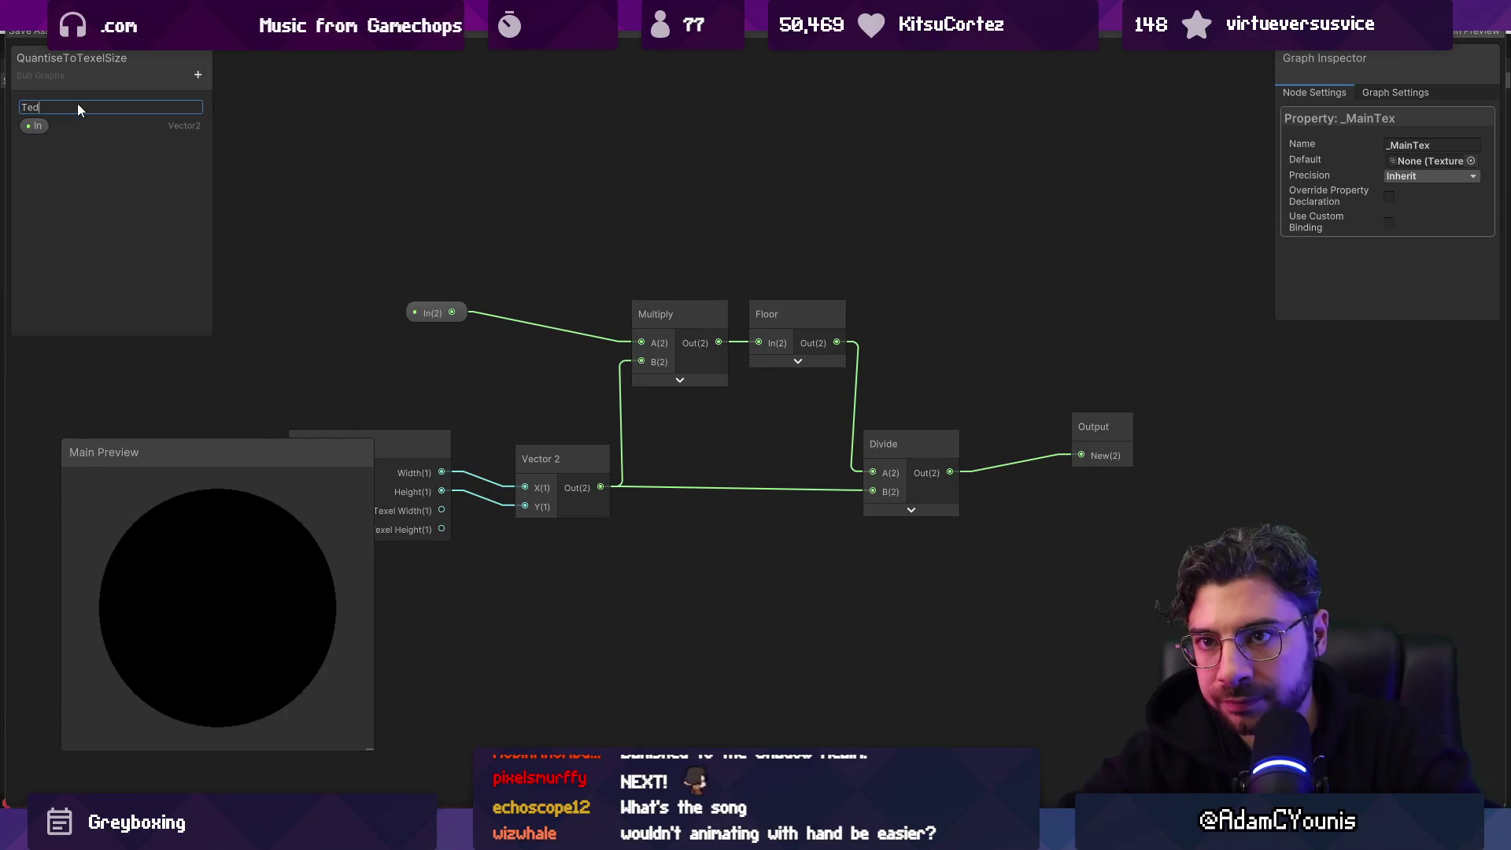
key("Return")
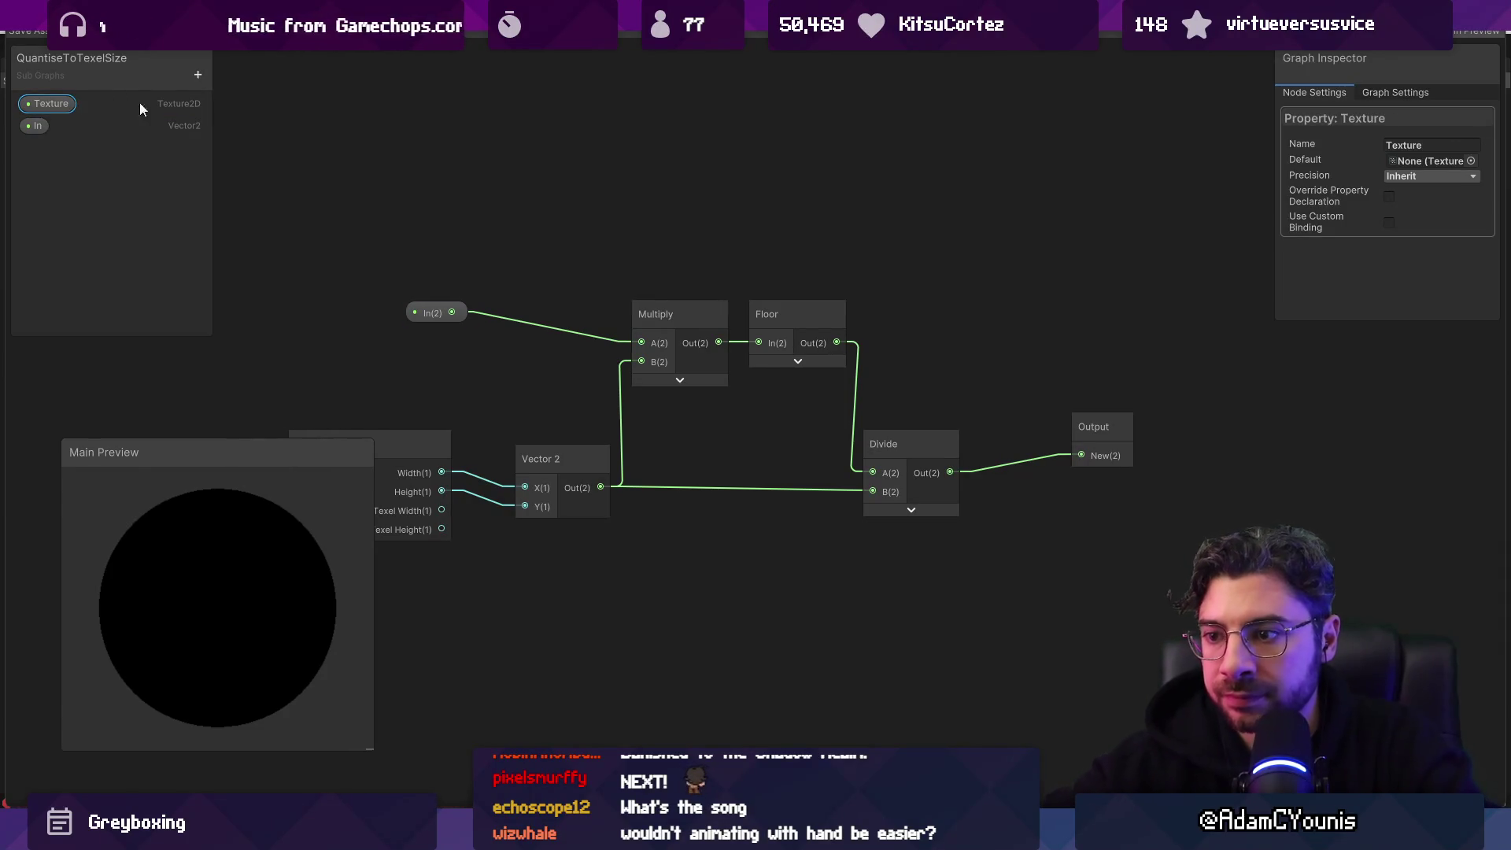
Step: Drag Texture into the graph, accept the sub graph change, and frame the whole graph
mouse_move(317, 376)
left_mouse_down()
mouse_move(380, 414)
mouse_move(635, 399)
left_mouse_up()
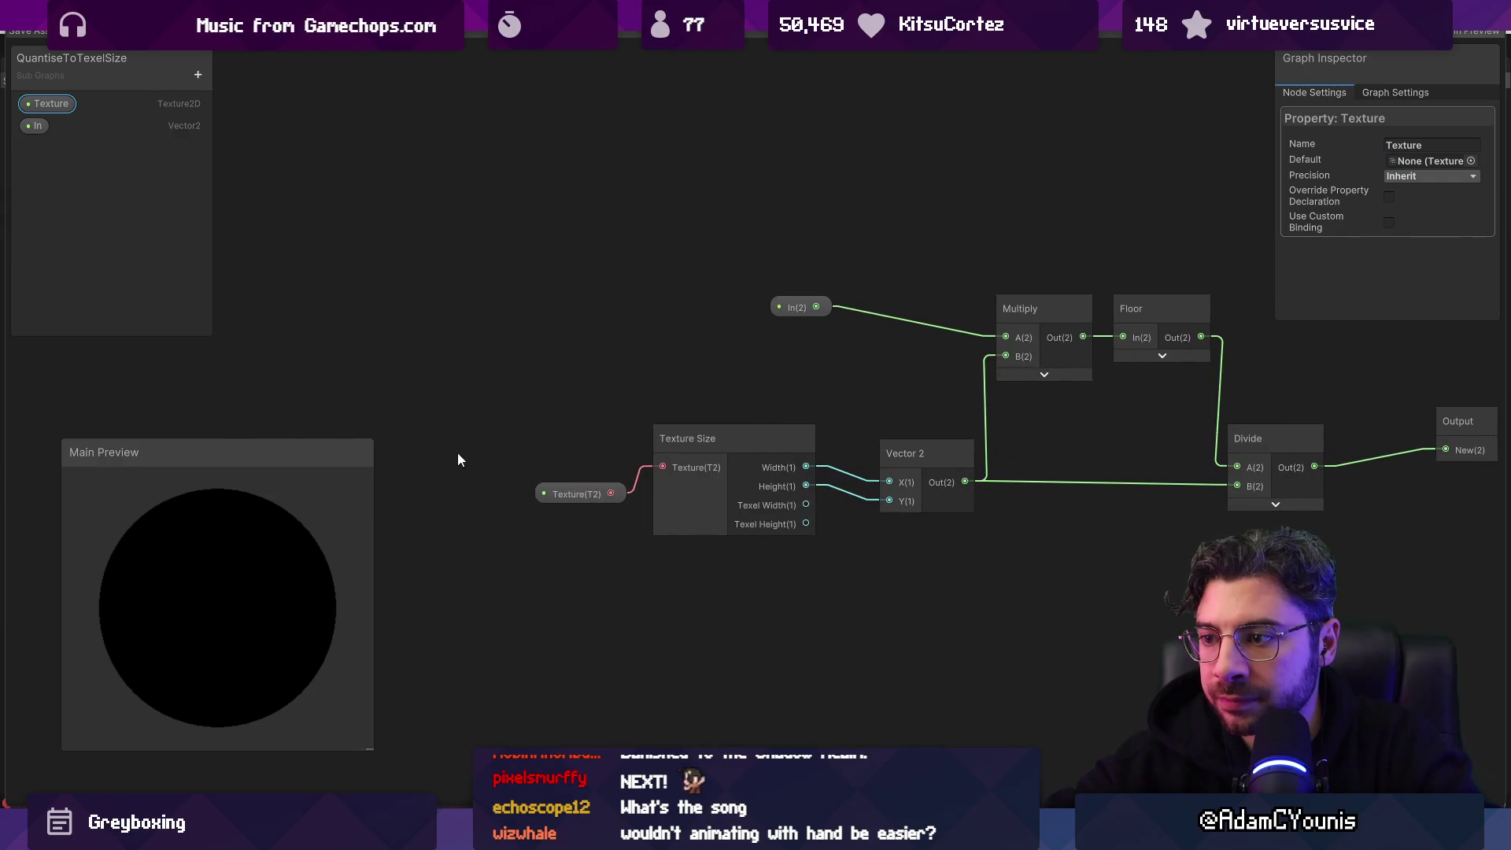
mouse_move(52, 103)
left_mouse_down()
mouse_move(574, 474)
mouse_move(624, 480)
left_mouse_up()
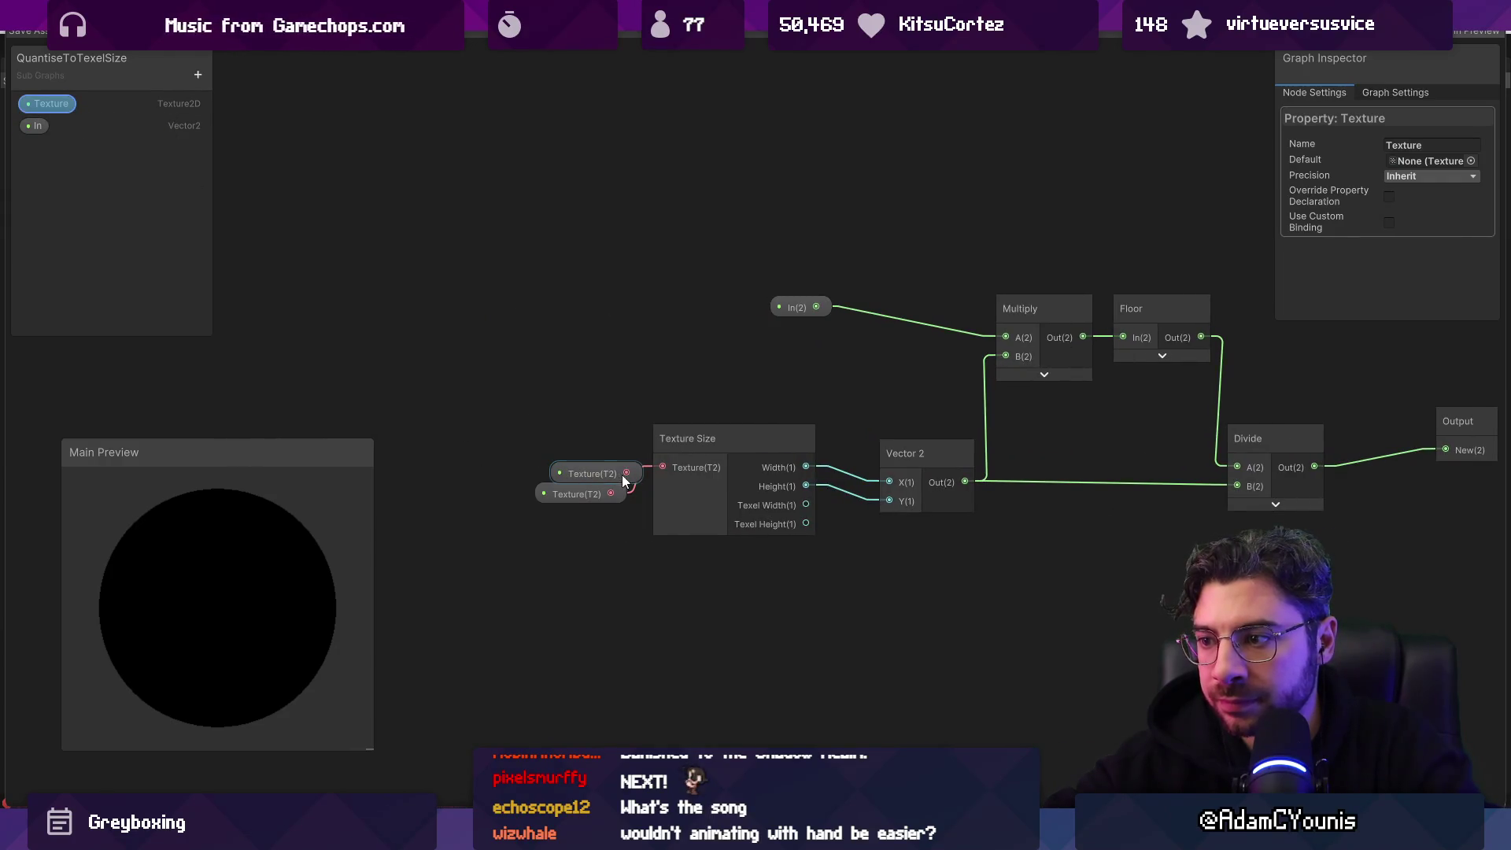
left_click(607, 494)
key("Delete")
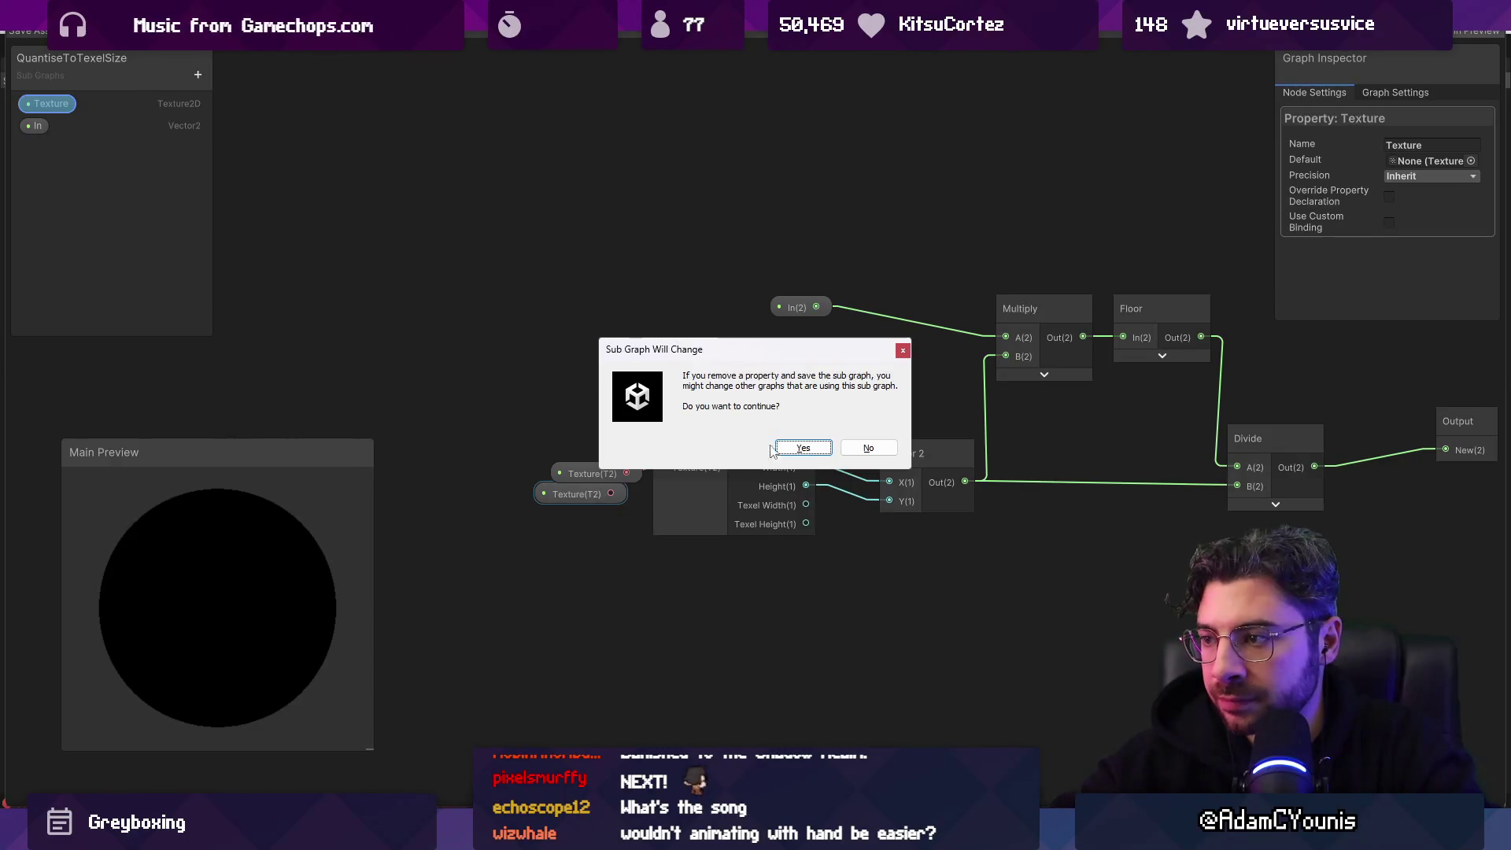
left_click(787, 448)
key("ctrl+z")
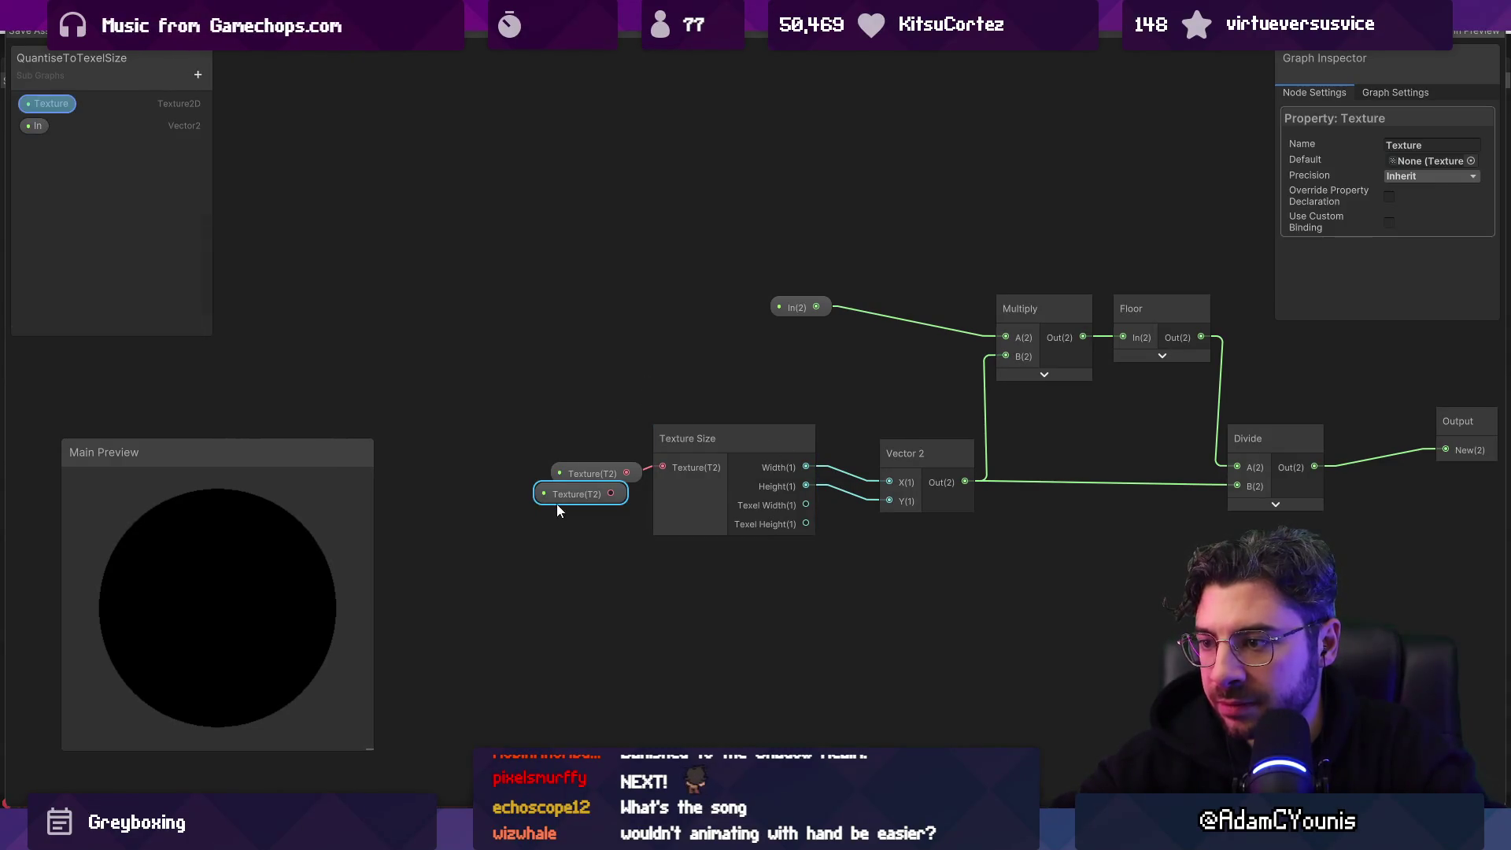
left_click(557, 507)
key("a")
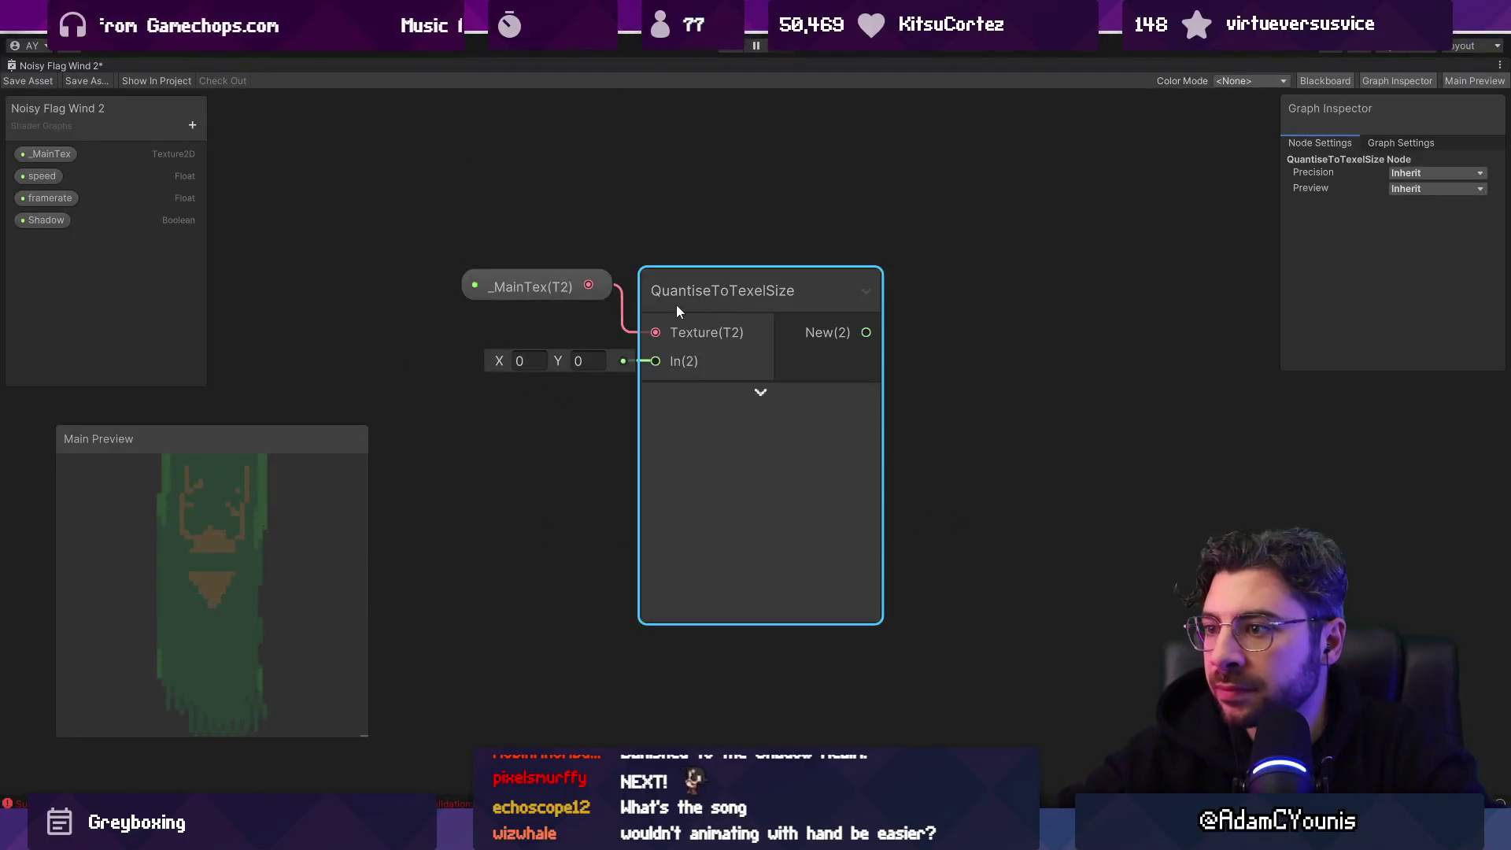
Step: Move the QuantiseToTexelSize node into the Gradient group
scroll(677, 305, "down", 3)
scroll(706, 312, "down", 2)
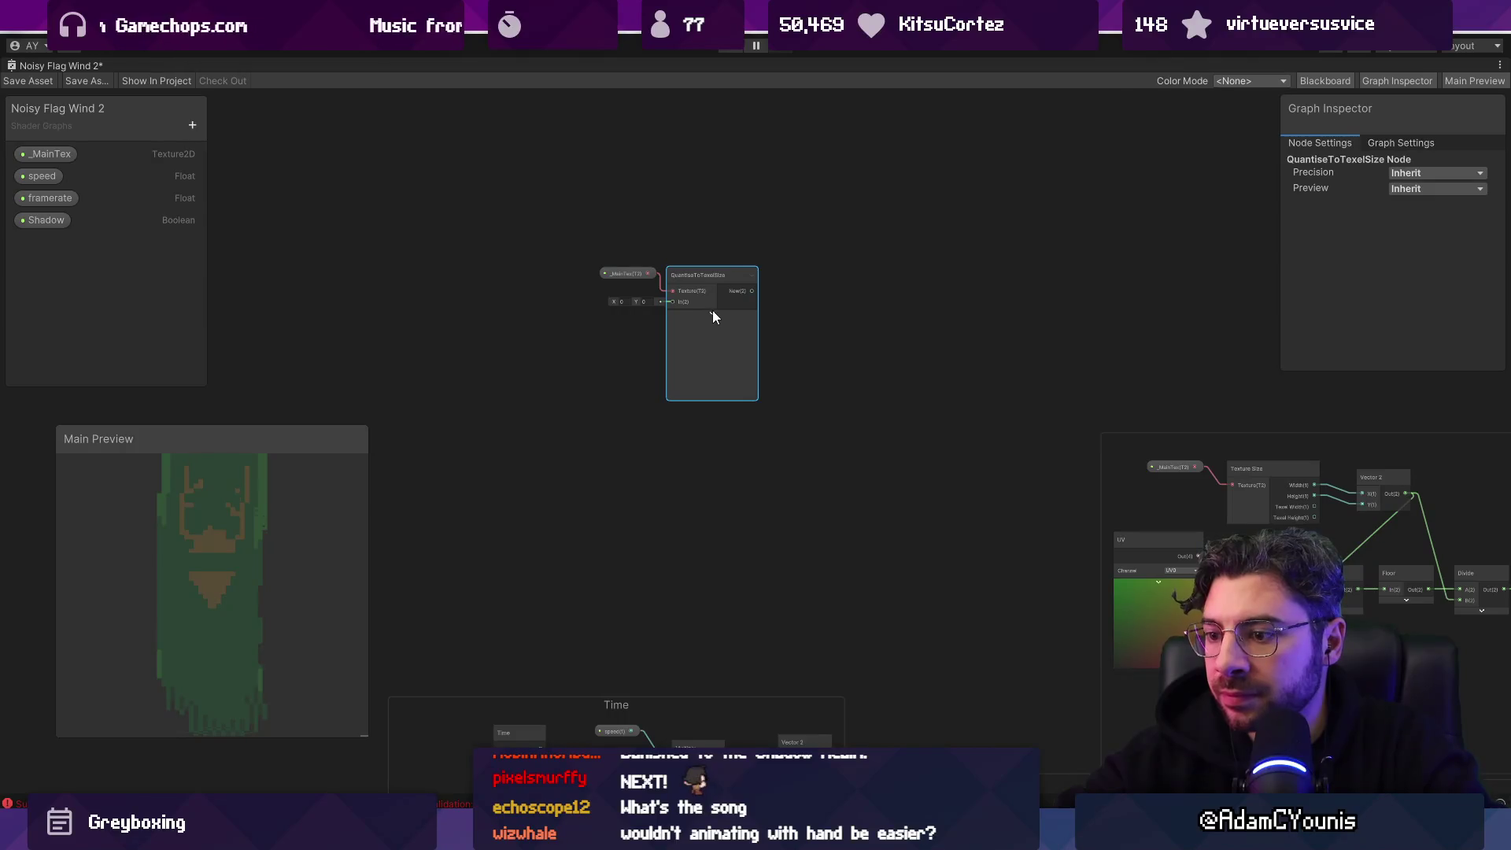
double_click(716, 348)
left_click(1433, 126)
left_click(1403, 175)
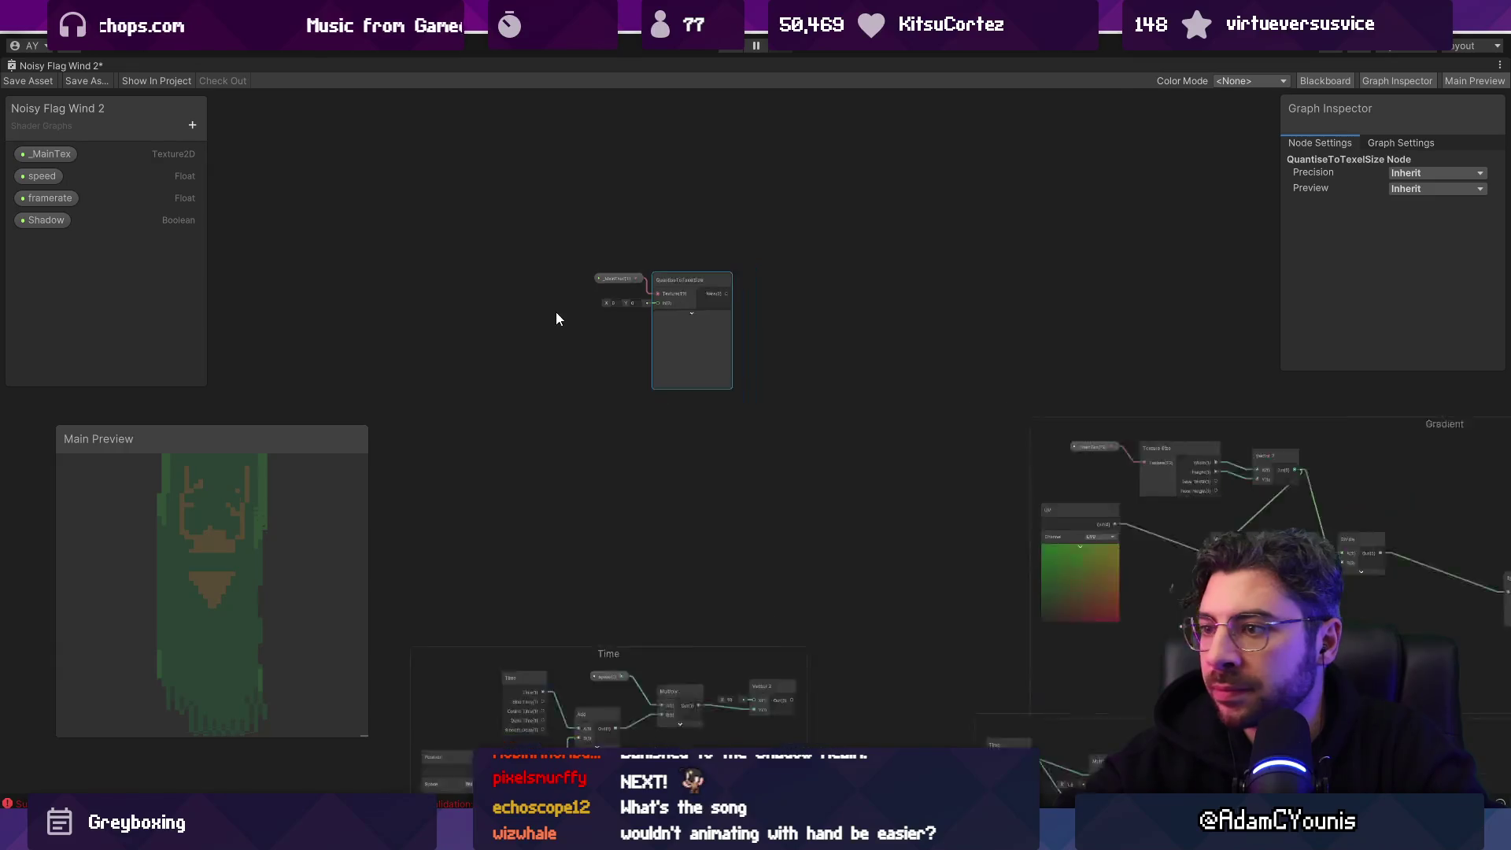
scroll(673, 299, "up", 5)
scroll(674, 360, "down", 5)
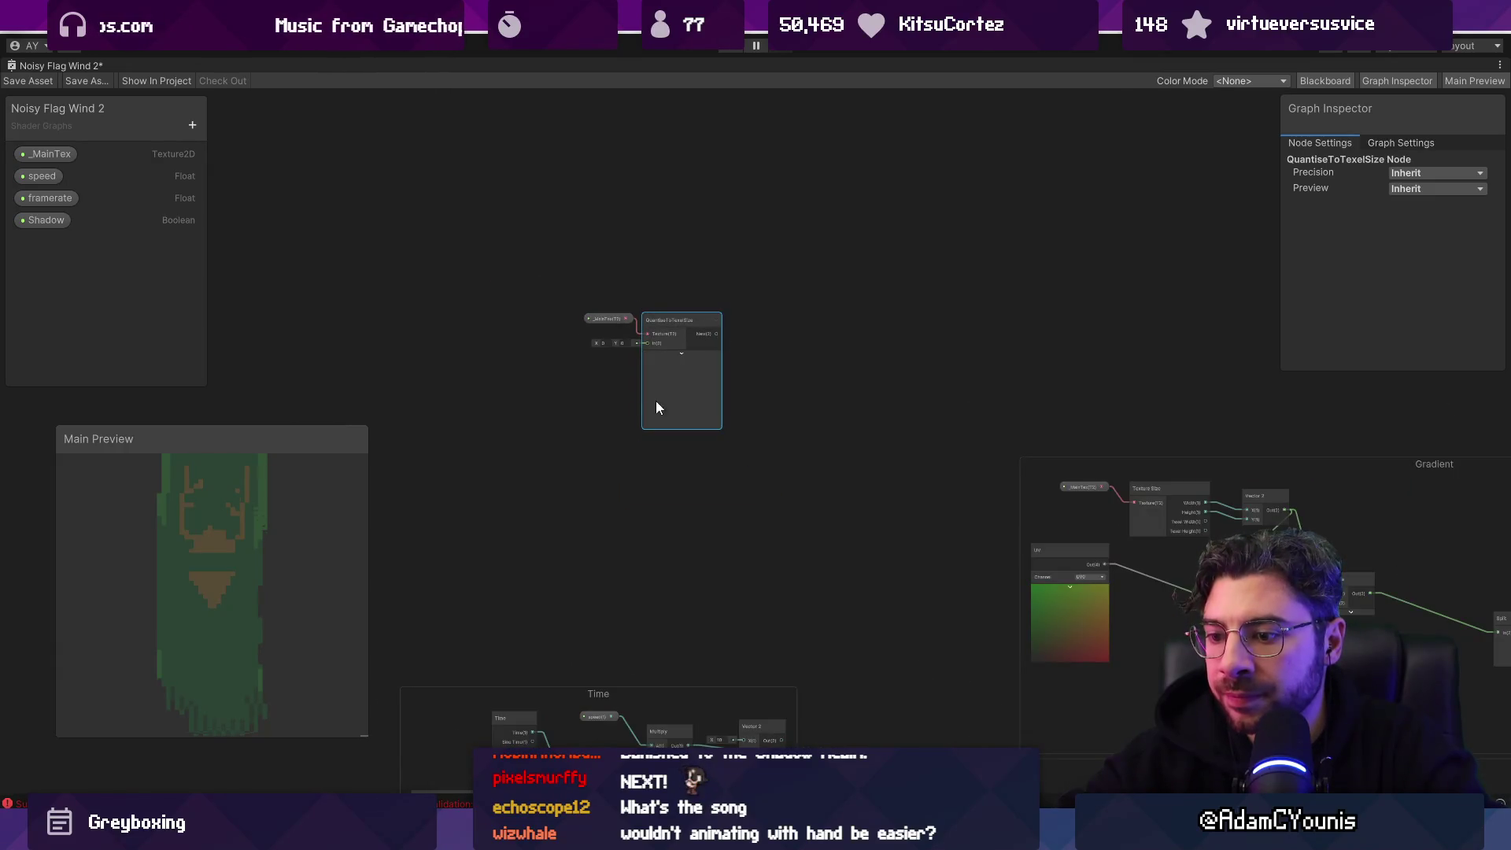
left_click(584, 399)
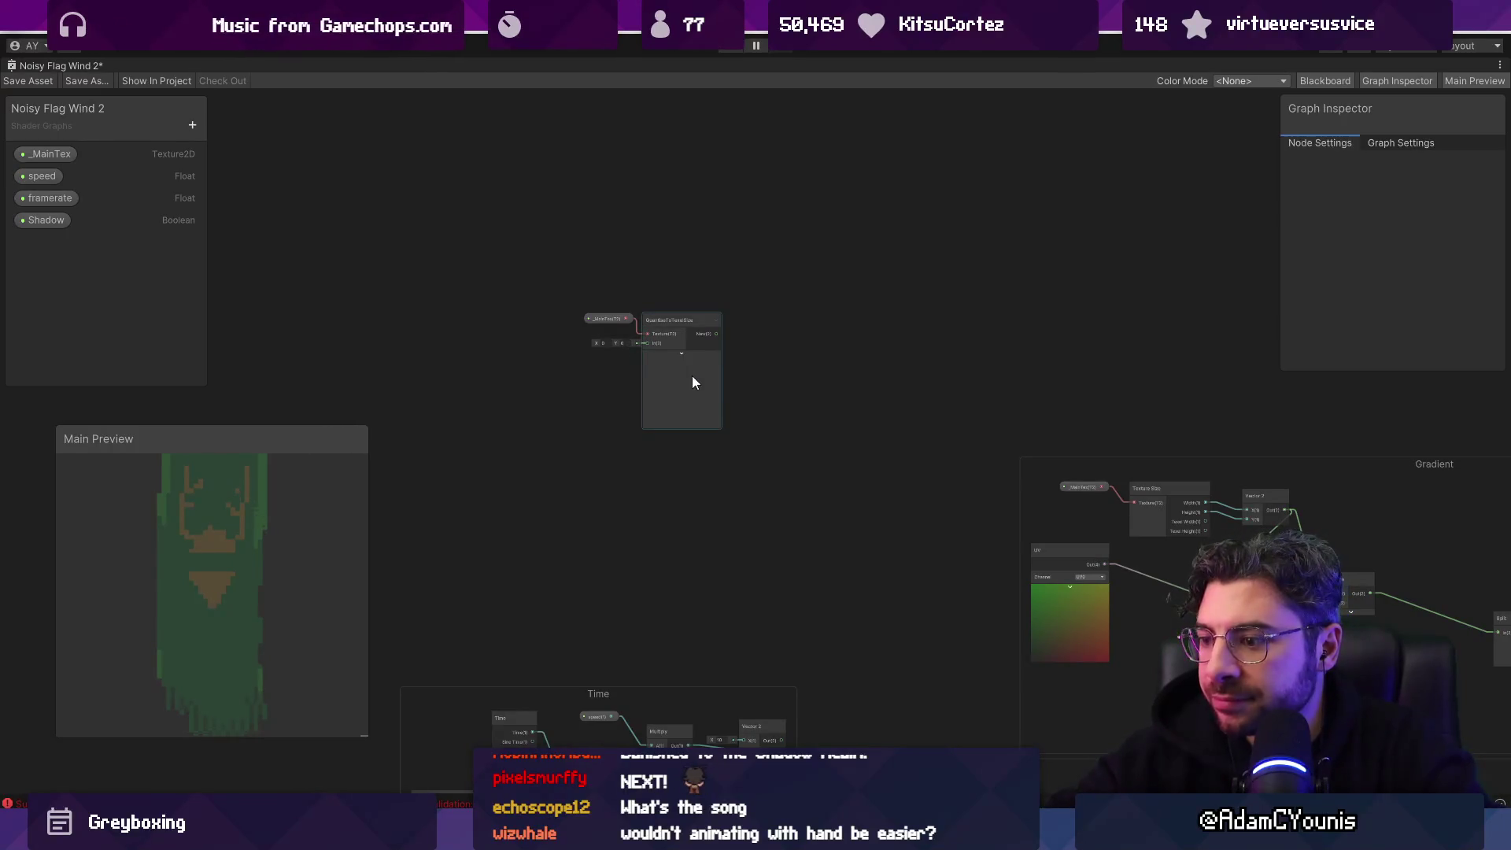
scroll(681, 392, "down", 3)
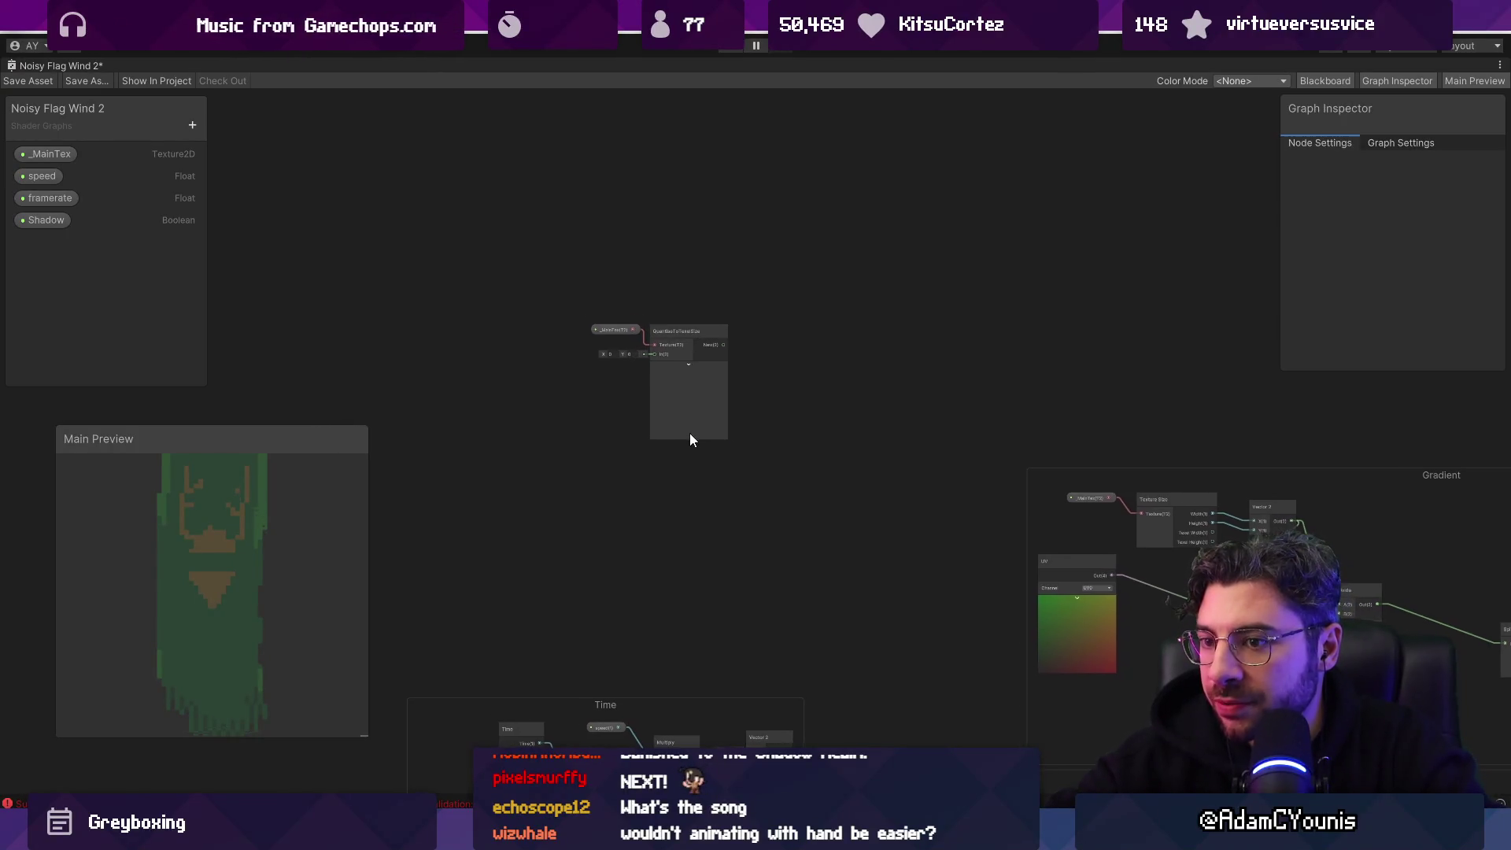
left_click(660, 347)
mouse_move(703, 408)
left_mouse_down()
mouse_move(486, 219)
mouse_move(720, 335)
mouse_move(894, 372)
mouse_move(721, 366)
mouse_move(986, 450)
mouse_move(968, 449)
left_mouse_up()
scroll(964, 447, "up", 5)
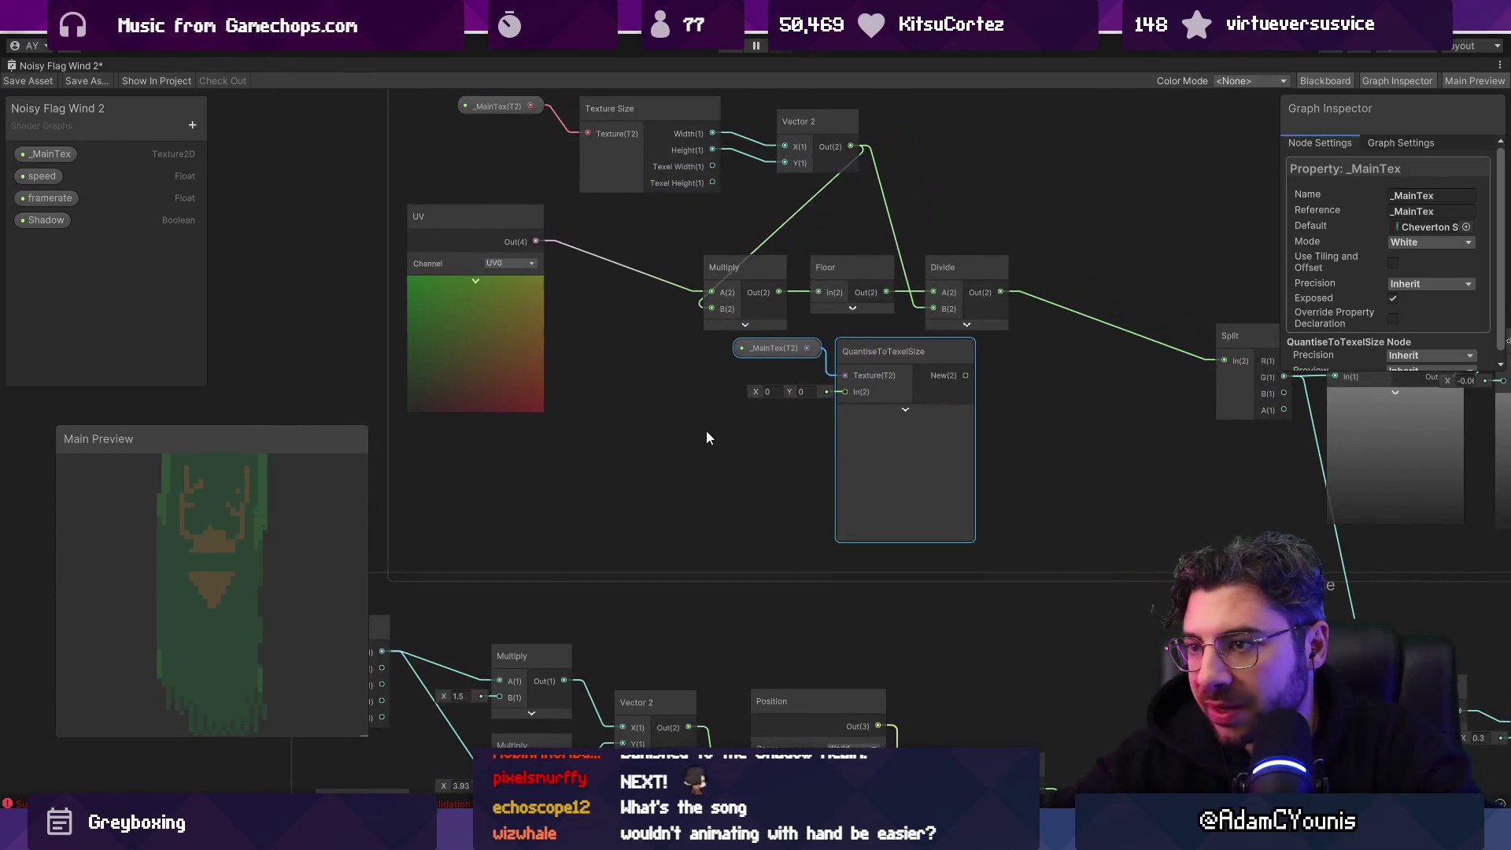
left_click(661, 408)
Step: Wire UV Out(4) into QuantiseToTexelSize In(2) and its New(2) into Split In(2)
left_click_drag(509, 300, 515, 322)
left_click_drag(545, 269, 847, 394)
left_click_drag(1060, 415, 877, 416)
mouse_move(786, 376)
left_mouse_down()
mouse_move(1065, 361)
mouse_move(1046, 361)
left_mouse_up()
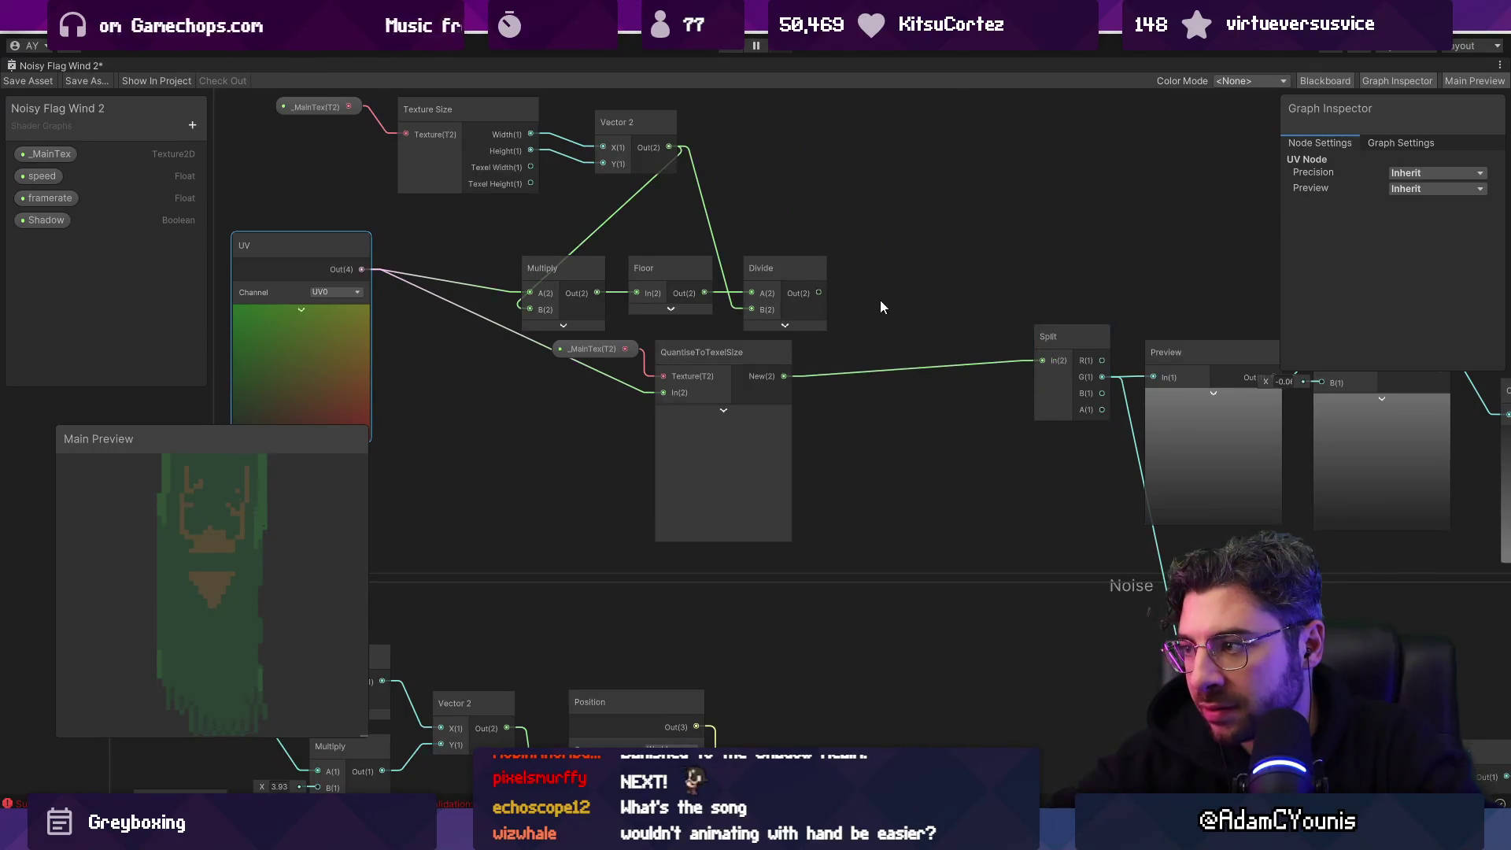
scroll(735, 354, "down", 2)
double_click(79, 66)
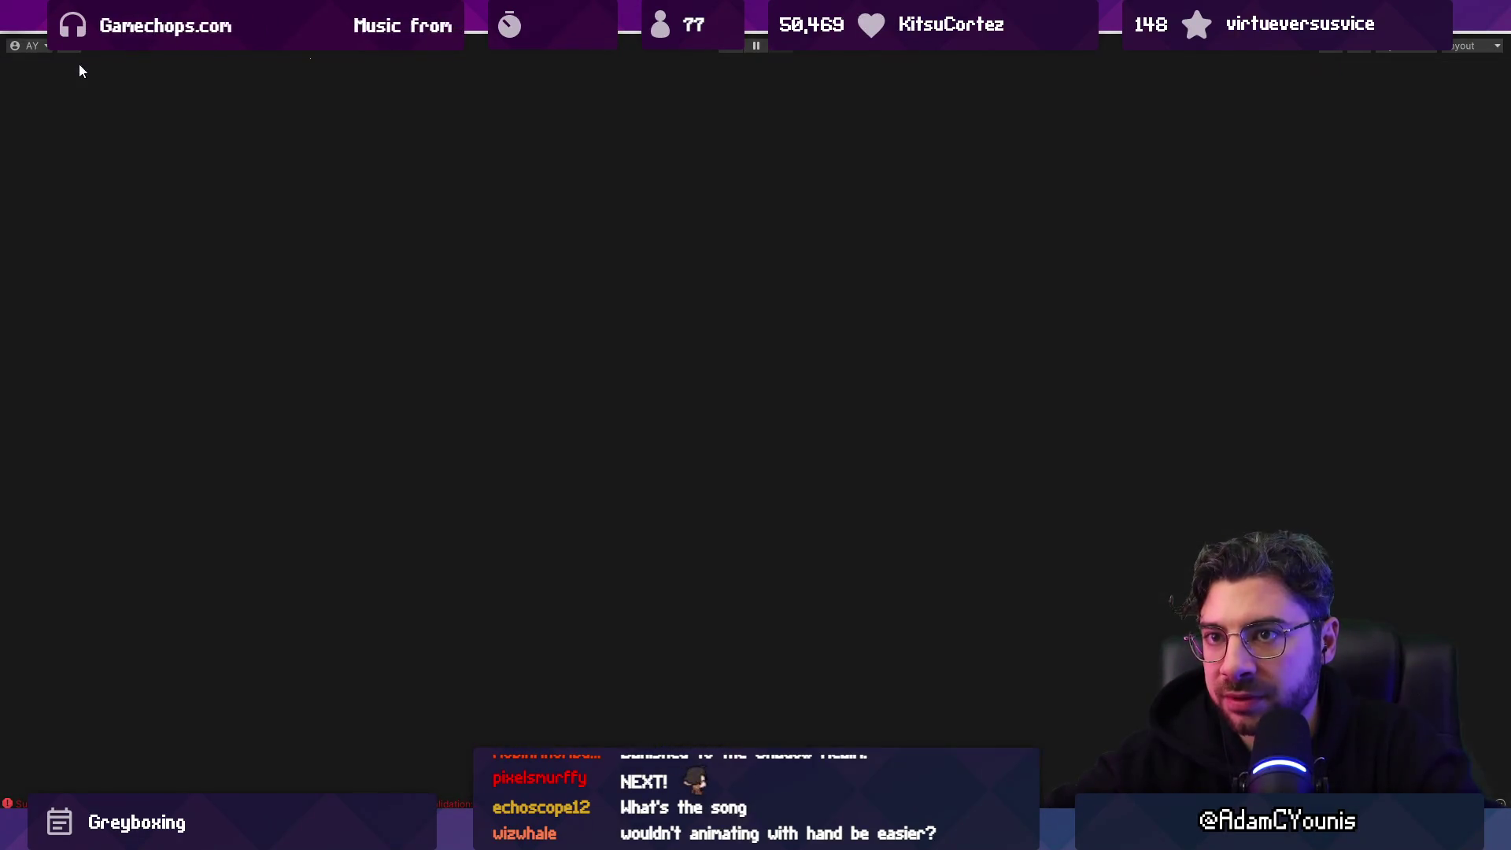
Step: Close the Noisy Flag Wind 2 tab, reopen it via a 'noisy wind' Project search, and maximize it
right_click(843, 67)
left_click(866, 91)
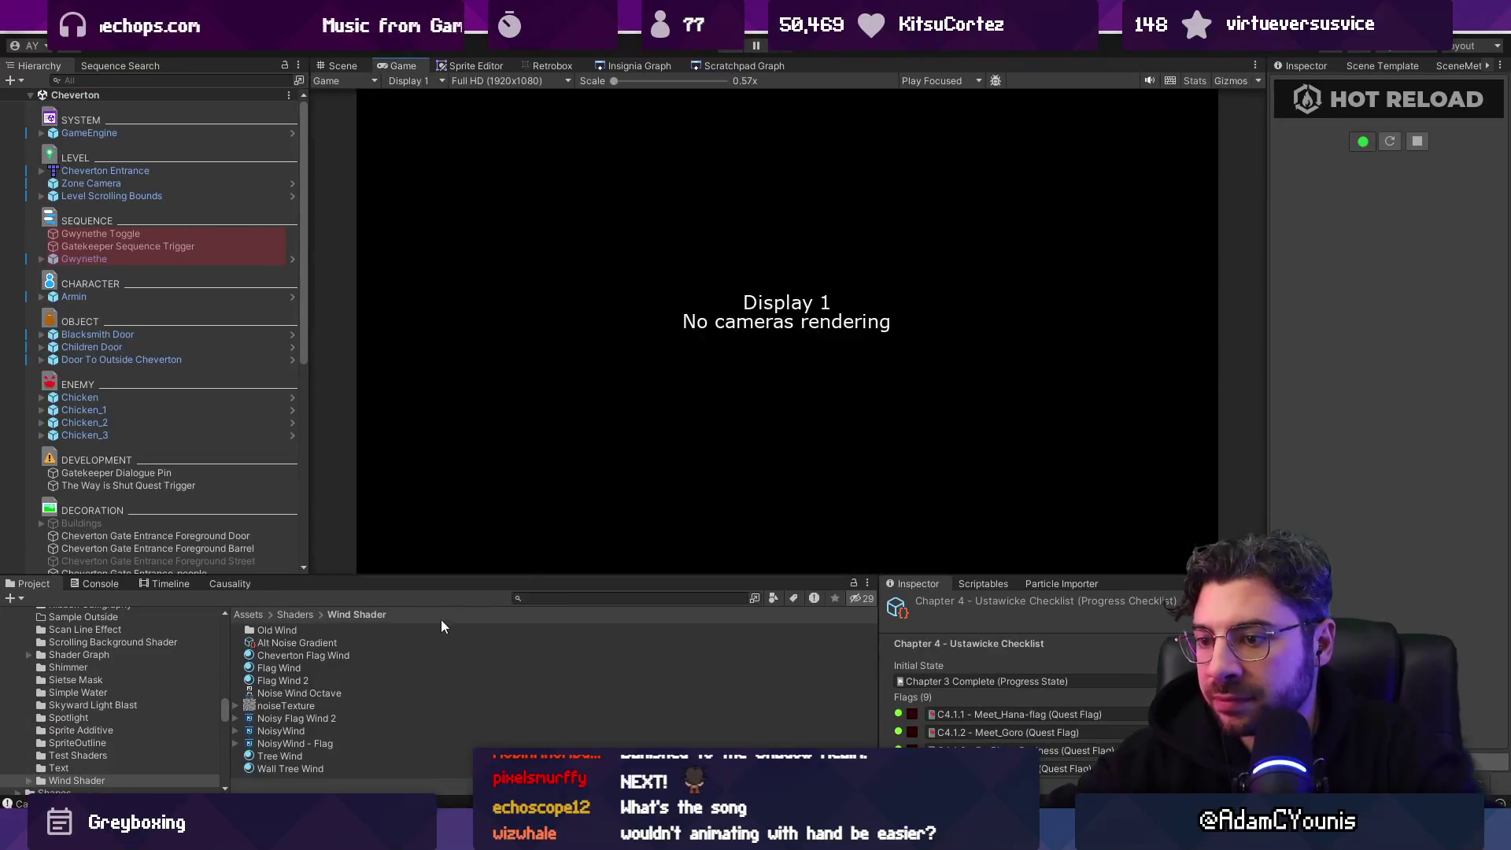
type("noisy wind")
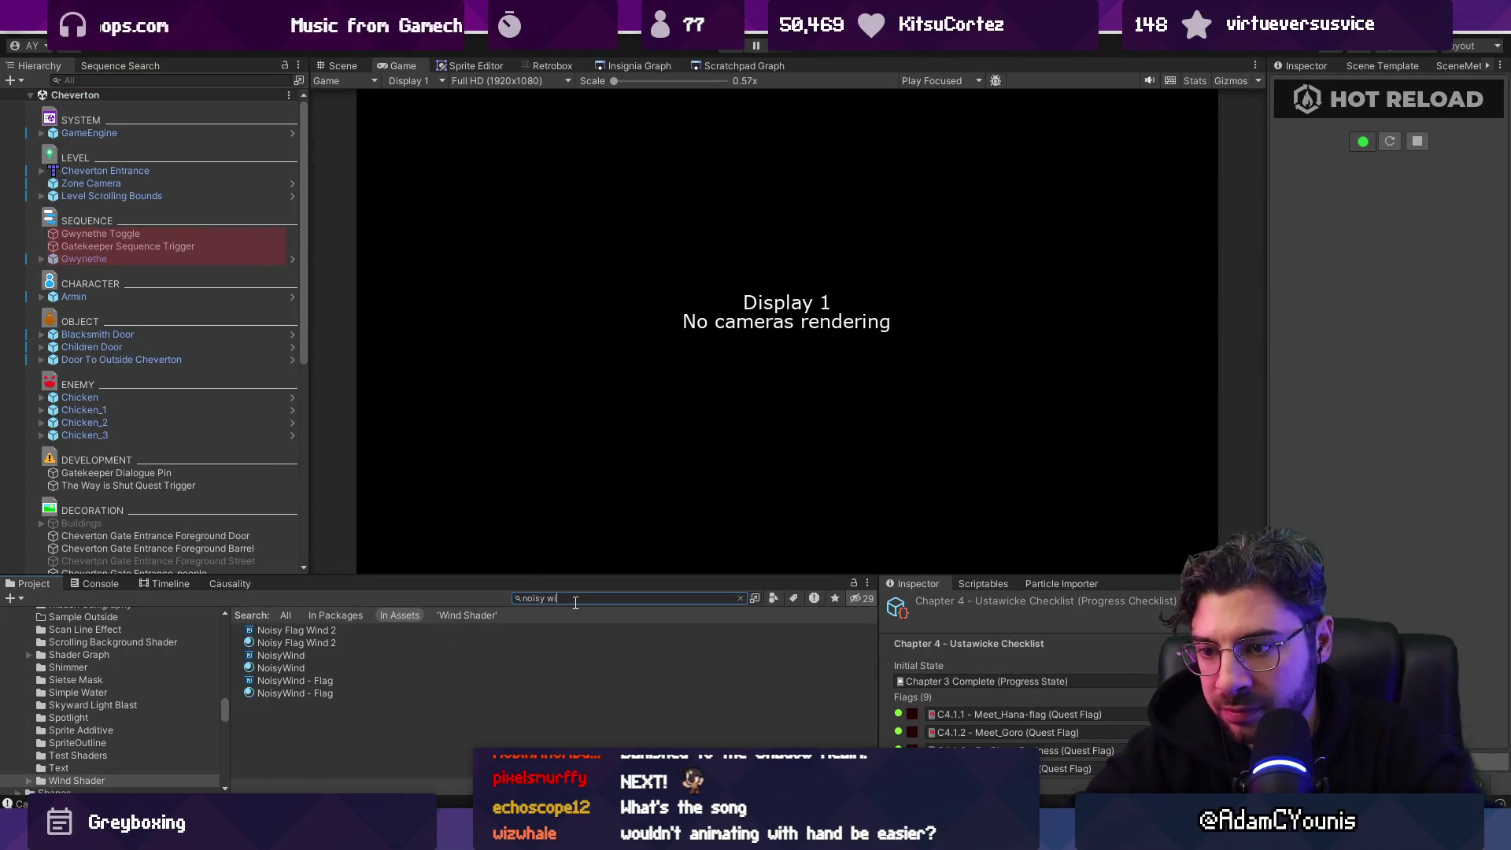
double_click(296, 630)
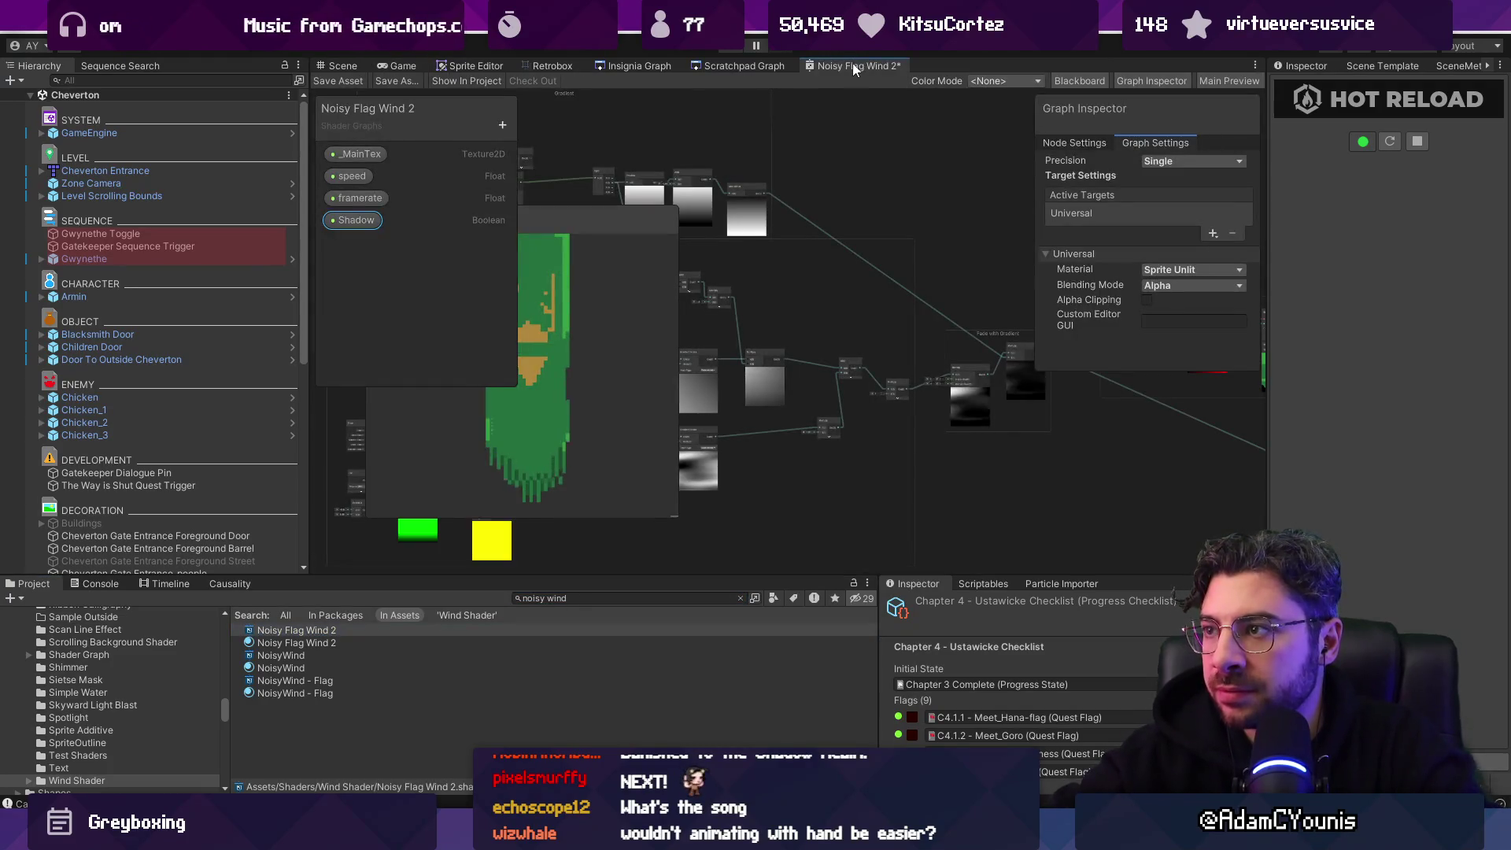
double_click(853, 65)
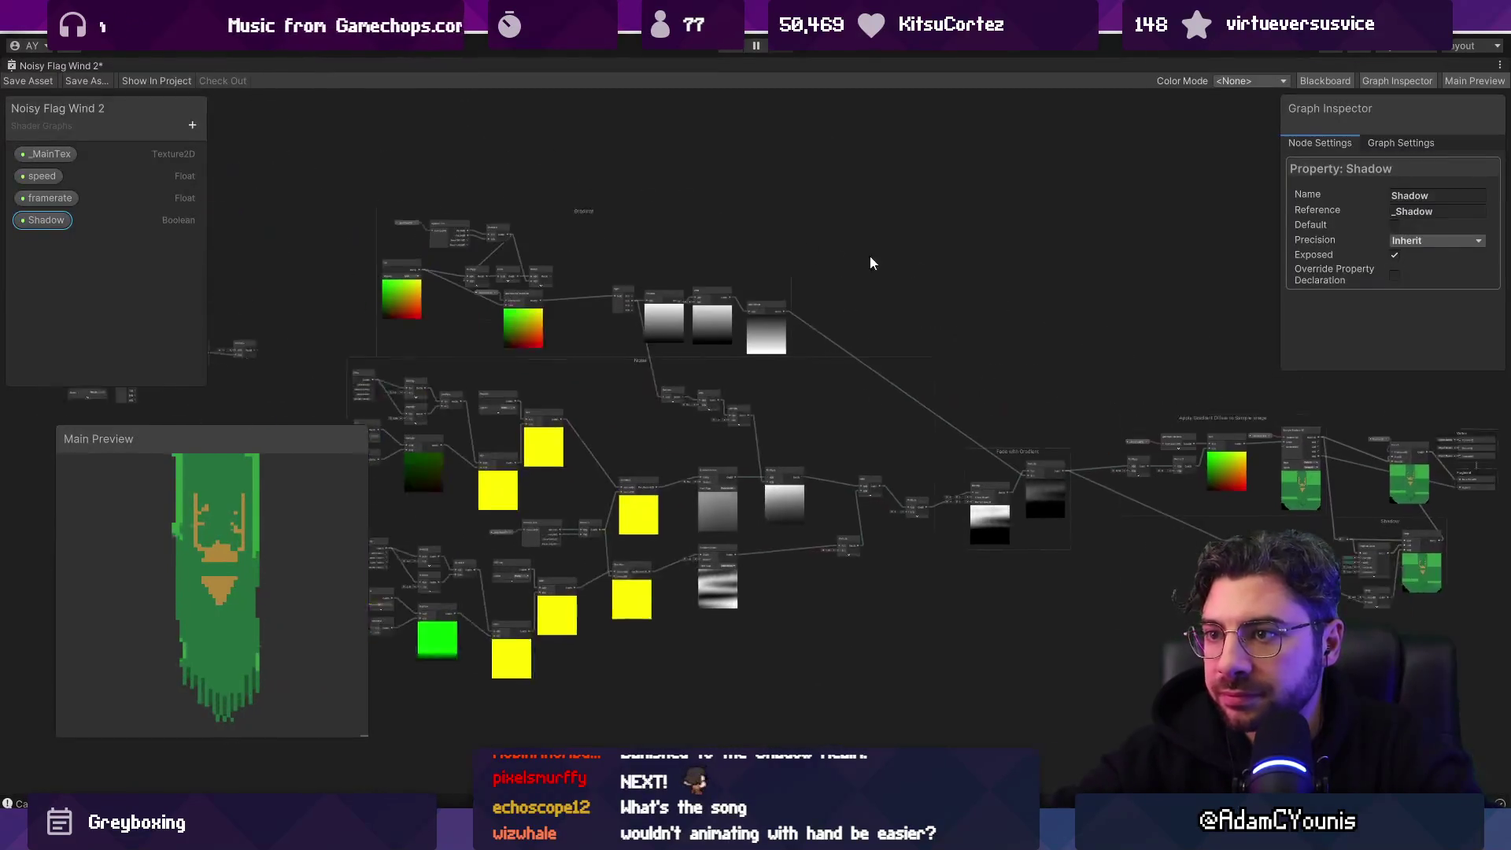
Step: Nudge QuantiseToTexelSize left and reconnect its New(2) output to Split's input
scroll(720, 347, "up", 3)
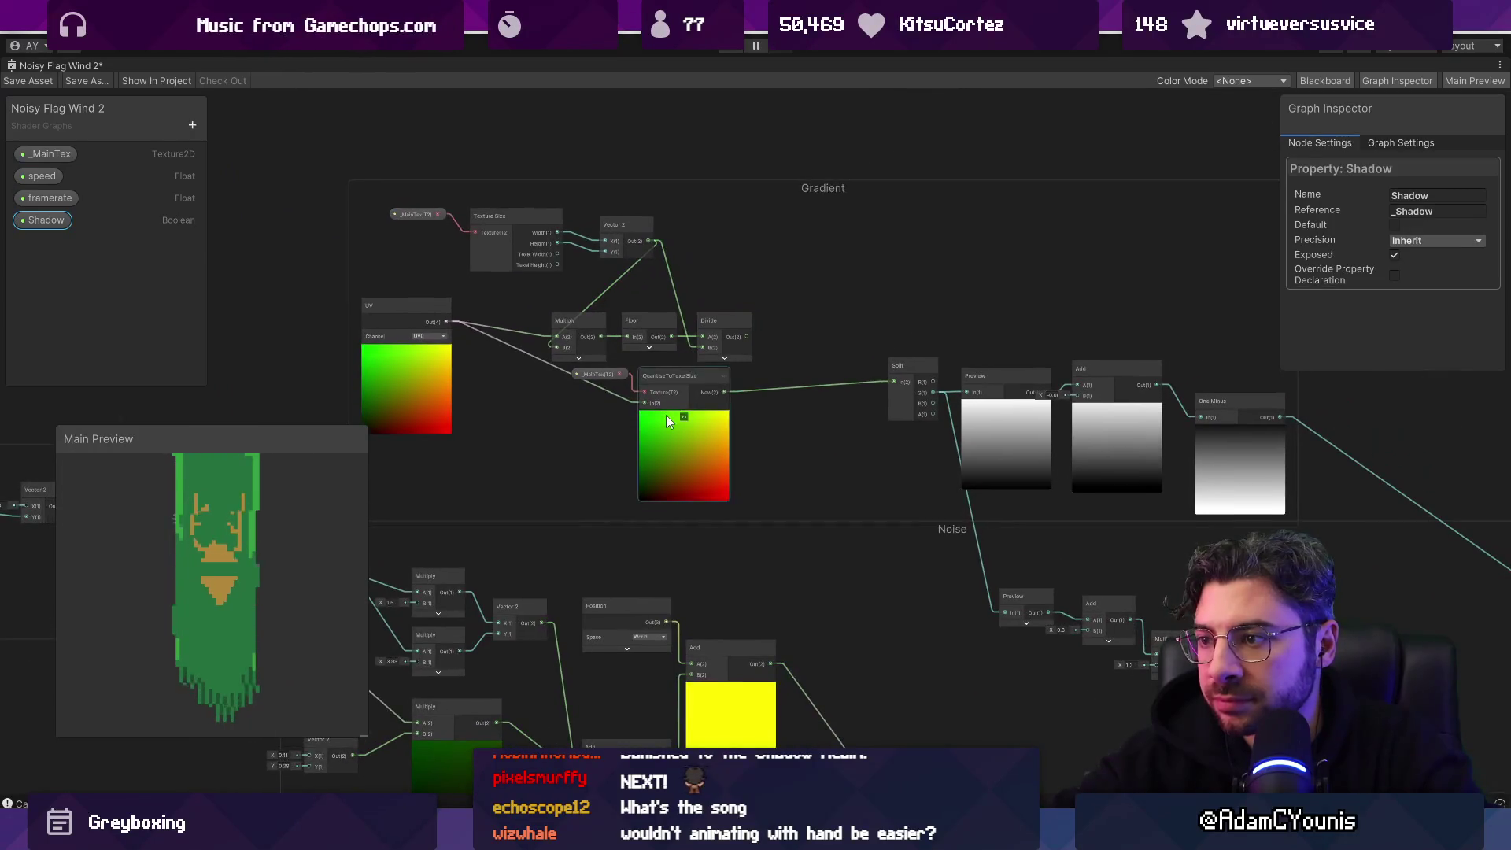
left_click(735, 445)
left_click_drag(734, 436, 711, 436)
left_click_drag(746, 337, 767, 337)
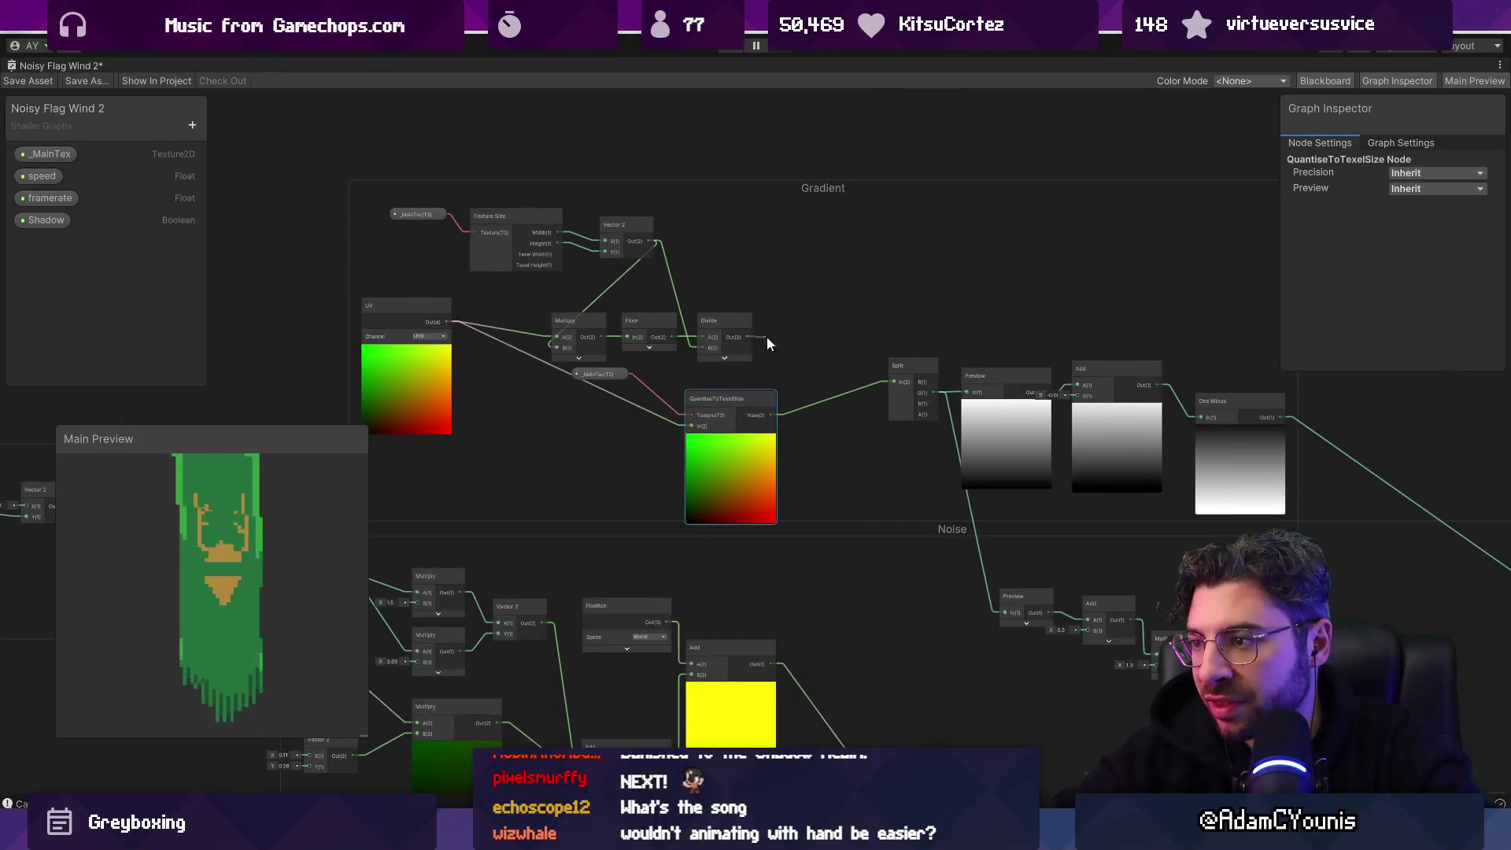
left_click_drag(890, 379, 894, 380)
left_click_drag(773, 411, 895, 381)
Step: Select and delete the top Gradient group nodes, then undo the deletion
left_click_drag(315, 200, 740, 334)
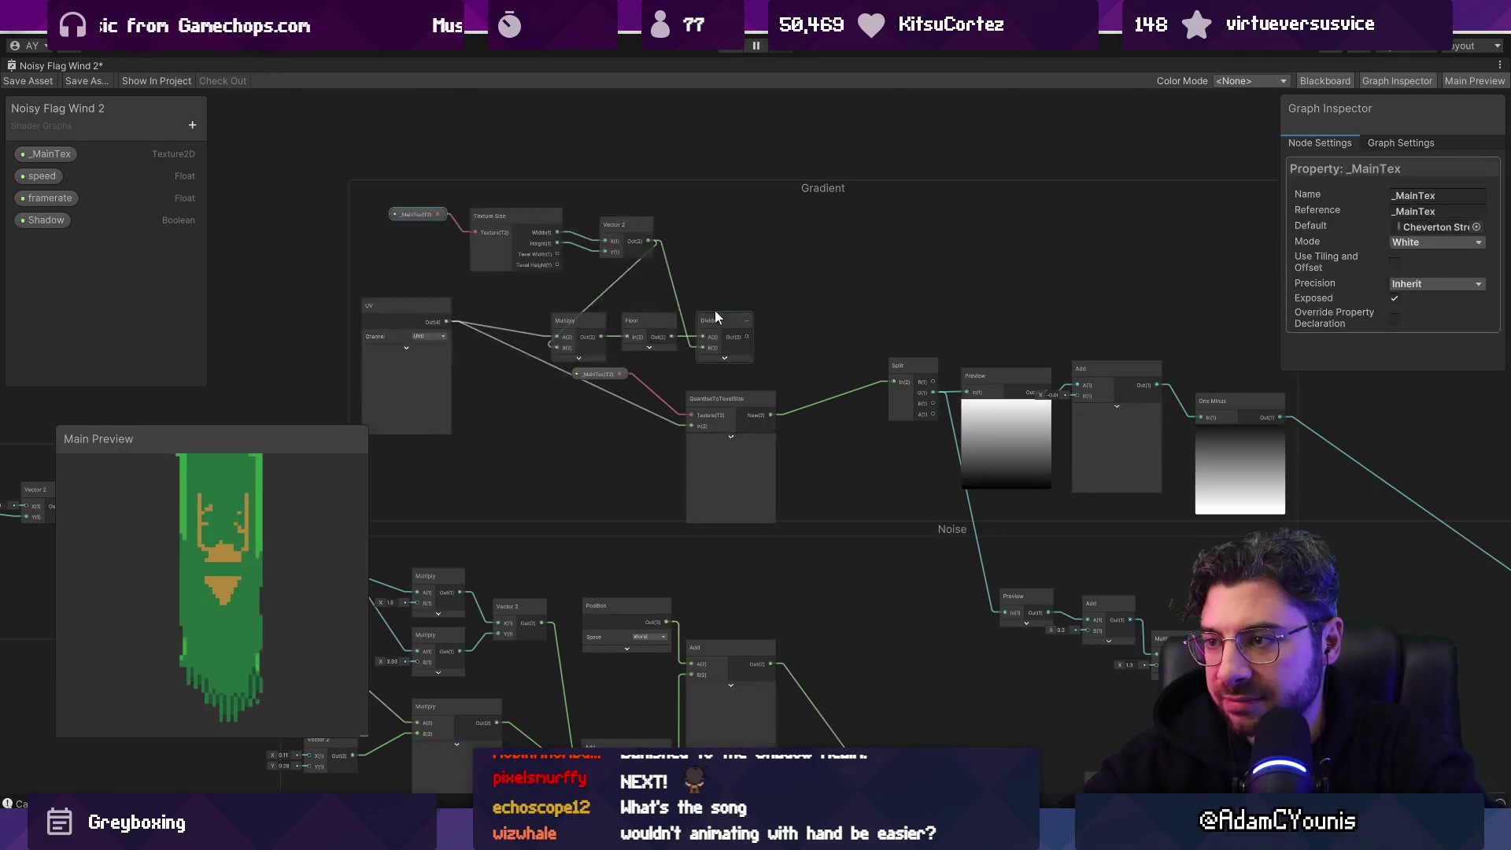
left_click_drag(375, 208, 388, 216)
left_click_drag(693, 350, 739, 354)
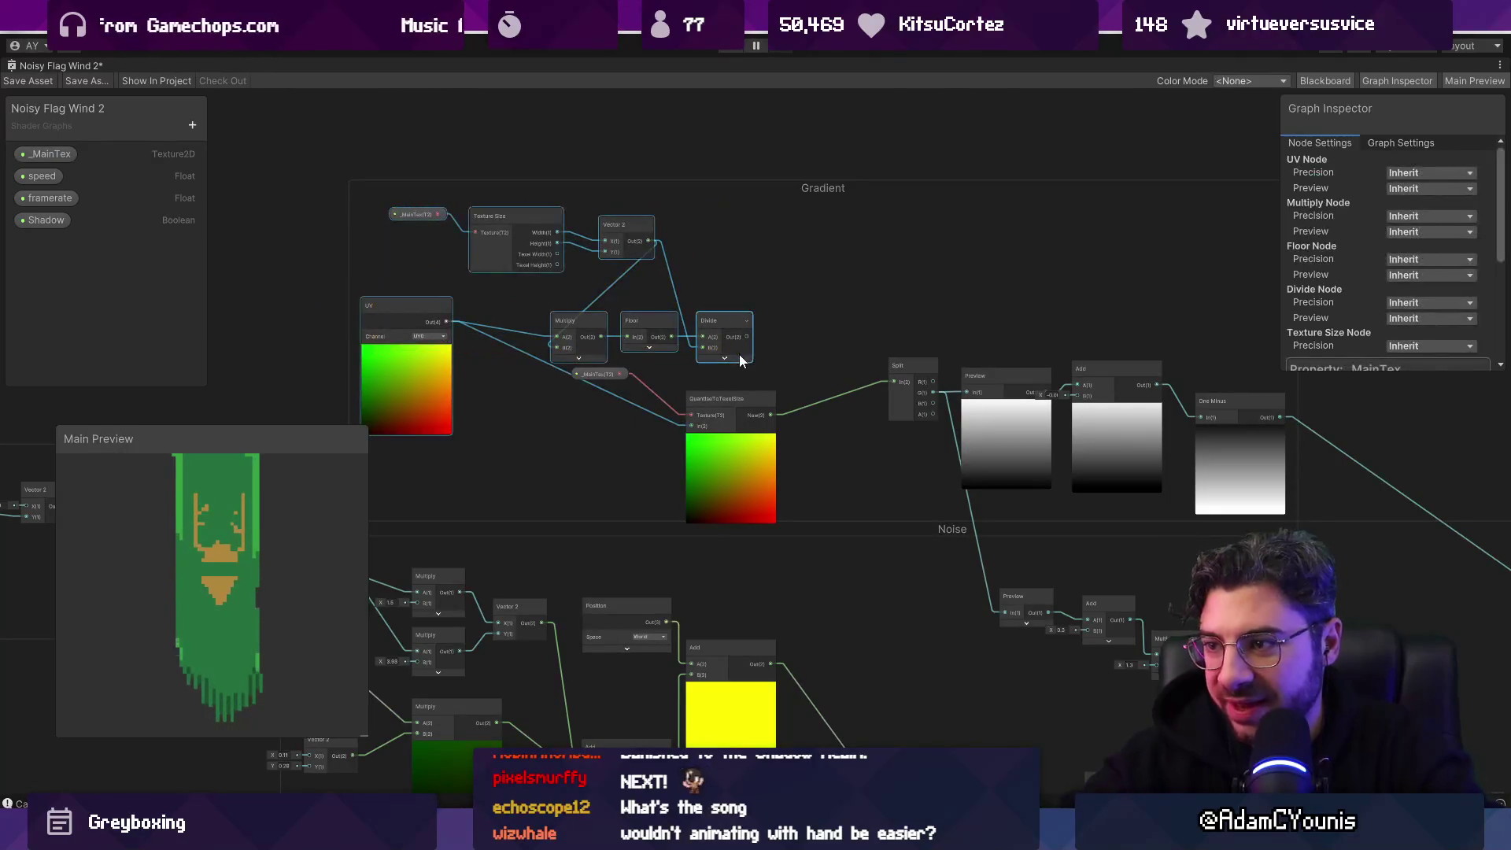
key("Delete")
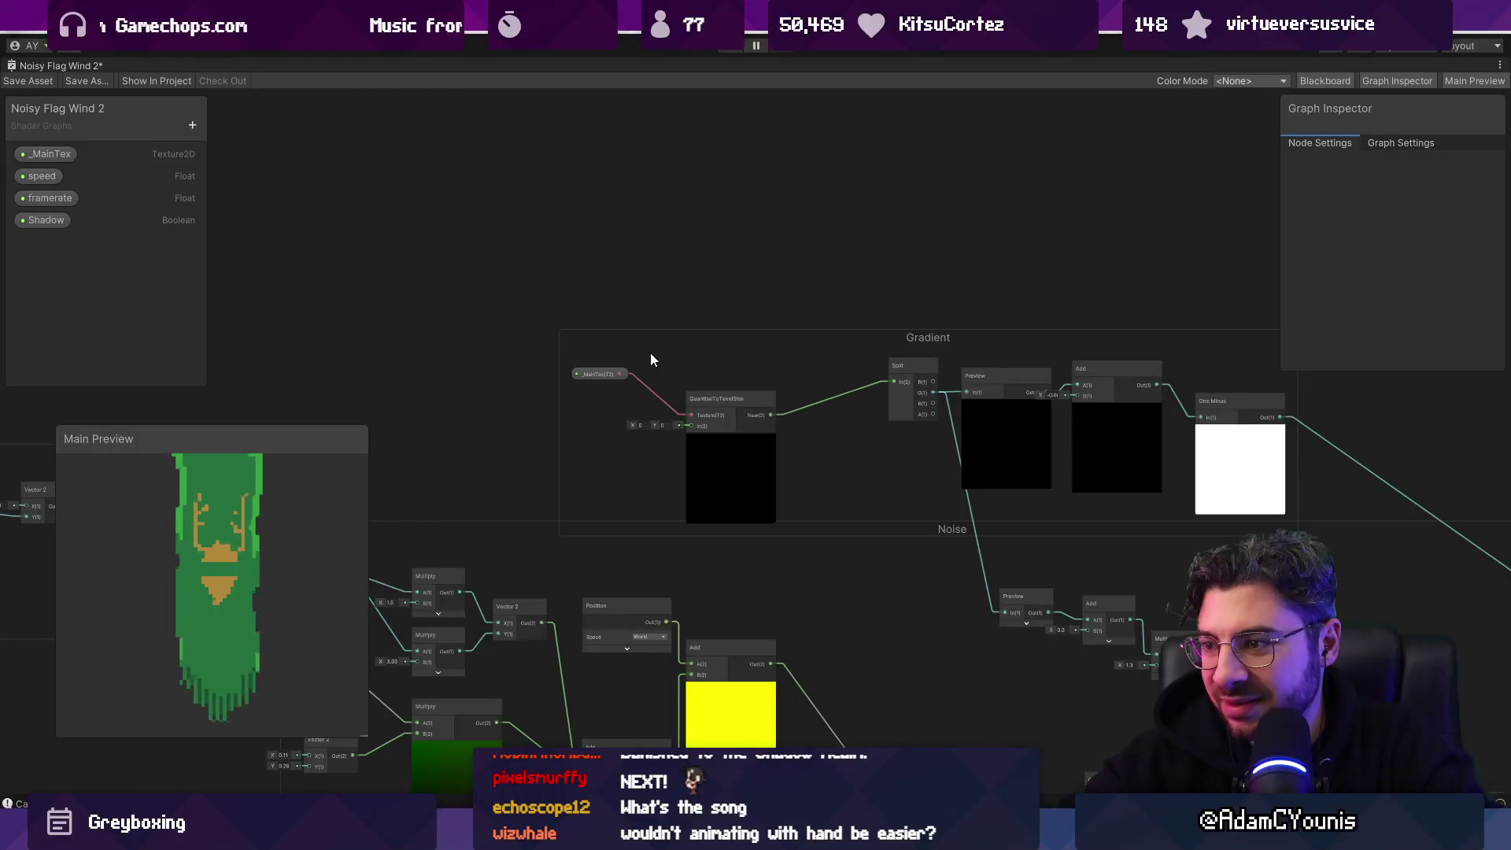
key("ctrl+z")
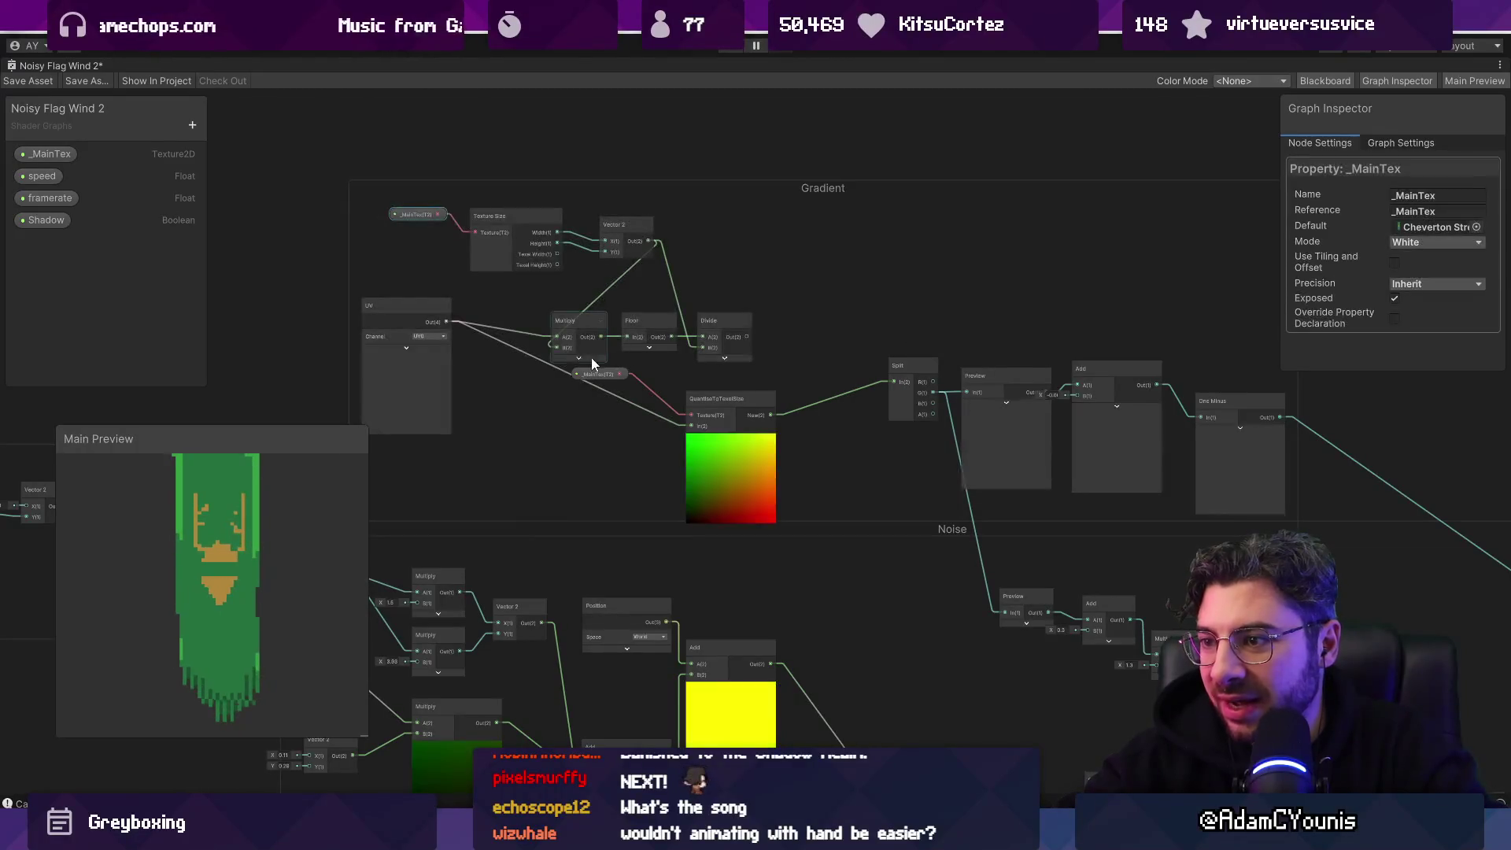
Step: Move the UV node down and delete the unused Multiply, Floor and Divide chain
left_click_drag(432, 372, 481, 452)
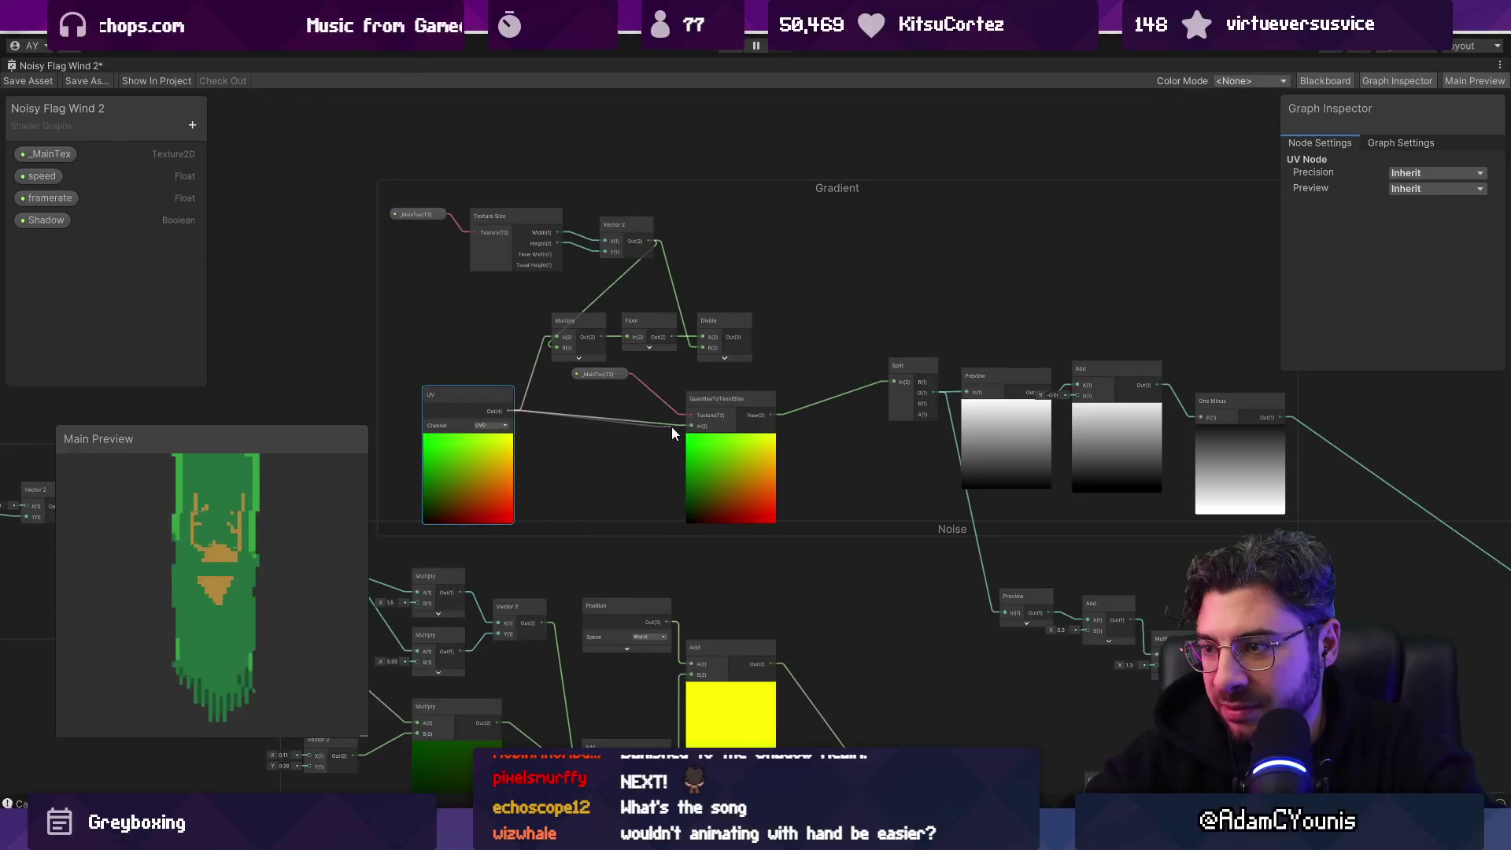
mouse_move(408, 193)
left_mouse_down()
mouse_move(493, 204)
mouse_move(305, 153)
mouse_move(337, 184)
mouse_move(551, 252)
mouse_move(681, 321)
left_mouse_up()
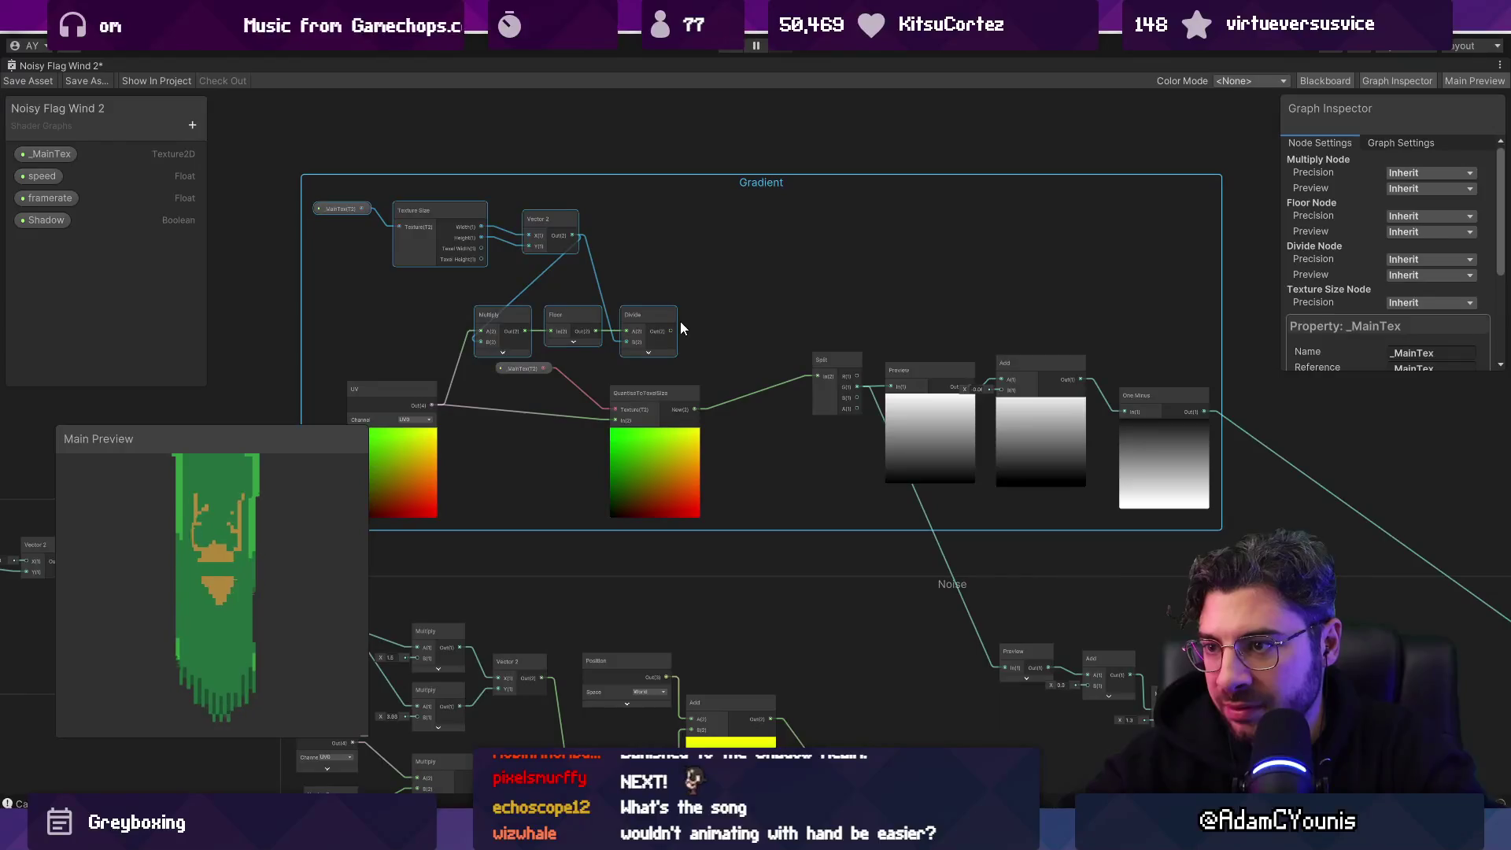
left_click(749, 204)
mouse_move(276, 190)
left_mouse_down()
mouse_move(270, 208)
mouse_move(686, 315)
left_mouse_up()
key("Delete")
key("a")
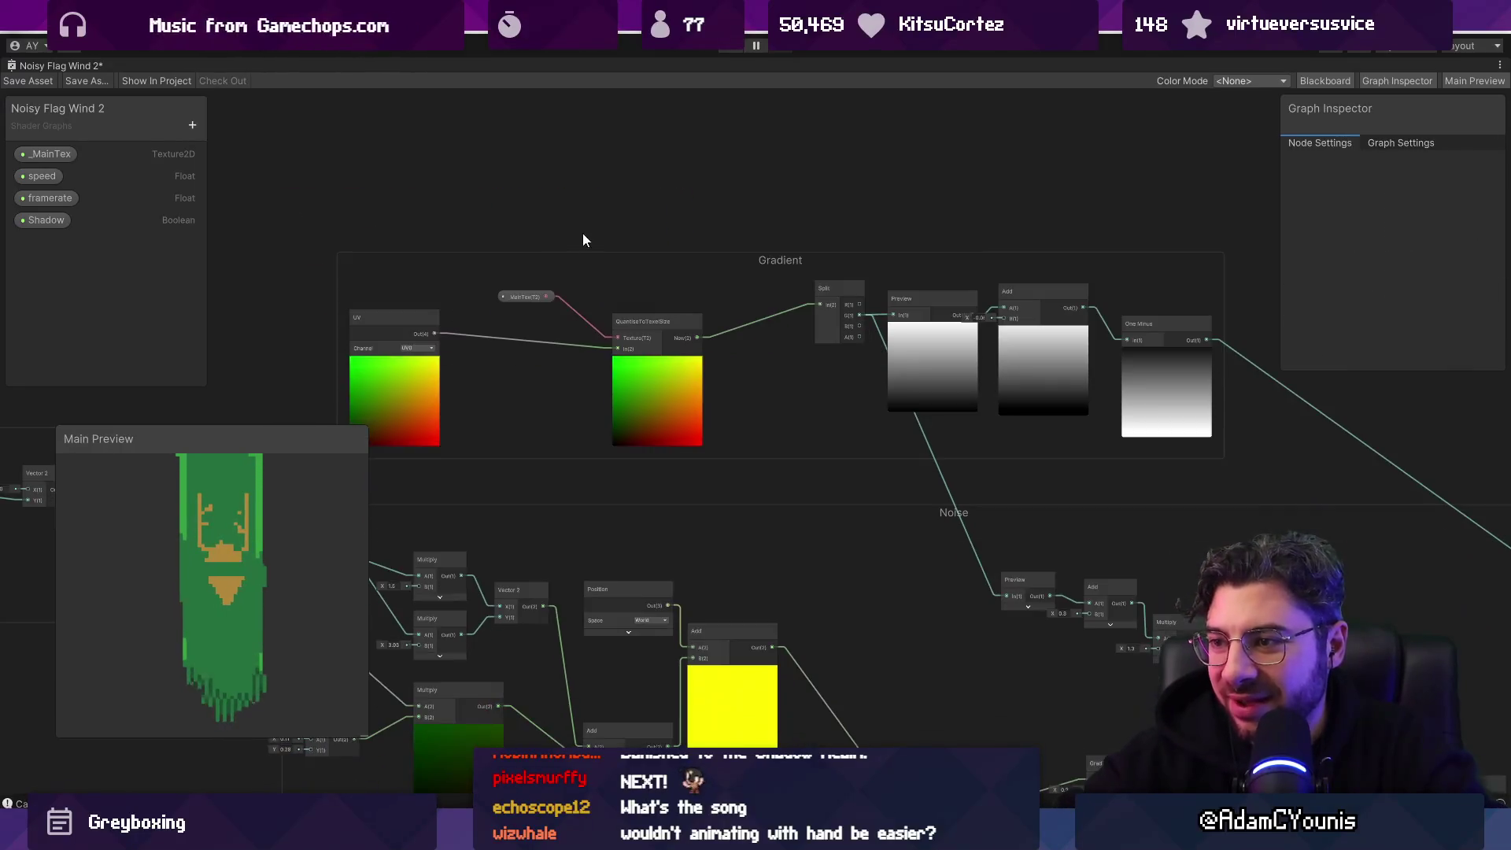
Step: Collapse the UV preview and arrange UV and _MainTex beside QuantiseToTexelSize
left_click(395, 363)
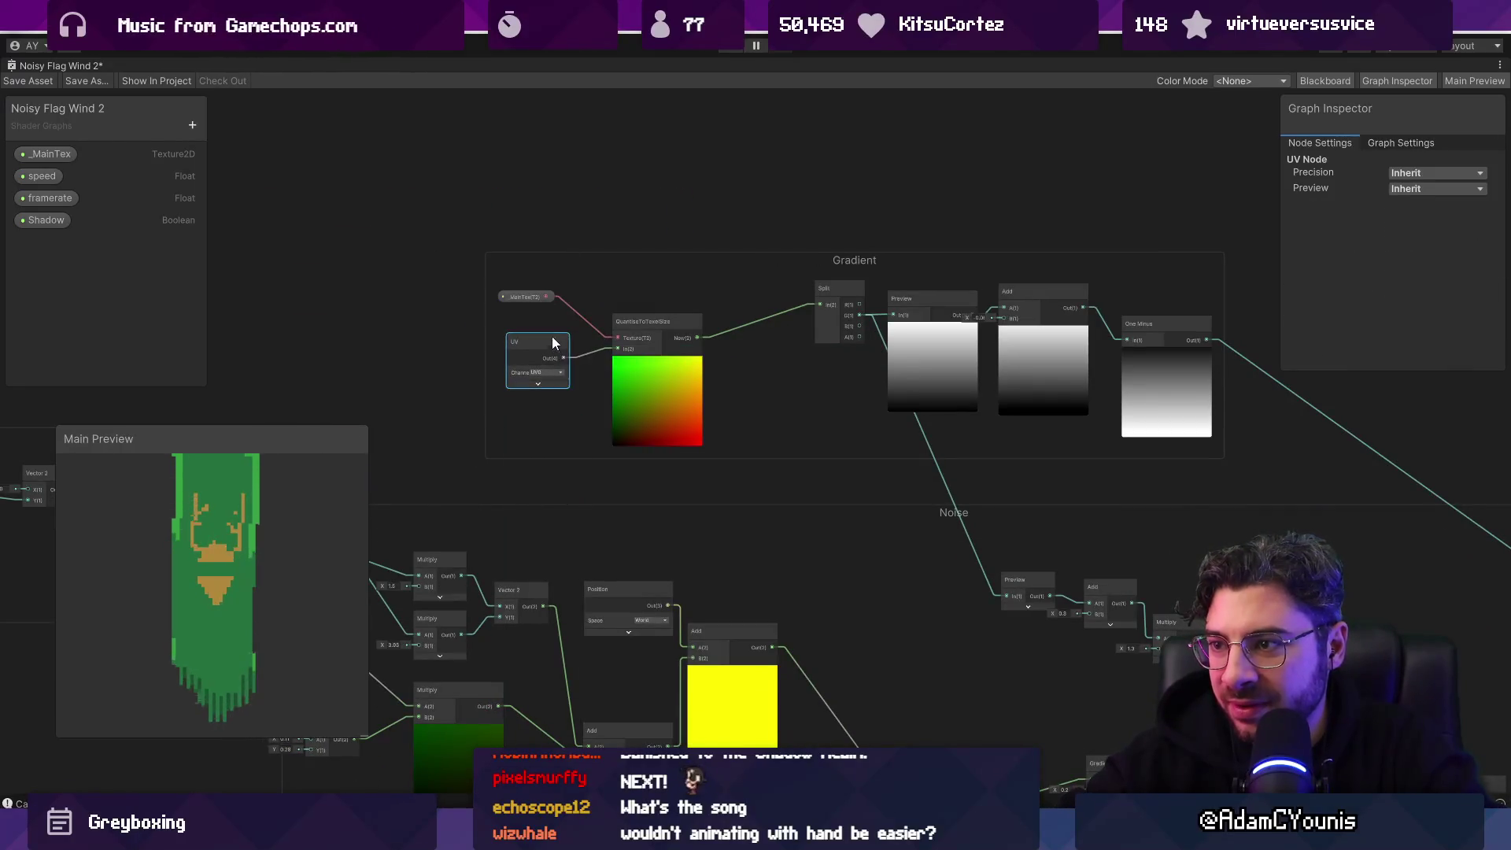
left_click(547, 298)
scroll(650, 394, "up", 3)
left_click(676, 383)
left_click(511, 333)
mouse_move(510, 334)
left_mouse_down()
mouse_move(529, 296)
mouse_move(545, 306)
mouse_move(530, 247)
mouse_move(551, 251)
left_mouse_up()
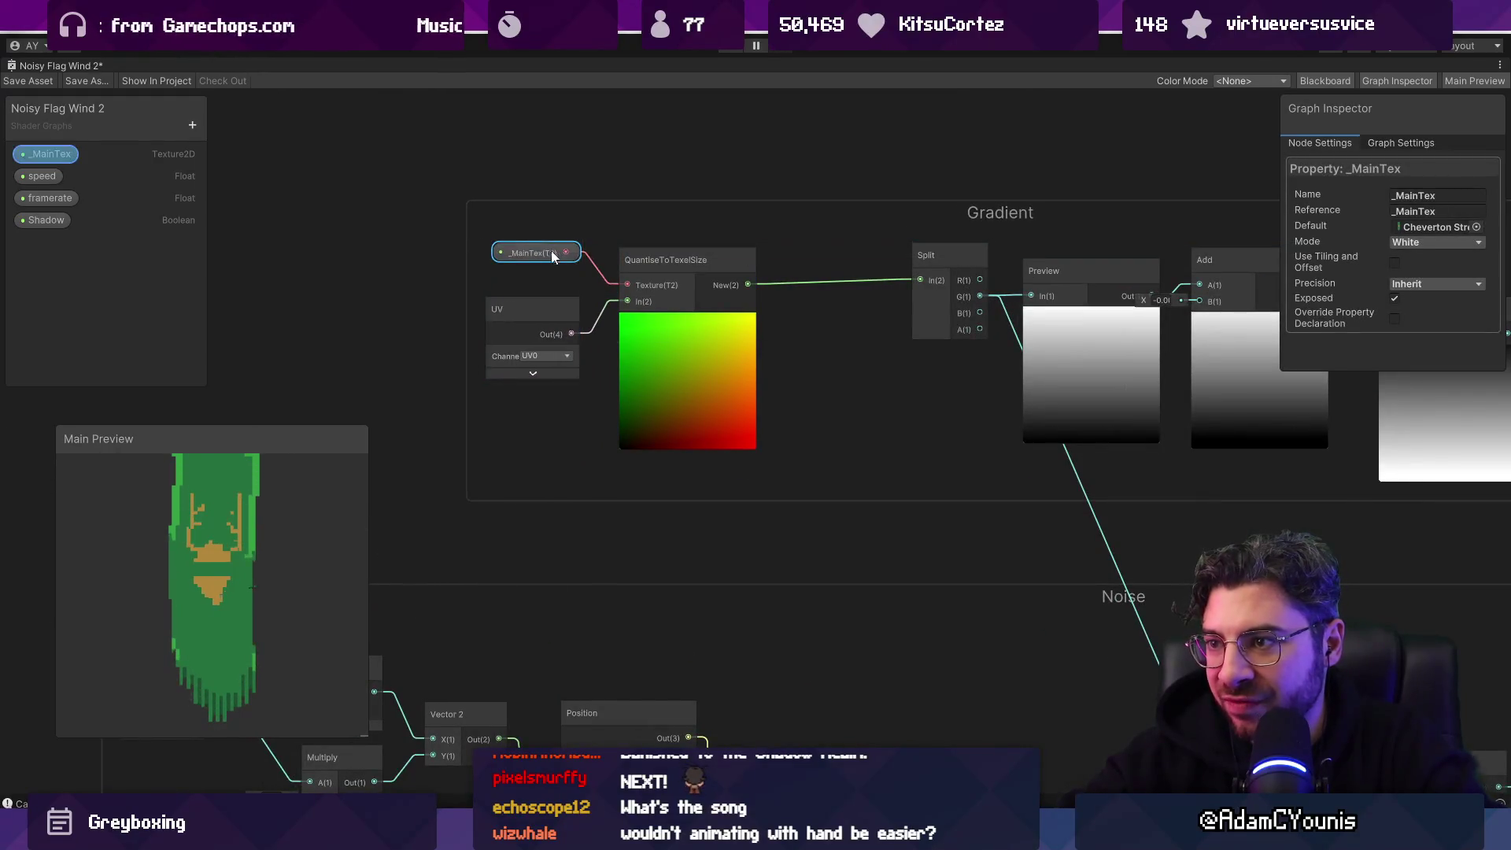
scroll(480, 237, "down", 4)
Step: Shift the _MainTex, QuantiseToTexelSize and UV nodes right within the Gradient group
left_click(479, 242)
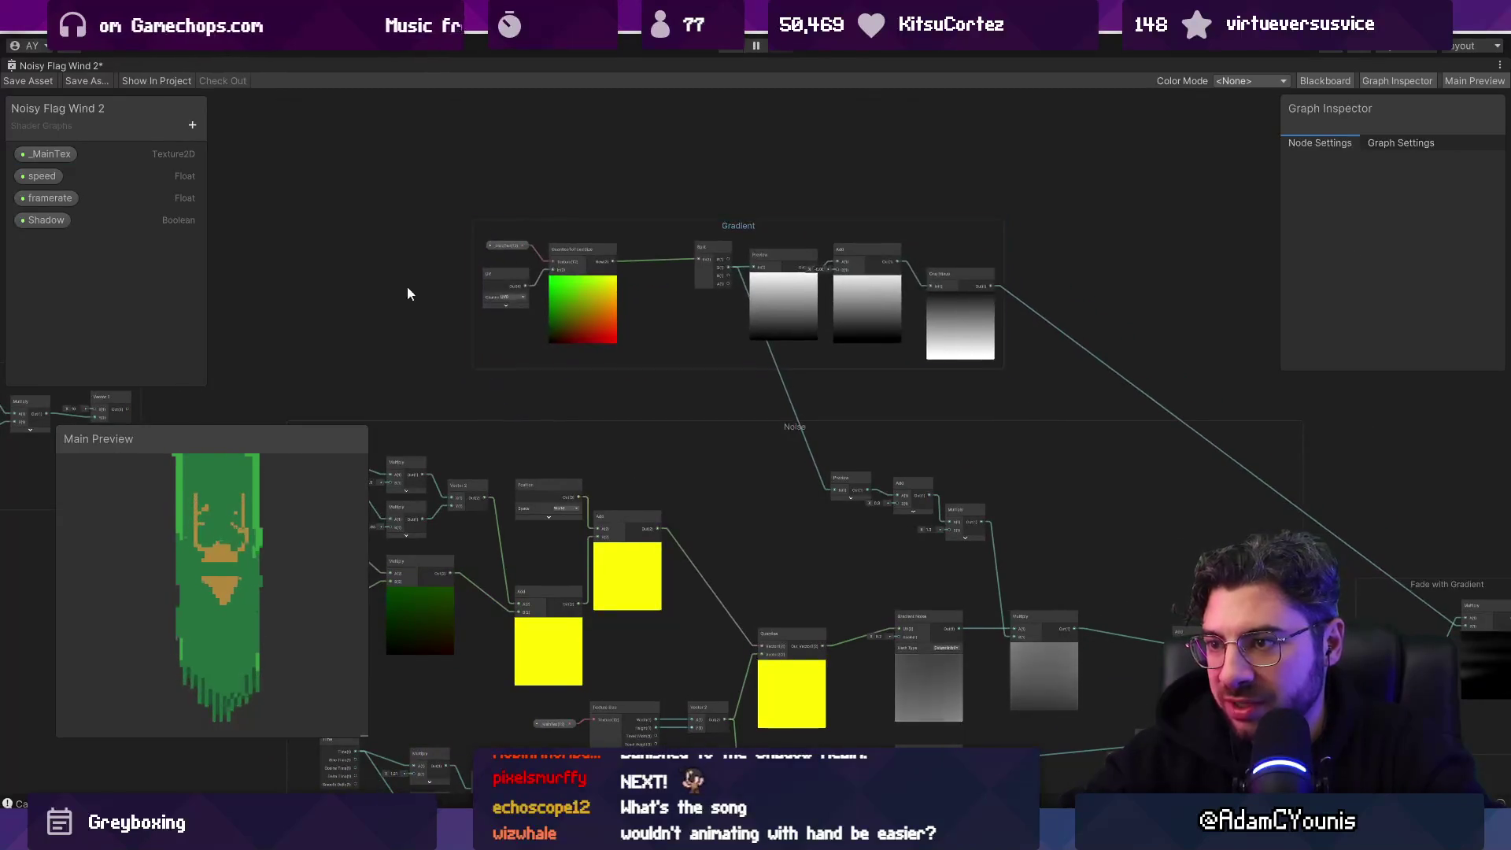
left_click(619, 237)
left_click_drag(618, 238, 626, 314)
key("ctrl+z")
left_click(500, 246)
mouse_move(512, 250)
left_mouse_down()
mouse_move(549, 249)
mouse_move(555, 268)
left_mouse_up()
mouse_move(772, 231)
left_mouse_down()
mouse_move(876, 257)
mouse_move(647, 236)
left_mouse_up()
Step: Copy the _MainTex, UV and QuantiseToTexelSize nodes
mouse_move(562, 387)
left_mouse_down()
mouse_move(789, 197)
mouse_move(711, 189)
left_mouse_up()
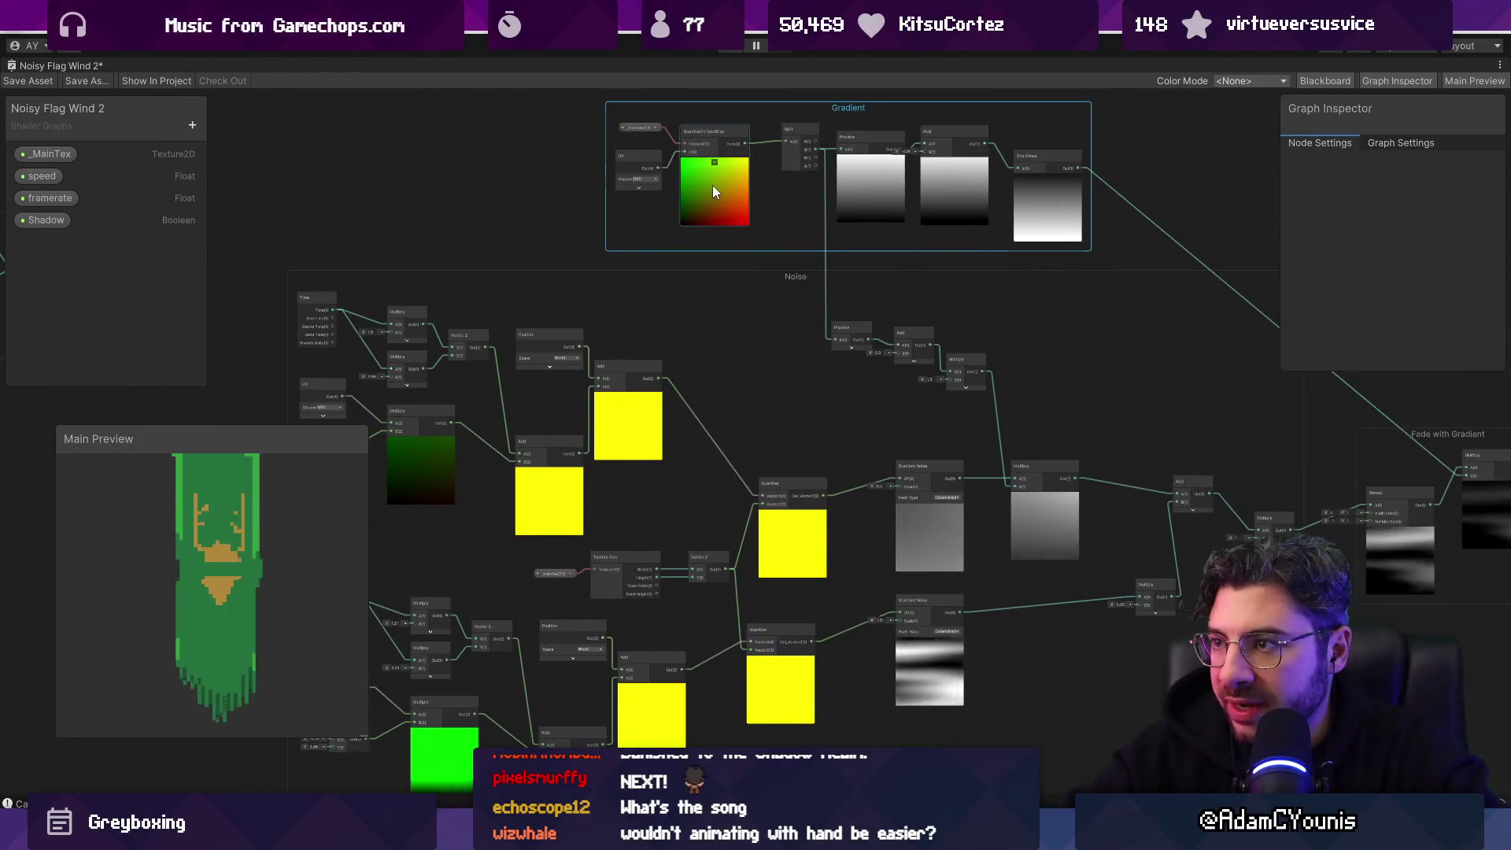
left_click(634, 126)
key("ctrl+c")
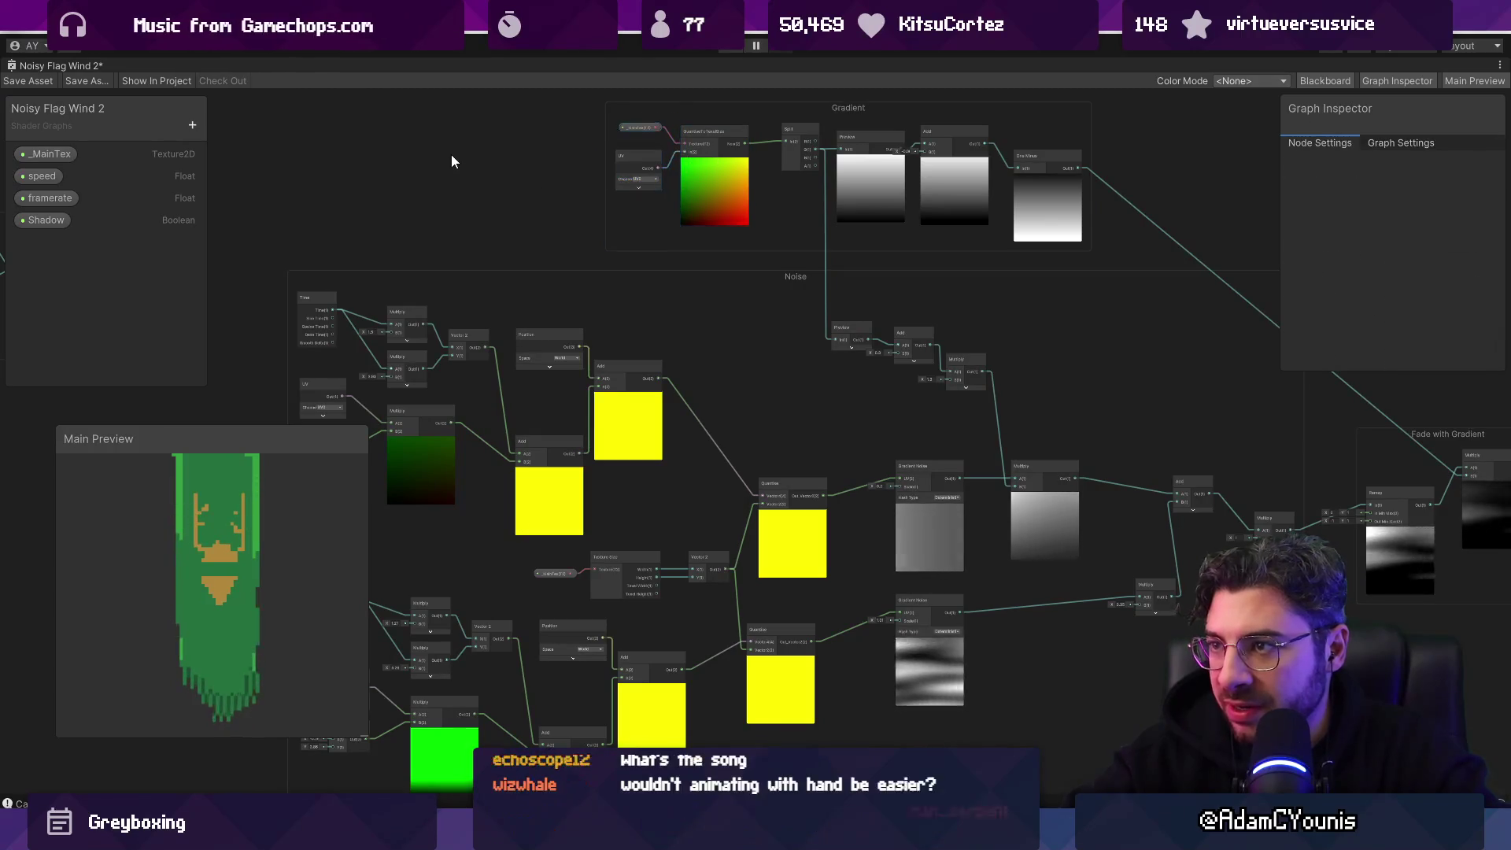
Step: Paste the copied nodes and move them down into the Noise group
key("ctrl+v")
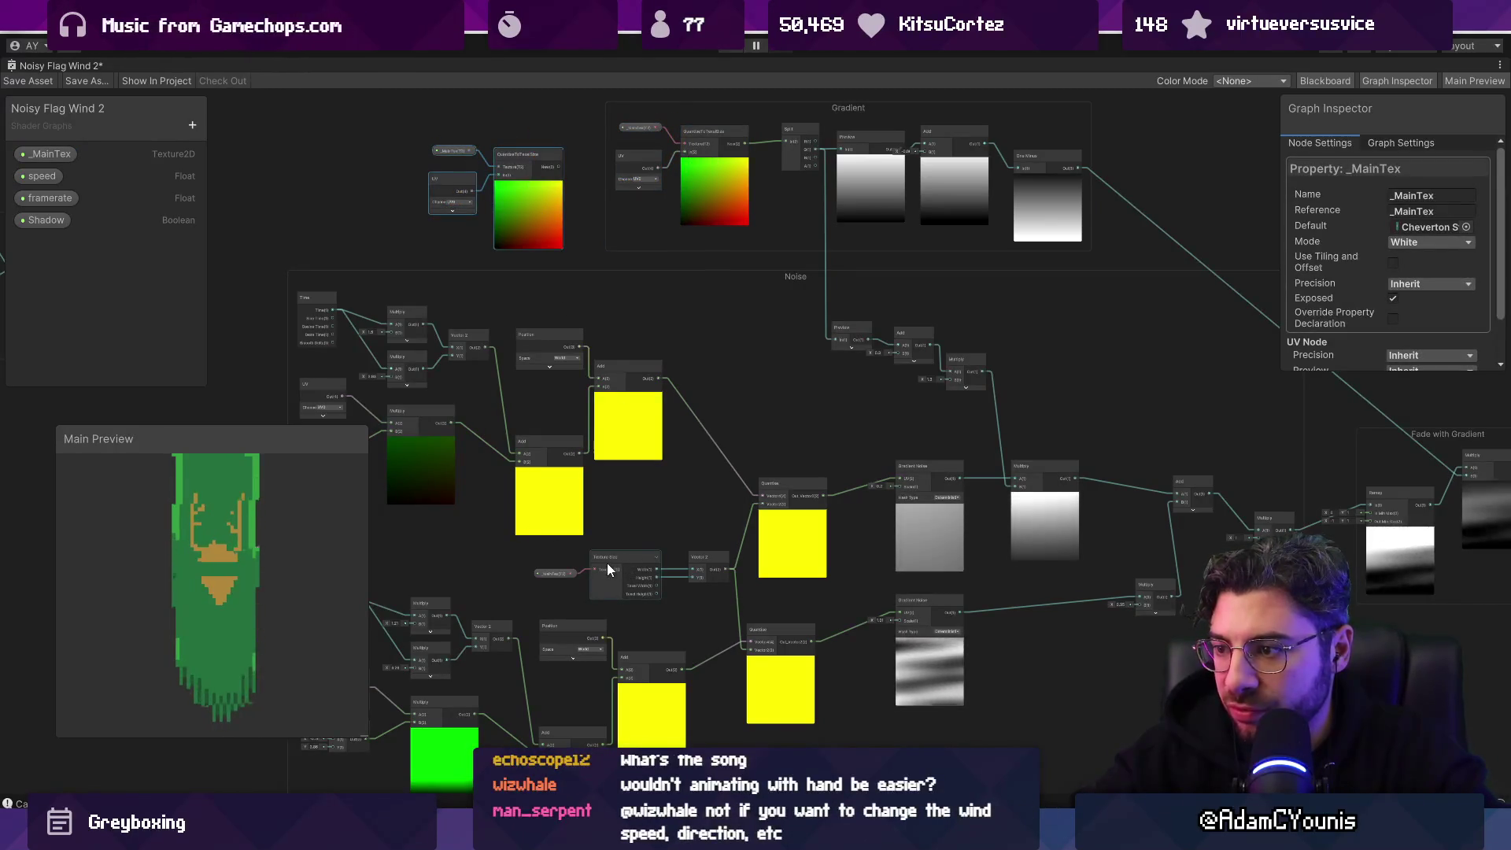
scroll(650, 587, "up", 5)
scroll(577, 551, "down", 3)
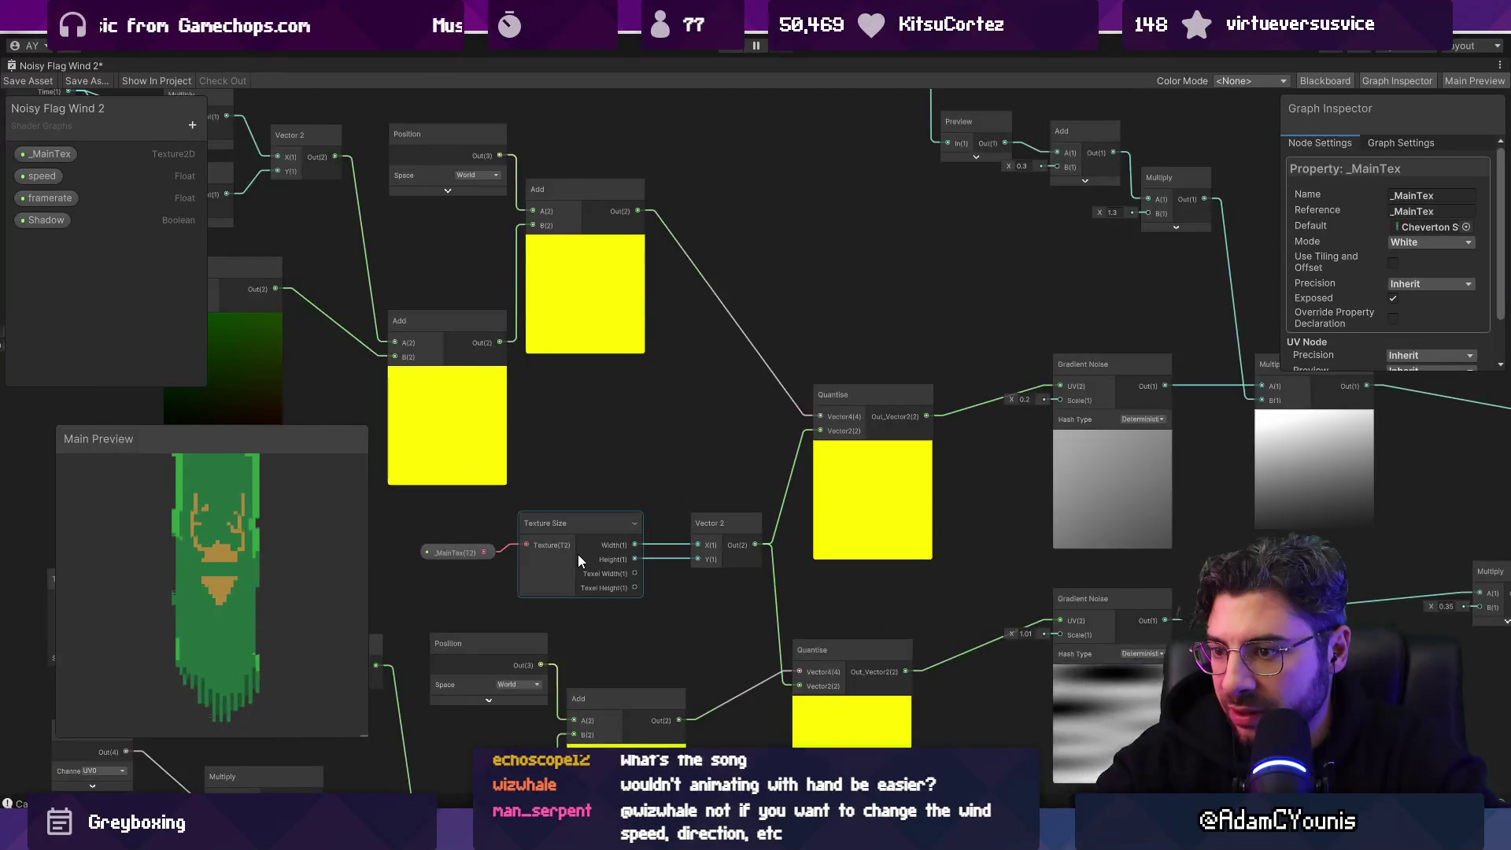
left_click(712, 520)
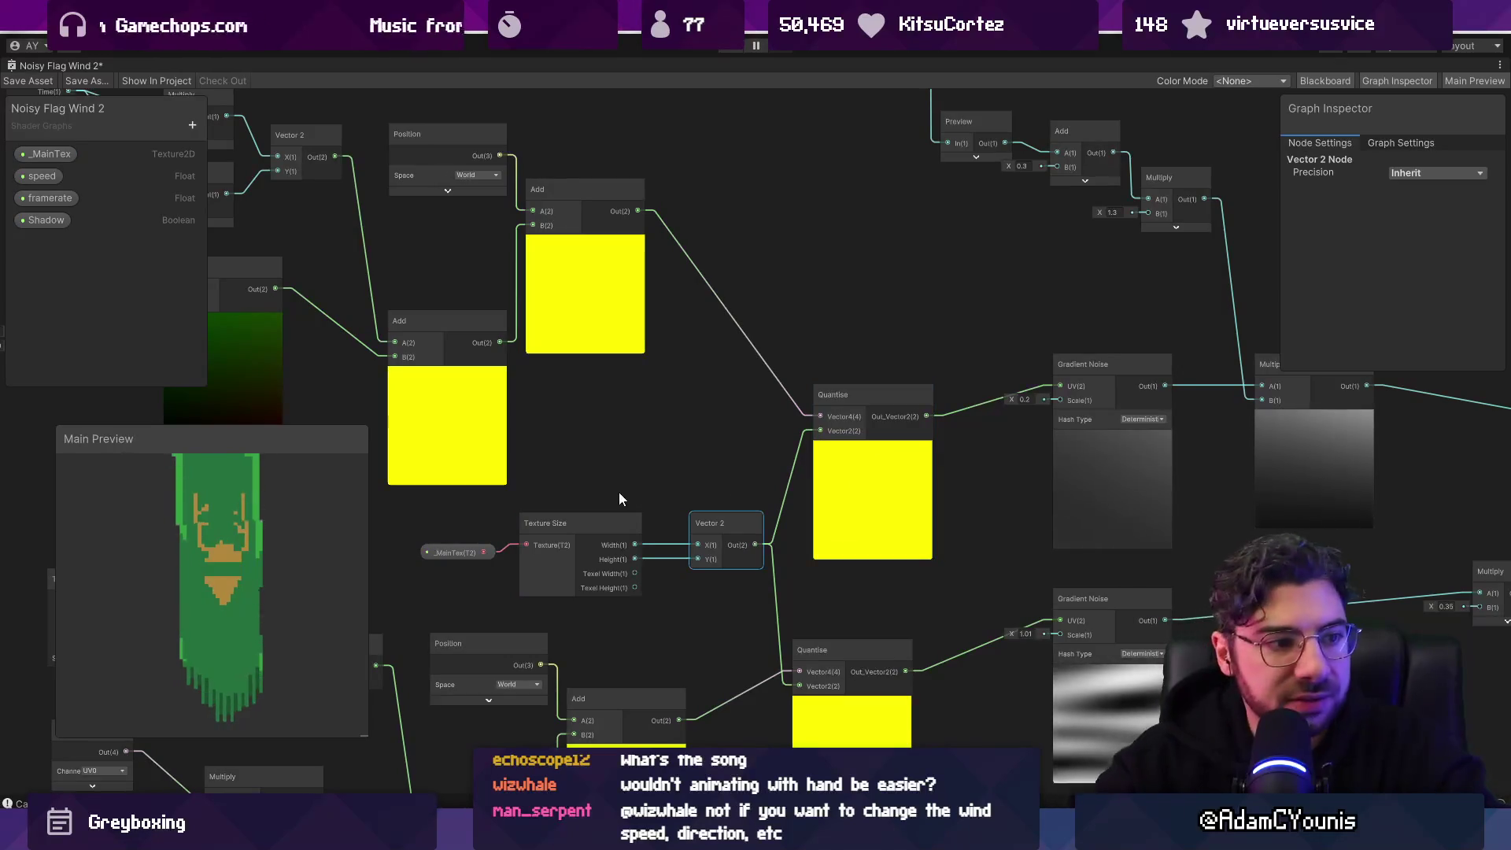
scroll(606, 409, "down", 3)
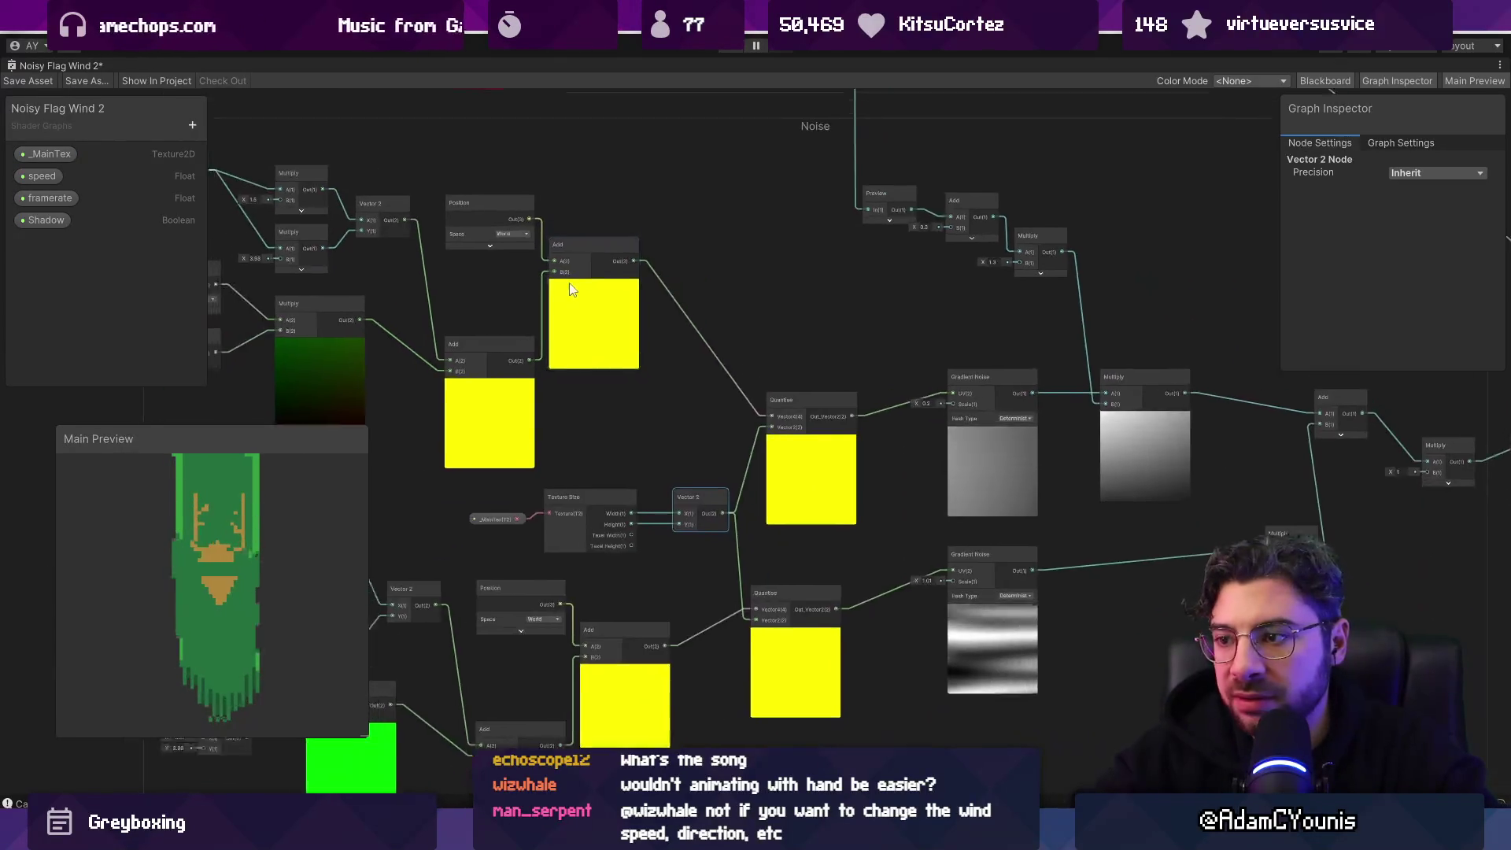
left_click(414, 157)
left_click(515, 139)
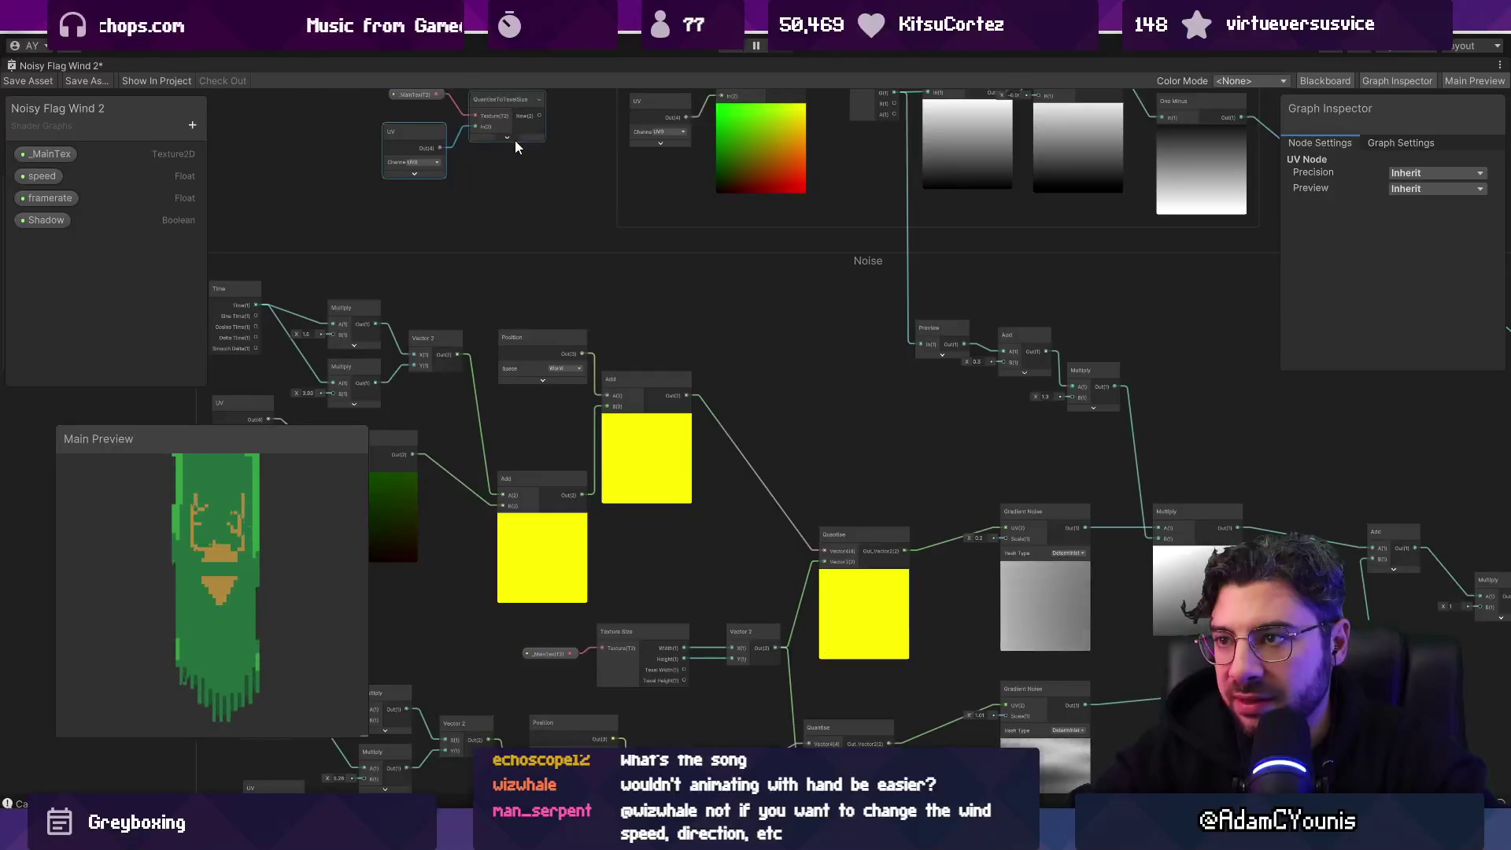
mouse_move(356, 96)
left_mouse_down()
mouse_move(485, 152)
mouse_move(758, 413)
mouse_move(748, 617)
left_mouse_up()
Step: Delete the Texture Size, leftover _MainTex and Vector 2 nodes
scroll(748, 617, "up", 3)
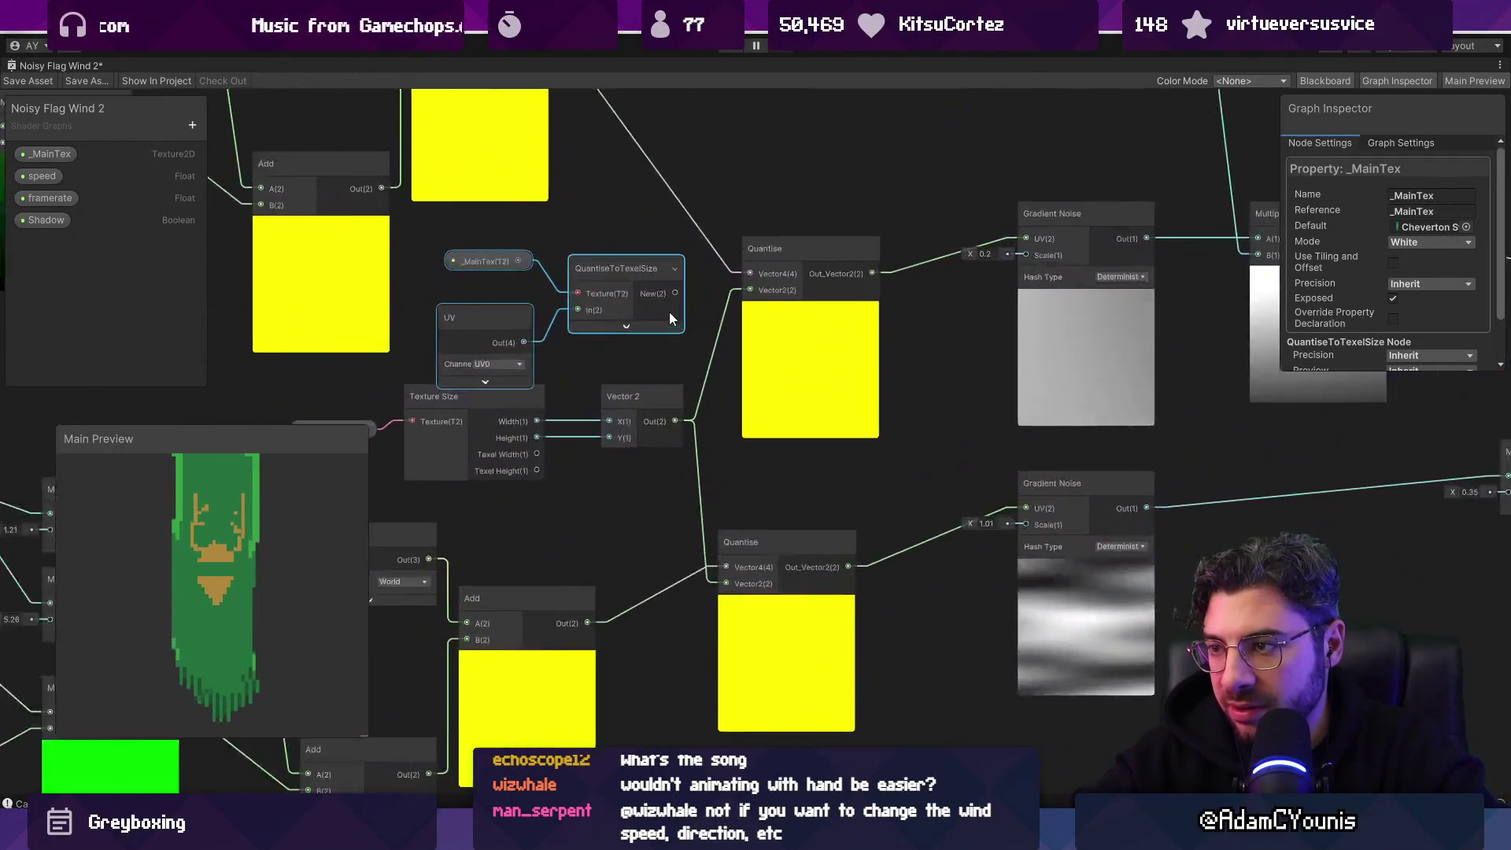
left_click(442, 418)
key("Delete")
left_click(456, 402)
key("Delete")
left_click(748, 376)
key("Delete")
Step: Duplicate QuantiseToTexelSize, feed the lower Gradient Noise UV, and delete the lower Quantise node
left_click_drag(810, 308, 703, 338)
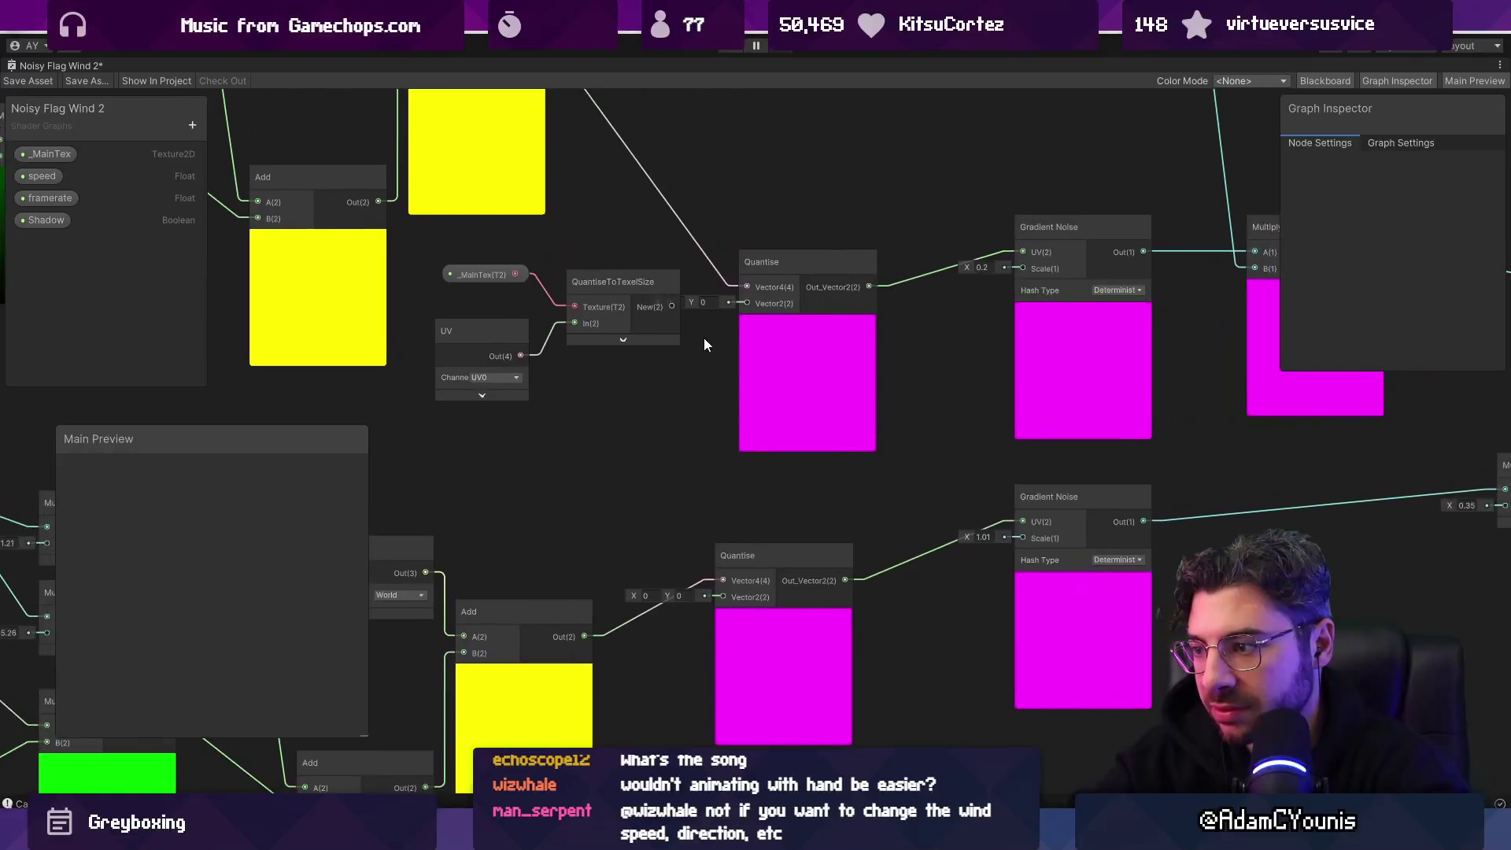
left_click_drag(622, 285, 621, 319)
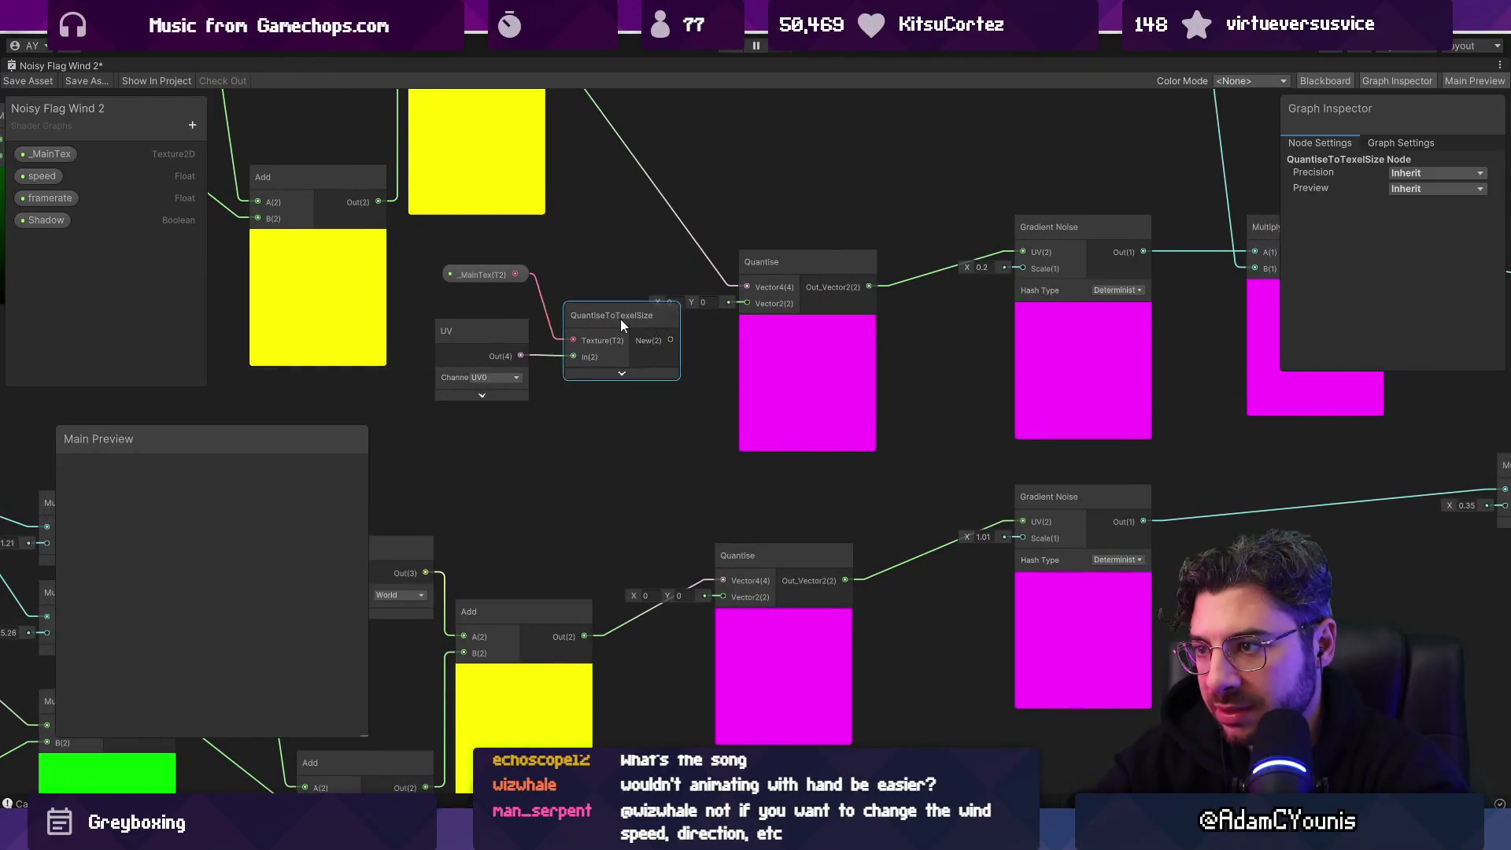
key("ctrl+d")
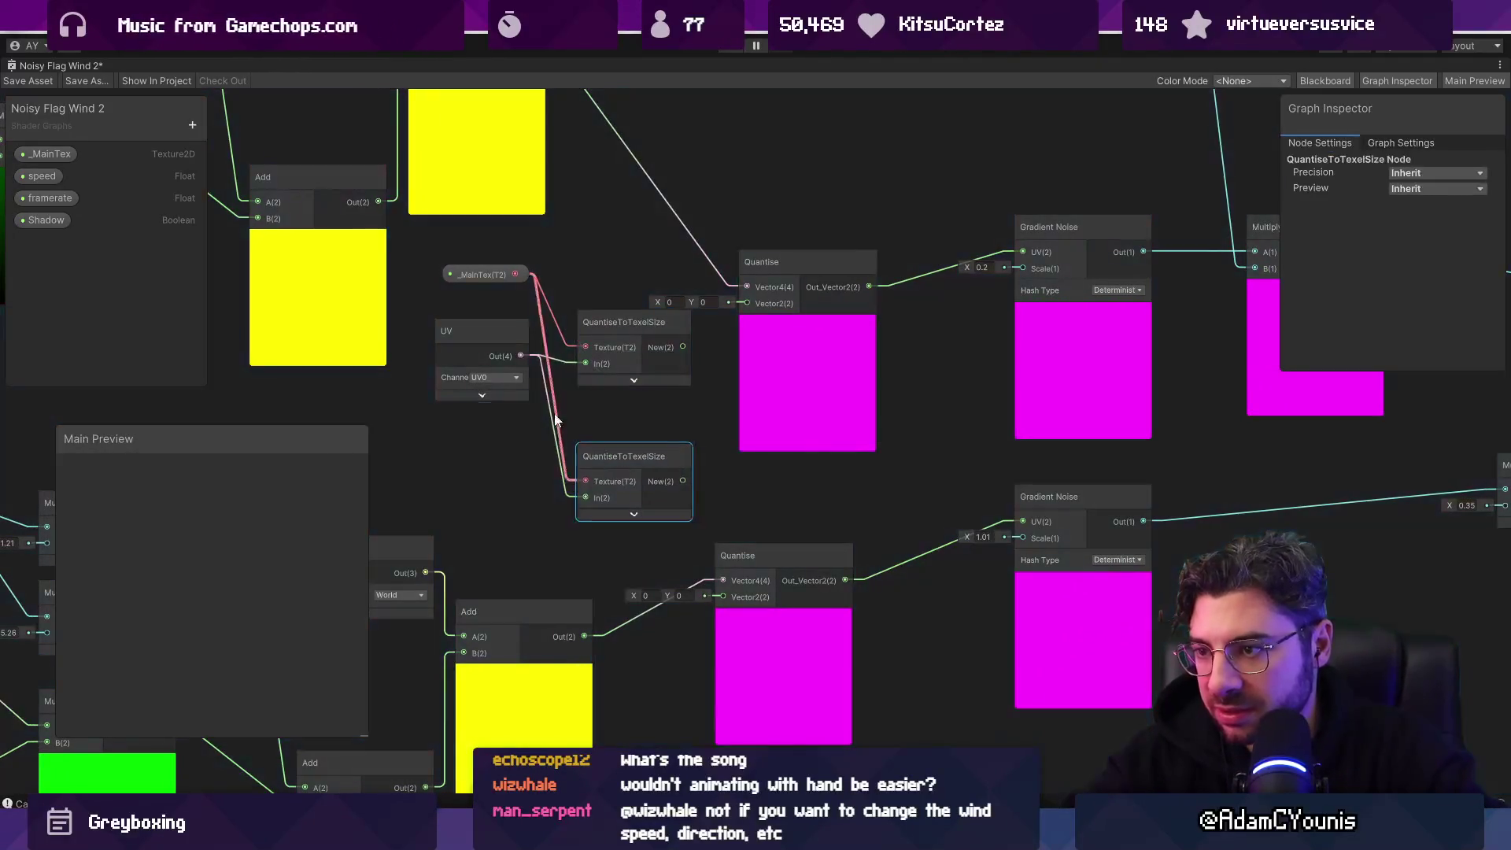
key("Delete")
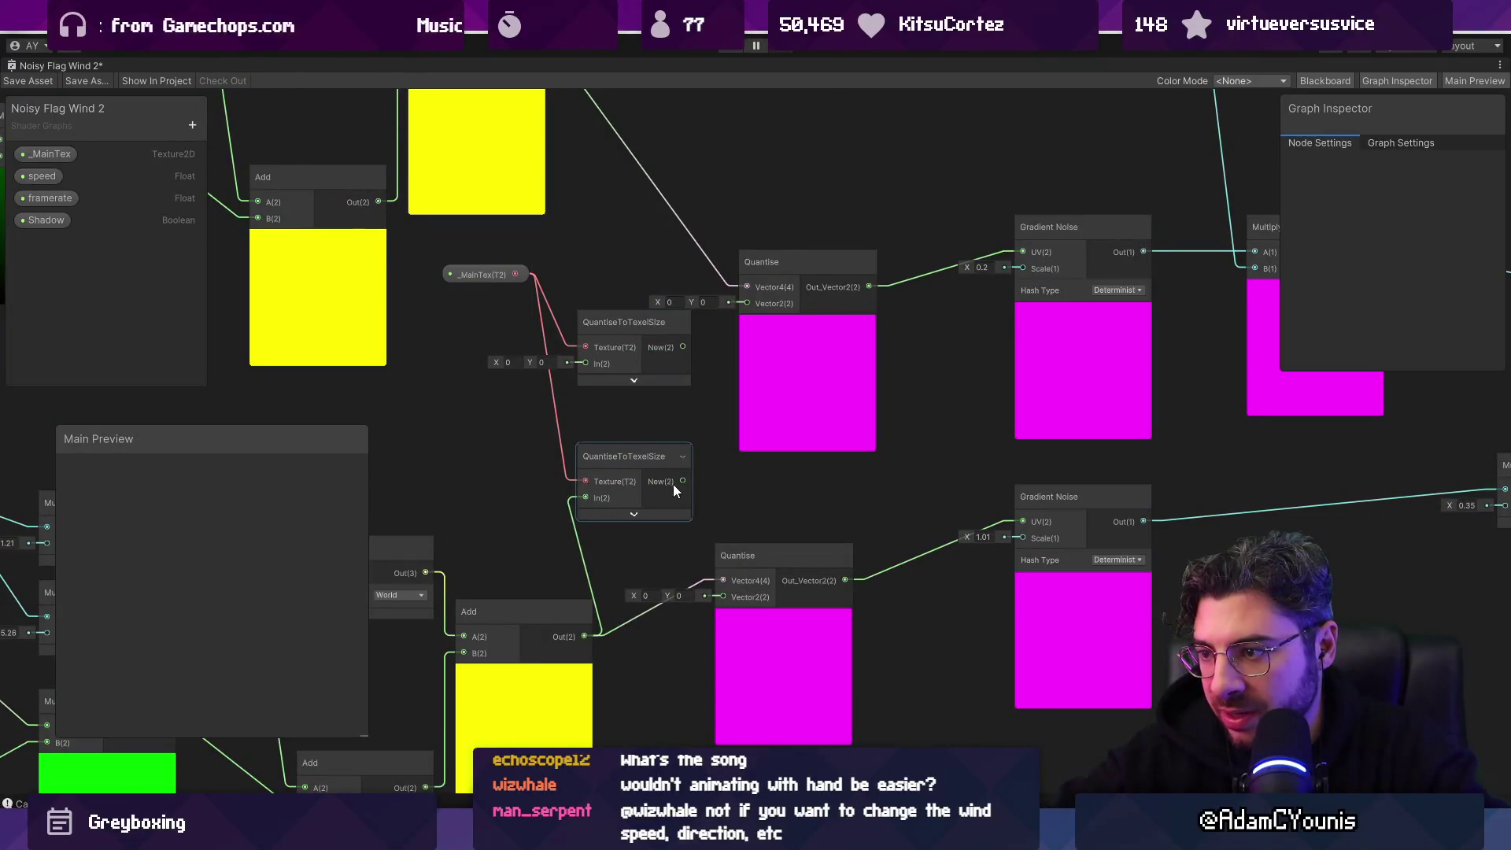
left_click_drag(1014, 518, 1015, 521)
left_click(788, 560)
key("Delete")
Step: Wire the upper Add into QuantiseToTexelSize, feed the upper Gradient Noise UV, and delete that Quantise
left_click(658, 458)
left_click_drag(658, 458, 791, 544)
left_click_drag(619, 331, 673, 459)
left_click_drag(658, 517, 658, 517)
left_click_drag(754, 499, 873, 468)
left_click_drag(1057, 382, 1056, 382)
left_click(840, 514)
key("Delete")
left_click_drag(738, 469, 919, 386)
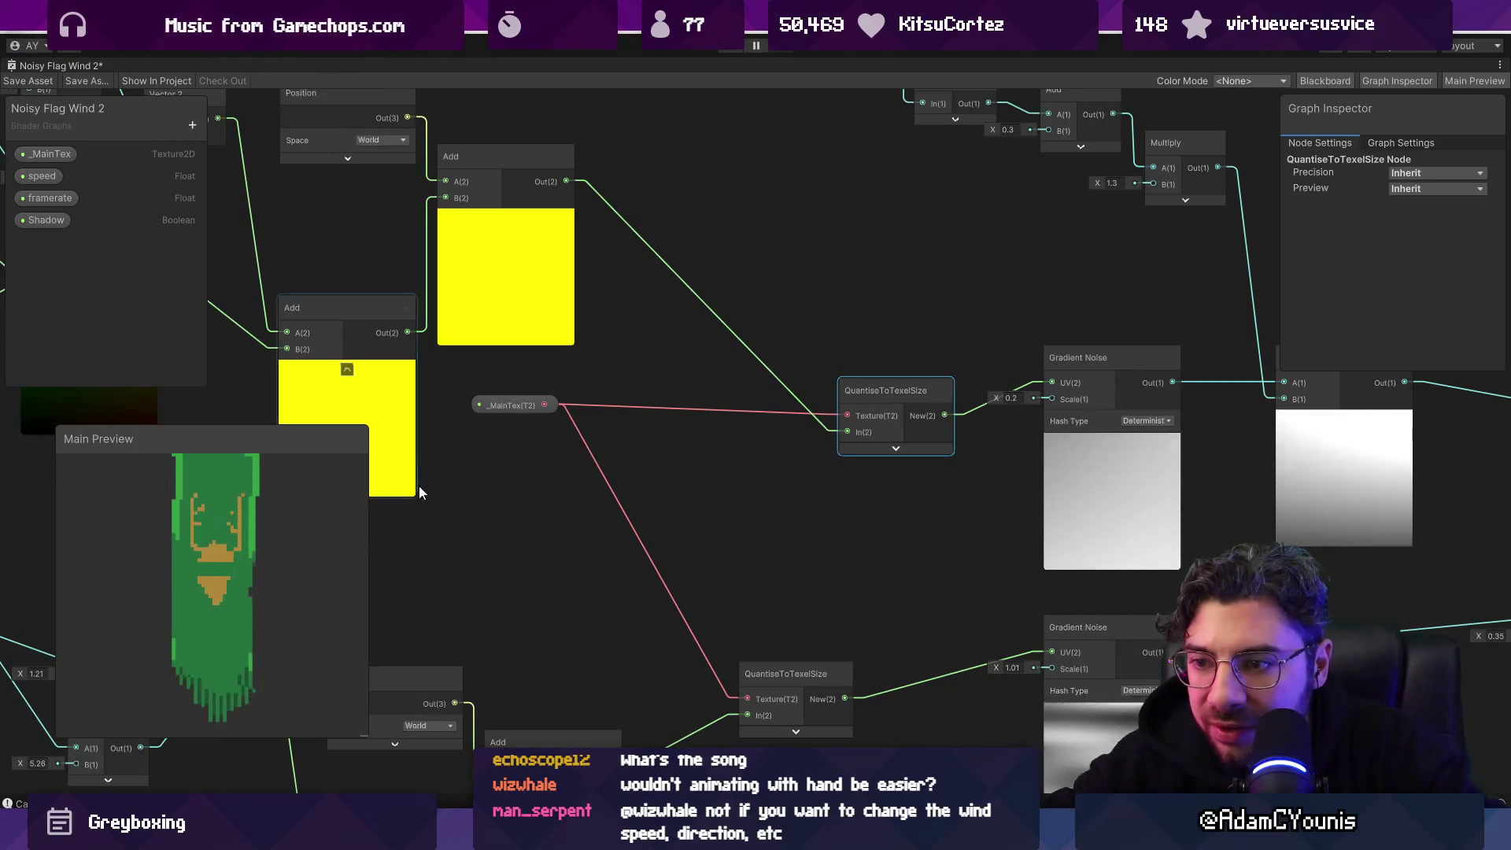
Step: Place _MainTex between the two QuantiseToTexelSize nodes and move the lower one up-right
left_click_drag(541, 417, 676, 526)
left_click(810, 668)
left_click_drag(811, 668, 892, 564)
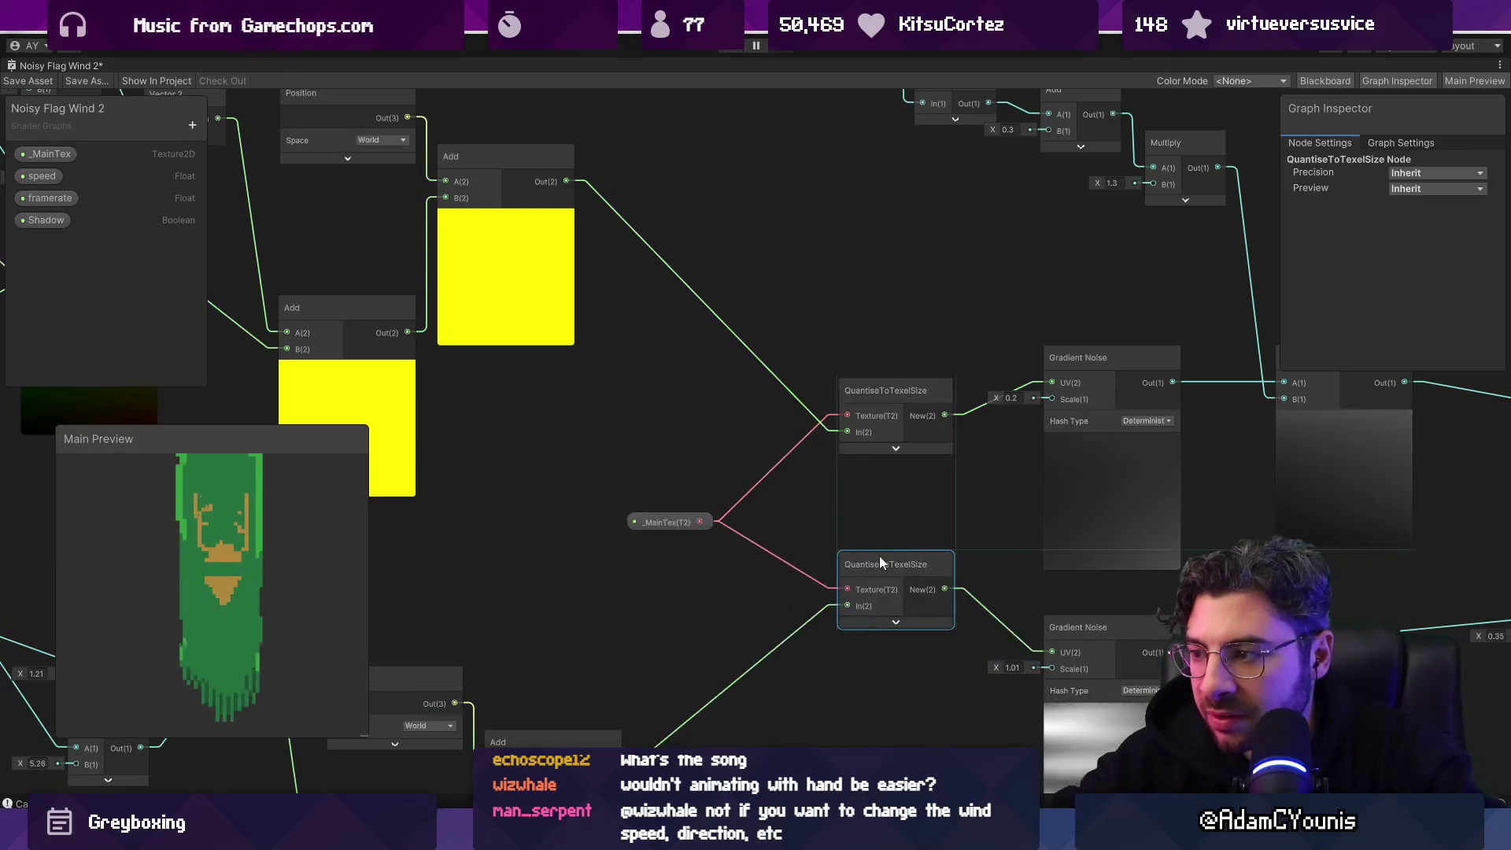
scroll(205, 558, "up", 3)
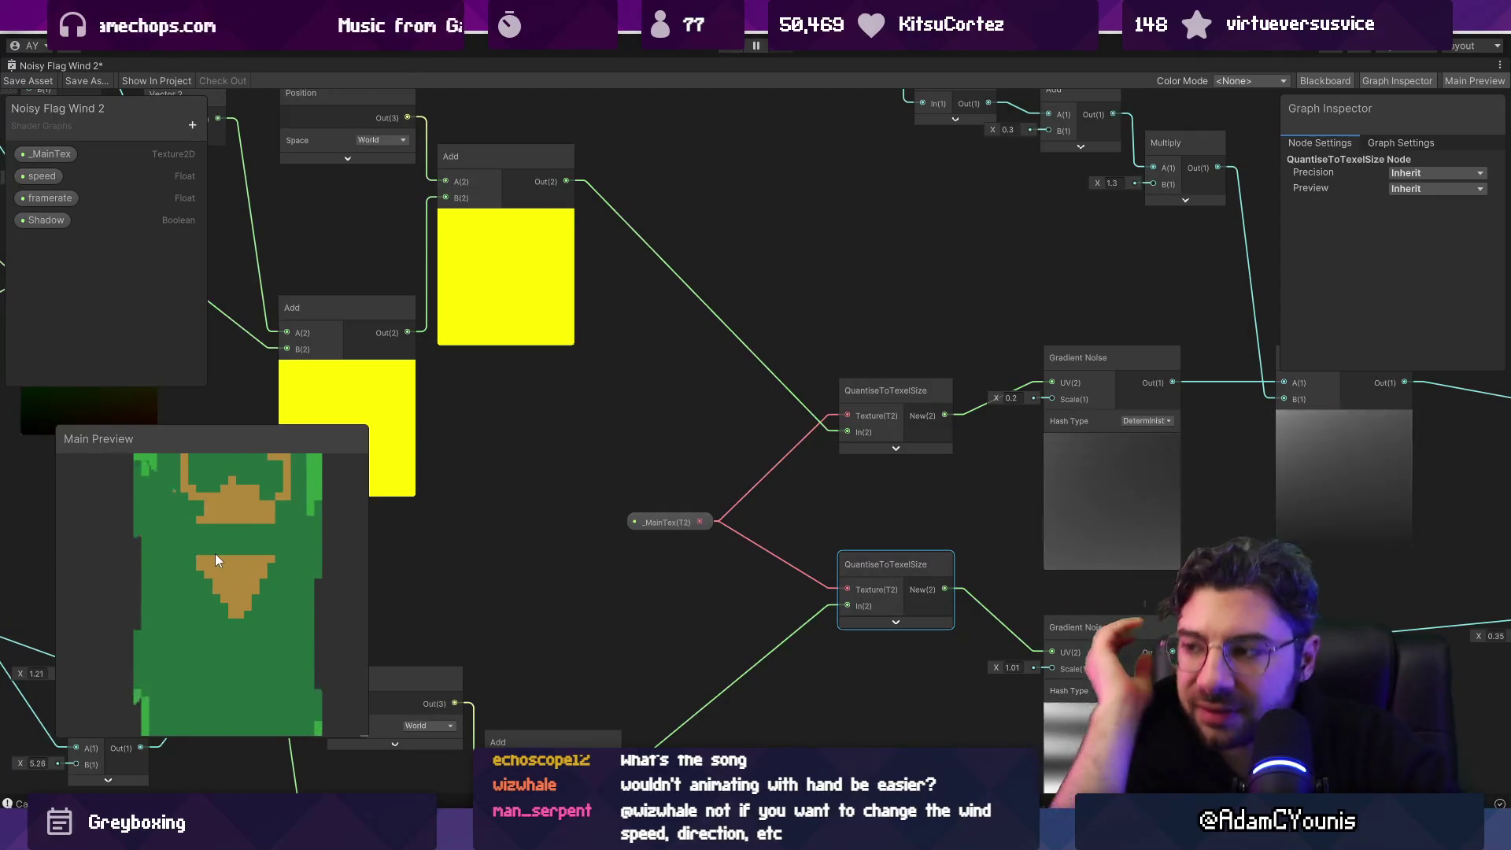
scroll(542, 470, "down", 5)
scroll(682, 582, "up", 5)
scroll(584, 449, "up", 4)
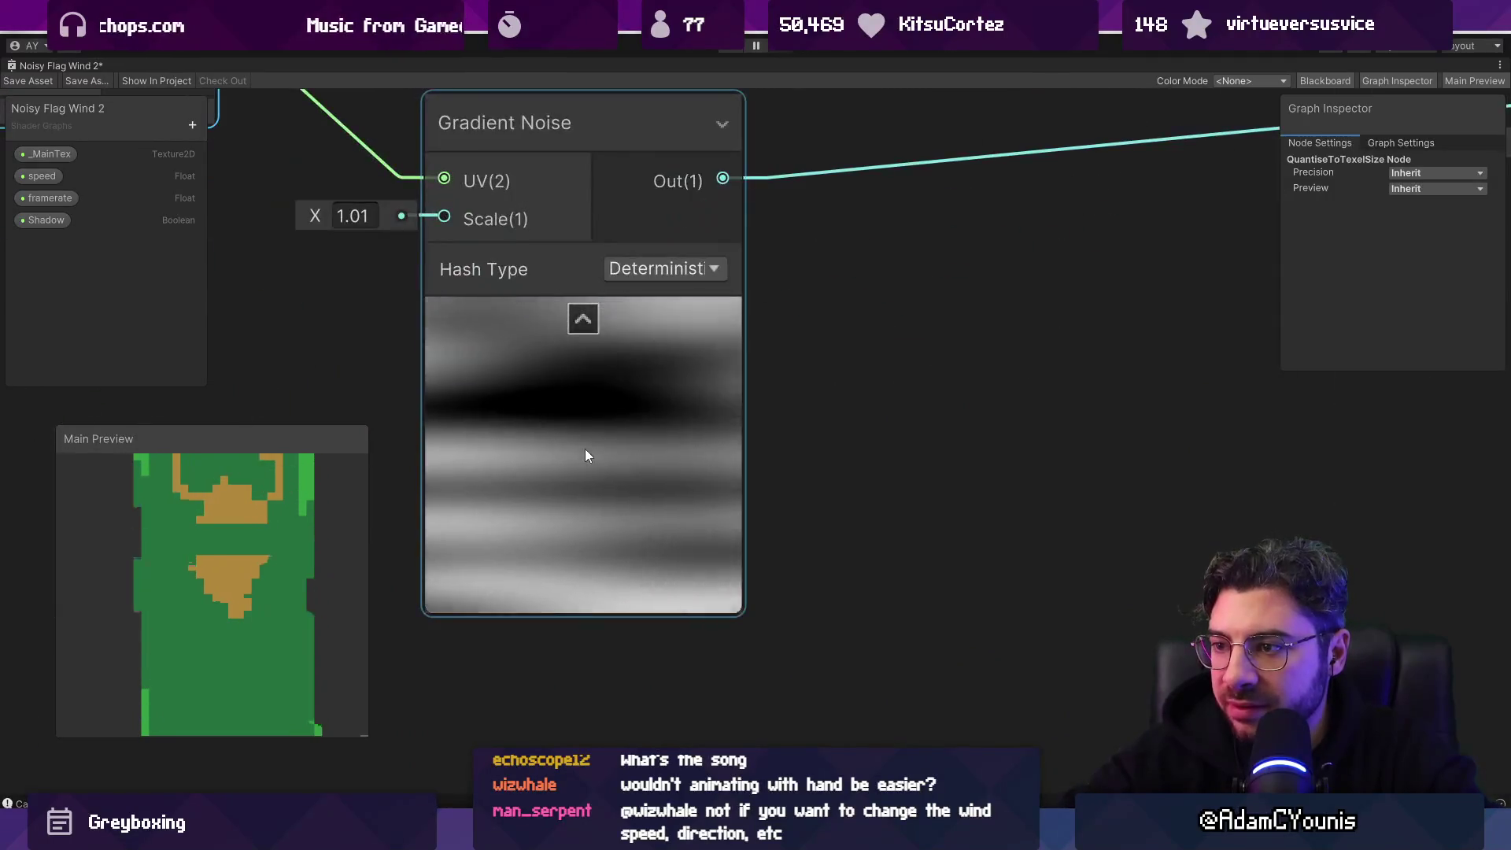
scroll(584, 449, "down", 5)
scroll(590, 457, "up", 4)
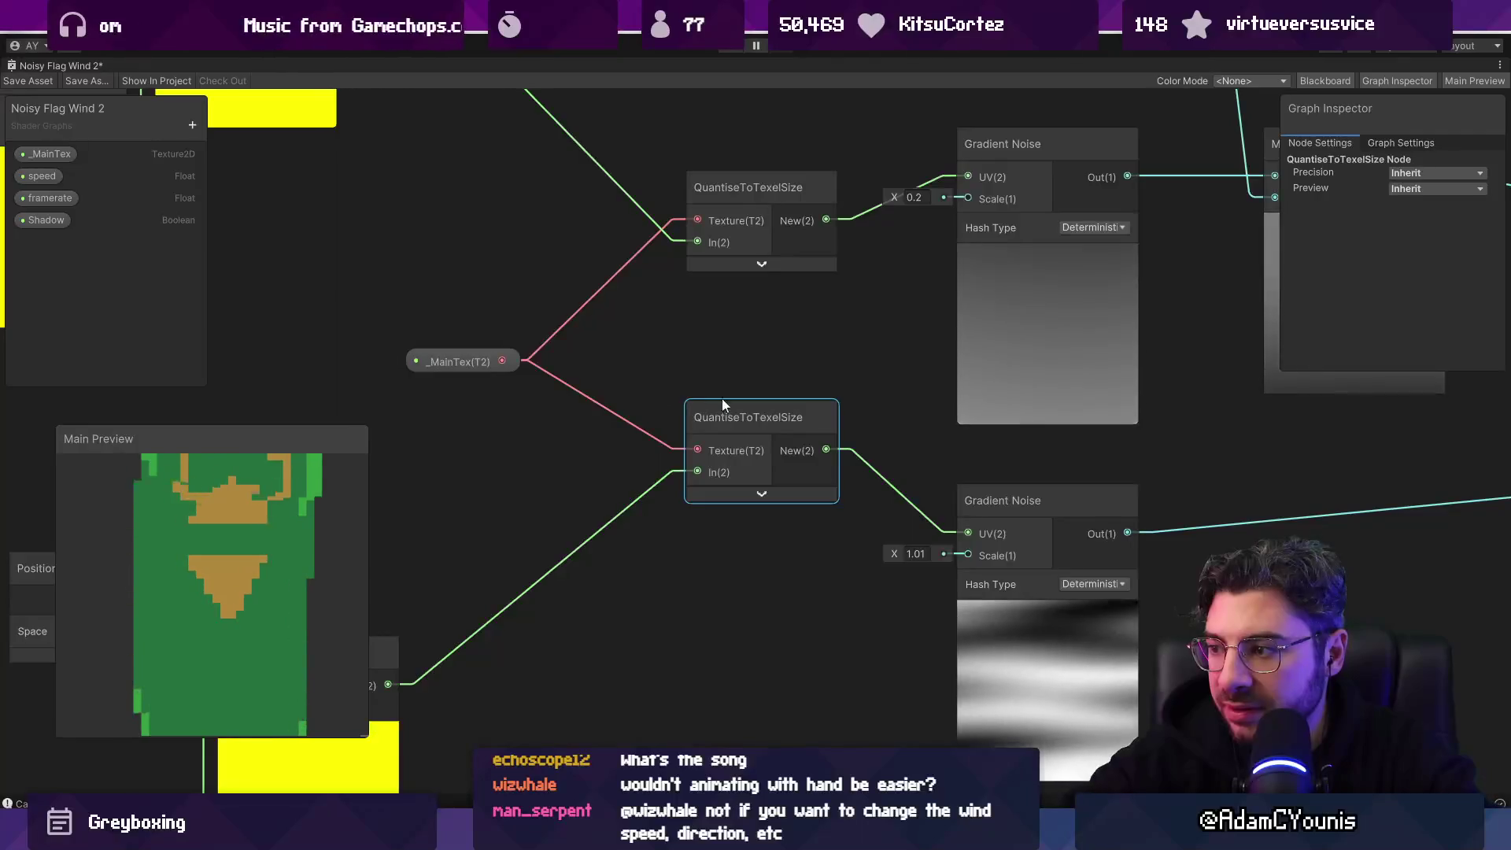
scroll(756, 406, "down", 5)
scroll(763, 417, "up", 4)
scroll(845, 447, "down", 4)
scroll(843, 451, "up", 1)
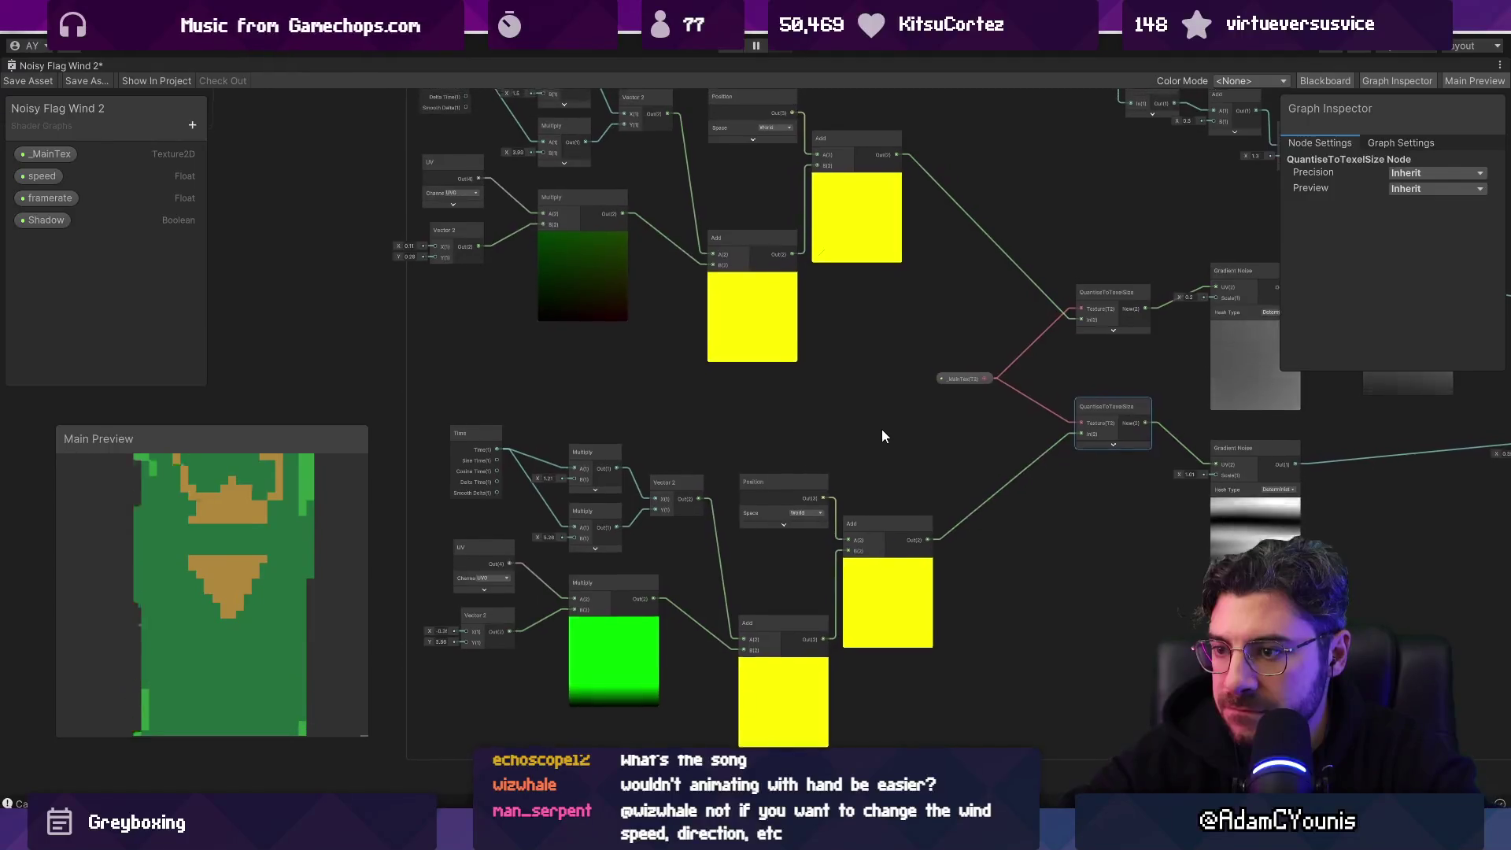
scroll(504, 477, "up", 5)
scroll(889, 437, "down", 4)
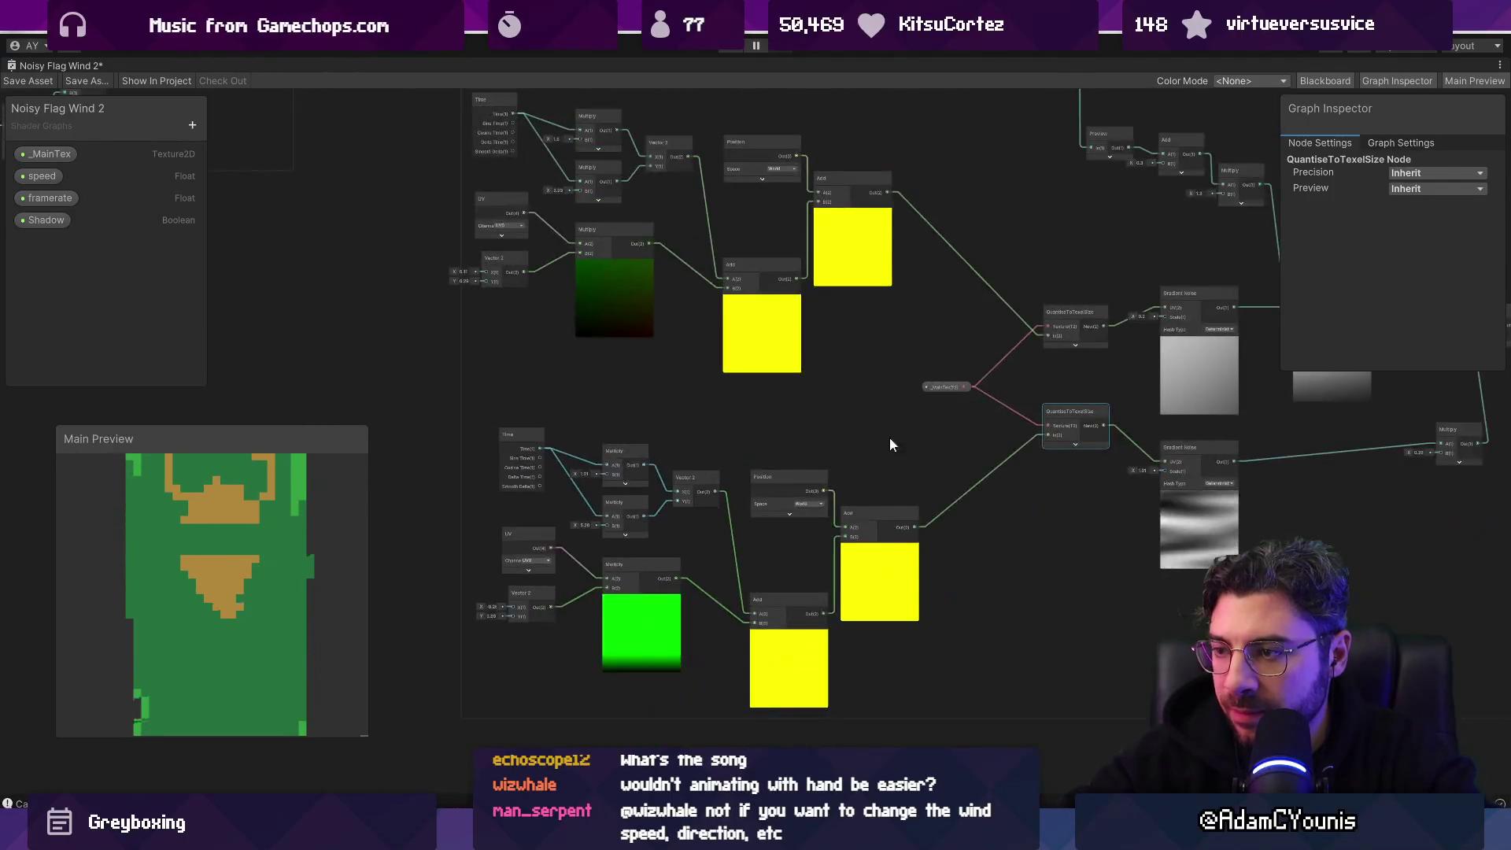
Step: Select the edge feeding the lower QuantiseToTexelSize In(2) port
left_click_drag(889, 436, 656, 466)
scroll(634, 441, "up", 2)
scroll(706, 446, "up", 2)
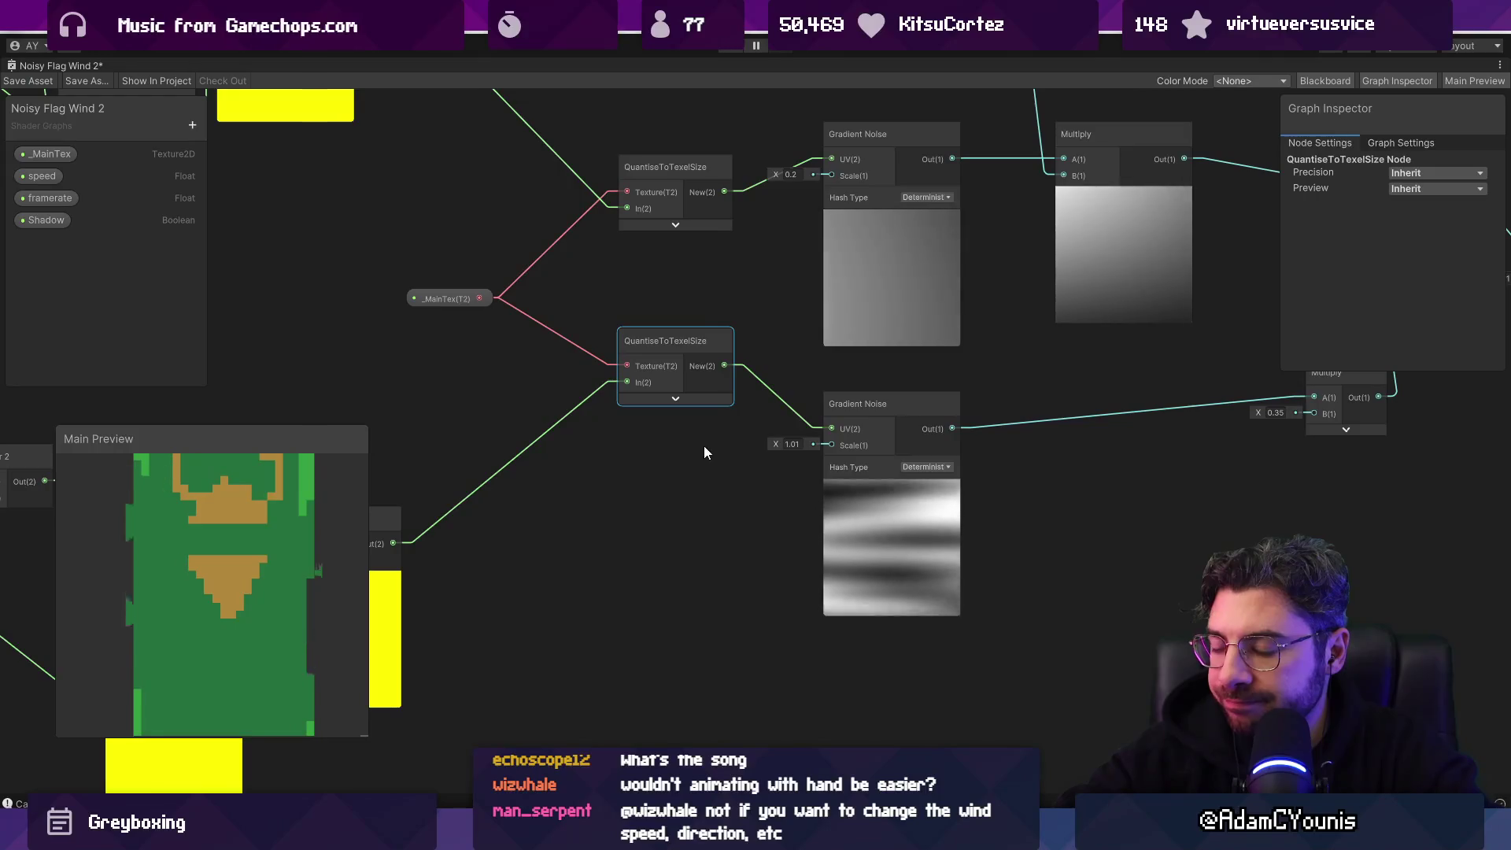
left_click(576, 411)
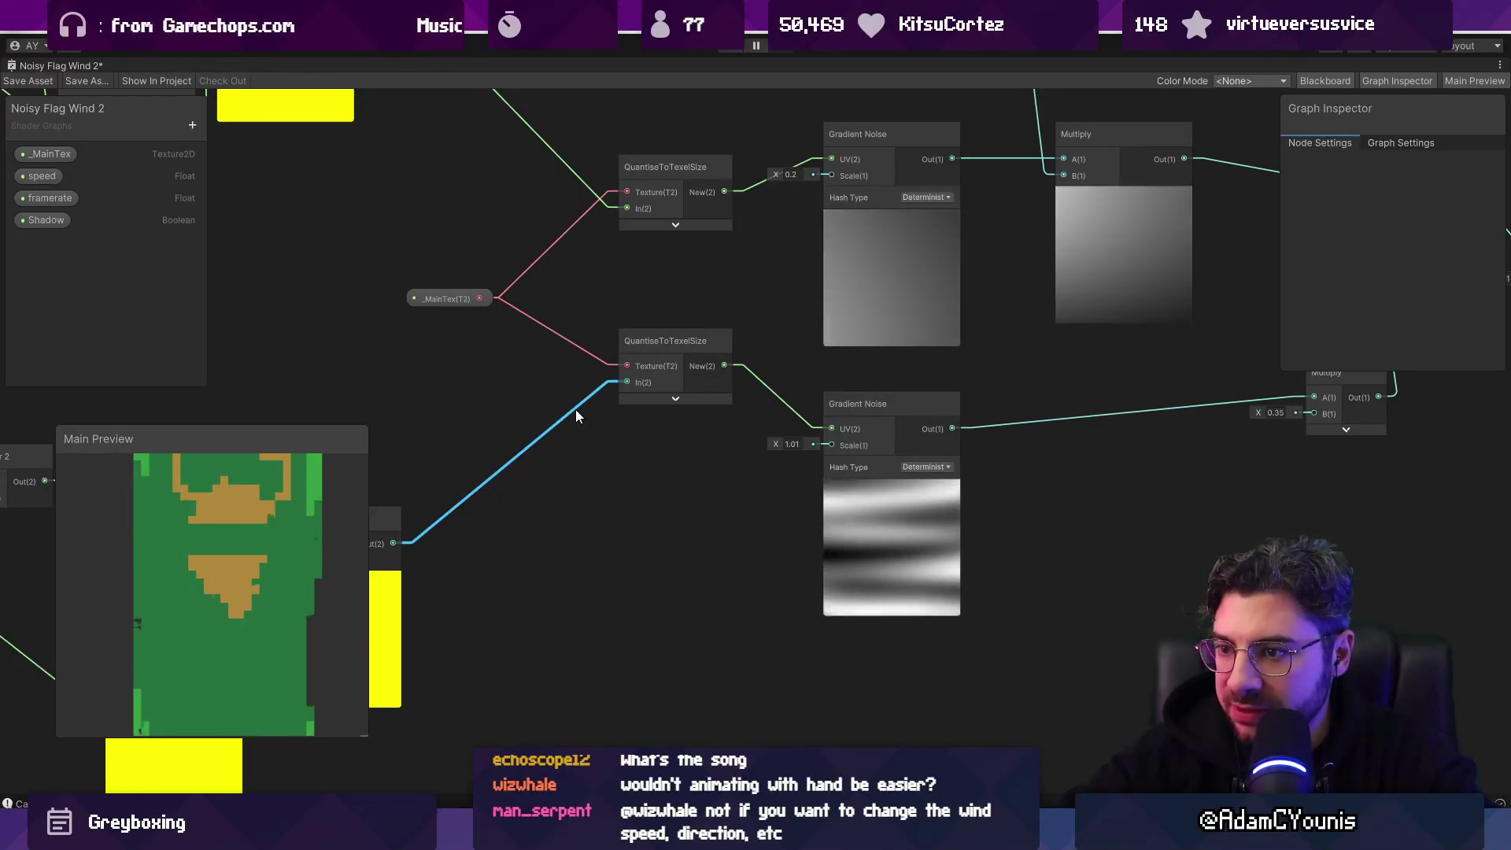
Step: Remove the lower QuantiseToTexelSize In link and wire a new UV node into it
key("Delete")
right_click(462, 411)
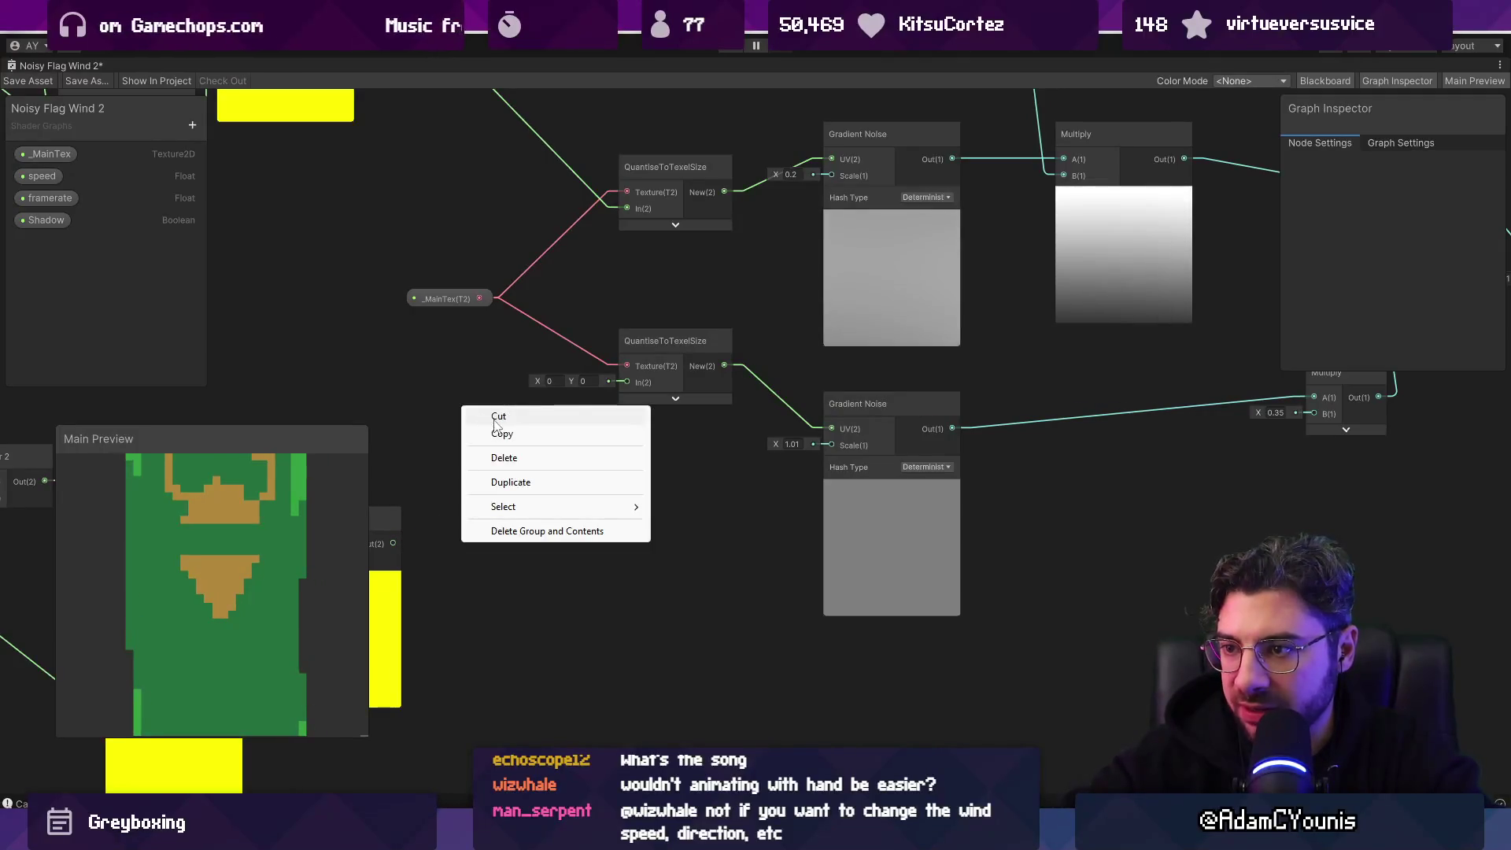
left_click(502, 625)
scroll(502, 625, "down", 5)
right_click(561, 626)
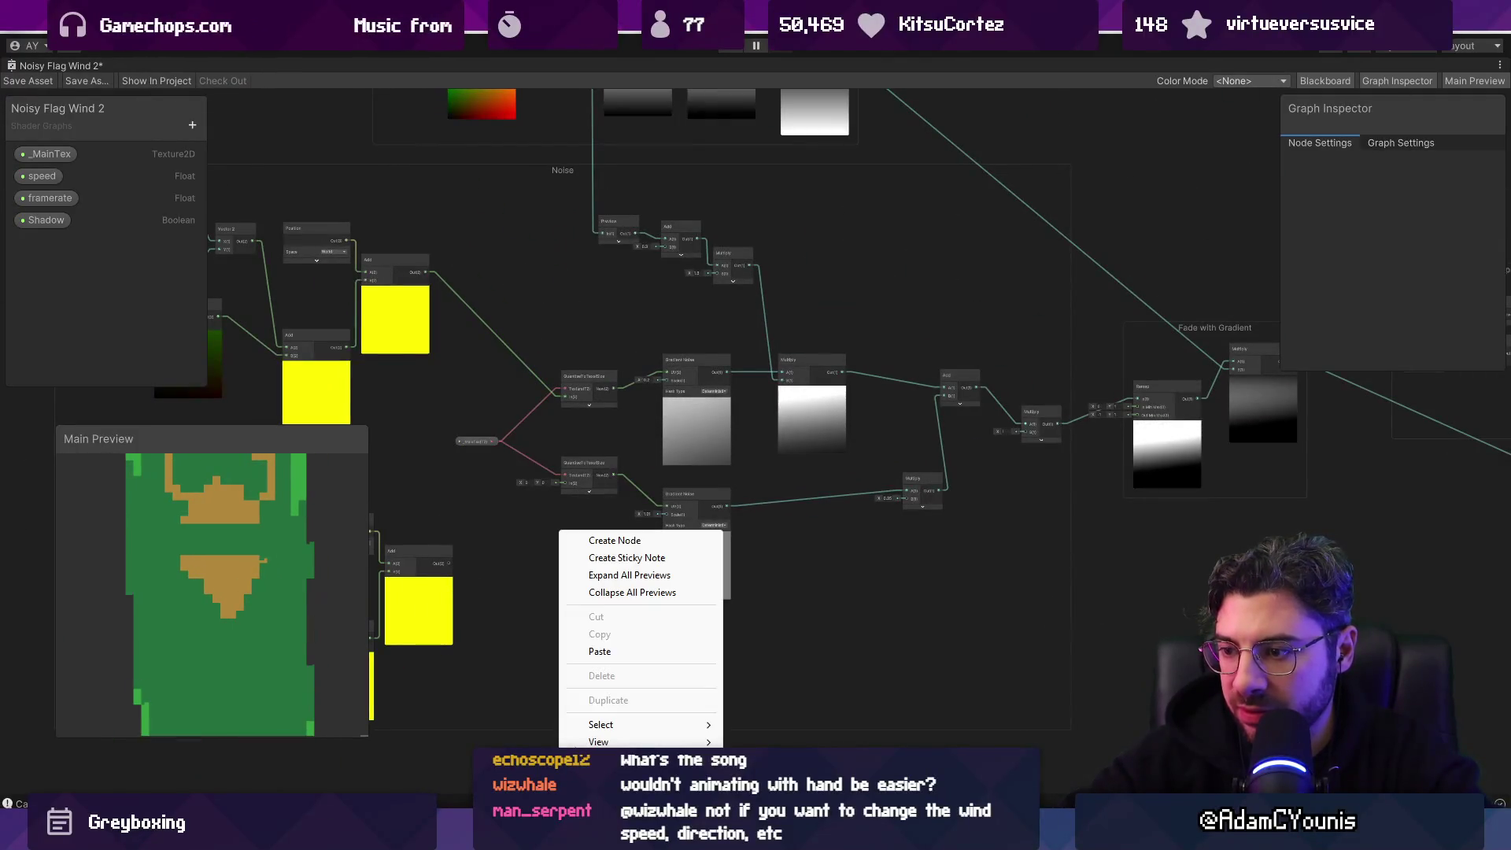
left_click(628, 540)
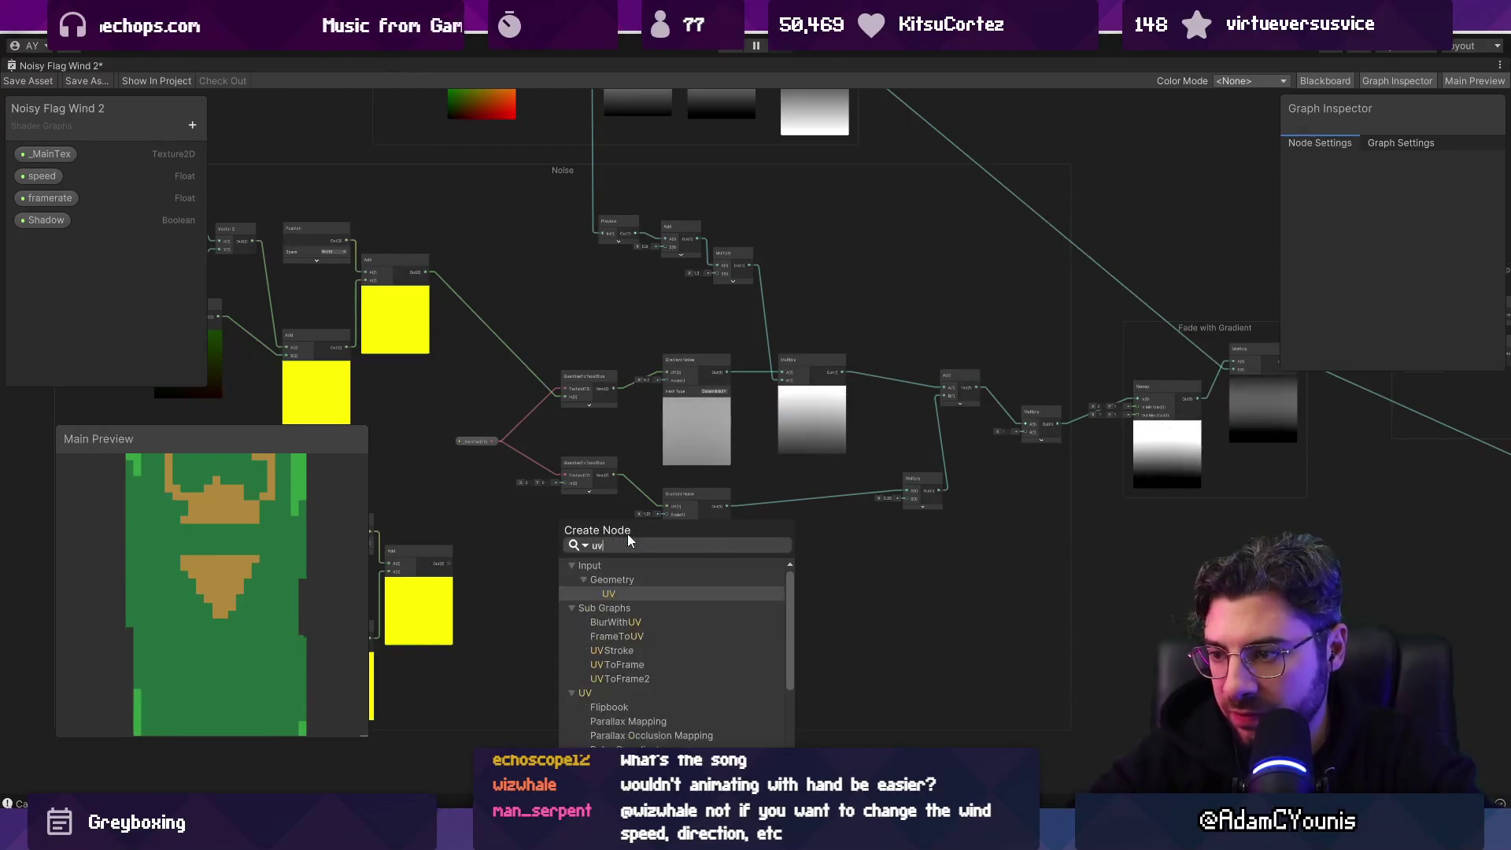
left_click(552, 692)
scroll(489, 522, "up", 5)
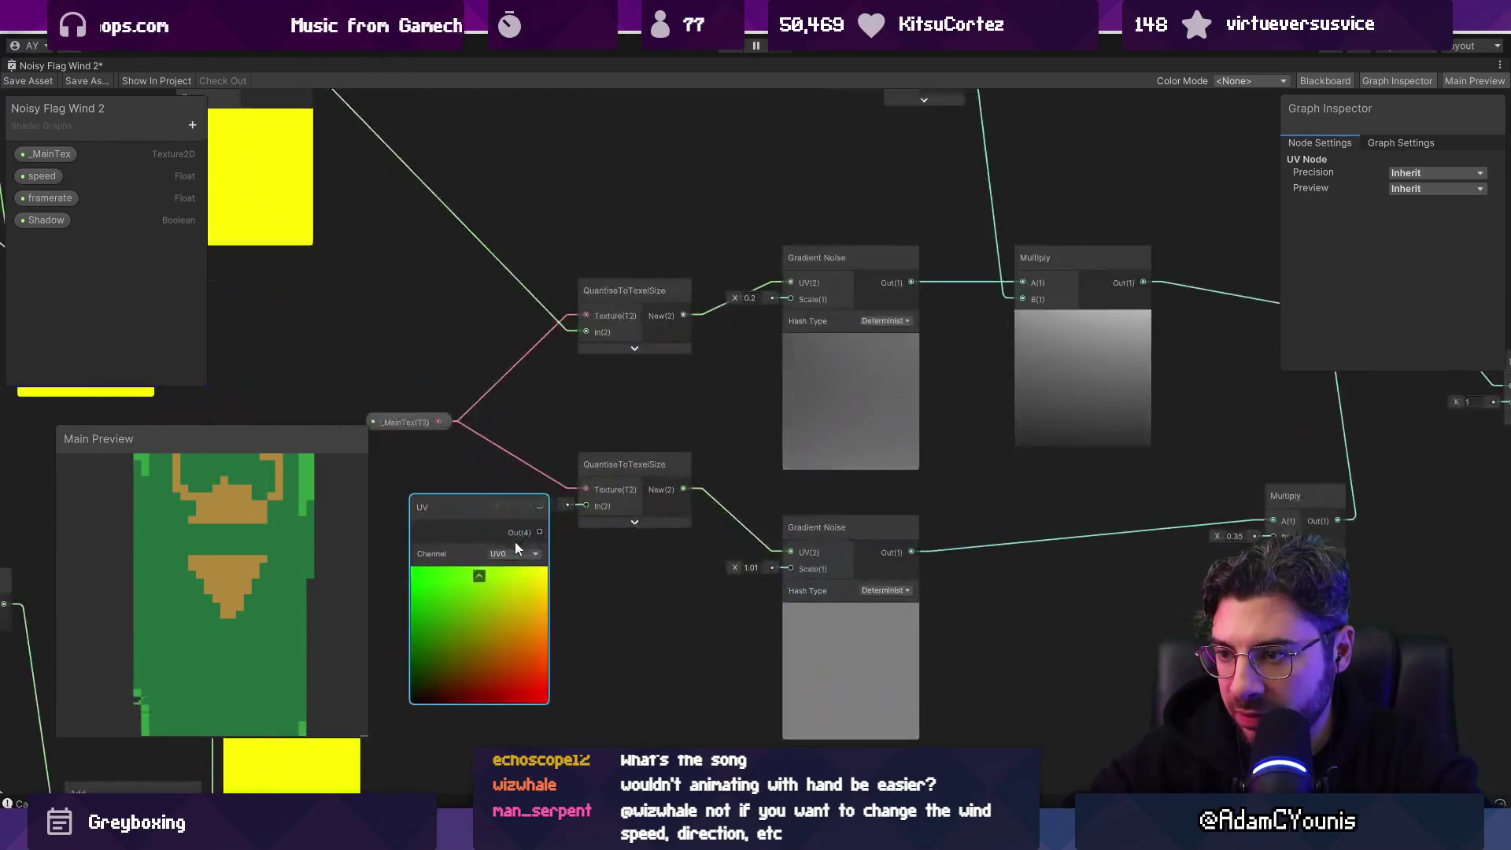
left_click_drag(548, 522, 619, 482)
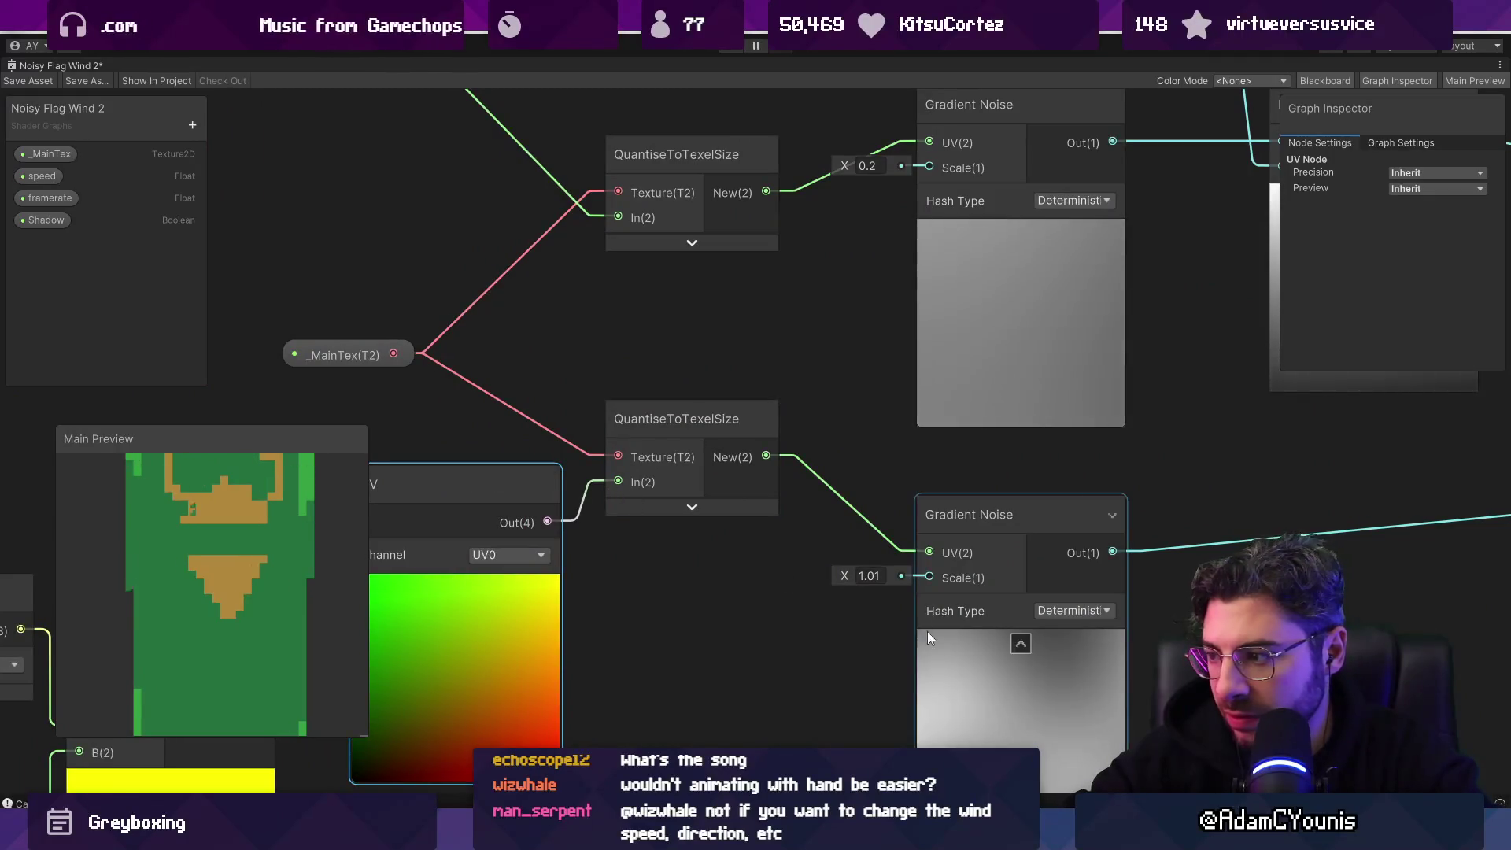
Step: Wire UV into the upper QuantiseToTexelSize input too, then move it left with its preview collapsed
scroll(730, 563, "down", 3)
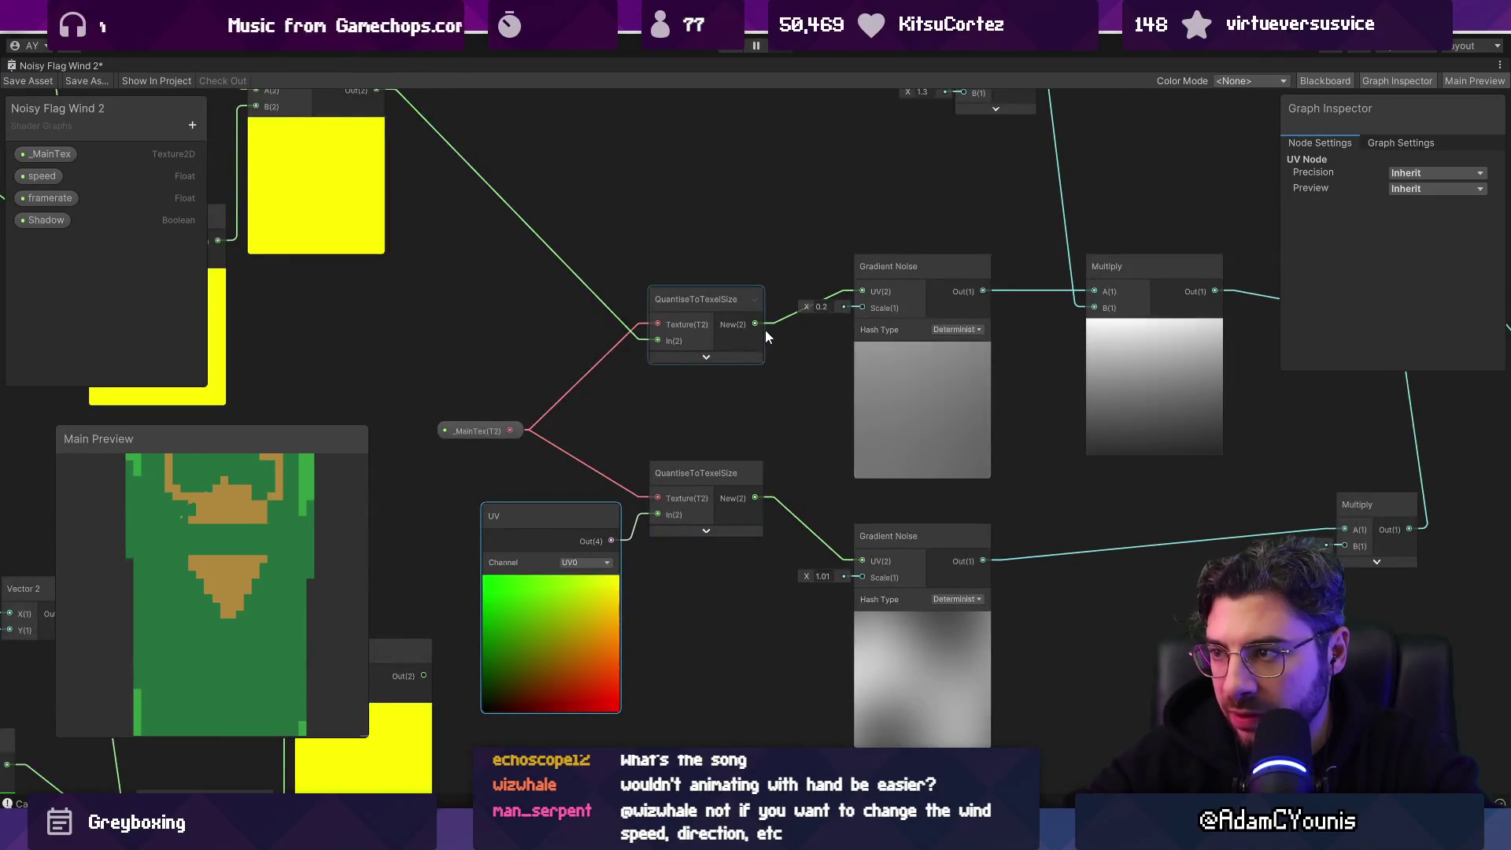
mouse_move(910, 382)
left_mouse_down()
mouse_move(437, 324)
mouse_move(872, 350)
left_mouse_up()
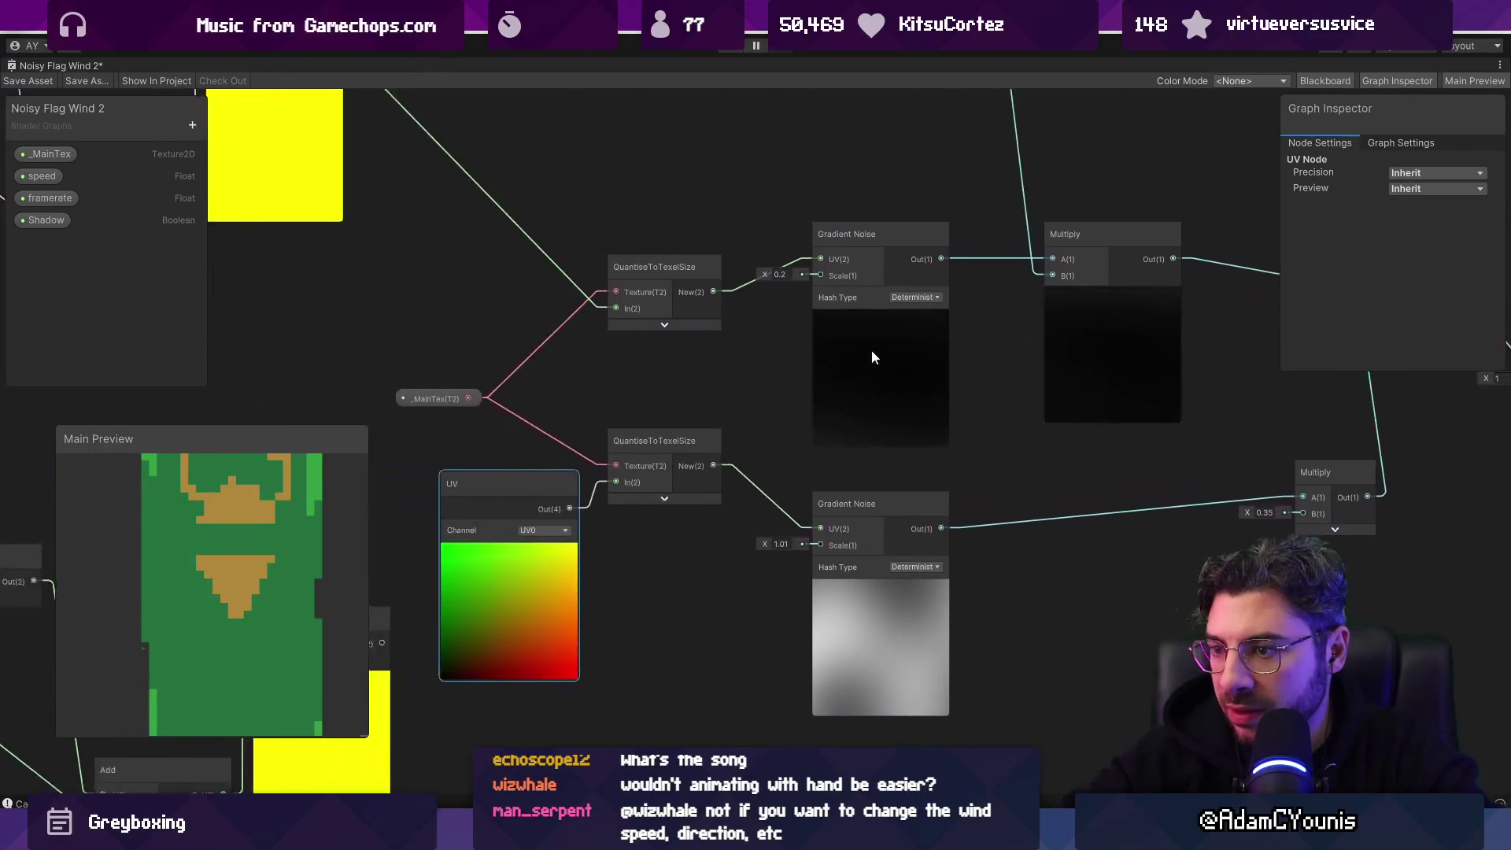
mouse_move(603, 532)
left_mouse_down()
mouse_move(542, 496)
mouse_move(700, 344)
left_mouse_up()
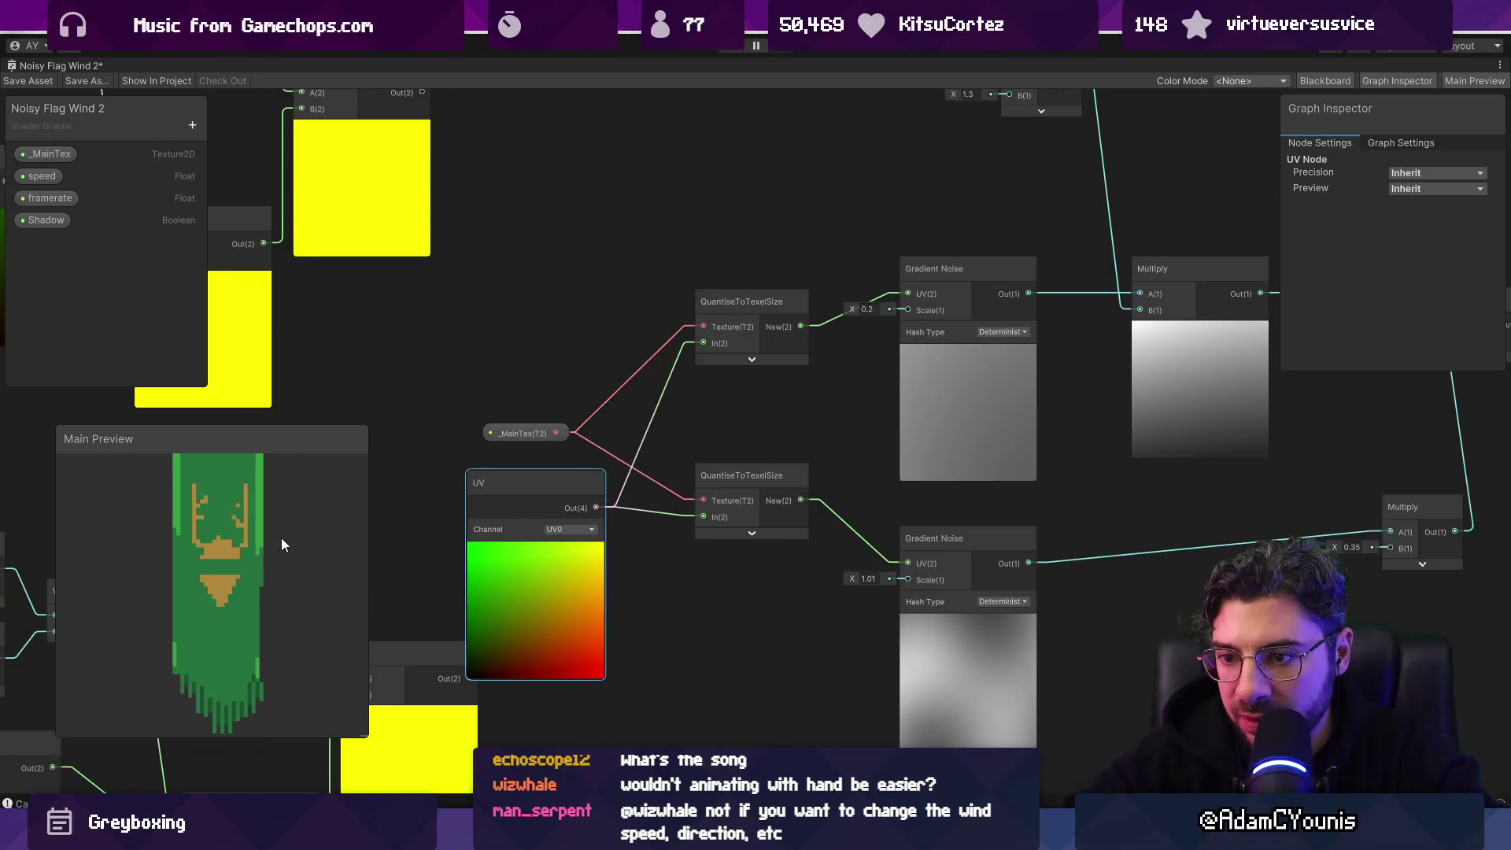
mouse_move(502, 498)
left_mouse_down()
mouse_move(403, 478)
mouse_move(843, 389)
mouse_move(781, 408)
mouse_move(655, 353)
left_mouse_up()
left_click(779, 410)
Step: Insert an Add node after UV and connect Time to its B input
key("space")
type("add")
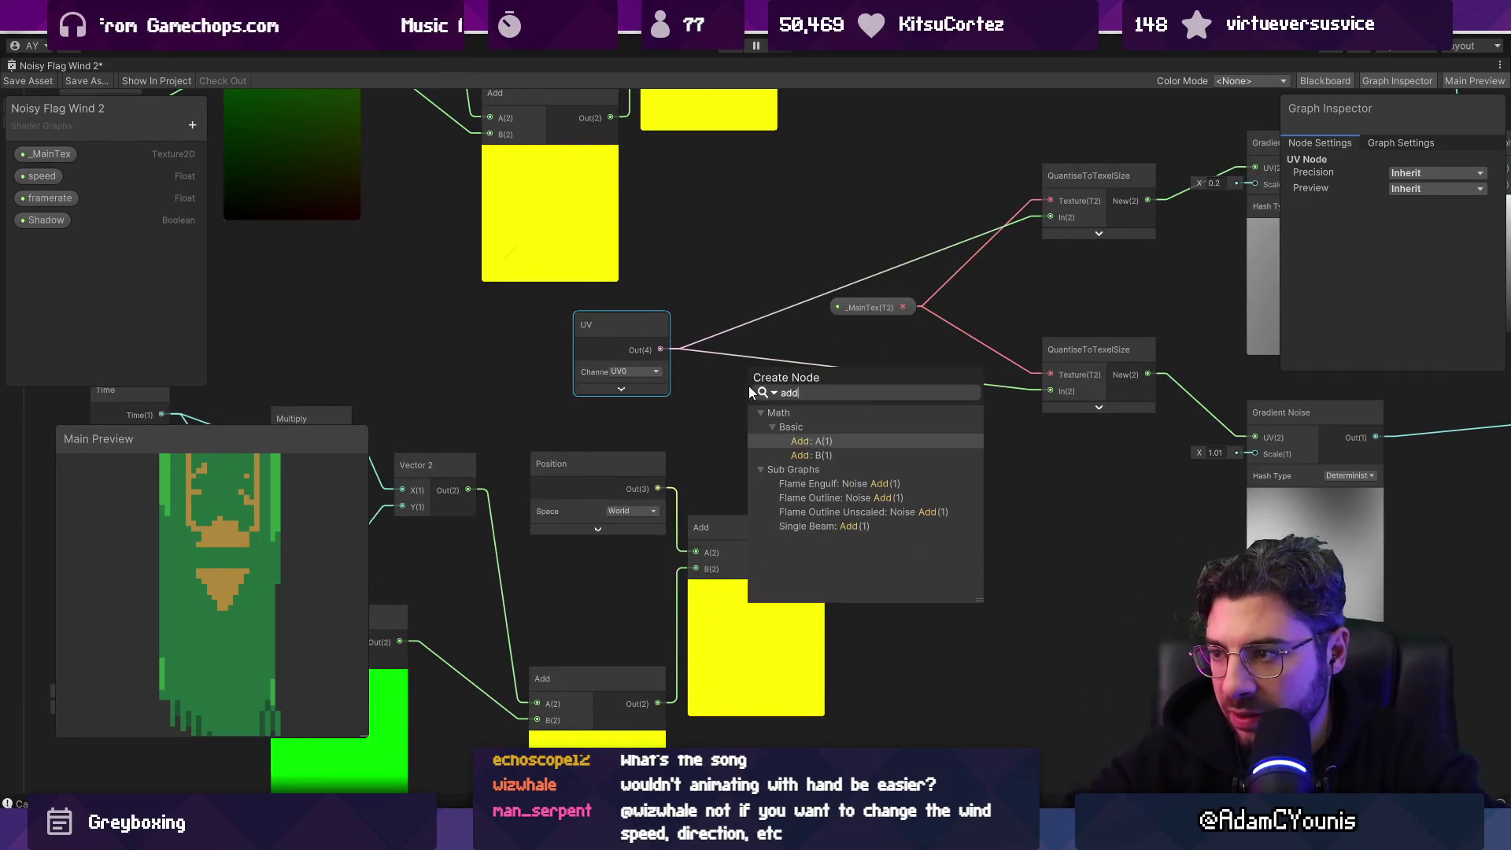
key("Return")
left_click_drag(393, 408, 638, 416)
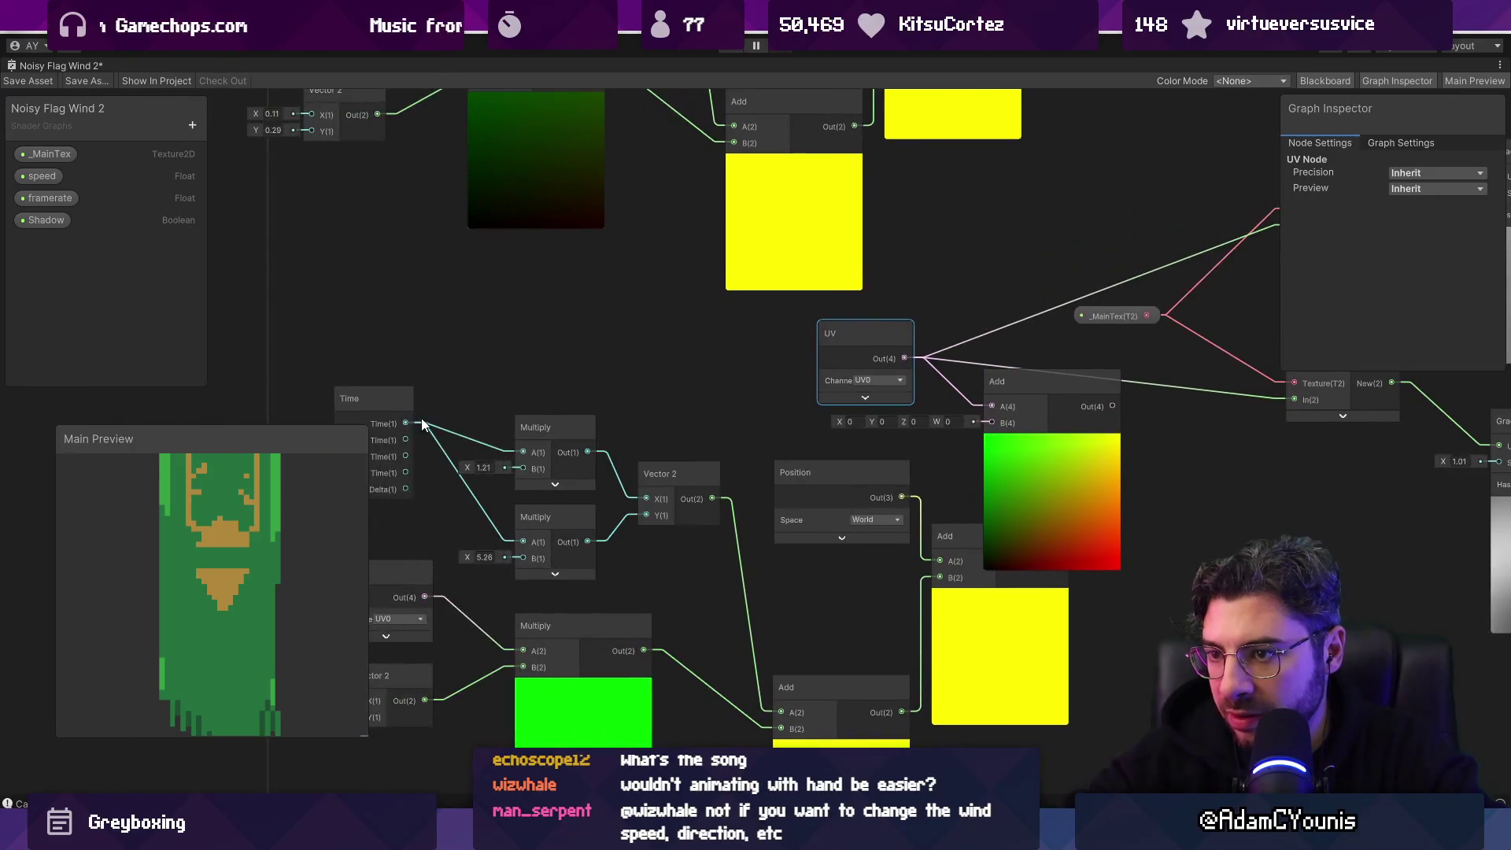
left_click_drag(995, 431, 993, 424)
left_click_drag(1104, 409, 482, 502)
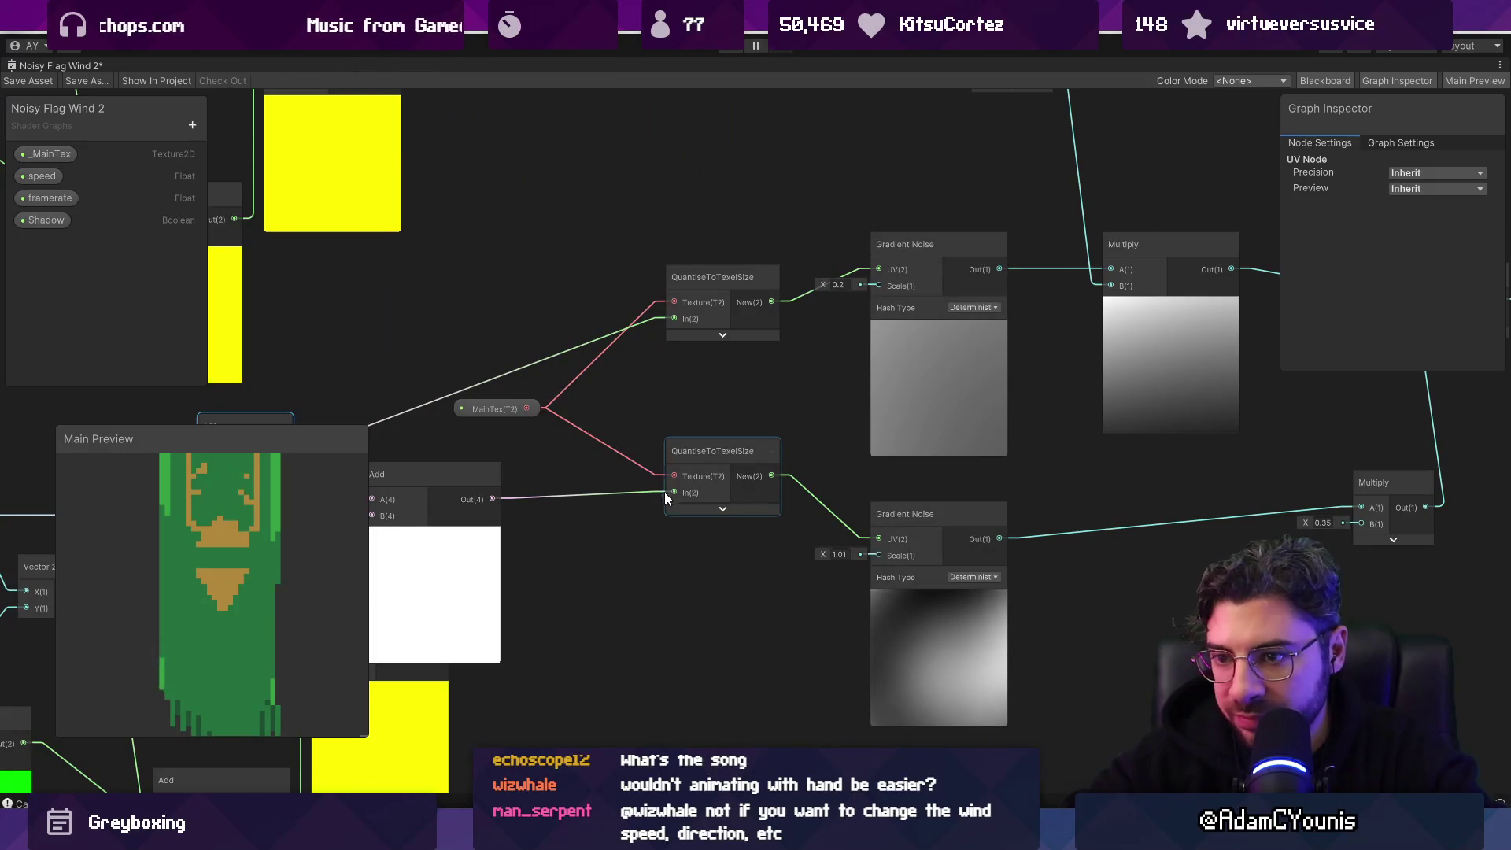
scroll(247, 586, "up", 2)
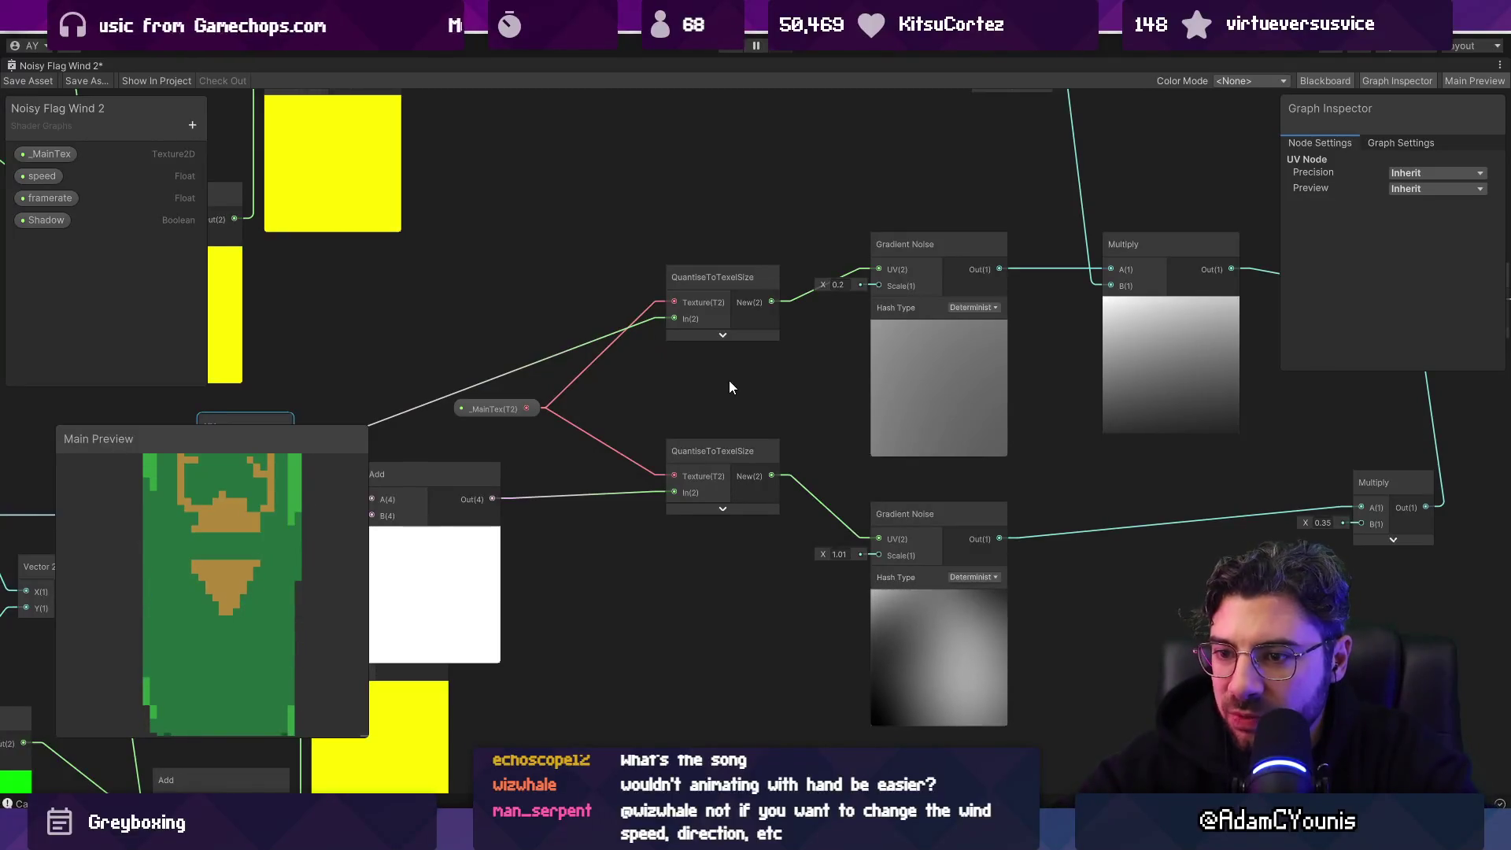
Step: Move the Add node up, collapse its preview, and set the lower Gradient Noise scale to 1
scroll(739, 378, "down", 5)
scroll(641, 394, "up", 6)
mouse_move(648, 456)
left_mouse_down()
mouse_move(655, 432)
mouse_move(680, 461)
mouse_move(441, 441)
mouse_move(206, 488)
left_mouse_up()
left_click(677, 502)
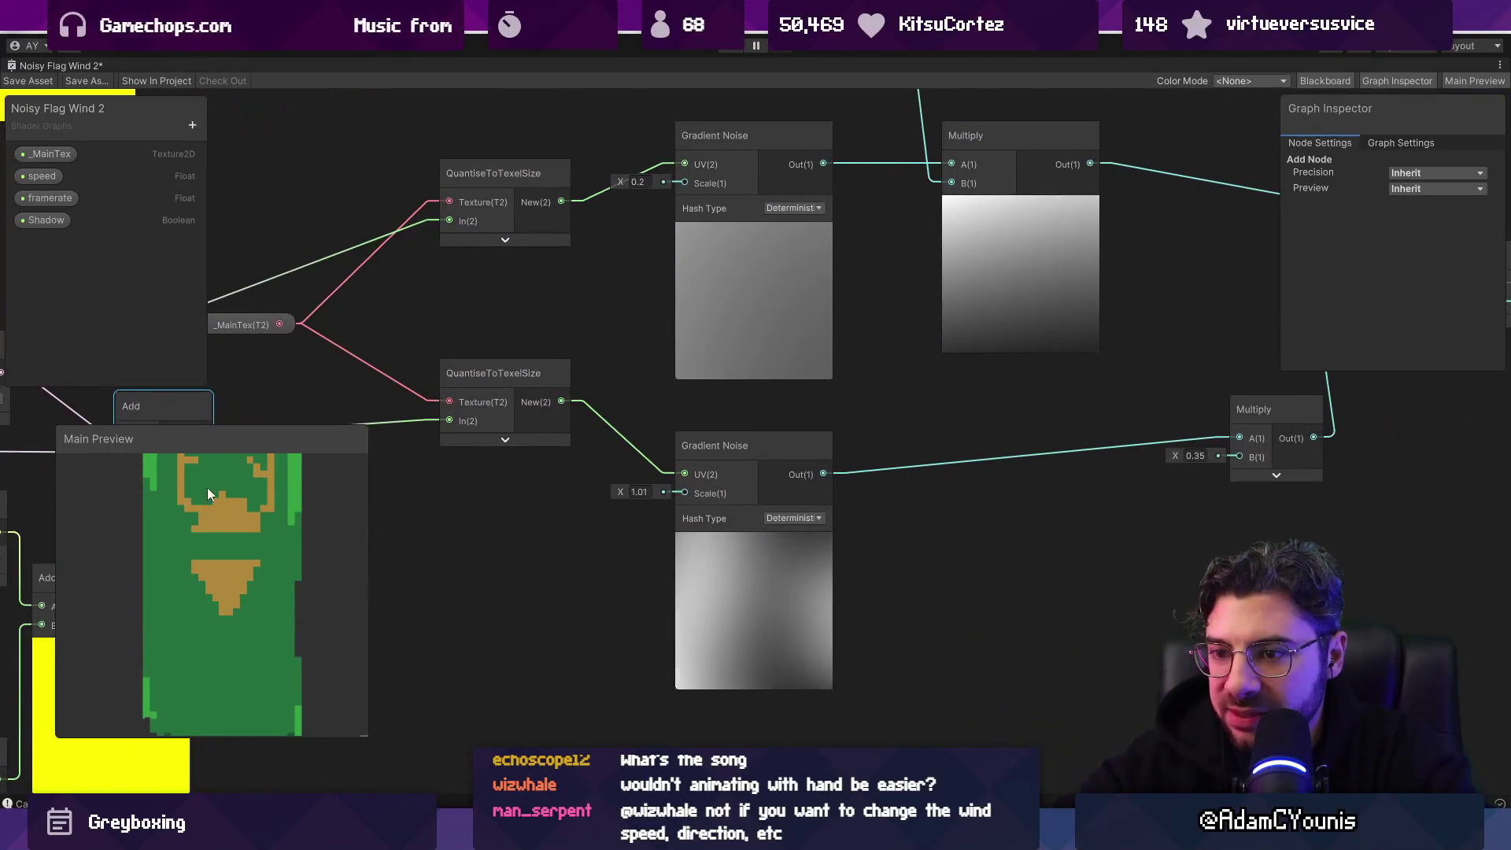
left_click(644, 493)
type("1.")
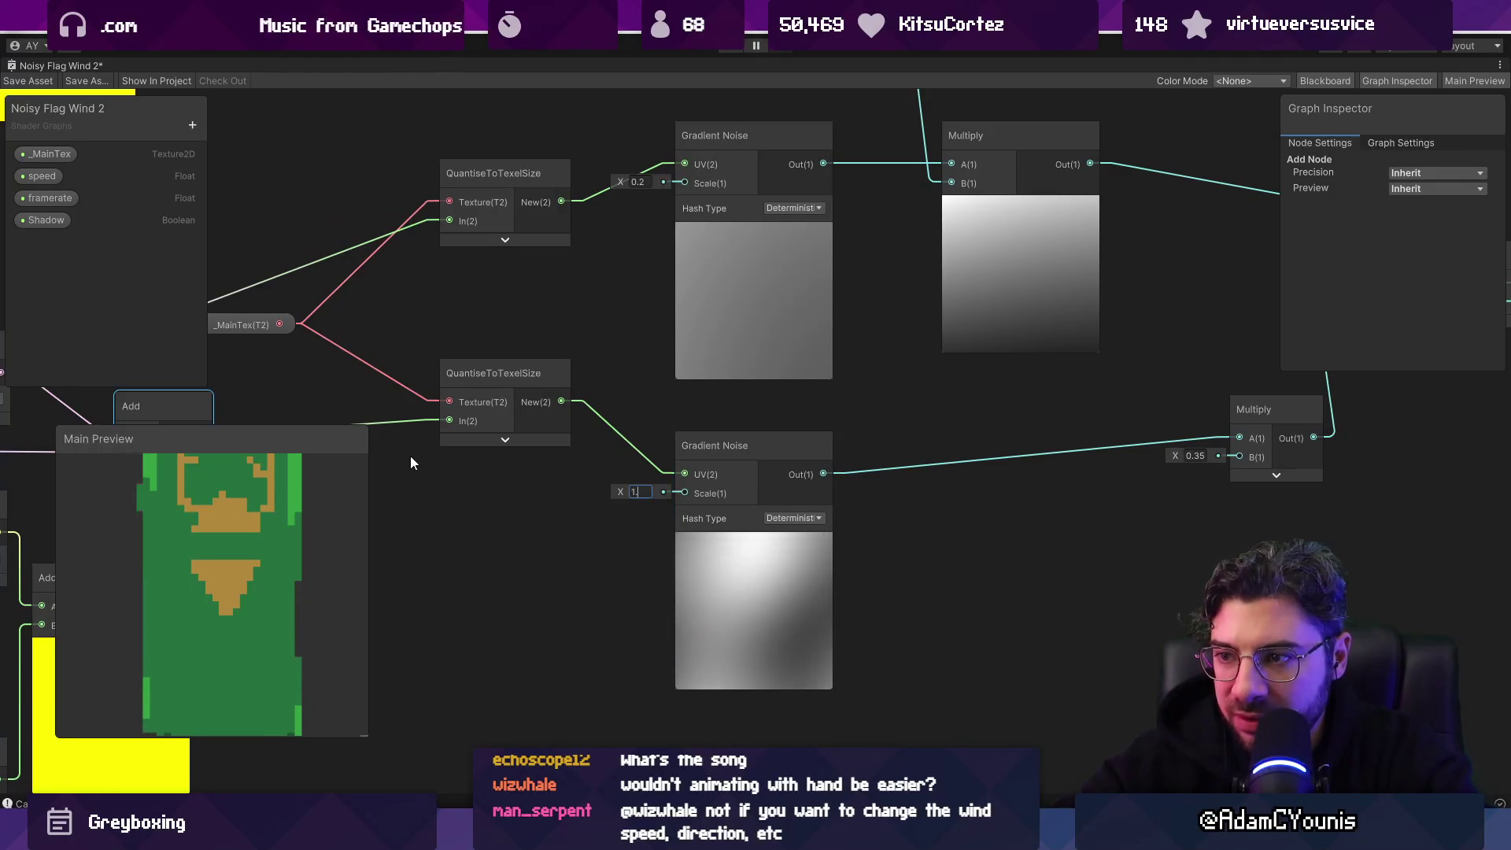
left_click(707, 579)
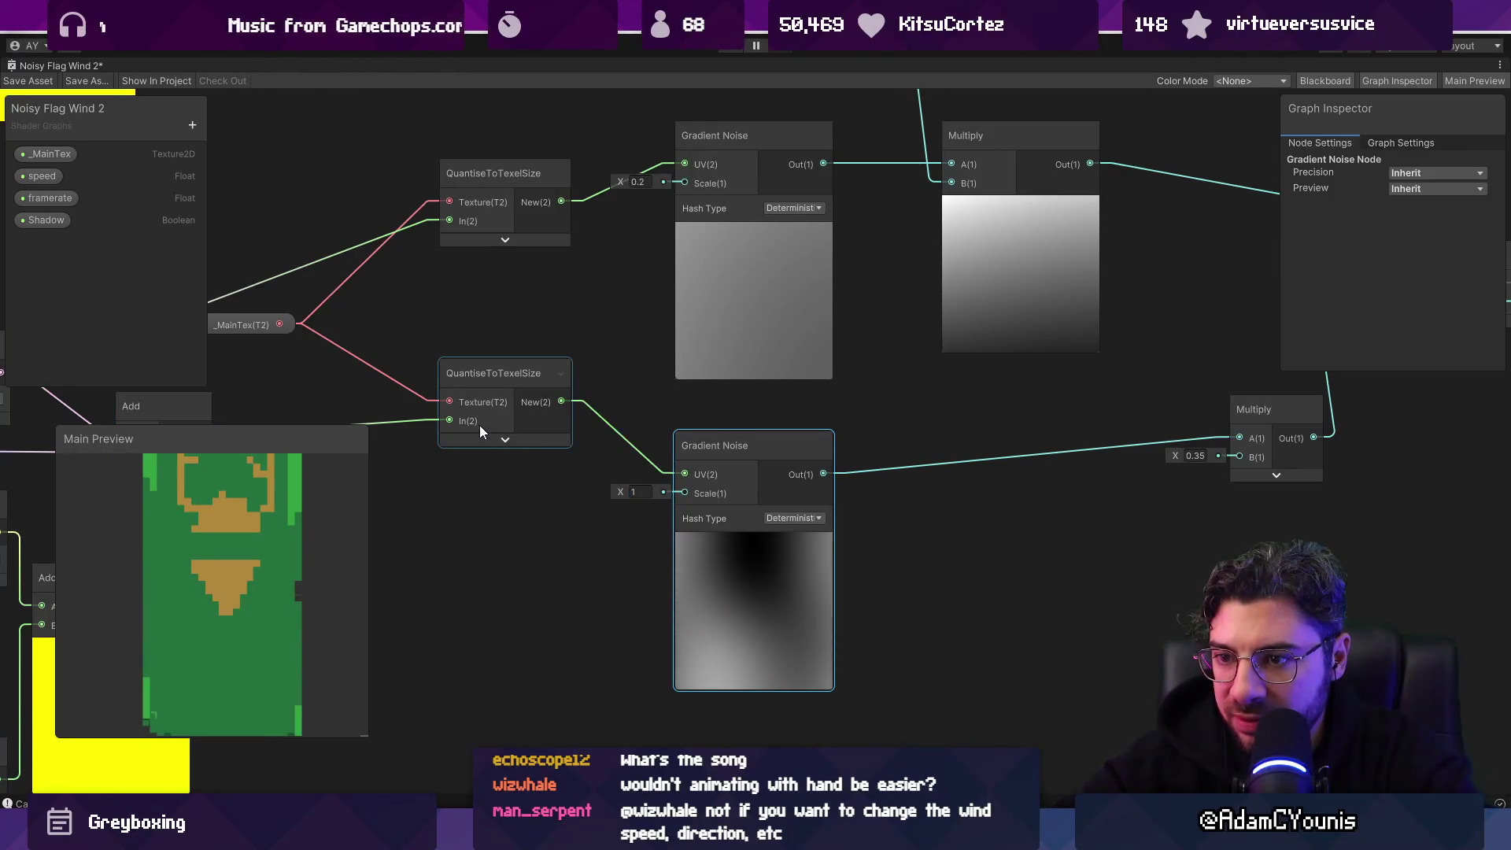
Step: Undo the changes back through inserting the UV-and-Time Add node
left_click_drag(483, 423, 746, 465)
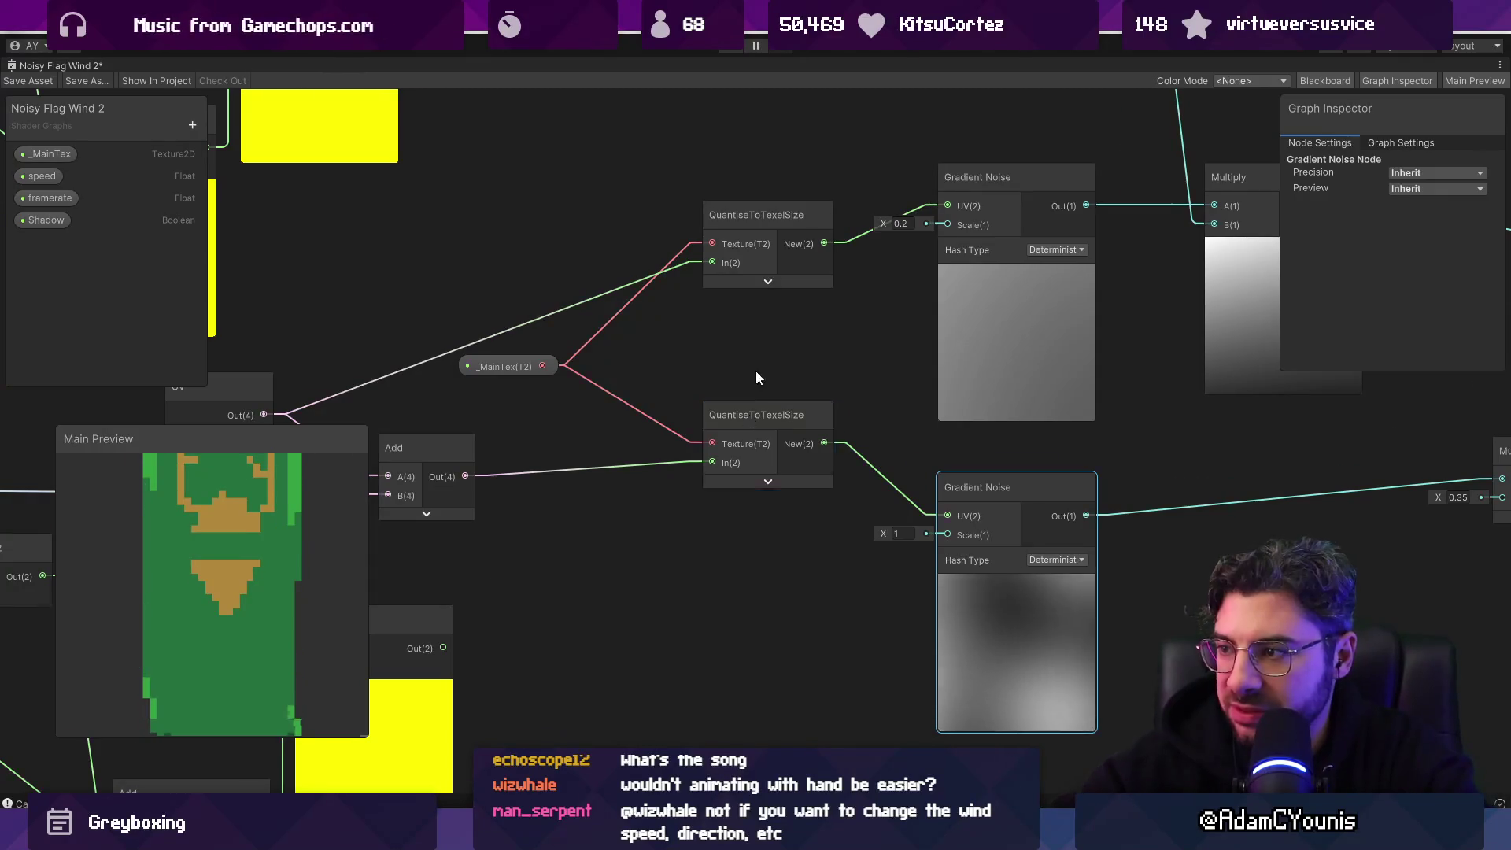
scroll(758, 378, "down", 5)
left_click(625, 472)
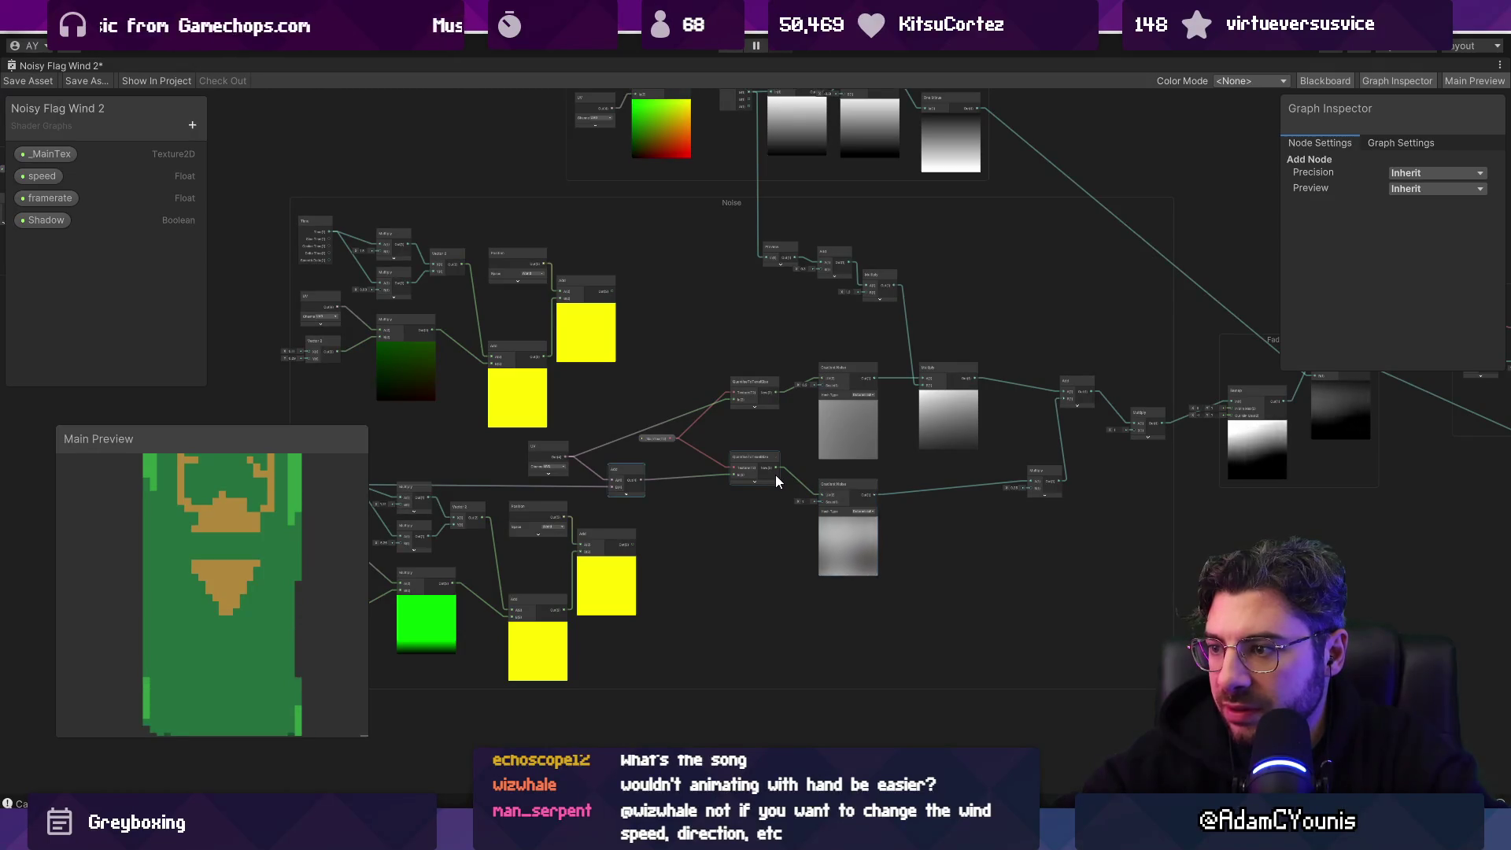
key("ctrl+z")
key("ctrl+z")
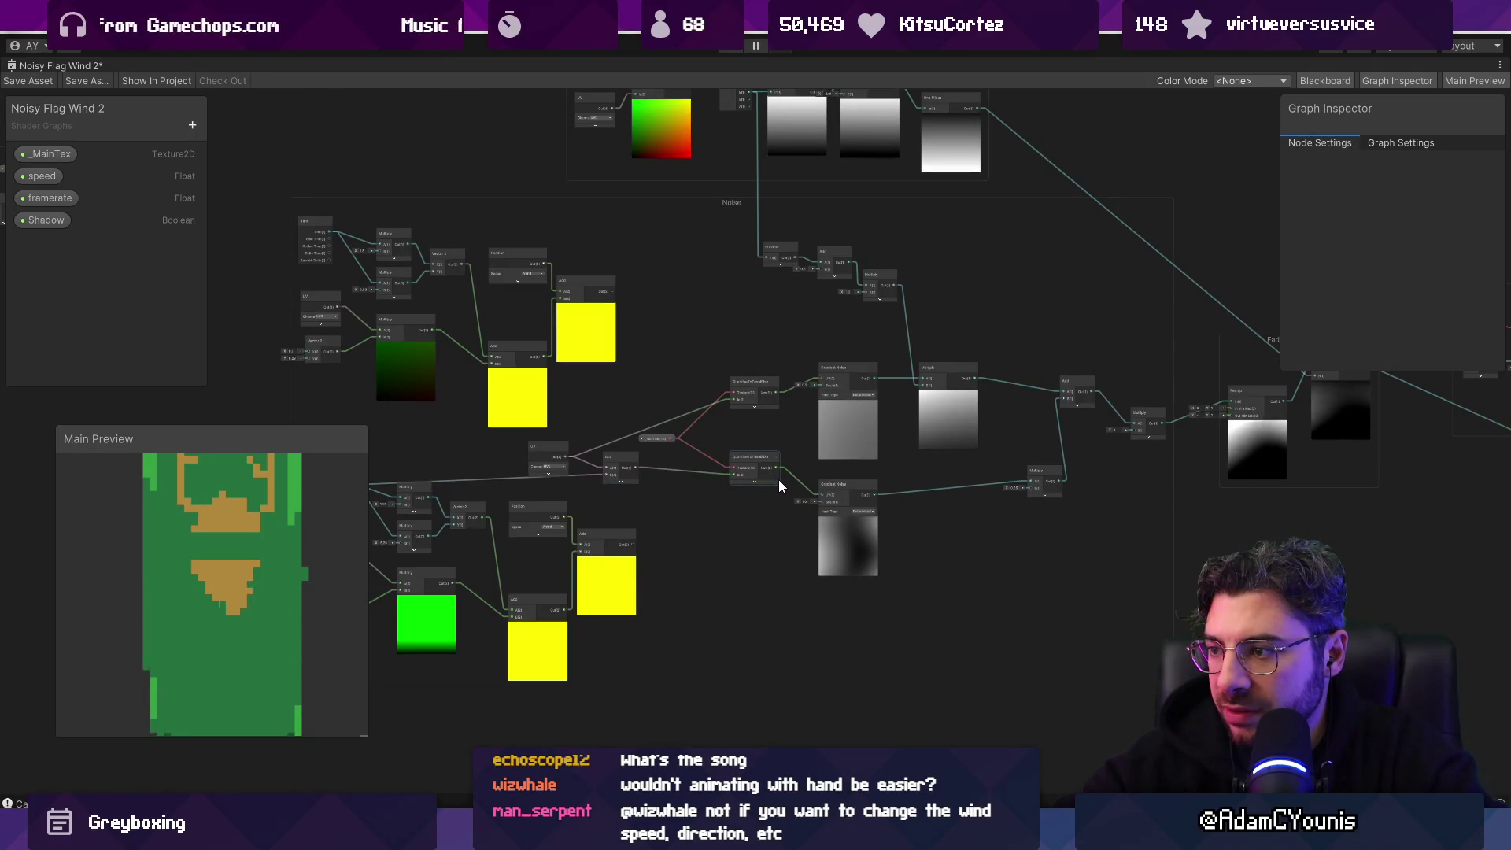
key("ctrl+z")
scroll(778, 486, "up", 3)
left_click(577, 516)
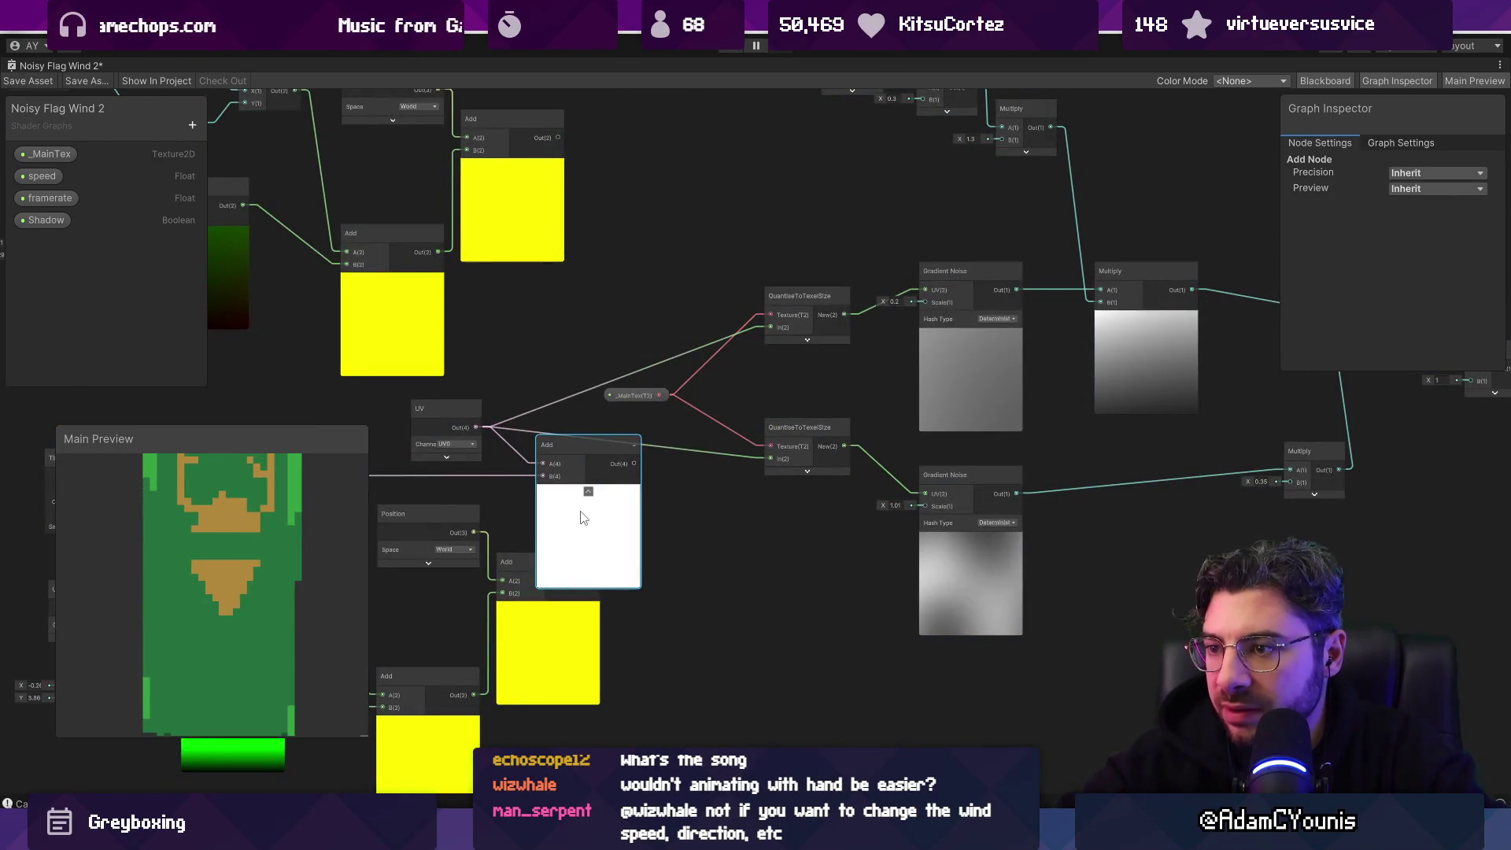
key("ctrl+z")
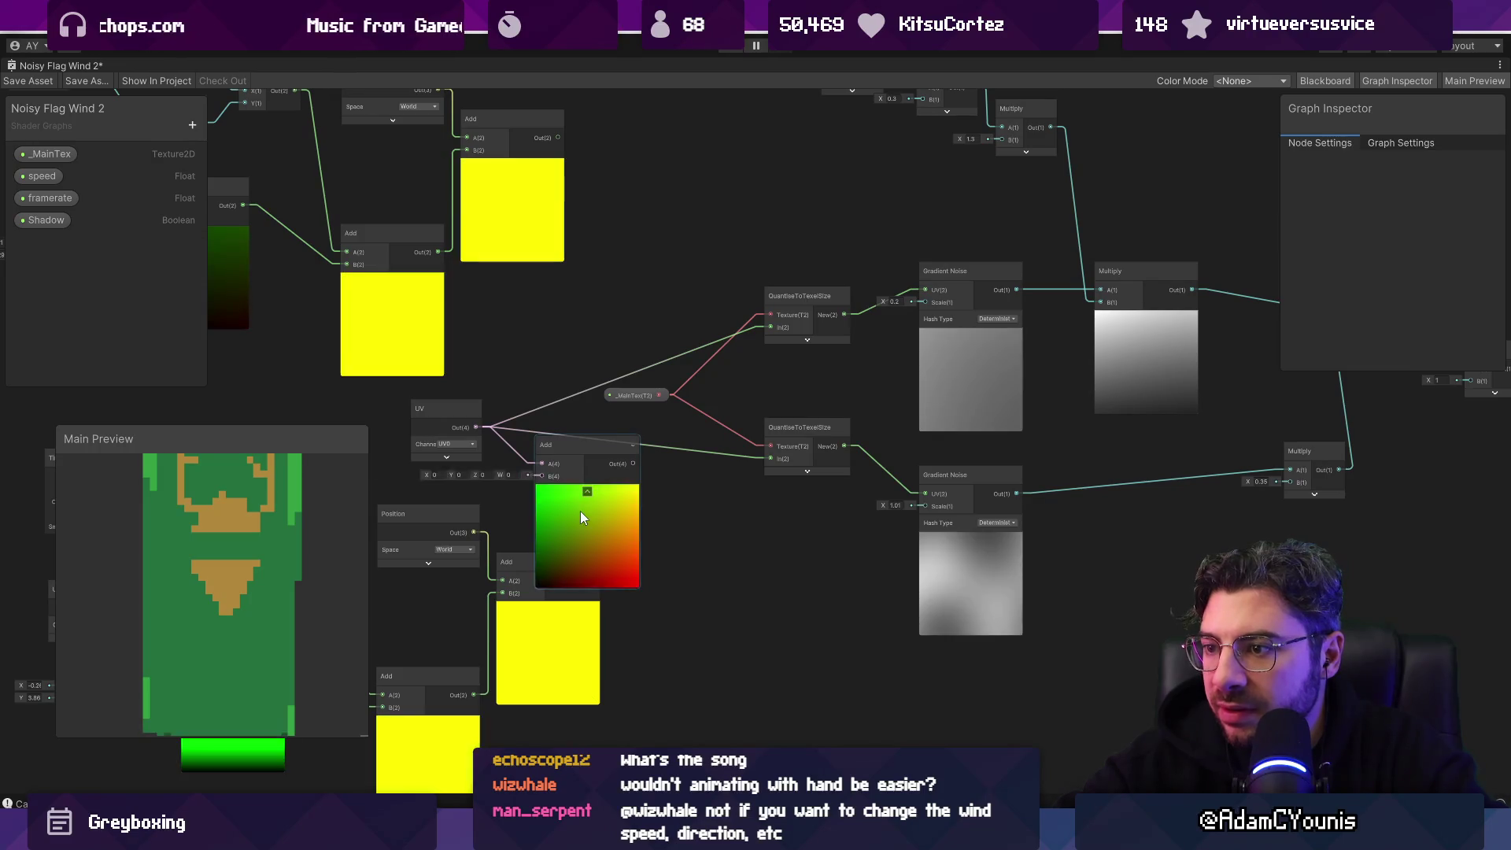
key("ctrl+z")
Step: Undo the UV node, restore the lower QuantiseToTexelSize's original link, and save the graph
mouse_move(424, 409)
left_mouse_down()
mouse_move(532, 373)
mouse_move(663, 367)
left_mouse_up()
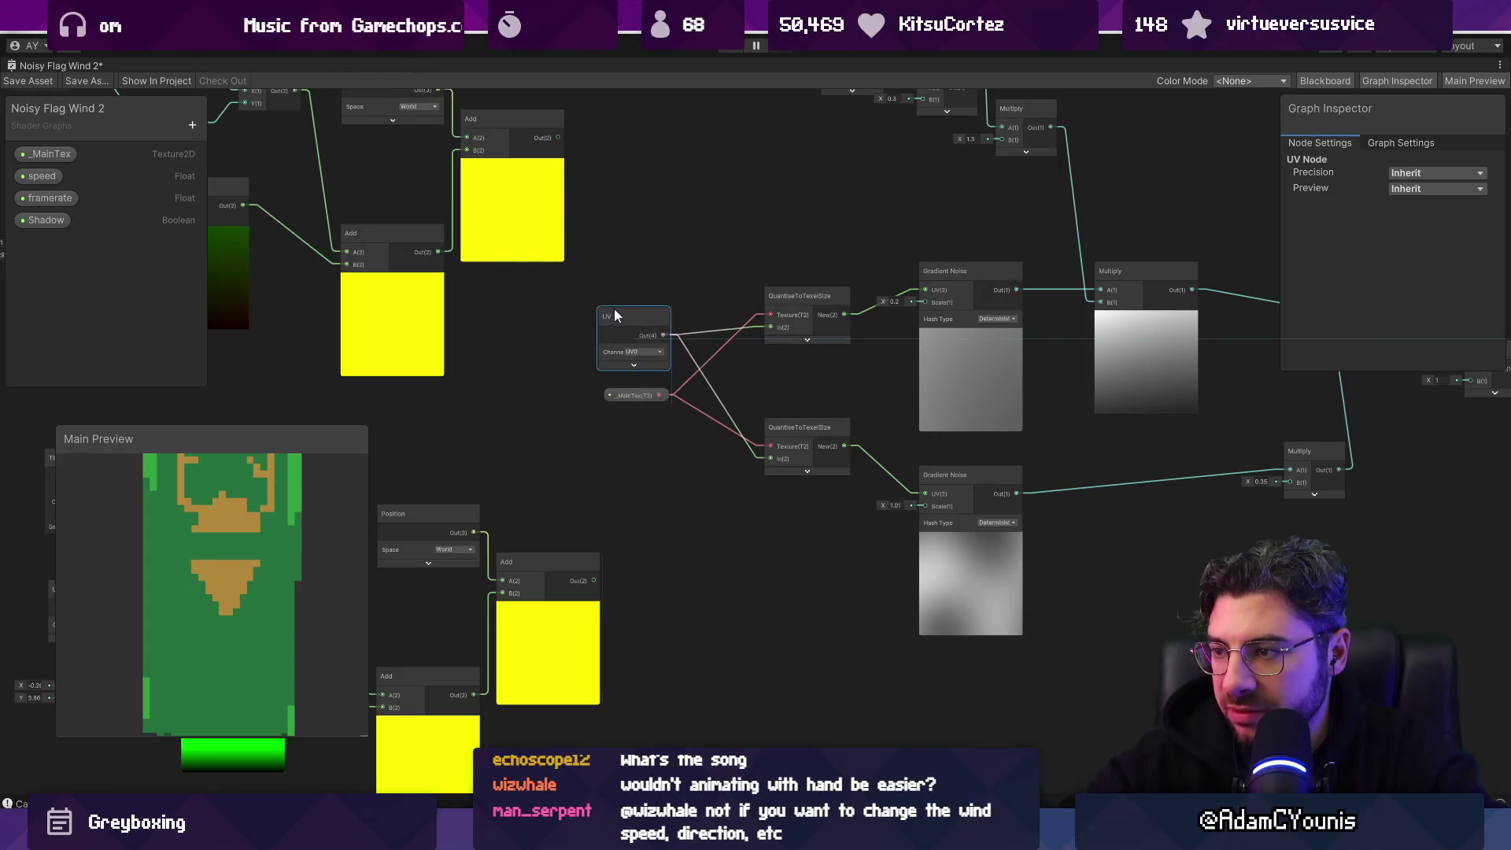
scroll(614, 313, "down", 3)
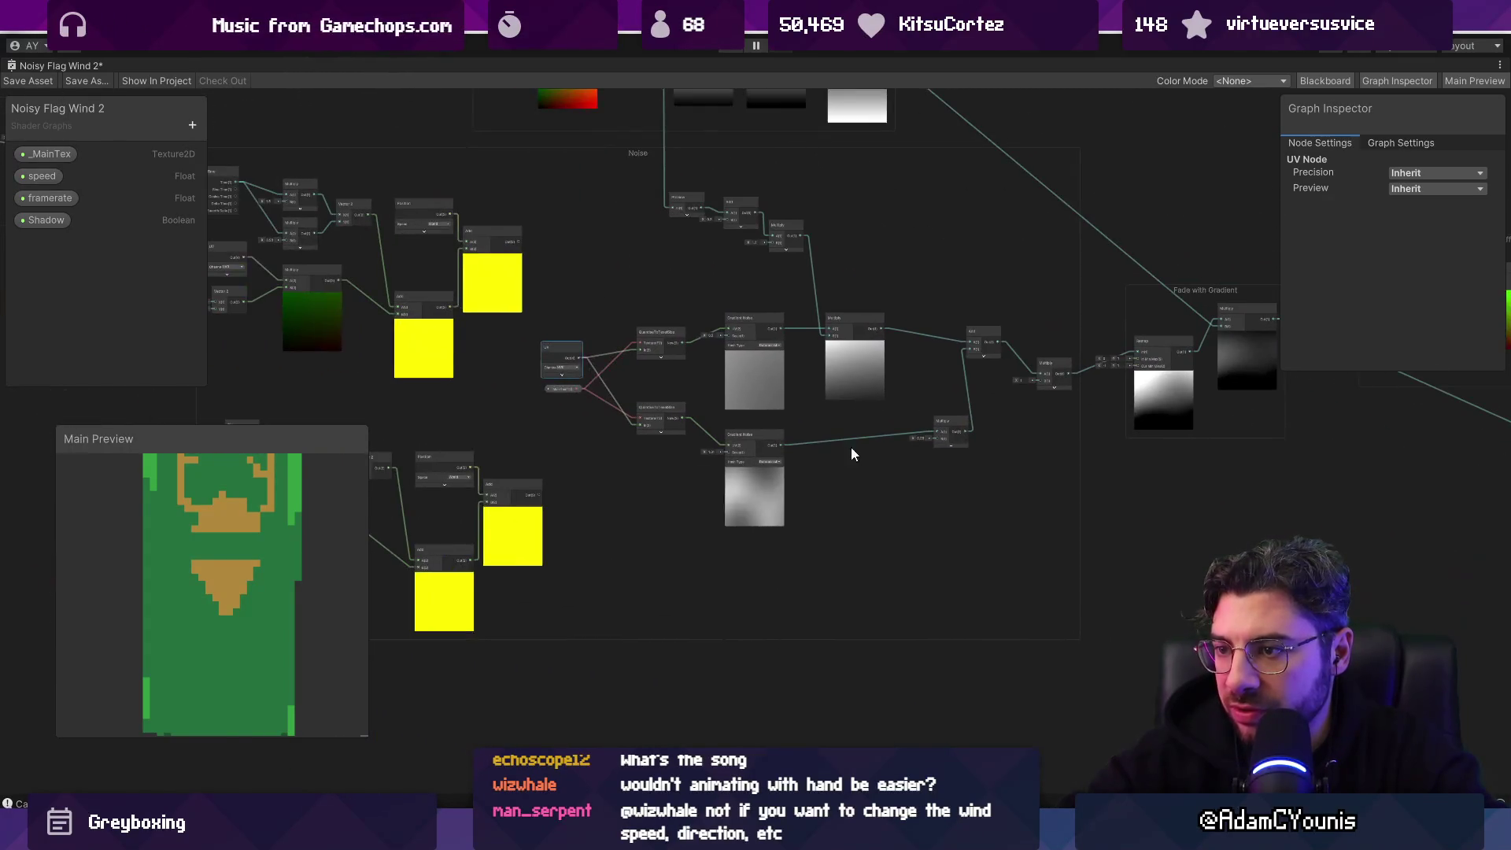
key("ctrl+z")
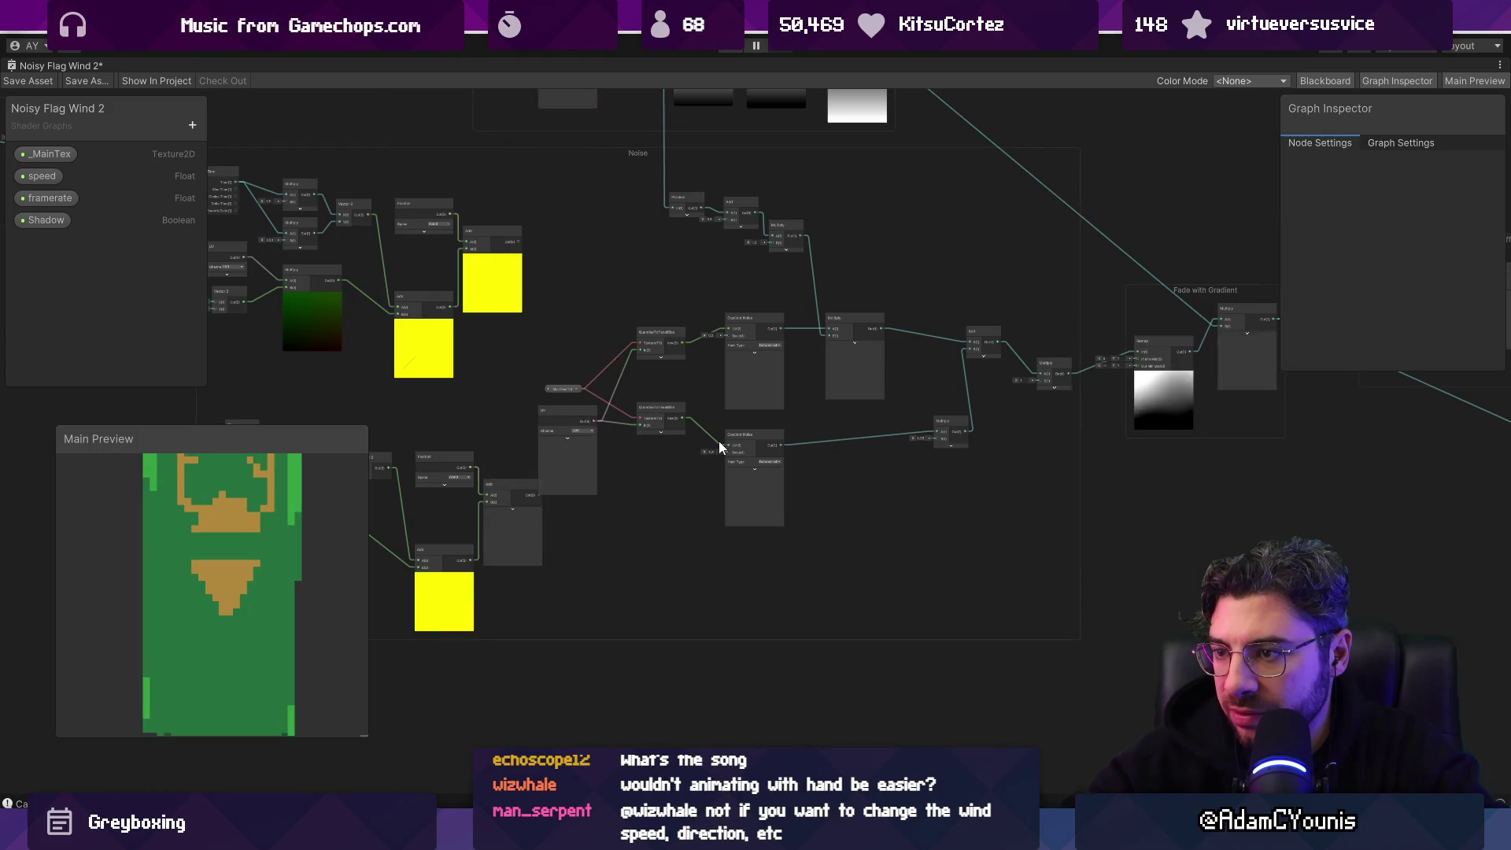
key("ctrl+z")
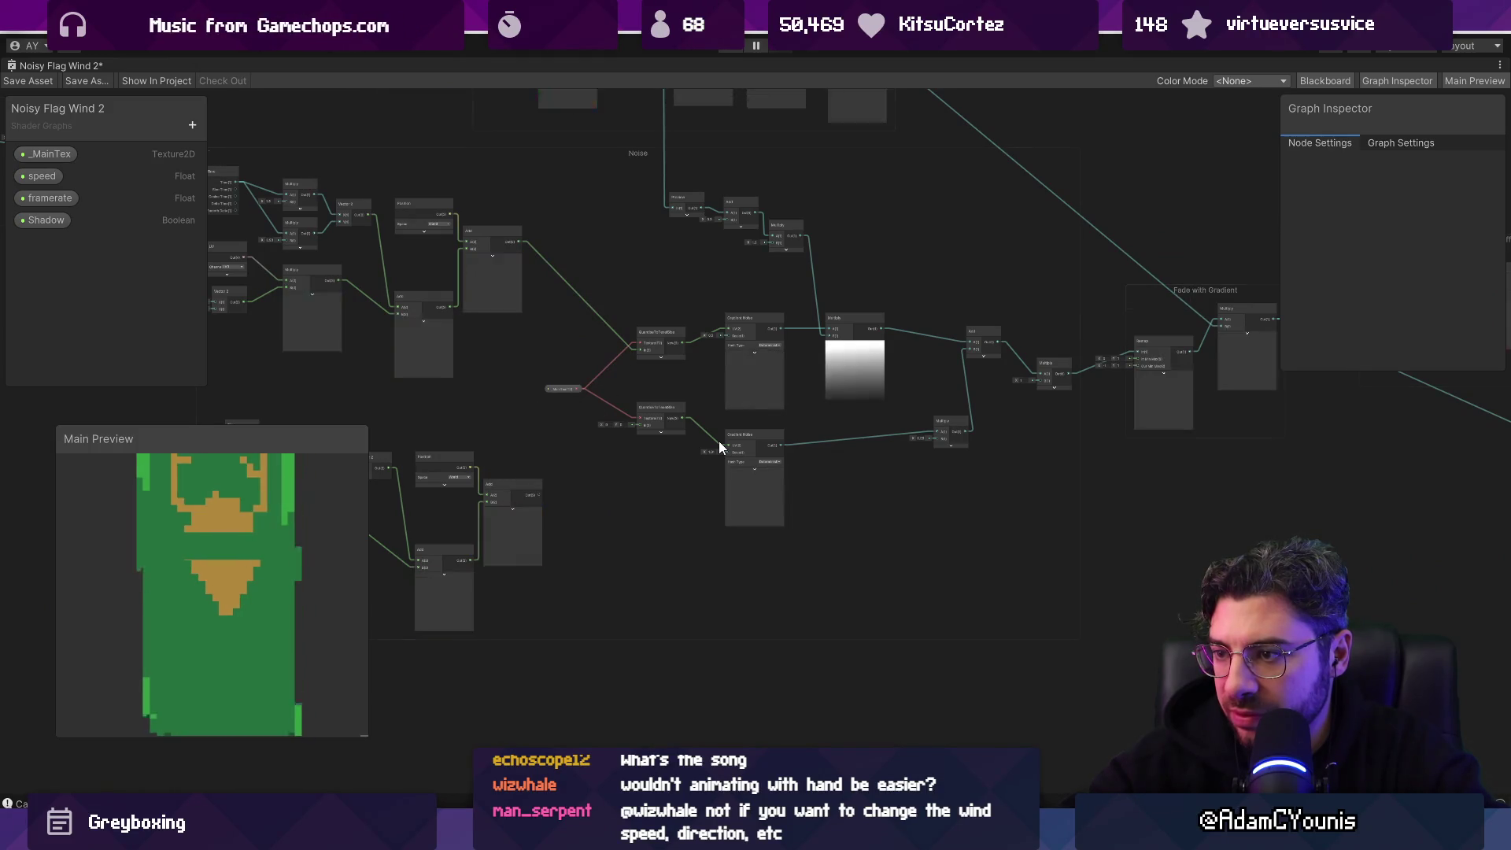
key("ctrl+z")
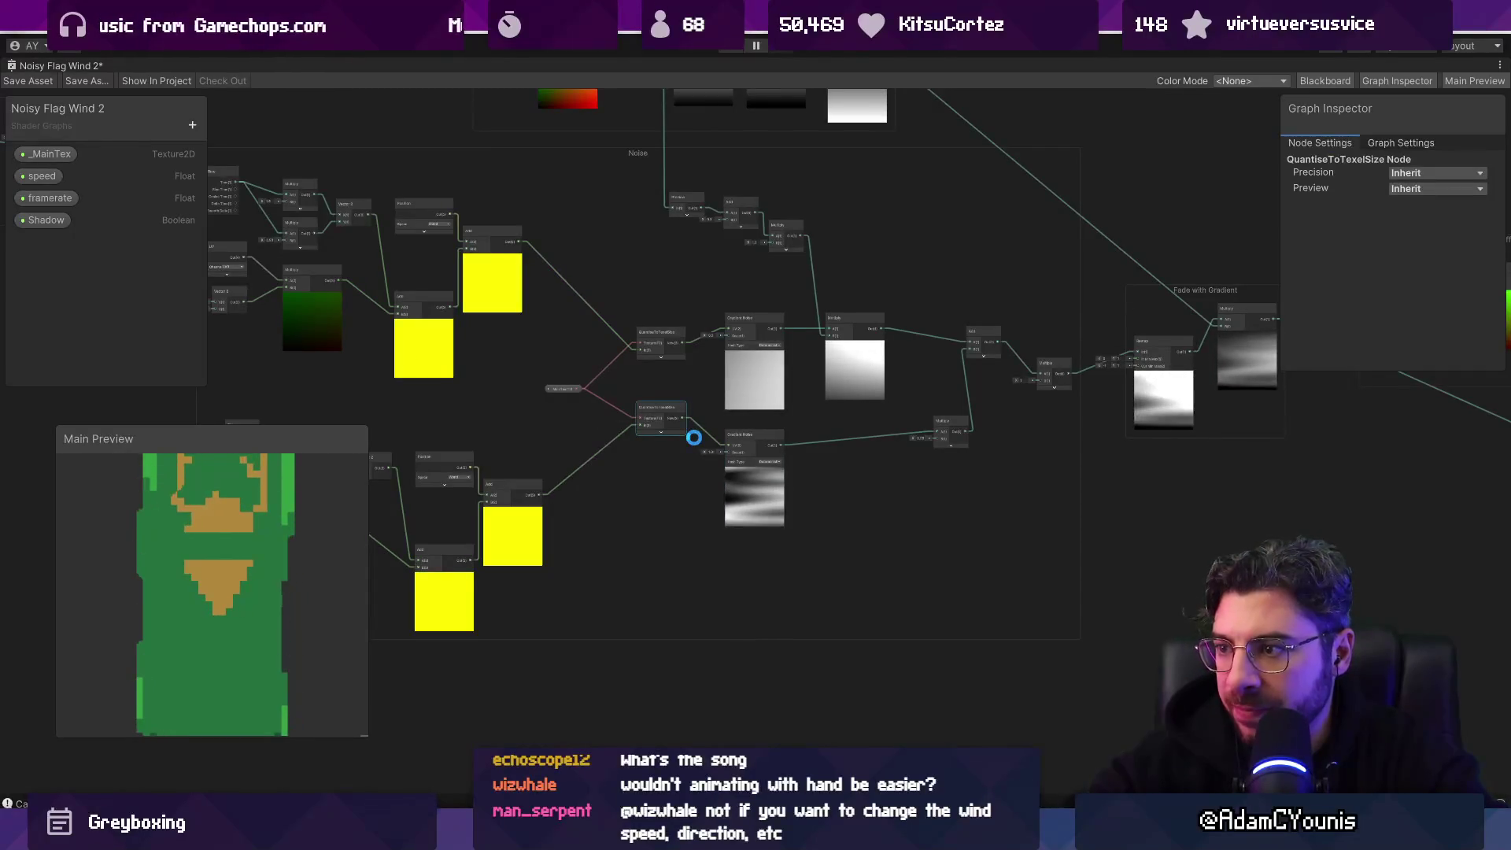
key("ctrl+s")
Step: Pan and zoom across the Fade with Gradient, Apply Gradient Offset and Shadow groups
left_click_drag(1048, 414, 573, 397)
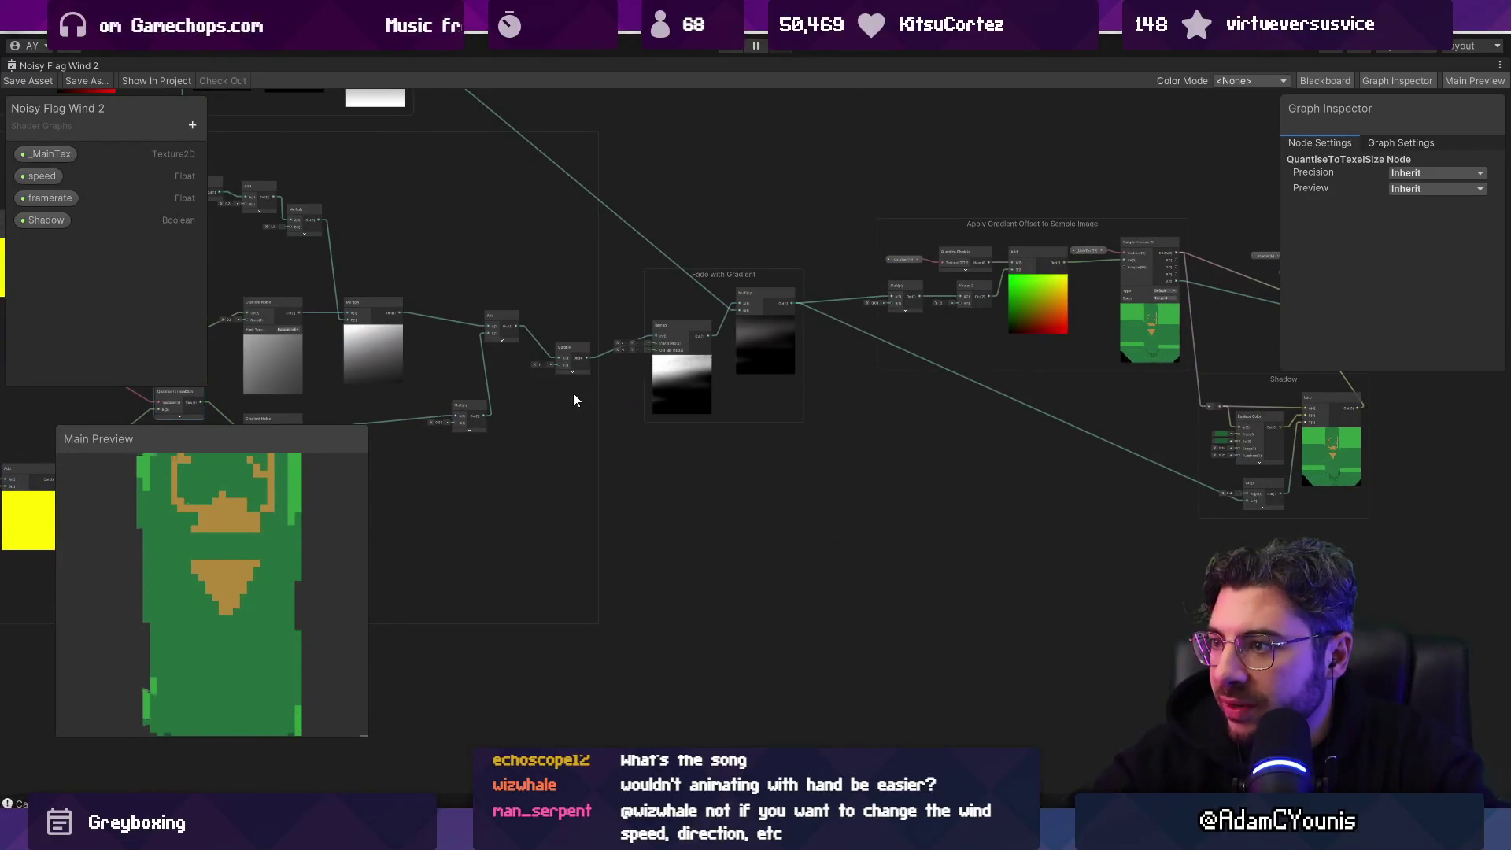
left_click_drag(1255, 367, 706, 436)
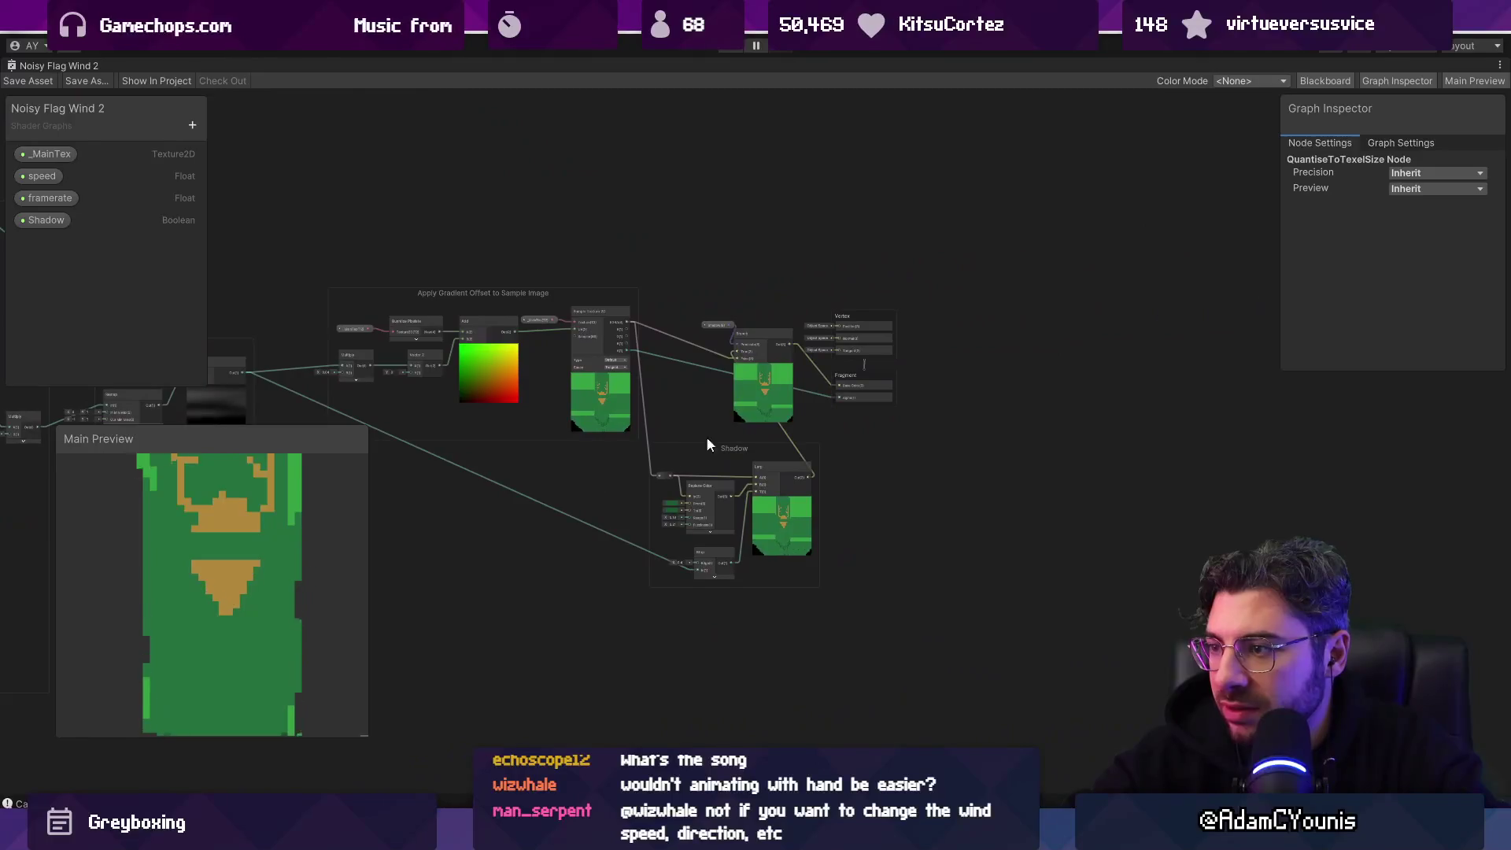
scroll(763, 393, "up", 5)
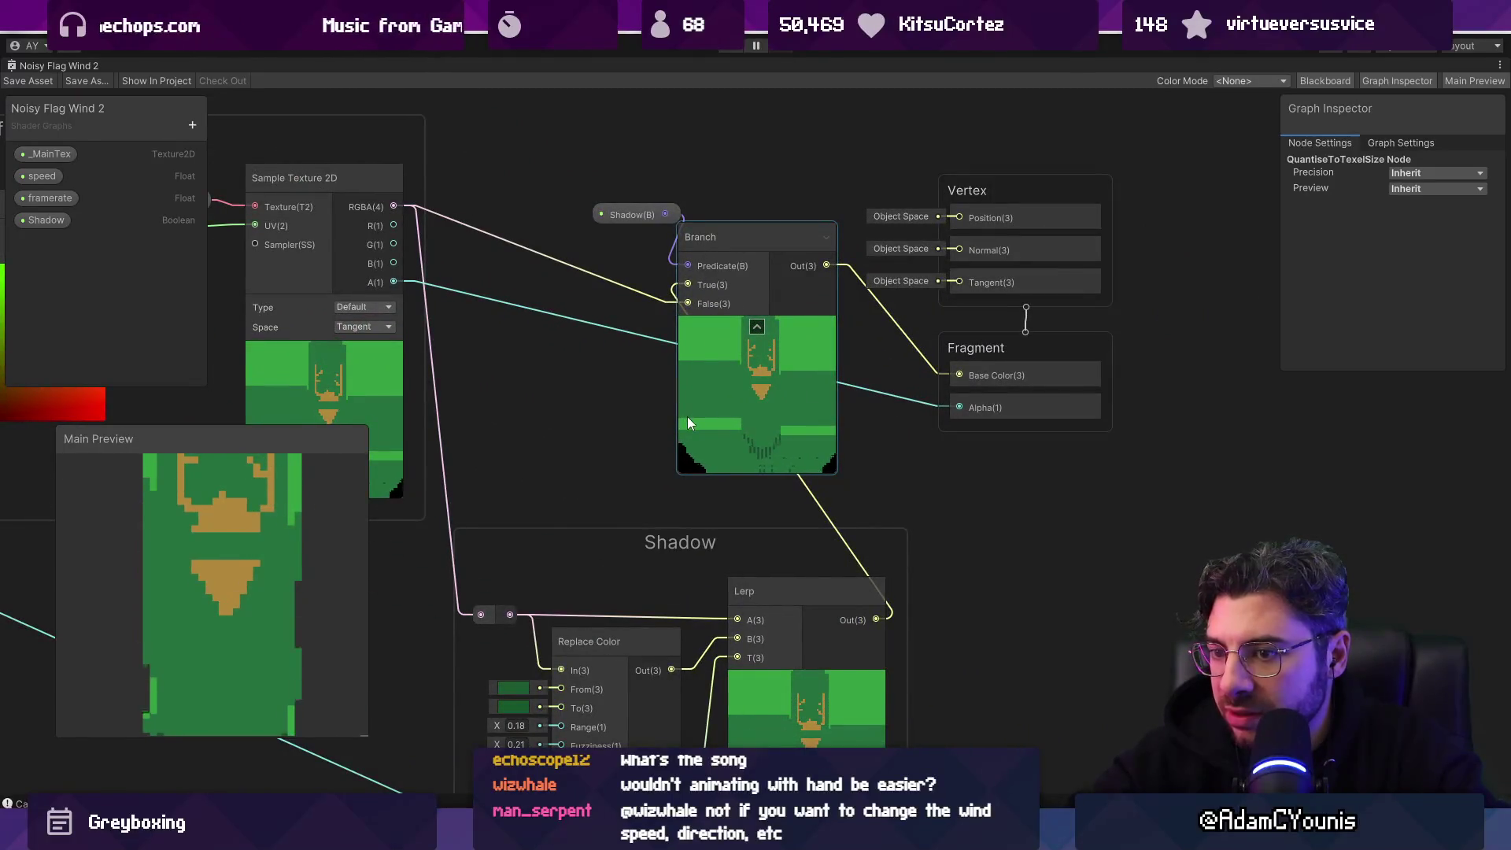
left_click_drag(716, 429, 855, 414)
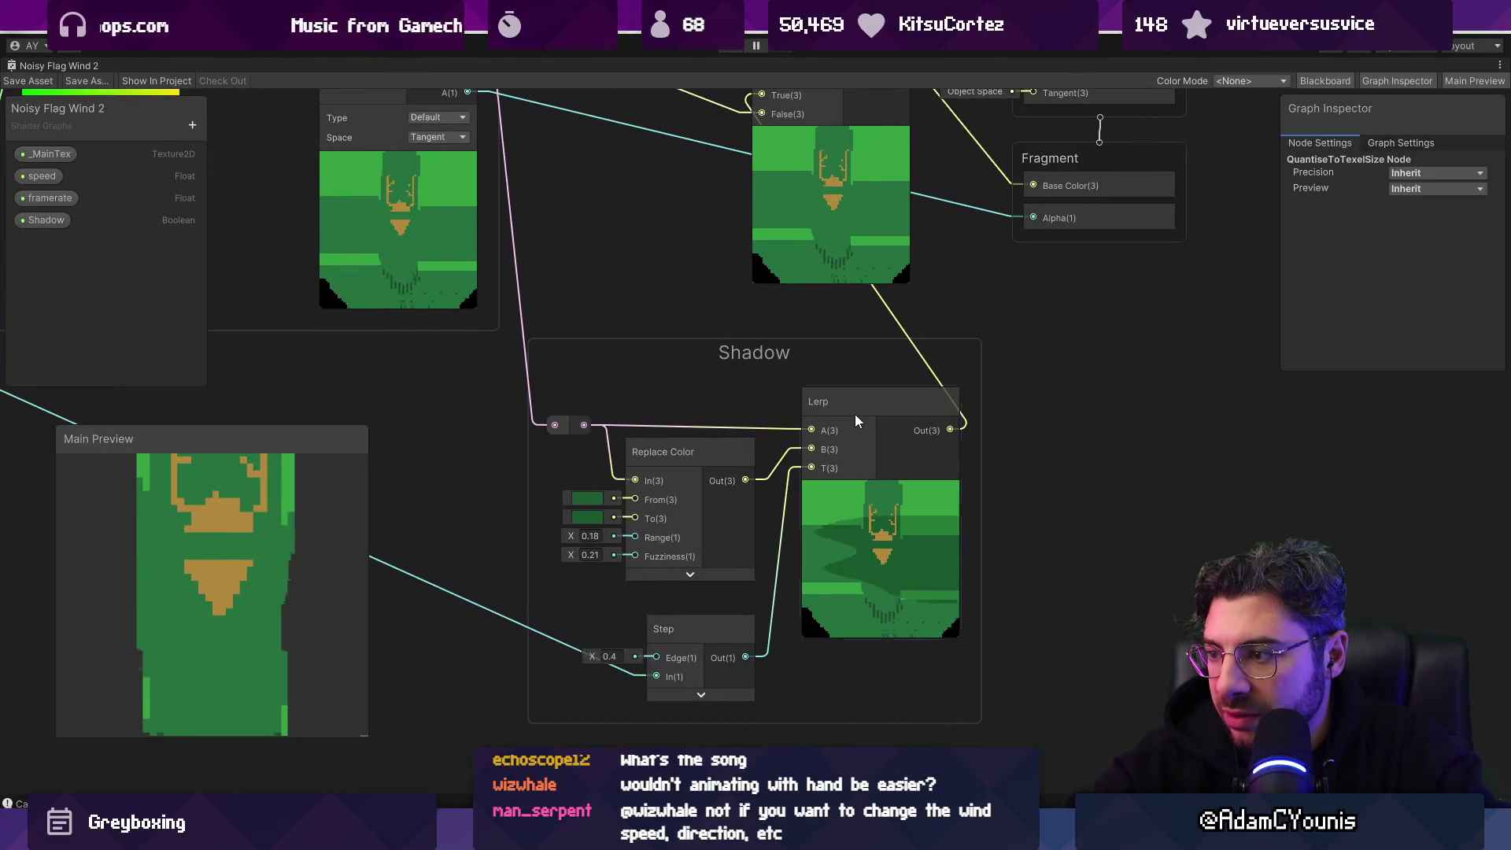
scroll(887, 546, "up", 5)
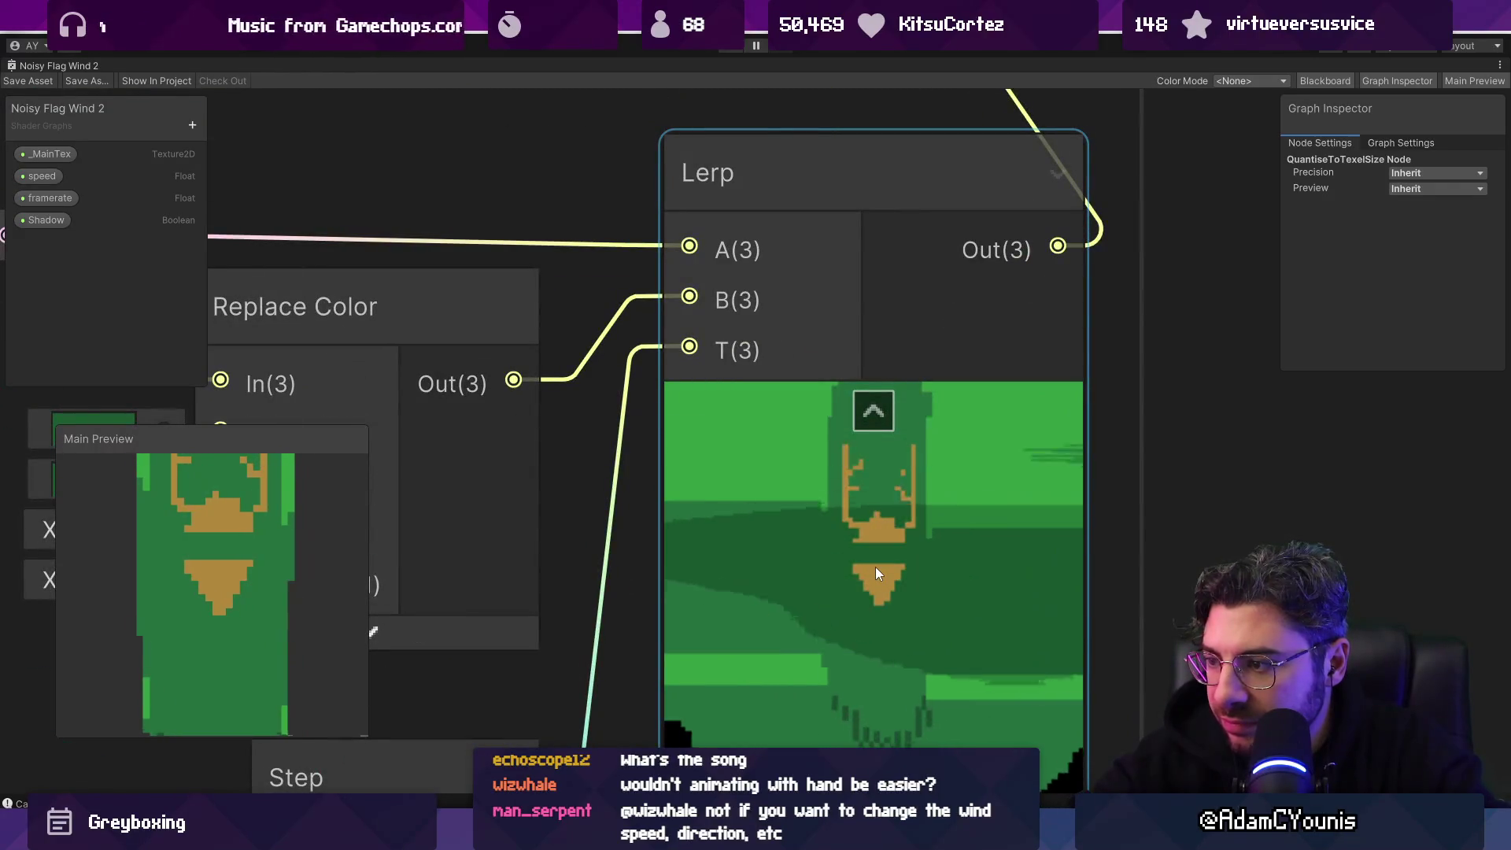
scroll(875, 567, "up", 3)
scroll(875, 566, "down", 1)
scroll(1035, 490, "down", 5)
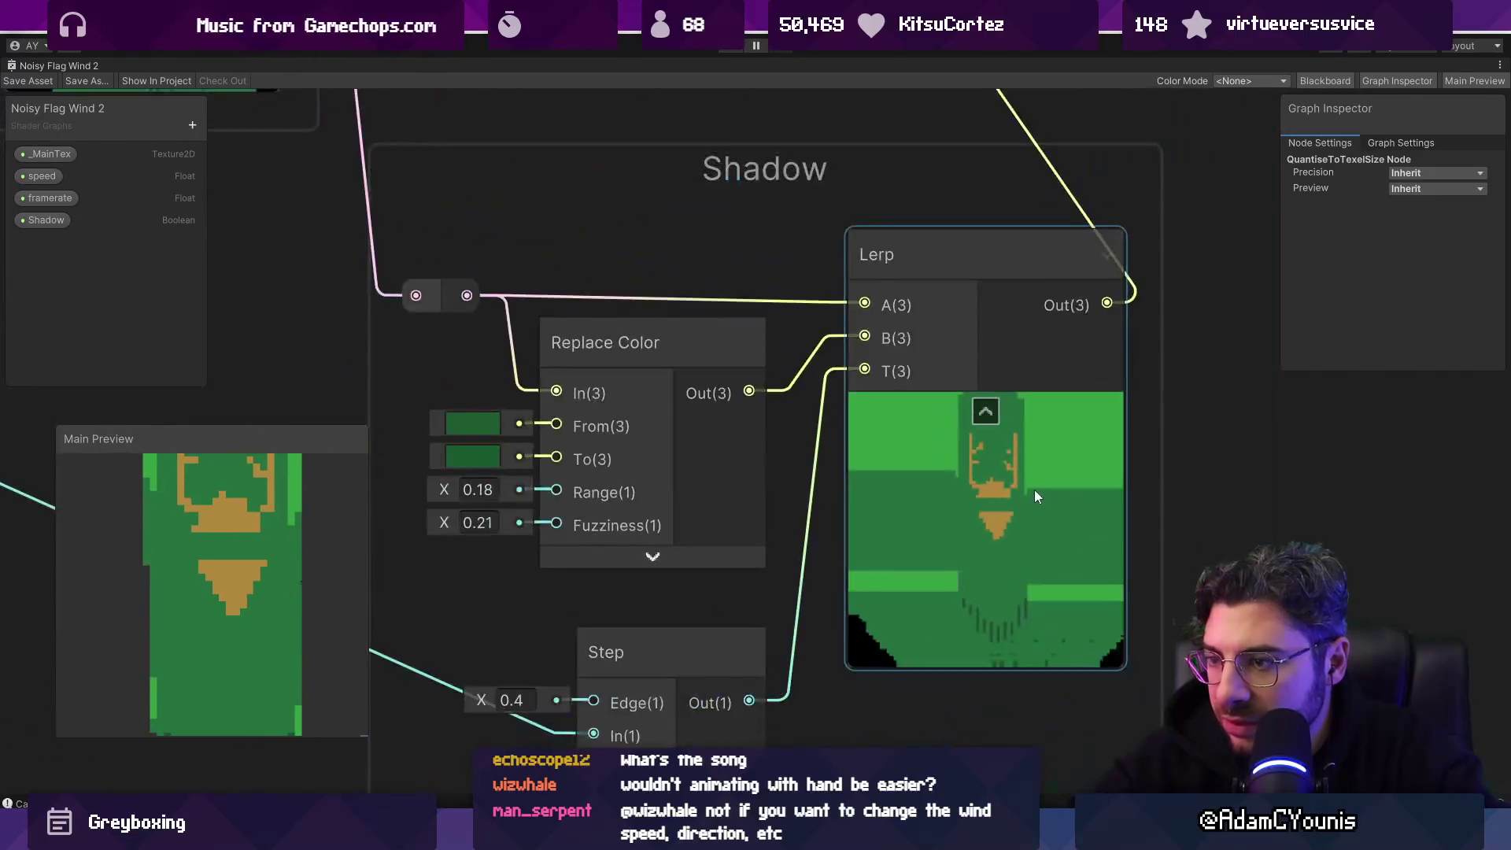
scroll(1003, 493, "down", 3)
scroll(617, 428, "down", 3)
scroll(681, 451, "up", 8)
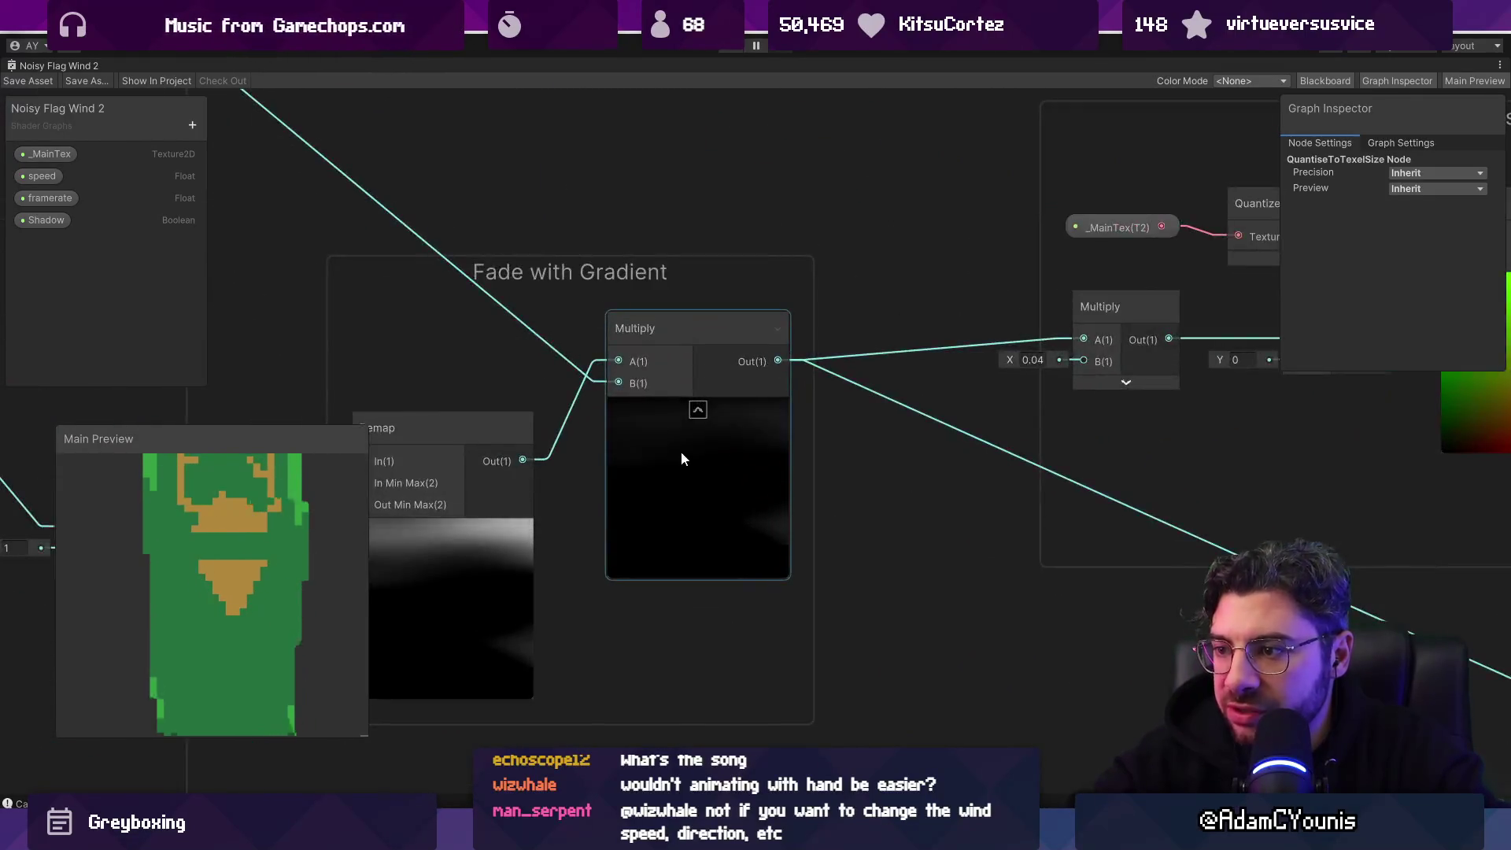
scroll(707, 460, "down", 3)
scroll(725, 464, "down", 4)
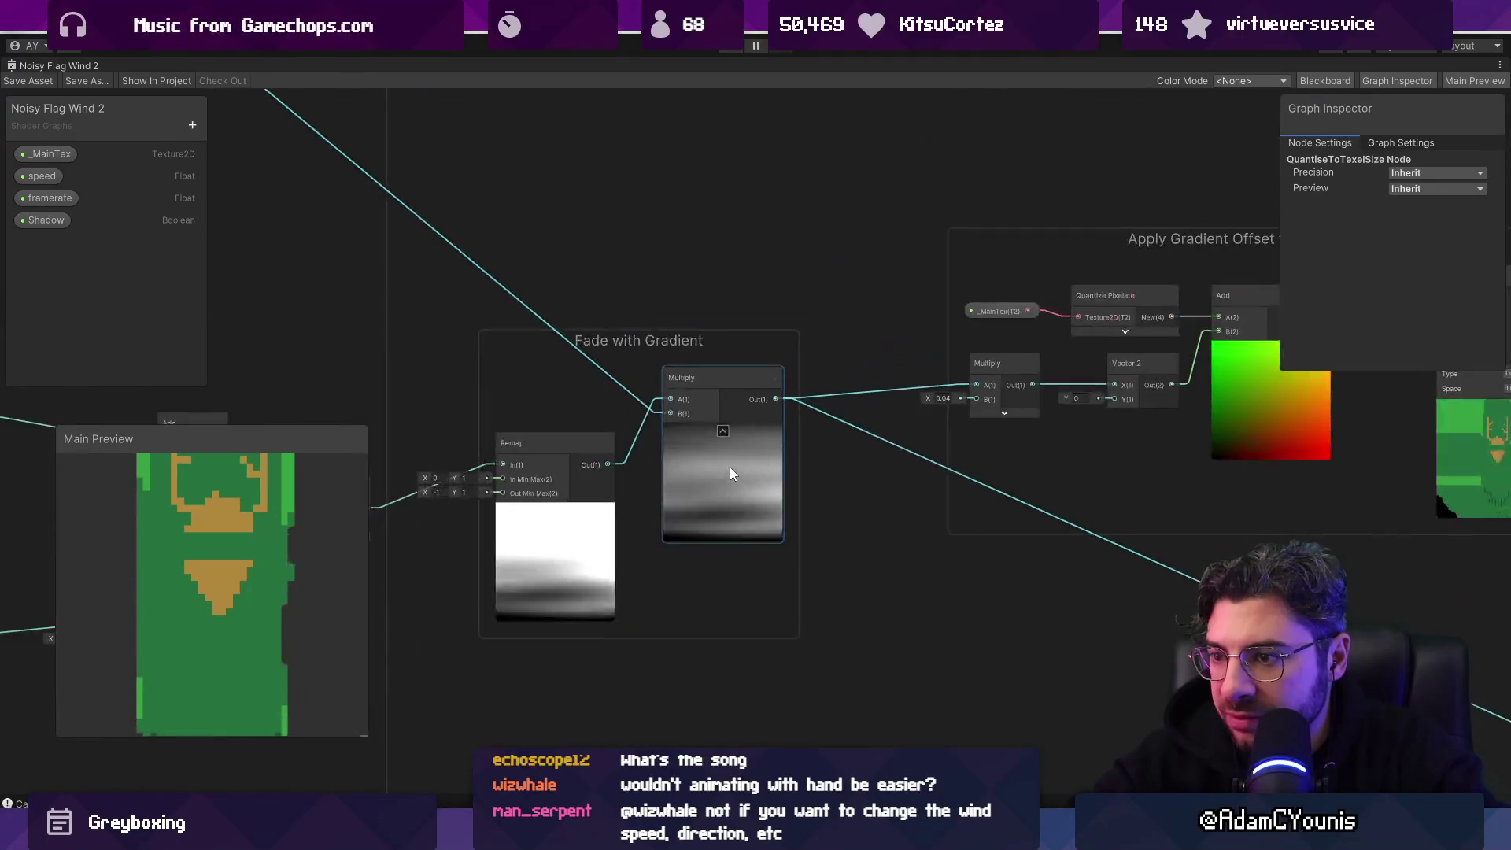
Step: Reframe the view on the Noise, Gradient and Shadow groups with the QuantiseToTexelSize nodes
left_click_drag(440, 408, 995, 394)
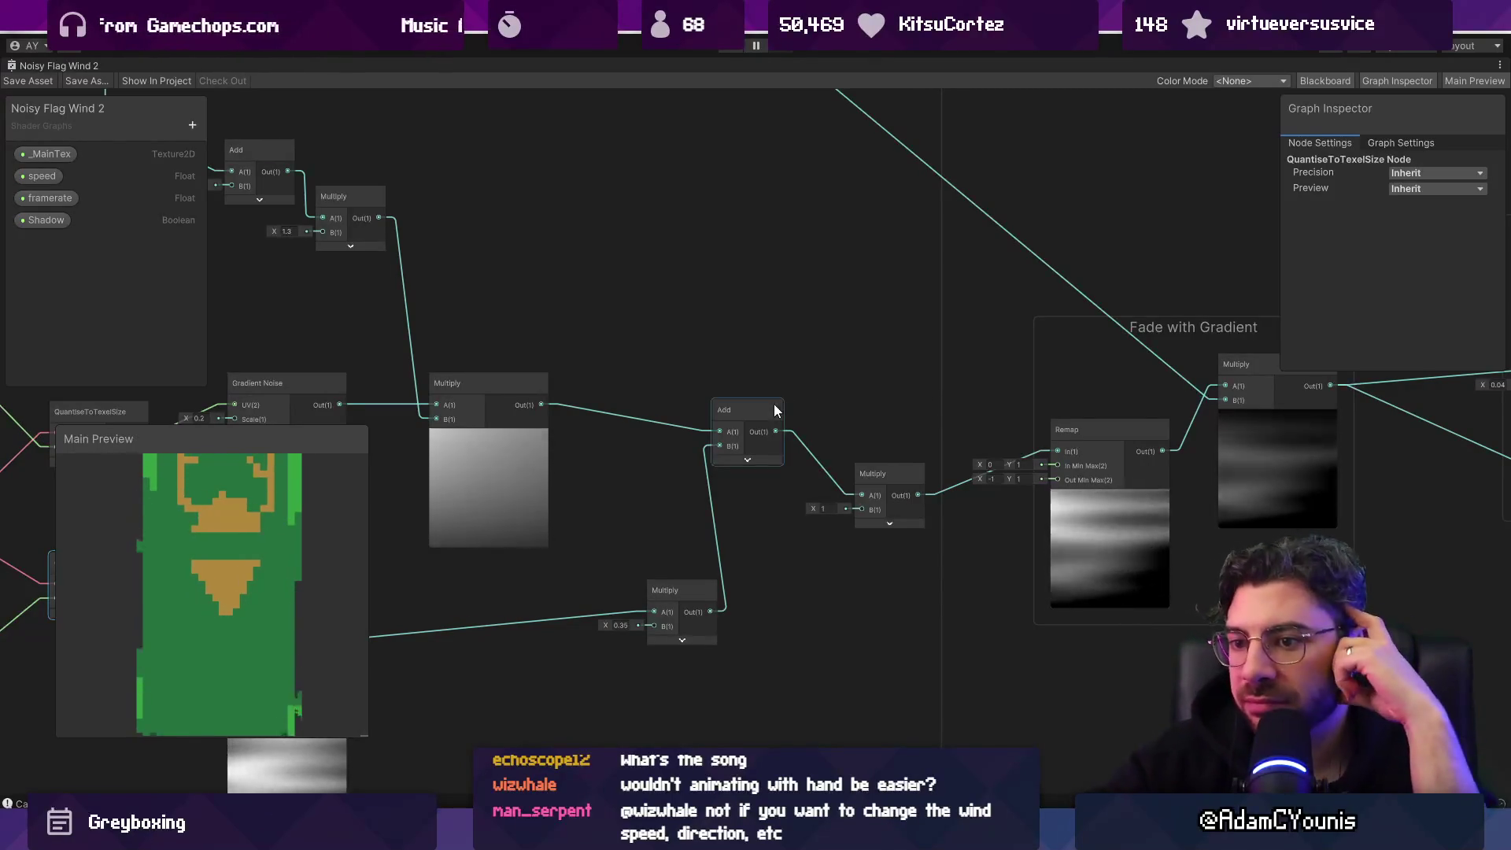
left_click_drag(668, 329, 1108, 397)
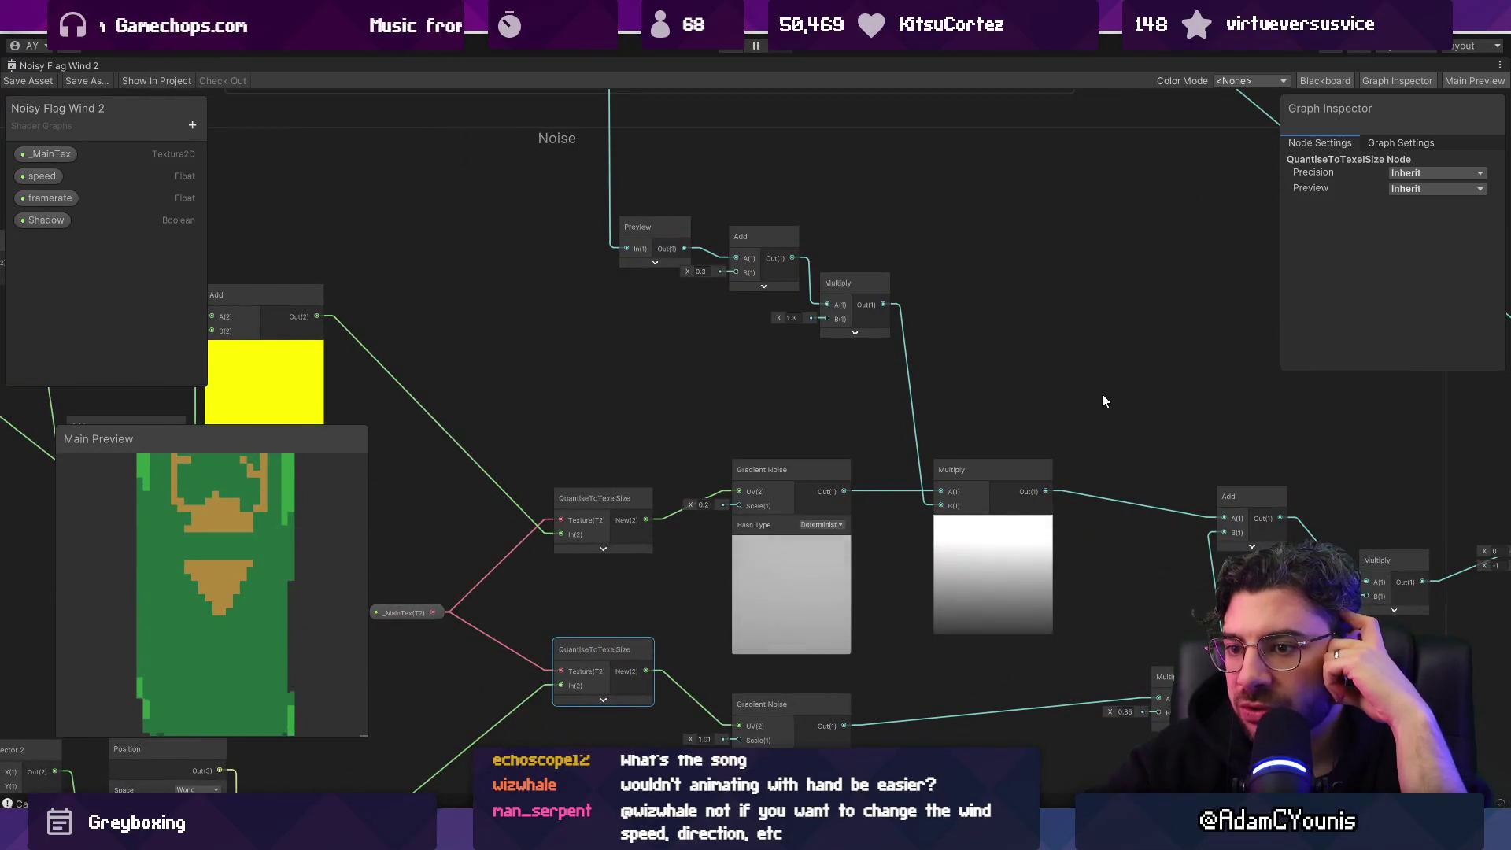
scroll(1097, 394, "down", 3)
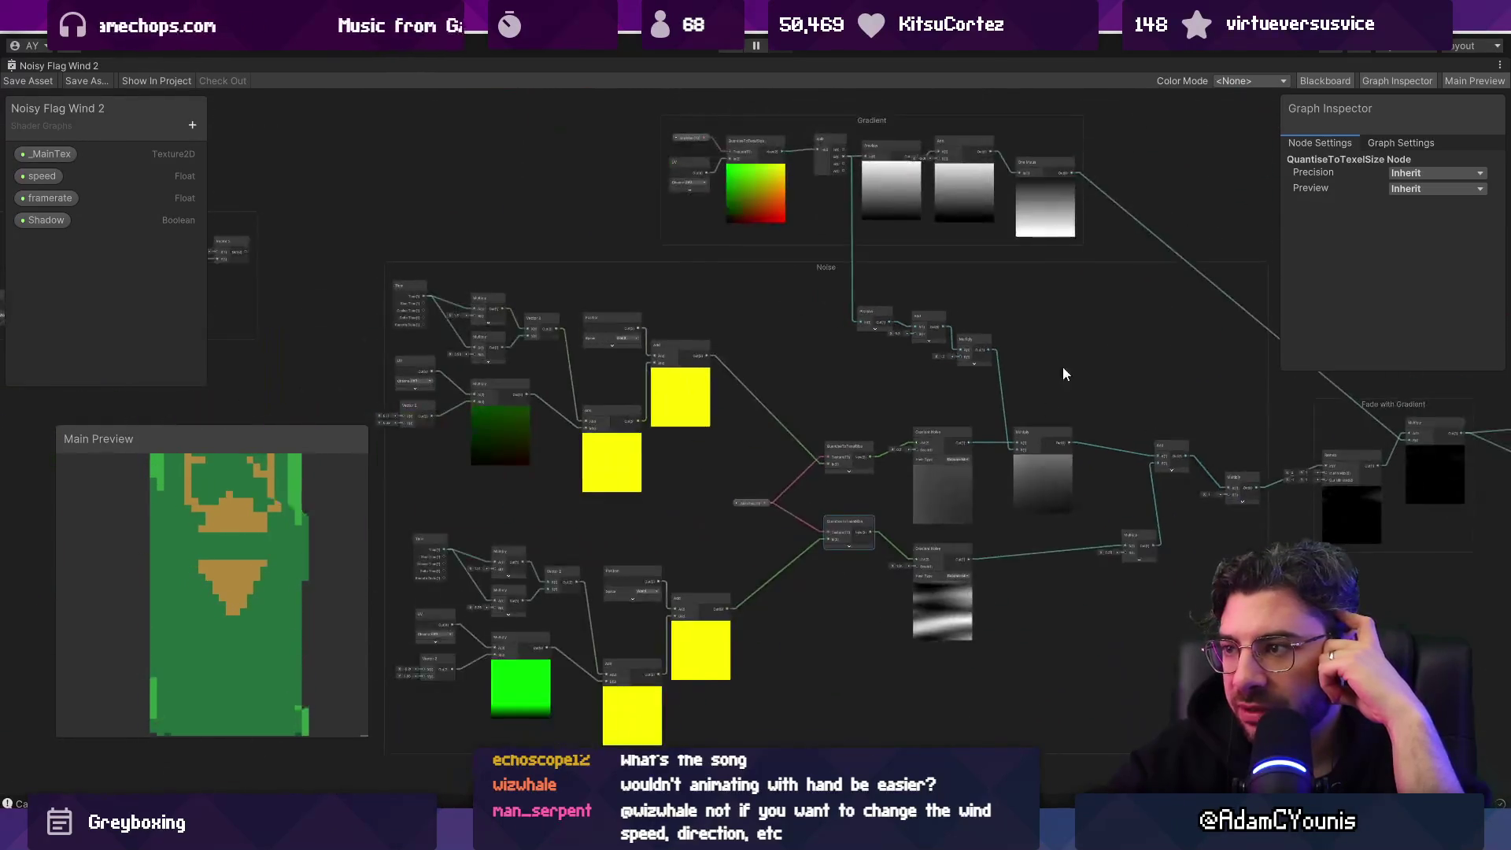
left_click_drag(1062, 367, 830, 418)
scroll(677, 340, "up", 3)
scroll(679, 342, "down", 3)
scroll(678, 342, "down", 3)
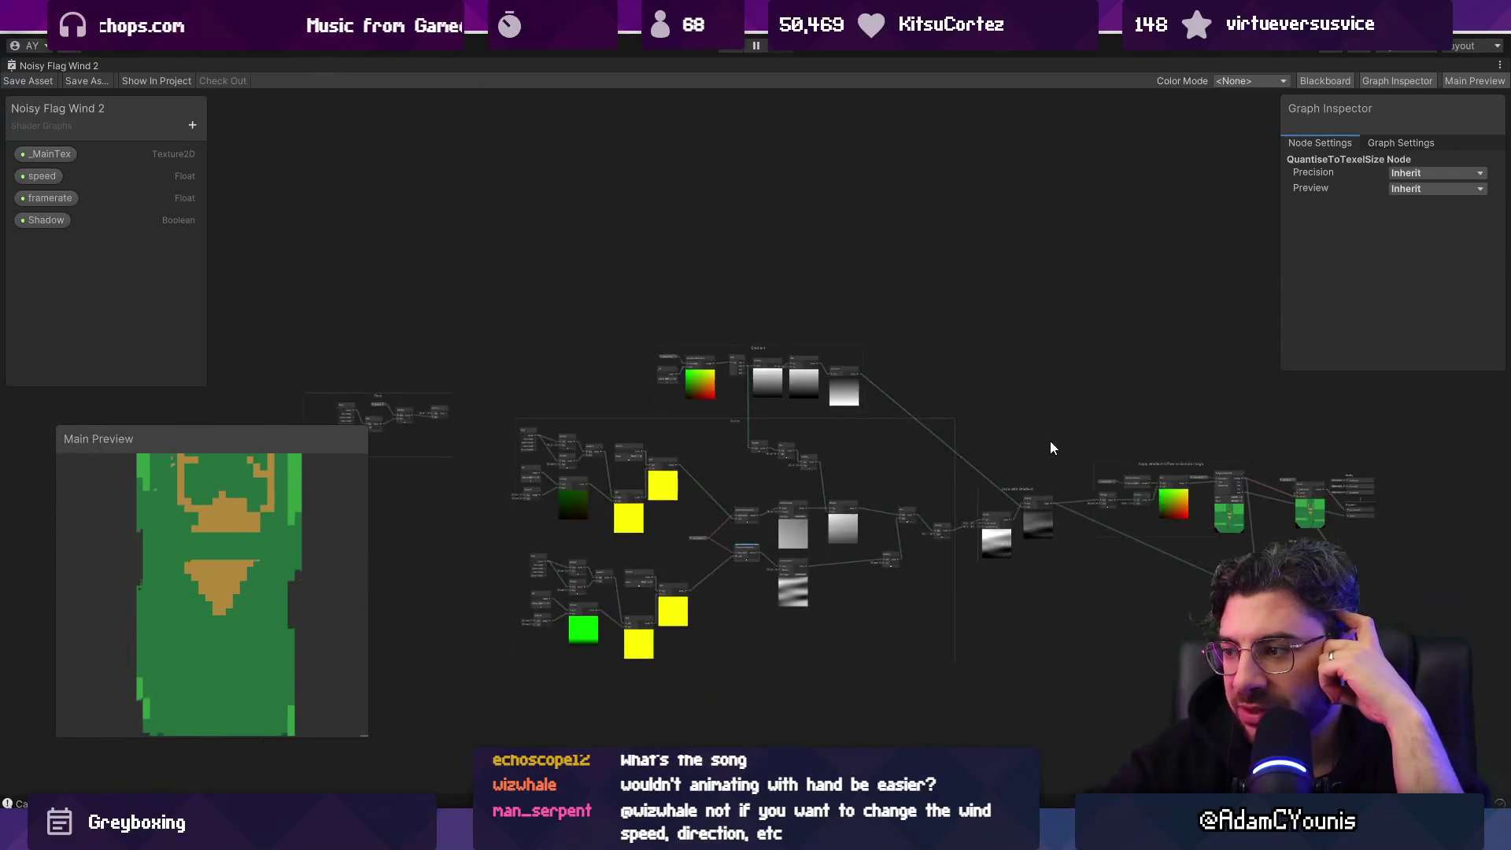
left_click_drag(1050, 441, 691, 398)
scroll(880, 507, "up", 5)
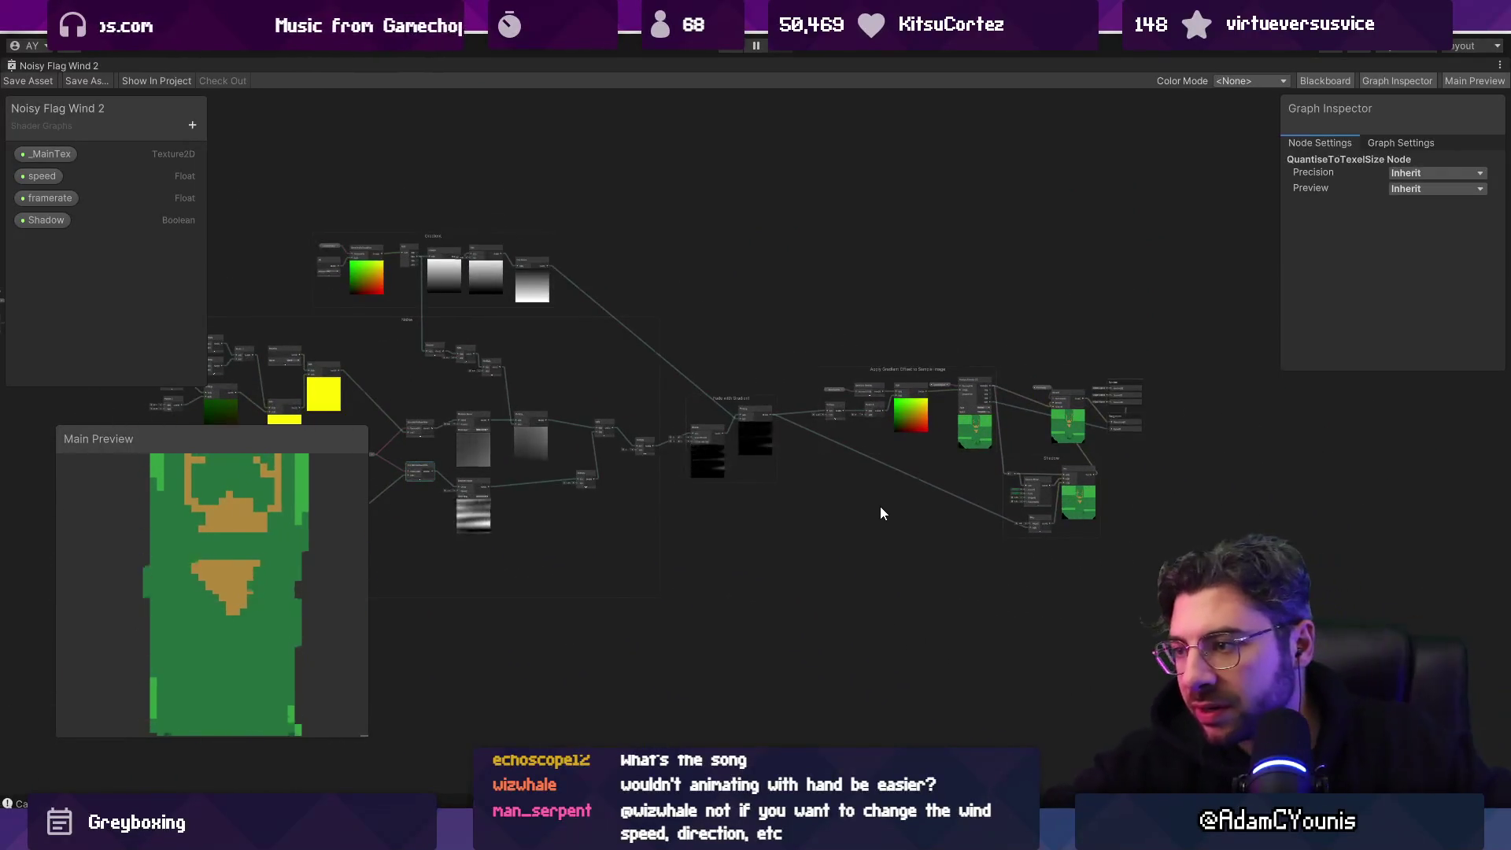
left_click_drag(885, 498, 760, 463)
right_click(558, 473)
Step: Create a Gradient Noise node and a UV node
left_click(606, 486)
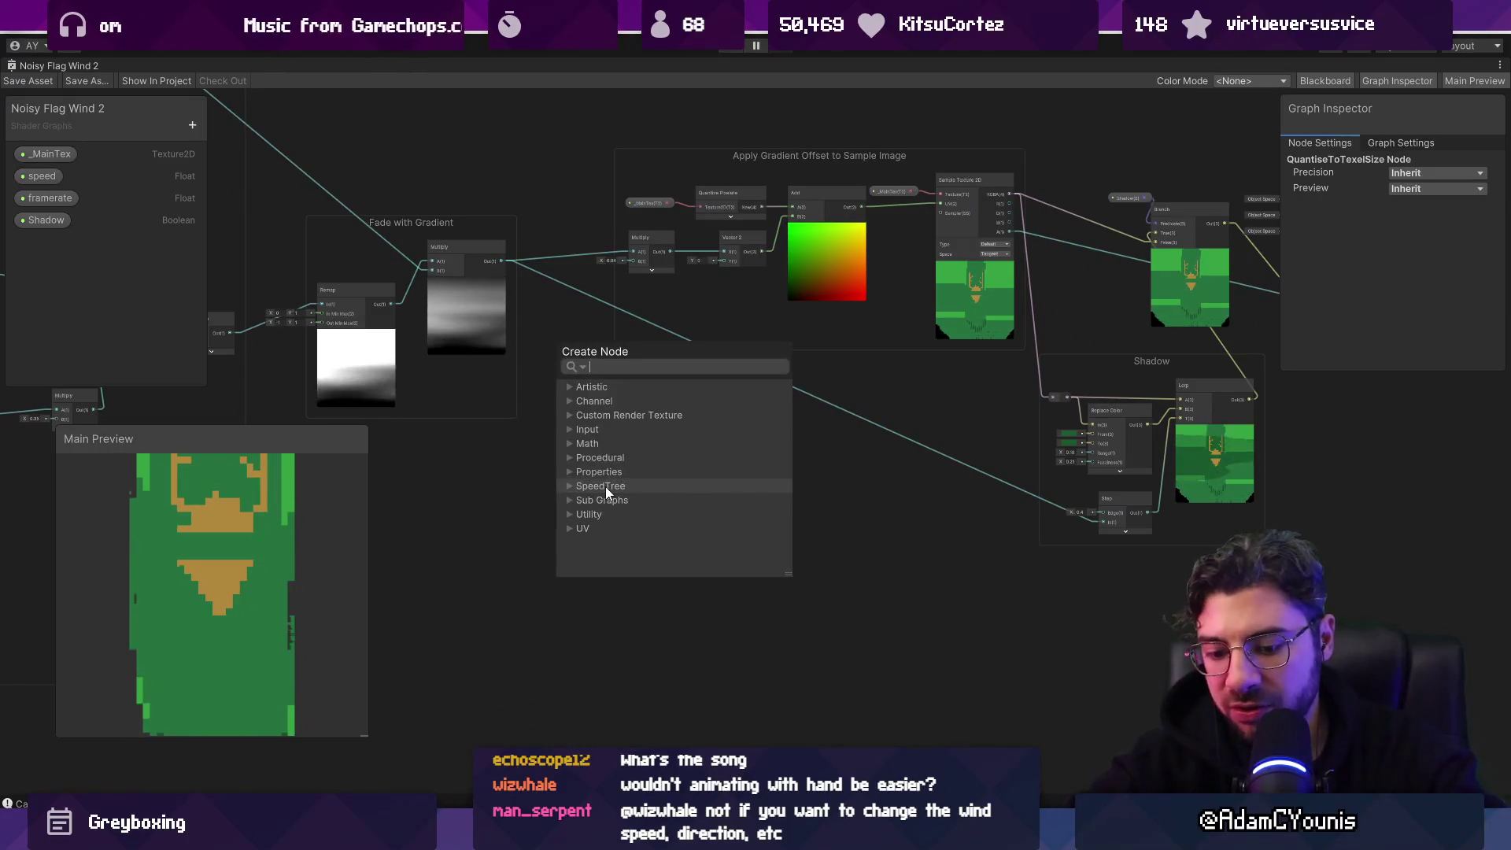
type("noise")
key("Up")
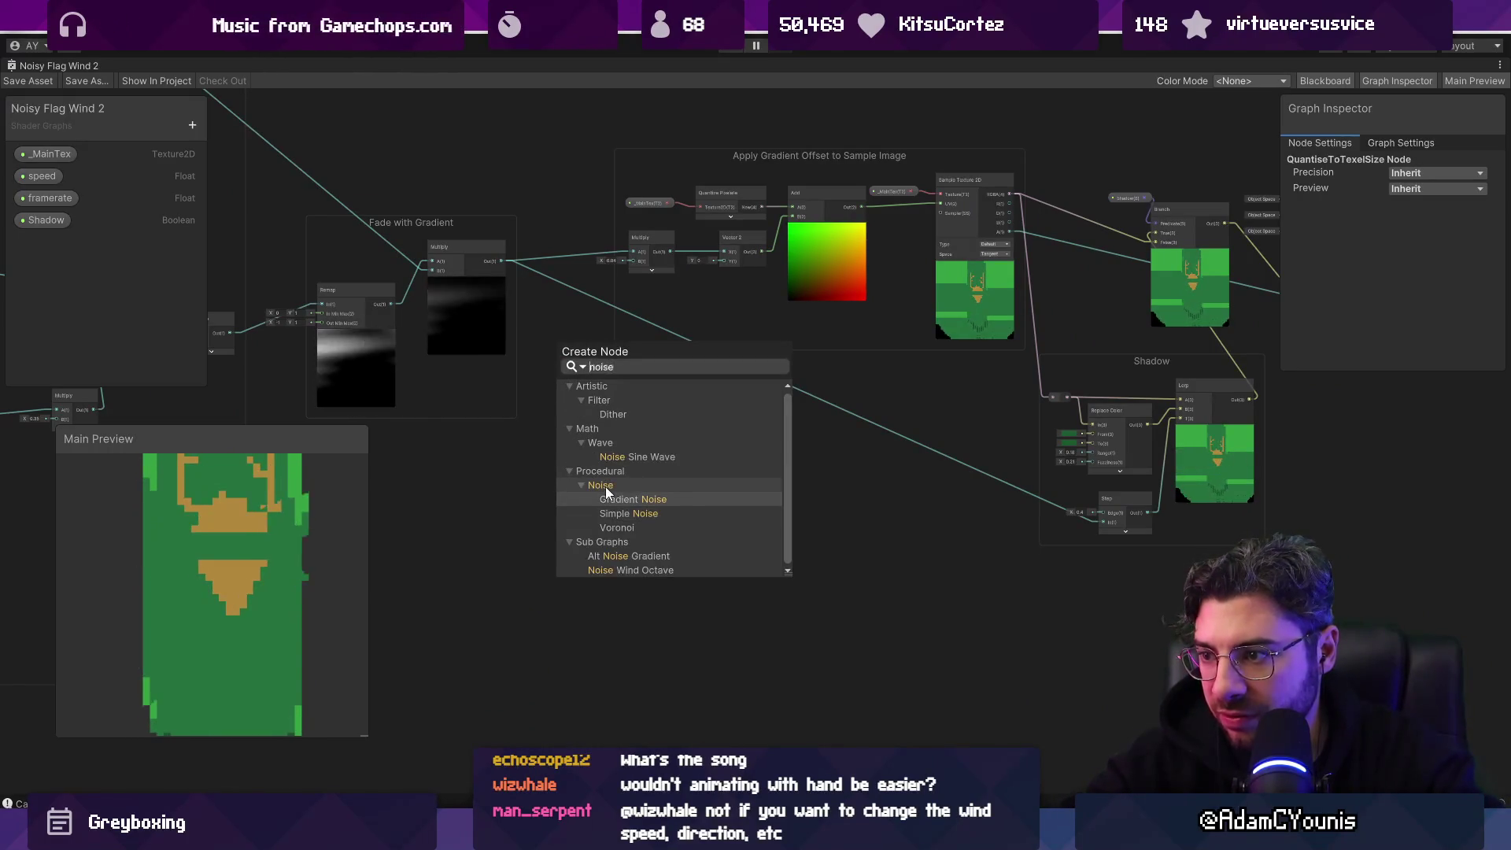
key("Return")
scroll(507, 504, "up", 3)
key("space")
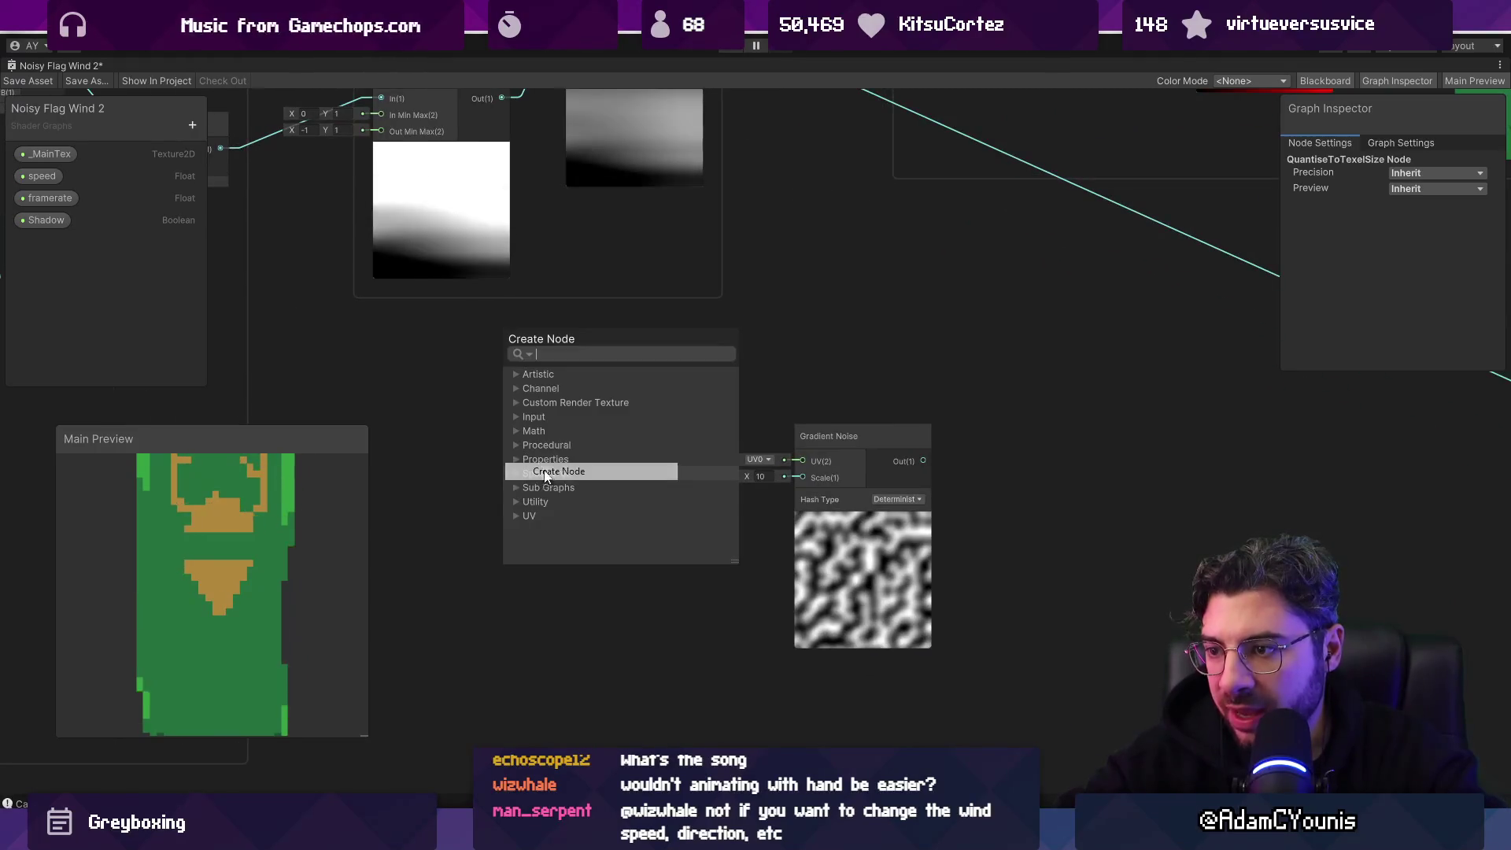
type("uv")
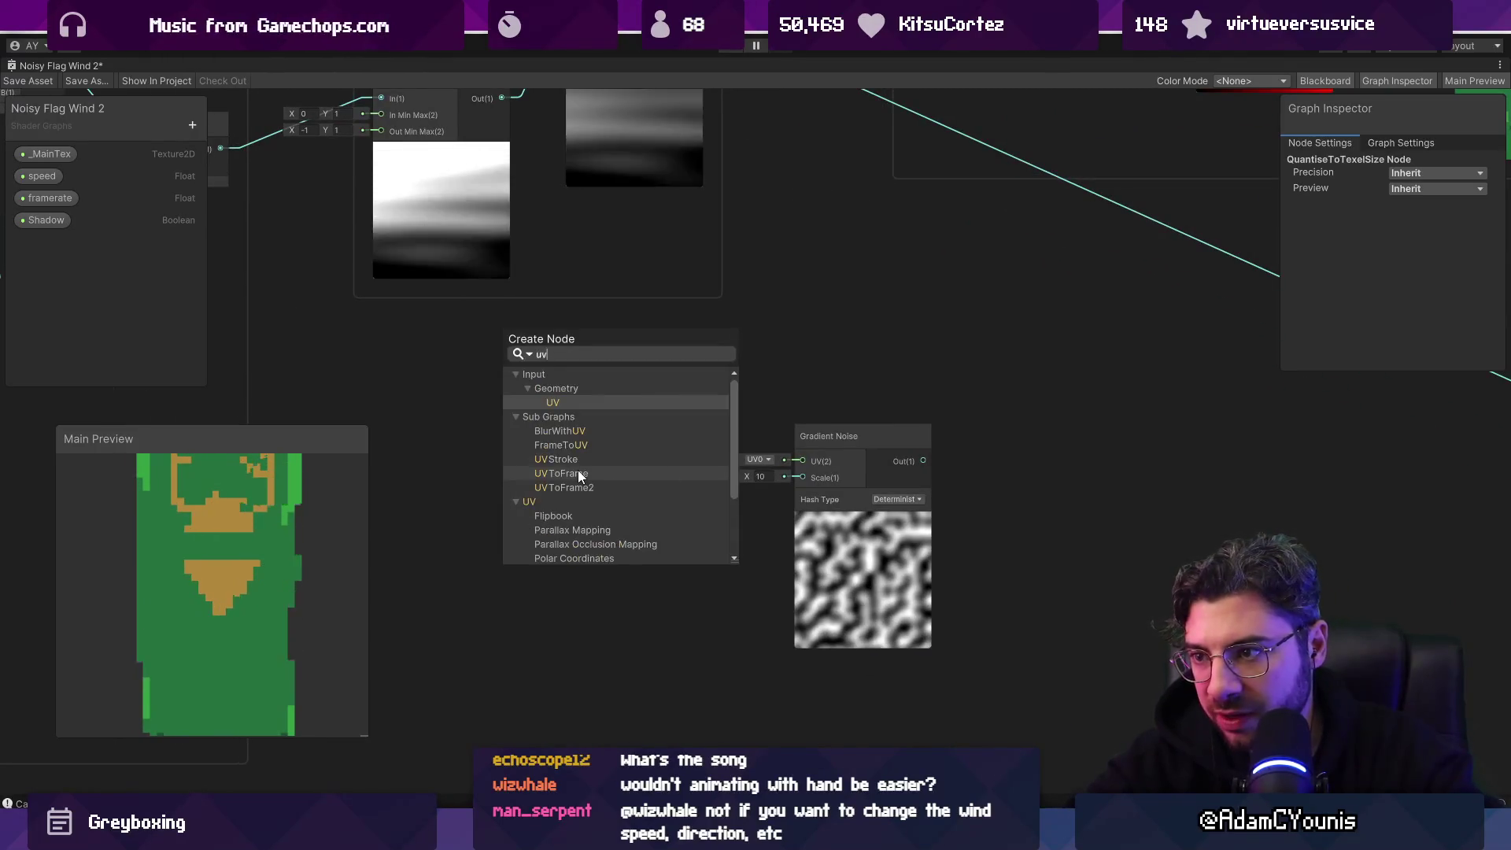
key("Return")
Step: Sum UV and Time with a new Add node
left_click_drag(634, 516, 672, 527)
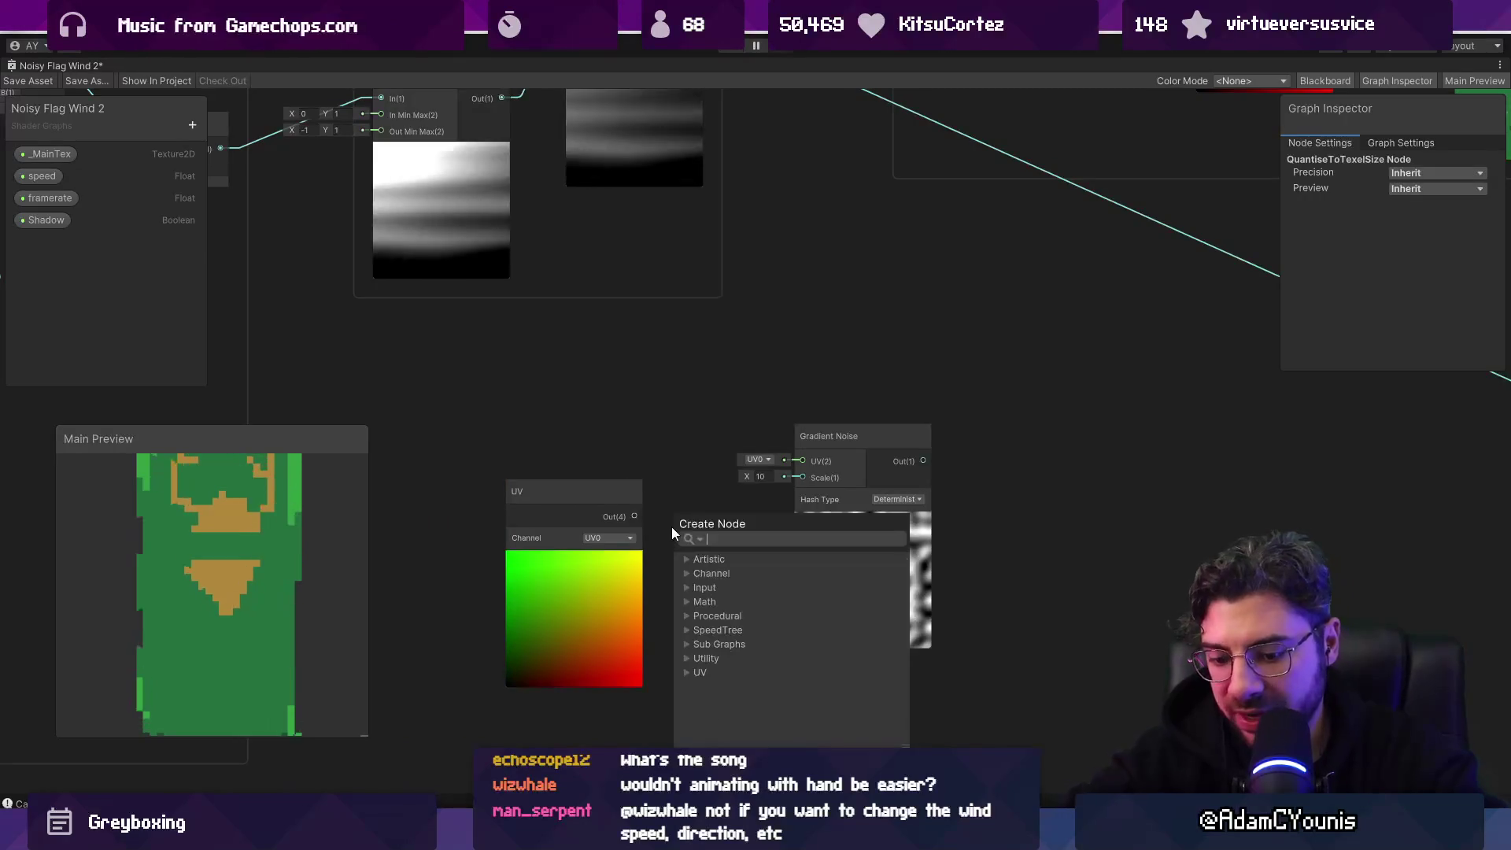
type("add")
key("Return")
left_click(609, 532)
left_click_drag(565, 501, 514, 402)
right_click(541, 381)
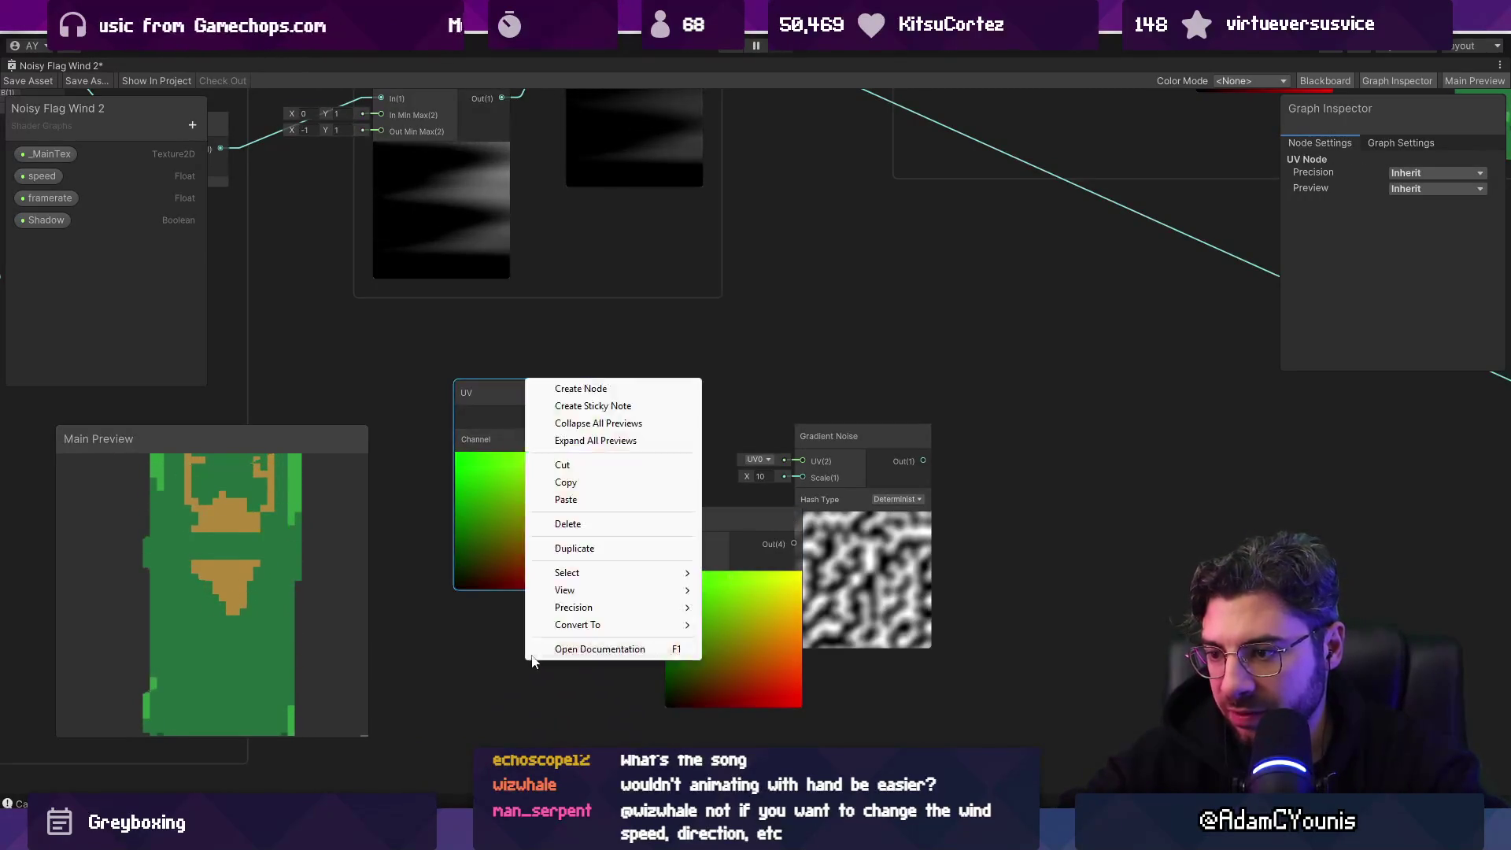
left_click(598, 389)
type("tinme")
key("BackSpace")
key("BackSpace")
key("BackSpace")
type("me")
key("Return")
mouse_move(598, 715)
left_mouse_down()
mouse_move(673, 560)
mouse_move(679, 493)
left_mouse_up()
Step: Feed the Add into Gradient Noise UV and add a QuantiseToTexelSize node using _MainTex
left_click_drag(767, 519, 800, 461)
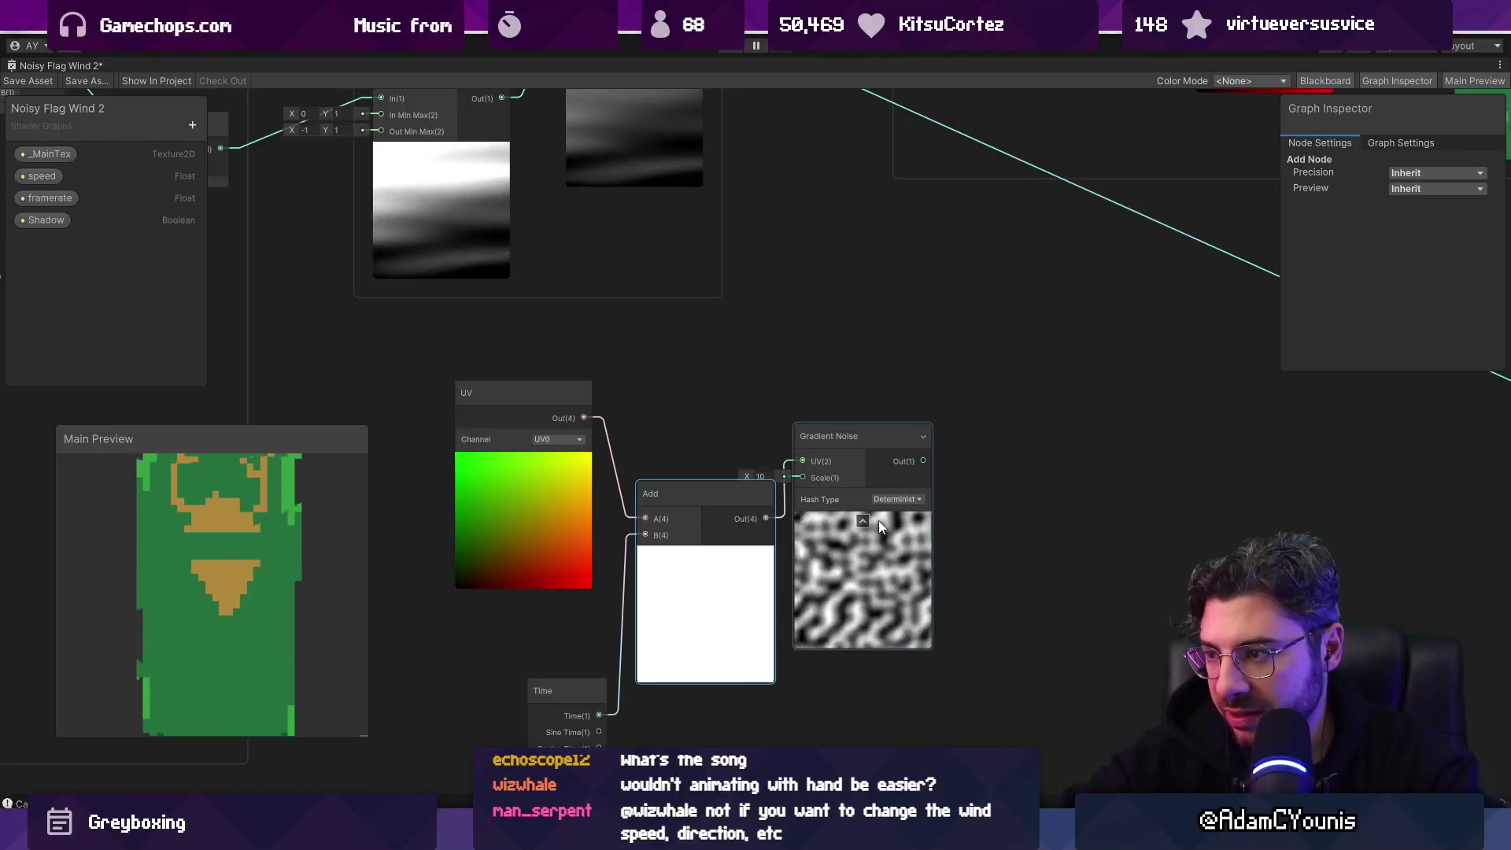
left_click_drag(920, 436, 1125, 408)
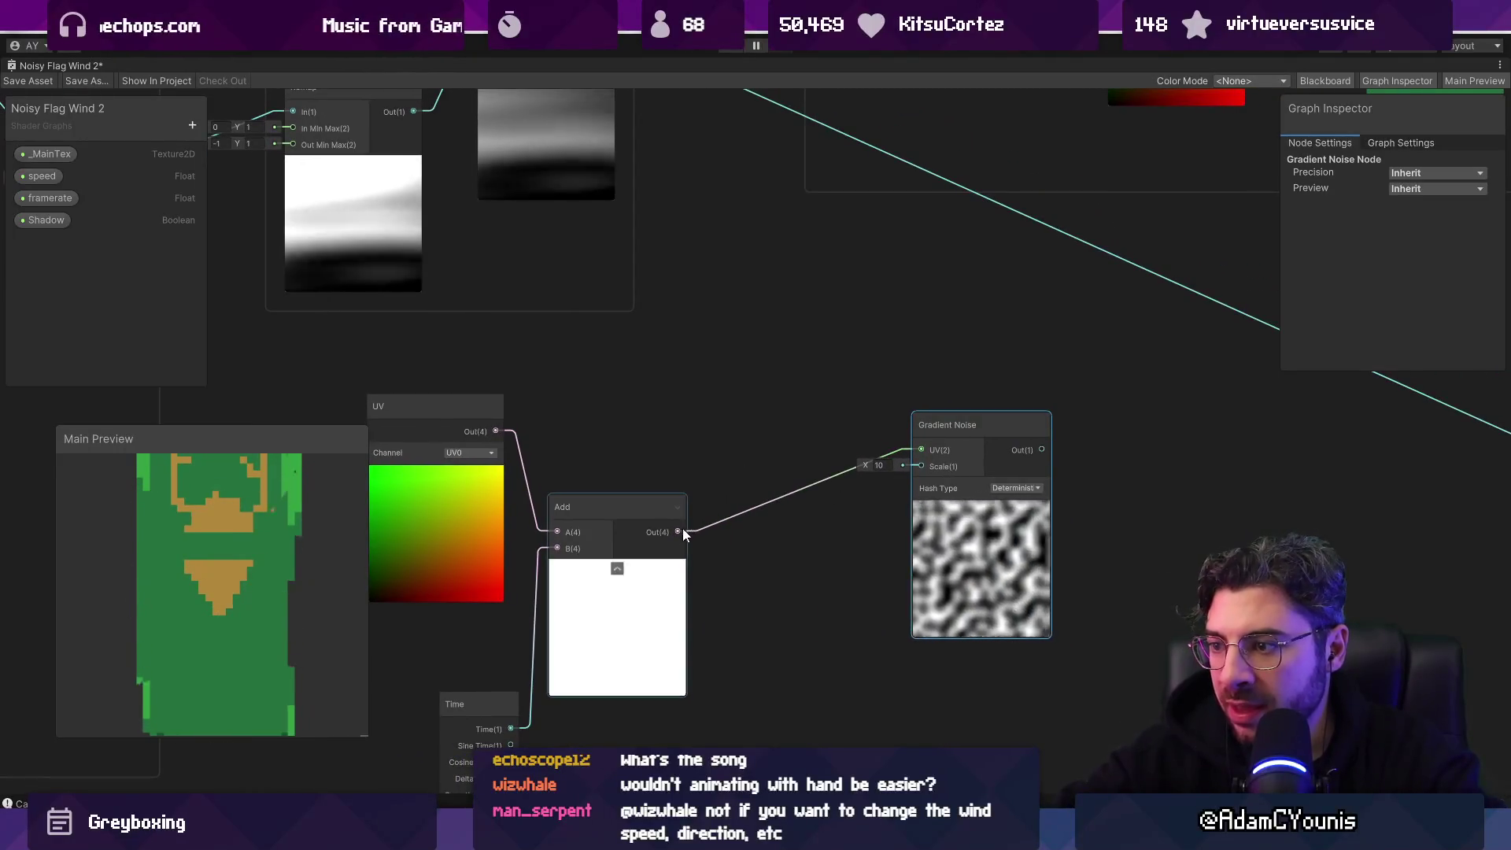
key("space")
type("quan")
key("Down")
key("Down")
key("Return")
left_click(720, 483)
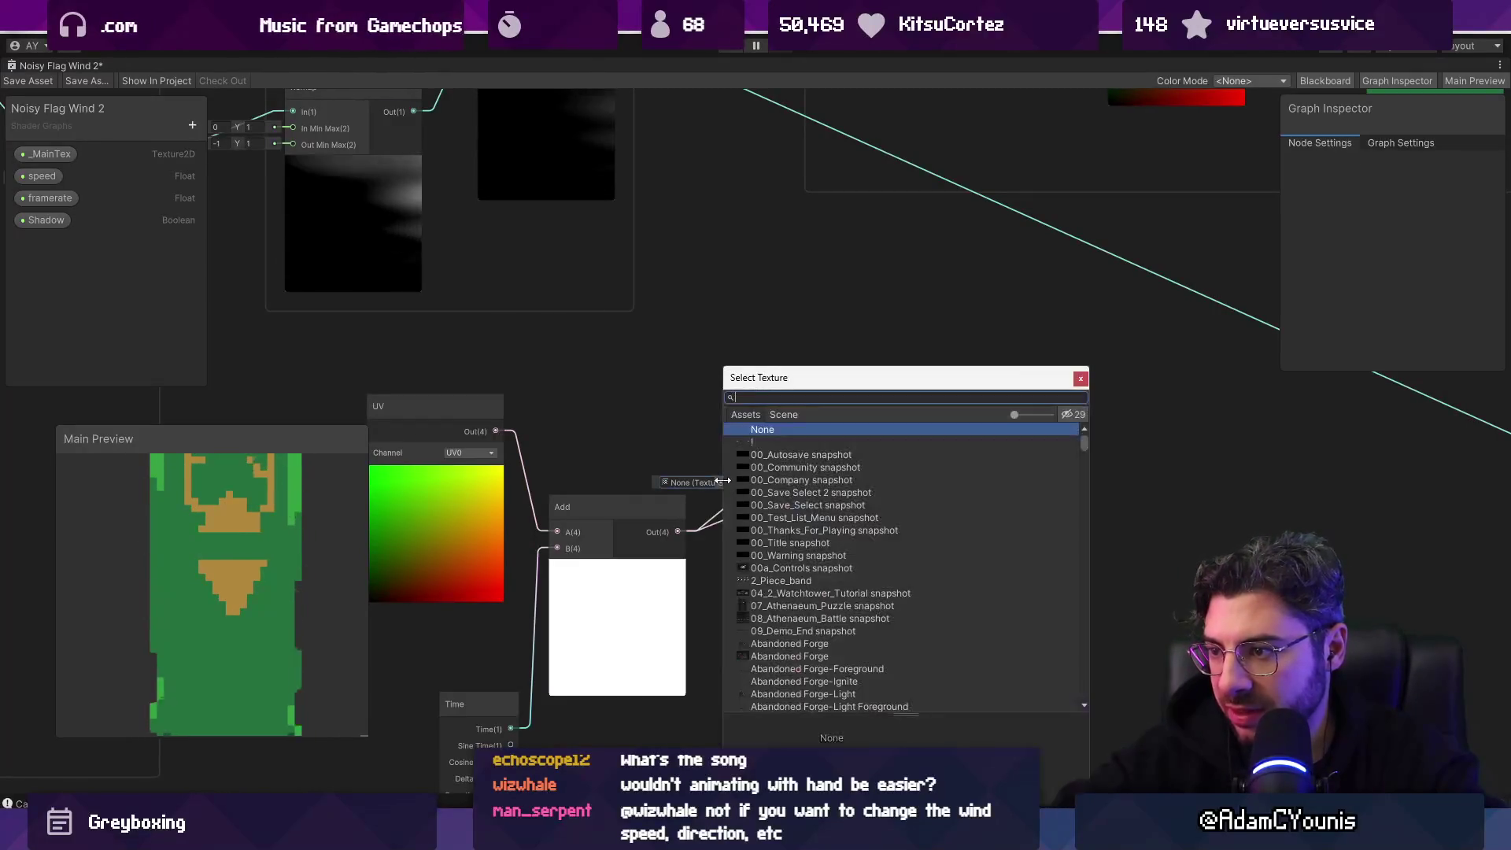
key("Escape")
left_click_drag(479, 334, 740, 483)
Step: Place a Sample Texture 2D beside Gradient Noise and wire the noise into its UV
key("a")
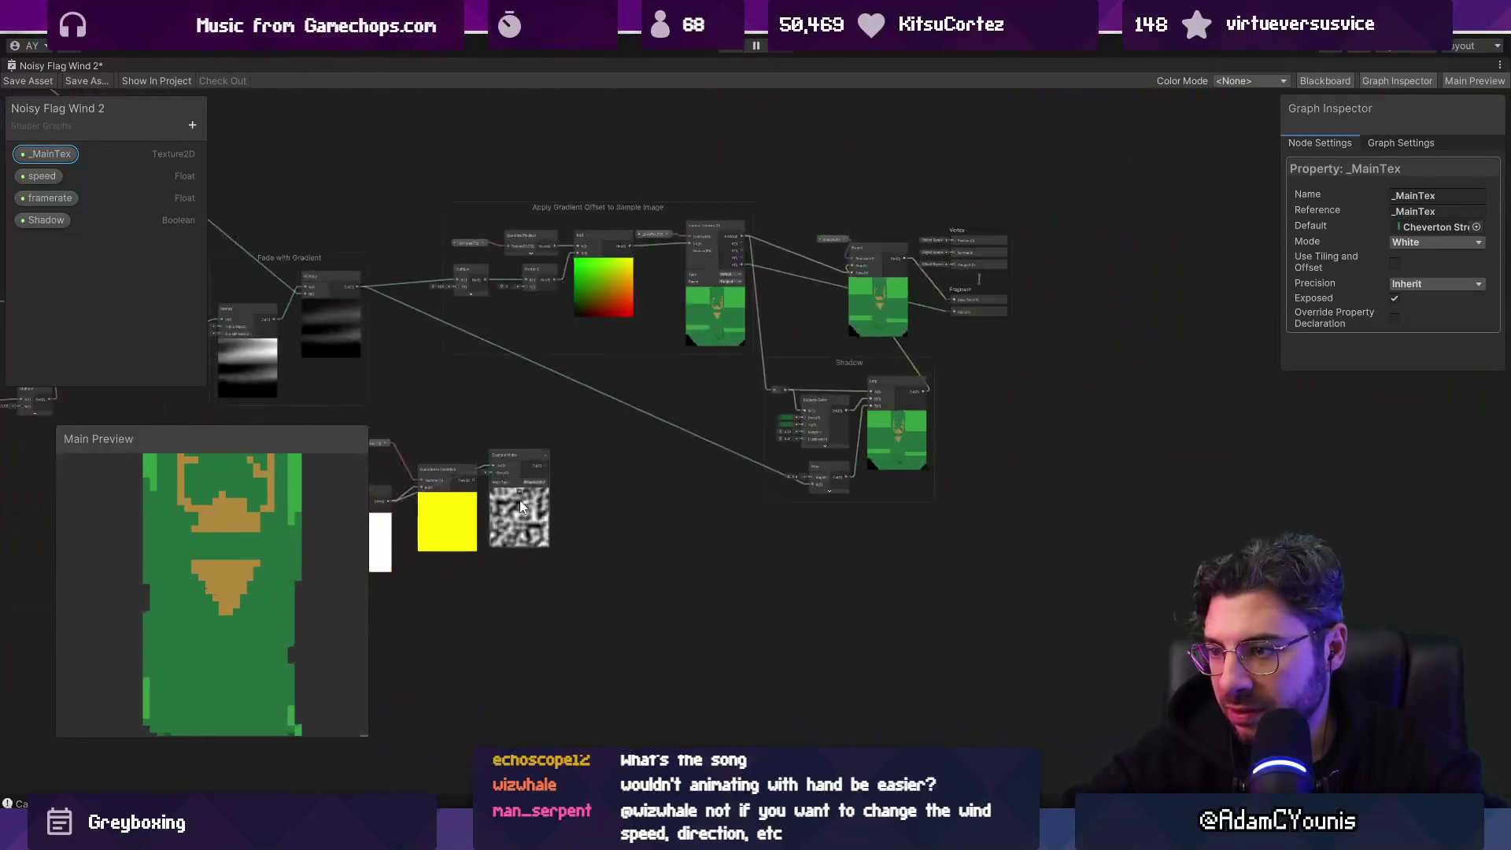
left_click_drag(520, 499, 645, 556)
scroll(777, 504, "up", 5)
key("a")
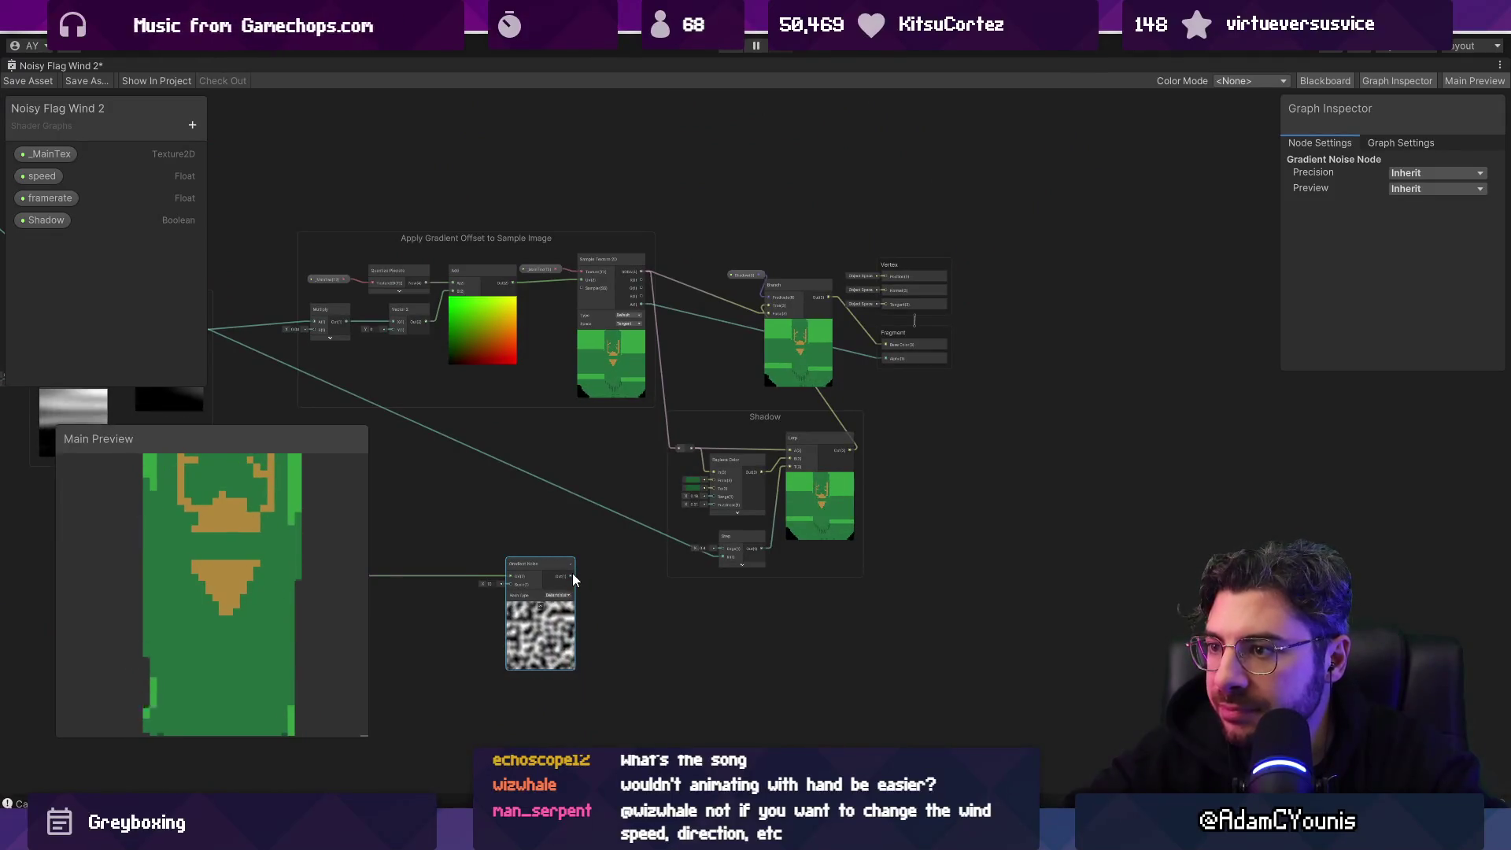
left_click_drag(456, 484, 514, 503)
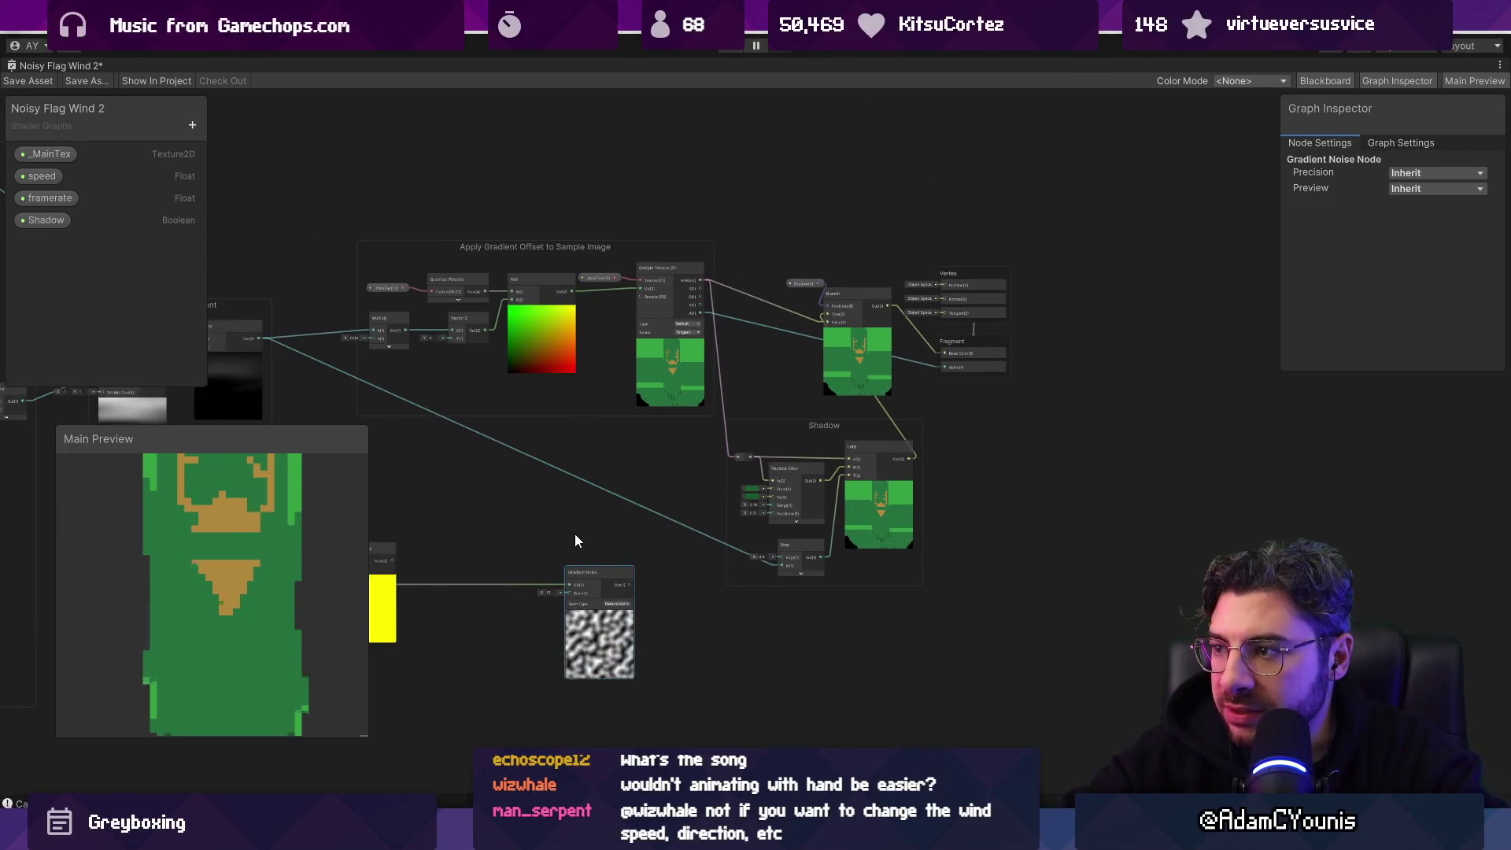
left_click(664, 381)
left_click_drag(683, 391, 692, 734)
scroll(604, 661, "up", 3)
mouse_move(664, 471)
left_mouse_down()
mouse_move(763, 546)
mouse_move(729, 566)
left_mouse_up()
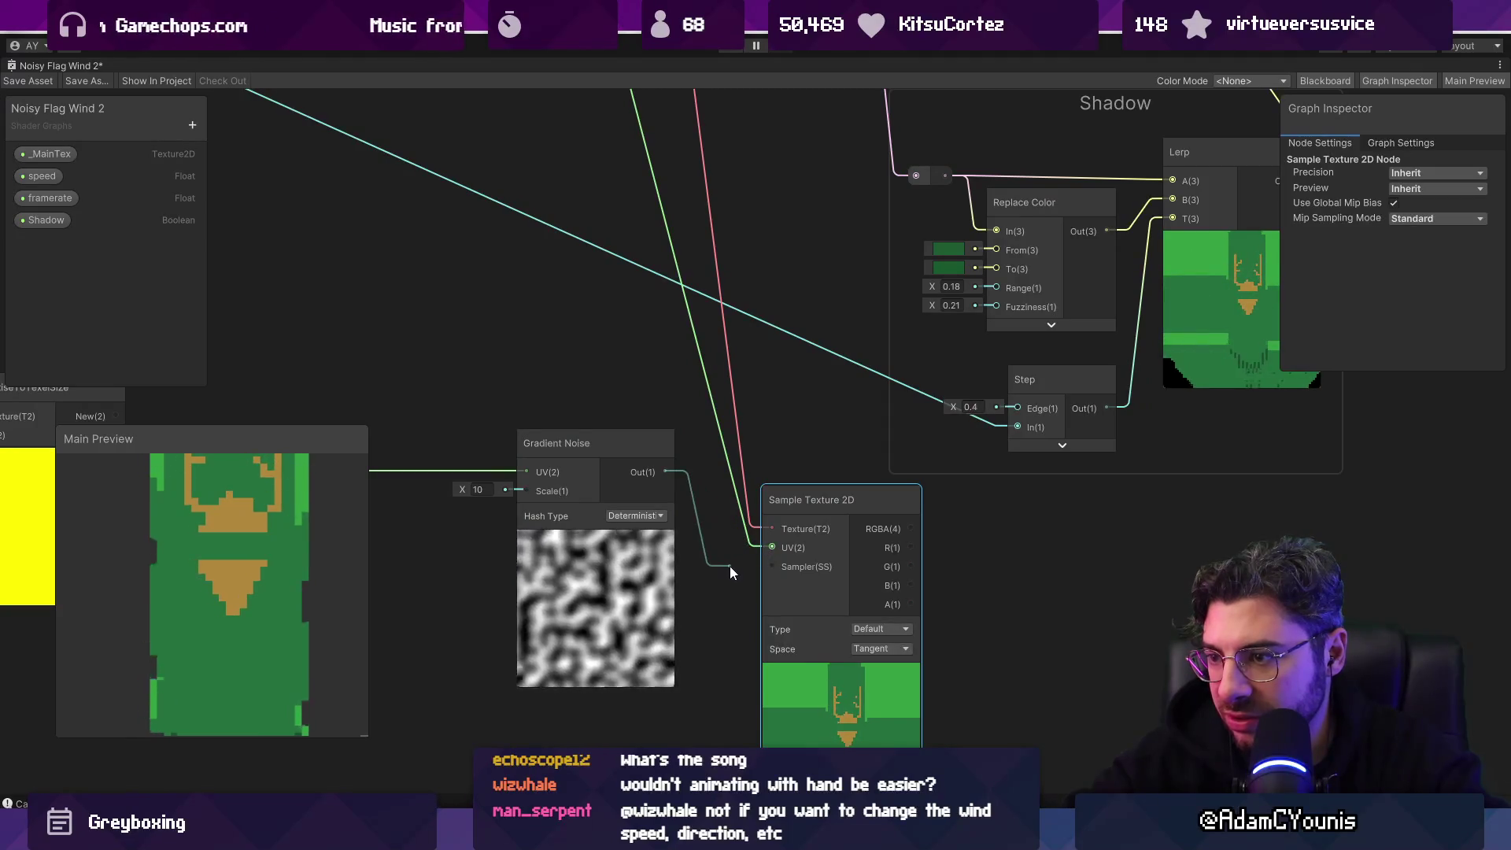
Step: Drop the Gradient Noise-to-UV link and bring the Apply Gradient Offset group into view
left_click(669, 414)
scroll(665, 441, "down", 3)
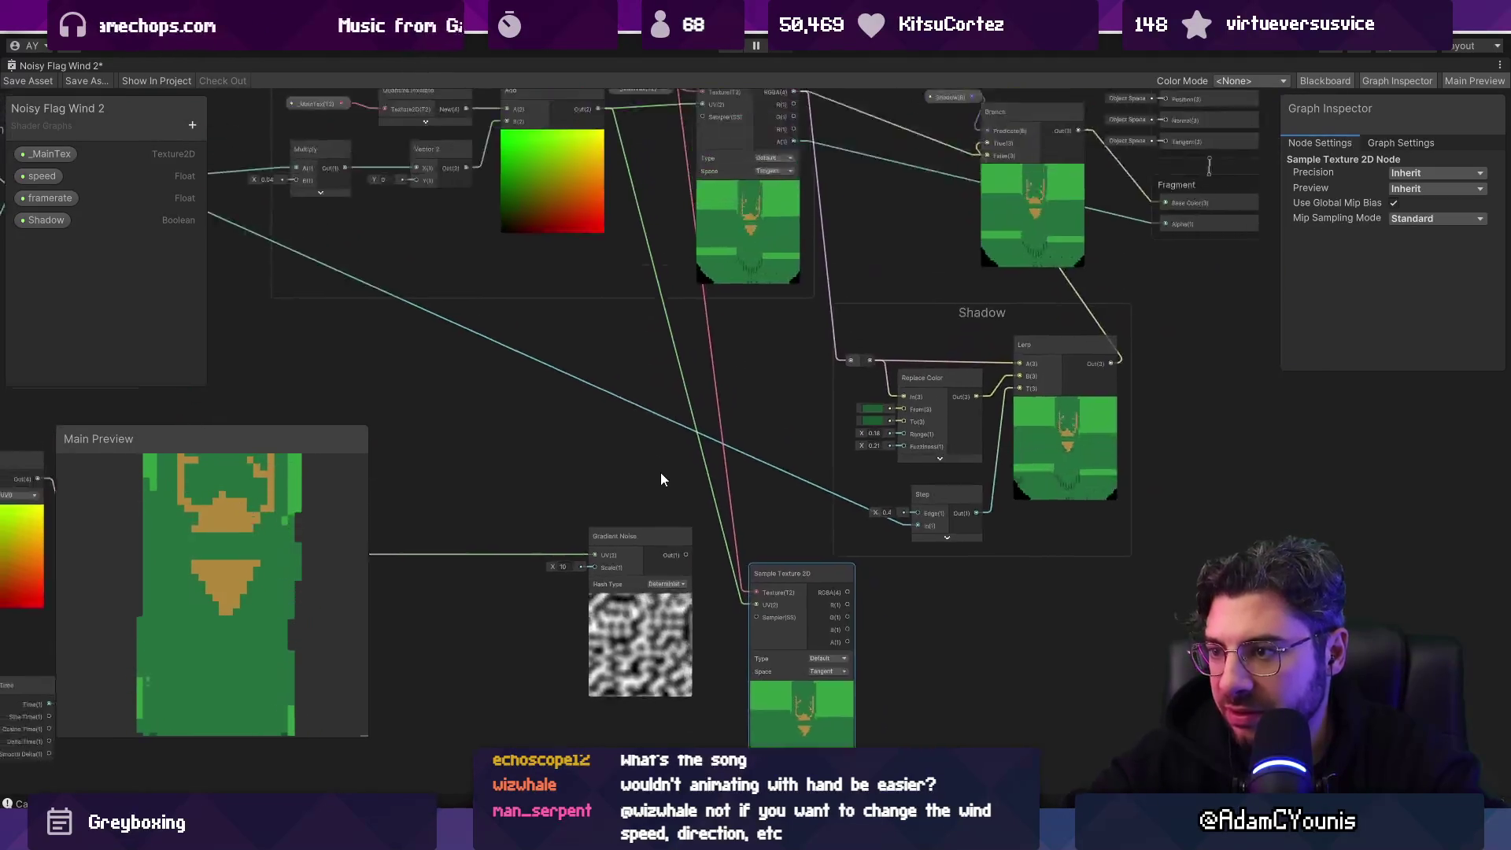
left_click_drag(600, 183, 606, 325)
scroll(484, 324, "up", 3)
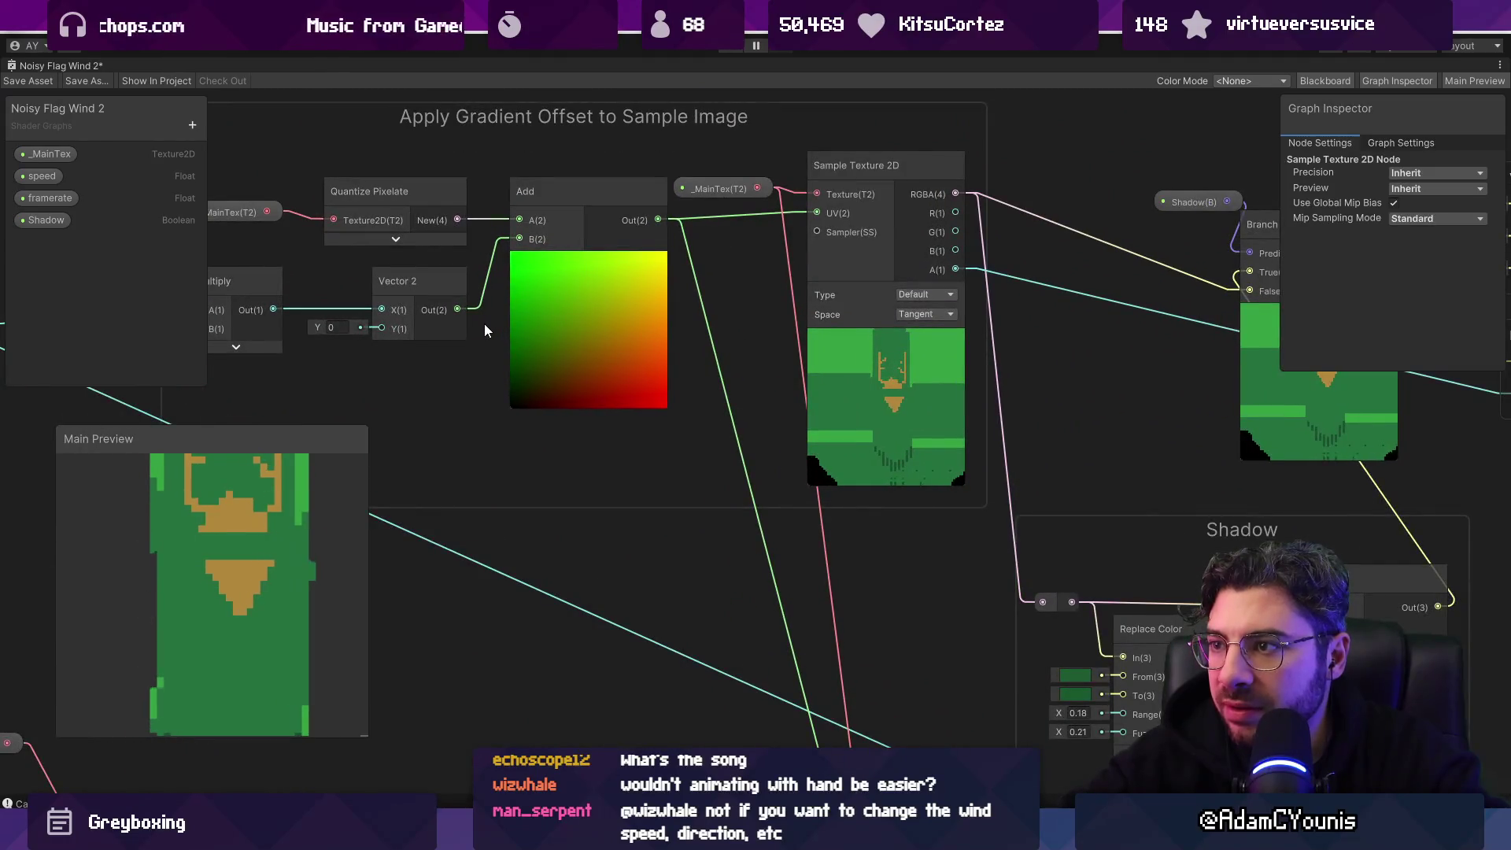
mouse_move(485, 324)
left_mouse_down()
mouse_move(784, 362)
mouse_move(706, 368)
left_mouse_up()
Step: Inspect the Quantize Pixelate node in the Apply Gradient Offset group
left_click(625, 248)
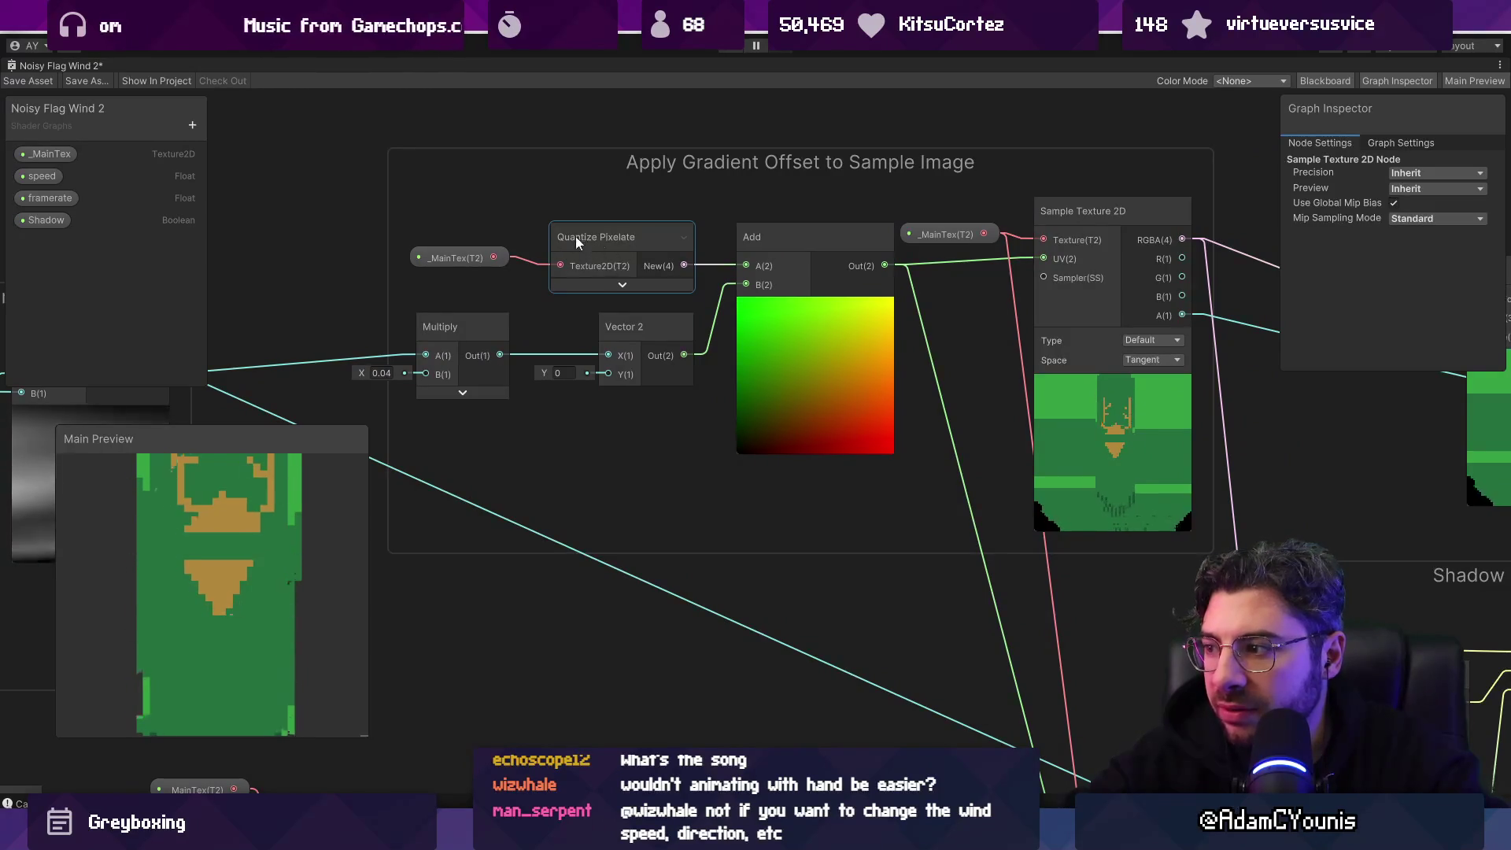
left_click(497, 243)
left_click(622, 246)
scroll(624, 244, "down", 3)
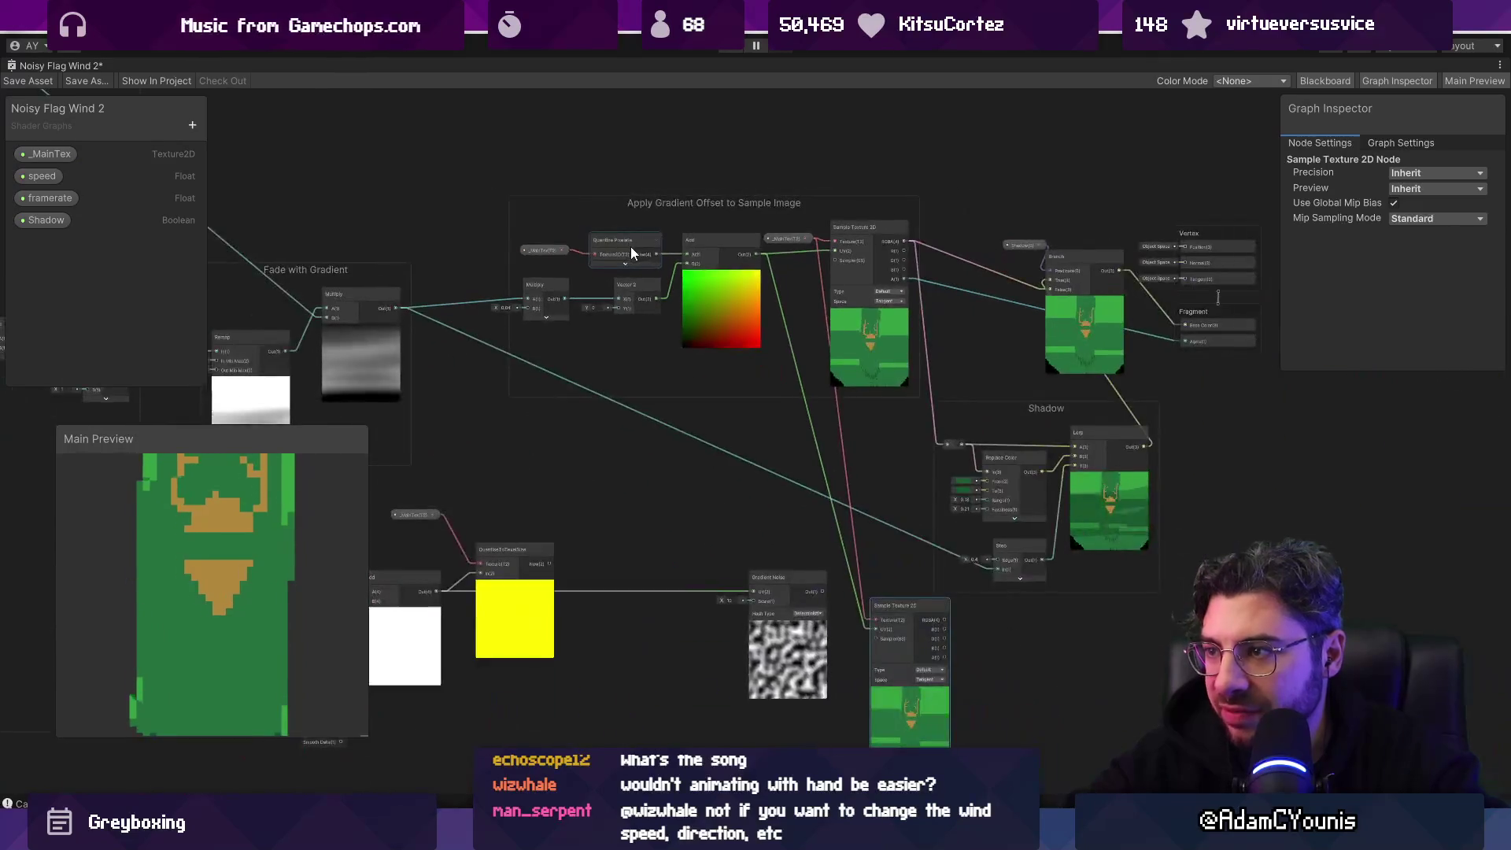
left_click_drag(631, 247, 642, 324)
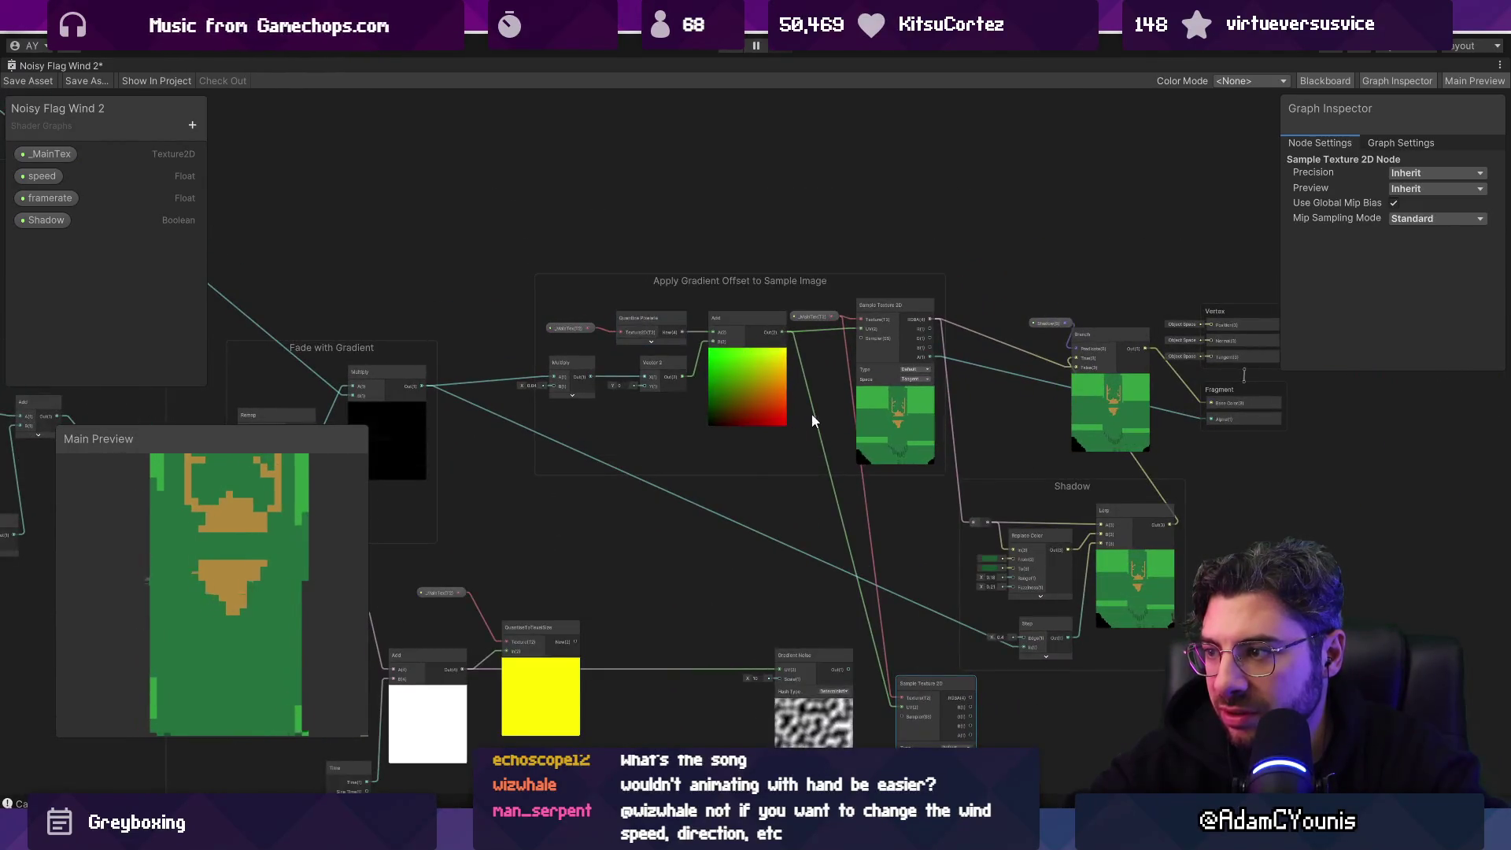
scroll(936, 421, "up", 6)
scroll(828, 400, "down", 5)
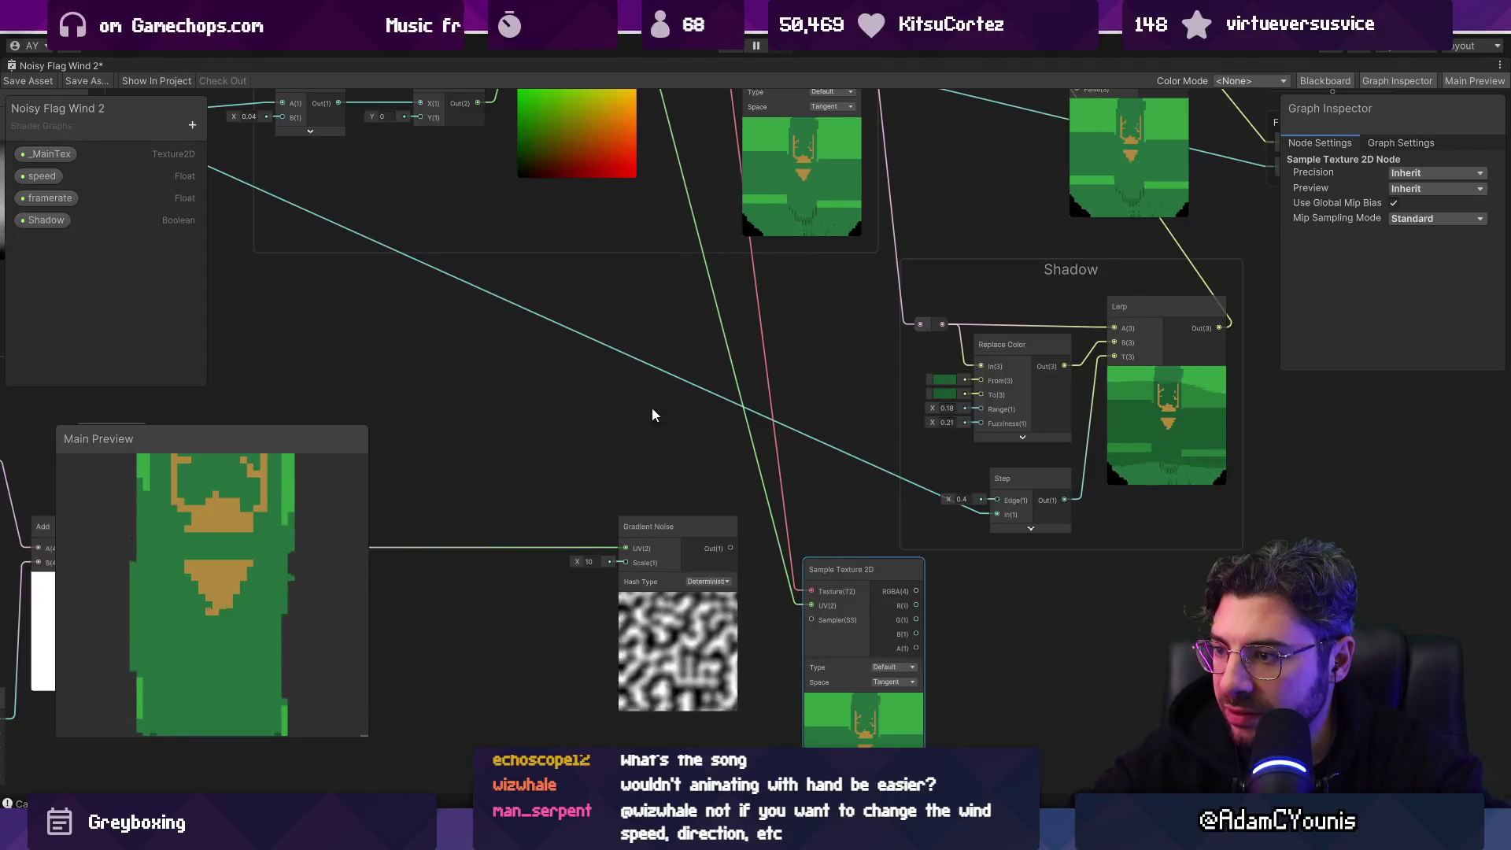
scroll(651, 408, "up", 2)
Step: Move the Gradient Noise node further right and centre the Apply Gradient Offset to Sample Image group
left_click(627, 492)
scroll(627, 492, "down", 3)
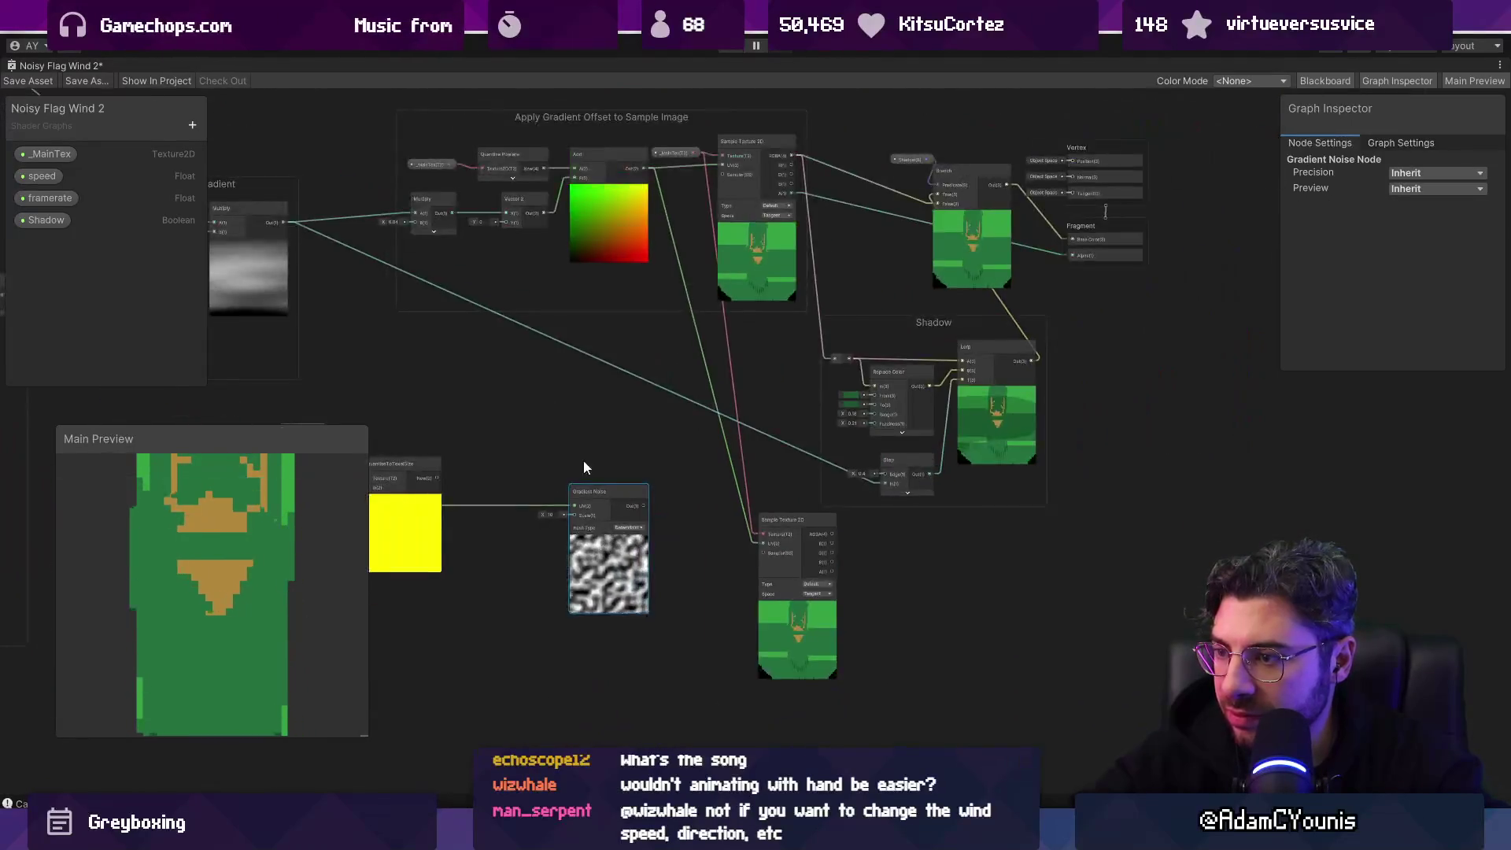
left_click_drag(583, 461, 671, 521)
scroll(543, 526, "up", 3)
mouse_move(540, 553)
left_mouse_down()
mouse_move(678, 526)
mouse_move(698, 601)
mouse_move(681, 440)
left_mouse_up()
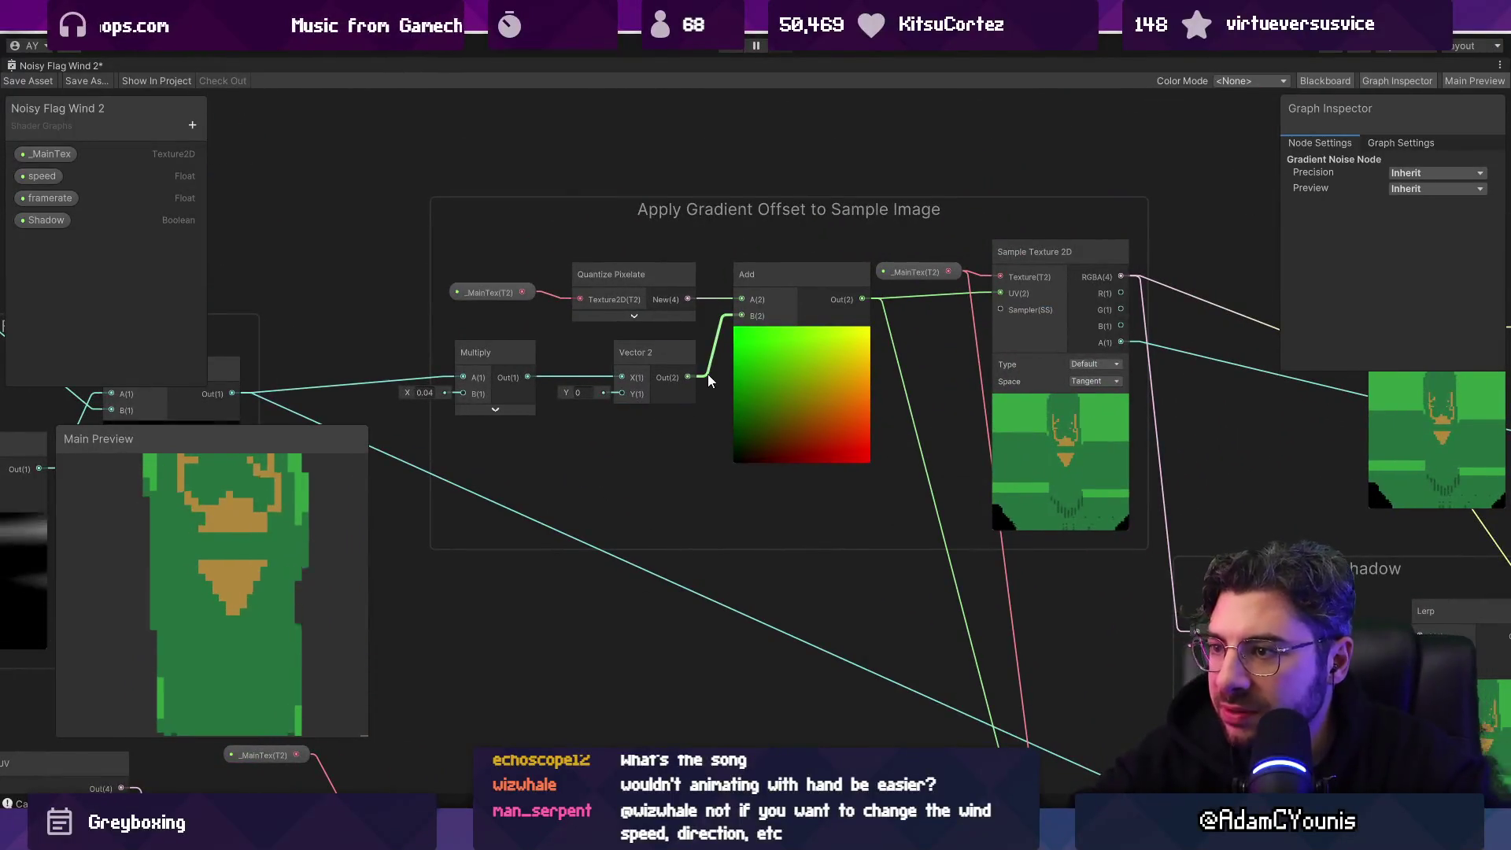
Step: Pan across the Branch, Shadow, Sample Texture 2D and Fade with Gradient nodes
scroll(847, 356, "down", 3)
mouse_move(913, 403)
left_mouse_down()
mouse_move(720, 307)
mouse_move(904, 385)
mouse_move(810, 344)
mouse_move(951, 285)
left_mouse_up()
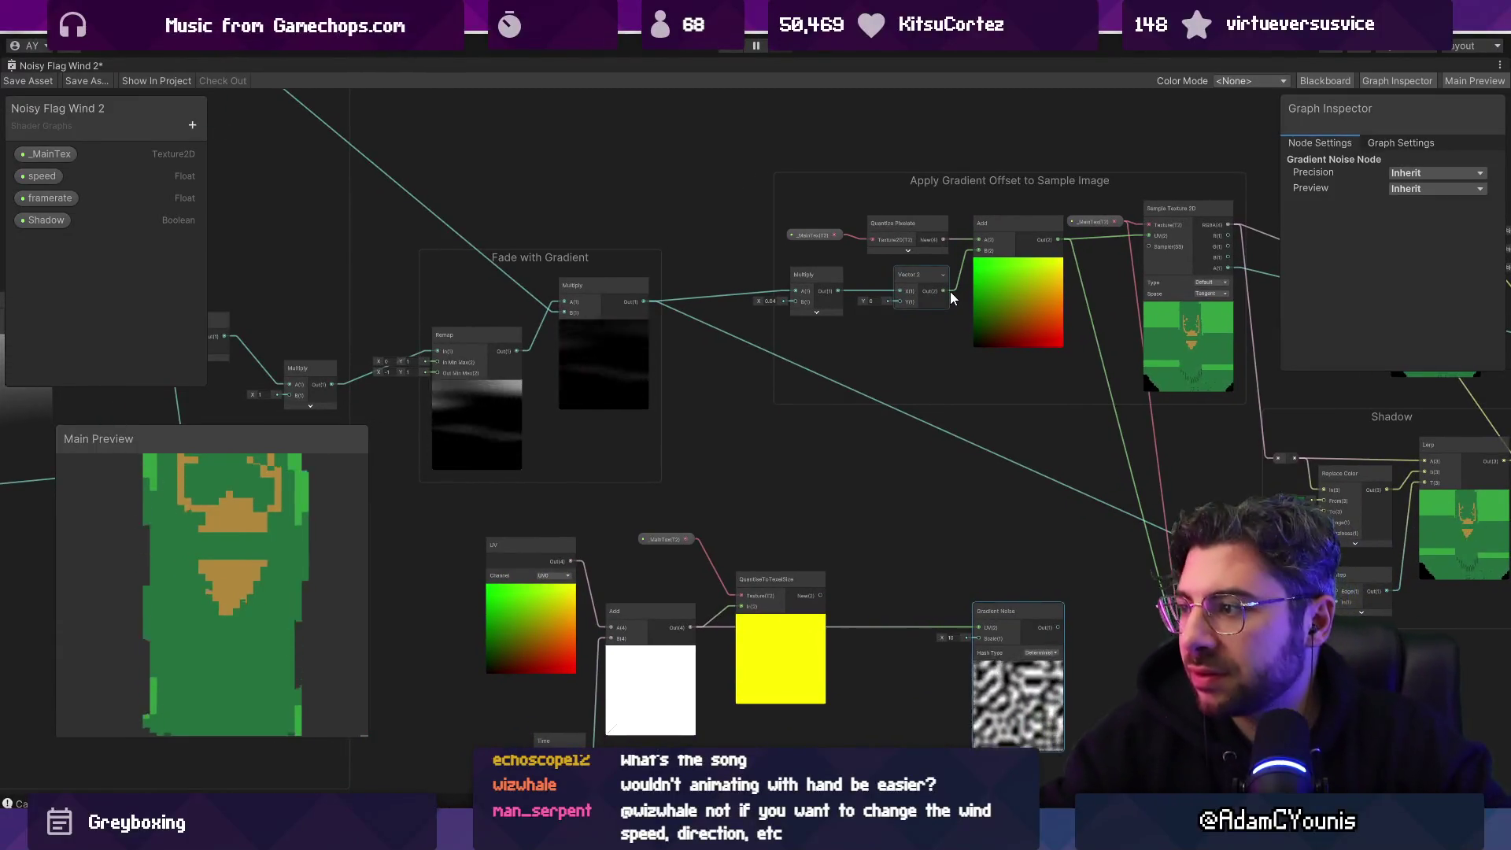
scroll(937, 279, "up", 3)
left_click_drag(968, 270, 739, 290)
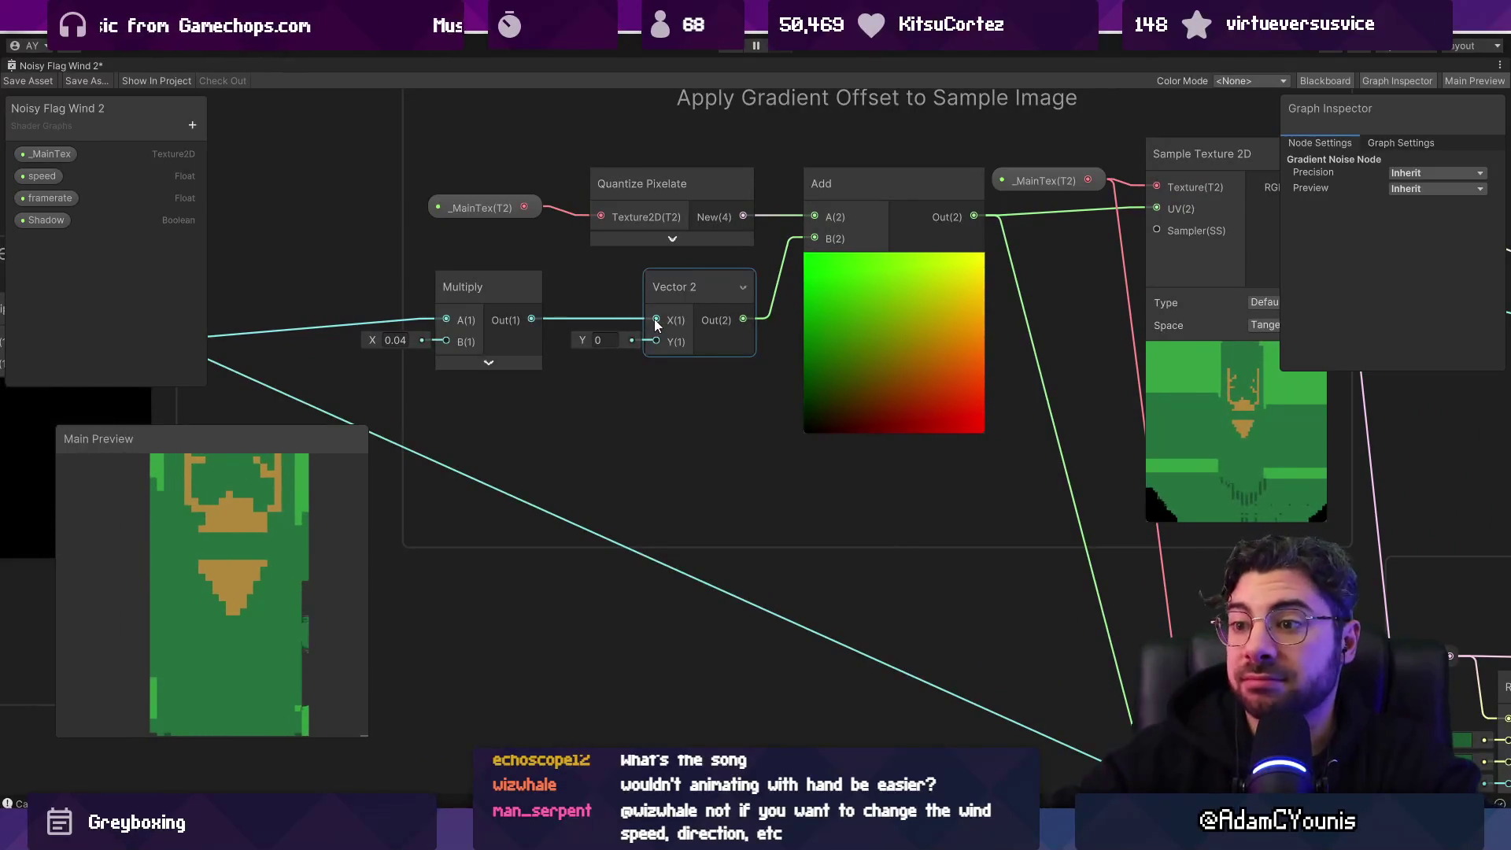
left_click_drag(658, 320, 1059, 345)
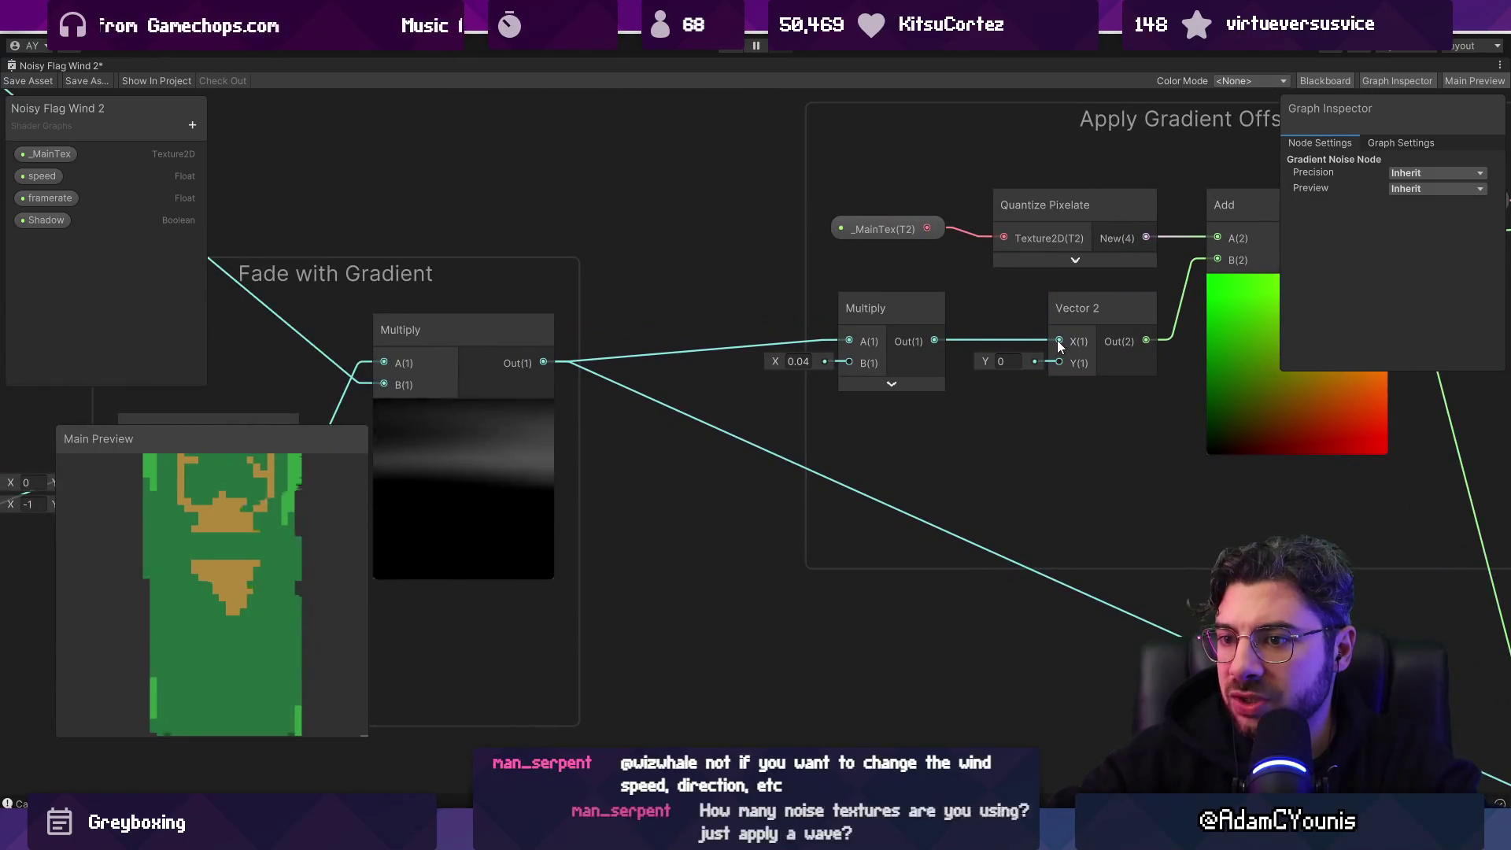
scroll(933, 366, "down", 5)
left_click_drag(951, 448, 847, 385)
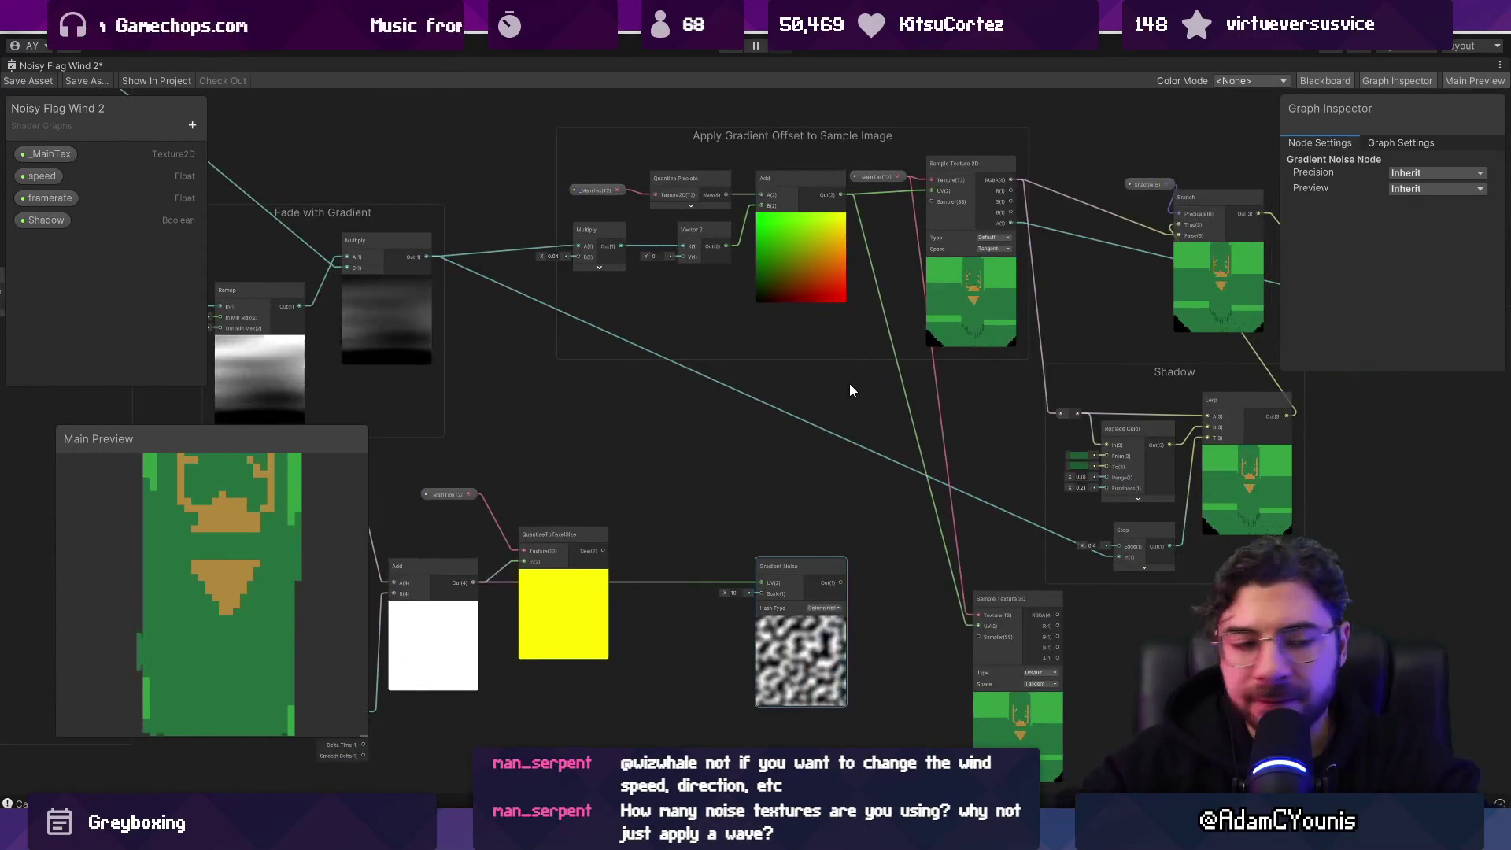
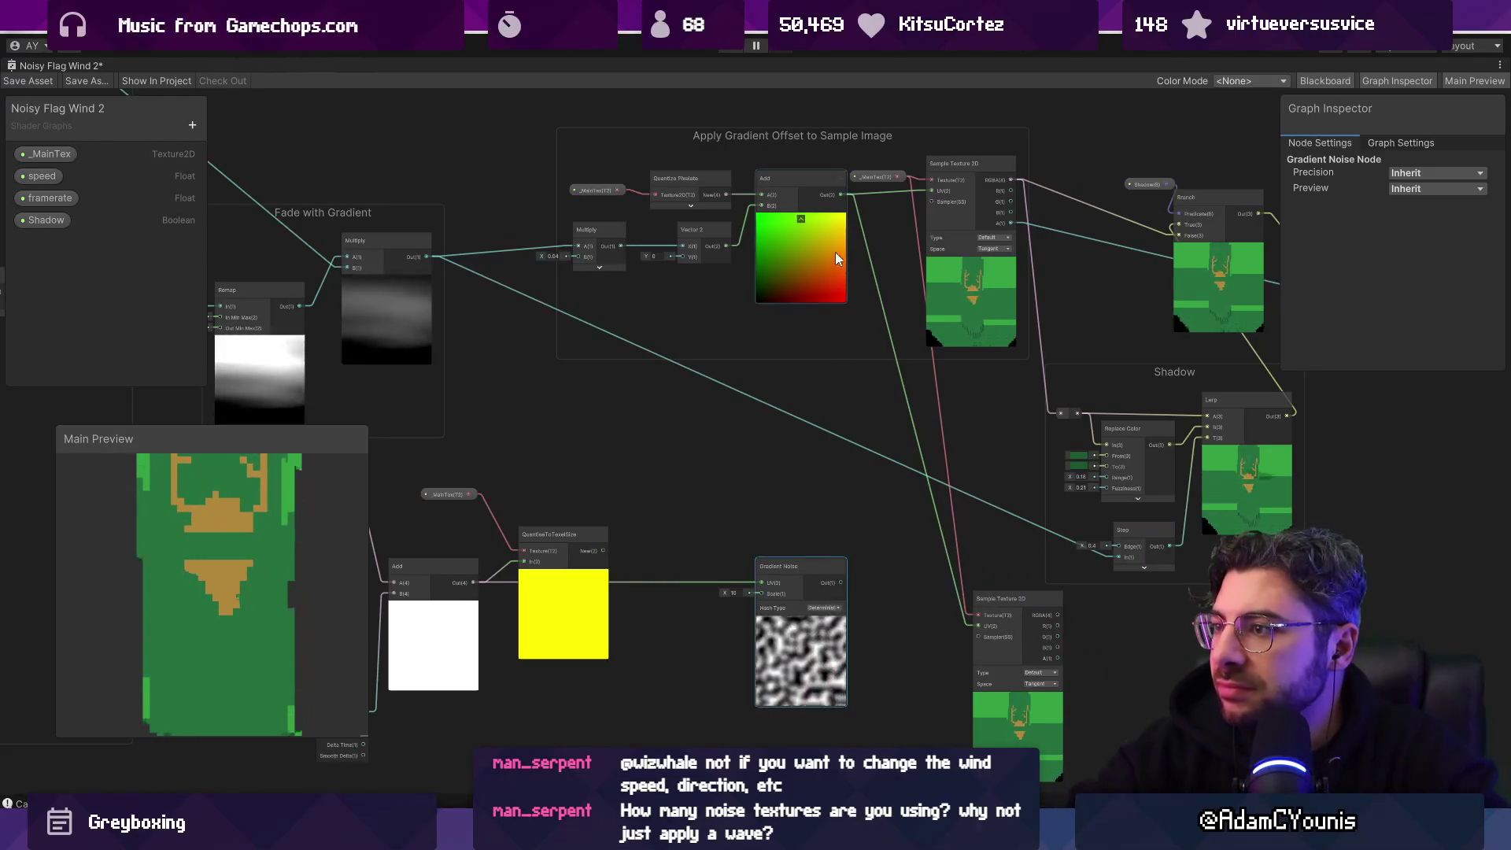
Step: Move the lower Sample Texture 2D up beside the noise and slide Gradient Noise left
left_click_drag(1015, 596, 967, 548)
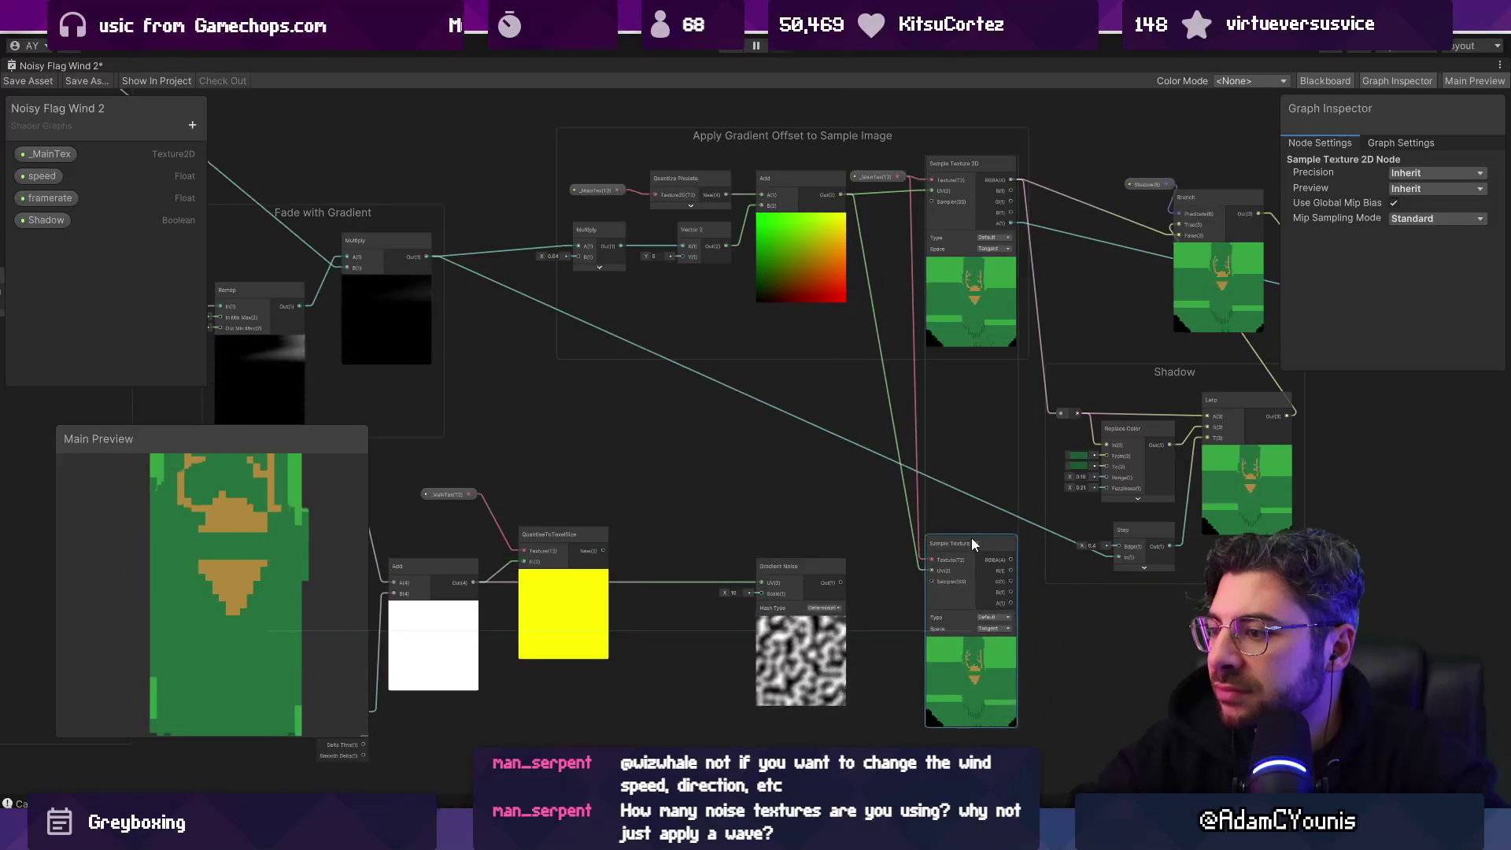
scroll(849, 193, "up", 4)
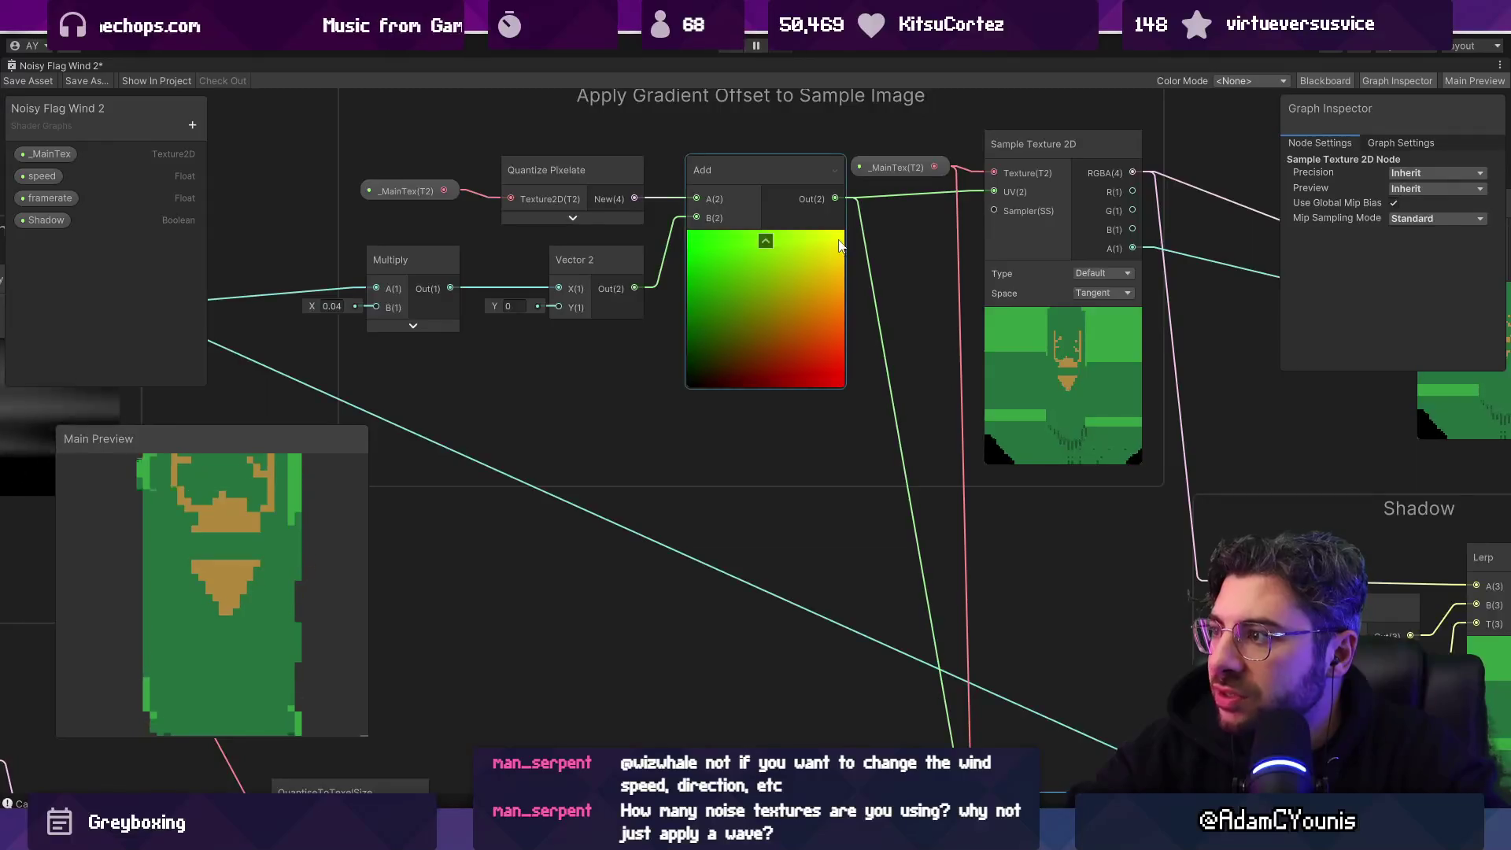
scroll(834, 252, "down", 4)
scroll(866, 365, "up", 4)
left_click_drag(736, 411, 554, 399)
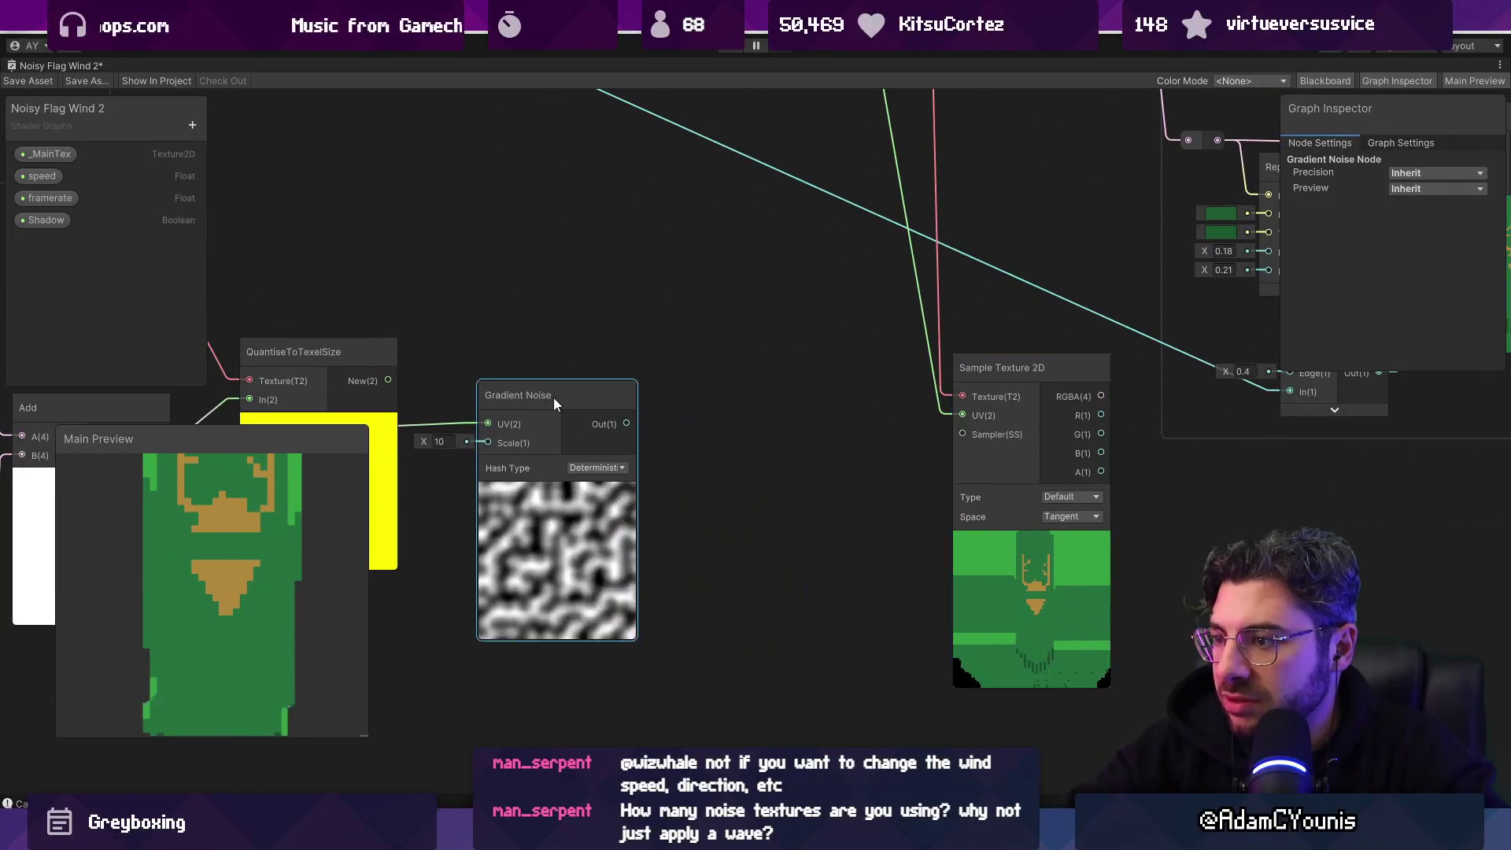
Step: Reposition the QuantiseToTexelSize node up and to the right, near the noise nodes
right_click(690, 347)
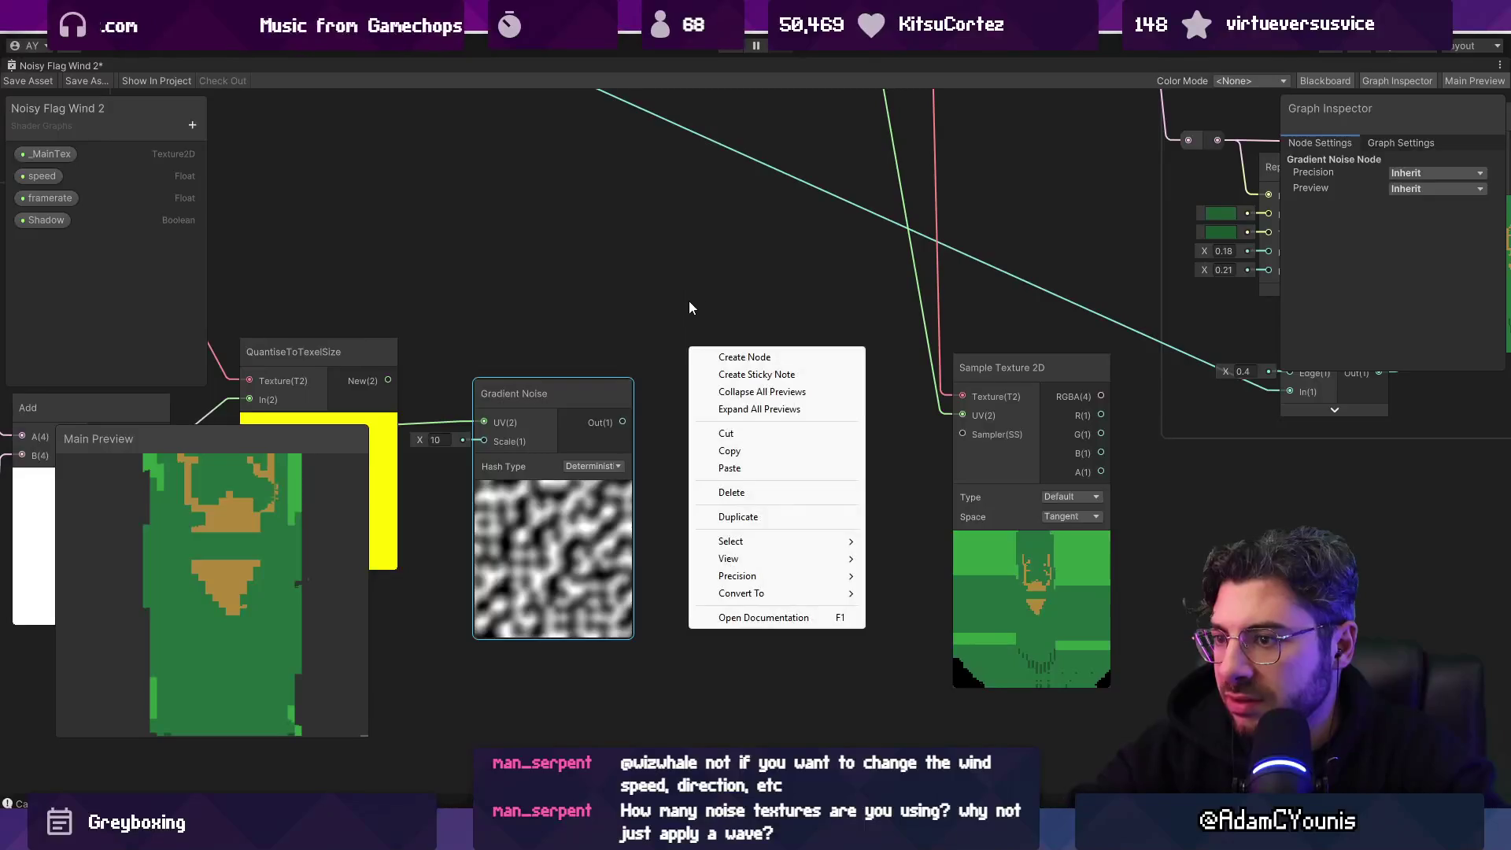
left_click(671, 290)
right_click(670, 290)
left_click_drag(630, 278, 864, 263)
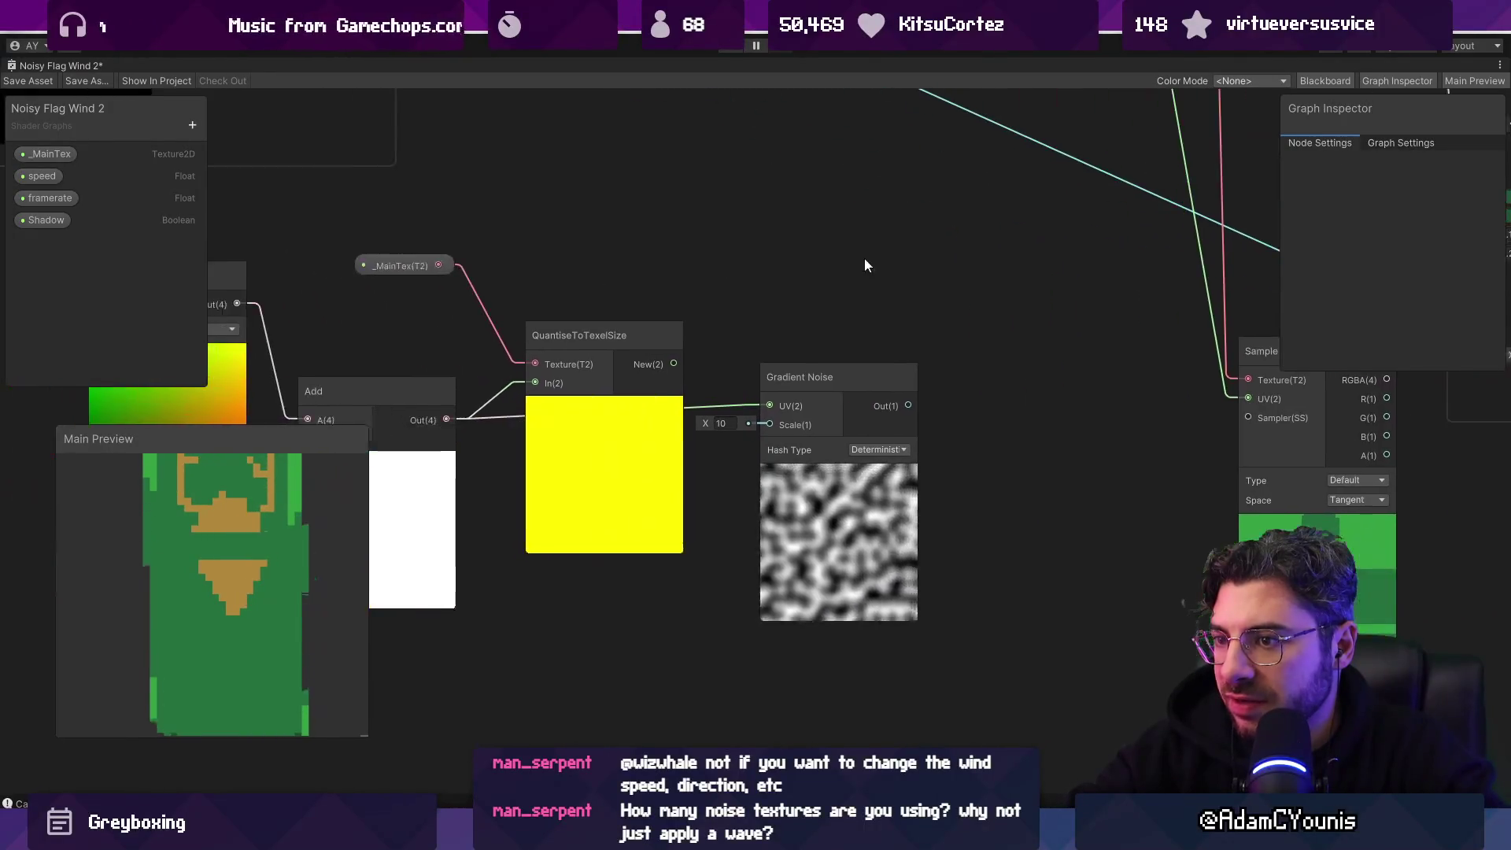
mouse_move(621, 328)
left_mouse_down()
mouse_move(691, 218)
mouse_move(636, 211)
mouse_move(919, 318)
left_mouse_up()
Step: Add the quantised UVs to a noise-fed Vector 2, wiring Add Out to Sample Texture 2D UV
type("add")
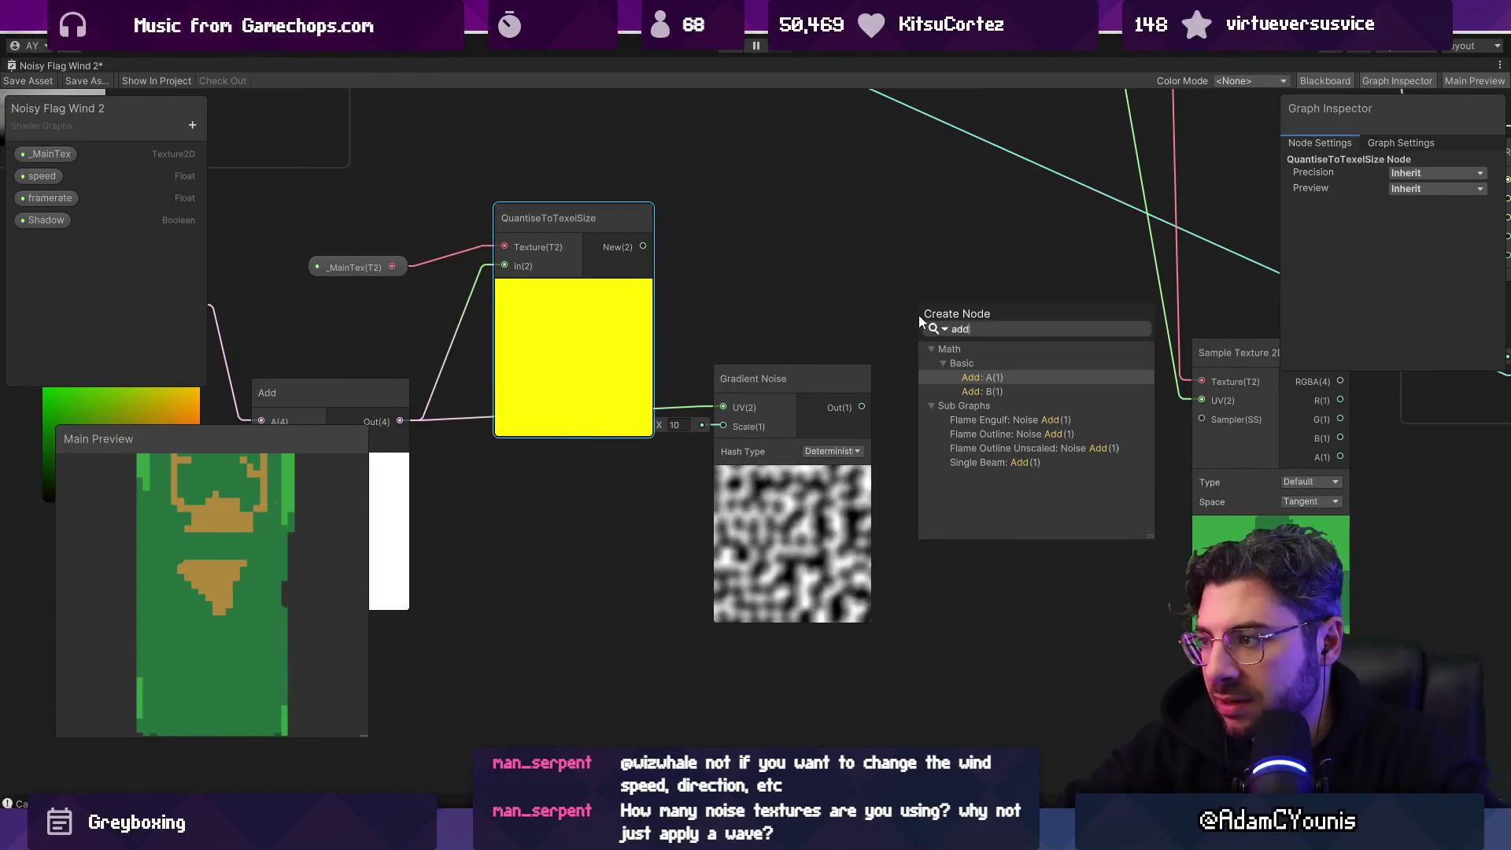
key("Return")
mouse_move(845, 405)
left_mouse_down()
mouse_move(790, 437)
mouse_move(856, 488)
left_mouse_up()
type("vector")
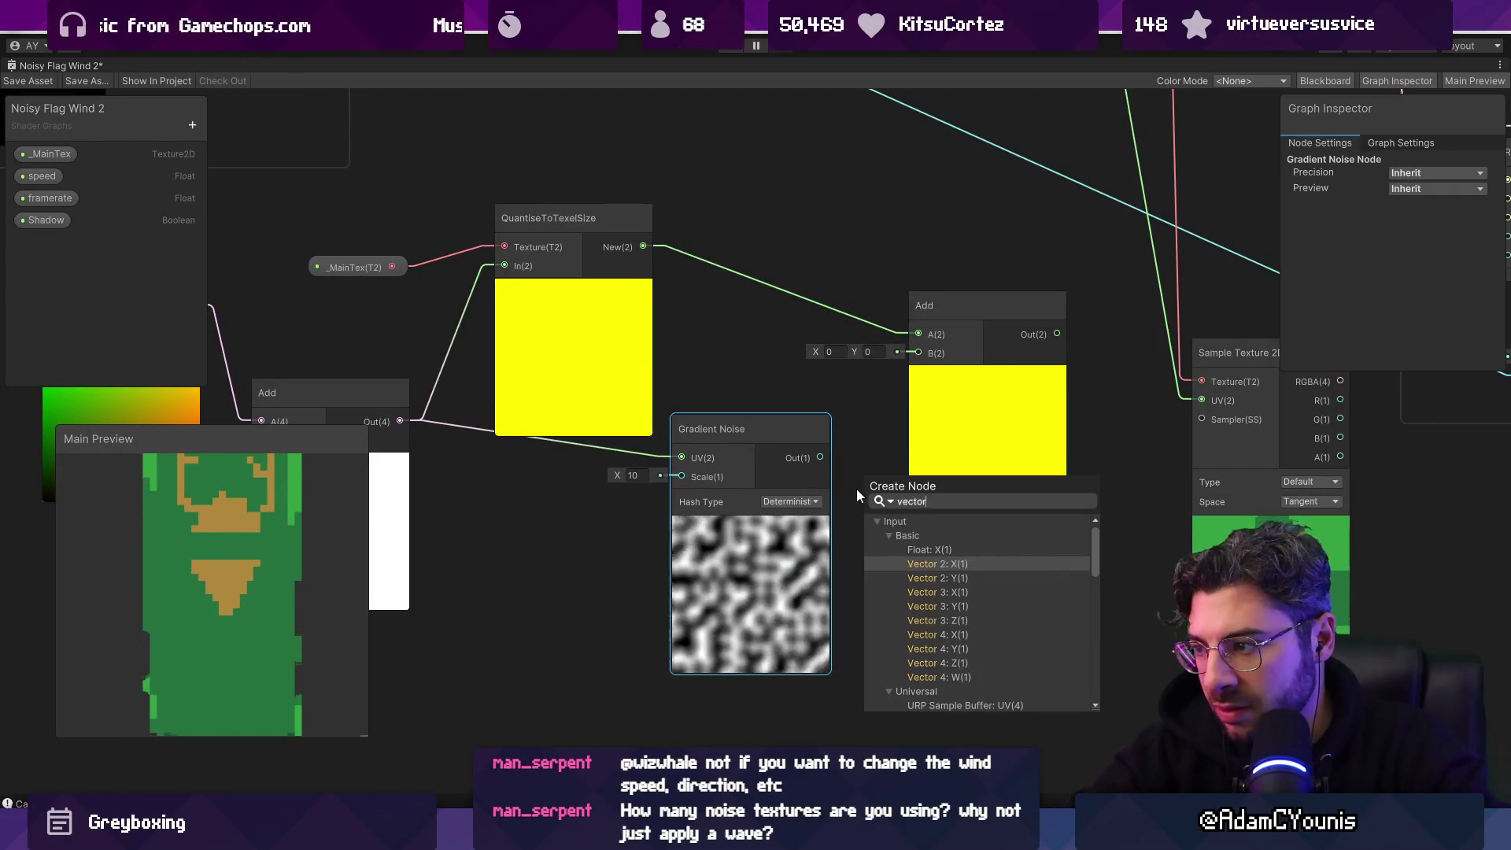
key("Return")
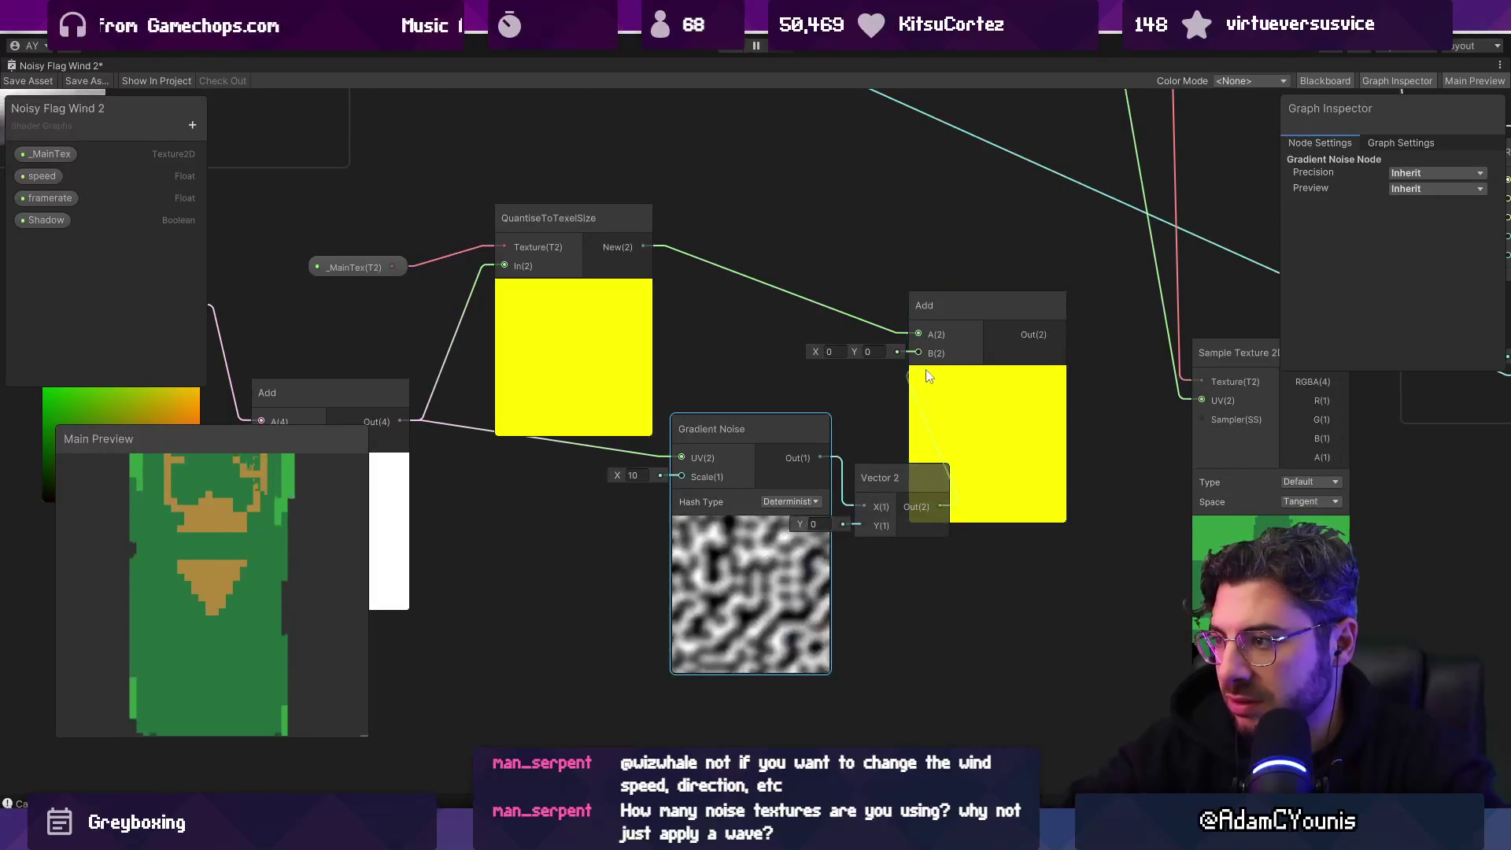
mouse_move(1047, 339)
left_mouse_down()
mouse_move(855, 351)
mouse_move(1005, 414)
mouse_move(730, 399)
left_mouse_up()
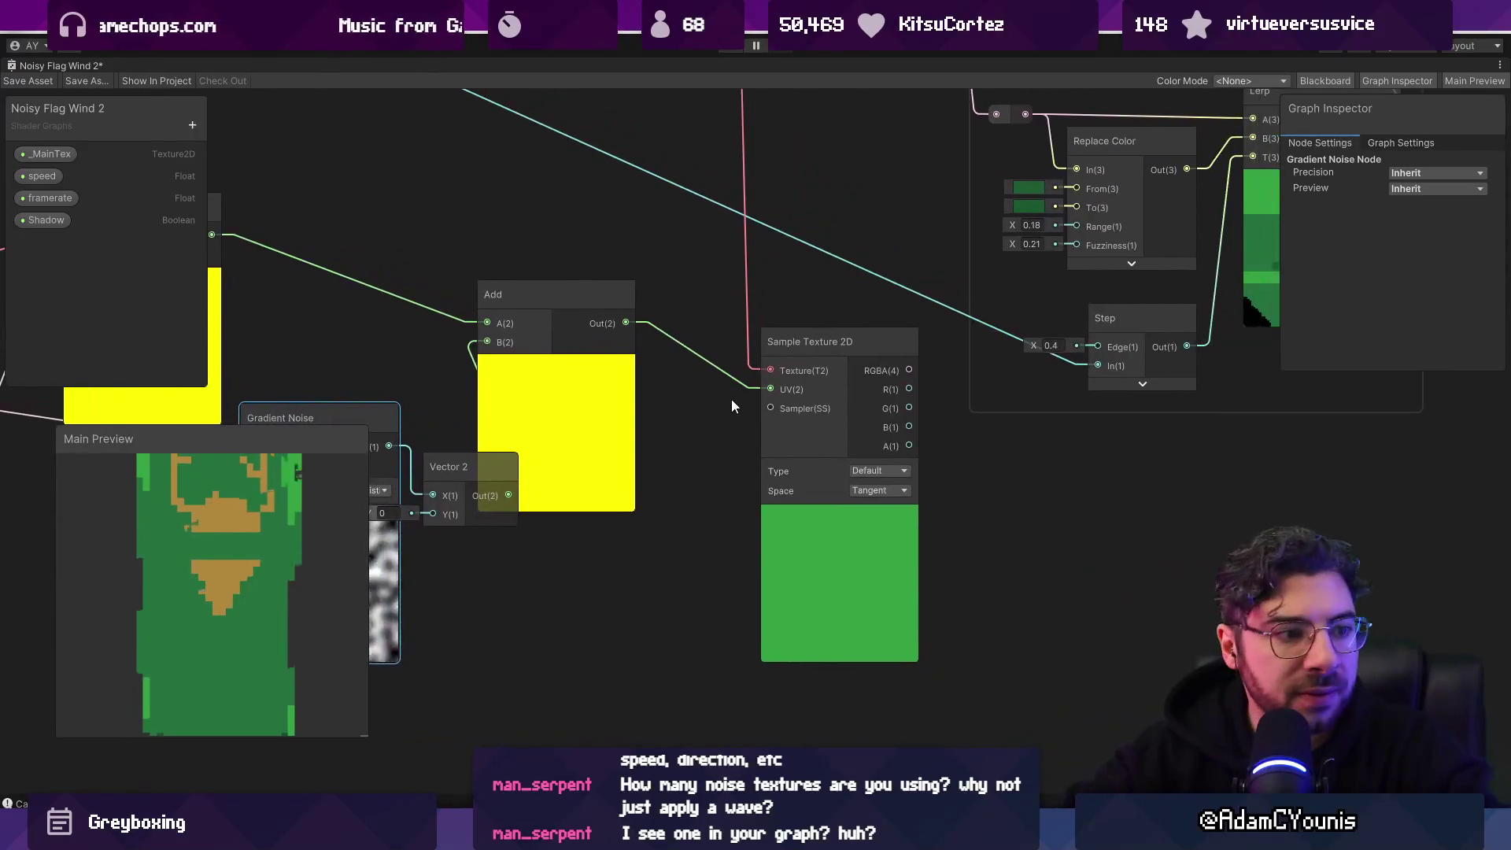
scroll(905, 462, "down", 4)
Step: Position the Gradient Noise node lower and further left at the start of the chain
left_click_drag(918, 460, 1005, 456)
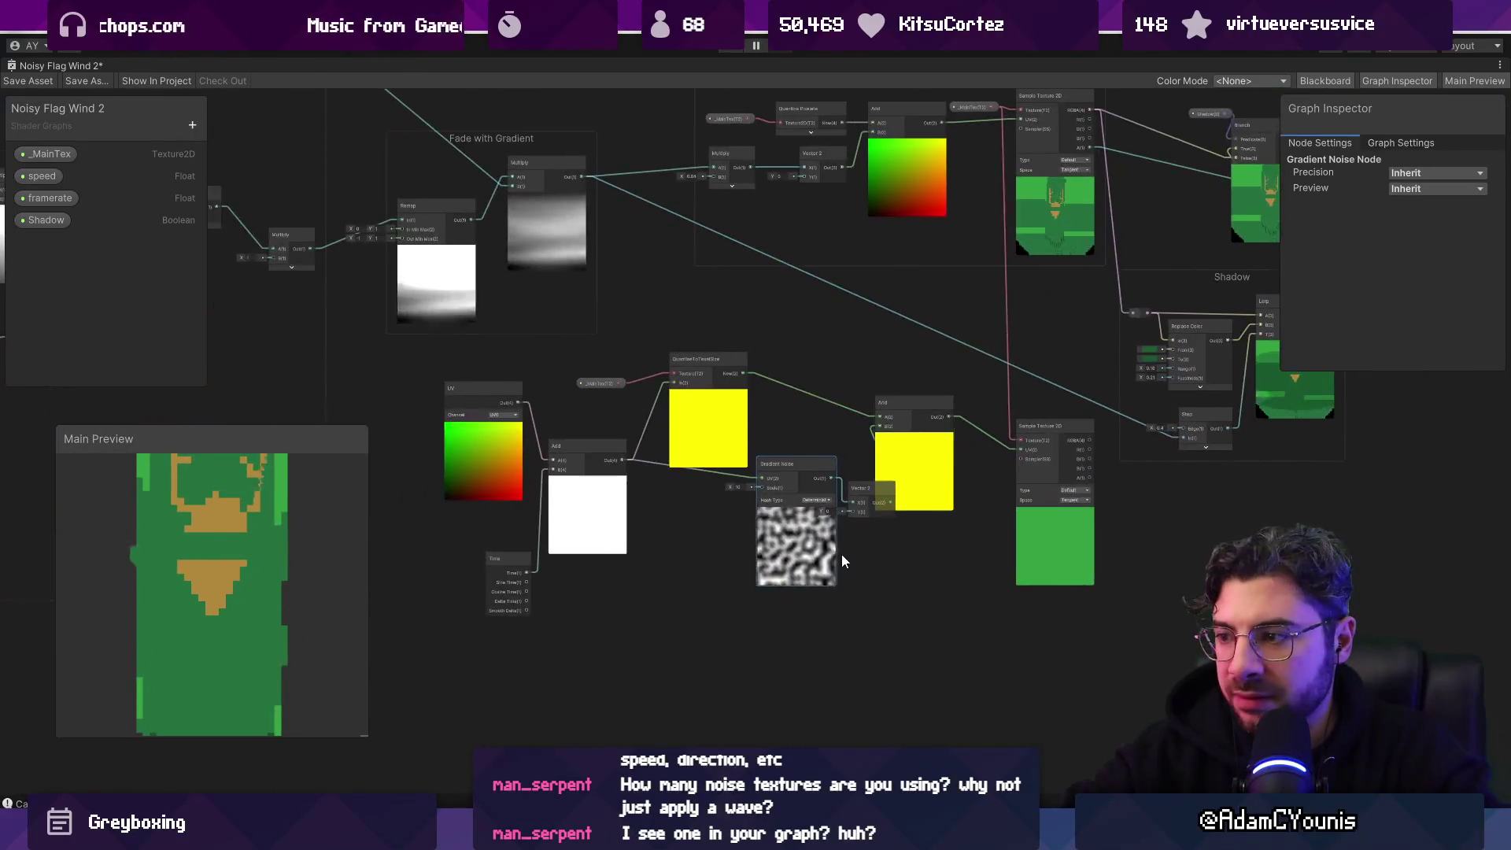
scroll(842, 555, "up", 5)
mouse_move(1152, 527)
left_mouse_down()
mouse_move(786, 627)
mouse_move(900, 557)
mouse_move(975, 543)
left_mouse_up()
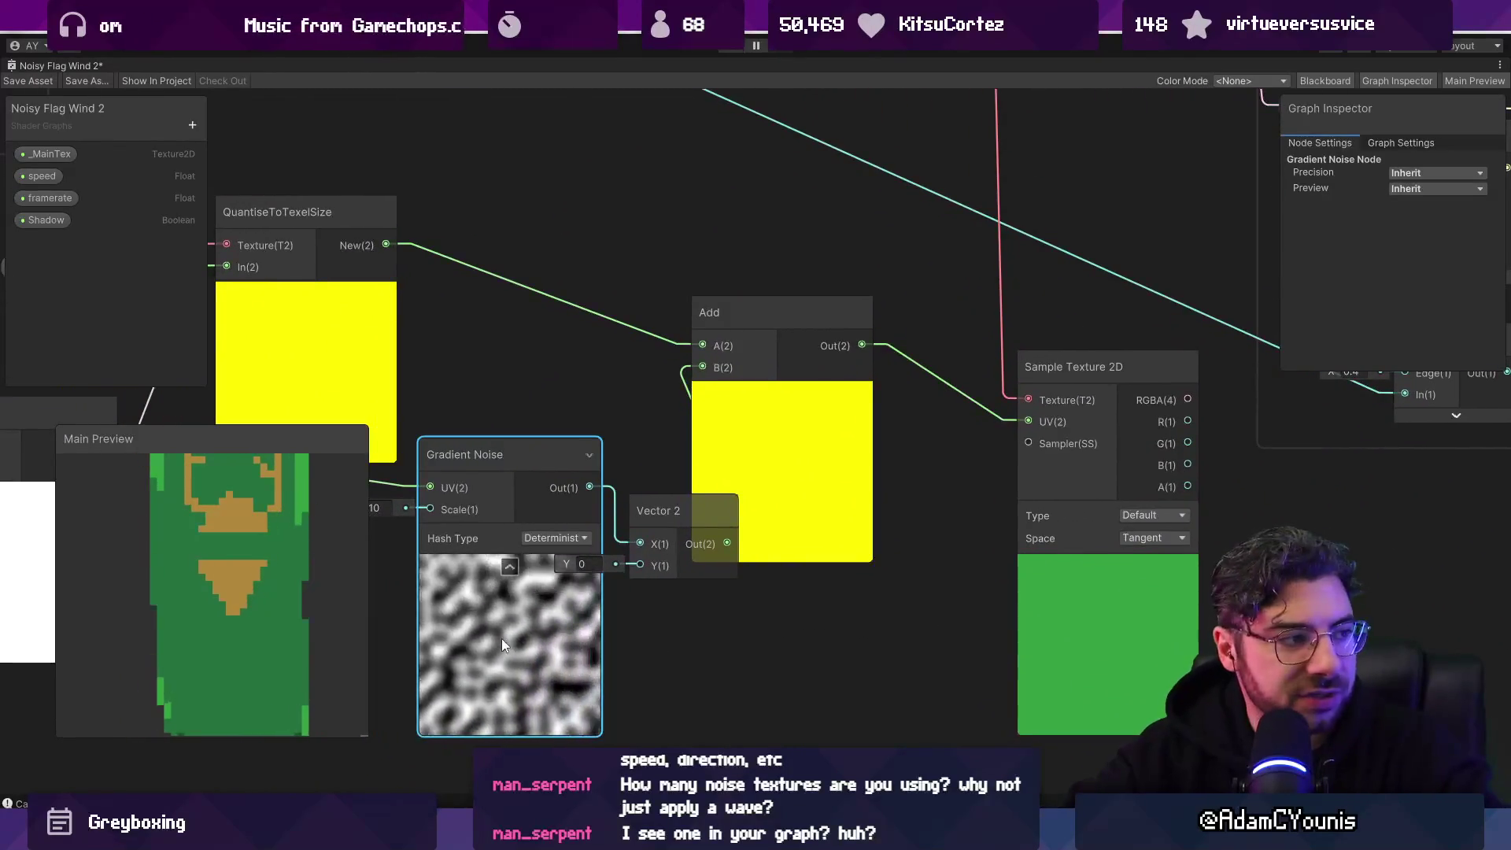
mouse_move(493, 628)
left_mouse_down()
mouse_move(521, 663)
mouse_move(468, 658)
left_mouse_up()
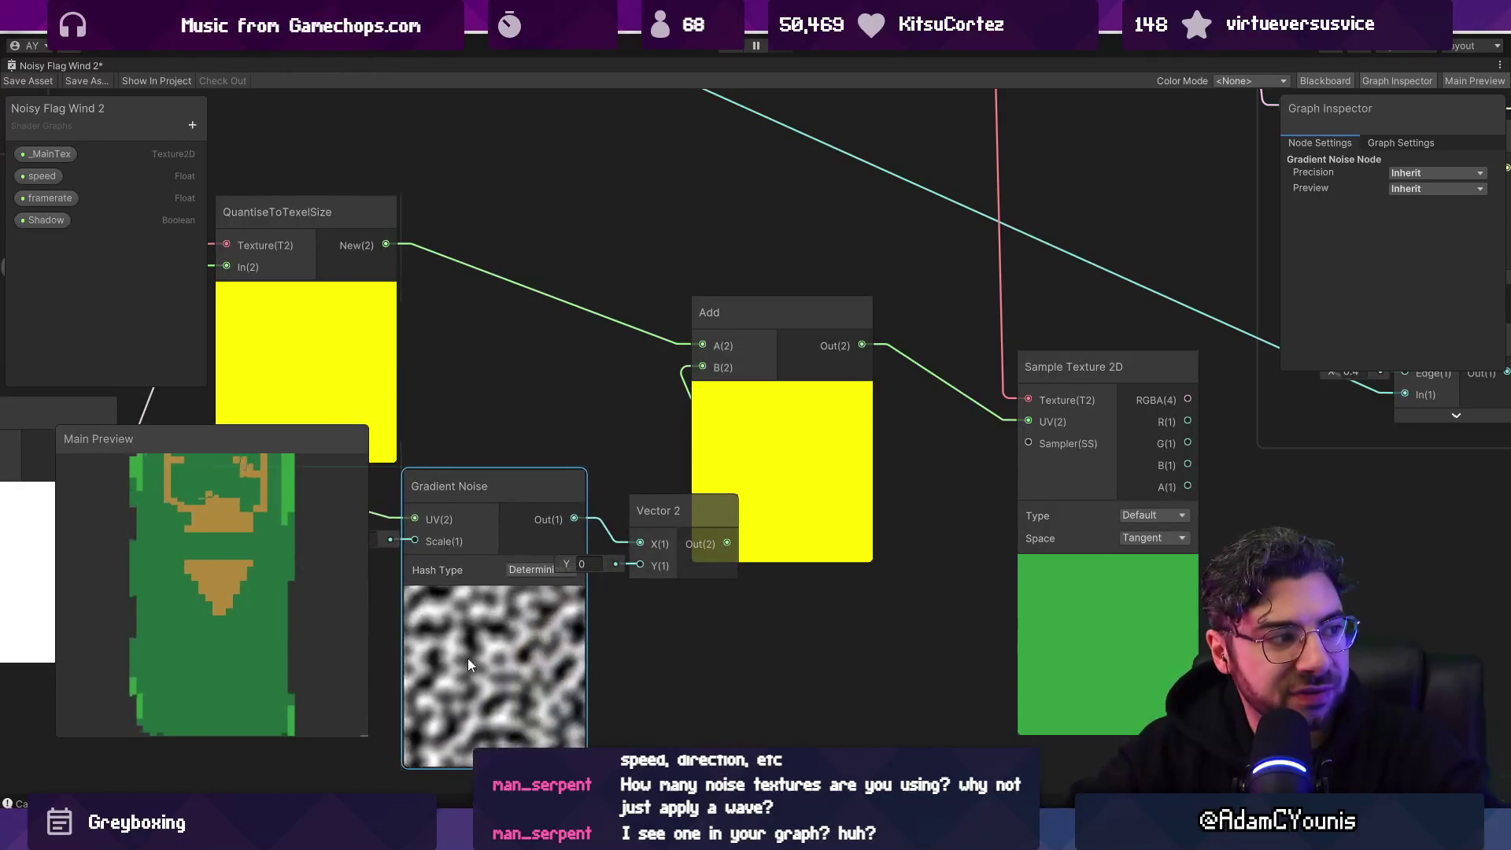
left_click_drag(716, 623, 668, 599)
left_click_drag(499, 581, 494, 623)
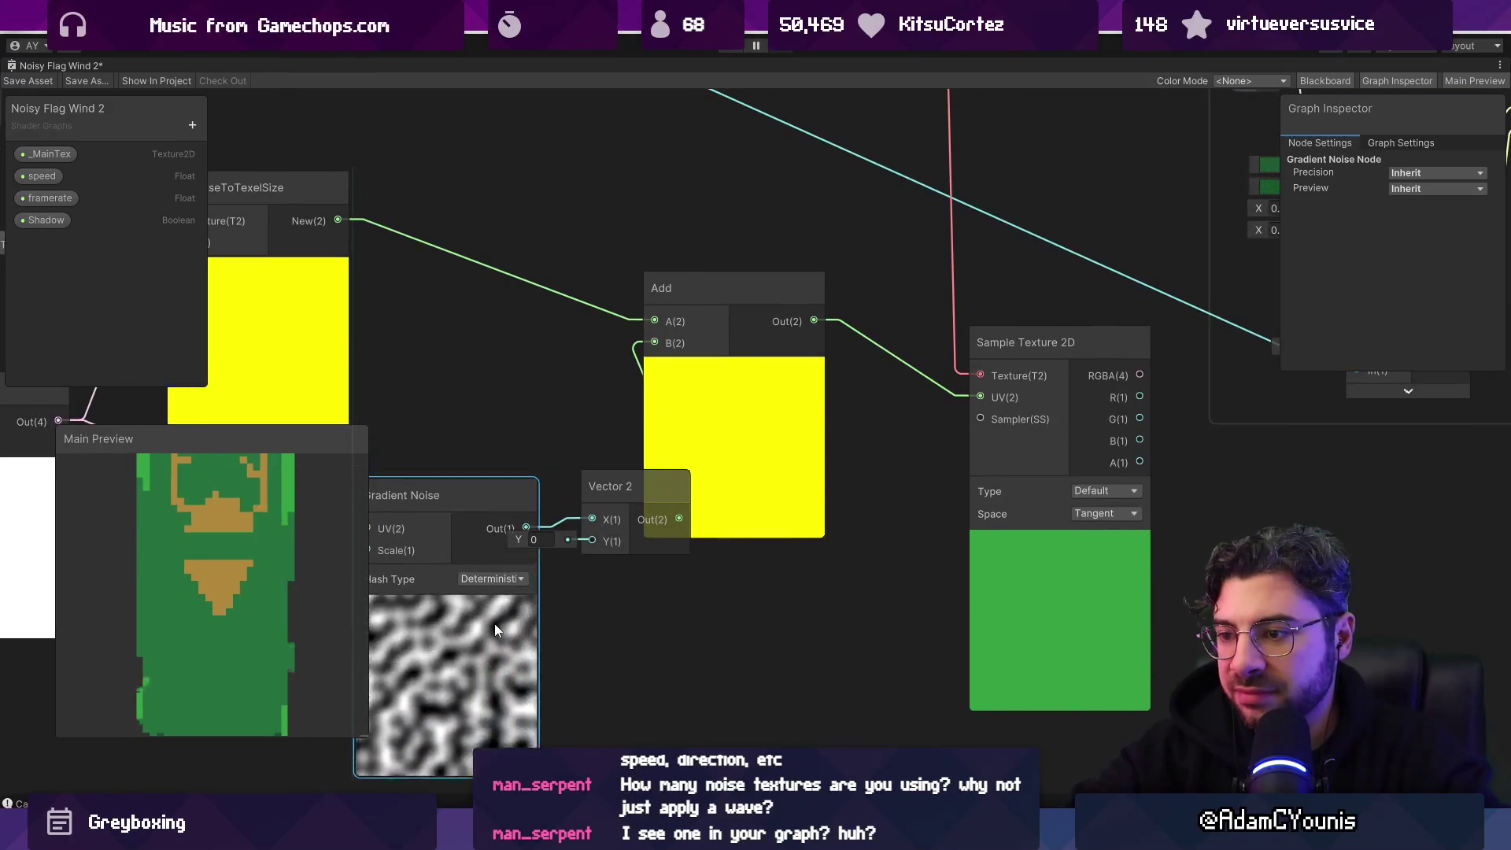
Step: Align the Vector 2, Add and Sample Texture 2D nodes after the Gradient Noise
left_click_drag(623, 487, 627, 497)
mouse_move(734, 426)
left_mouse_down()
mouse_move(793, 368)
mouse_move(806, 375)
left_mouse_up()
left_click_drag(815, 431, 665, 467)
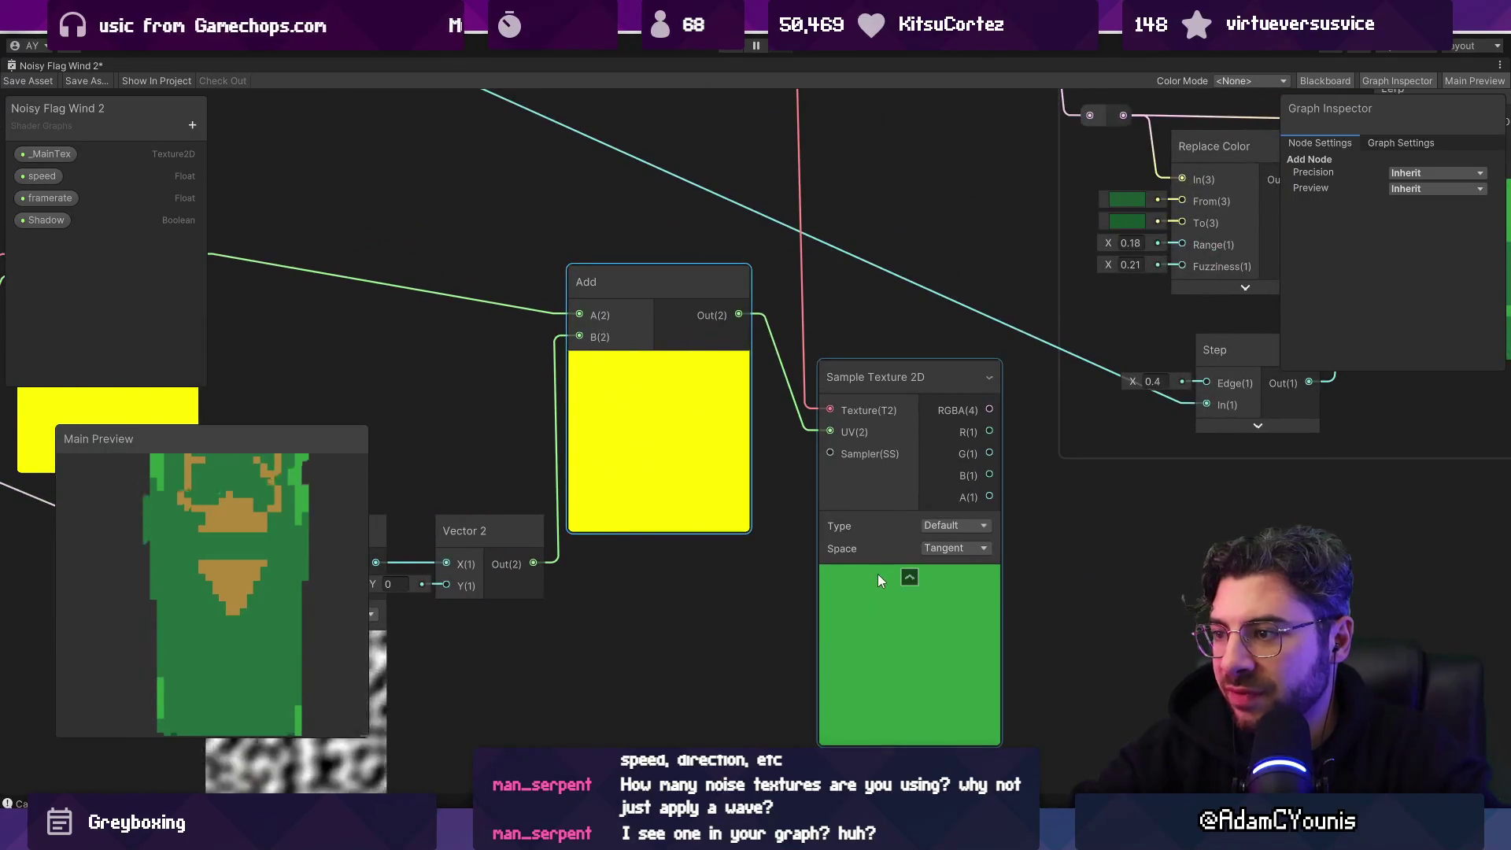
left_click_drag(877, 573, 856, 480)
left_click_drag(672, 470, 669, 583)
left_click_drag(861, 570, 873, 682)
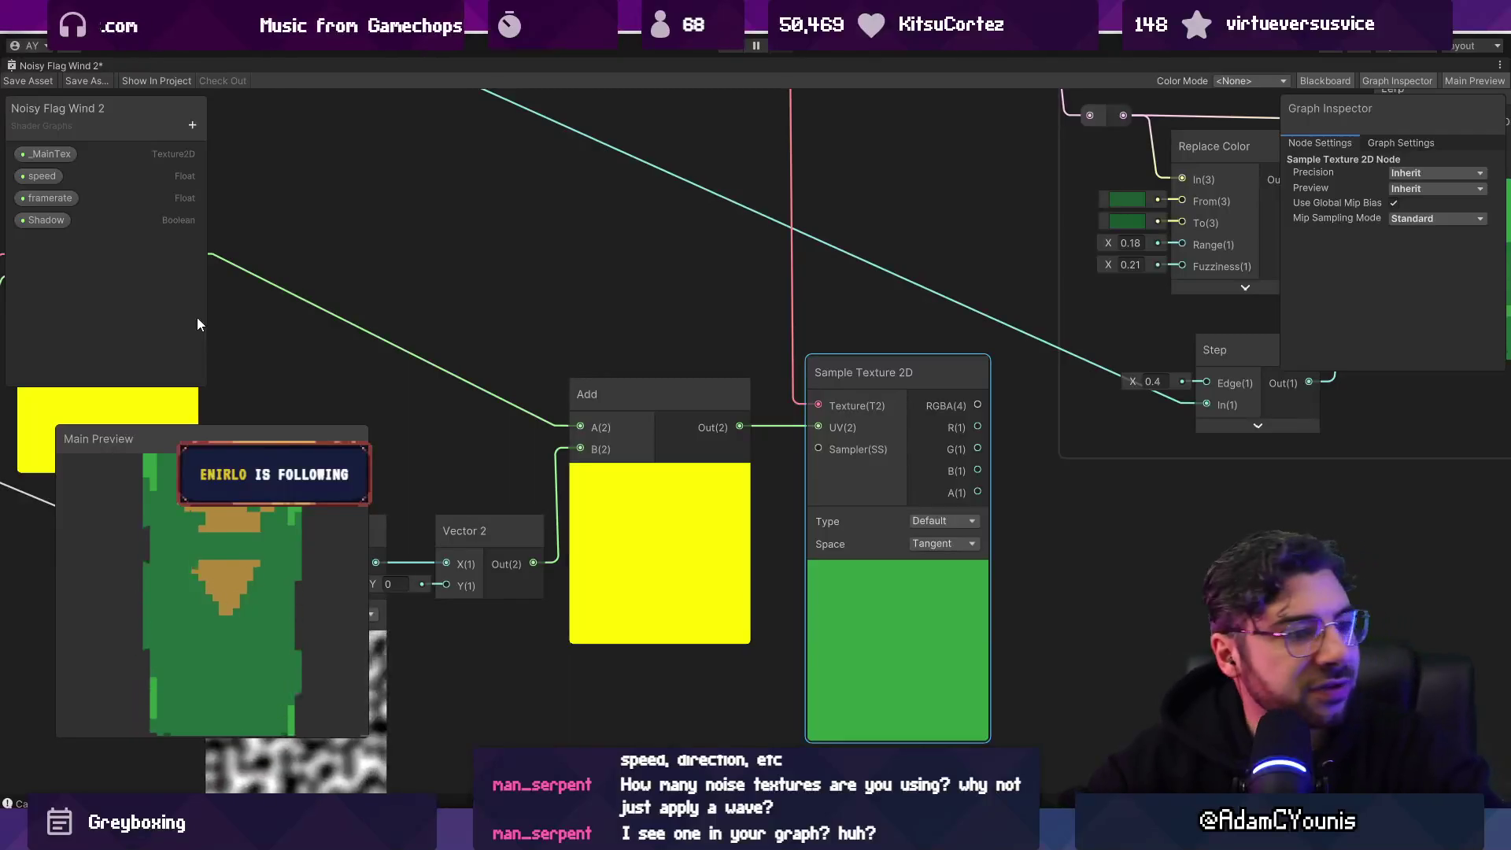
Step: Nudge the Vector 2 node slightly down and right
scroll(650, 490, "down", 5)
scroll(583, 485, "up", 3)
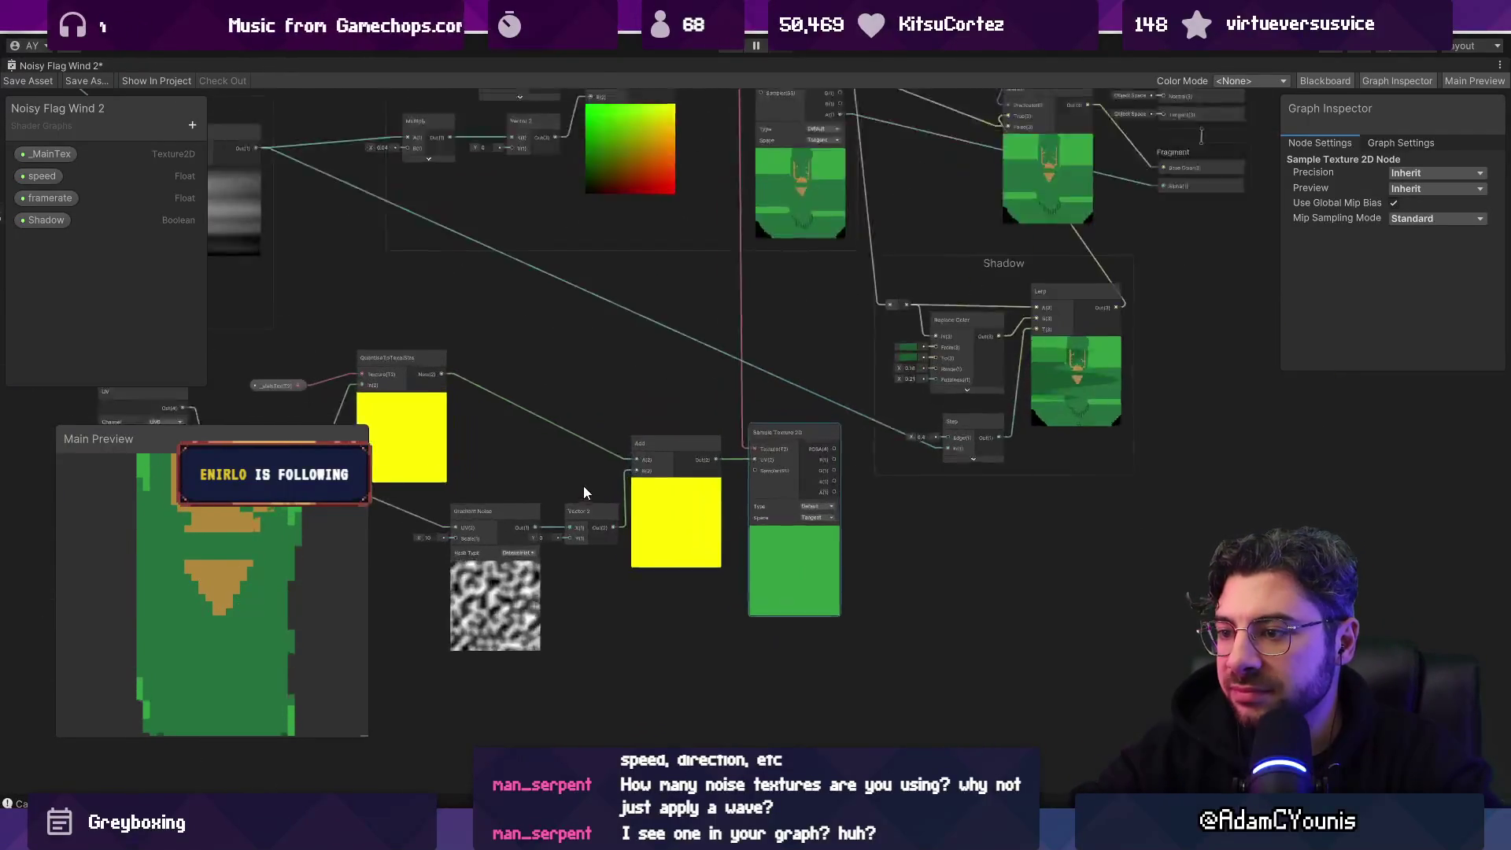
left_click(574, 456)
left_click_drag(575, 455, 579, 476)
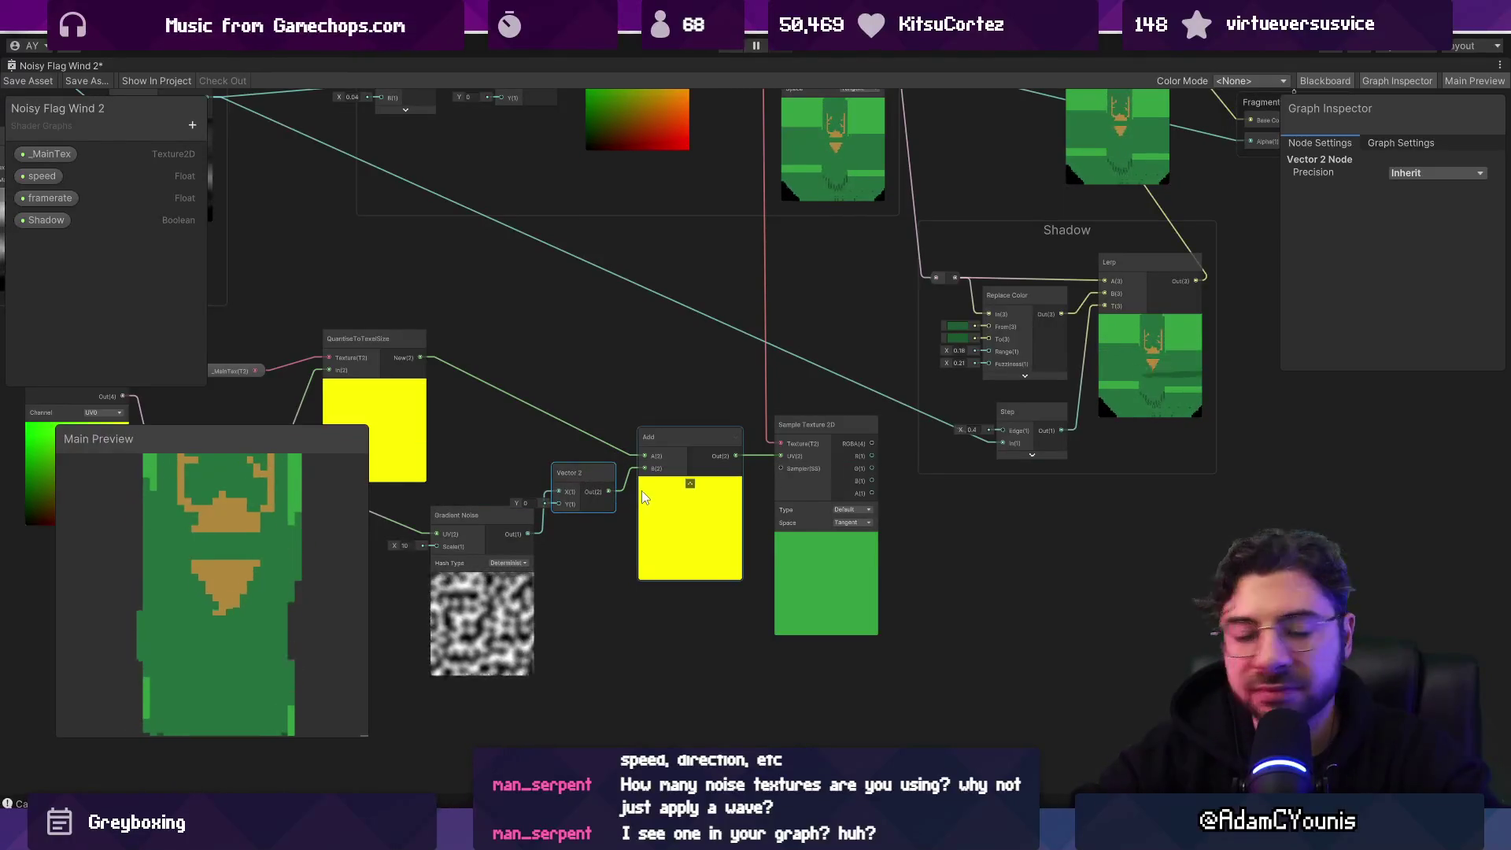
Step: Connect the QuantiseToTexelSize output directly into the second Sample Texture 2D
scroll(712, 517, "up", 1)
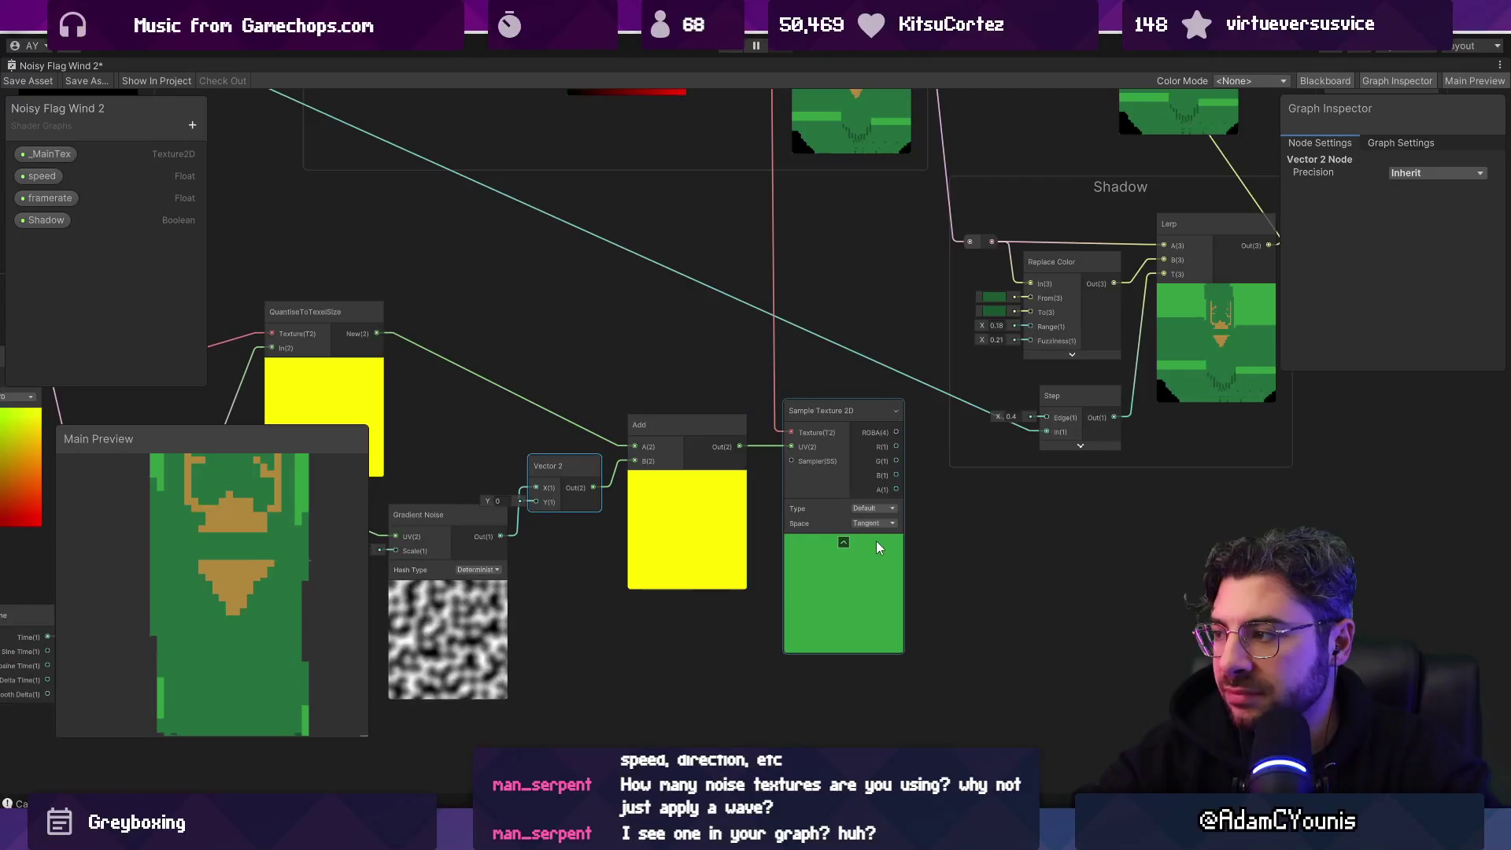
scroll(849, 543, "up", 1)
scroll(848, 543, "down", 3)
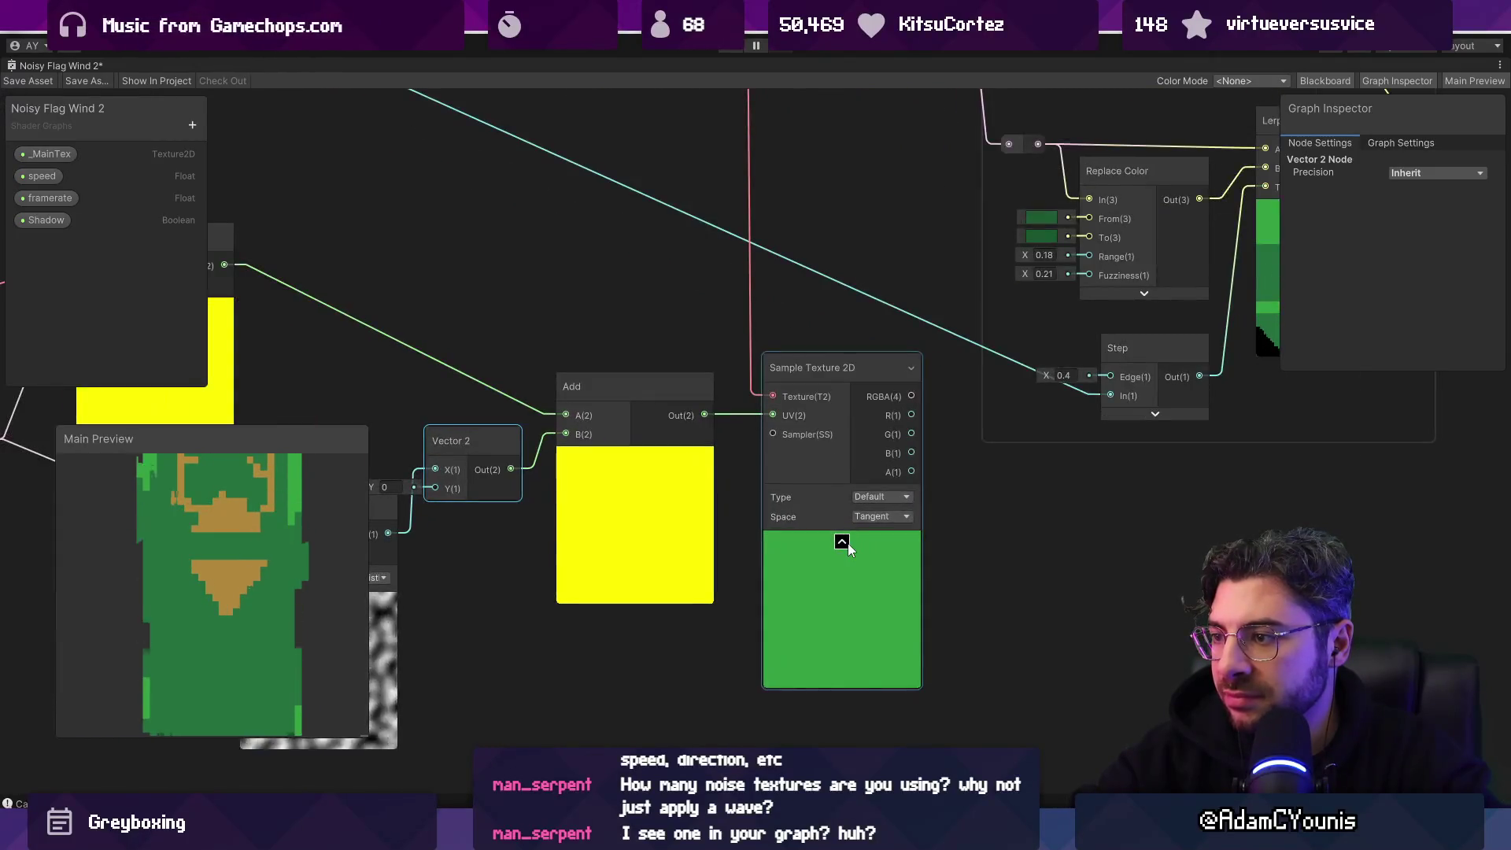
mouse_move(645, 378)
left_mouse_down()
mouse_move(691, 384)
mouse_move(688, 469)
left_mouse_up()
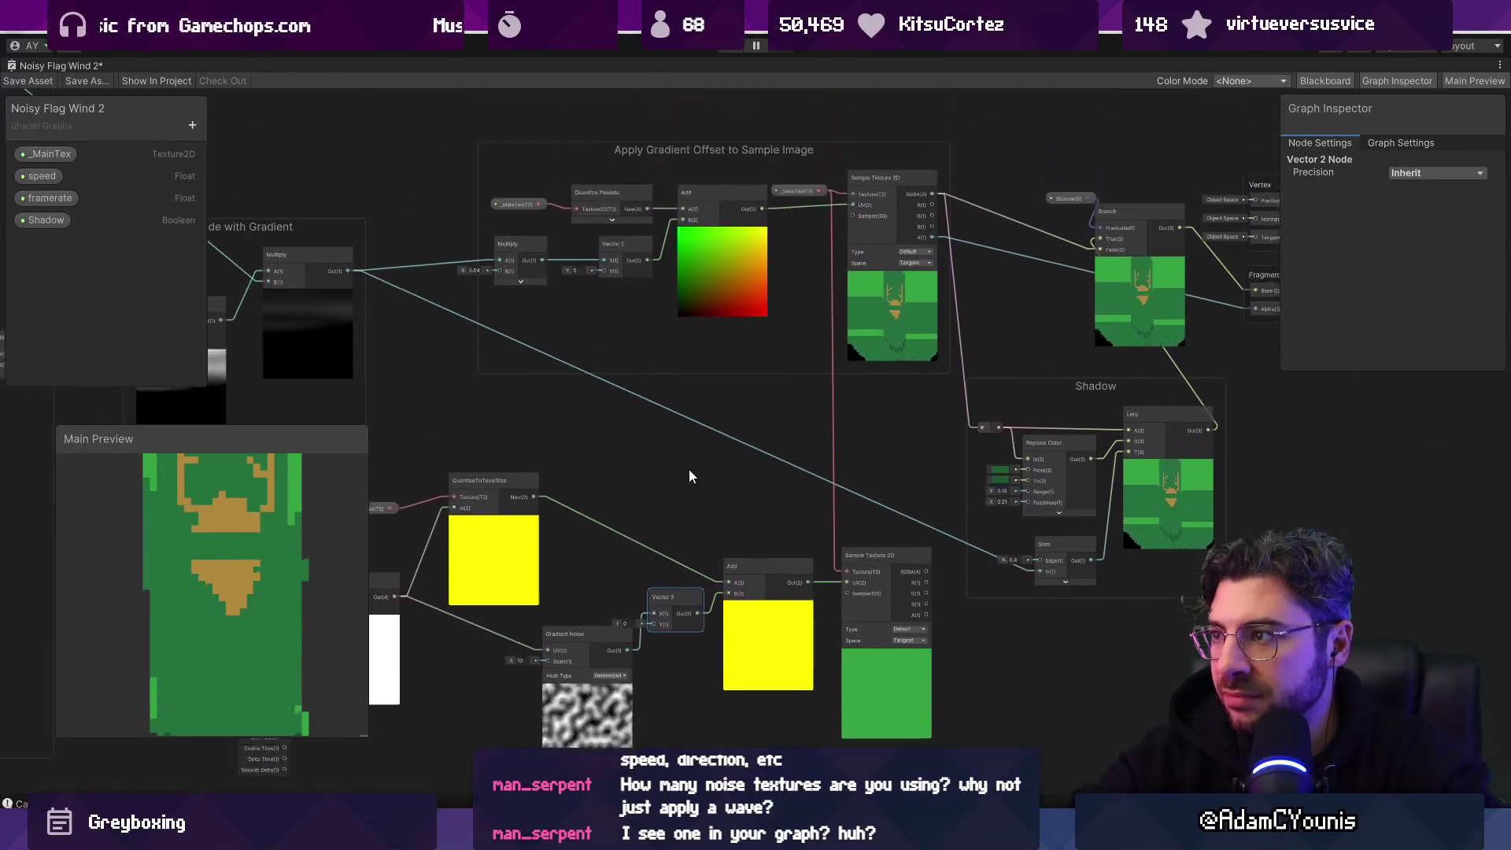
scroll(754, 323, "up", 3)
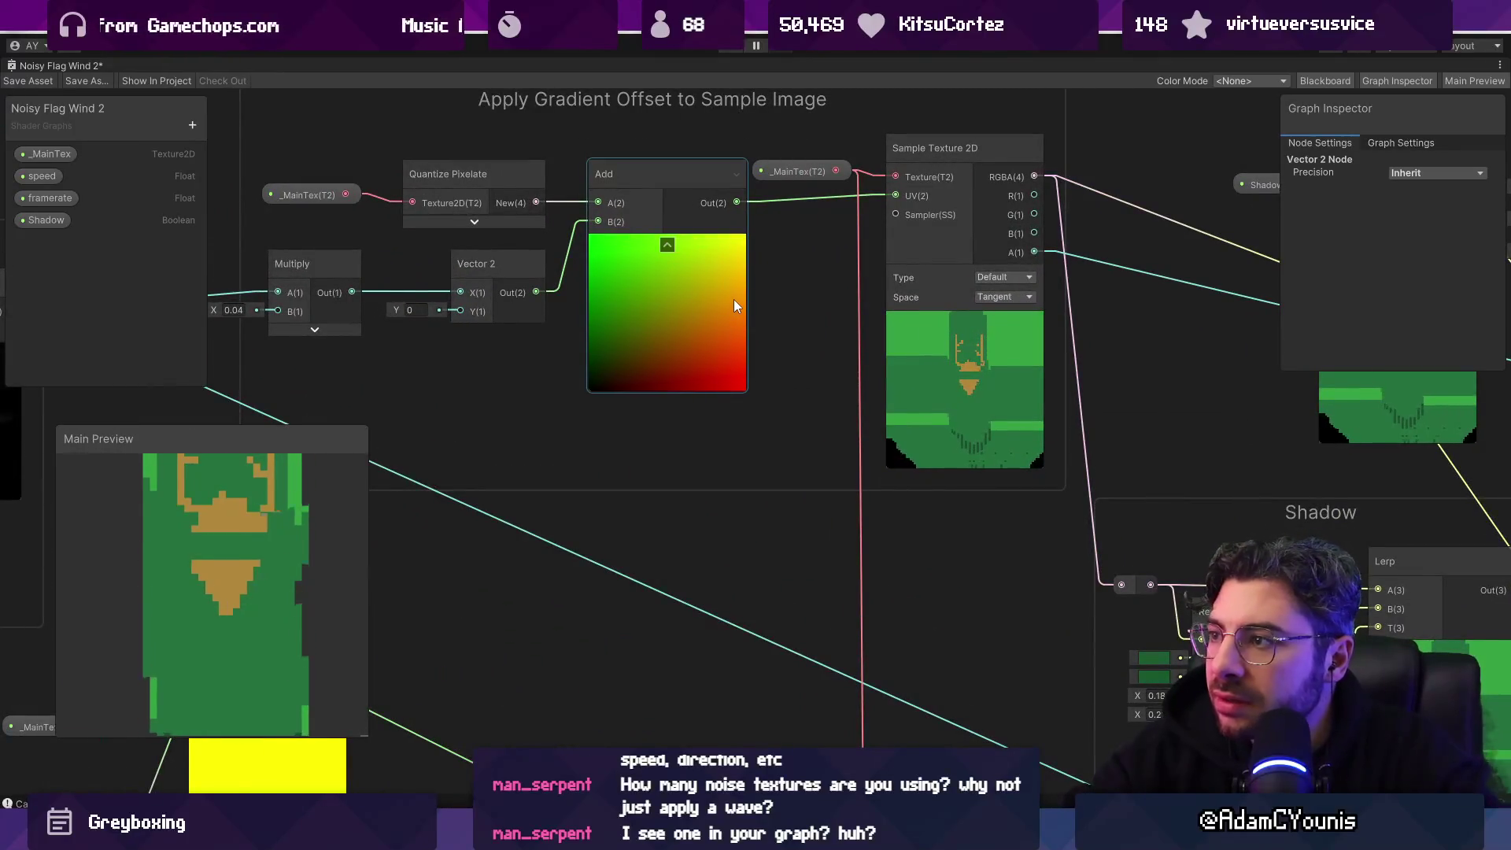
scroll(700, 140, "down", 5)
scroll(629, 386, "up", 4)
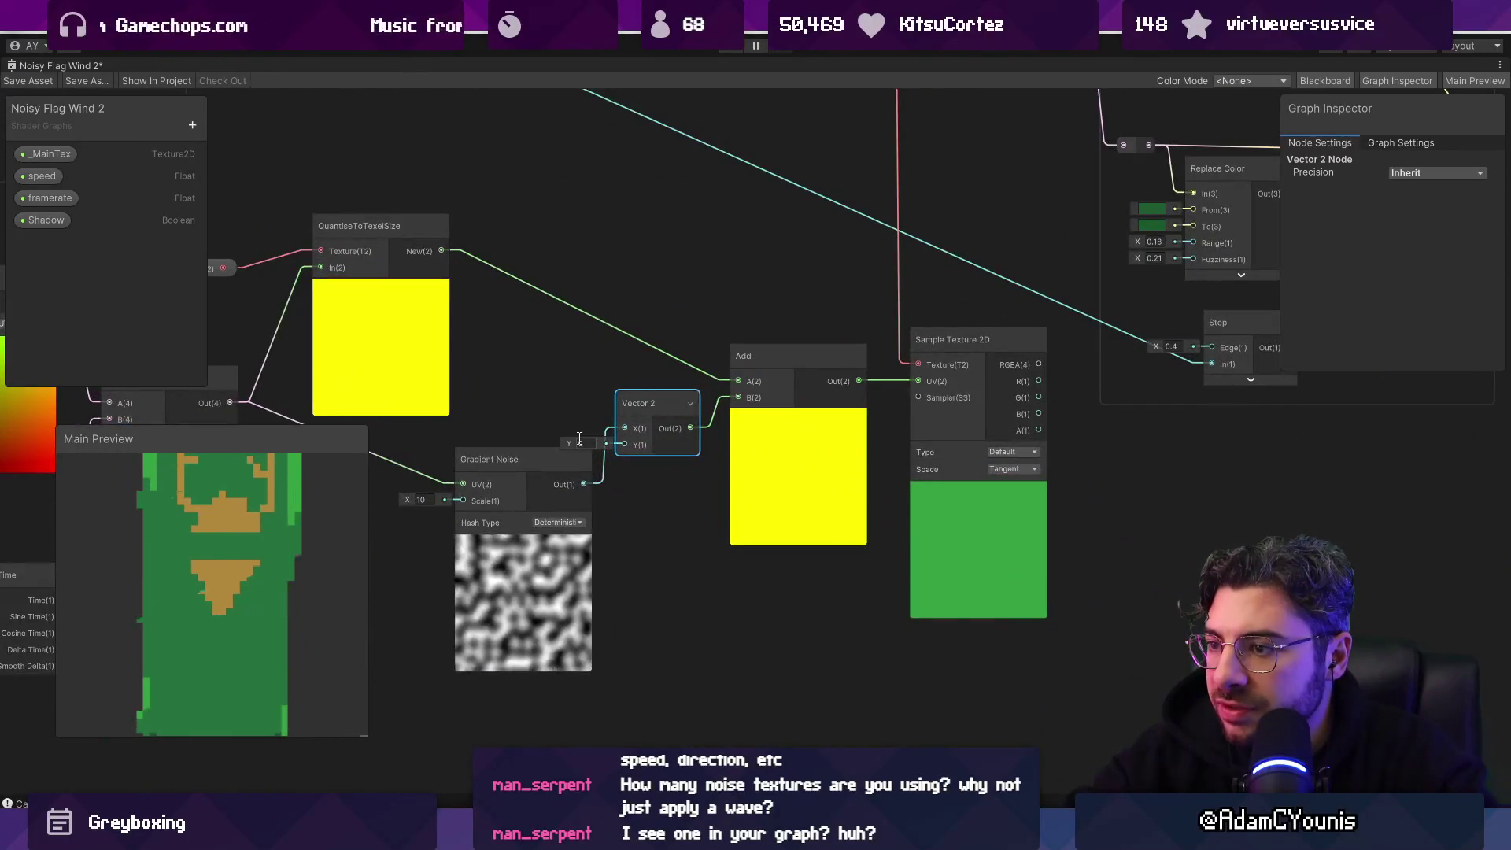
left_click_drag(562, 270, 737, 384)
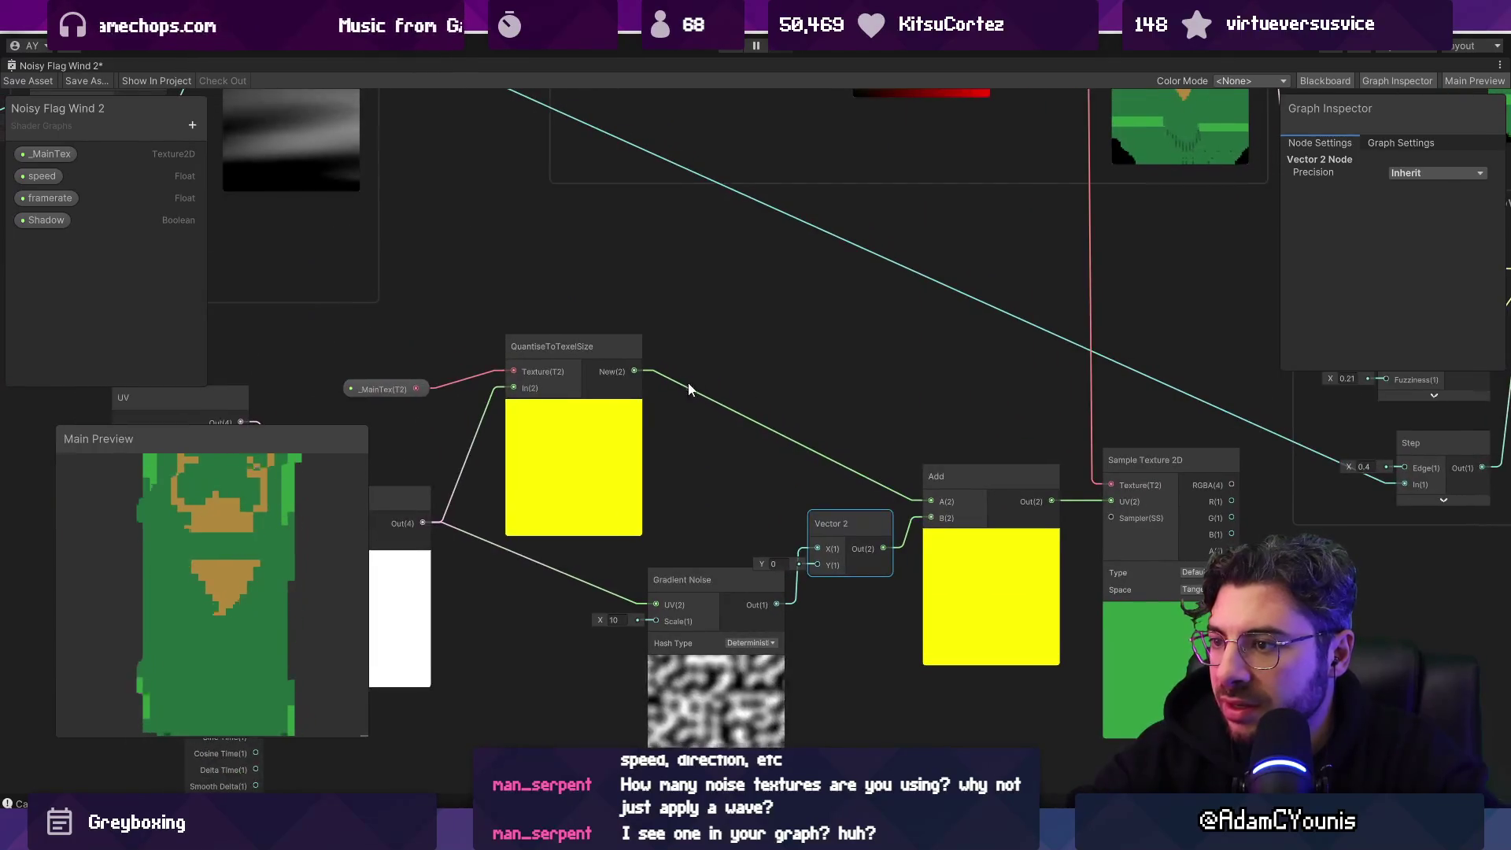
mouse_move(636, 370)
left_mouse_down()
mouse_move(713, 356)
mouse_move(1109, 499)
left_mouse_up()
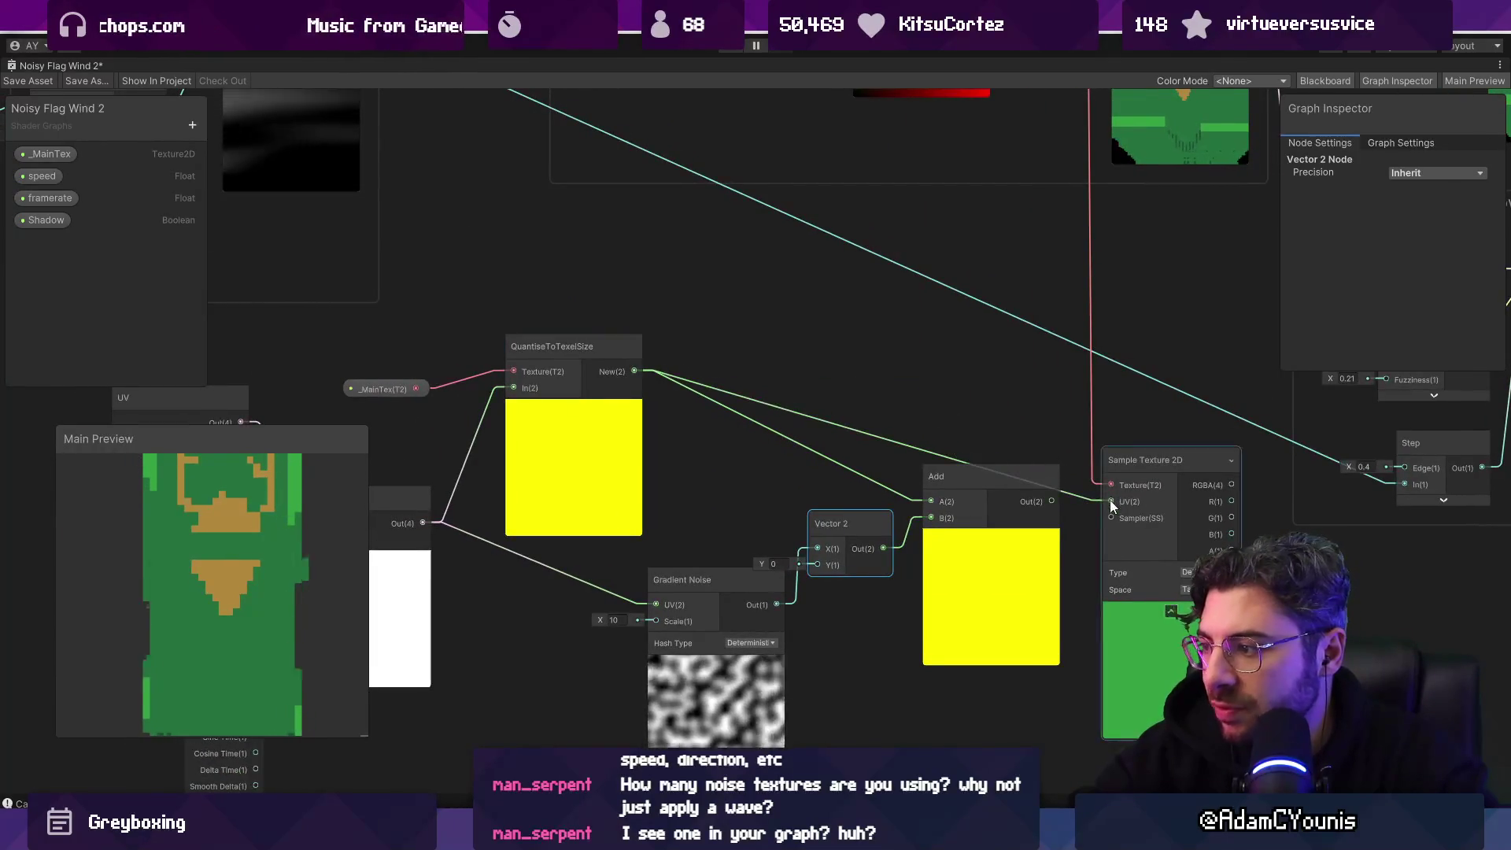
Step: Lower the Add node and open the QuantiseToTexelSize sub graph for editing
left_click_drag(899, 515, 900, 574)
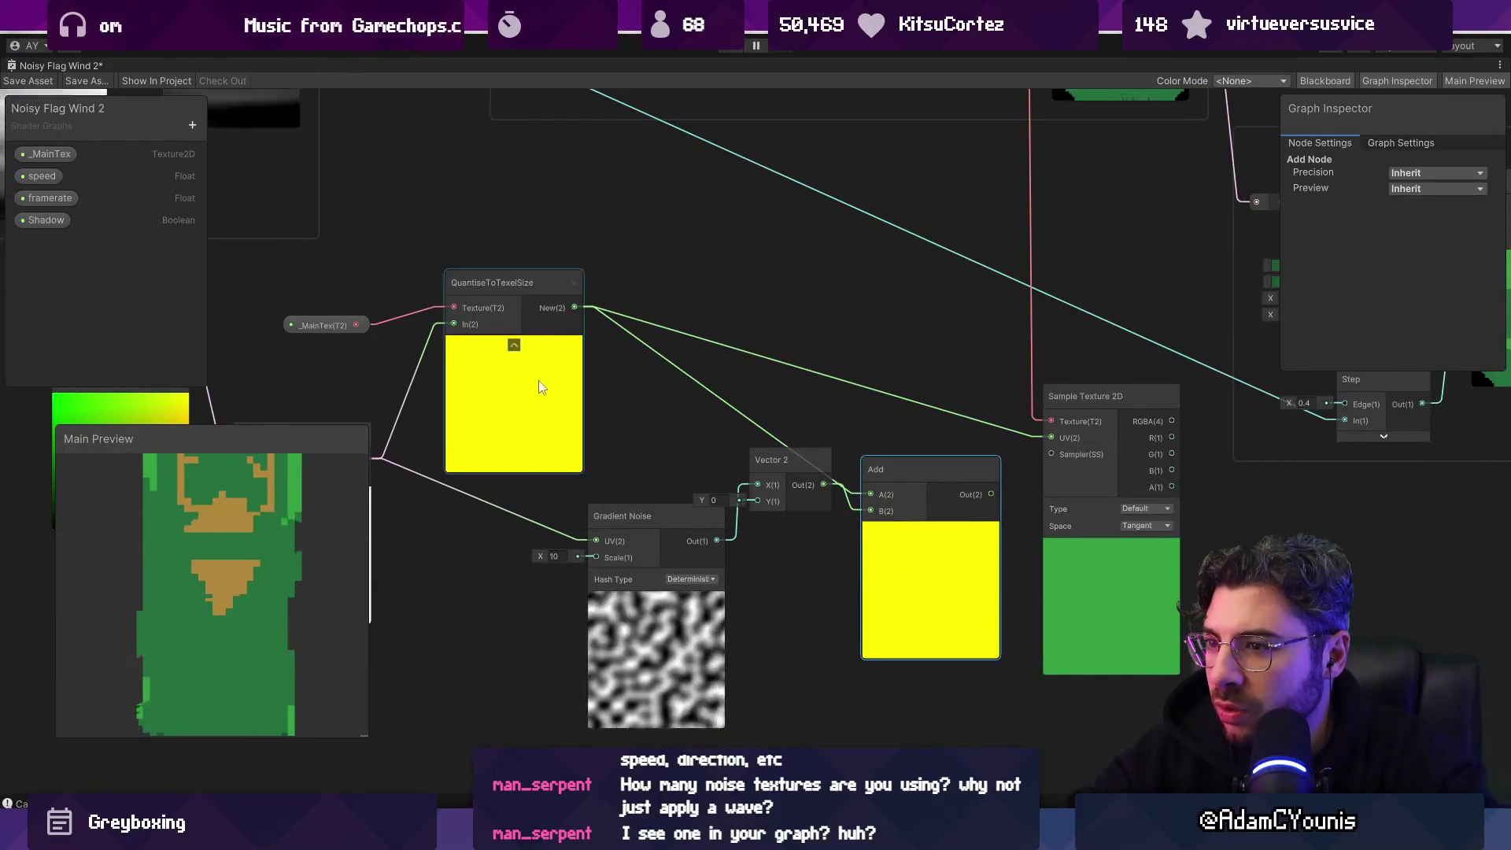
left_click_drag(540, 384, 593, 375)
double_click(593, 375)
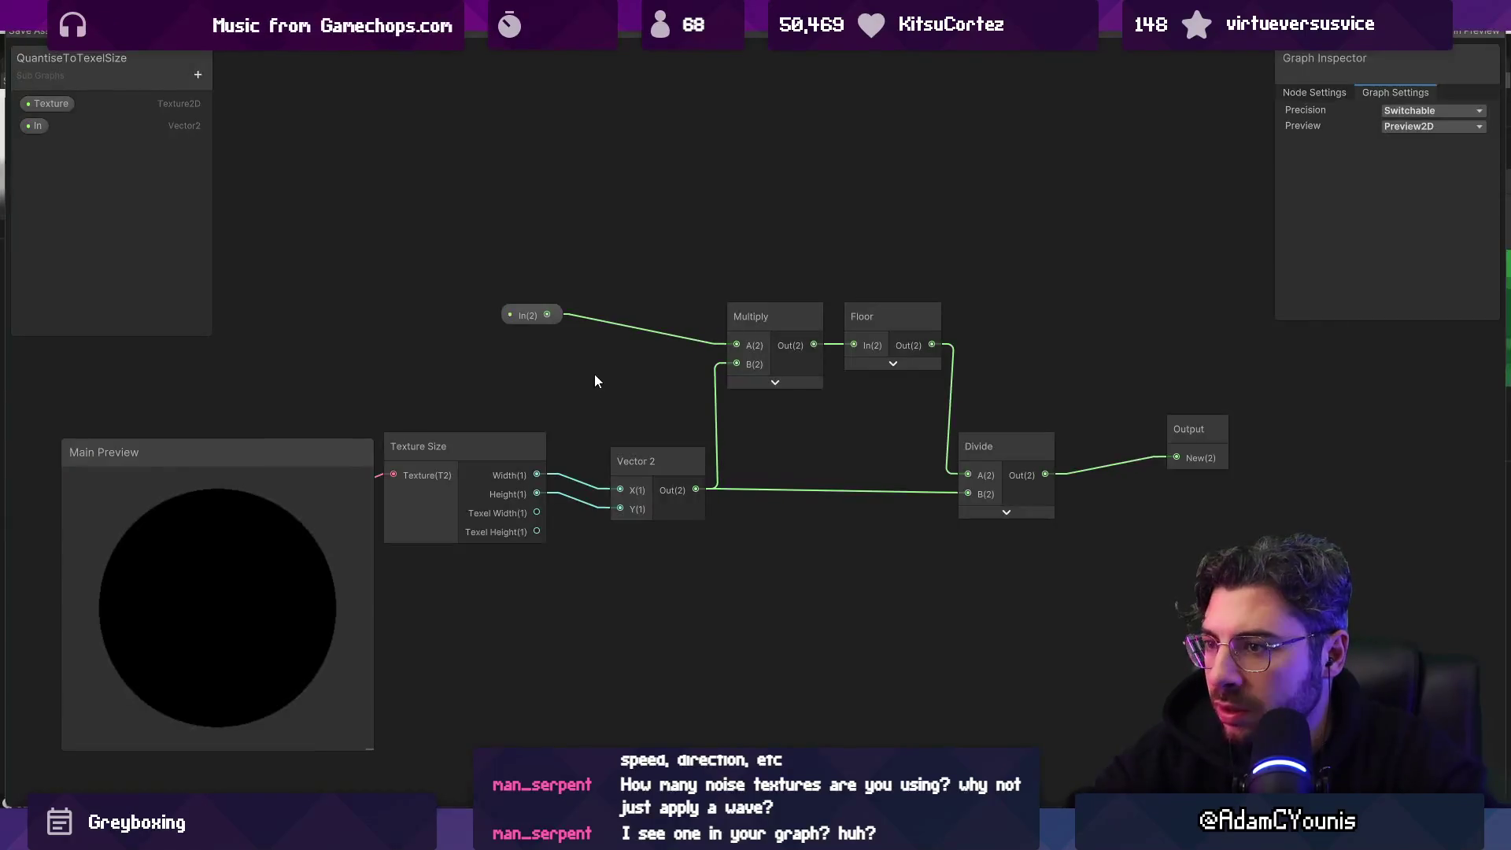
Step: Group the sub graph's Texture Size, Vector 2, Multiply, Floor and In nodes together
mouse_move(500, 451)
left_mouse_down()
mouse_move(691, 460)
mouse_move(621, 456)
left_mouse_up()
left_click(621, 457)
left_click(750, 487)
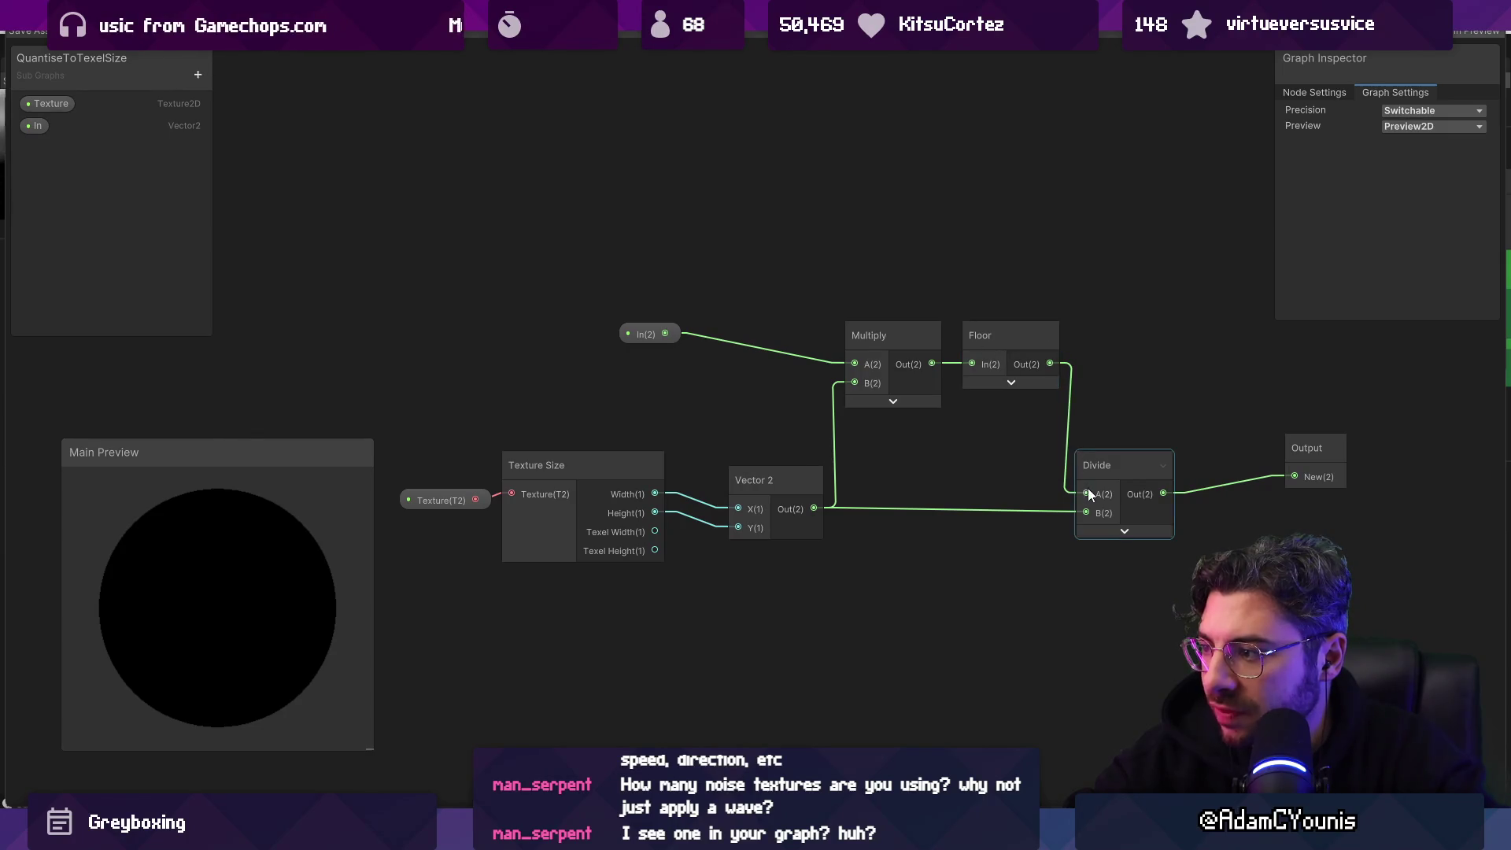
mouse_move(854, 279)
left_mouse_down()
mouse_move(961, 332)
mouse_move(1006, 428)
mouse_move(975, 598)
left_mouse_up()
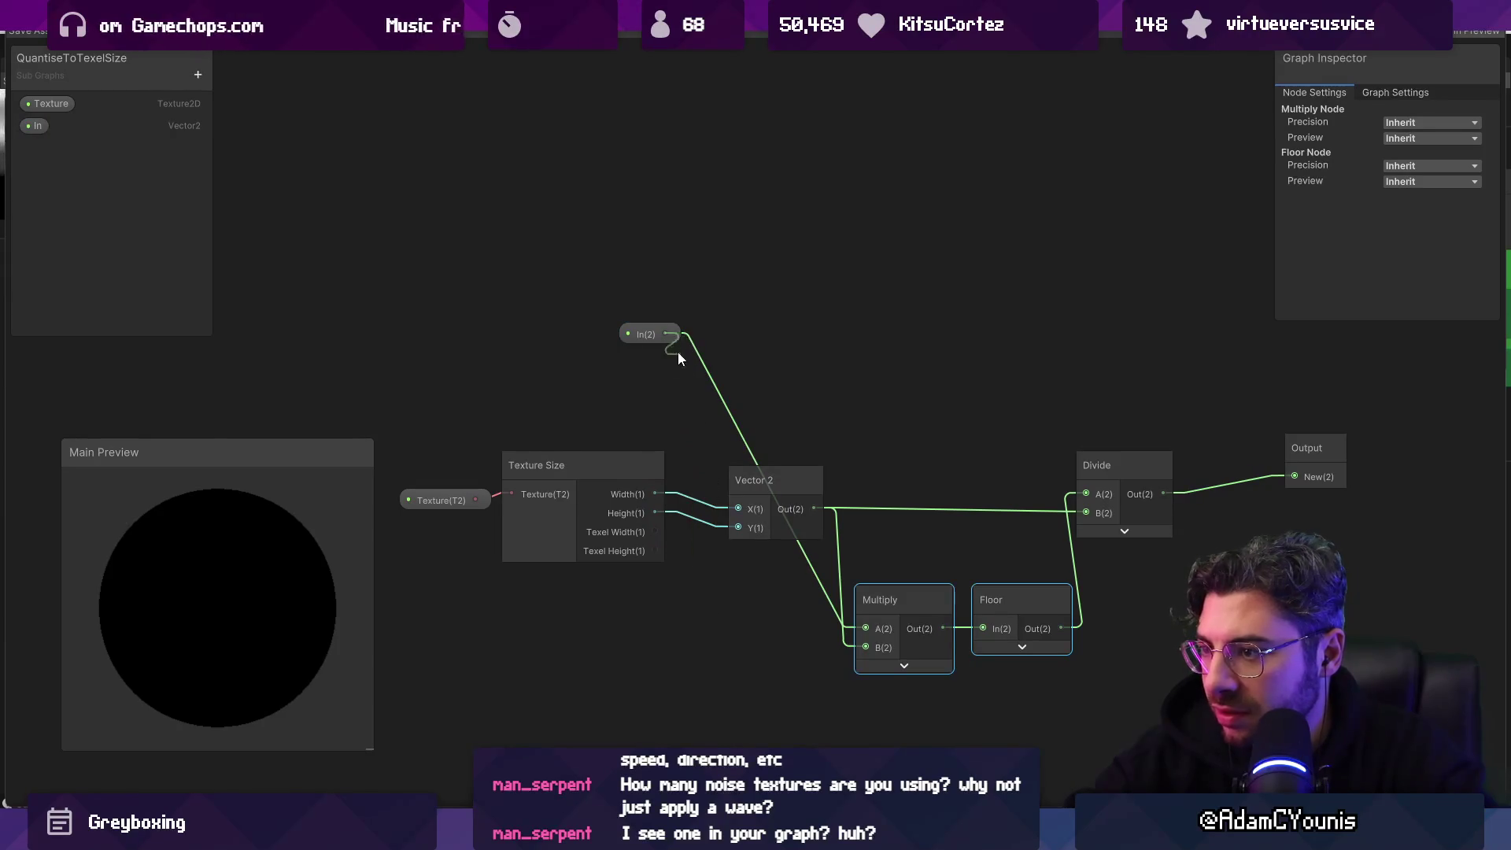
mouse_move(660, 329)
left_mouse_down()
mouse_move(646, 328)
mouse_move(668, 339)
mouse_move(741, 627)
left_mouse_up()
key("a")
mouse_move(962, 478)
left_mouse_down()
mouse_move(940, 446)
mouse_move(963, 459)
left_mouse_up()
Step: Wire Vector 2 to Divide A and Floor to B, line up the chain, and return
left_click_drag(938, 594, 963, 477)
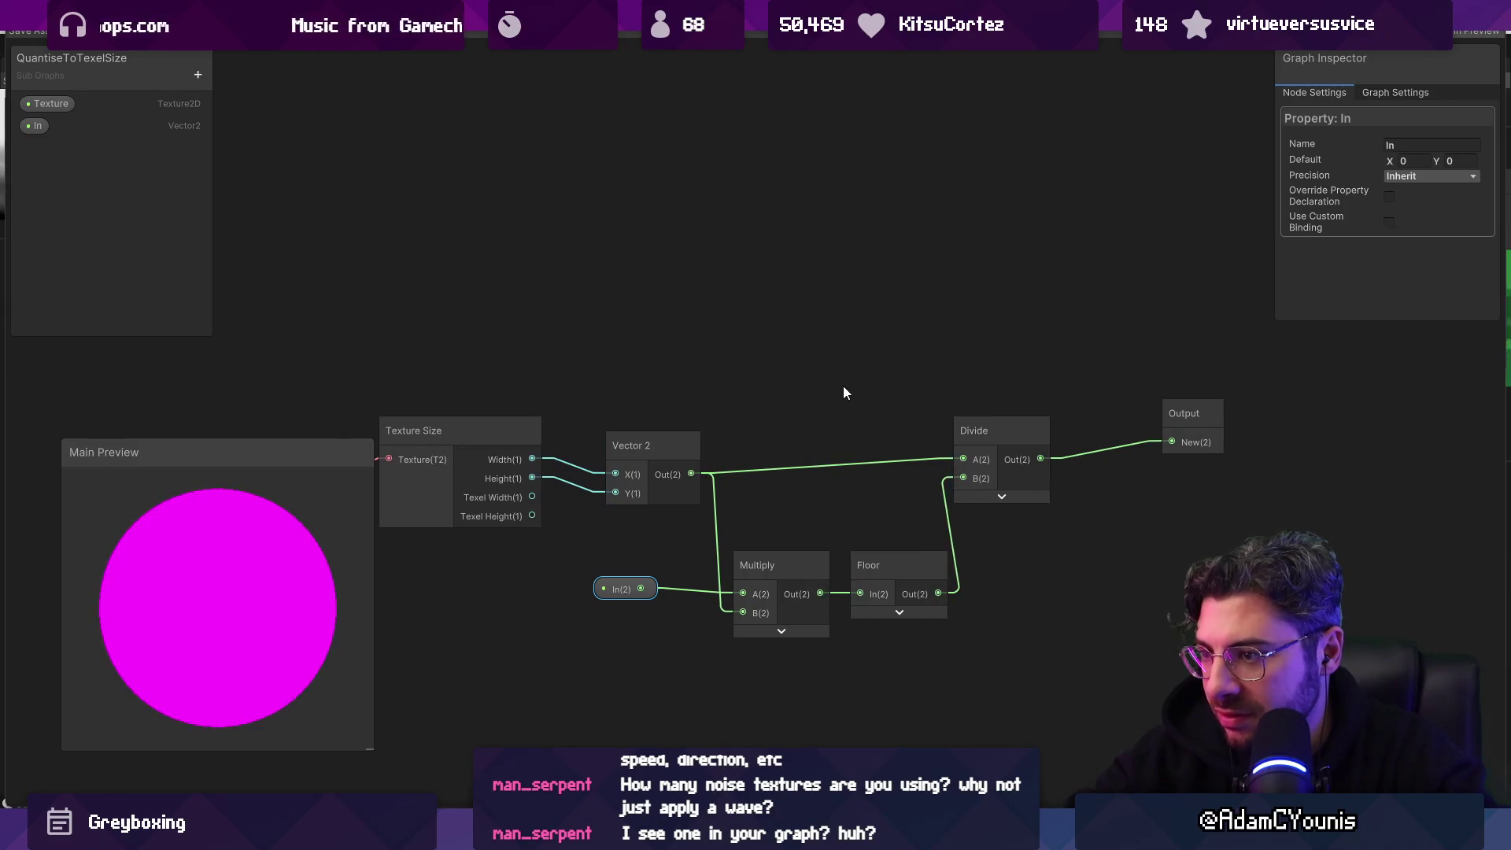
left_click_drag(769, 560, 764, 541)
left_click_drag(618, 589, 639, 597)
left_click_drag(863, 567, 862, 547)
left_click_drag(986, 422, 1010, 437)
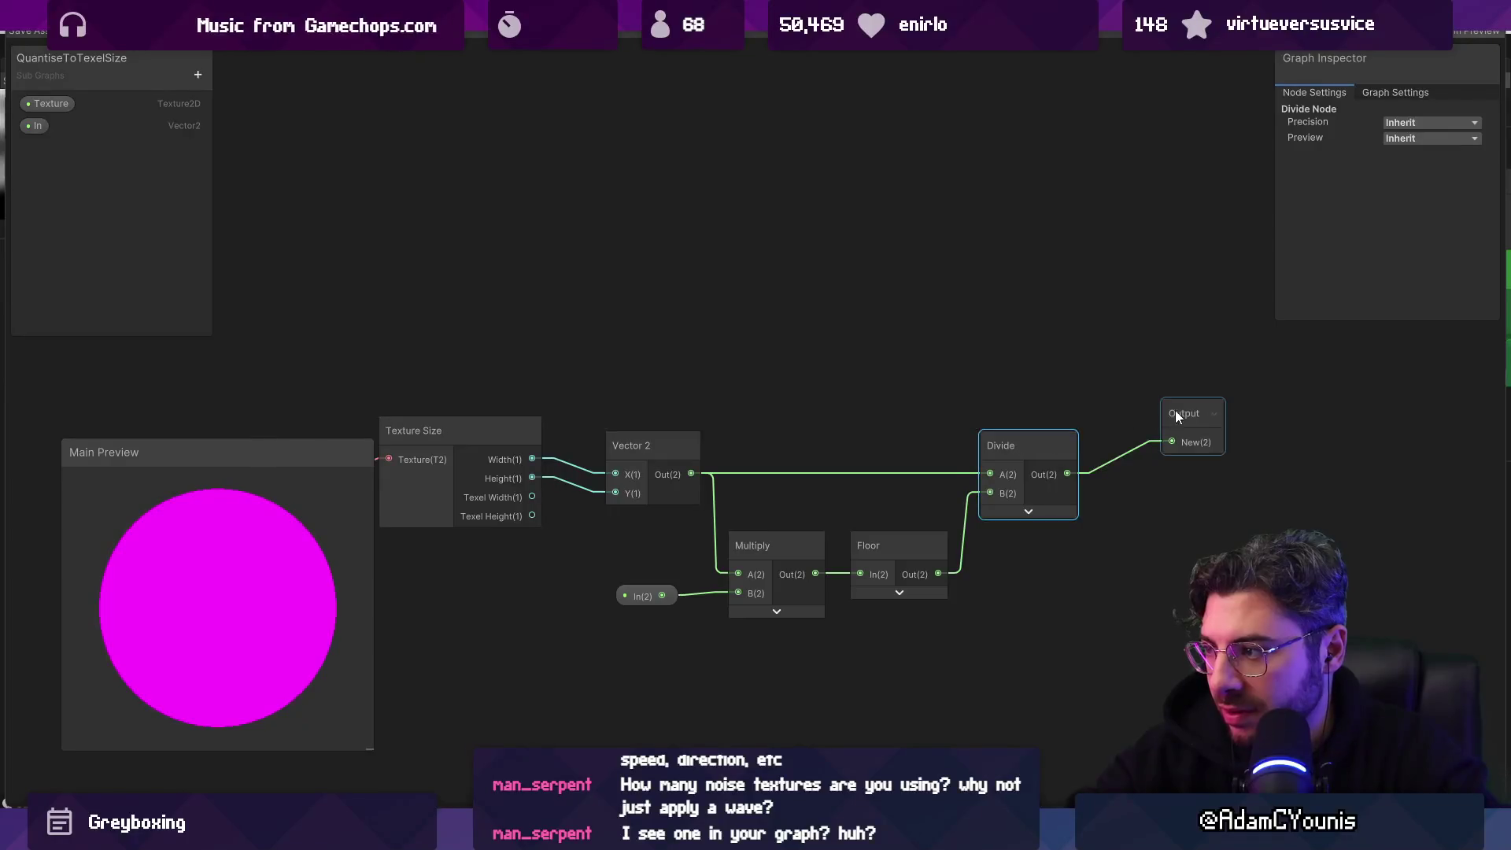
left_click_drag(1178, 415, 1167, 437)
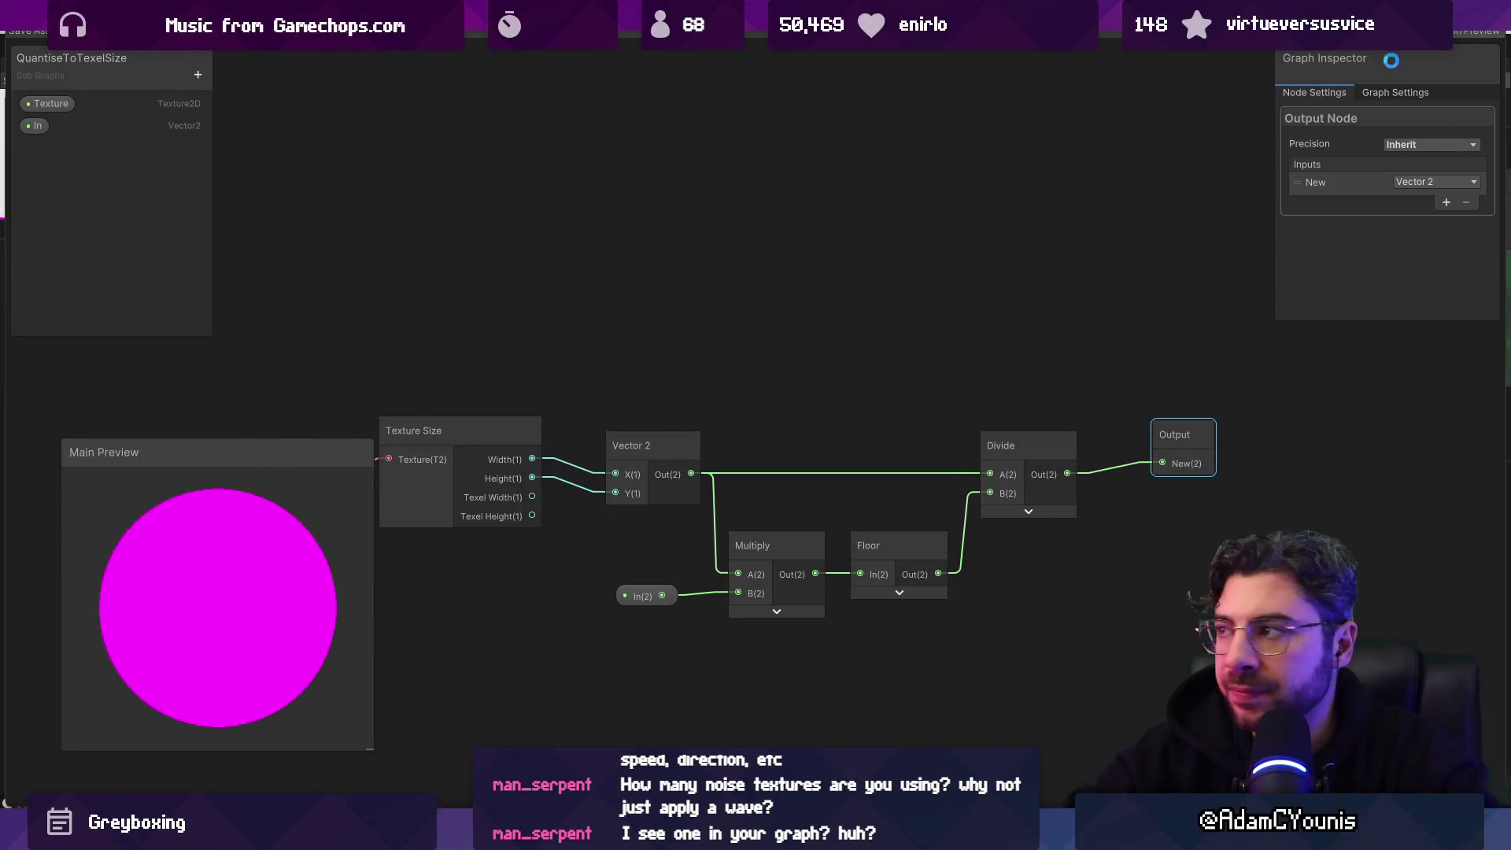
left_click(842, 11)
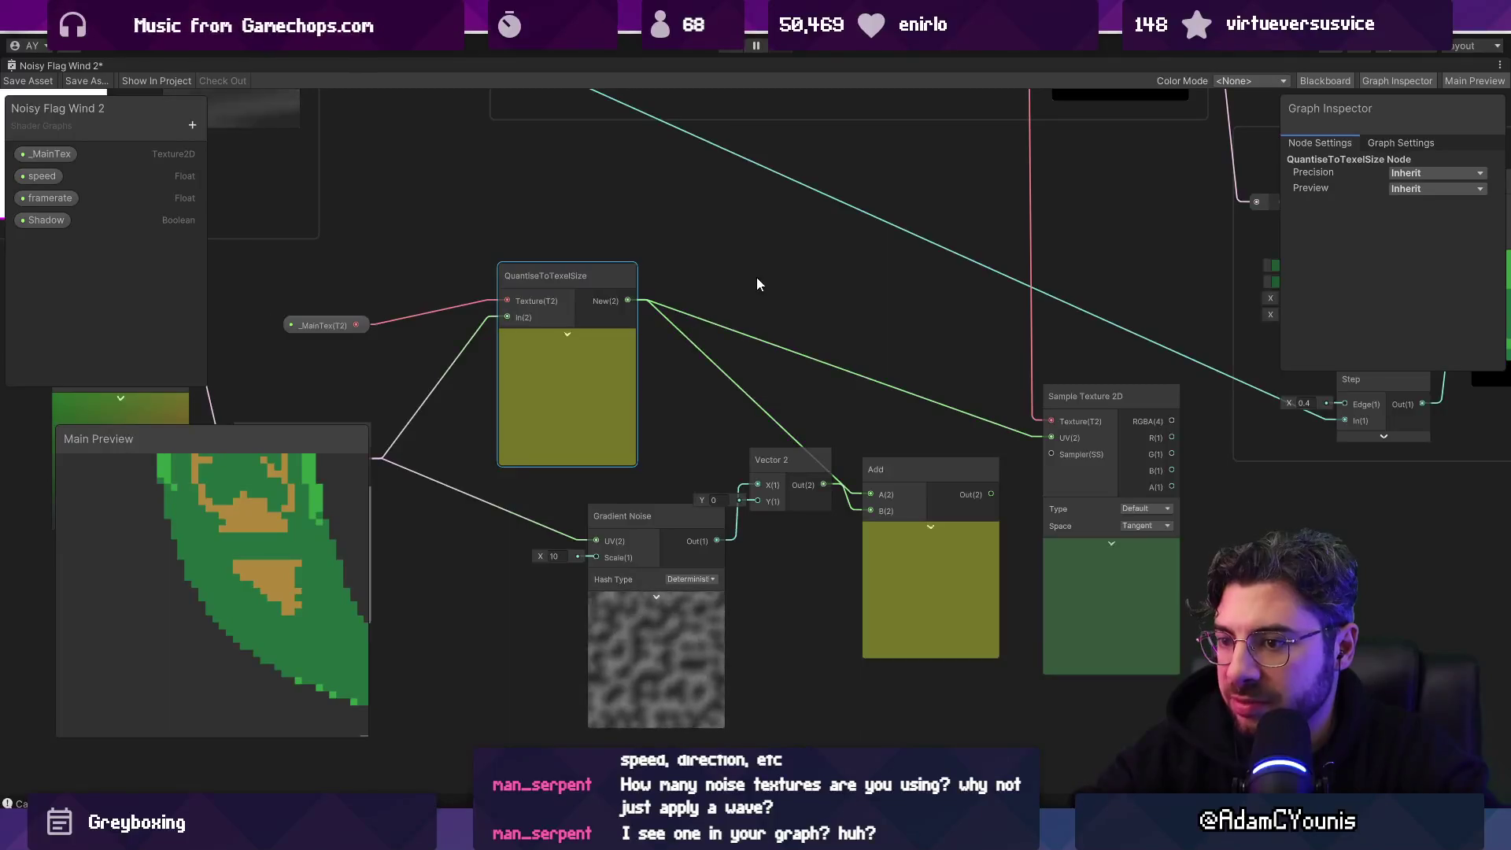
Step: Restore the full editor layout from the flag graph's window menu
scroll(757, 283, "down", 4)
mouse_move(803, 263)
left_mouse_down()
mouse_move(664, 284)
mouse_move(883, 460)
mouse_move(998, 450)
mouse_move(658, 447)
left_mouse_up()
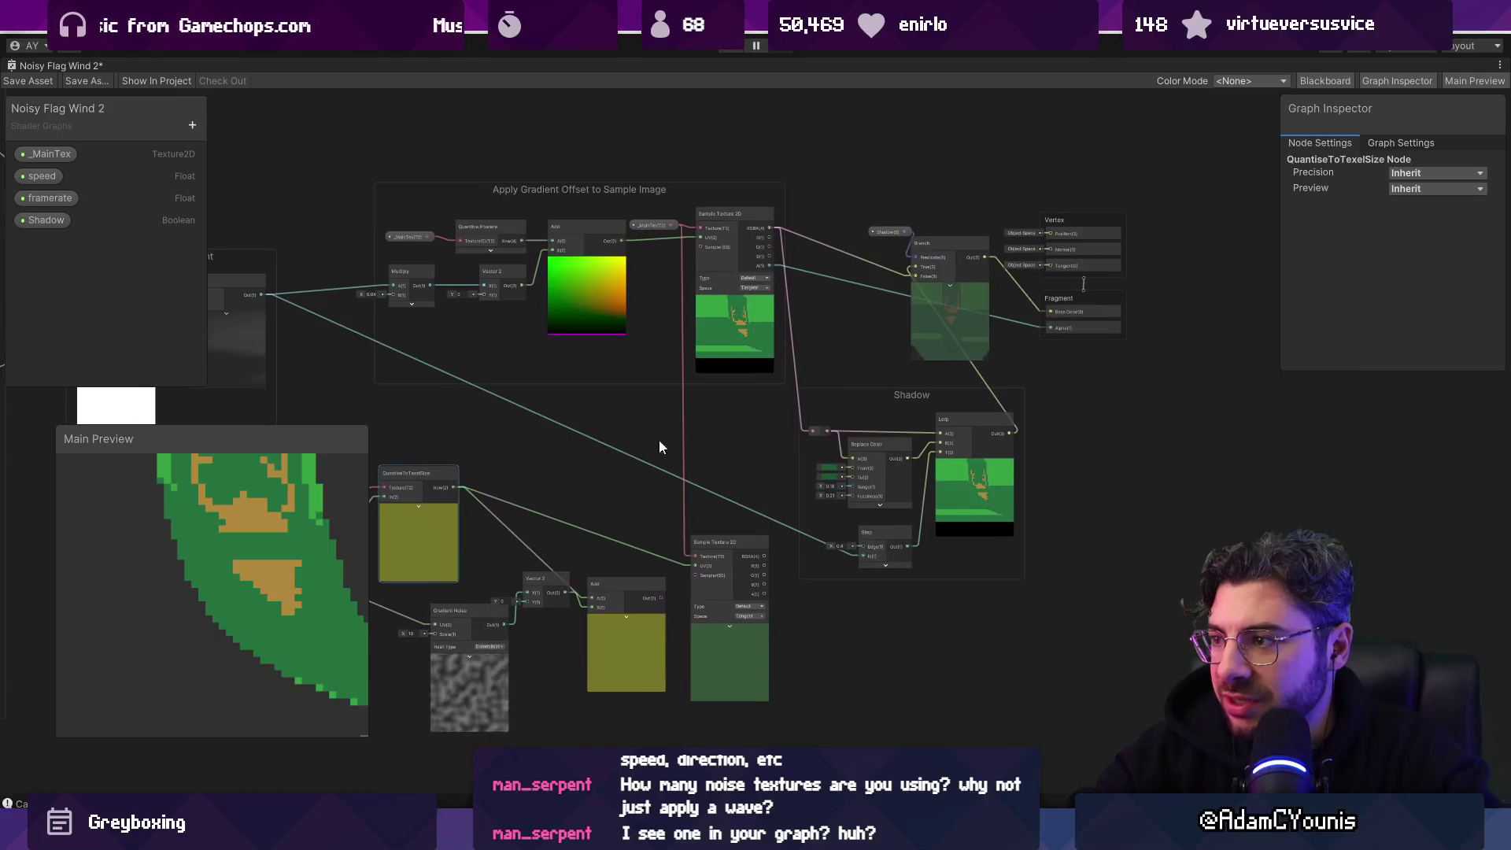
scroll(948, 291, "up", 3)
scroll(932, 395, "down", 3)
right_click(101, 60)
left_click(114, 69)
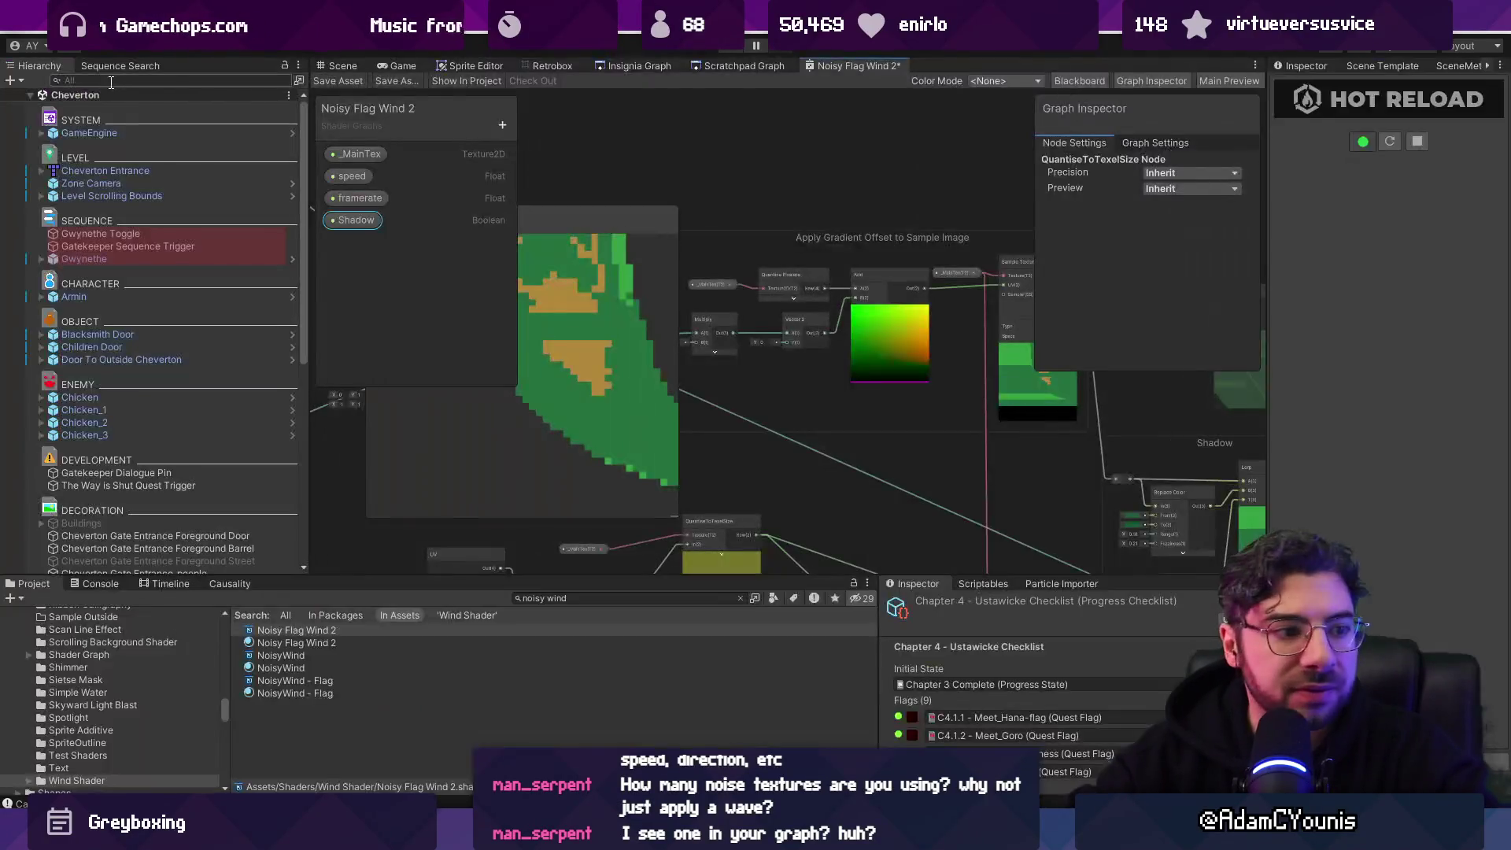
Step: Close and reopen the Noisy Flag Wind 2 graph, maximised to fill the editor
right_click(866, 66)
left_click(895, 94)
double_click(296, 630)
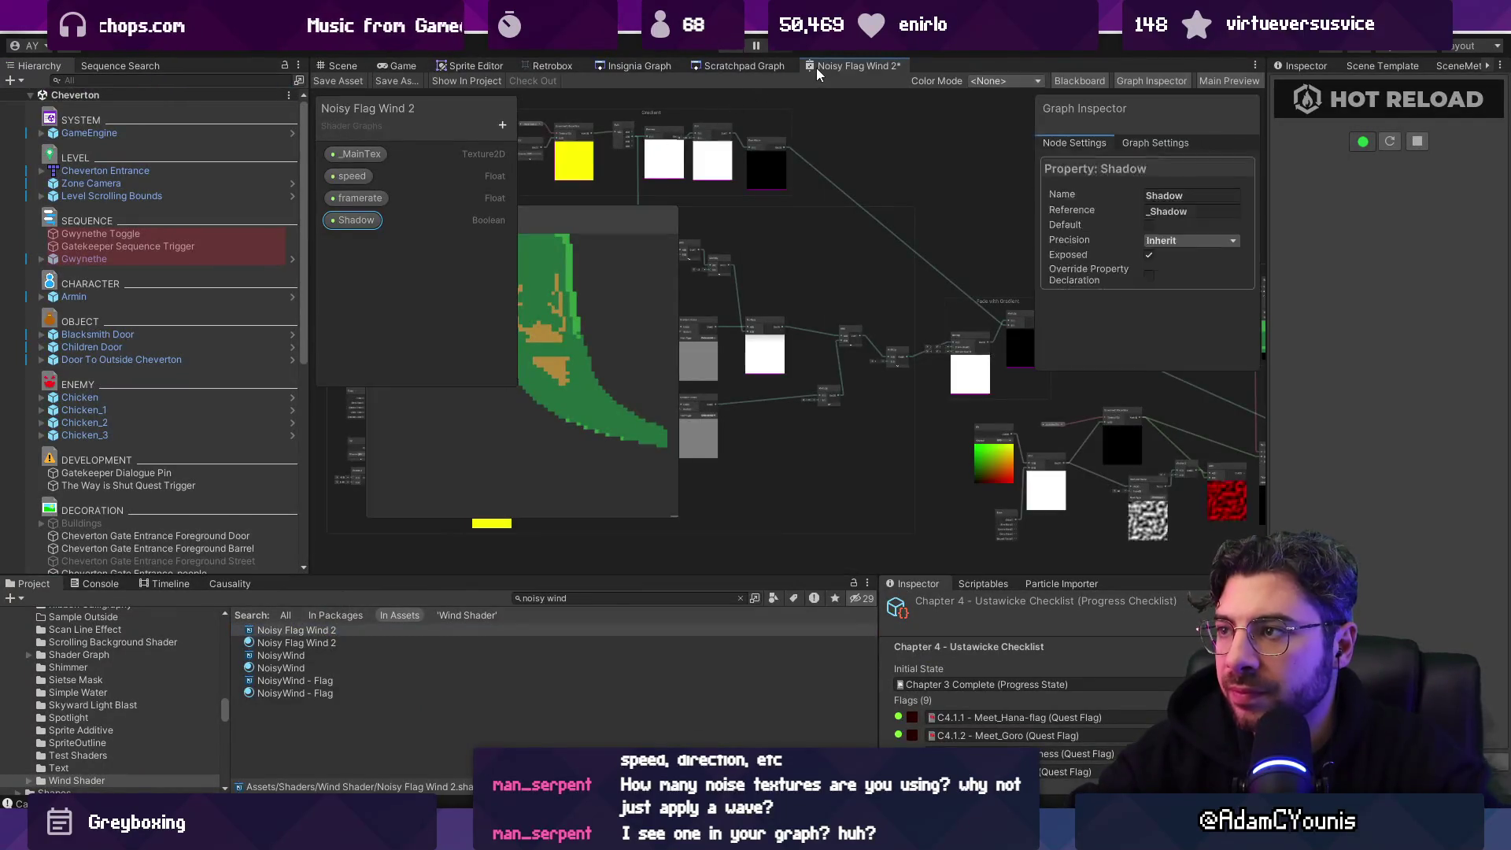
double_click(815, 68)
Step: Find the QuantiseToTexelSize node past the Noise and Shadow groups and open its sub graph
scroll(832, 325, "up", 3)
mouse_move(774, 356)
left_mouse_down()
mouse_move(867, 358)
mouse_move(890, 381)
mouse_move(799, 398)
mouse_move(1195, 391)
mouse_move(1460, 557)
left_mouse_up()
scroll(995, 395, "down", 3)
scroll(865, 457, "up", 6)
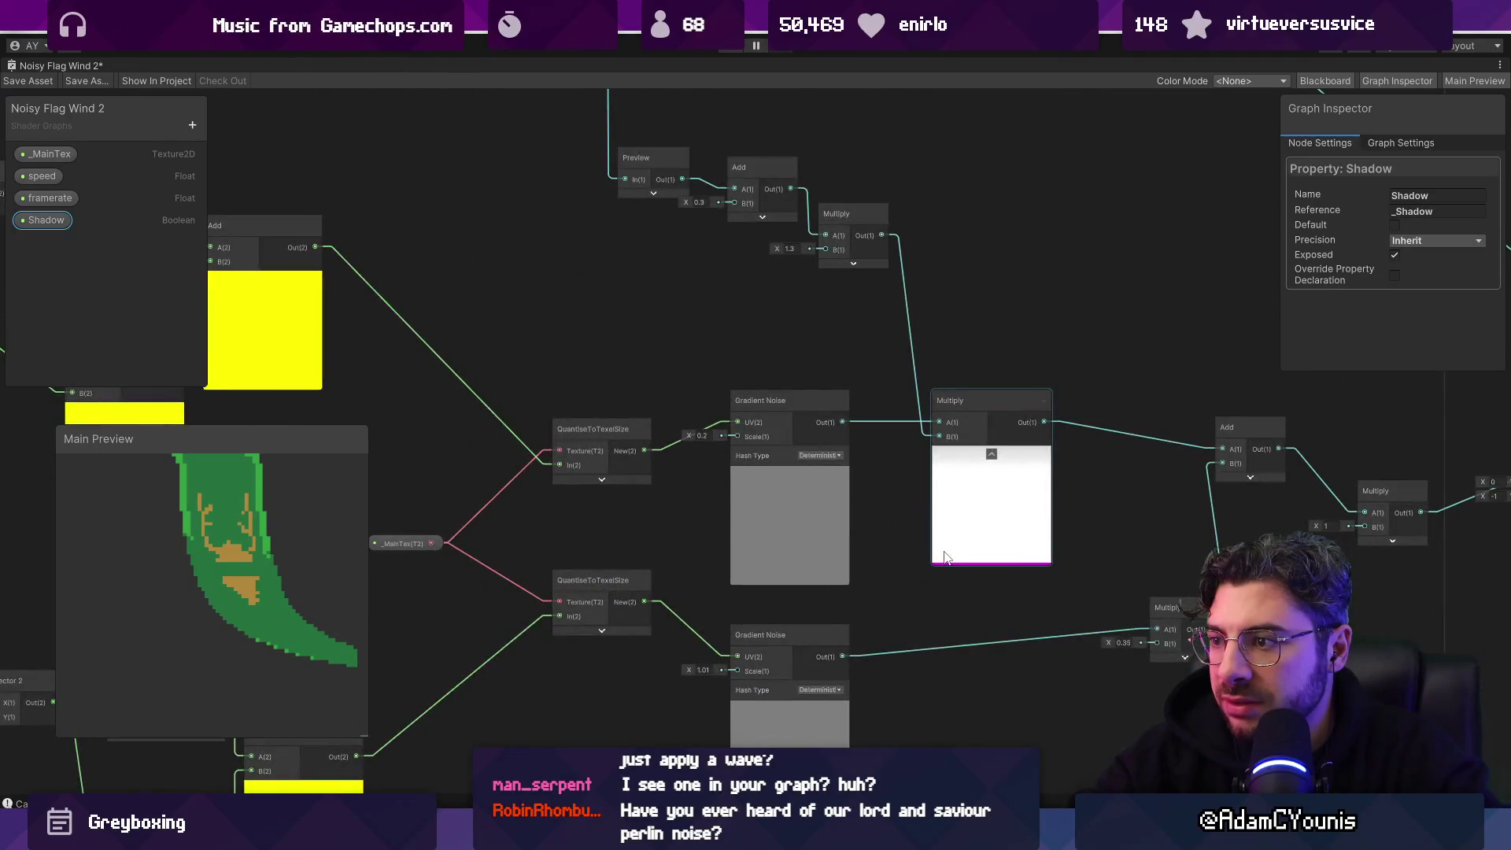
scroll(945, 557, "down", 3)
mouse_move(946, 557)
left_mouse_down()
mouse_move(798, 407)
mouse_move(249, 352)
left_mouse_up()
scroll(729, 466, "up", 3)
scroll(733, 394, "up", 3)
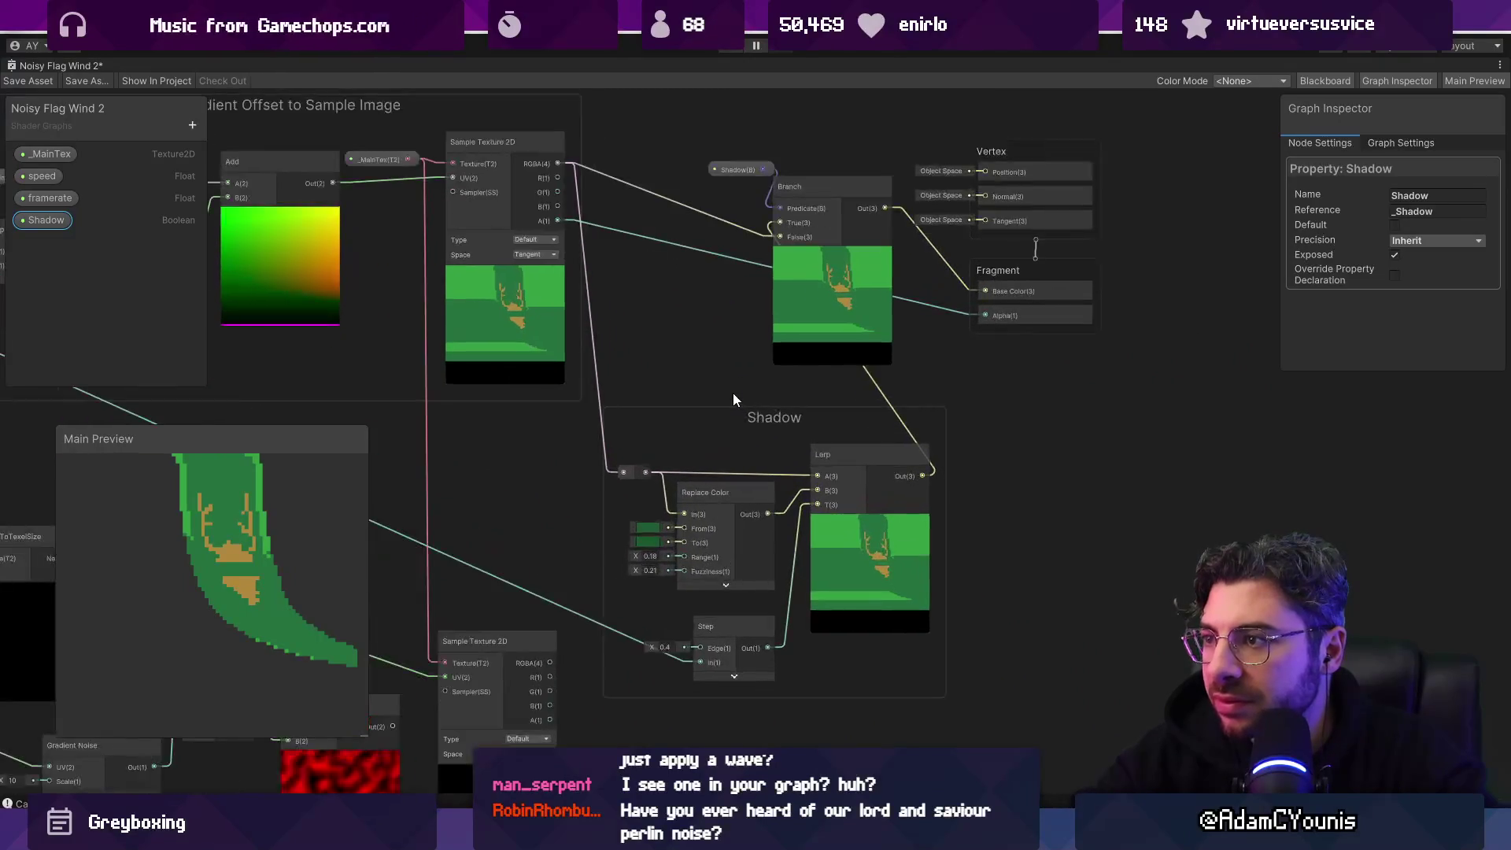
mouse_move(663, 383)
left_mouse_down()
mouse_move(1127, 313)
mouse_move(1186, 231)
left_mouse_up()
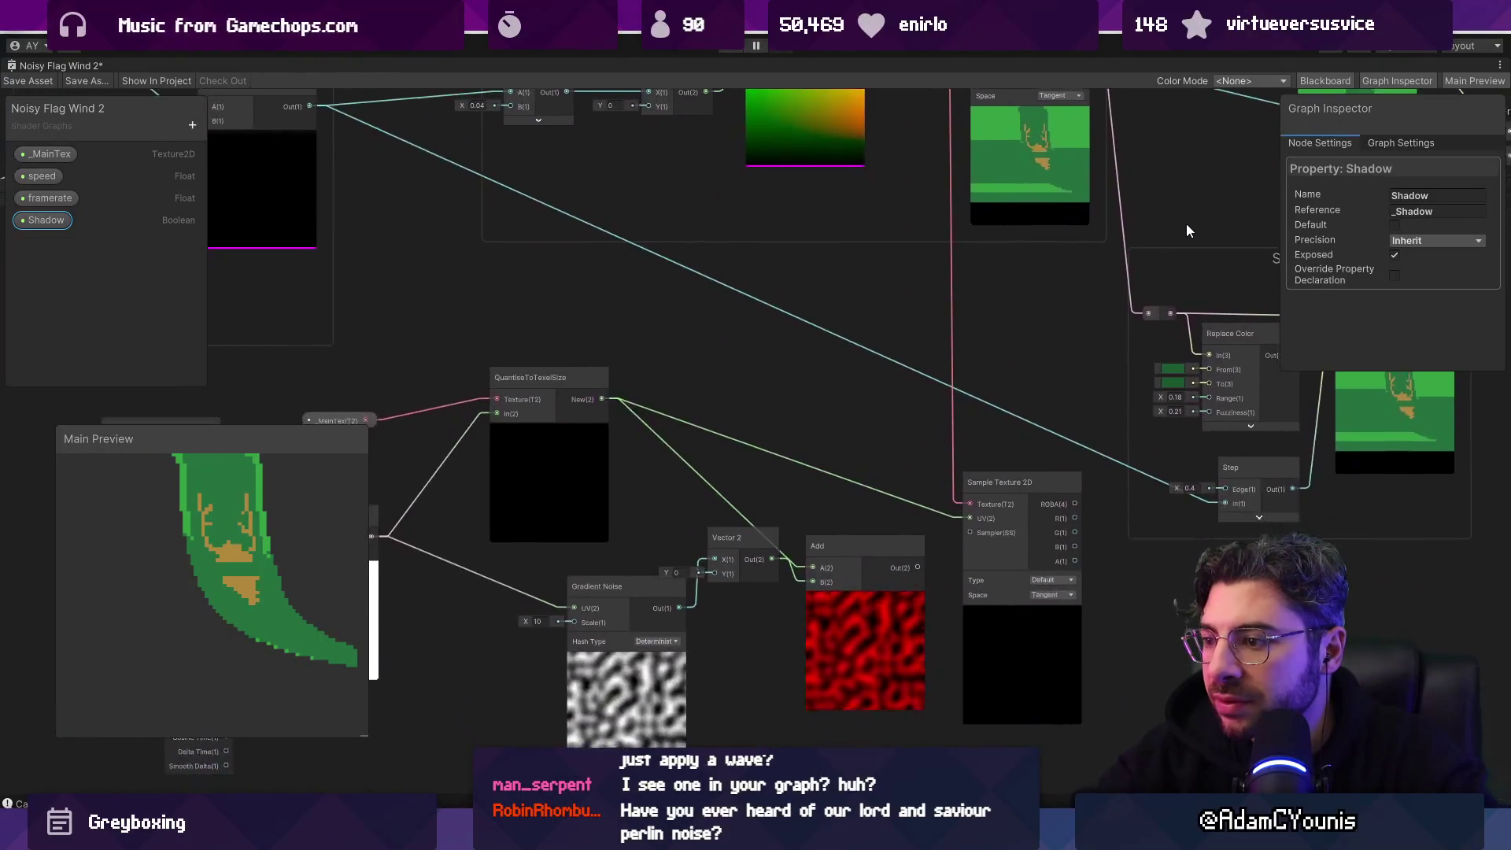
scroll(1338, 456, "down", 5)
scroll(1070, 459, "up", 2)
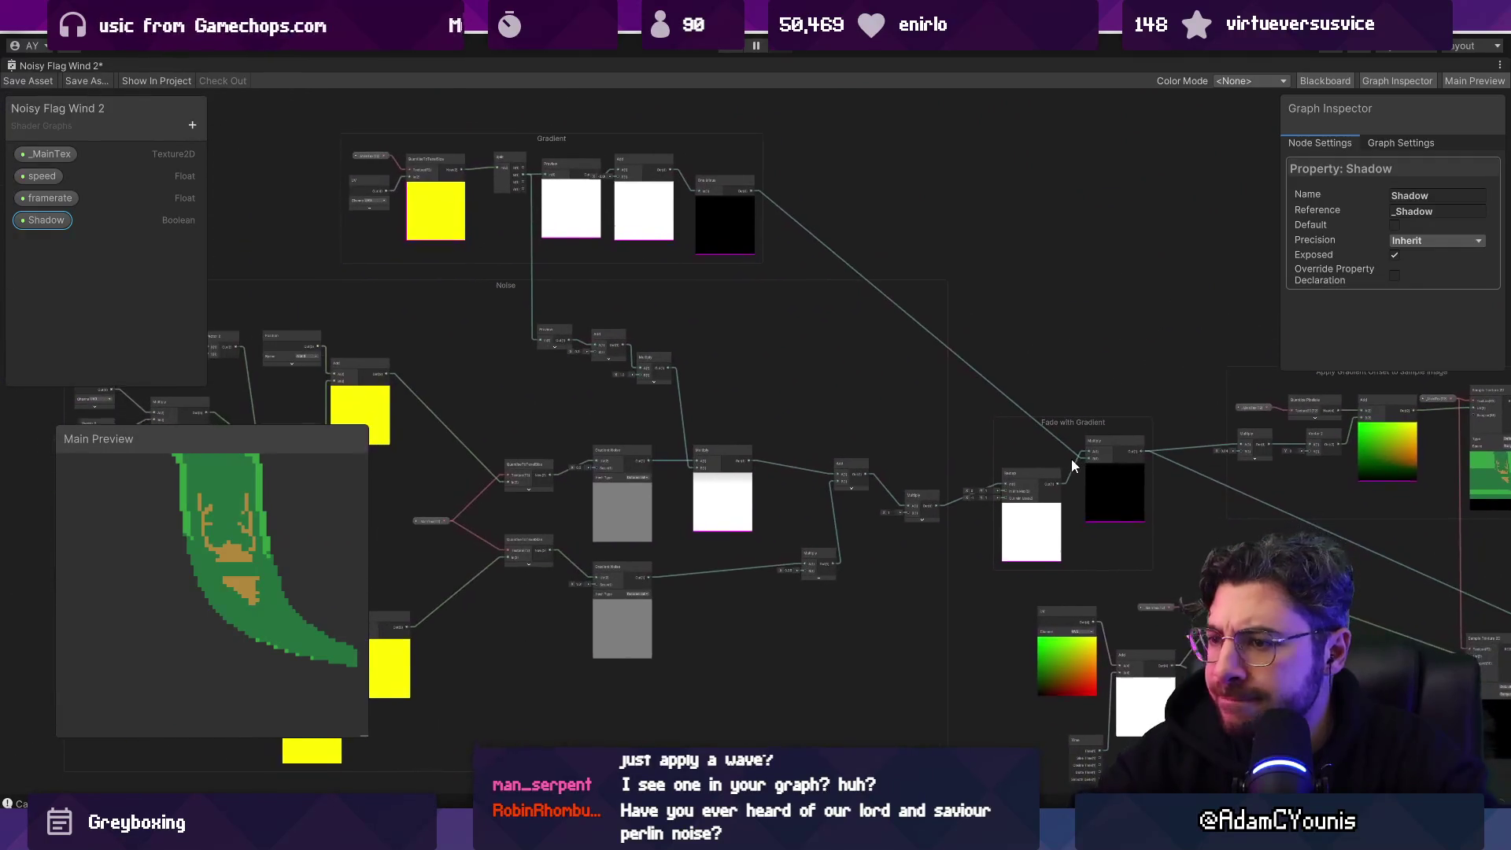
scroll(517, 483, "up", 3)
scroll(619, 480, "up", 2)
double_click(565, 424)
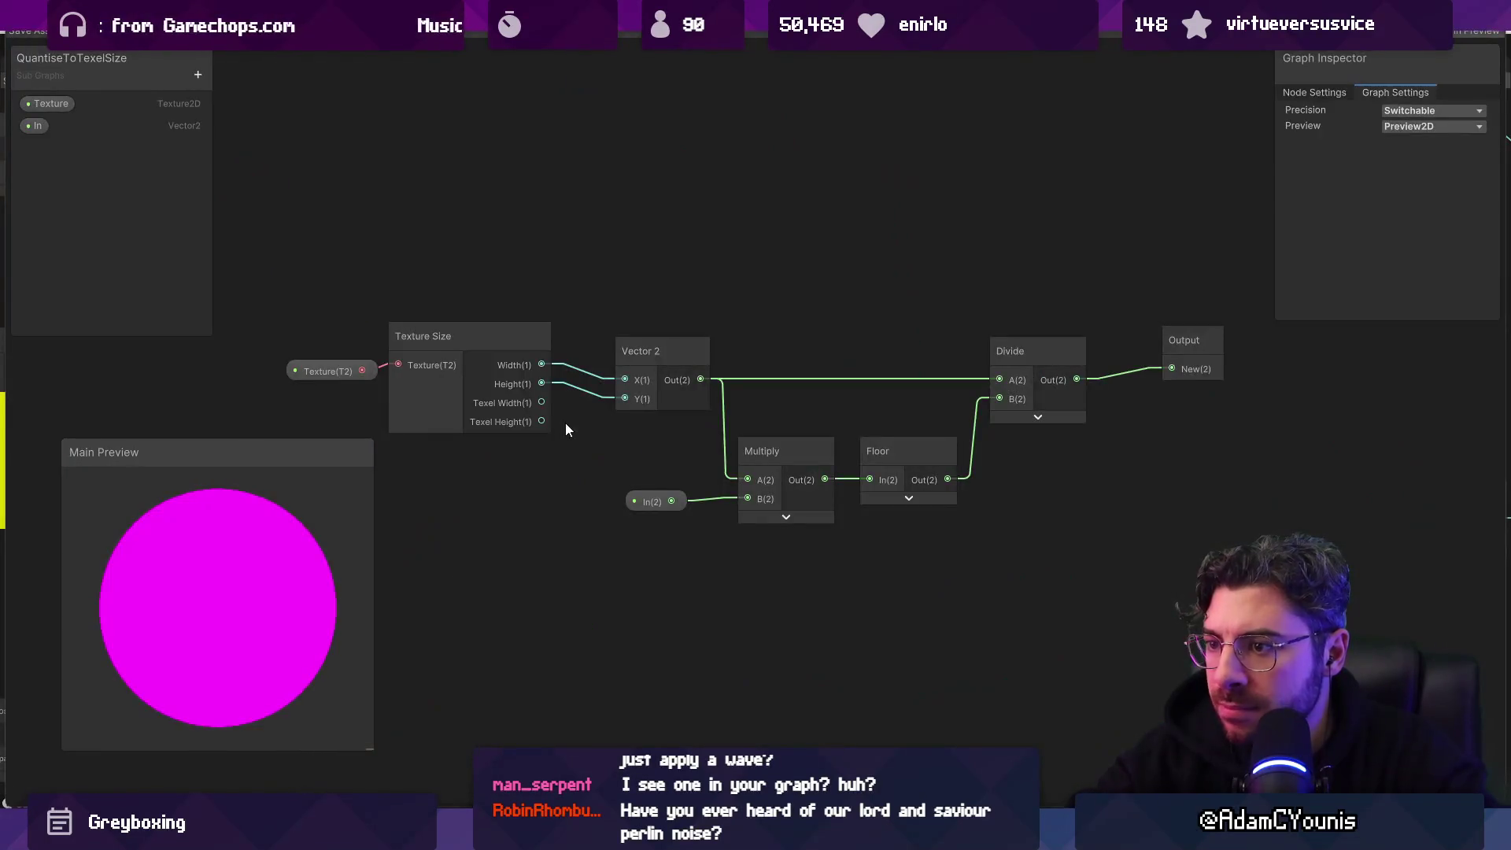
Step: Move the In node above the chain and drop Texture Size and Vector 2 lower
mouse_move(327, 368)
left_mouse_down()
mouse_move(318, 344)
mouse_move(323, 355)
left_mouse_up()
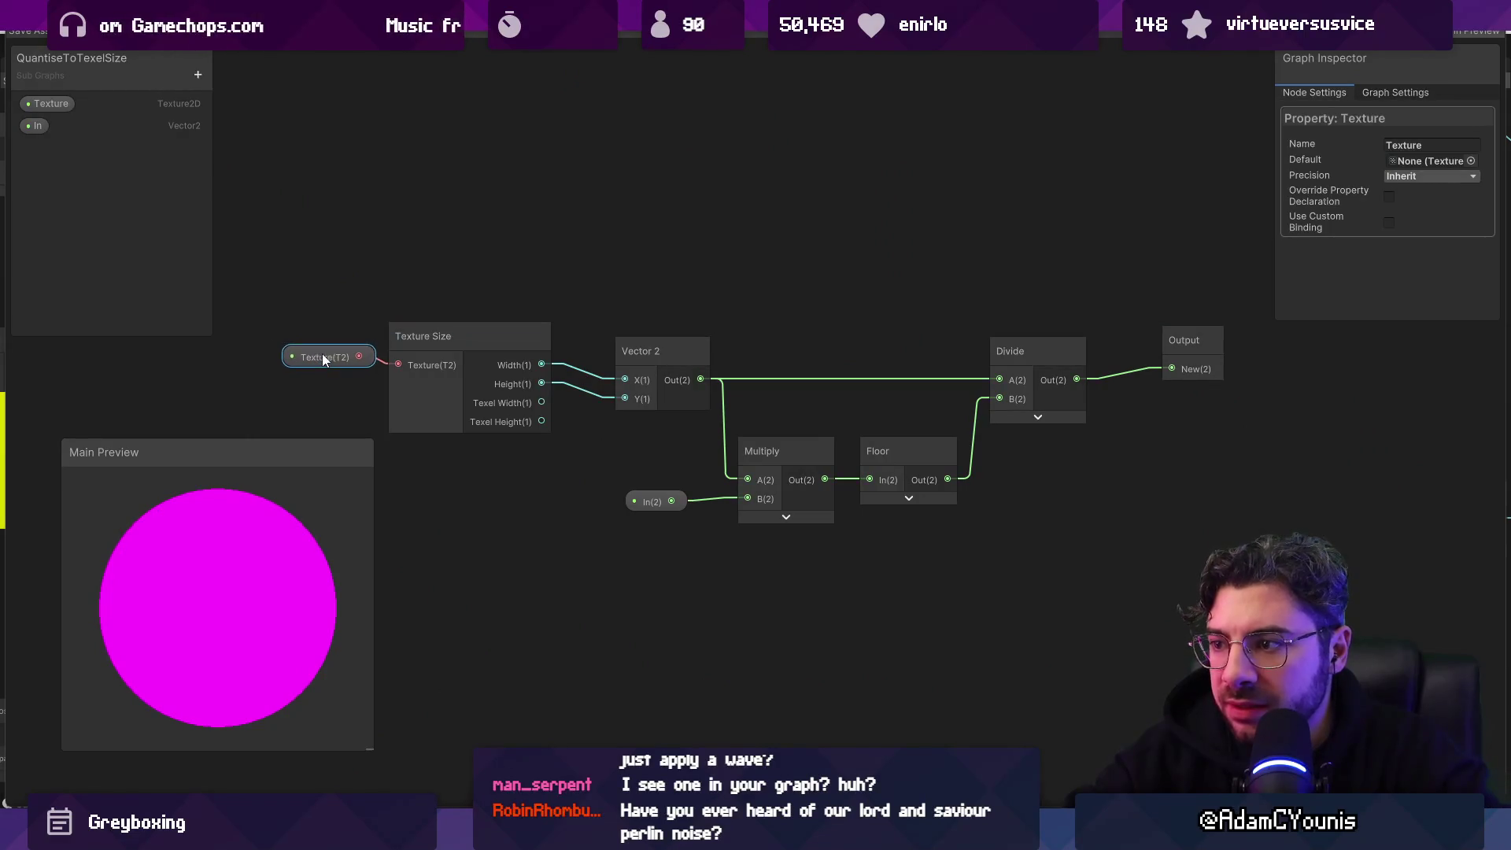
left_click_drag(654, 504, 644, 259)
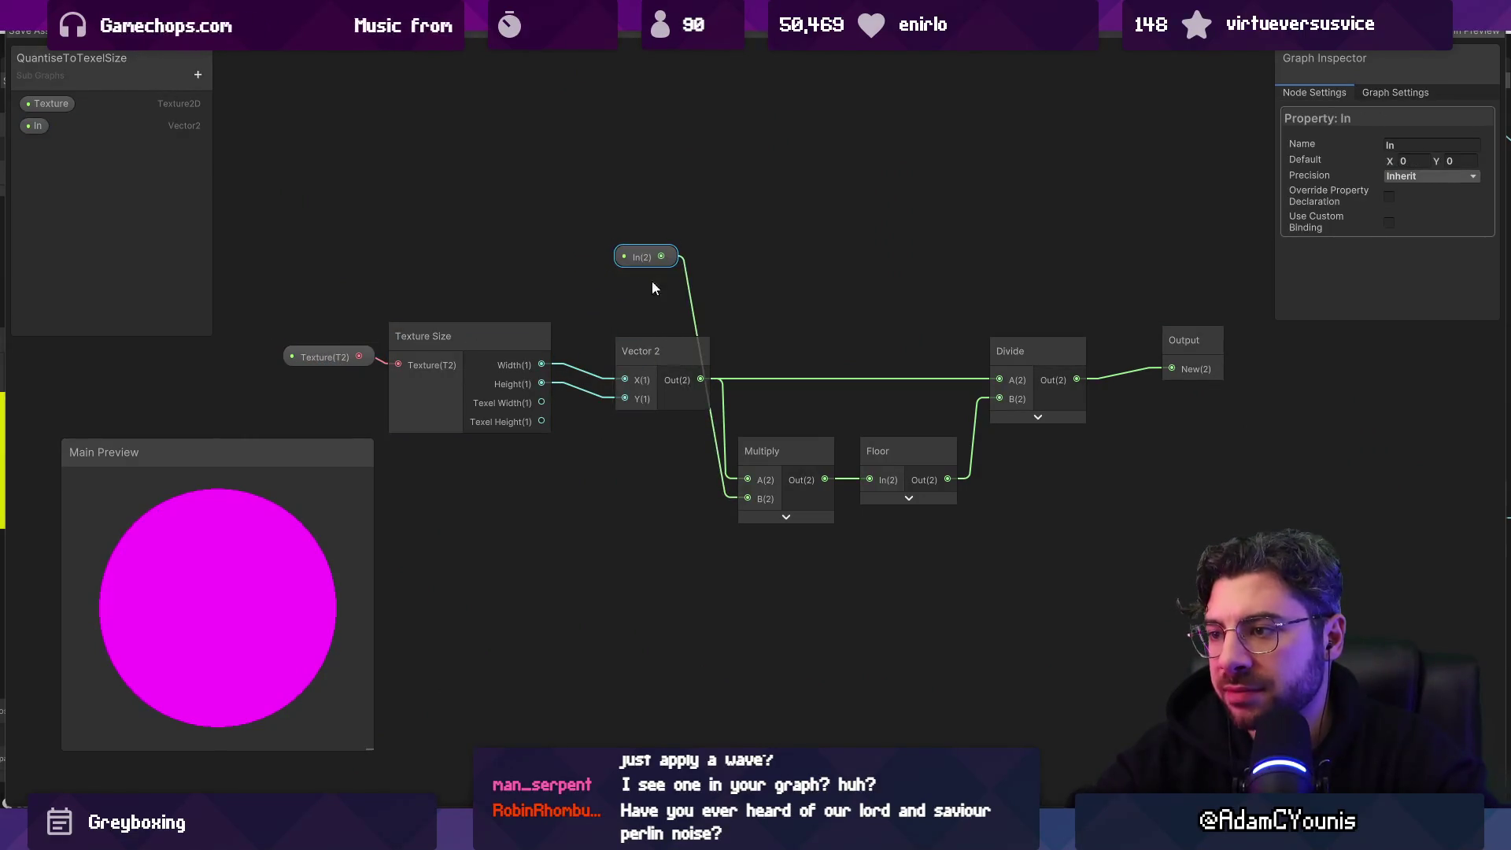
left_click_drag(662, 340, 629, 452)
left_click_drag(482, 339, 474, 543)
left_click_drag(329, 356, 301, 438)
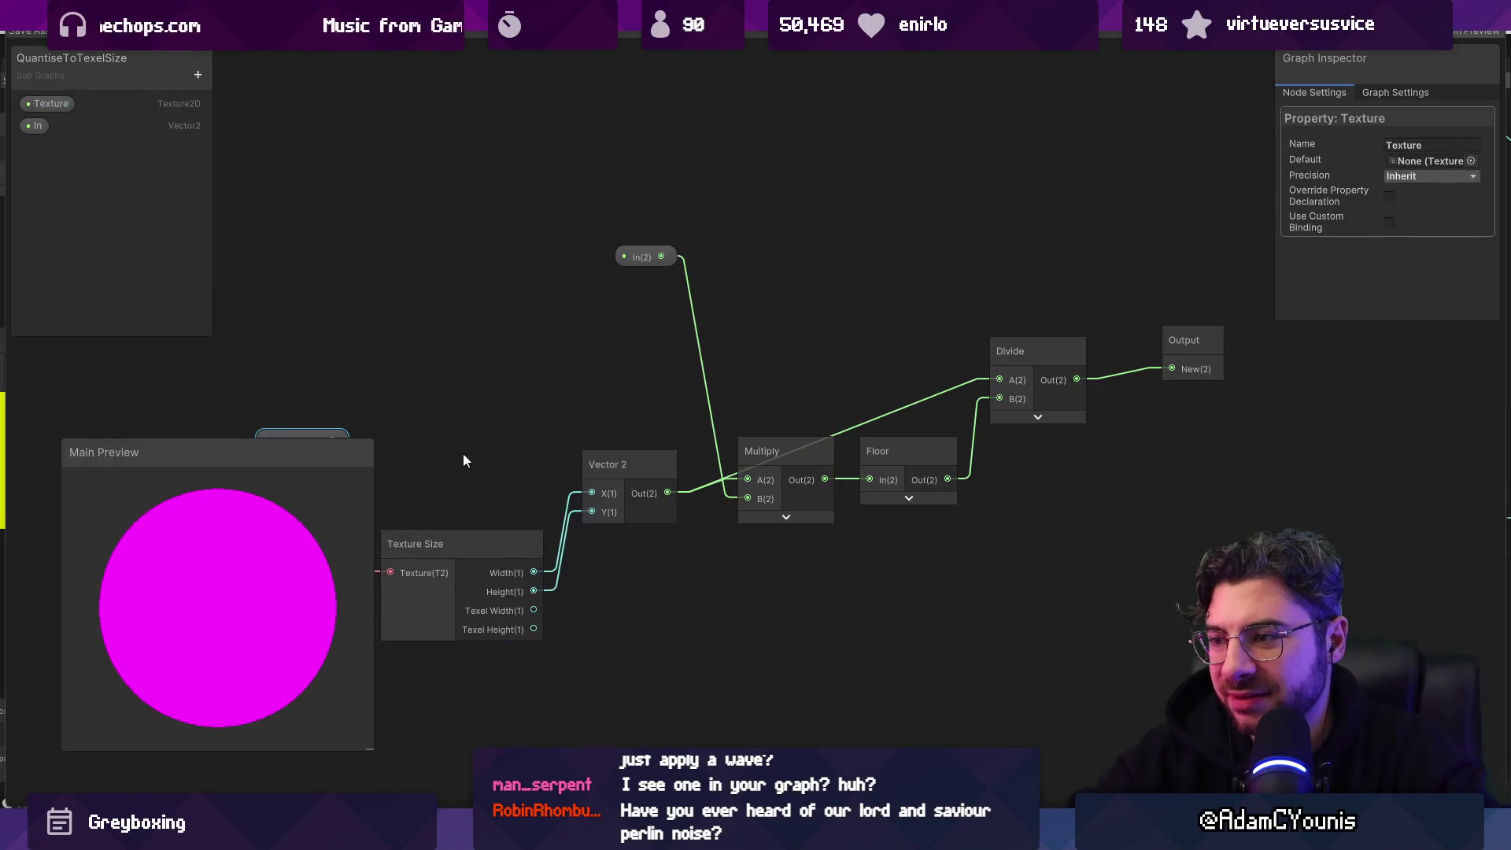
Step: Connect In to Multiply A and the texture size Vector 2 to Multiply B
left_click_drag(667, 493, 748, 498)
left_click_drag(661, 256, 748, 482)
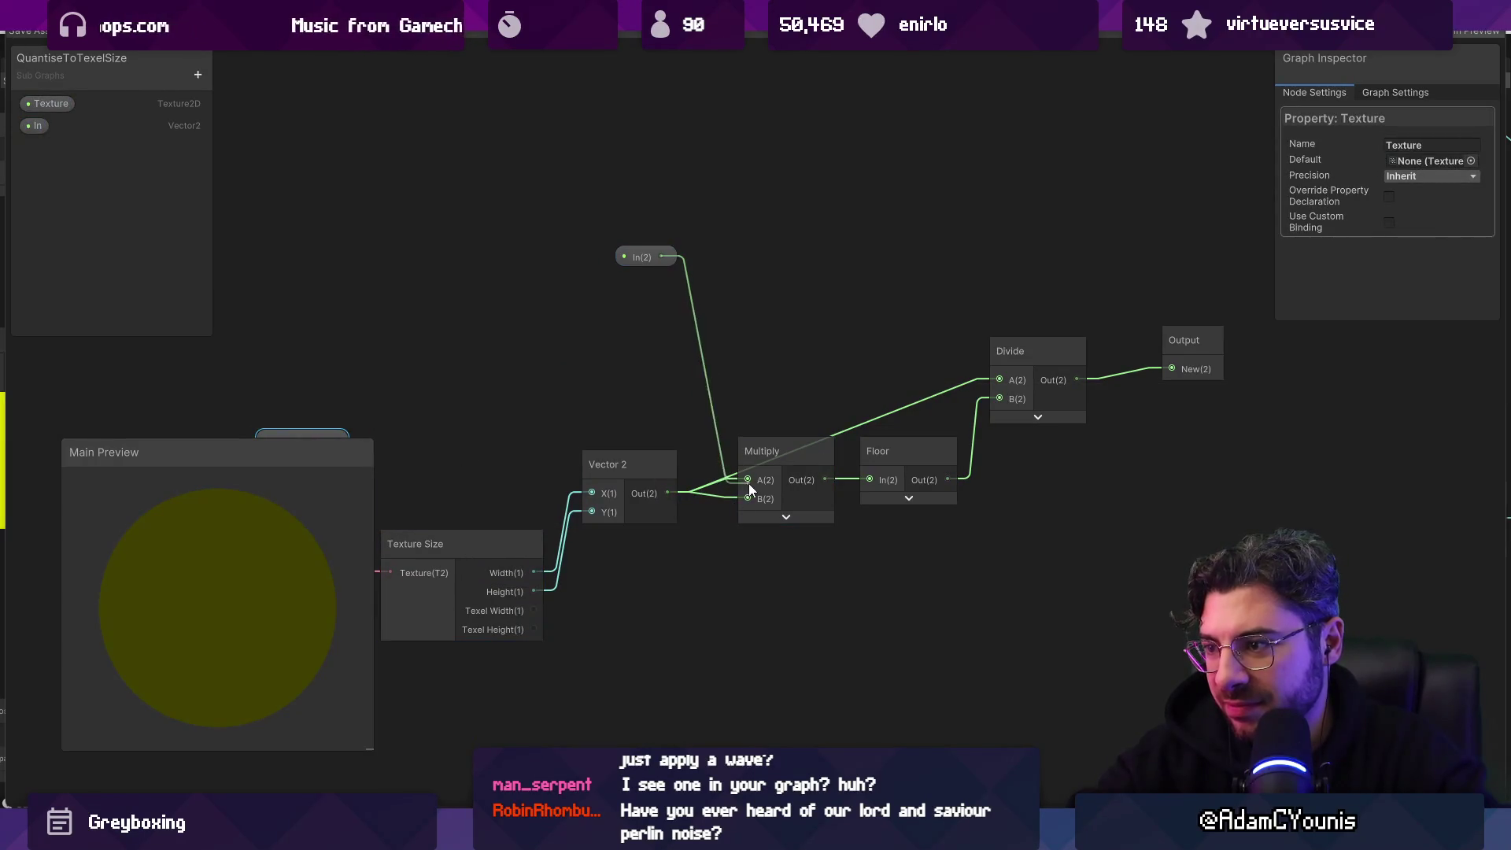
left_click_drag(988, 395, 996, 399)
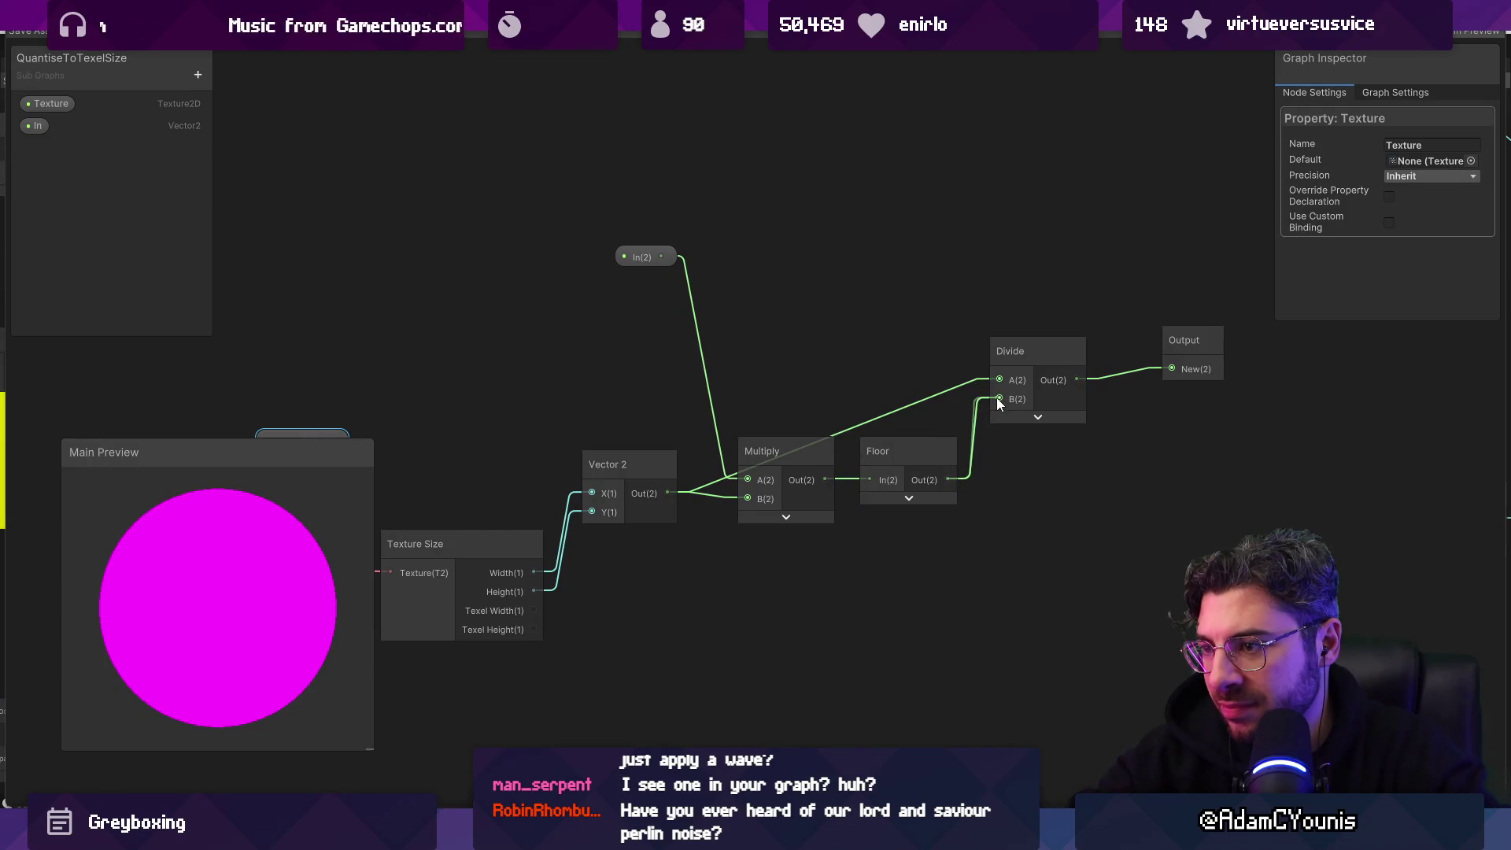
left_click_drag(664, 260, 1000, 380)
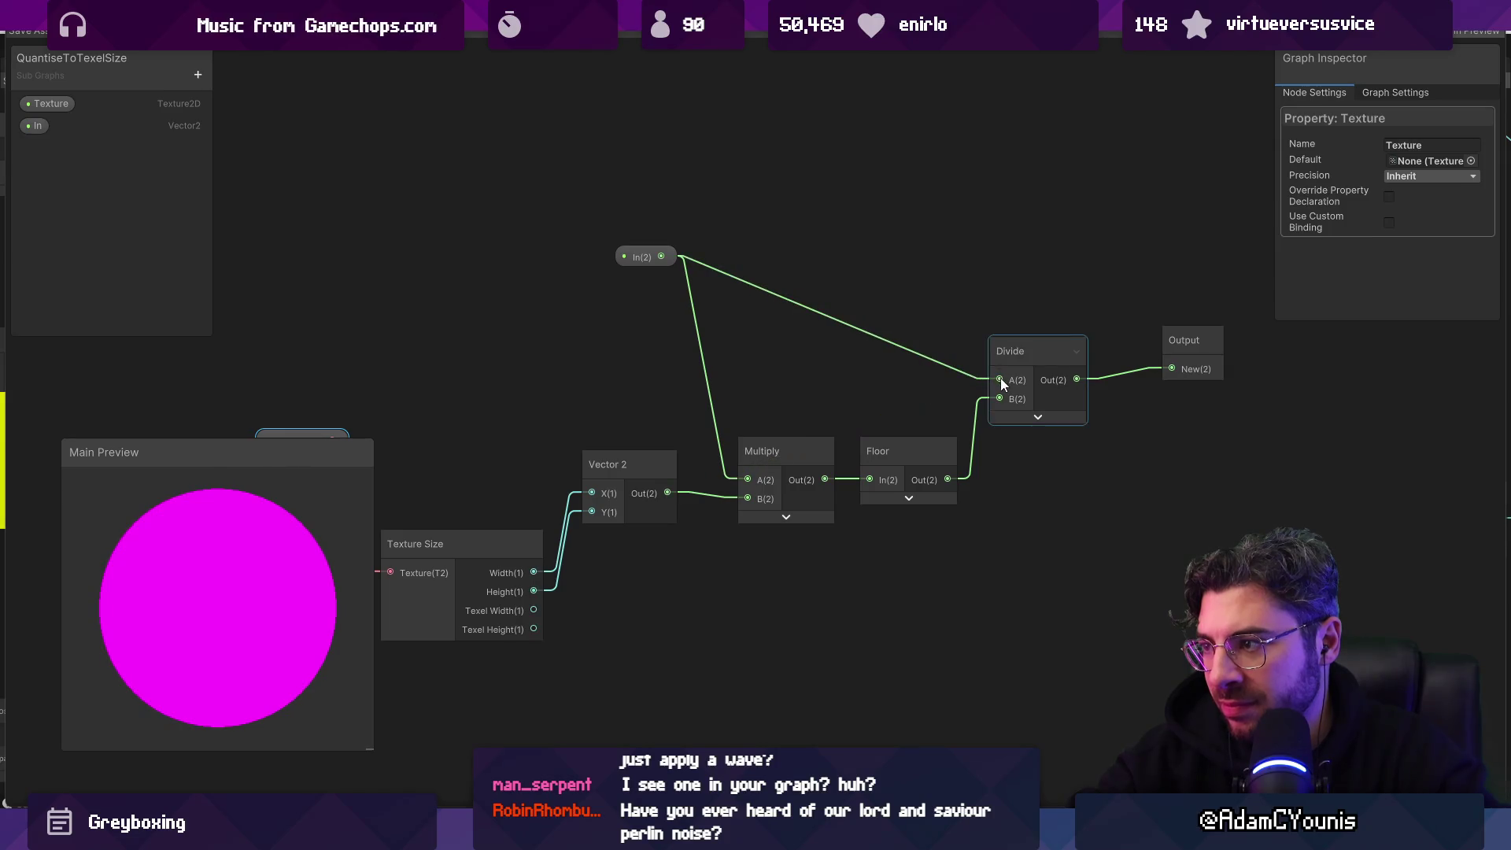
Step: Feed the floored result into Divide A and the texture size into Divide B
left_click_drag(670, 568, 668, 495)
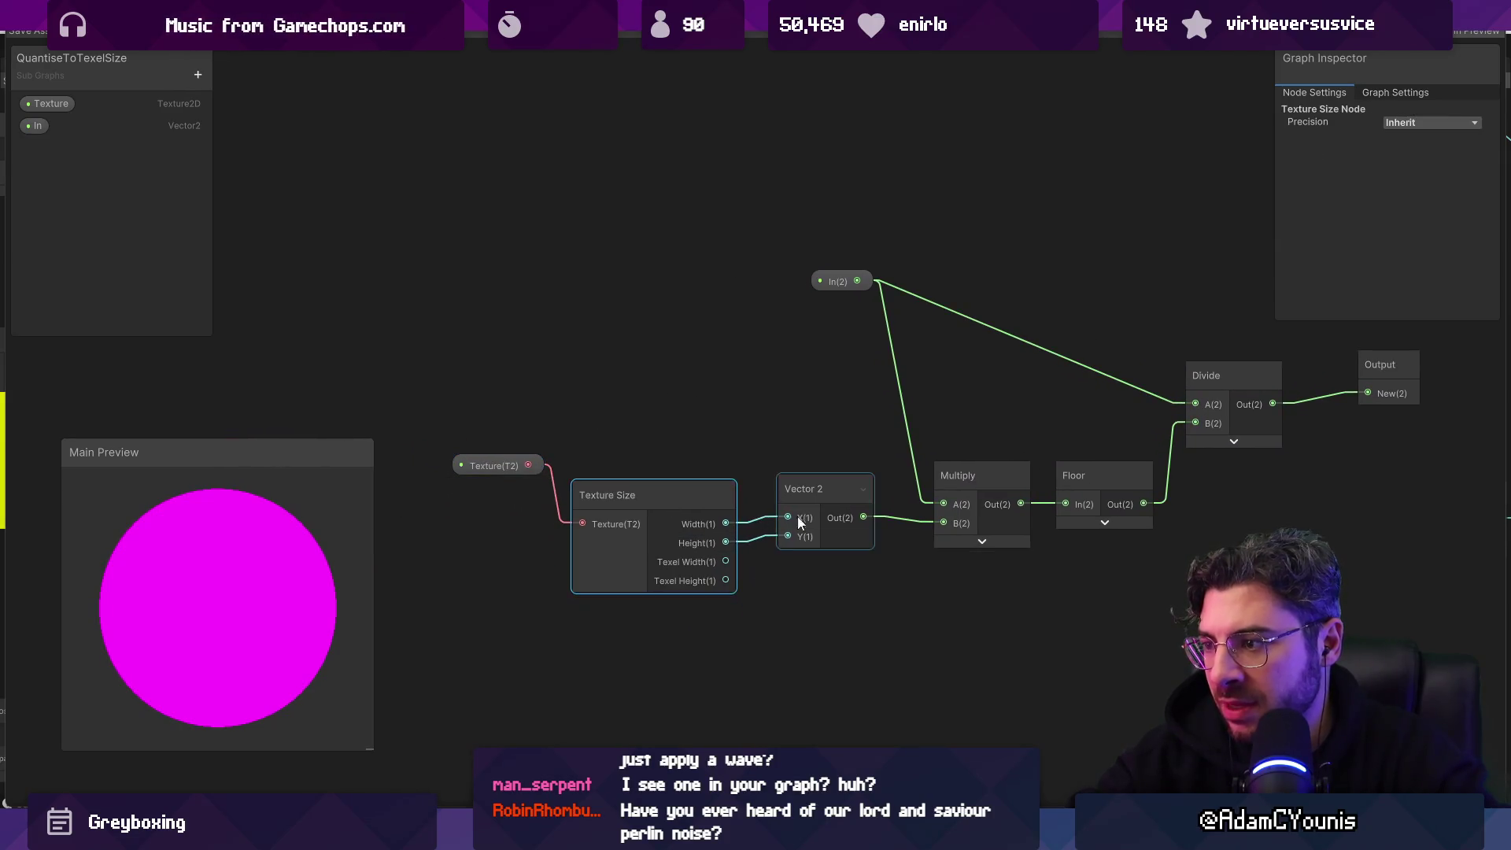
mouse_move(937, 403)
left_mouse_down()
mouse_move(1037, 449)
mouse_move(1018, 400)
left_mouse_up()
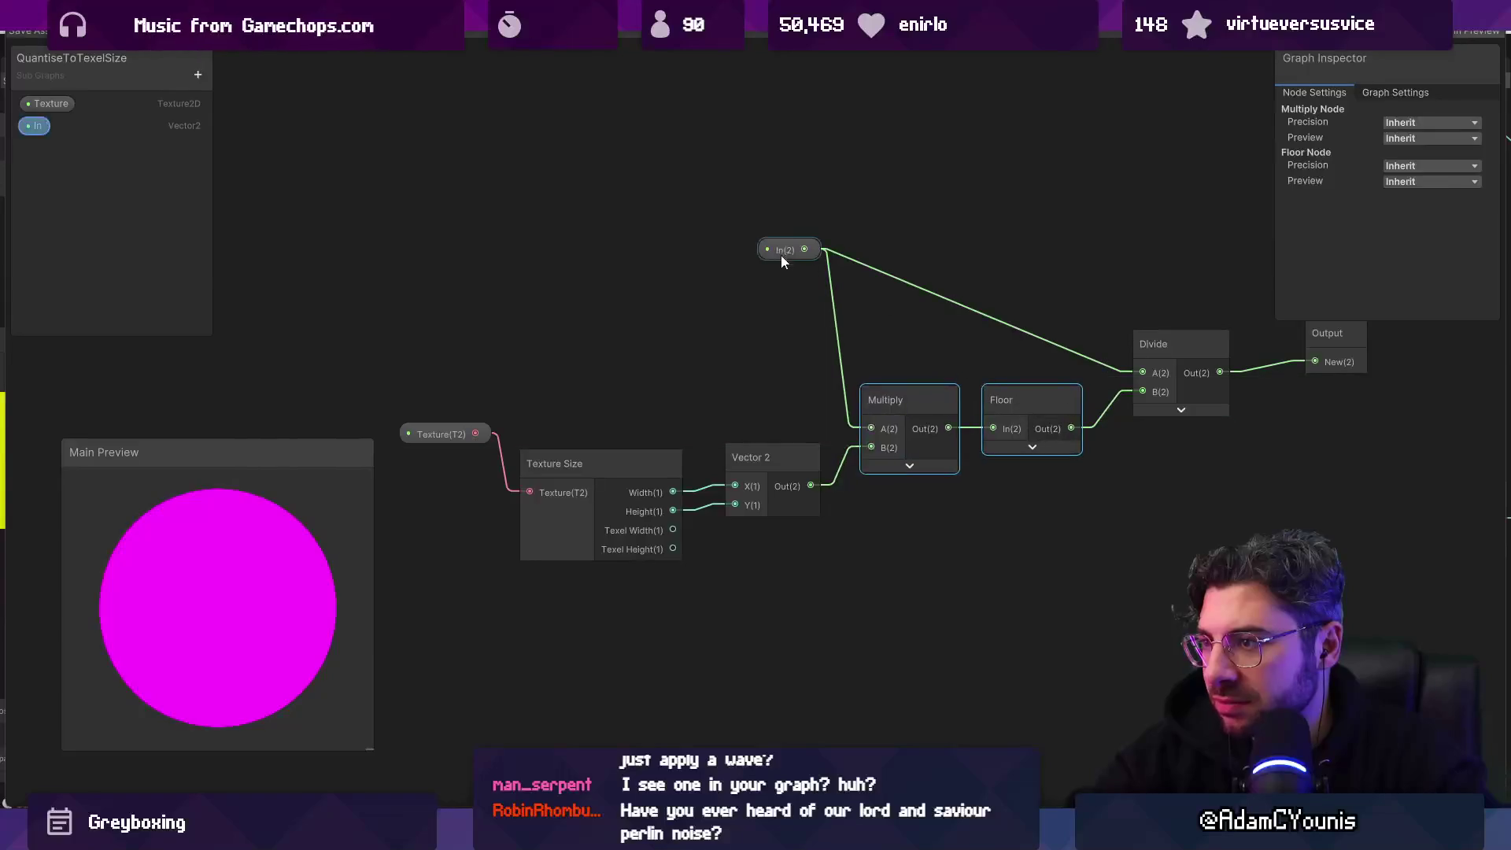
left_click_drag(781, 255, 713, 285)
left_click_drag(1179, 350, 1187, 387)
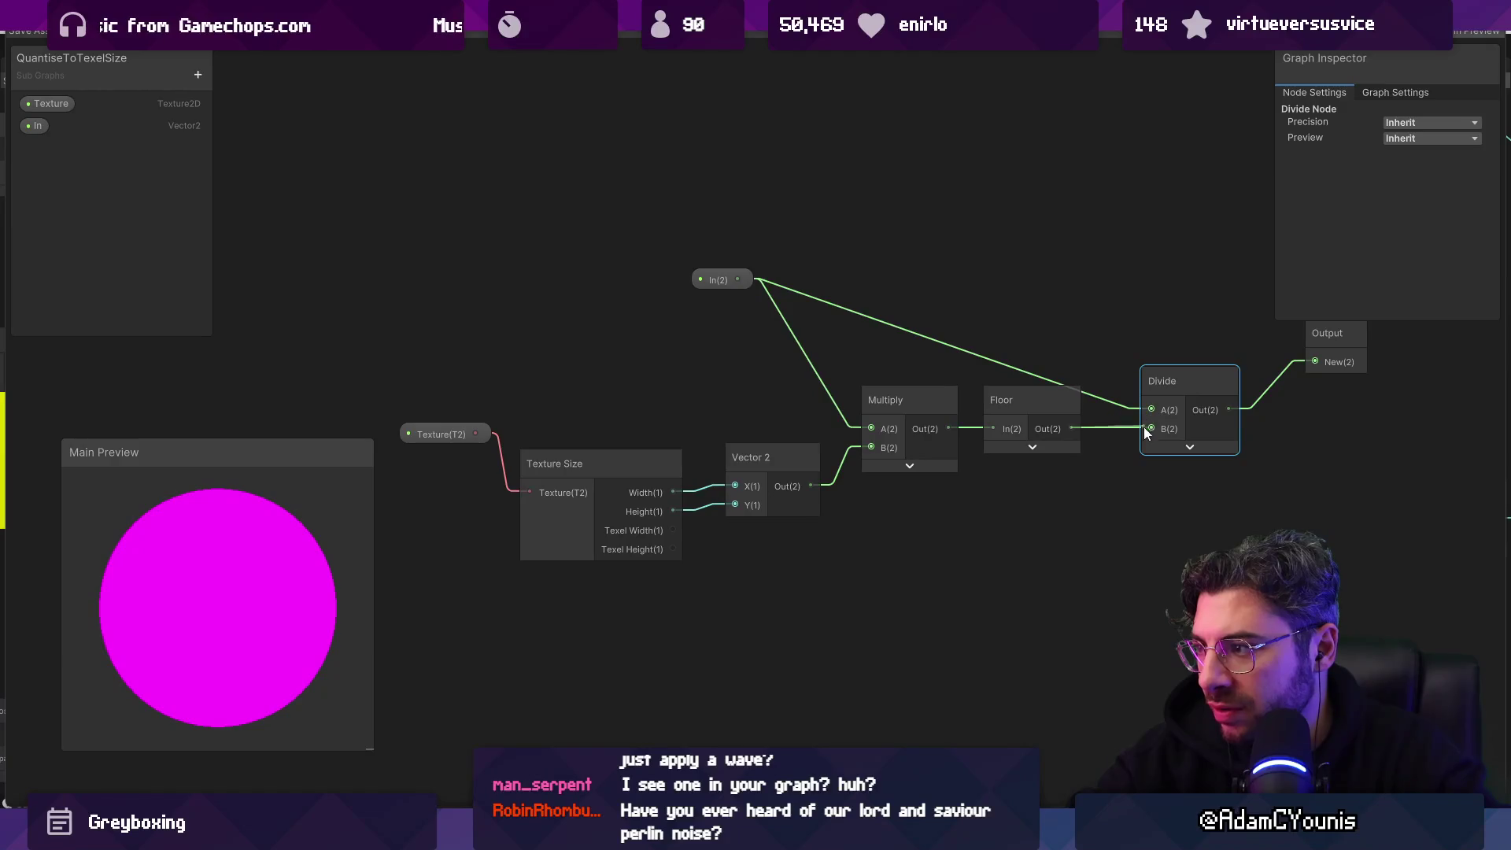
left_click_drag(1128, 428, 1151, 410)
mouse_move(811, 486)
left_mouse_down()
mouse_move(1105, 499)
mouse_move(1151, 429)
left_mouse_up()
Step: Tidy the Multiply, Floor, Divide and Vector 2 nodes, save the sub graph, and return
left_click(937, 391)
left_click(999, 405, "shift")
mouse_move(999, 405)
left_mouse_down()
mouse_move(999, 308)
mouse_move(1030, 301)
mouse_move(801, 305)
mouse_move(797, 360)
left_mouse_up()
left_click_drag(904, 337, 922, 285)
left_click_drag(1065, 407, 1054, 343)
mouse_move(652, 475)
left_mouse_down()
mouse_move(814, 508)
mouse_move(672, 492)
left_mouse_up()
mouse_move(458, 489)
left_mouse_down()
mouse_move(601, 490)
mouse_move(605, 507)
left_mouse_up()
left_click(32, 37)
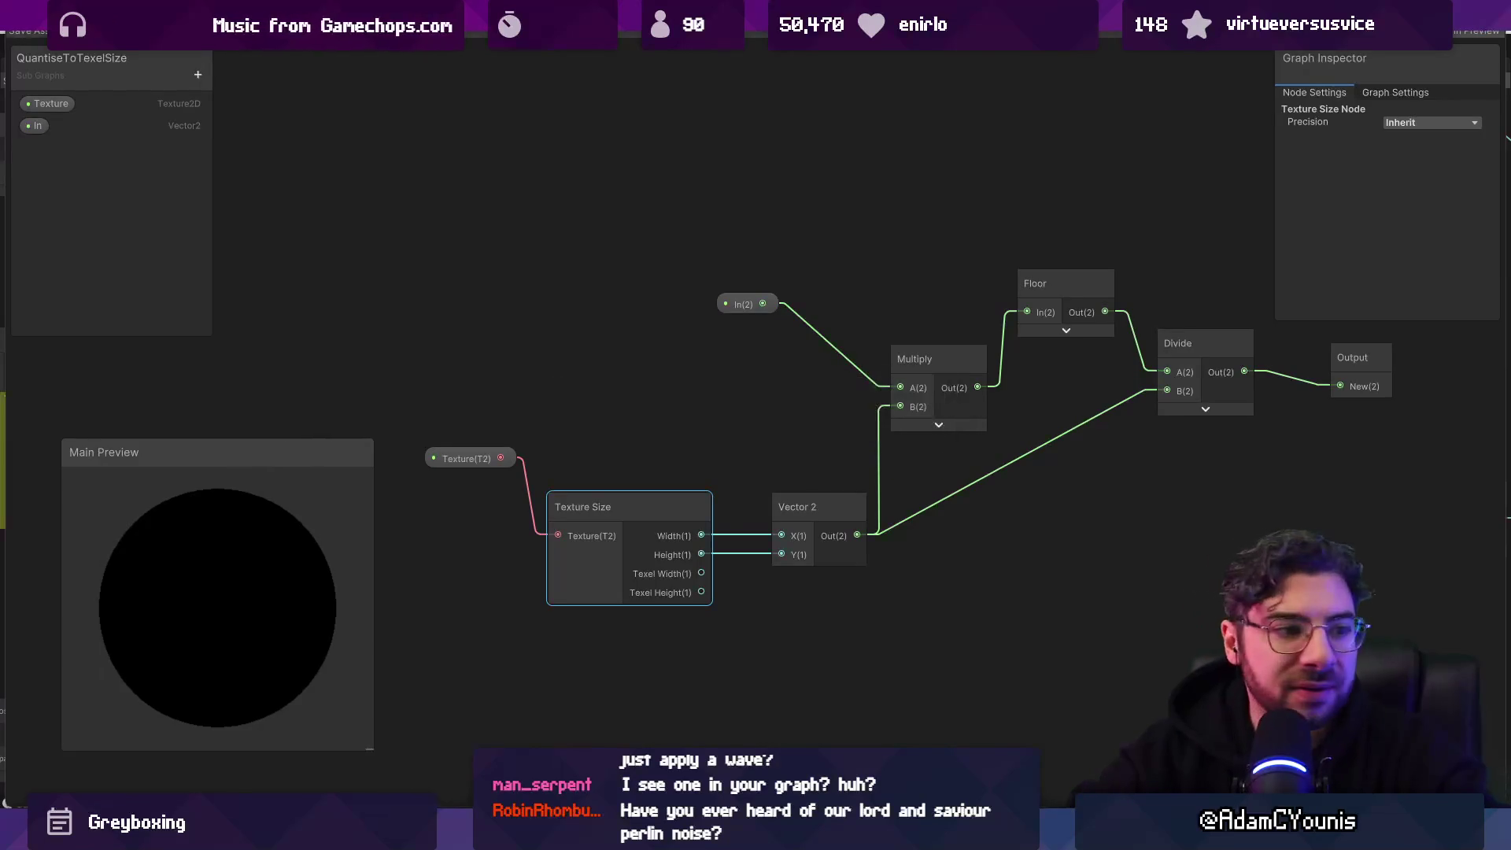
key("alt+Tab")
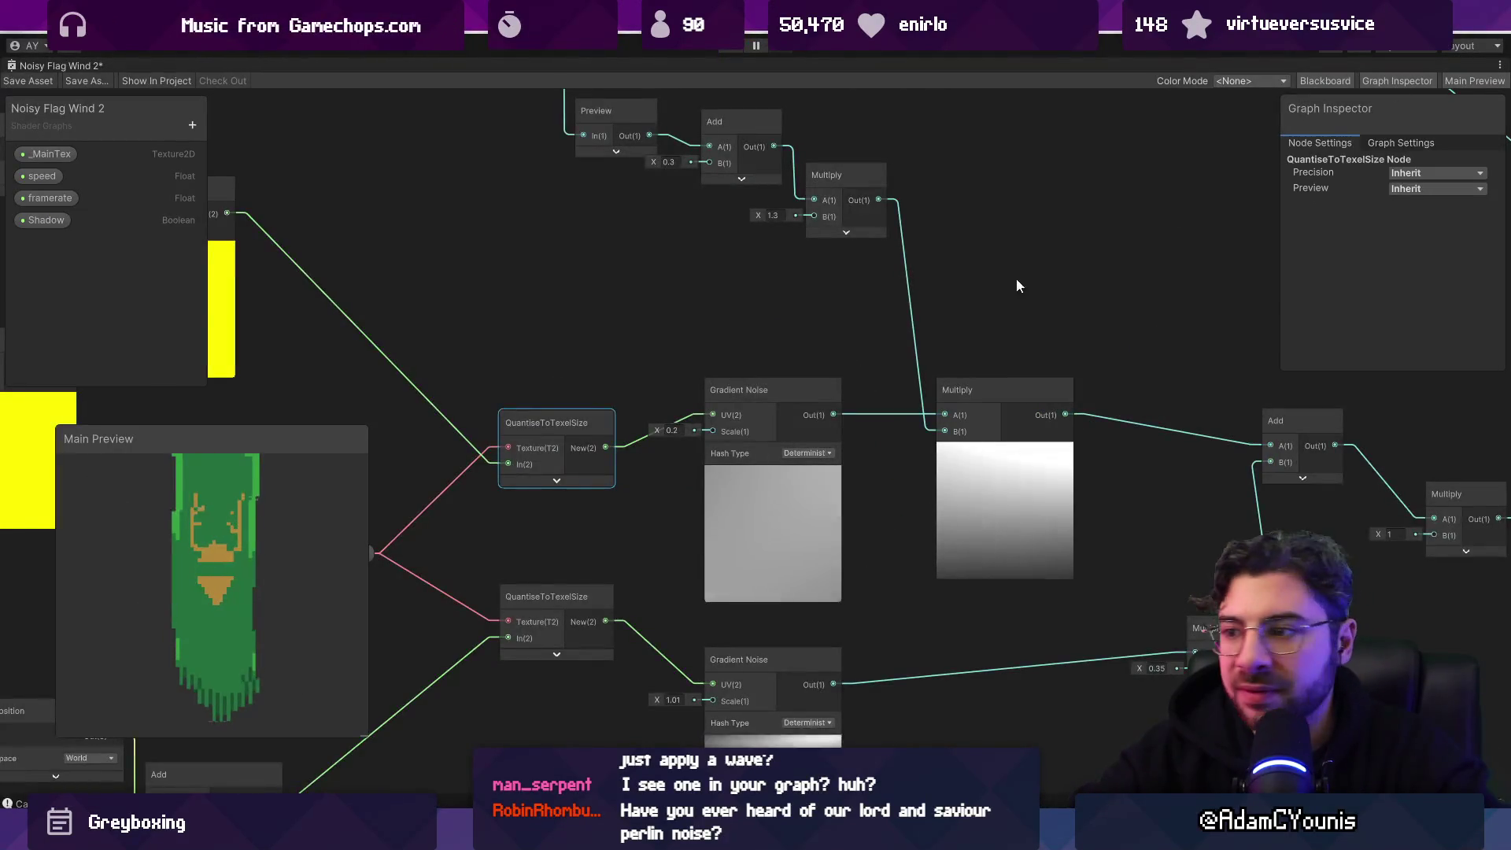
Step: Zoom the Main Preview to check the rippling pixel flag and survey the Fade and Gradient Offset groups
scroll(832, 342, "down", 5)
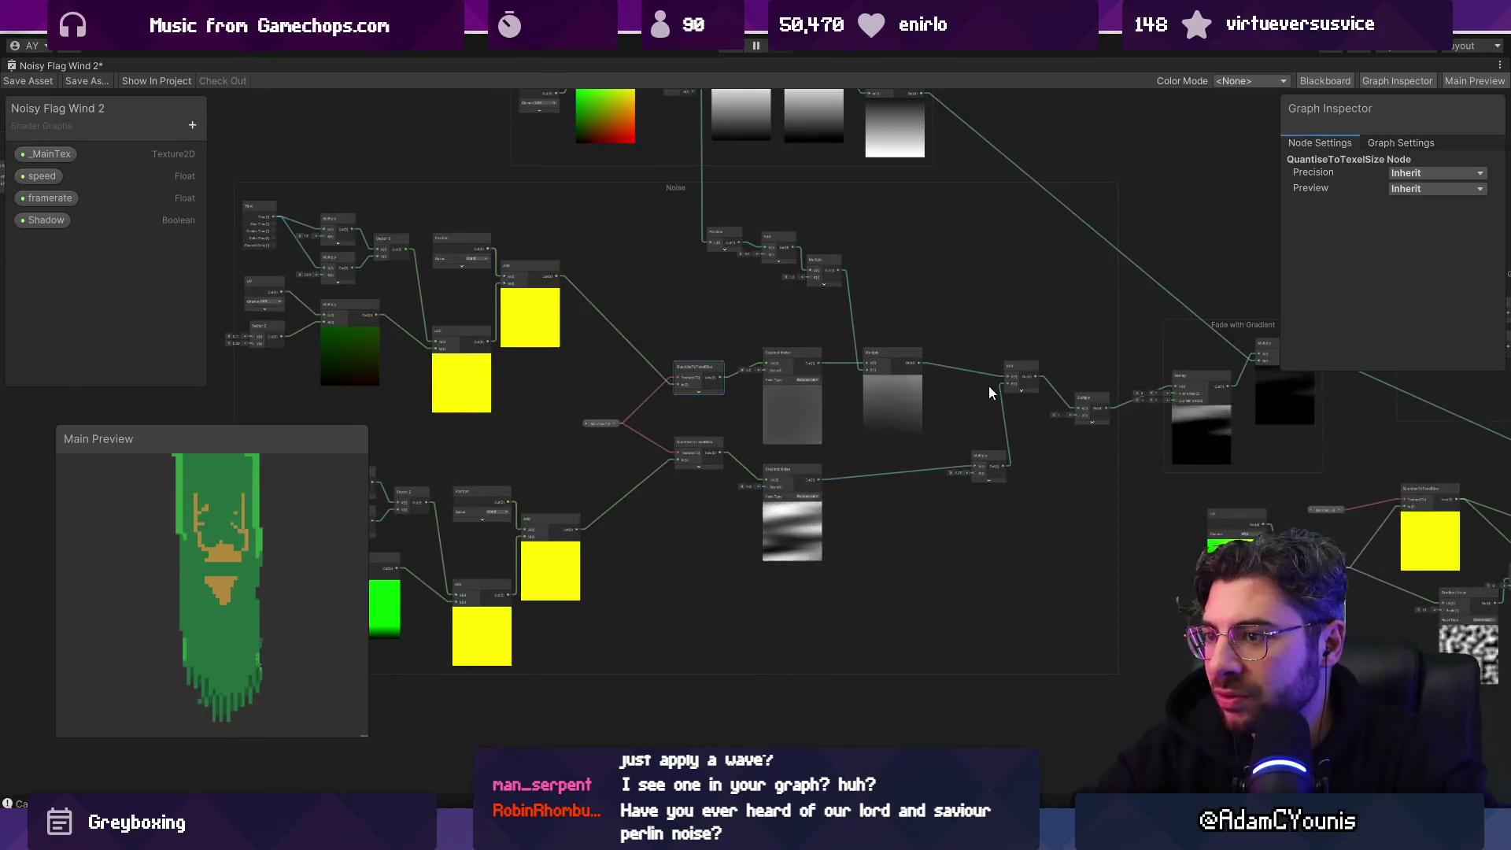
scroll(198, 588, "up", 4)
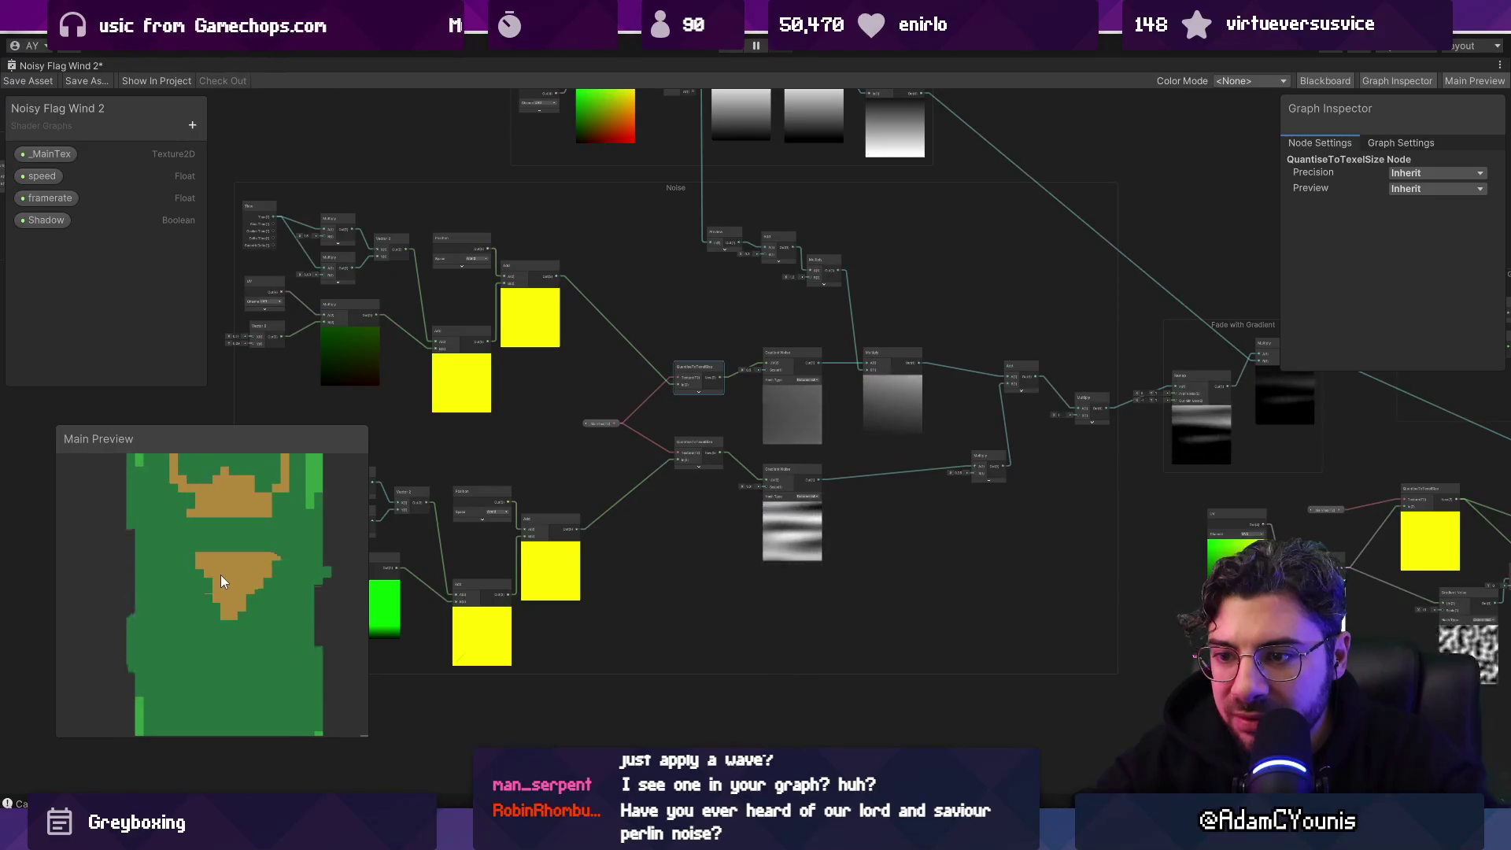
scroll(265, 584, "down", 4)
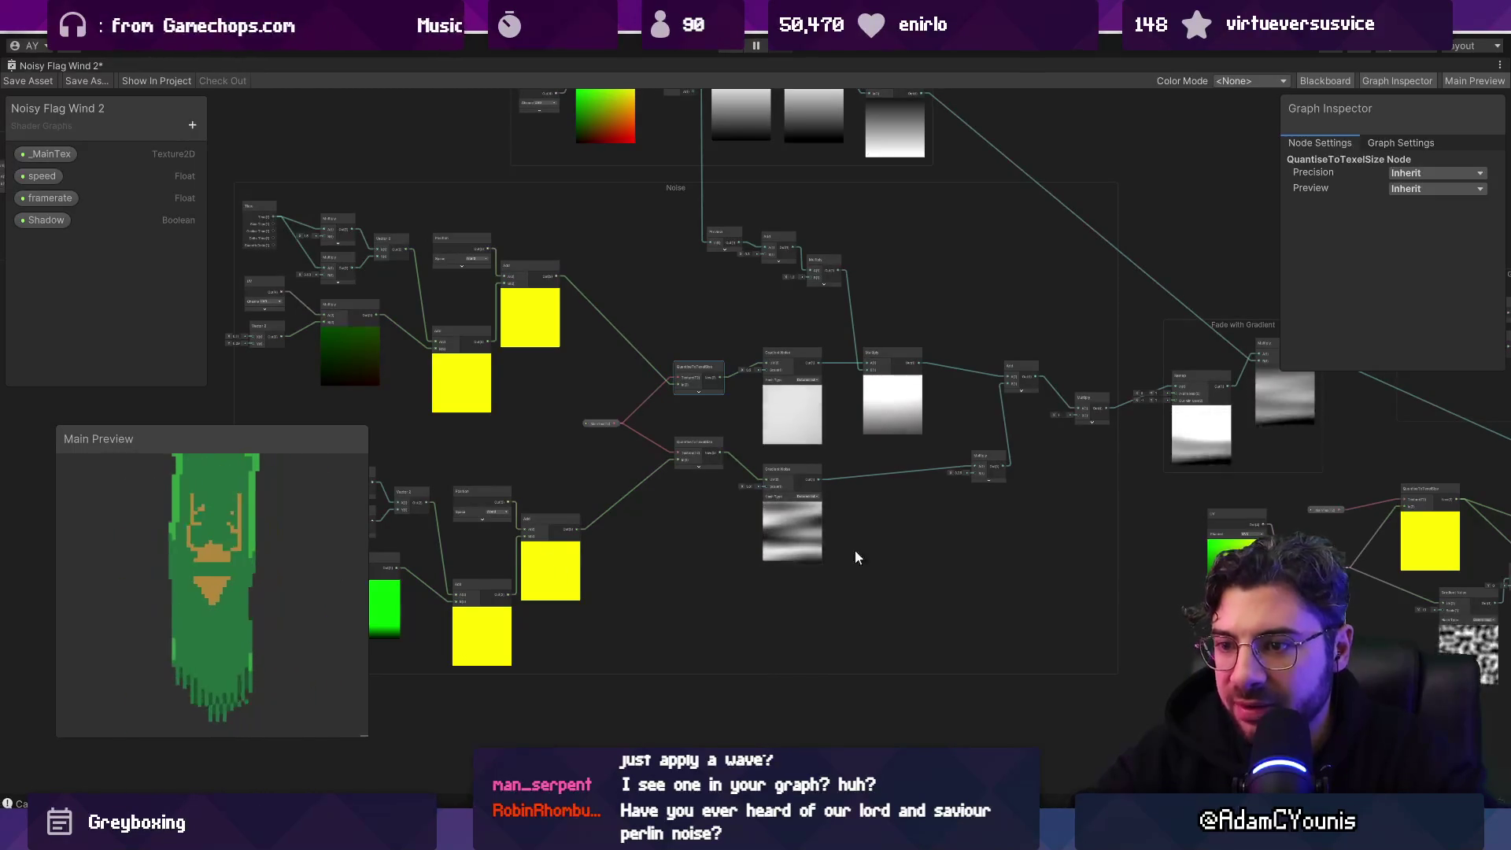
scroll(896, 466, "up", 5)
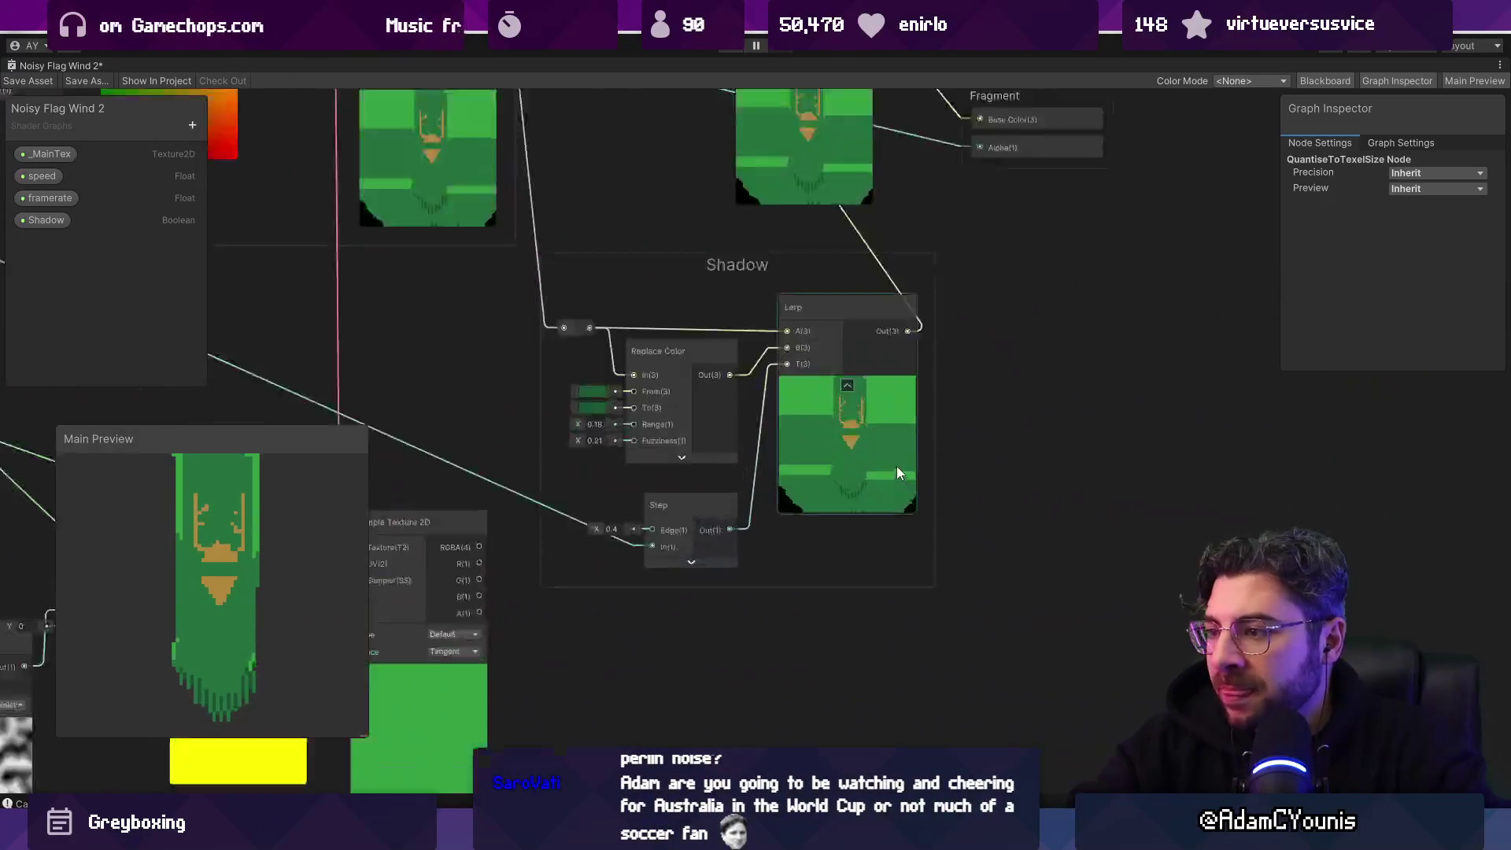
scroll(721, 427, "down", 4)
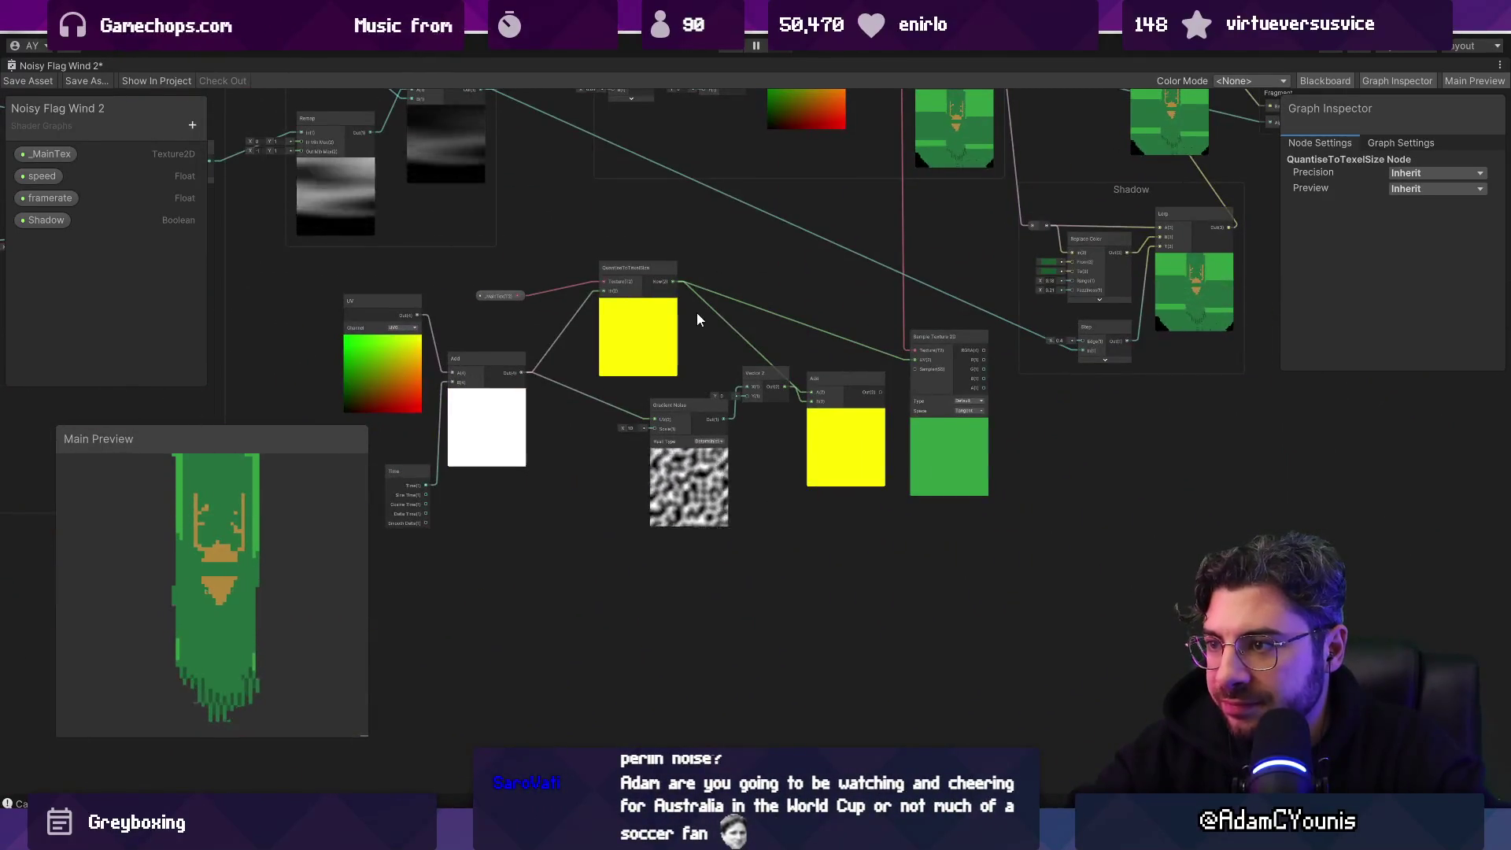
left_click_drag(697, 313, 814, 544)
mouse_move(655, 392)
left_mouse_down()
mouse_move(875, 389)
mouse_move(636, 384)
left_mouse_up()
scroll(452, 464, "up", 3)
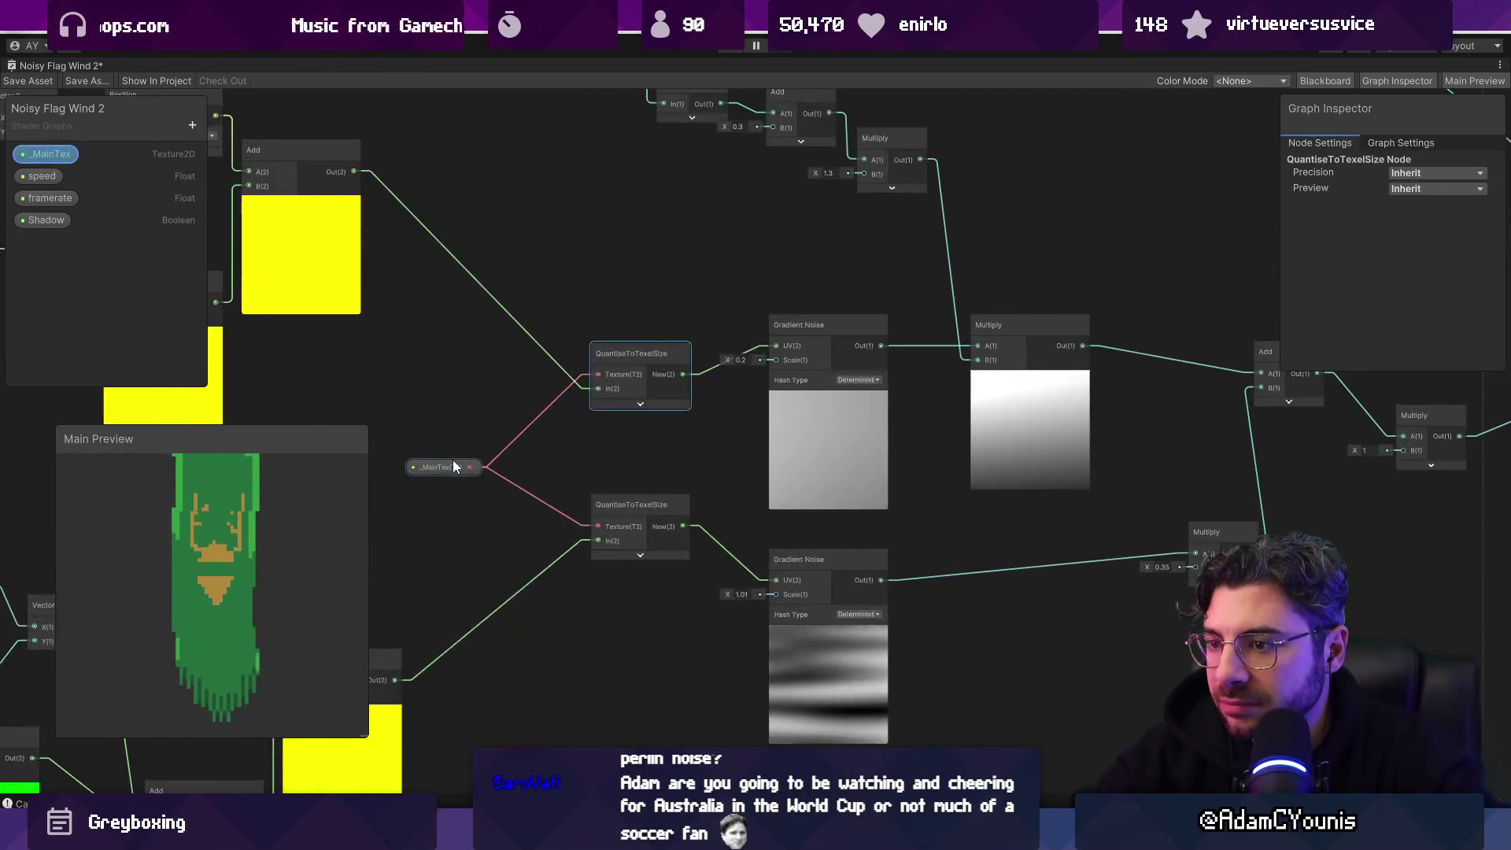
Step: Shift the _MainTex property node slightly up and to the right
left_click_drag(453, 467, 476, 448)
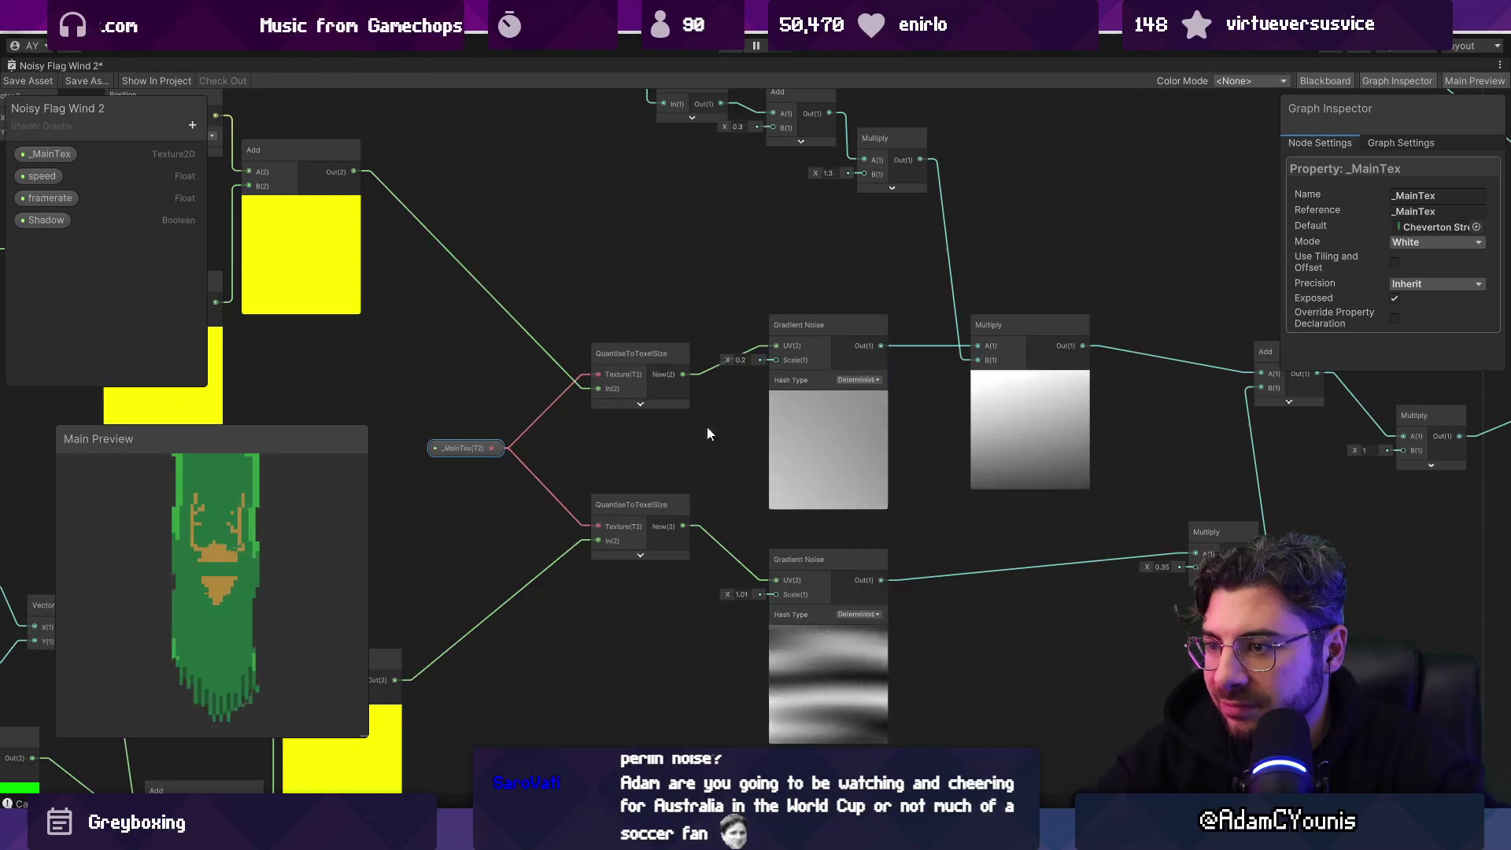
scroll(706, 427, "down", 5)
scroll(797, 490, "up", 5)
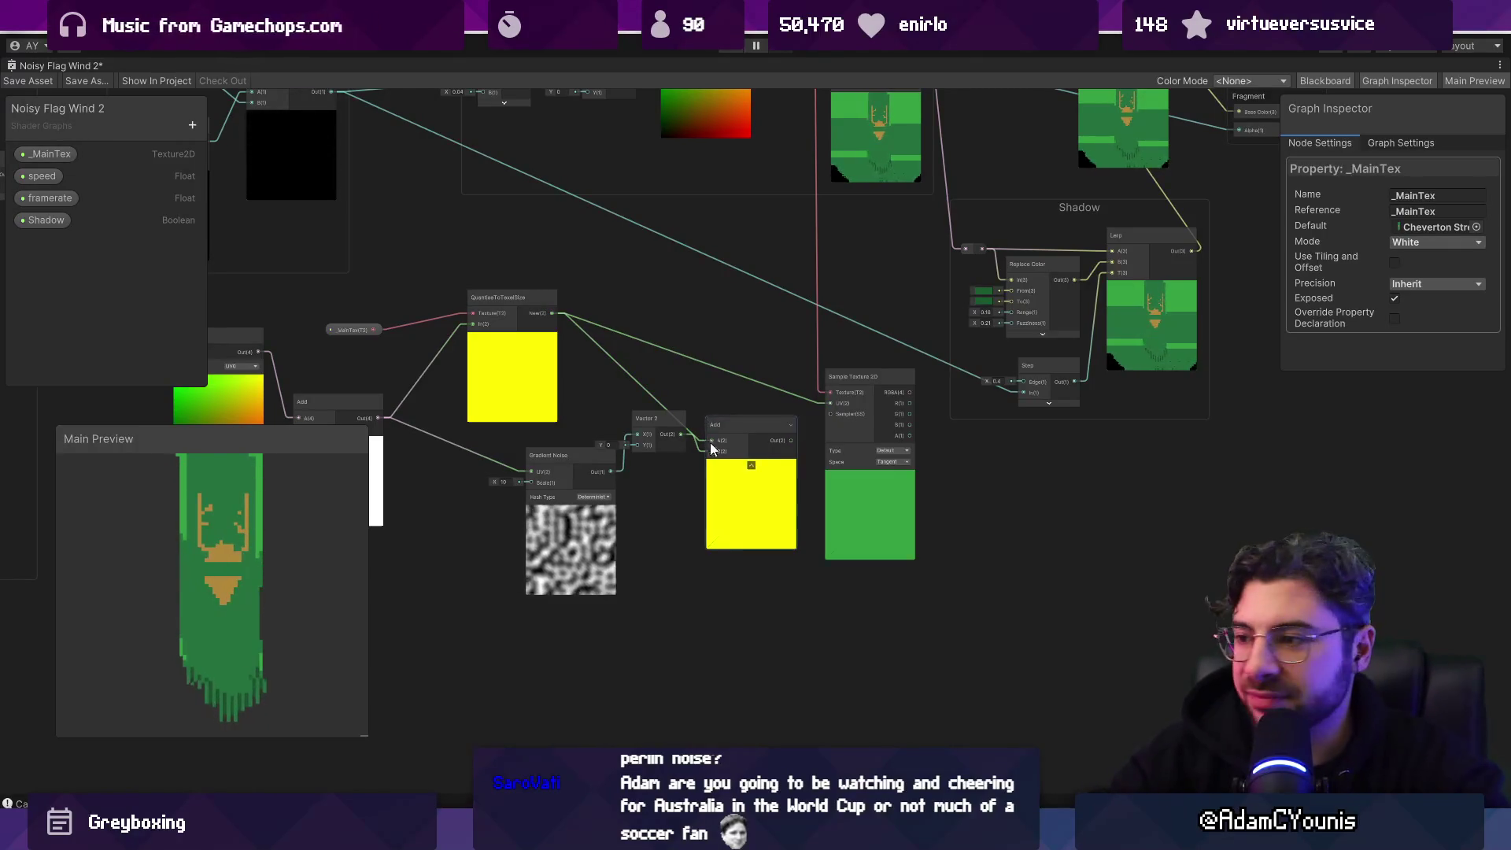
scroll(569, 466, "up", 2)
left_click_drag(569, 466, 772, 426)
left_click_drag(567, 414, 725, 424)
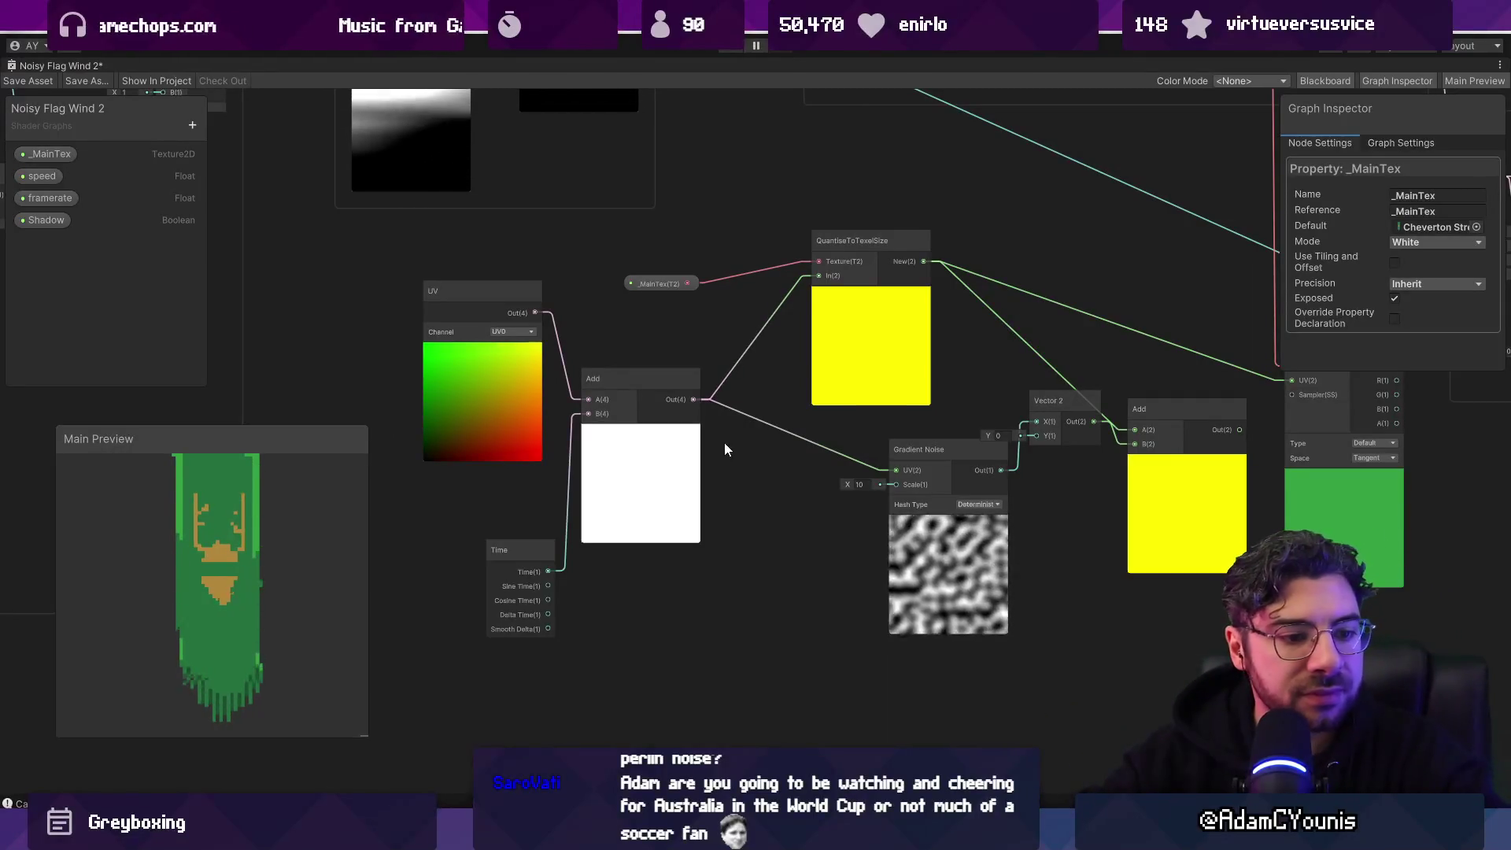
mouse_move(787, 460)
left_mouse_down()
mouse_move(763, 418)
mouse_move(564, 422)
left_mouse_up()
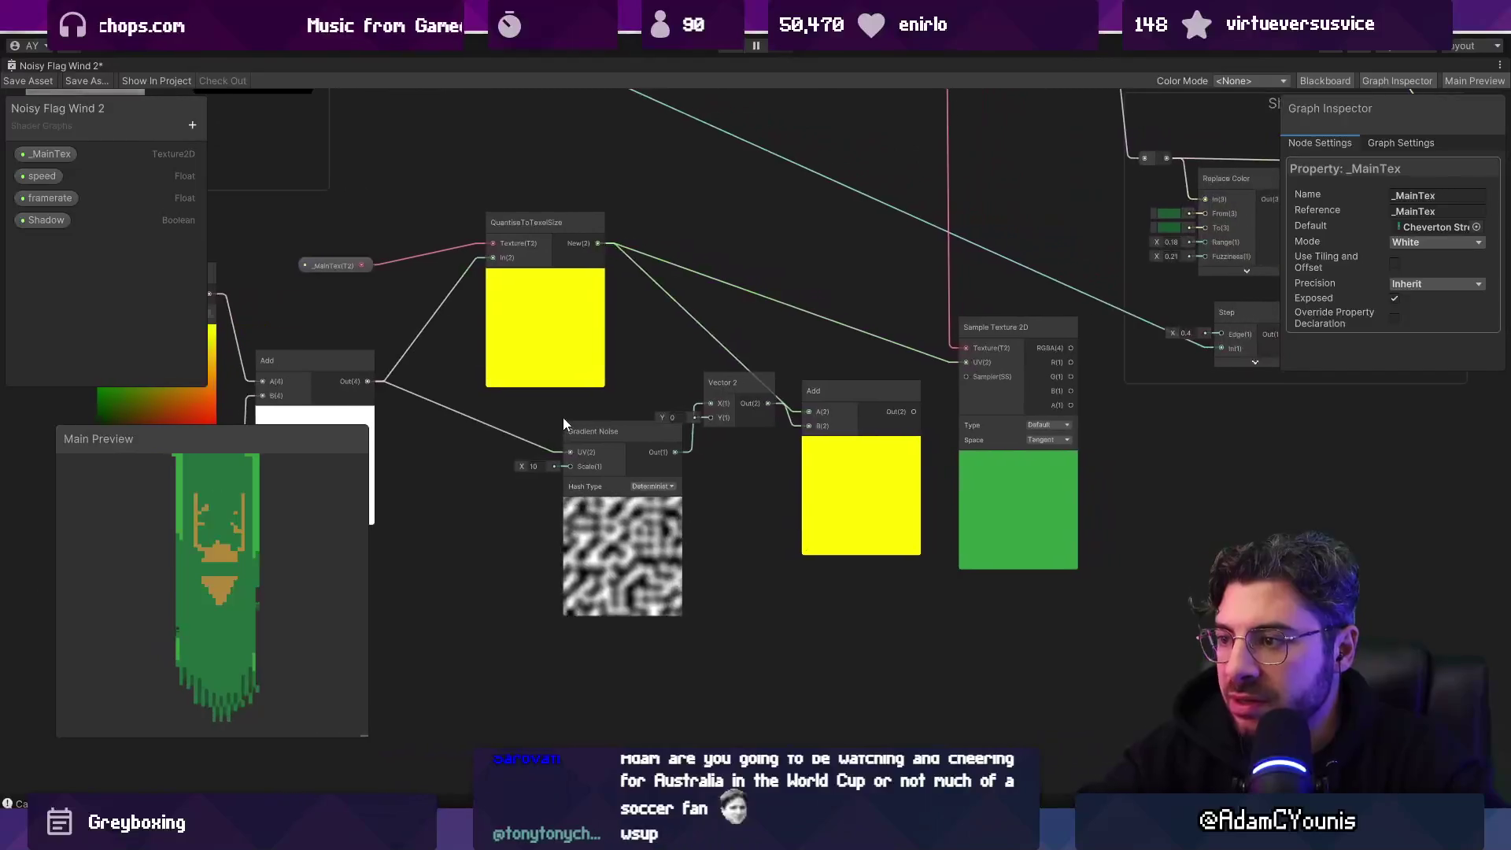
scroll(742, 409, "up", 3)
left_click_drag(740, 375, 783, 446)
left_click_drag(526, 445, 507, 394)
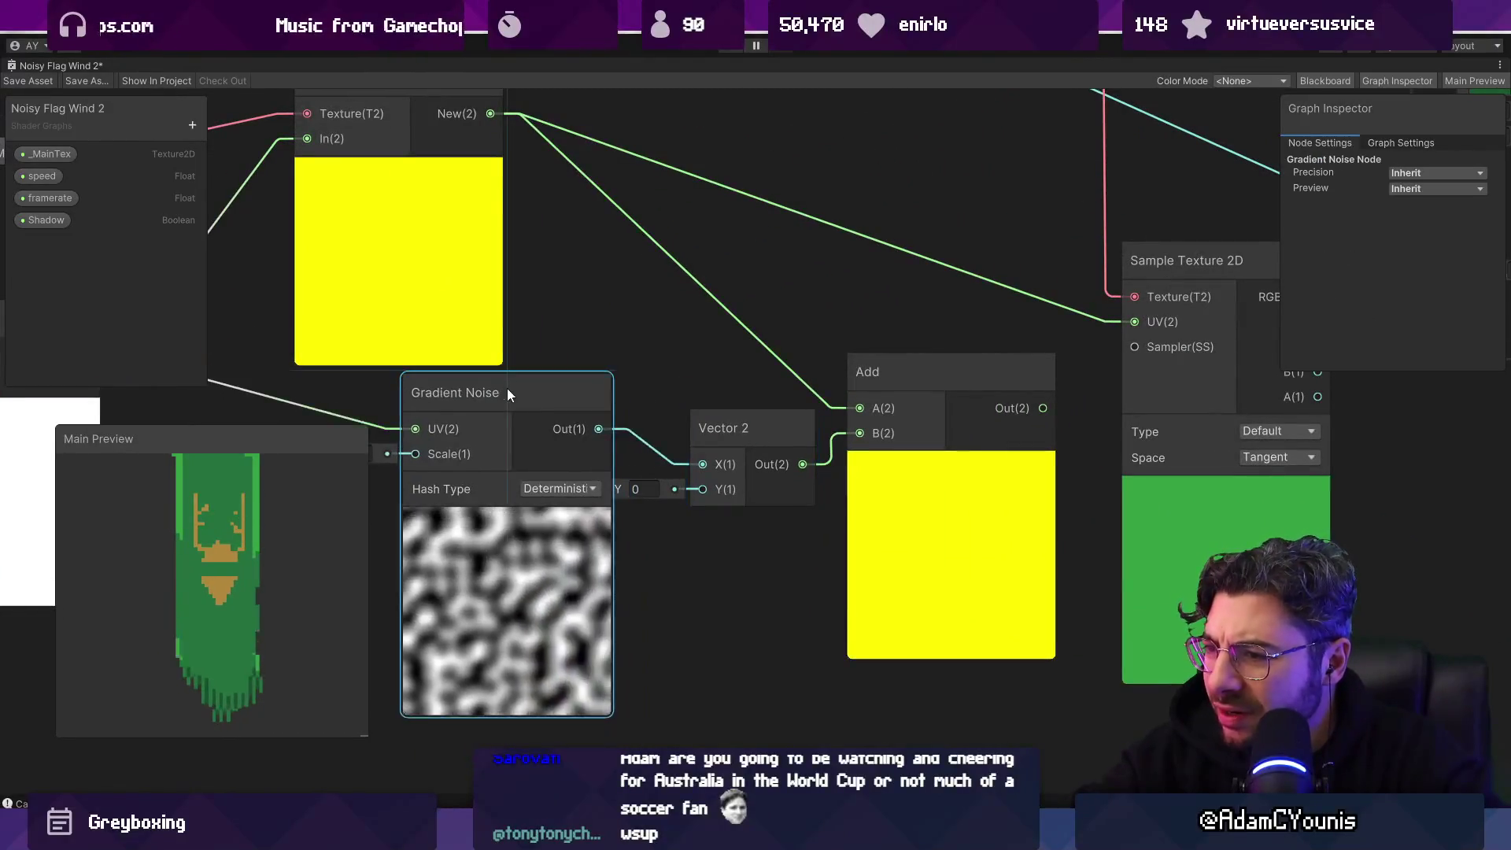
scroll(507, 389, "down", 5)
mouse_move(666, 417)
left_mouse_down()
mouse_move(959, 489)
mouse_move(651, 481)
left_mouse_up()
scroll(725, 439, "up", 2)
left_click(787, 485)
left_click_drag(787, 483, 801, 501)
left_click_drag(589, 370, 716, 375)
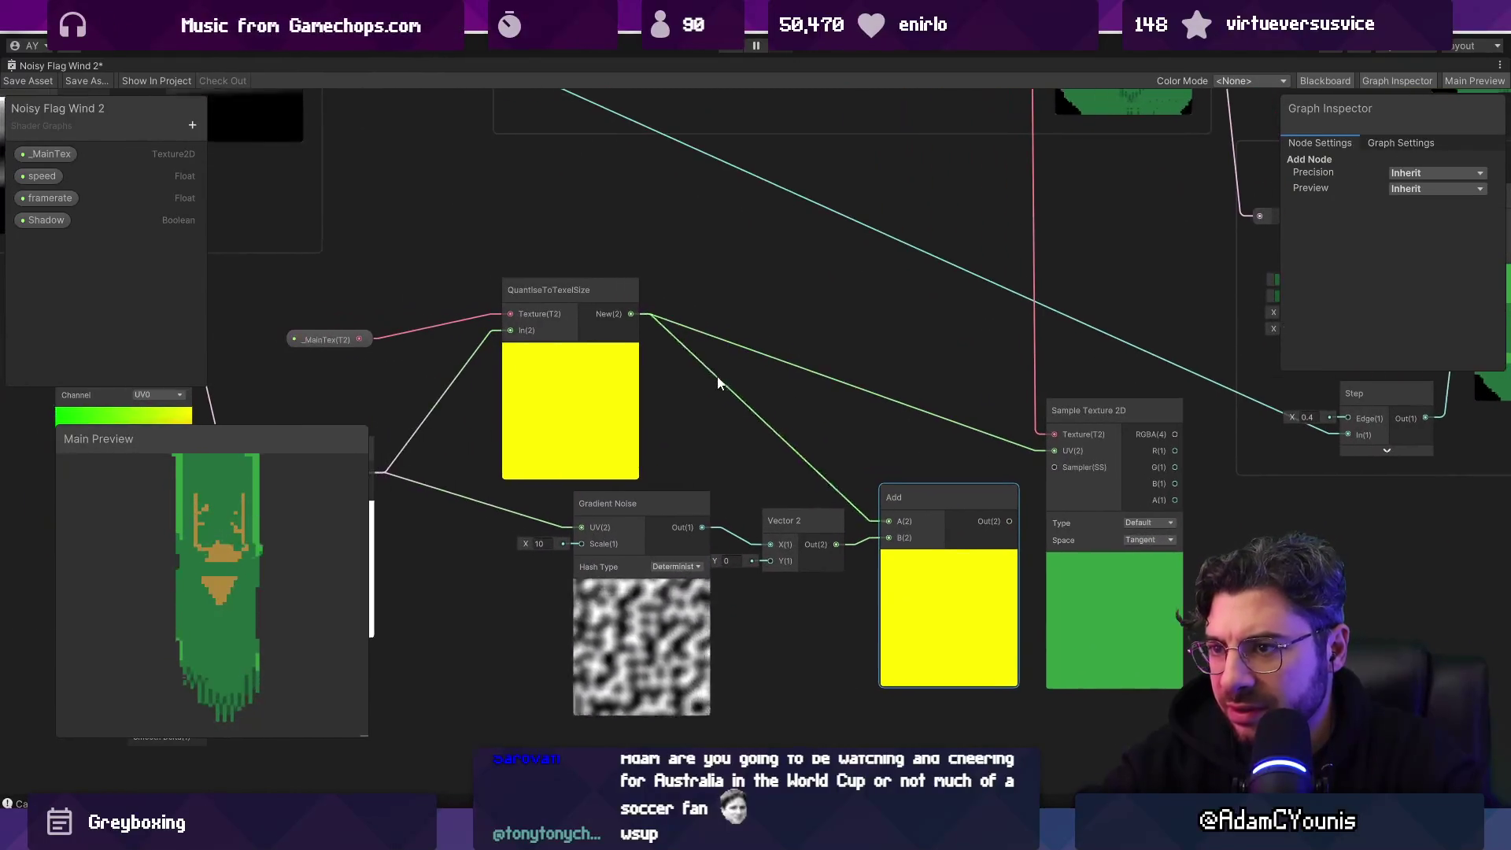
left_click(1115, 522)
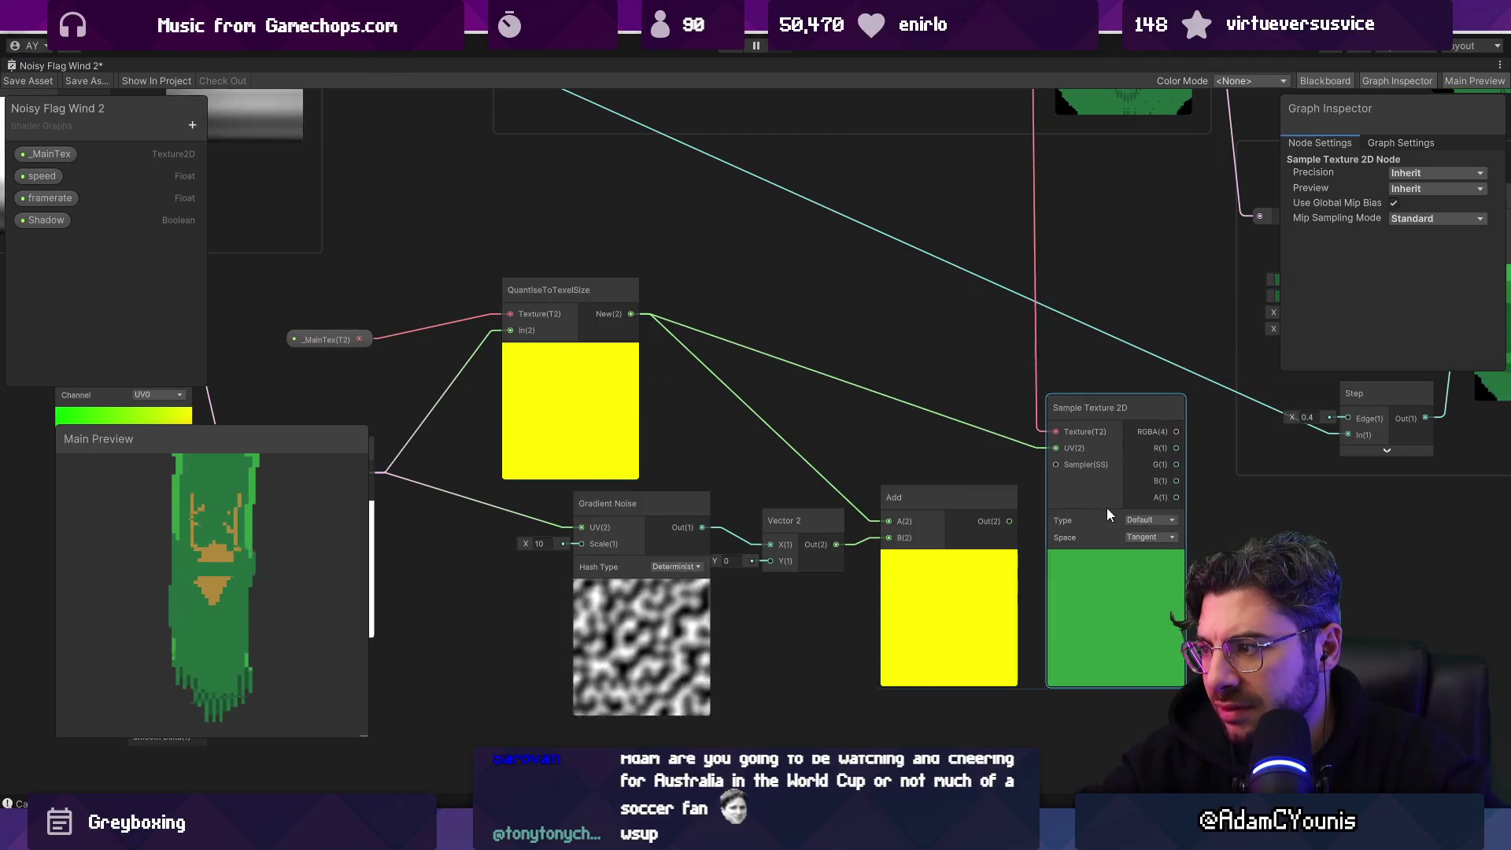
key("space")
key("Escape")
left_click(531, 362)
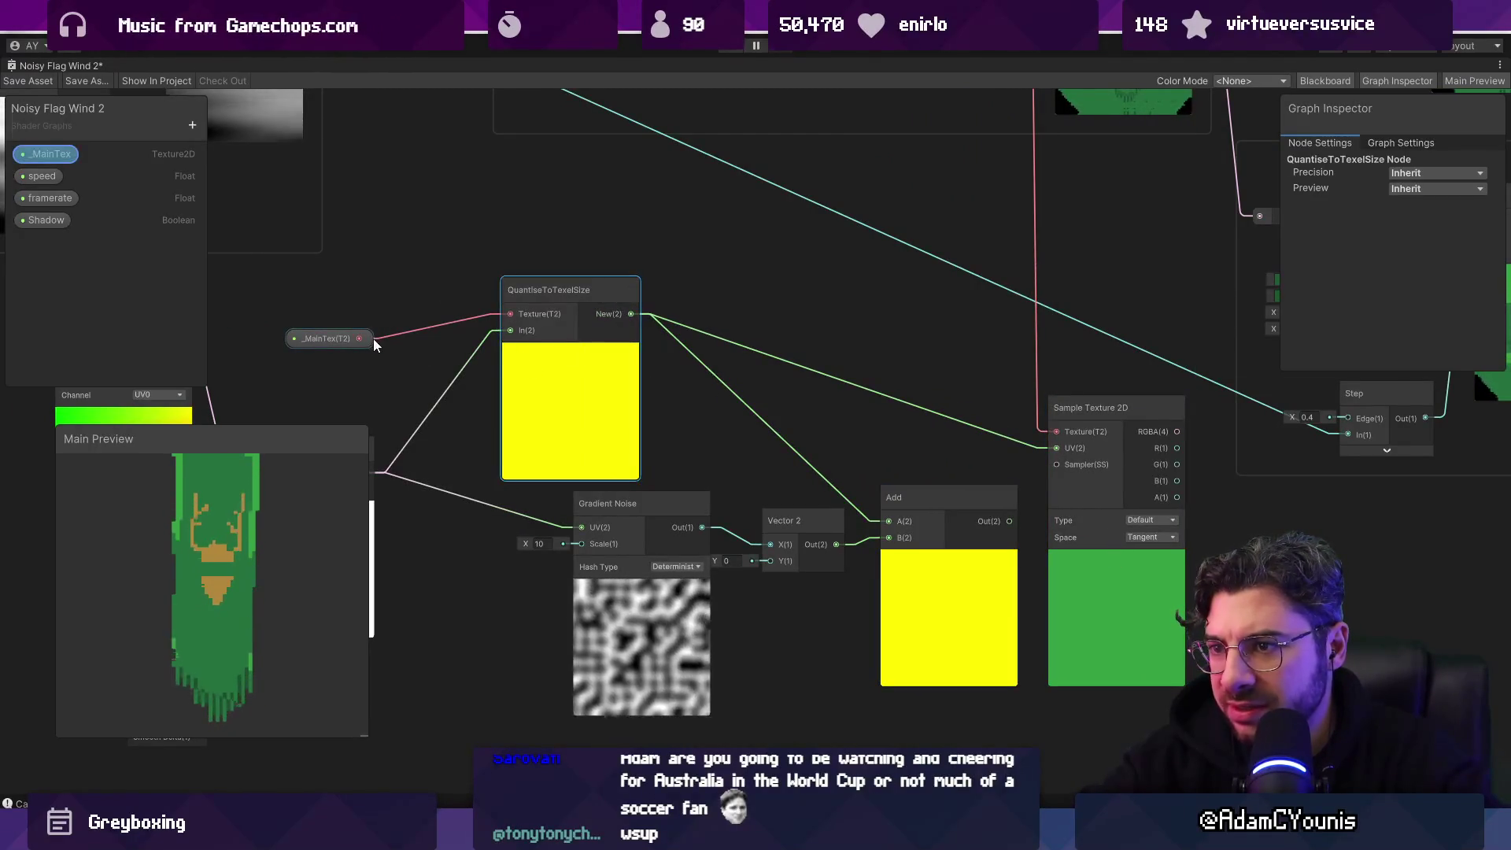
mouse_move(674, 304)
left_mouse_down()
mouse_move(699, 300)
mouse_move(677, 391)
mouse_move(550, 447)
left_mouse_up()
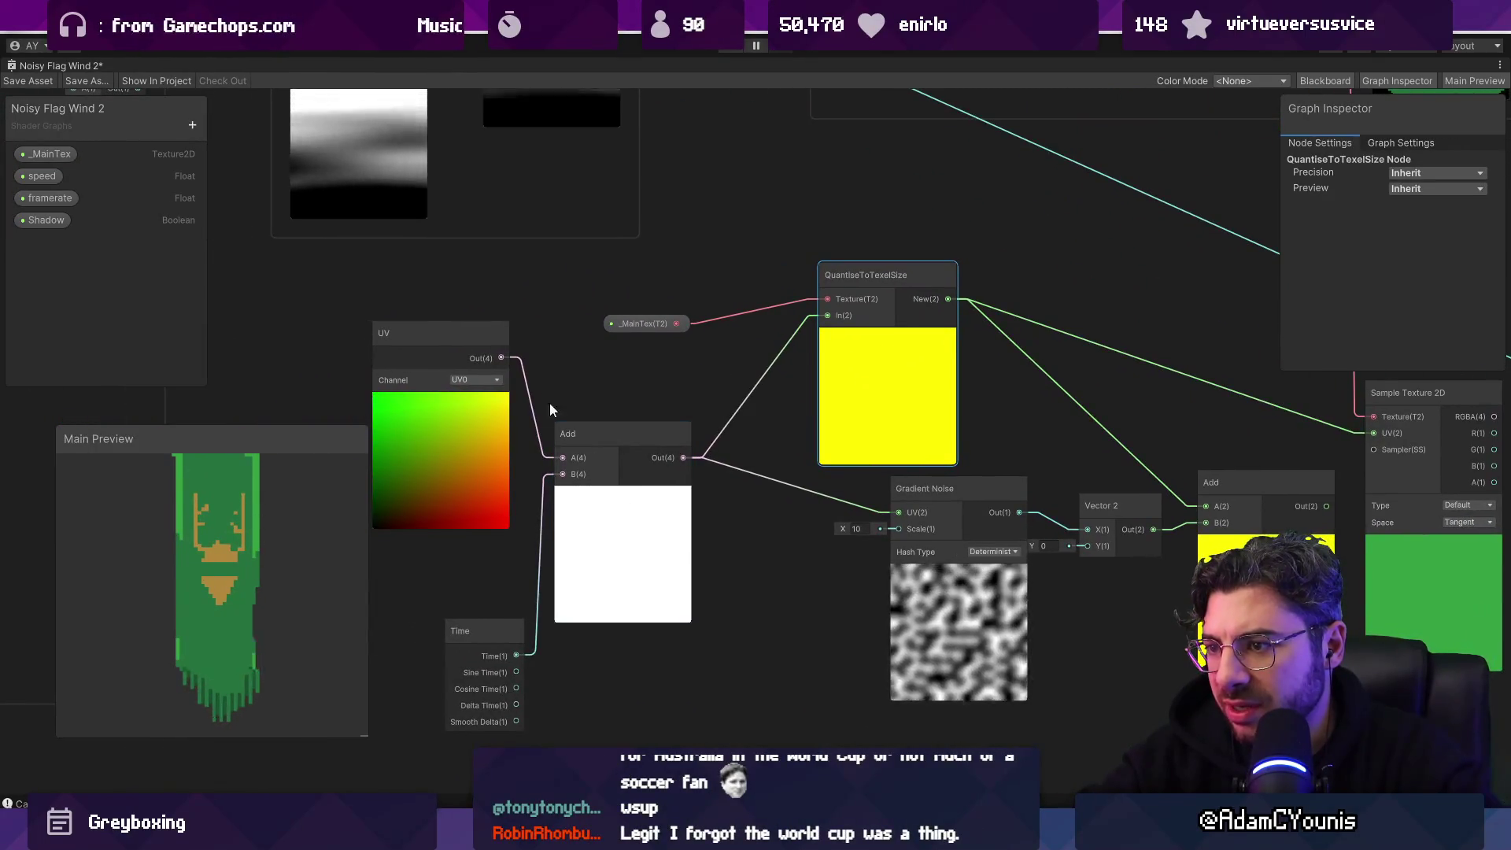
left_click_drag(501, 357, 826, 316)
Step: Connect the UV node's Out(4) to QuantiseToTexelSize's In(2)
left_click_drag(1063, 413, 760, 356)
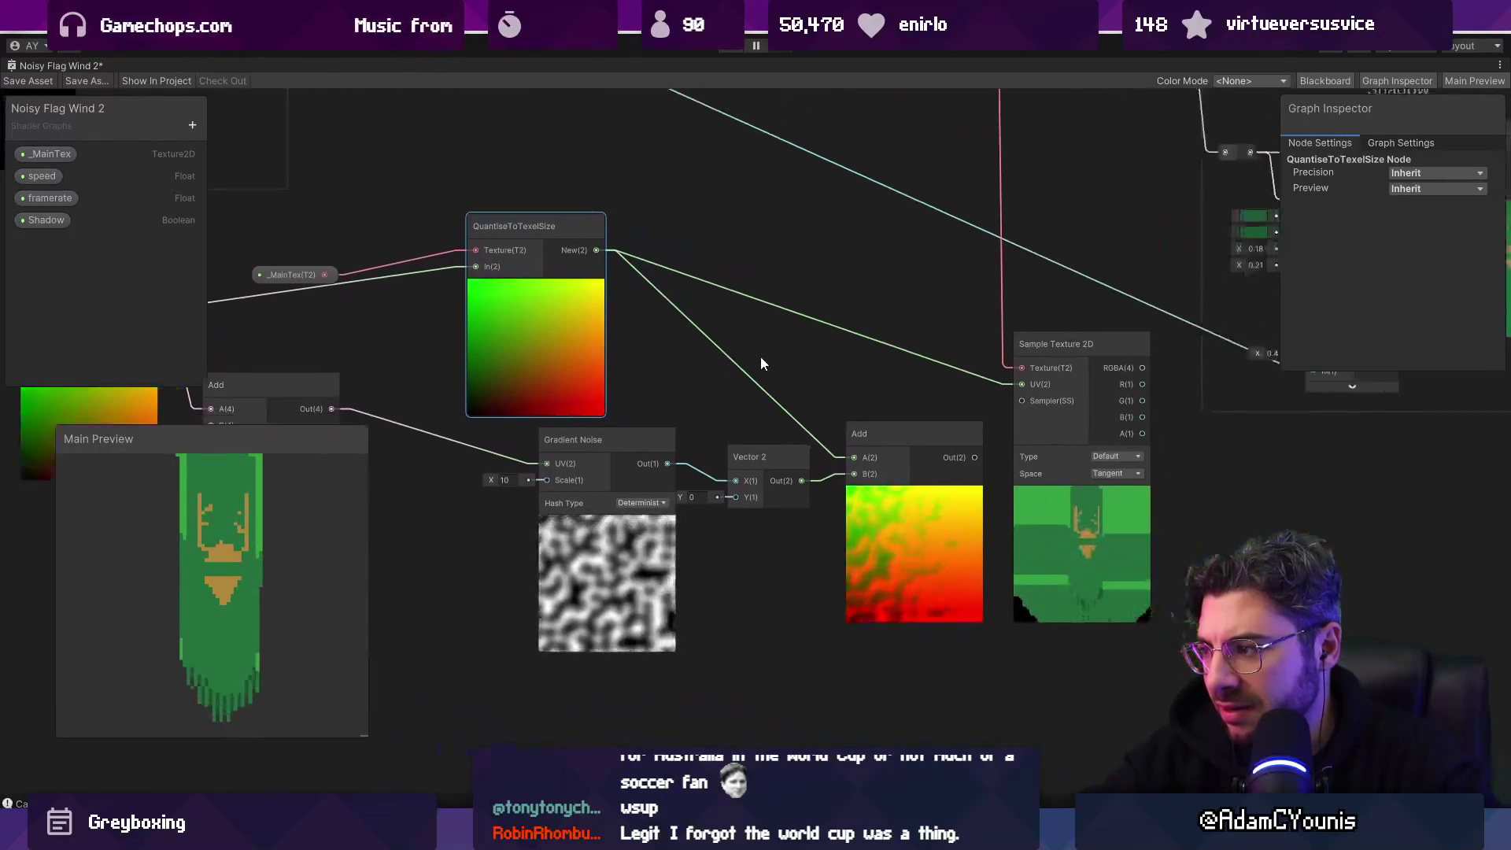
scroll(790, 573, "up", 10)
scroll(739, 517, "down", 6)
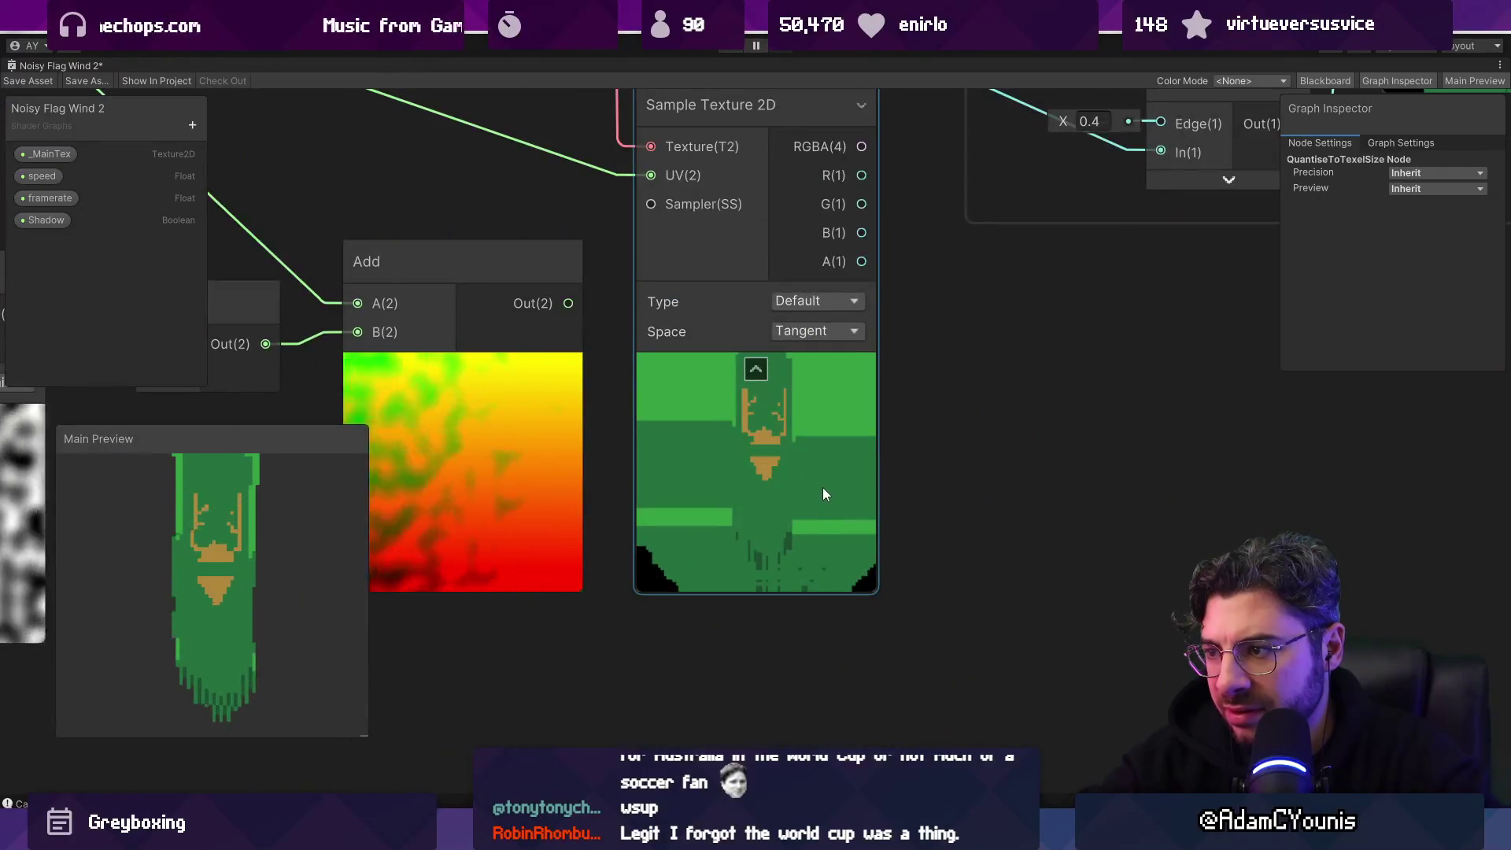
scroll(823, 488, "down", 5)
Step: Move the Add and Time nodes right and down, undoing a stray UV nudge
left_click_drag(636, 403, 1046, 493)
left_click(630, 326)
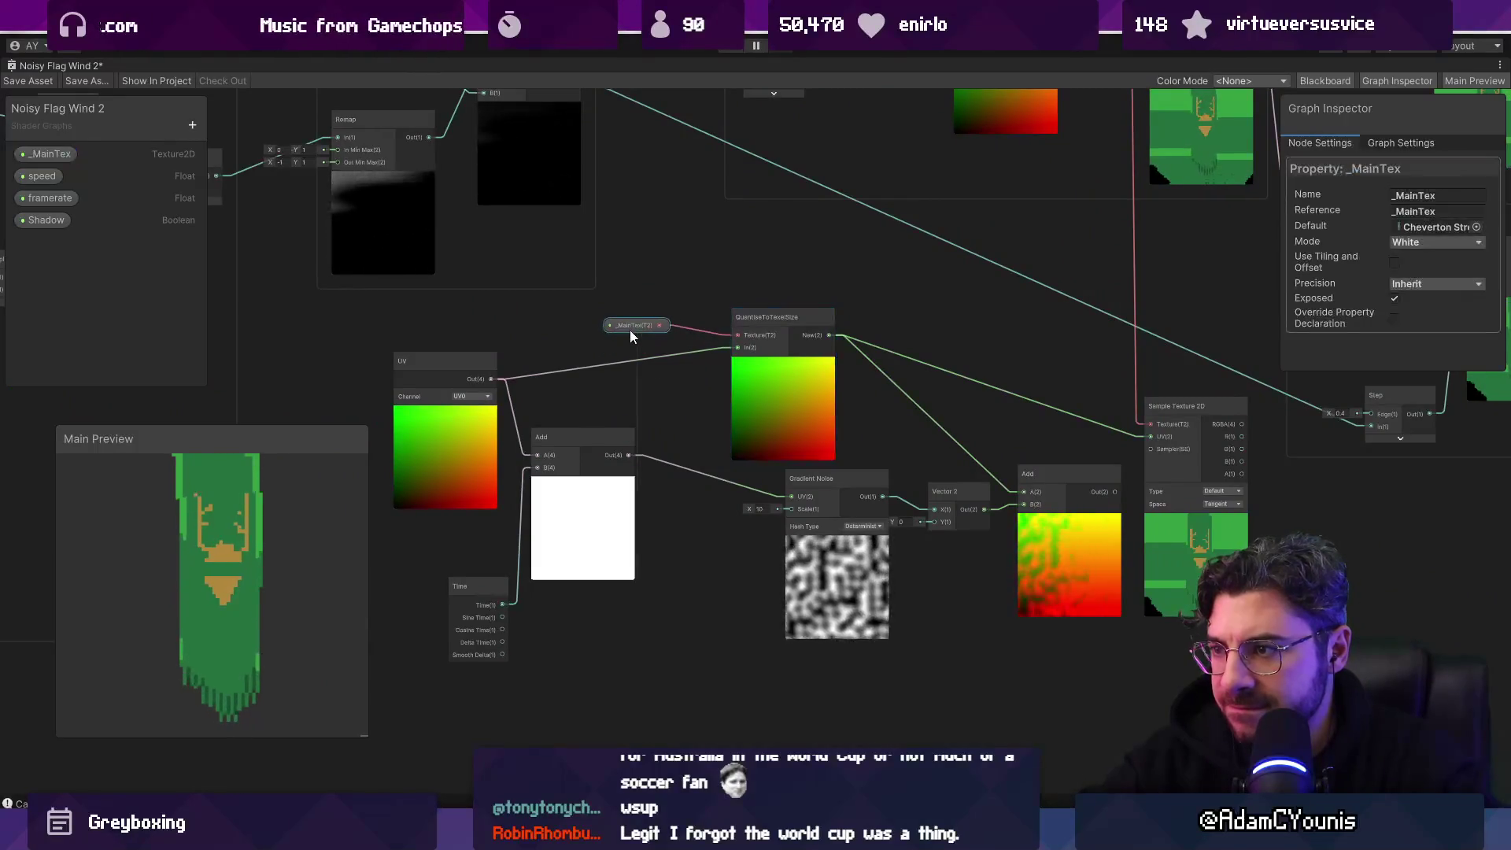
mouse_move(472, 384)
left_mouse_down()
mouse_move(468, 540)
mouse_move(567, 606)
left_mouse_up()
left_click_drag(586, 491, 665, 576)
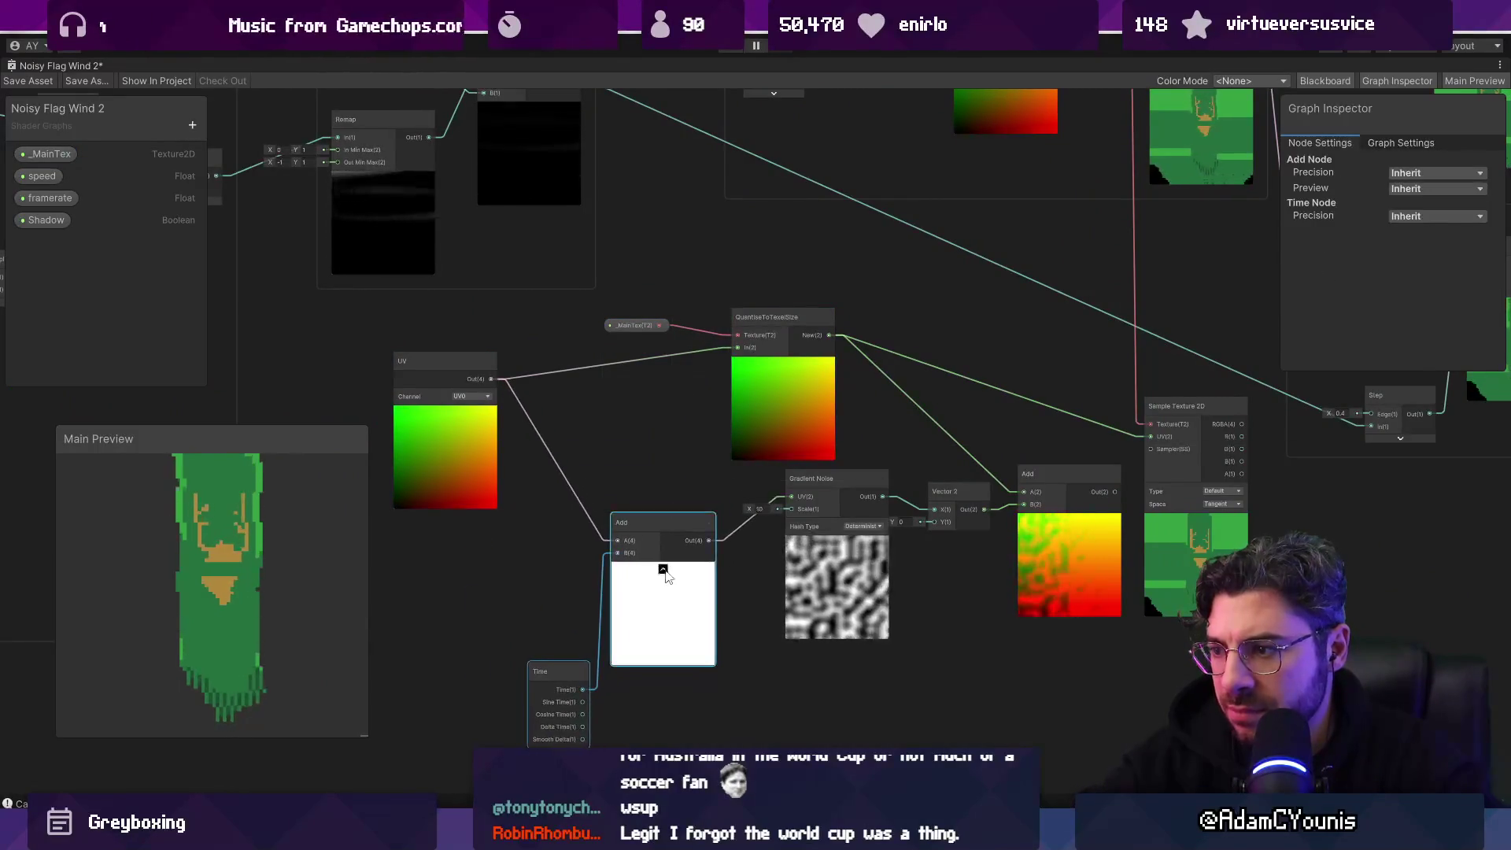
left_click_drag(391, 436, 466, 441)
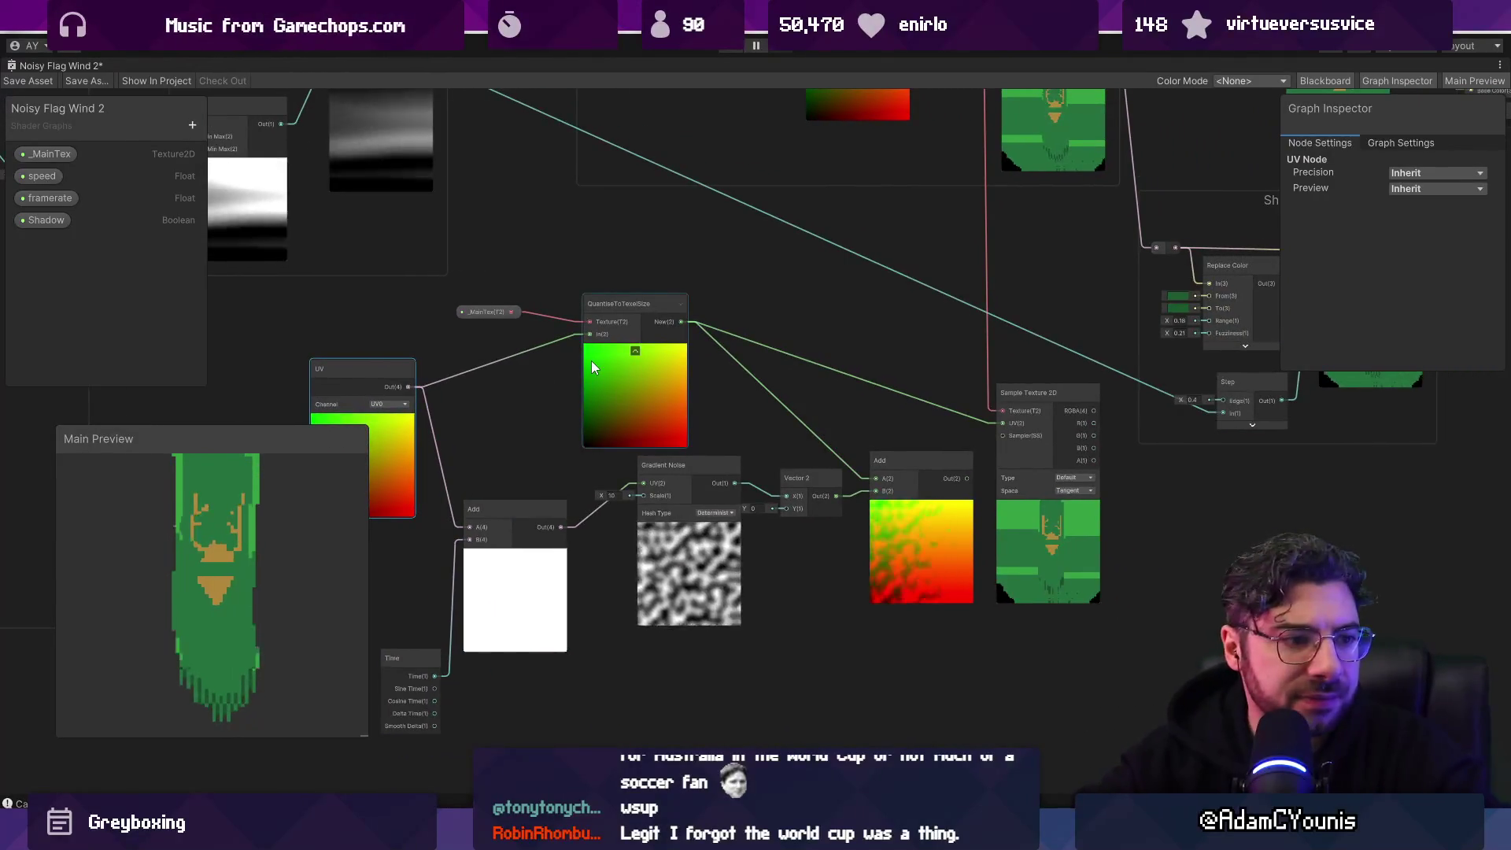
key("ctrl+z")
Step: Raise the UV node beside QuantiseToTexelSize and shift Sample Texture 2D slightly right
left_click_drag(592, 361, 721, 394)
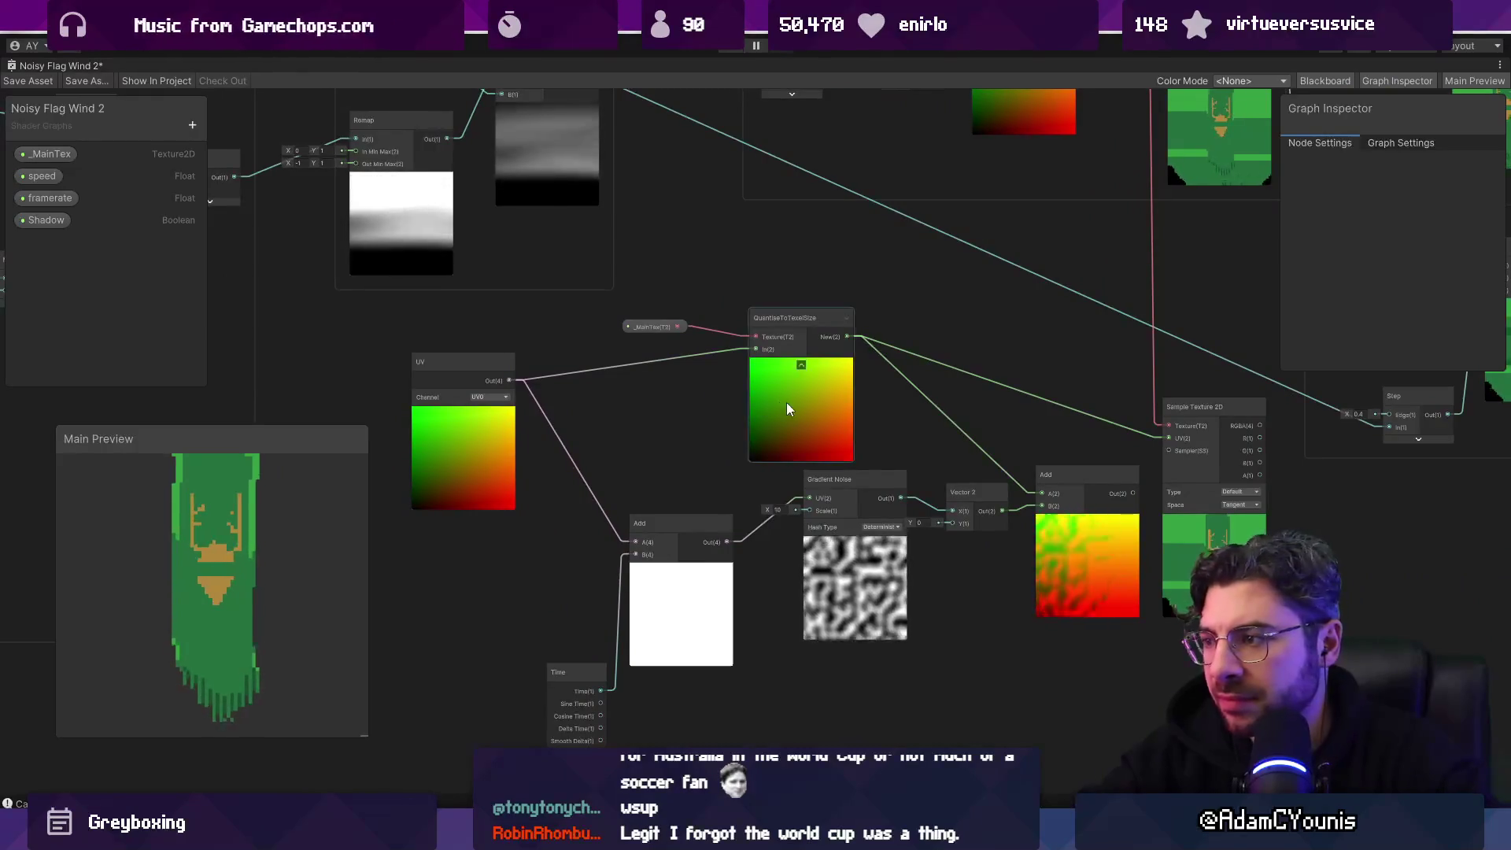
mouse_move(431, 447)
left_mouse_down()
mouse_move(445, 554)
mouse_move(431, 564)
left_mouse_up()
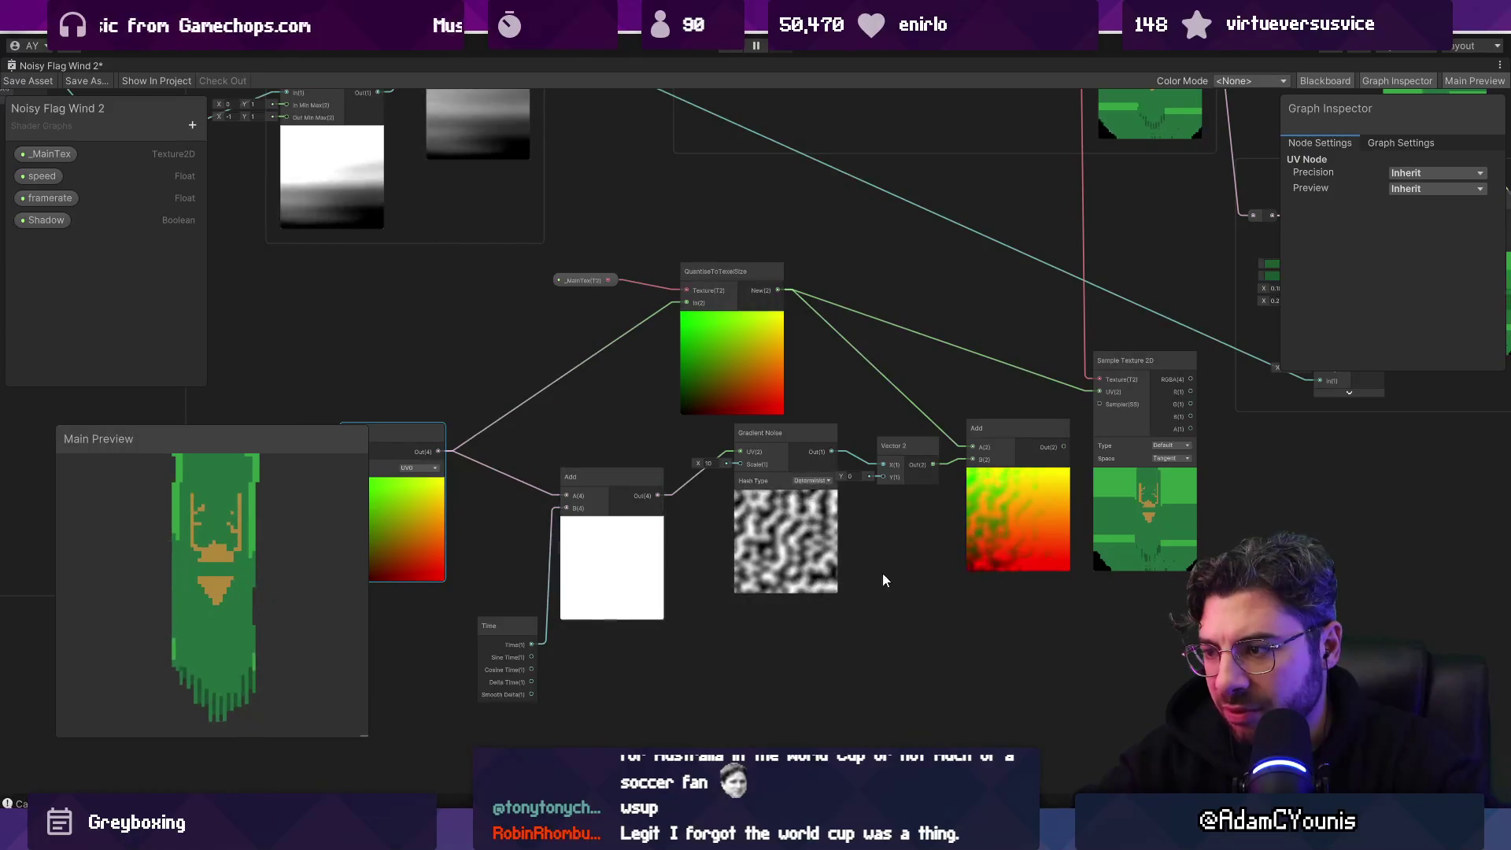
left_click_drag(384, 501, 568, 527)
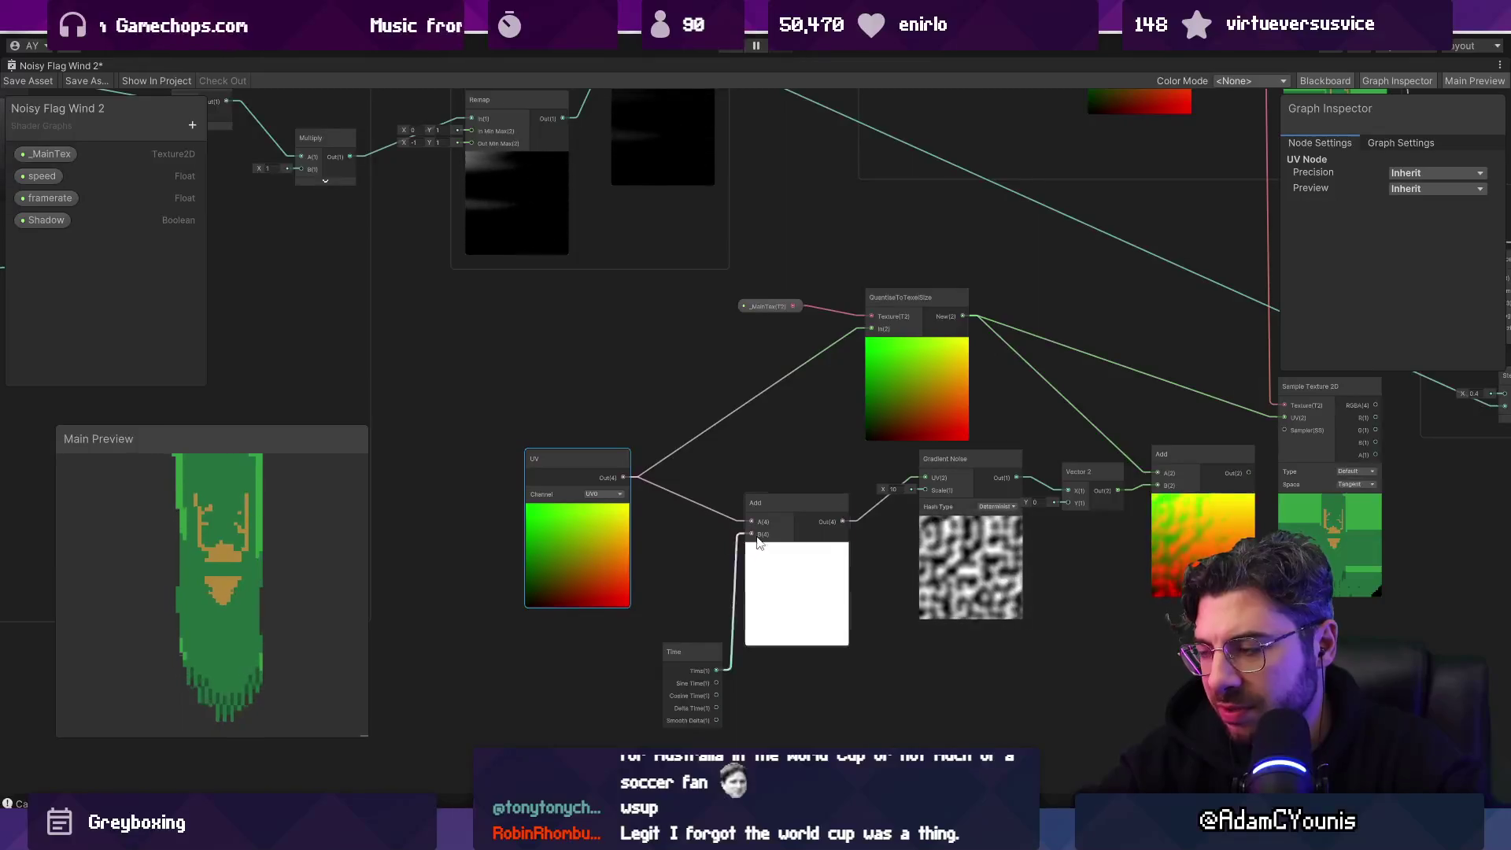
left_click_drag(758, 541, 505, 524)
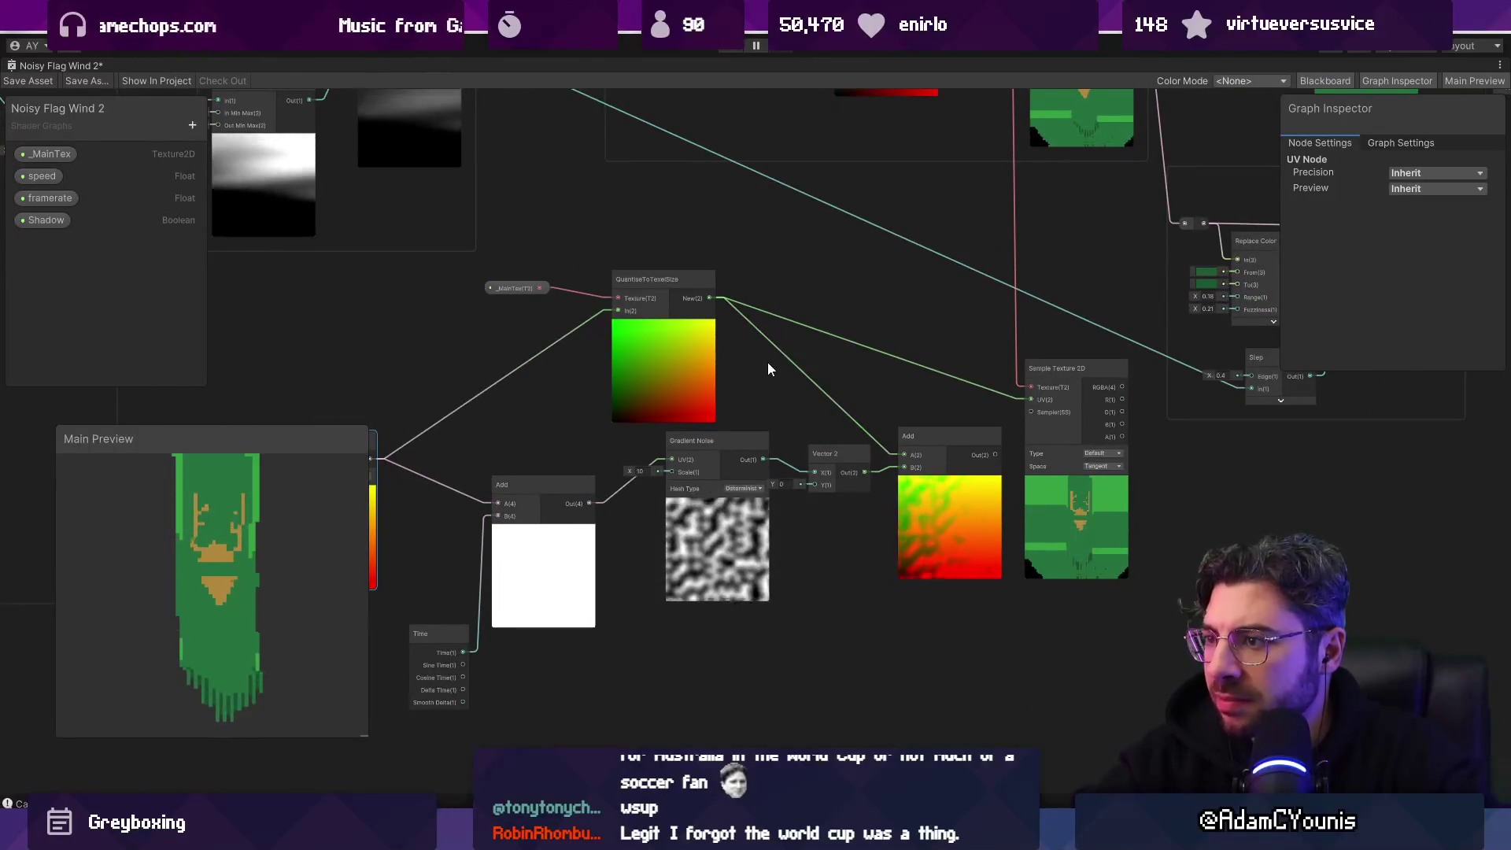
scroll(767, 367, "up", 1)
left_click_drag(416, 351, 606, 370)
mouse_move(461, 475)
left_mouse_down()
mouse_move(452, 425)
mouse_move(473, 339)
left_mouse_up()
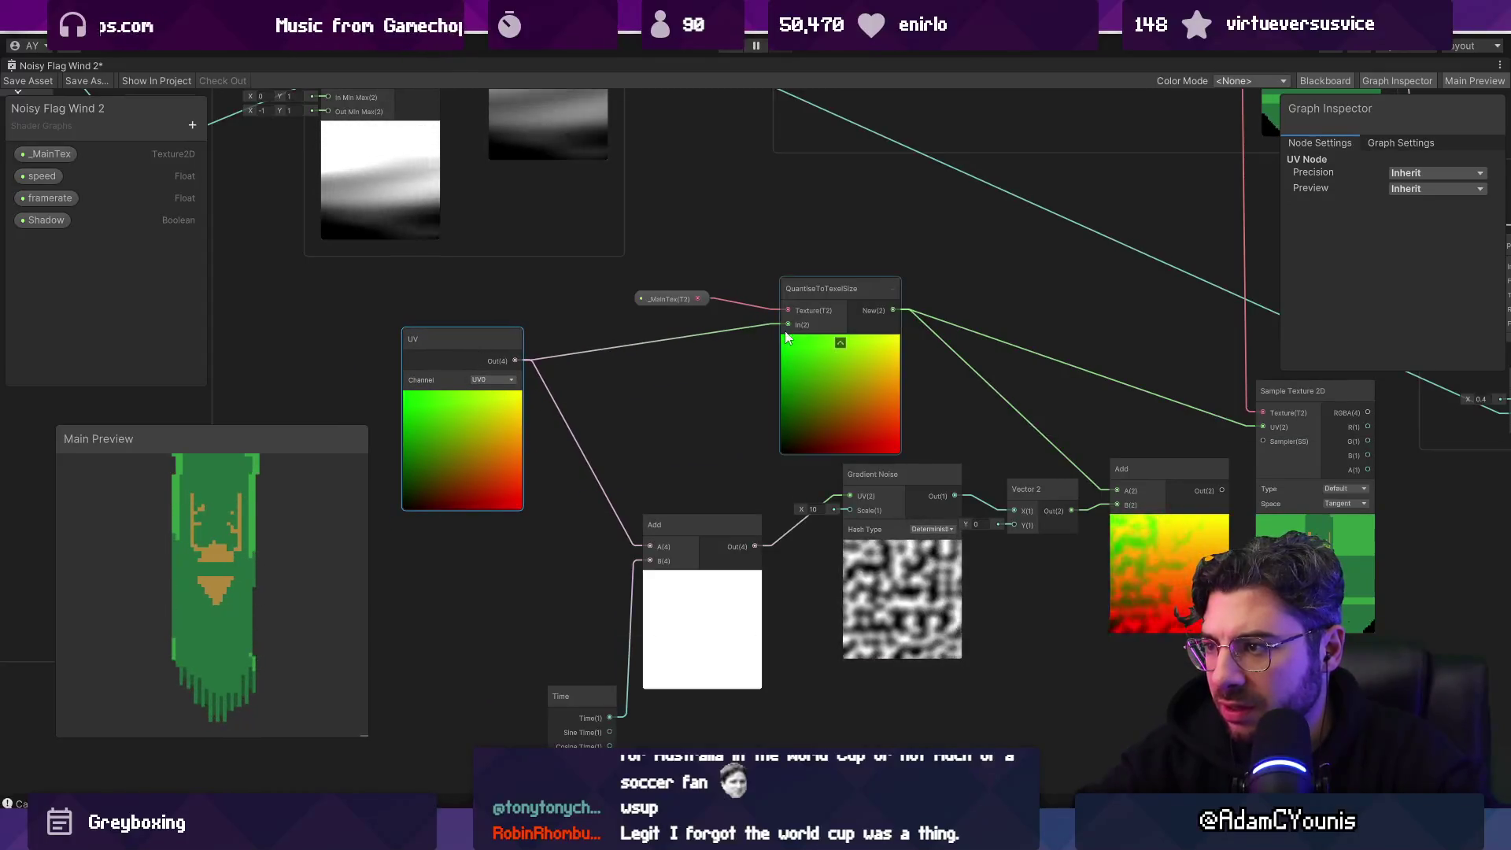
left_click_drag(854, 375, 433, 363)
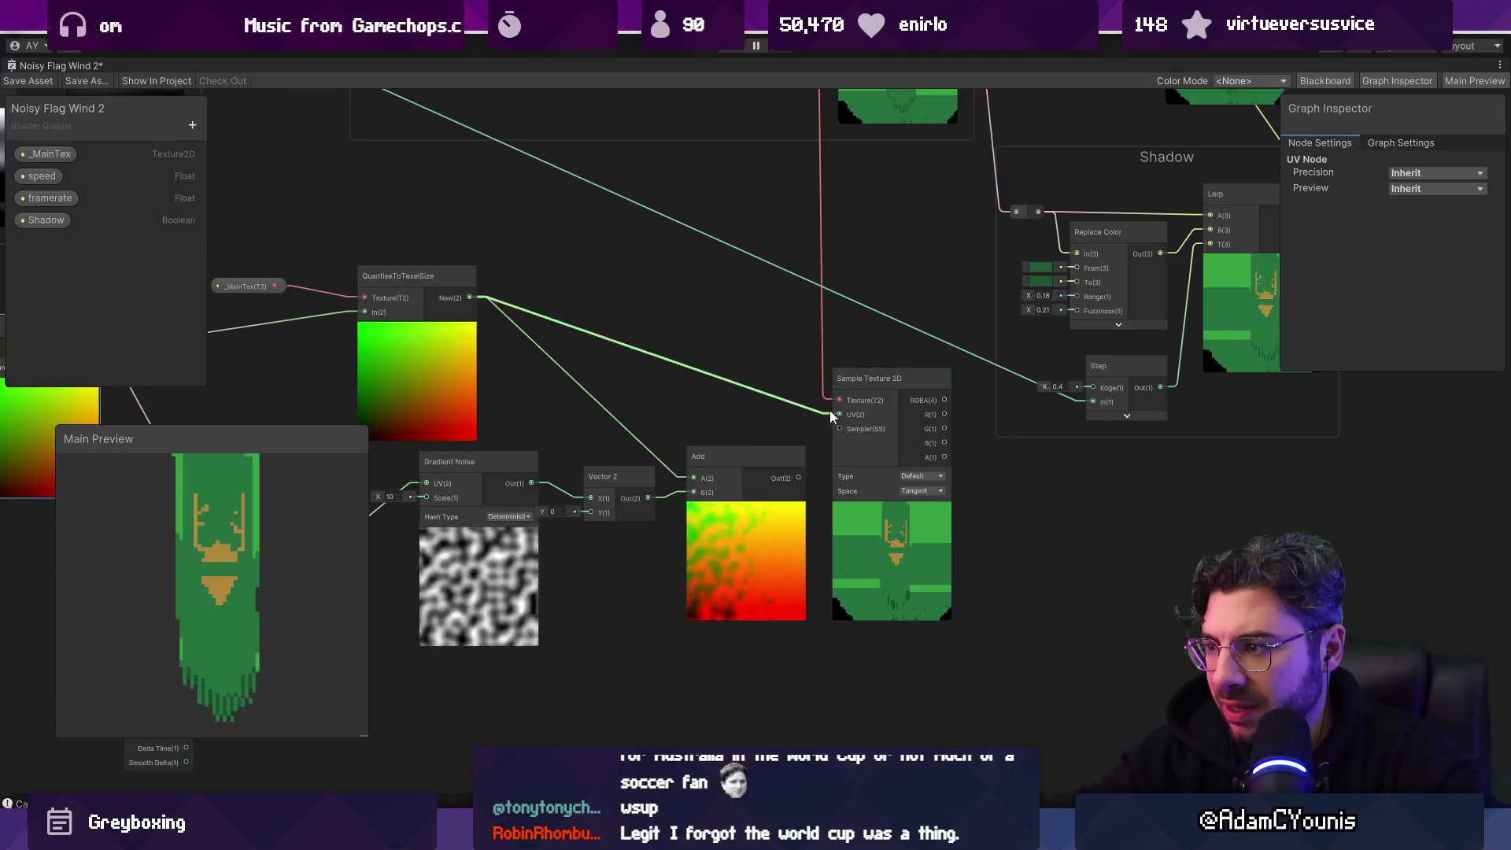
scroll(800, 480, "up", 3)
left_click_drag(889, 556, 943, 565)
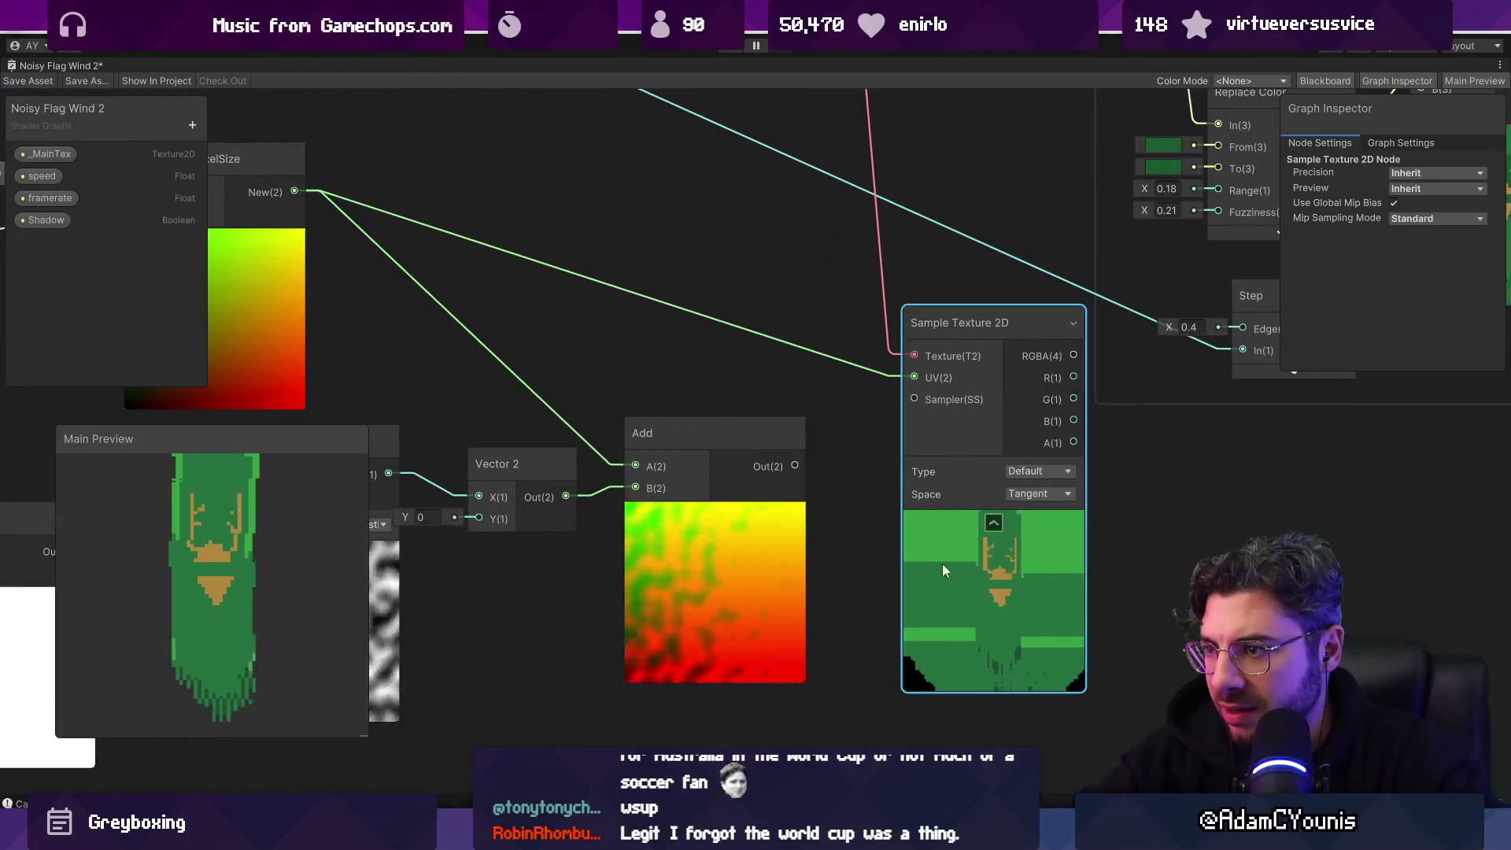
Step: Create an Add node joined to QuantiseToTexelSize and delete a stray extra Add node
left_click_drag(295, 192, 510, 240)
type("add")
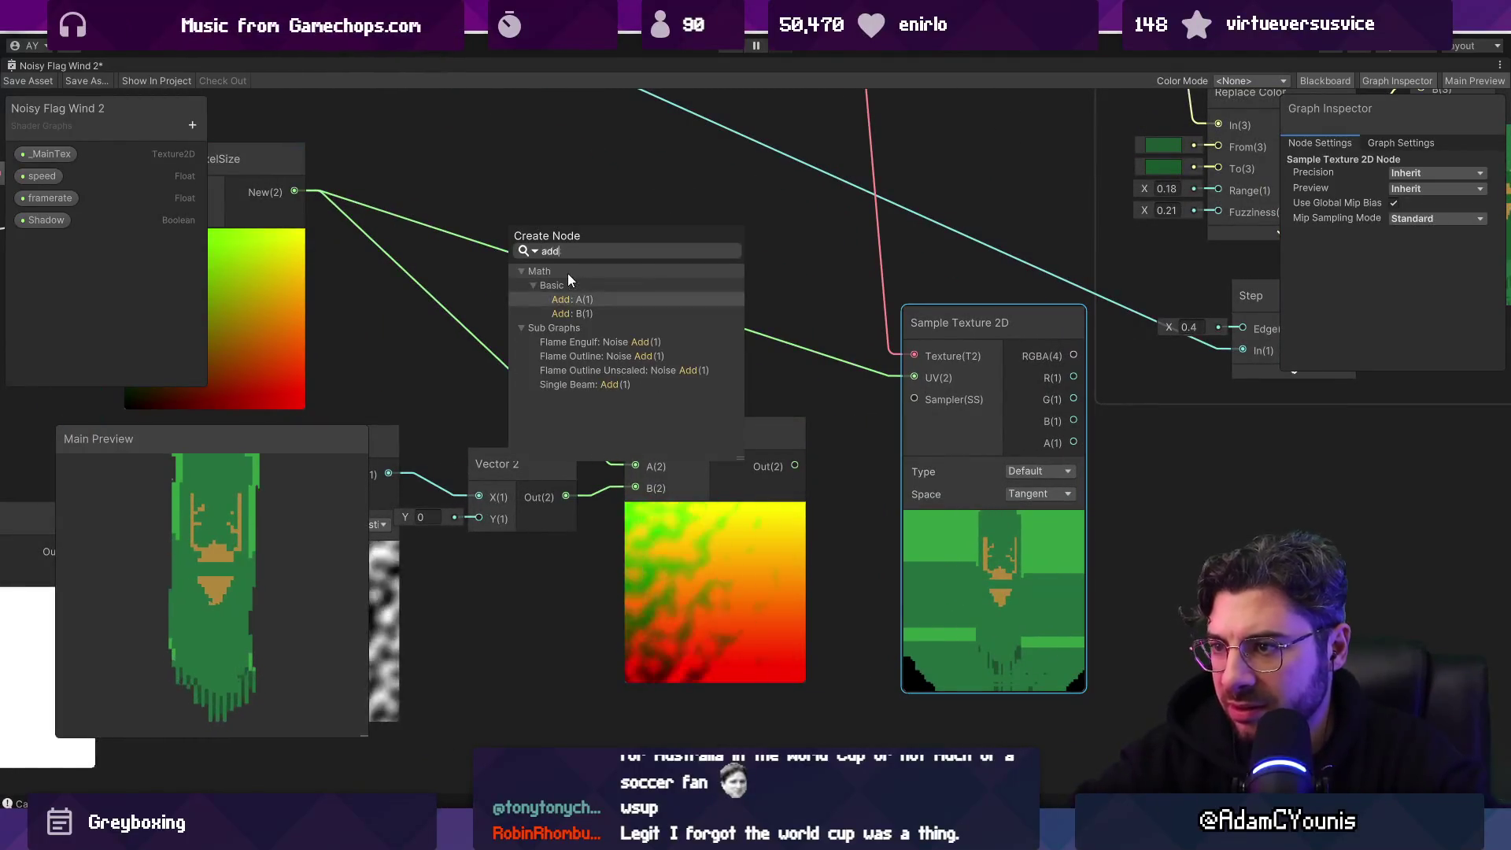
key("Return")
left_click(574, 299)
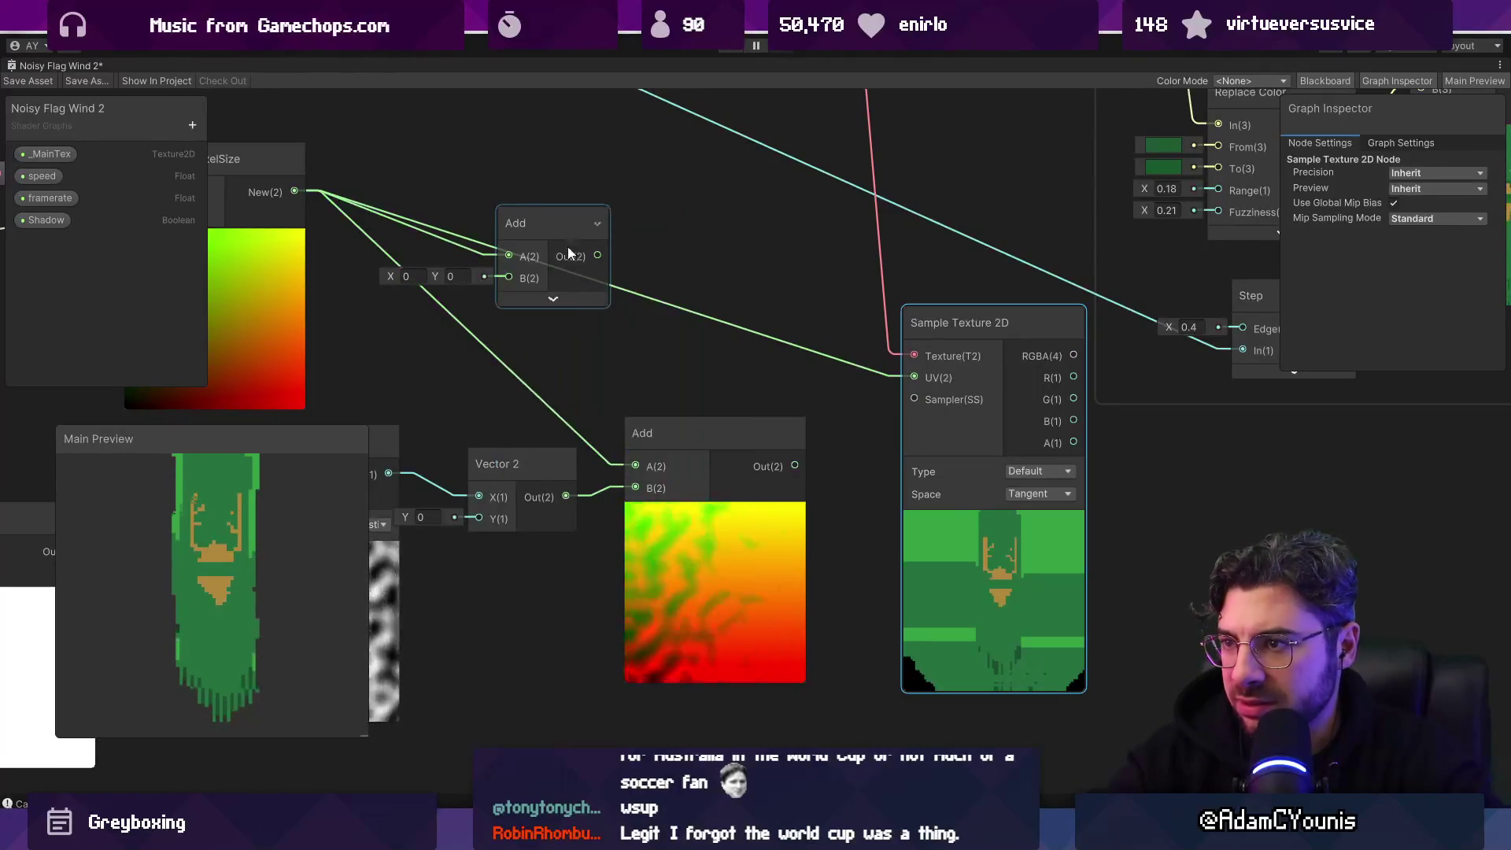
left_click_drag(569, 248, 710, 275)
scroll(524, 238, "down", 4)
scroll(452, 230, "up", 2)
mouse_move(442, 228)
left_mouse_down()
mouse_move(494, 190)
mouse_move(539, 206)
left_mouse_up()
left_click(785, 290)
key("Delete")
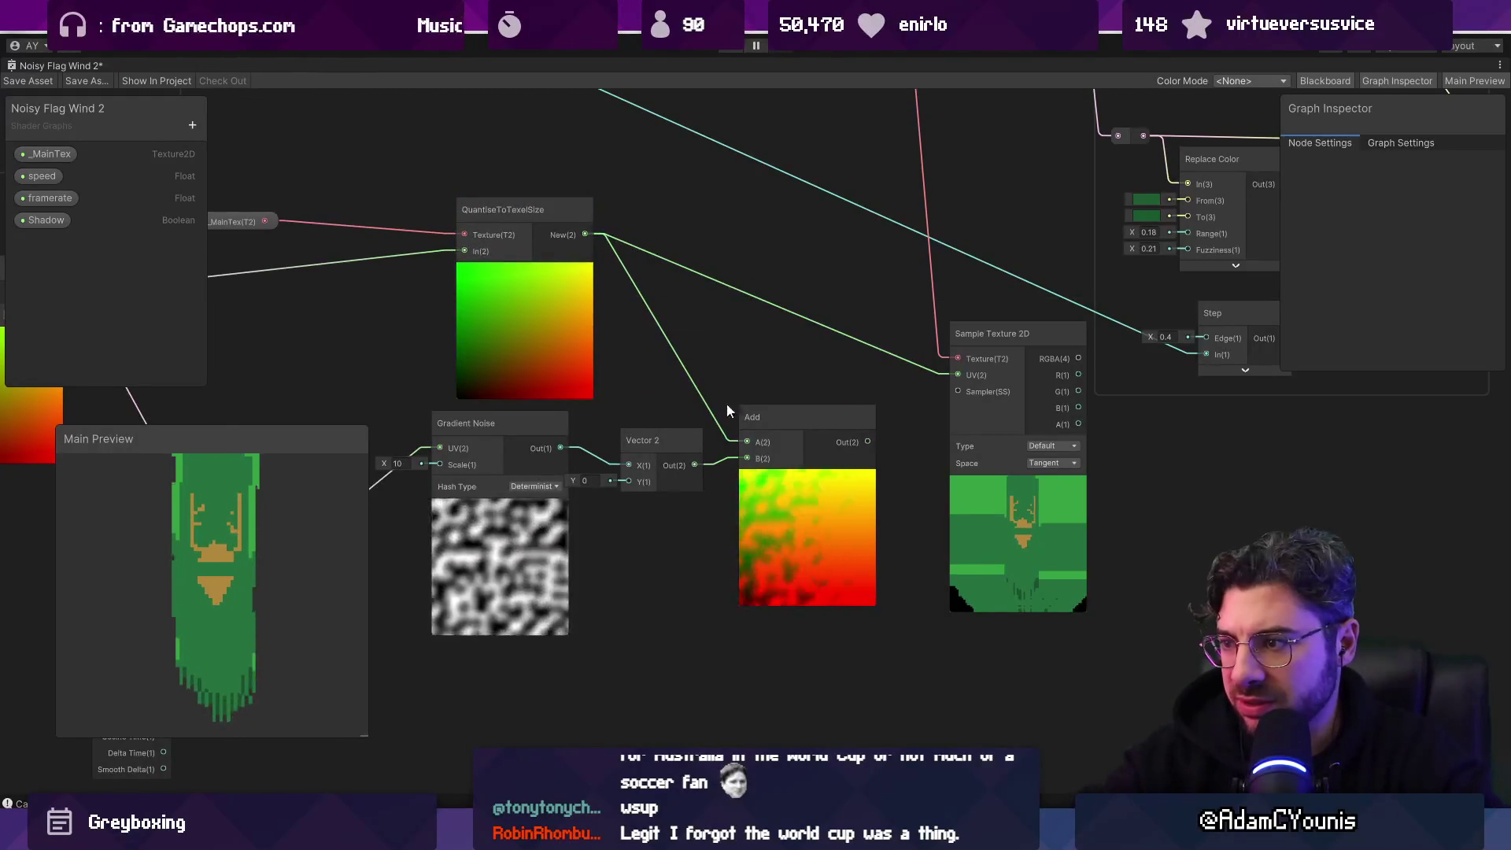
Step: Frame the graph, shift the noise node group left, QuantiseToTexelSize right and UV left
key("a")
left_click_drag(508, 463, 997, 559)
mouse_move(968, 478)
left_mouse_down()
mouse_move(741, 532)
mouse_move(767, 524)
left_mouse_up()
left_click_drag(835, 370, 938, 356)
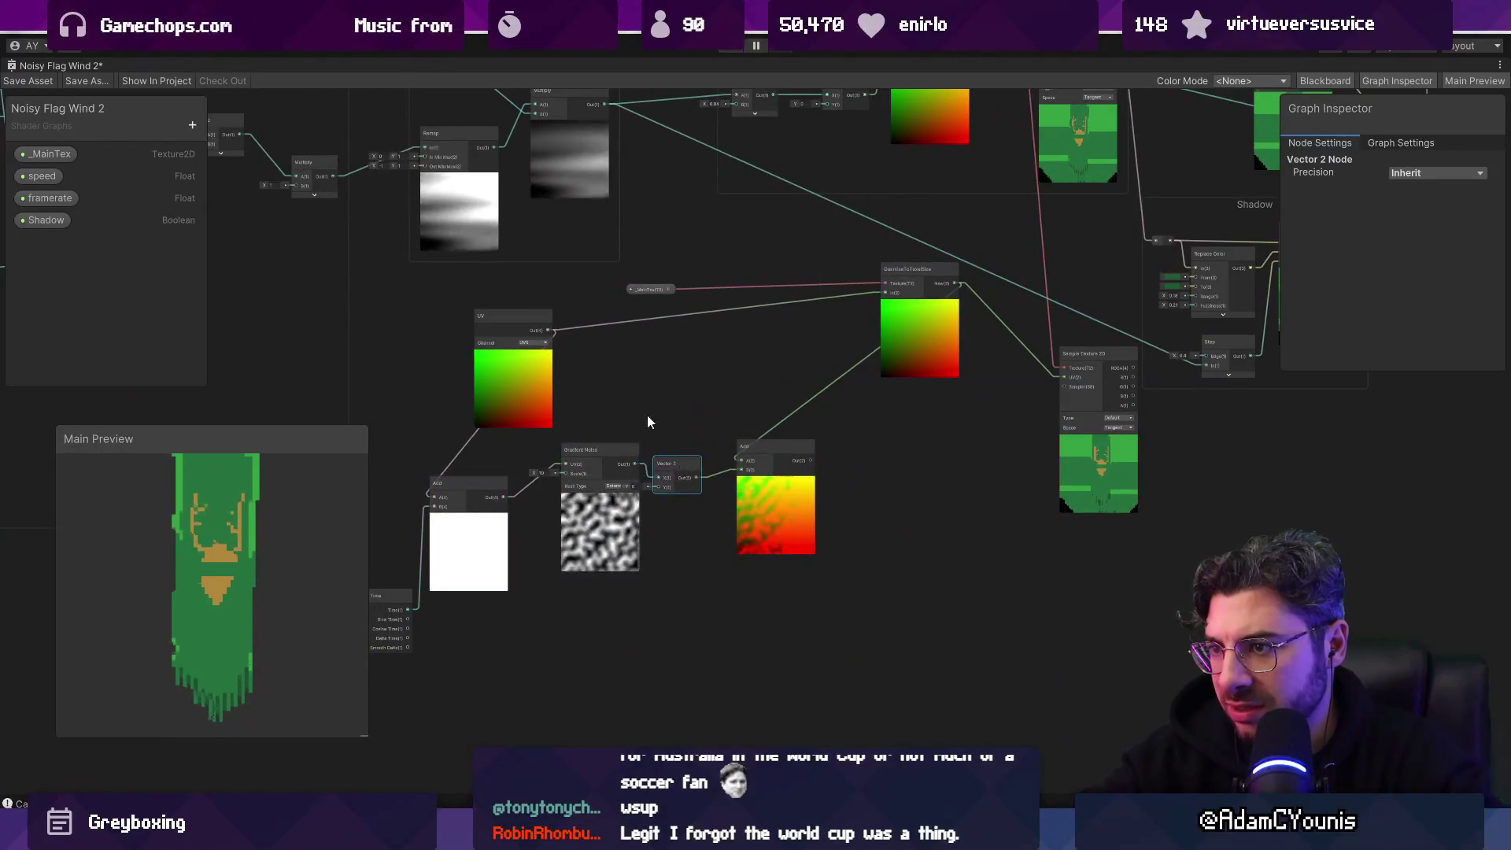
scroll(647, 414, "up", 5)
left_click_drag(653, 395, 454, 400)
Step: Reposition the Add, Vector 2, Gradient Noise, Time and QuantiseToTexelSize nodes
scroll(453, 399, "down", 3)
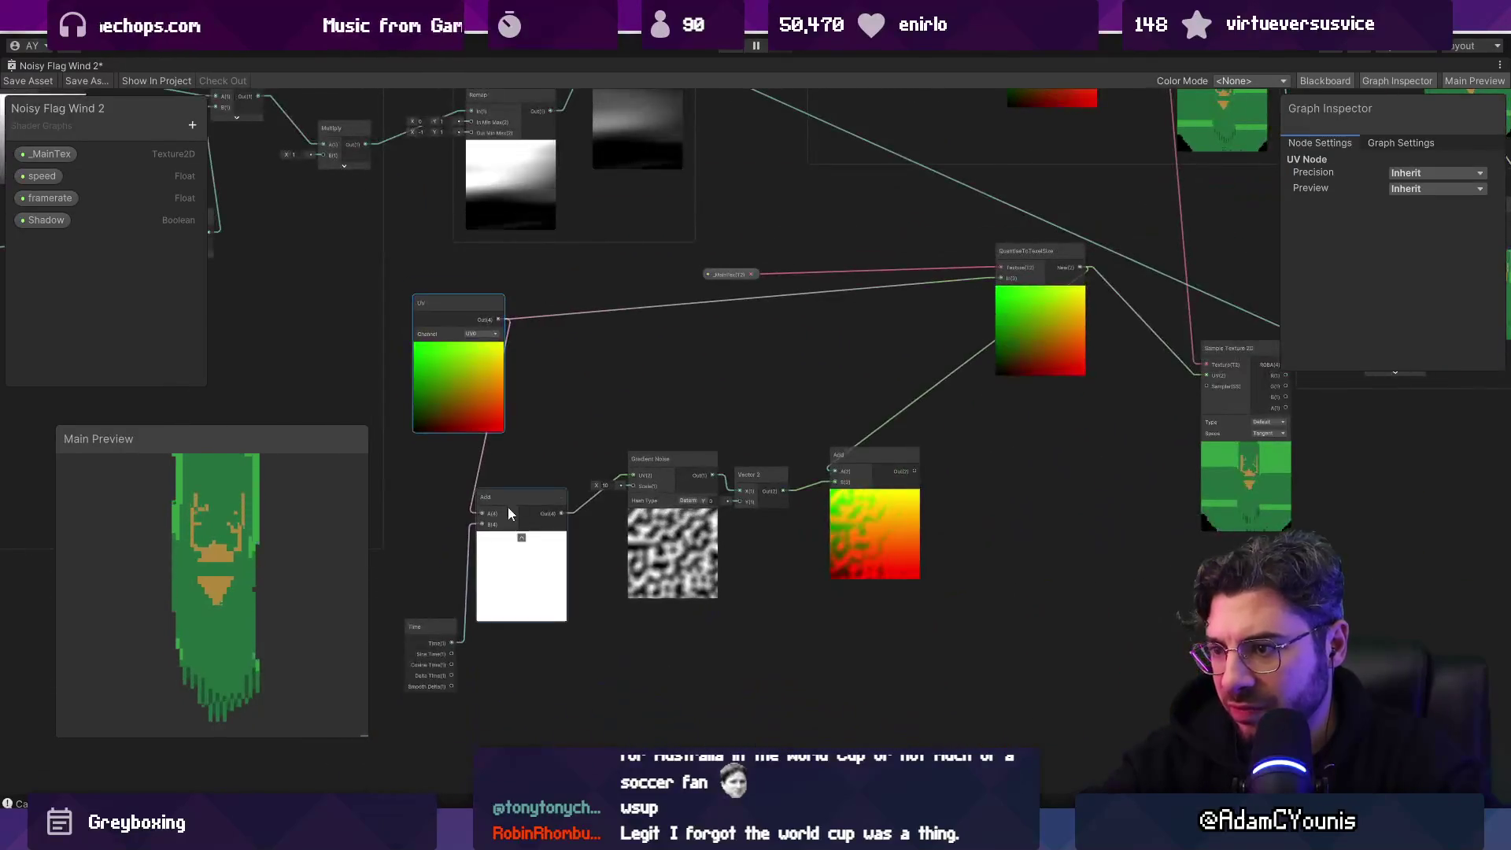
left_click(712, 588)
mouse_move(659, 639)
left_mouse_down()
mouse_move(715, 547)
mouse_move(835, 526)
mouse_move(790, 475)
mouse_move(885, 554)
left_mouse_up()
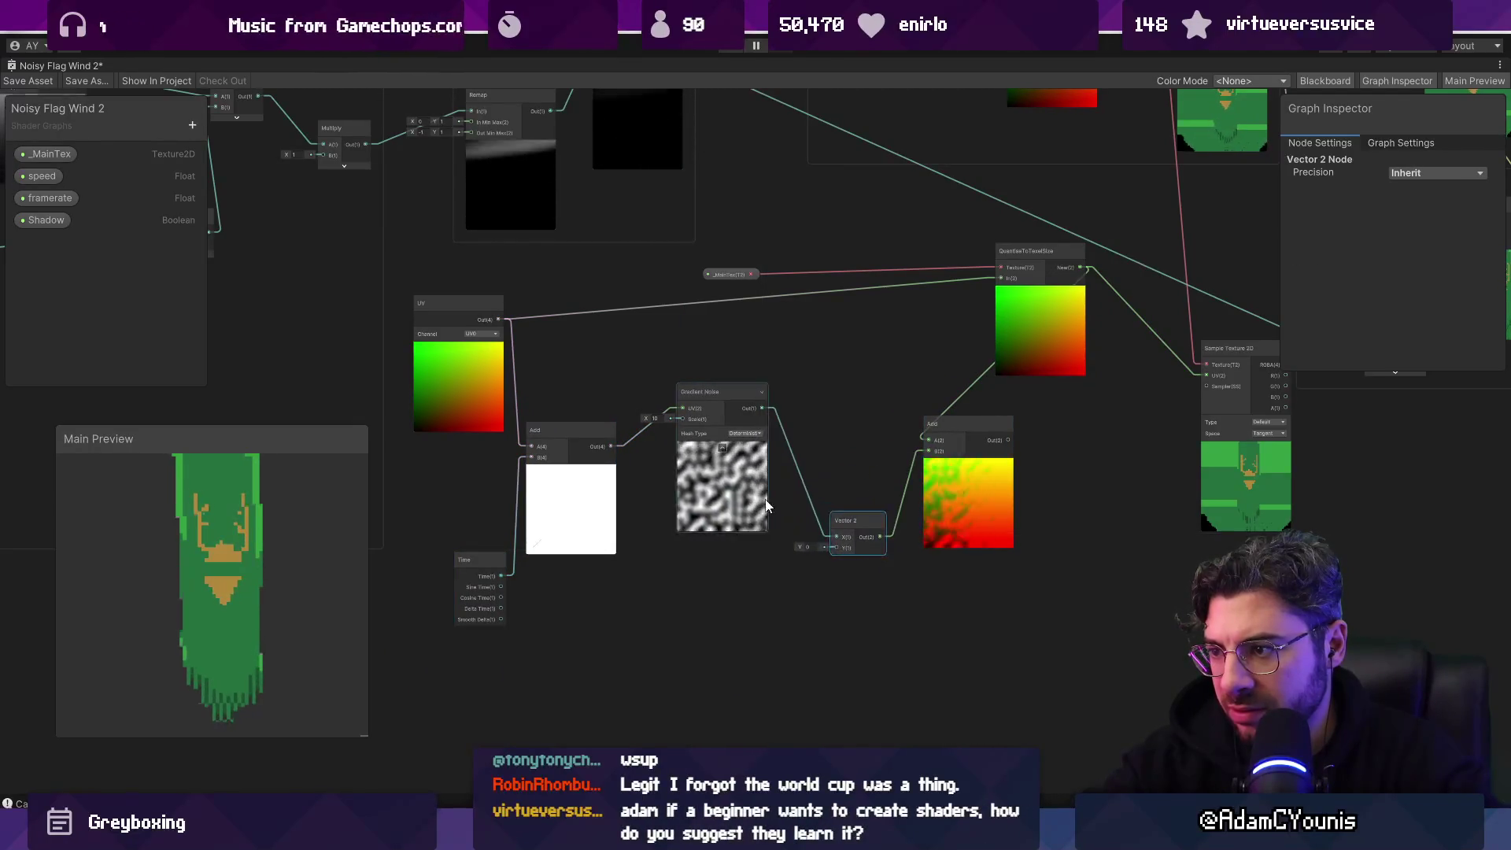
left_click_drag(724, 391, 733, 368)
left_click_drag(567, 430, 587, 407)
left_click_drag(477, 563, 472, 485)
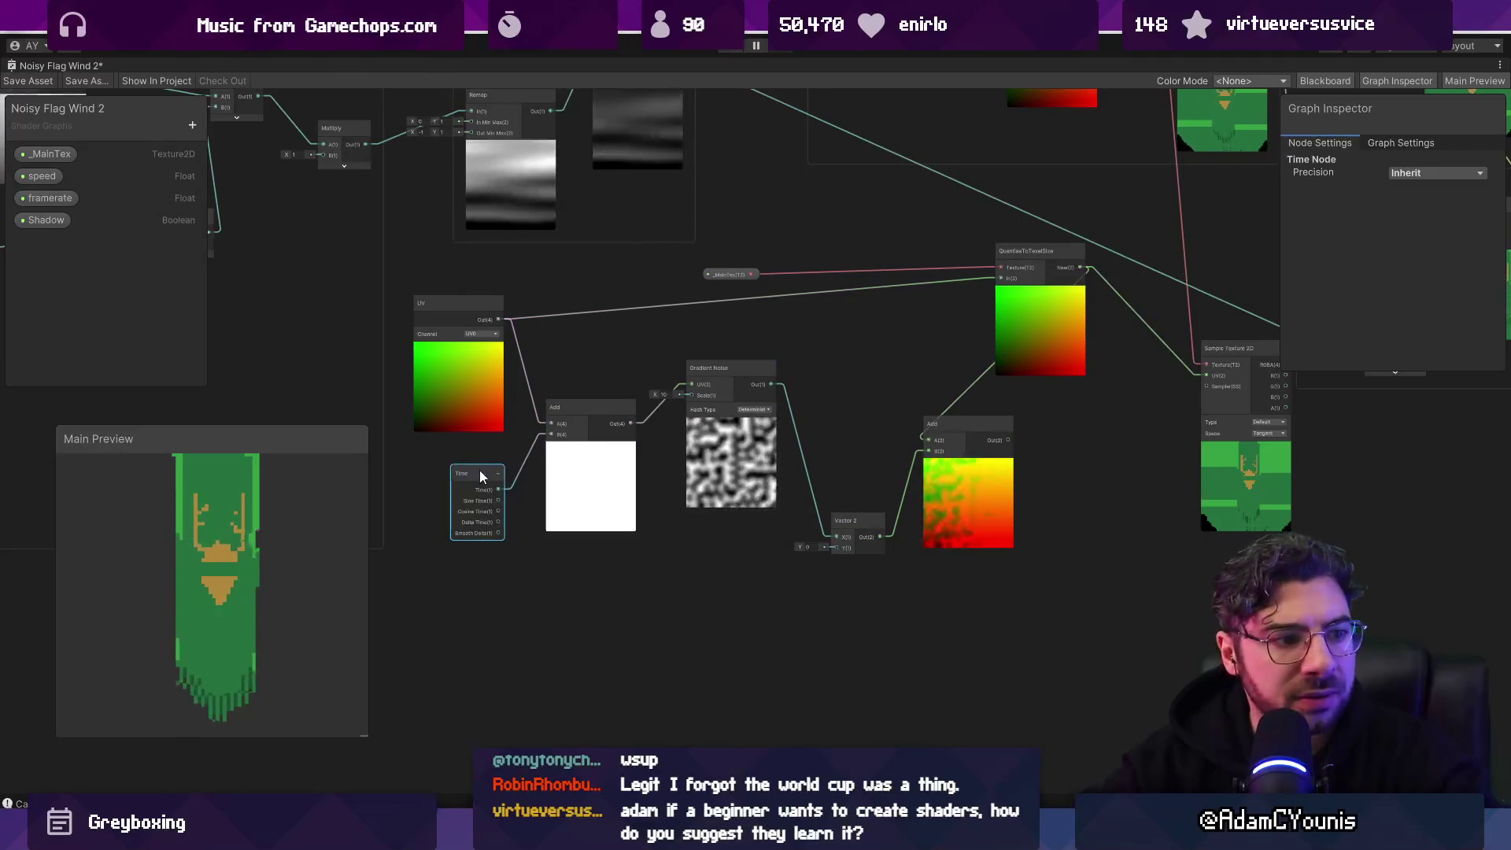
scroll(796, 447, "up", 1)
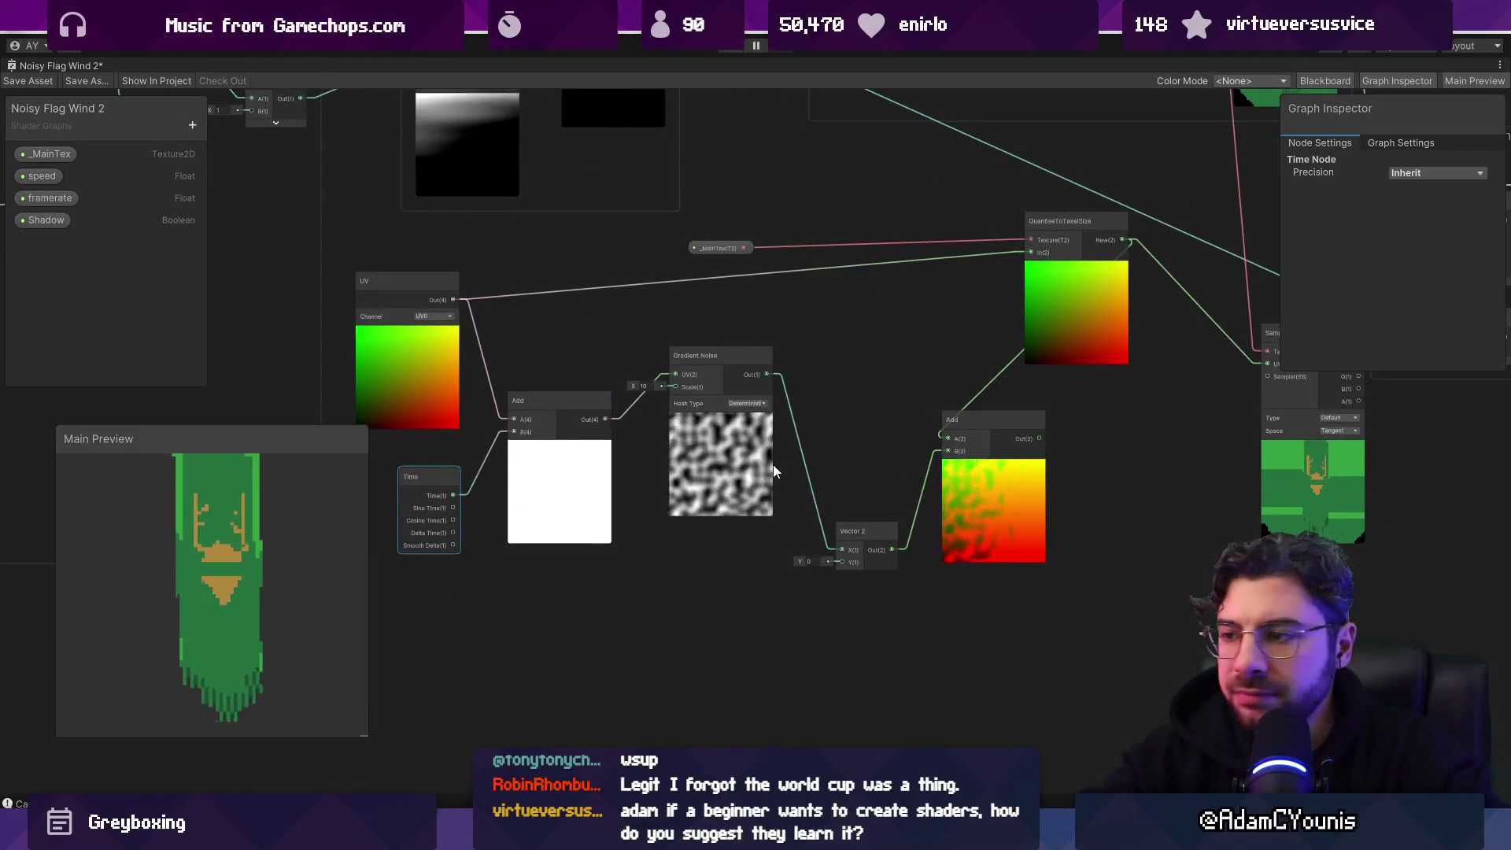
scroll(773, 464, "up", 2)
left_click_drag(767, 352, 524, 432)
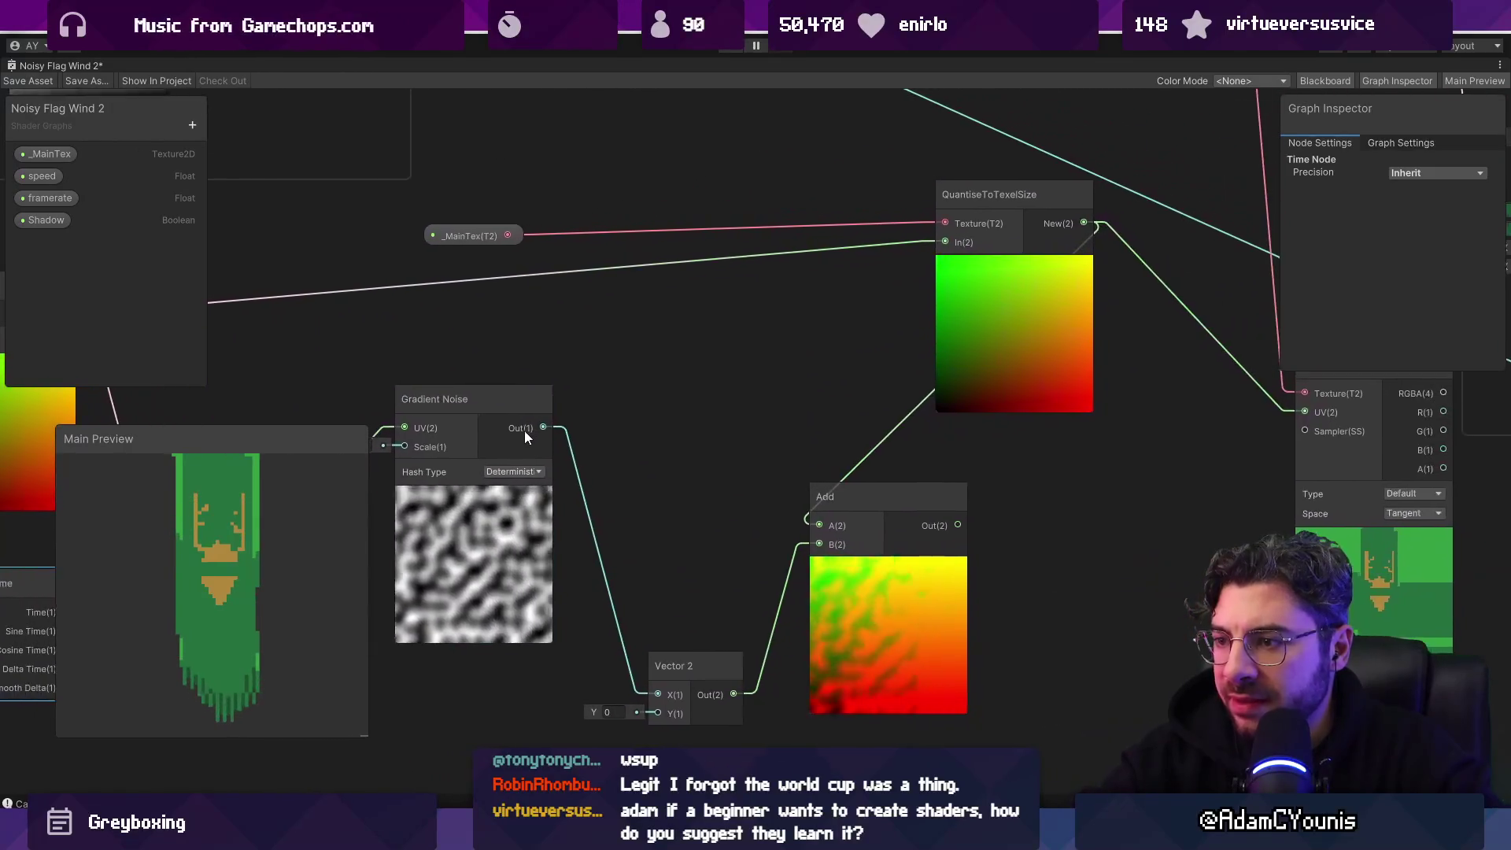
mouse_move(982, 351)
left_mouse_down()
mouse_move(720, 362)
mouse_move(844, 352)
mouse_move(936, 369)
left_mouse_up()
Step: Wire the noise Vector 2 into the Add node's B and UV into its A
mouse_move(954, 524)
left_mouse_down()
mouse_move(946, 488)
mouse_move(958, 503)
left_mouse_up()
left_click(710, 512)
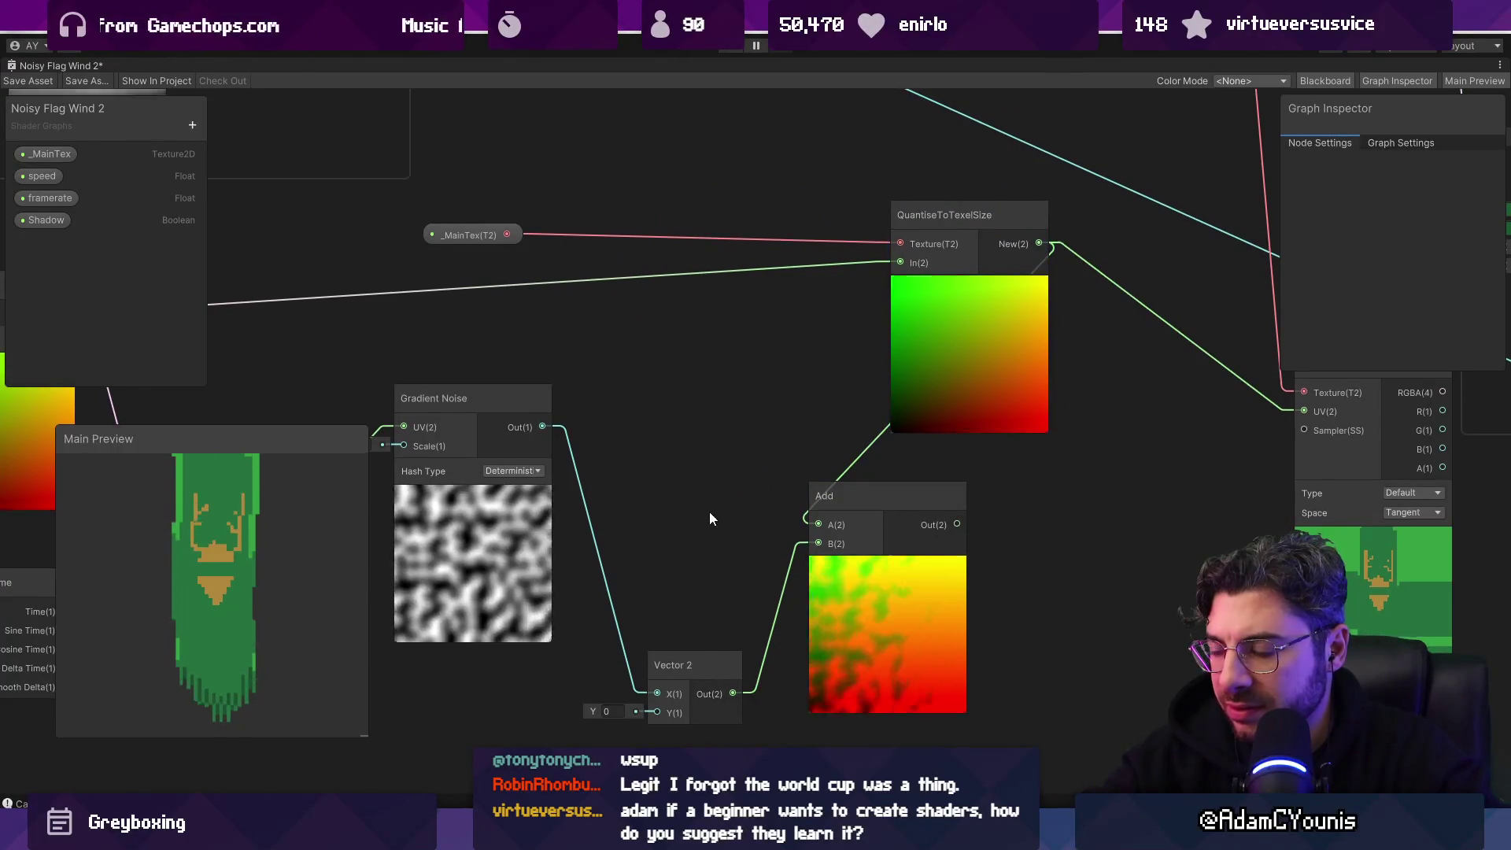
mouse_move(687, 478)
left_mouse_down()
mouse_move(812, 555)
mouse_move(844, 522)
left_mouse_up()
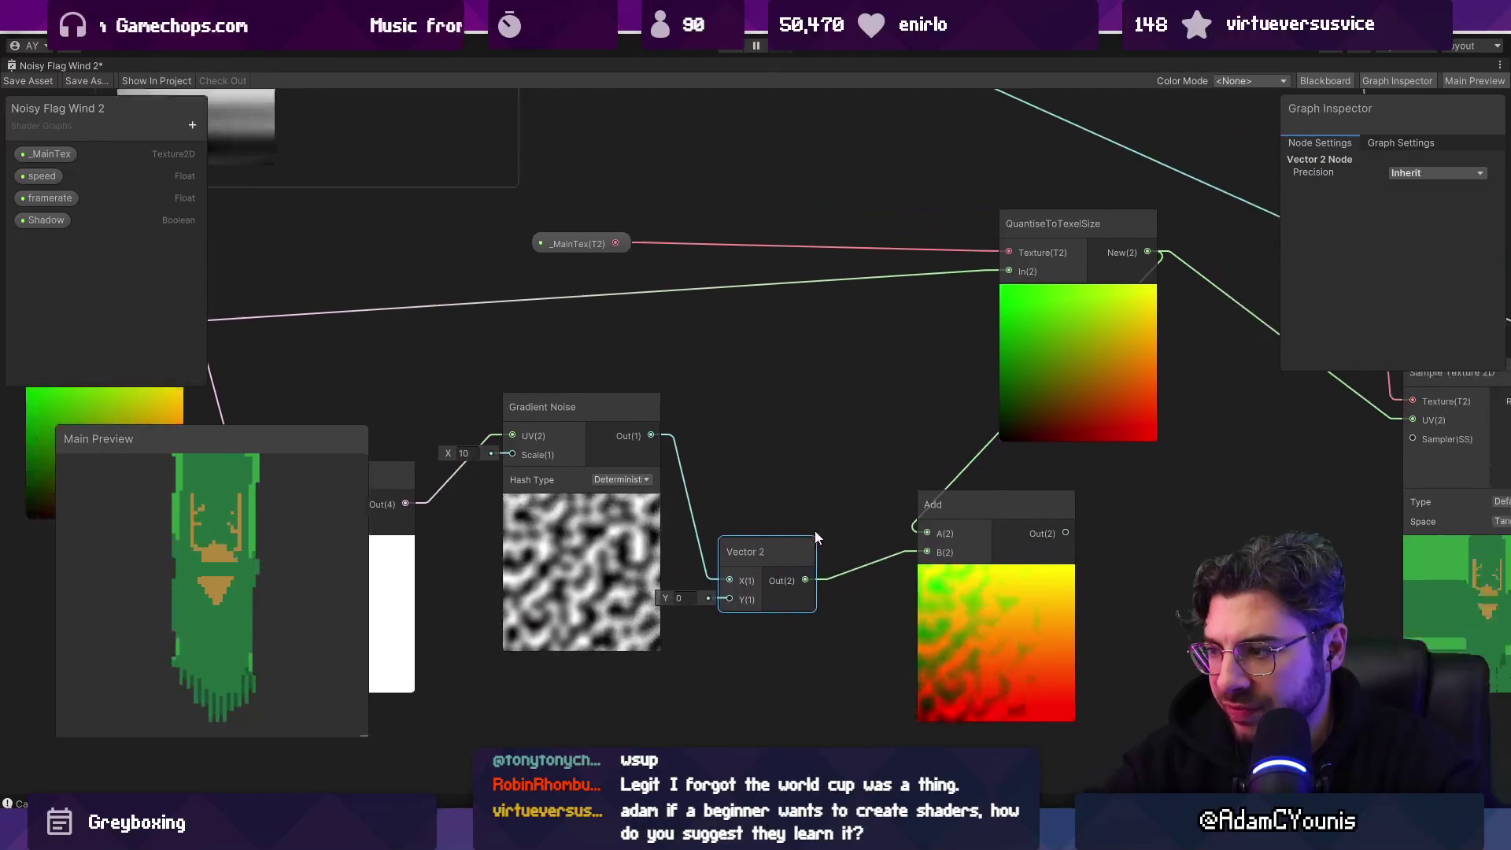
mouse_move(787, 590)
left_mouse_down()
mouse_move(975, 309)
mouse_move(898, 318)
mouse_move(908, 561)
left_mouse_up()
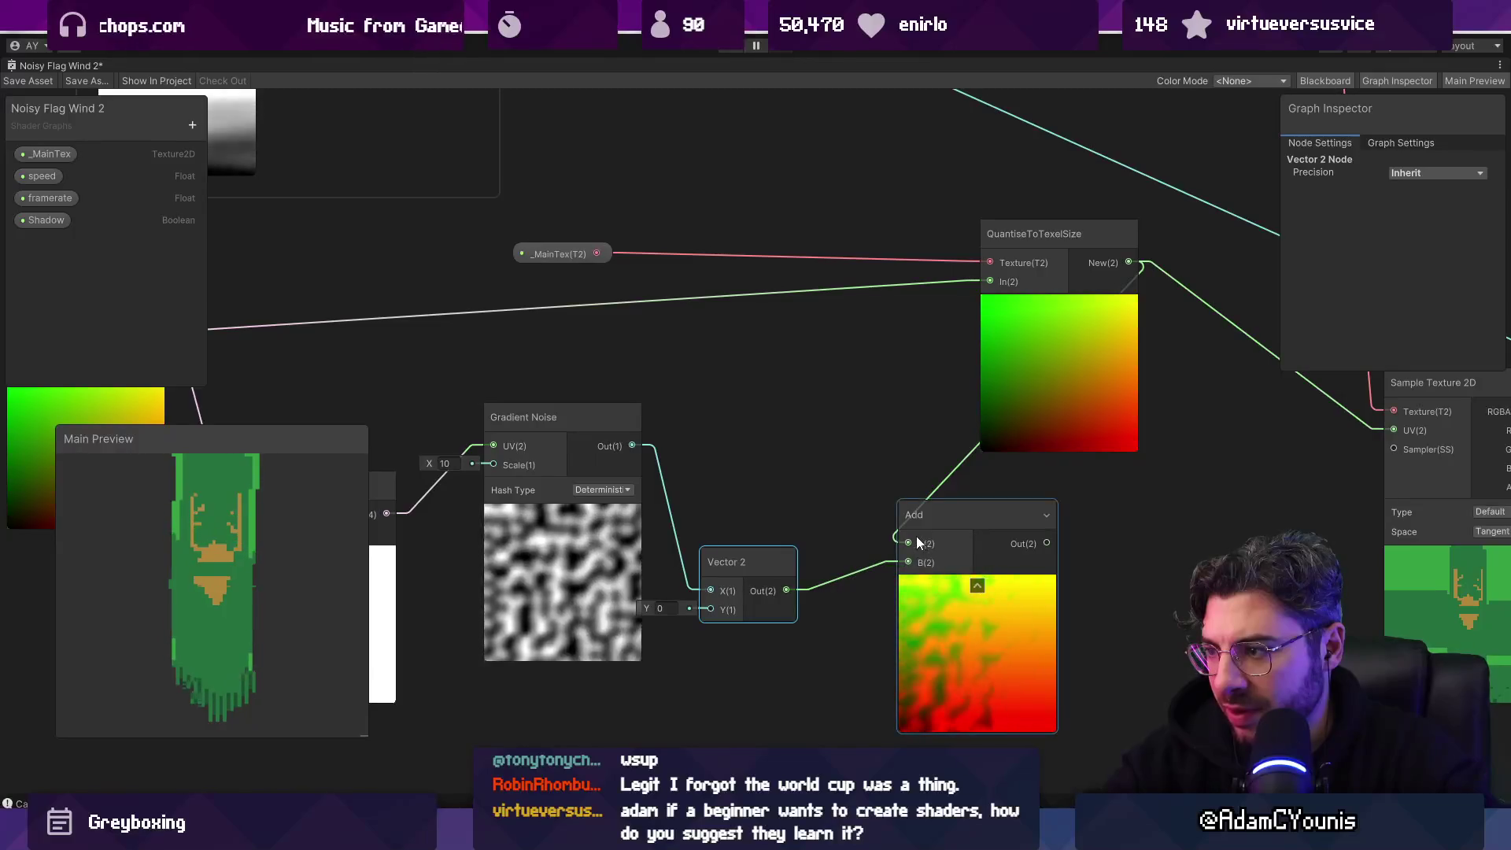
left_click_drag(516, 365, 623, 356)
mouse_move(264, 323)
left_mouse_down()
mouse_move(417, 316)
mouse_move(1017, 535)
mouse_move(927, 304)
left_mouse_up()
Step: Line up the Add, QuantiseToTexelSize and Sample Texture 2D nodes
mouse_move(1096, 277)
left_mouse_down()
mouse_move(655, 327)
mouse_move(573, 322)
left_mouse_up()
left_click_drag(438, 400, 567, 478)
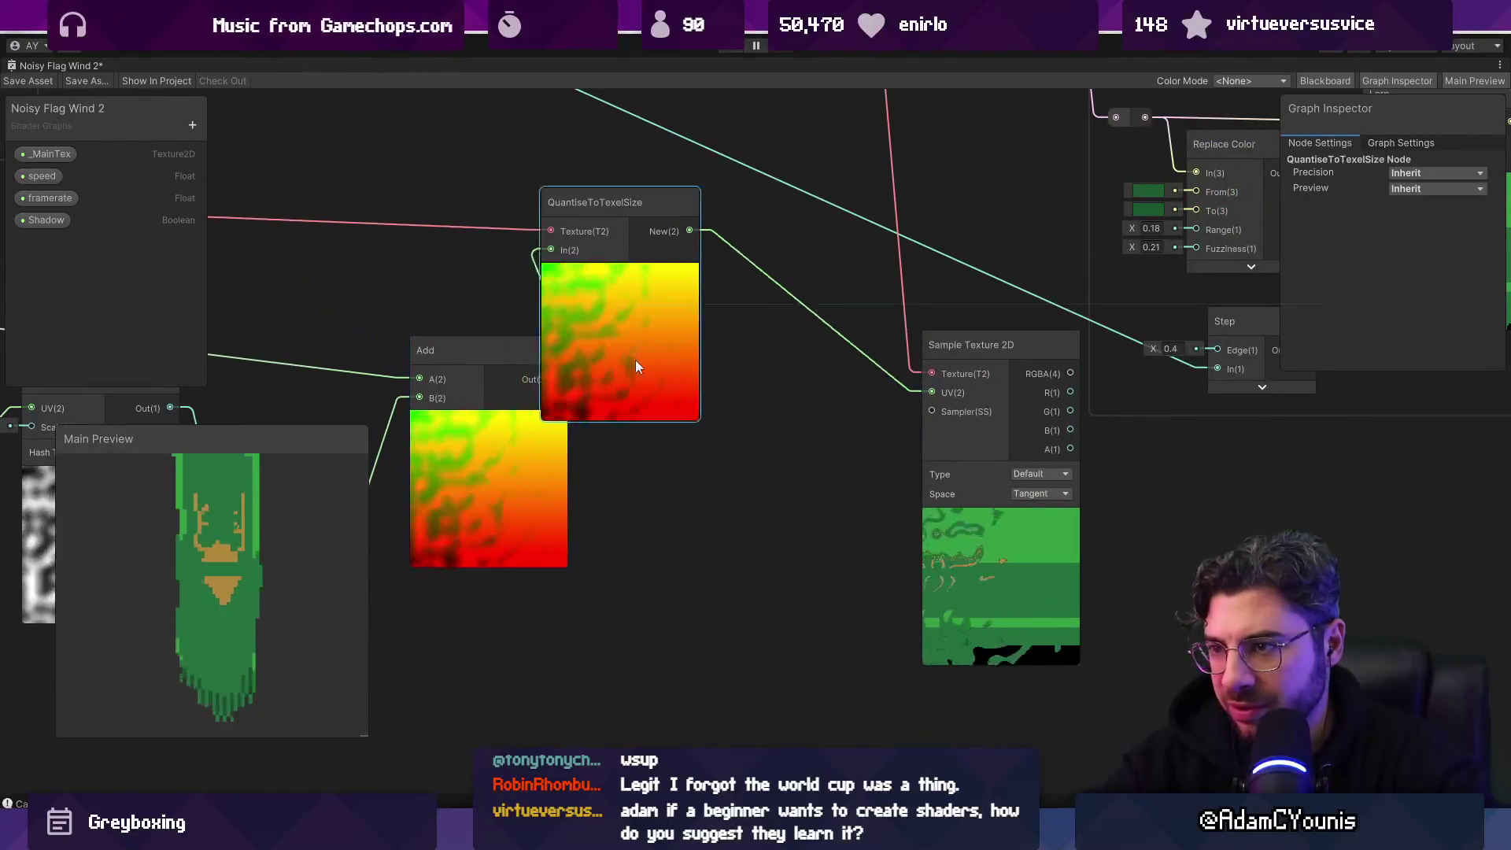
left_click_drag(635, 361, 787, 379)
left_click_drag(971, 596, 979, 571)
left_click_drag(807, 451, 819, 521)
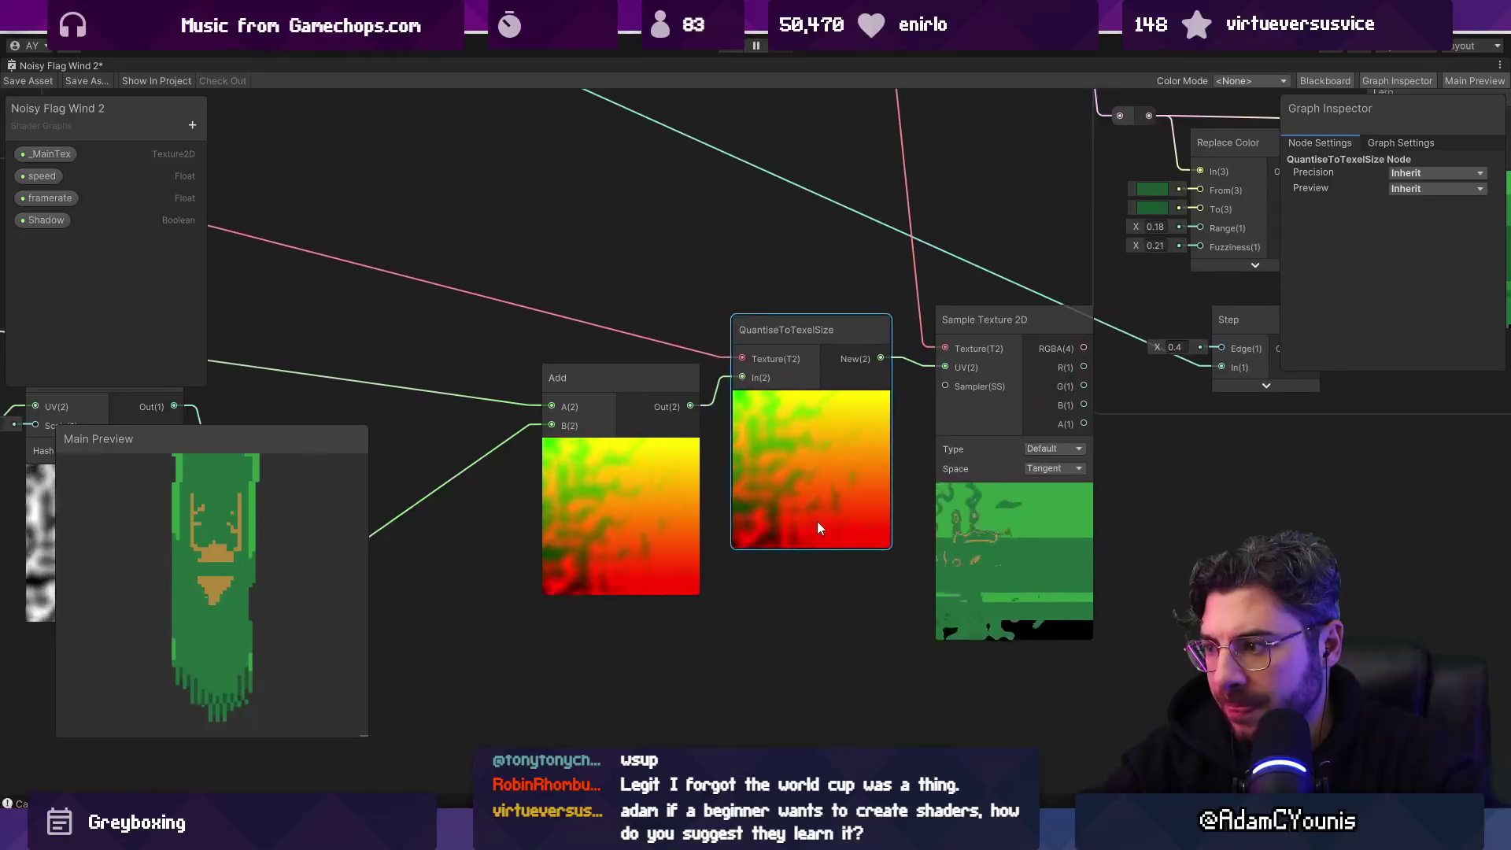
scroll(1039, 559, "up", 6)
scroll(921, 492, "down", 6)
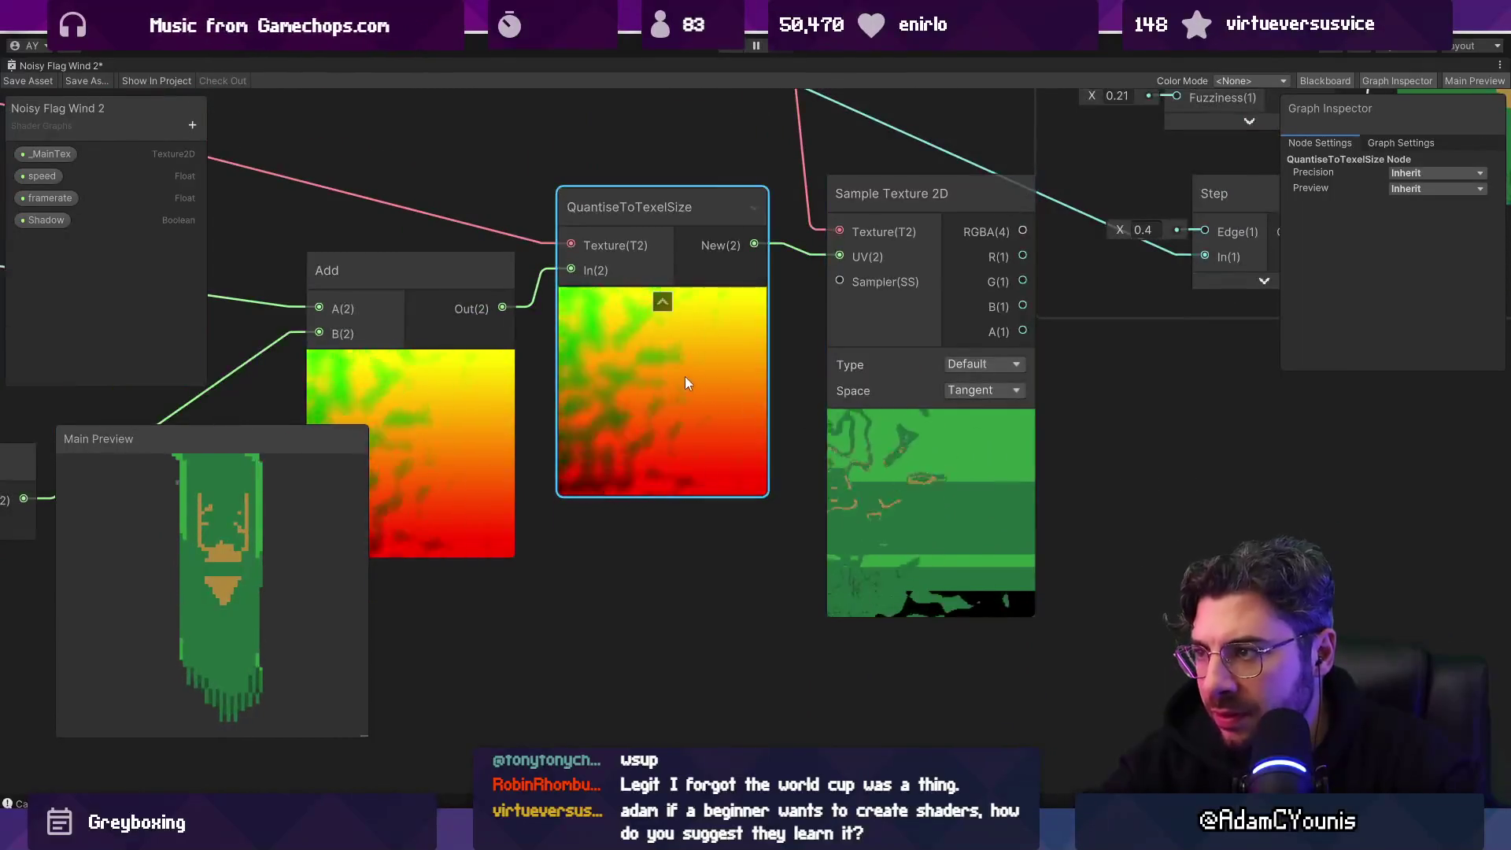
scroll(929, 413, "down", 5)
Step: Move _MainTex beside QuantiseToTexelSize and adjust the Add and Gradient Noise positions
left_click(551, 452)
scroll(559, 447, "up", 3)
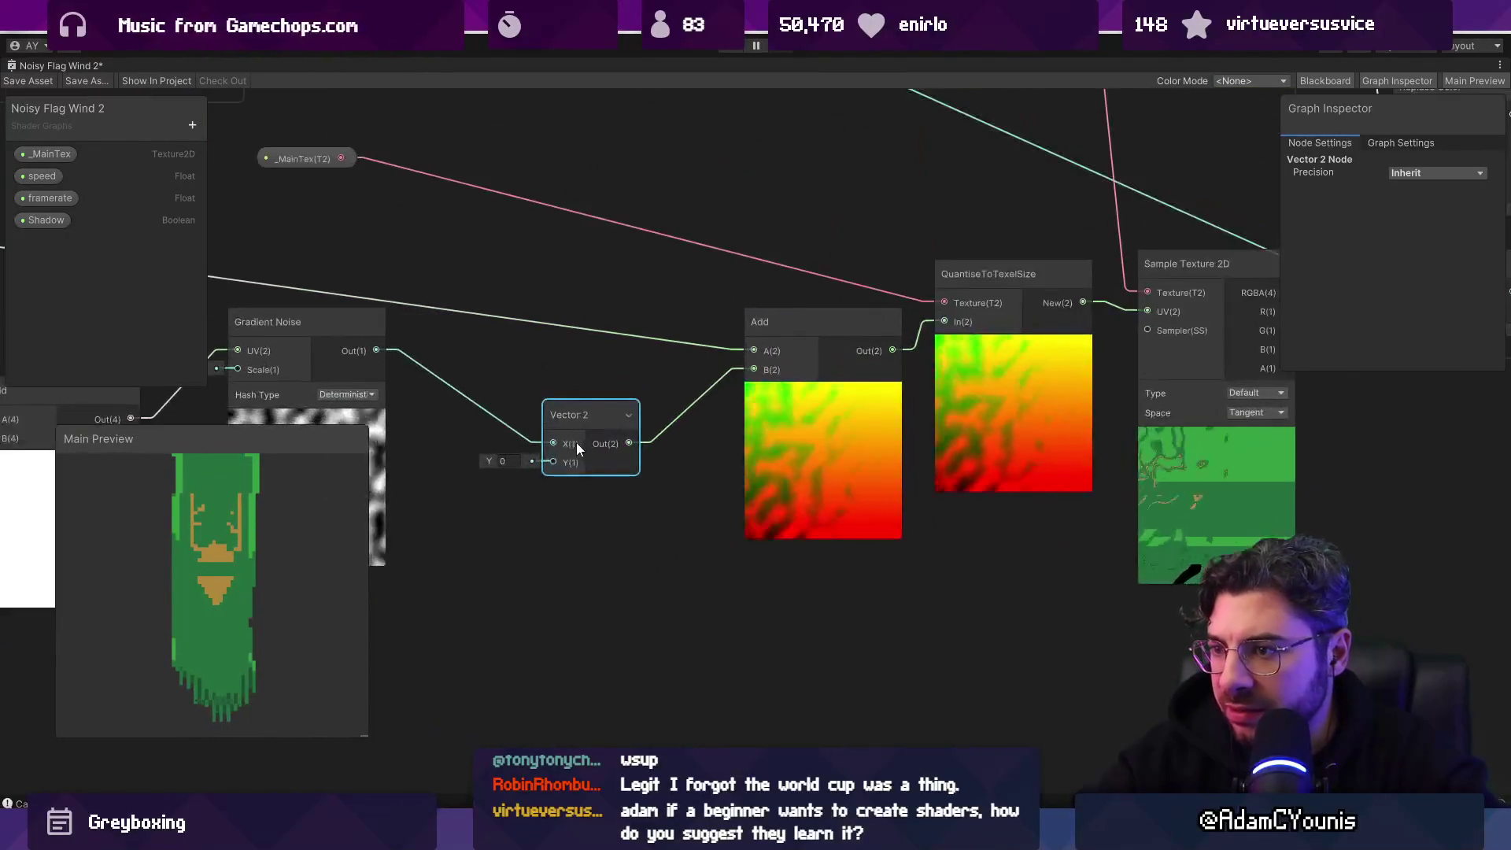
left_click_drag(460, 411, 678, 409)
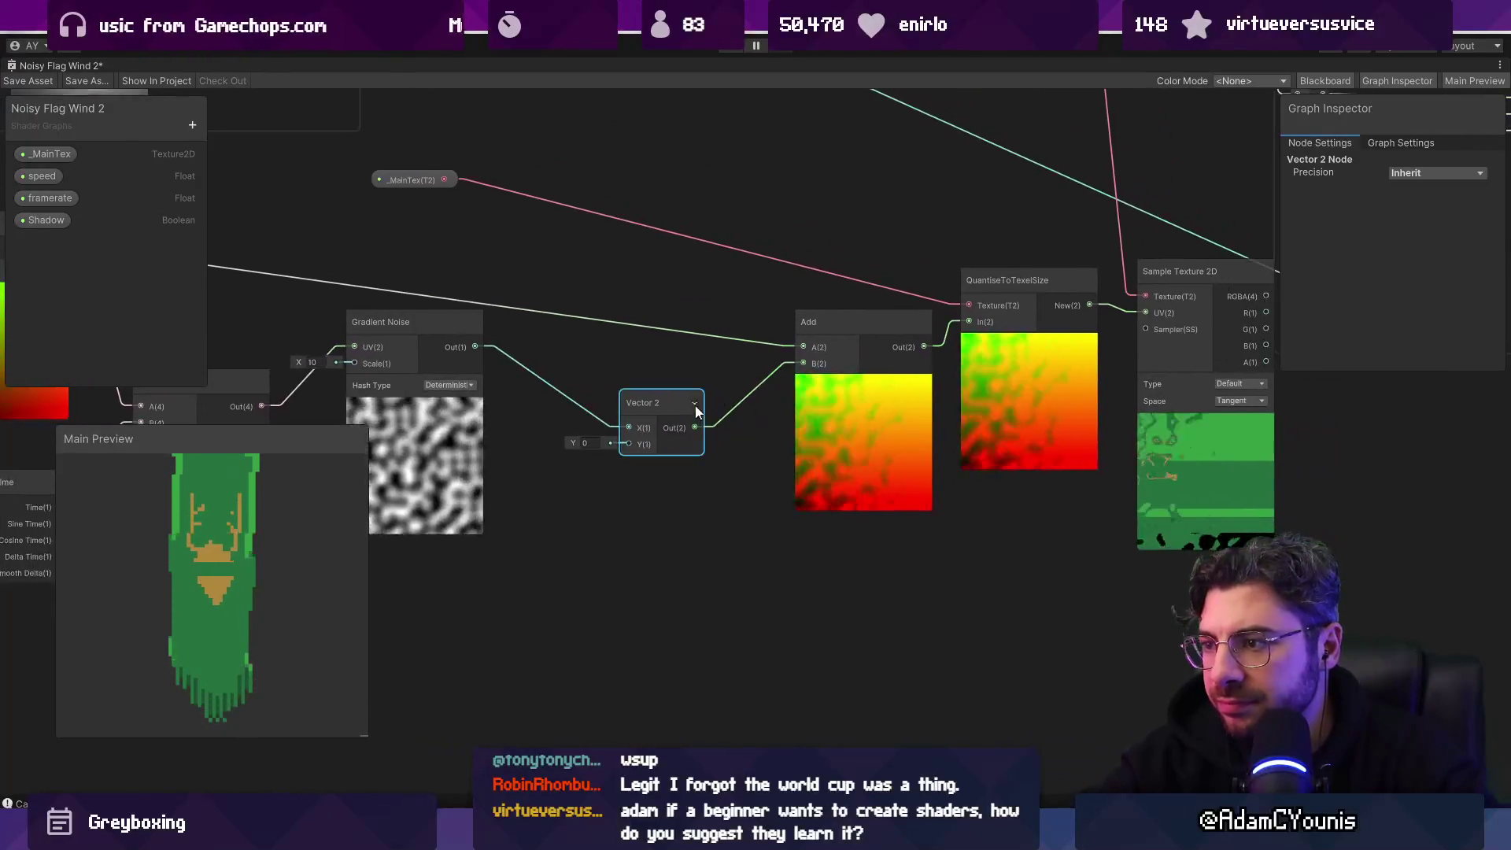
left_click(850, 411)
left_click_drag(847, 418, 740, 417)
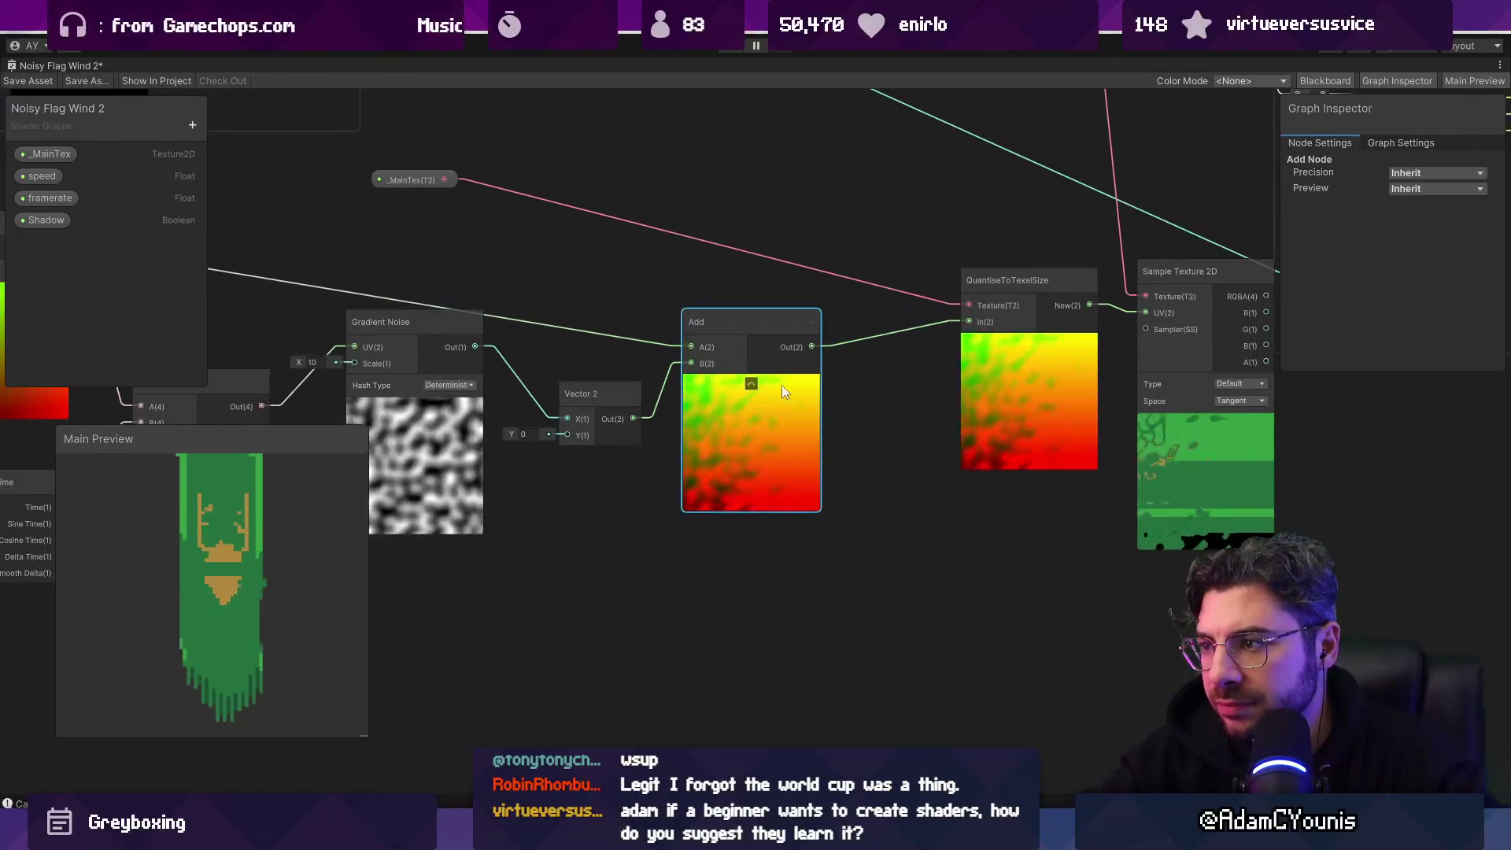
key("space")
left_click_drag(416, 181, 766, 241)
left_click_drag(742, 337, 842, 355)
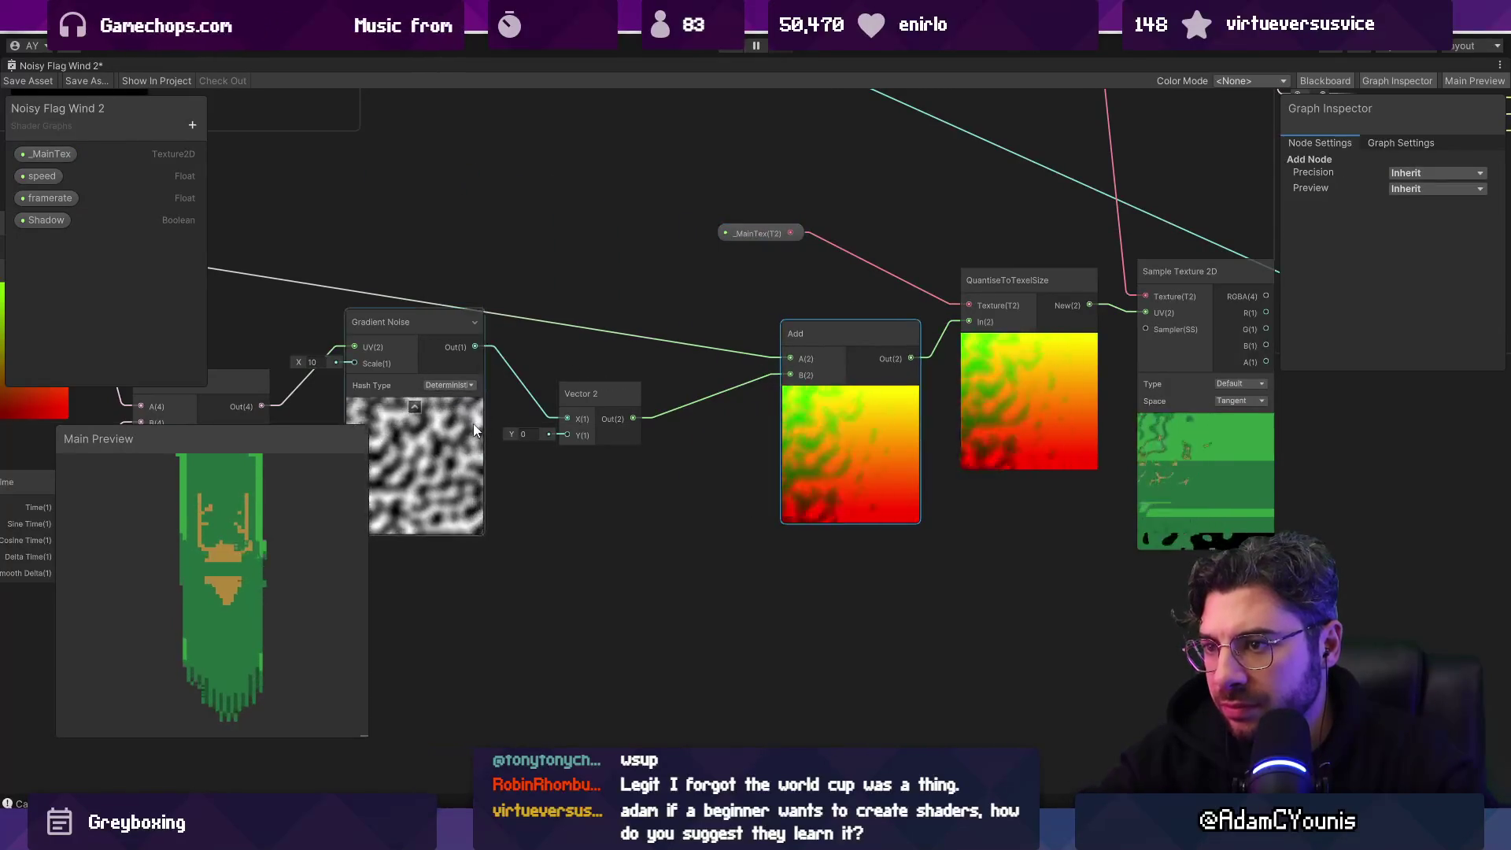
left_click_drag(474, 423, 488, 526)
key("space")
Step: Insert a Multiply node after the noise Vector 2 using the 'multiply' search
type("multiply")
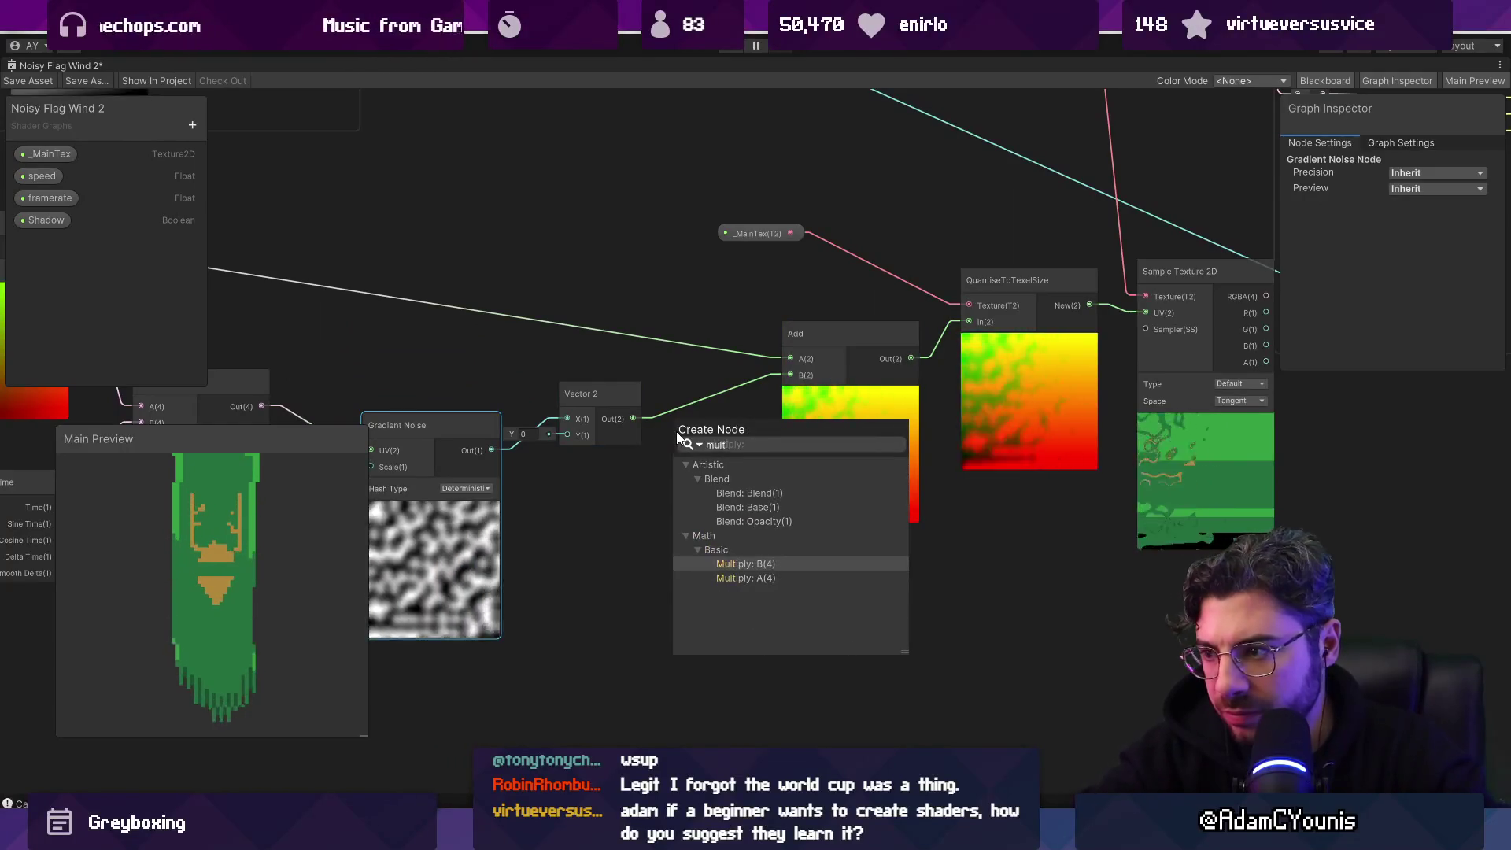
key("Return")
scroll(673, 430, "up", 3)
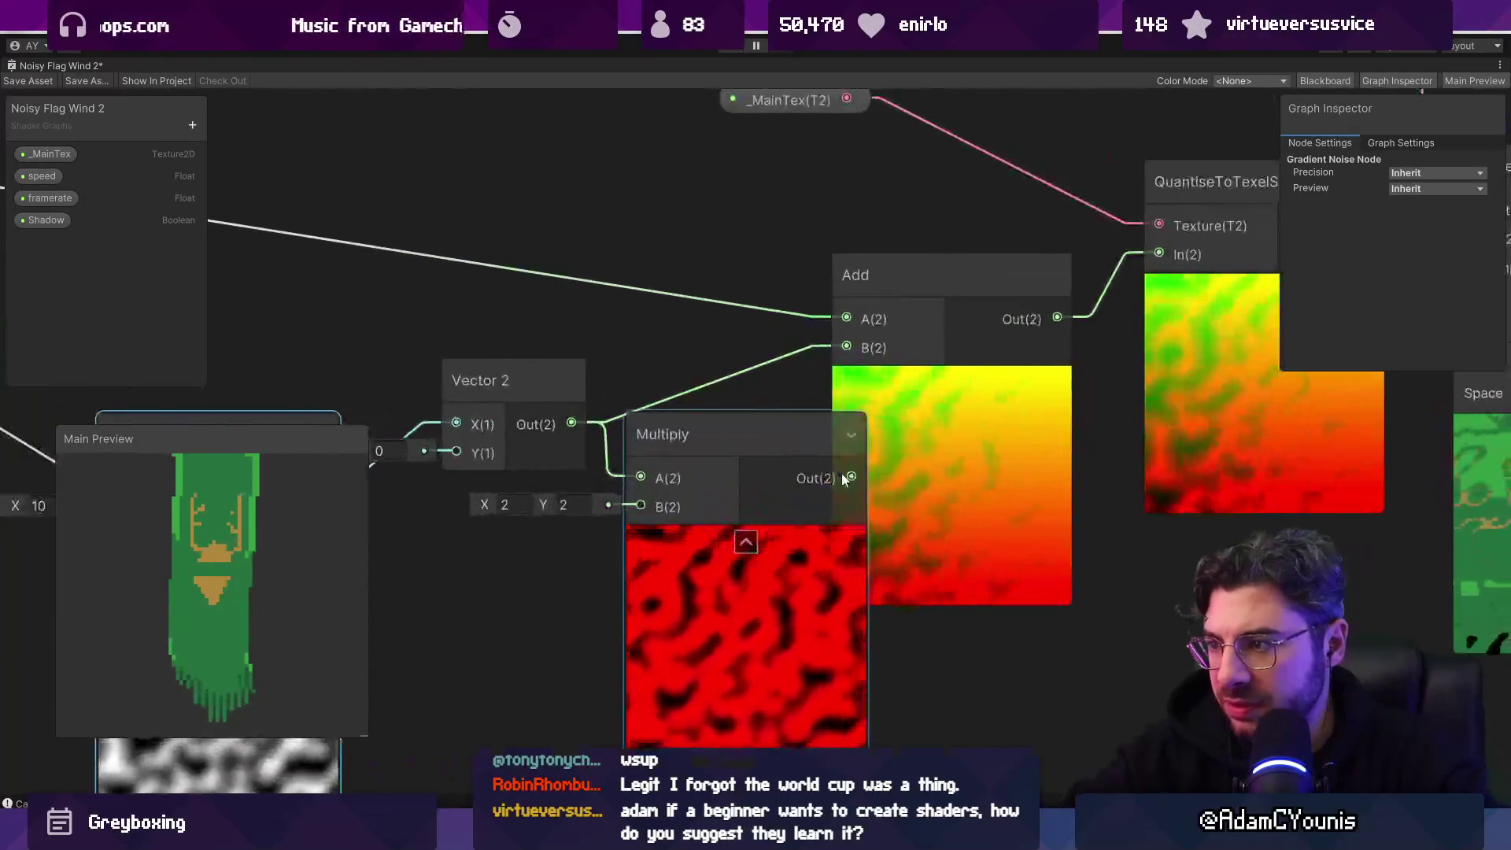
scroll(779, 474, "down", 3)
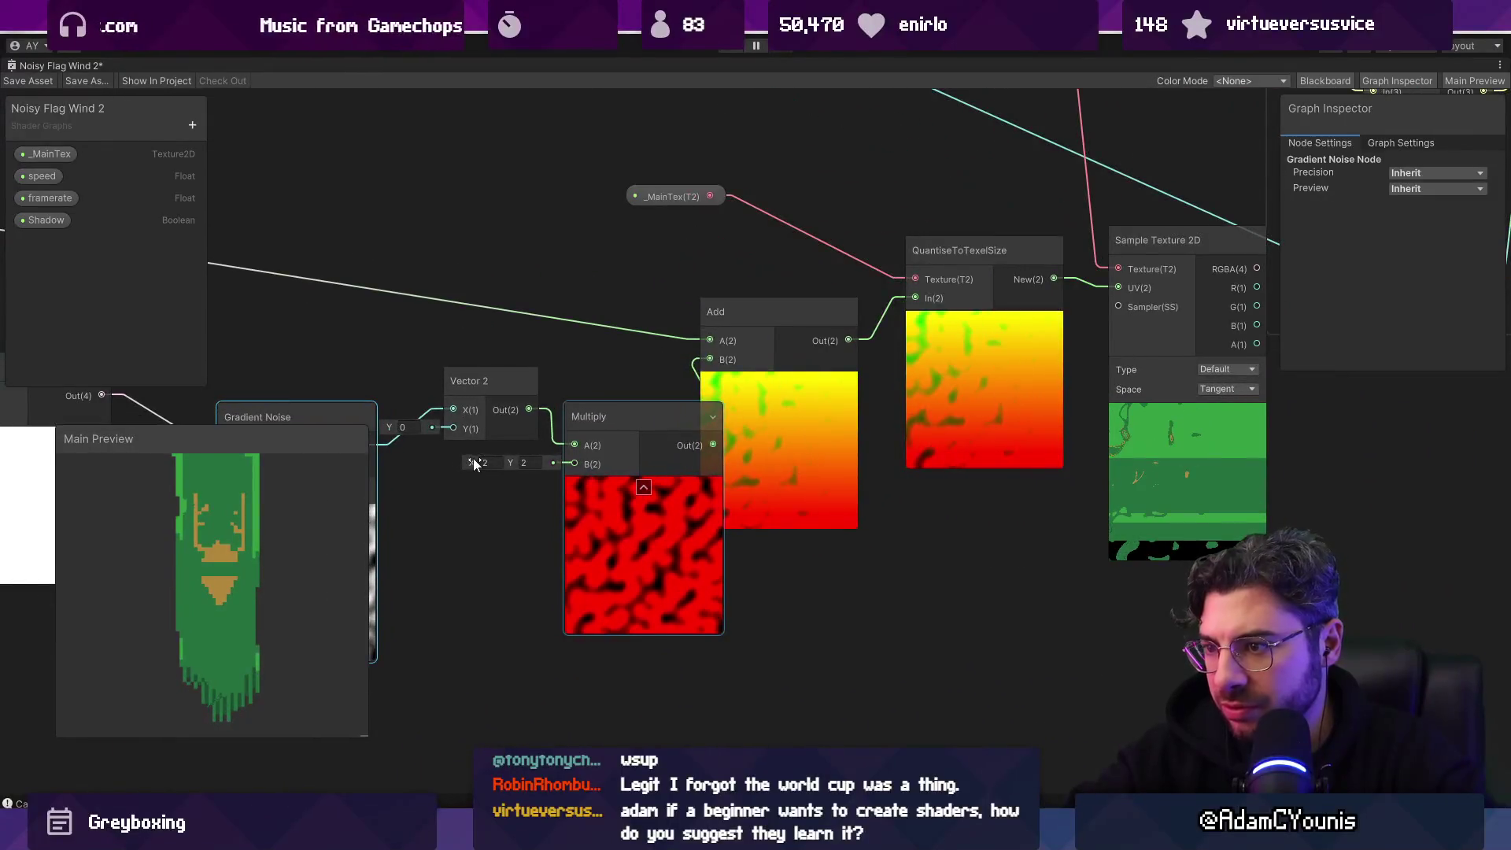
scroll(719, 499, "down", 3)
scroll(751, 504, "up", 3)
mouse_move(817, 385)
left_mouse_down()
mouse_move(796, 437)
mouse_move(803, 372)
left_mouse_up()
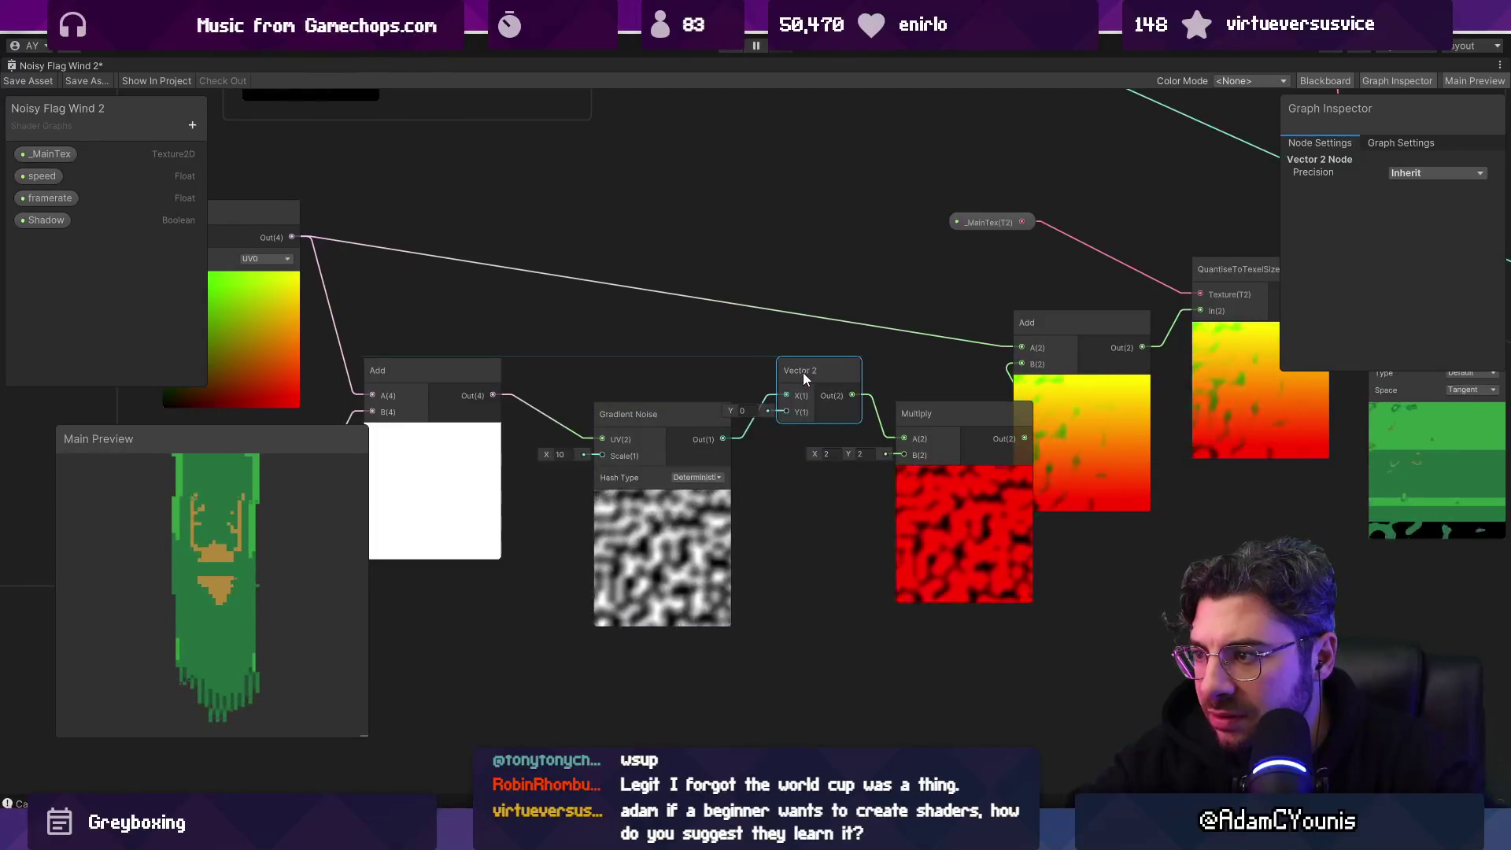
Step: Set the Multiply node's B input to X 0.01 and Y 0.01
scroll(961, 493, "up", 3)
left_click(513, 410)
type("0.01")
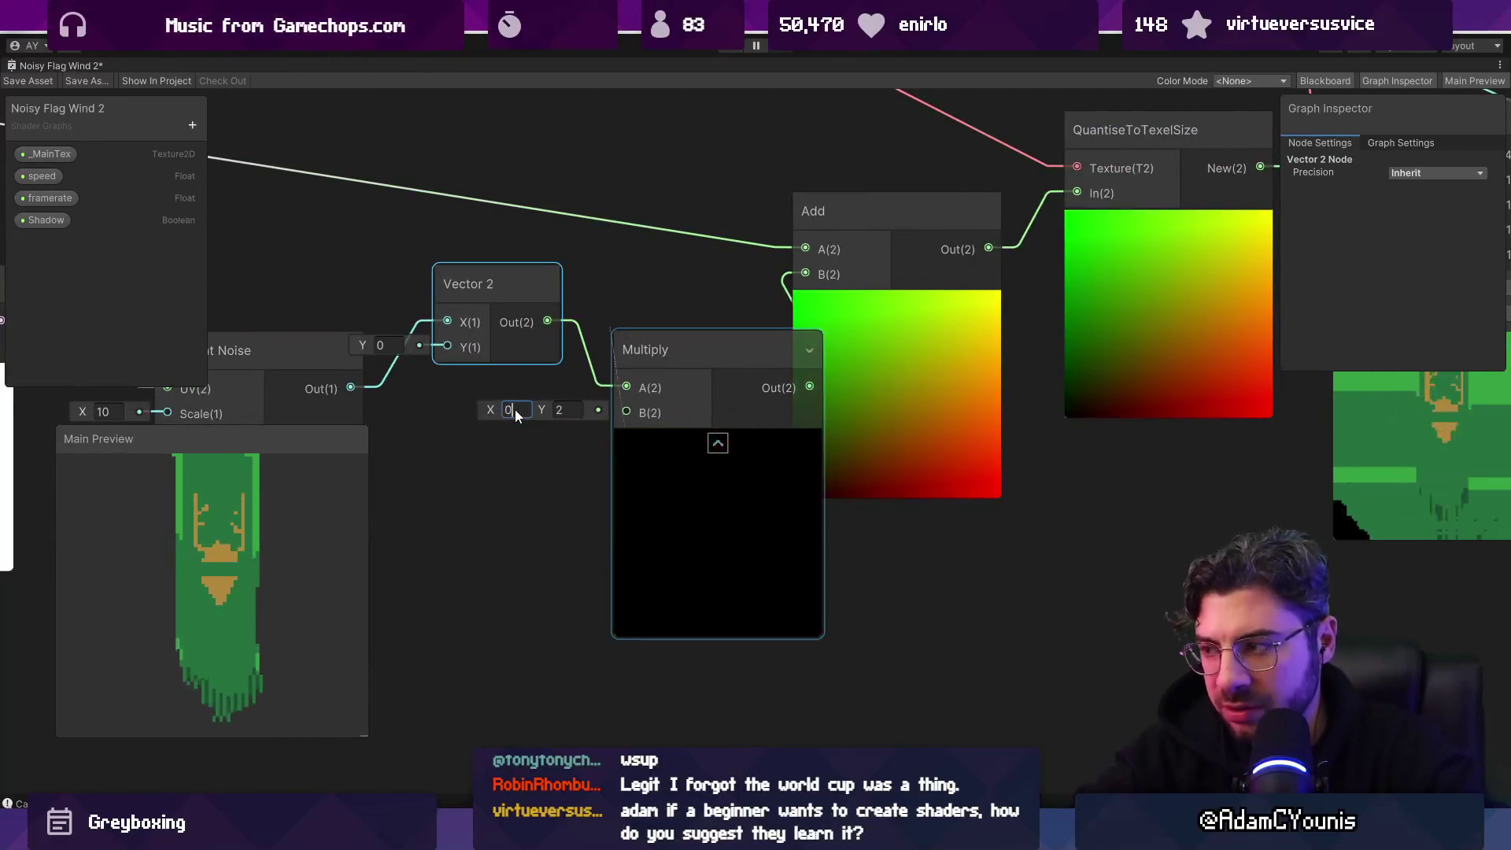
key("Tab")
type("0.01")
left_click_drag(718, 432, 577, 478)
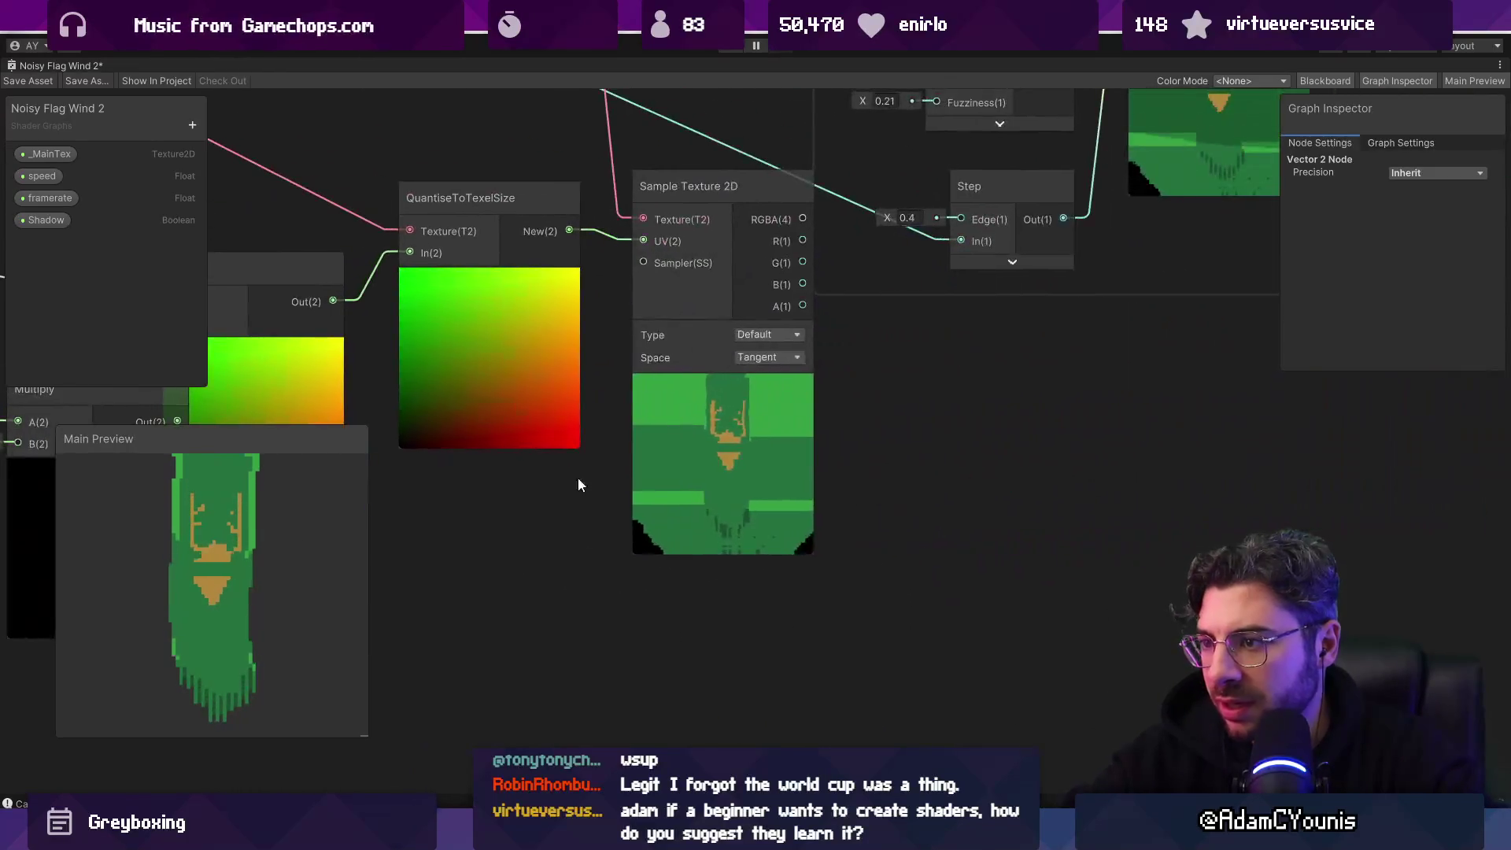
scroll(720, 426, "down", 3)
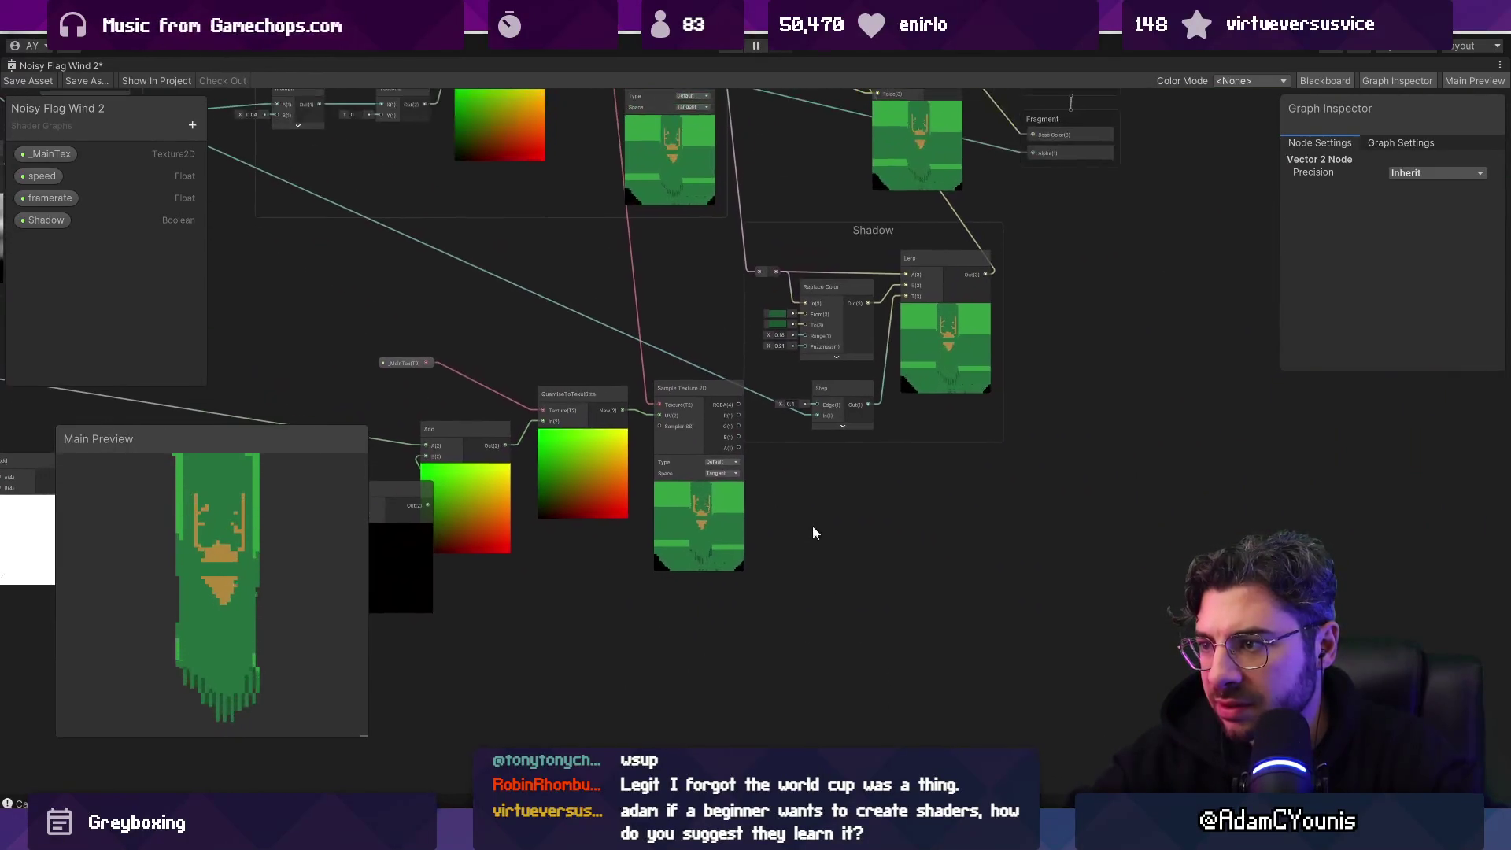
Step: Move the Vertex/Fragment stack beside Sample Texture 2D and wire its alpha into Fragment Alpha
left_click(685, 417)
scroll(972, 464, "down", 2)
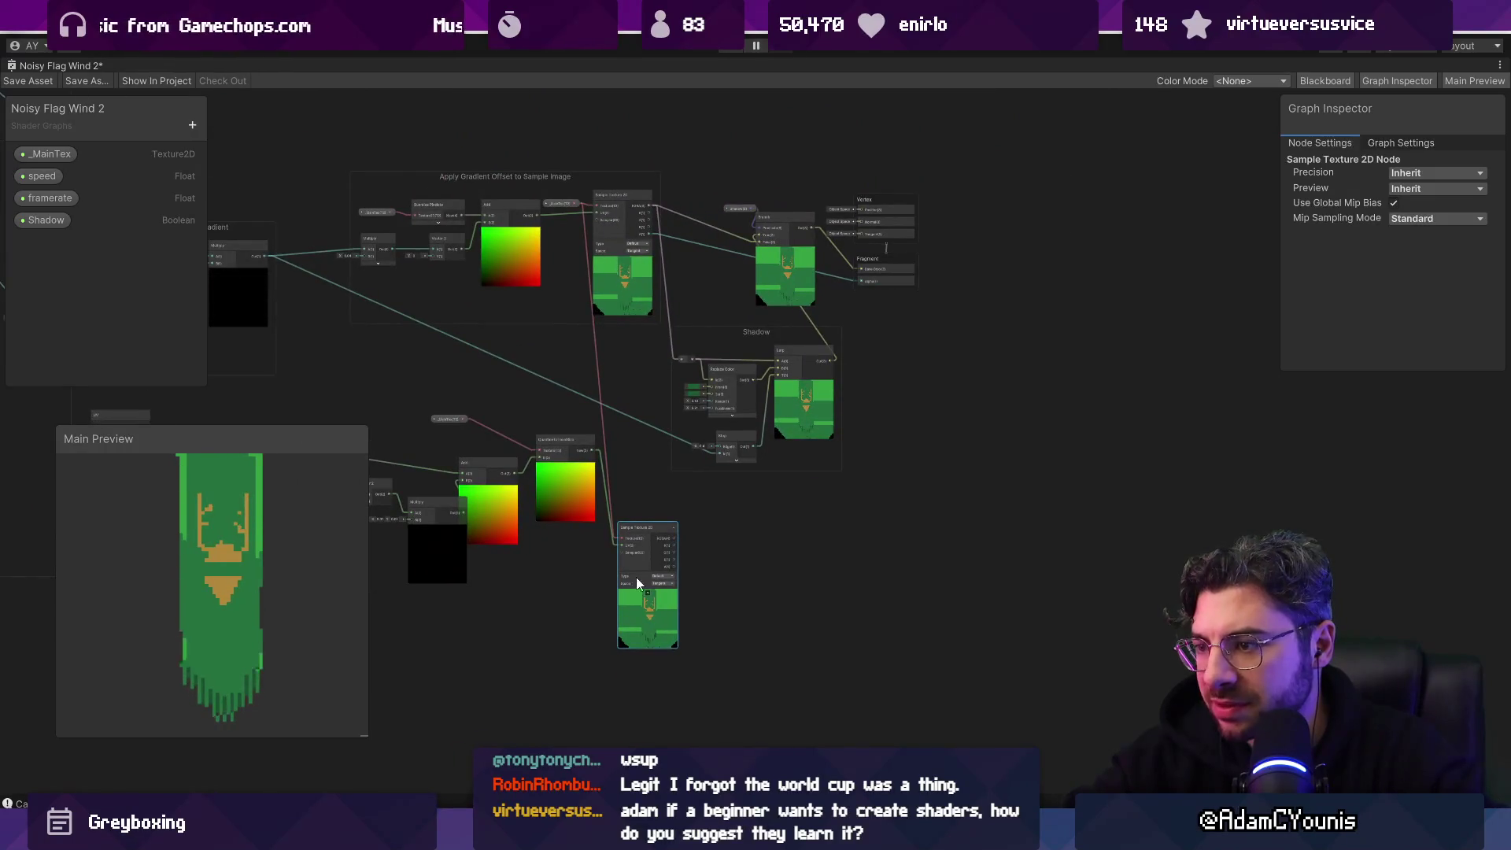
left_click_drag(872, 200, 869, 188)
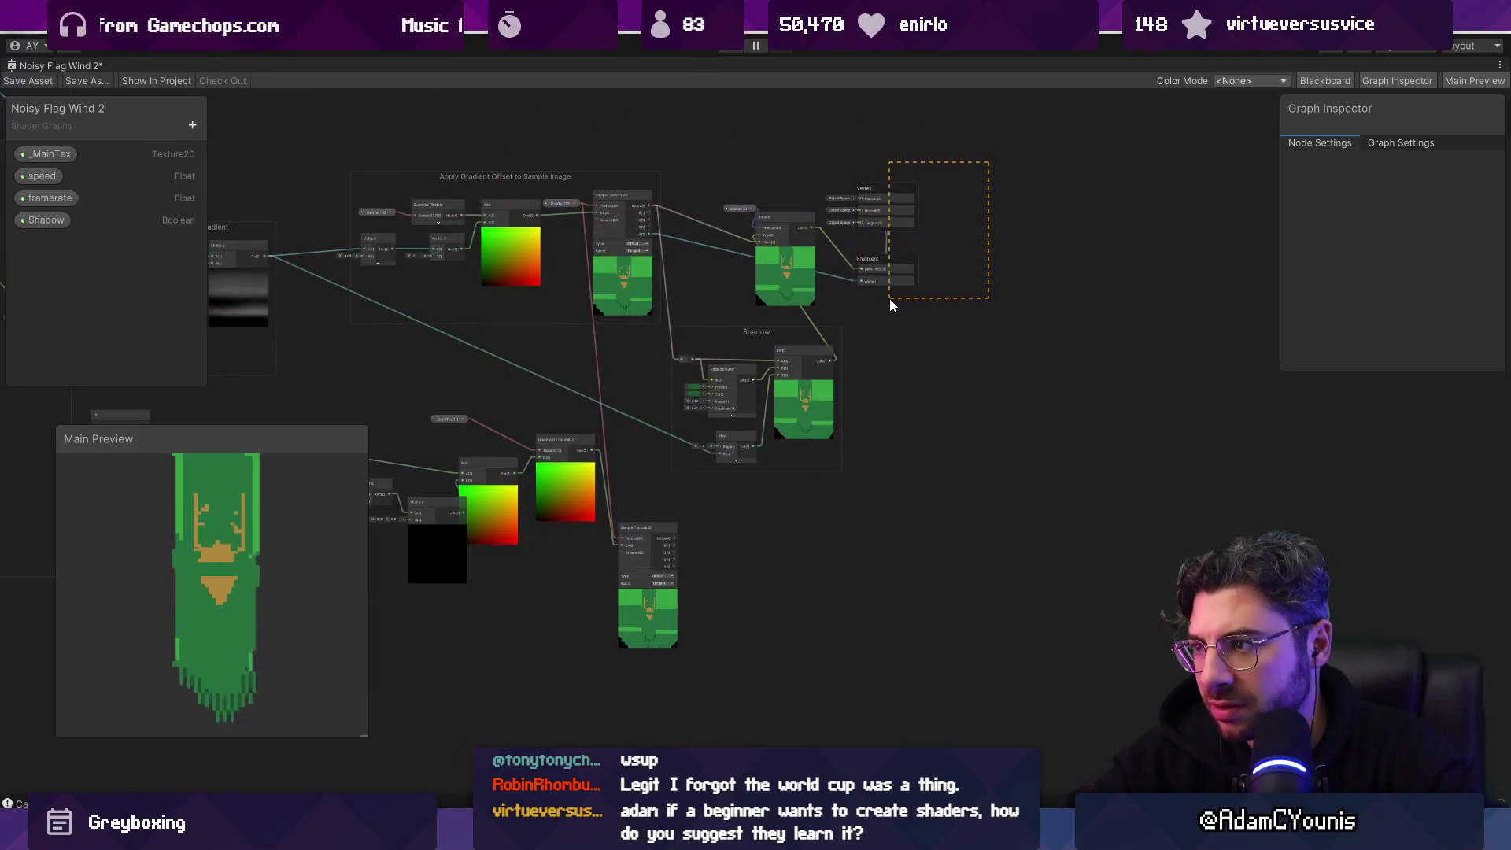
left_click_drag(877, 258, 995, 482)
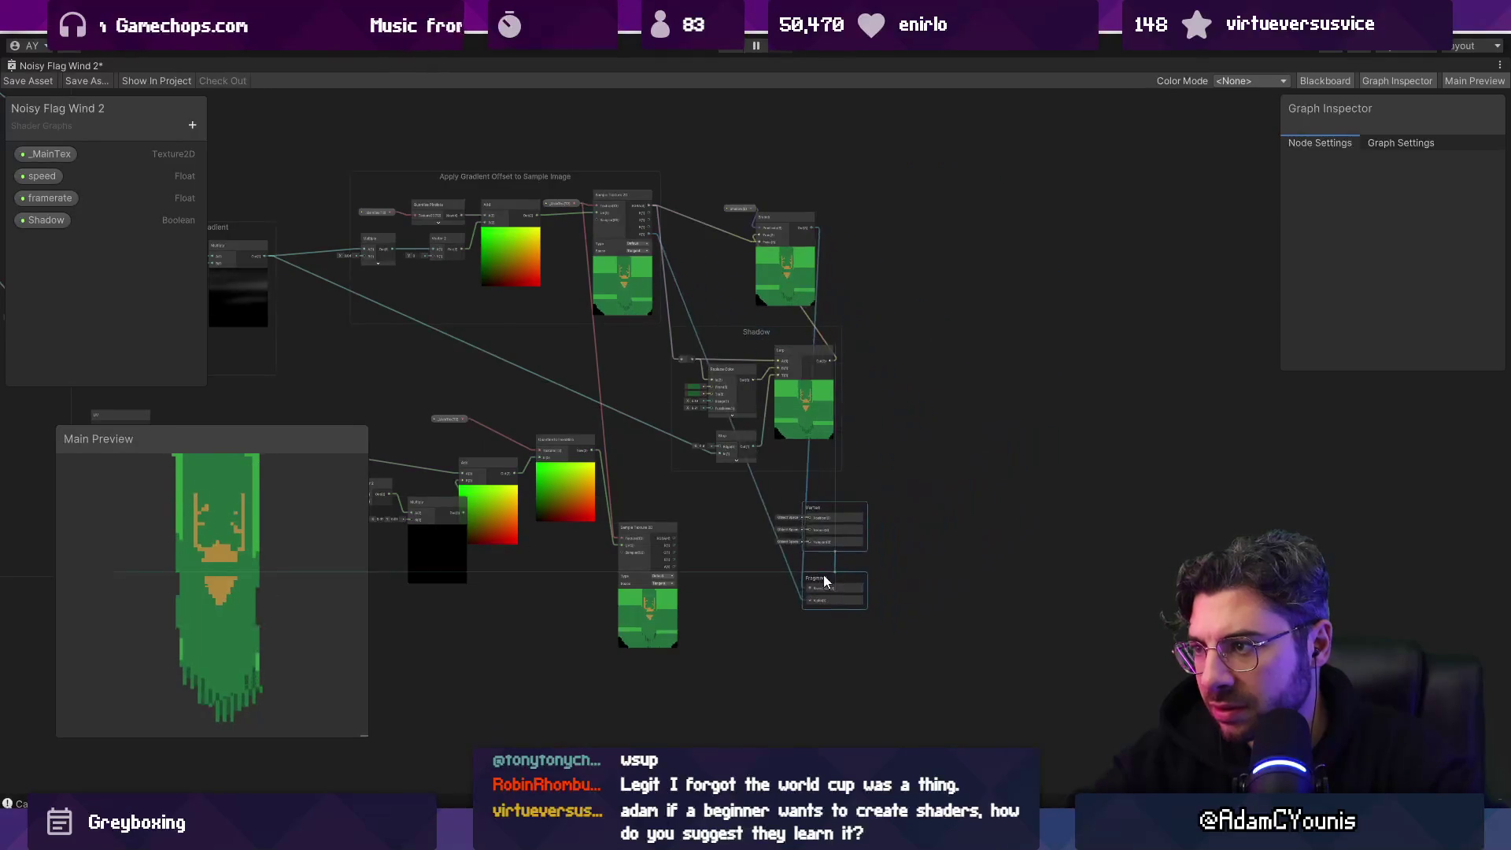
scroll(684, 585, "up", 5)
mouse_move(644, 386)
left_mouse_down()
mouse_move(1024, 381)
mouse_move(1123, 681)
left_mouse_up()
mouse_move(645, 518)
left_mouse_down()
mouse_move(1118, 720)
mouse_move(1123, 691)
left_mouse_up()
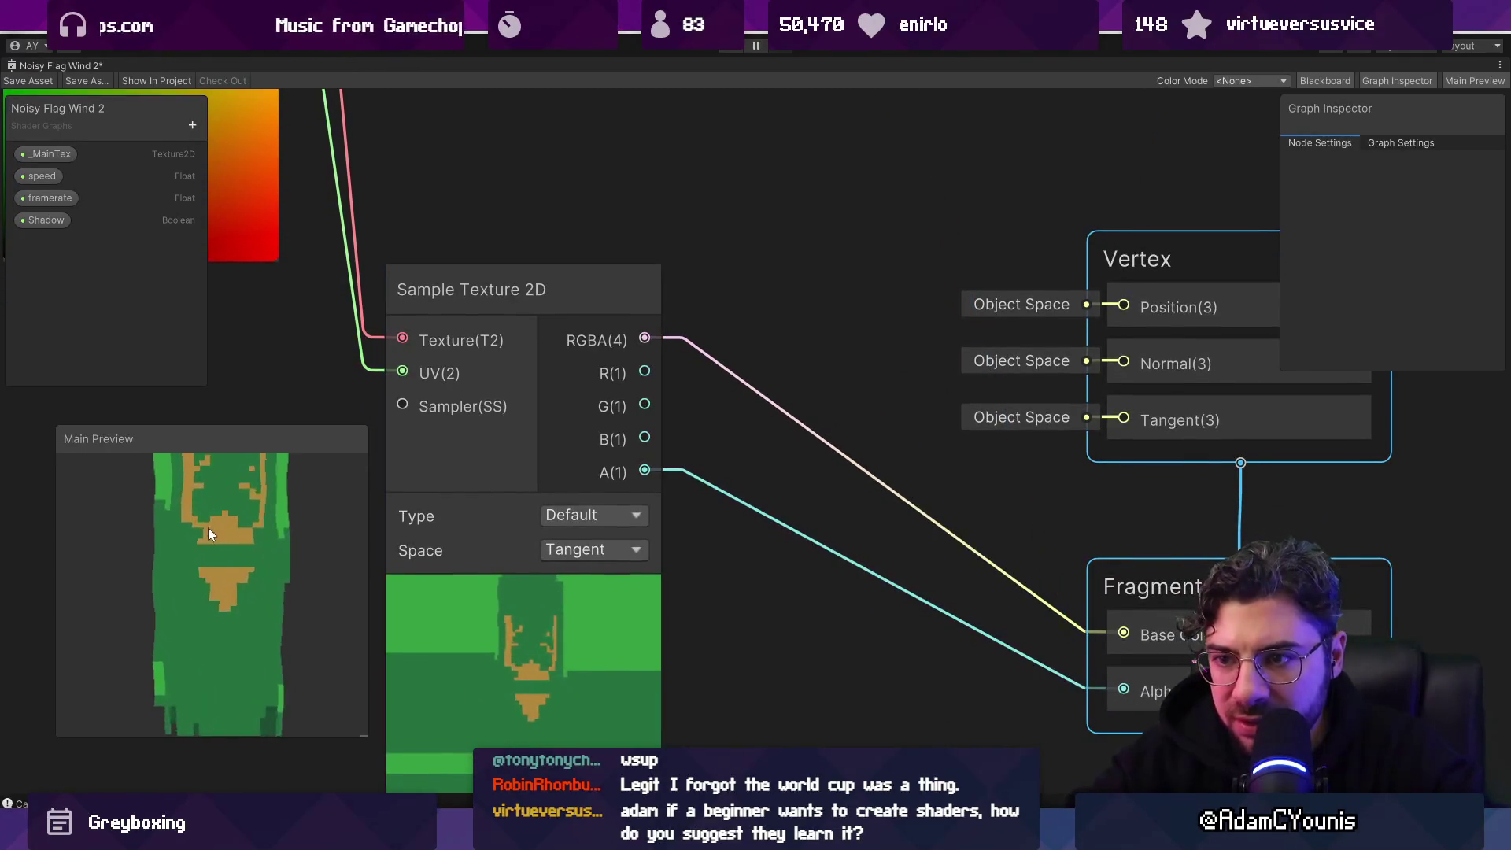
Step: Nudge the Multiply node and collapse its preview
scroll(203, 525, "up", 2)
scroll(1025, 575, "down", 5)
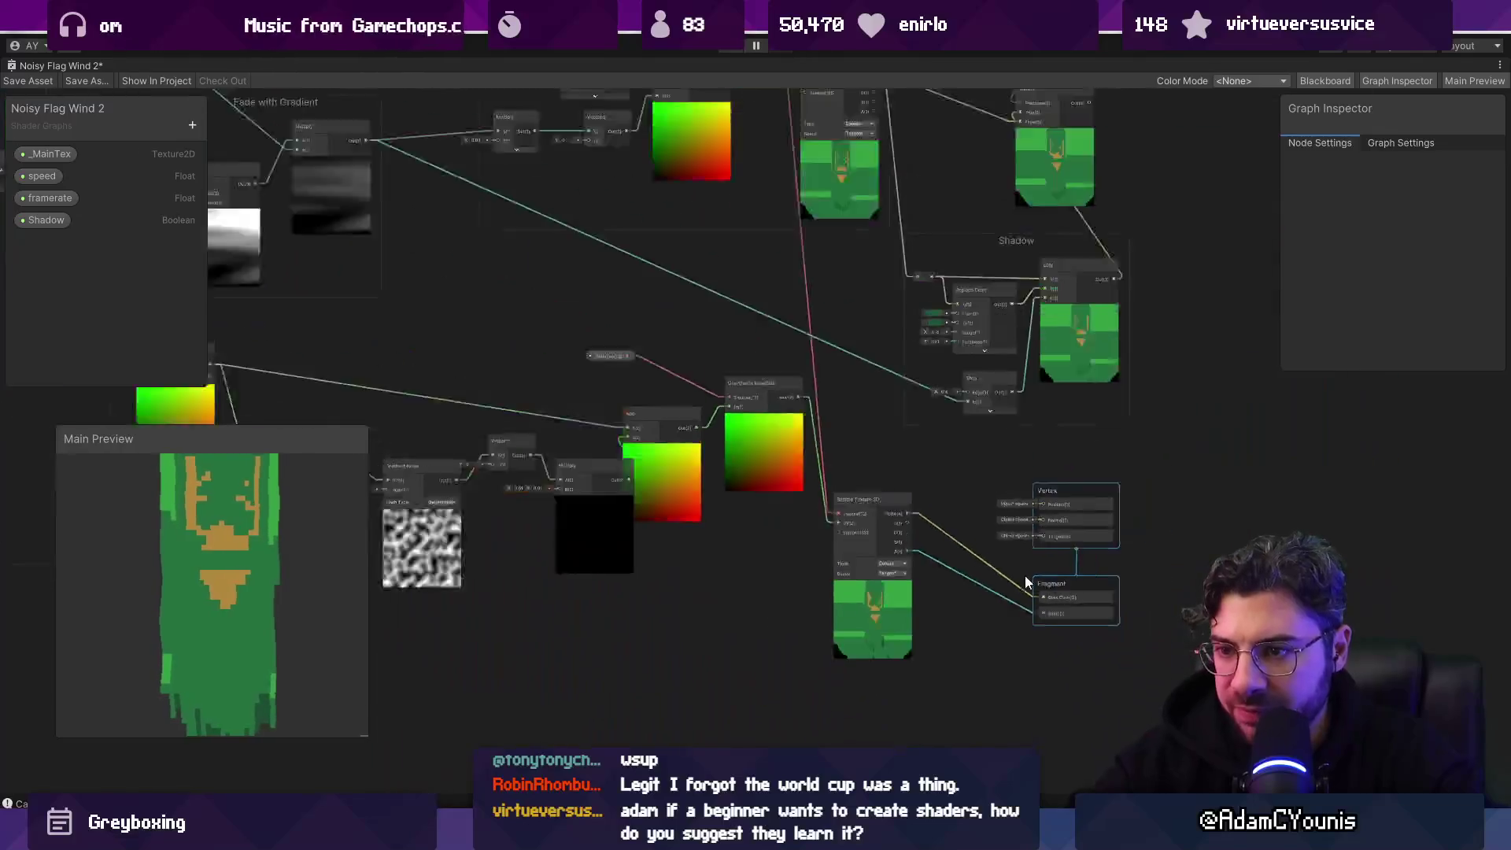
scroll(694, 521, "up", 1)
scroll(642, 535, "up", 3)
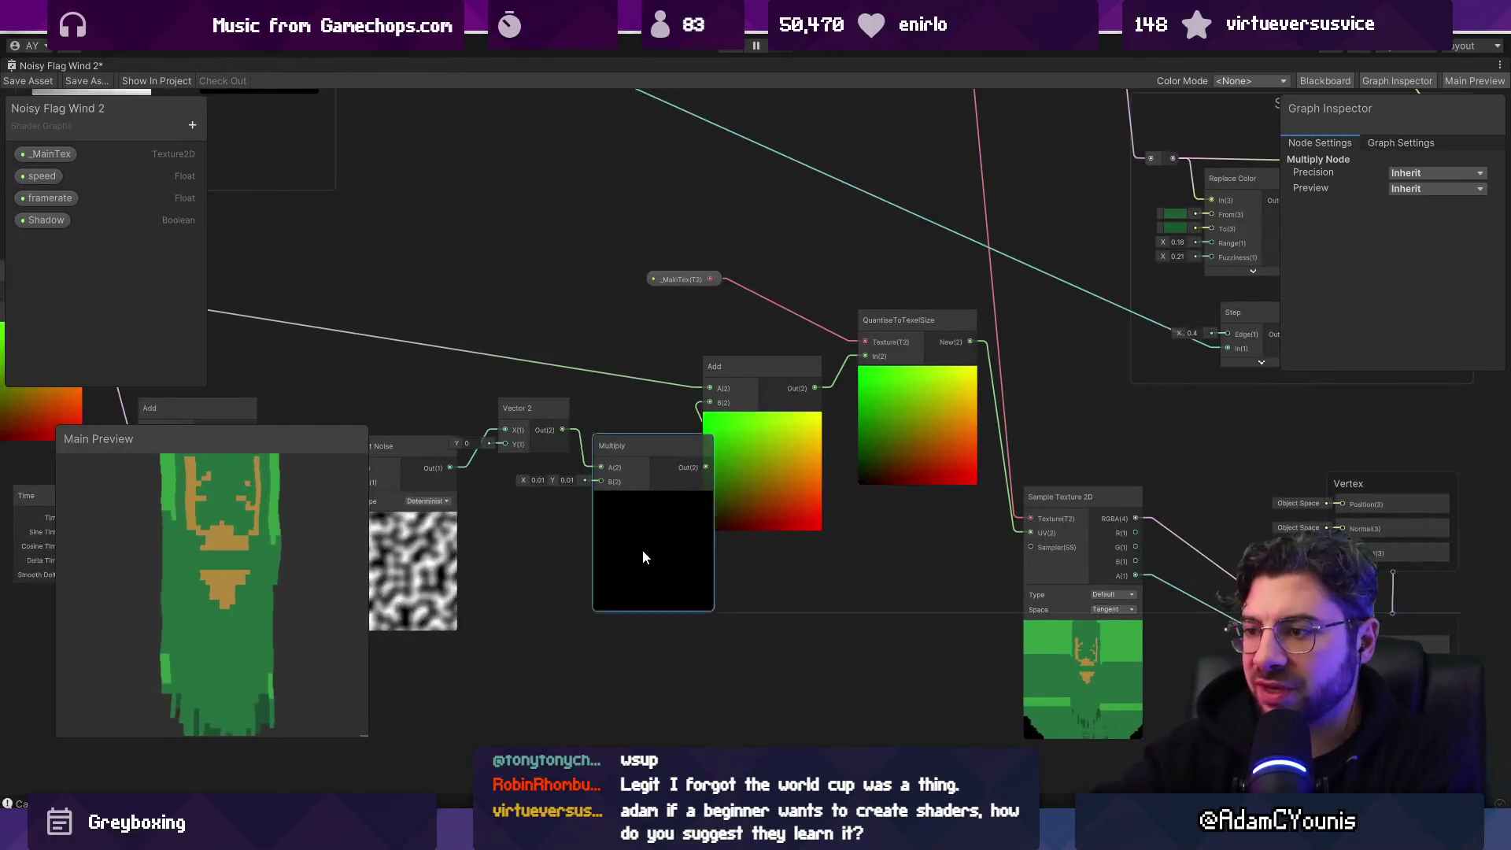
left_click_drag(643, 549, 627, 537)
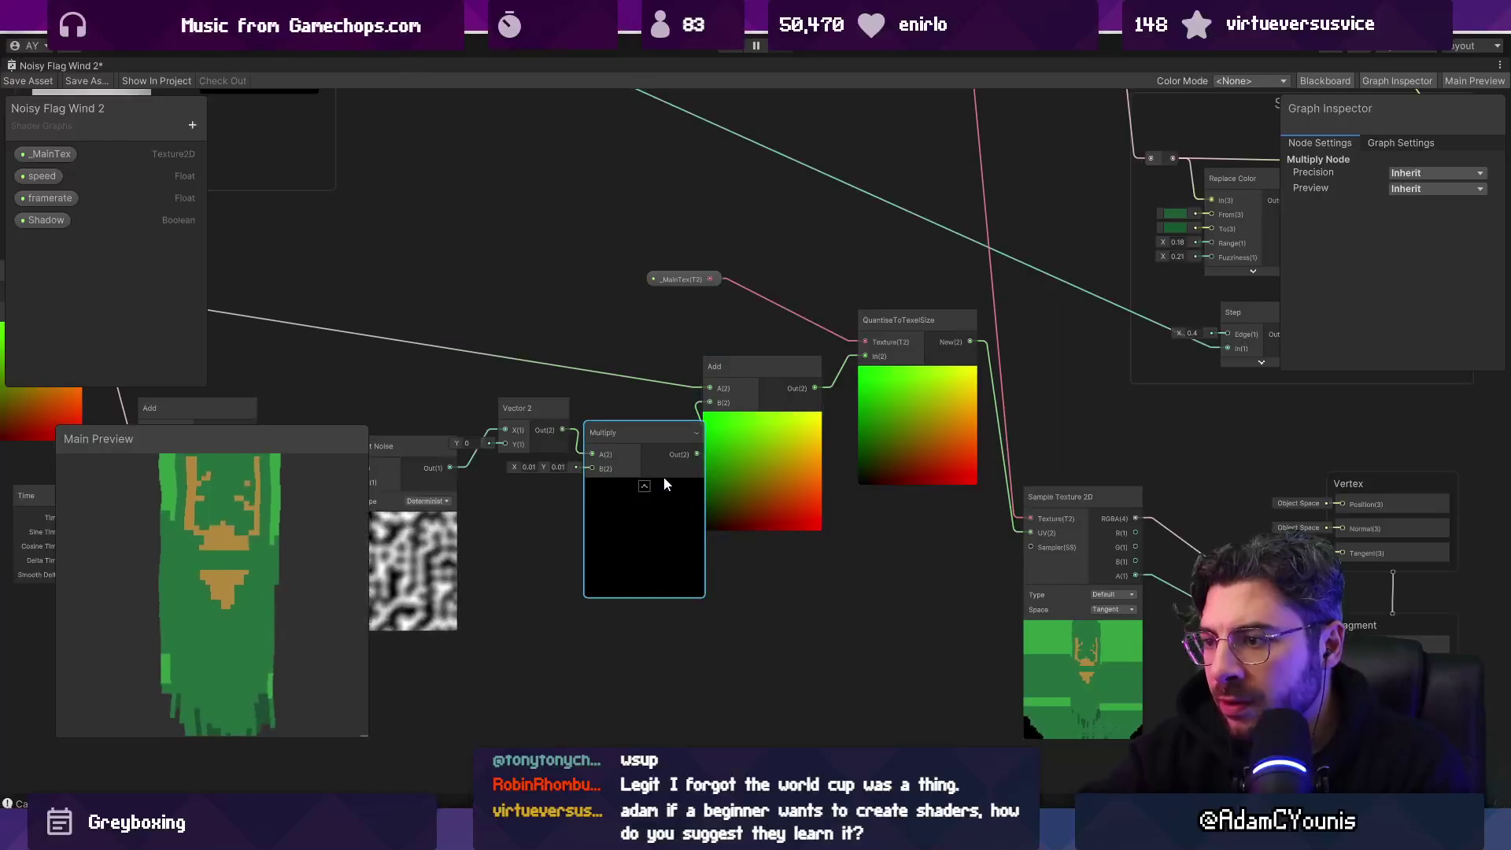
left_click(644, 486)
Step: Move _MainTex up and the Add, UV, Time and Gradient Noise nodes down and right
scroll(1120, 660, "up", 3)
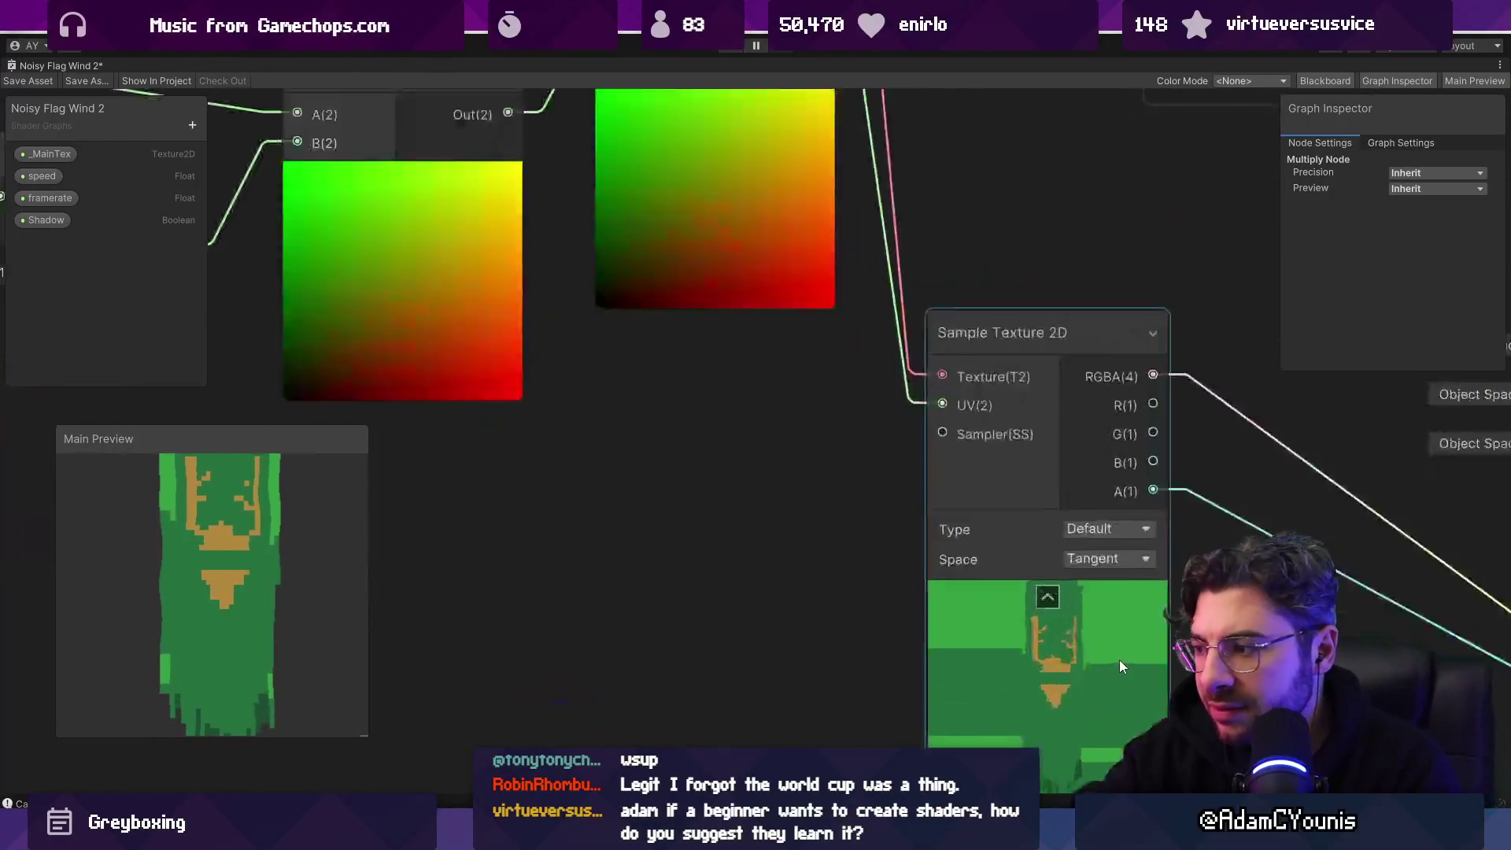
scroll(1056, 681, "up", 1)
scroll(713, 425, "up", 1)
scroll(713, 425, "down", 5)
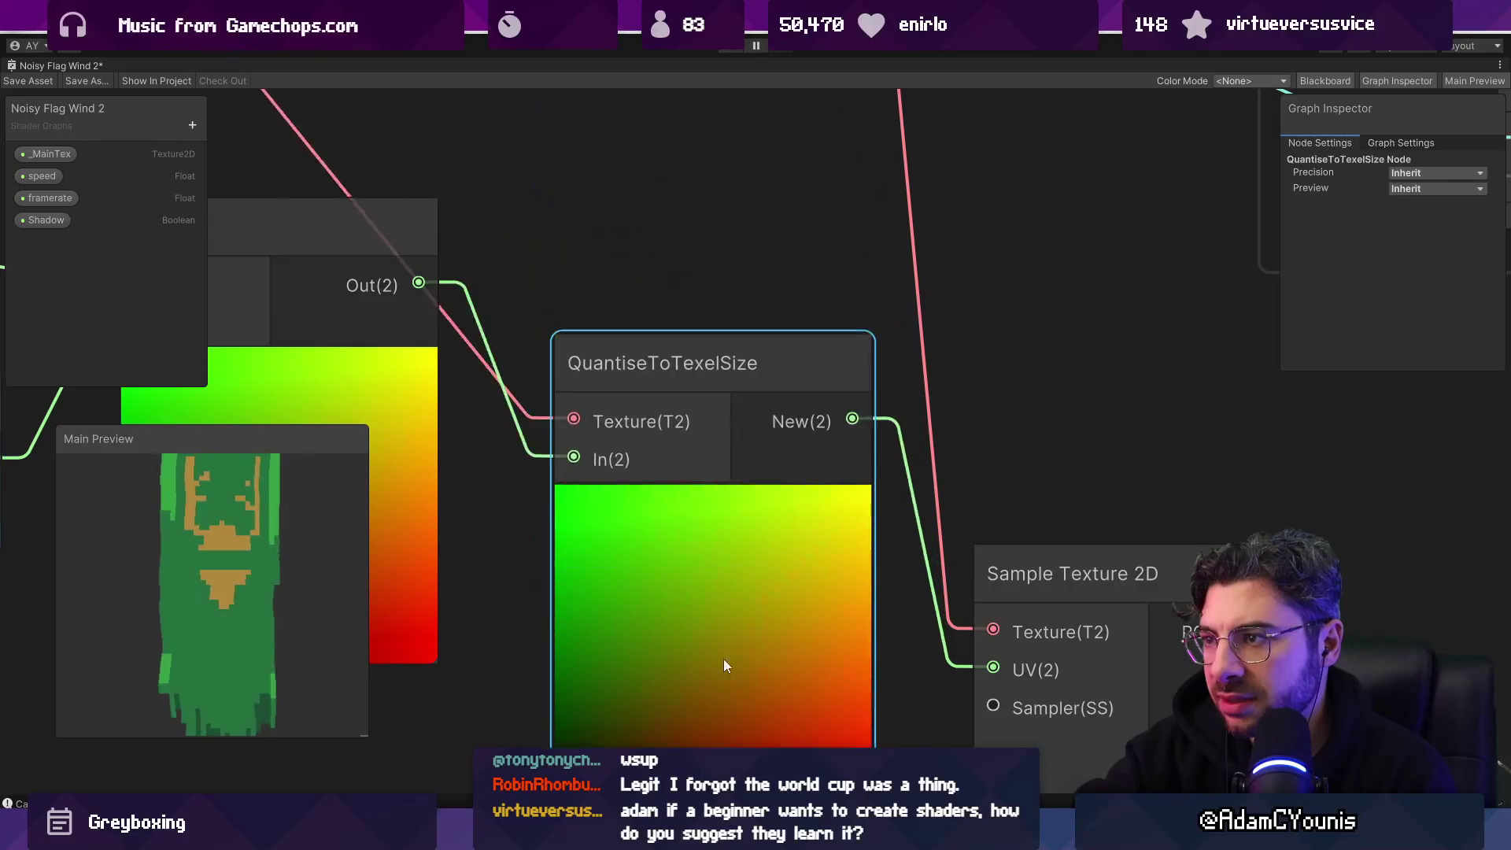
left_click(602, 149)
scroll(755, 249, "up", 3)
left_click_drag(766, 237, 786, 182)
left_click_drag(736, 330, 735, 522)
scroll(734, 522, "down", 4)
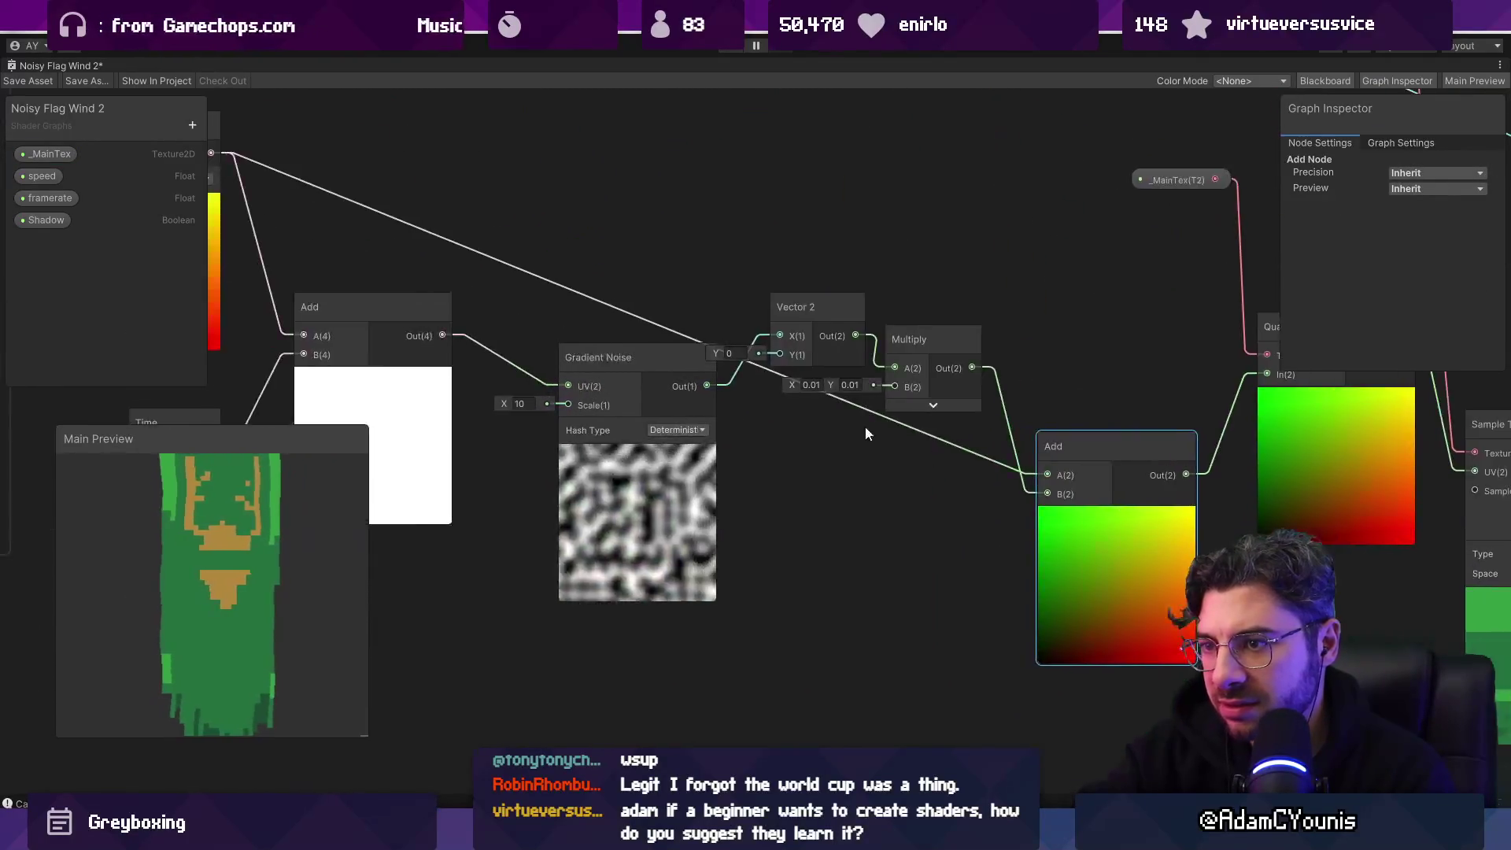
mouse_move(332, 303)
left_mouse_down()
mouse_move(528, 447)
mouse_move(685, 456)
left_mouse_up()
mouse_move(685, 456)
left_mouse_down()
mouse_move(690, 483)
mouse_move(786, 587)
mouse_move(732, 554)
left_mouse_up()
Step: Centre QuantiseToTexelSize in view and place _MainTex beside it
left_click_drag(1064, 541, 641, 479)
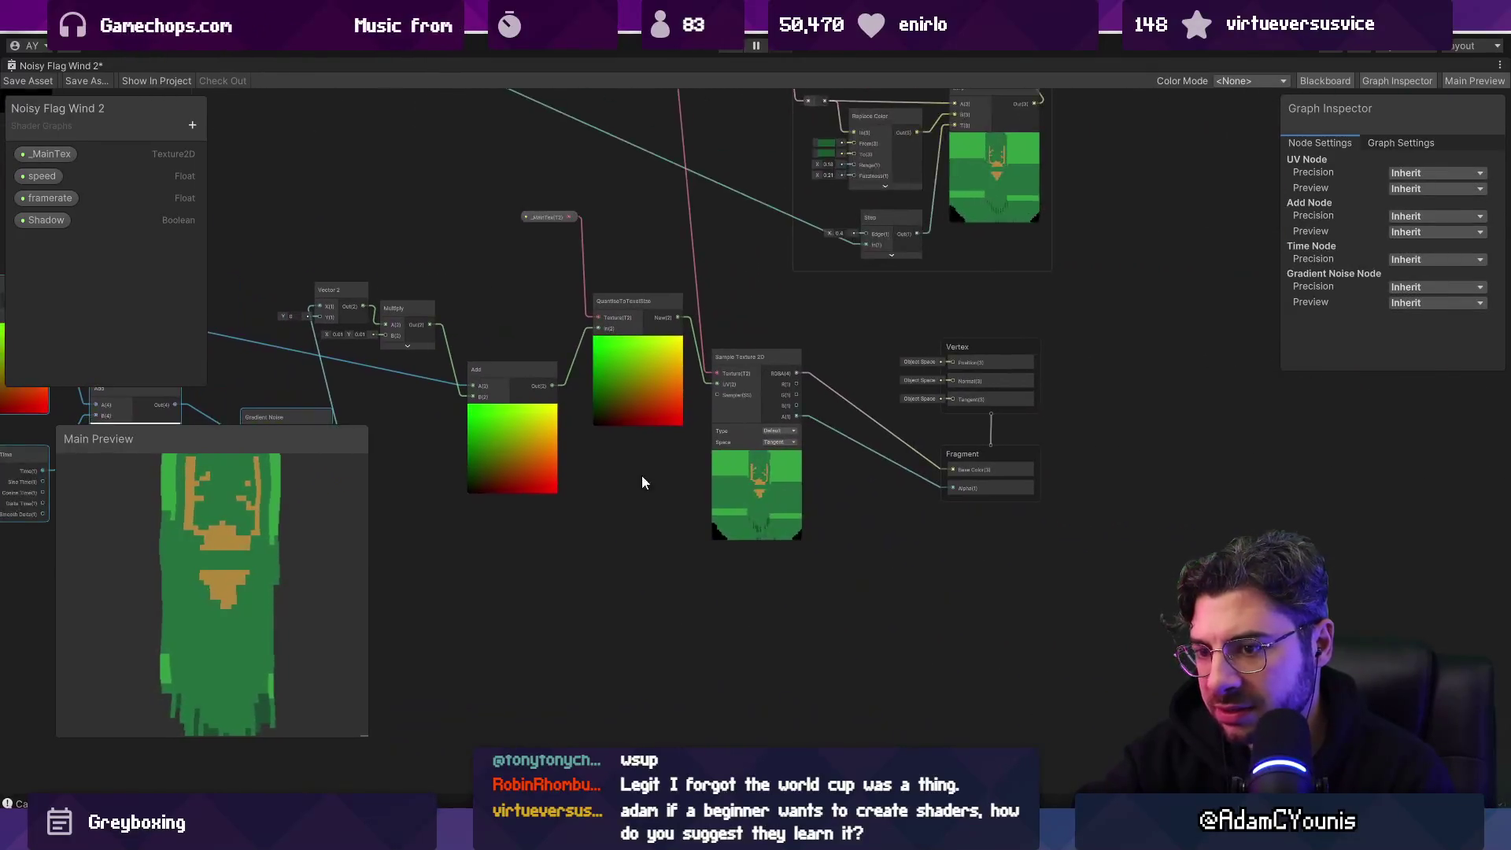
scroll(863, 529, "up", 5)
scroll(830, 459, "down", 3)
scroll(829, 459, "down", 3)
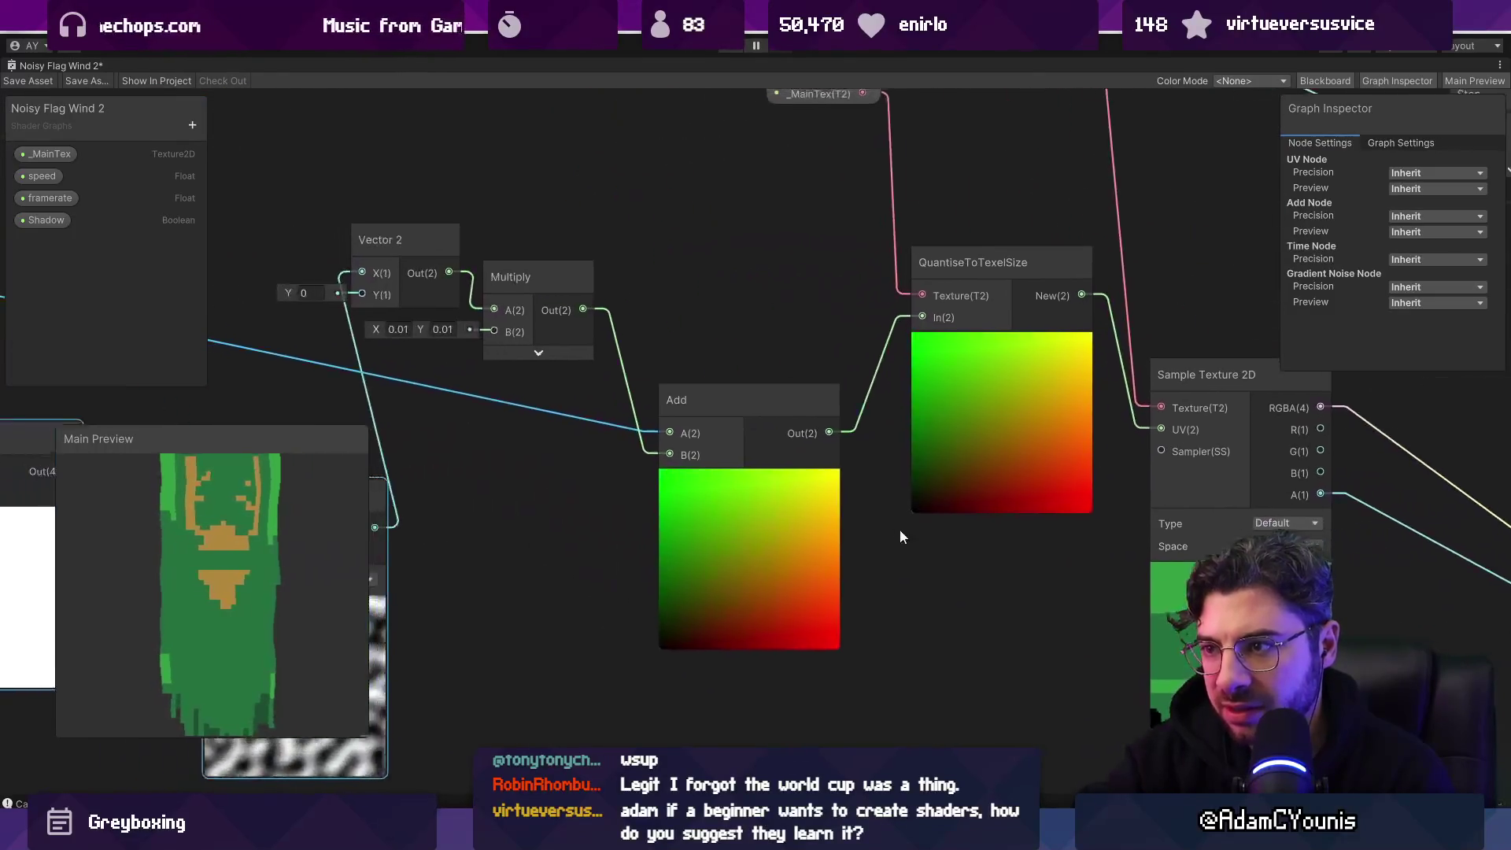
scroll(768, 513, "down", 3)
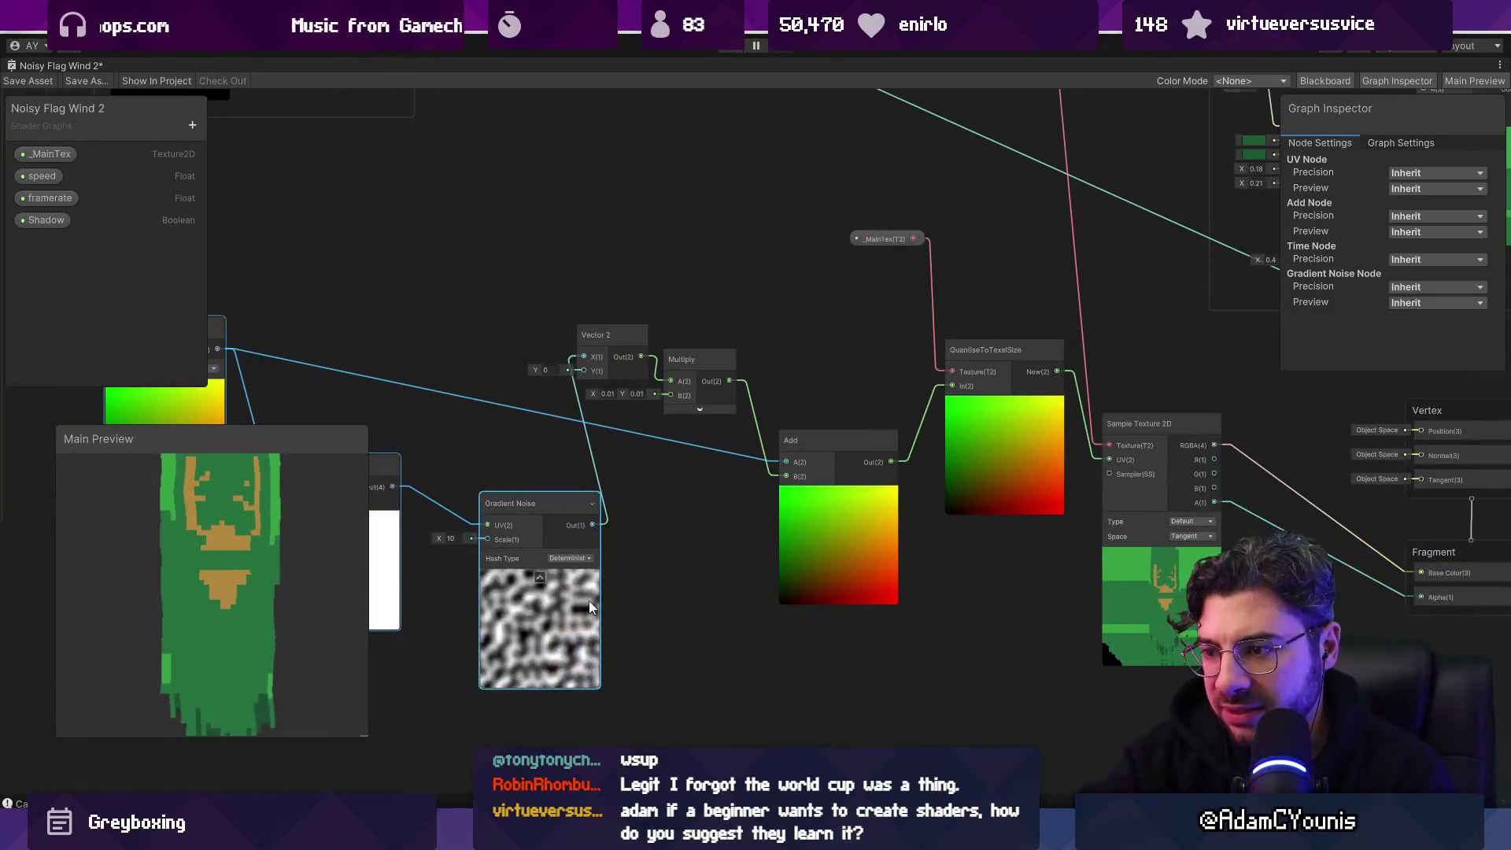
scroll(778, 469, "up", 3)
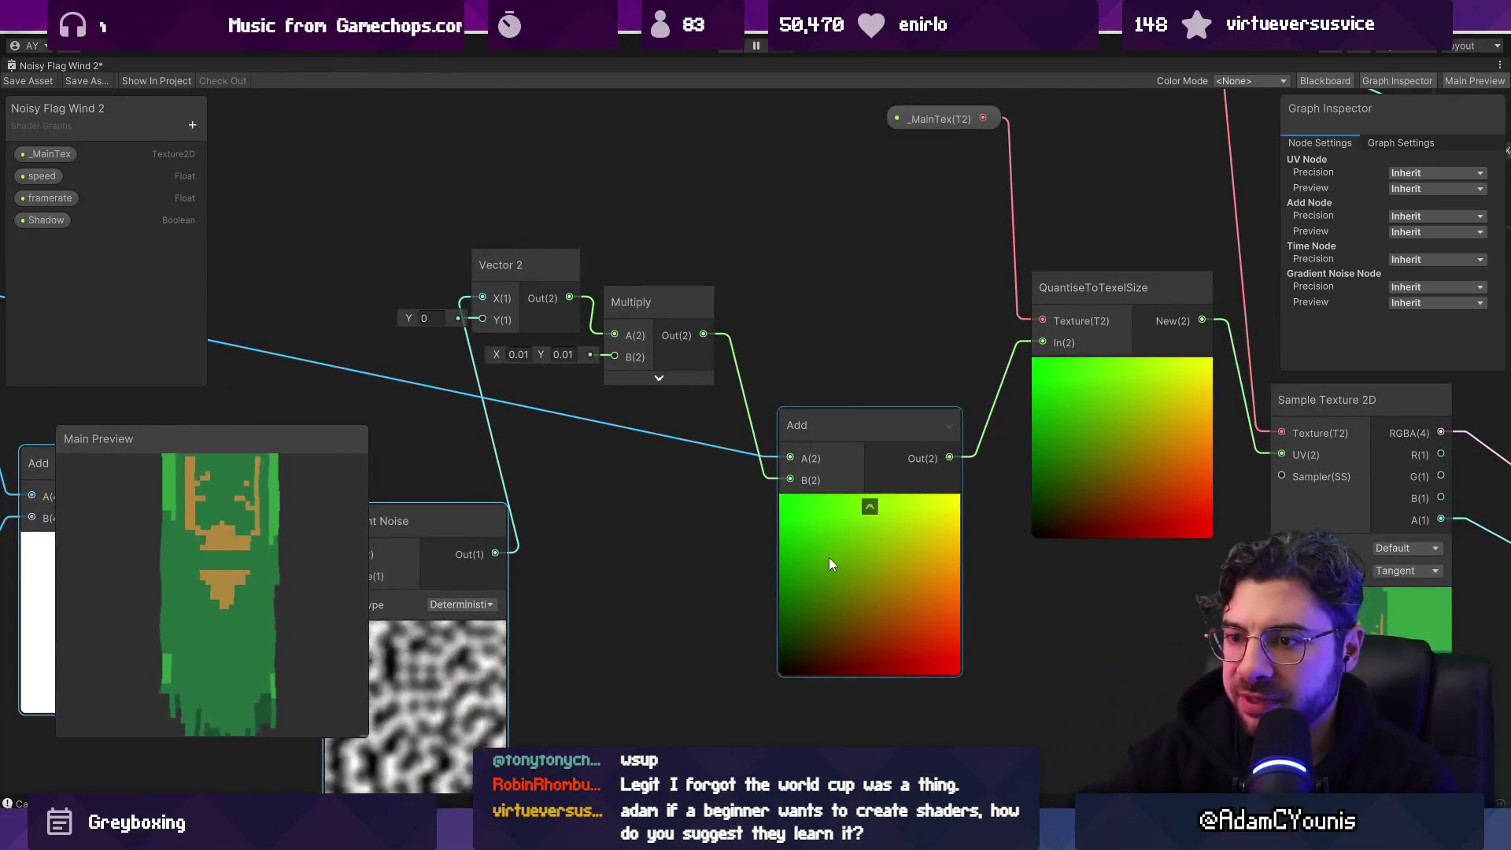
mouse_move(1137, 460)
left_mouse_down()
mouse_move(915, 489)
mouse_move(776, 478)
mouse_move(759, 512)
mouse_move(724, 482)
left_mouse_up()
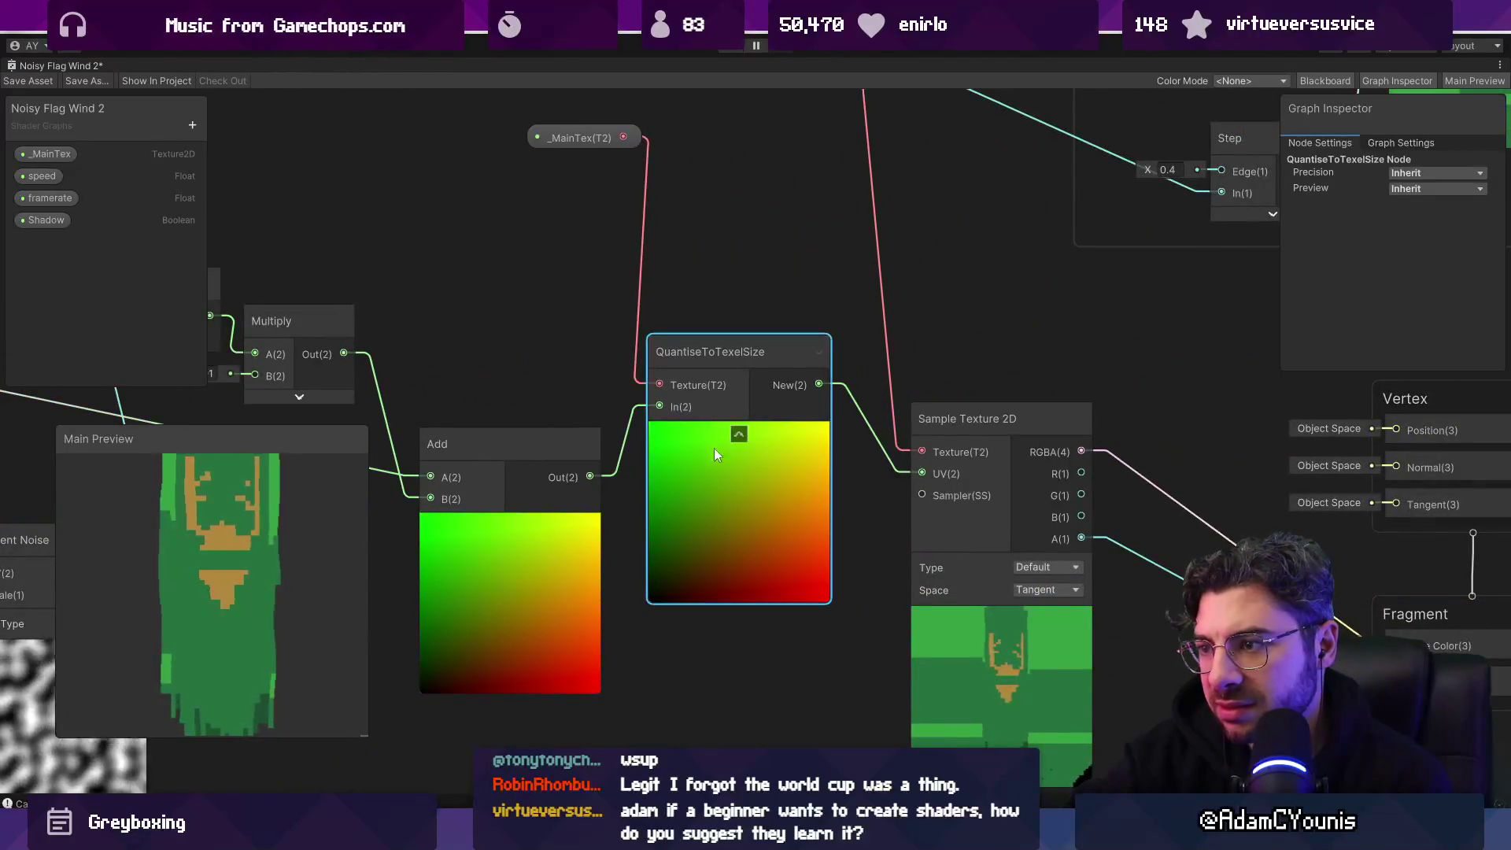
left_click_drag(559, 130, 477, 315)
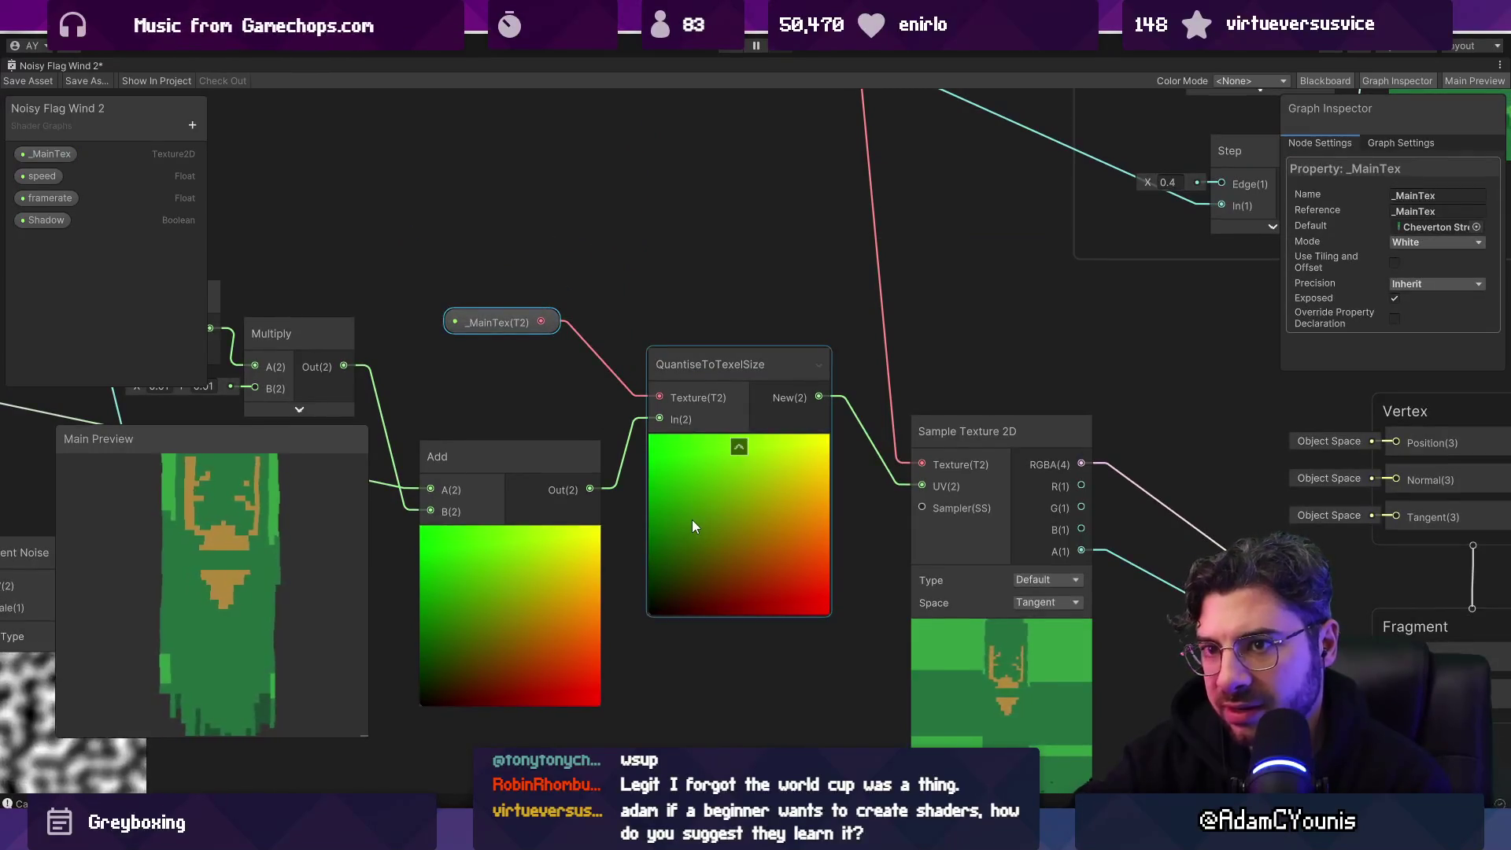
left_click(692, 524)
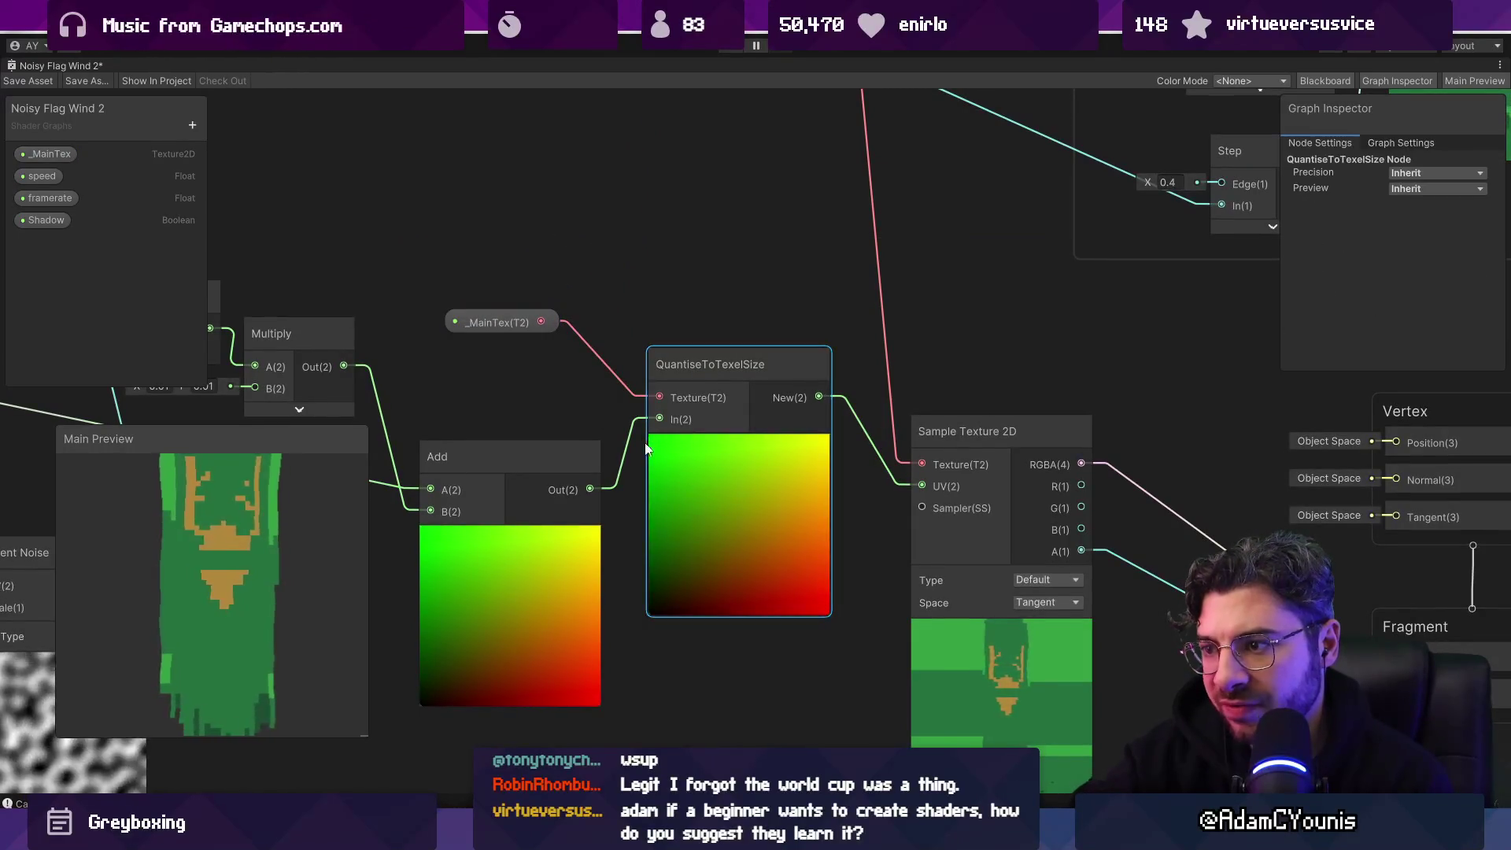
Step: Delete QuantiseToTexelSize and add a Texture Size node from _MainTex
key("Delete")
left_click_drag(590, 490, 628, 413)
left_click_drag(516, 323, 433, 216)
key("space")
type("texe")
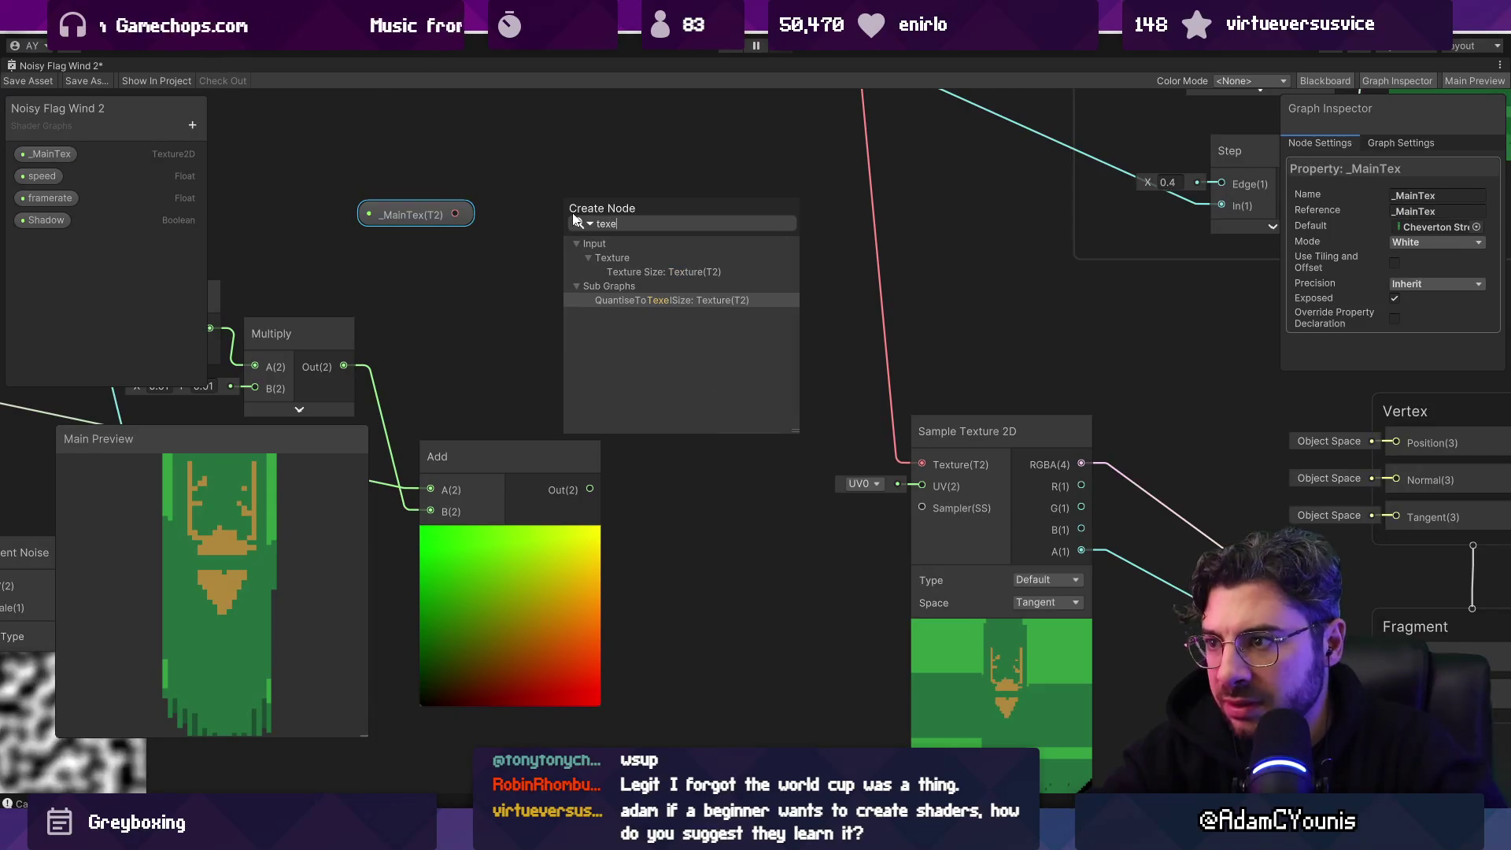
key("Up")
key("Return")
Step: Multiply the Add output by a Vector 2 built from the texture's Width and Height
left_click(590, 488)
left_click_drag(592, 487, 663, 470)
type("multiply")
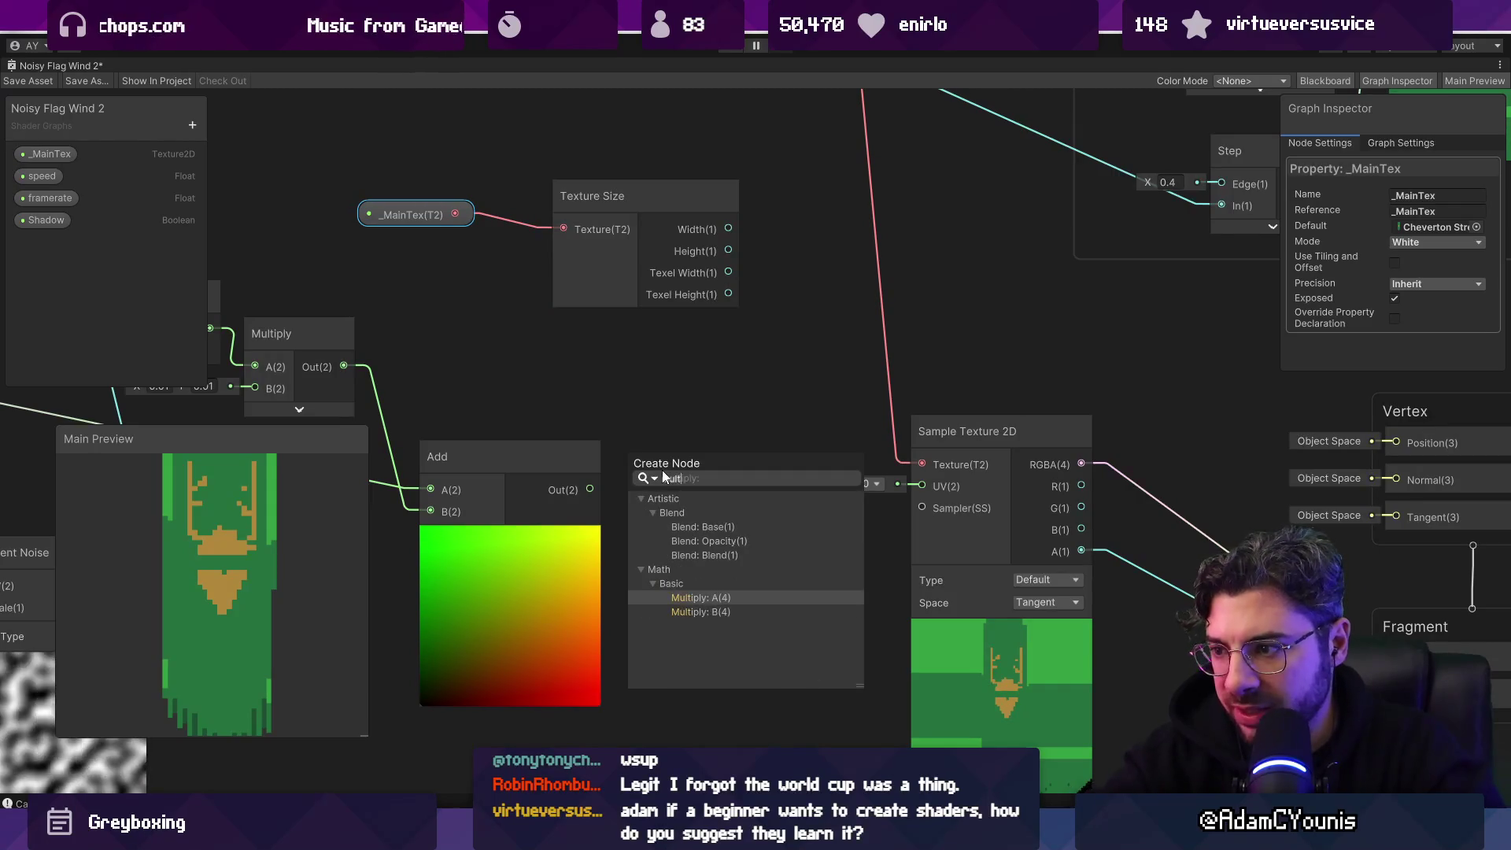
key("Return")
mouse_move(728, 228)
left_mouse_down()
mouse_move(769, 238)
mouse_move(771, 272)
left_mouse_up()
type("vector")
key("Return")
left_click_drag(631, 246, 541, 259)
left_click_drag(424, 215, 358, 215)
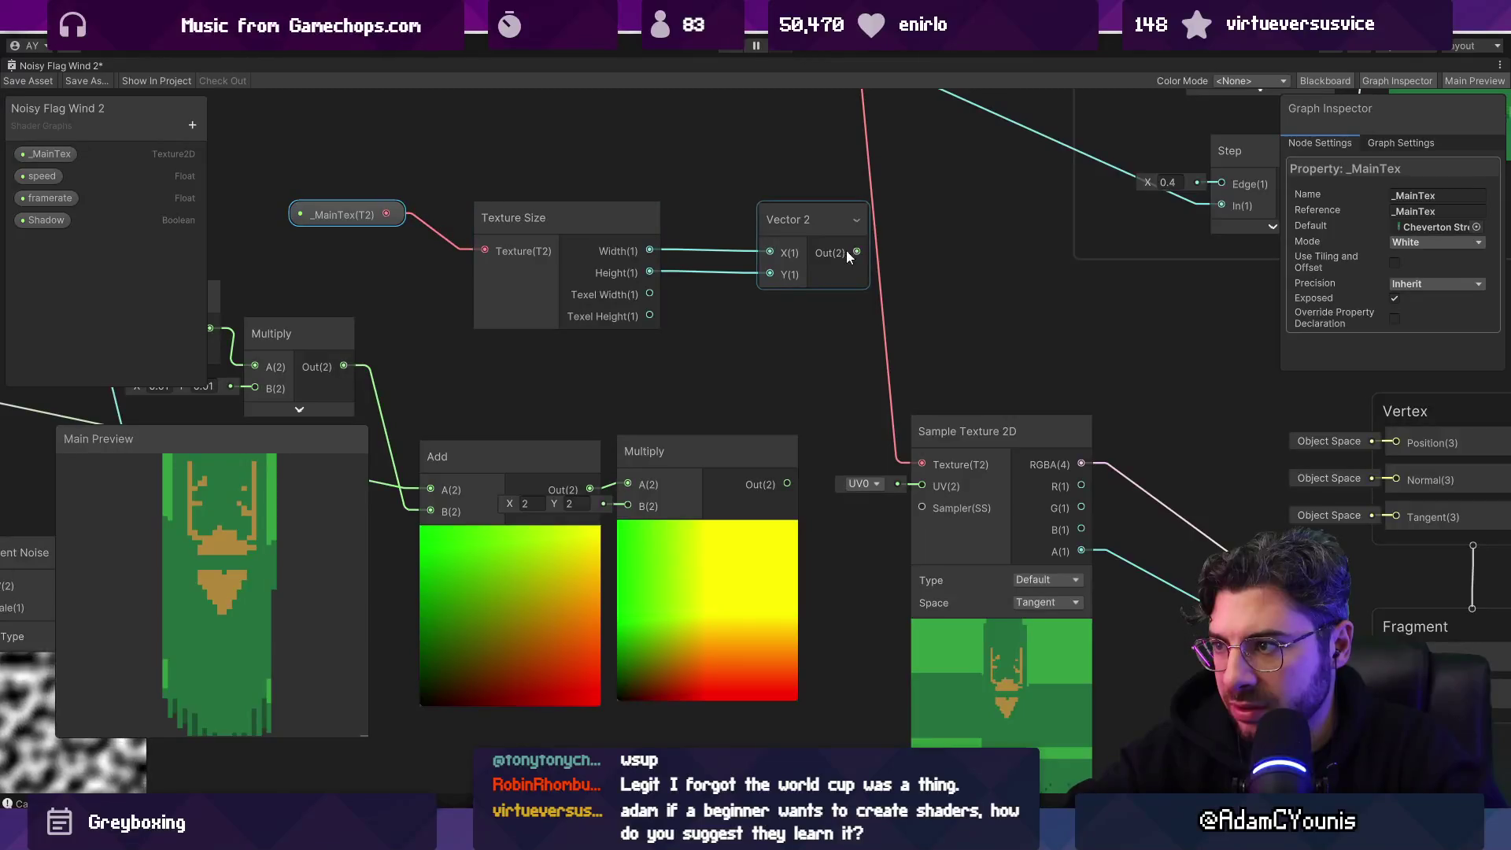
mouse_move(857, 253)
left_mouse_down()
mouse_move(655, 427)
mouse_move(630, 508)
mouse_move(584, 489)
left_mouse_up()
Step: Collapse the Multiply preview and add a Floor node after Multiply
scroll(631, 511, "down", 5)
left_click(725, 438)
left_click_drag(710, 394, 681, 417)
scroll(682, 417, "up", 3)
key("space")
type("floor")
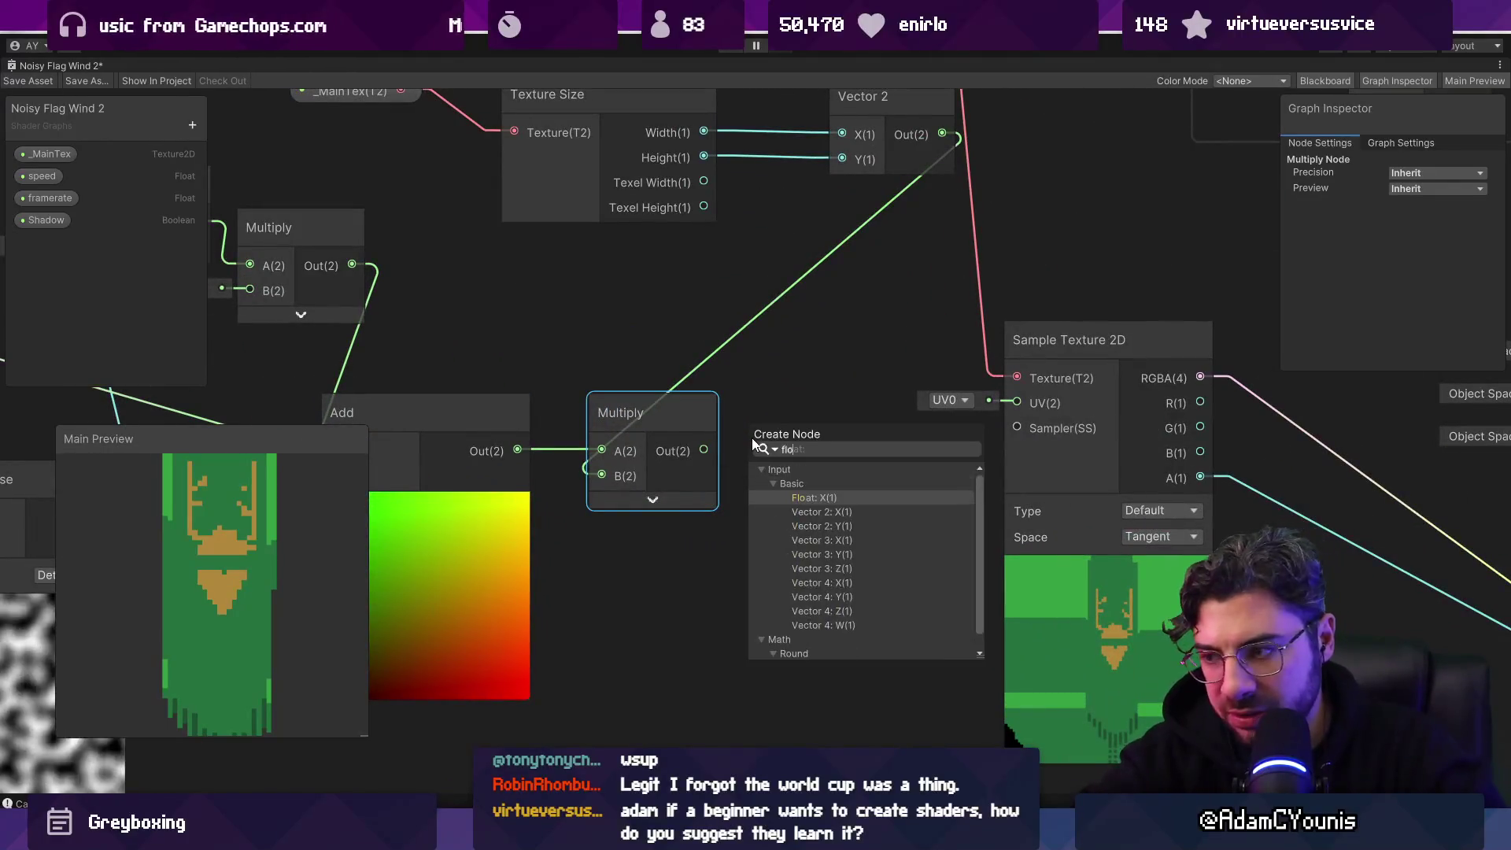
key("Return")
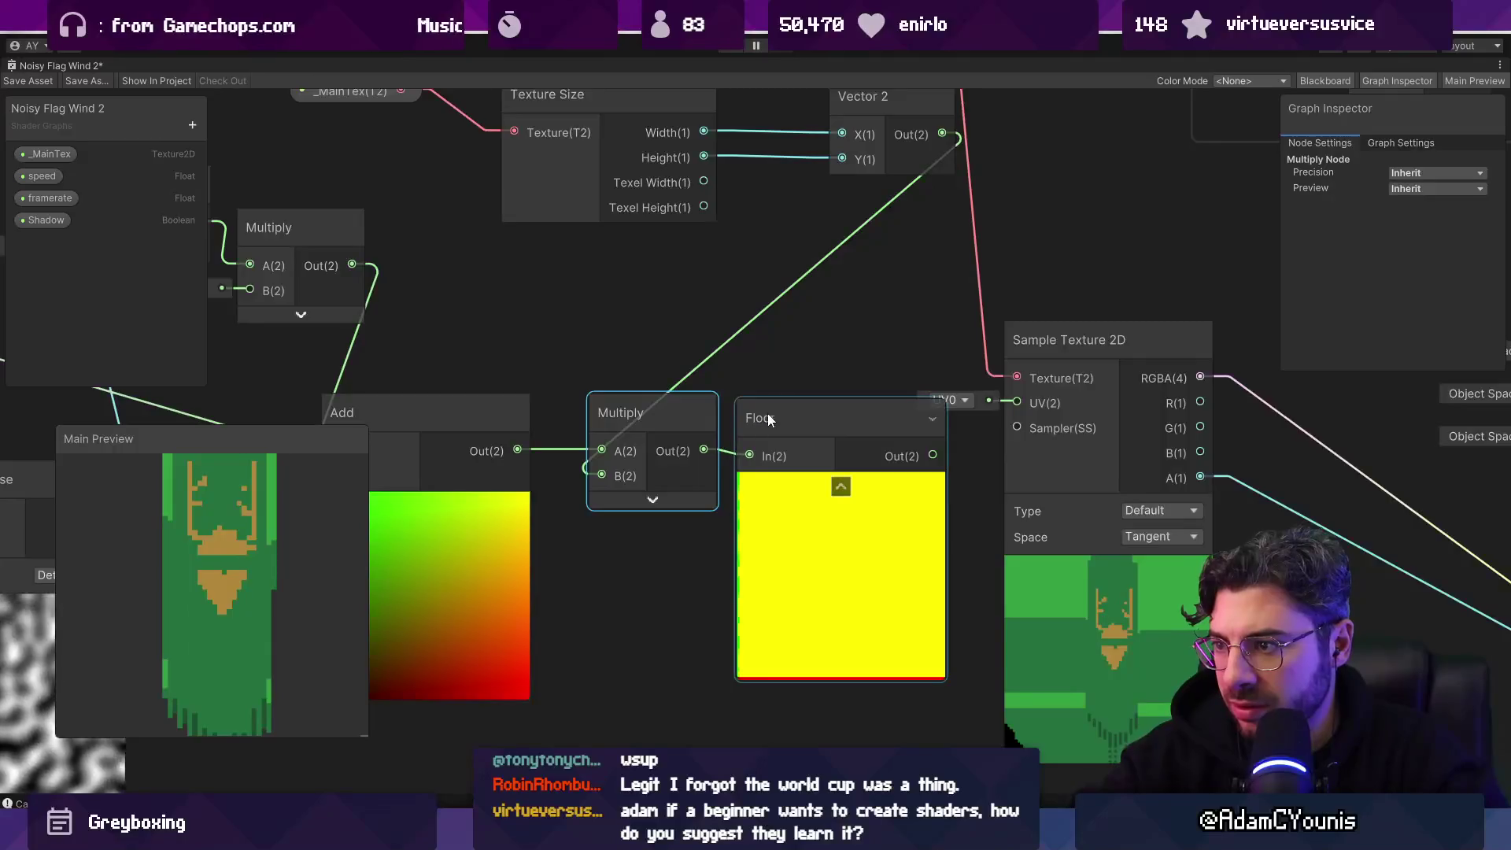
Step: Collapse the Floor node's preview and place it beside the Multiply node
scroll(775, 414, "down", 3)
left_click(784, 414)
left_click(820, 462)
left_click_drag(802, 411, 791, 445)
left_click_drag(696, 431, 679, 445)
Step: Divide Floor's output by the texture-size Vector 2 and feed it into Sample Texture 2D UV
key("space")
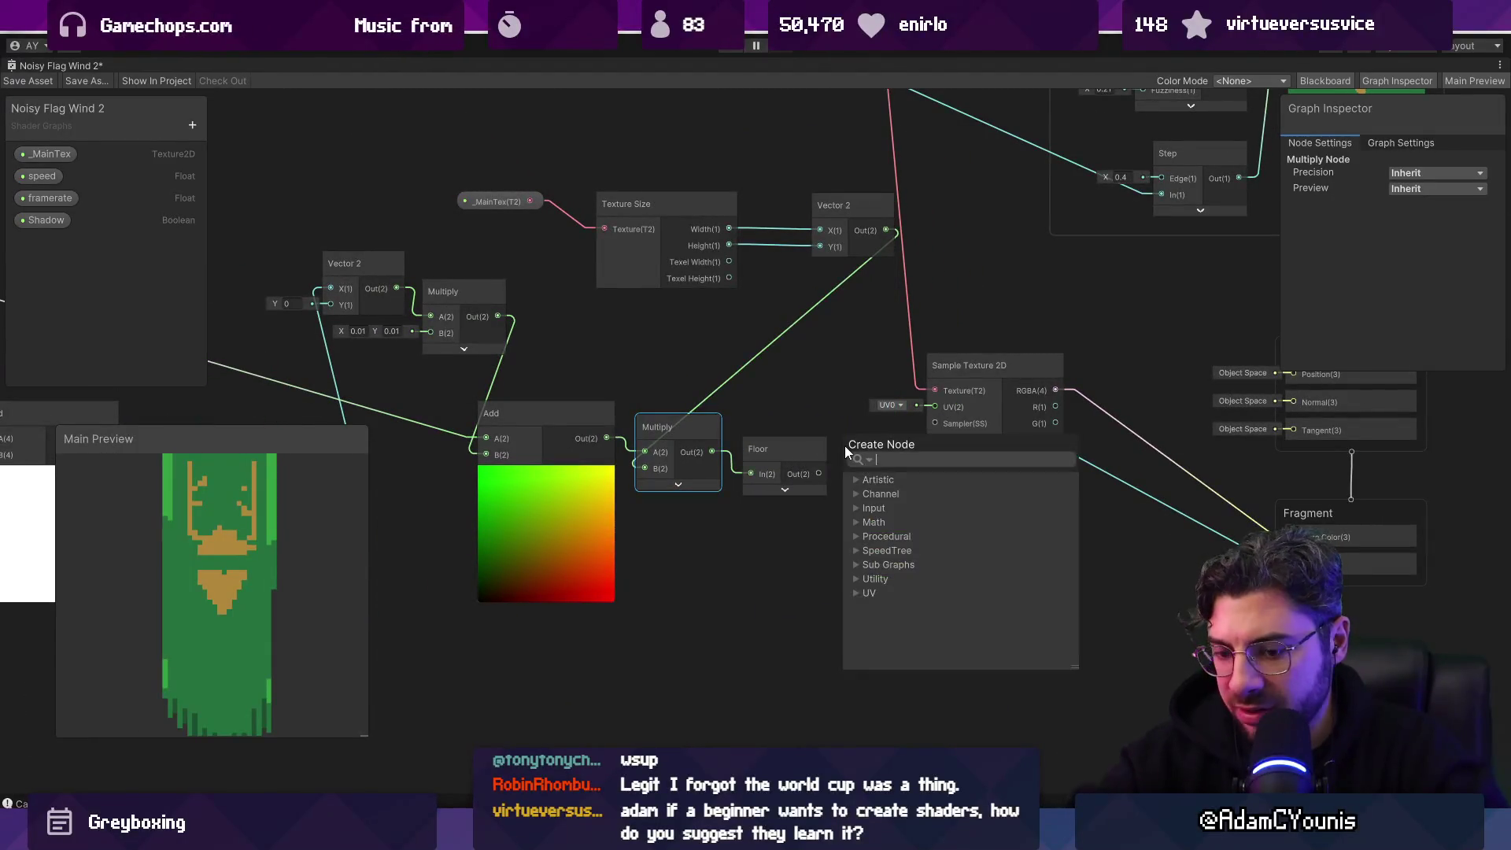
type("divide")
key("Down")
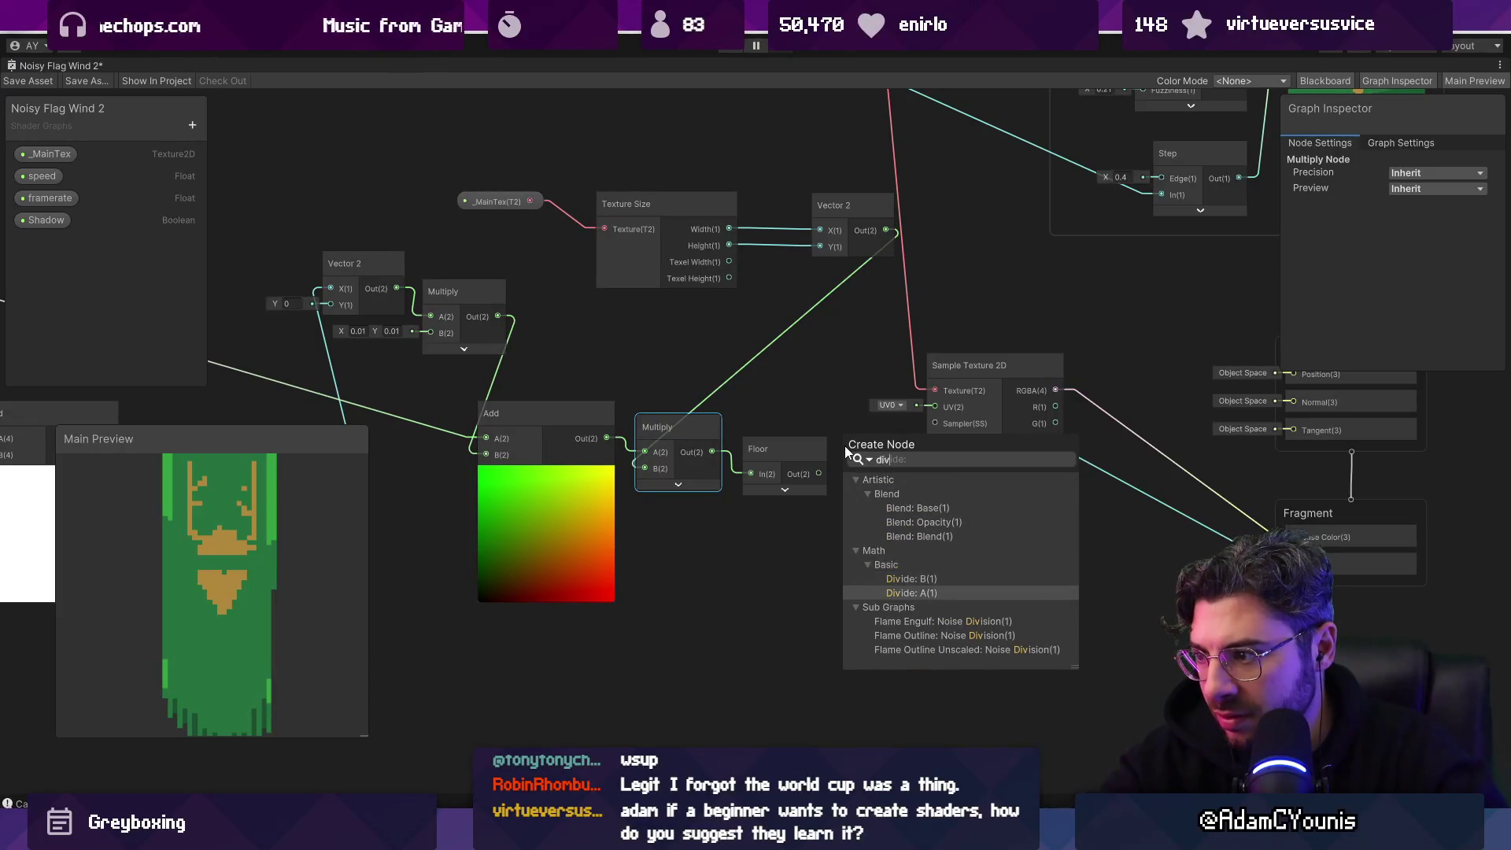
key("Return")
scroll(844, 445, "up", 2)
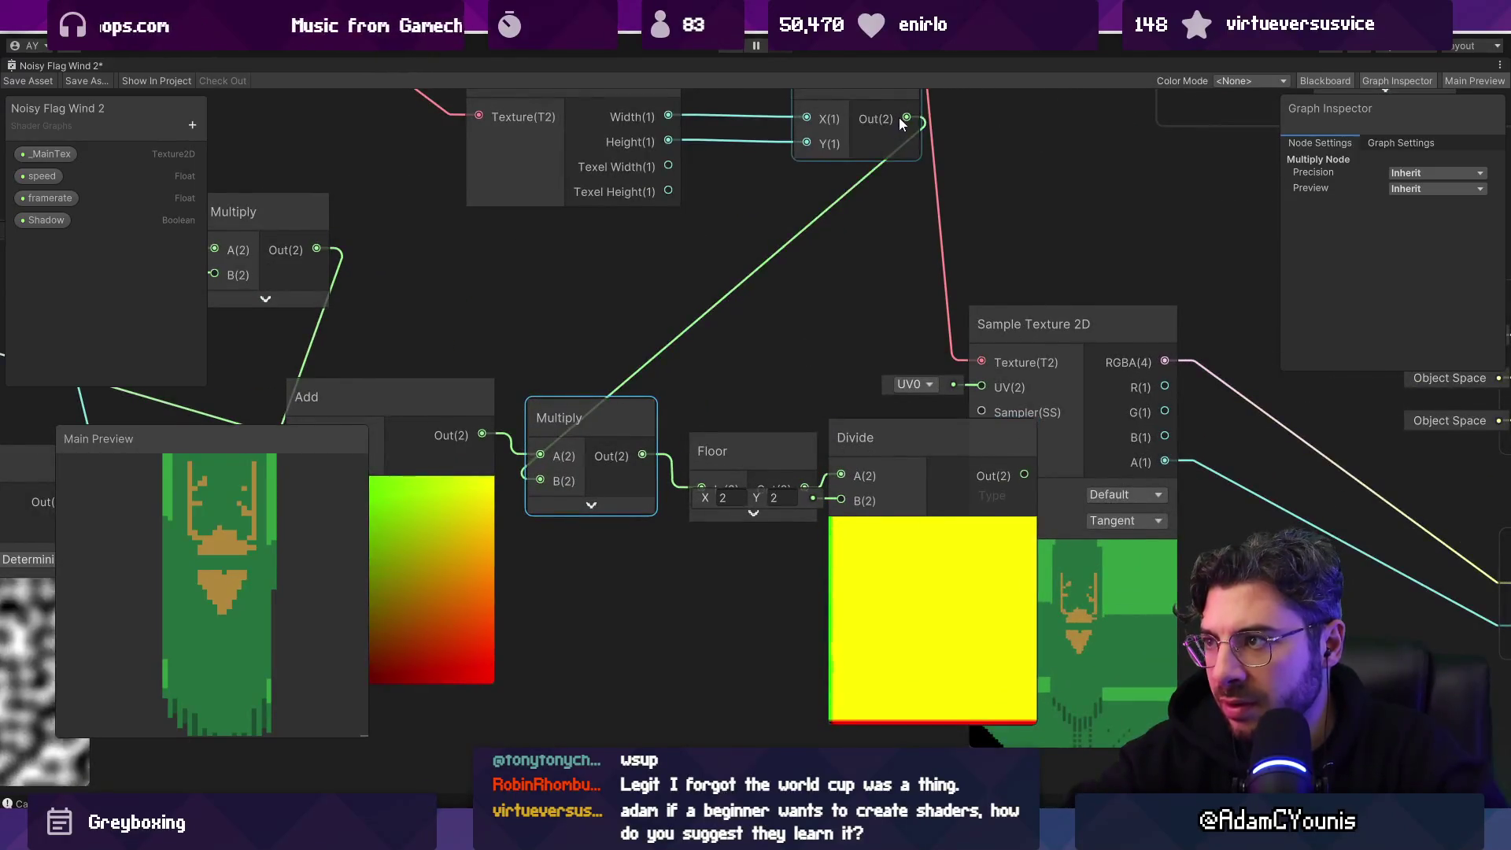
left_click_drag(910, 156, 841, 536)
left_click_drag(1024, 513, 986, 424)
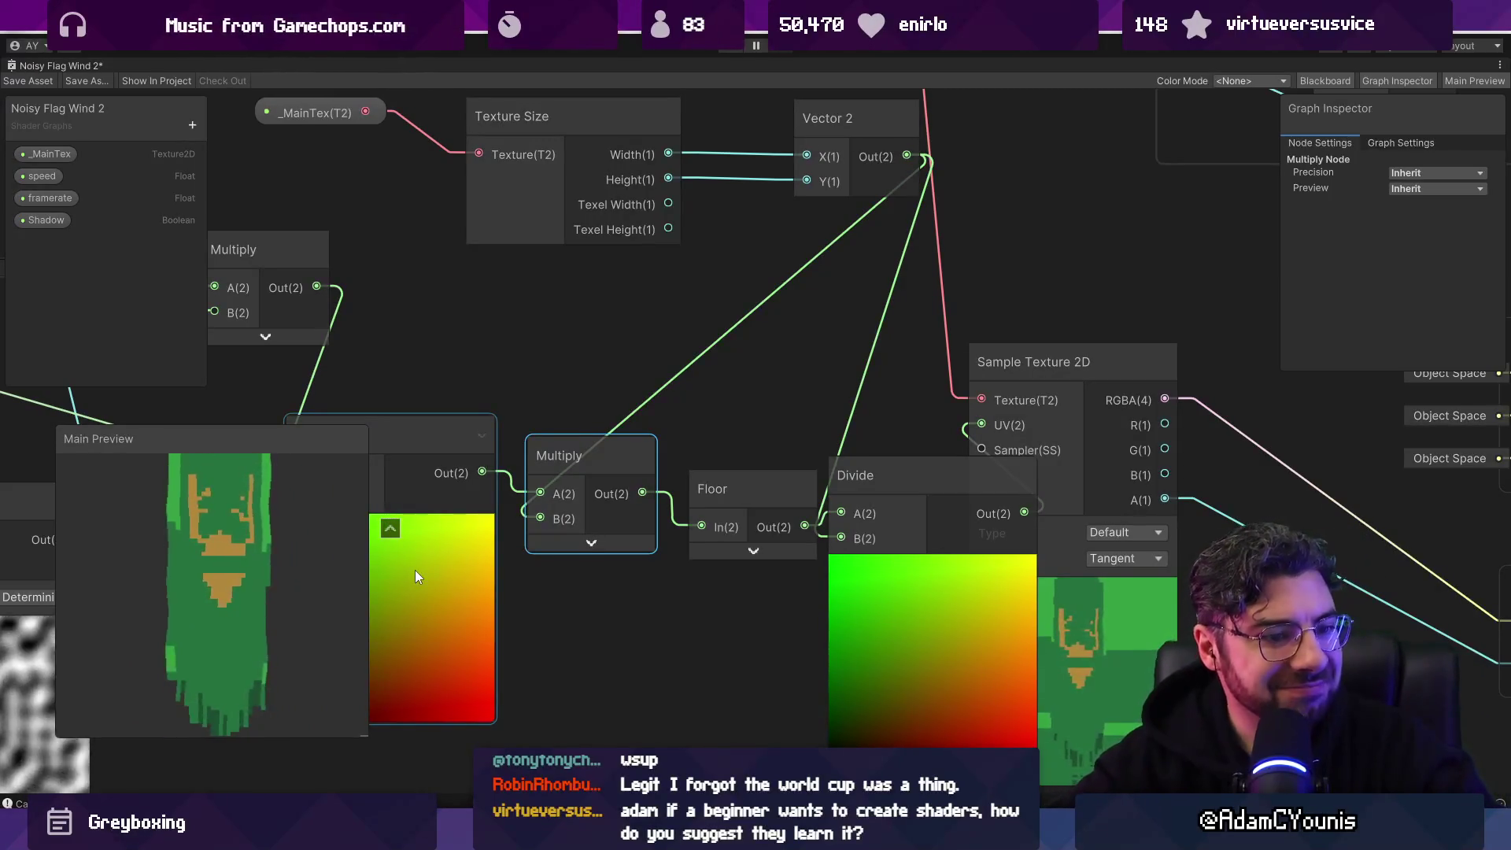
scroll(672, 346, "down", 3)
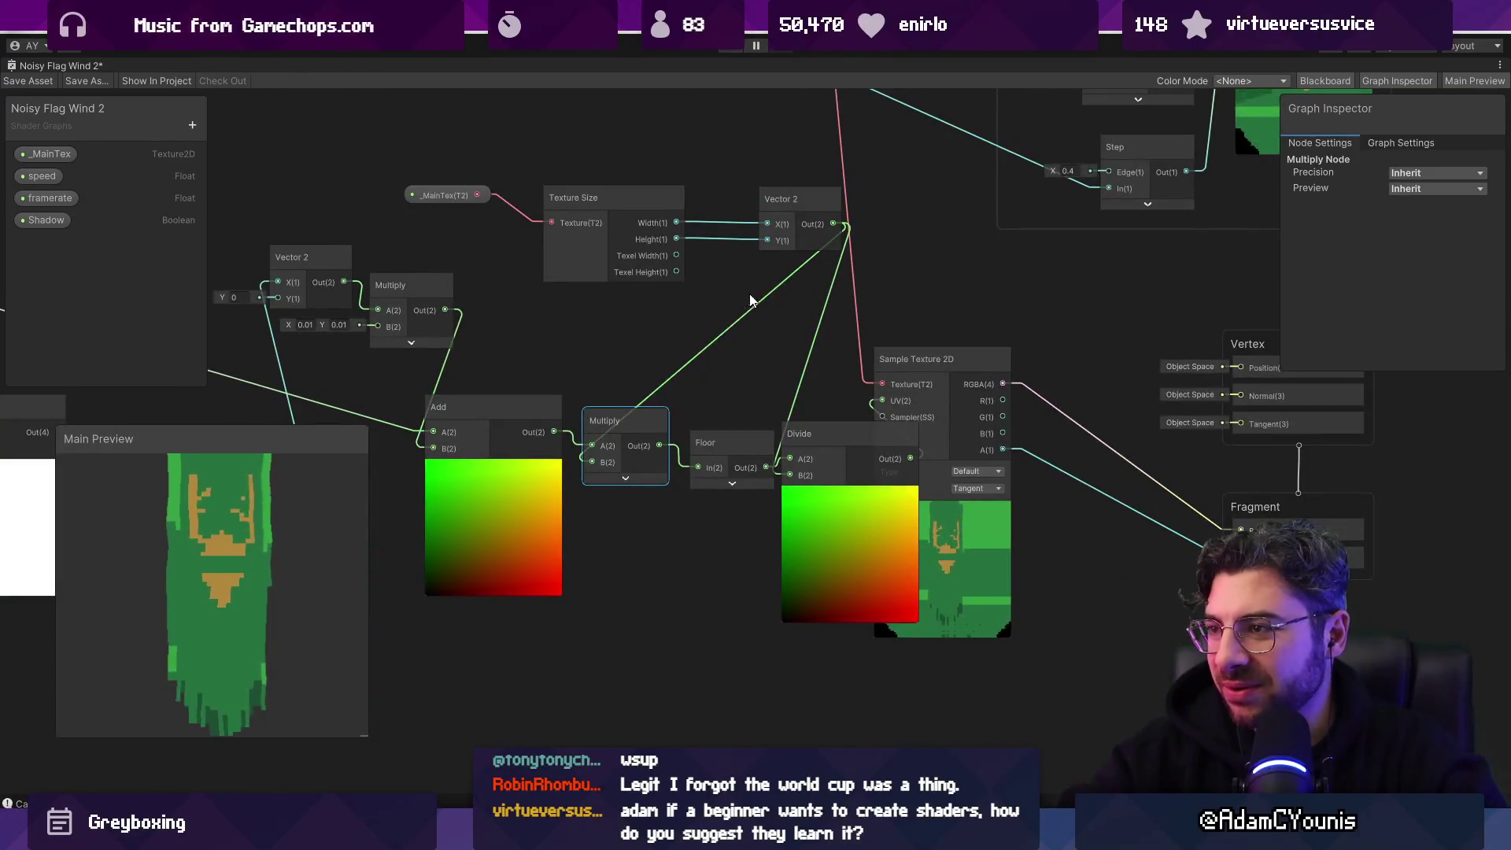
Step: Delete the _MainTex and Texture Size nodes that fed the resolution vector
left_click(441, 194)
left_click(586, 210, "shift")
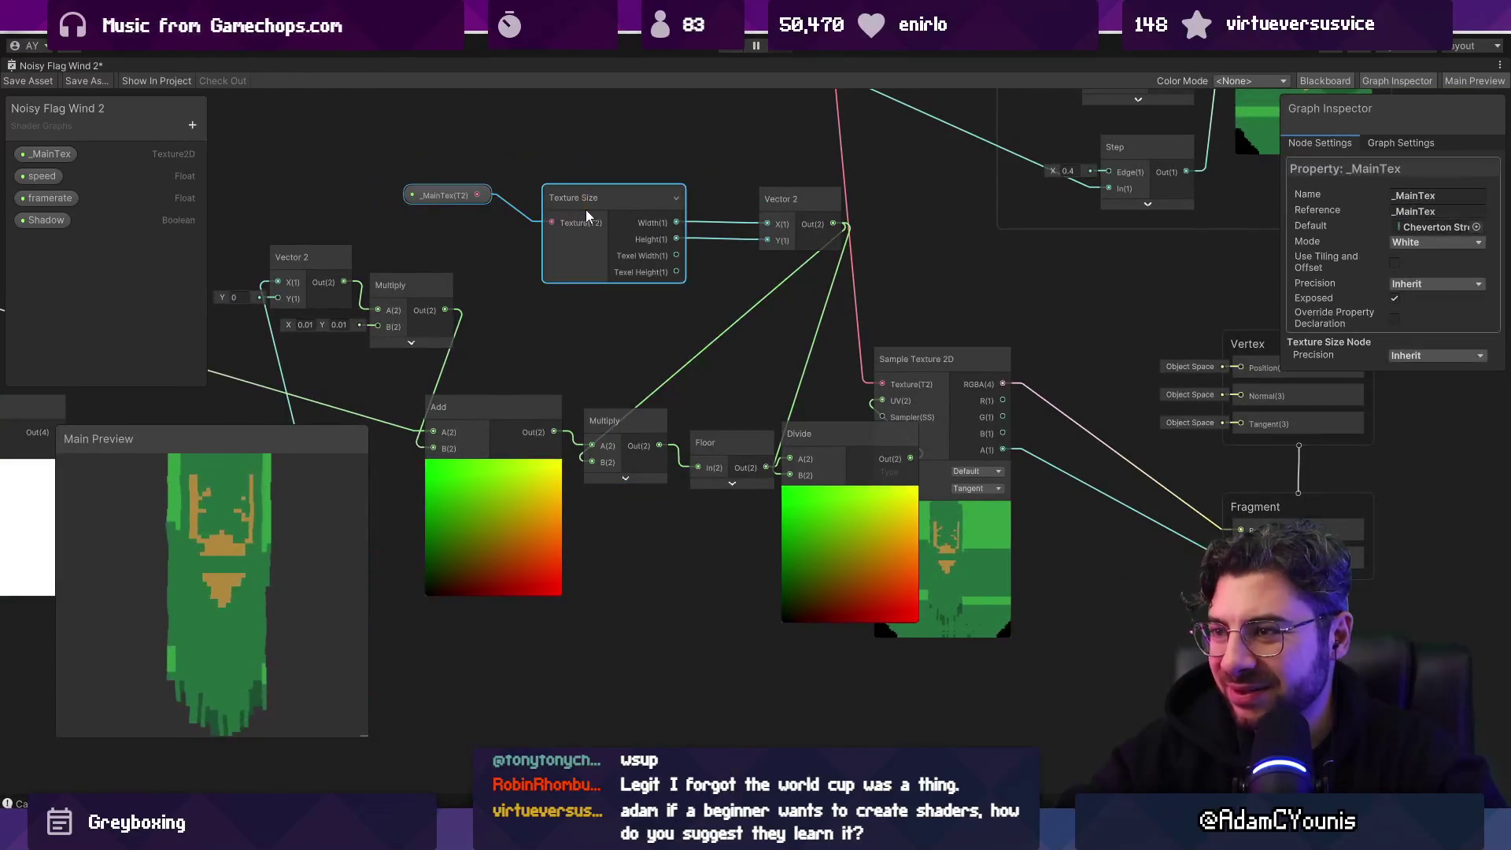
scroll(645, 244, "up", 2)
scroll(645, 243, "up", 2)
mouse_move(687, 260)
left_mouse_down()
mouse_move(808, 218)
mouse_move(700, 277)
mouse_move(803, 241)
left_mouse_up()
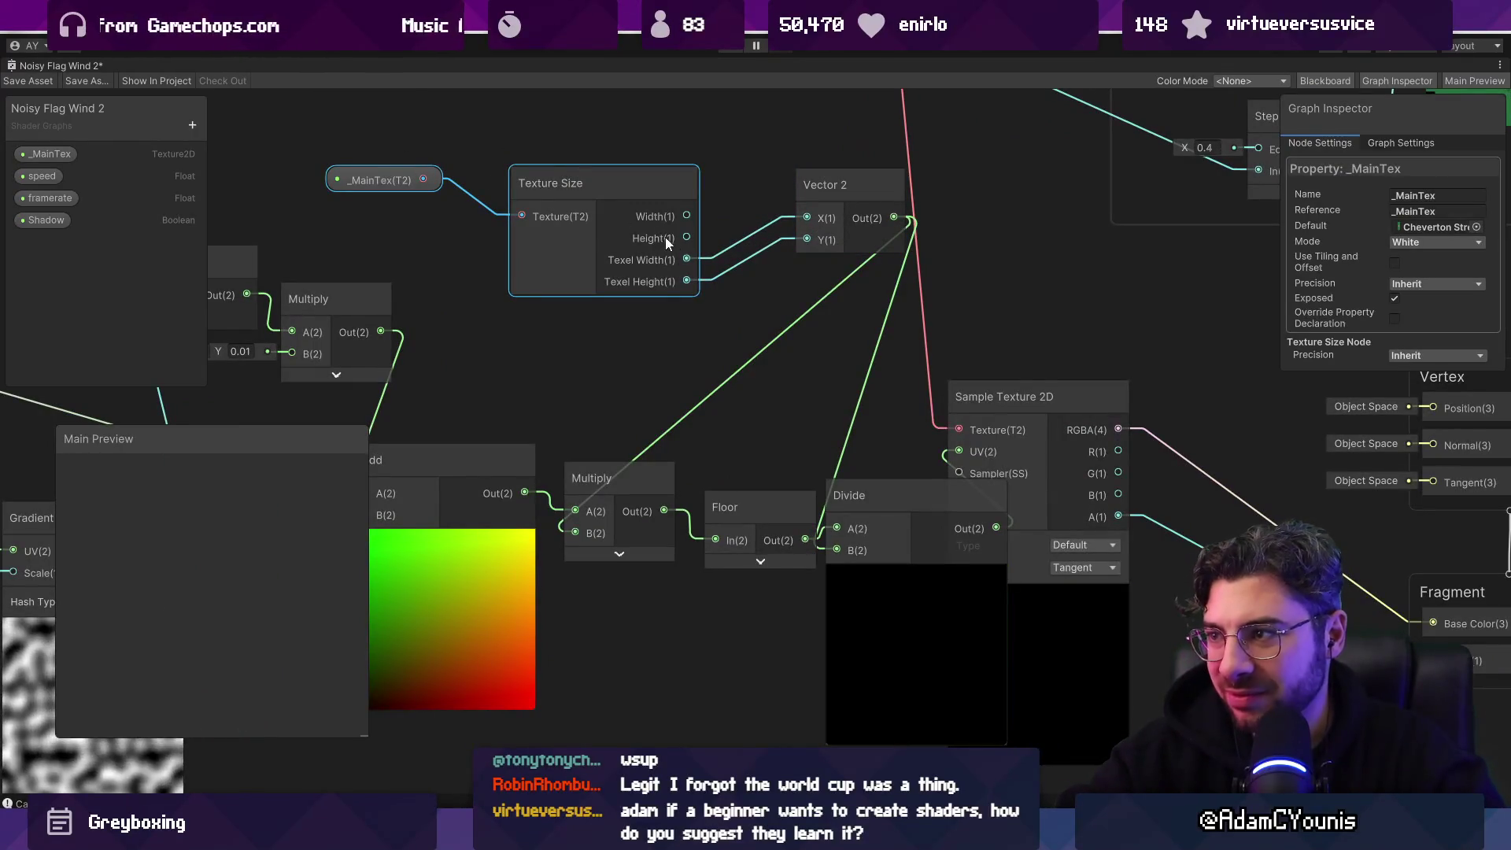
key("Delete")
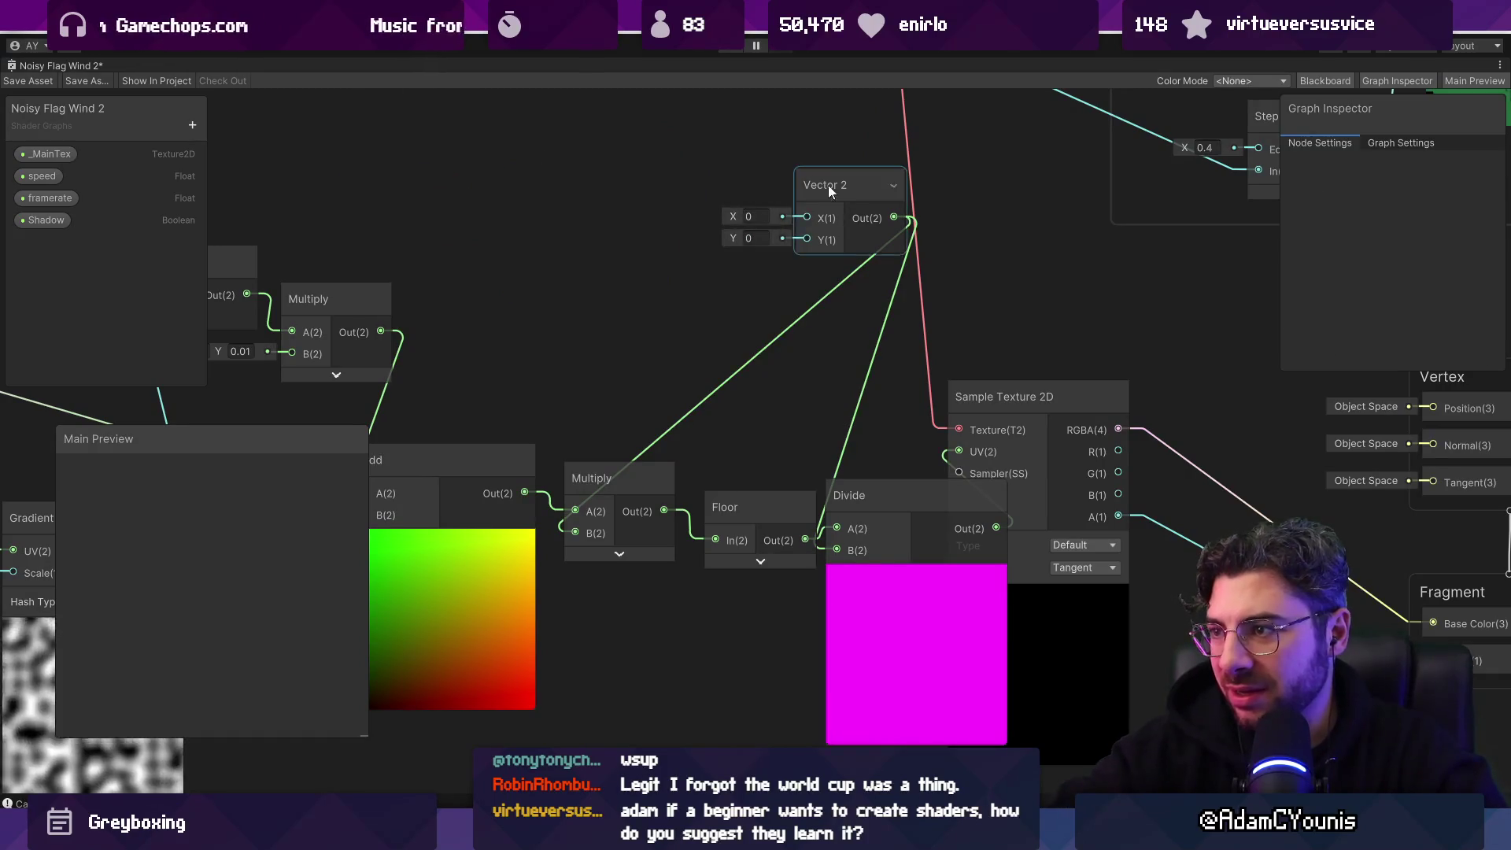
Step: Set the Vector 2 resolution to 100 by 100, then scrub X to about 43.8
left_click_drag(828, 186, 579, 196)
left_click(503, 224)
type("20")
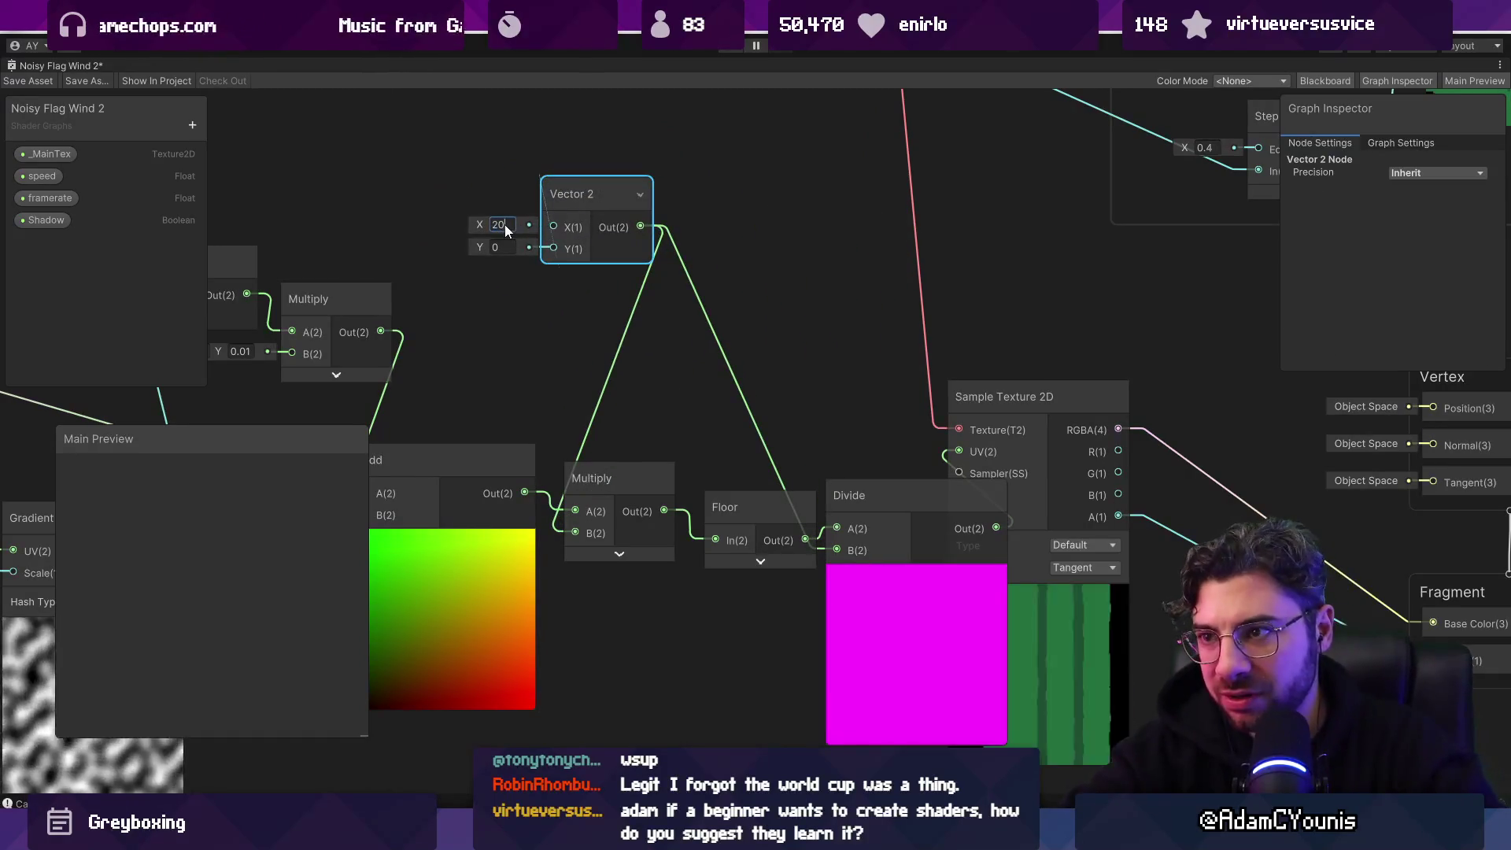
key("BackSpace")
key("BackSpace")
type("100")
key("Tab")
type("100")
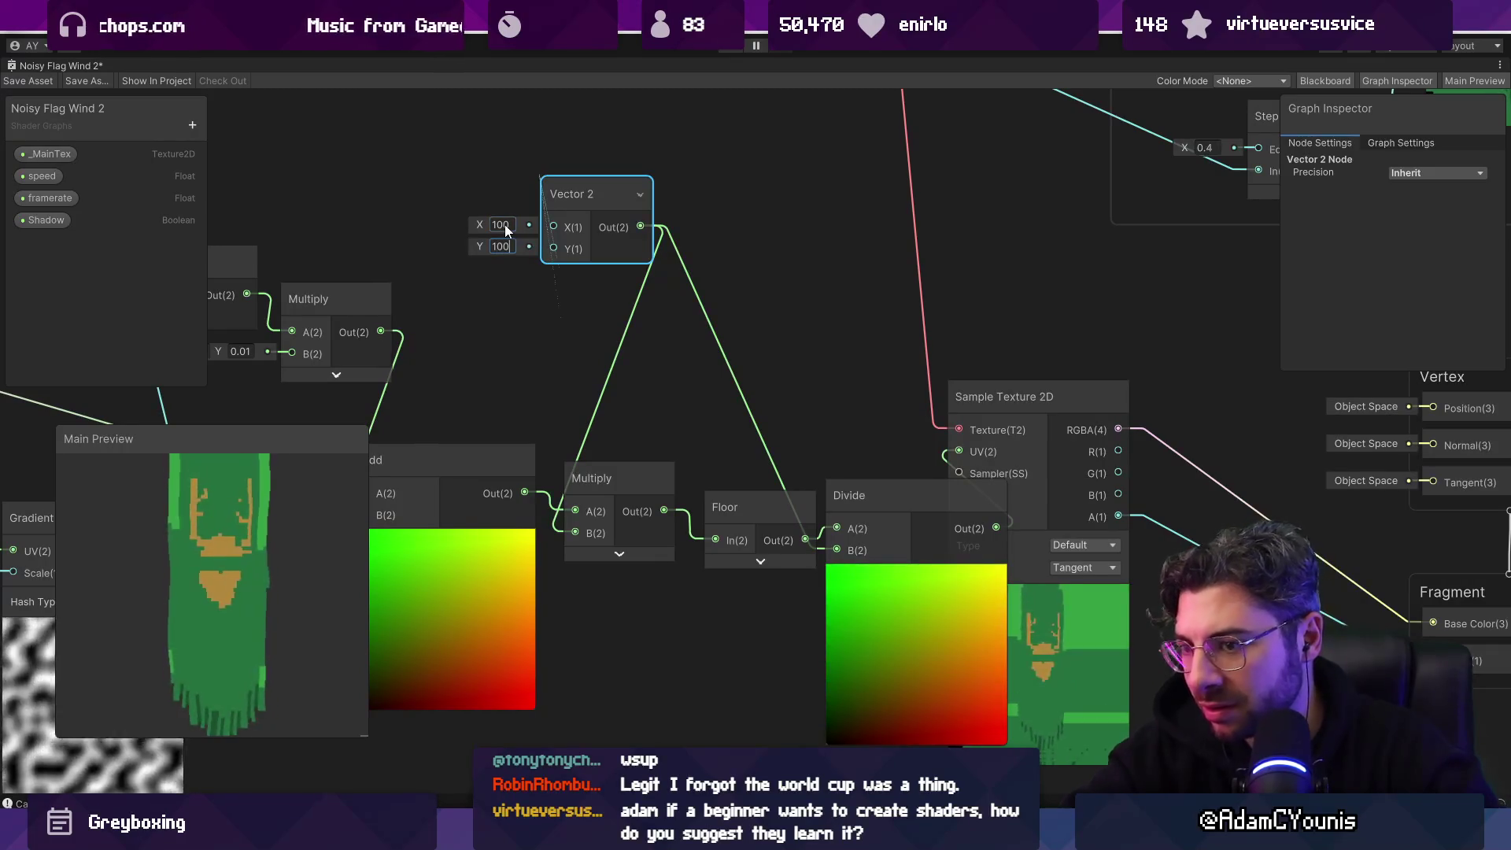
left_click(504, 225)
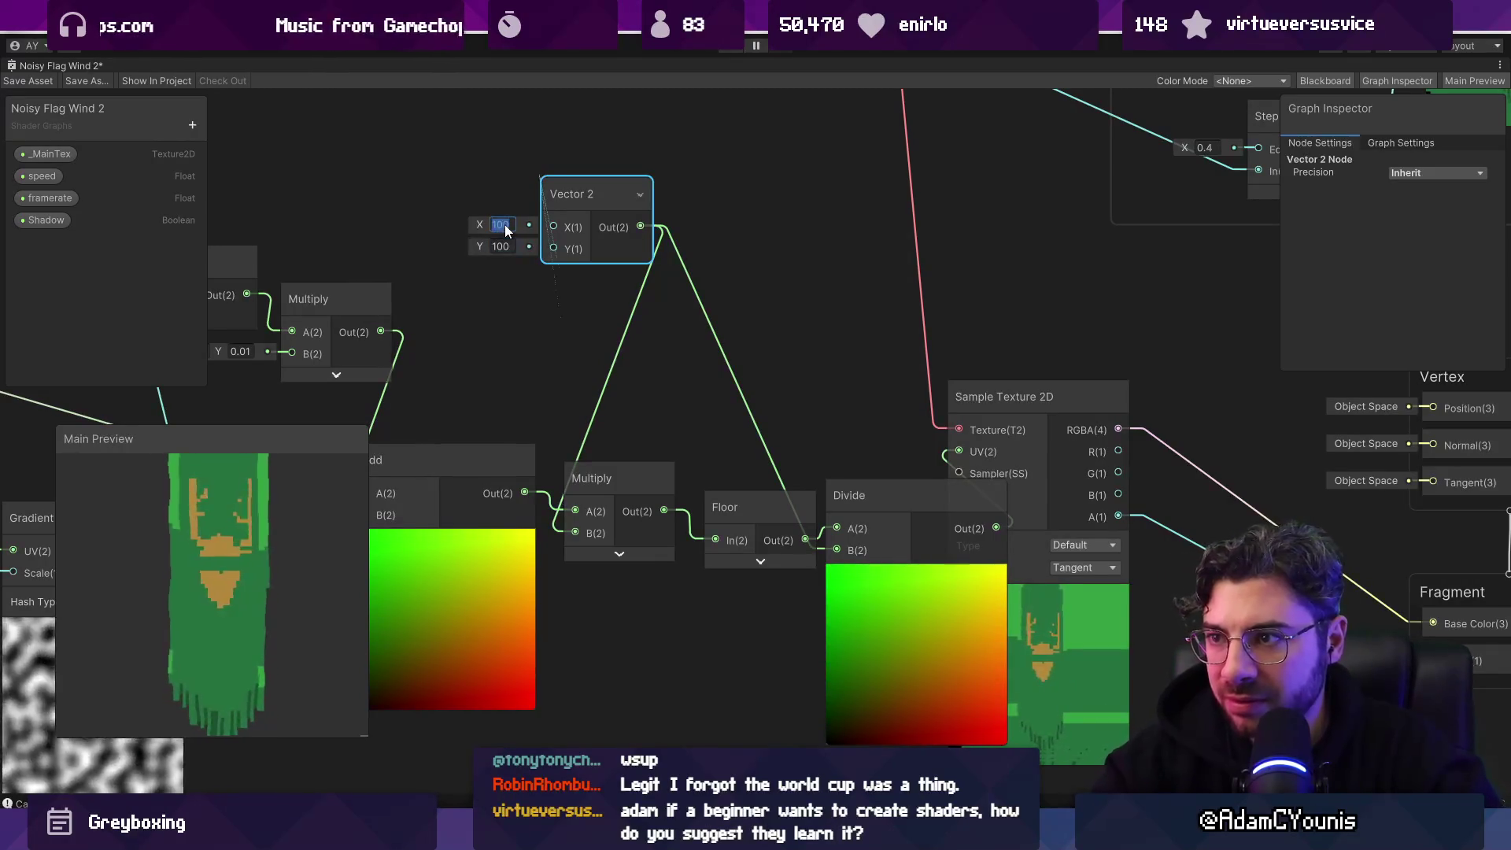
mouse_move(485, 224)
left_mouse_down()
mouse_move(545, 222)
mouse_move(311, 212)
left_mouse_up()
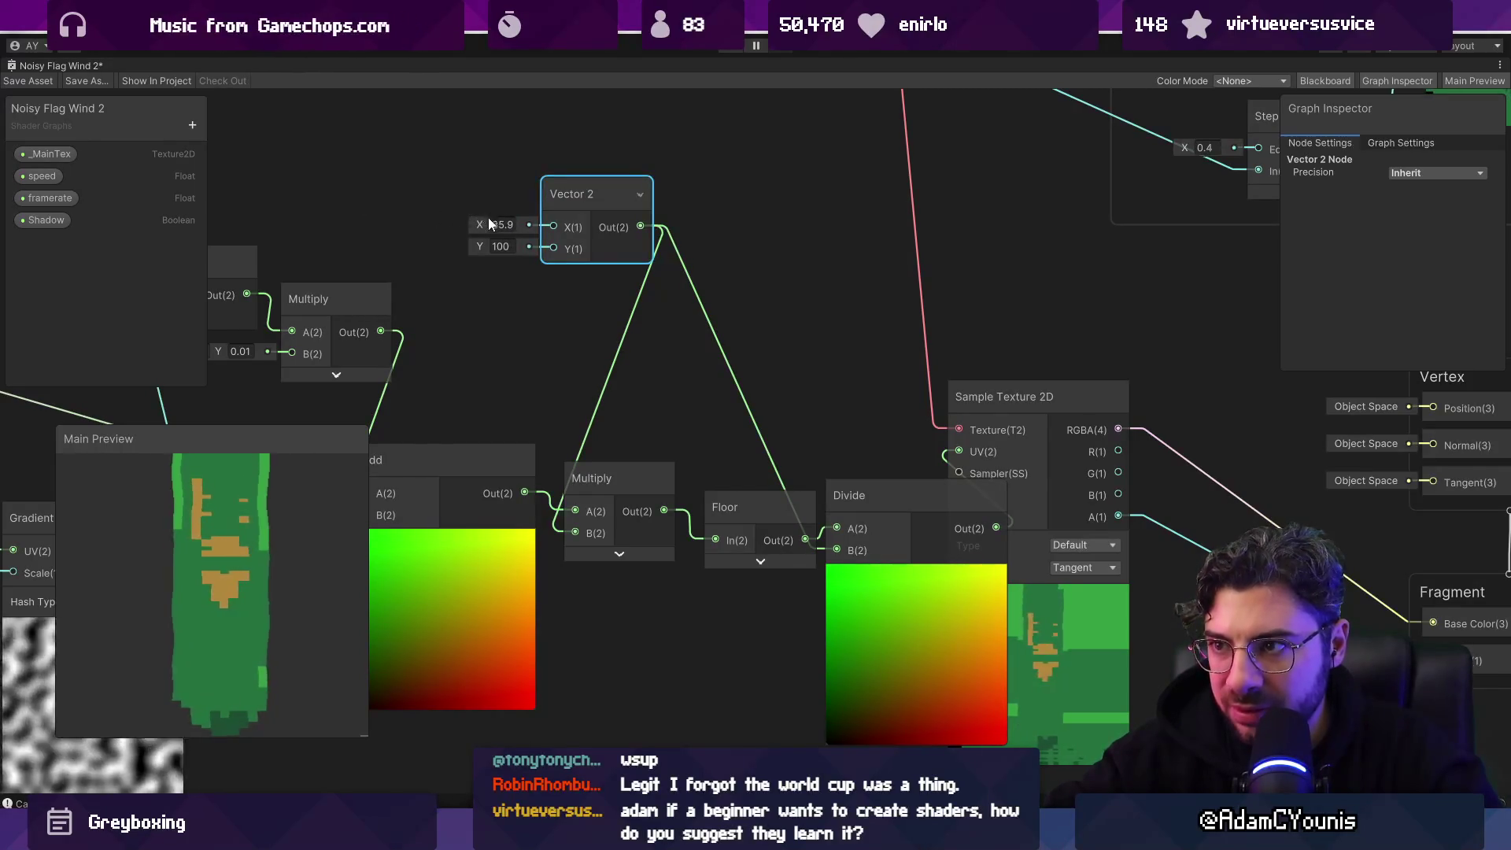
mouse_move(468, 225)
left_mouse_down()
mouse_move(600, 219)
mouse_move(535, 220)
left_mouse_up()
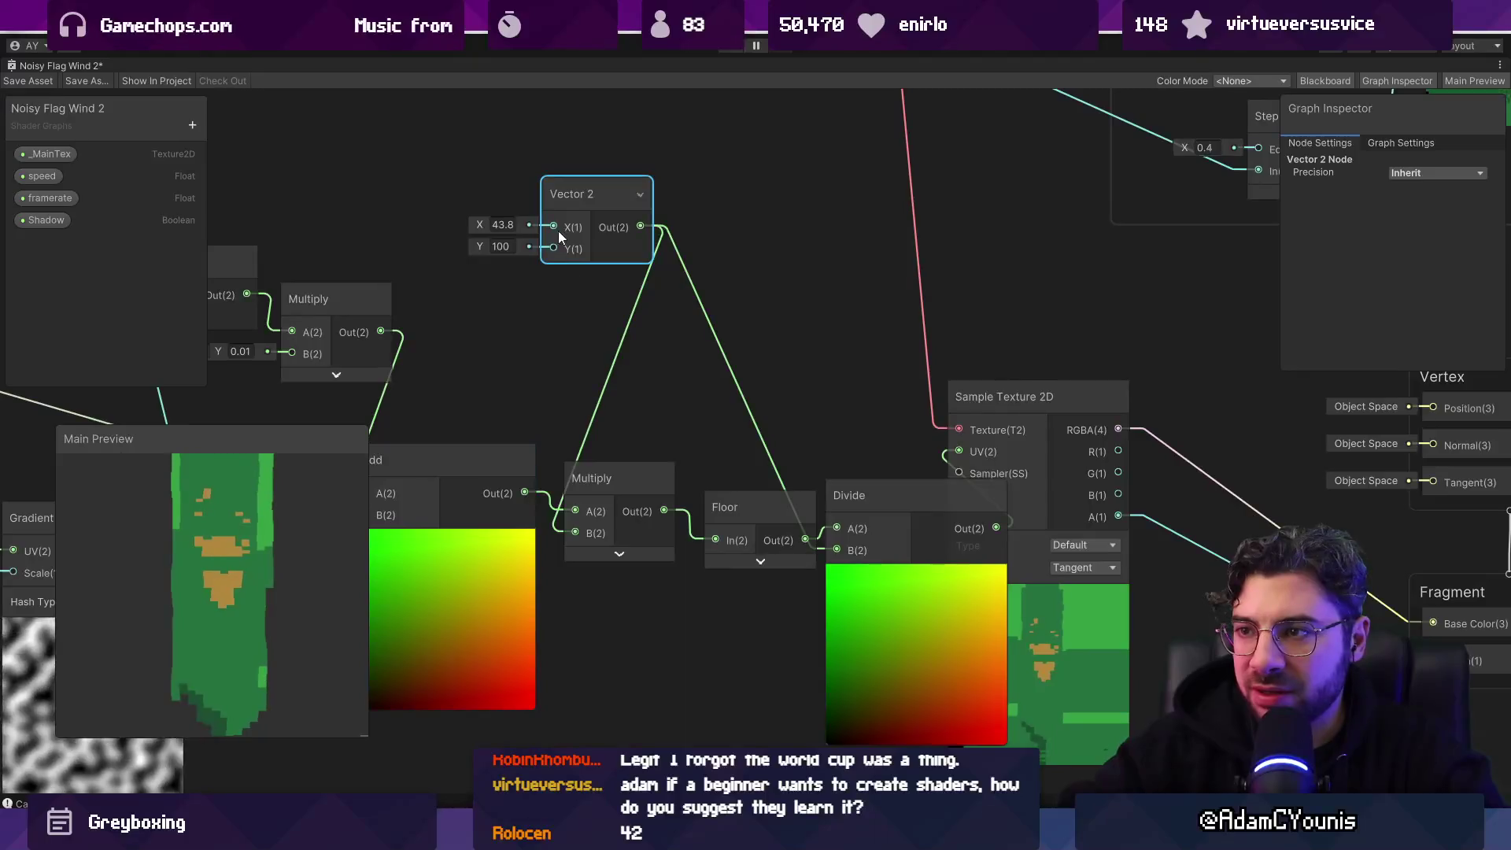
Step: Tidy the graph, placing the Floor node below the Multiply node
scroll(614, 367, "down", 3)
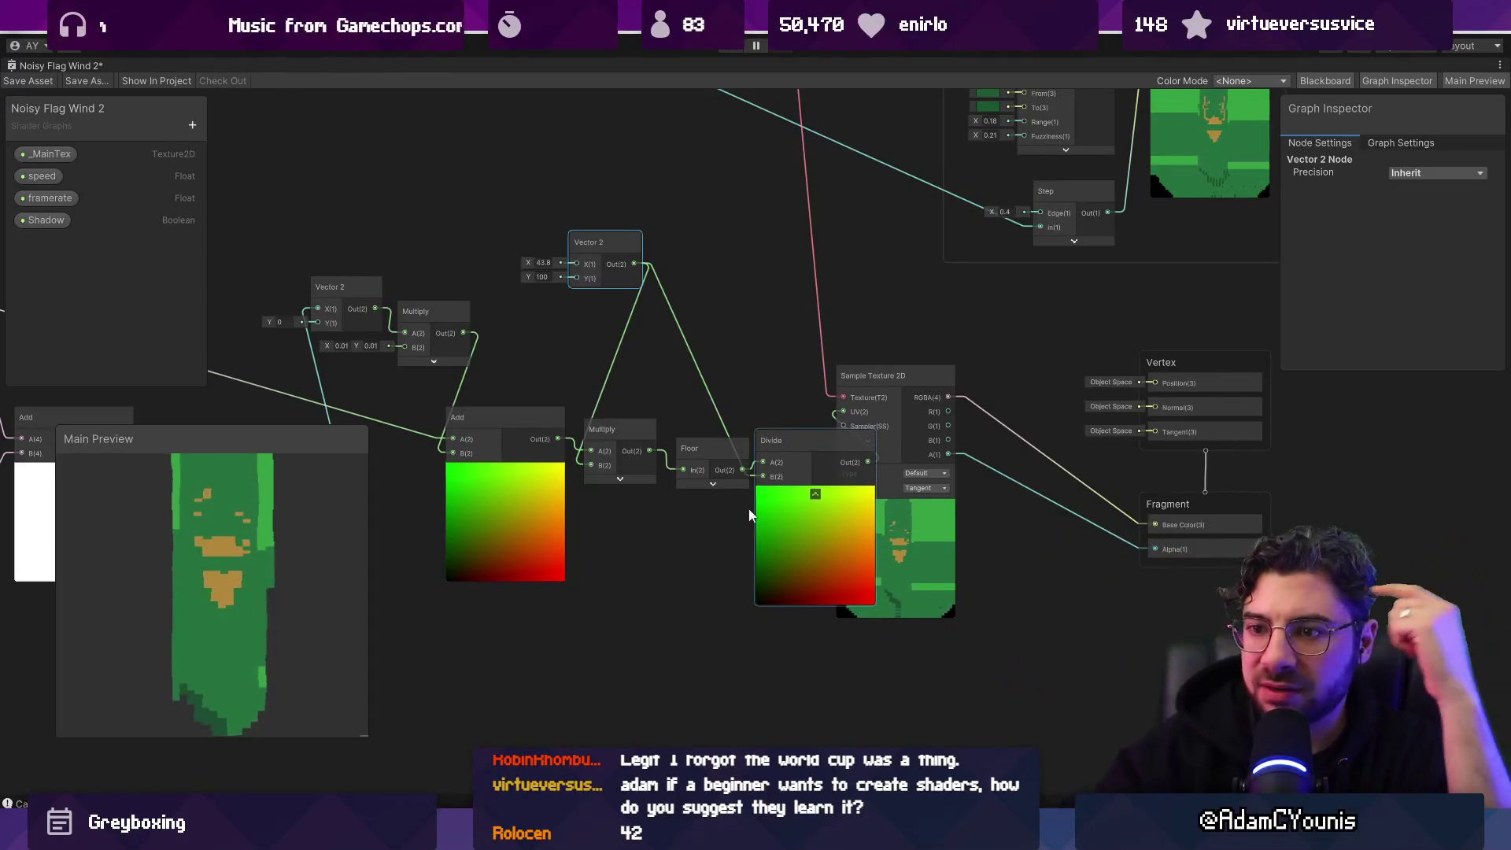
key("Delete")
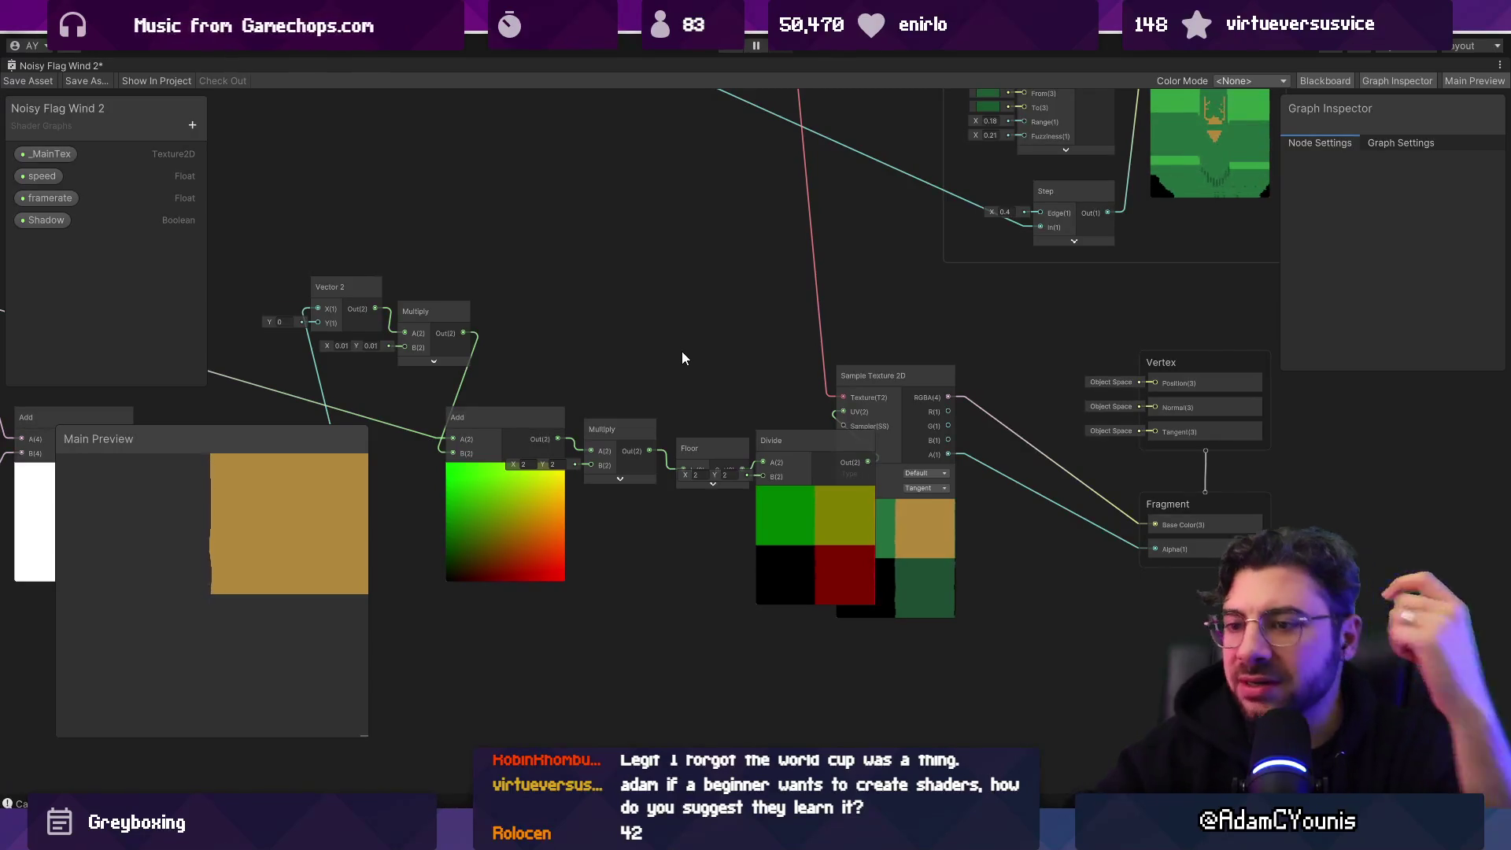
mouse_move(794, 438)
left_mouse_down()
mouse_move(777, 422)
mouse_move(750, 461)
mouse_move(654, 476)
mouse_move(658, 543)
left_mouse_up()
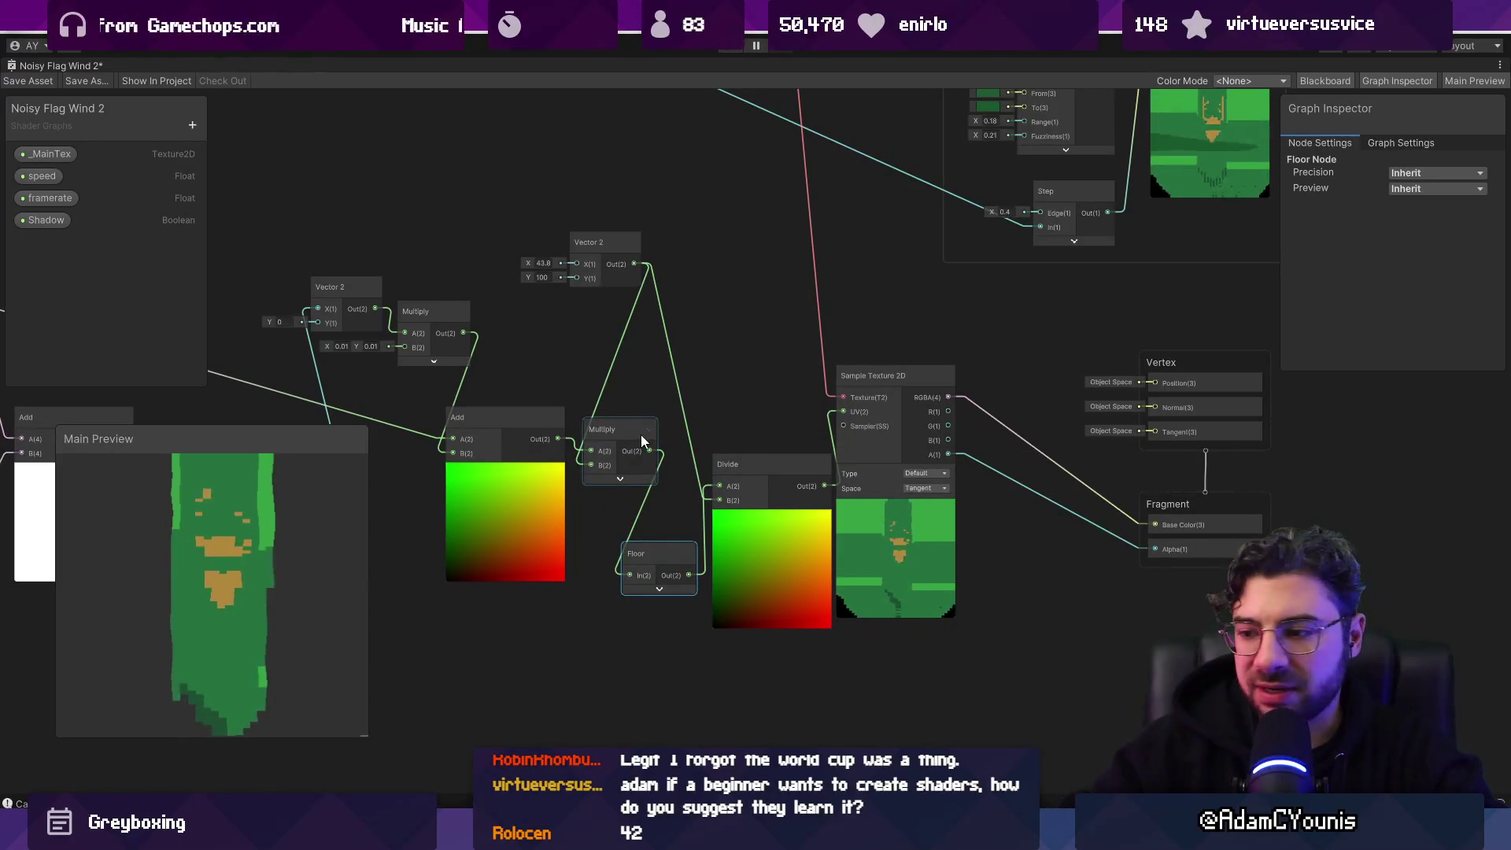
Step: In a new Visual Studio Code file, jot down a Quantize(...) example call
mouse_move(583, 834)
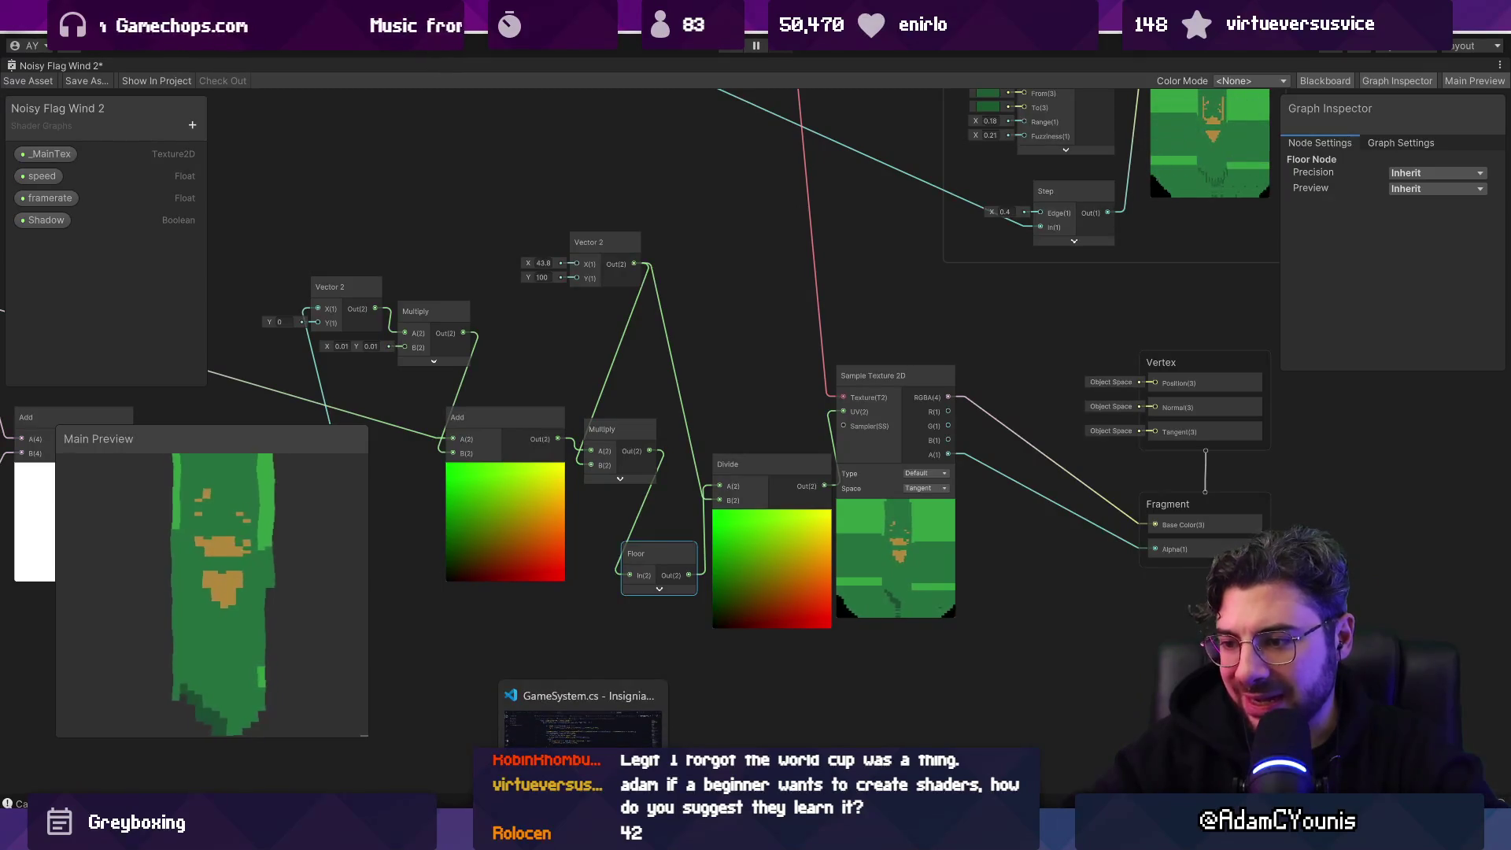
left_click(582, 712)
key("ctrl+n")
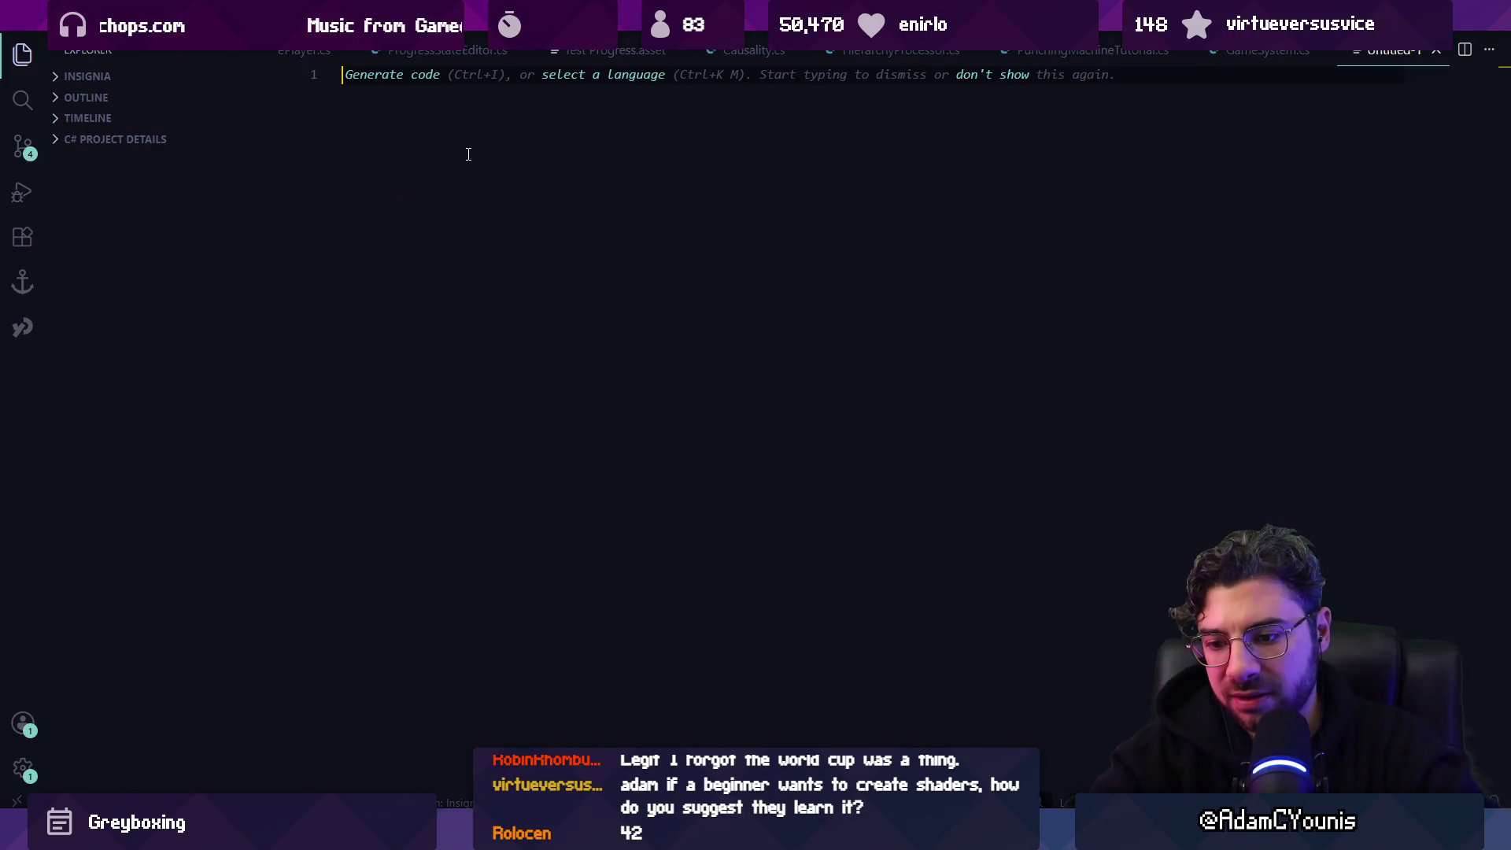
type("(askjhskjahds0")
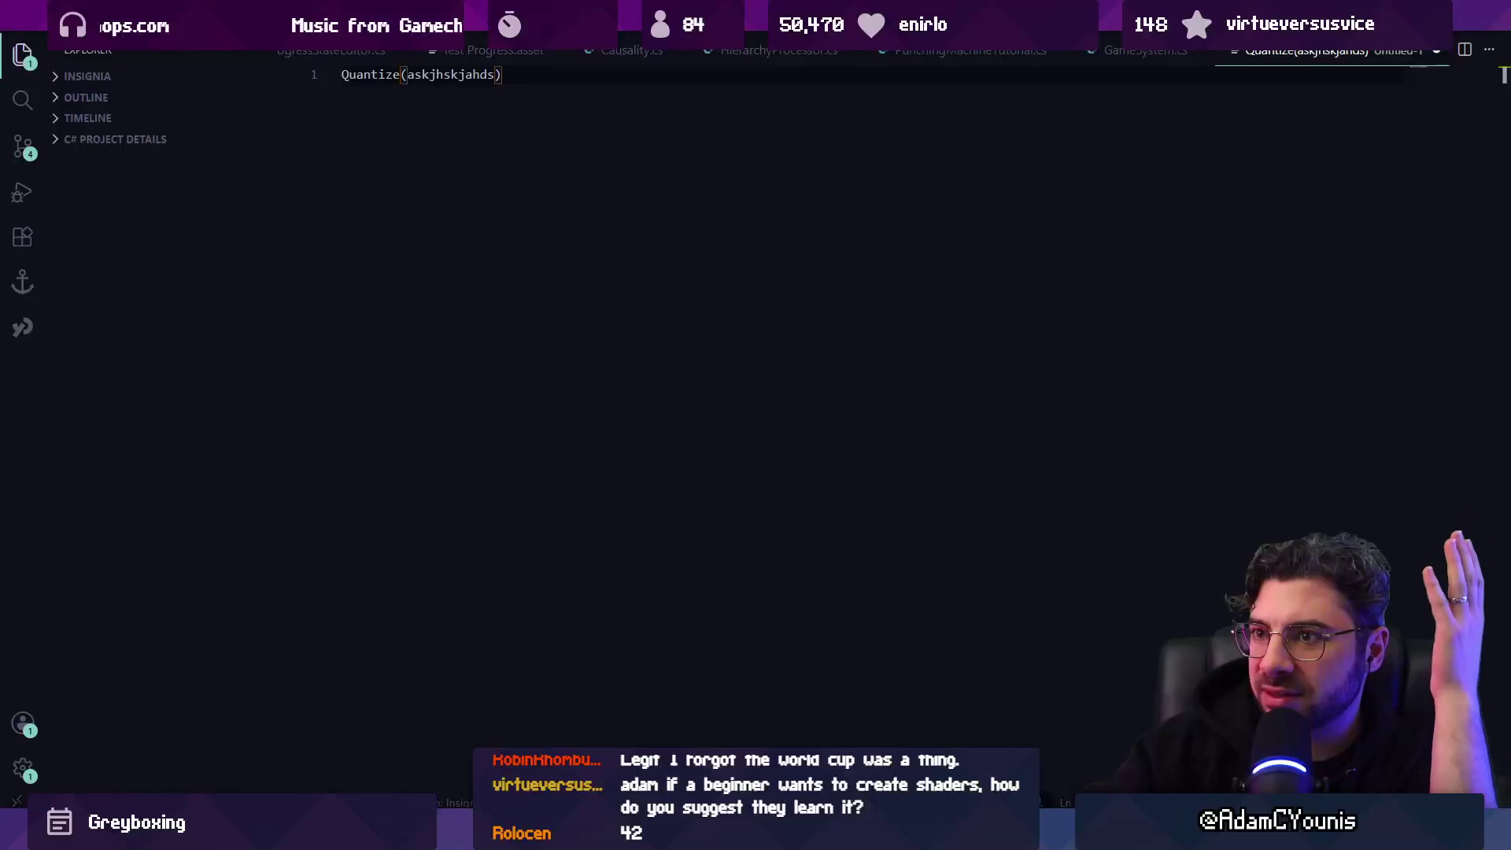
Step: Back in Shader Graph, move Sample Texture 2D right and place Divide before it
key("alt+Tab")
mouse_move(848, 528)
left_mouse_down()
mouse_move(610, 603)
mouse_move(780, 612)
left_mouse_up()
left_click_drag(519, 631, 579, 605)
left_click_drag(328, 599, 519, 559)
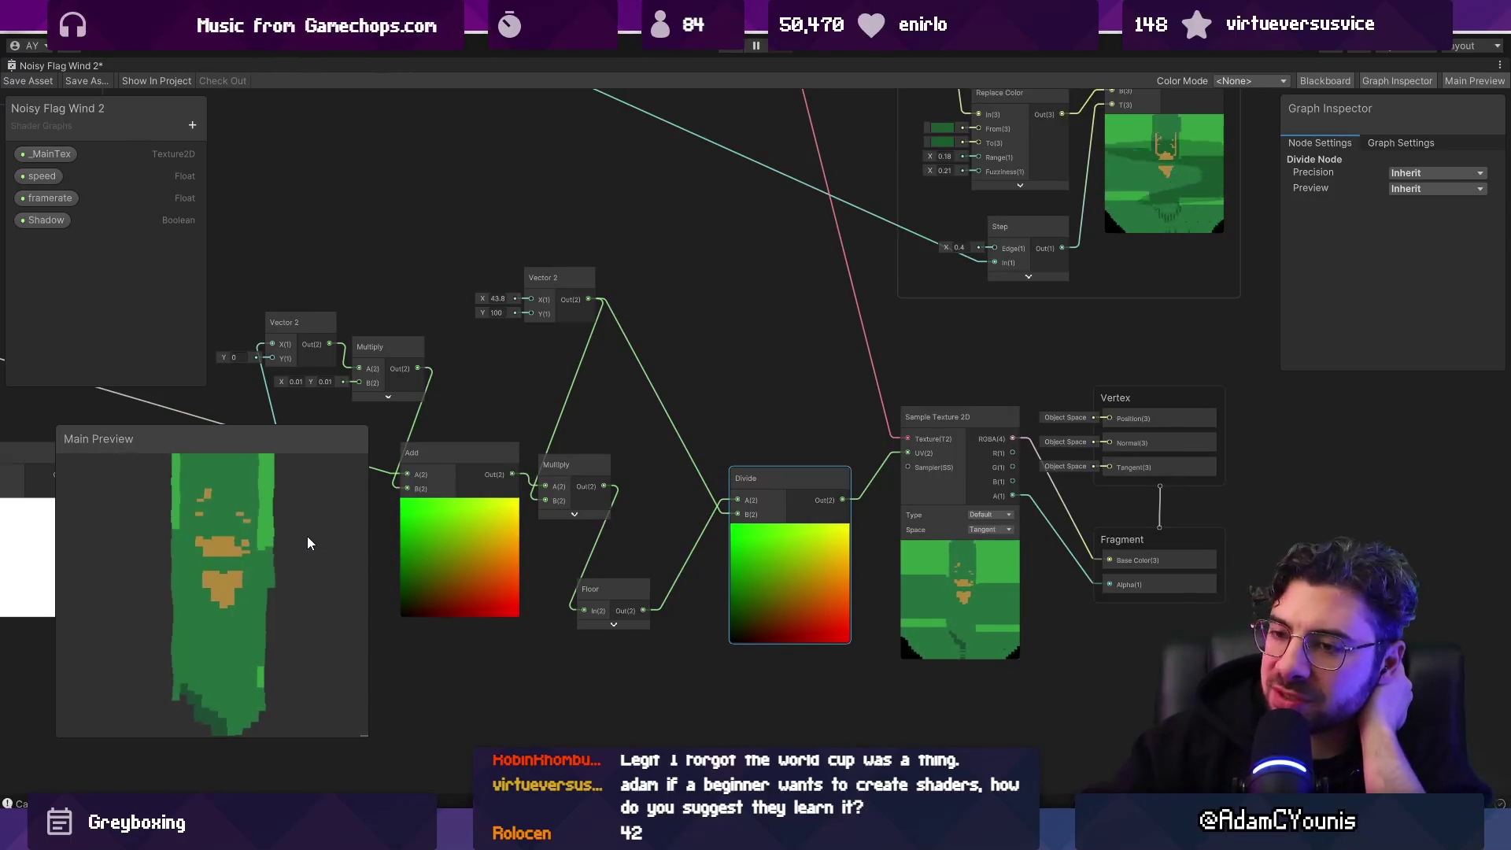
Step: Move the Floor node up beside the Divide node
mouse_move(648, 416)
left_mouse_down()
mouse_move(759, 499)
mouse_move(924, 441)
mouse_move(814, 427)
left_mouse_up()
scroll(759, 499, "down", 3)
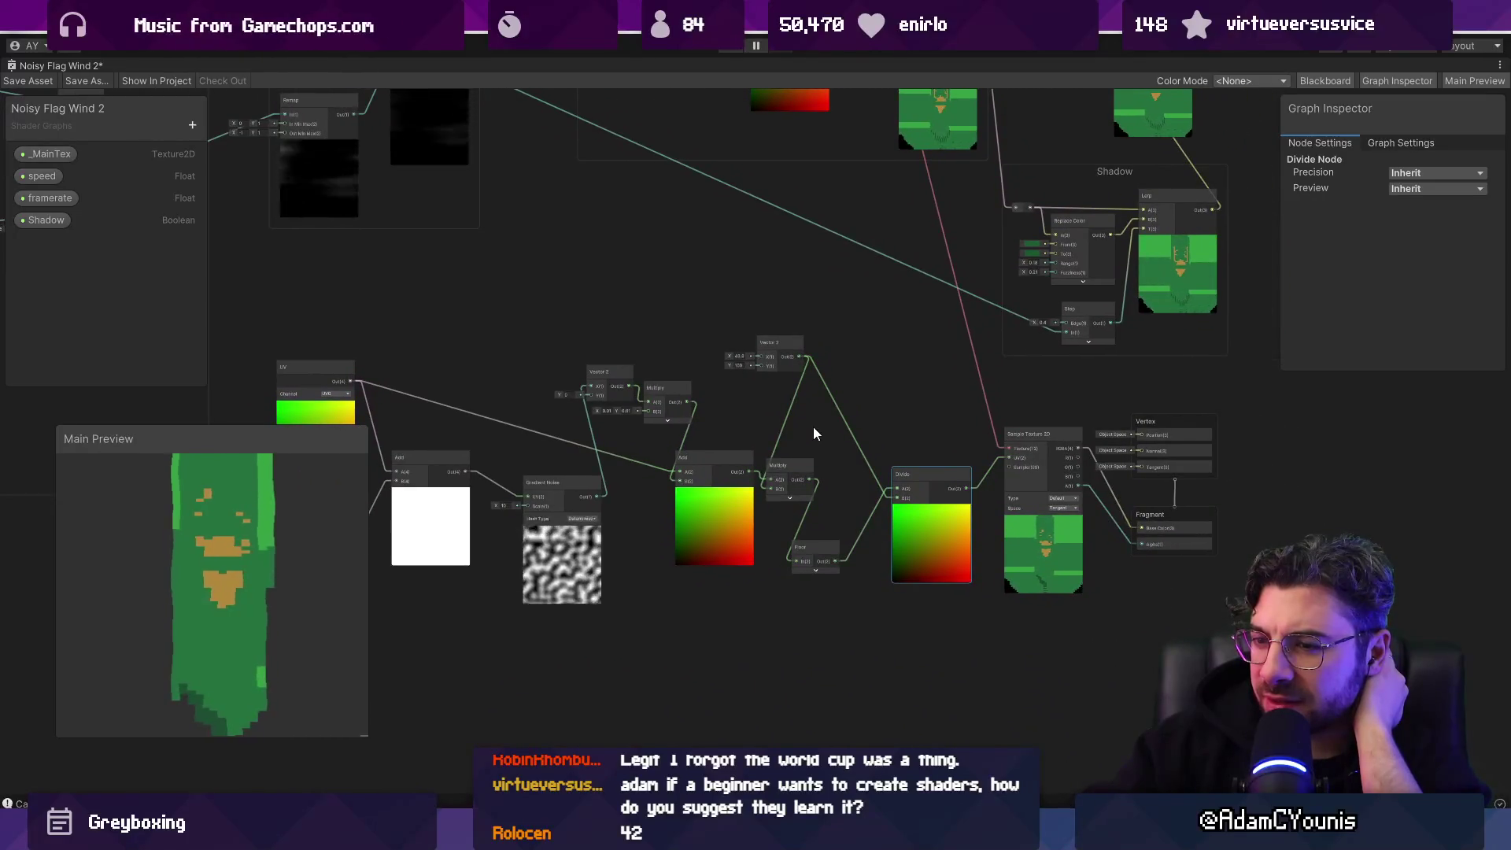
scroll(916, 493, "up", 1)
scroll(916, 492, "up", 3)
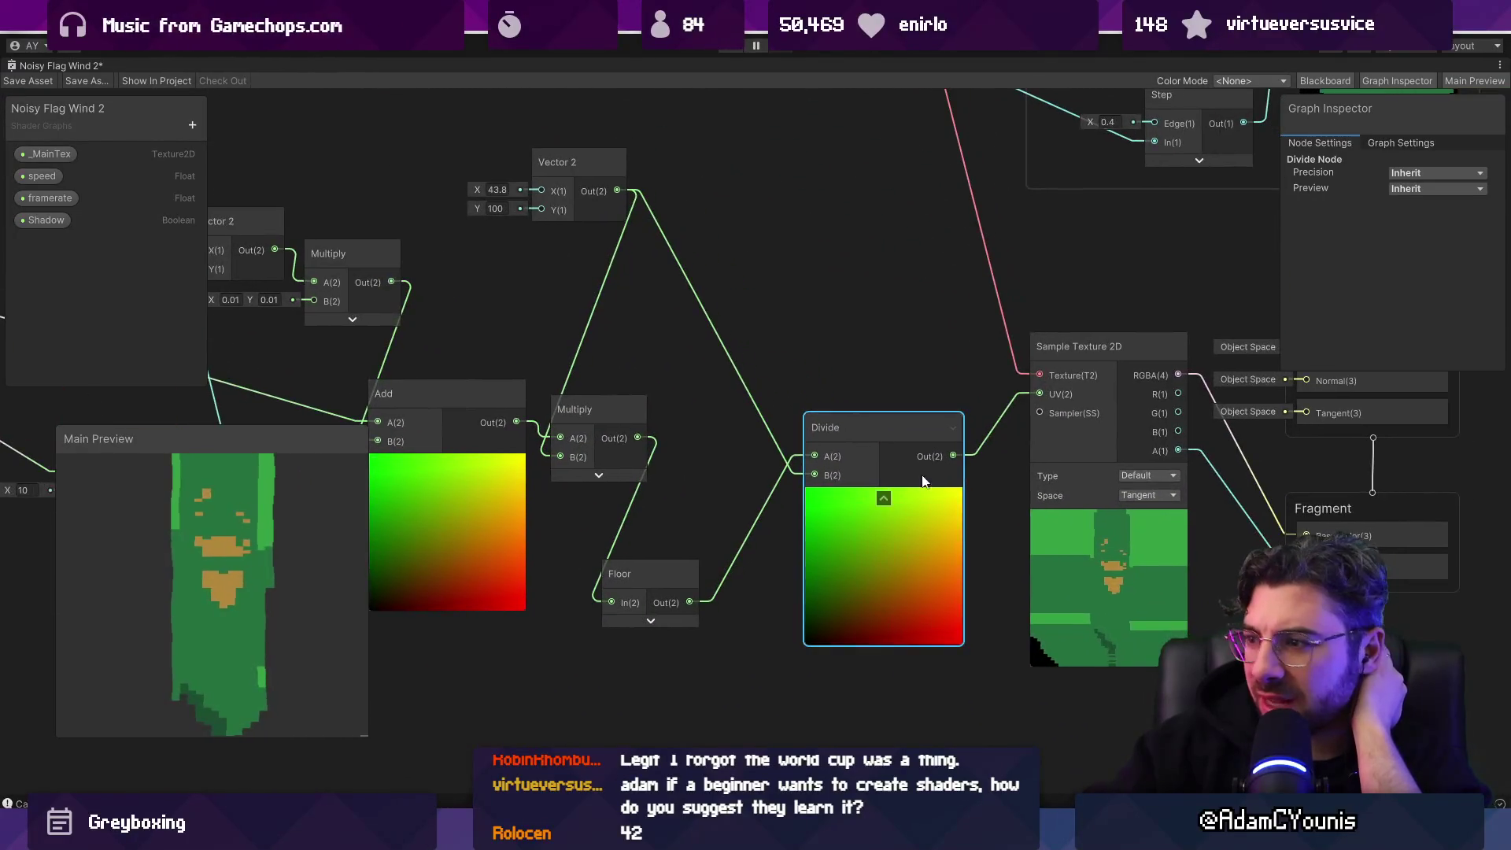
left_click_drag(658, 568, 686, 496)
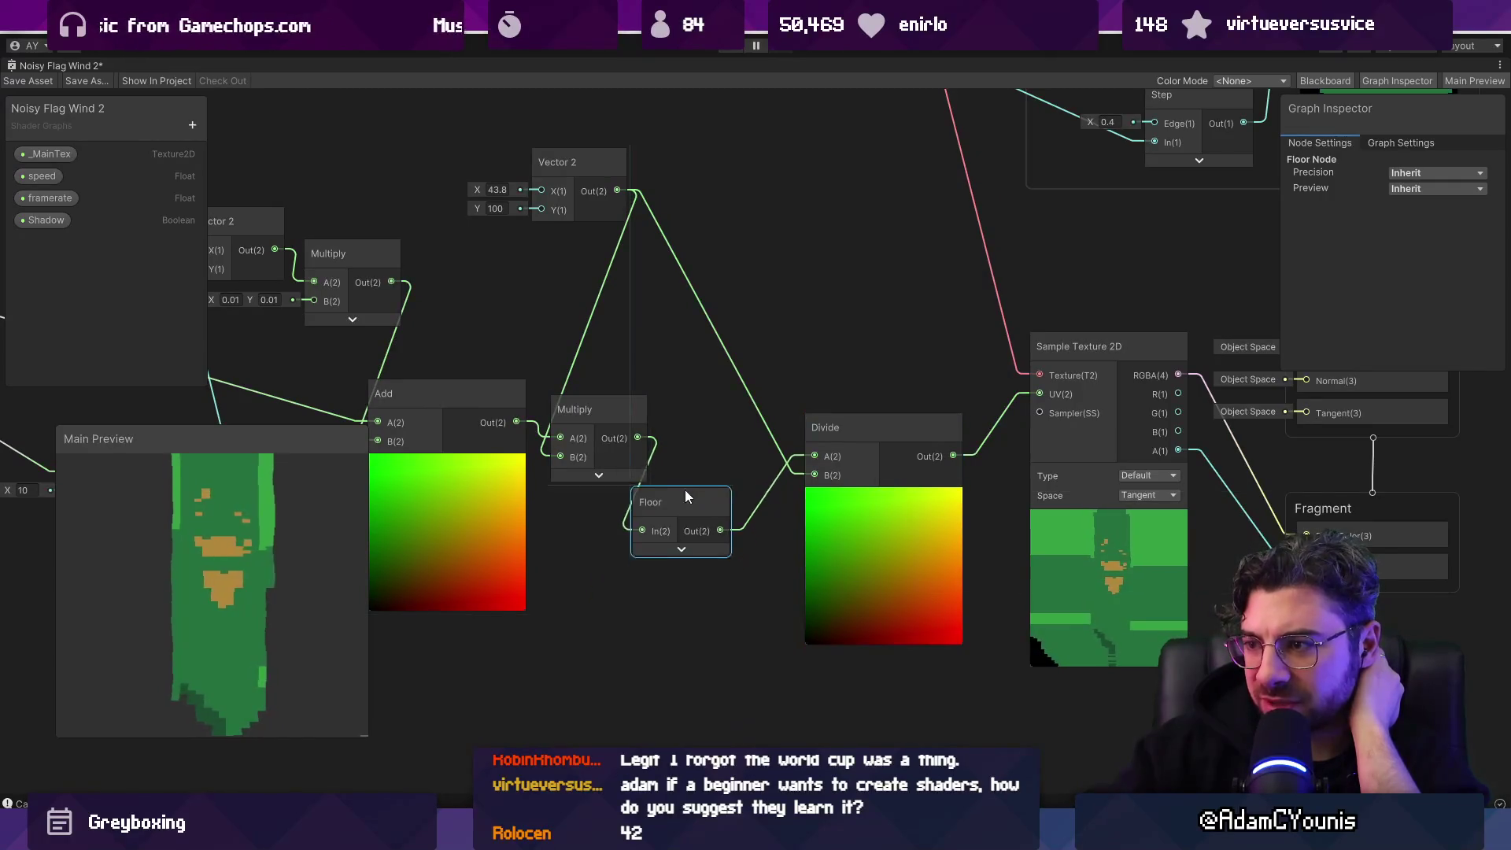
Step: Scrub the resolution vector's X to 61.6, keeping Y at 100
scroll(822, 531, "down", 1)
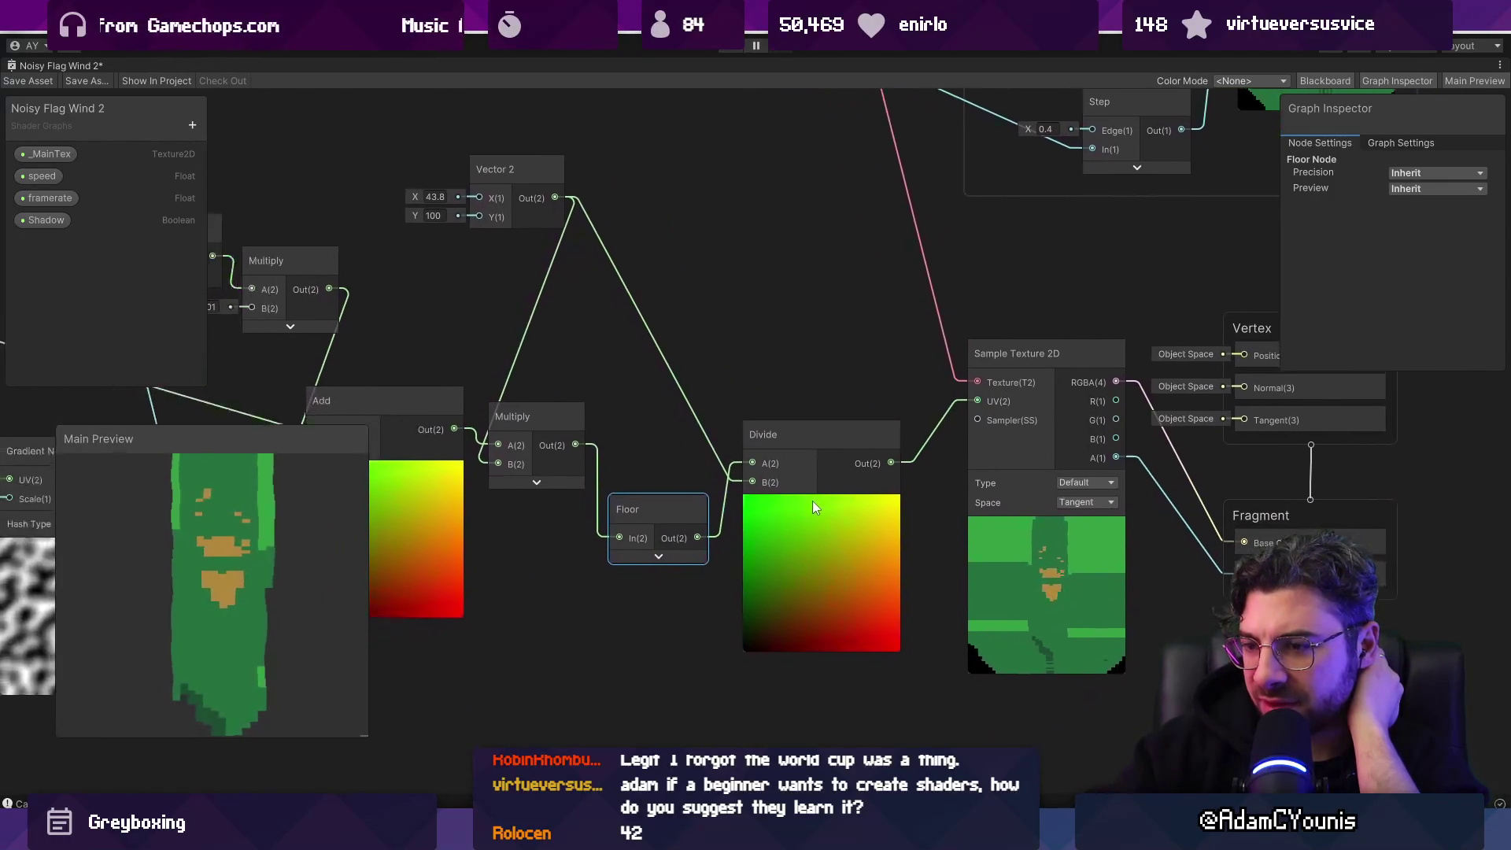
scroll(813, 500, "up", 1)
scroll(265, 529, "up", 3)
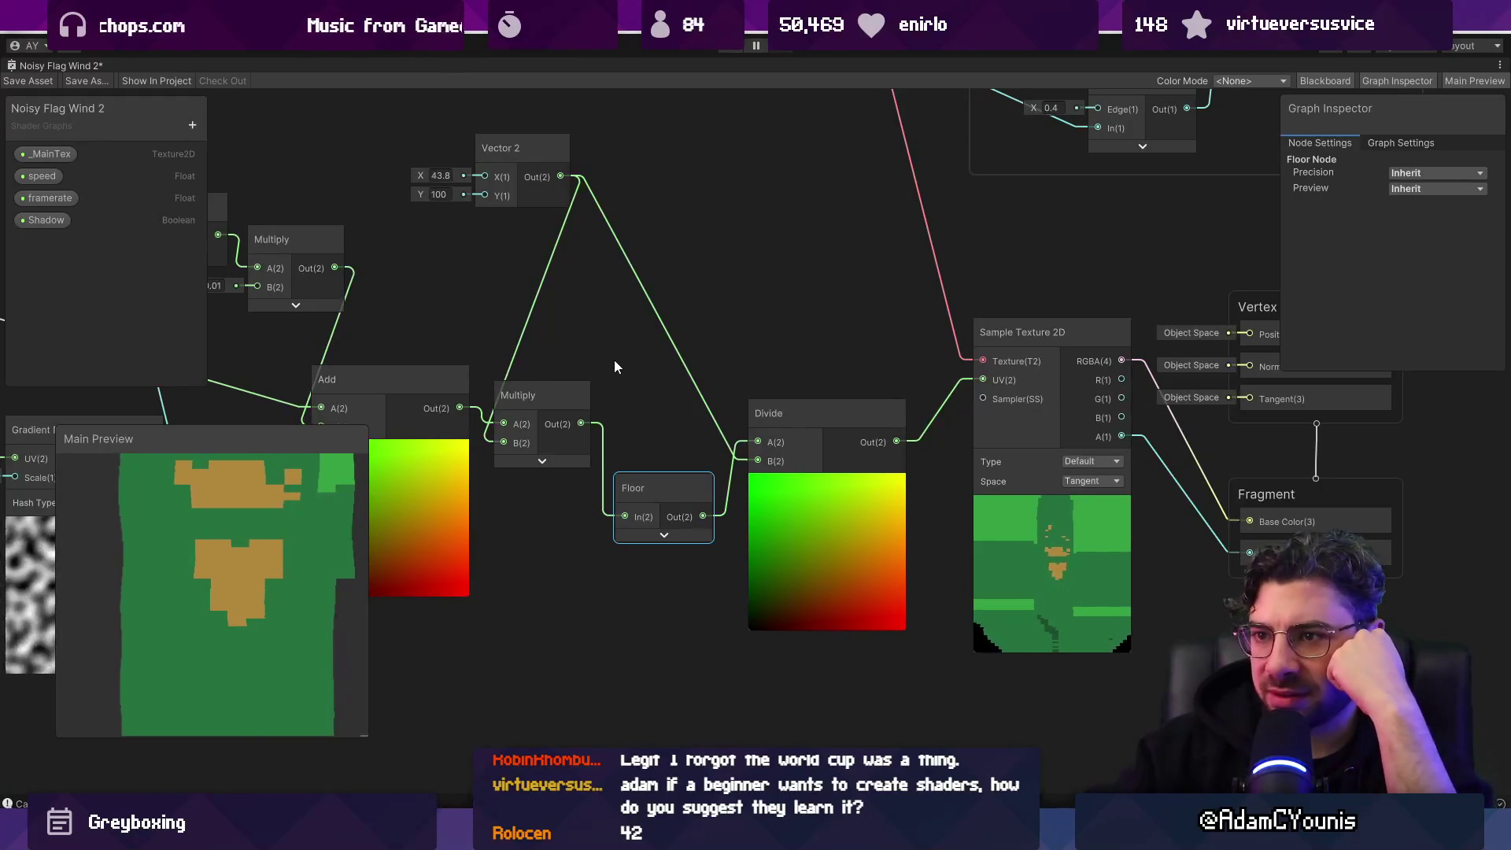
scroll(621, 367, "down", 5)
scroll(598, 352, "up", 3)
mouse_move(520, 268)
left_mouse_down()
mouse_move(442, 268)
mouse_move(559, 272)
left_mouse_up()
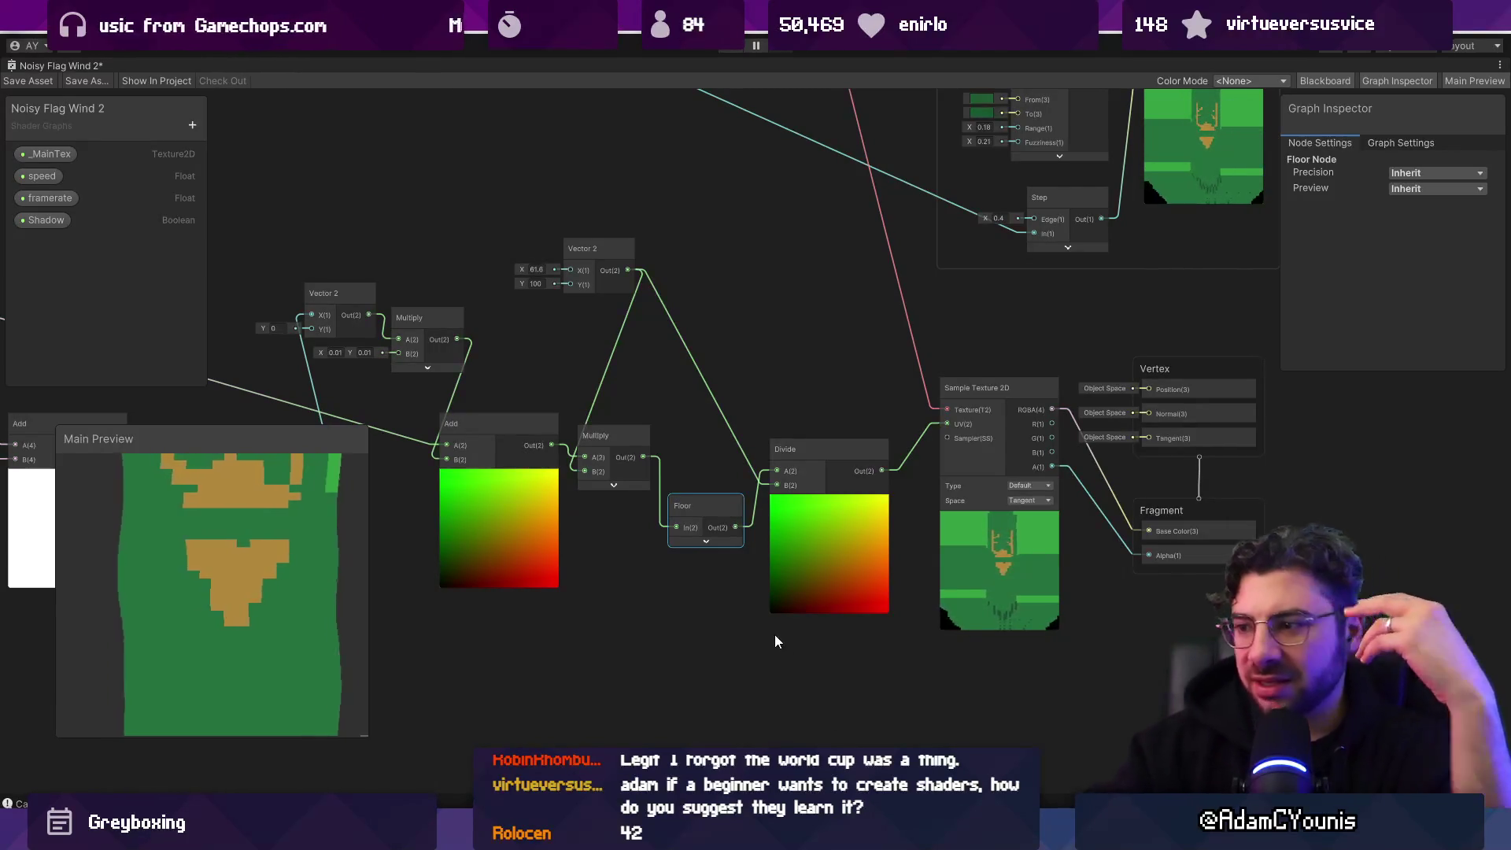
Step: Pan out over the whole node network and launch the Leonardo drawing app
scroll(783, 636, "down", 3)
left_click_drag(792, 638, 889, 595)
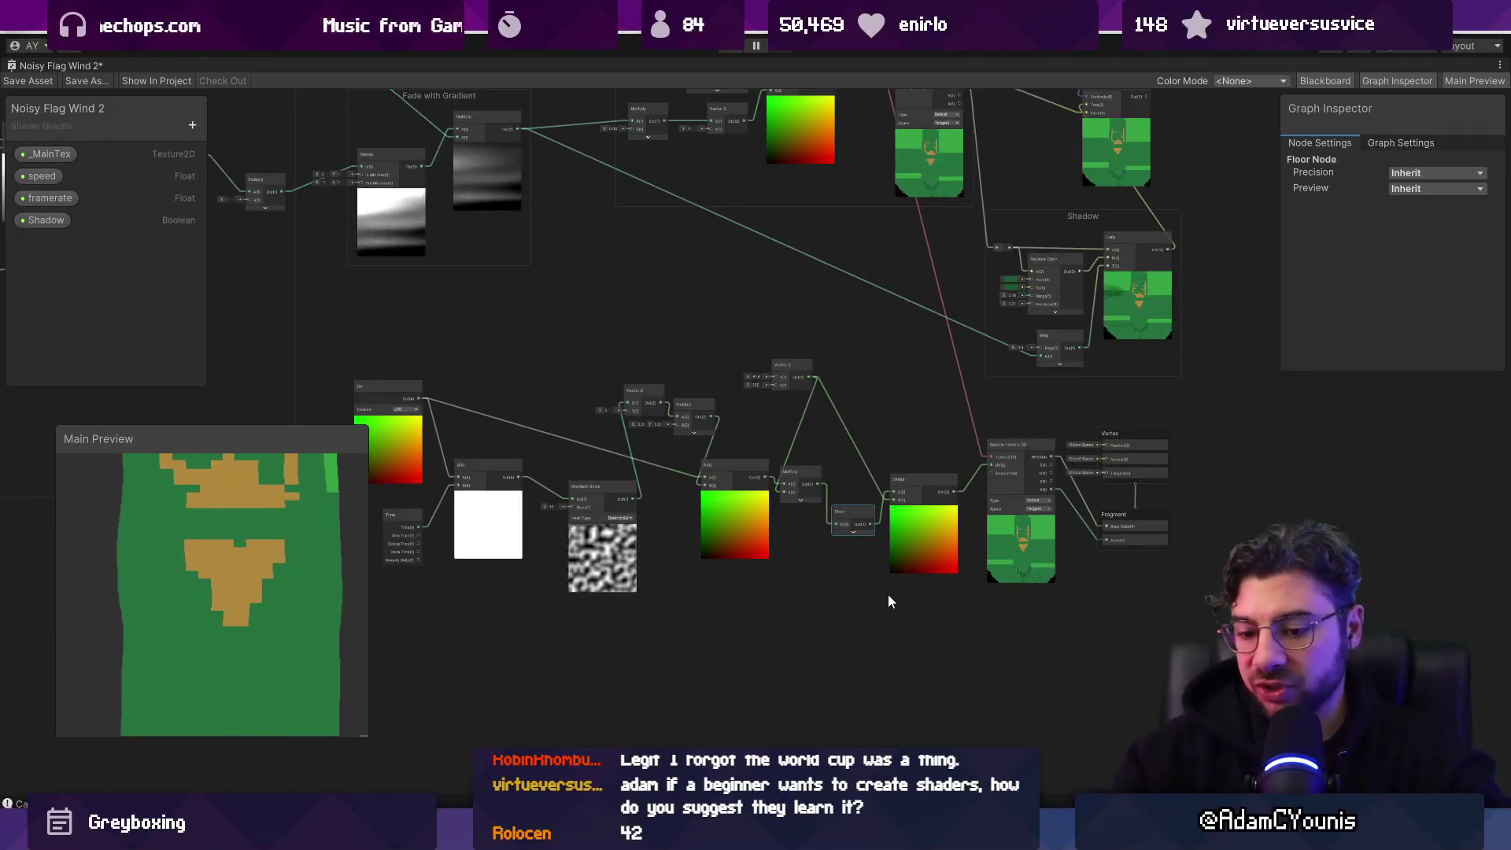
key("super")
type("leo")
key("Return")
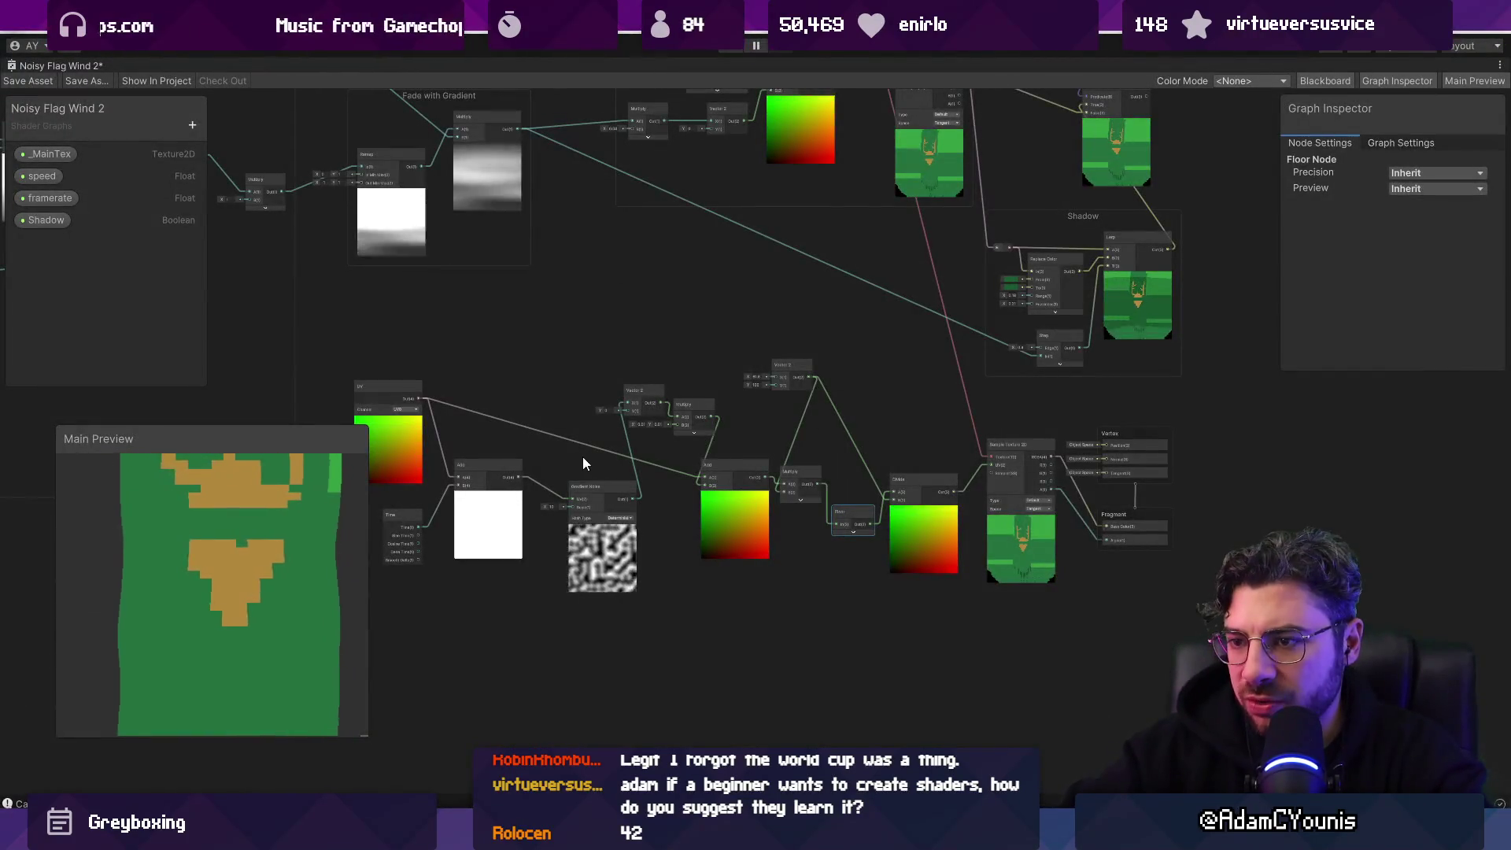
Step: Move the Add and Time nodes down-left near the Gradient Noise
scroll(568, 446, "up", 5)
scroll(565, 445, "down", 1)
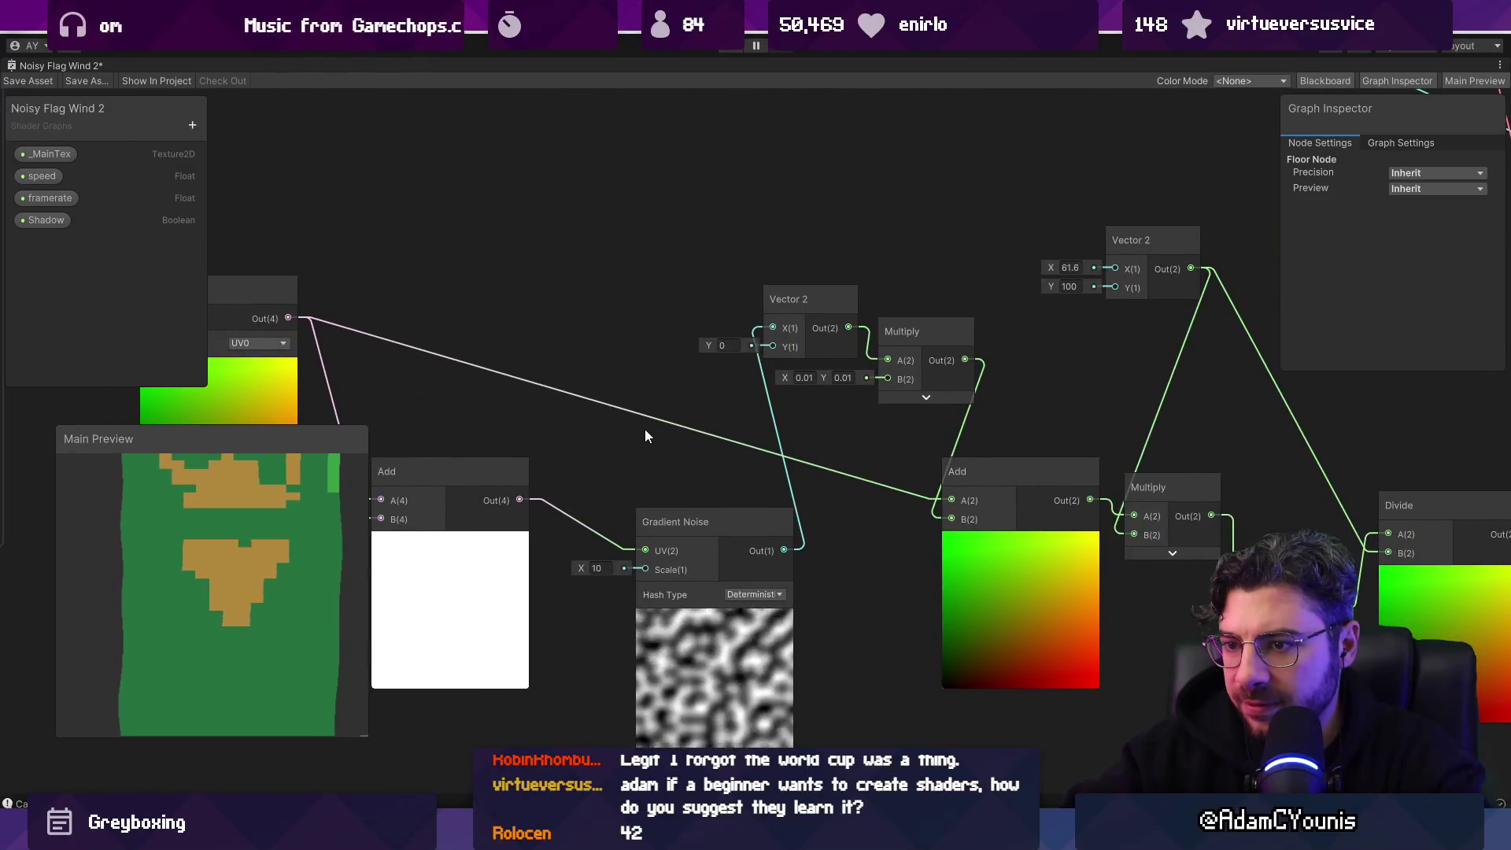
scroll(644, 428, "down", 3)
scroll(701, 538, "up", 5)
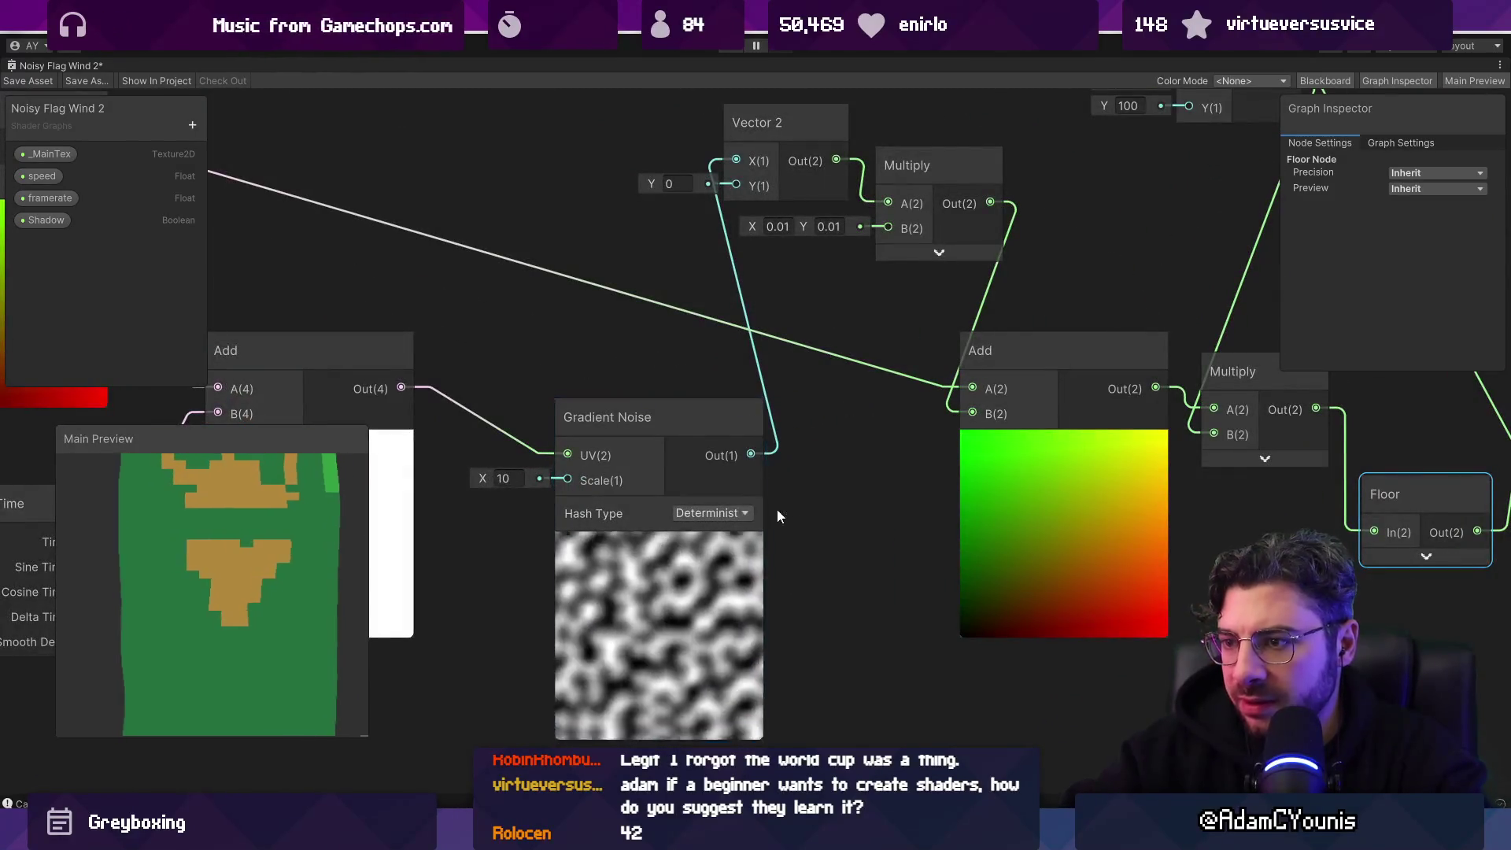
left_click_drag(777, 509, 947, 484)
scroll(948, 484, "down", 2)
left_click_drag(639, 547, 563, 610)
Step: Add a QuantiseToTexelSize node wired from the Add output
key("space")
type("quan")
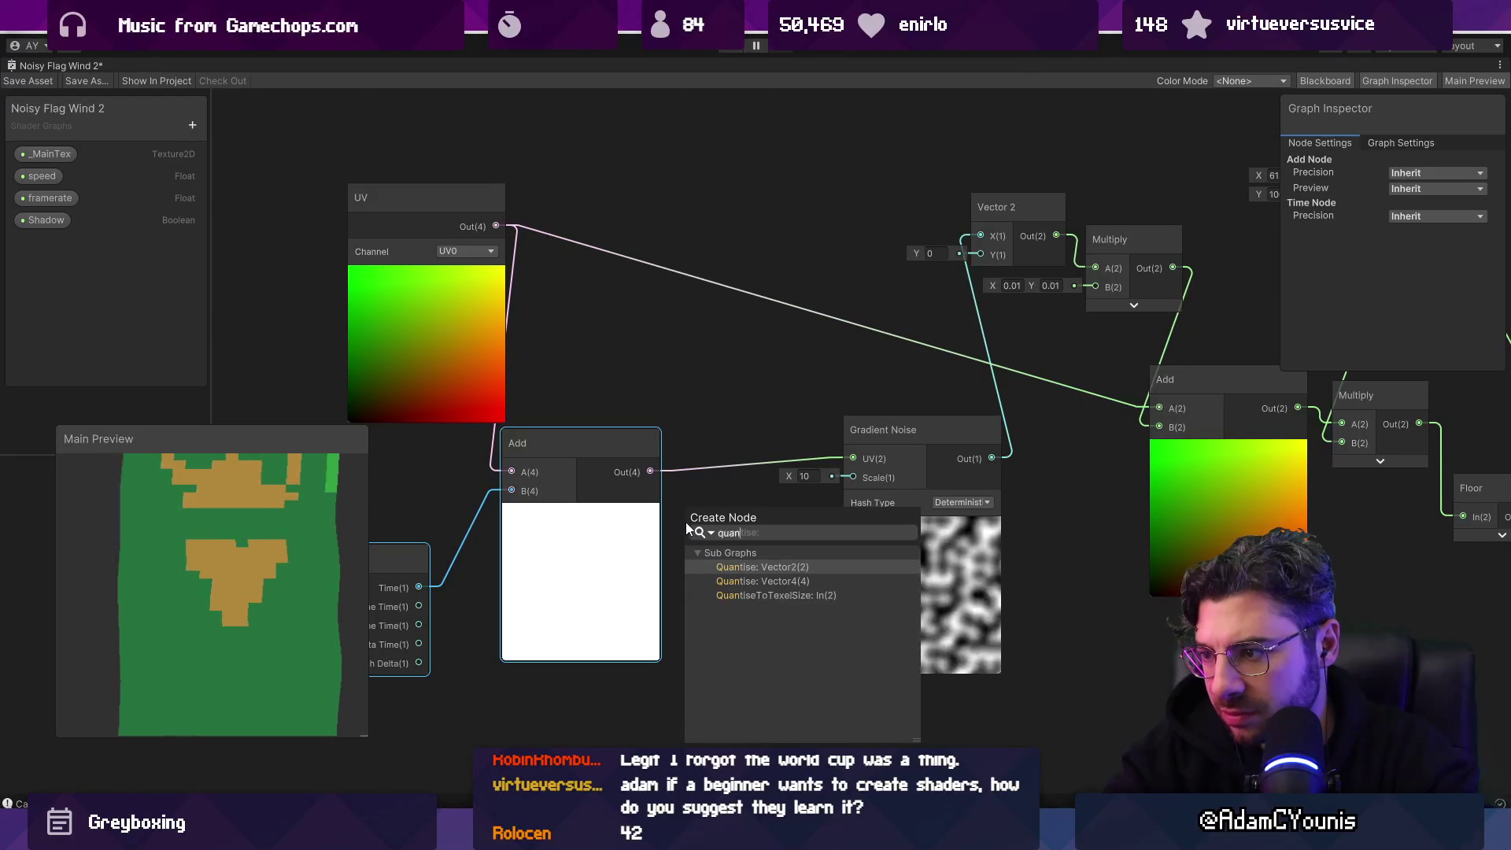
key("Return")
left_click(721, 503)
key("Delete")
left_click_drag(652, 471, 698, 532)
type("q")
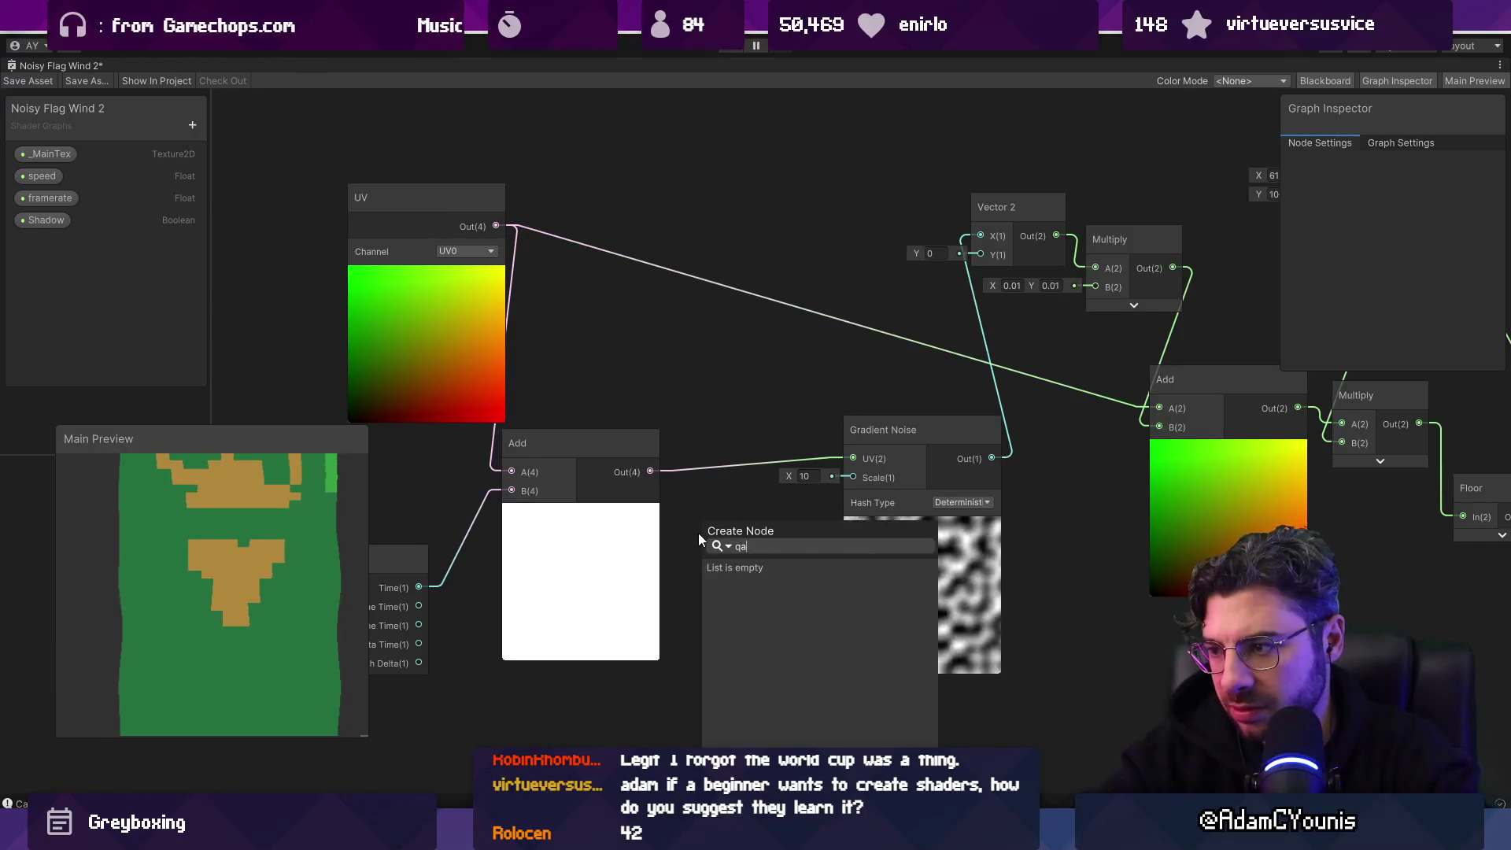
type("uantise")
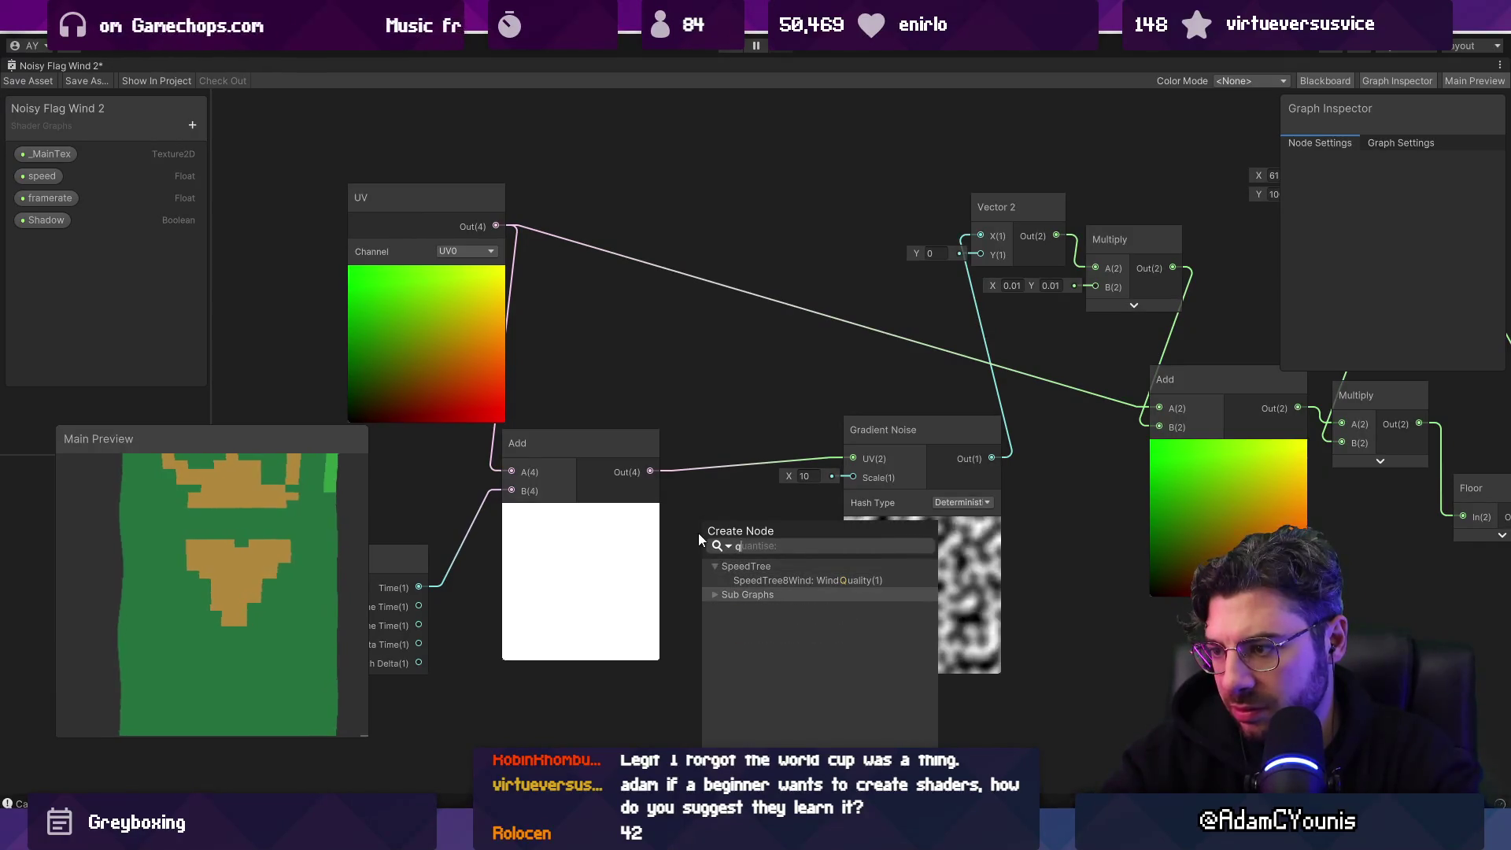
key("Return")
Step: Wire _MainTex into QuantiseToTexelSize's Texture and its New output into Gradient Noise UV
scroll(559, 468, "down", 3)
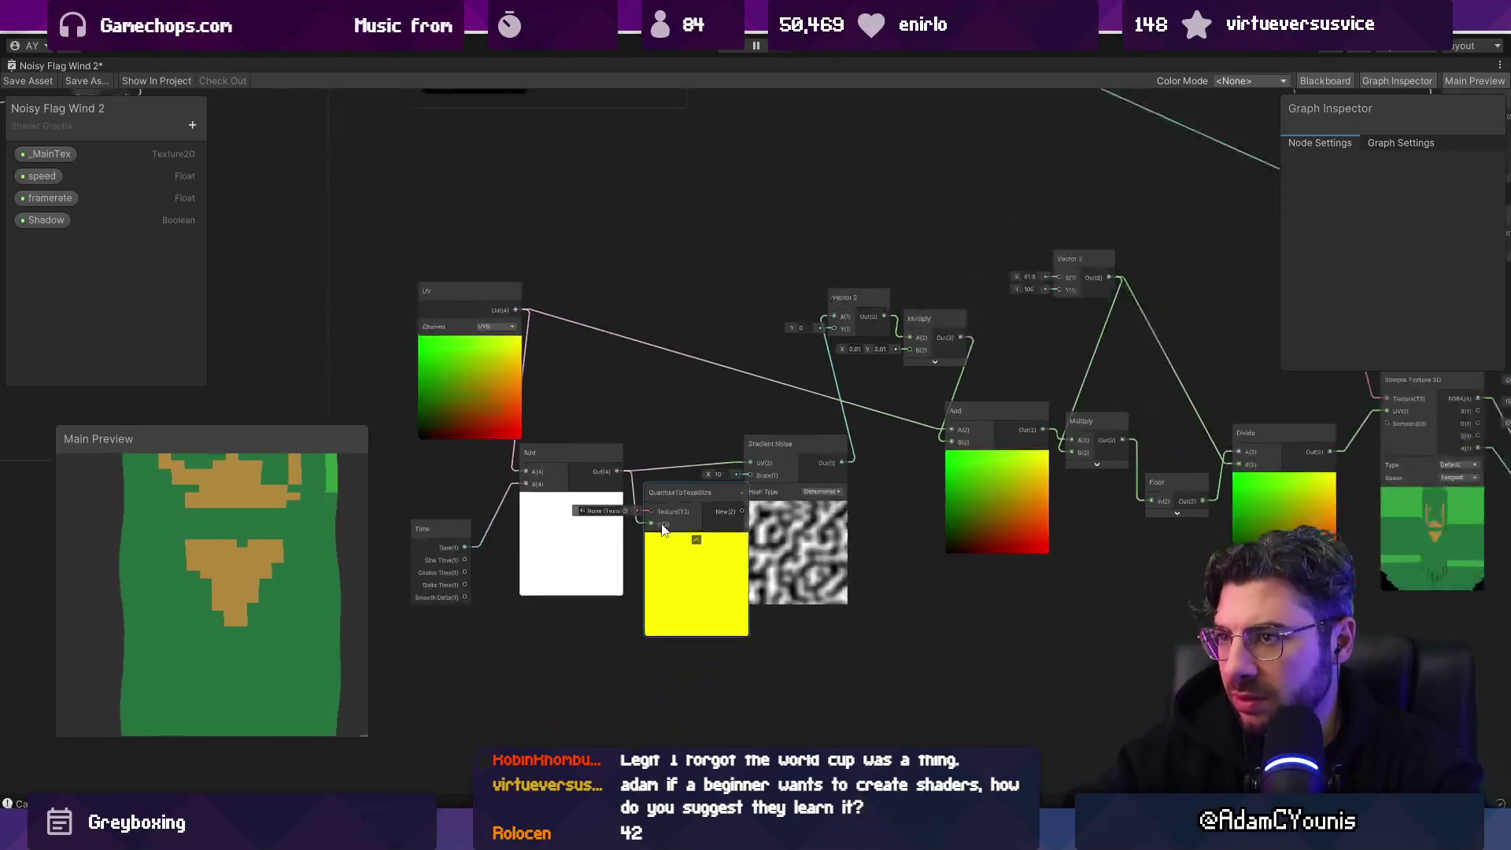
mouse_move(39, 153)
left_mouse_down()
mouse_move(551, 672)
mouse_move(651, 512)
left_mouse_up()
left_click_drag(710, 566, 686, 592)
left_click_drag(720, 536, 749, 463)
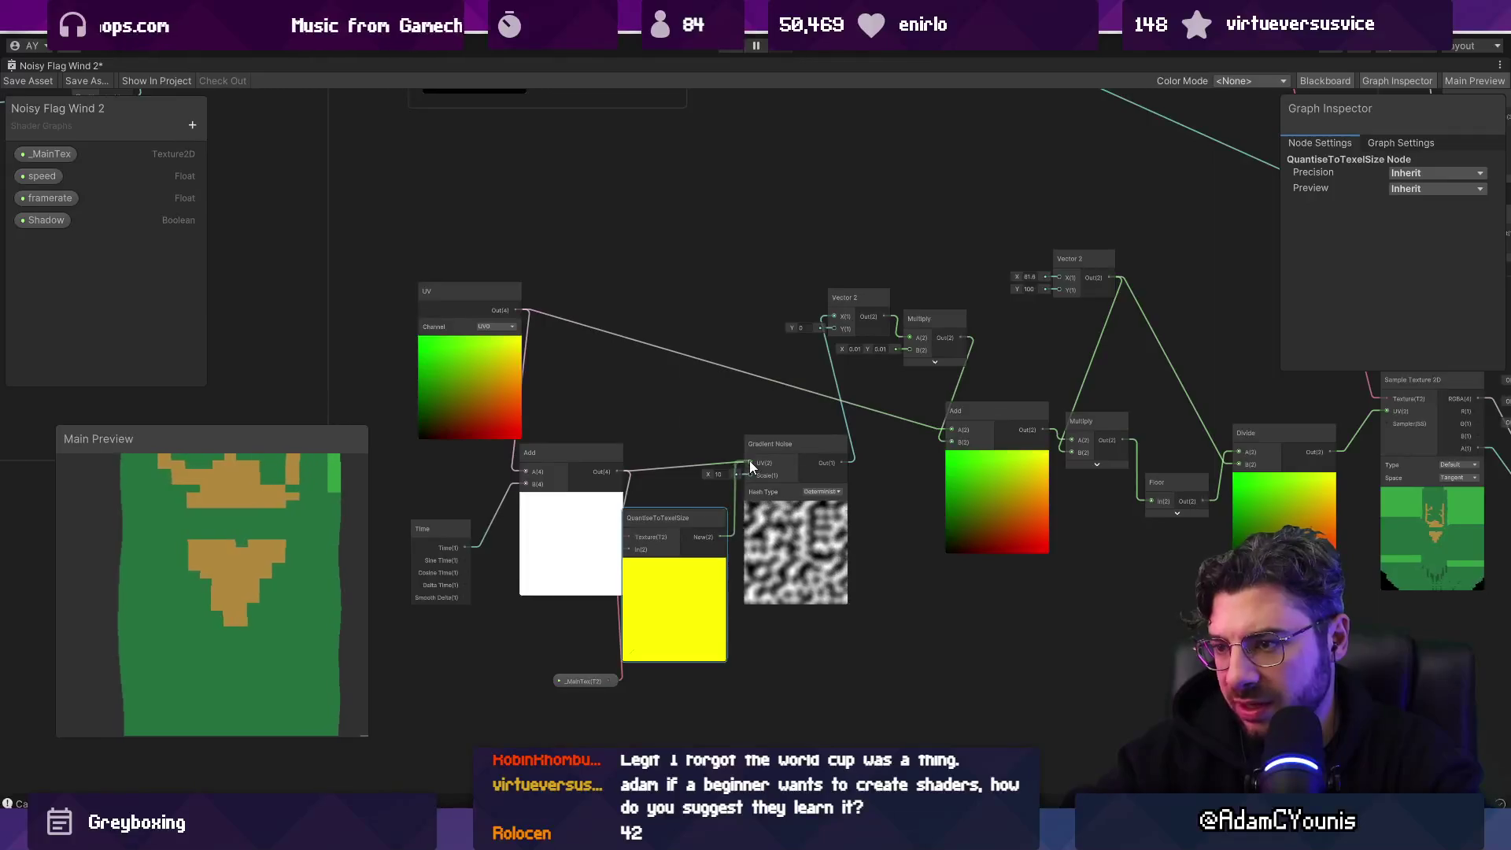
Step: Rotate the flag preview to view the ripple edge-on
scroll(749, 461, "up", 3)
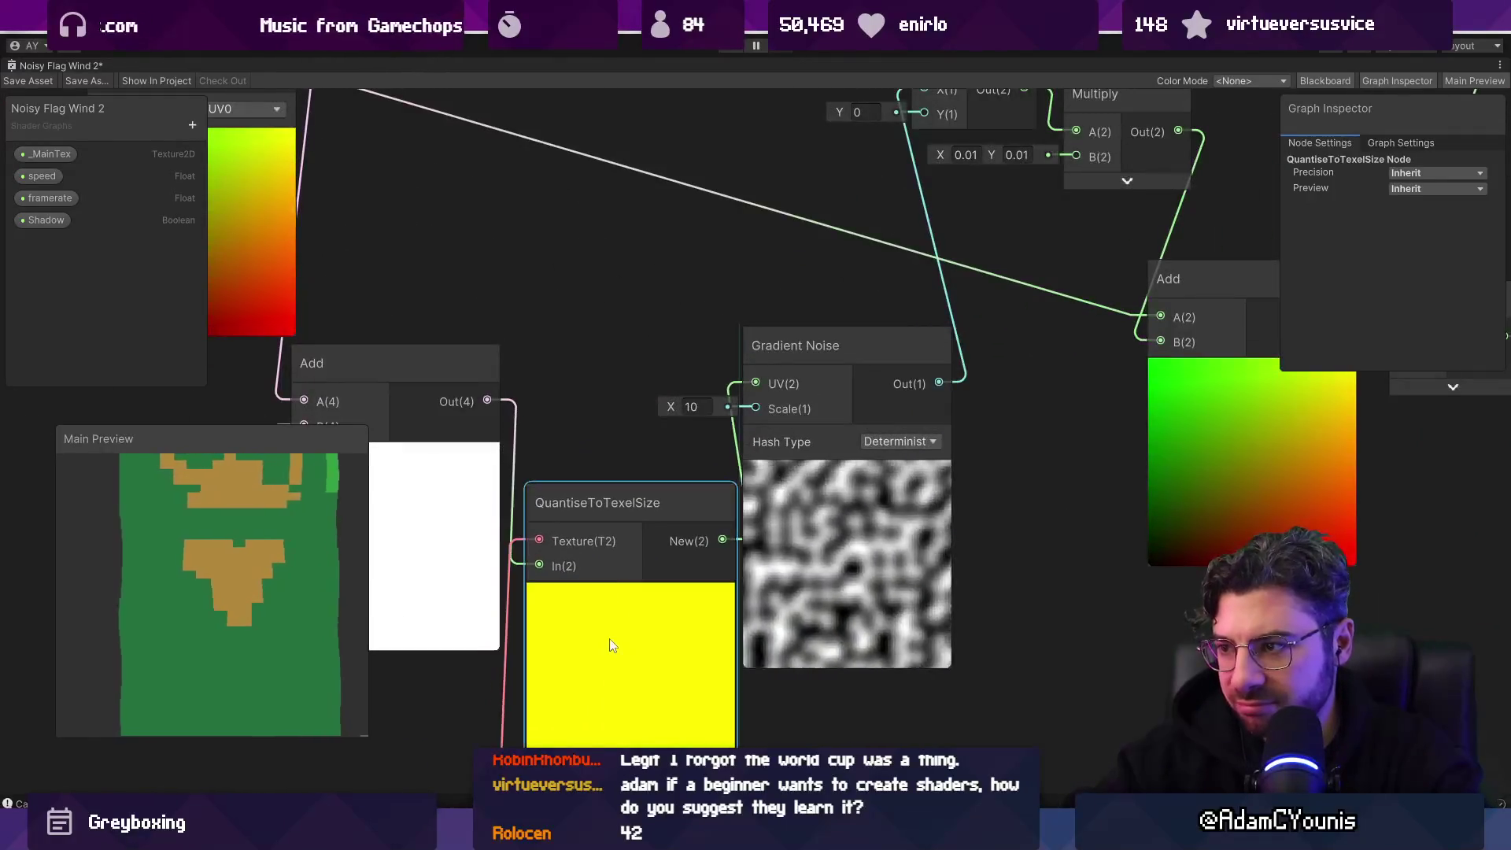
scroll(610, 639, "down", 3)
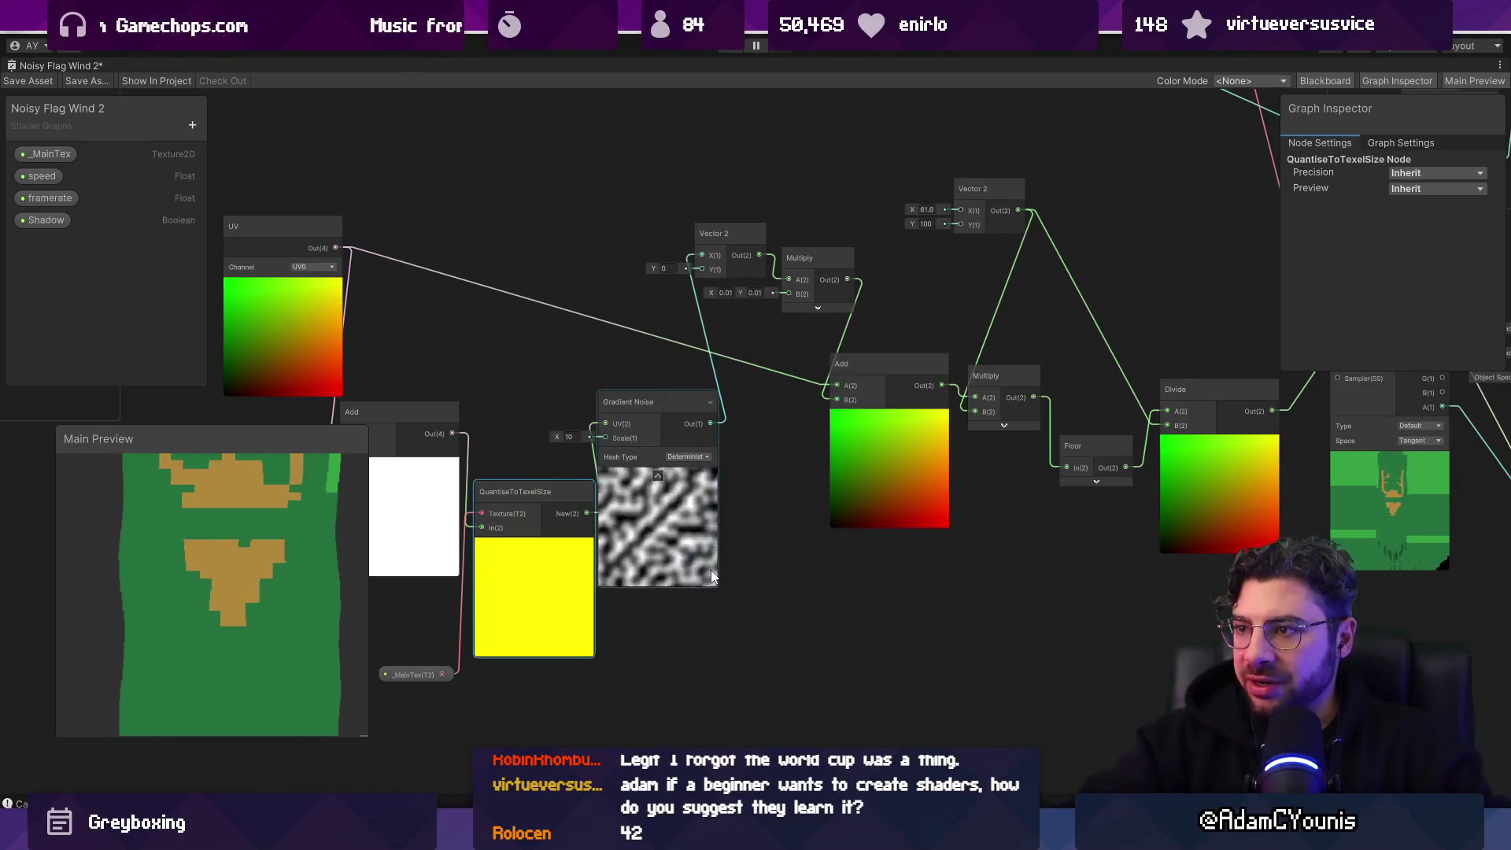
left_click_drag(602, 561, 793, 556)
scroll(669, 551, "up", 3)
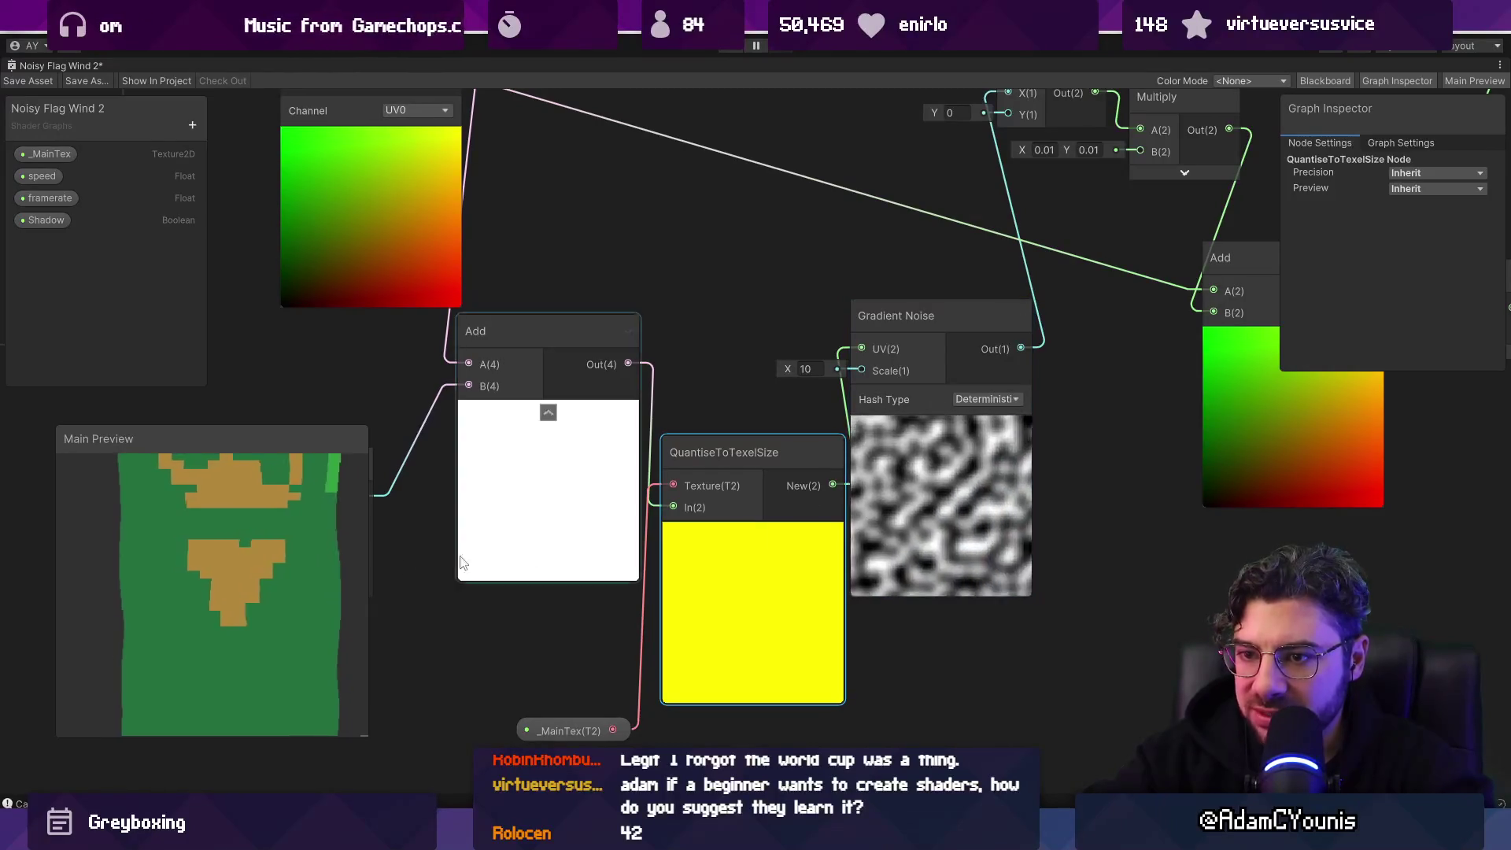
mouse_move(98, 559)
left_mouse_down()
mouse_move(74, 551)
mouse_move(200, 551)
mouse_move(221, 573)
left_mouse_up()
Step: Frame the node network around the noise nodes and select the UV node
key("a")
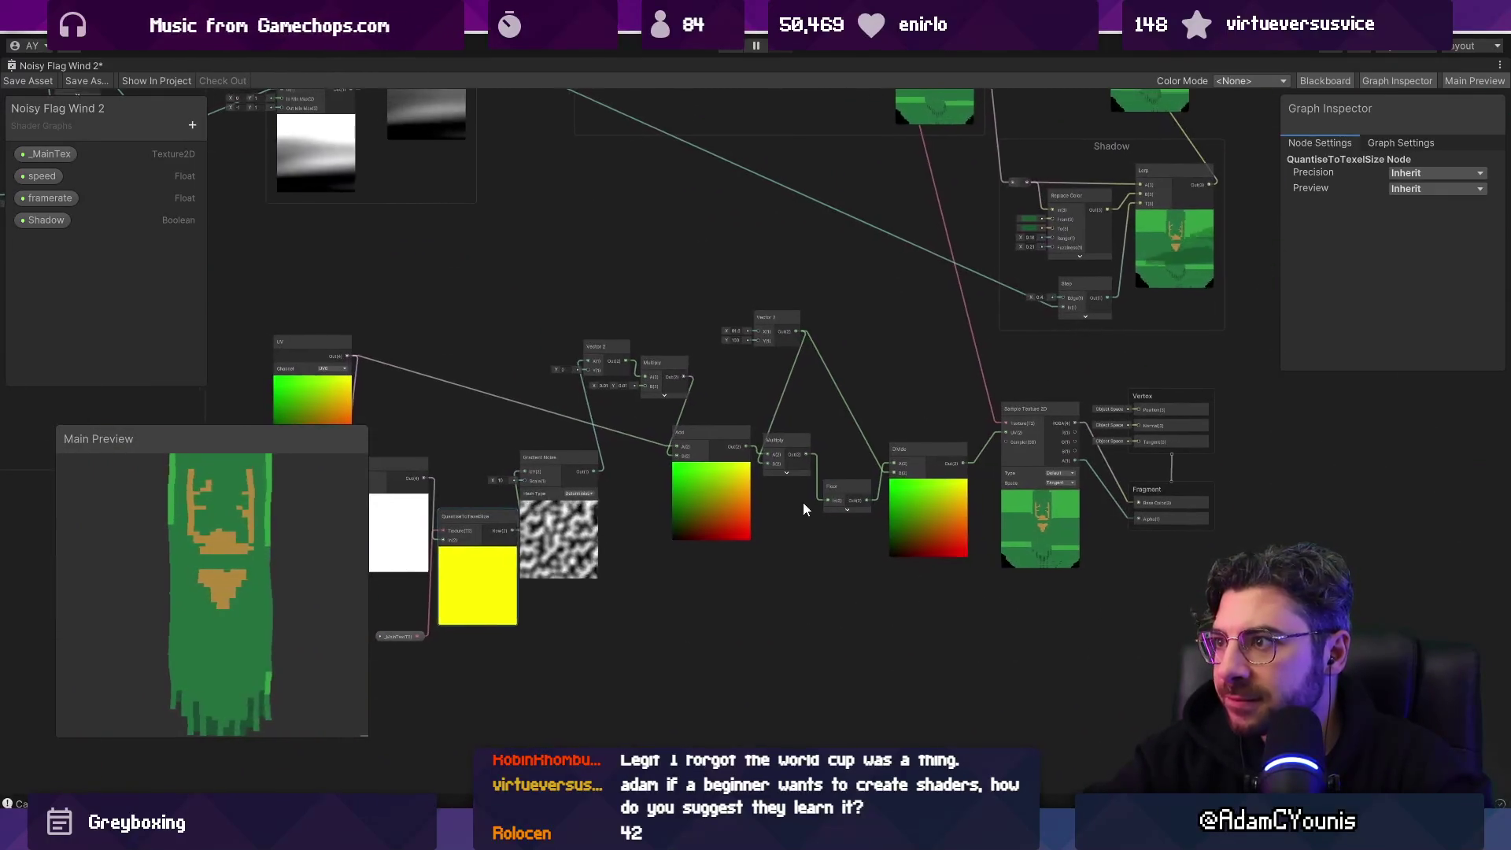
left_click_drag(803, 504, 990, 499)
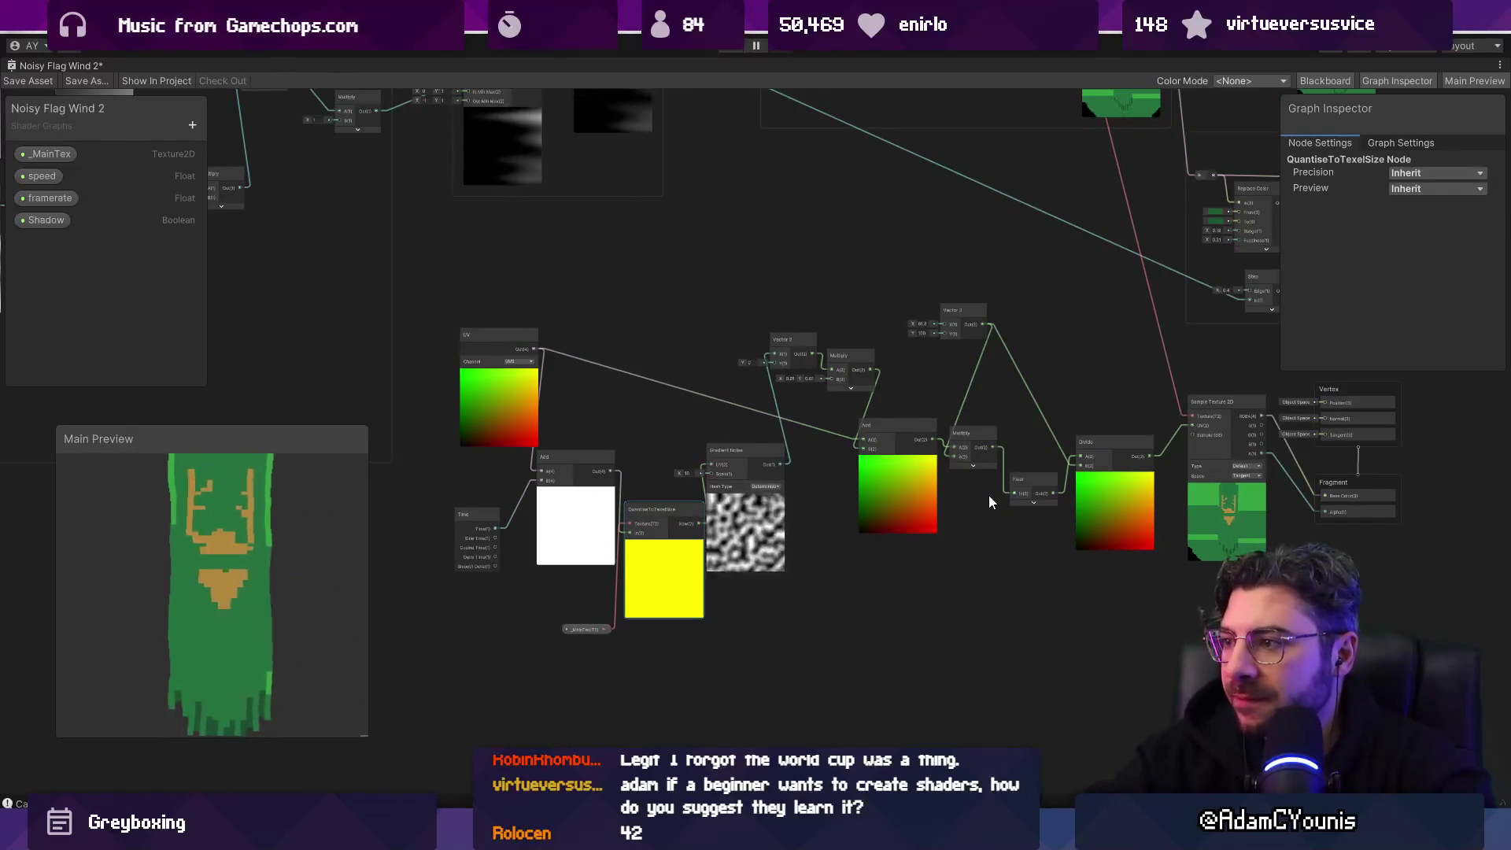
scroll(1012, 491, "up", 5)
key("a")
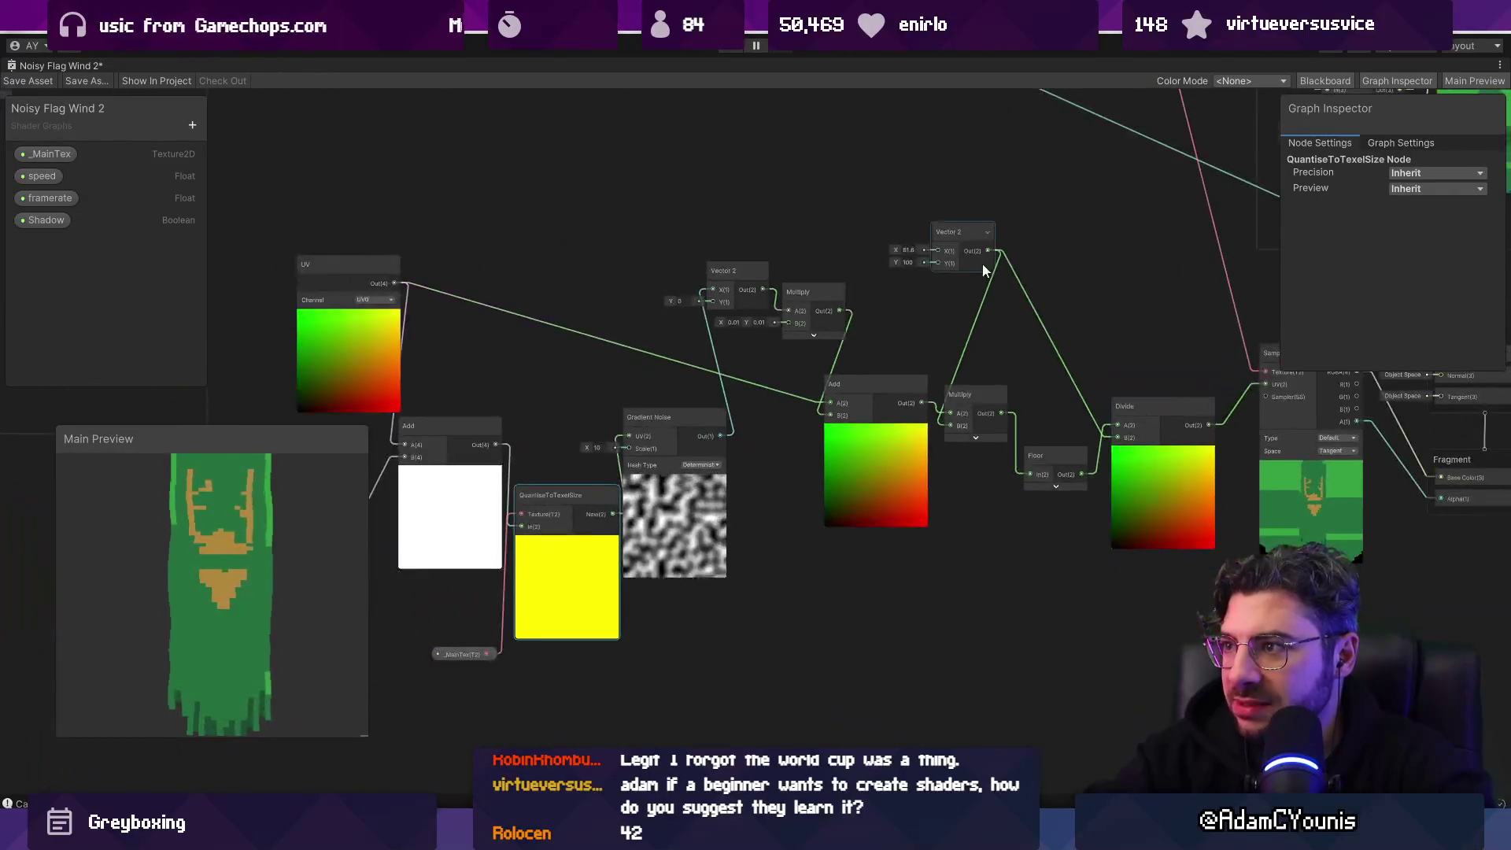
left_click_drag(669, 433, 766, 422)
scroll(763, 422, "up", 3)
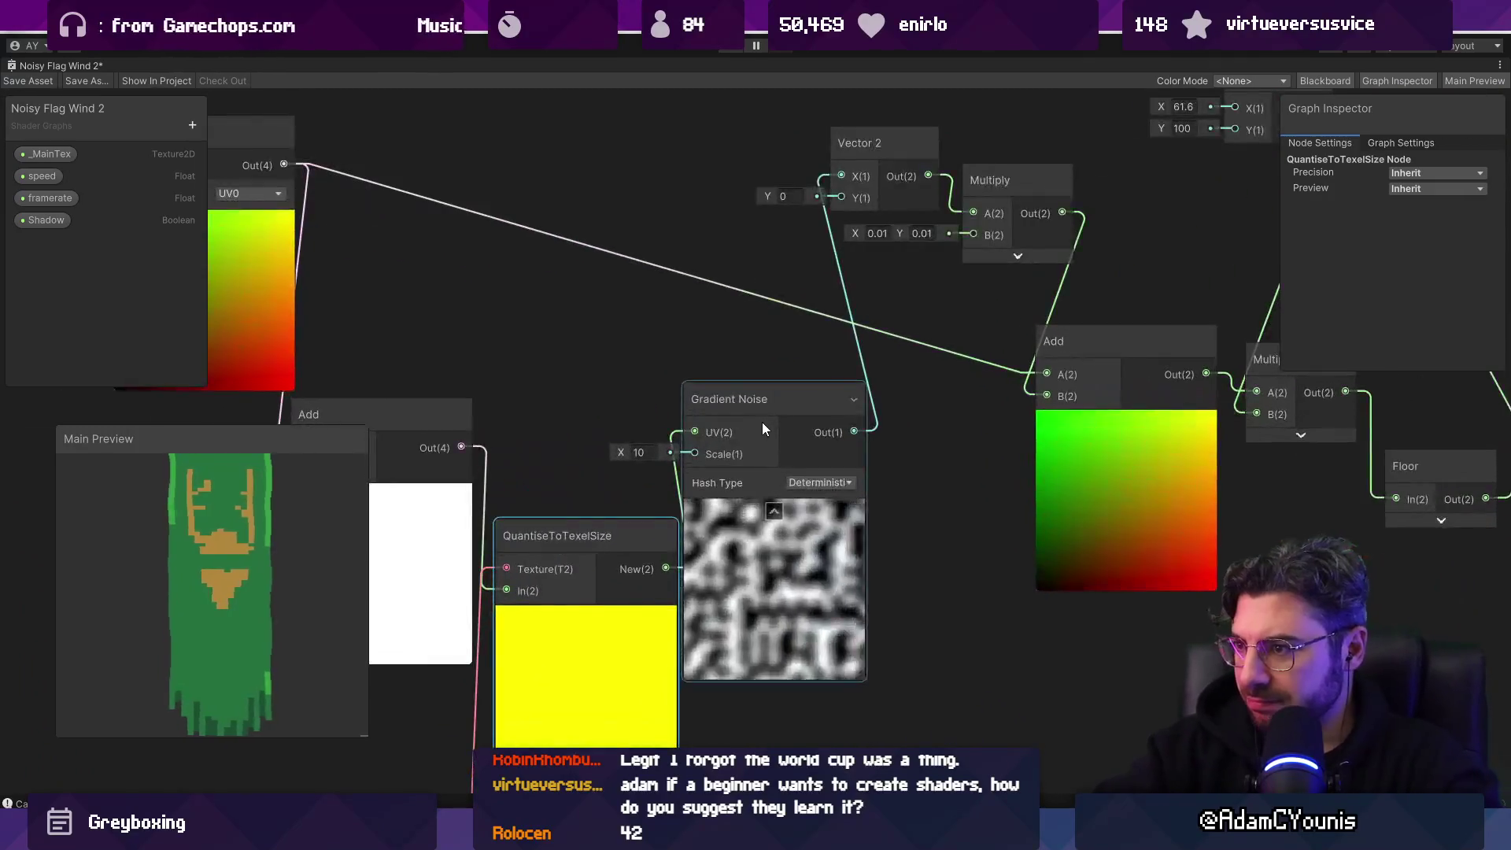
scroll(754, 398, "down", 5)
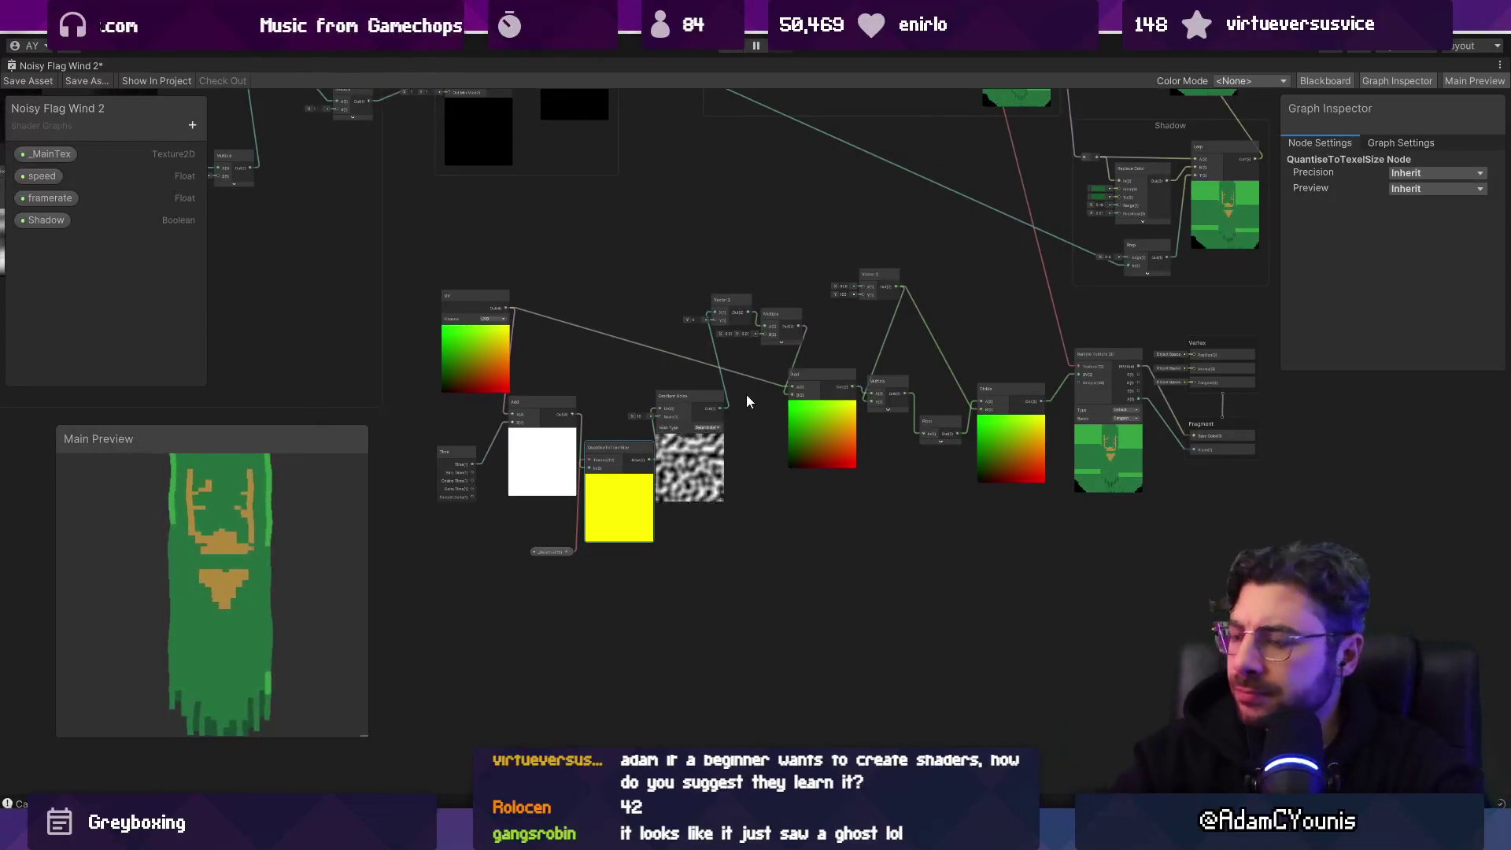
scroll(704, 445, "up", 10)
scroll(679, 348, "down", 10)
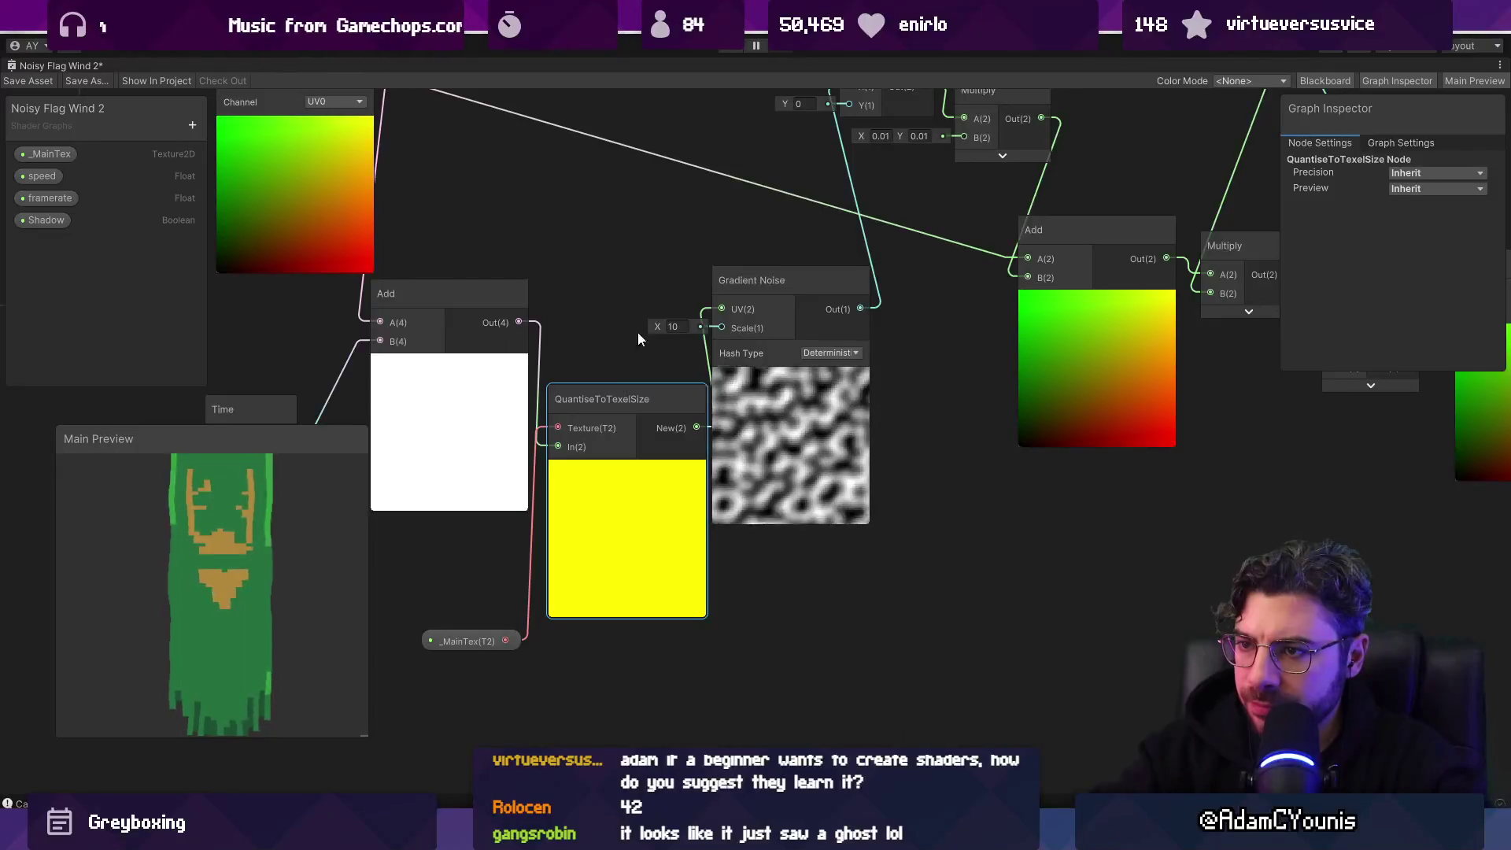
scroll(637, 332, "up", 4)
left_click(508, 364)
Step: Wire UV Out into QuantiseToTexelSize In and its New output into Add A
left_click_drag(509, 362, 473, 347)
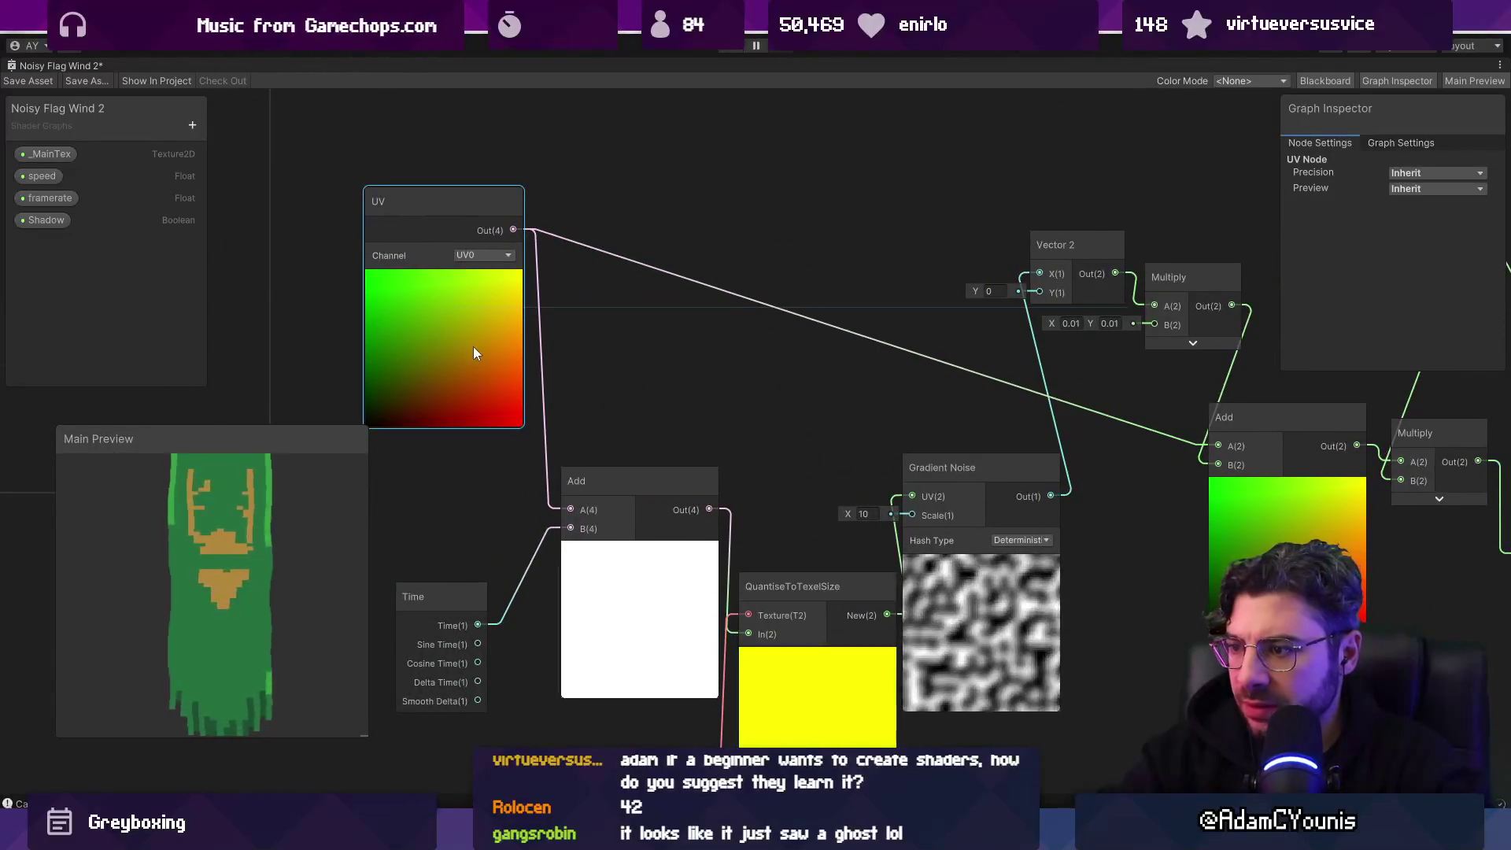
left_click_drag(791, 616, 665, 234)
left_click_drag(658, 725, 519, 145)
left_click_drag(504, 257, 614, 285)
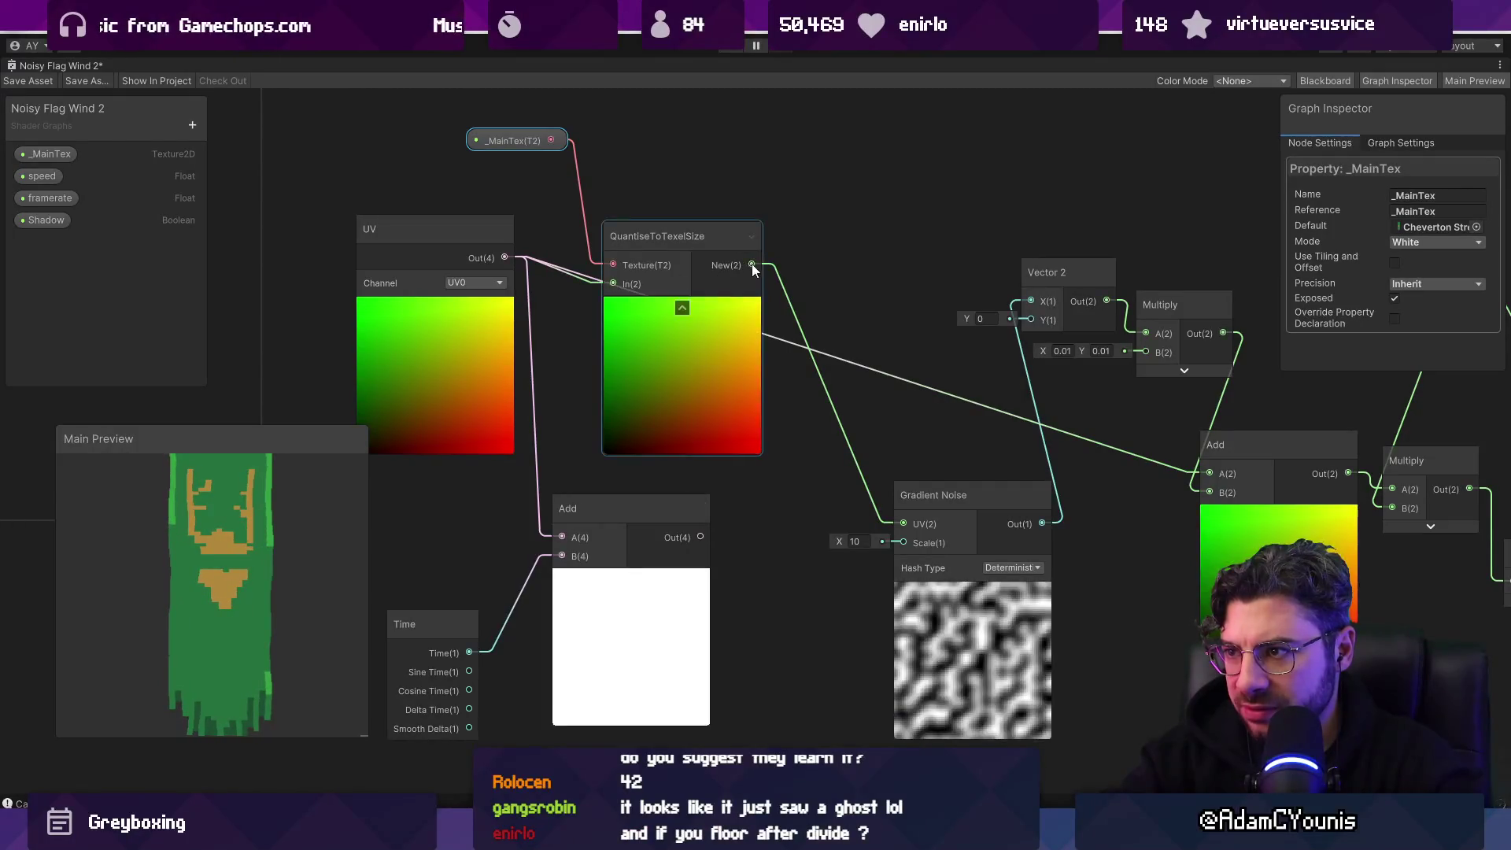
left_click_drag(600, 525, 602, 533)
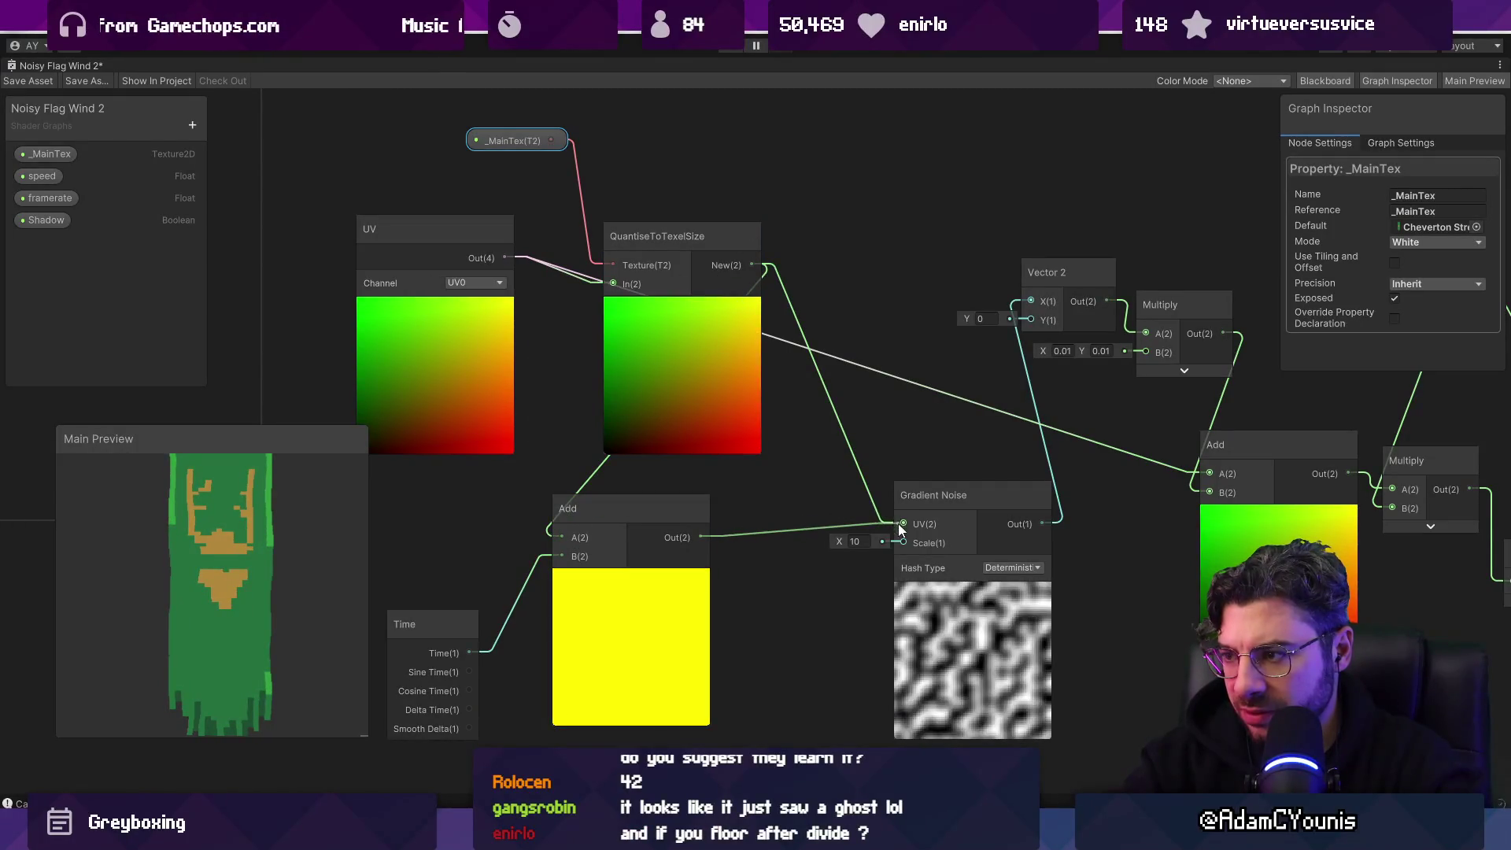
Step: Arrange the UV, _MainTex and QuantiseToTexelSize nodes as a group on the left
scroll(732, 470, "up", 5)
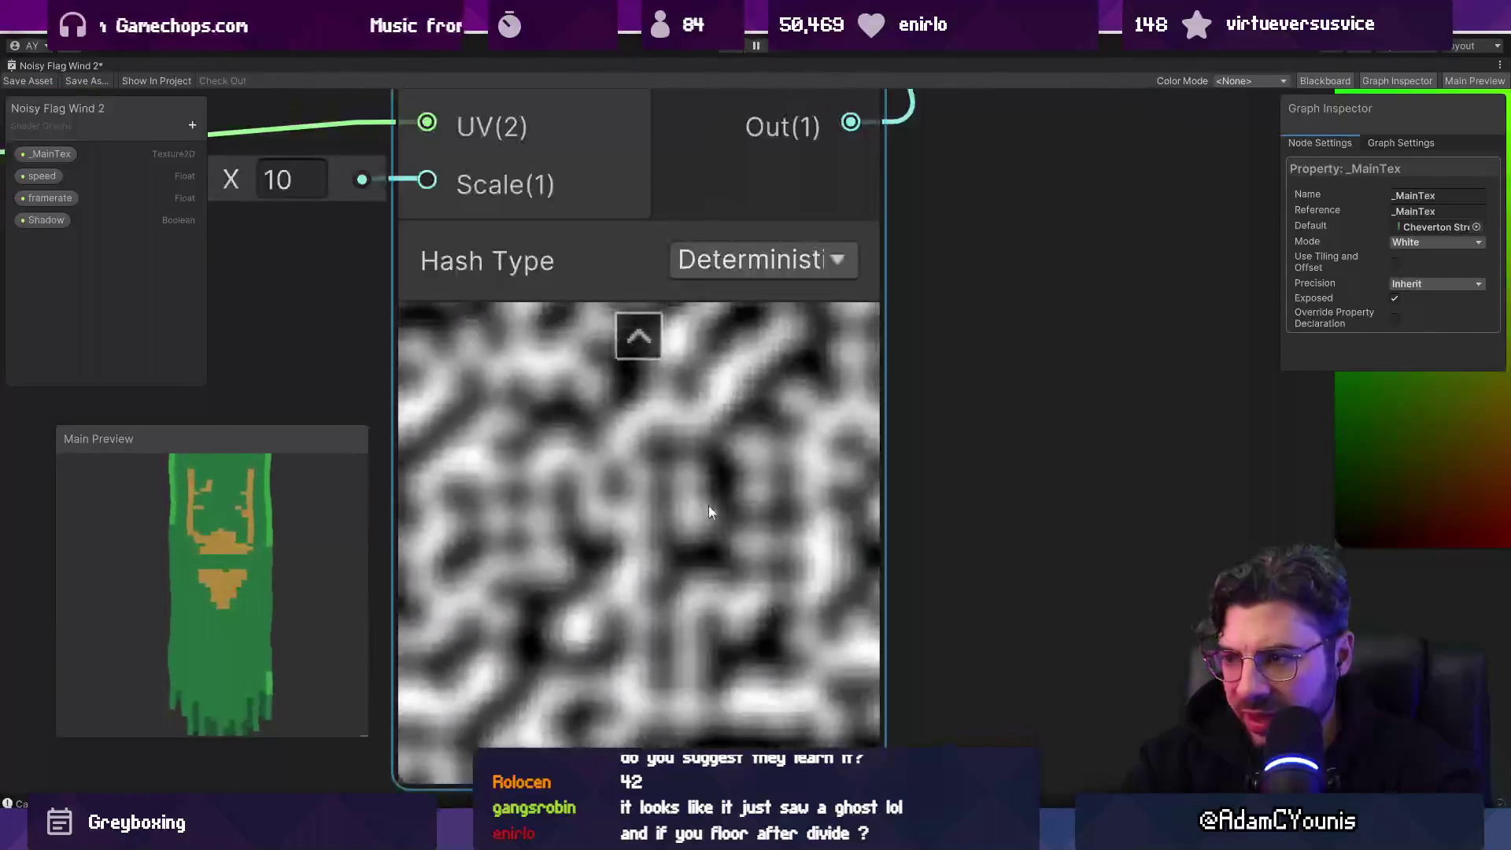
scroll(235, 545, "up", 3)
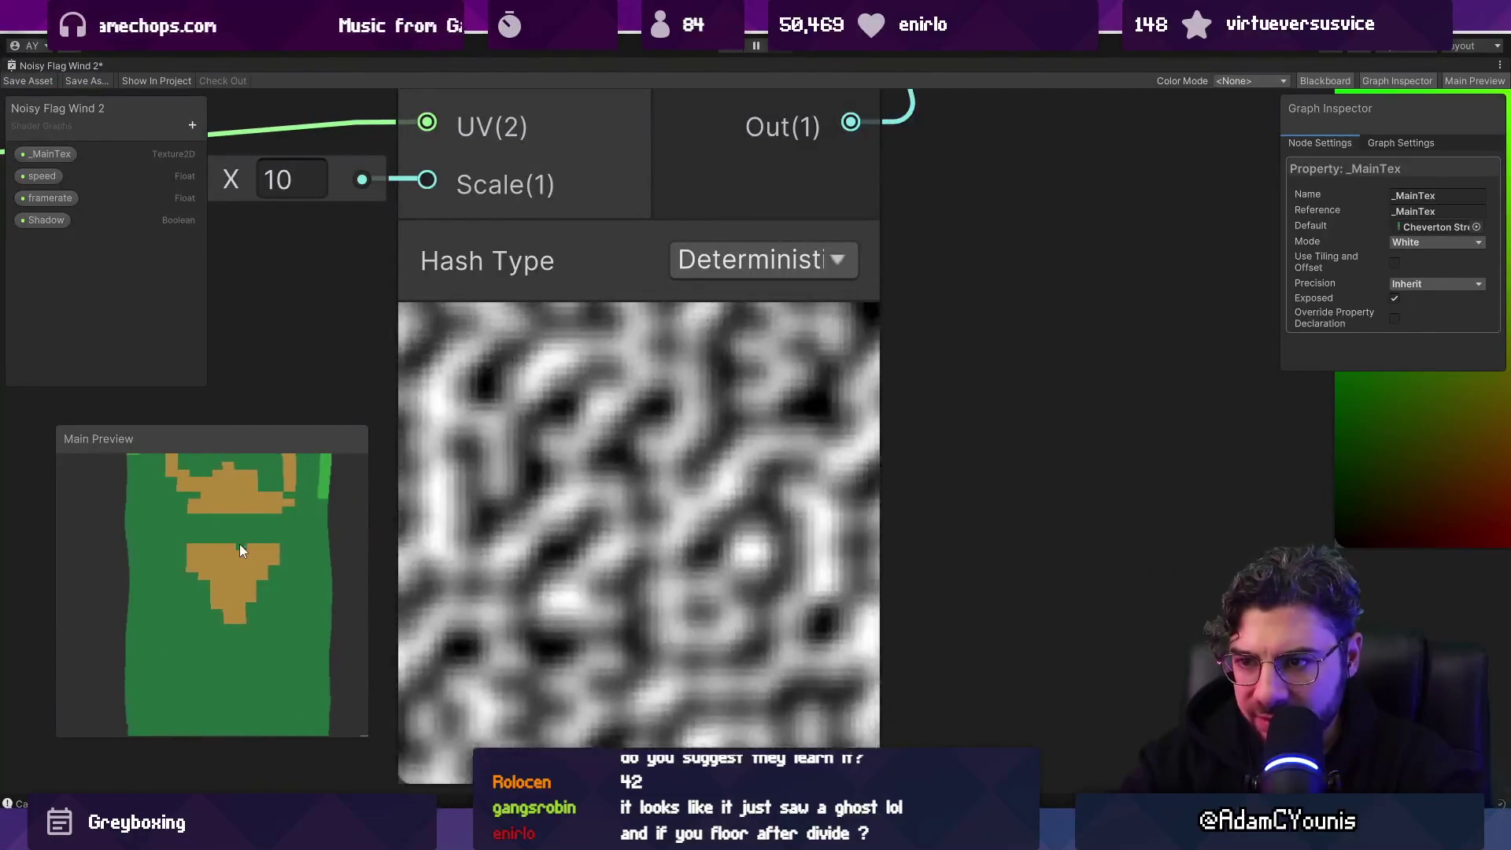
scroll(255, 545, "down", 2)
scroll(616, 518, "down", 5)
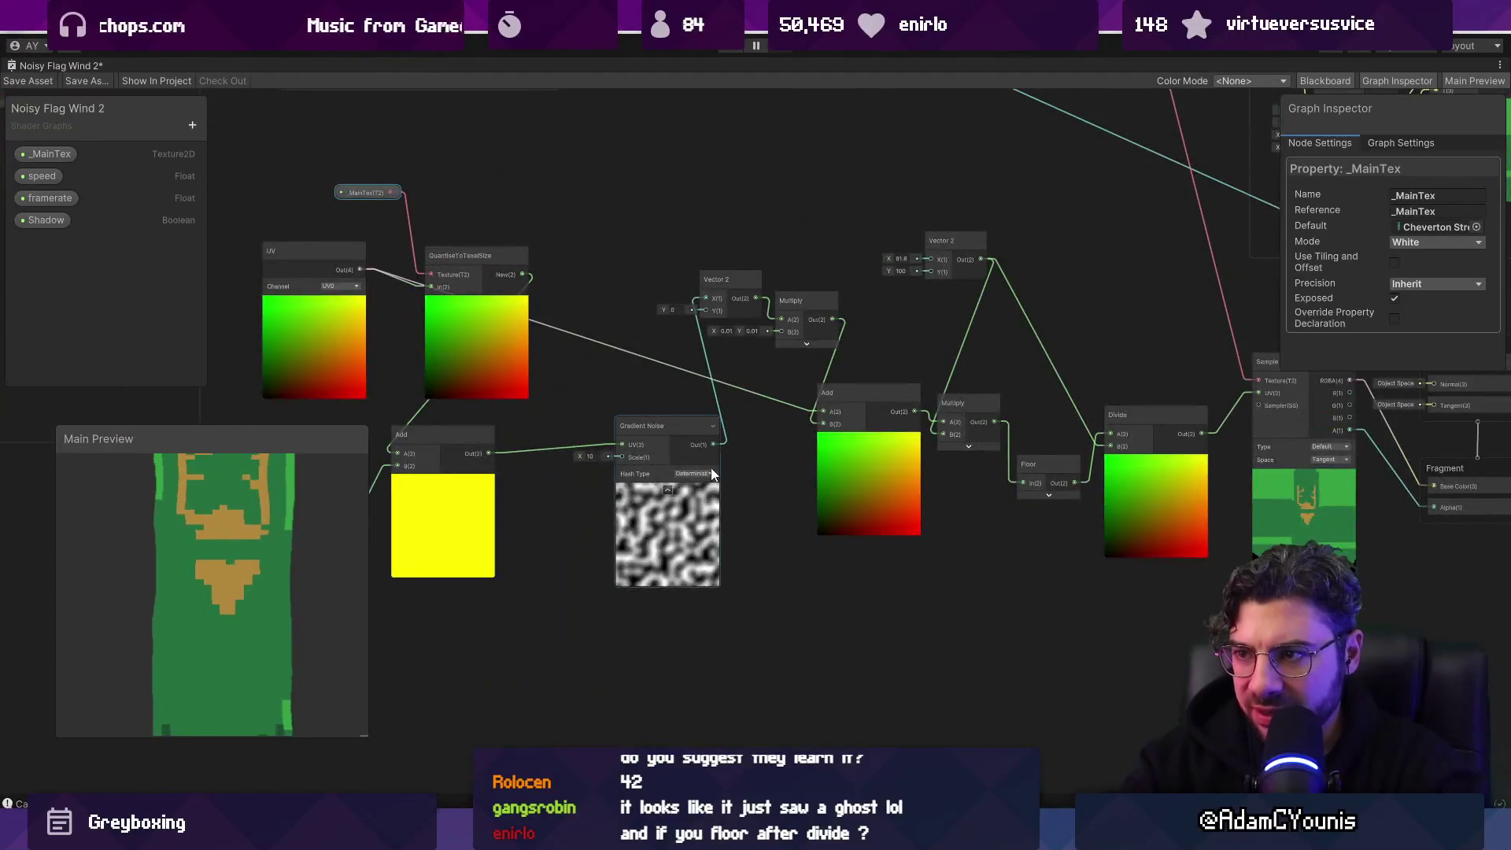
scroll(710, 468, "up", 1)
left_click_drag(438, 224, 504, 203)
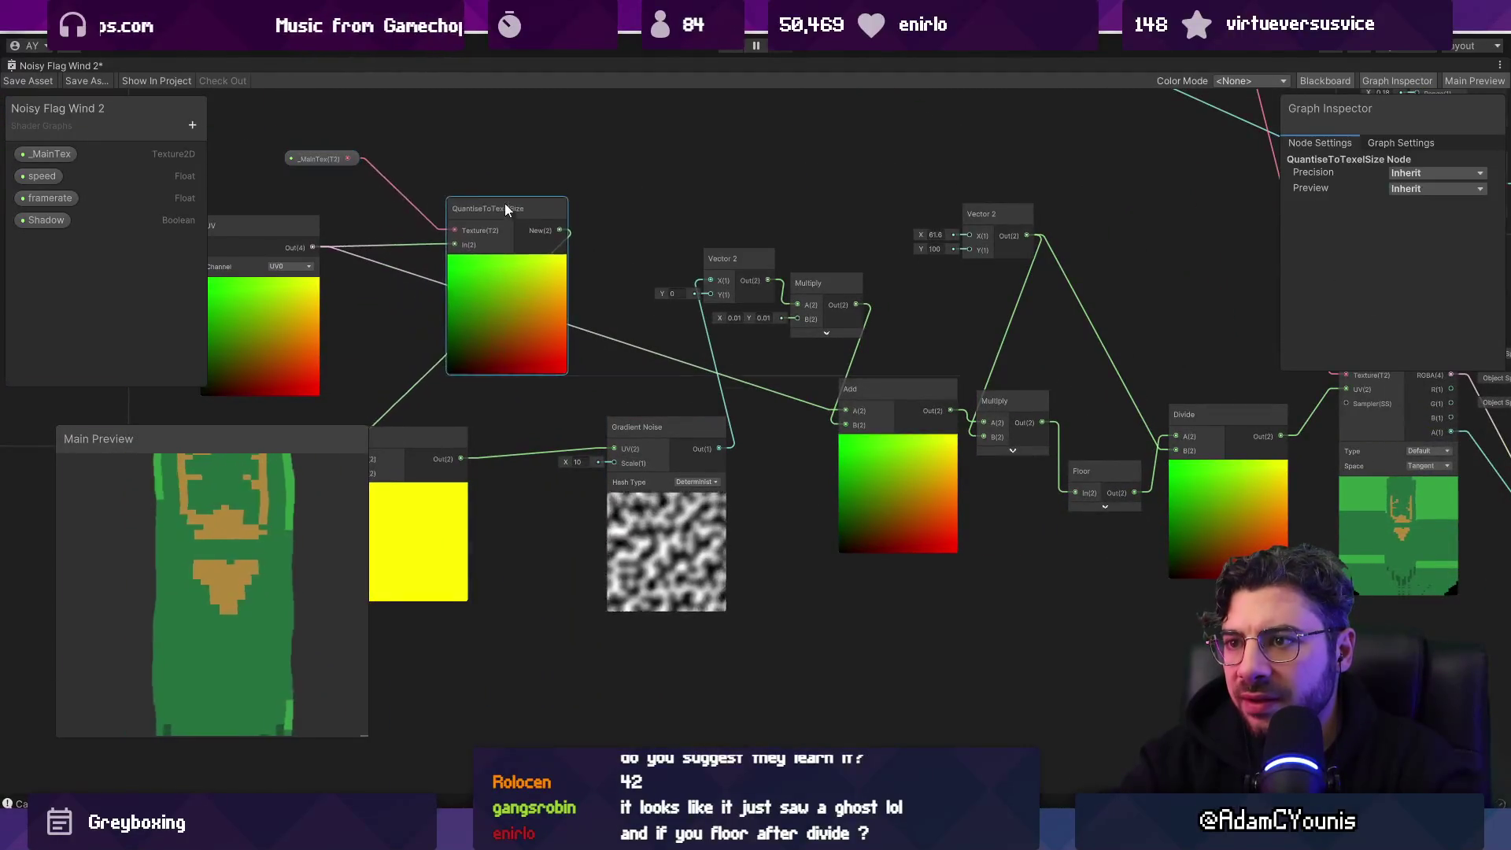
scroll(472, 200, "up", 1)
mouse_move(455, 118)
left_mouse_down()
mouse_move(677, 333)
mouse_move(492, 305)
mouse_move(477, 364)
mouse_move(571, 337)
left_mouse_up()
mouse_move(425, 370)
left_mouse_down()
mouse_move(437, 367)
mouse_move(420, 357)
mouse_move(502, 348)
mouse_move(445, 369)
left_mouse_up()
scroll(458, 378, "down", 5)
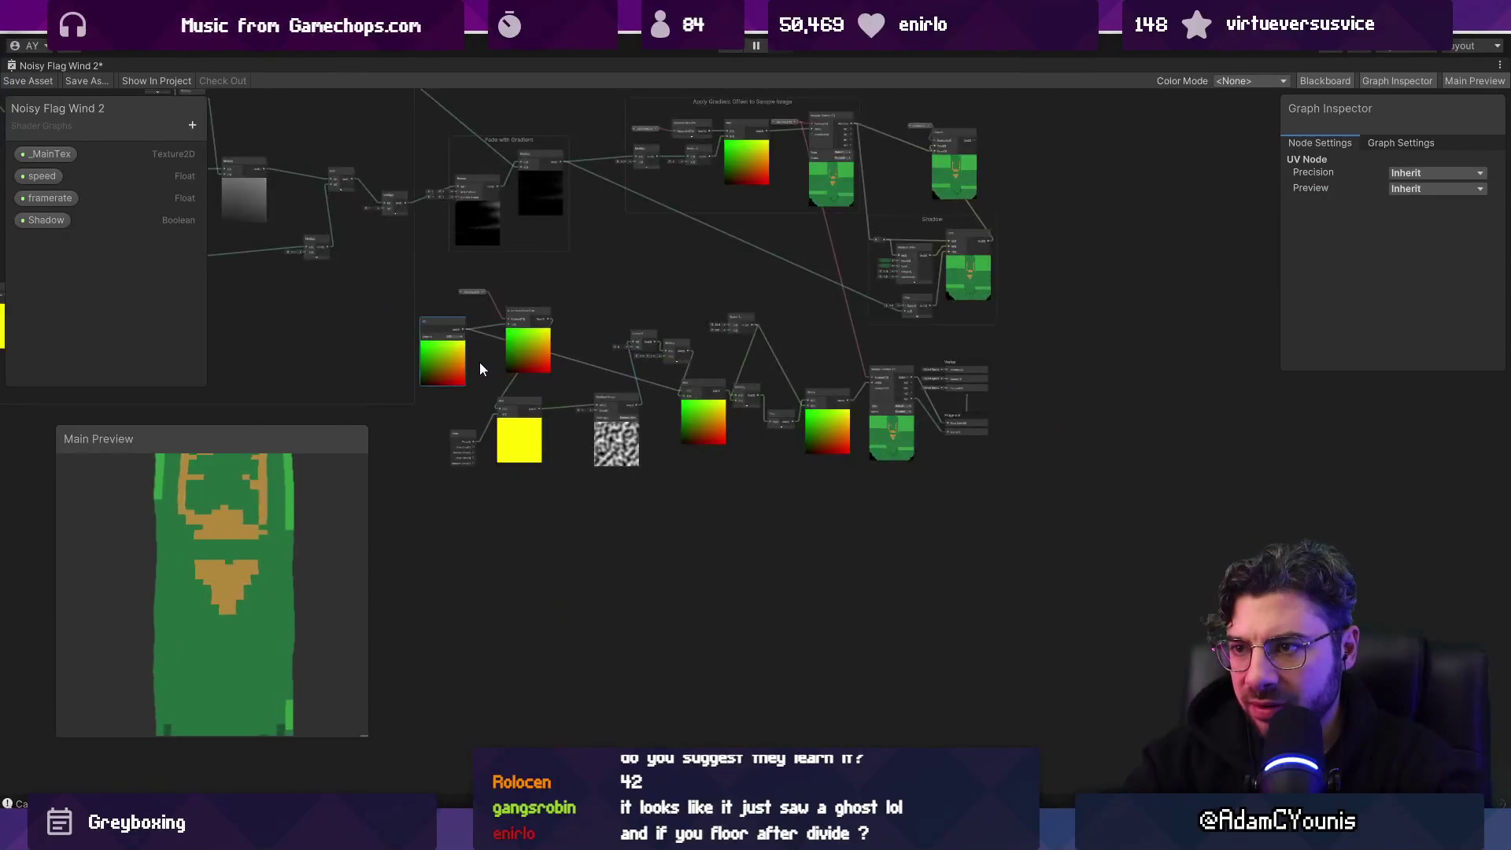
Step: Connect the quantised UVs to the right-hand Add node's input
scroll(480, 362, "up", 3)
mouse_move(445, 423)
left_mouse_down()
mouse_move(584, 518)
mouse_move(611, 460)
left_mouse_up()
scroll(711, 475, "up", 3)
left_click_drag(674, 392, 532, 518)
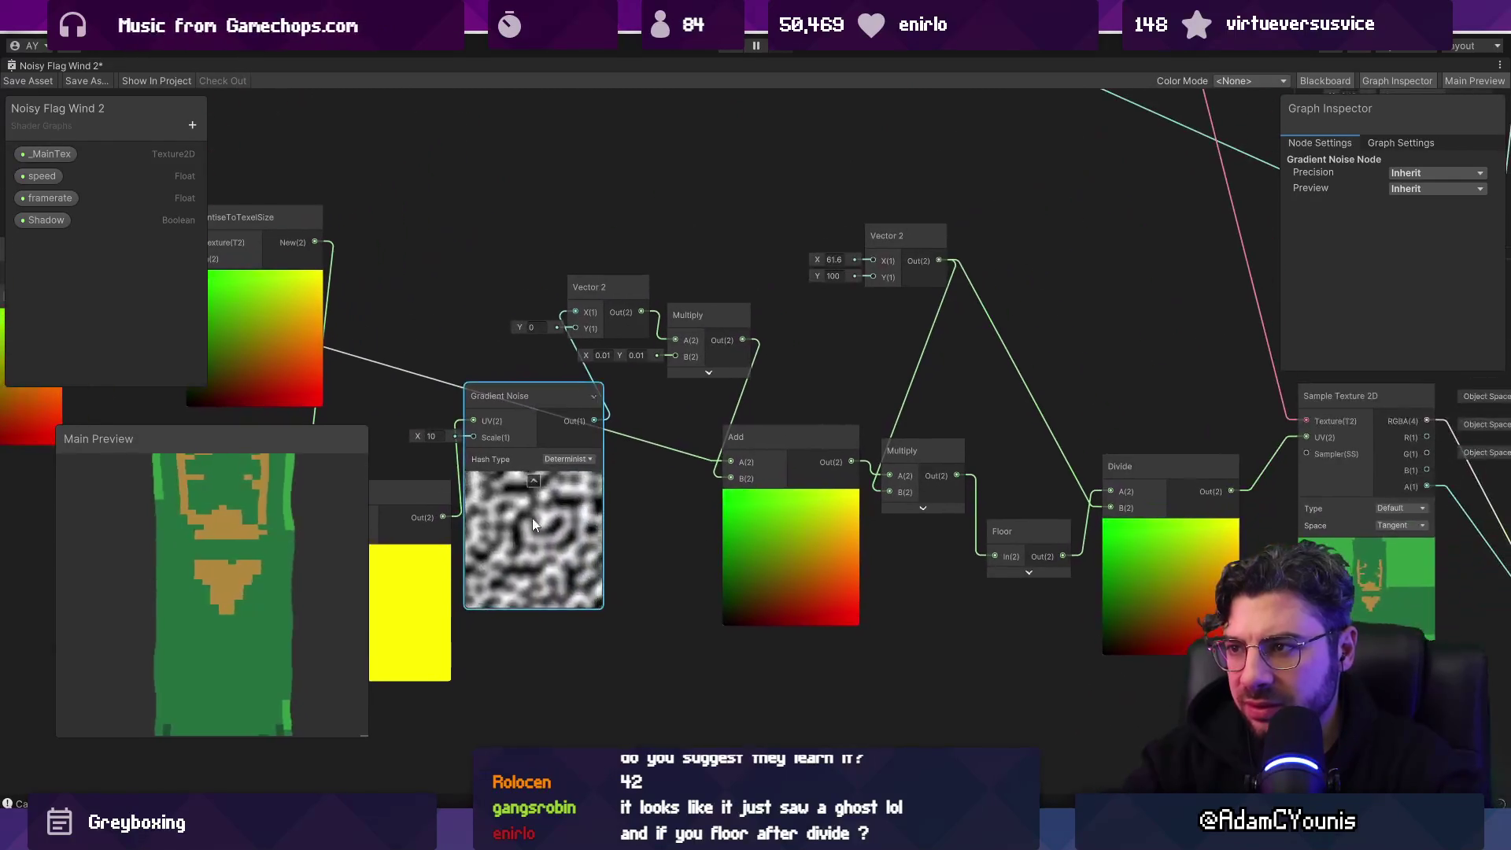
mouse_move(395, 353)
left_mouse_down()
mouse_move(770, 373)
mouse_move(622, 319)
left_mouse_up()
left_click_drag(583, 228, 994, 465)
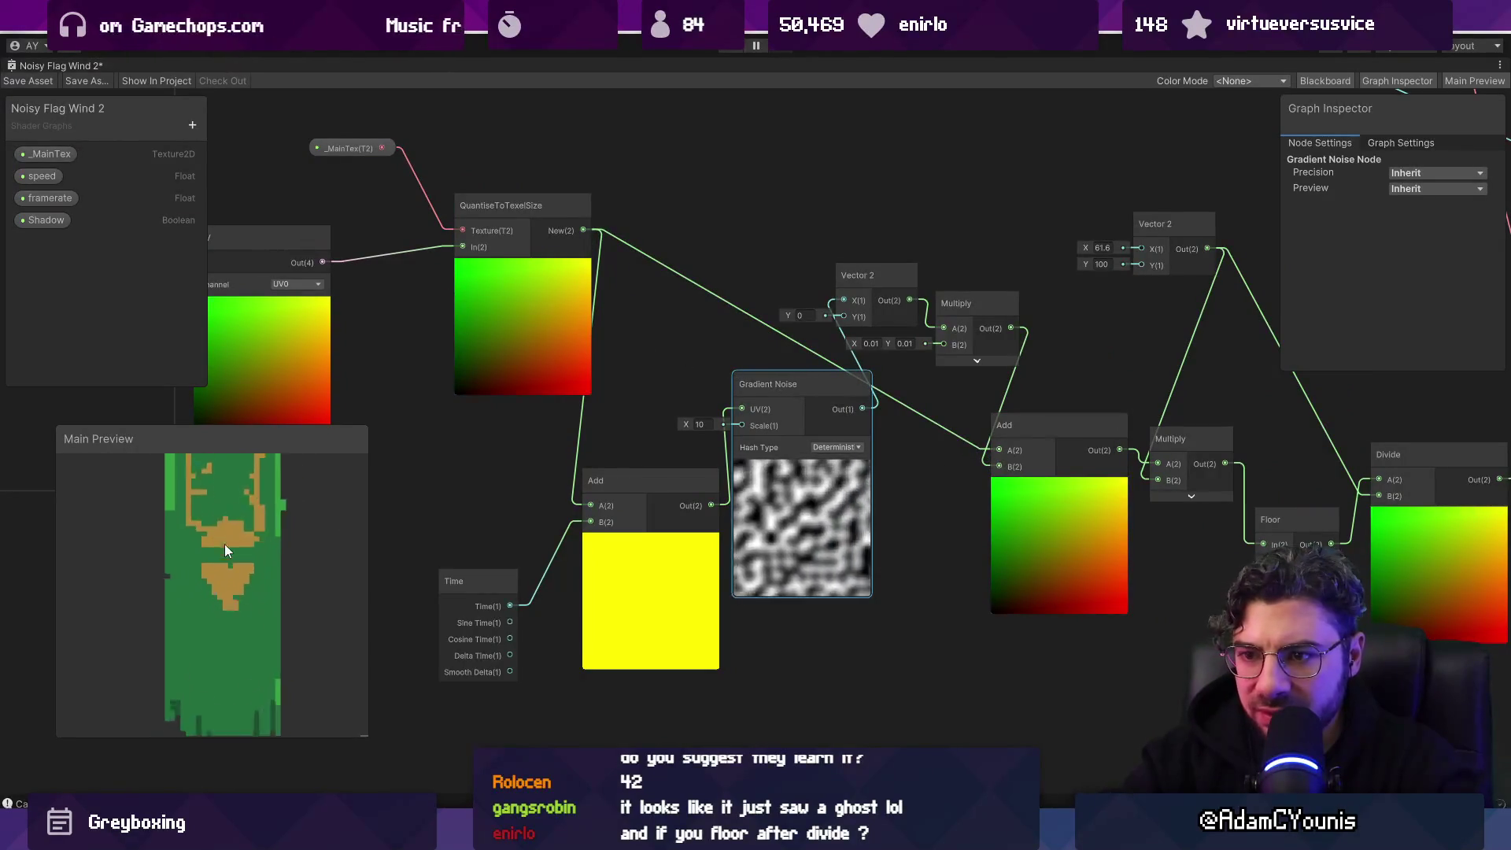
Step: Plug the Add node's noise-offset output into the Sample Texture 2D UV
scroll(240, 559, "up", 3)
scroll(240, 557, "down", 5)
scroll(205, 521, "up", 4)
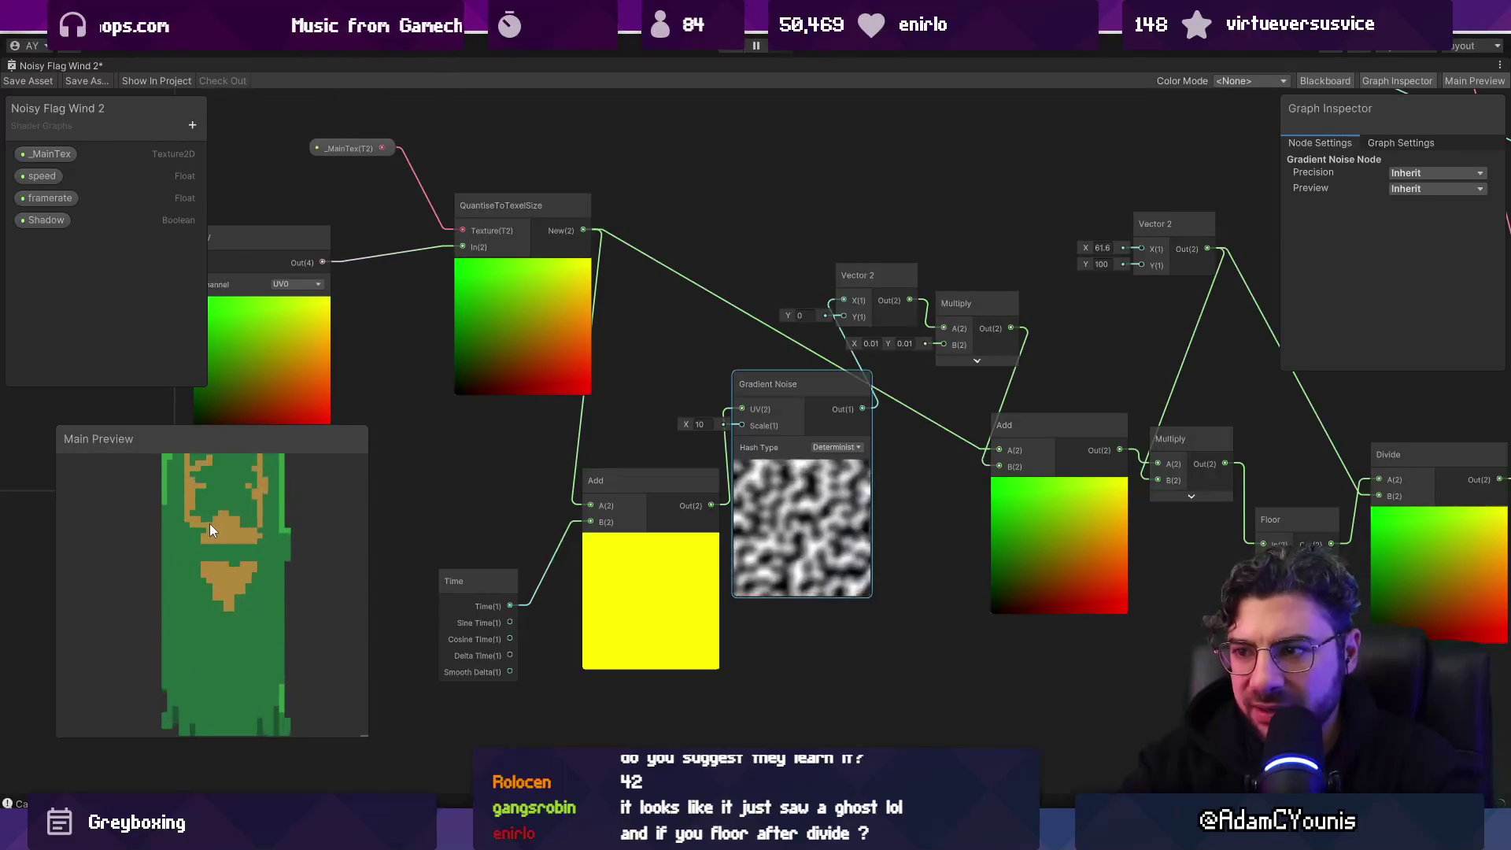
scroll(730, 478, "down", 5)
scroll(730, 478, "up", 3)
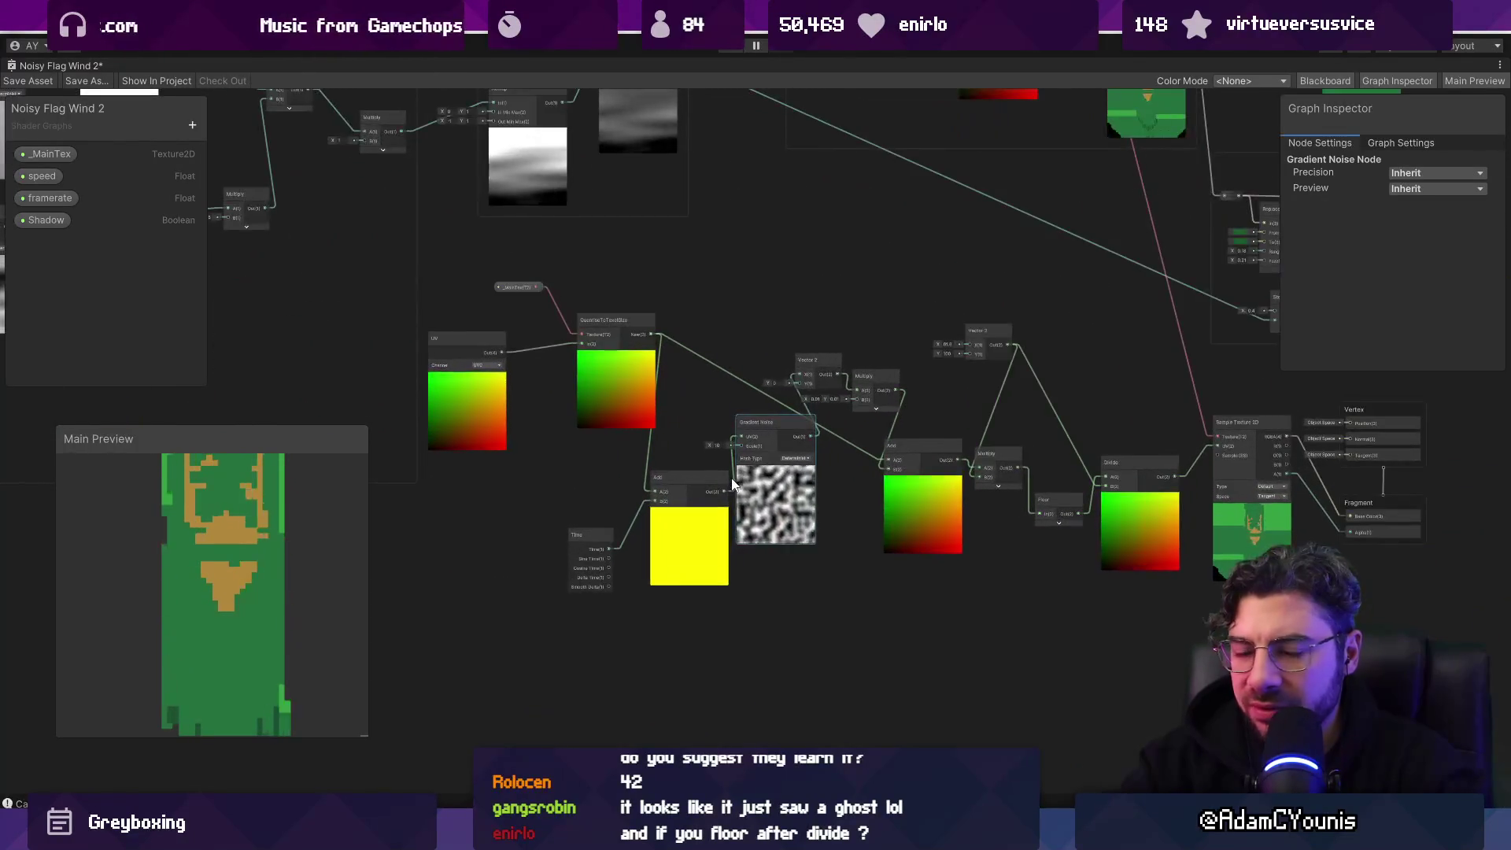
scroll(597, 390, "up", 2)
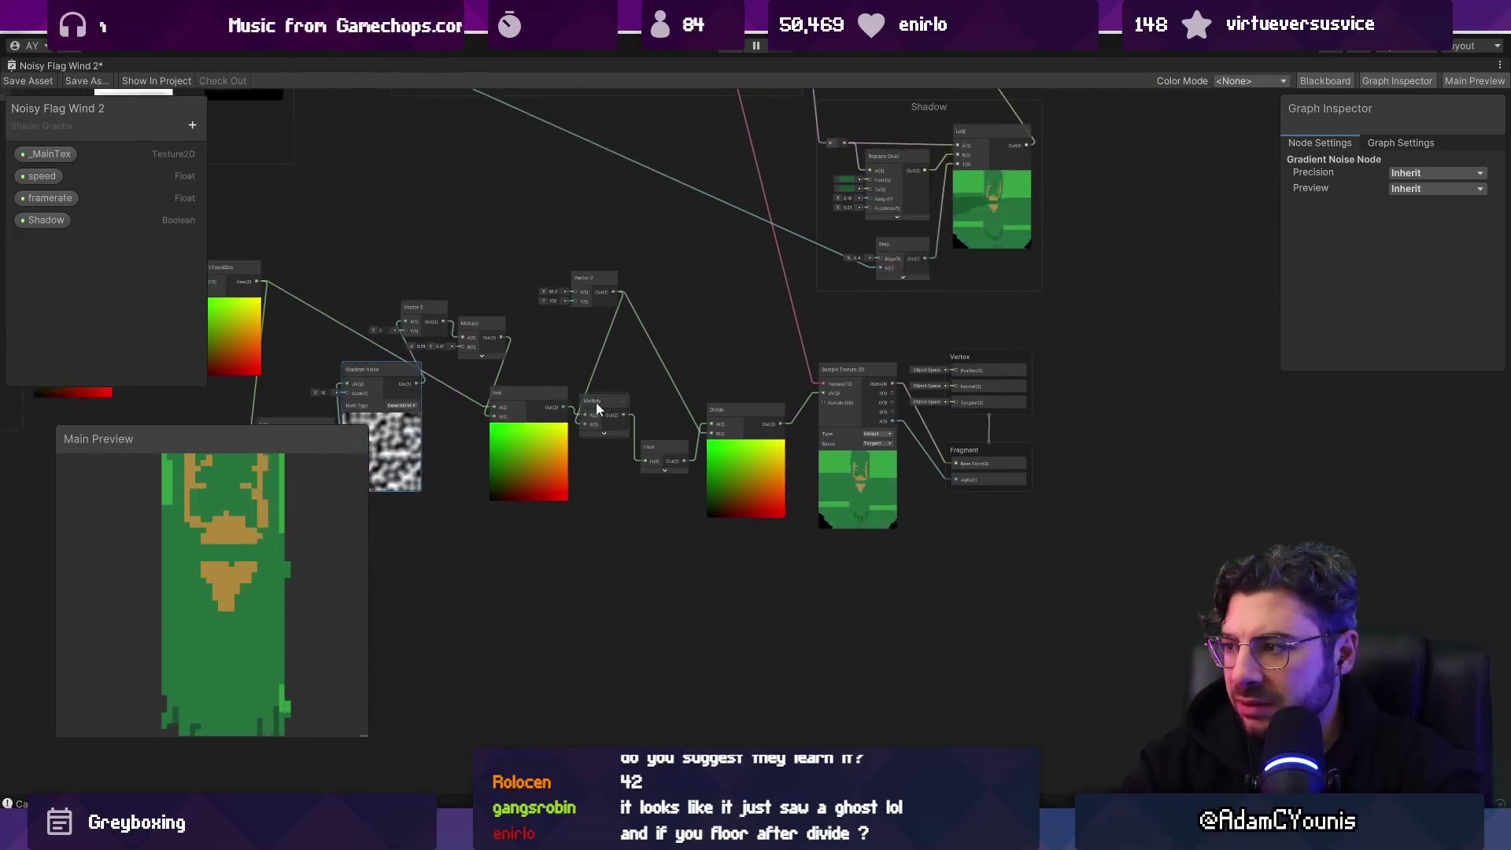
scroll(592, 428, "up", 2)
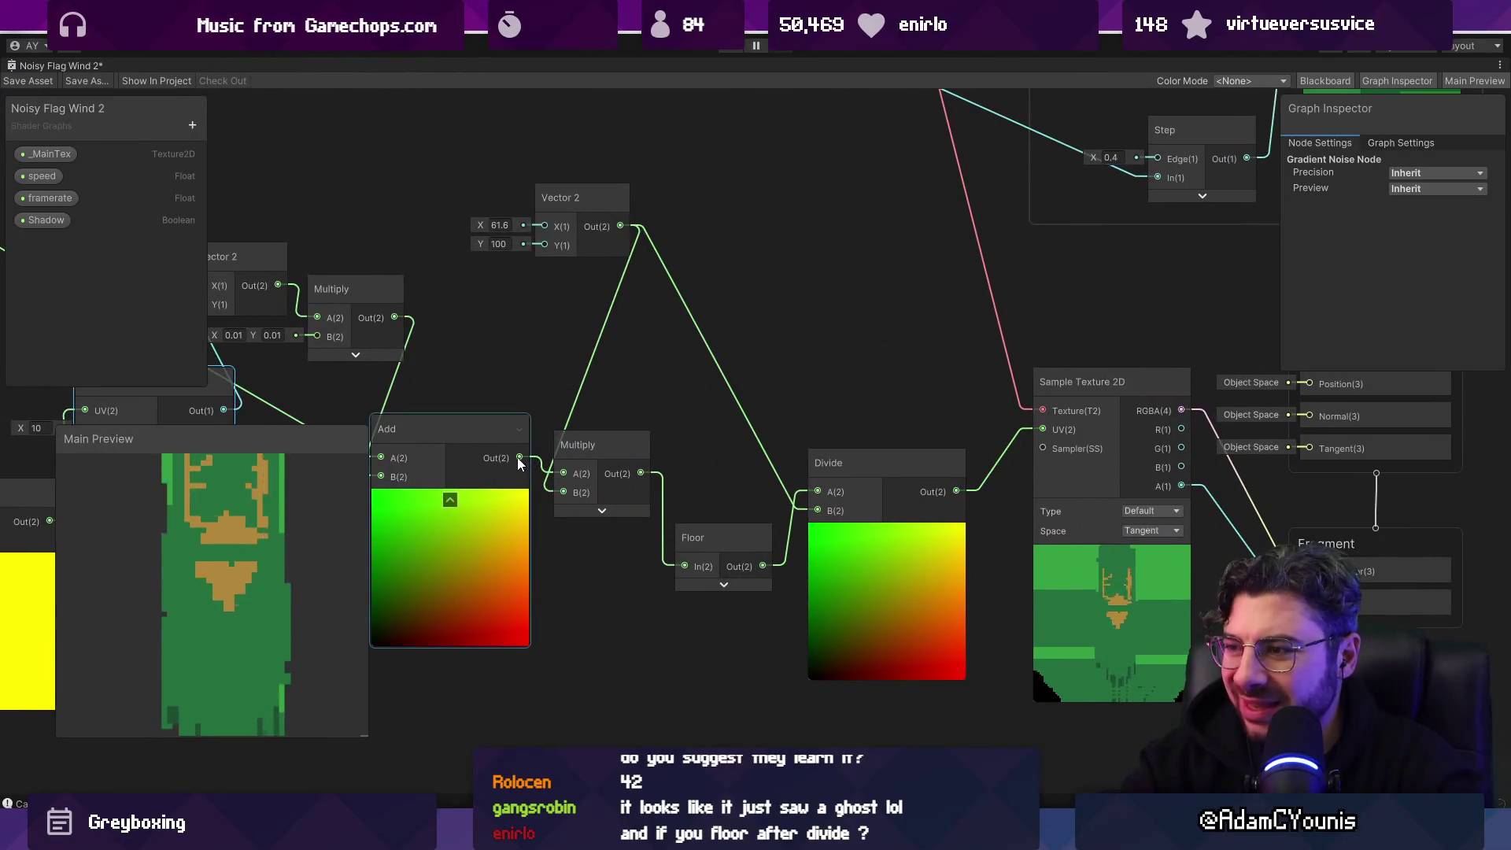
left_click_drag(519, 459, 543, 465)
left_click_drag(1046, 428, 1043, 430)
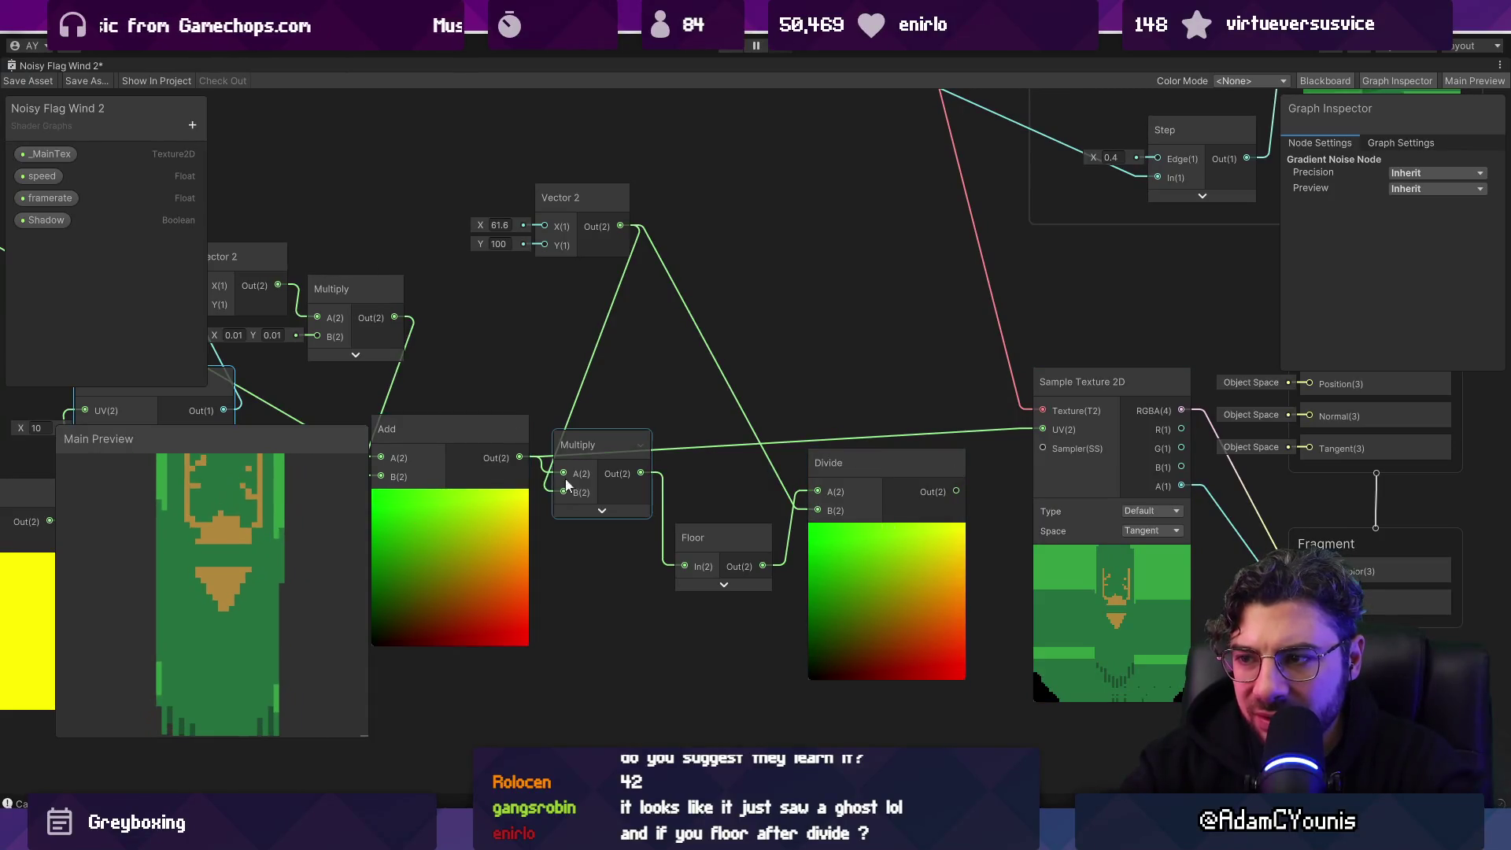
Step: Delete the unused Multiply and Floor nodes and nudge the Add node right
left_click(729, 527, "shift")
key("Delete")
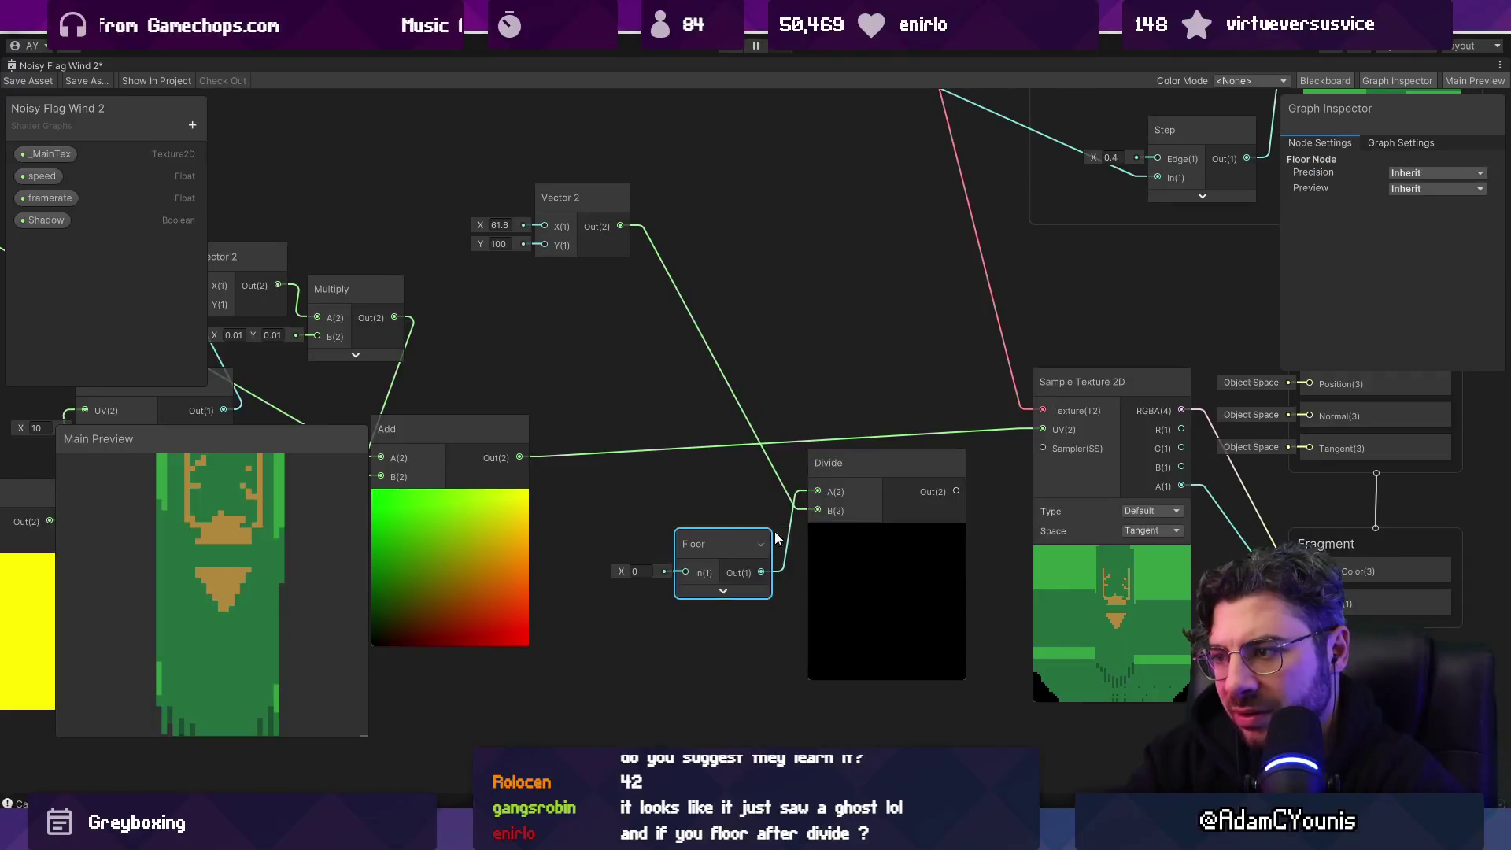
left_click(866, 462)
key("Delete")
mouse_move(487, 459)
left_mouse_down()
mouse_move(655, 458)
mouse_move(501, 455)
mouse_move(880, 403)
mouse_move(1085, 401)
left_mouse_up()
Step: Set the offset vector's X to 0.16 and Gradient Noise Scale to 0.88
left_click(771, 286)
type("0.28")
key("Return")
mouse_move(767, 282)
left_mouse_down()
mouse_move(885, 276)
mouse_move(798, 290)
left_mouse_up()
left_click_drag(574, 376, 491, 380)
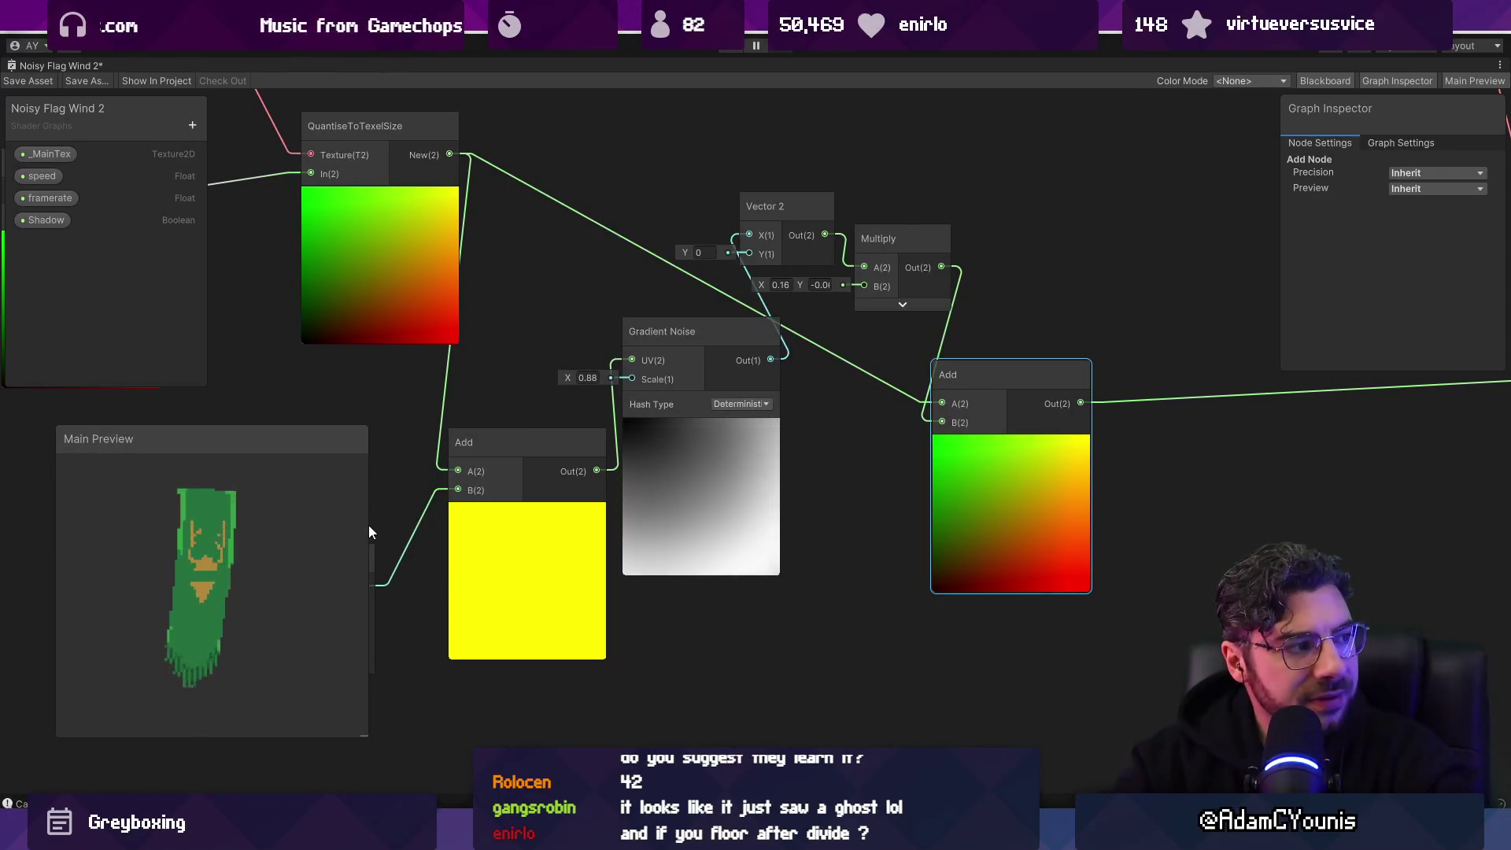
Step: Reposition the UV and _MainTex nodes at the start of the chain
scroll(914, 532, "down", 3)
scroll(782, 447, "up", 2)
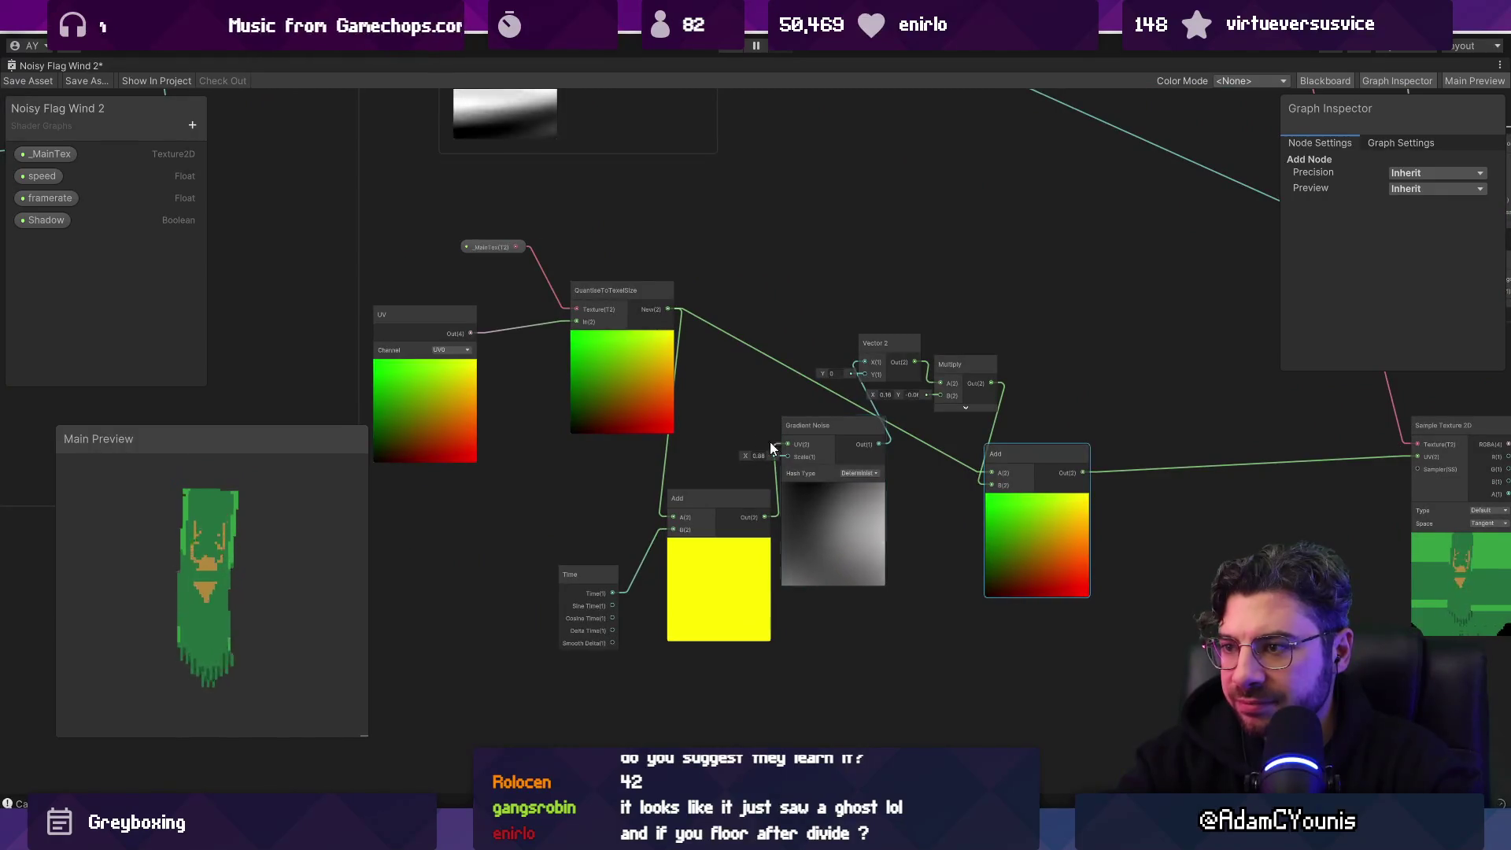
left_click_drag(453, 427, 501, 467)
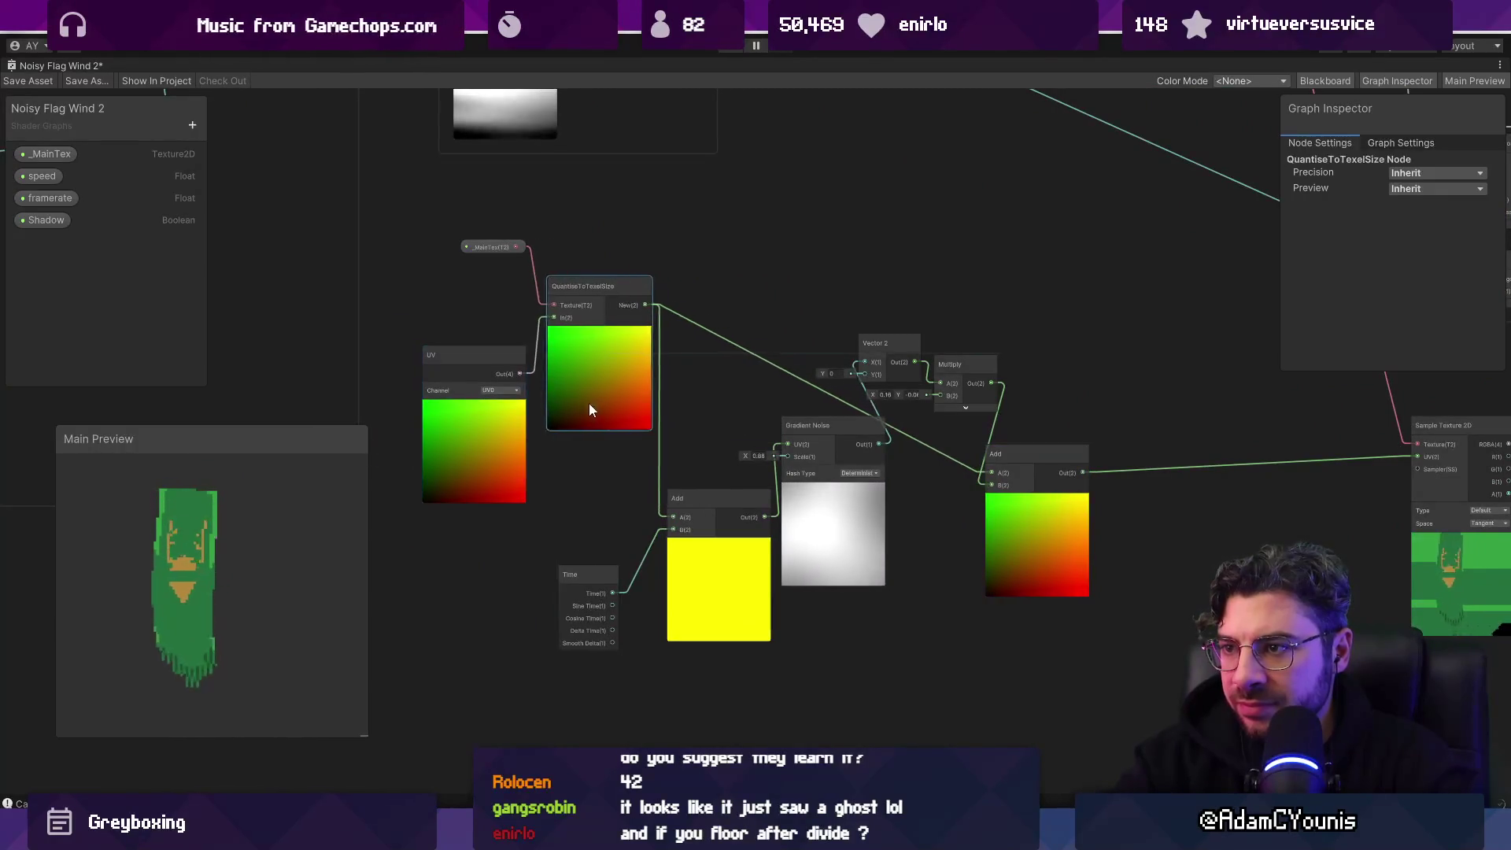
left_click_drag(470, 353, 456, 314)
scroll(458, 267, "up", 3)
left_click(488, 239)
left_click_drag(488, 233, 432, 290)
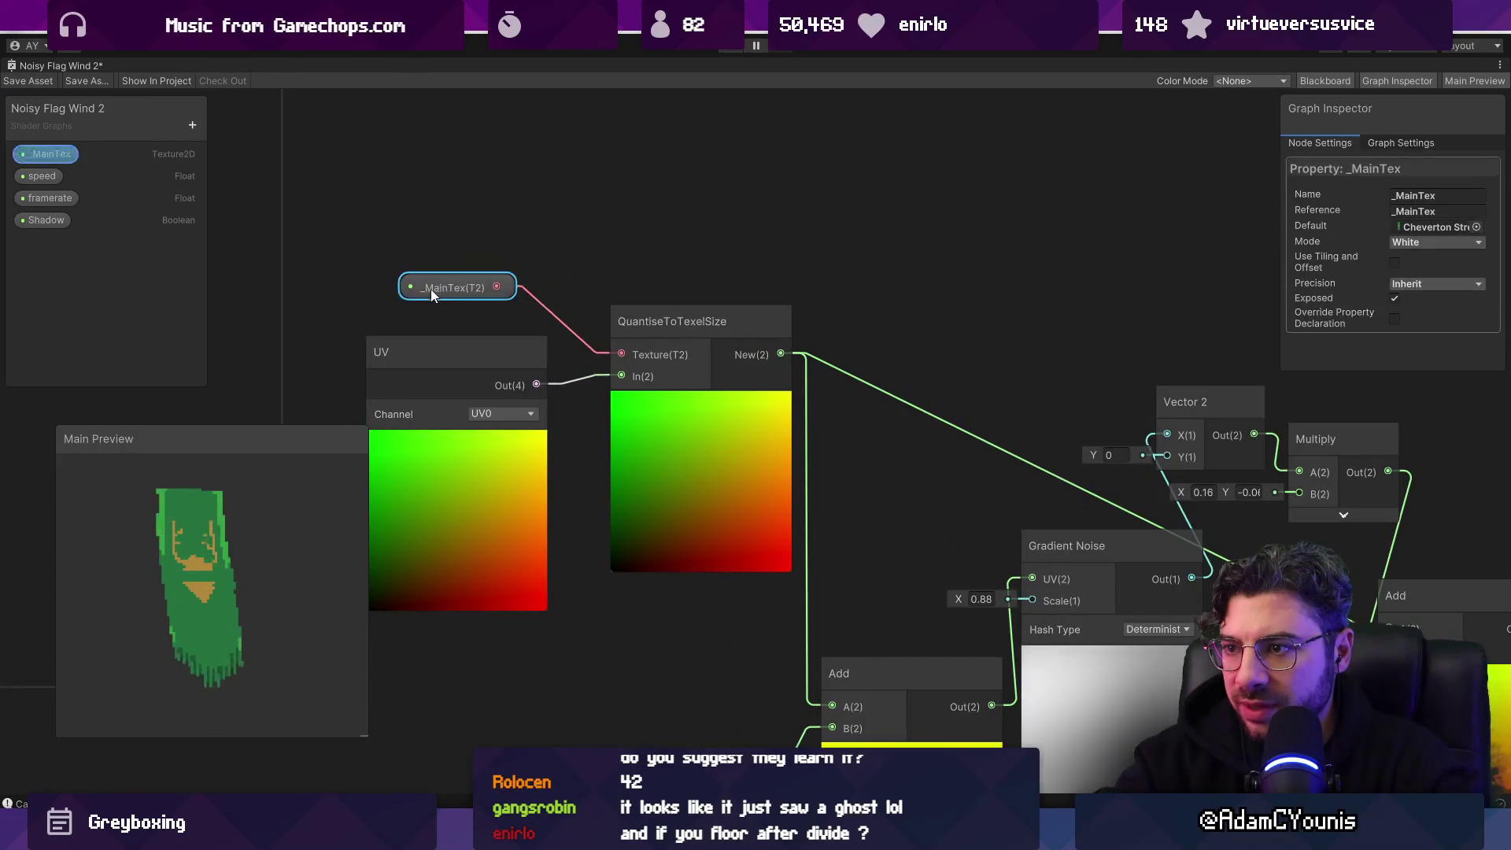
left_click_drag(485, 355, 459, 334)
scroll(544, 352, "down", 3)
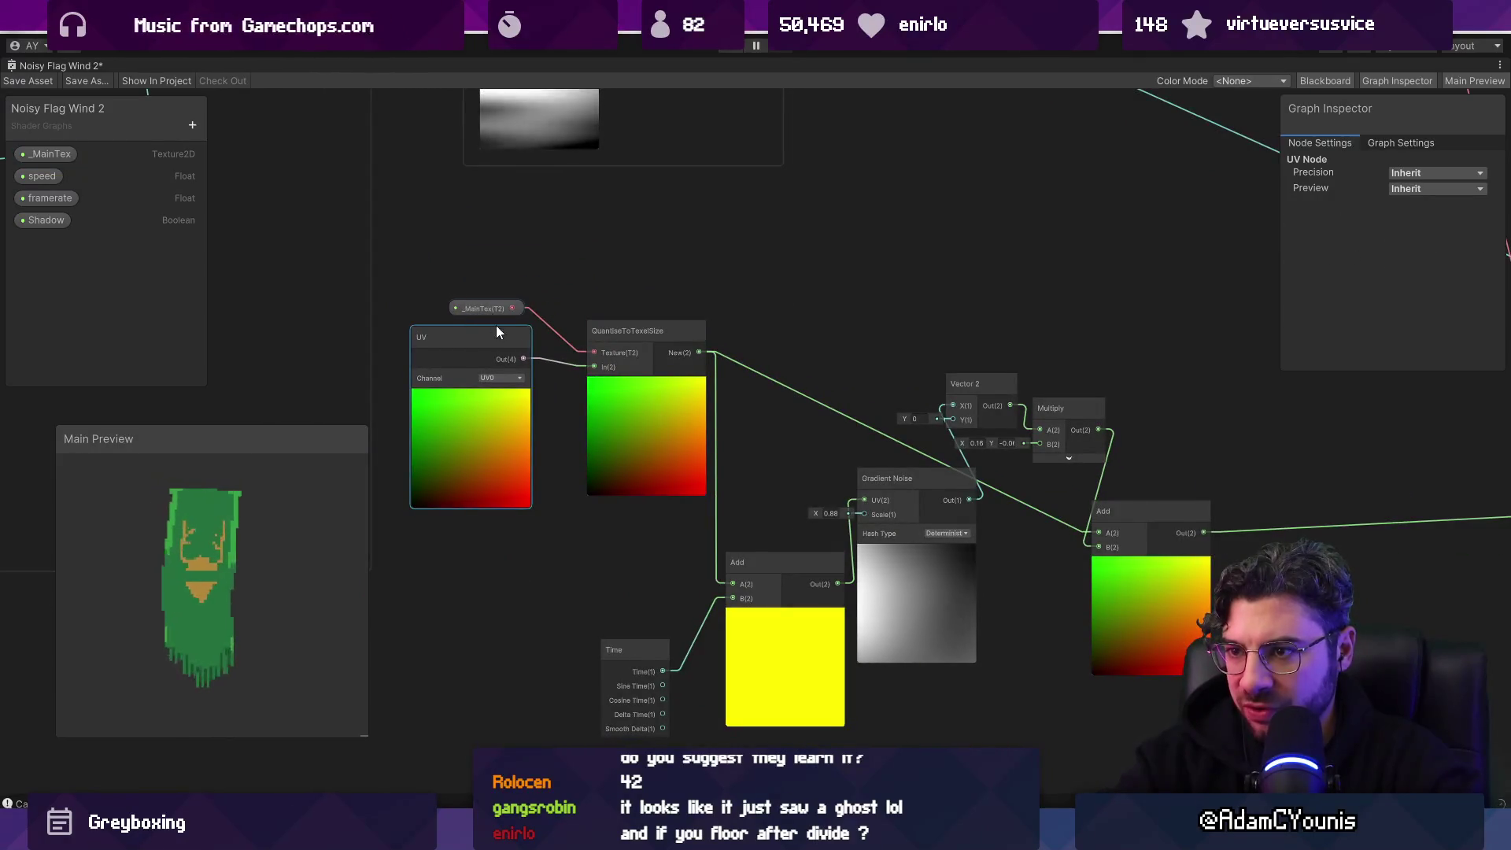
Step: Place Time beside Add and move the UV-to-Gradient-Noise chain to the right
mouse_move(616, 351)
left_mouse_down()
mouse_move(541, 361)
mouse_move(515, 594)
mouse_move(507, 489)
mouse_move(505, 518)
left_mouse_up()
left_click_drag(650, 583, 623, 554)
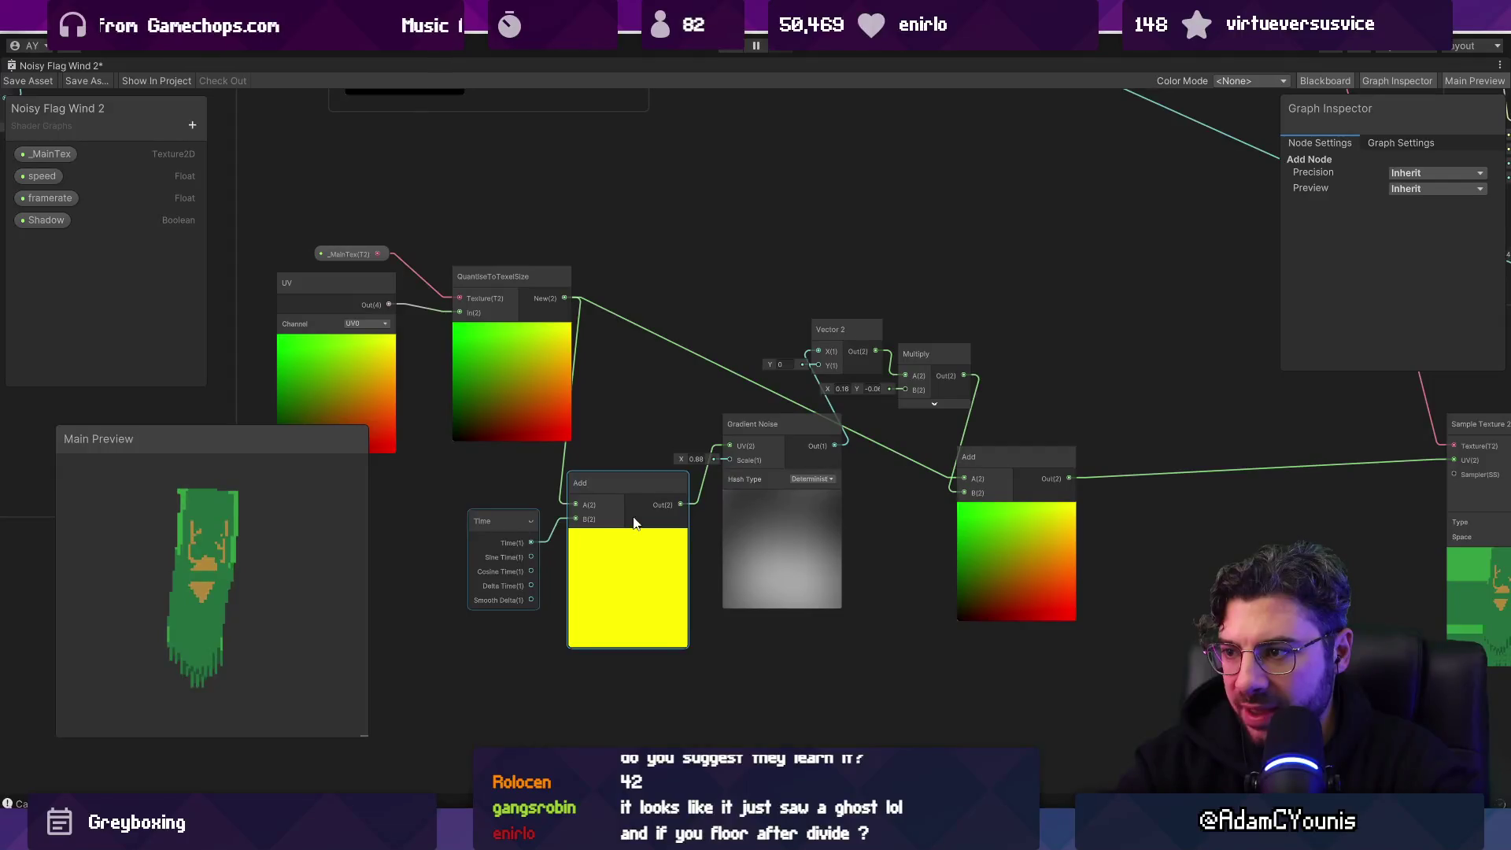
left_click_drag(514, 542, 347, 491)
scroll(465, 516, "up", 5)
left_click_drag(465, 518, 683, 493)
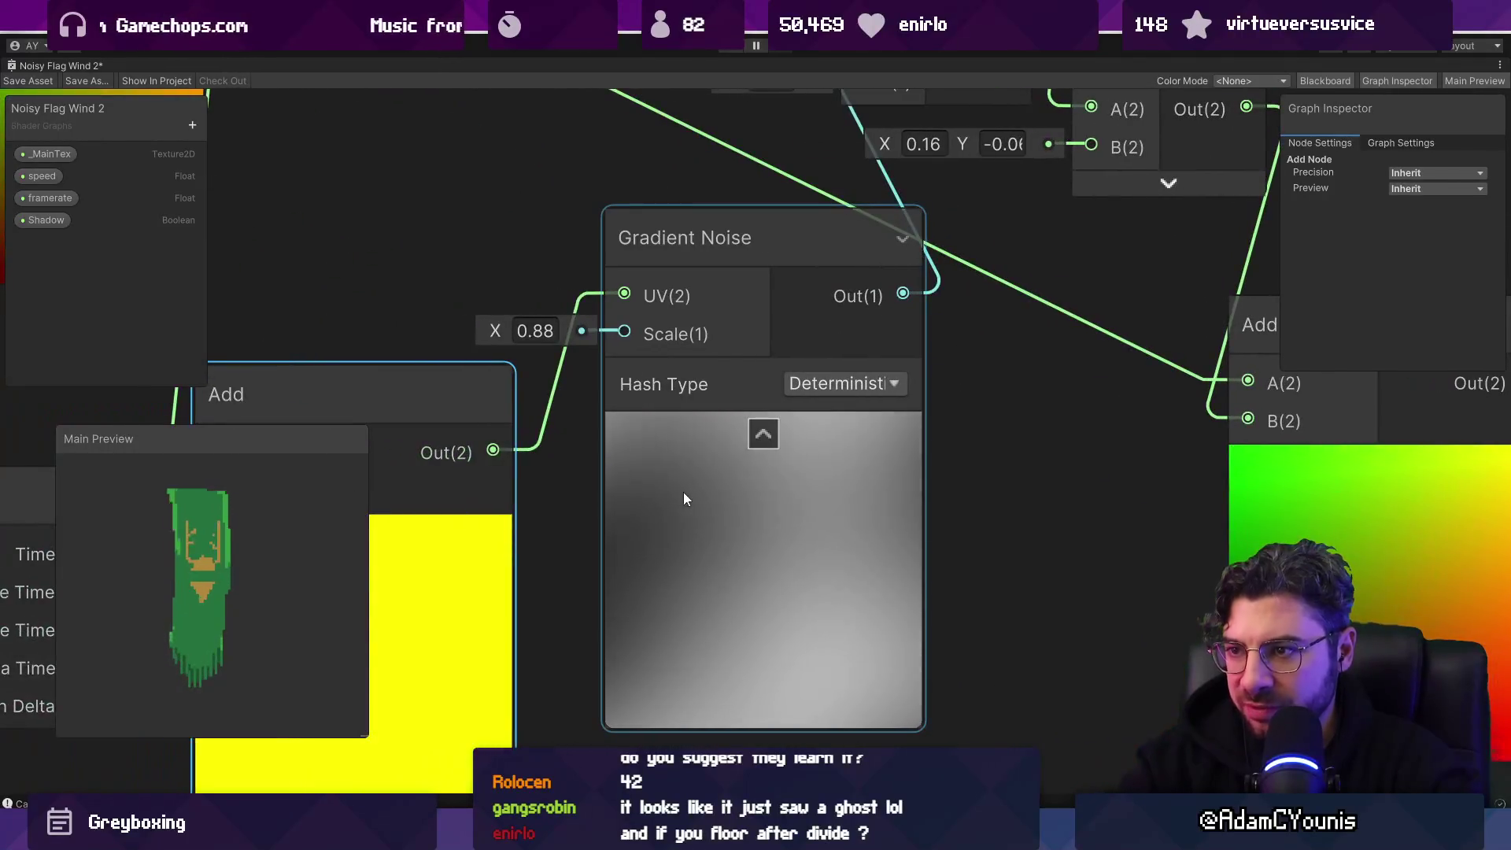
scroll(683, 494, "down", 3)
scroll(540, 469, "down", 5)
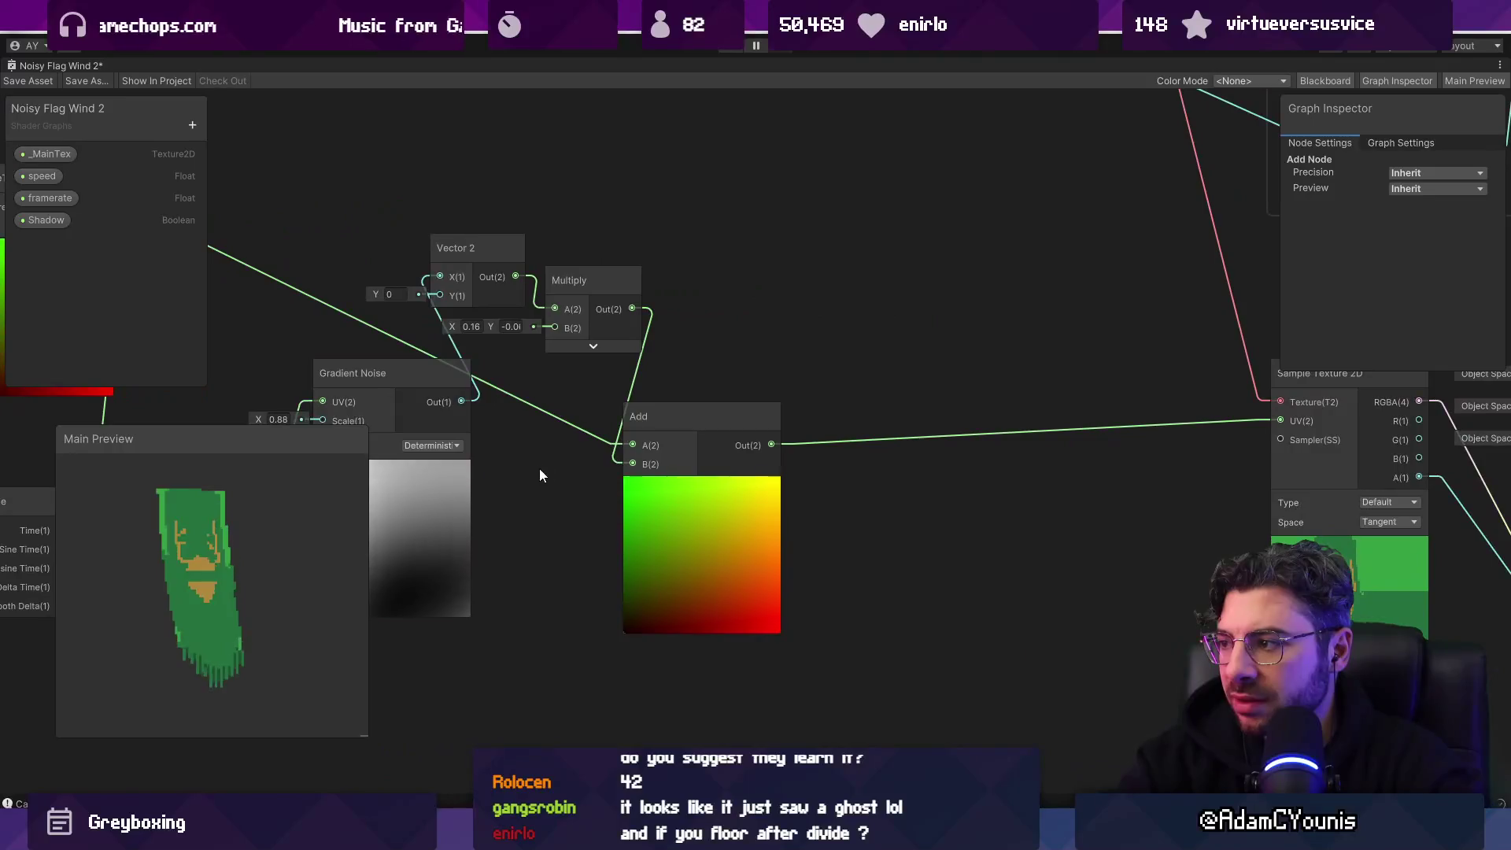
mouse_move(502, 271)
left_mouse_down()
mouse_move(899, 485)
mouse_move(1013, 482)
left_mouse_up()
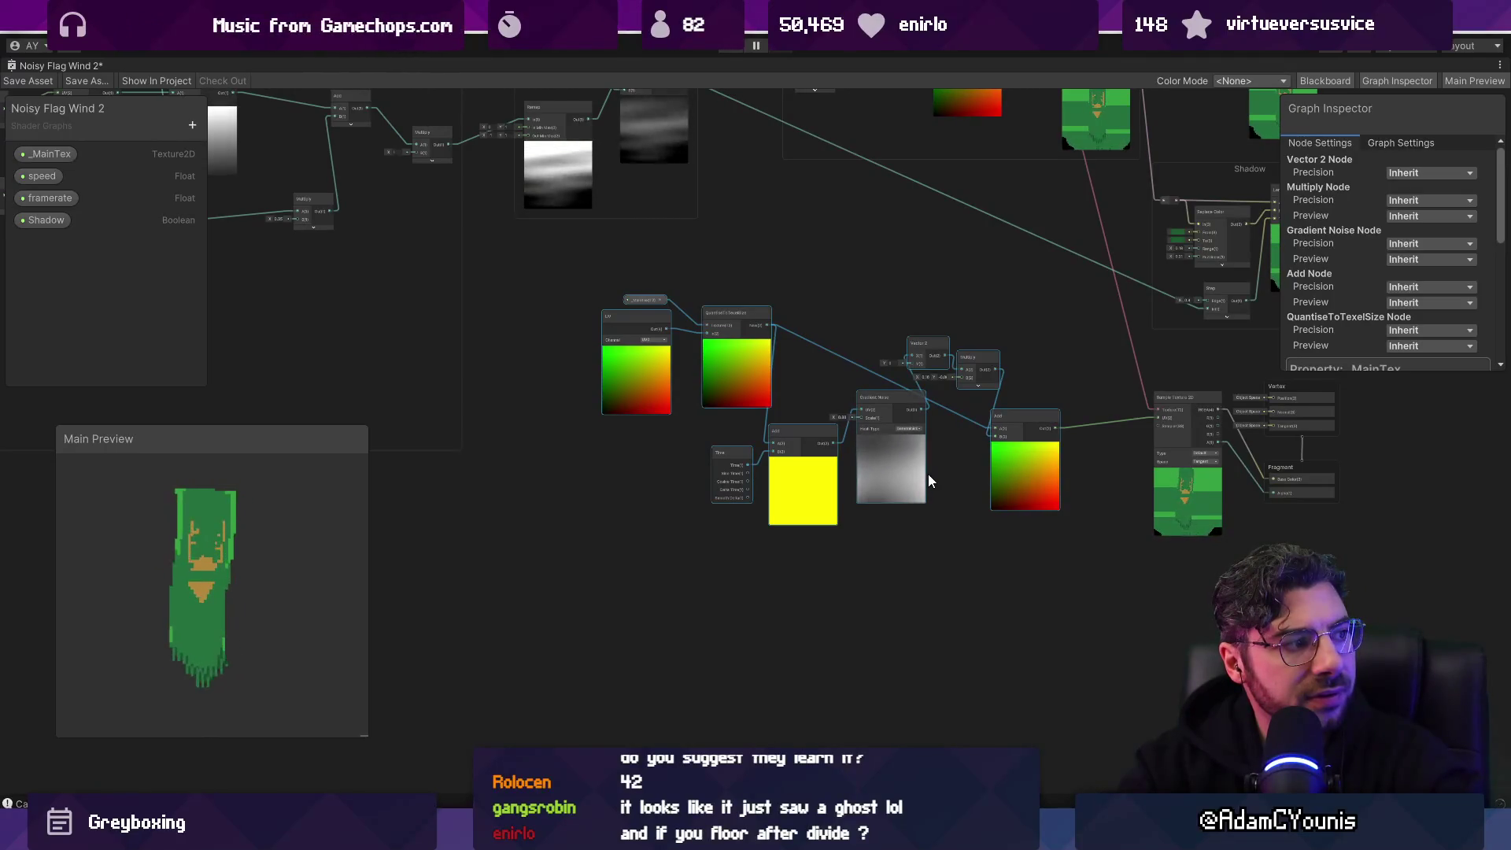
scroll(994, 559, "down", 4)
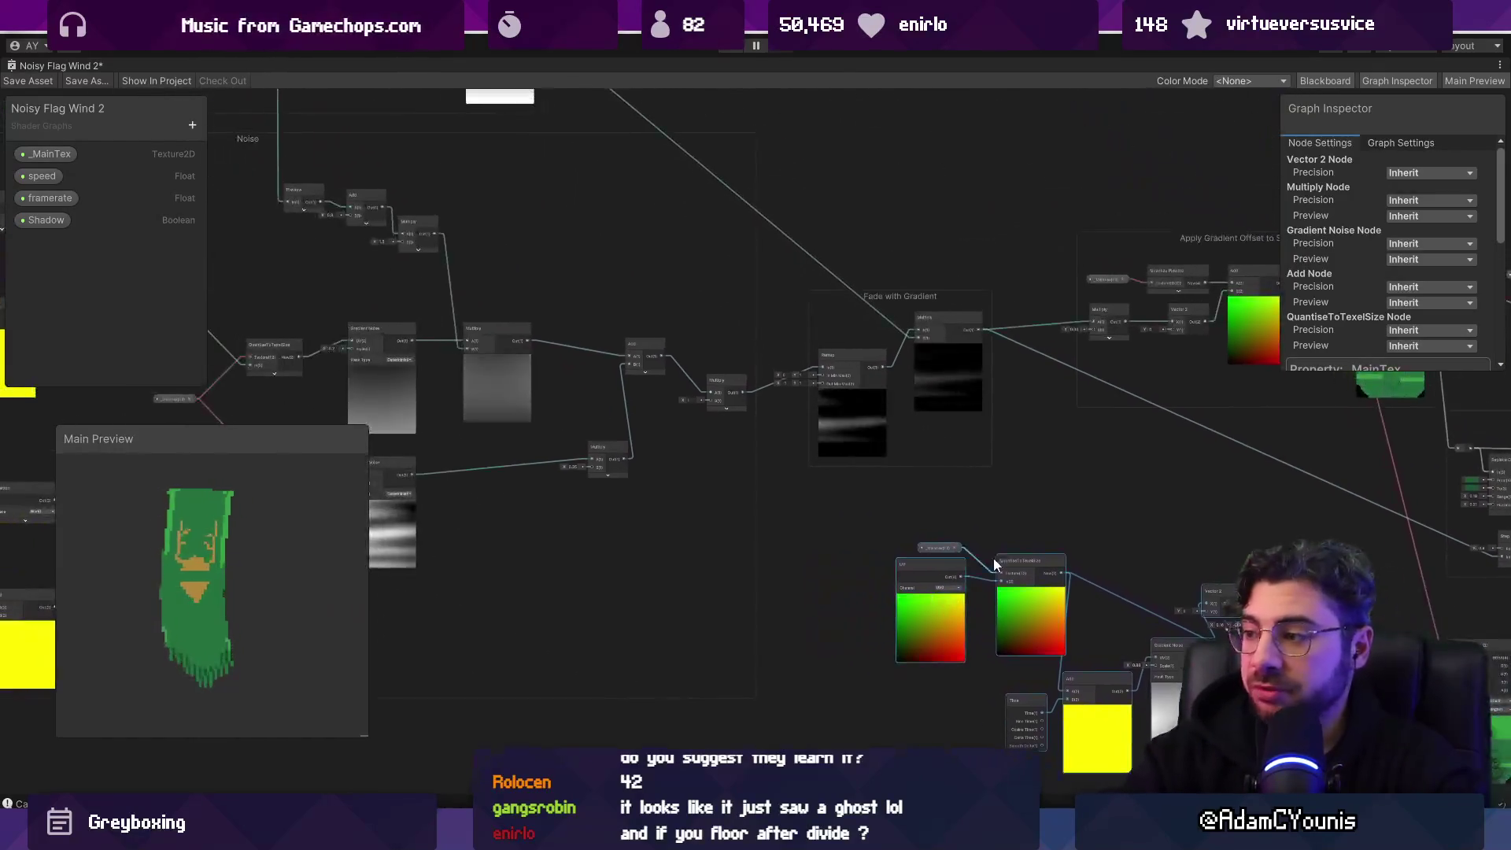
Step: Add a QuantiseToTexelSize node off the lower chain's UV output, with _MainTex wired into its Texture input
scroll(716, 452, "up", 5)
left_click_drag(725, 461, 907, 430)
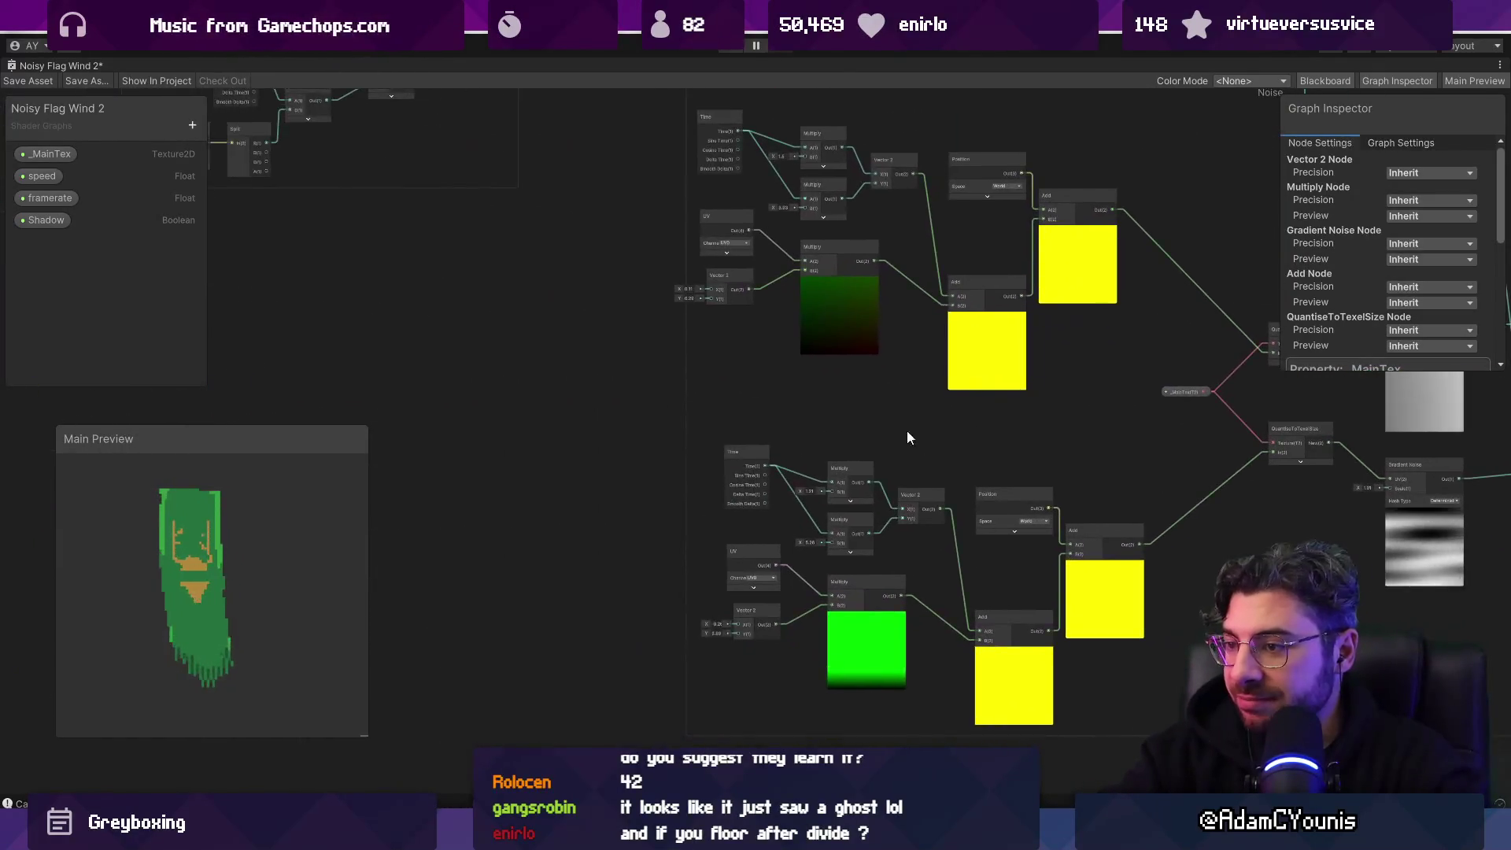
scroll(800, 494, "up", 5)
left_click_drag(800, 494, 631, 333)
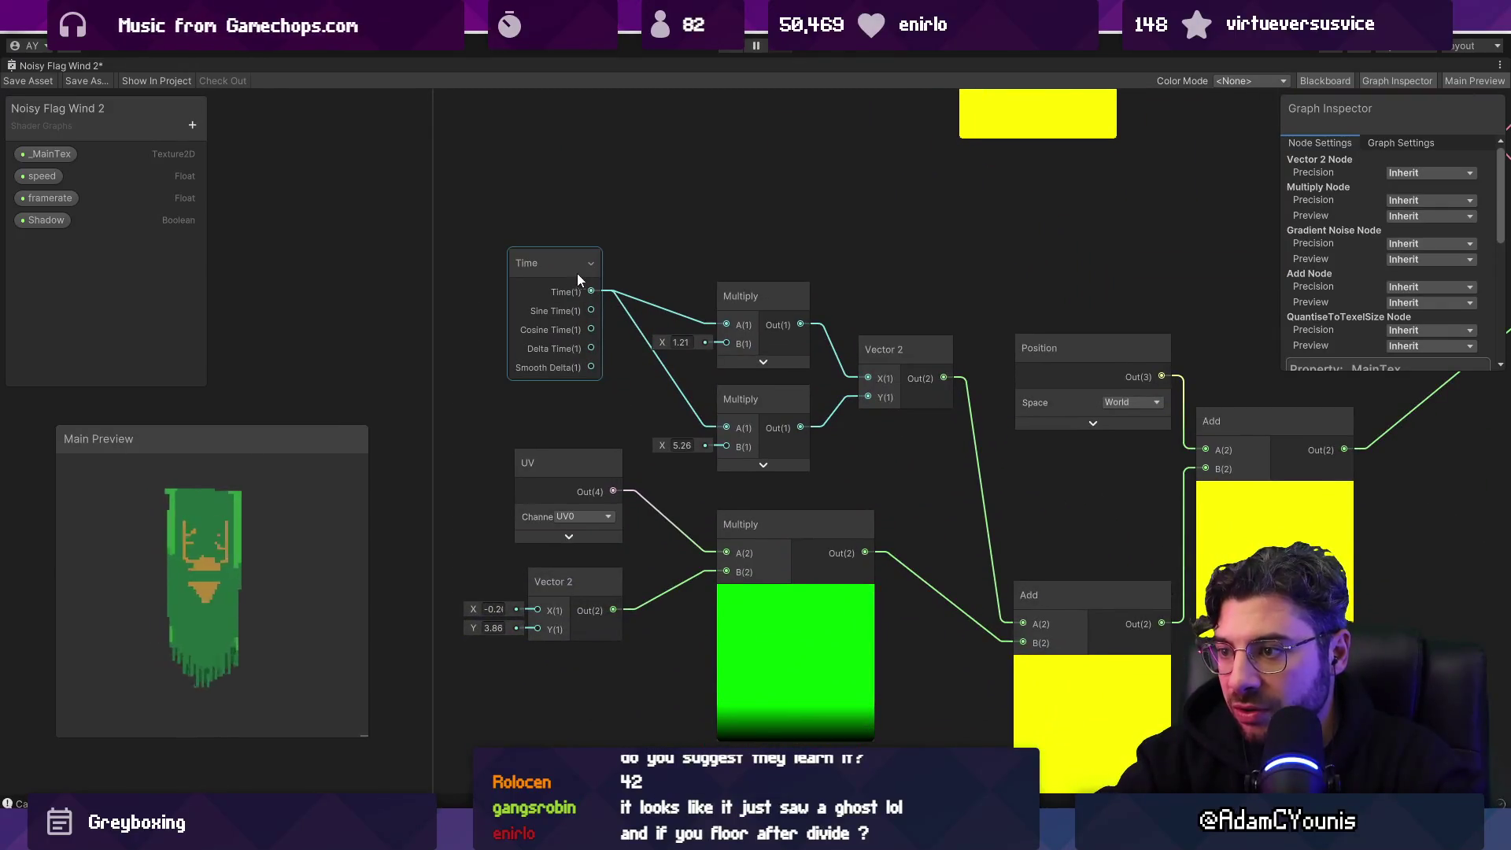
left_click_drag(914, 382, 866, 365)
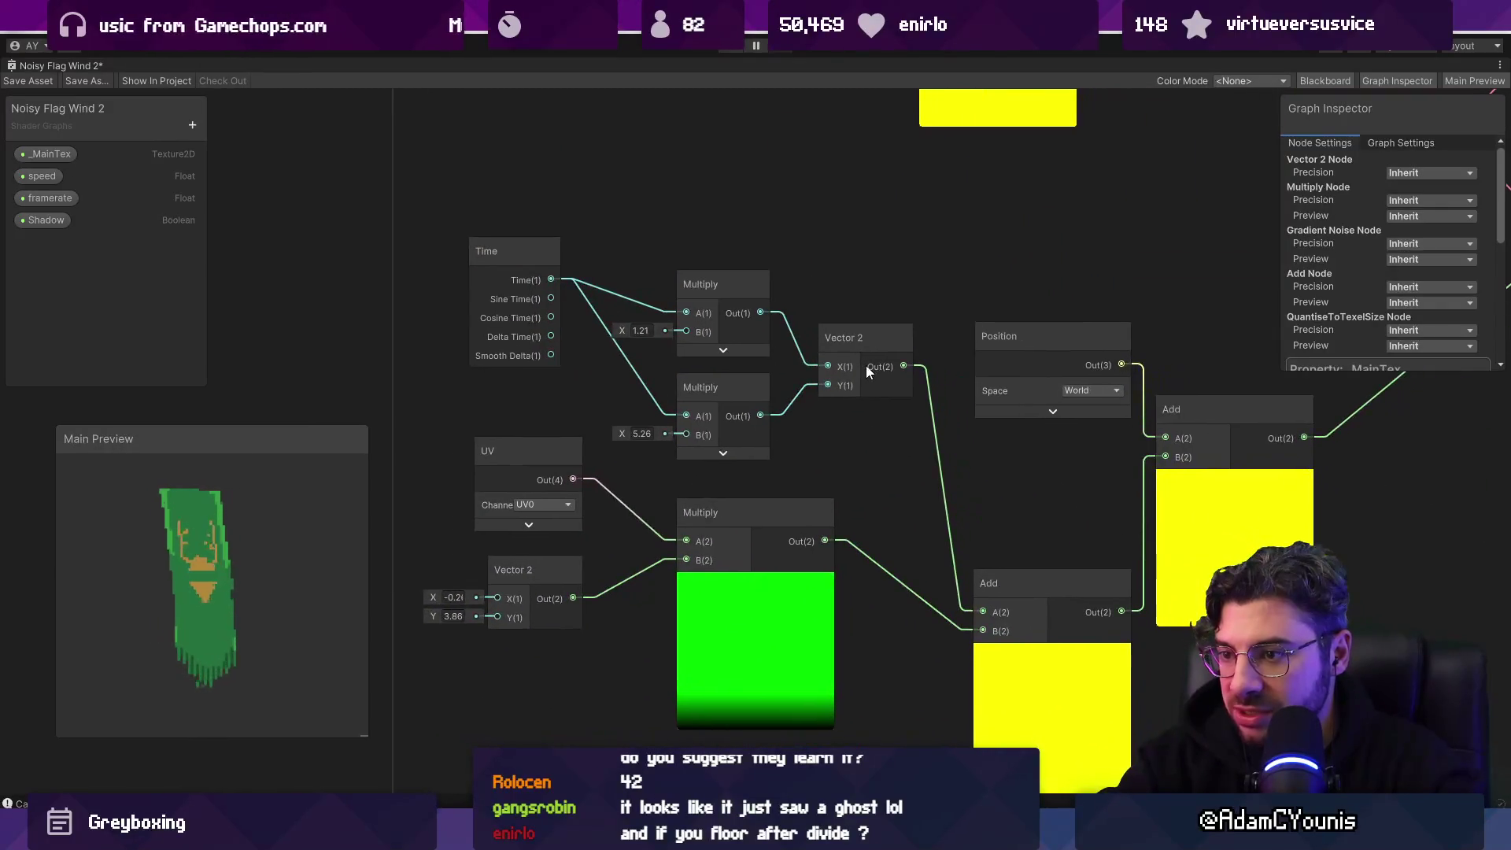
mouse_move(528, 449)
left_mouse_down()
mouse_move(485, 437)
mouse_move(843, 444)
mouse_move(528, 414)
mouse_move(615, 432)
left_mouse_up()
type("quan")
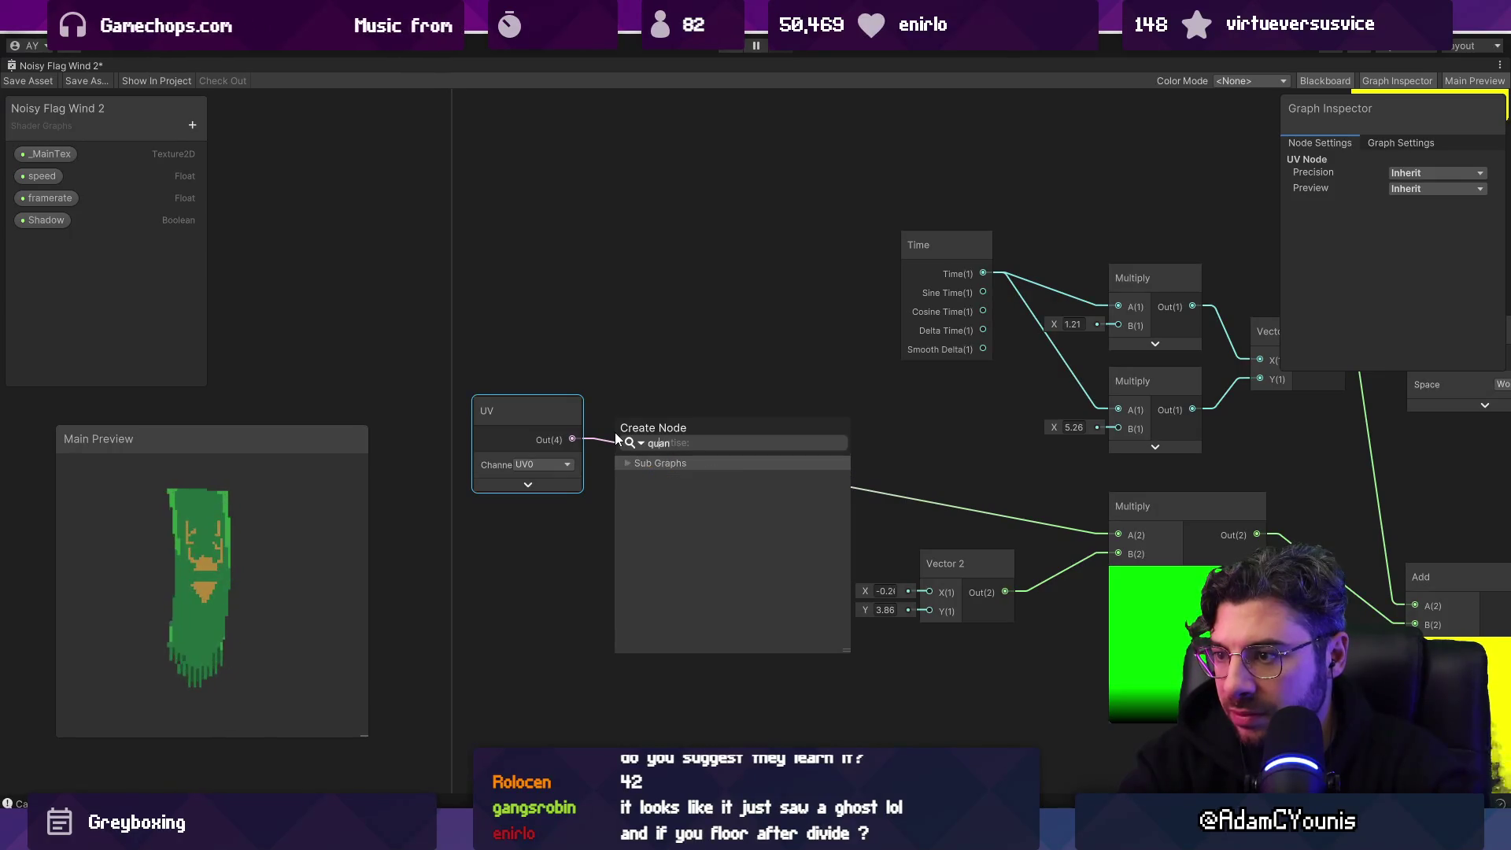
key("Return")
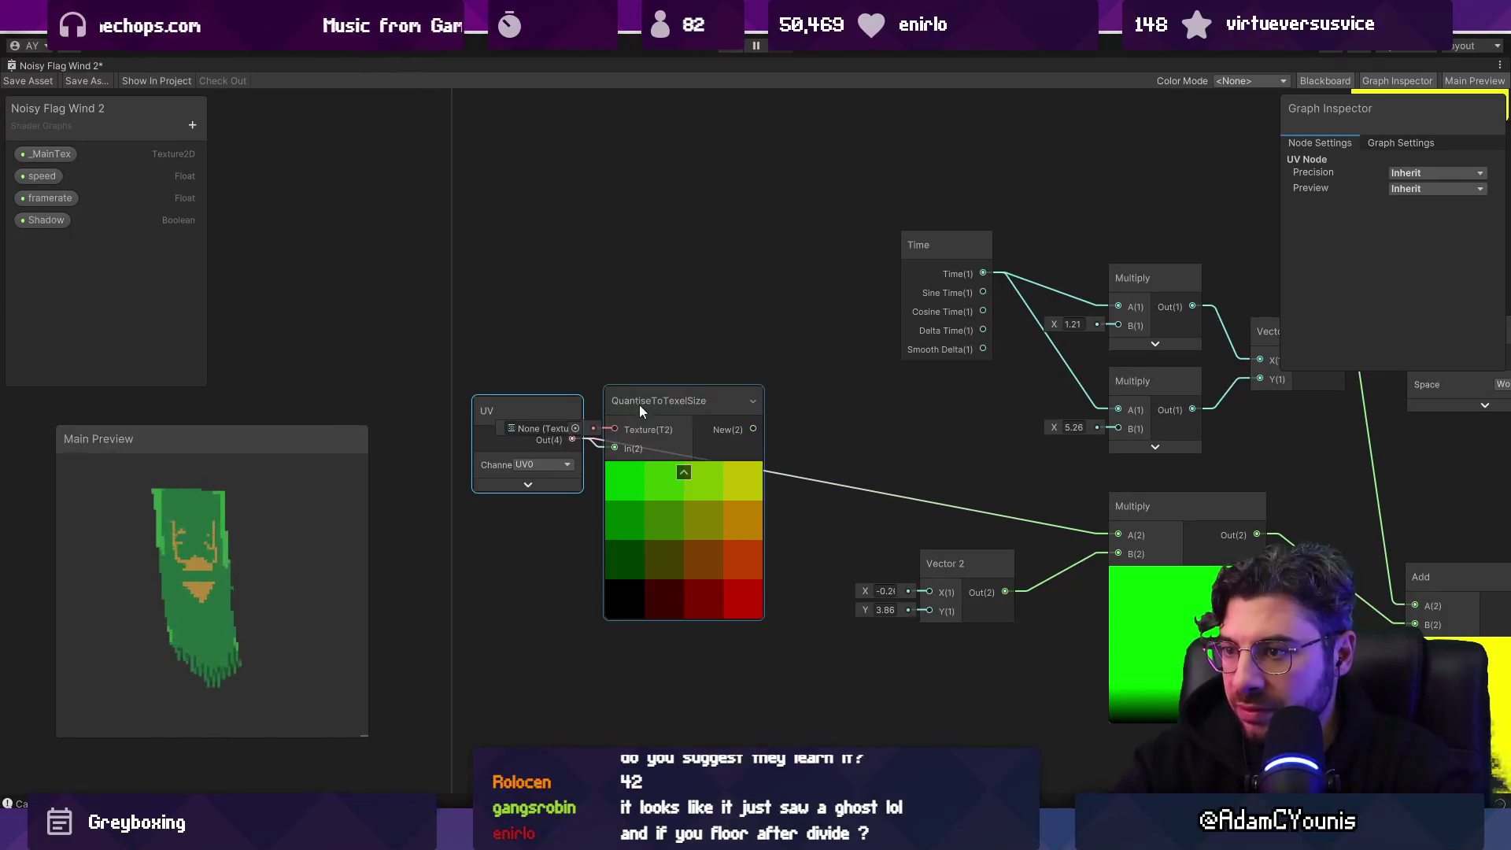
left_click_drag(639, 404, 673, 361)
left_click_drag(49, 153, 417, 266)
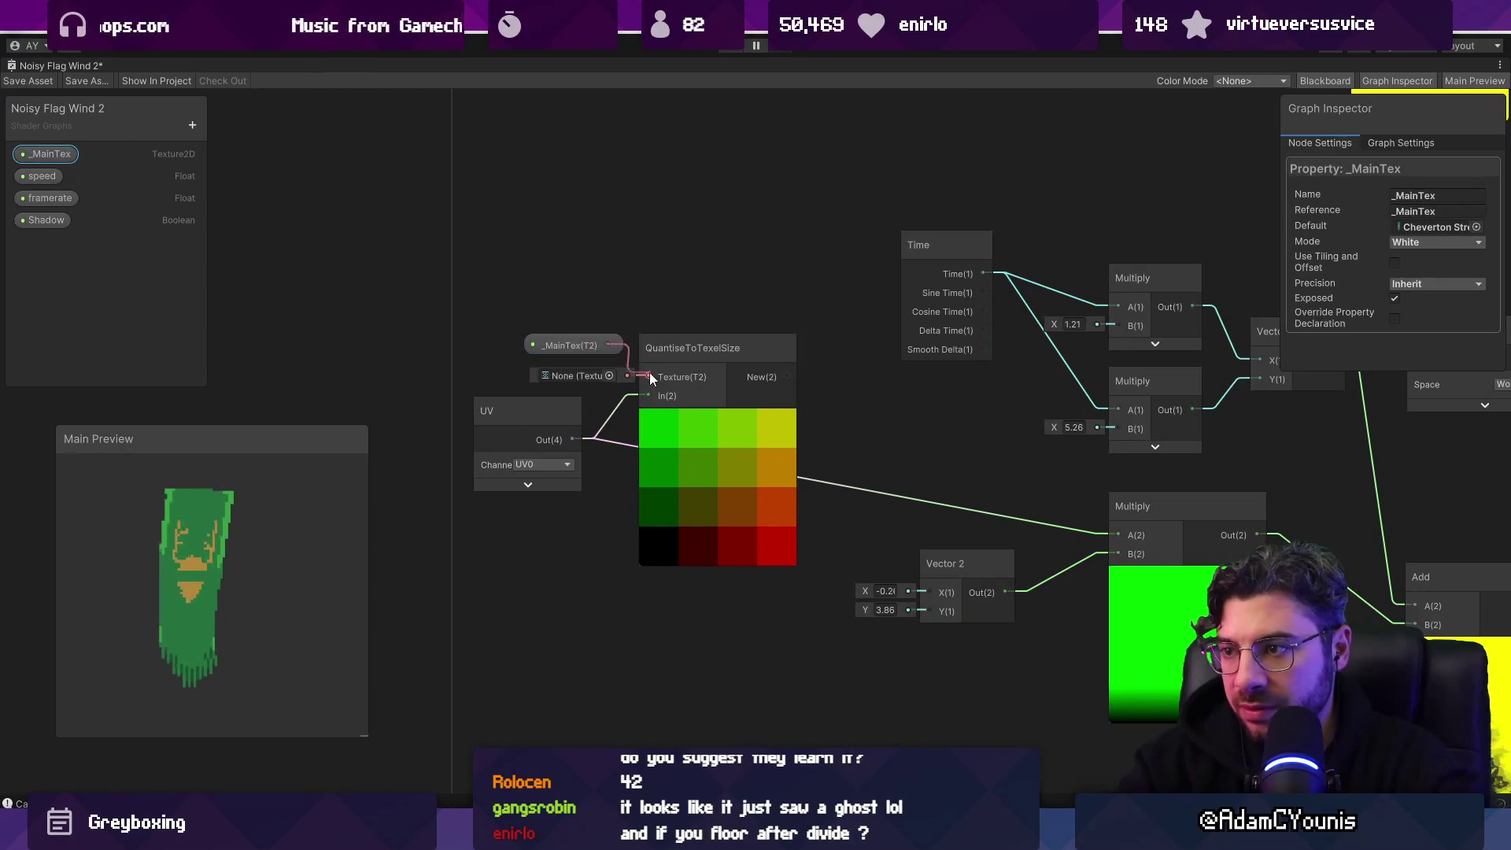
left_click_drag(649, 377, 649, 377)
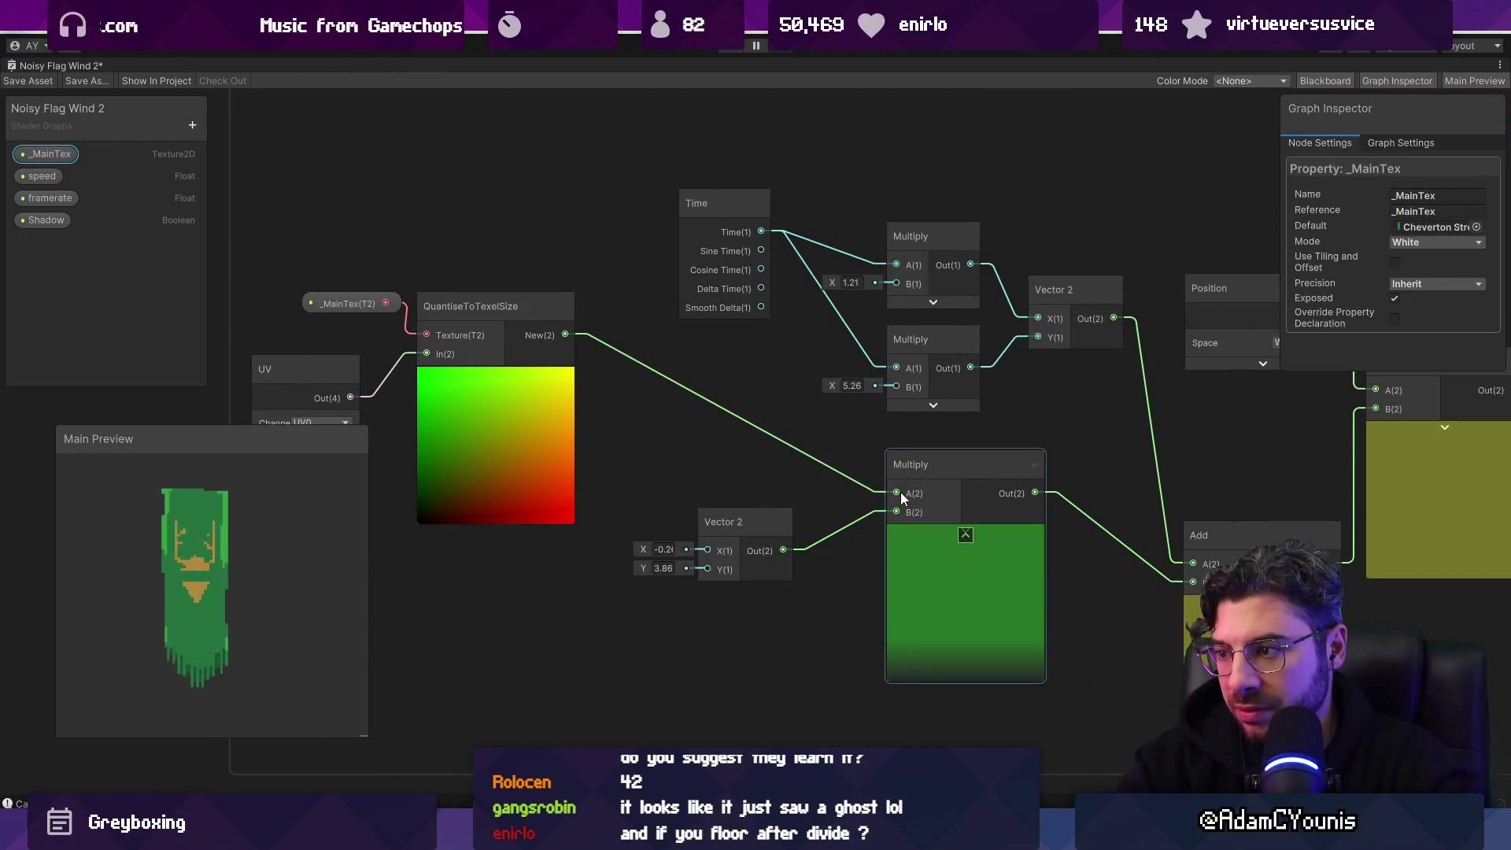
Step: Connect the quantised UV output to the upper Multiply's A input
scroll(631, 433, "down", 5)
scroll(959, 517, "down", 2)
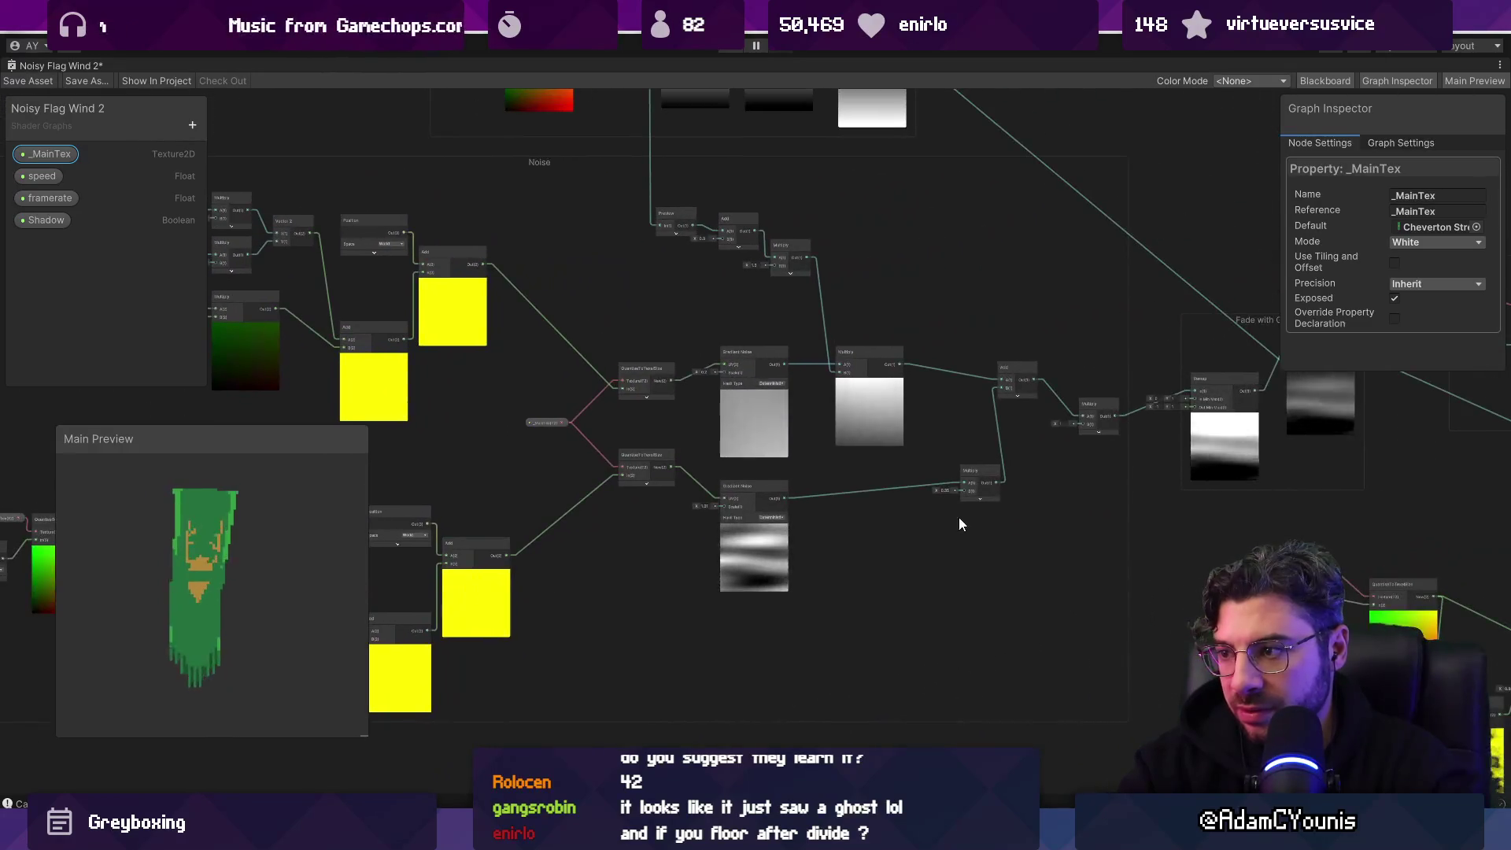
scroll(1013, 496, "up", 2)
scroll(460, 525, "up", 2)
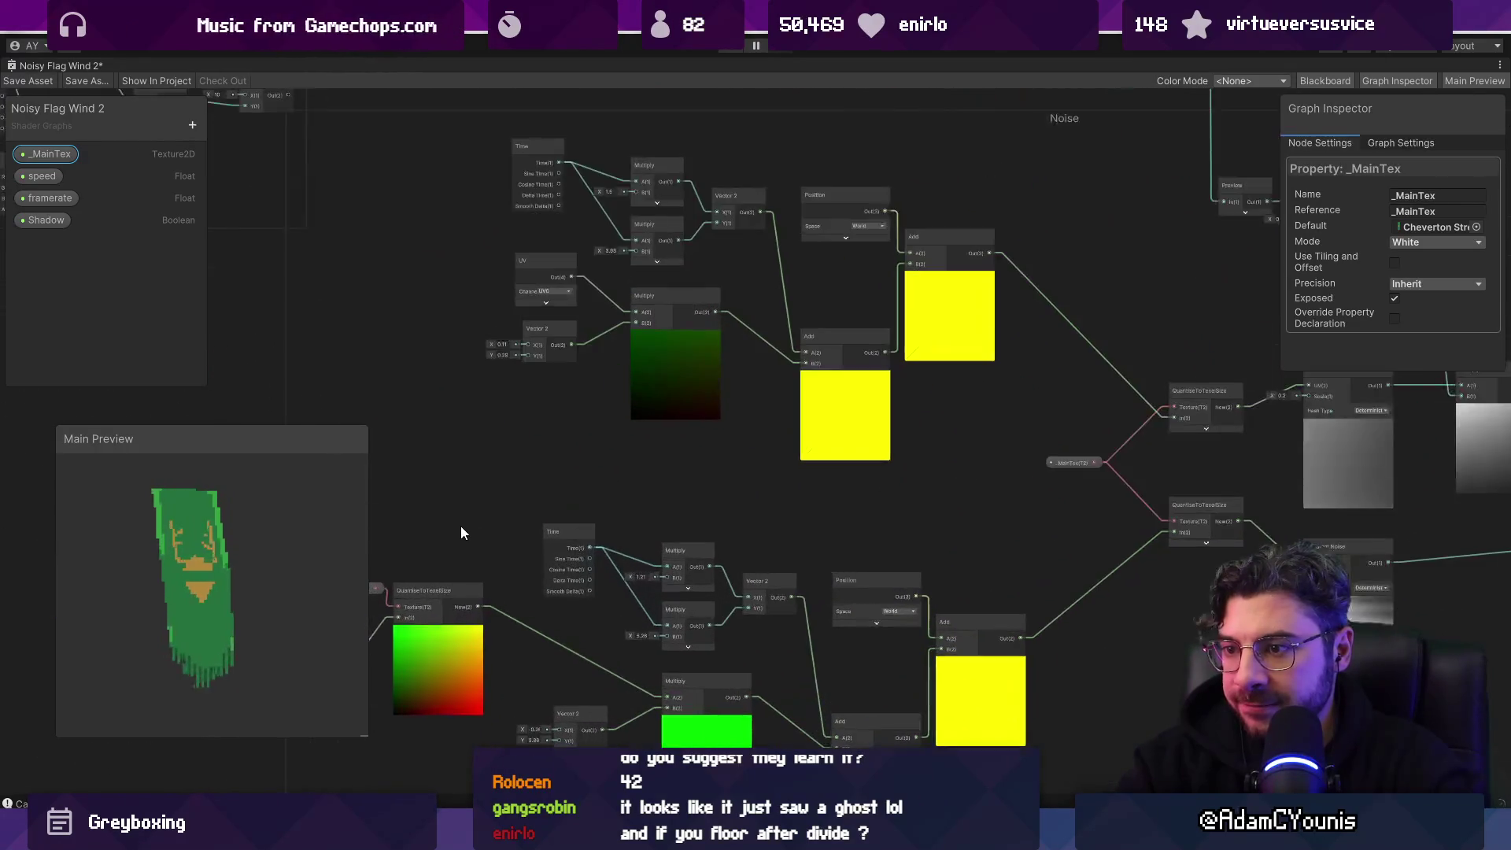
scroll(610, 461, "up", 1)
mouse_move(584, 475)
left_mouse_down()
mouse_move(647, 535)
mouse_move(627, 584)
mouse_move(712, 361)
mouse_move(779, 270)
mouse_move(541, 296)
mouse_move(564, 342)
left_mouse_up()
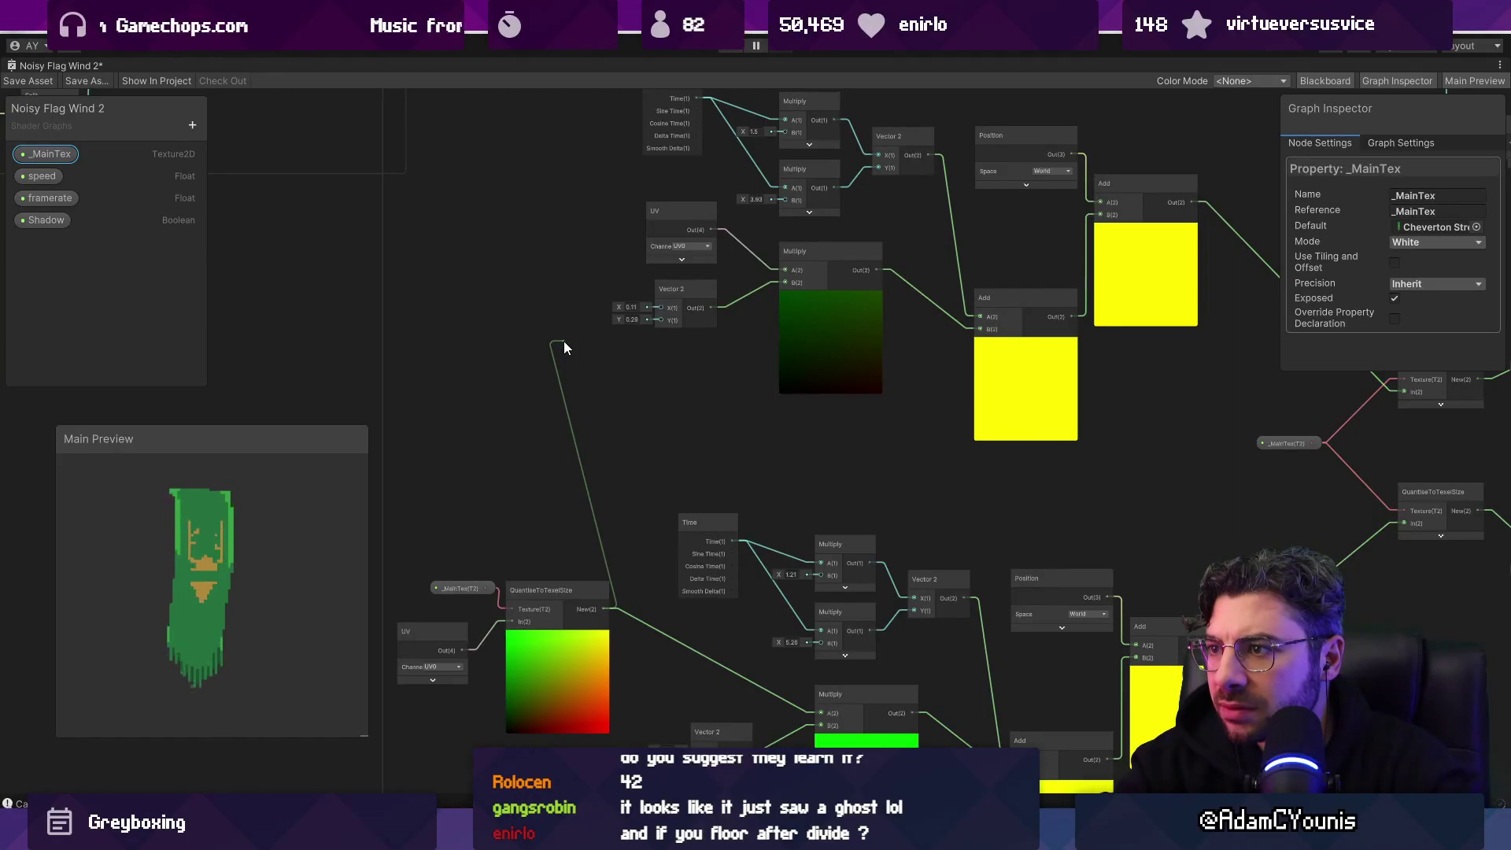
left_click_drag(564, 342, 785, 270)
Step: Move the UV, QuantiseToTexelSize and _MainTex nodes upward together beside the upper chain
left_click(683, 230)
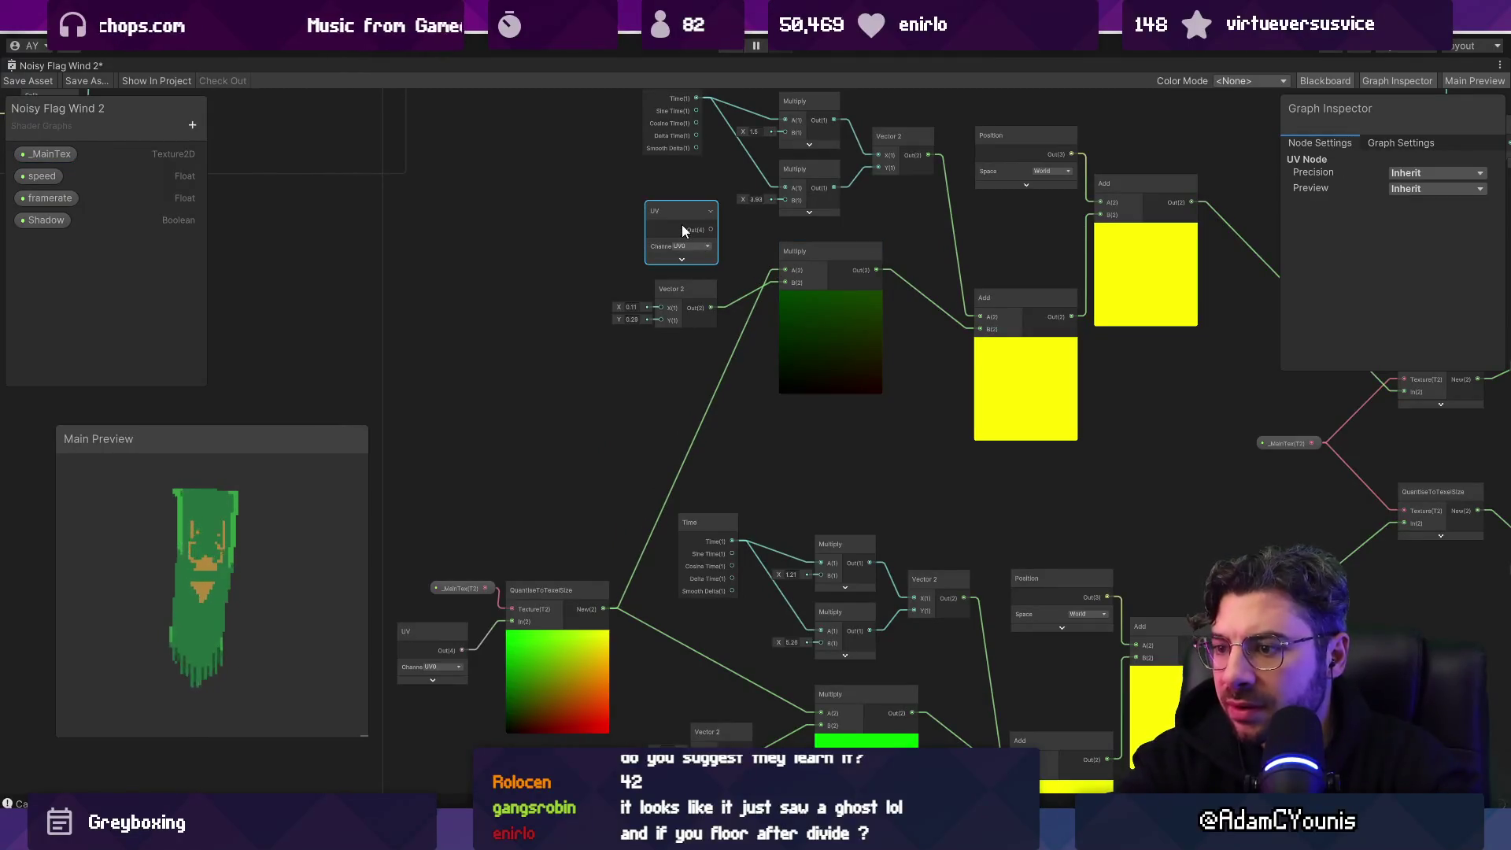
left_click_drag(469, 691, 469, 691)
mouse_move(539, 685)
left_mouse_down()
mouse_move(553, 527)
mouse_move(509, 413)
mouse_move(540, 483)
left_mouse_up()
scroll(612, 388, "down", 5)
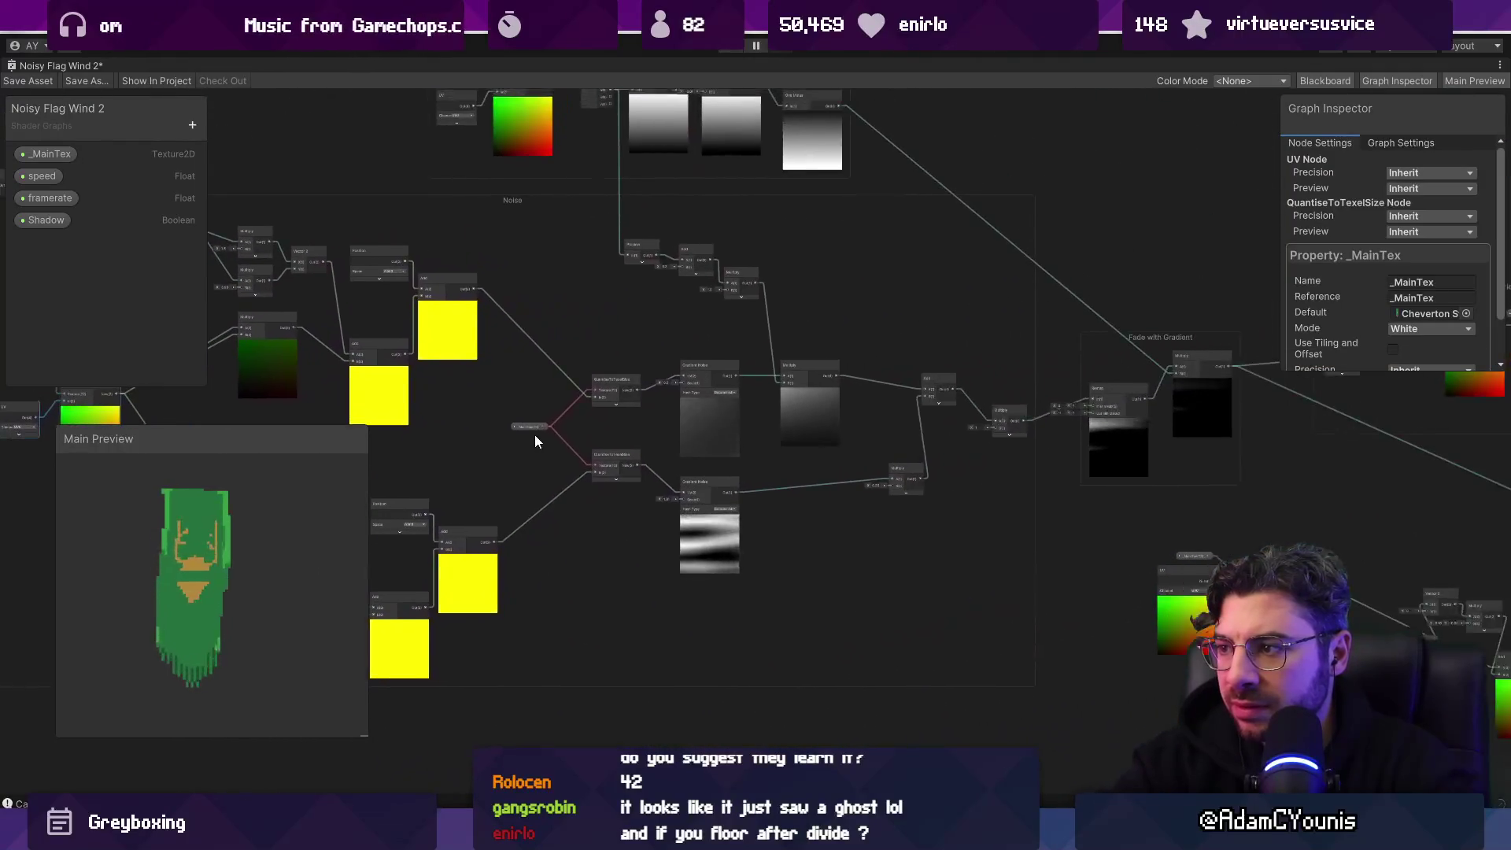
scroll(1005, 318, "up", 5)
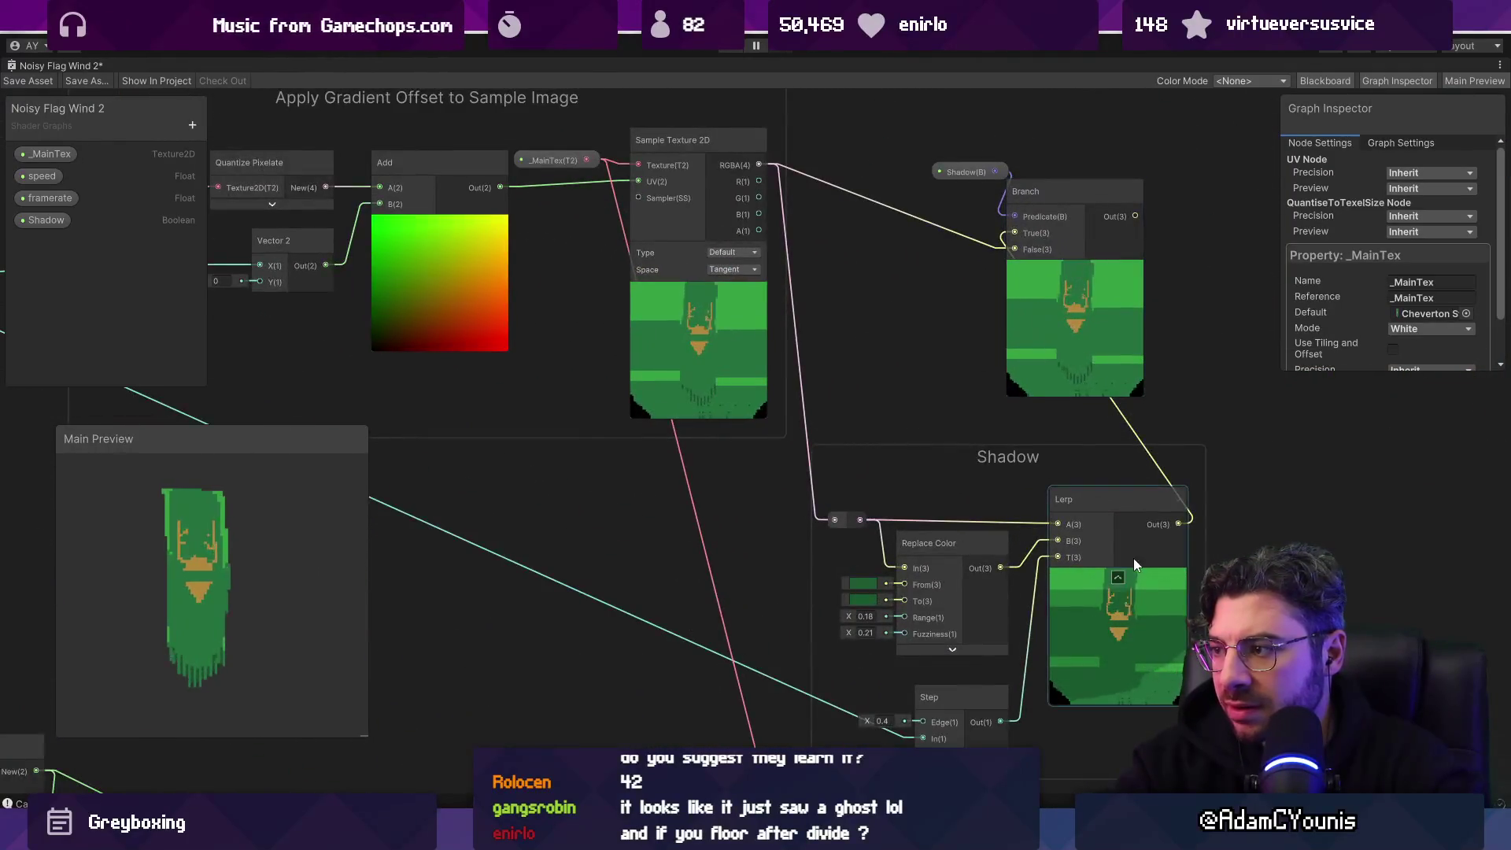
scroll(1133, 559, "down", 4)
left_click(865, 587)
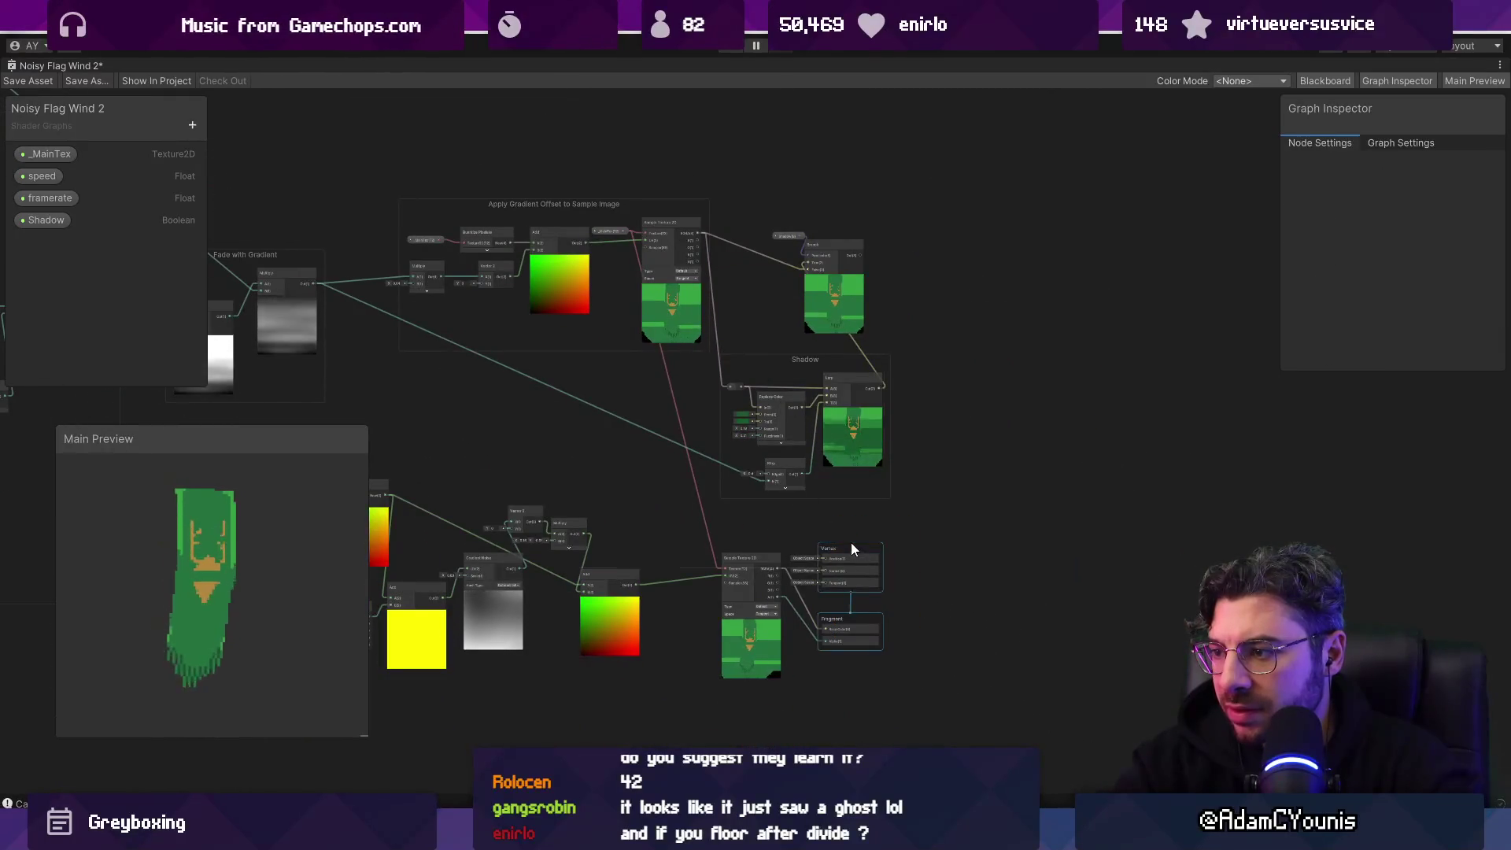
Step: Wire the Sample Texture 2D's A output into the Fragment node's Alpha input and zoom the preview
scroll(869, 243, "up", 5)
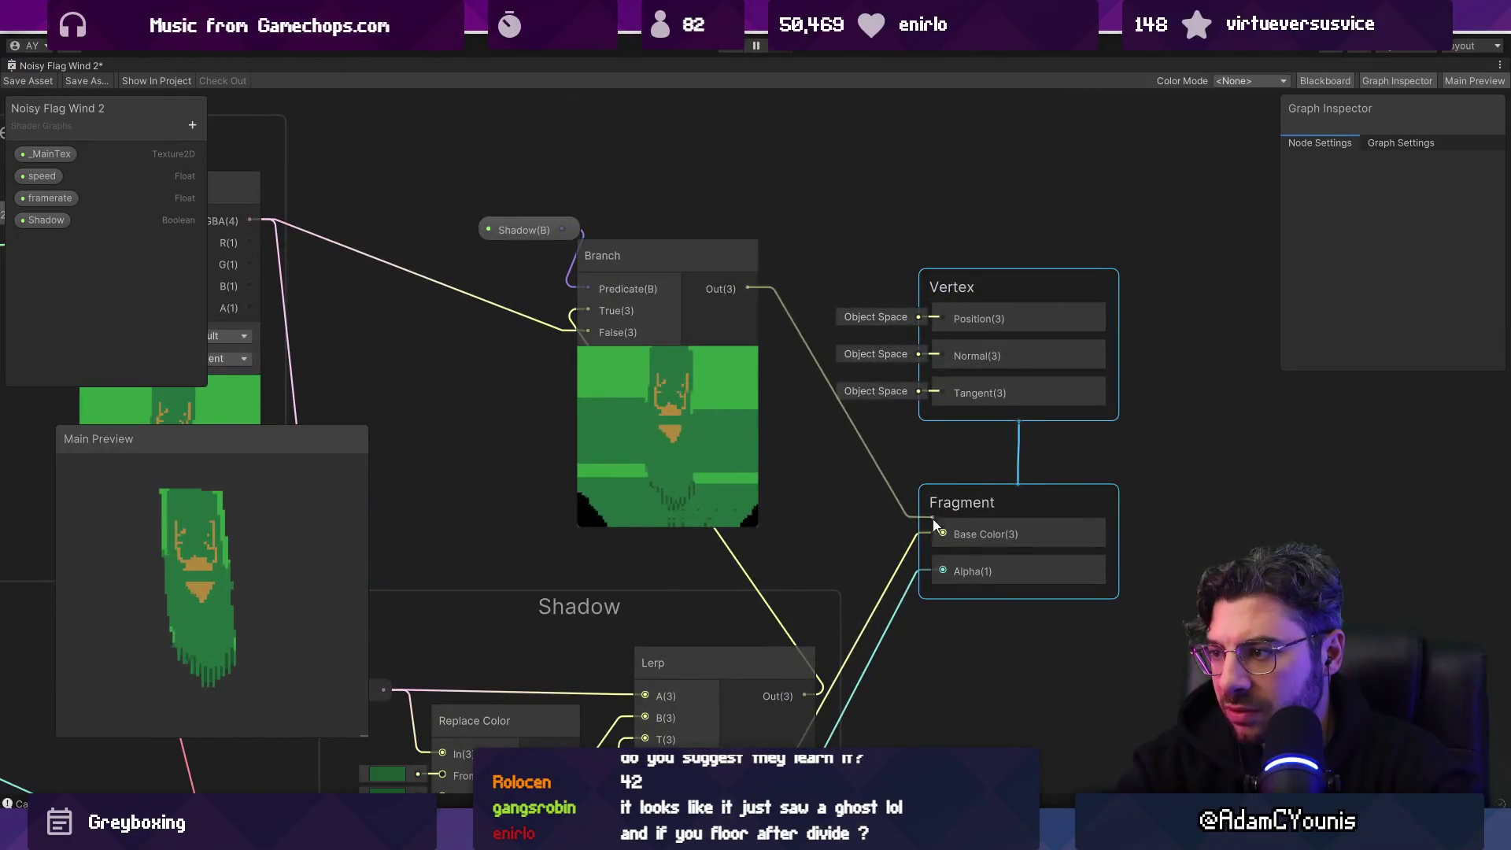
scroll(707, 445, "down", 3)
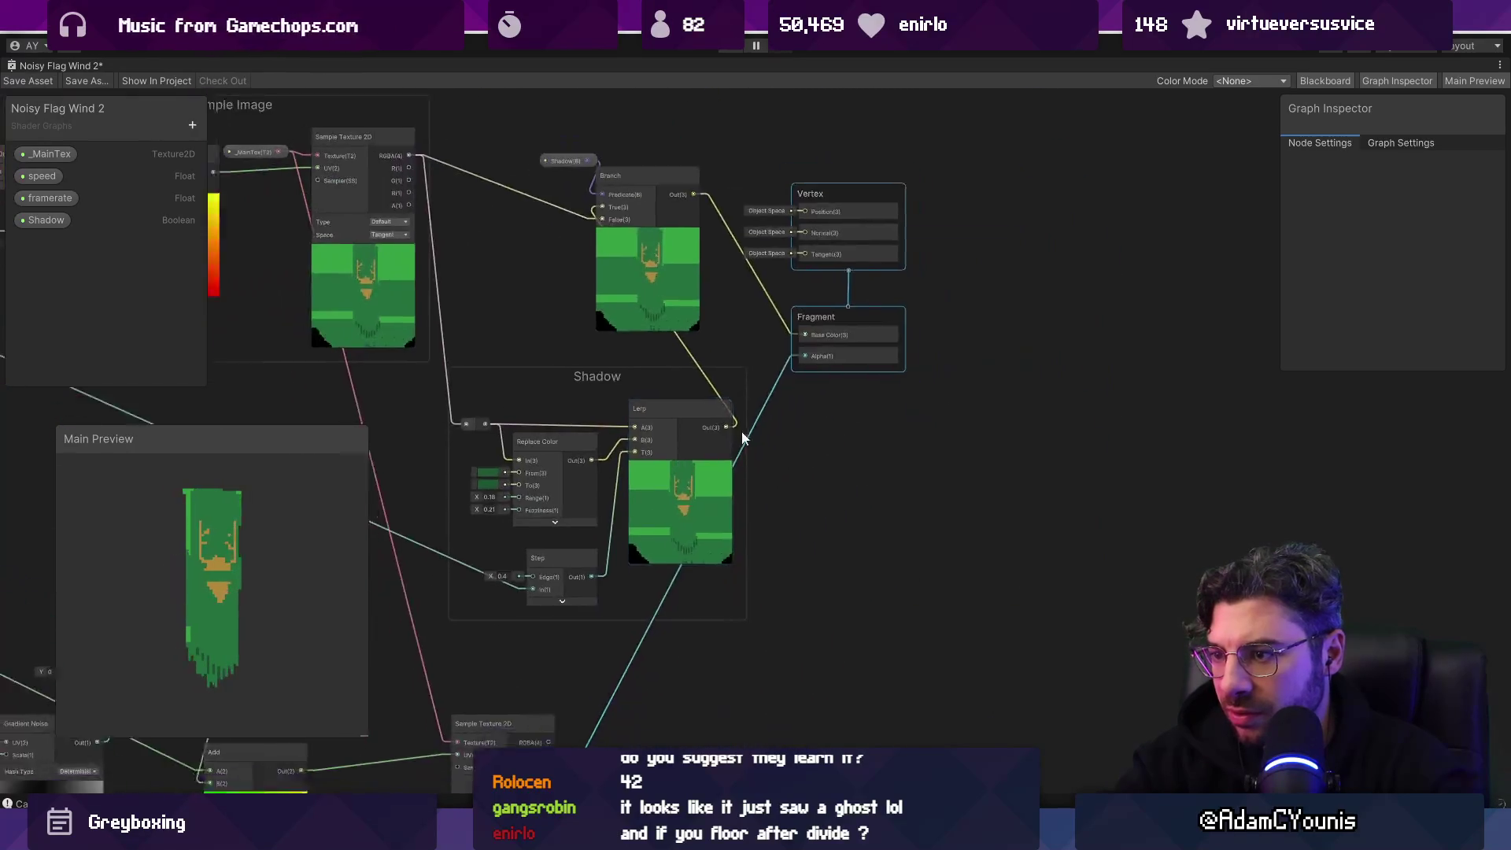
left_click_drag(743, 438, 830, 382)
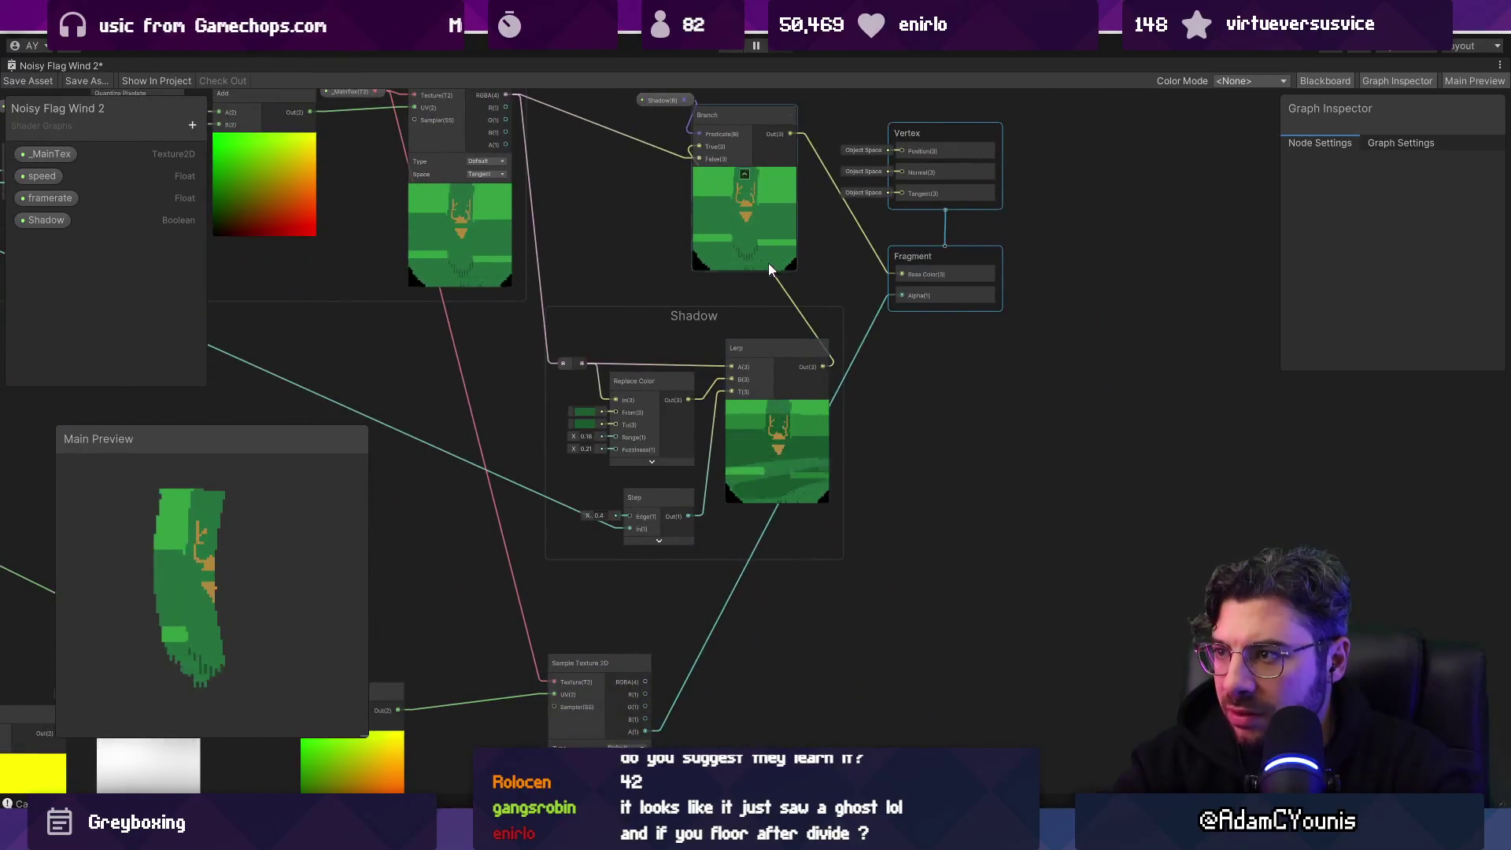
scroll(758, 320, "up", 3)
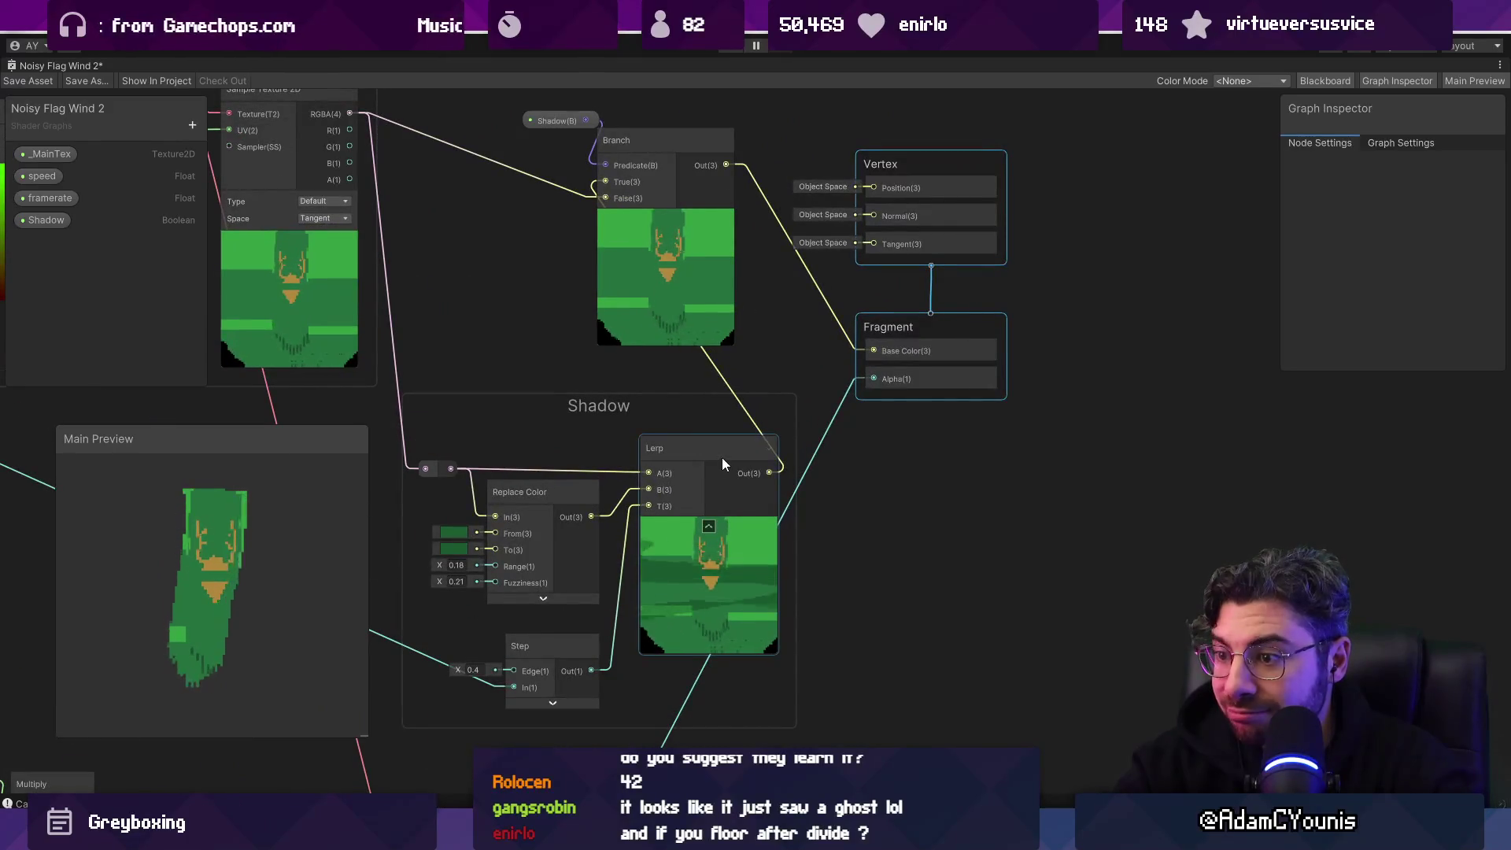
left_click(721, 456)
scroll(712, 360, "down", 1)
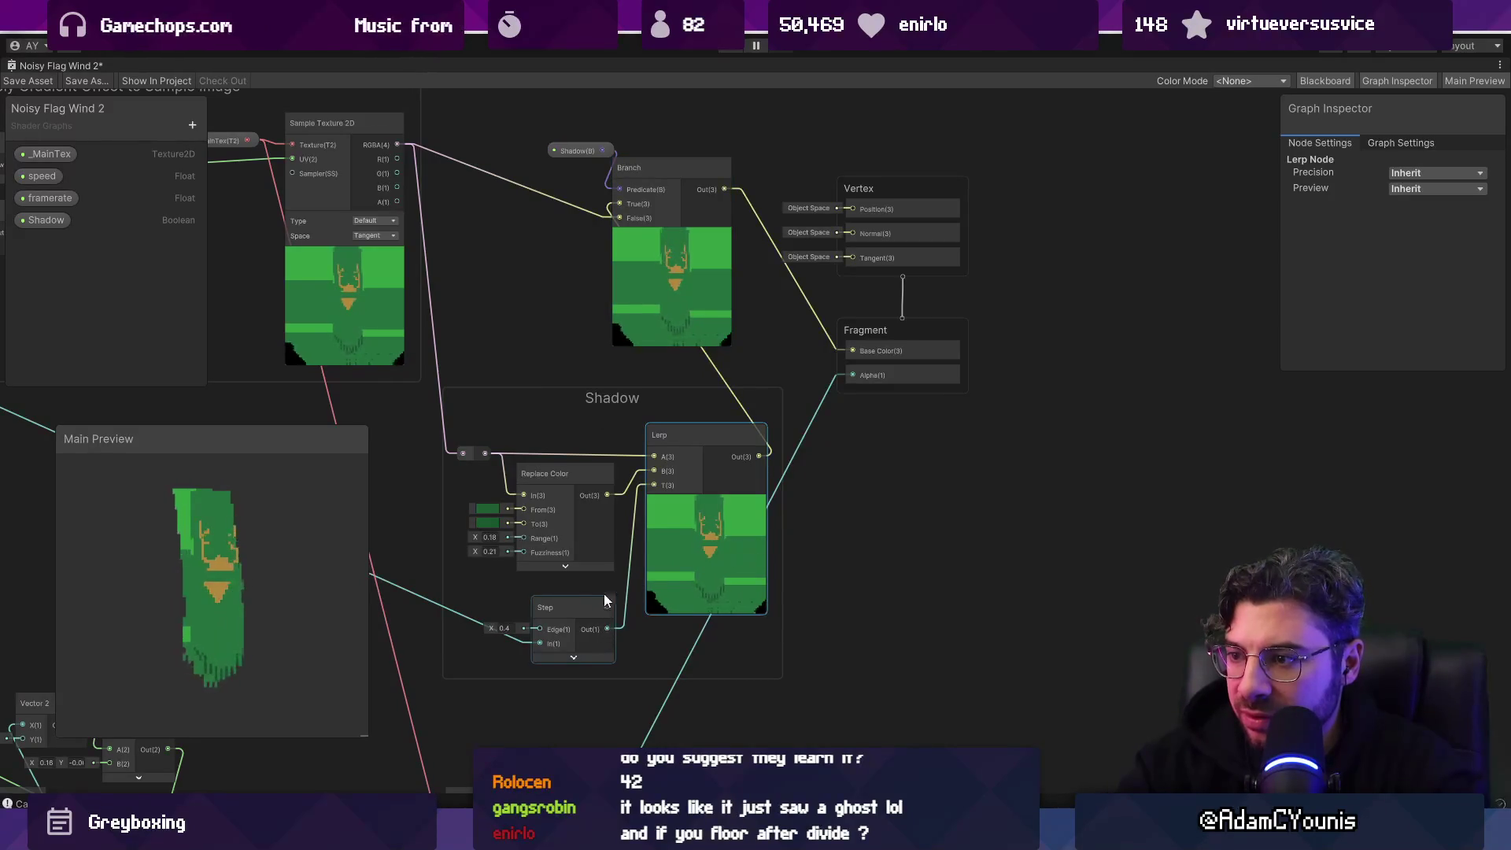
left_click_drag(604, 596, 957, 629)
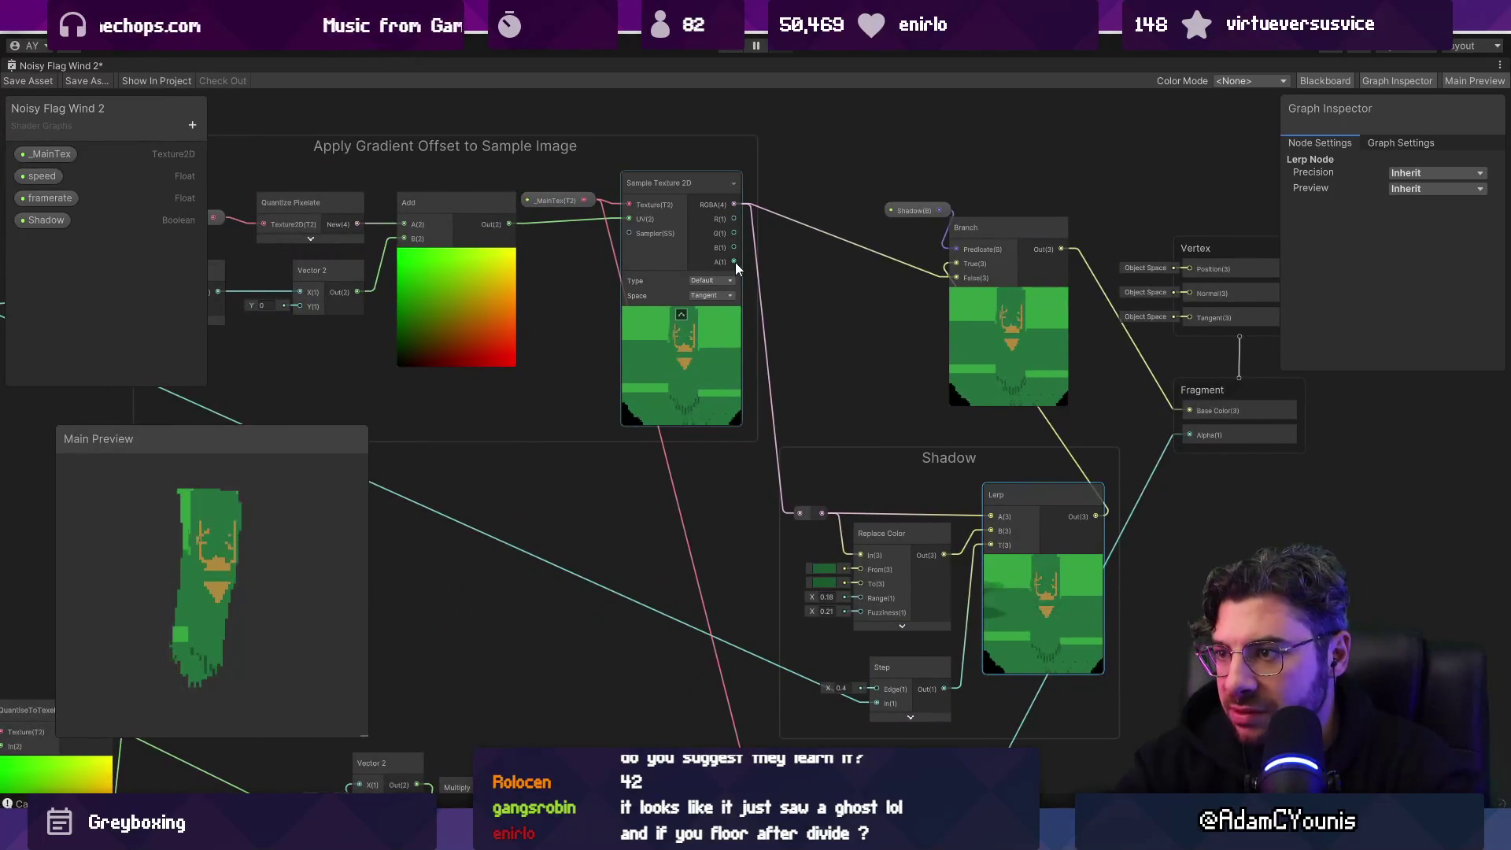
left_click_drag(735, 261, 1186, 436)
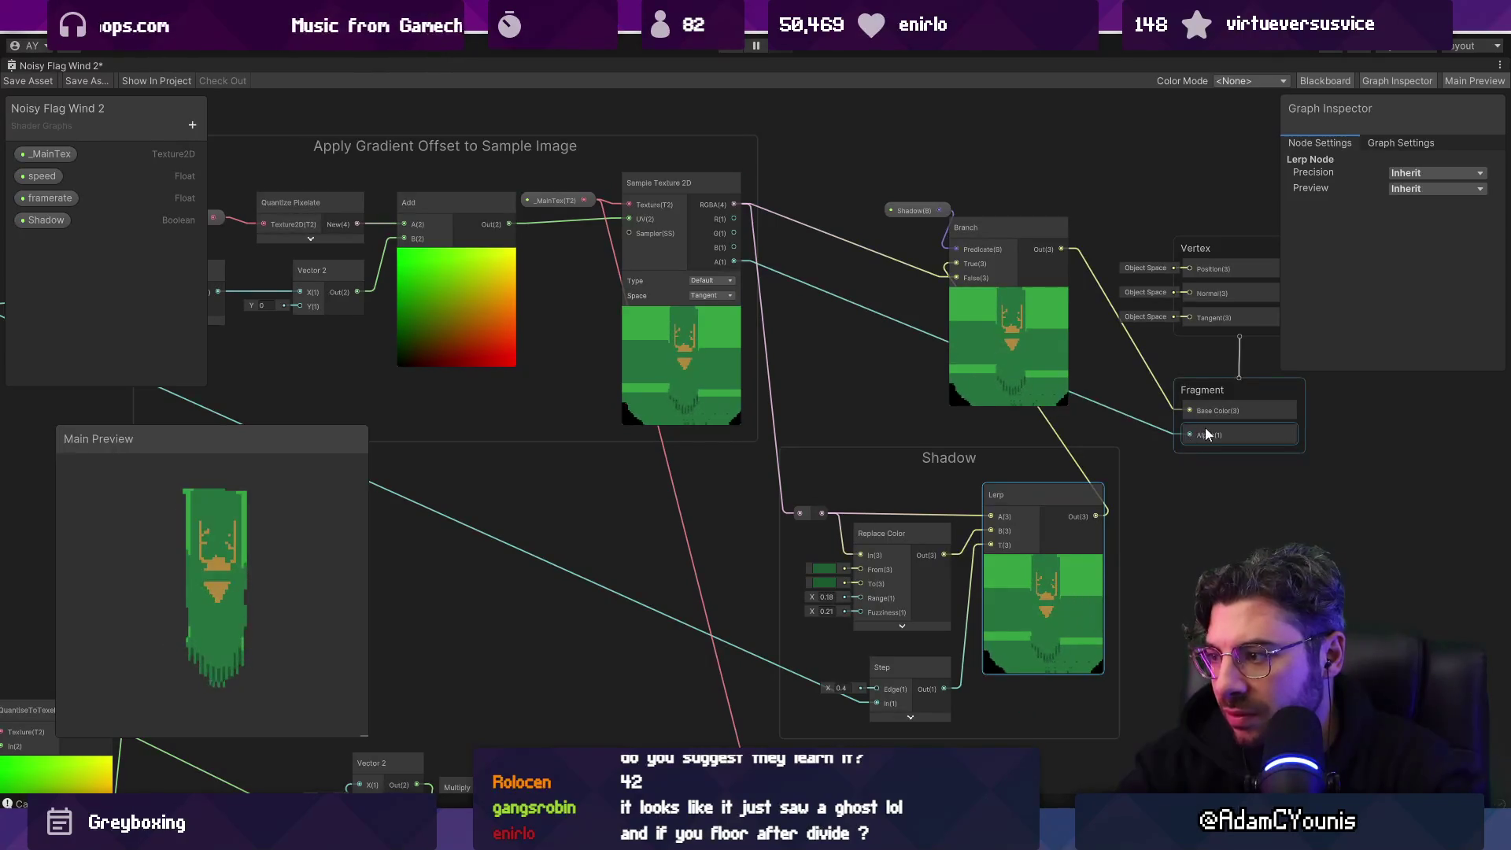
scroll(217, 575, "up", 3)
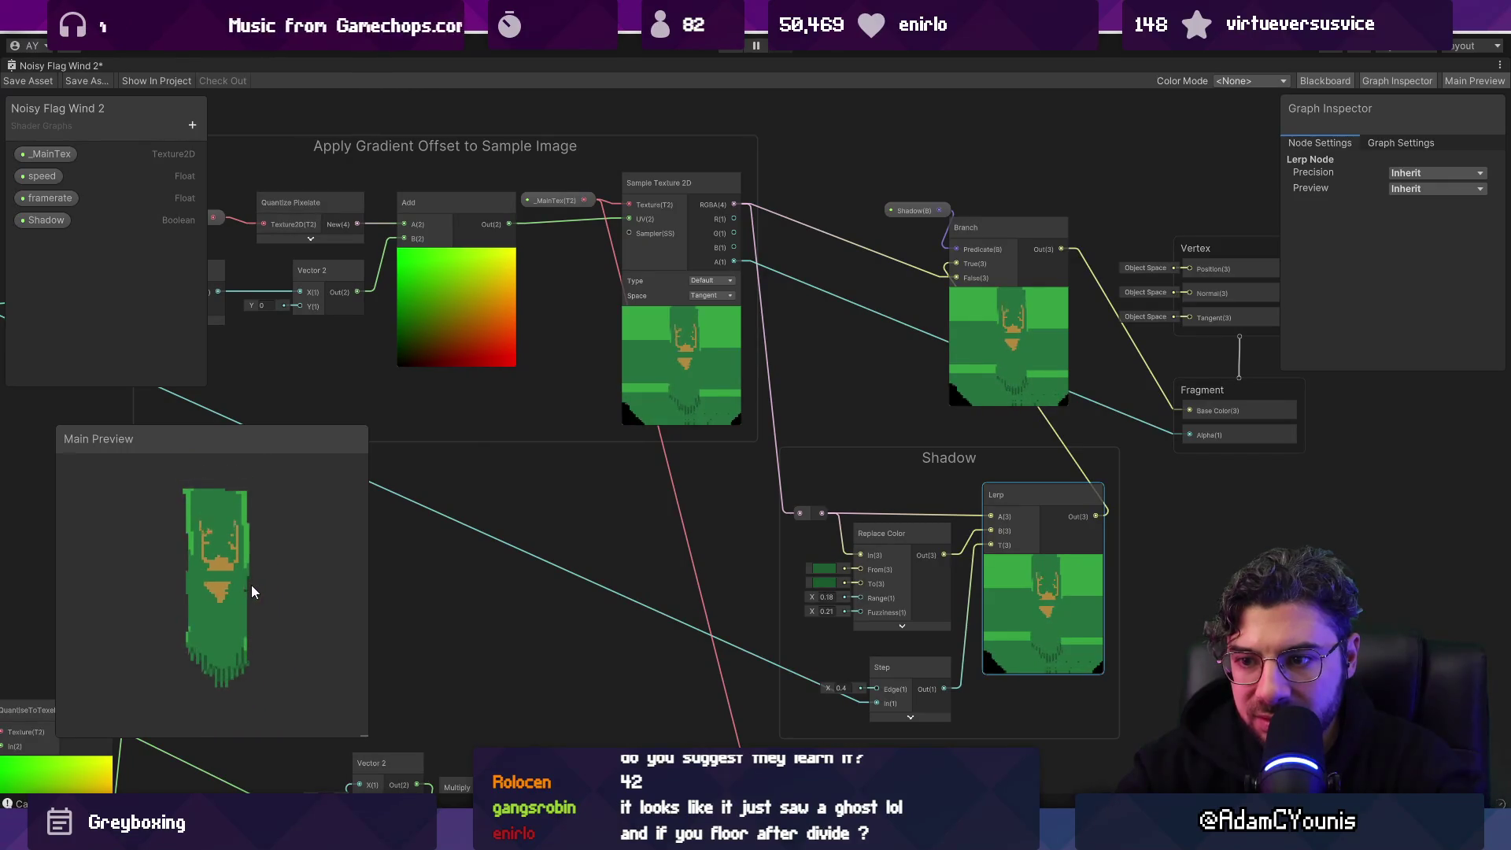
scroll(200, 565, "up", 1)
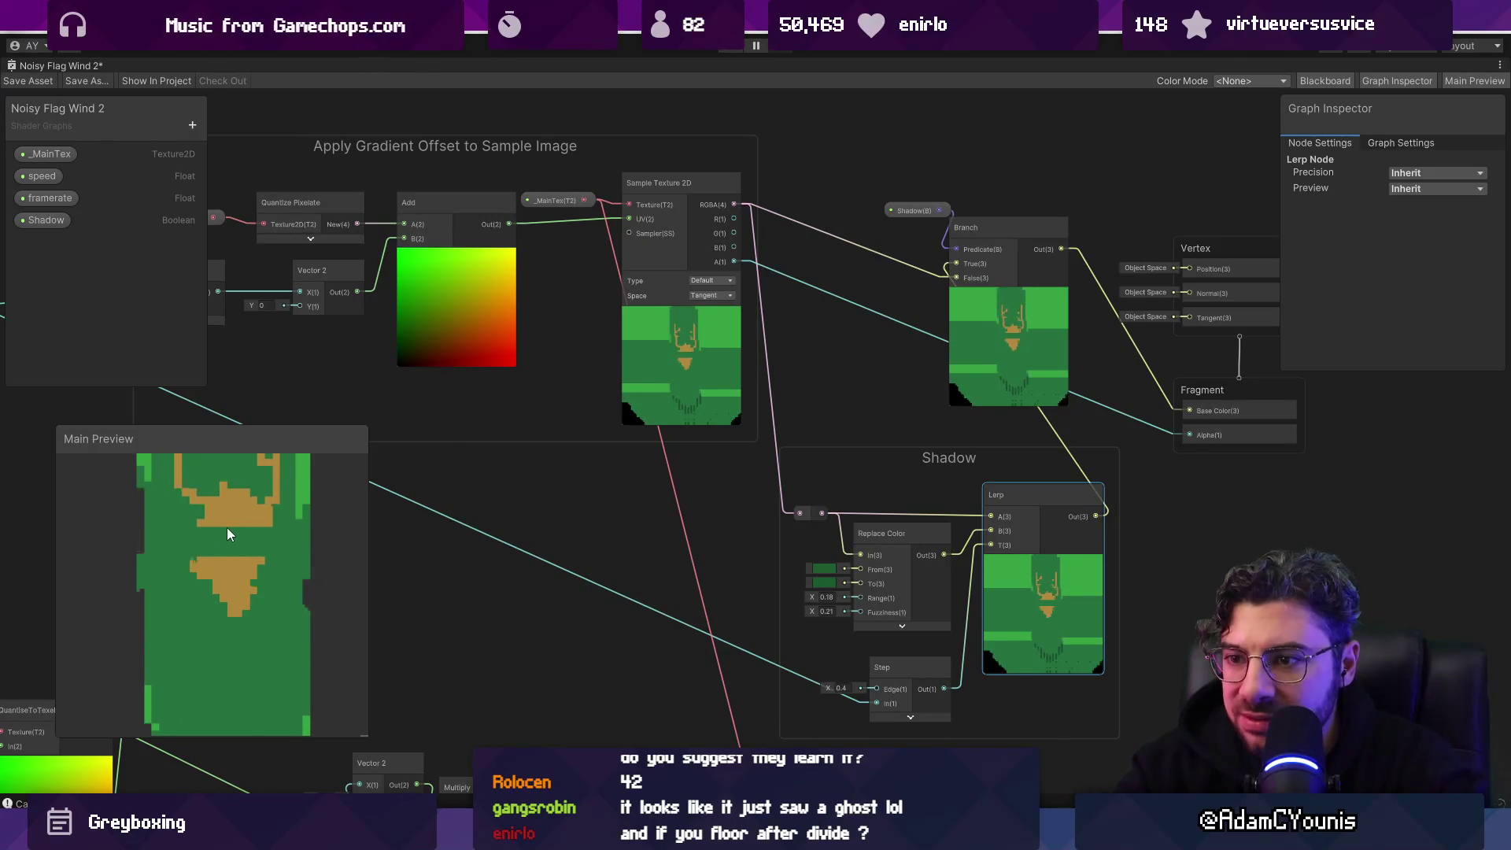
scroll(1075, 465, "down", 8)
scroll(1023, 453, "up", 5)
Step: Delete the lower duplicate noise chain and its leftover Sample Texture node
mouse_move(373, 379)
left_mouse_down()
mouse_move(591, 506)
mouse_move(929, 621)
mouse_move(1097, 517)
left_mouse_up()
key("Delete")
key("Delete")
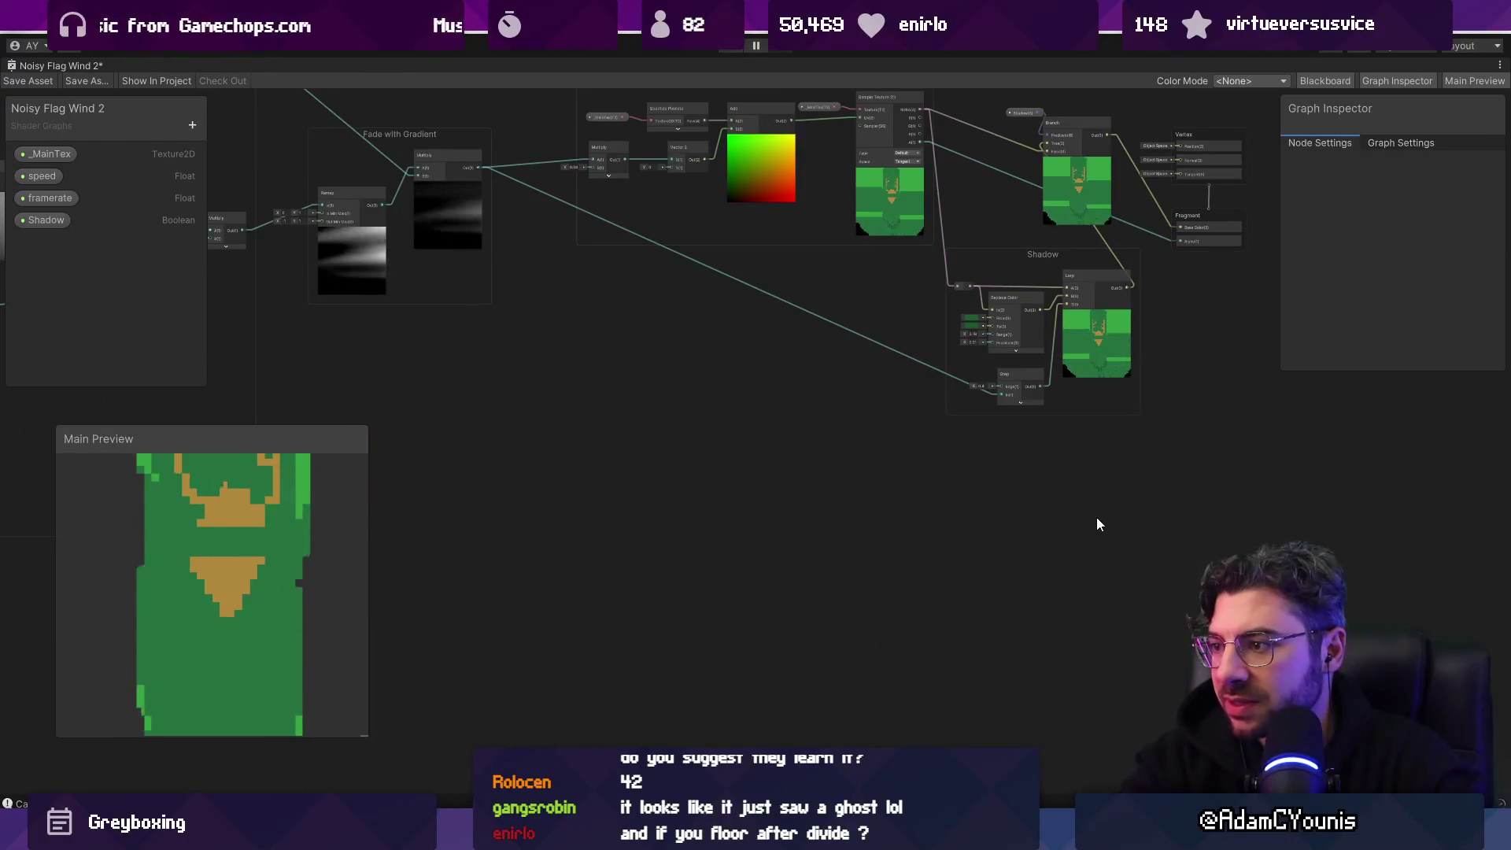
key("a")
scroll(816, 450, "up", 4)
scroll(875, 504, "down", 2)
Step: Rearrange the Shadow group and shift the Branch, Vertex and Fragment nodes right
mouse_move(781, 502)
left_mouse_down()
mouse_move(589, 499)
mouse_move(608, 506)
left_mouse_up()
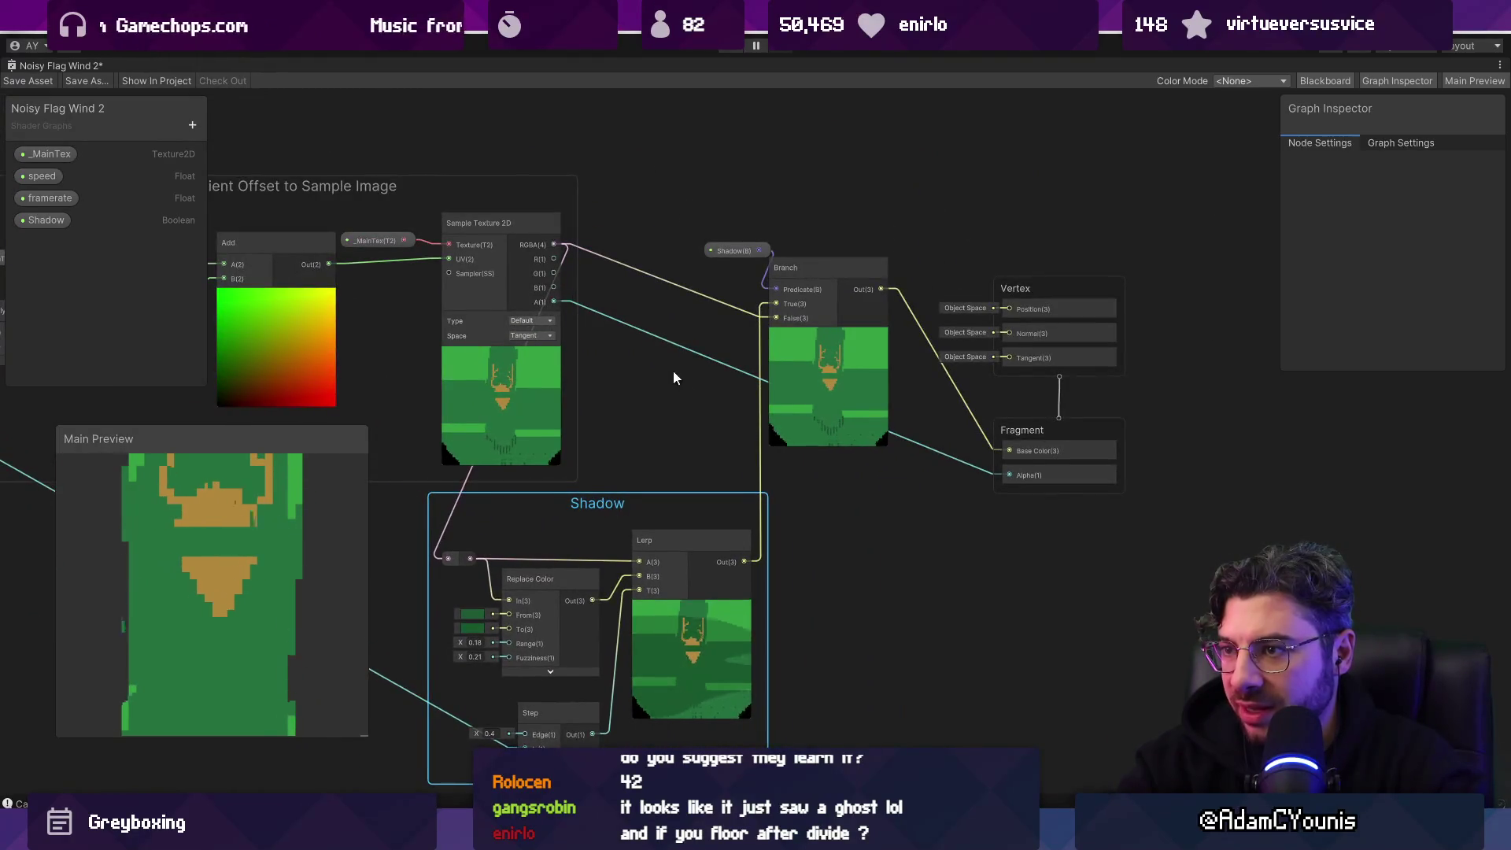
scroll(570, 248, "down", 4)
left_click_drag(537, 418, 614, 419)
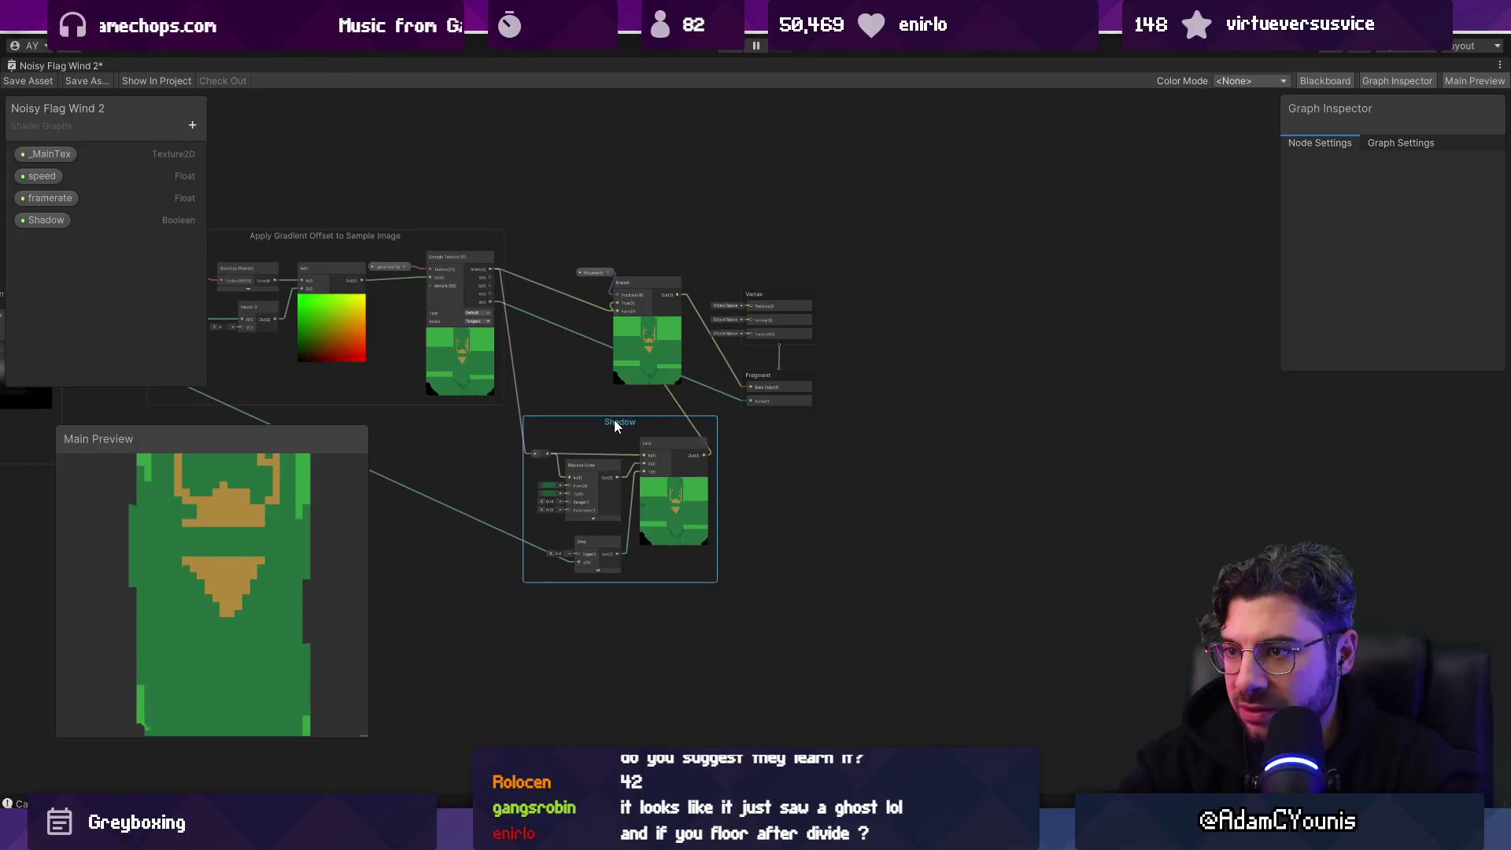
left_click_drag(578, 233, 684, 296)
left_click_drag(823, 398, 828, 409)
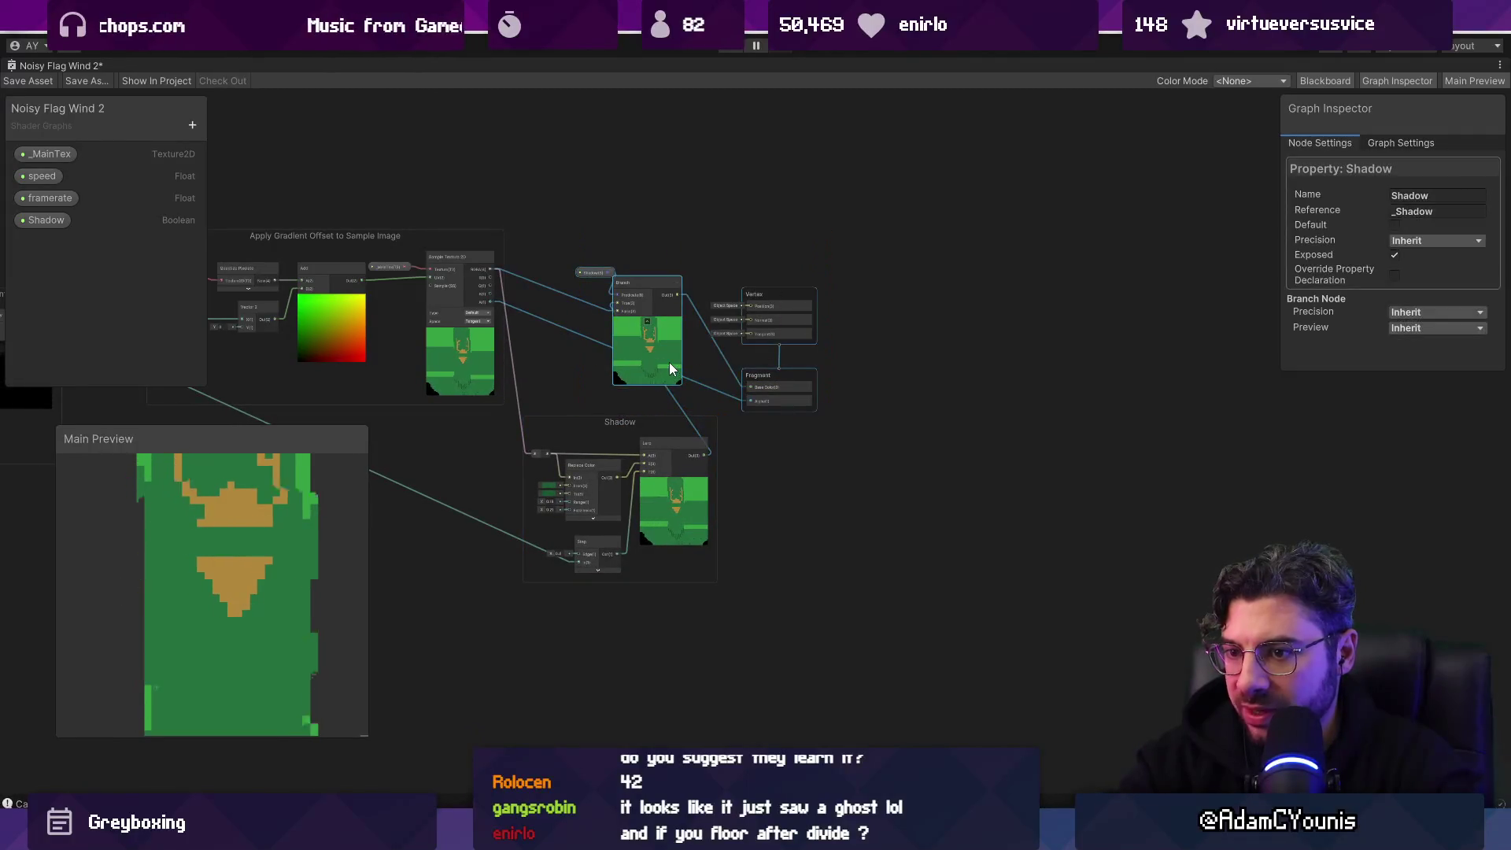
left_click_drag(664, 357, 760, 341)
Step: Show the Shadow boolean property's settings in the Graph Inspector
scroll(729, 407, "up", 5)
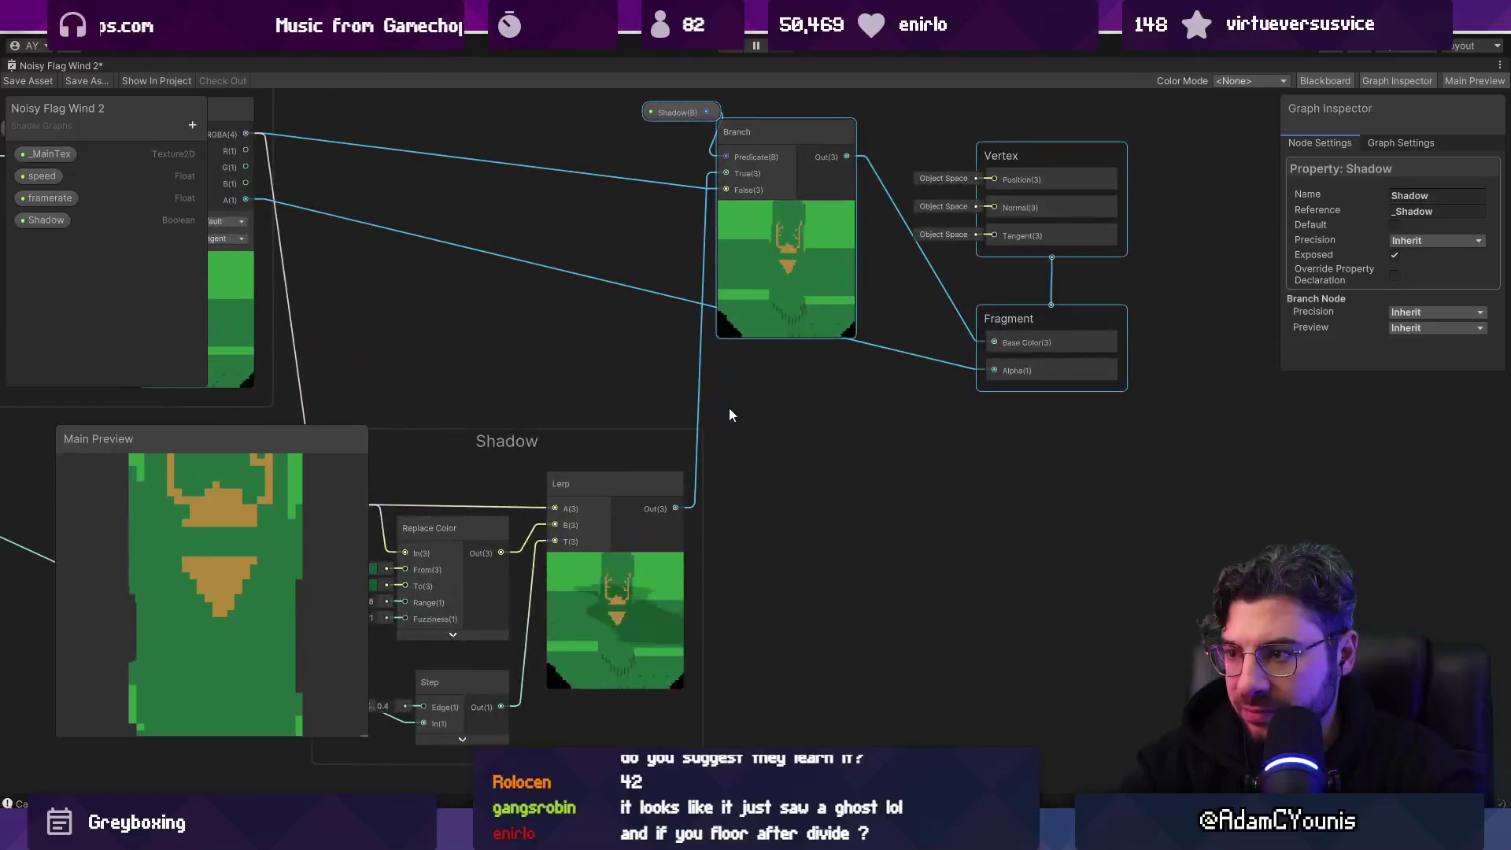
left_click(35, 220)
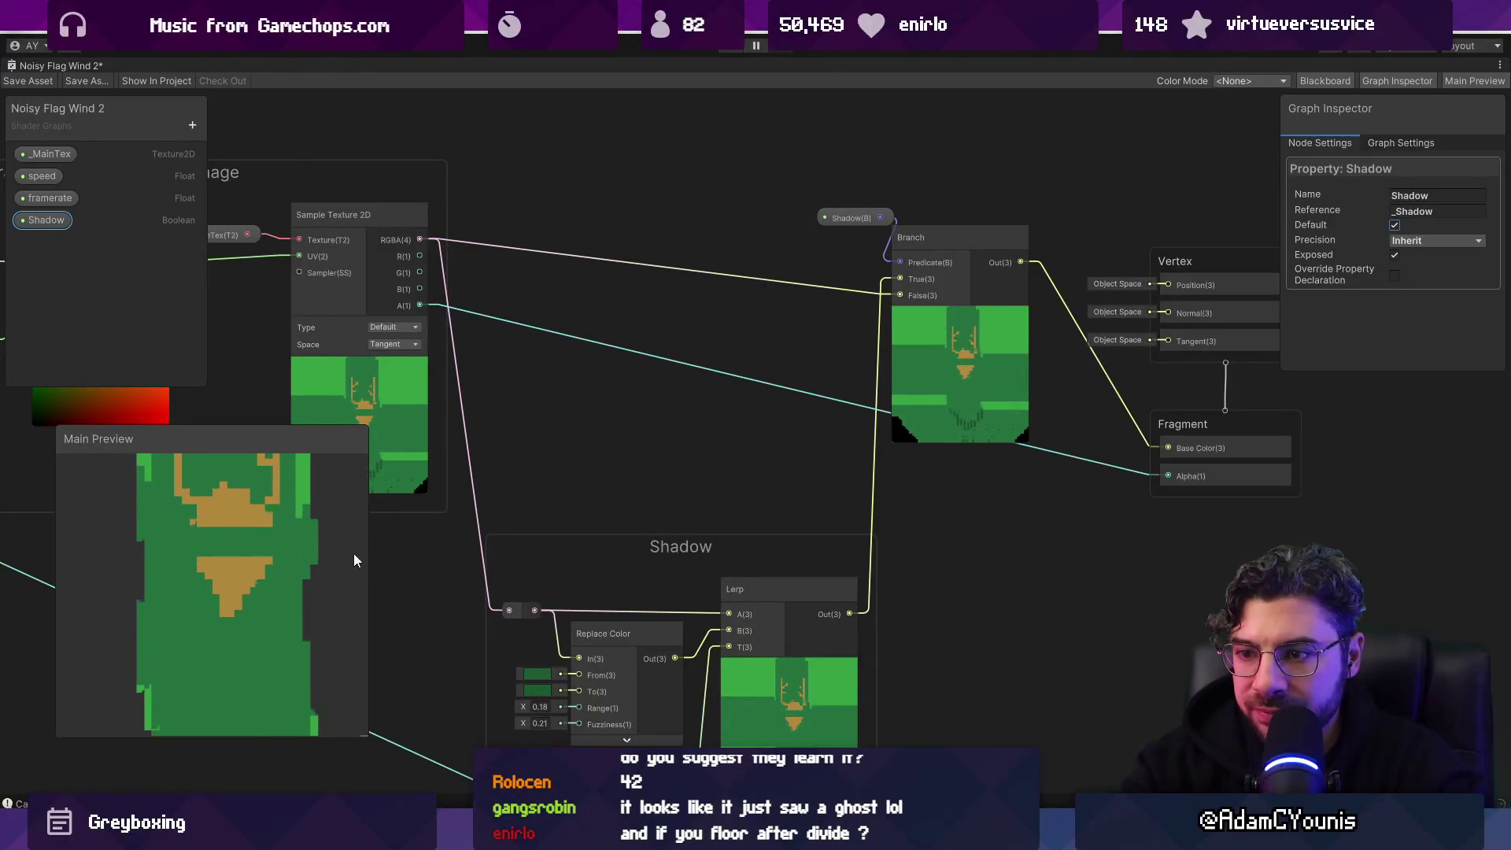
scroll(767, 452, "down", 5)
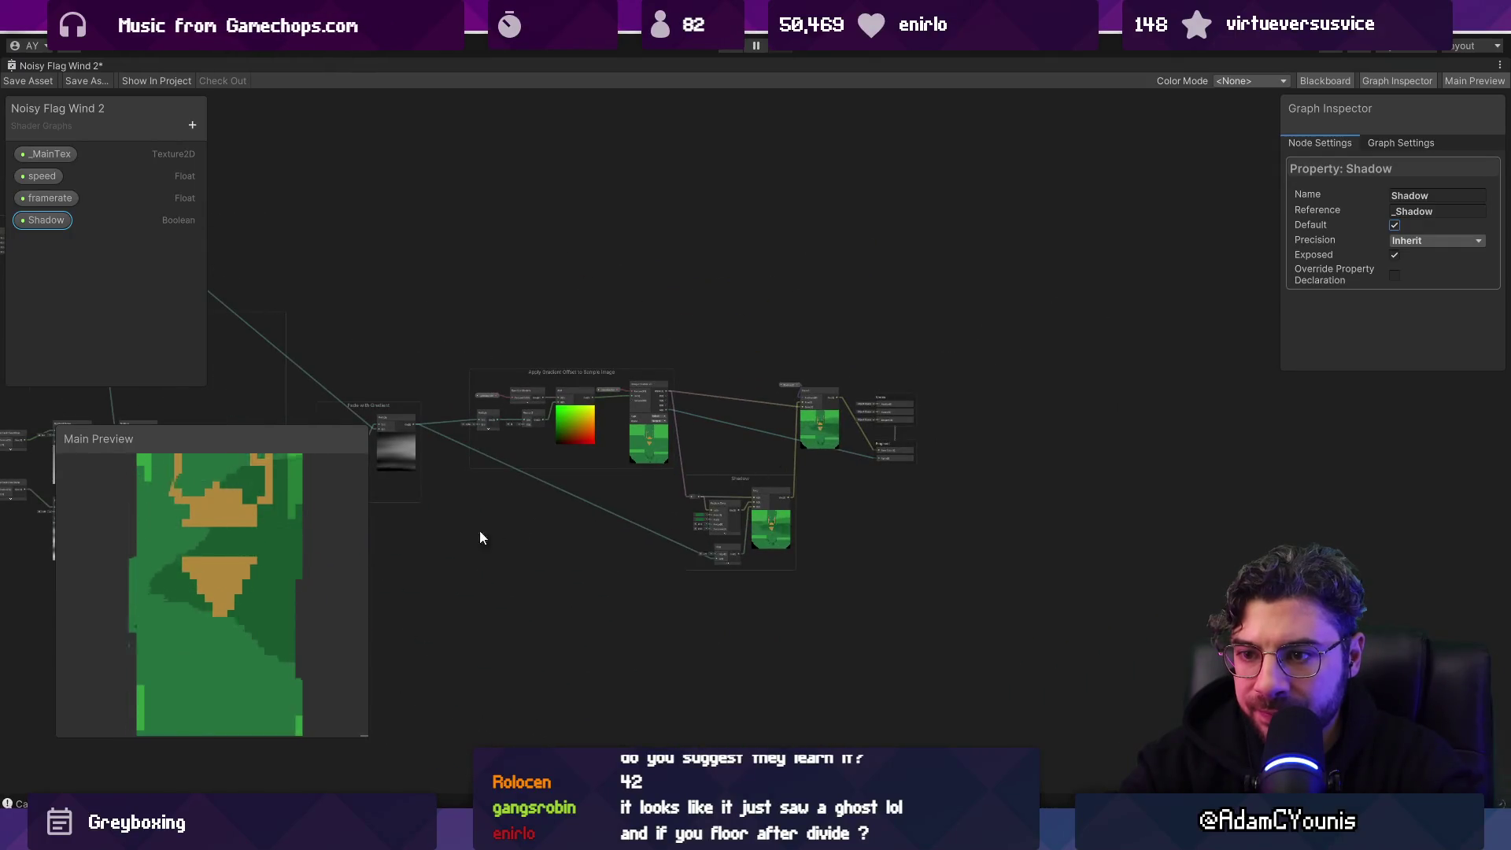
scroll(629, 488, "down", 3)
Step: Move the Time group aside and add a new Float node inside the Noise group
left_click_drag(683, 436, 864, 406)
scroll(864, 403, "up", 5)
left_click(819, 347)
scroll(709, 350, "up", 2)
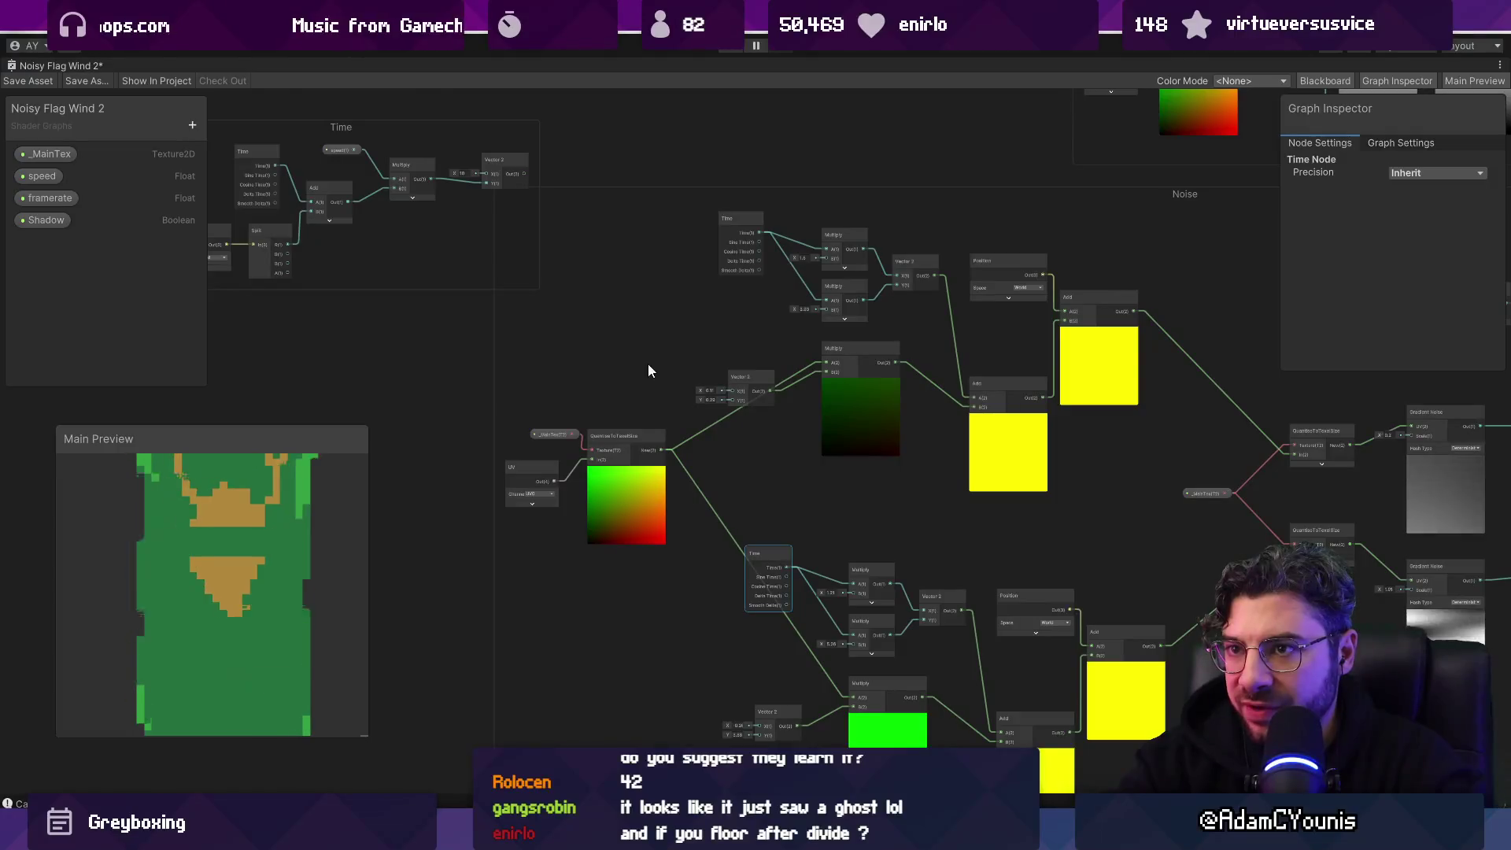
mouse_move(293, 128)
left_mouse_down()
mouse_move(267, 135)
mouse_move(169, 231)
left_mouse_up()
right_click(551, 351)
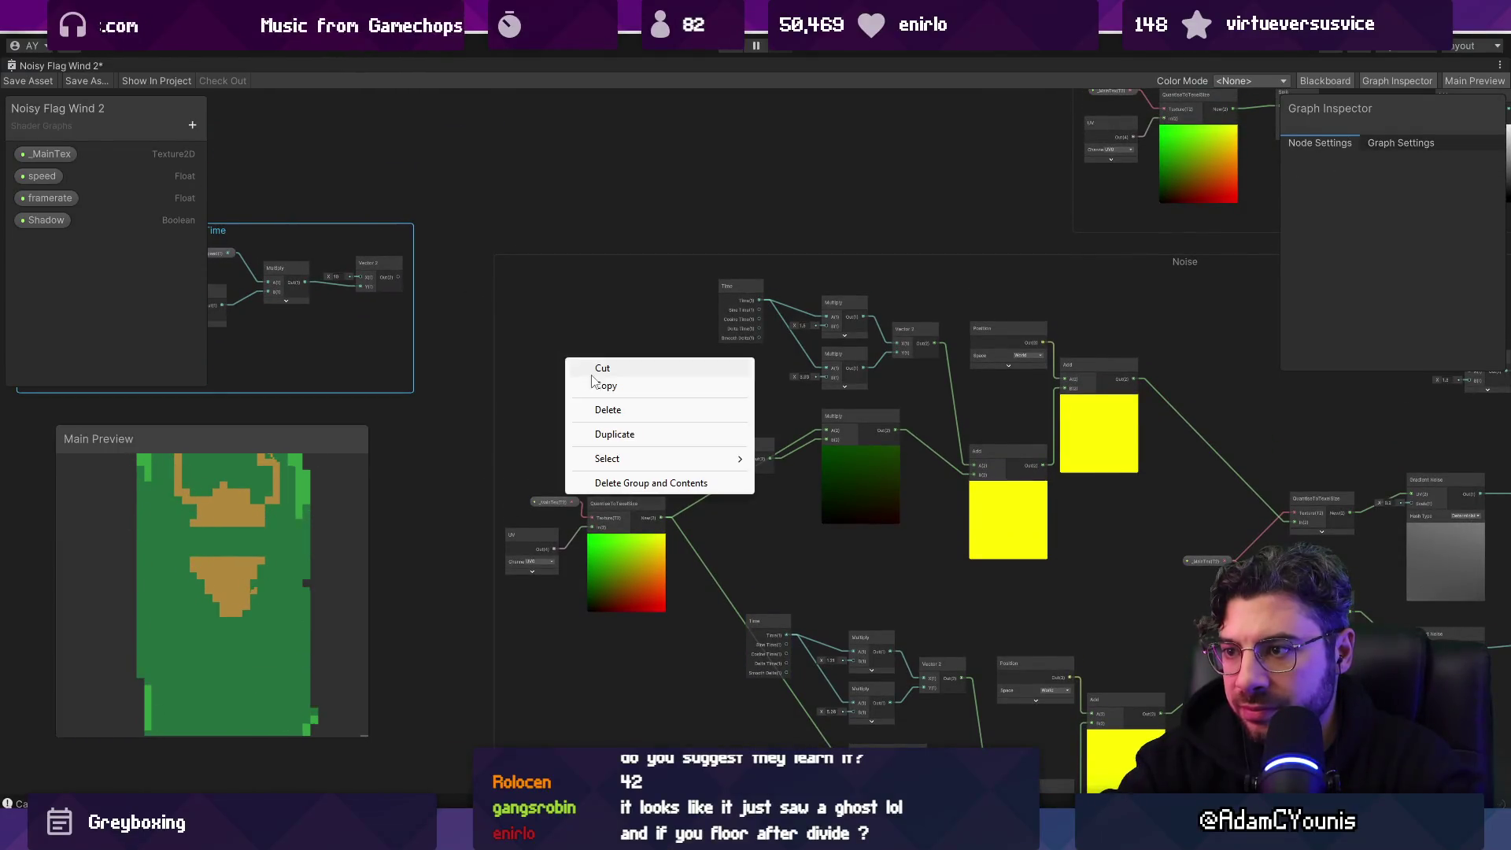
right_click(473, 445)
left_click(485, 447)
type("float")
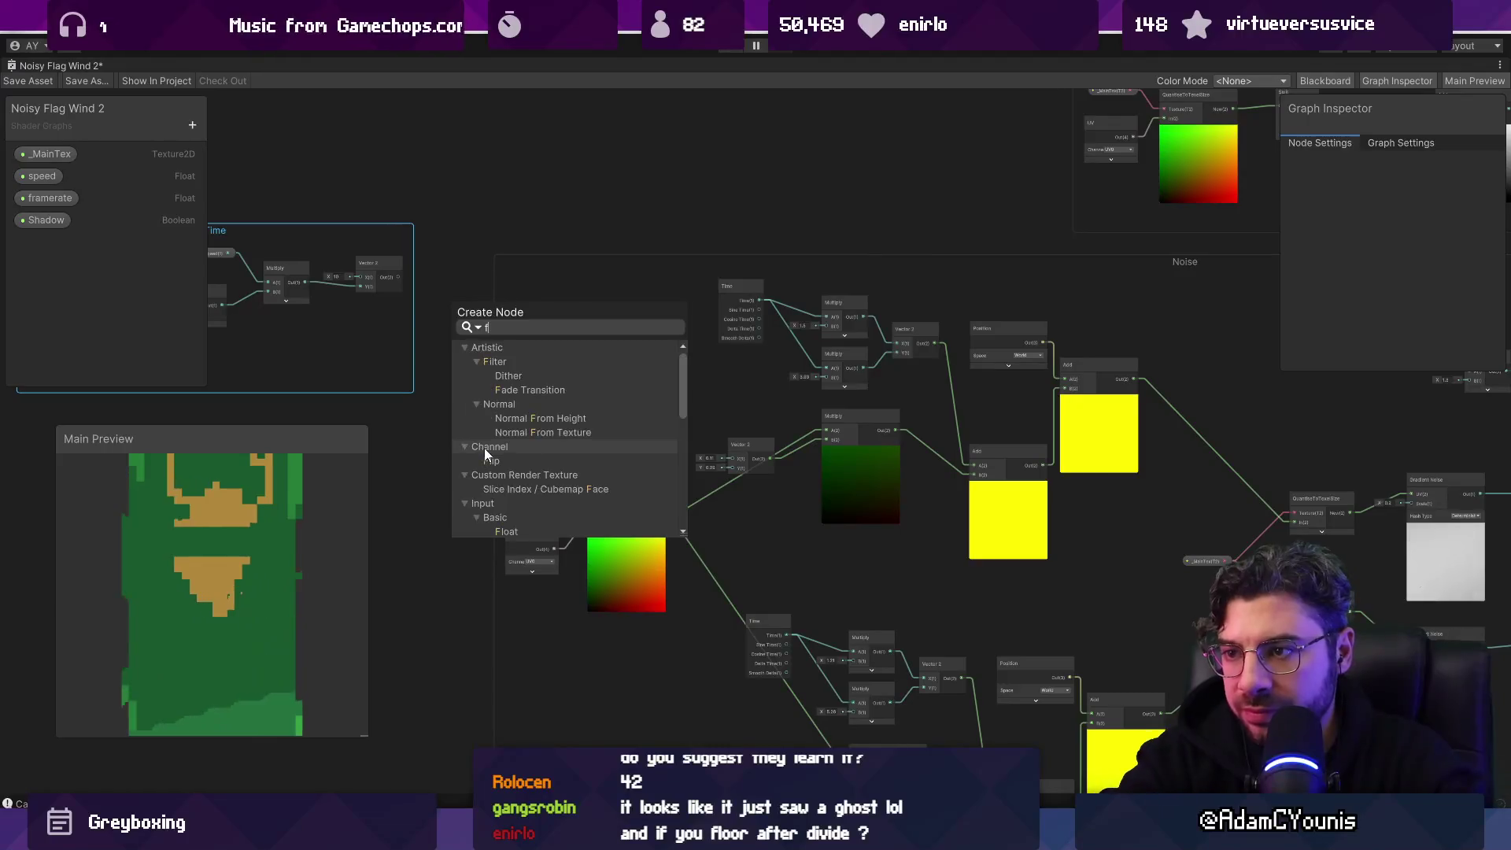
mouse_move(475, 454)
left_mouse_down()
mouse_move(697, 389)
mouse_move(834, 324)
mouse_move(989, 345)
left_mouse_up()
scroll(697, 389, "up", 3)
Step: Wire the Float output into the upper and lower Multiply A inputs in place of Time
left_click_drag(843, 348, 997, 221)
scroll(814, 377, "down", 1)
scroll(813, 378, "down", 1)
mouse_move(814, 378)
left_mouse_down()
mouse_move(633, 197)
mouse_move(807, 668)
left_mouse_up()
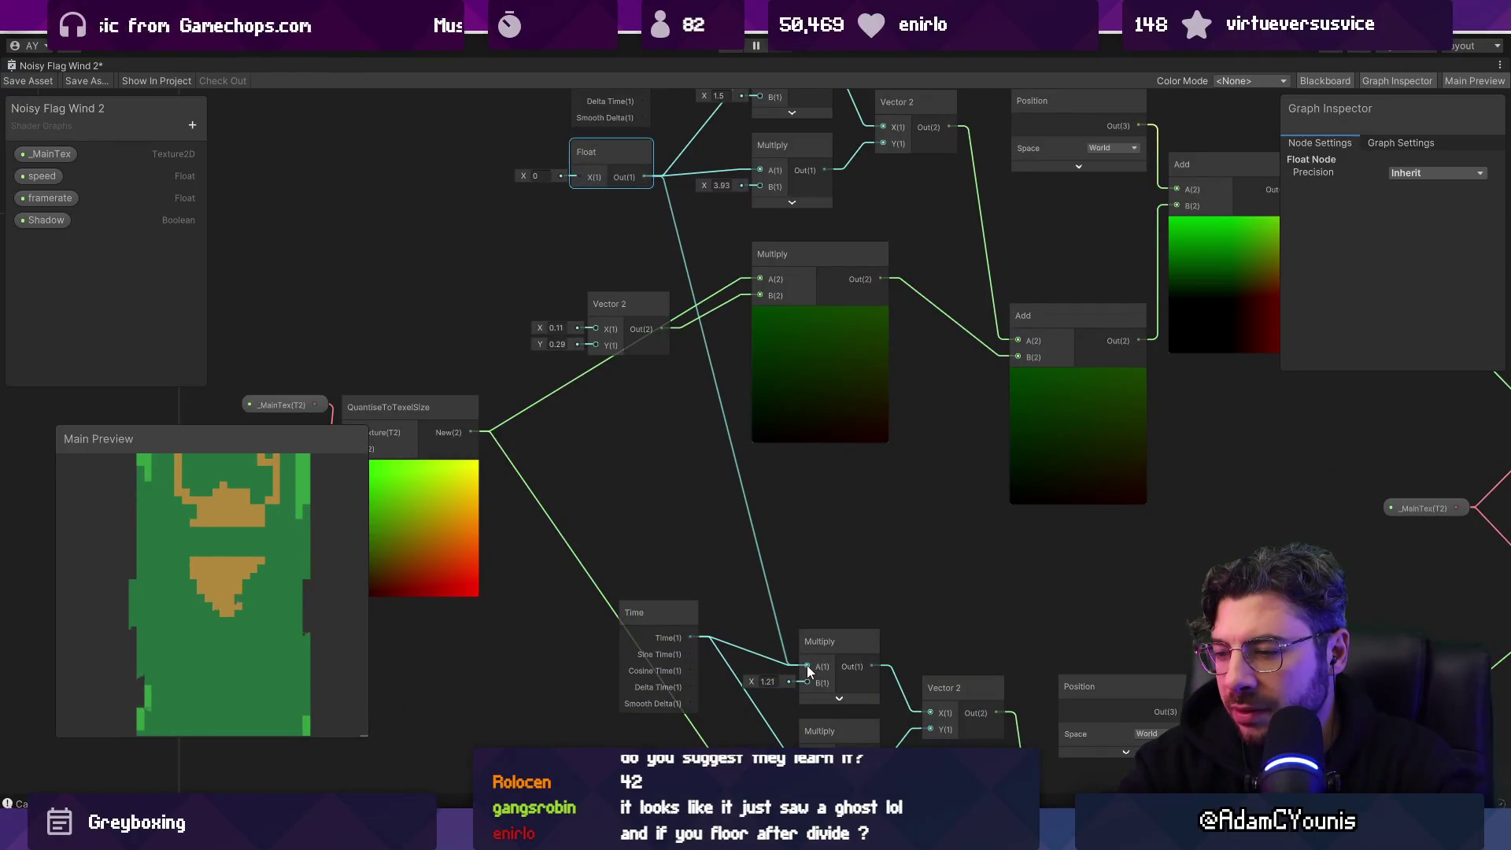
mouse_move(646, 176)
left_mouse_down()
mouse_move(763, 636)
mouse_move(809, 710)
mouse_move(804, 694)
left_mouse_up()
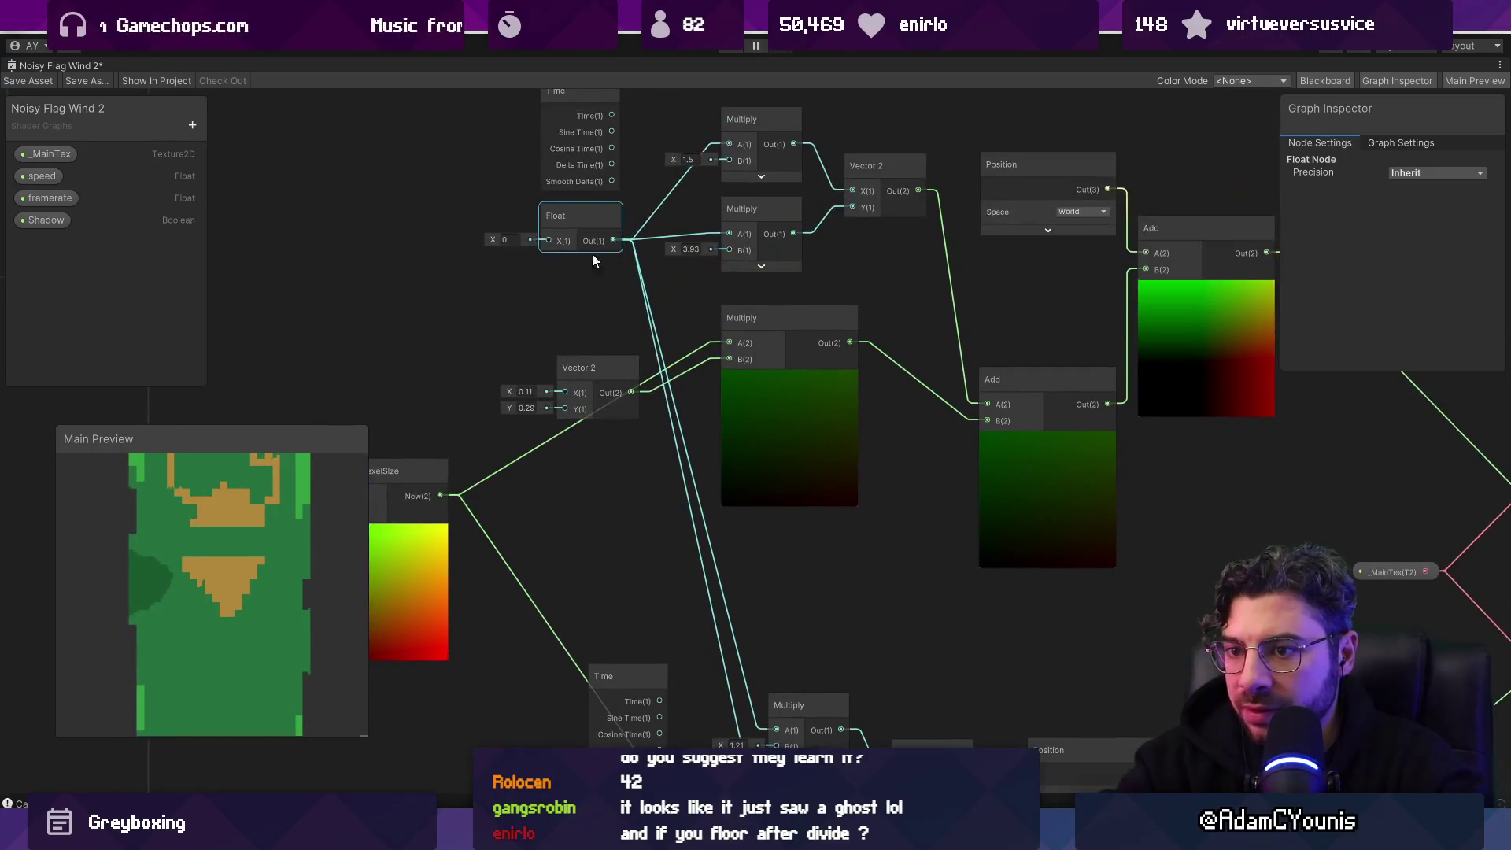
scroll(536, 241, "up", 5)
Step: Set the Float value to 0.84 and check the result across the graph
left_click_drag(410, 288, 432, 291)
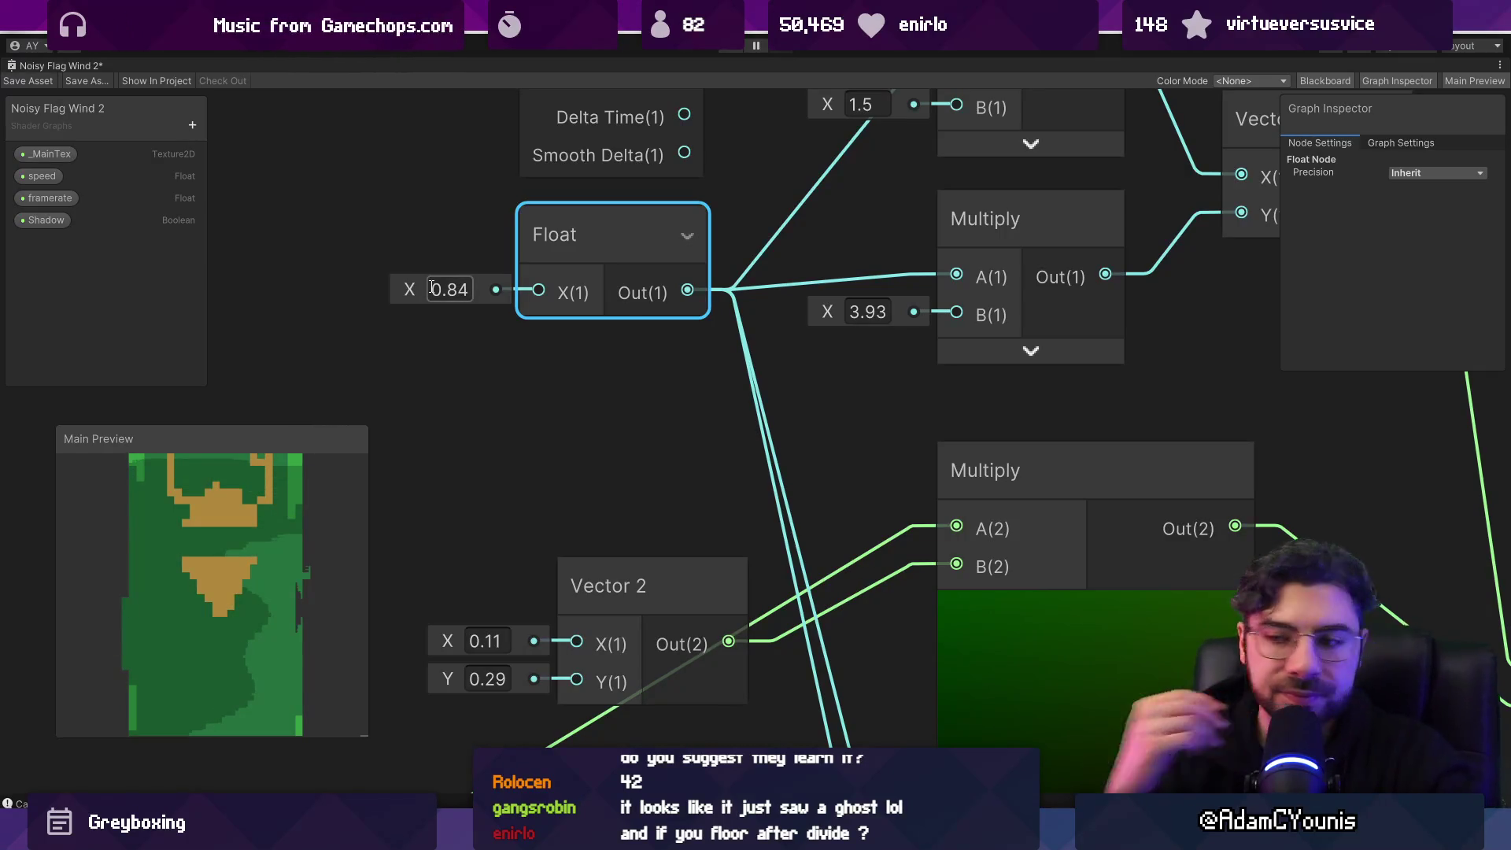
scroll(229, 567, "down", 2)
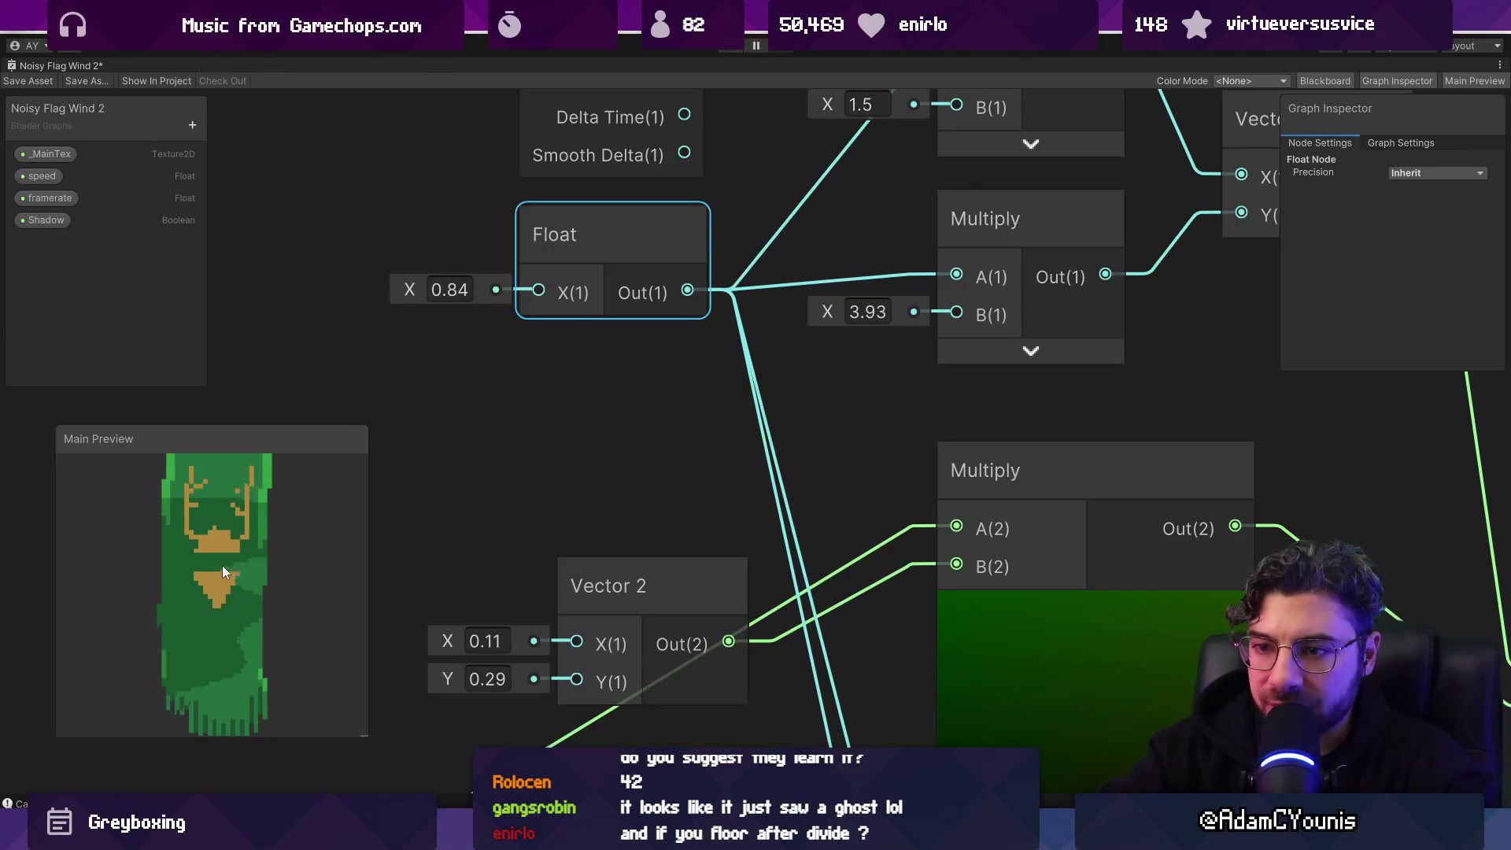
scroll(210, 612, "up", 3)
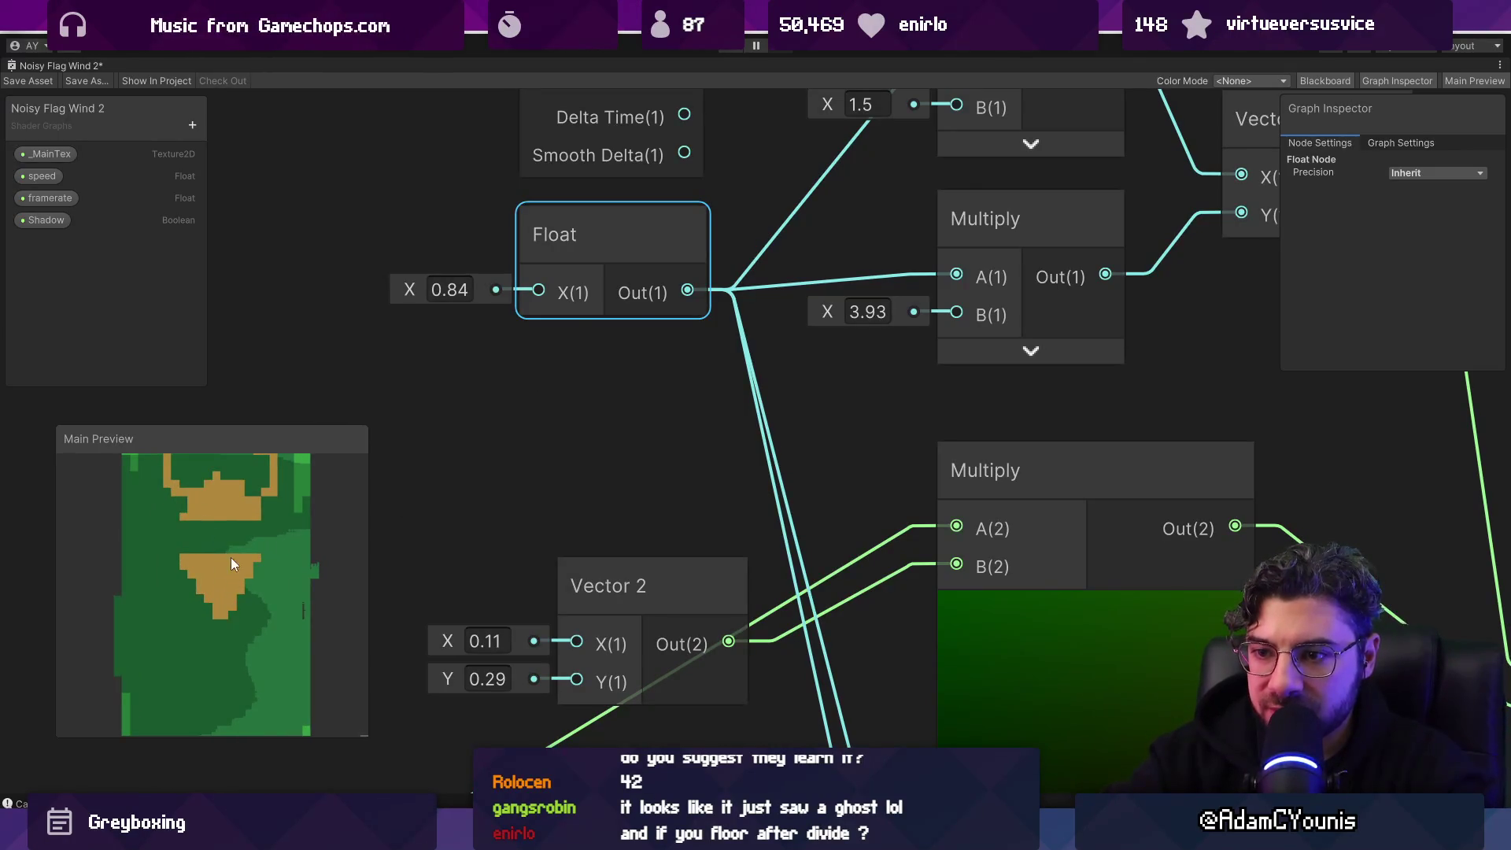
scroll(248, 556, "down", 2)
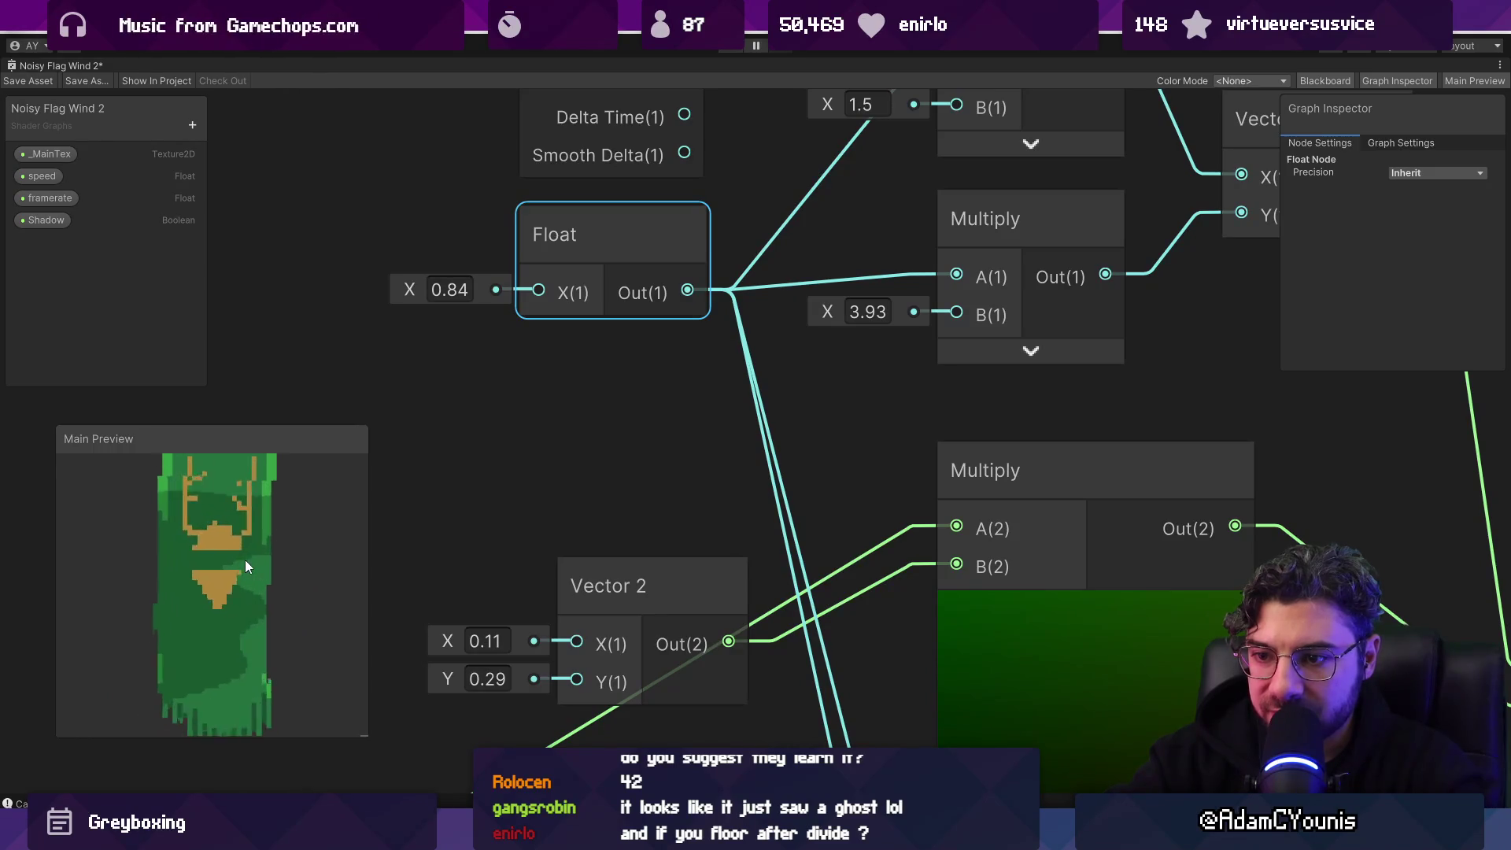
scroll(248, 564, "up", 2)
scroll(719, 444, "down", 5)
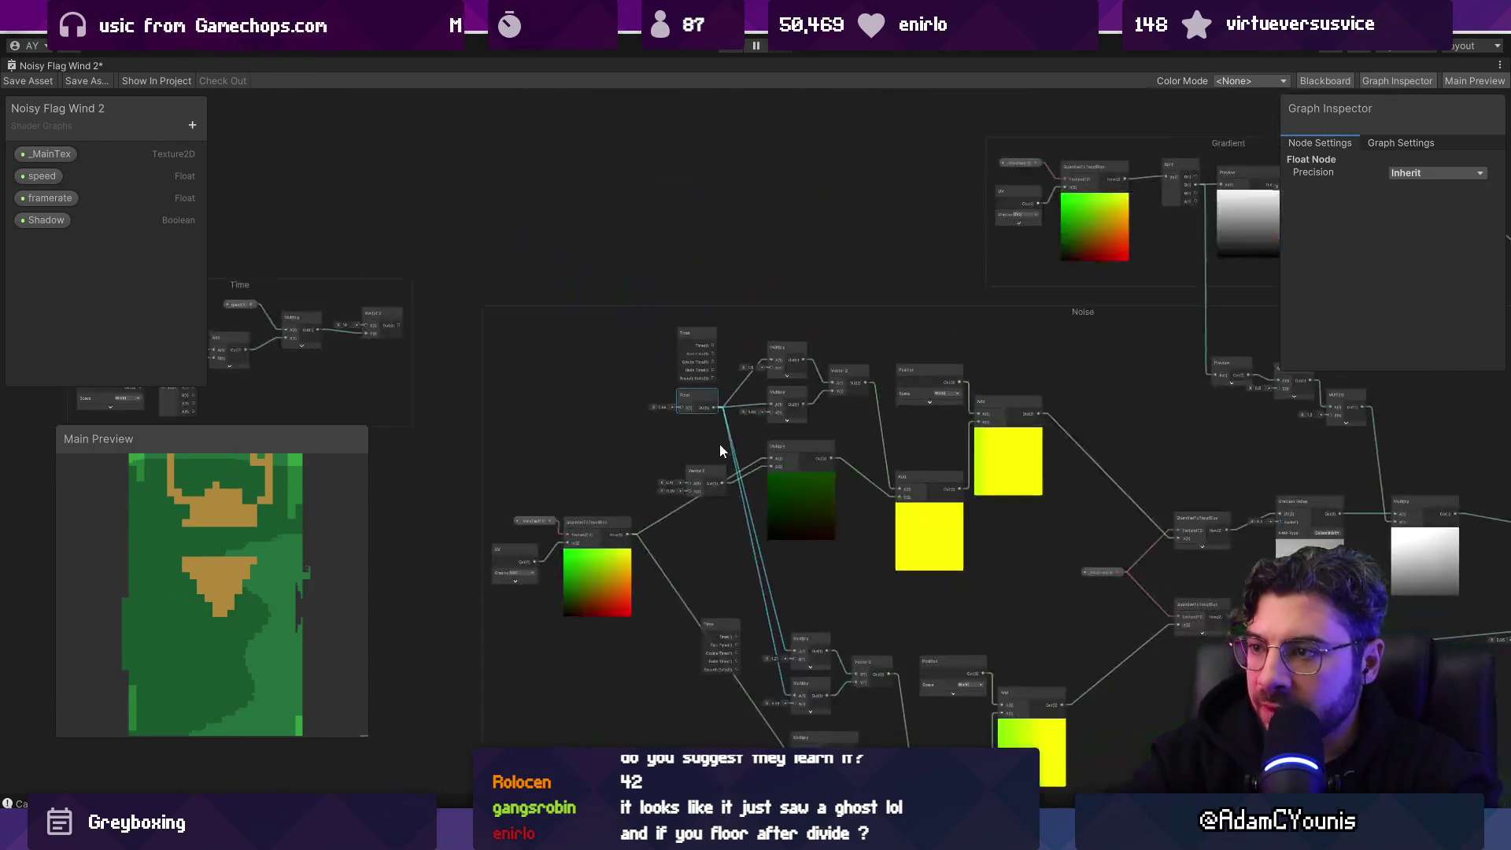
scroll(676, 577, "down", 1)
left_click_drag(675, 577, 614, 438)
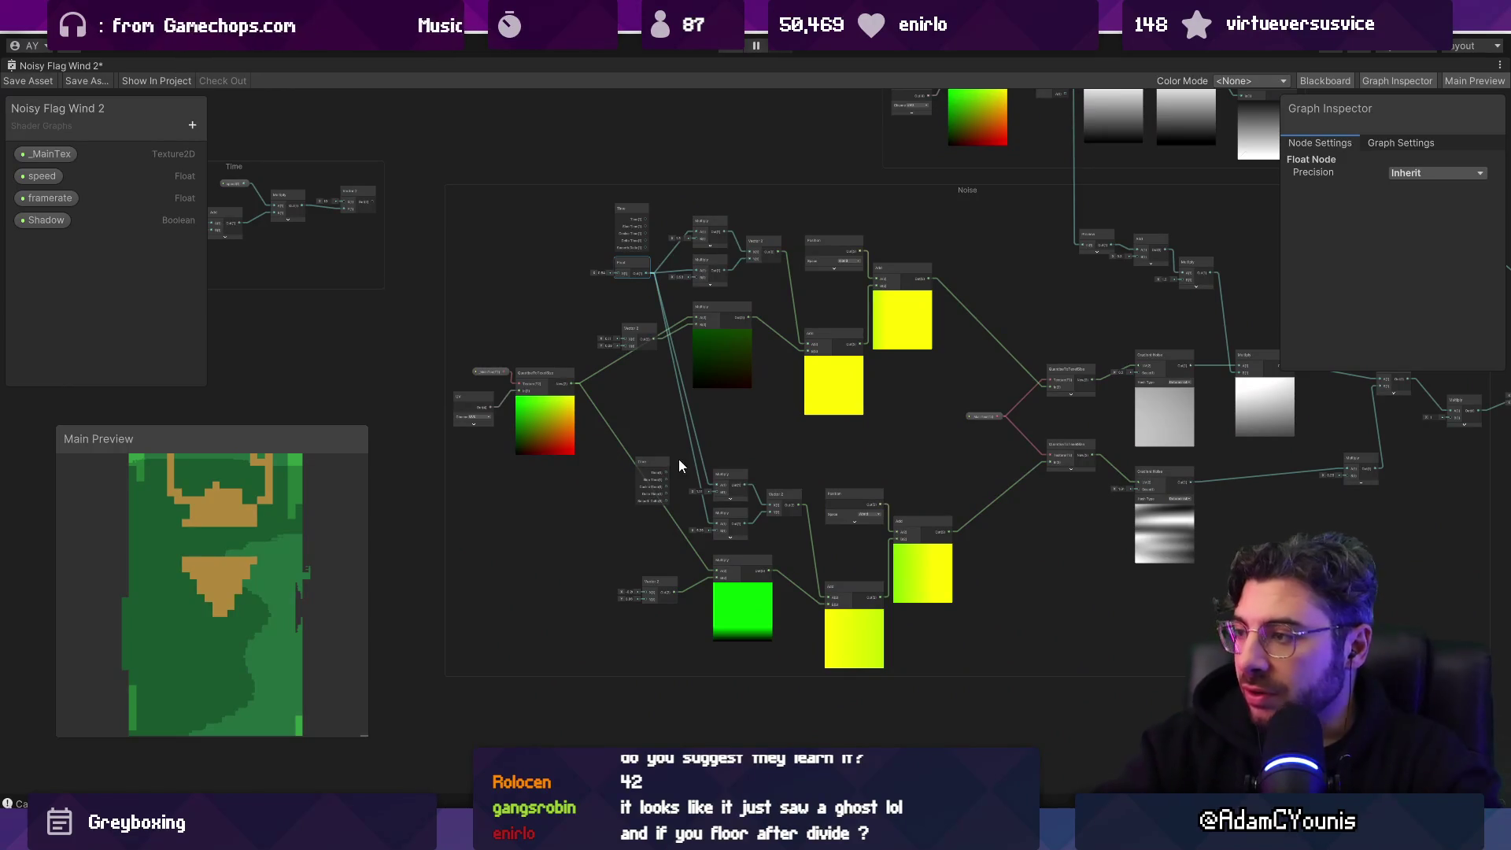
Step: Nudge the UV node beside its QuantiseToTexelSize and move the Position node up-left
scroll(536, 412, "up", 4)
left_click(380, 366)
left_click_drag(380, 366, 404, 346)
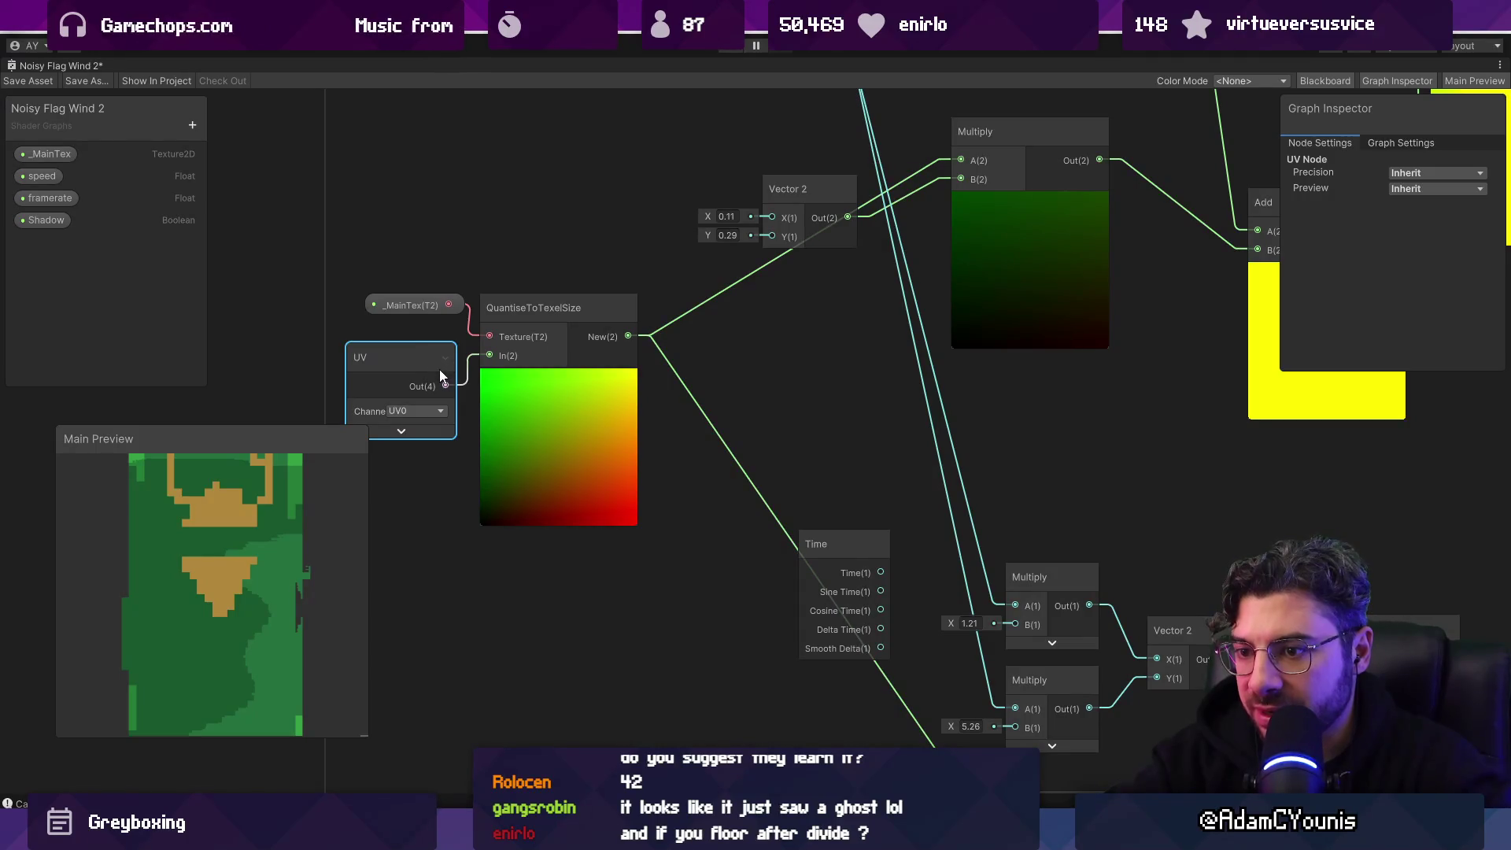
scroll(567, 376, "down", 3)
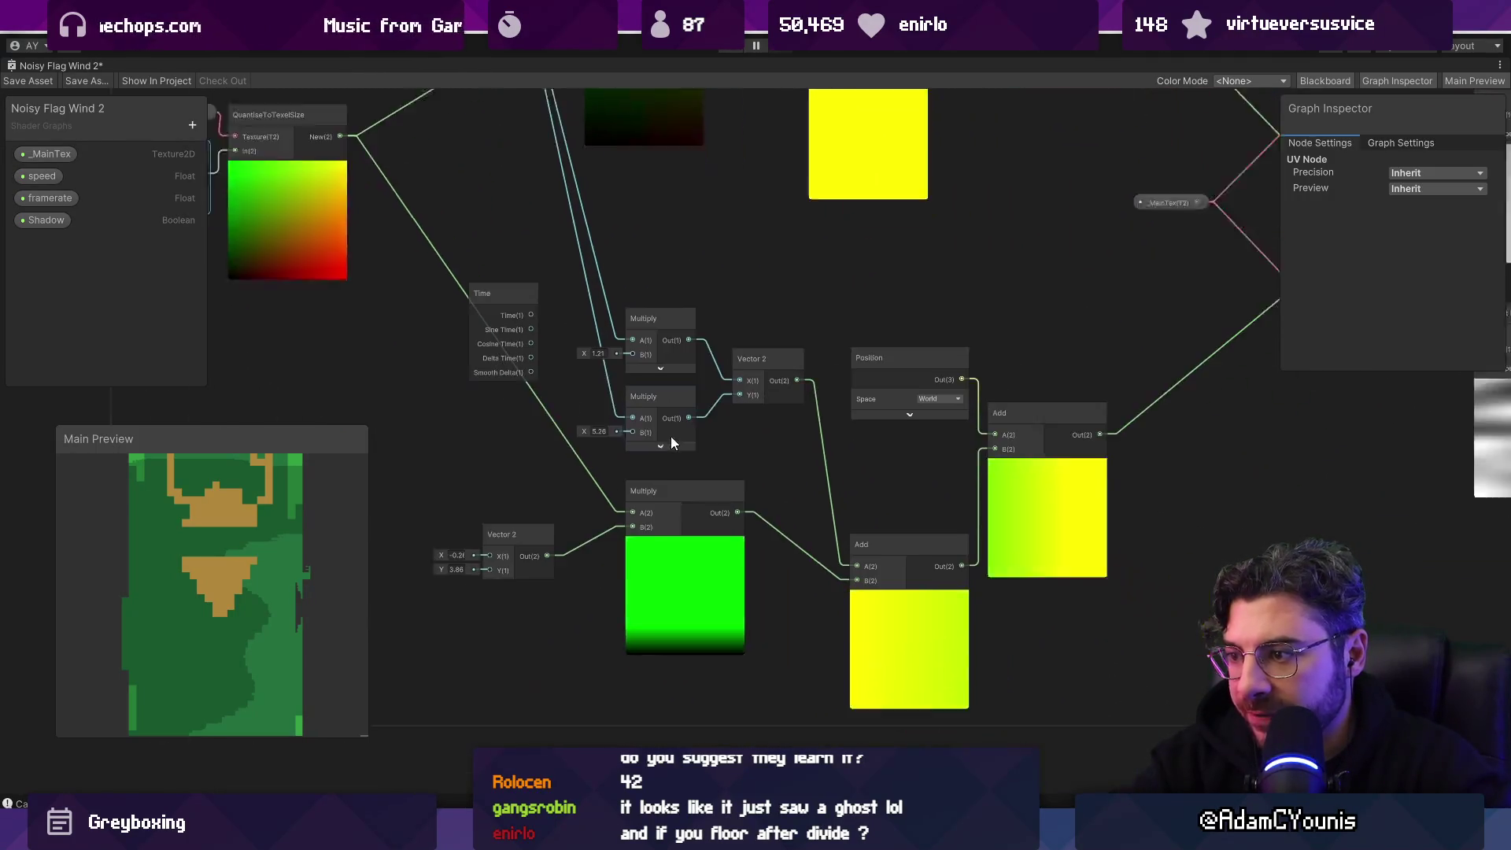
scroll(506, 467, "up", 3)
mouse_move(529, 475)
left_mouse_down()
mouse_move(446, 511)
mouse_move(306, 513)
left_mouse_up()
left_click_drag(713, 337, 667, 219)
mouse_move(817, 274)
left_mouse_down()
mouse_move(612, 302)
mouse_move(575, 414)
mouse_move(547, 403)
mouse_move(603, 491)
left_mouse_up()
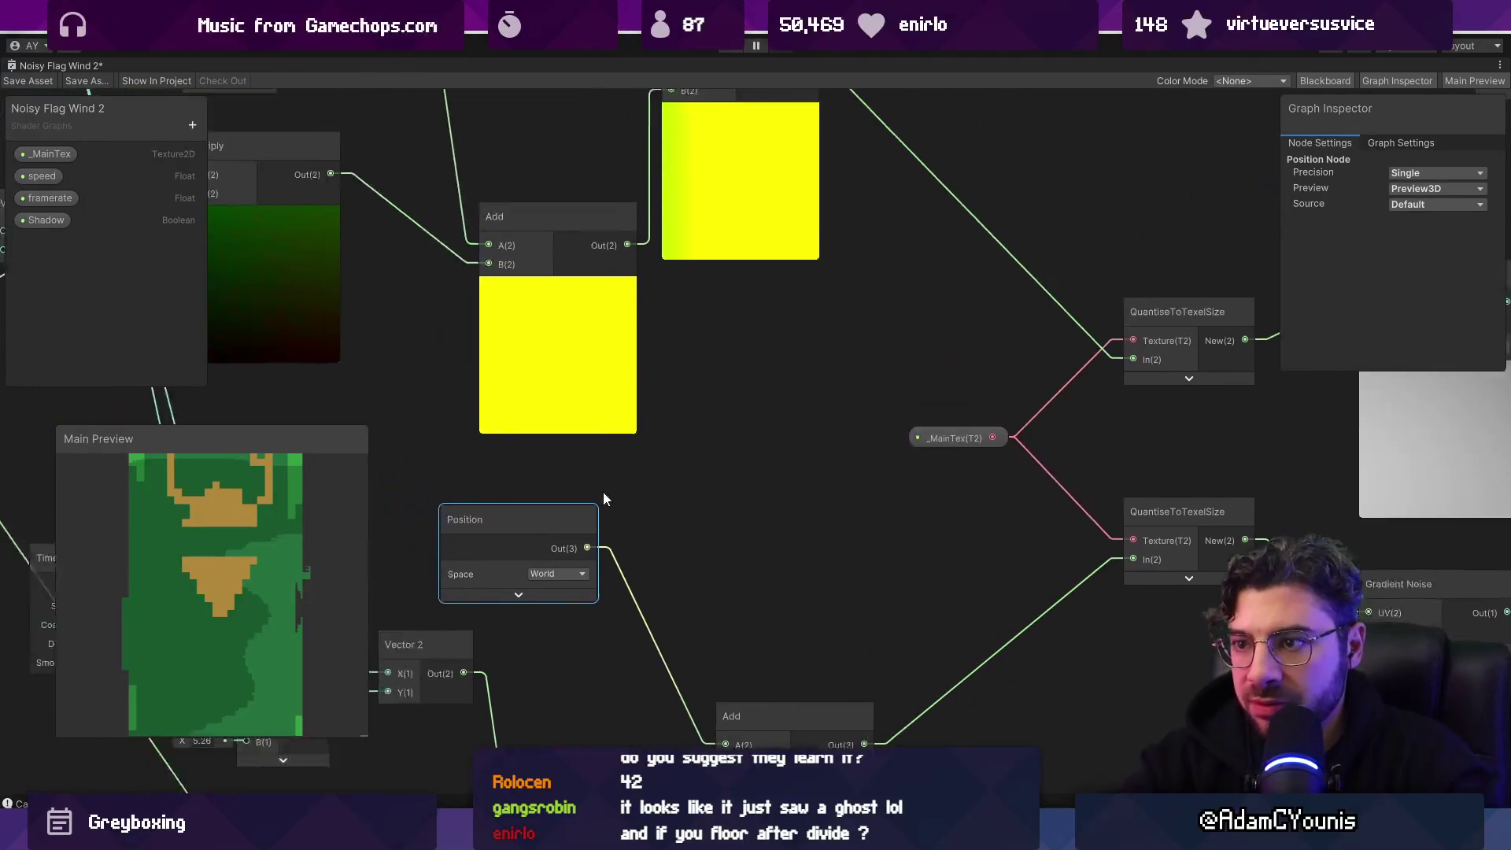
scroll(676, 636, "down", 2)
Step: Add a QuantiseToTexelSize node after Position, with _MainTex plugged into its Texture input
mouse_move(703, 647)
left_mouse_down()
mouse_move(551, 503)
mouse_move(596, 512)
left_mouse_up()
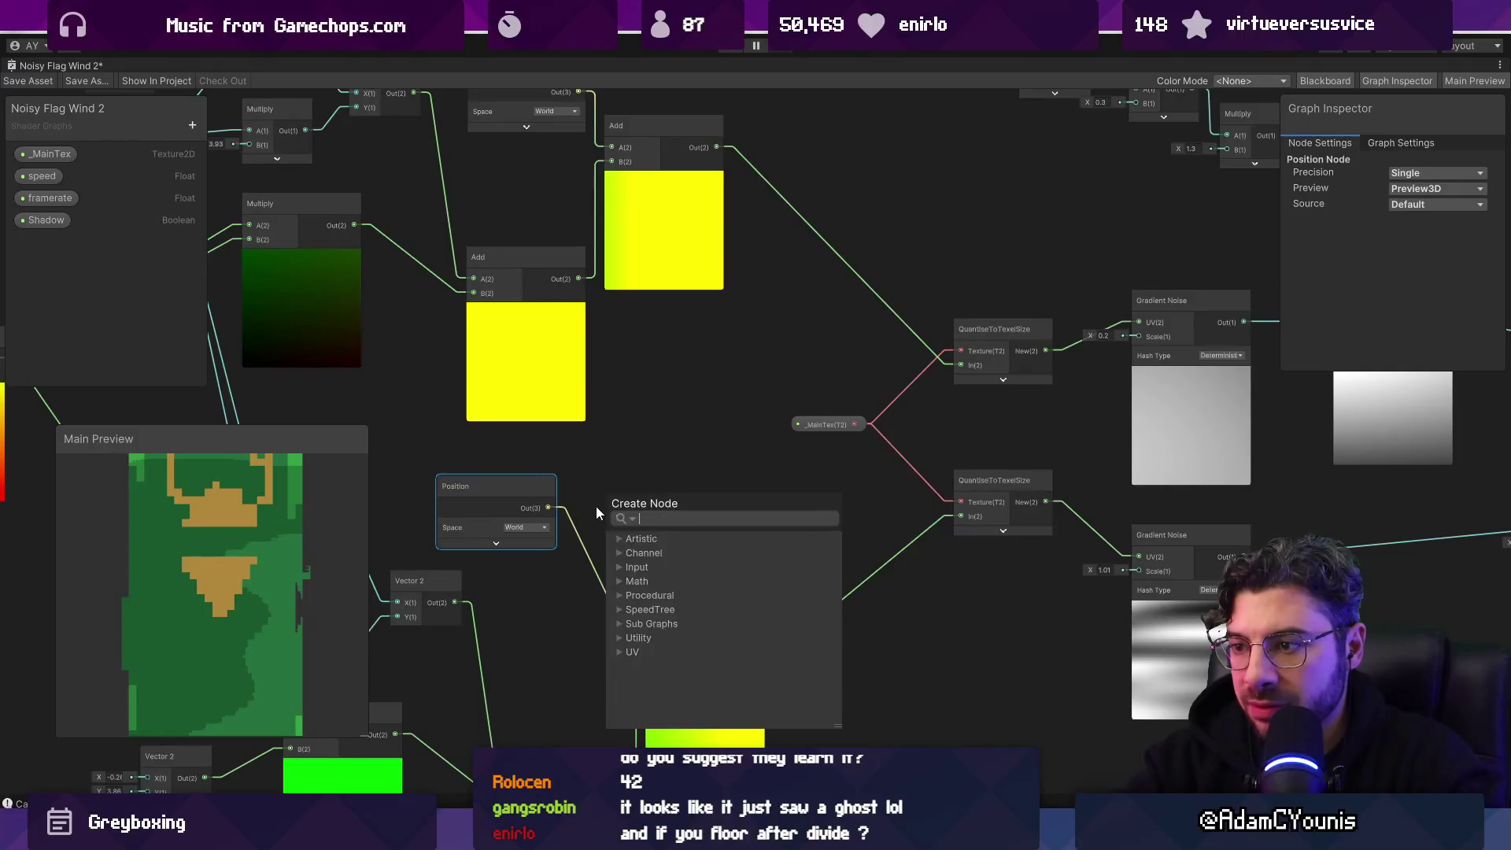
type("q")
key("Down")
key("Return")
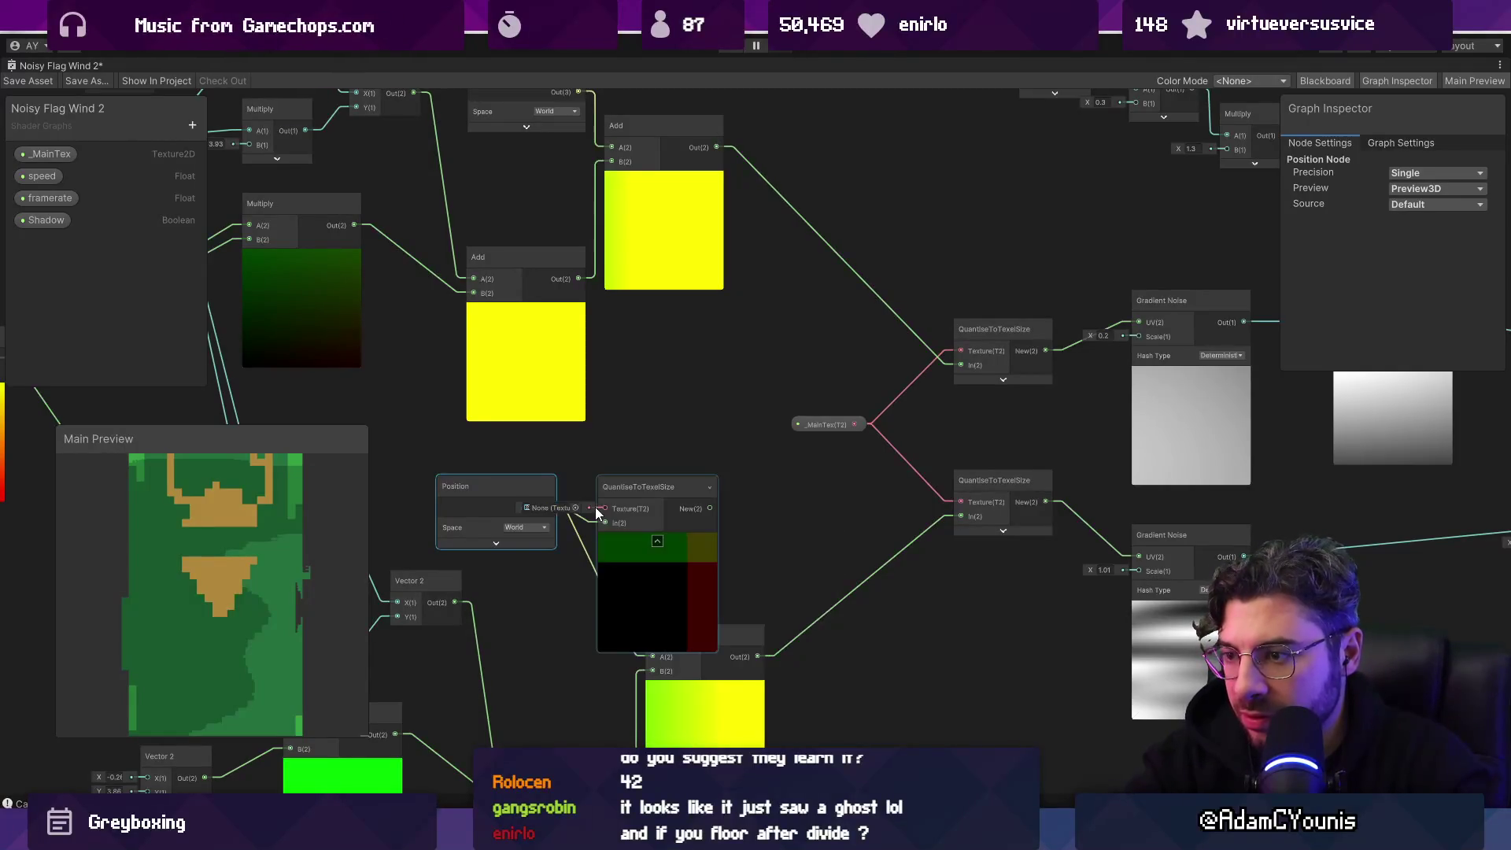
scroll(595, 510, "up", 3)
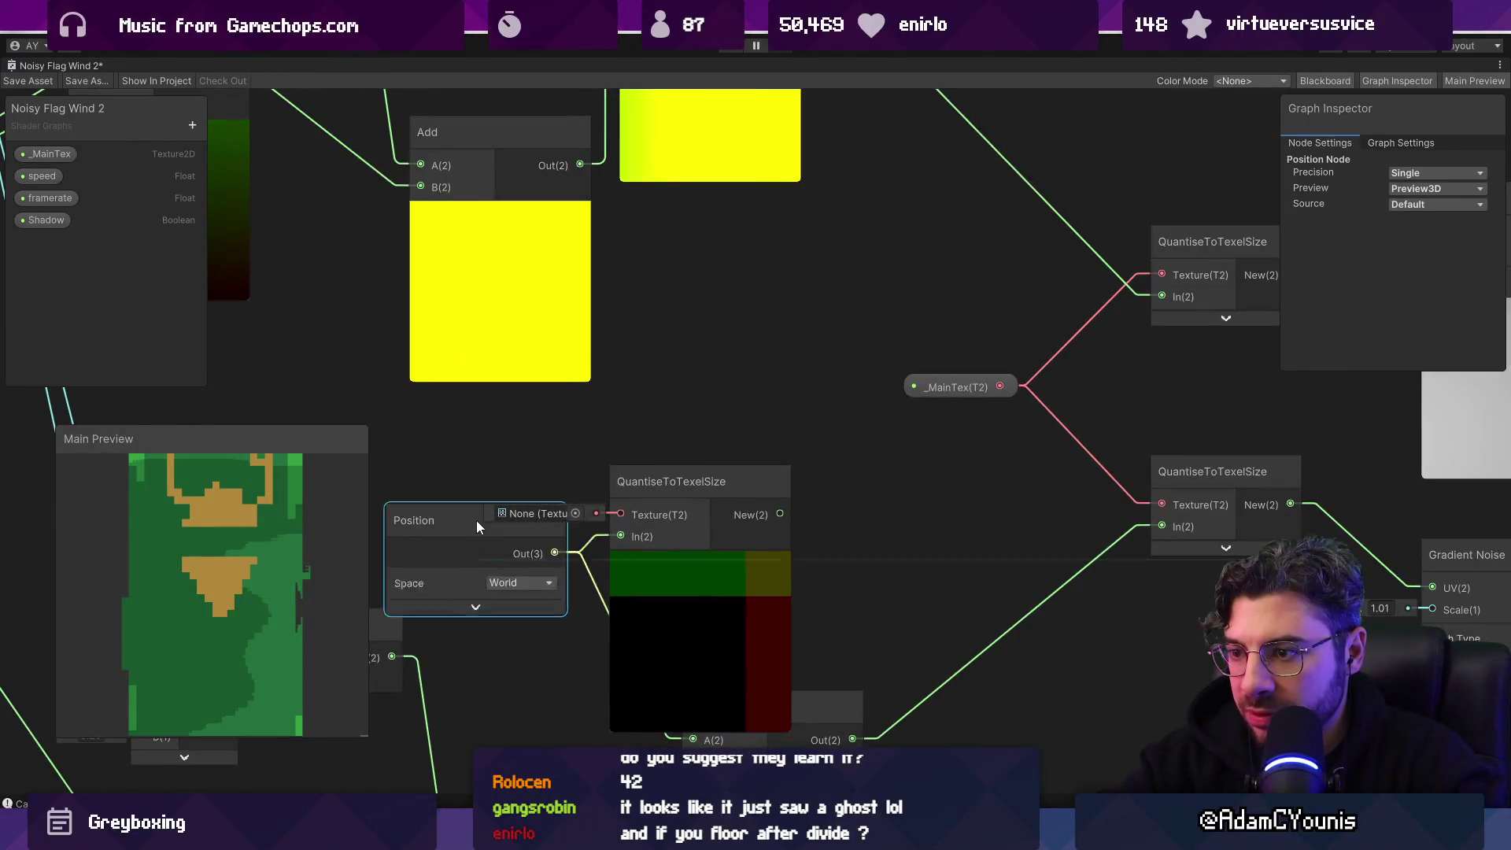
left_click(52, 153)
left_click_drag(417, 448, 420, 452)
left_click_drag(517, 457, 620, 514)
Step: Collapse the quantise node's preview and feed the quantised position into Add's A input
scroll(614, 479, "down", 3)
left_click(658, 526)
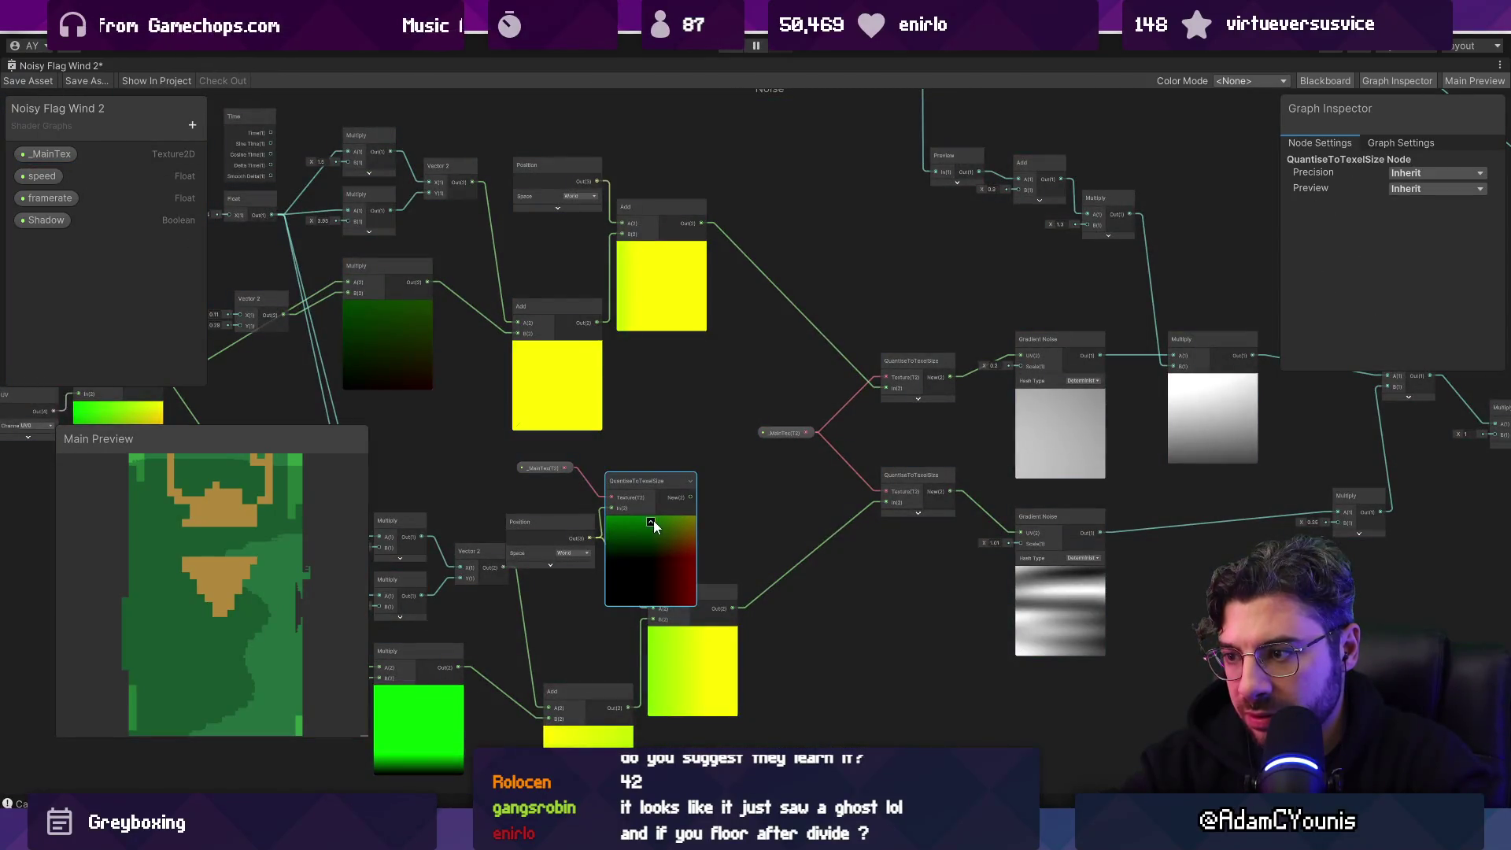
left_click(657, 521)
scroll(608, 461, "up", 3)
mouse_move(659, 402)
left_mouse_down()
mouse_move(603, 591)
mouse_move(620, 595)
left_mouse_up()
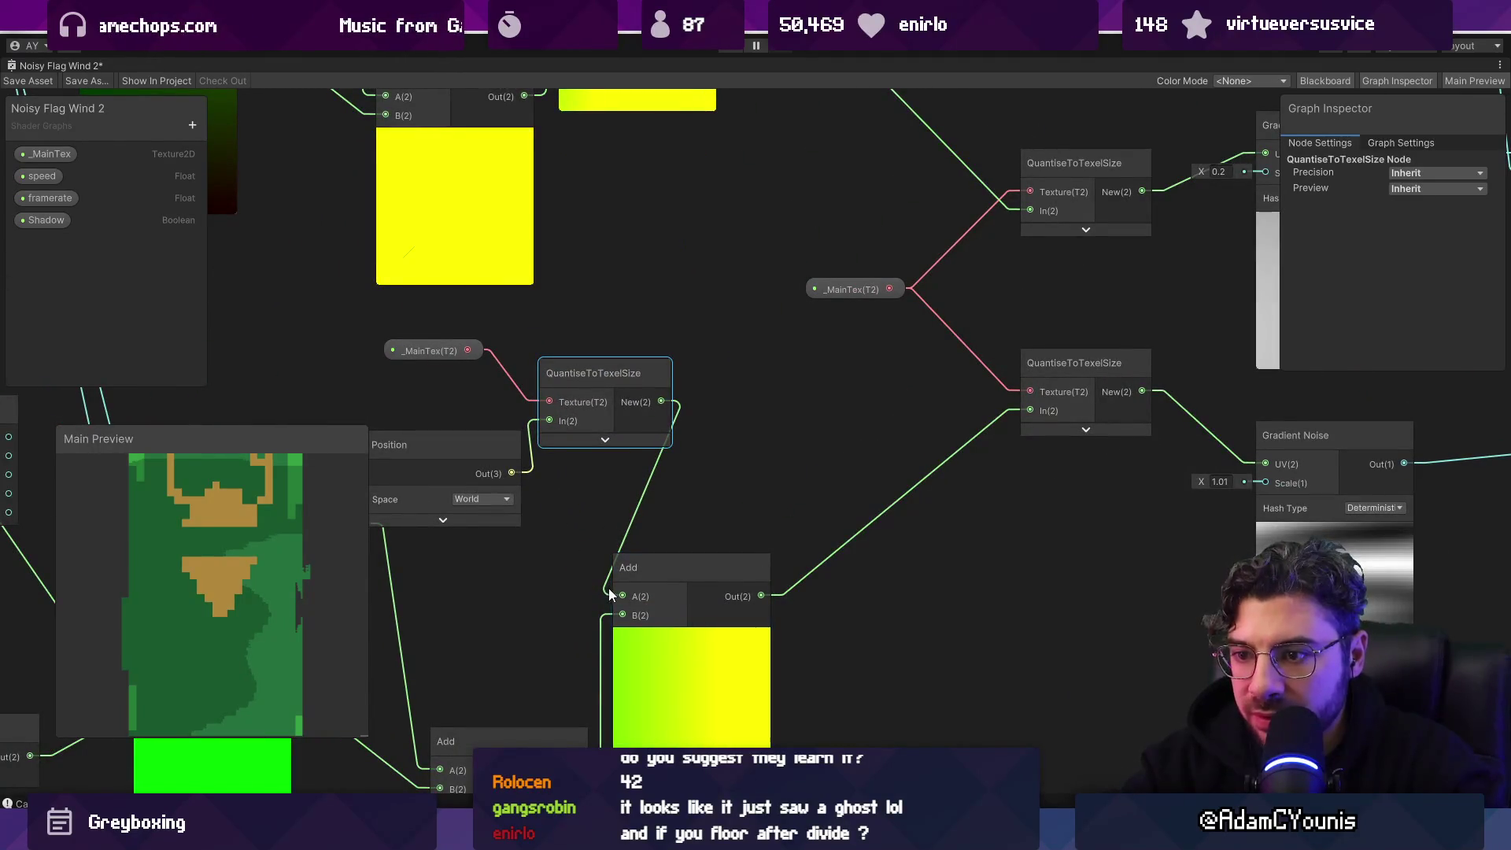
scroll(591, 446, "down", 2)
mouse_move(543, 478)
left_mouse_down()
mouse_move(494, 422)
mouse_move(527, 541)
mouse_move(502, 565)
left_mouse_up()
left_click(507, 398)
left_click(498, 439)
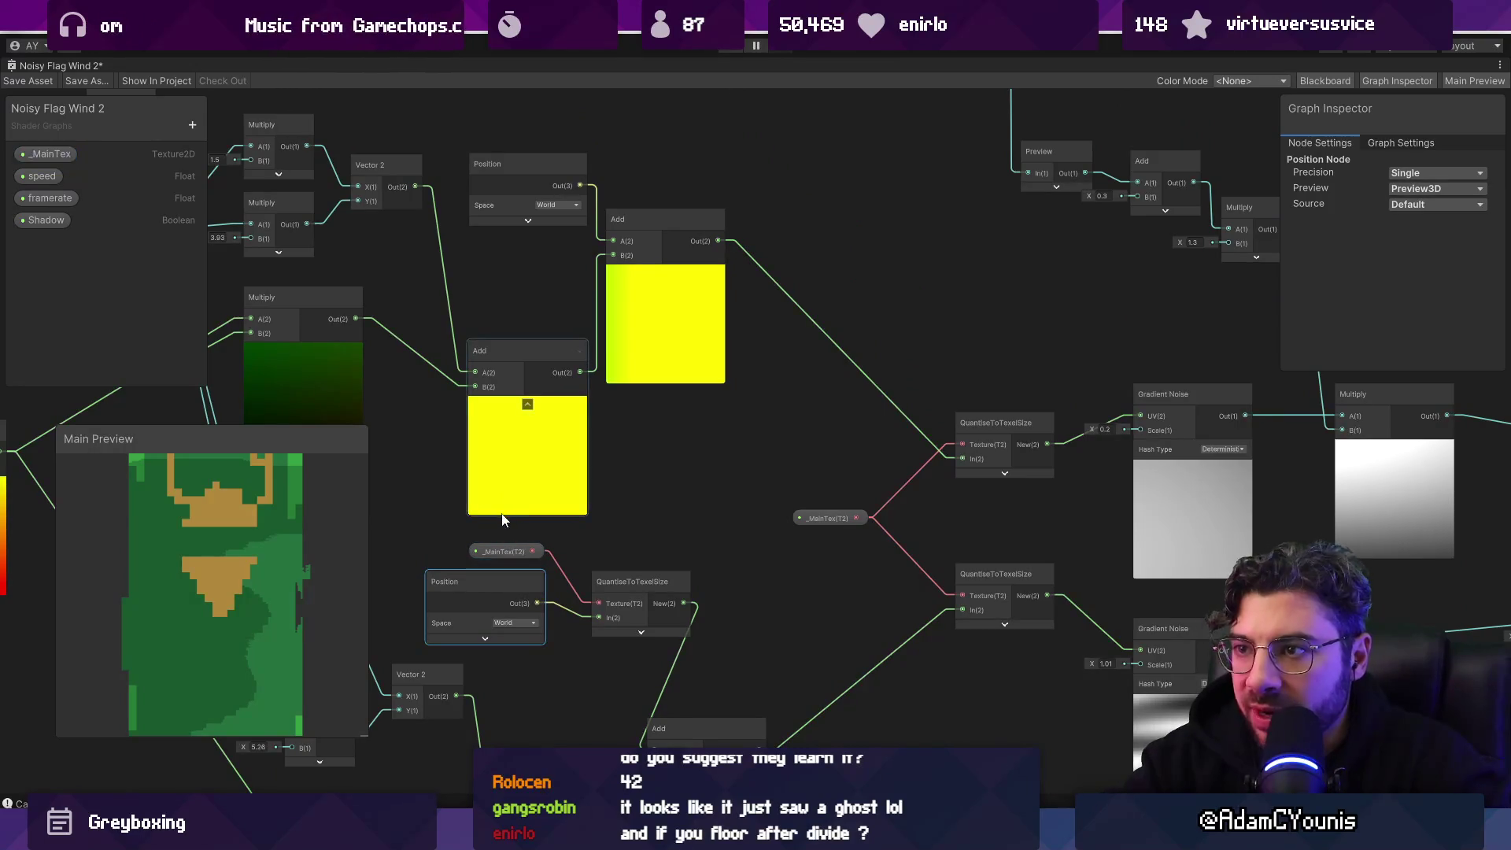
left_click_drag(457, 535, 612, 598)
left_click(550, 564)
Step: Duplicate the quantise and _MainTex nodes, then delete the copies and an extra Position node
left_click(631, 586)
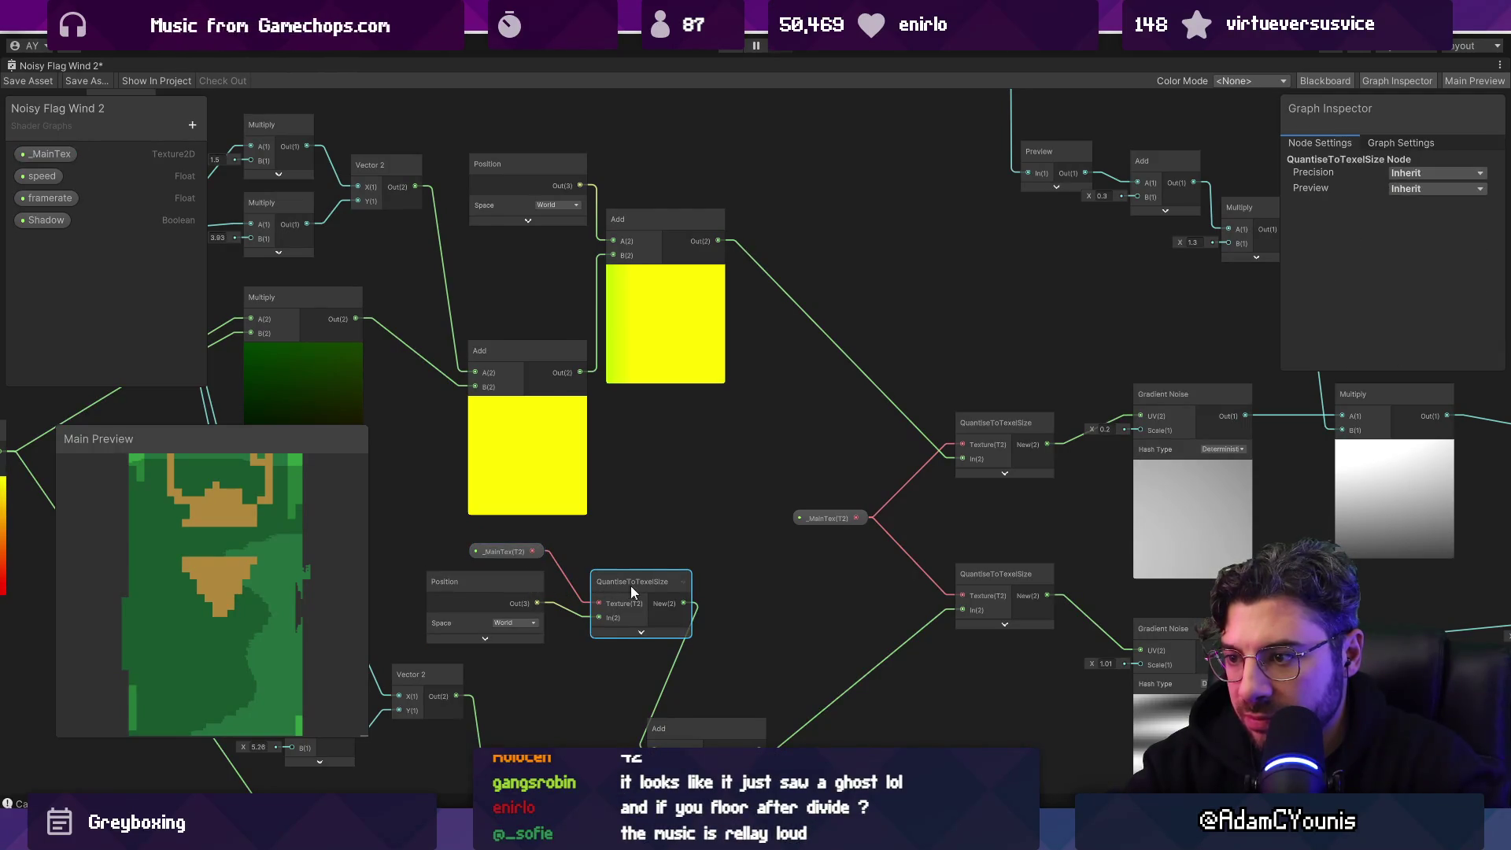
left_click(499, 548, "shift")
key("ctrl+d")
mouse_move(622, 582)
left_mouse_down()
mouse_move(702, 225)
mouse_move(645, 205)
left_mouse_up()
mouse_move(751, 678)
left_mouse_down()
mouse_move(776, 573)
mouse_move(735, 196)
left_mouse_up()
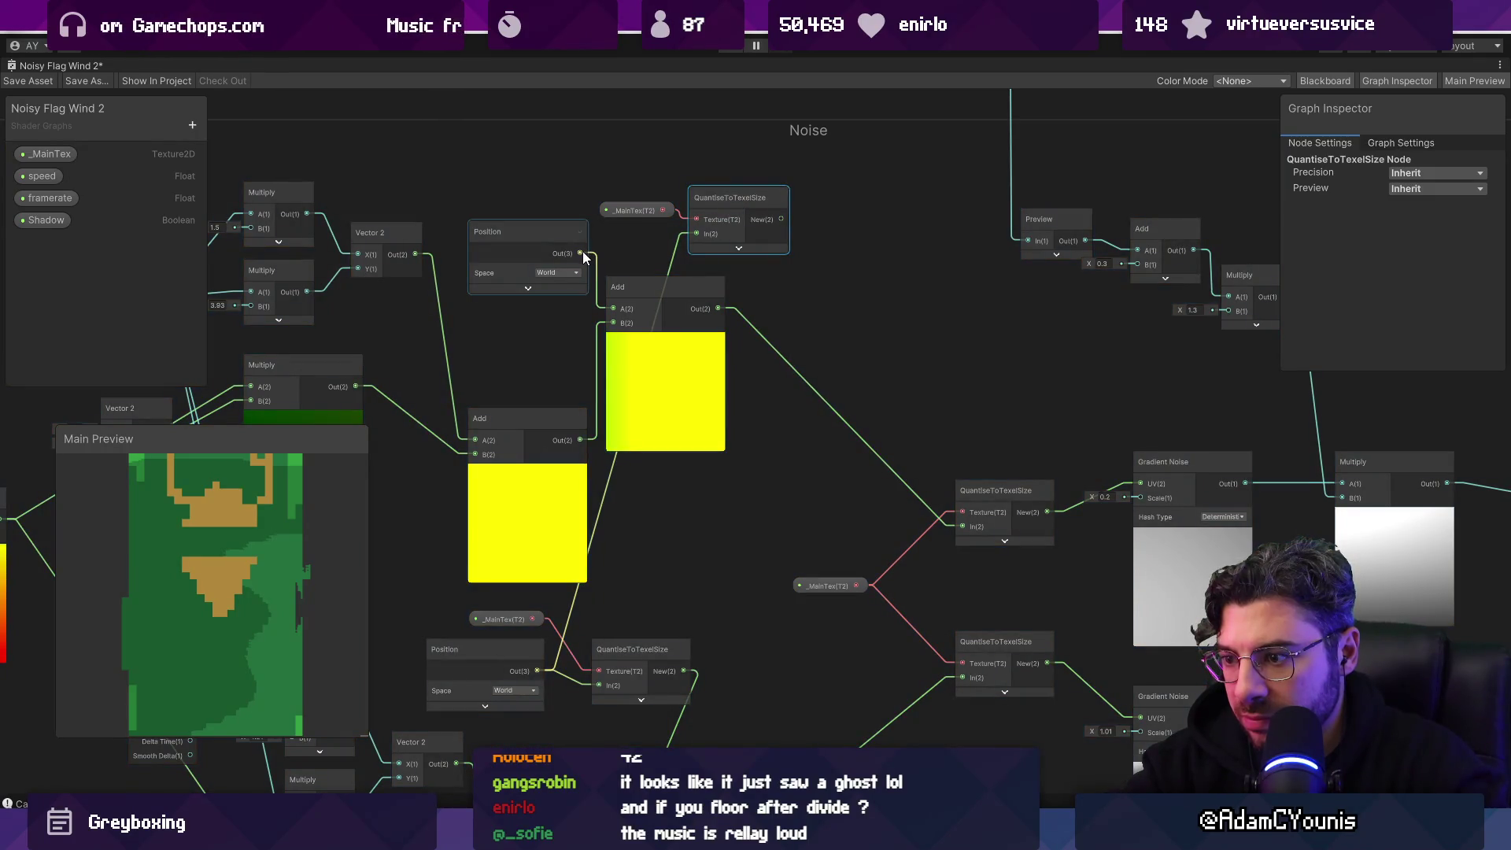
scroll(584, 253, "down", 1)
left_click_drag(584, 267, 549, 188)
left_click(588, 136)
left_click(685, 136)
key("Delete")
left_click(583, 137)
key("Delete")
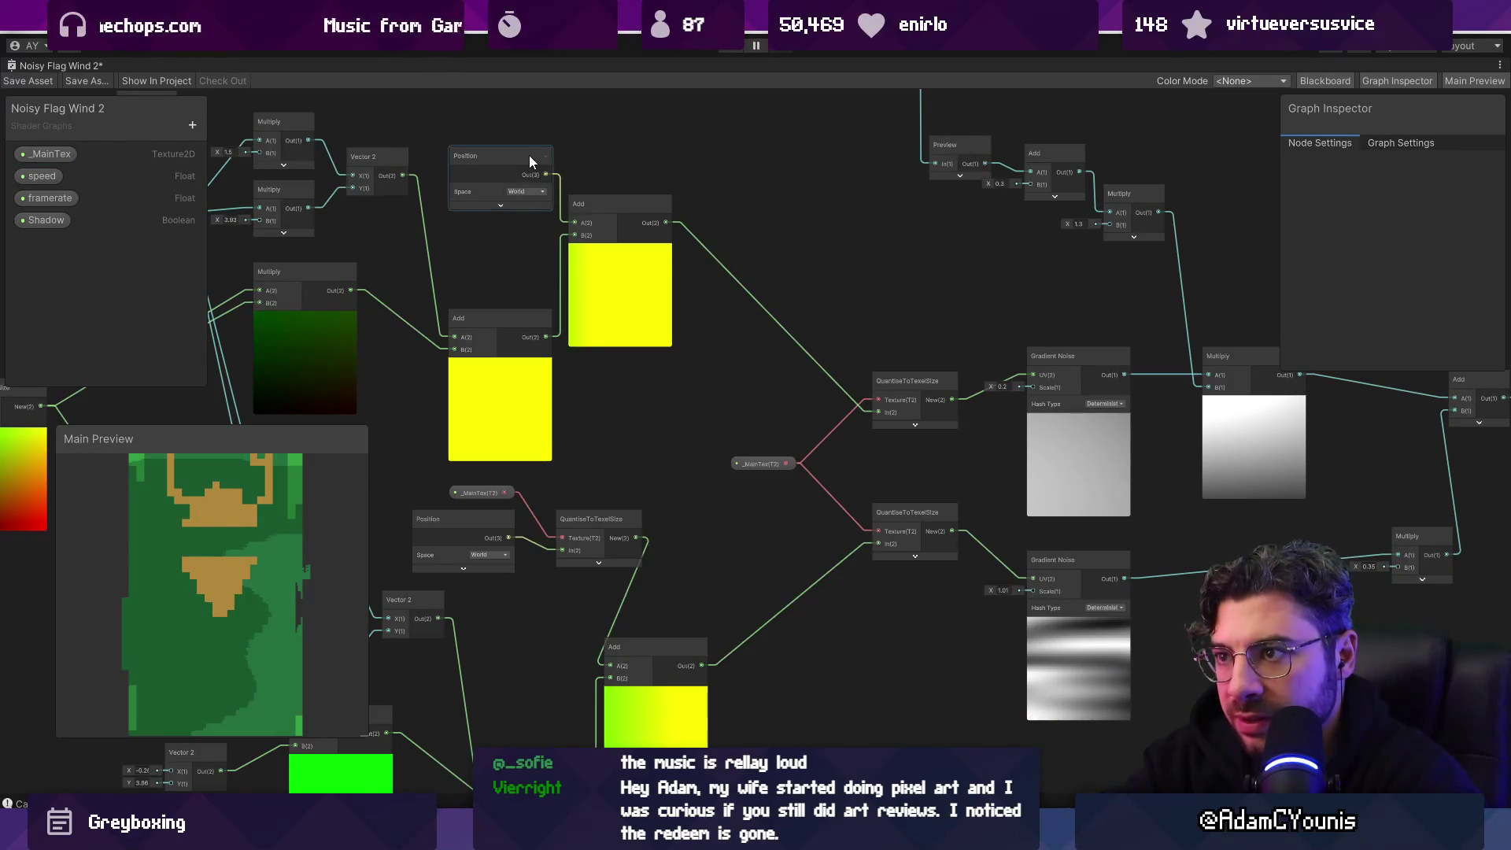
key("Delete")
Step: Reconnect the quantised position to Add's A, tidy the nodes, and bring Media Player forward
mouse_move(636, 538)
left_mouse_down()
mouse_move(555, 299)
mouse_move(571, 226)
left_mouse_up()
mouse_move(621, 282)
left_mouse_down()
mouse_move(683, 365)
mouse_move(720, 362)
mouse_move(638, 312)
left_mouse_up()
mouse_move(544, 455)
left_mouse_down()
mouse_move(514, 418)
mouse_move(644, 410)
left_mouse_up()
left_click_drag(543, 414, 515, 416)
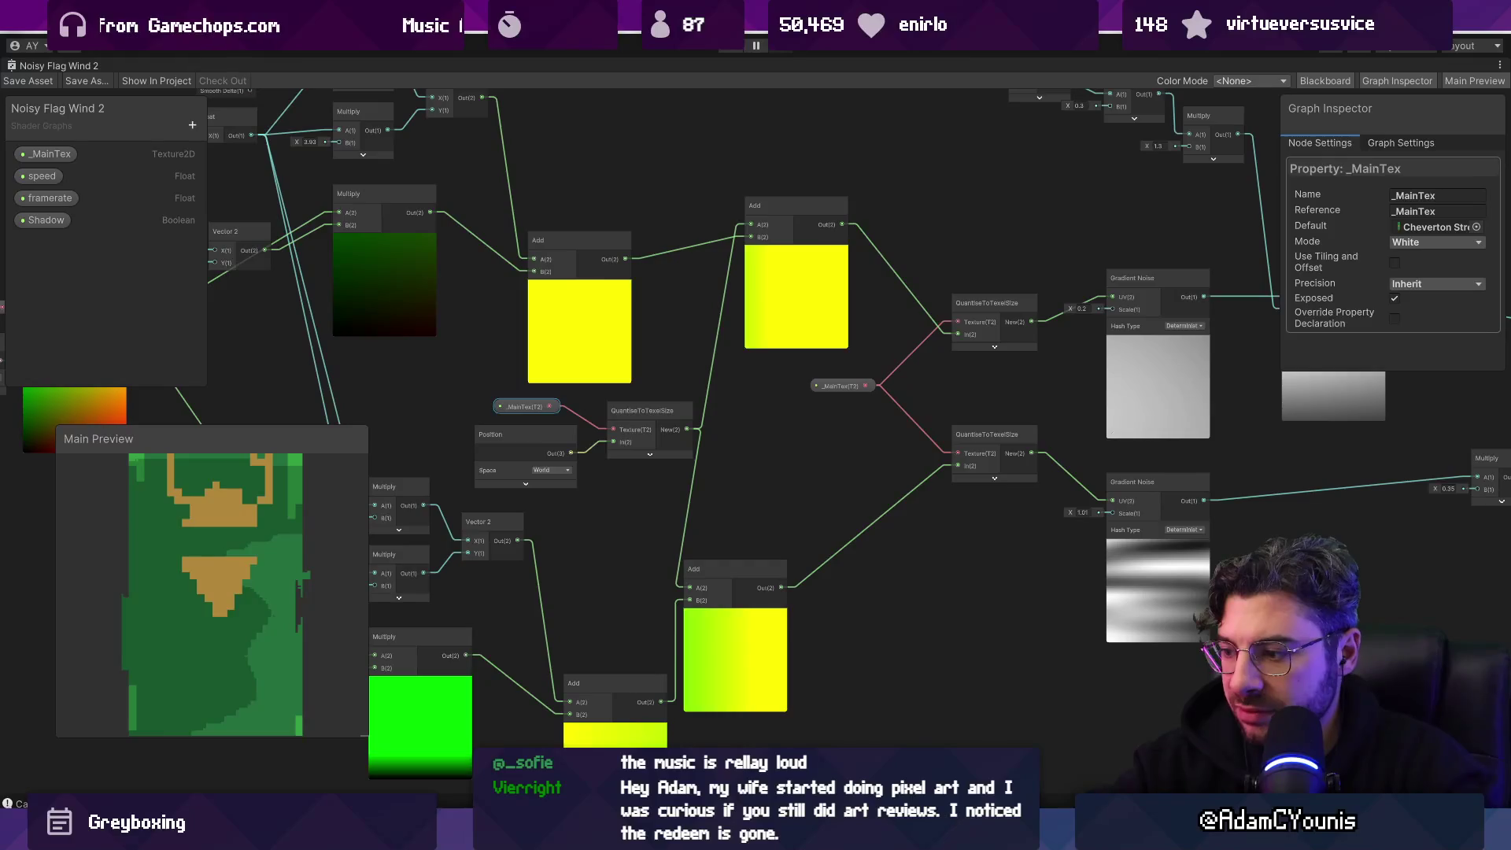
key("alt+Tab")
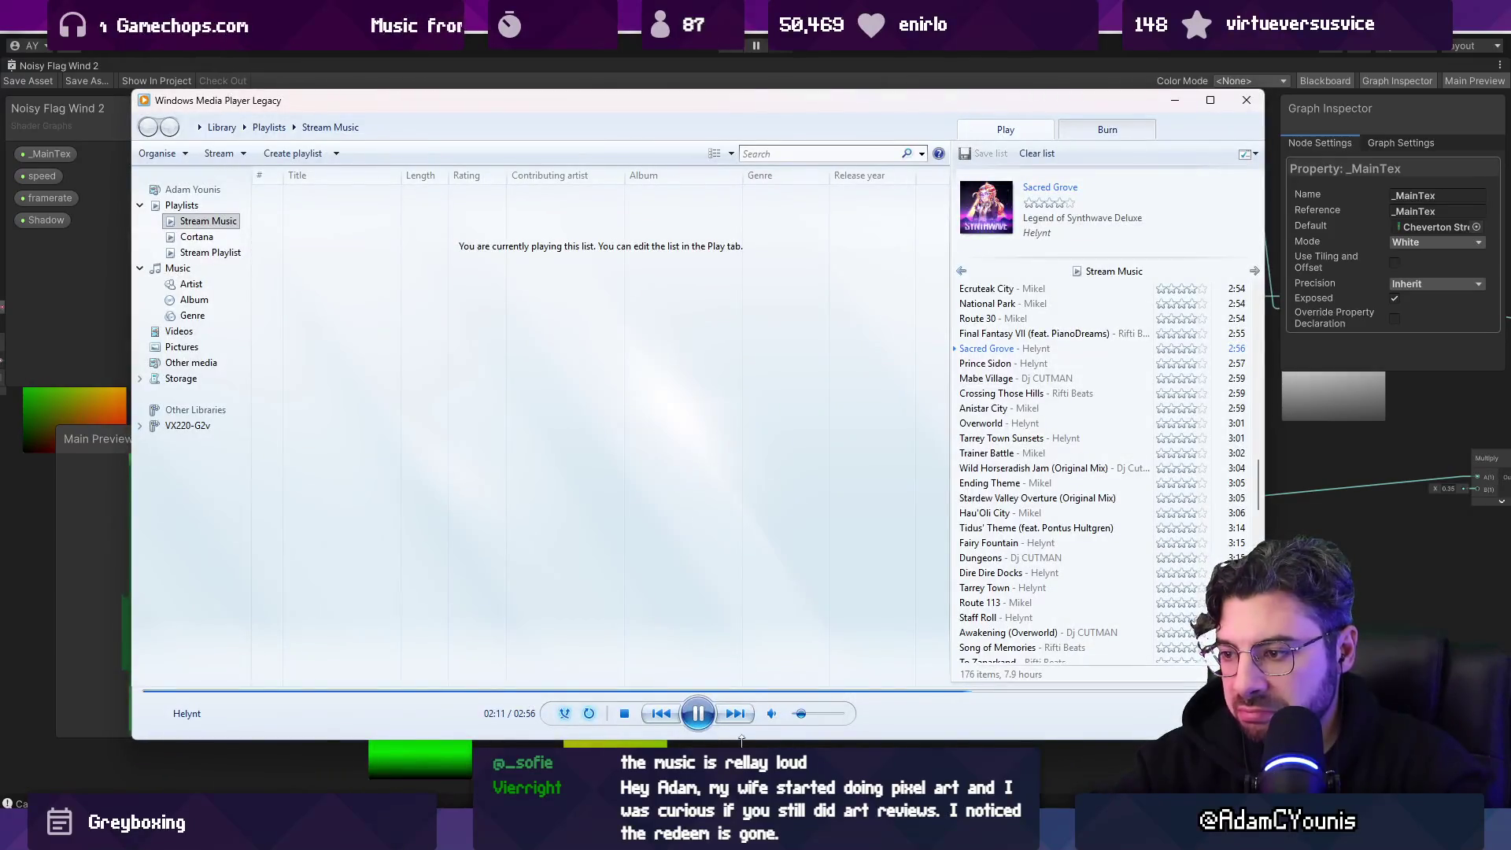
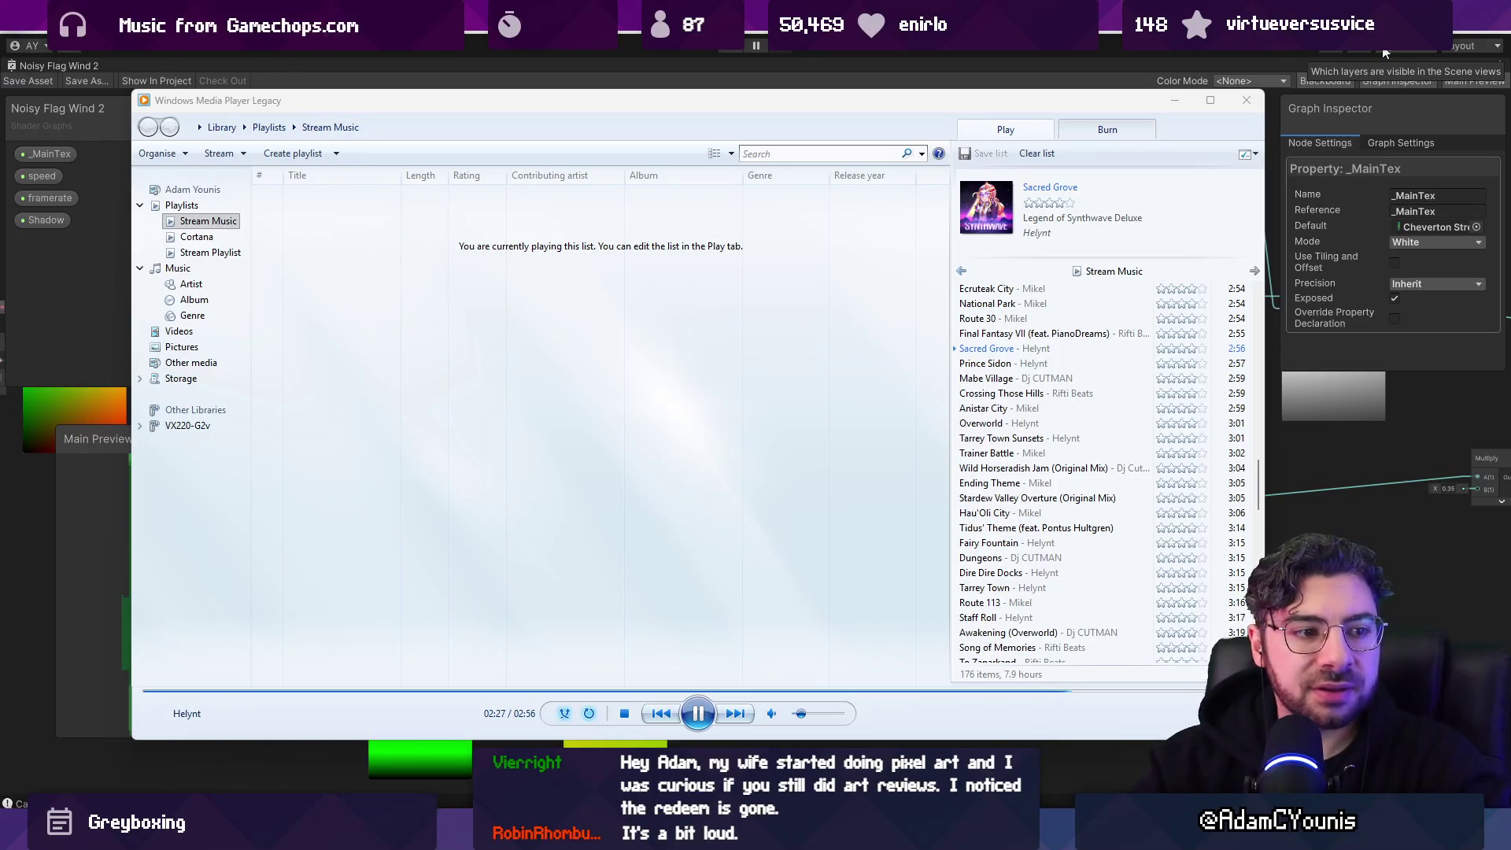
Step: Switch from Windows Media Player back to the Noisy Flag Wind 2 shader graph
mouse_move(803, 720)
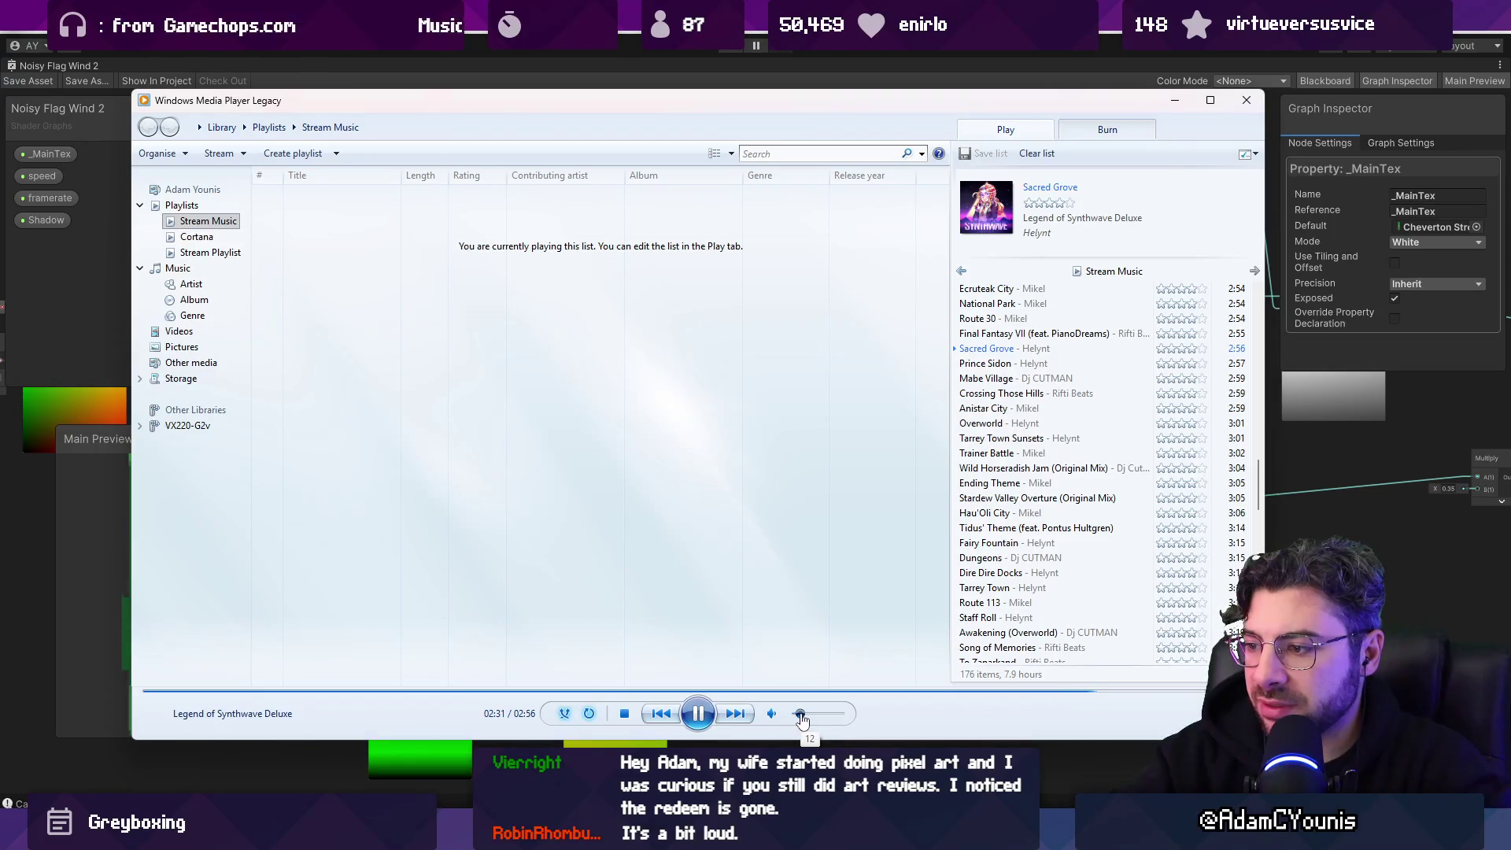
key("alt+Tab")
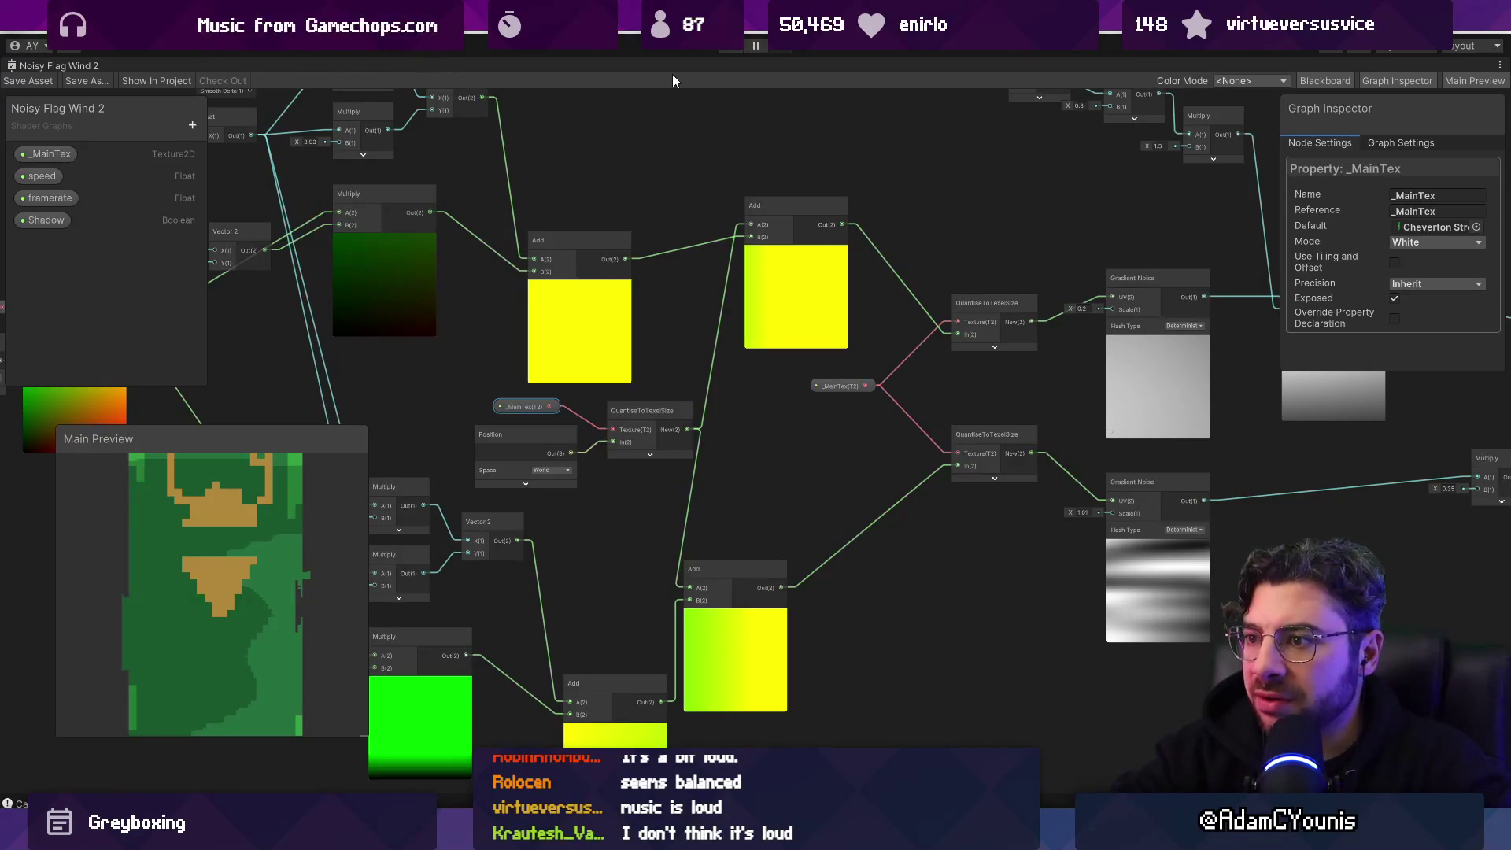
Step: Rearrange the Add and QuantiseToTexelSize nodes, then wire the lower Add output into the lower Gradient Noise UV
scroll(516, 409, "up", 5)
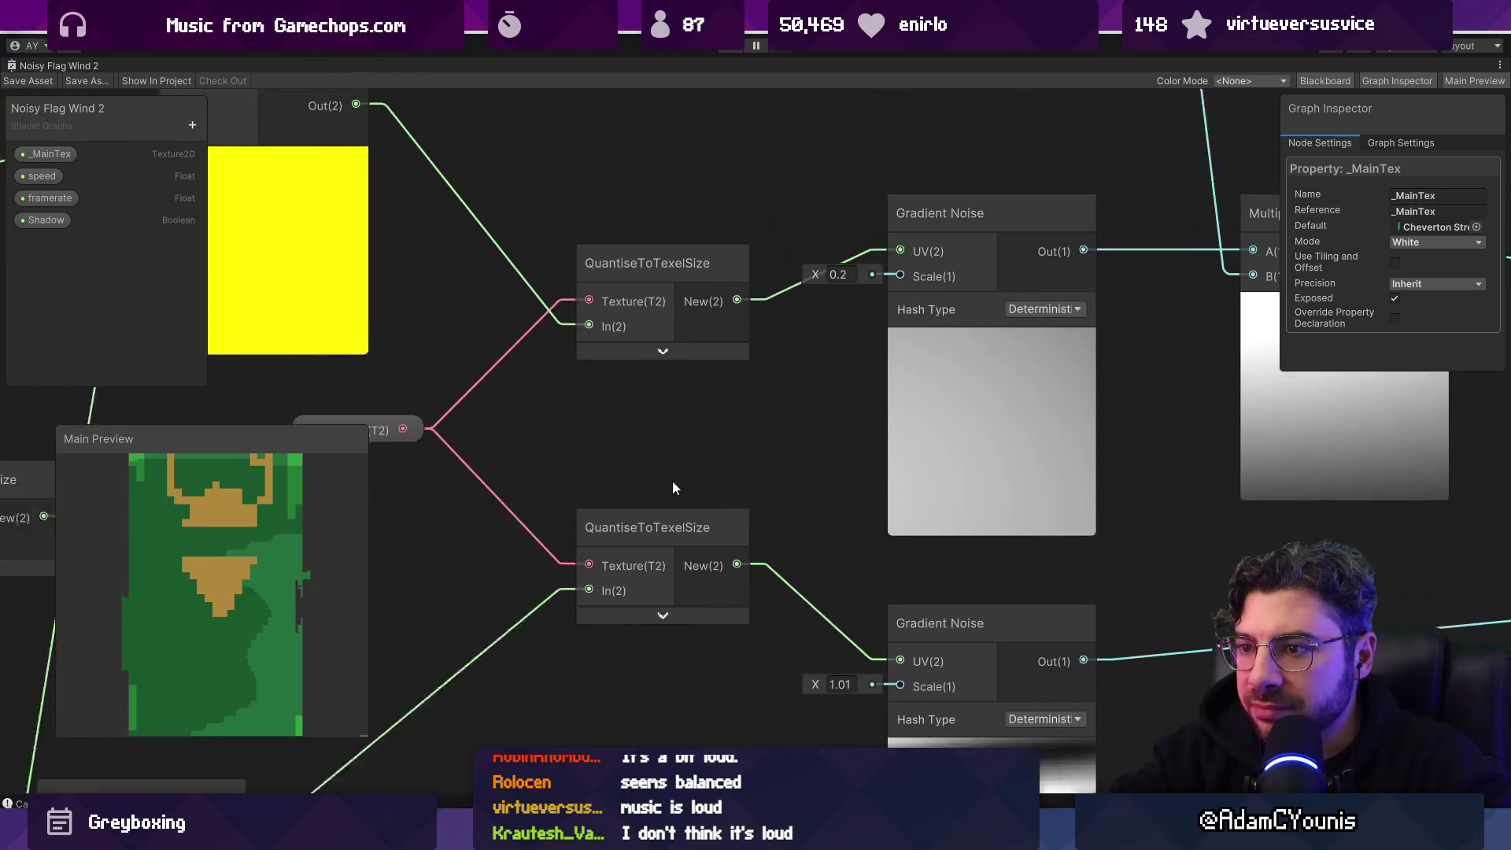
scroll(673, 488, "down", 5)
mouse_move(617, 417)
left_mouse_down()
mouse_move(918, 429)
mouse_move(894, 422)
mouse_move(884, 391)
mouse_move(800, 493)
left_mouse_up()
left_click_drag(740, 584, 839, 529)
left_click_drag(645, 403, 673, 412)
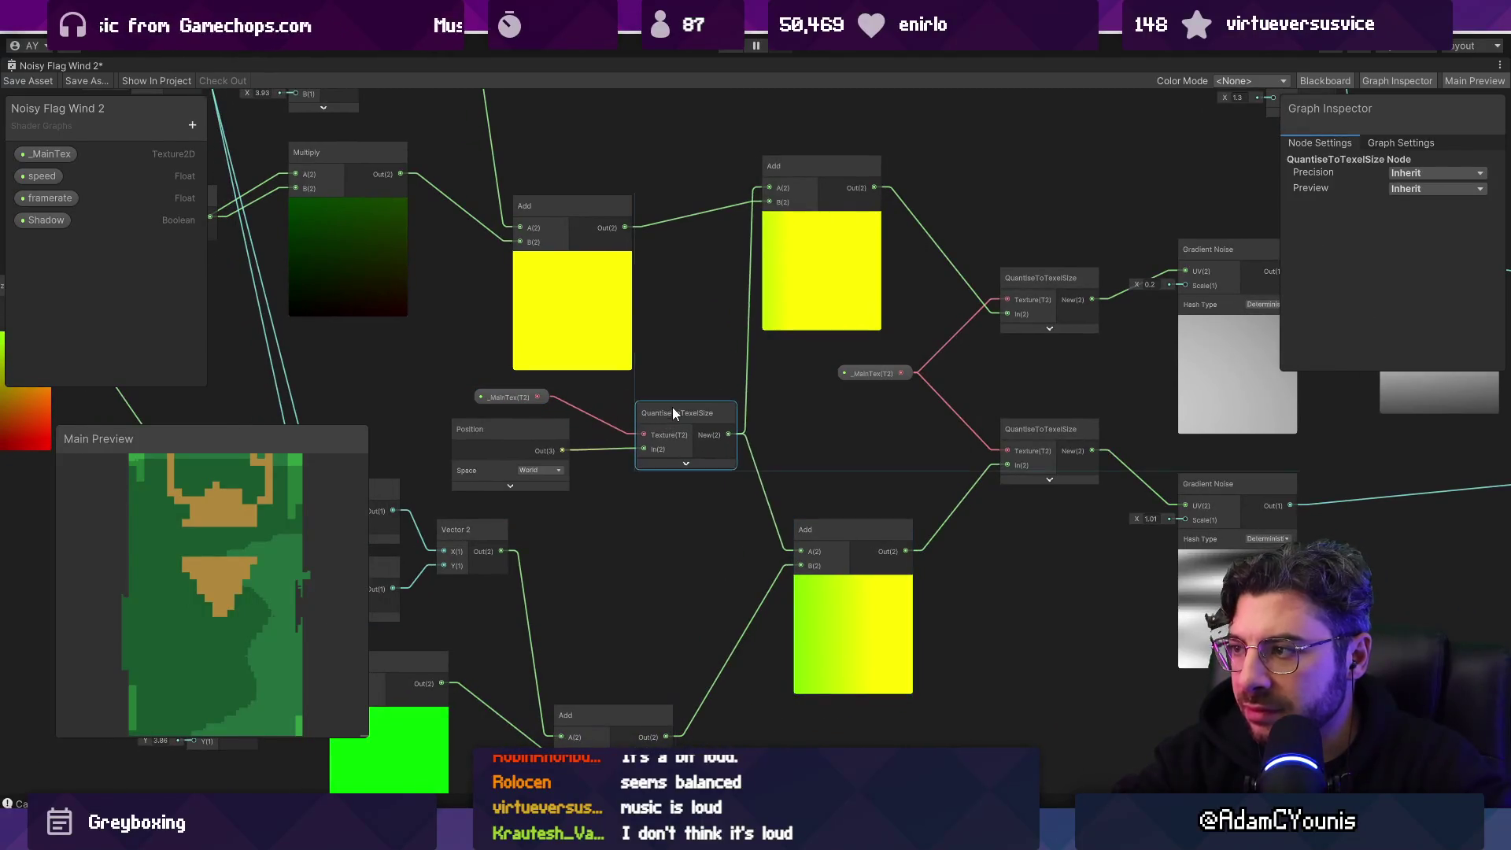
mouse_move(882, 166)
left_mouse_down()
mouse_move(665, 140)
mouse_move(968, 250)
left_mouse_up()
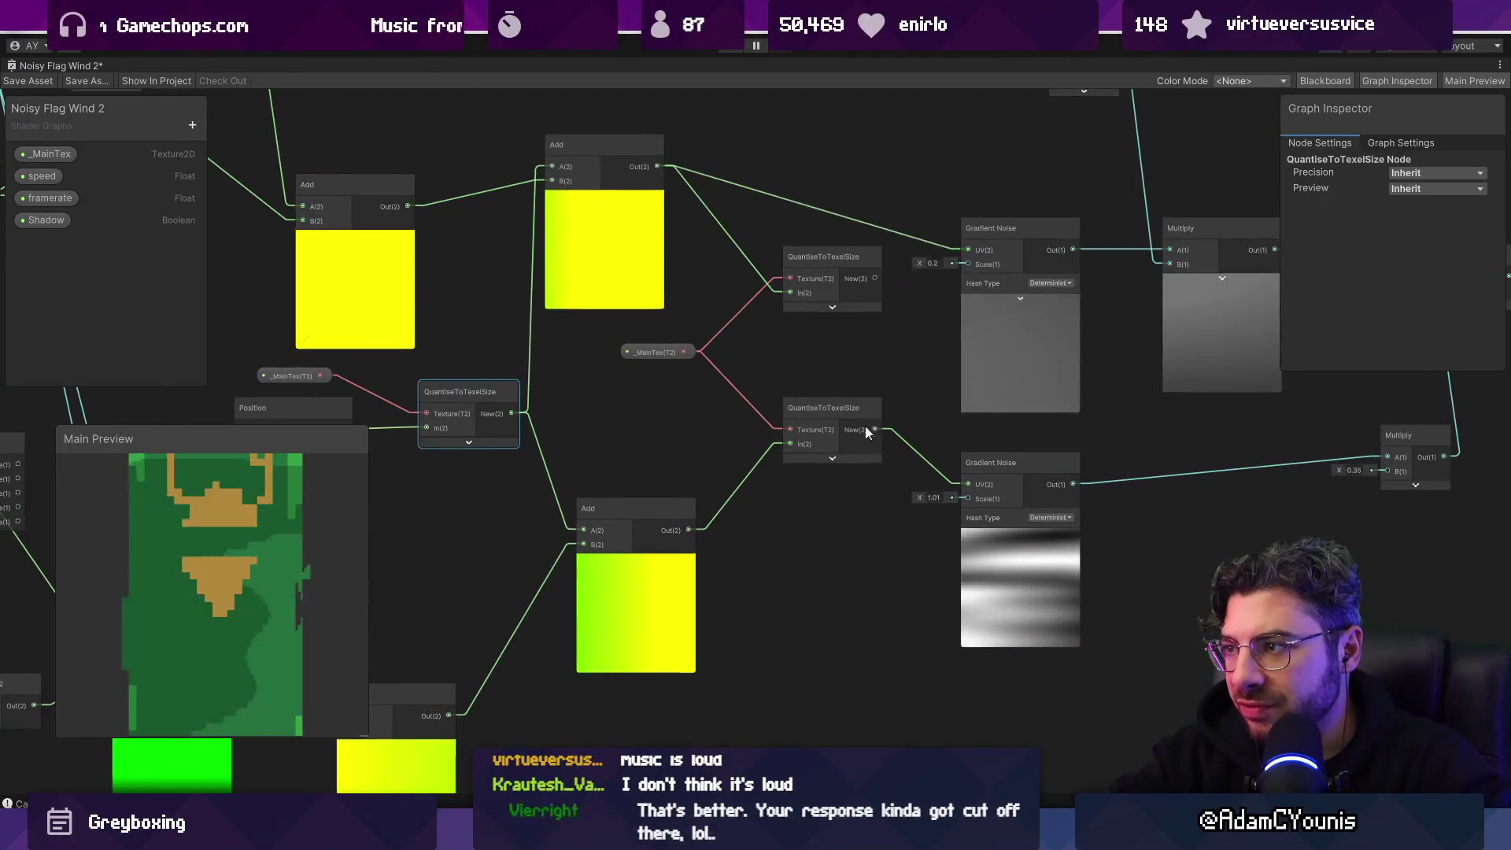
left_click_drag(688, 527, 965, 484)
Step: Delete both QuantiseToTexelSize nodes and _MainTex, and reposition the upper and lower Add nodes
mouse_move(678, 252)
left_mouse_down()
mouse_move(812, 405)
mouse_move(1023, 342)
left_mouse_up()
key("Delete")
mouse_move(886, 256)
left_mouse_down()
mouse_move(954, 338)
mouse_move(1030, 390)
left_mouse_up()
left_click_drag(958, 668, 1015, 616)
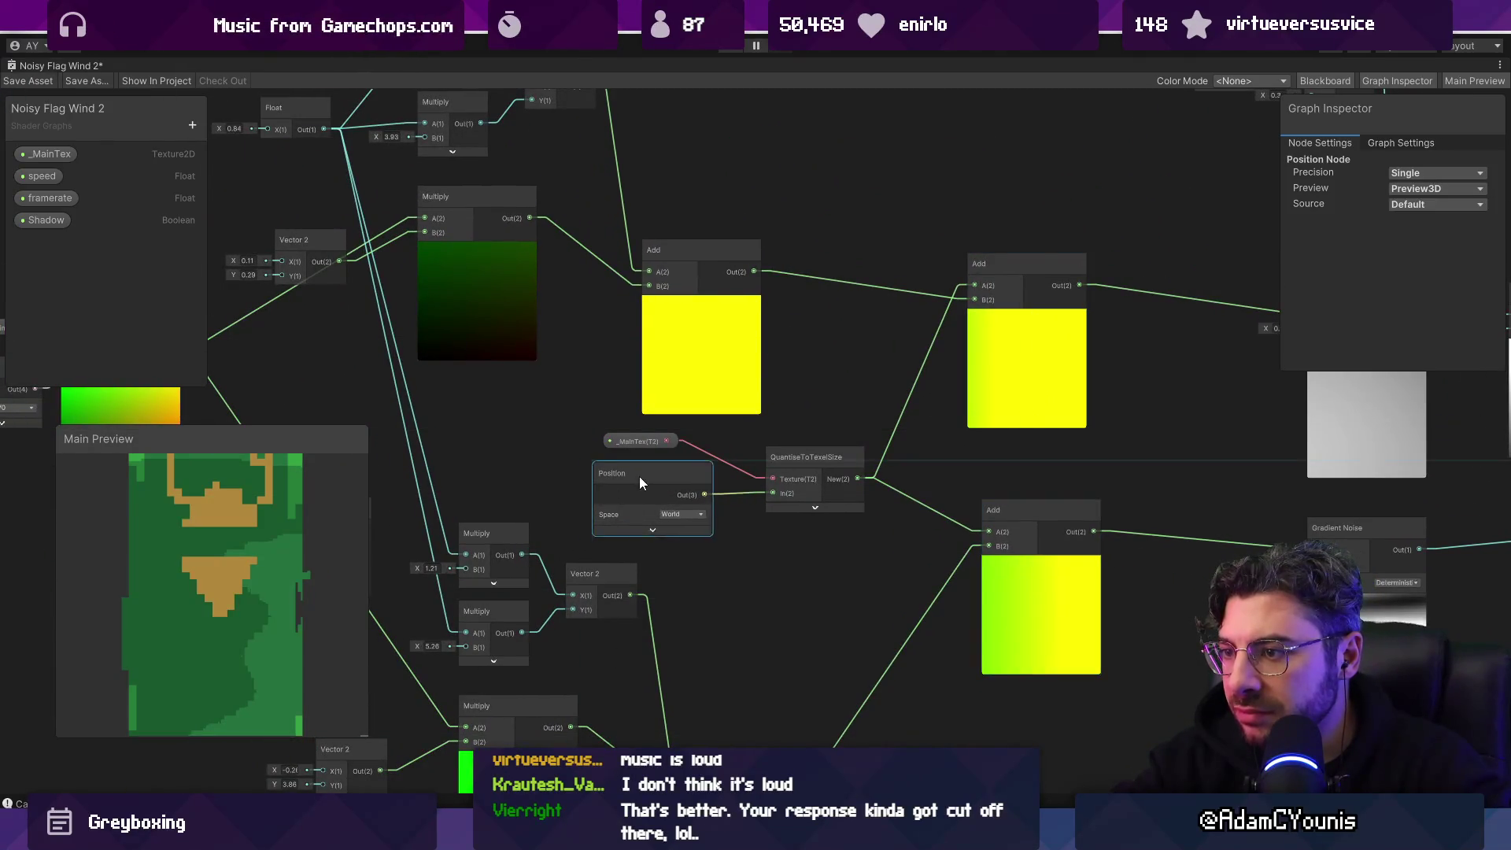
left_click(637, 442)
scroll(716, 395, "down", 3)
mouse_move(716, 395)
left_mouse_down()
mouse_move(848, 385)
mouse_move(472, 381)
left_mouse_up()
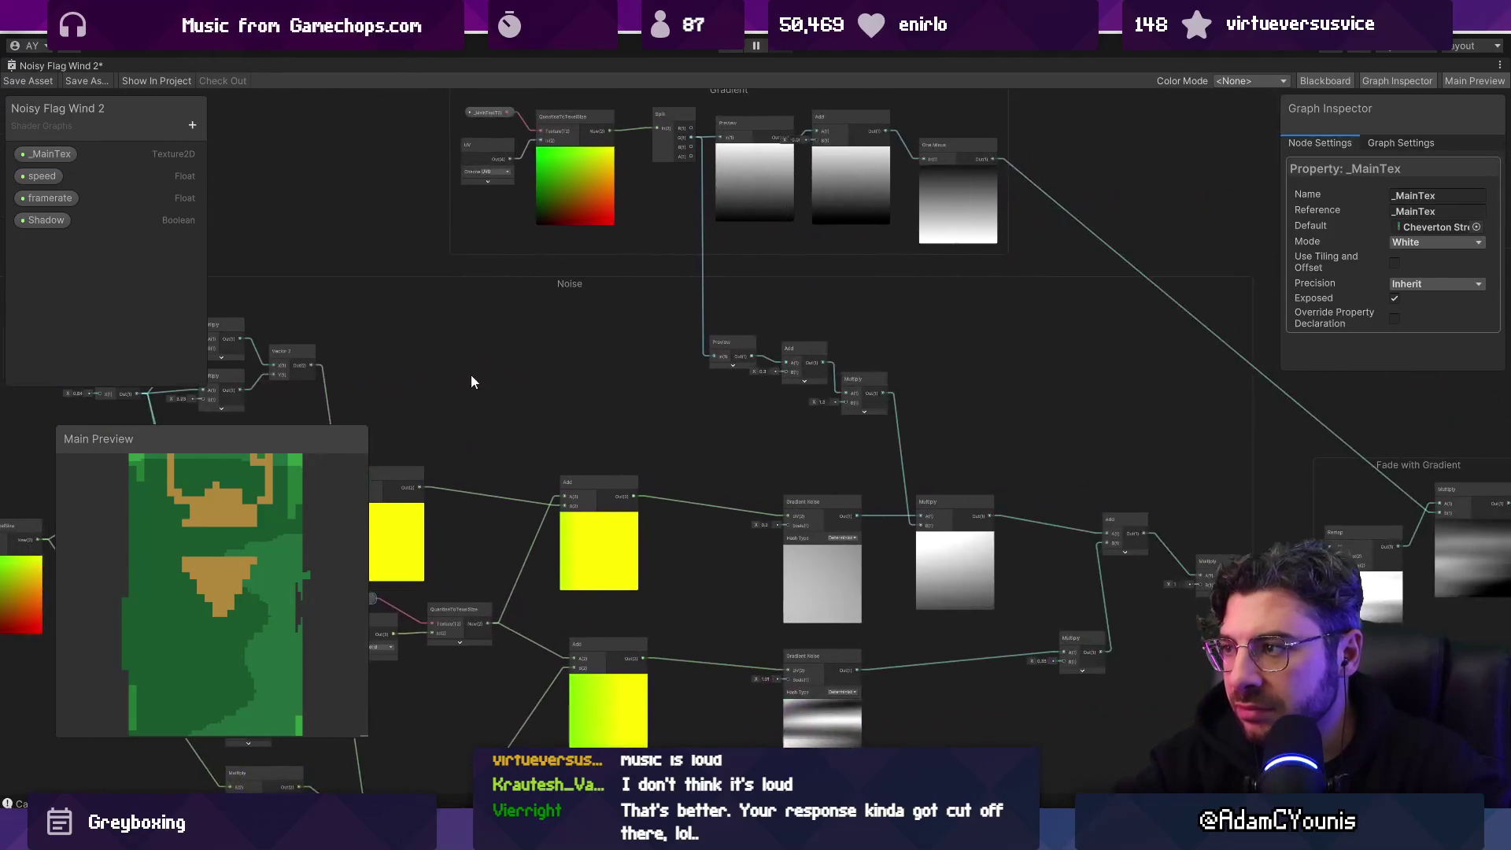
Step: Zoom and pan around the graph to inspect the Shadow, Position/Multiply, Gradient and Noise groups
scroll(892, 422, "down", 3)
scroll(874, 378, "up", 4)
scroll(858, 331, "down", 4)
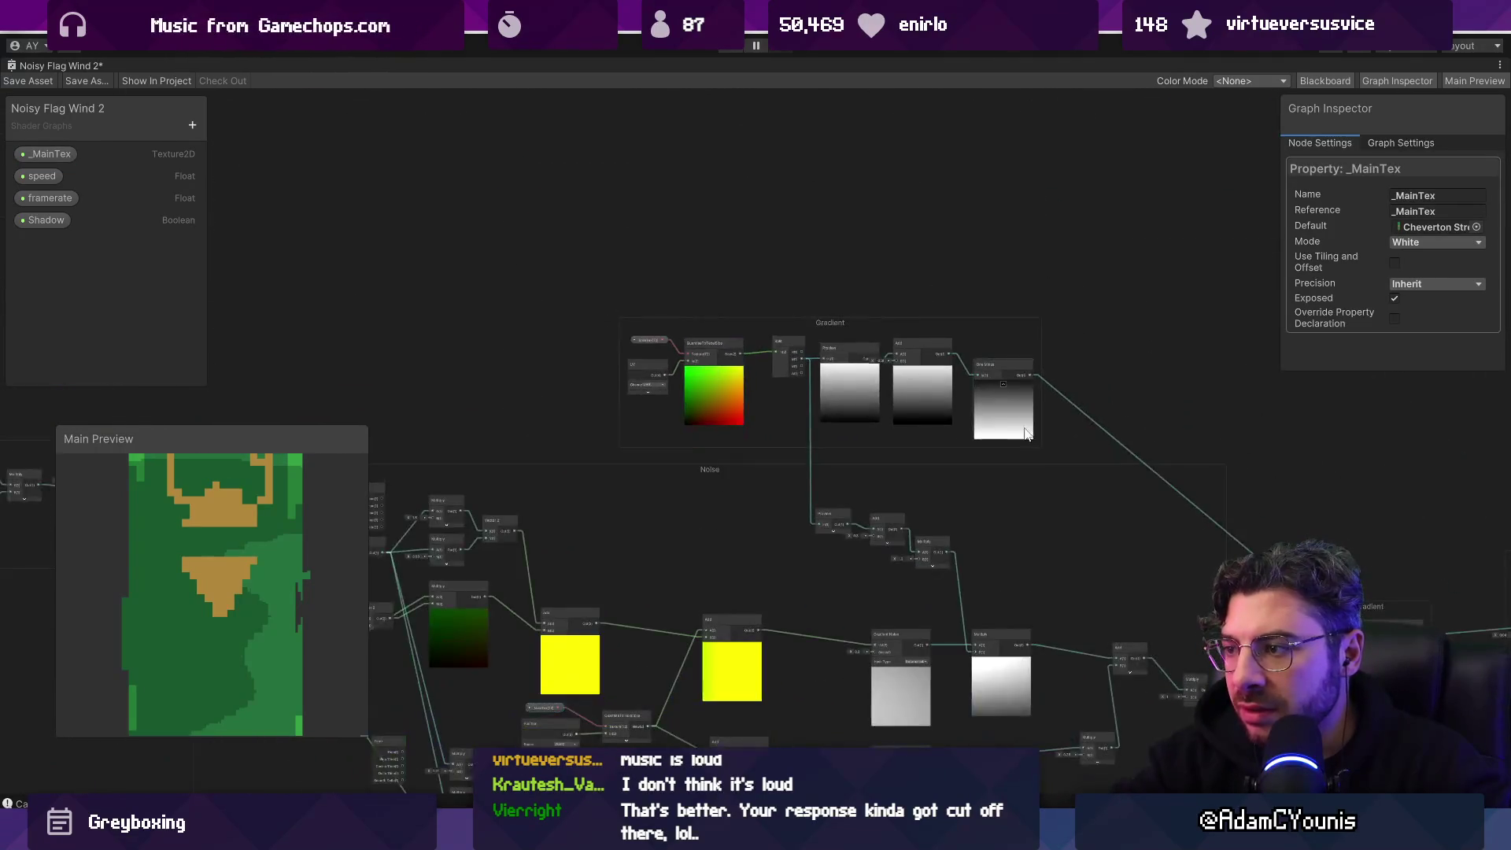
left_click_drag(854, 324, 725, 291)
scroll(909, 346, "down", 2)
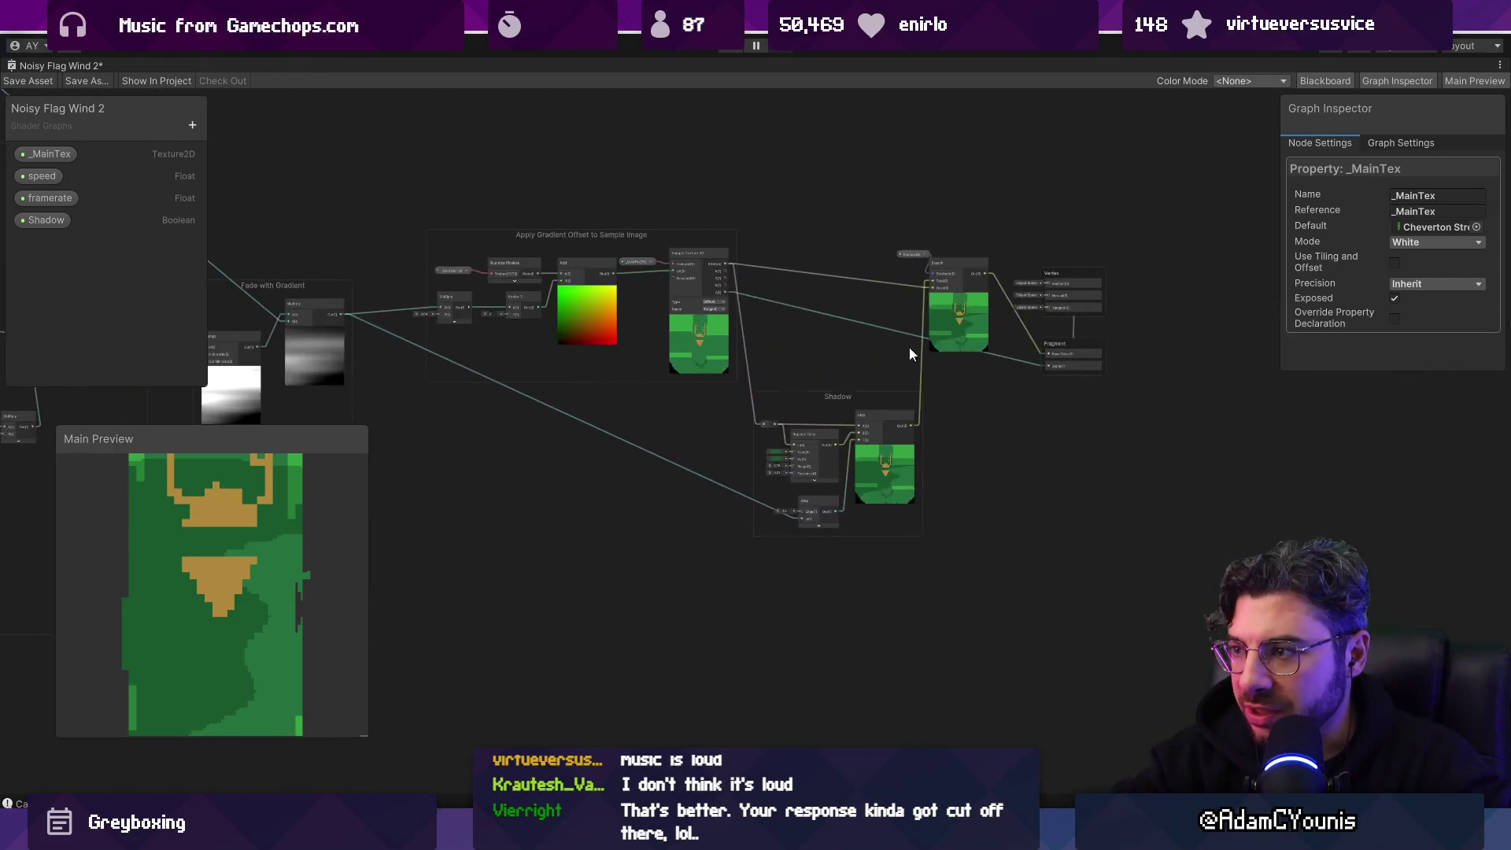
scroll(910, 385, "up", 5)
scroll(1007, 266, "up", 3)
scroll(1014, 271, "down", 5)
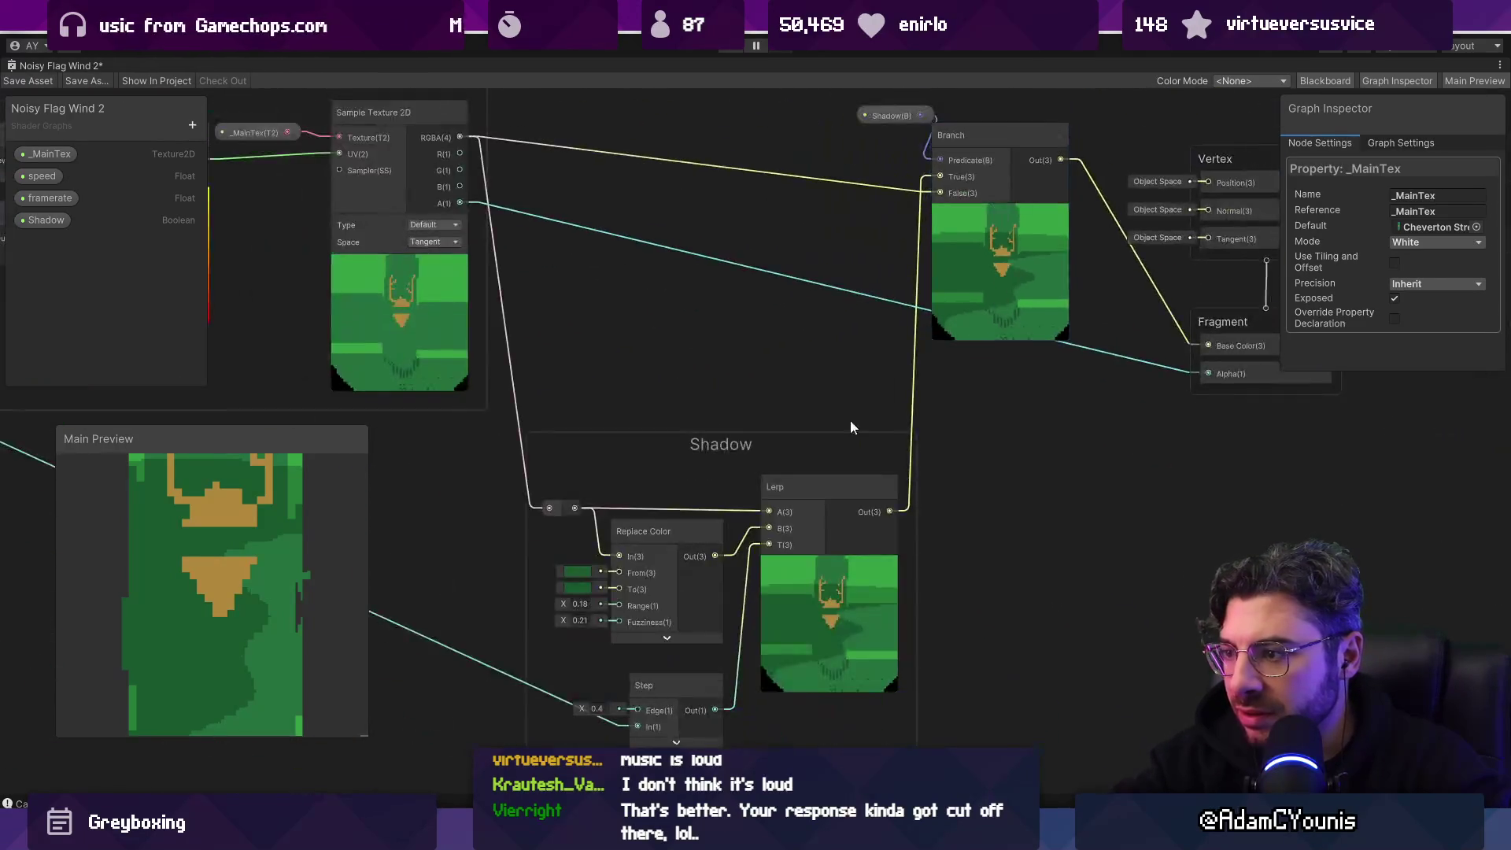
scroll(789, 454, "up", 5)
scroll(808, 450, "down", 5)
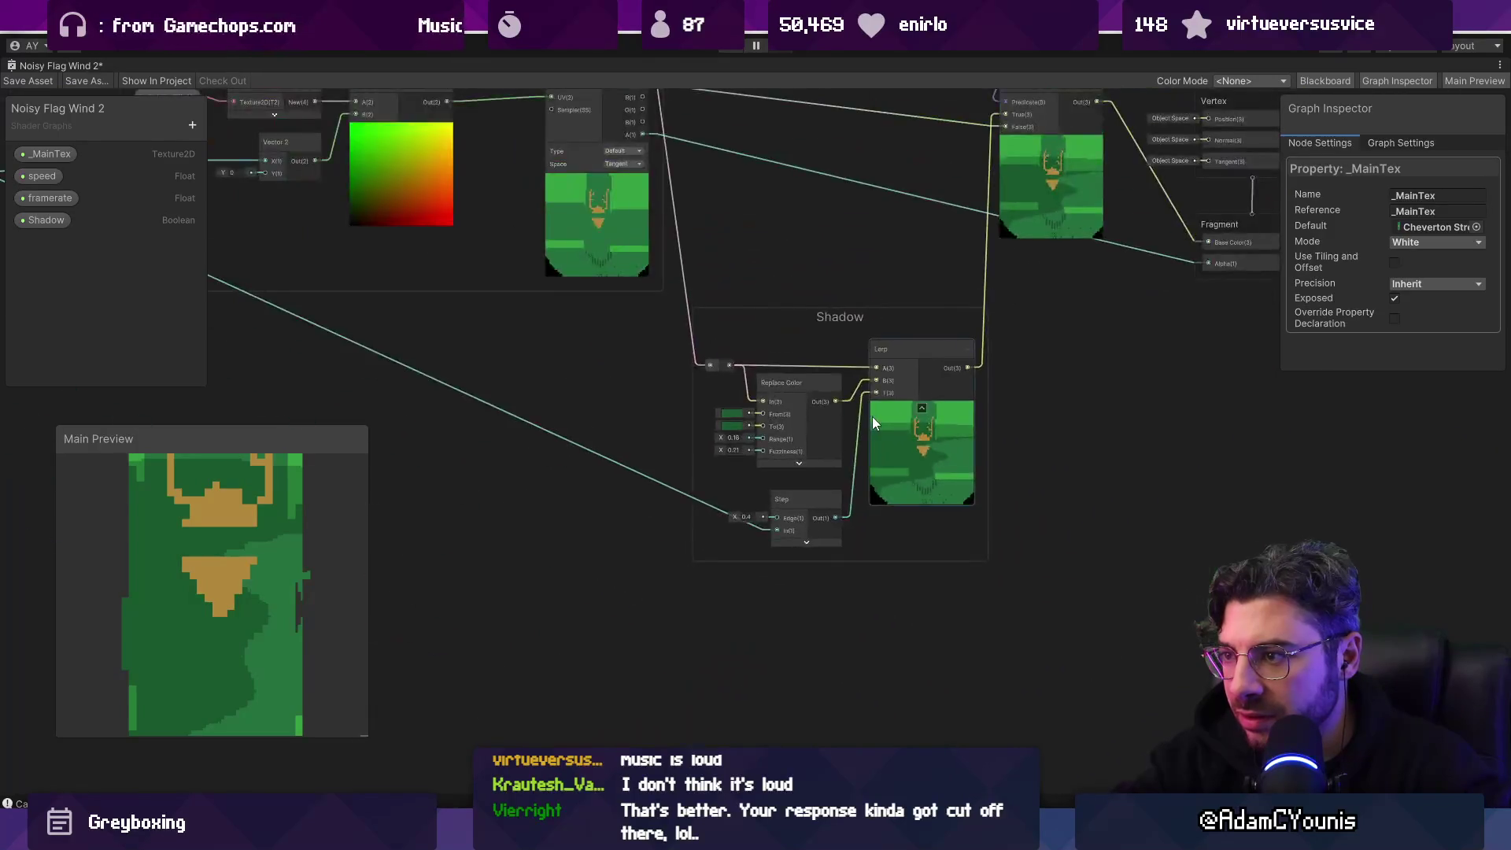
scroll(872, 414, "up", 4)
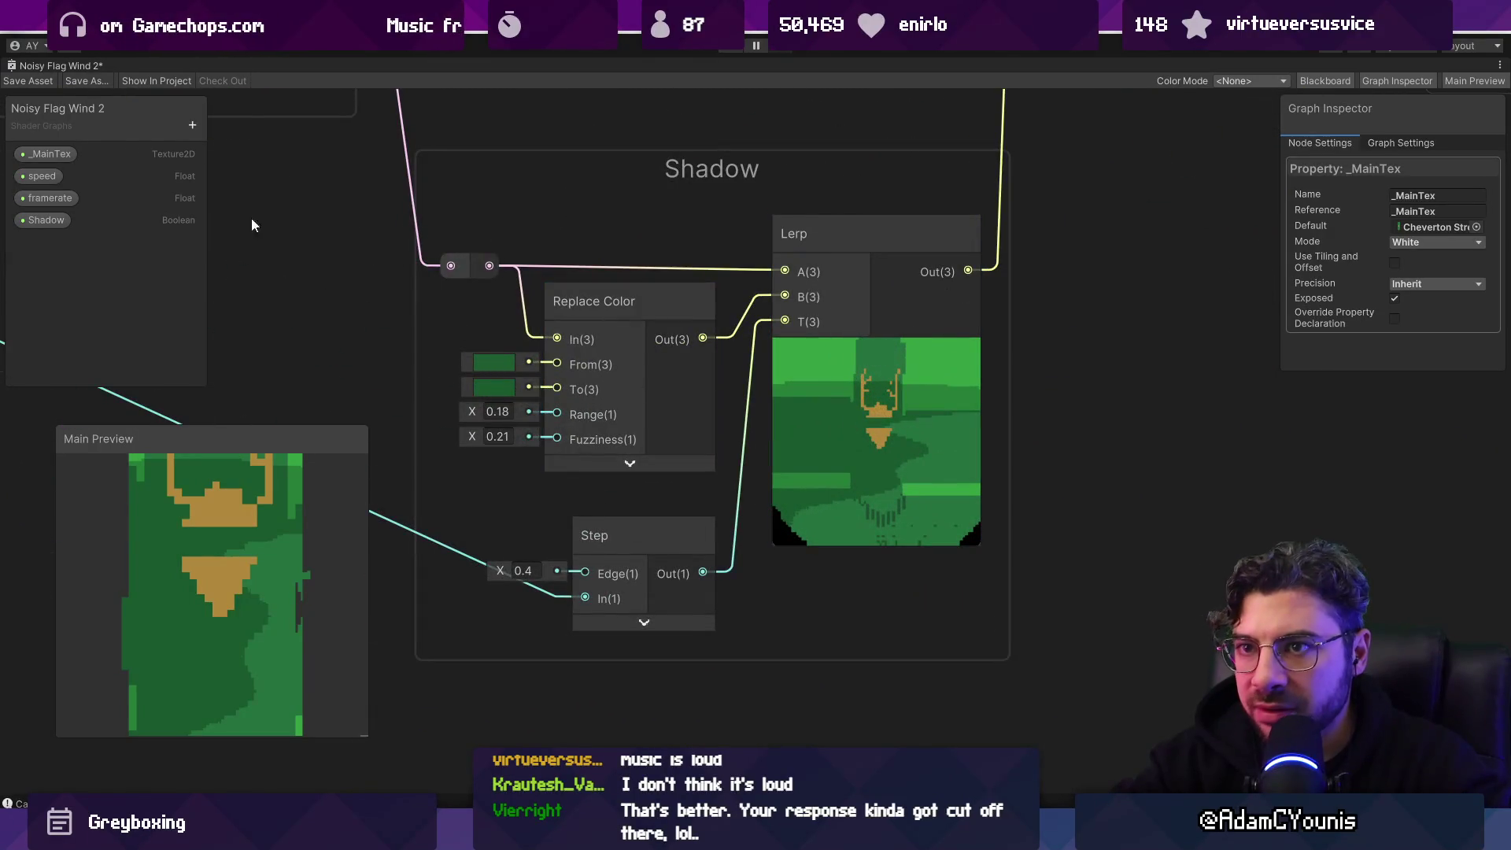
scroll(469, 240, "down", 5)
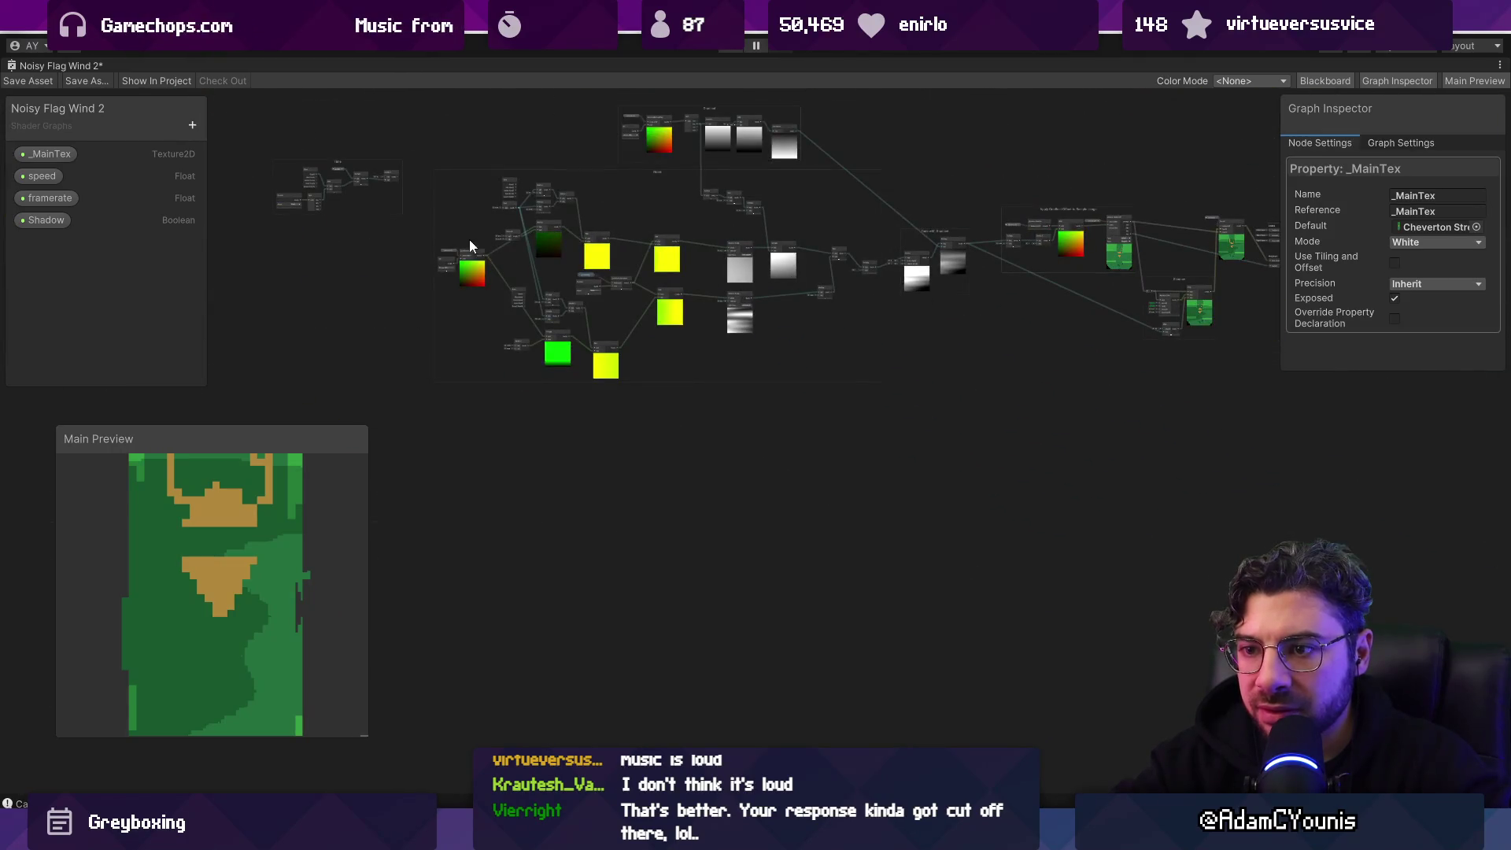
scroll(604, 267, "up", 4)
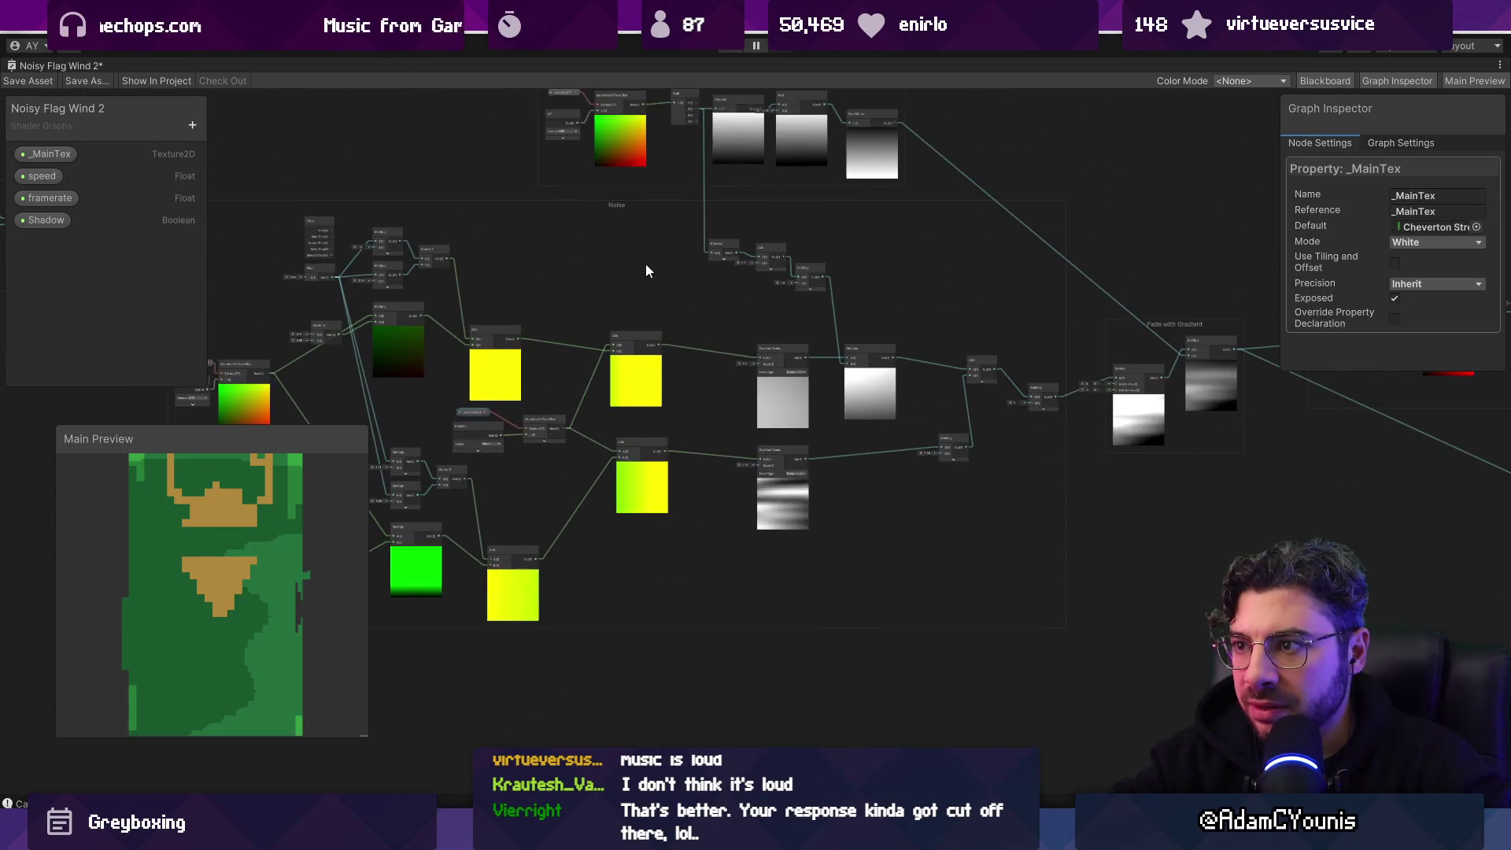
scroll(621, 272, "up", 4)
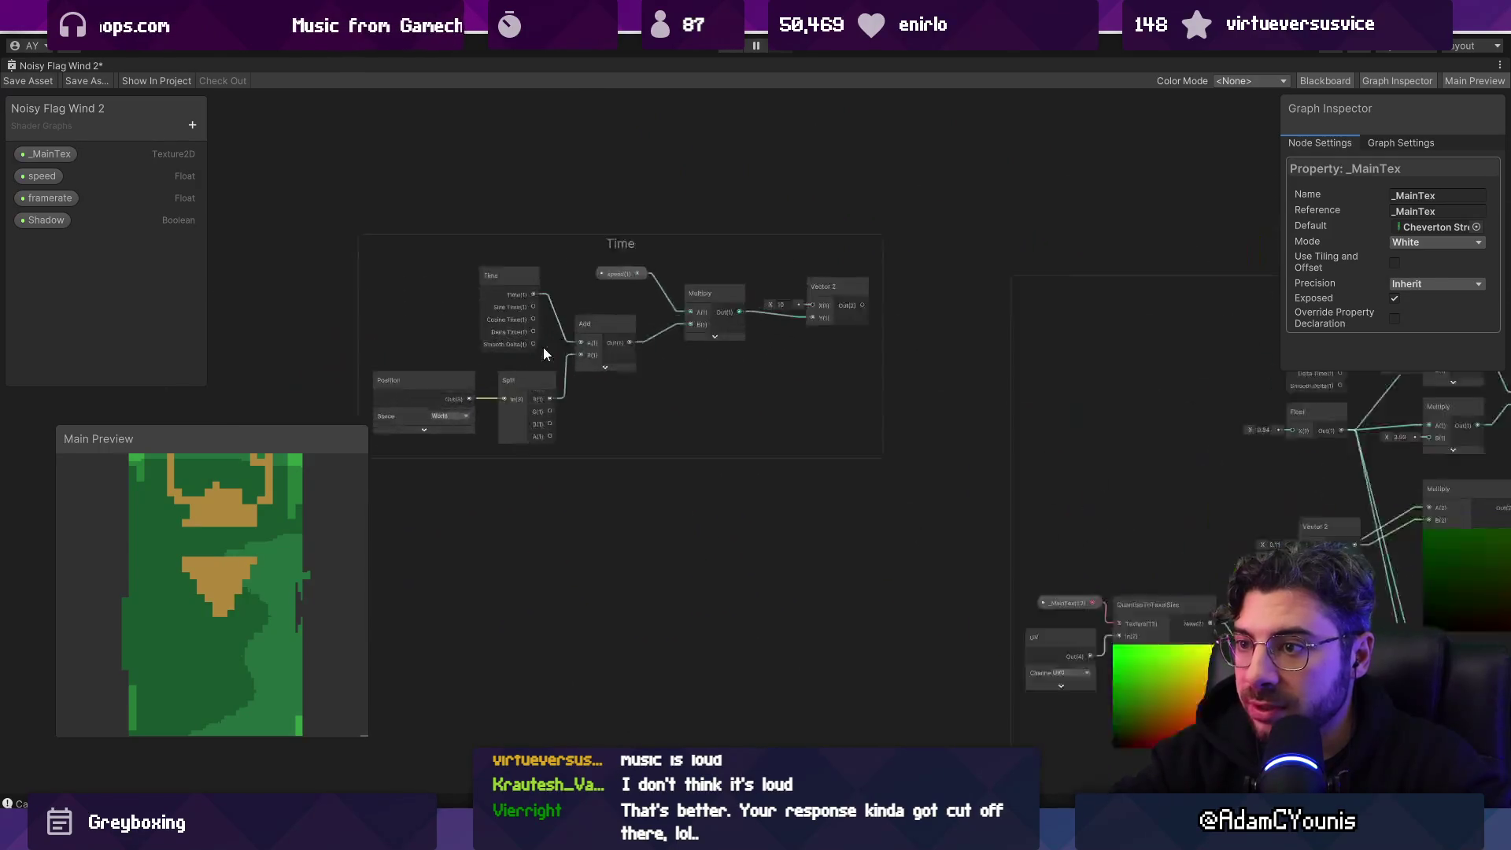
scroll(537, 346, "down", 4)
scroll(945, 315, "up", 5)
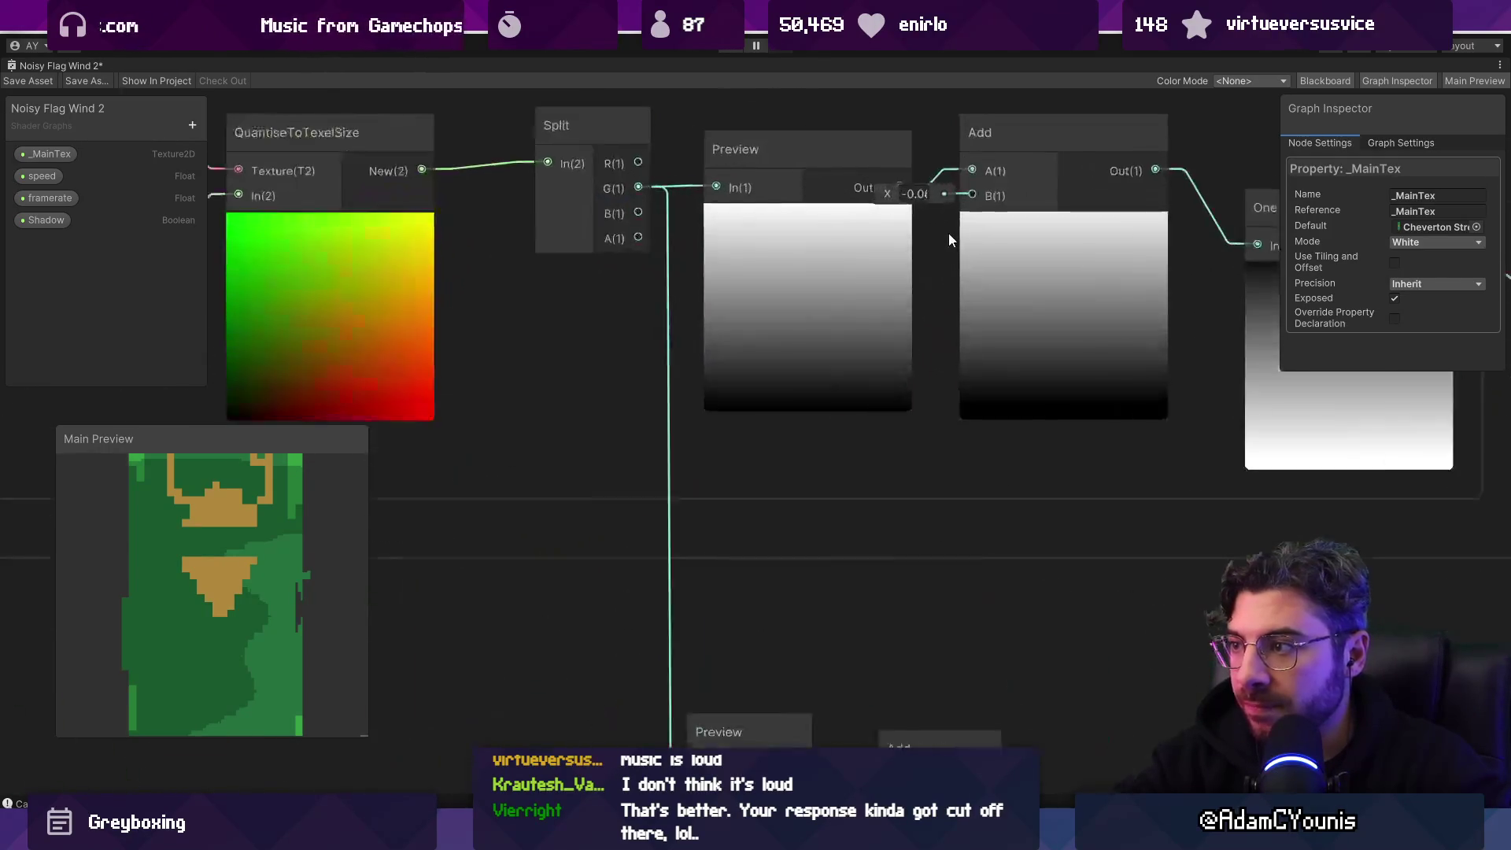
scroll(967, 432, "down", 4)
scroll(858, 521, "up", 8)
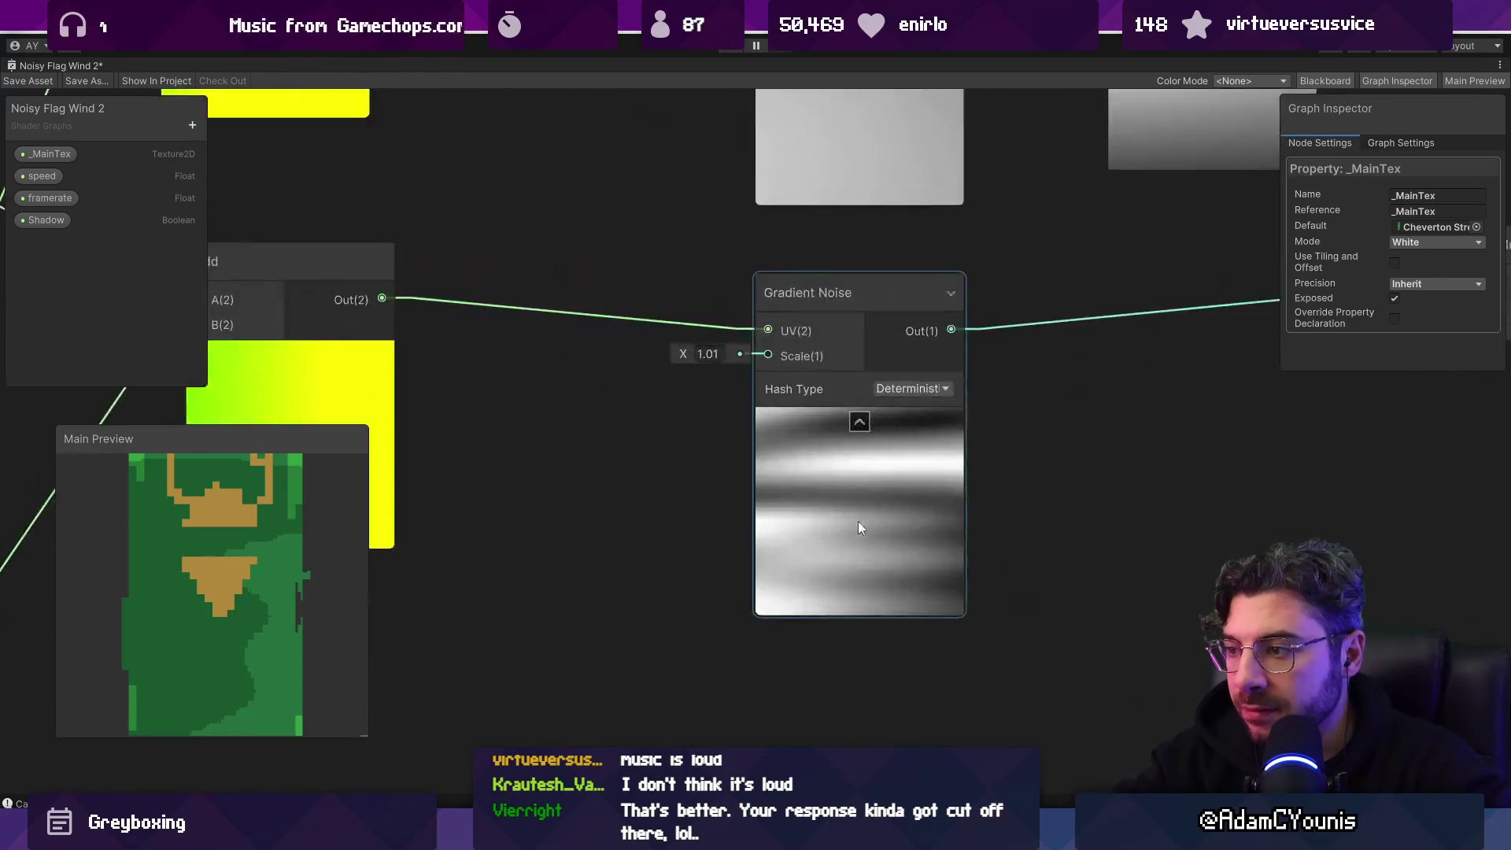
scroll(870, 508, "down", 10)
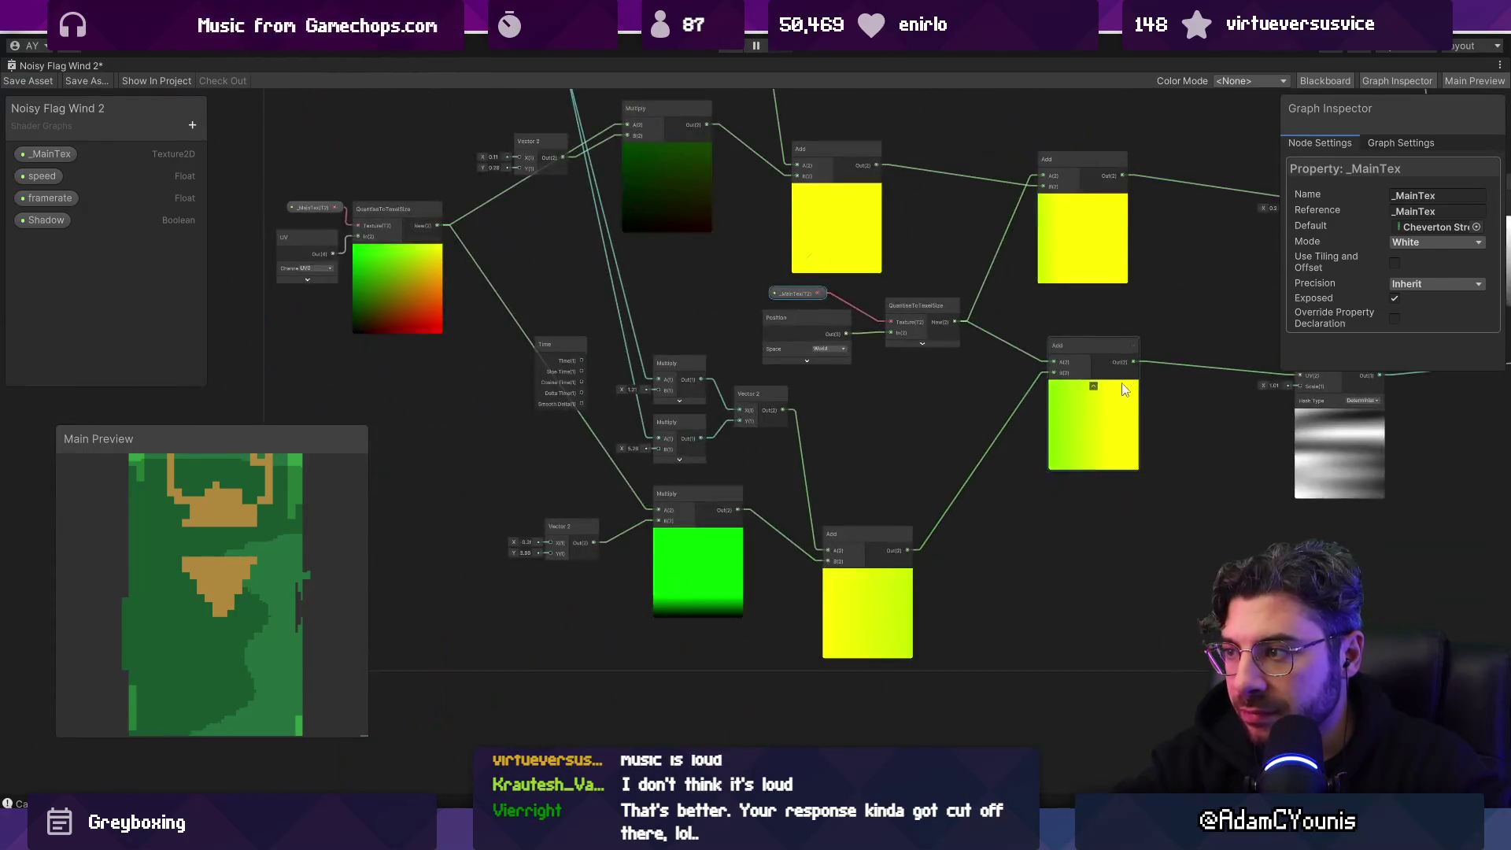
scroll(489, 380, "up", 5)
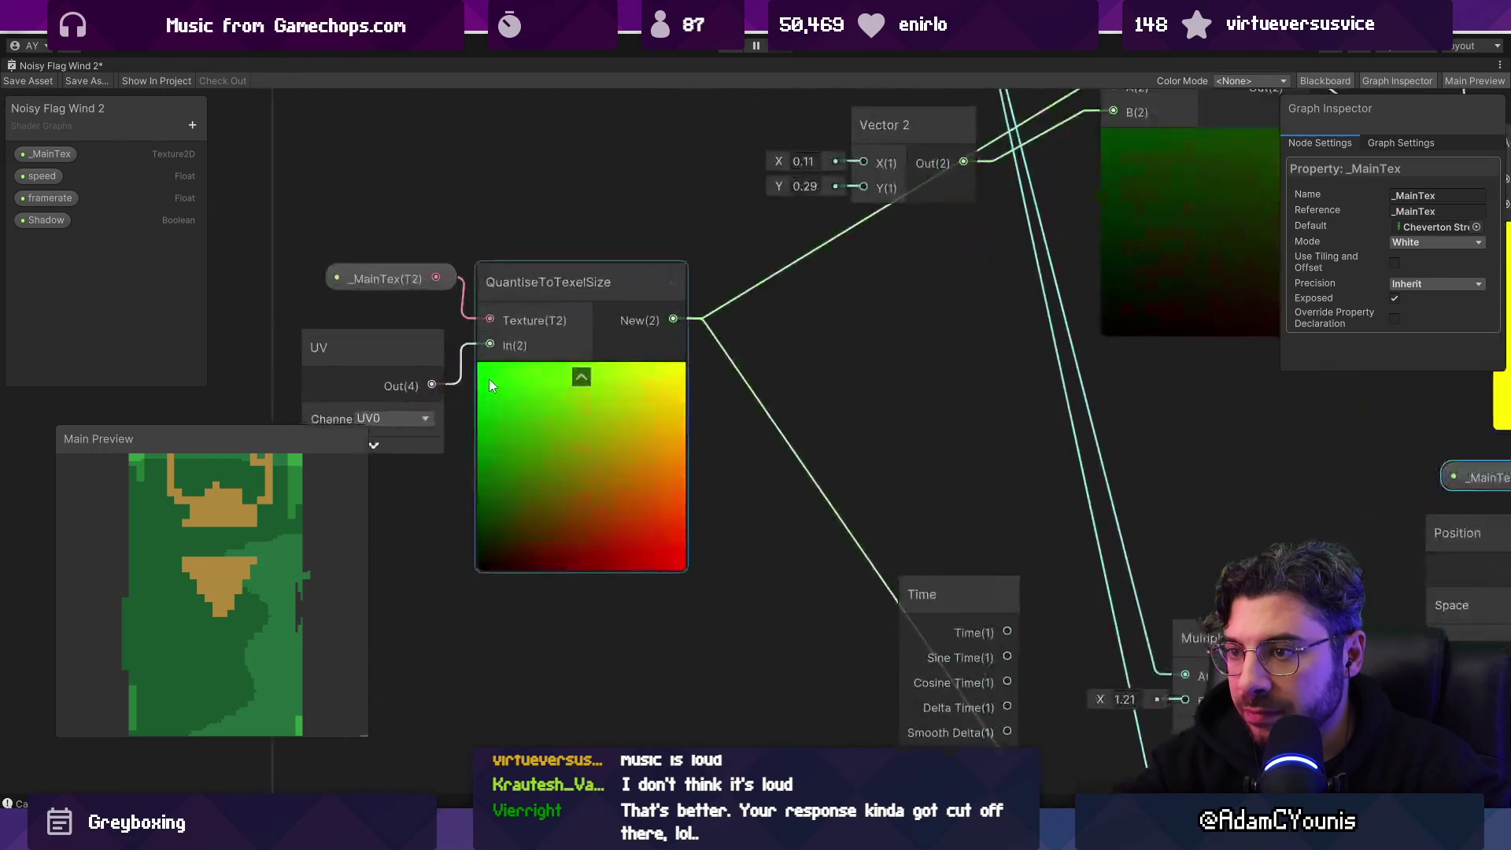
scroll(488, 379, "down", 1)
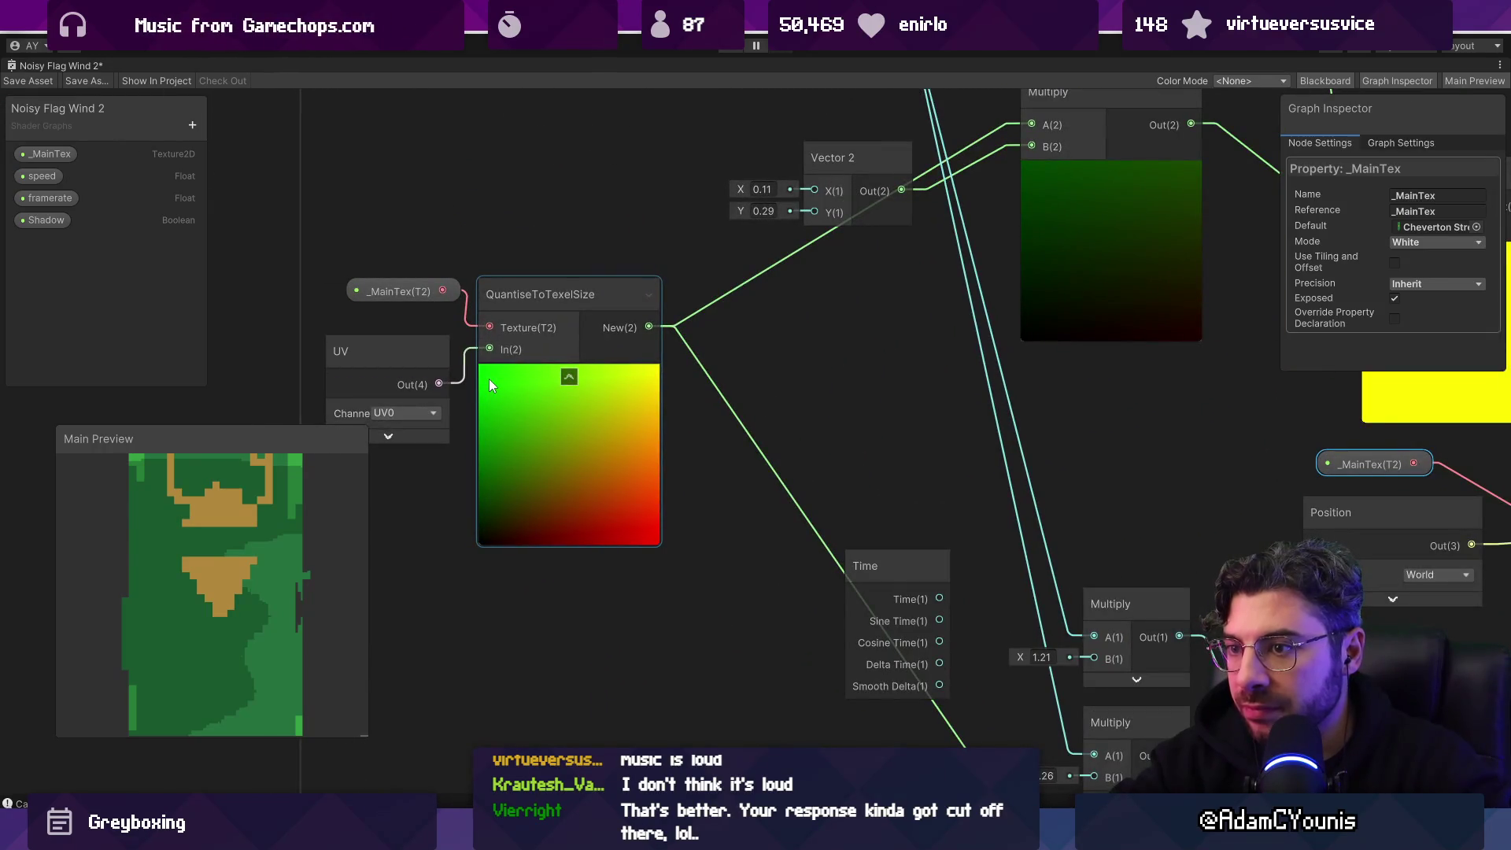
left_click_drag(1199, 480, 547, 357)
scroll(563, 351, "down", 3)
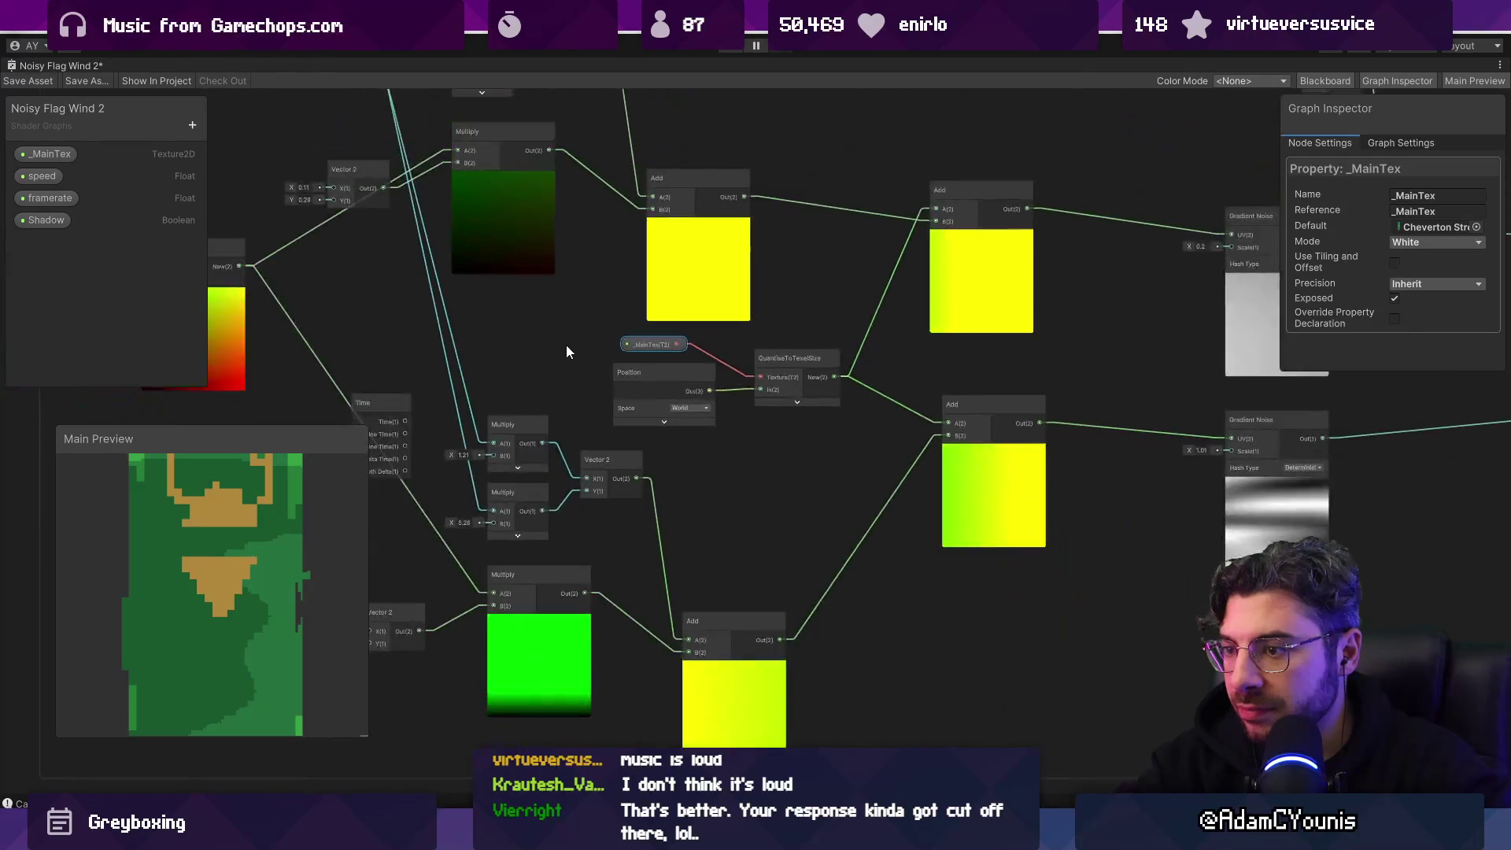
scroll(567, 351, "down", 3)
mouse_move(756, 208)
left_mouse_down()
mouse_move(707, 414)
mouse_move(725, 356)
left_mouse_up()
scroll(469, 346, "up", 6)
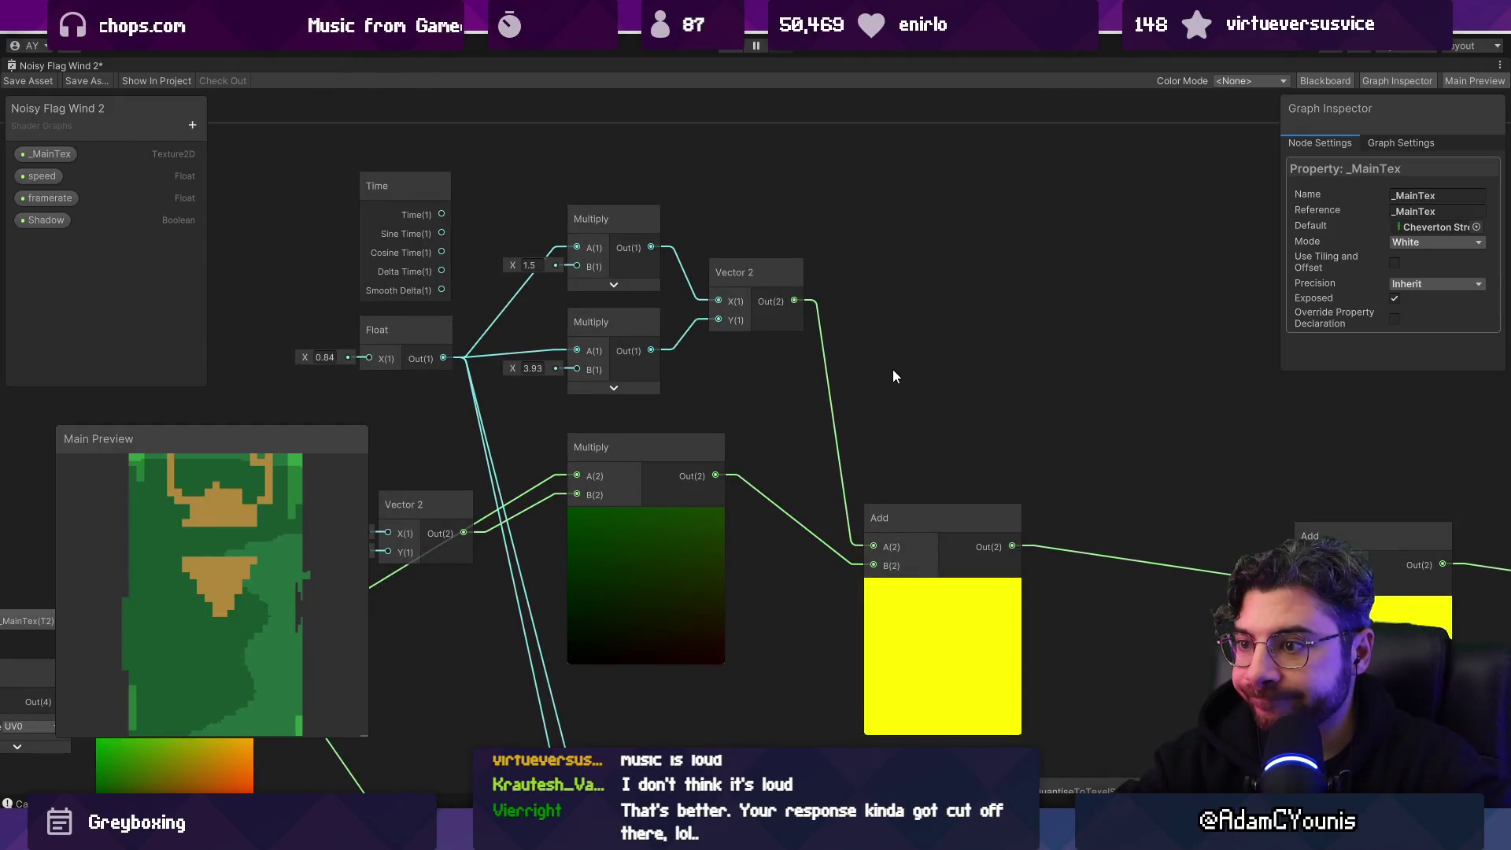
Step: Frame the graph and change the wind Float node's value from 0.84 to 0.69
key("a")
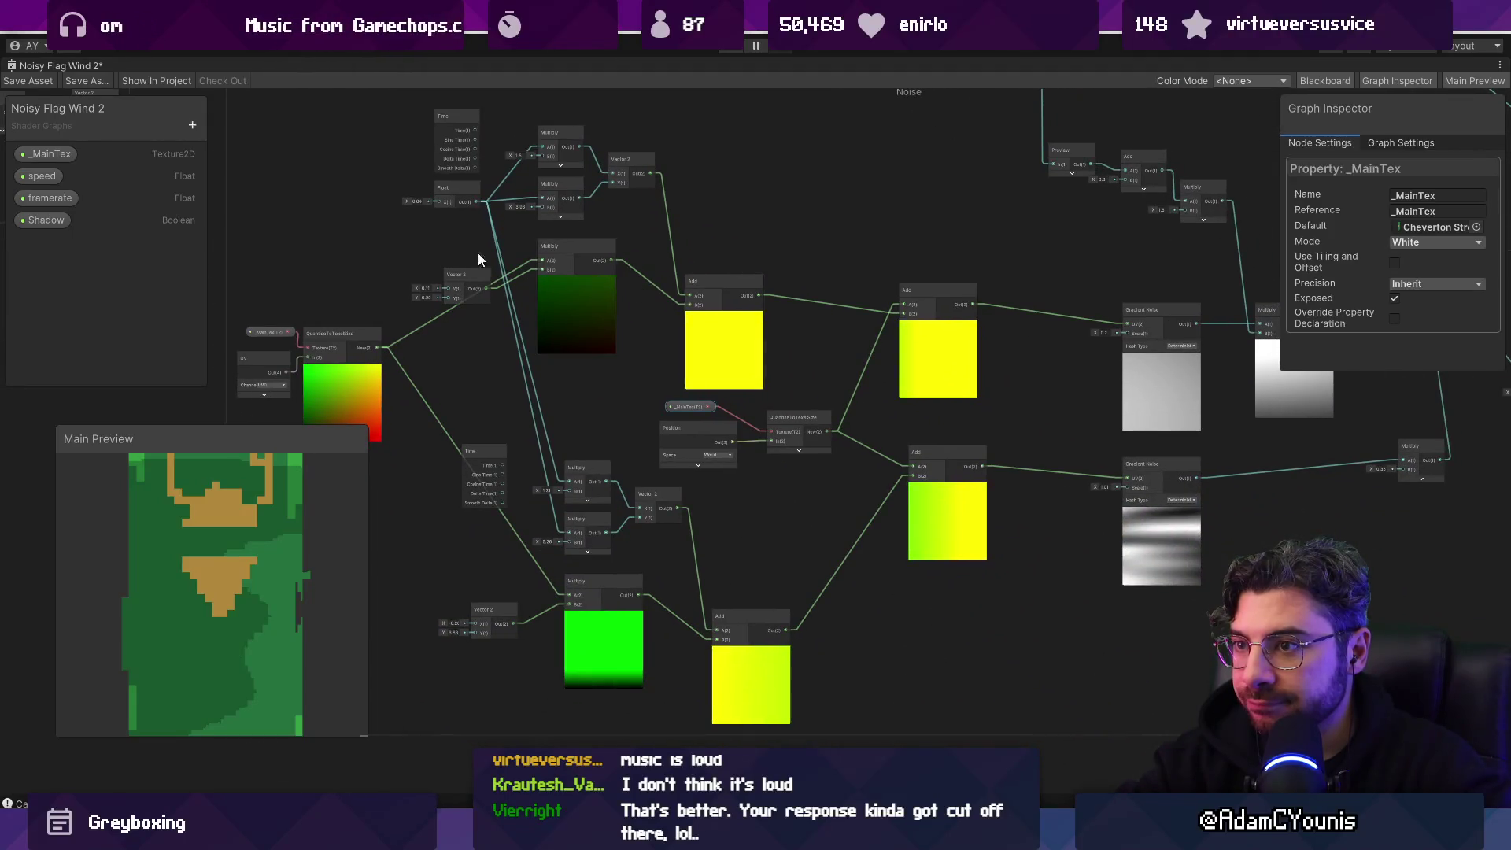
scroll(456, 290, "up", 5)
left_click_drag(378, 131, 378, 131)
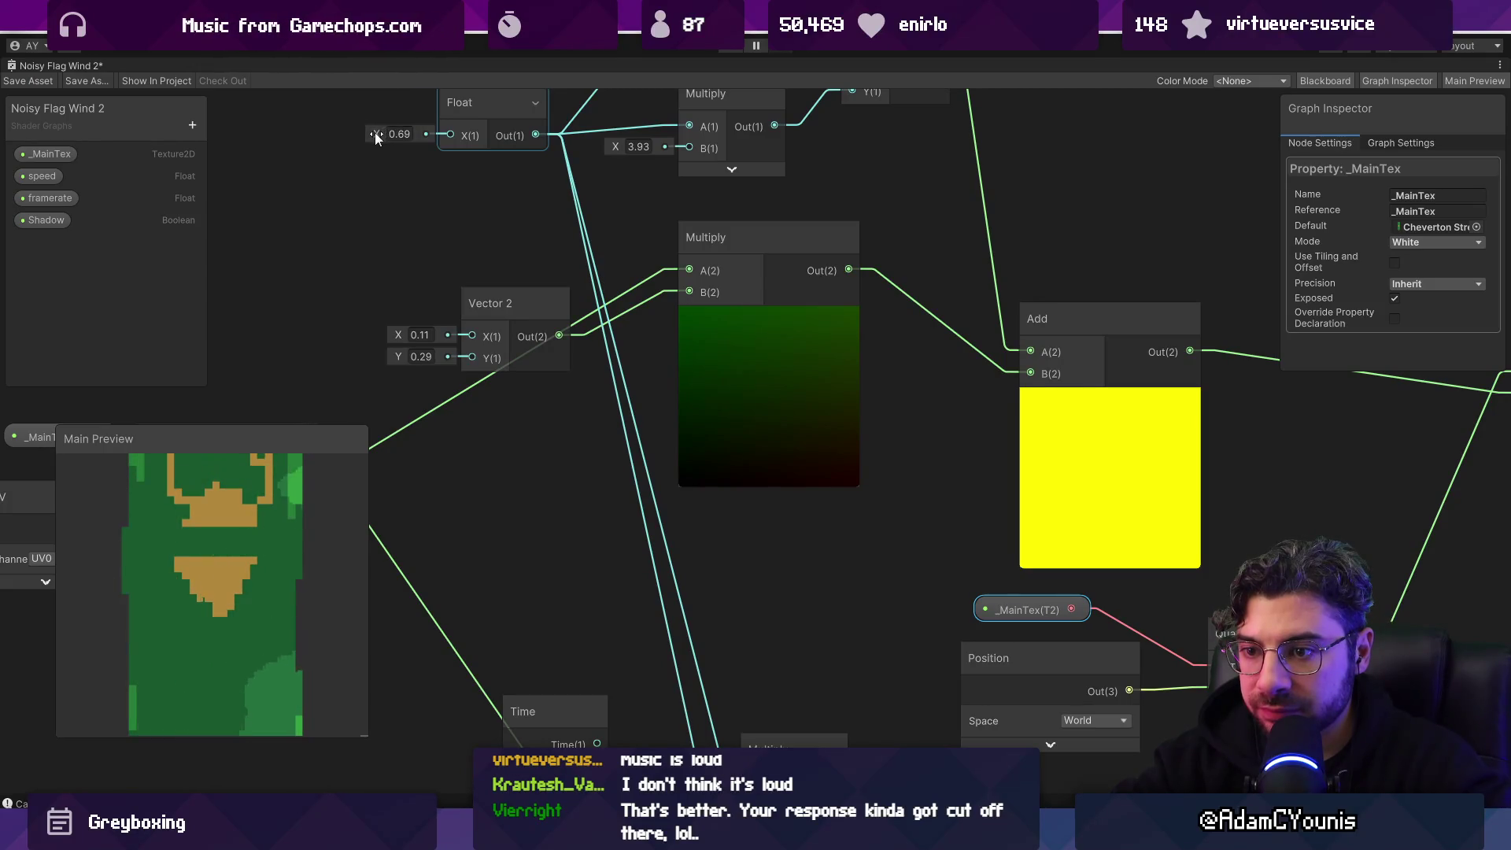
Step: Frame and zoom out the graph, then paste the copied UV-to-noise node chain below it
key("a")
scroll(421, 233, "down", 5)
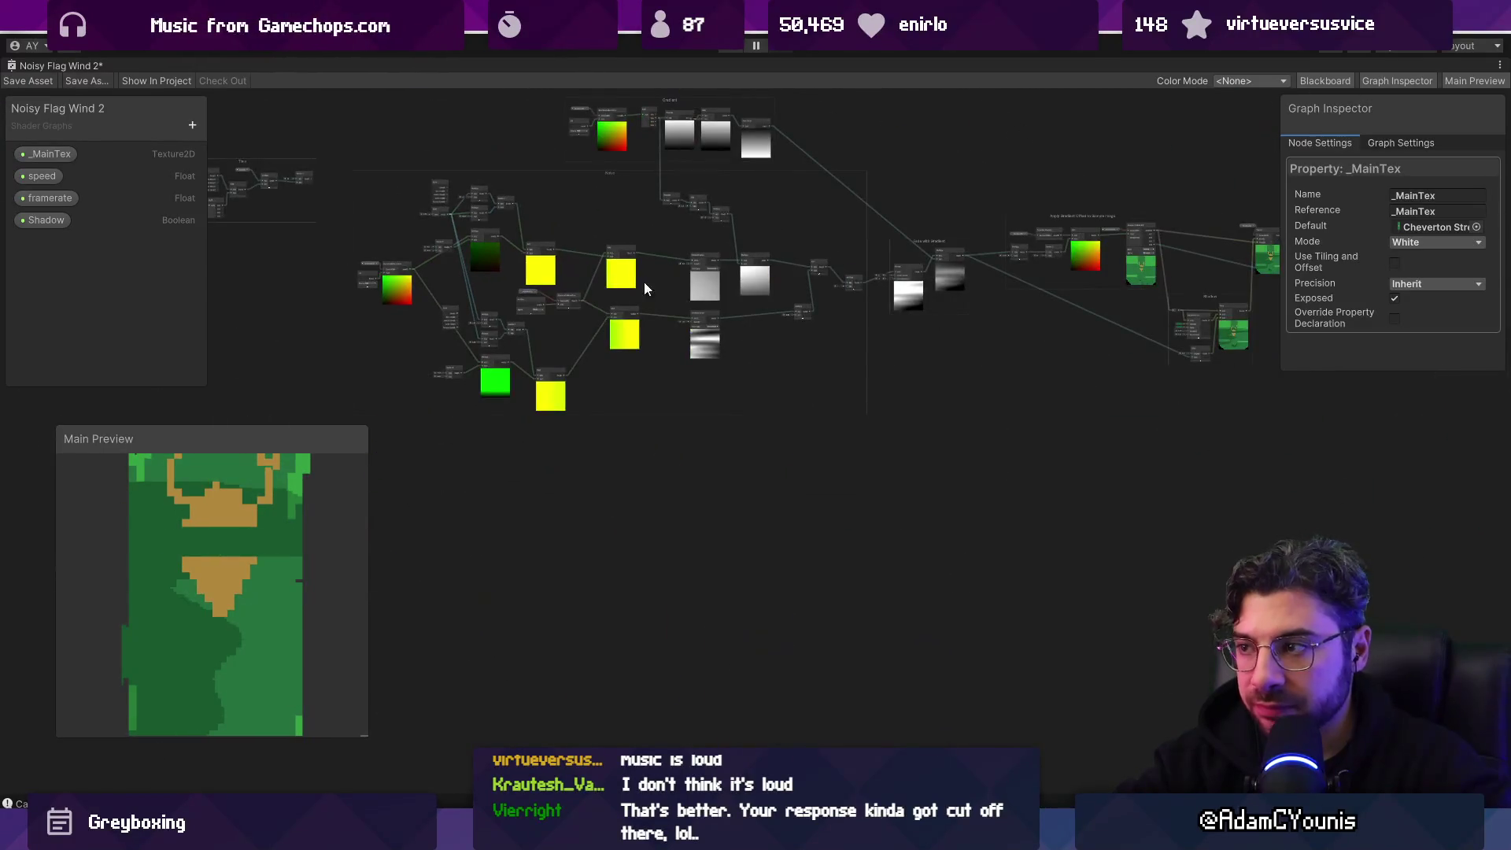
scroll(865, 314, "down", 2)
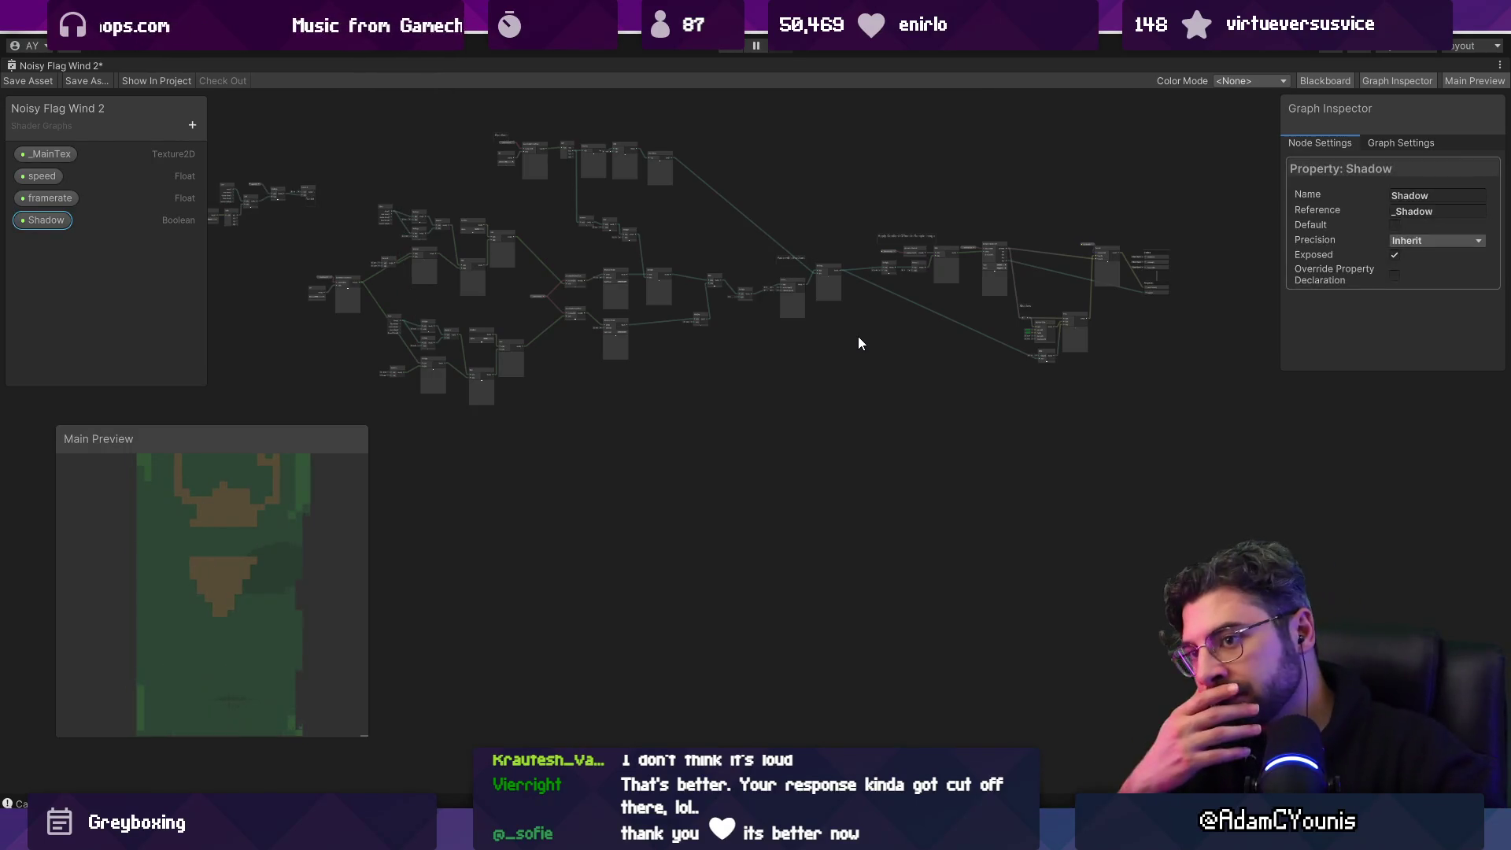
key("ctrl+z")
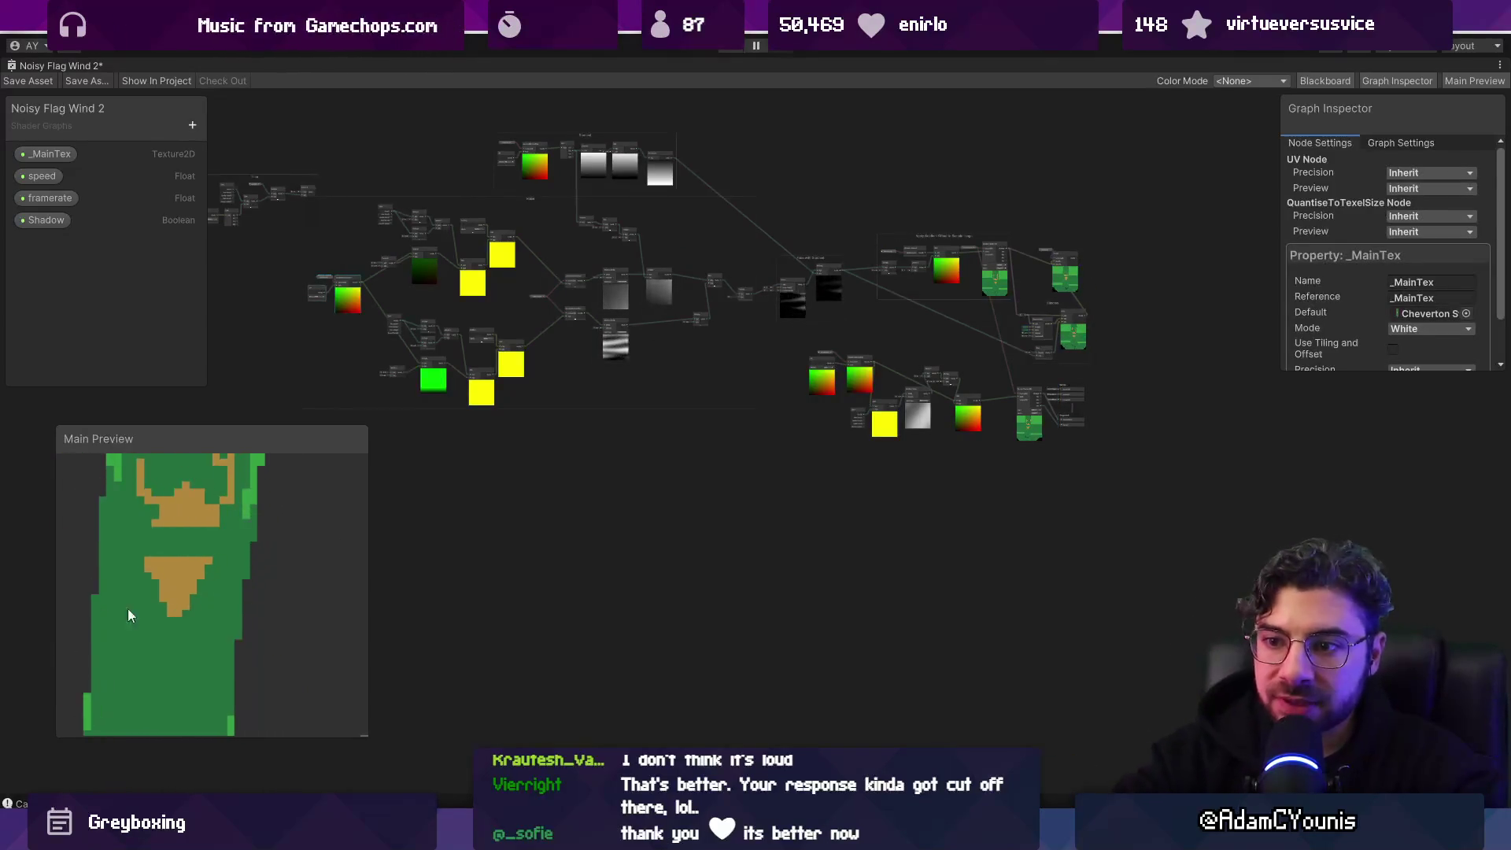
Step: Move the Gradient Noise, Add and Time nodes and the UV, _MainTex, QuantiseToTexelSize group down-left
left_click_drag(128, 617, 224, 572)
scroll(1015, 426, "up", 6)
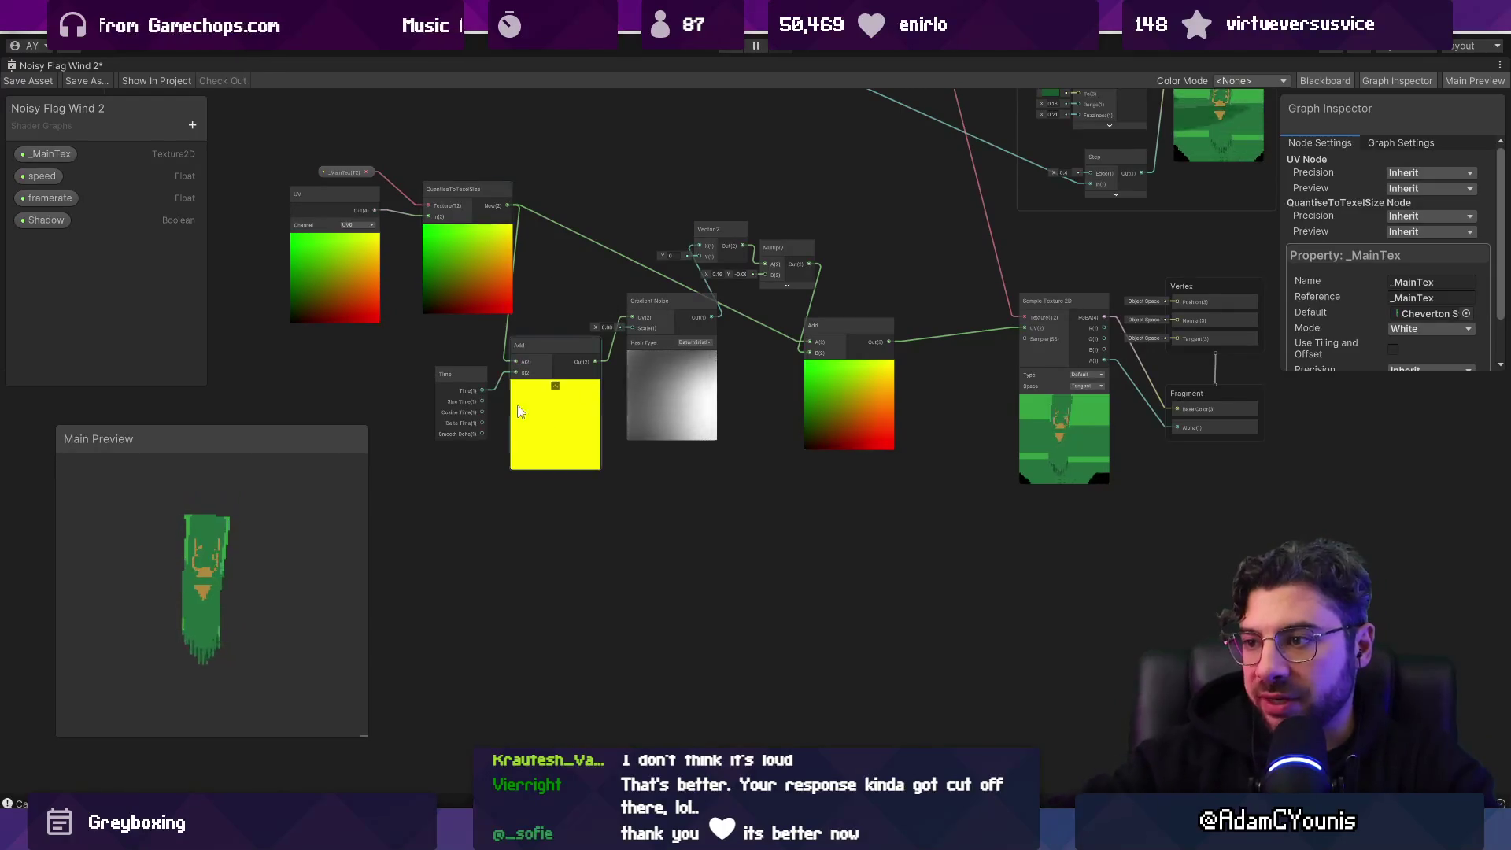
mouse_move(666, 474)
left_mouse_down()
mouse_move(657, 414)
mouse_move(669, 423)
mouse_move(634, 456)
left_mouse_up()
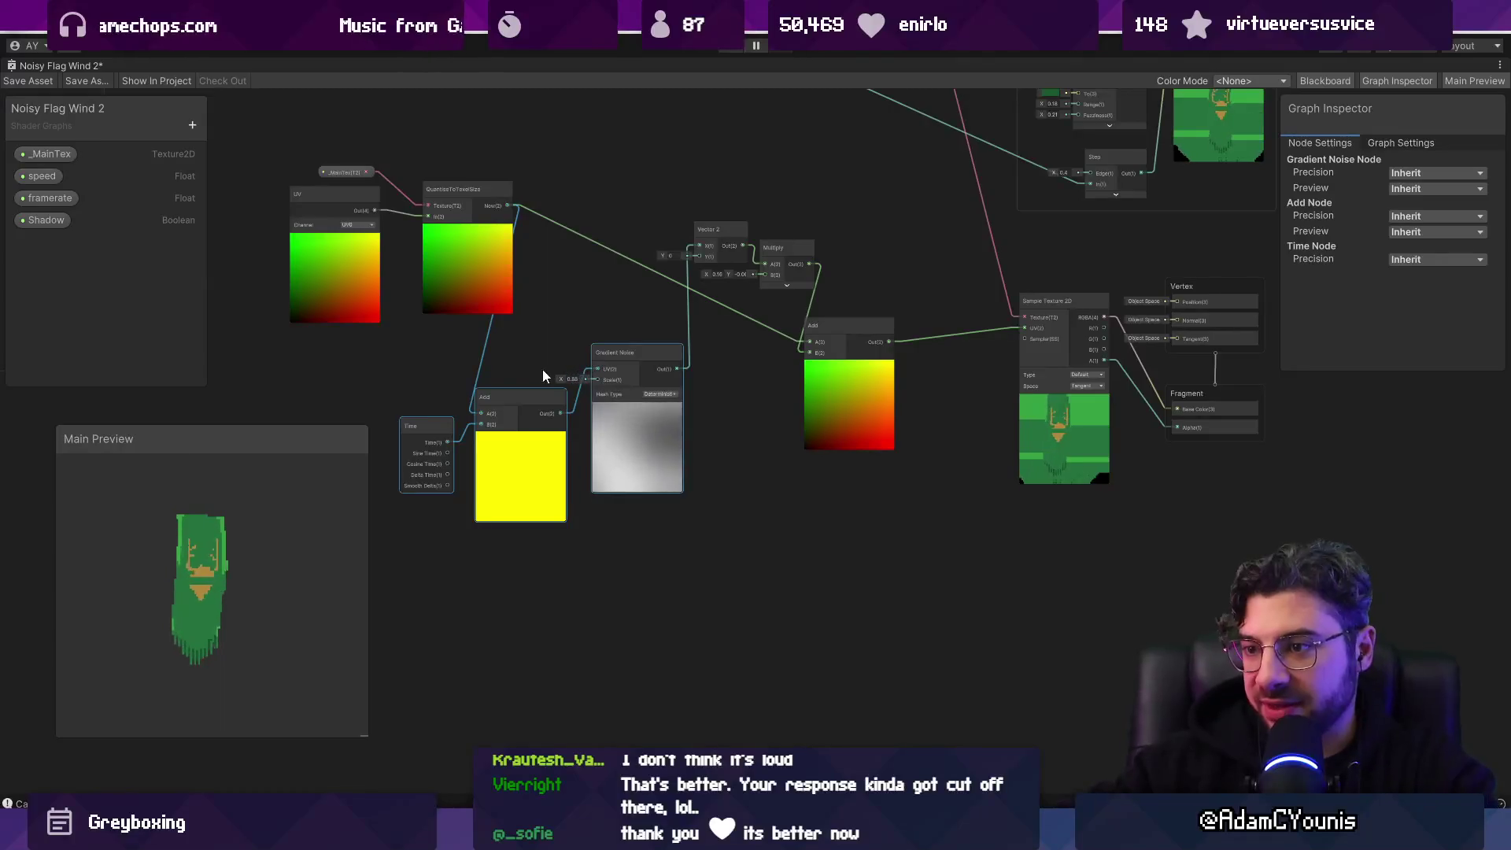
scroll(515, 366, "up", 3)
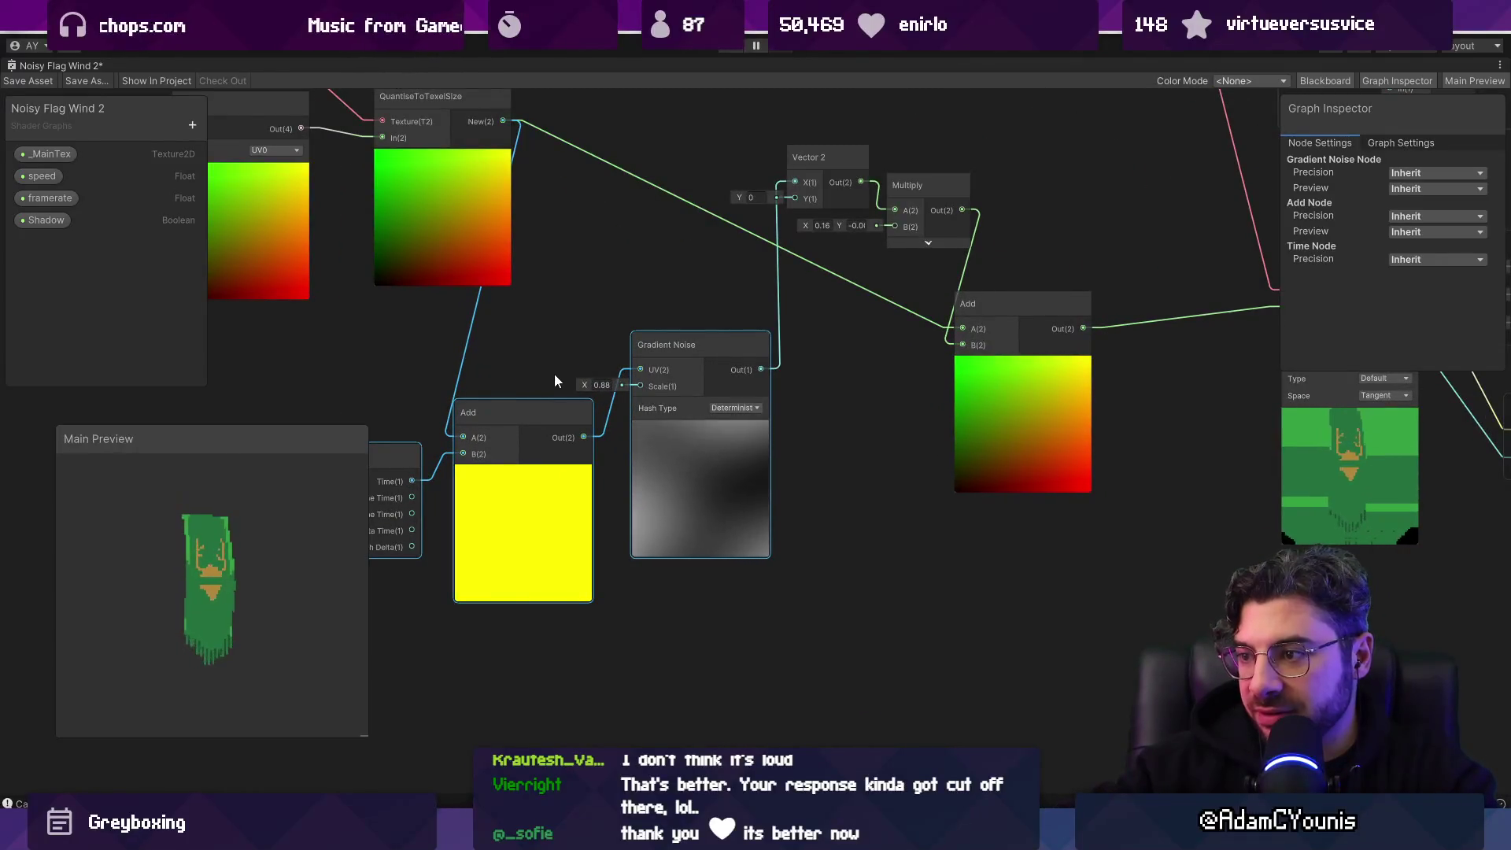
scroll(720, 465, "up", 5)
scroll(724, 468, "down", 6)
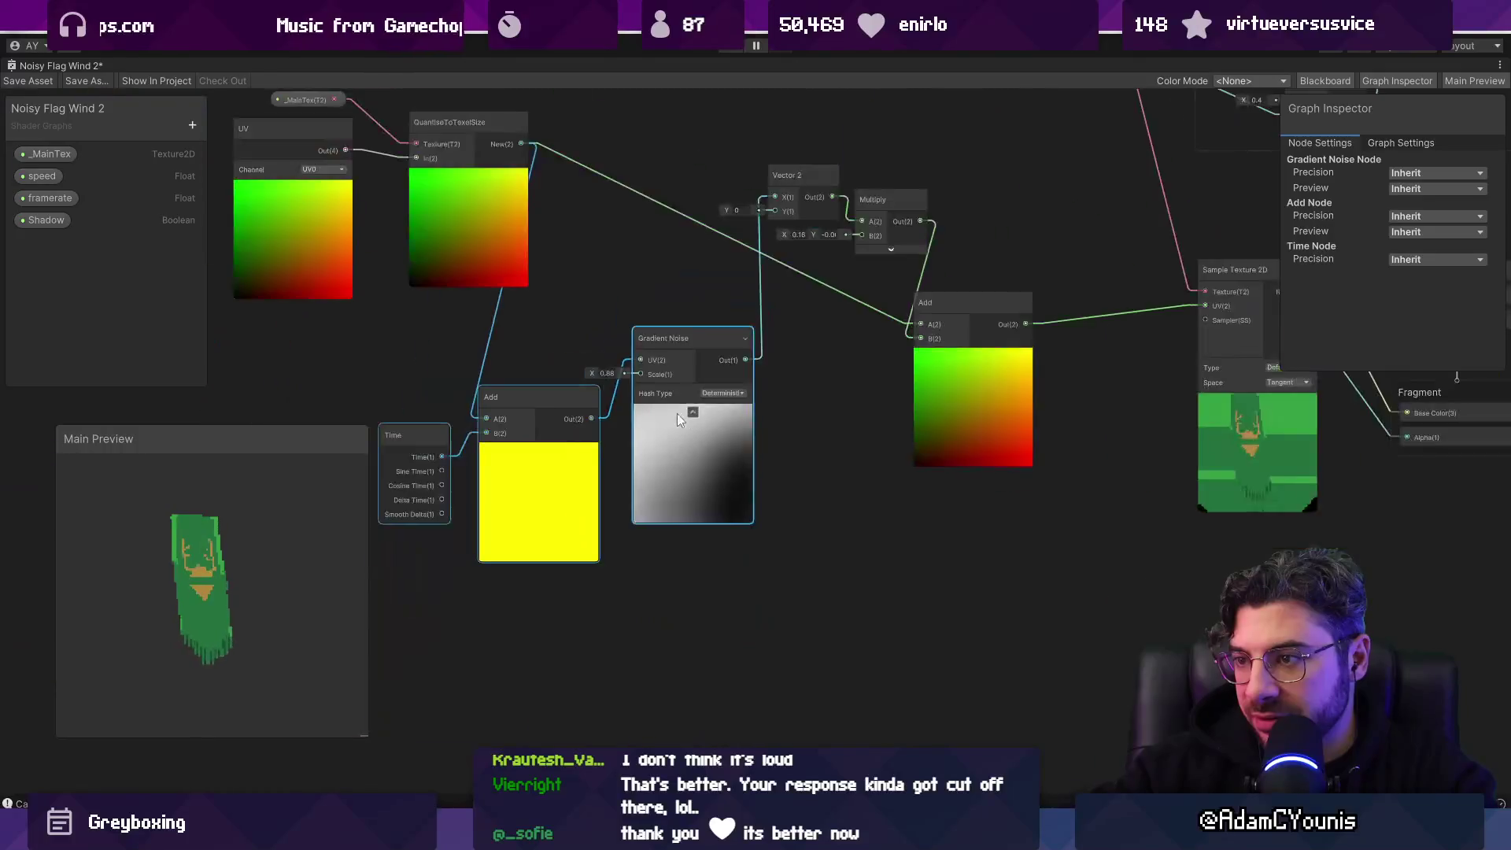
left_click_drag(677, 413, 834, 516)
left_click(665, 419)
left_click_drag(404, 244, 659, 435)
left_click_drag(660, 435, 513, 588)
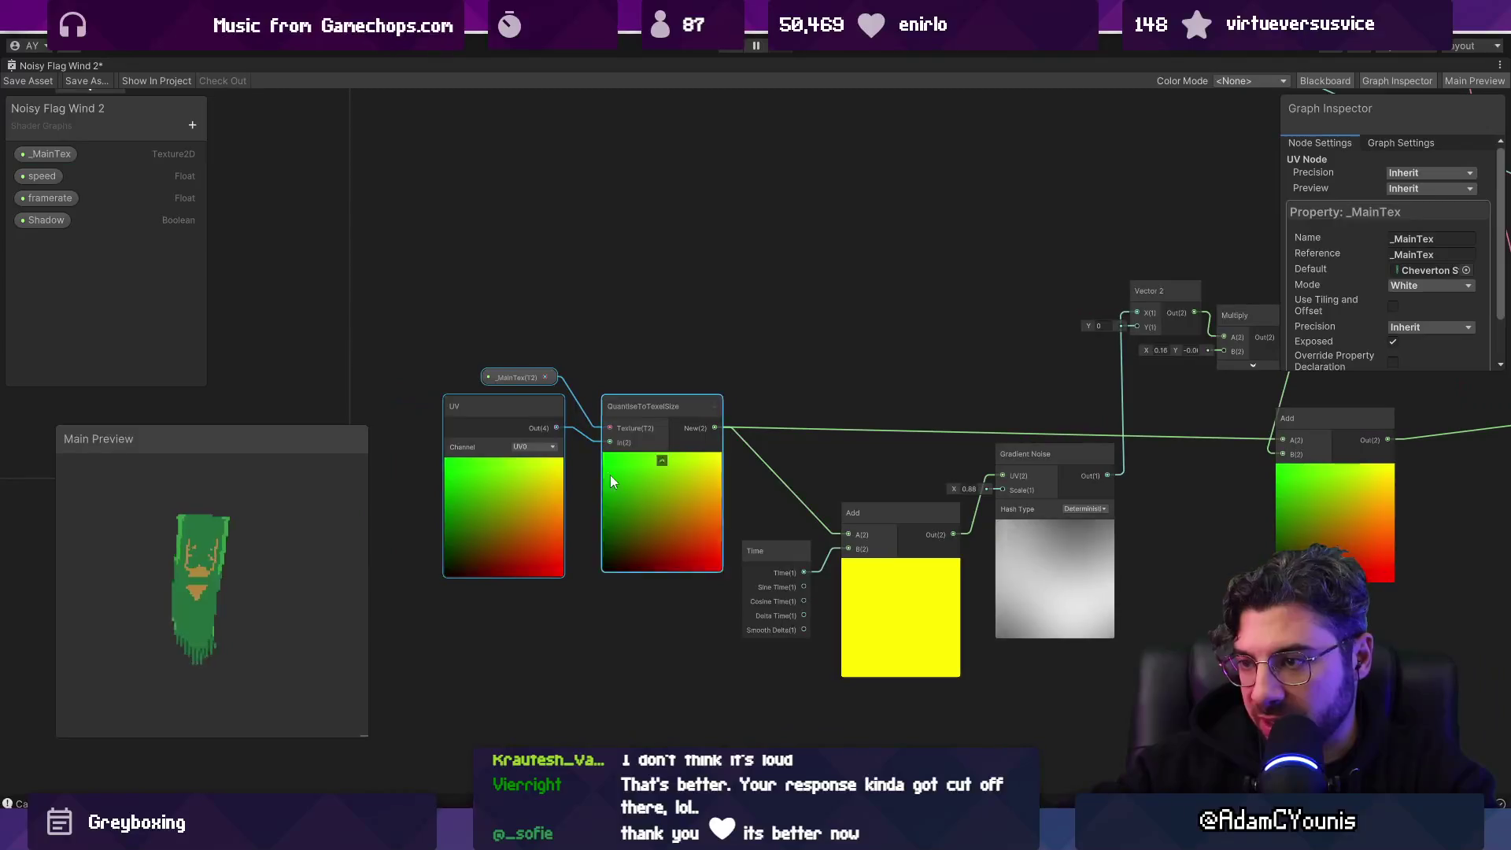
Step: Drag a new wire from the Gradient group's output onto empty canvas to search for a node
scroll(801, 430, "down", 4)
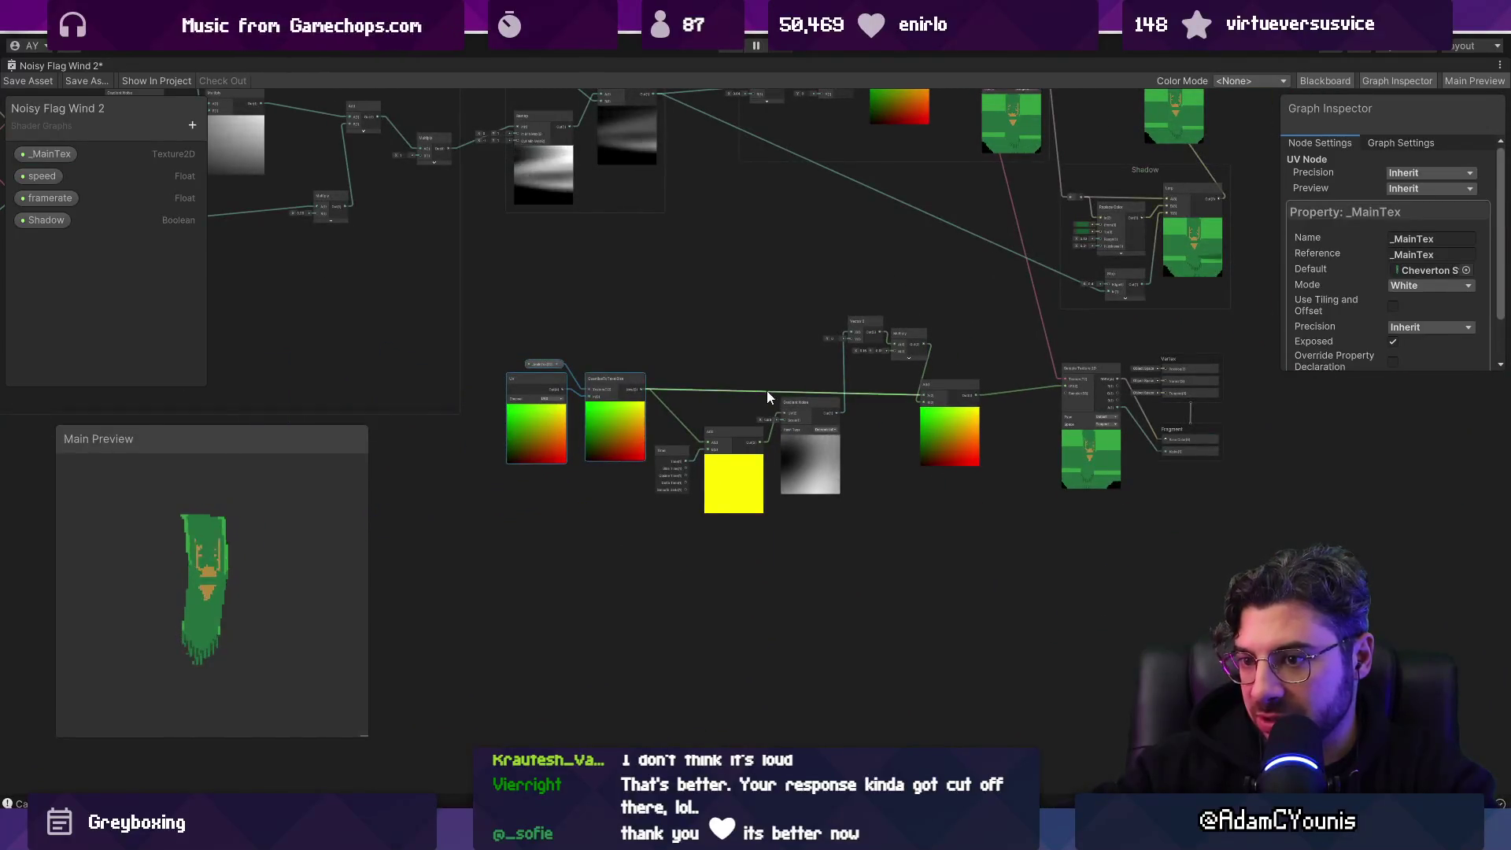
scroll(913, 400, "down", 4)
scroll(809, 414, "up", 3)
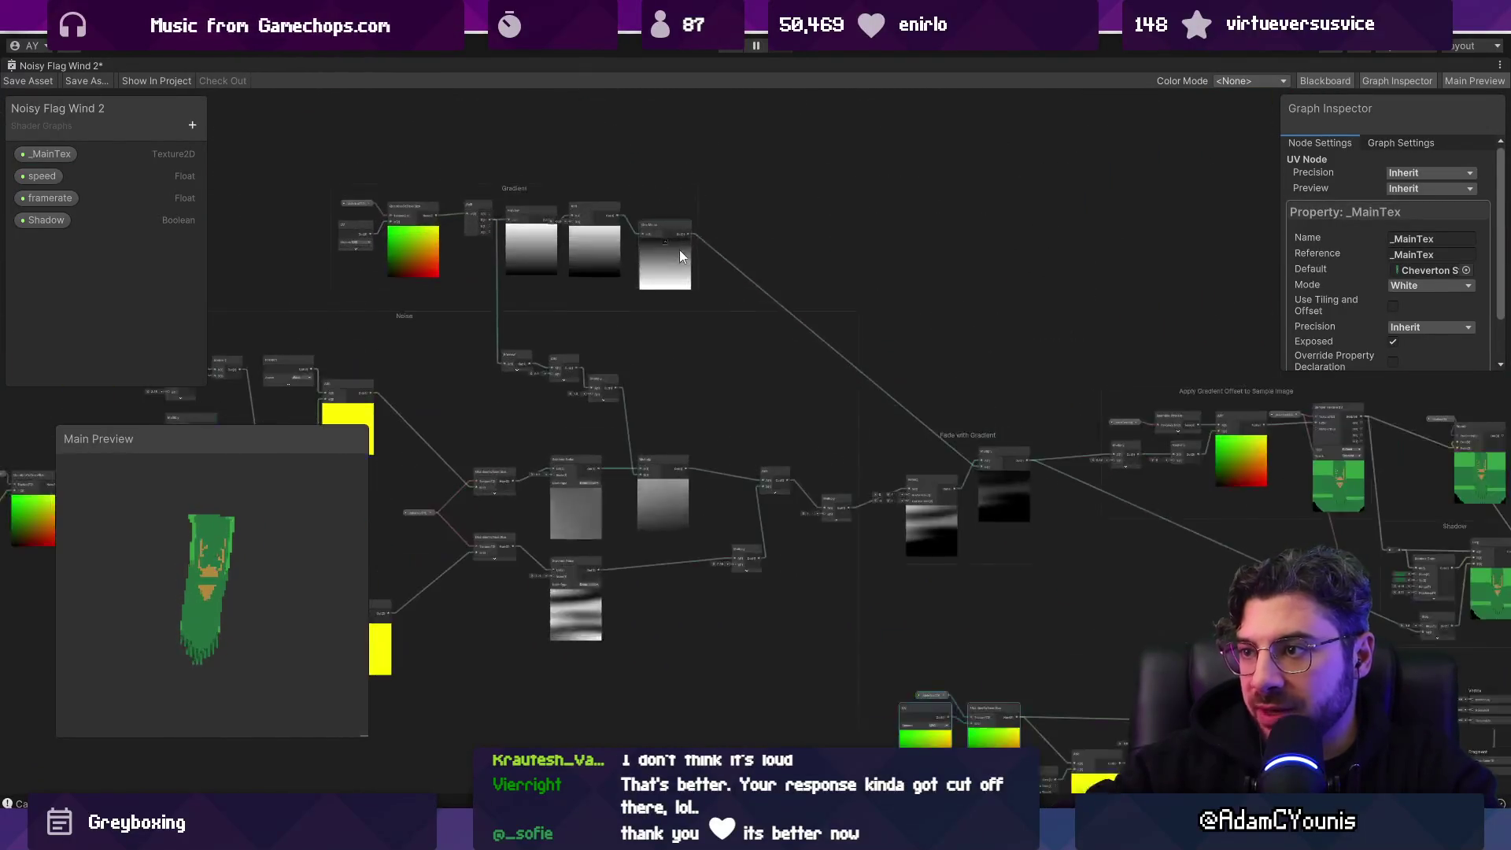
left_click_drag(978, 398, 658, 330)
scroll(568, 277, "up", 3)
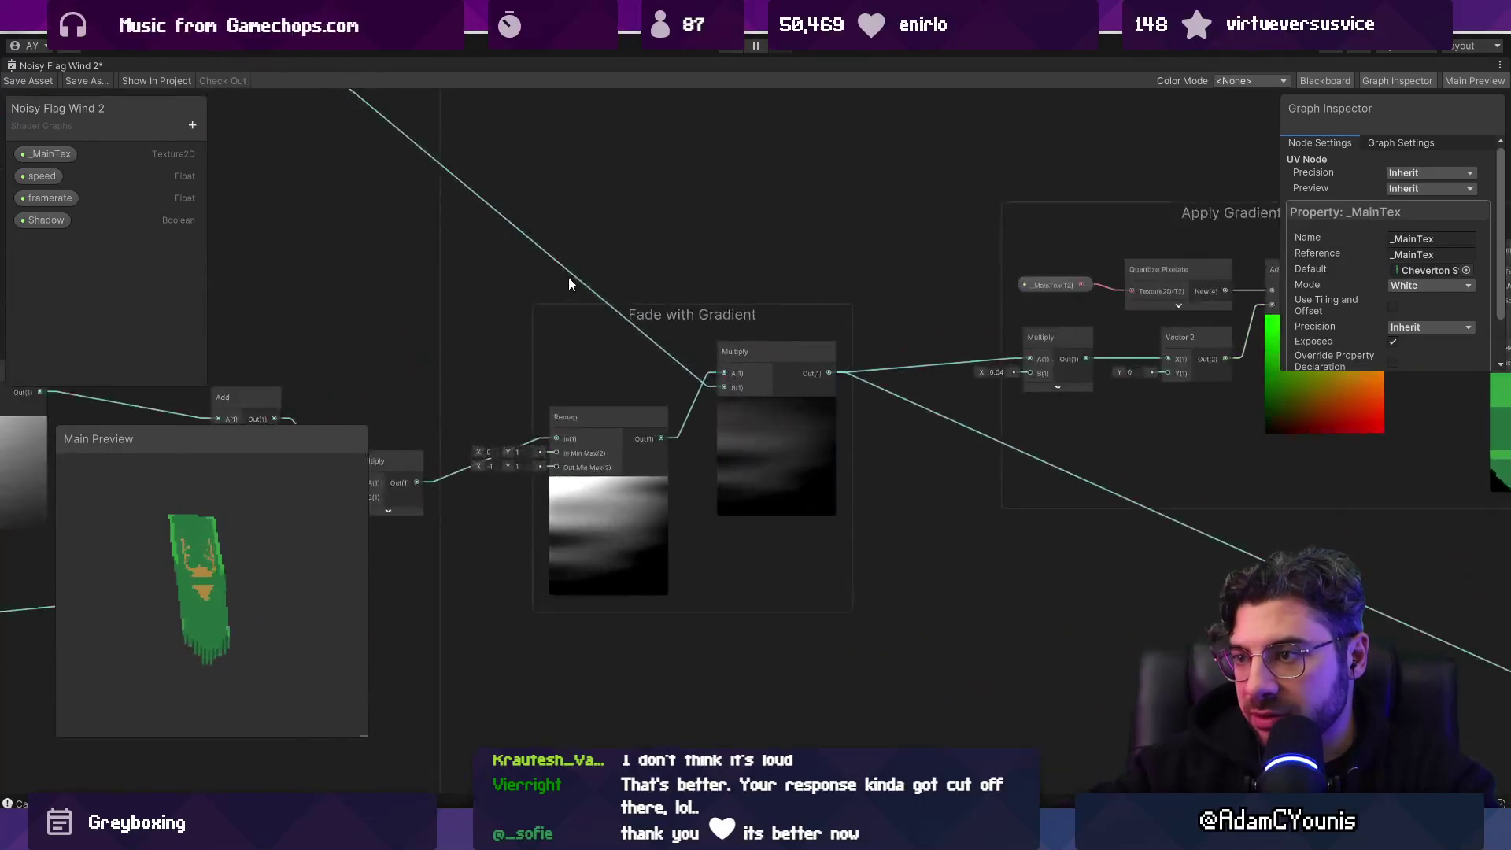
scroll(701, 381, "down", 5)
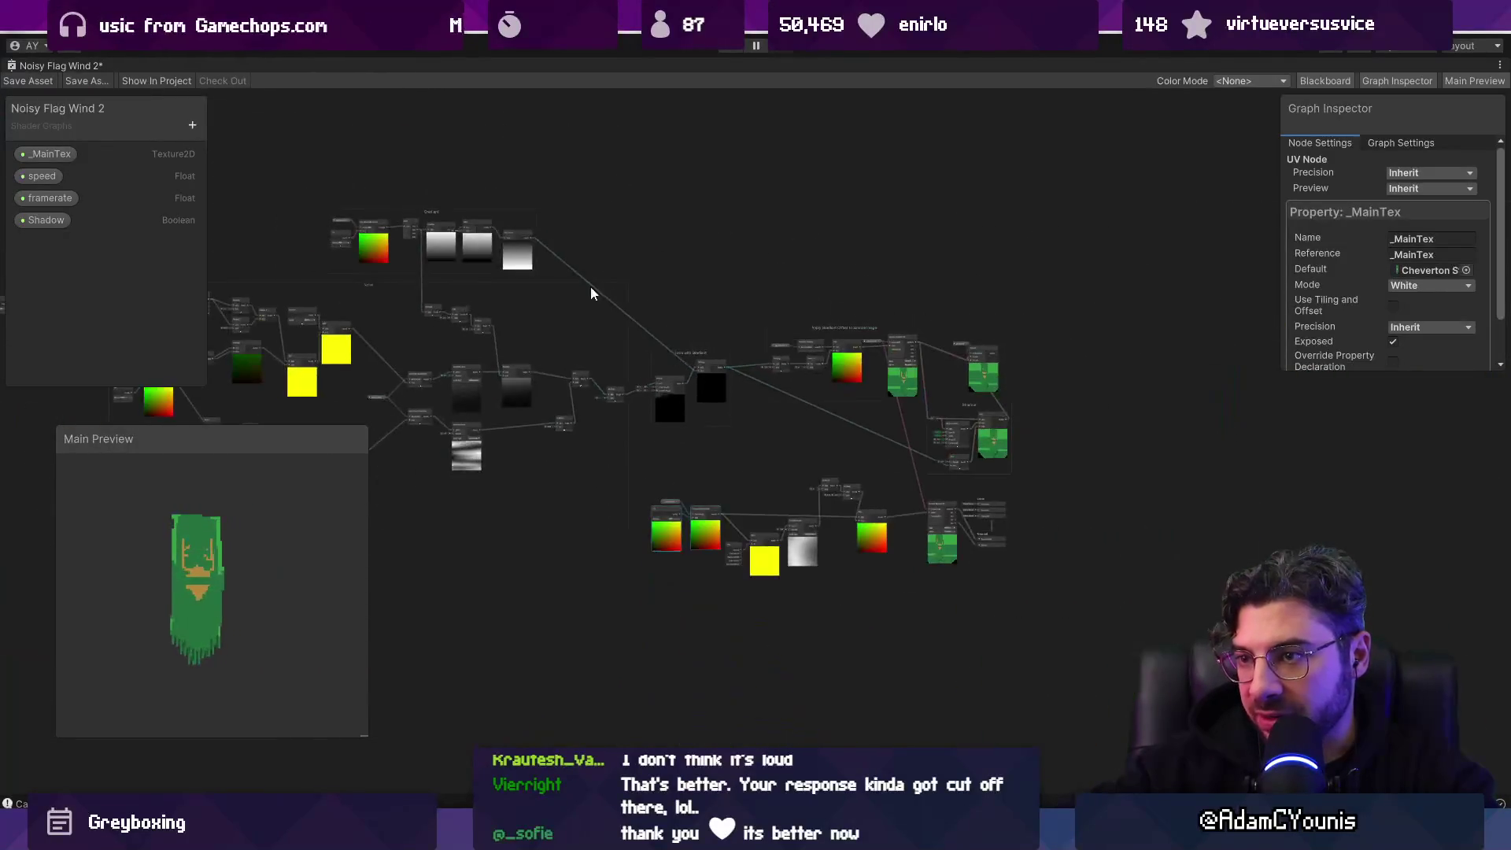
scroll(524, 241, "up", 2)
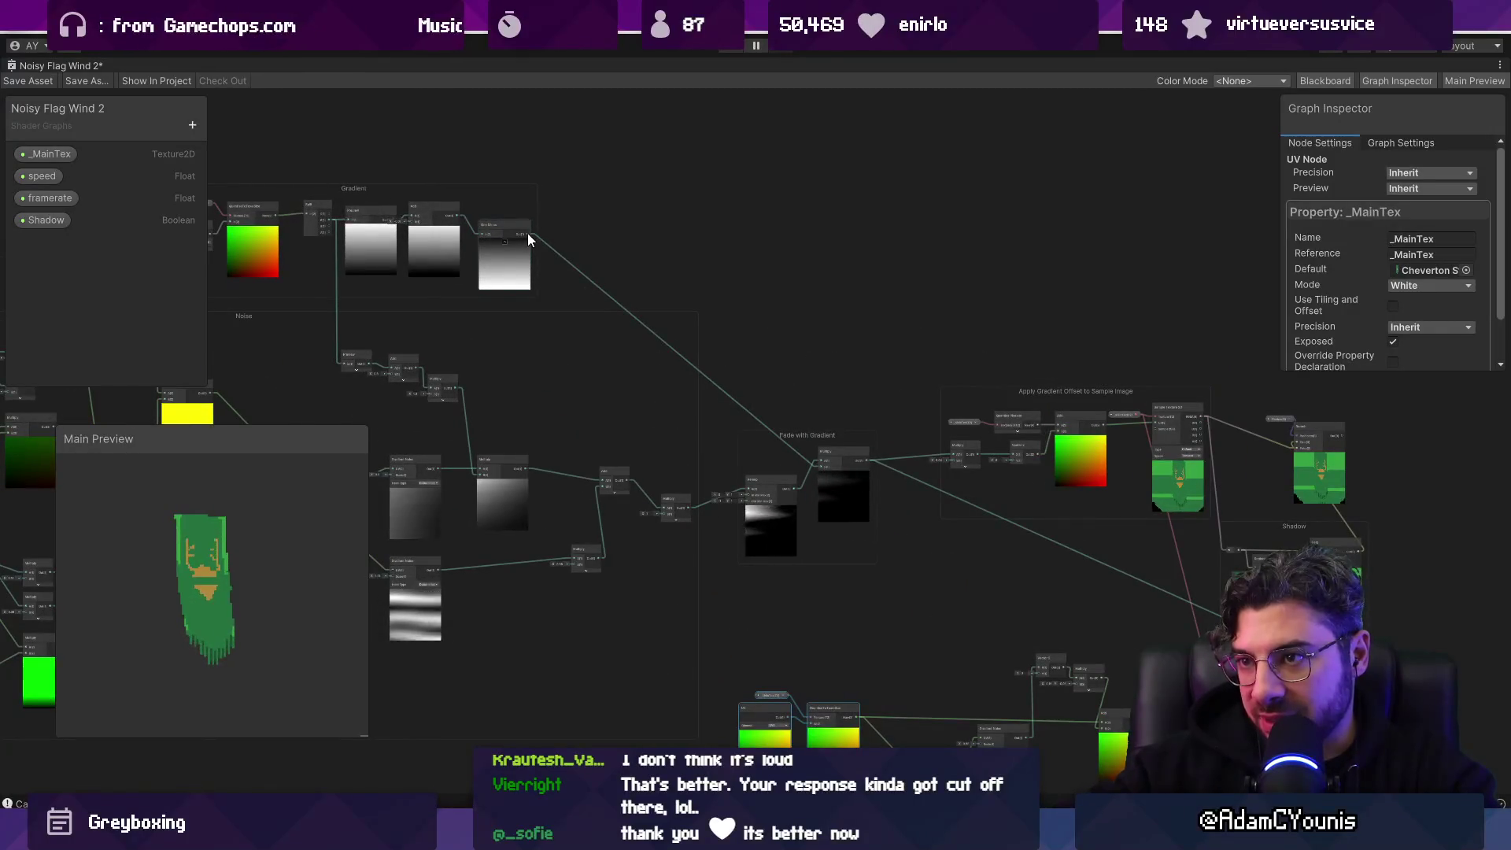
left_click_drag(529, 234, 612, 329)
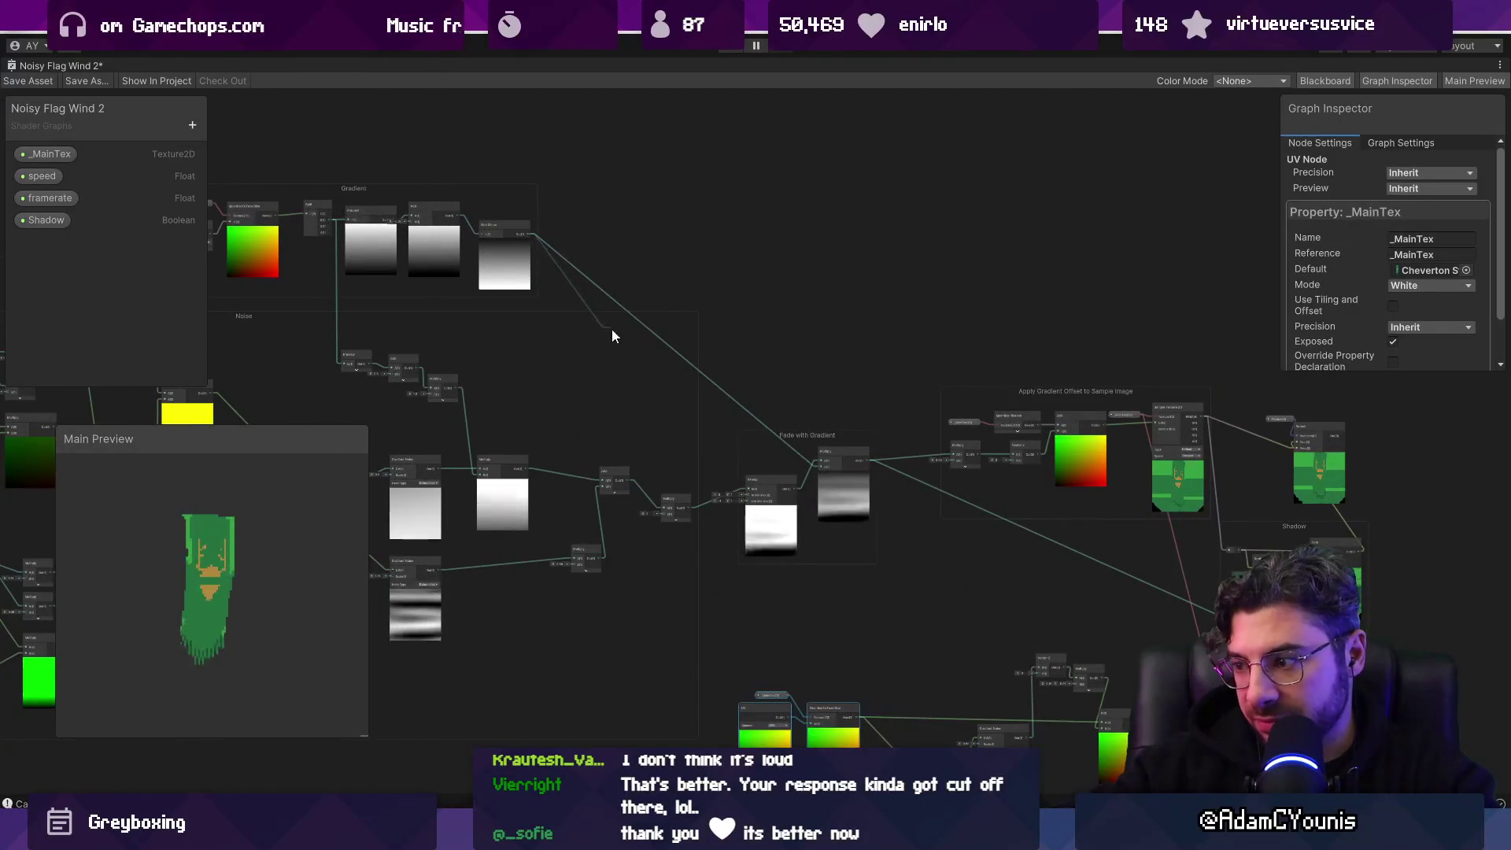
left_click_drag(959, 659, 959, 660)
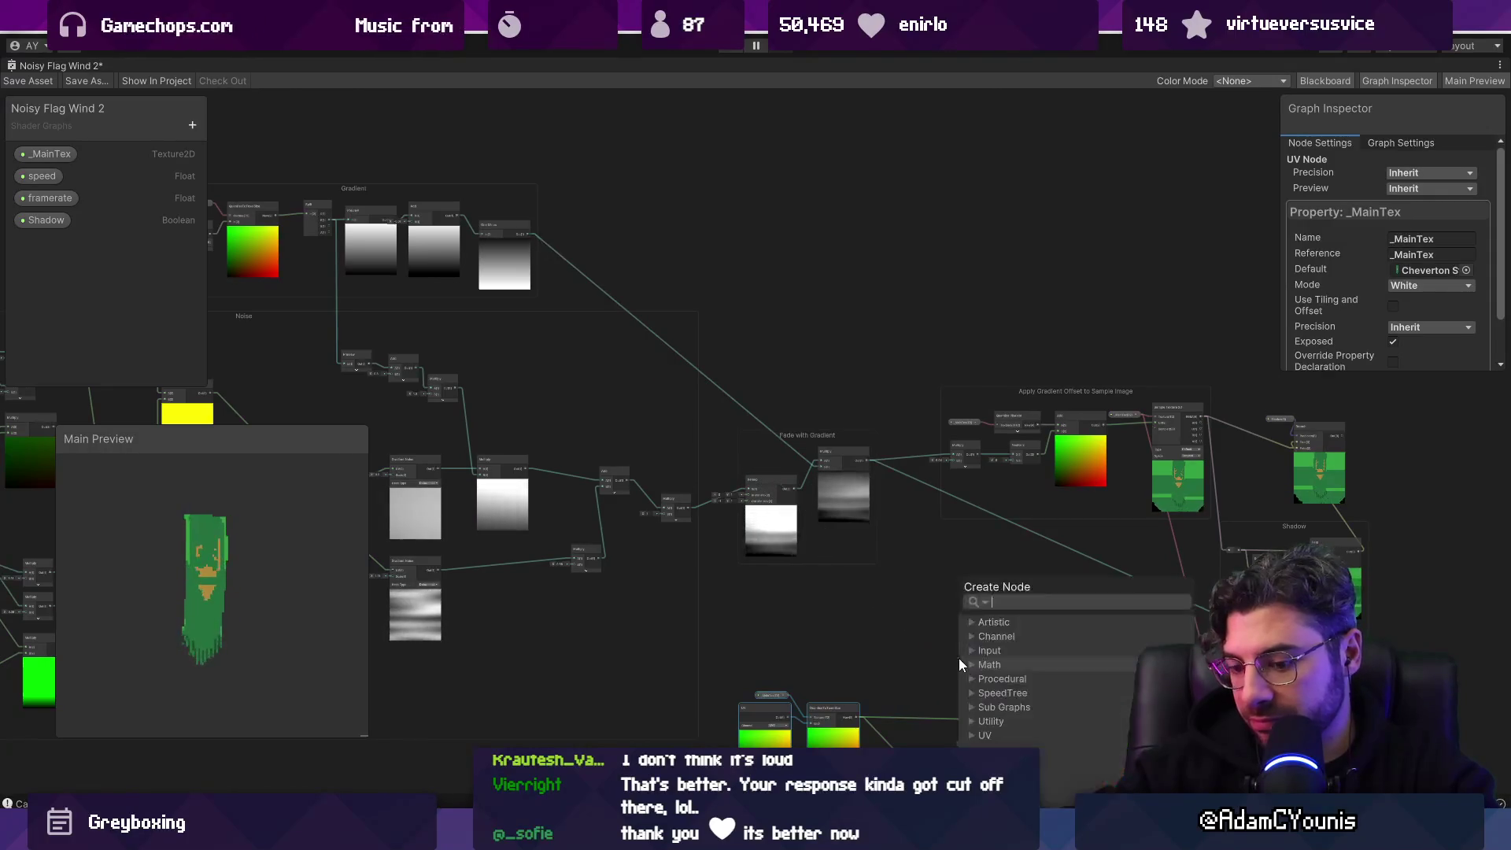
Step: Add a Multiply on the Gradient output, feed Gradient Noise into its B, and route its Out to Vector 2 X
type("mul")
key("Return")
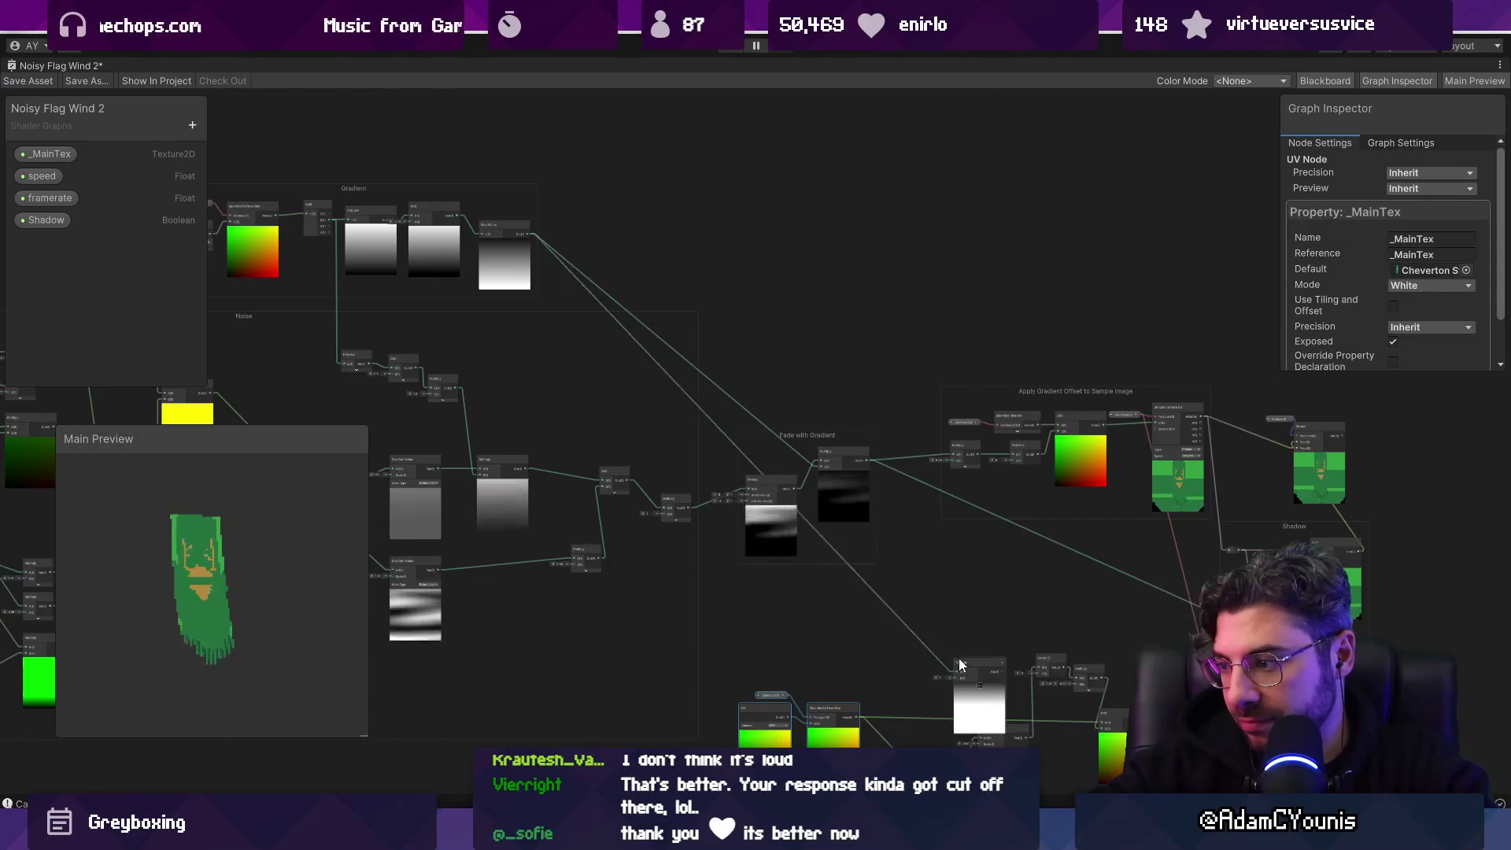
scroll(690, 243, "up", 5)
left_click_drag(638, 292, 621, 357)
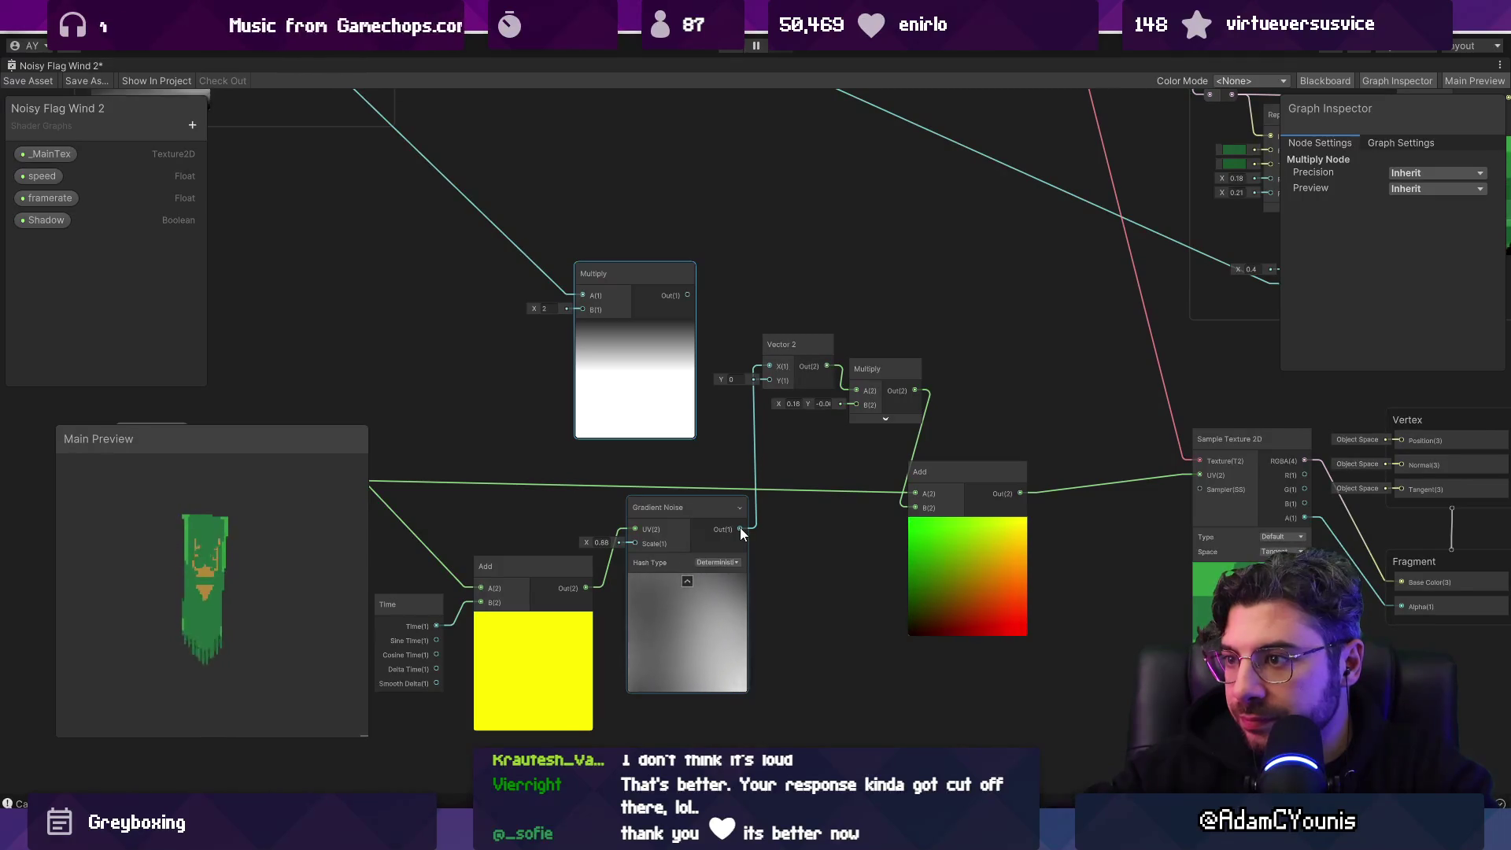
mouse_move(740, 525)
left_mouse_down()
mouse_move(585, 296)
mouse_move(579, 308)
left_mouse_up()
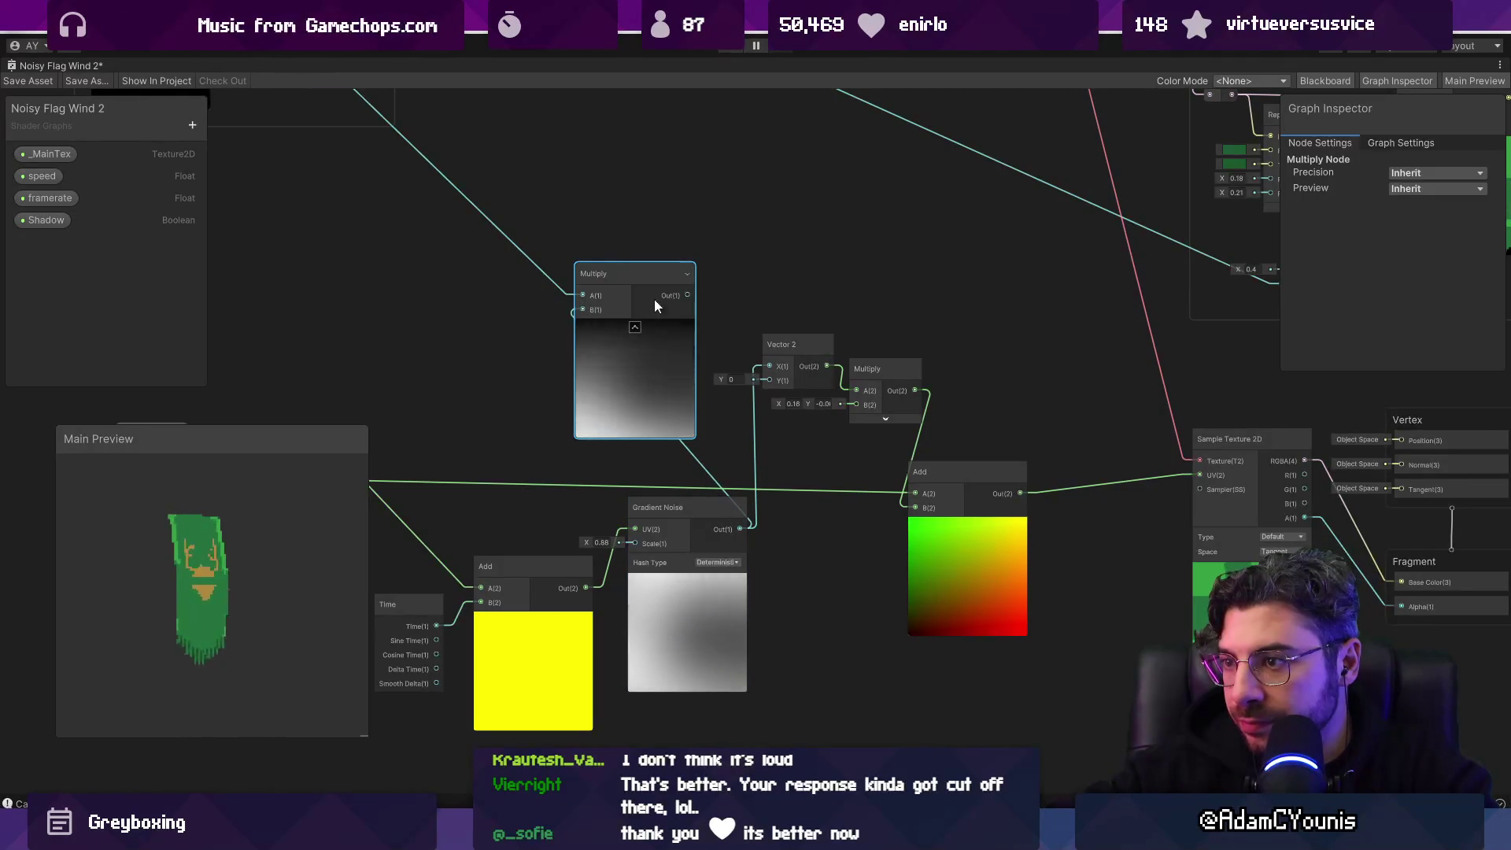
left_click_drag(688, 296, 763, 363)
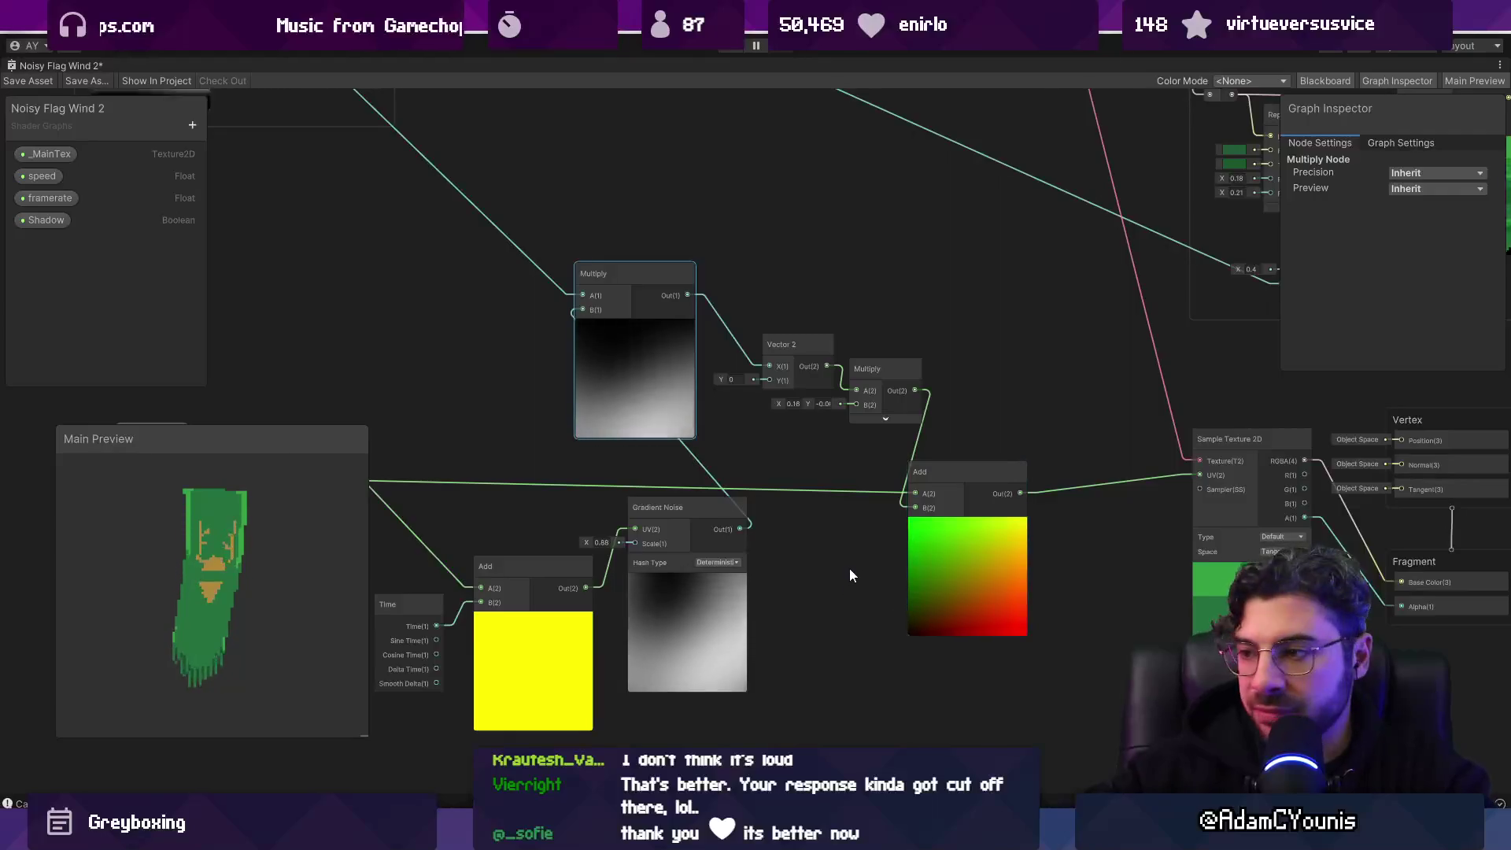
Step: Pan the view to re-centre the UV, QuantiseToTexelSize, Gradient Noise and Add nodes
scroll(848, 568, "down", 3)
scroll(782, 475, "up", 3)
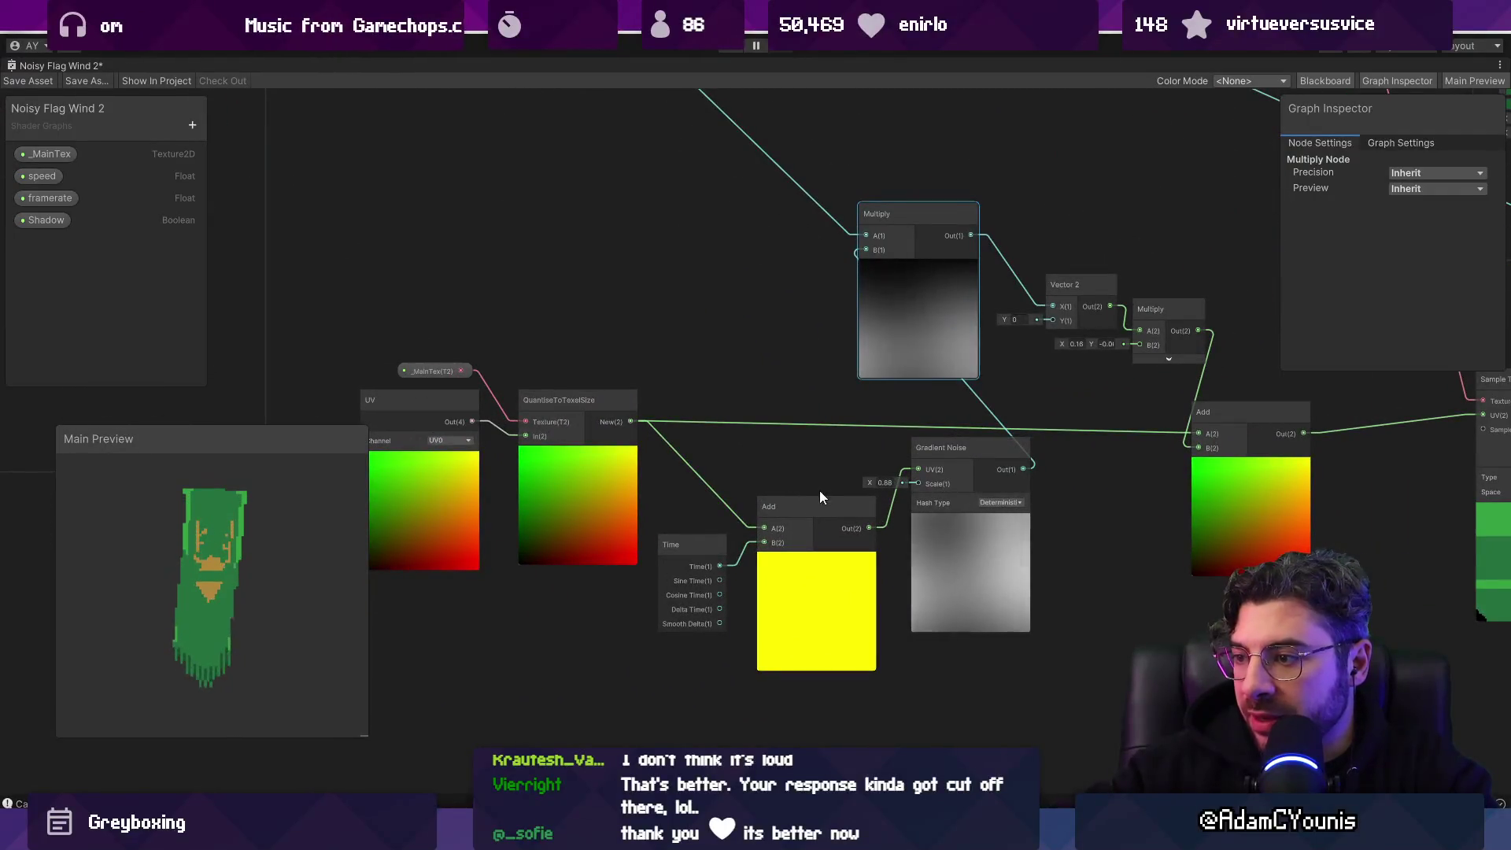
left_click_drag(820, 489, 667, 469)
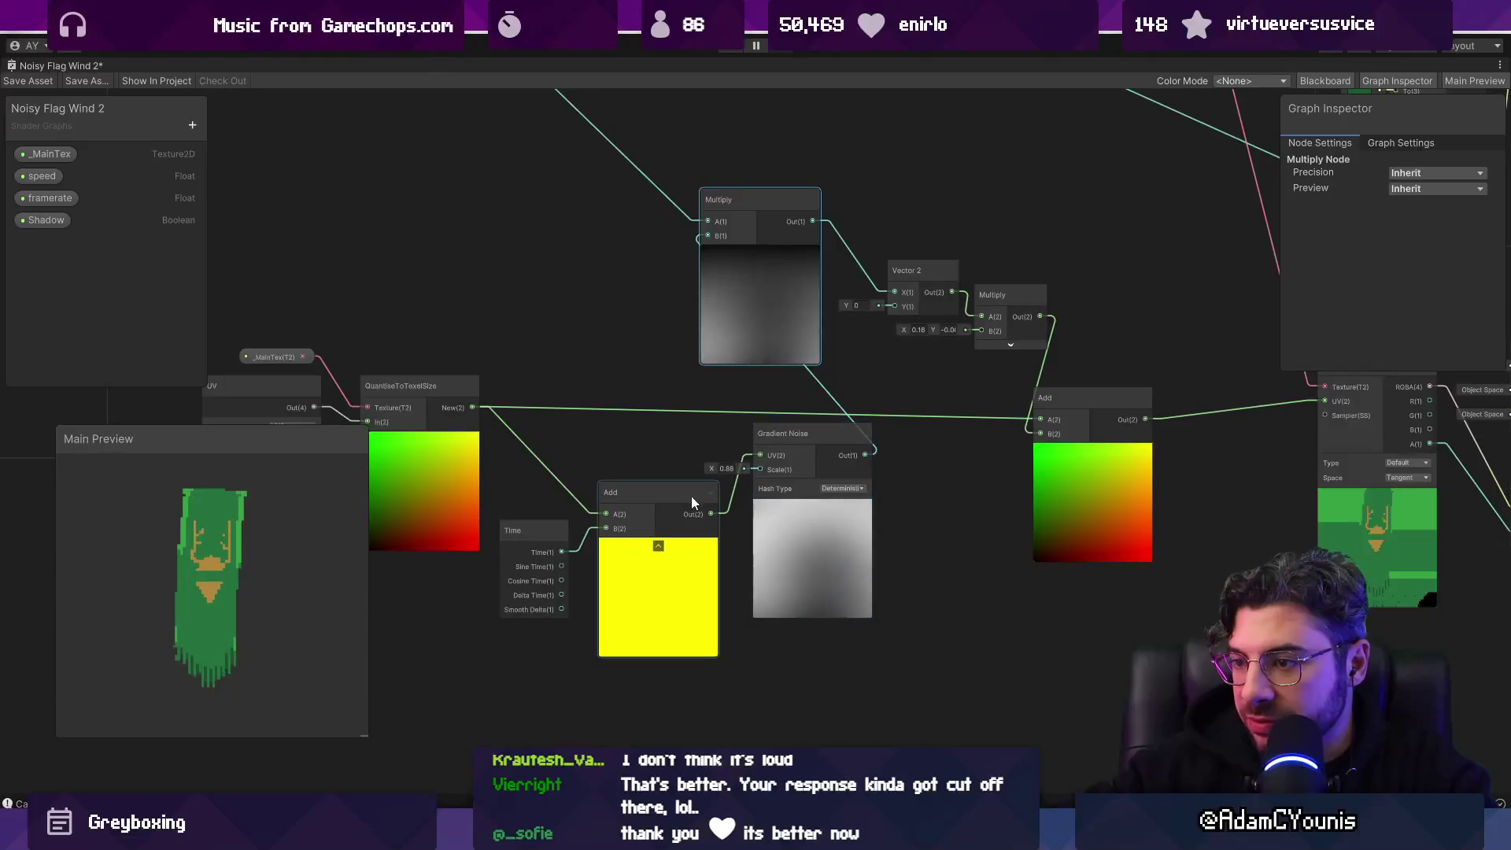
left_click_drag(644, 480, 870, 472)
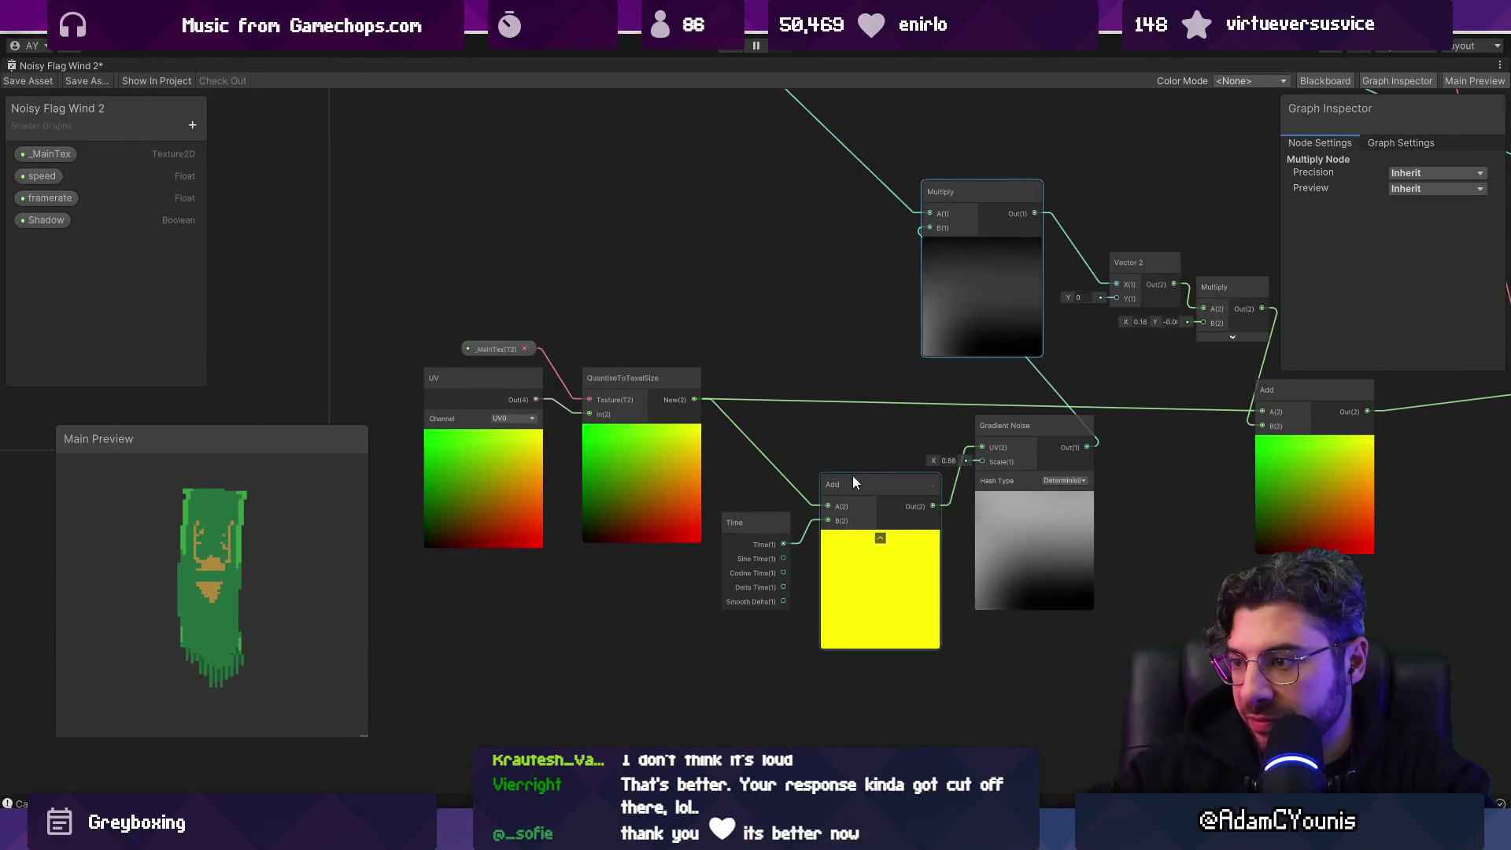
left_click_drag(773, 486, 720, 419)
scroll(223, 590, "up", 5)
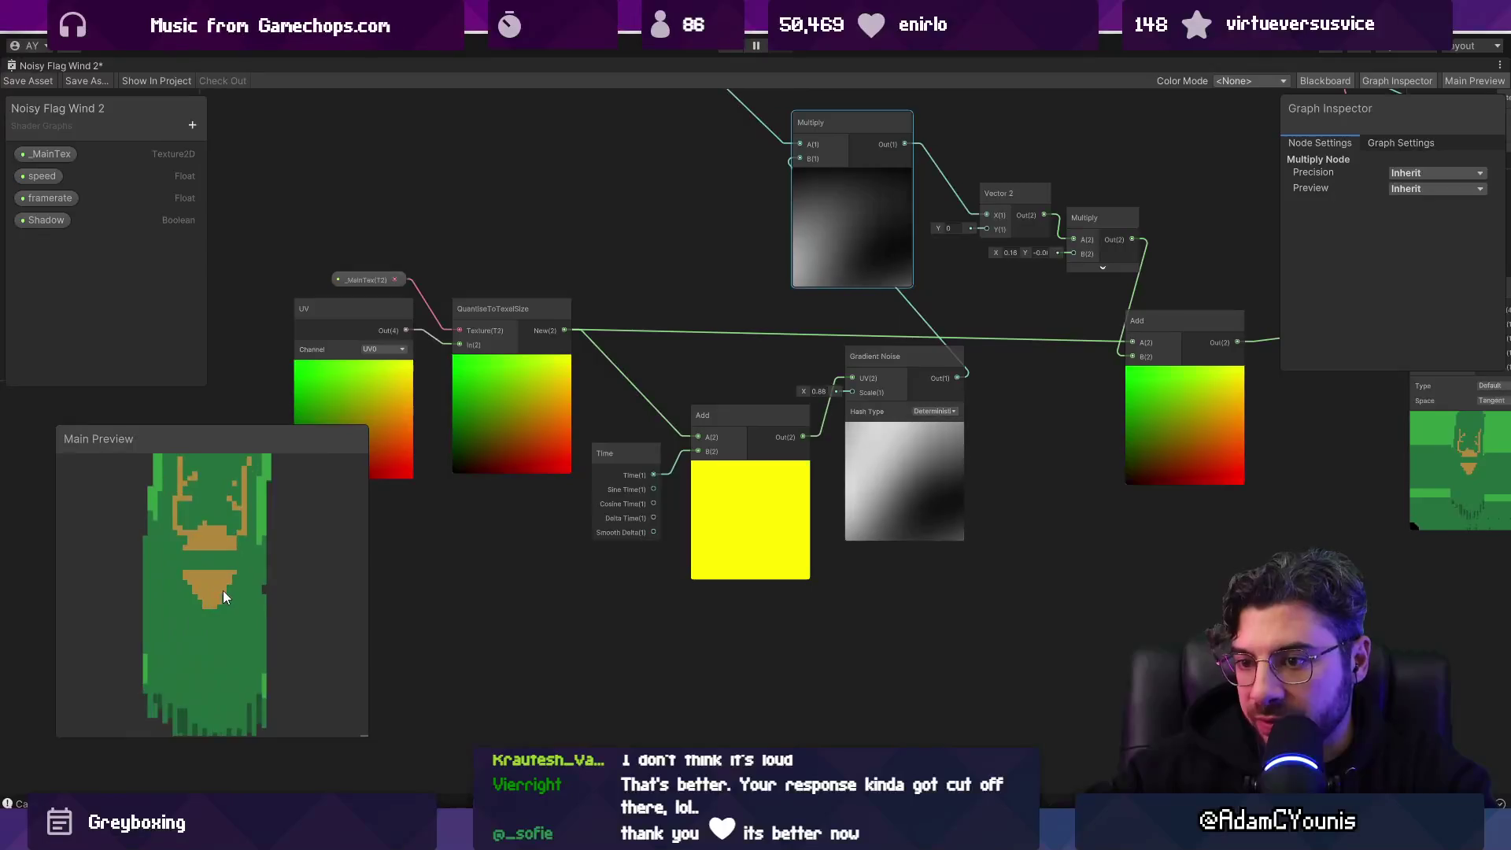
scroll(223, 555, "down", 4)
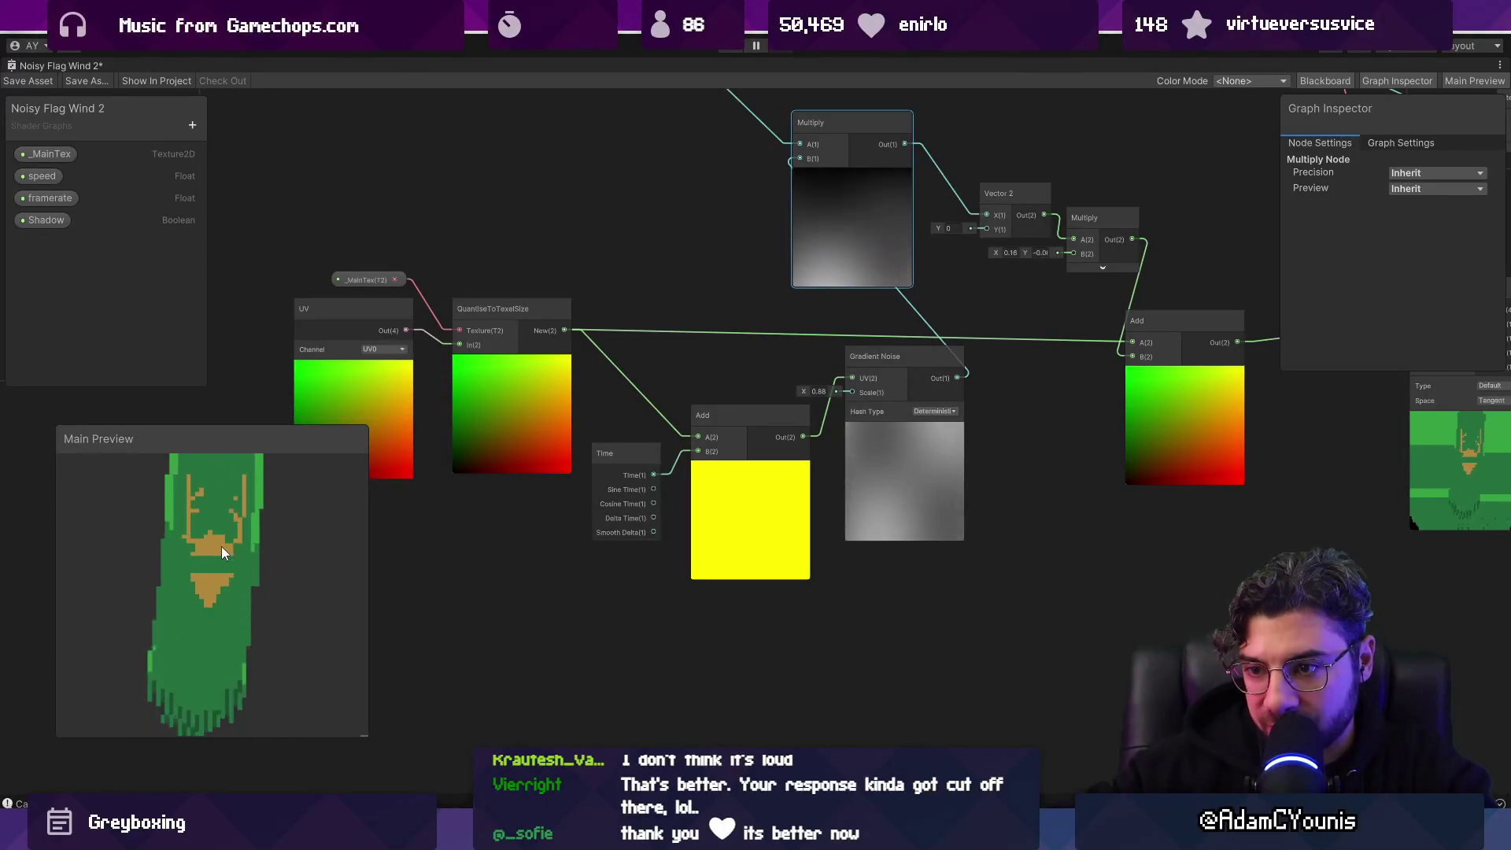
Step: Shift the Gradient Noise node right and move the Time node below QuantiseToTexelSize
left_click(872, 459)
mouse_move(871, 459)
left_mouse_down()
mouse_move(725, 502)
mouse_move(822, 518)
left_mouse_up()
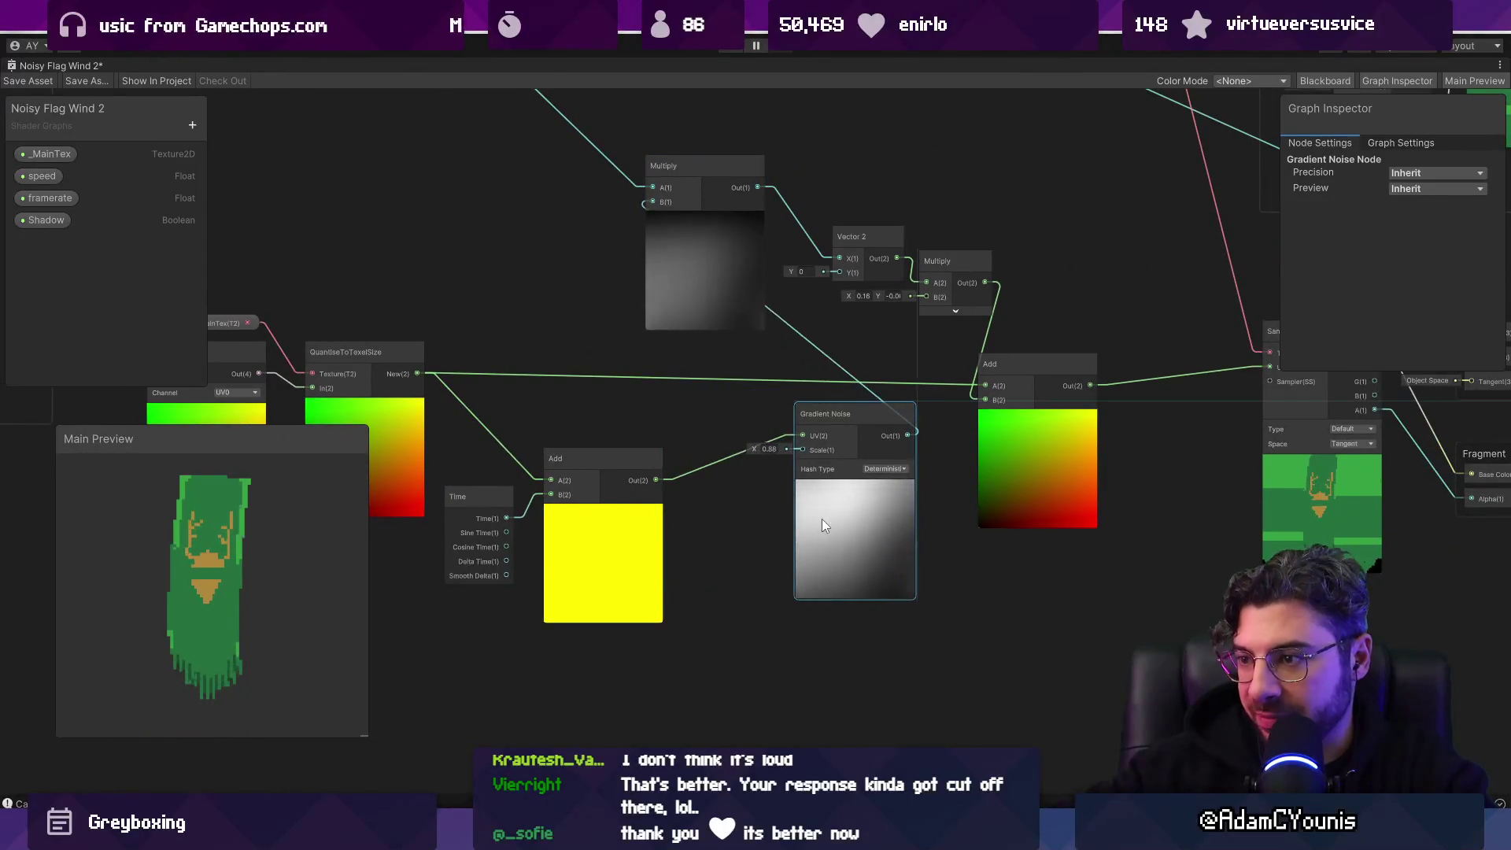
left_click_drag(589, 543, 607, 536)
mouse_move(473, 499)
left_mouse_down()
mouse_move(630, 452)
mouse_move(565, 503)
mouse_move(493, 507)
left_mouse_up()
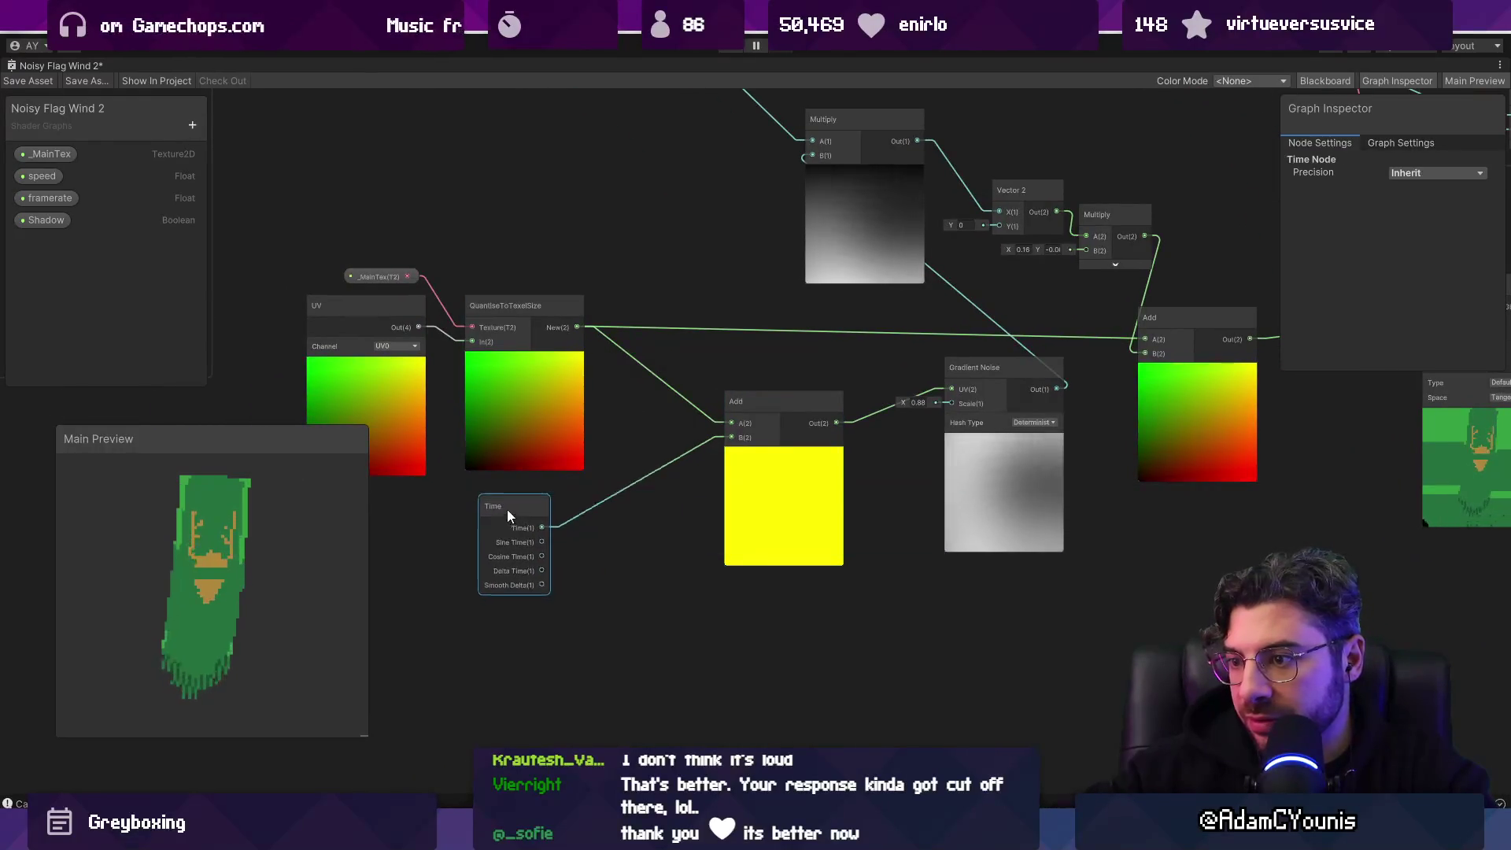
key("a")
scroll(548, 370, "up", 5)
scroll(549, 397, "up", 3)
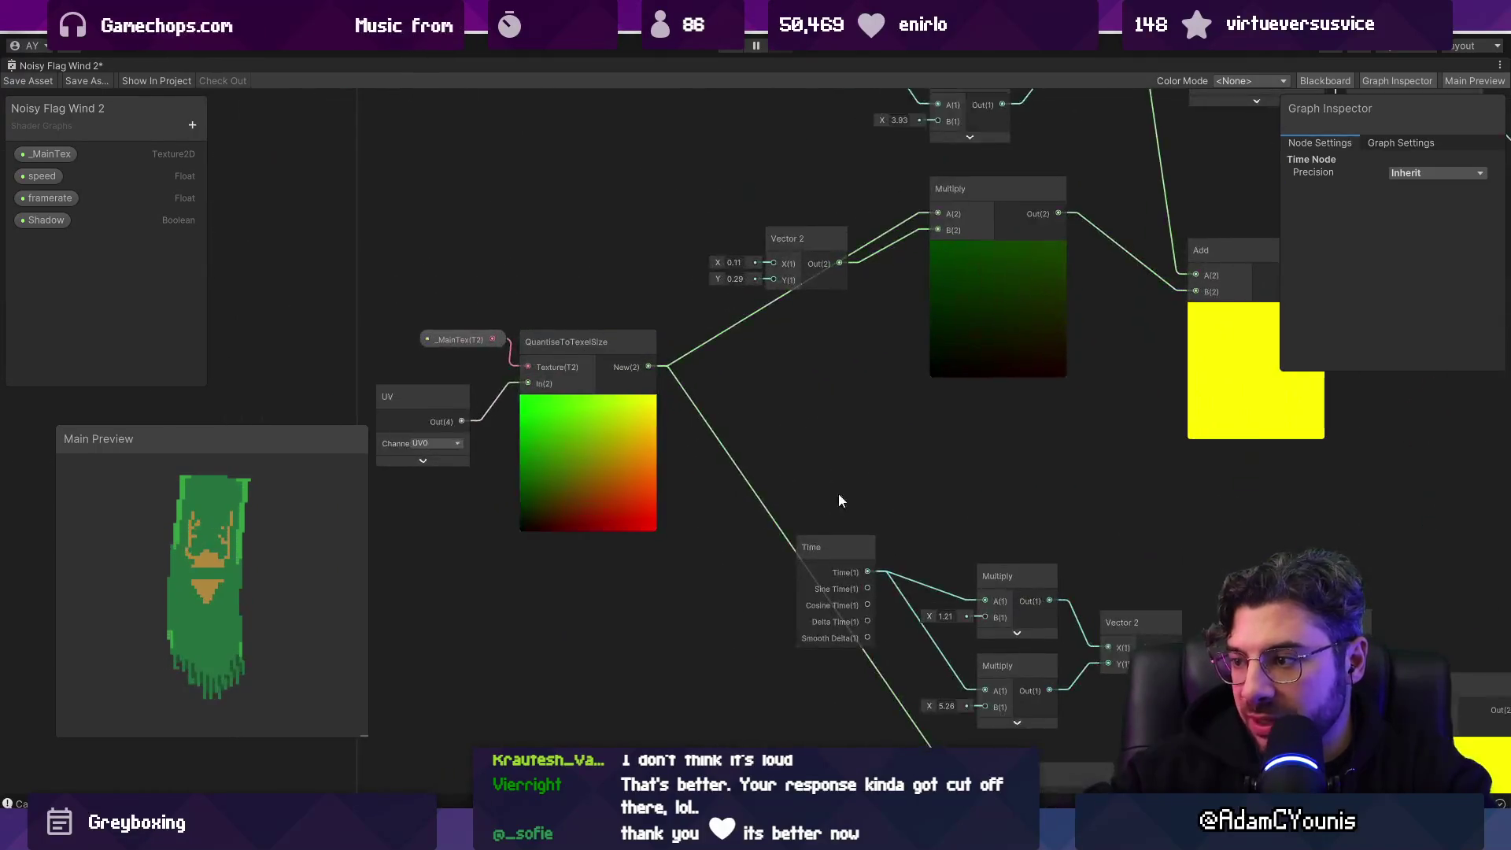
left_click_drag(839, 494, 650, 347)
key("a")
scroll(559, 513, "up", 6)
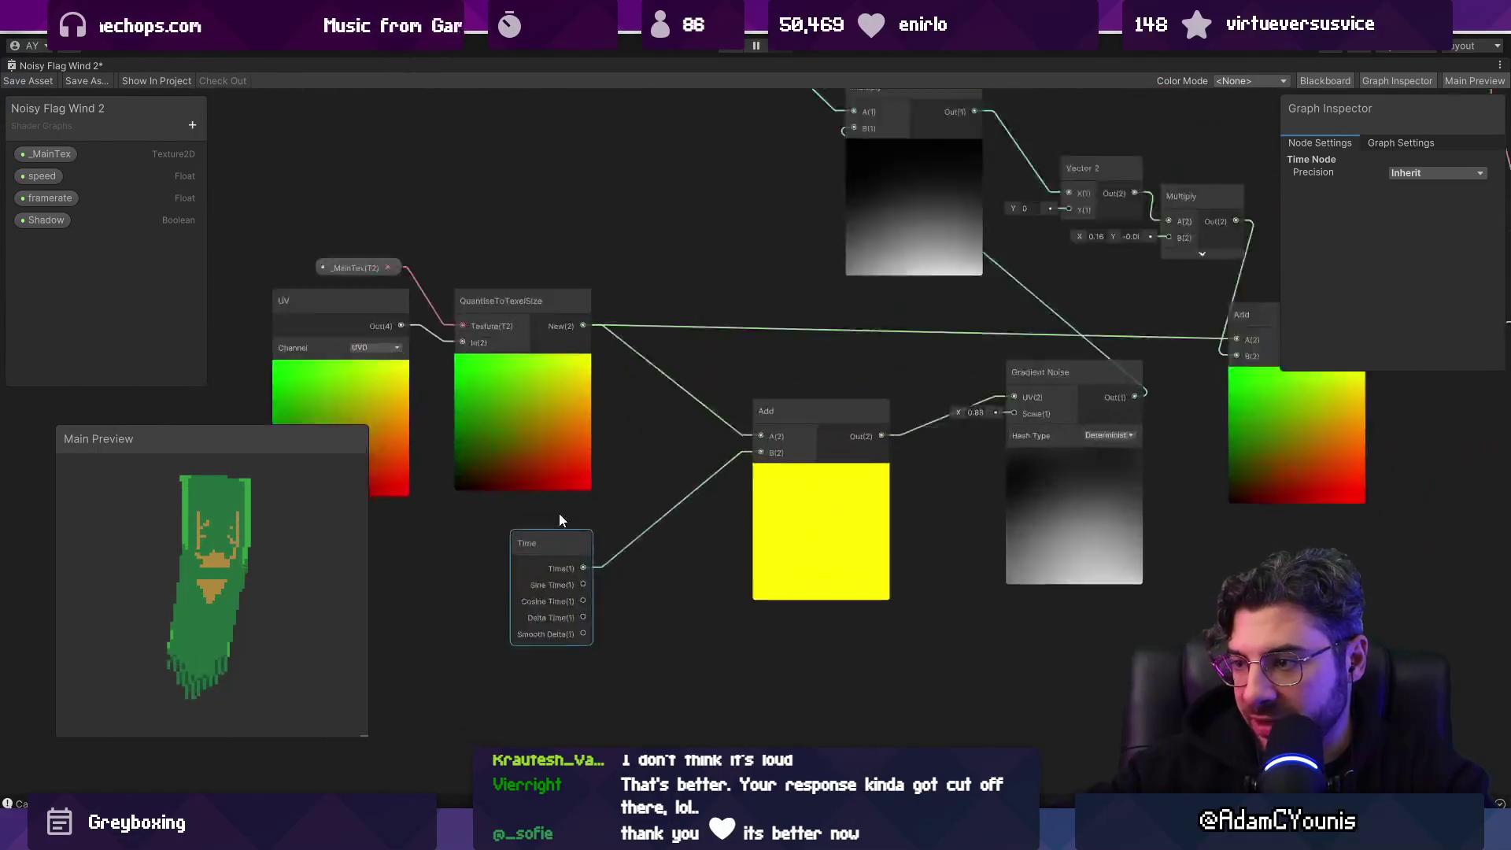
Step: Create a Multiply node fed by the Time output and place it beside Time
left_click_drag(599, 583, 622, 583)
type("mult")
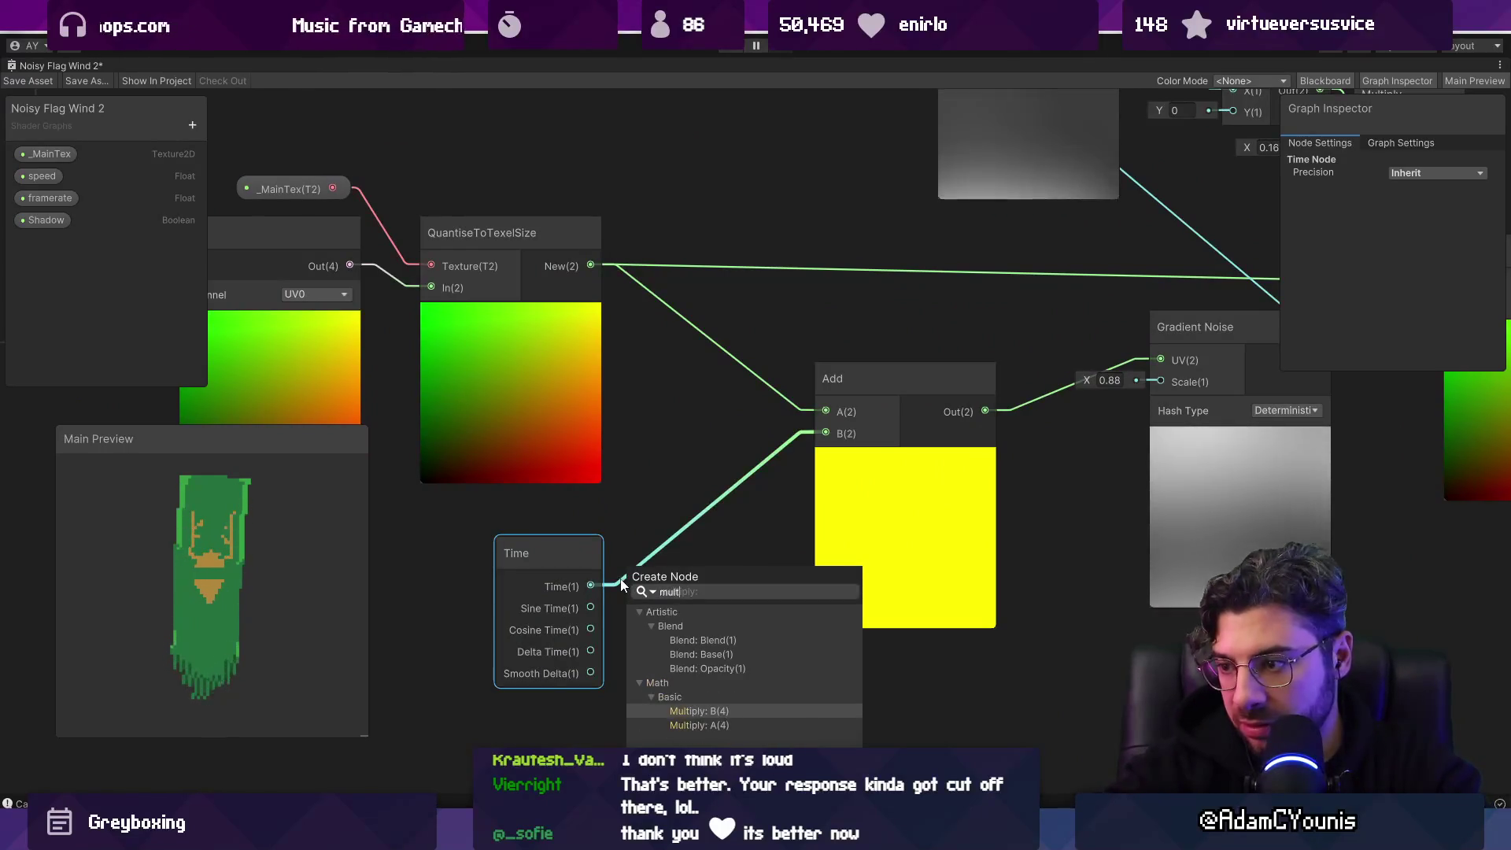
key("Down")
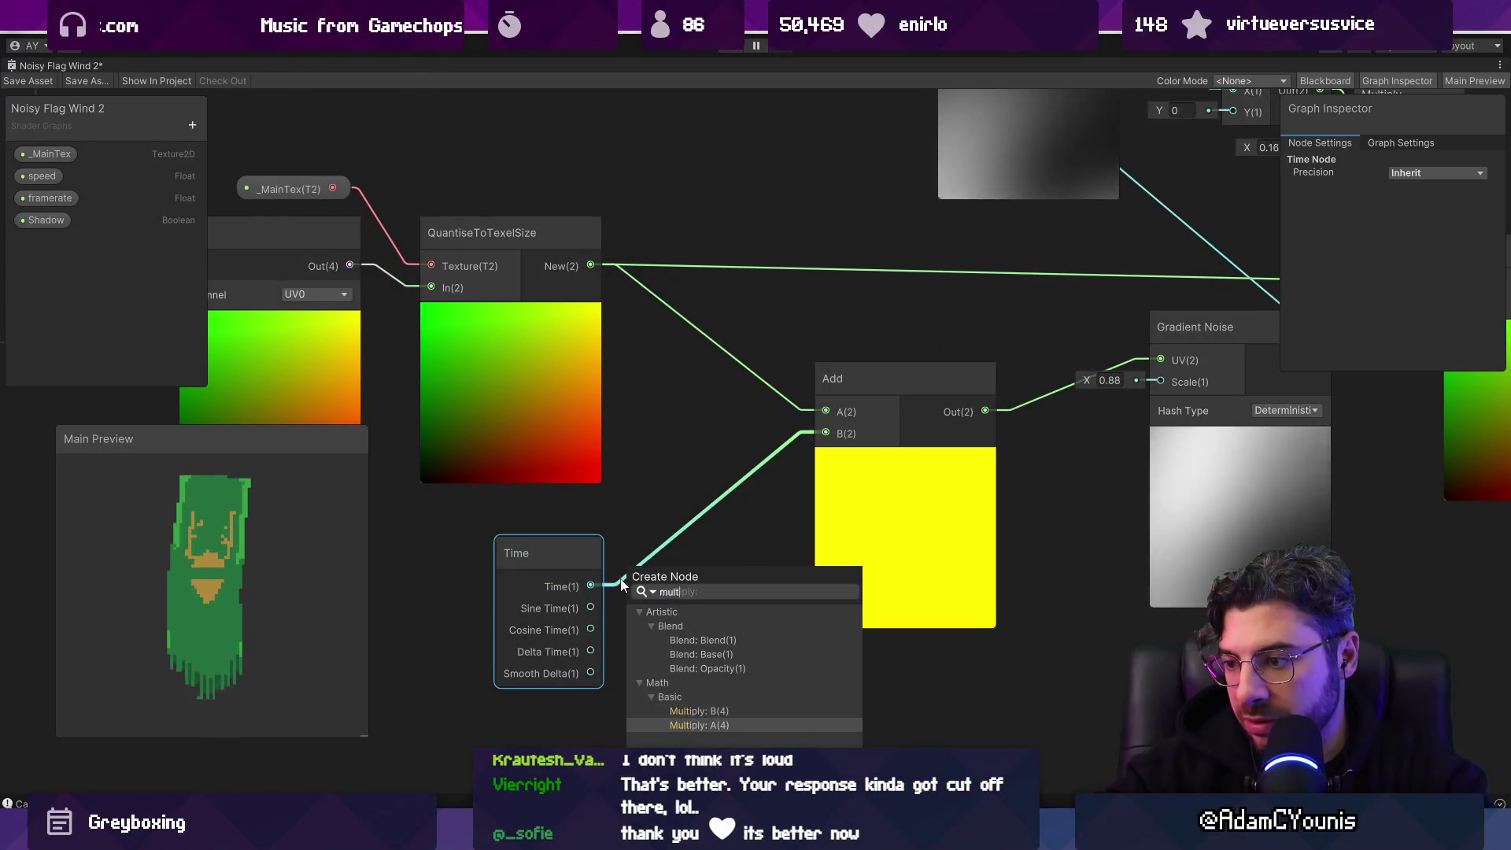
key("Return")
left_click_drag(520, 551, 412, 555)
left_click_drag(741, 564, 659, 556)
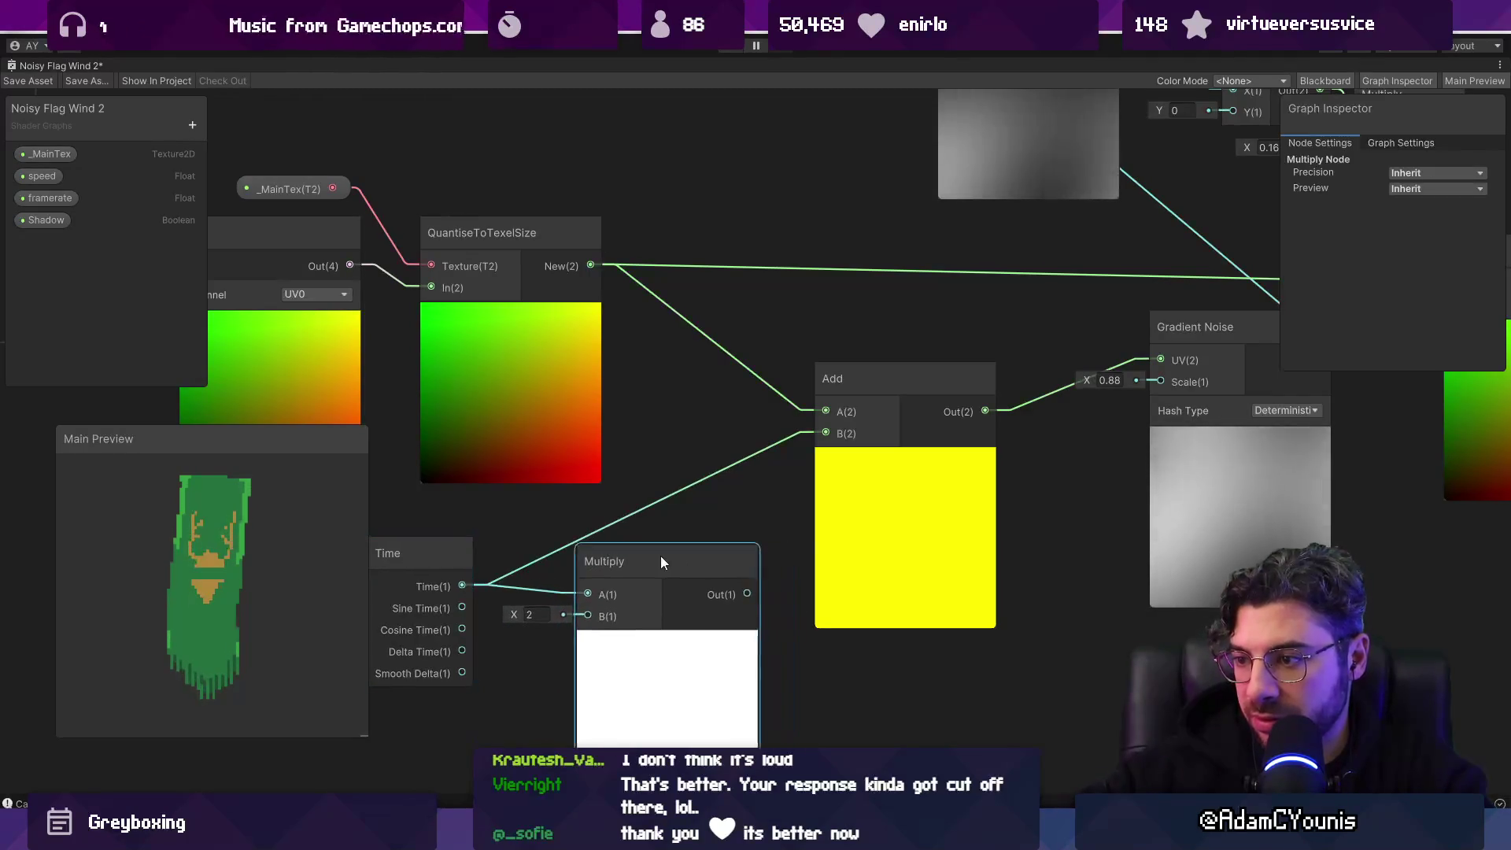
Step: Add a Vector 2 node right of the Multiply and feed Sine Time into its Y input
scroll(672, 542, "down", 3)
left_click(789, 526)
scroll(812, 471, "up", 5)
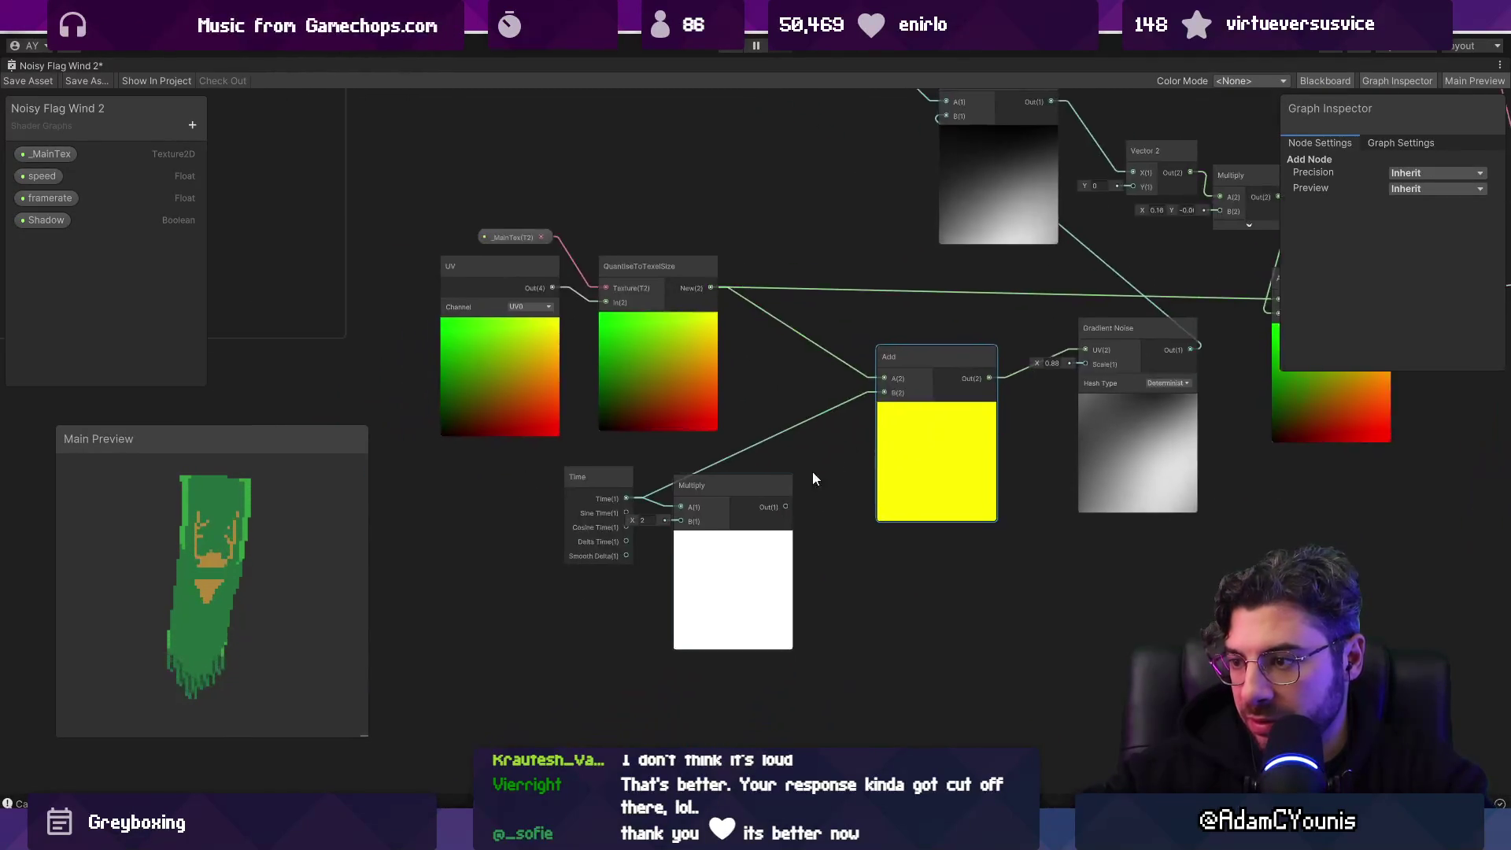
key("space")
type("vec")
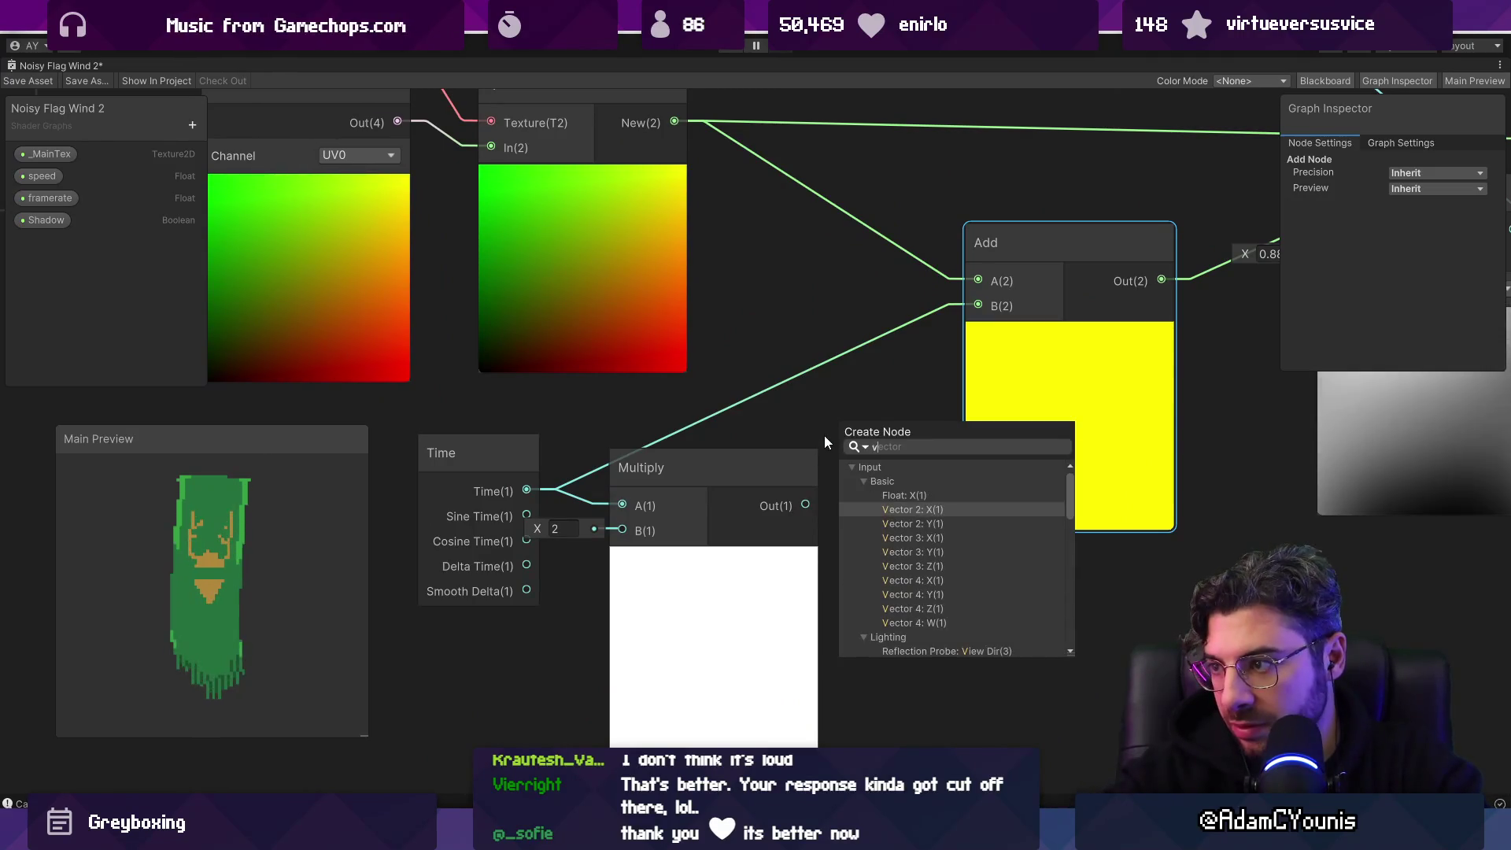
key("Return")
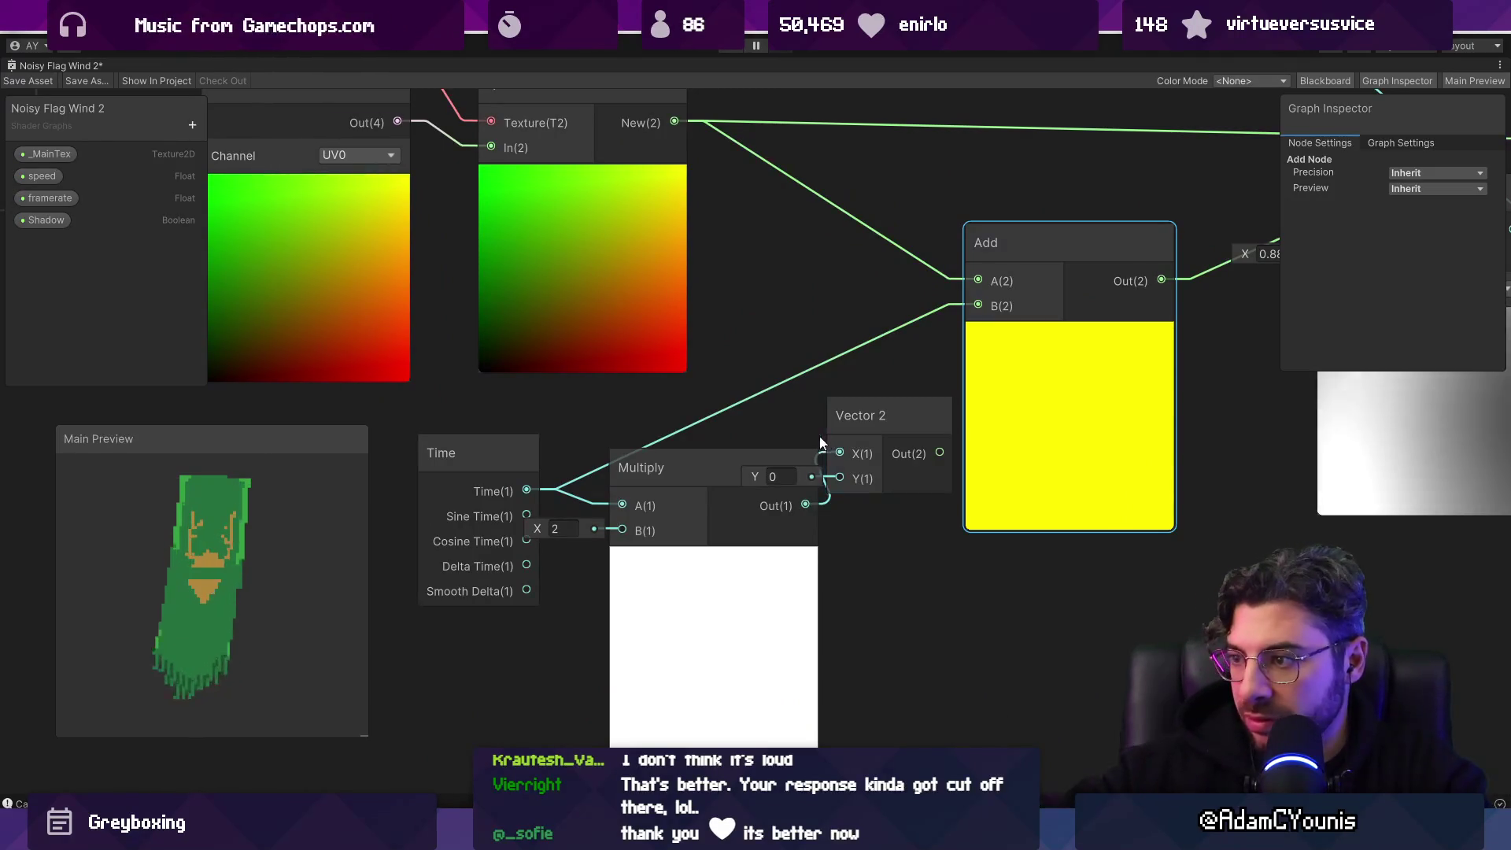
left_click_drag(851, 427, 875, 471)
left_click_drag(527, 516, 874, 529)
Step: Collapse the Multiply node's preview
scroll(724, 520, "up", 2)
scroll(725, 519, "down", 1)
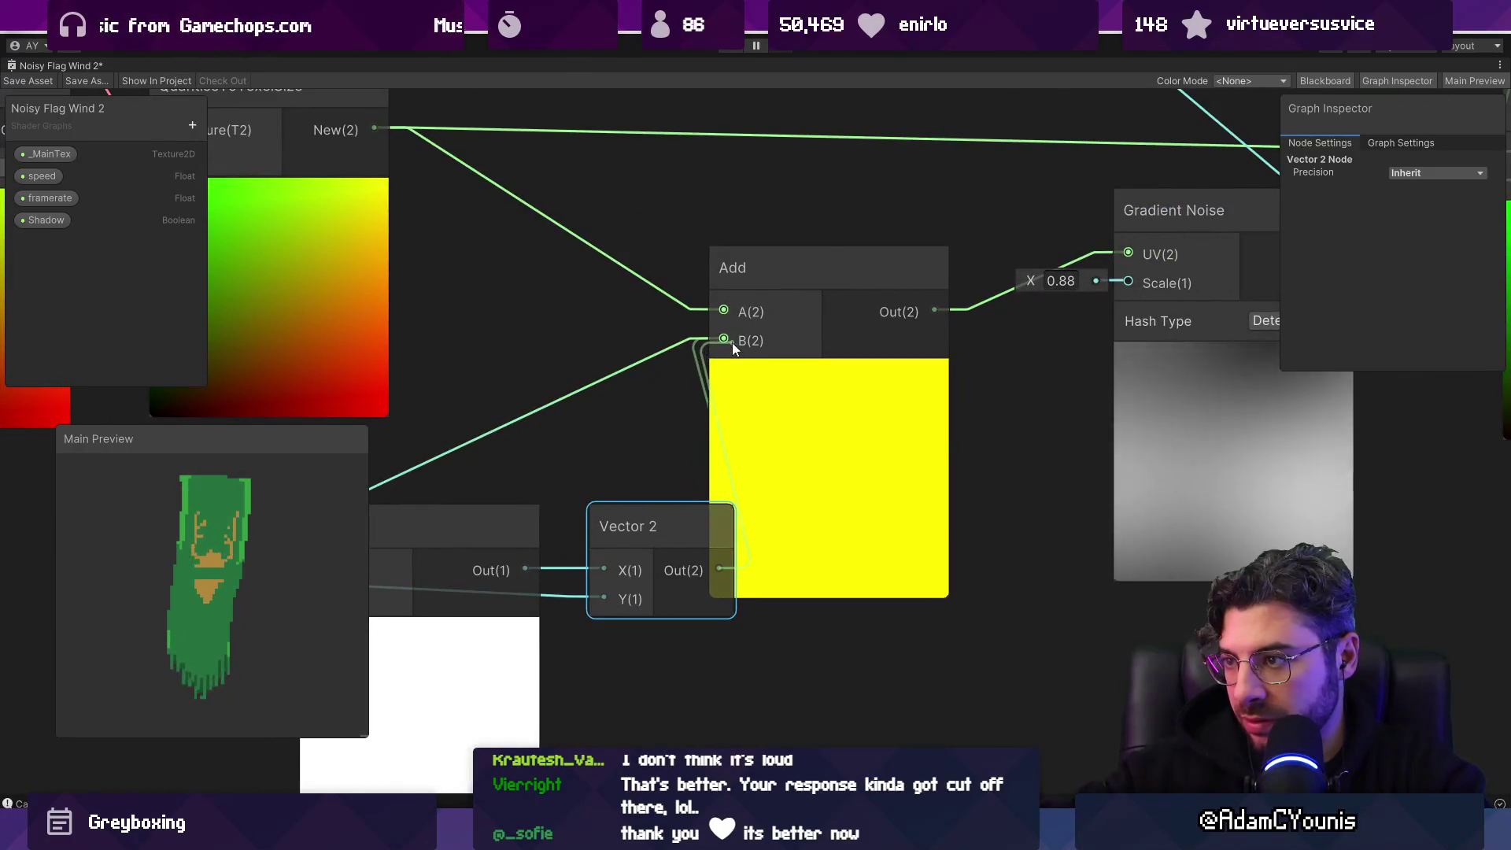
scroll(709, 441, "down", 3)
scroll(670, 471, "up", 3)
left_click(496, 429)
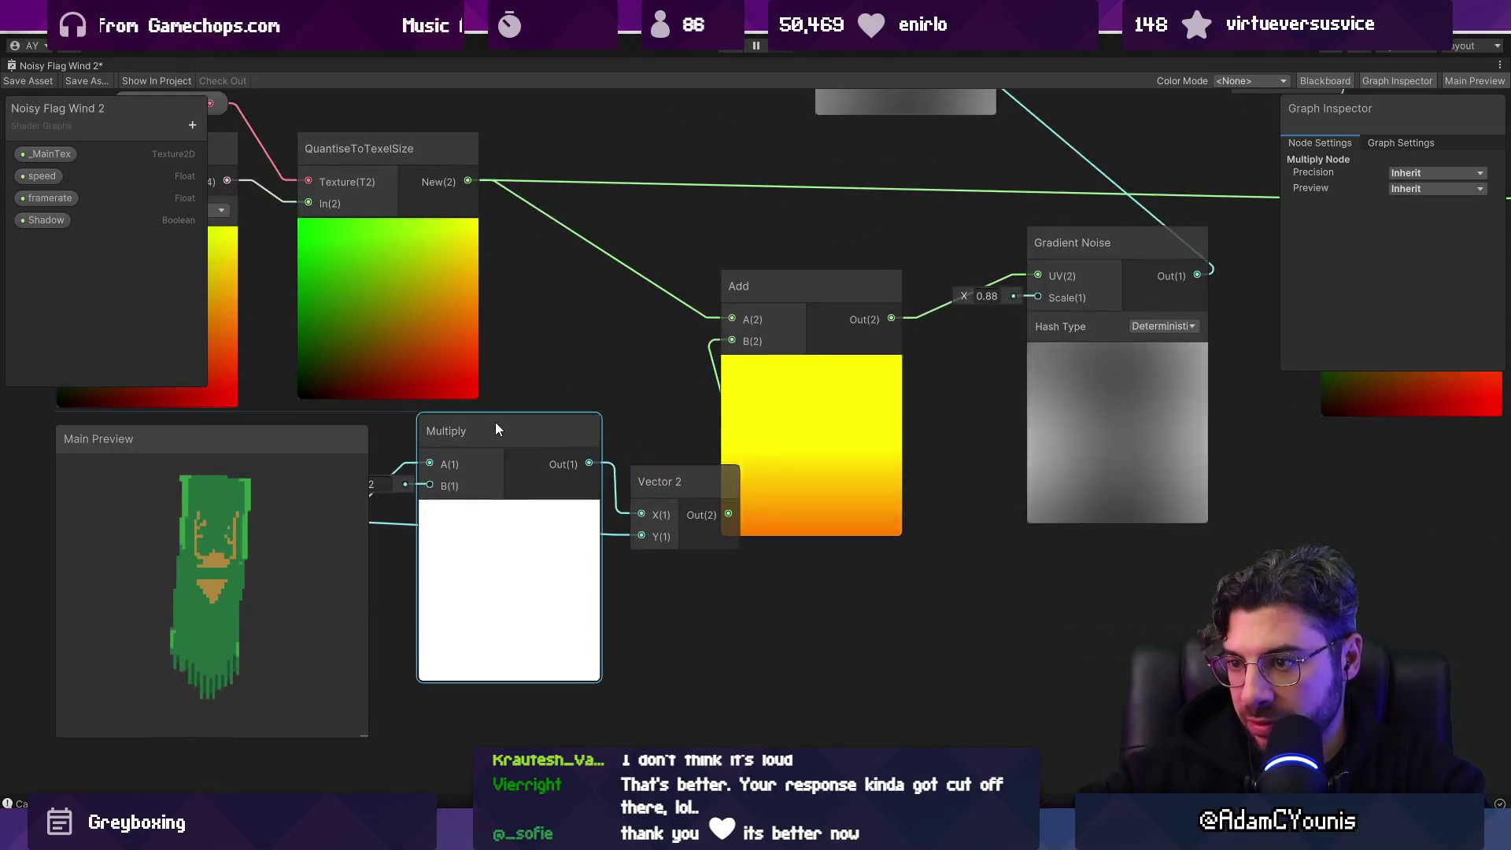
left_click(511, 520)
left_click_drag(374, 486, 1131, 475)
Step: Set the Multiply's B value to 4.03 and move the Time node down-left
scroll(668, 442, "down", 5)
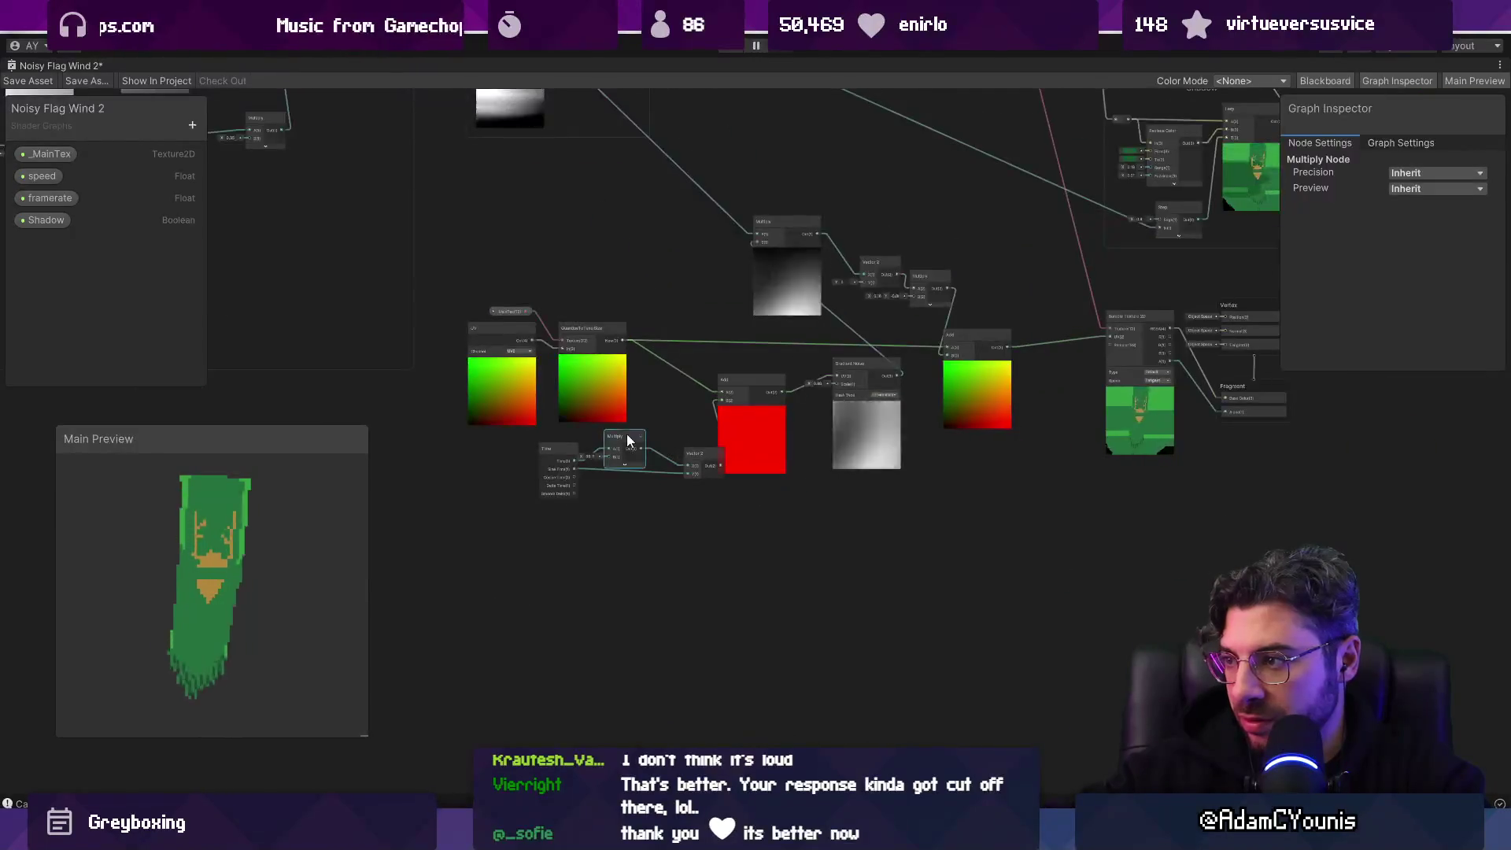
scroll(592, 436, "up", 5)
left_click(578, 487)
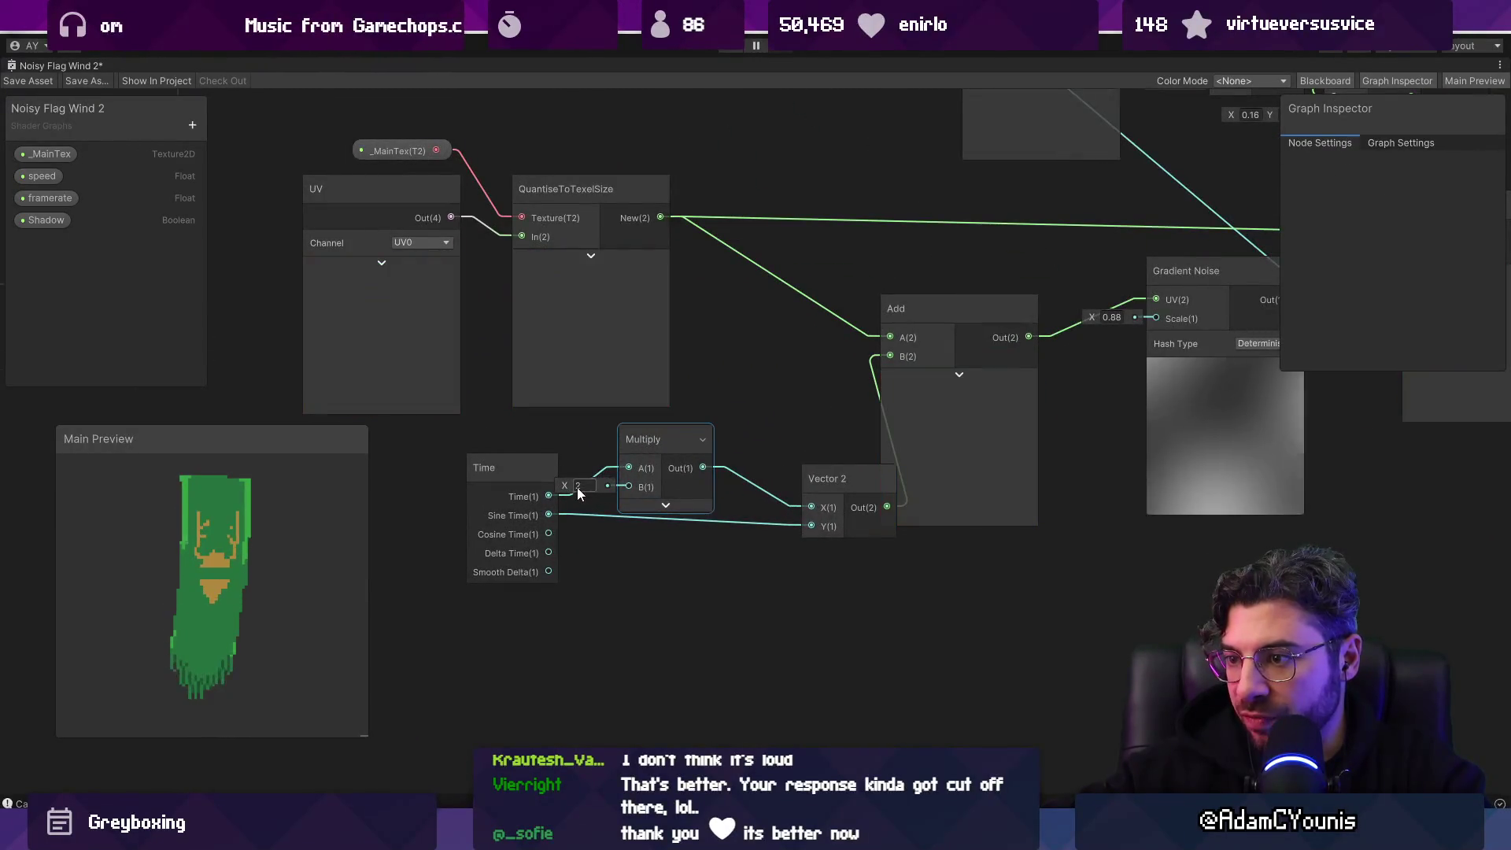
type("2")
left_click(636, 494)
mouse_move(511, 485)
left_mouse_down()
mouse_move(488, 493)
mouse_move(487, 516)
mouse_move(804, 526)
left_mouse_up()
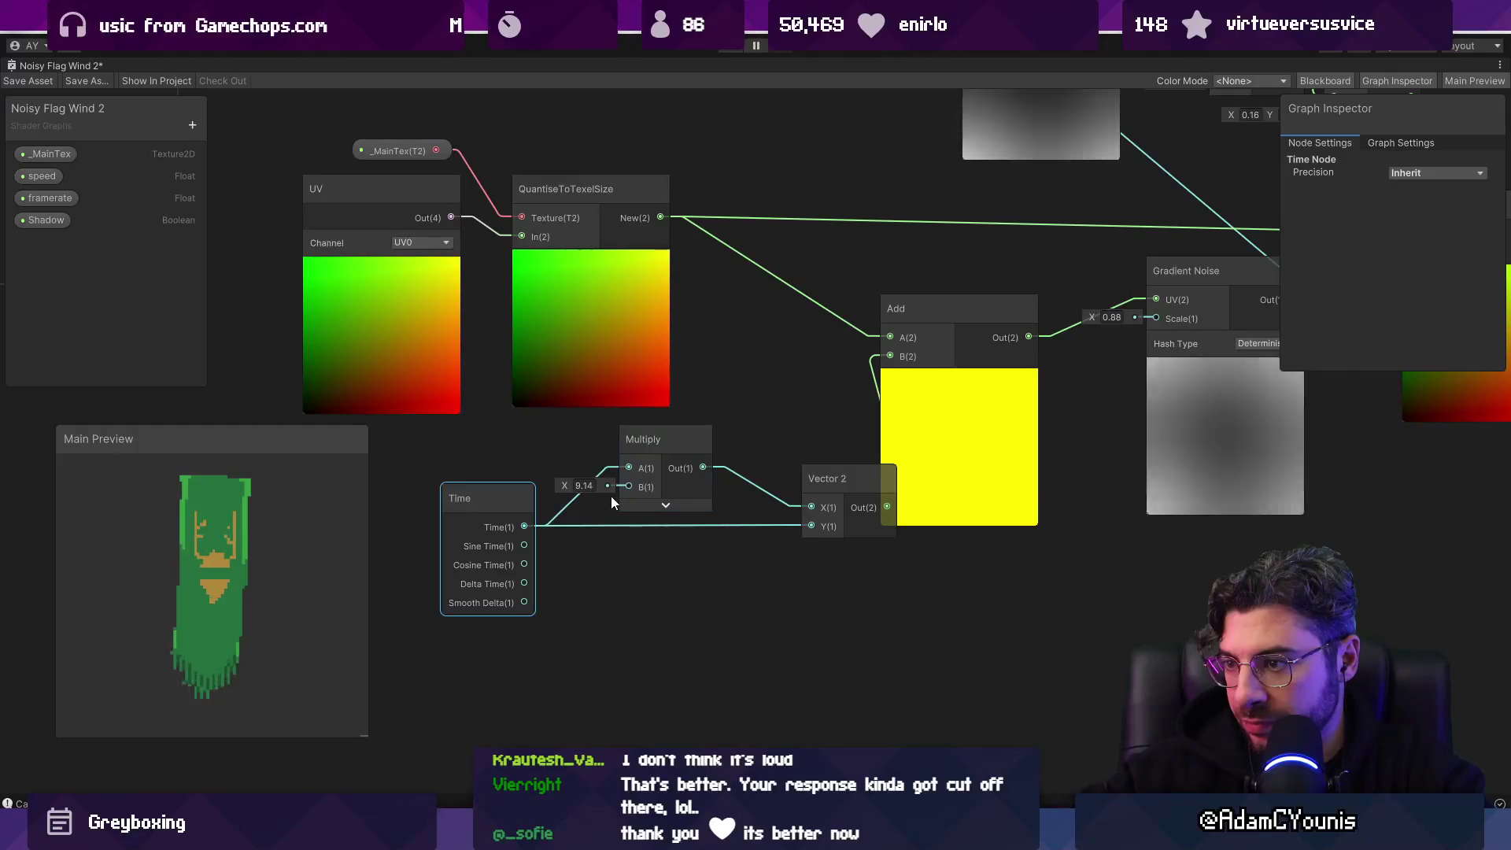
left_click(647, 455)
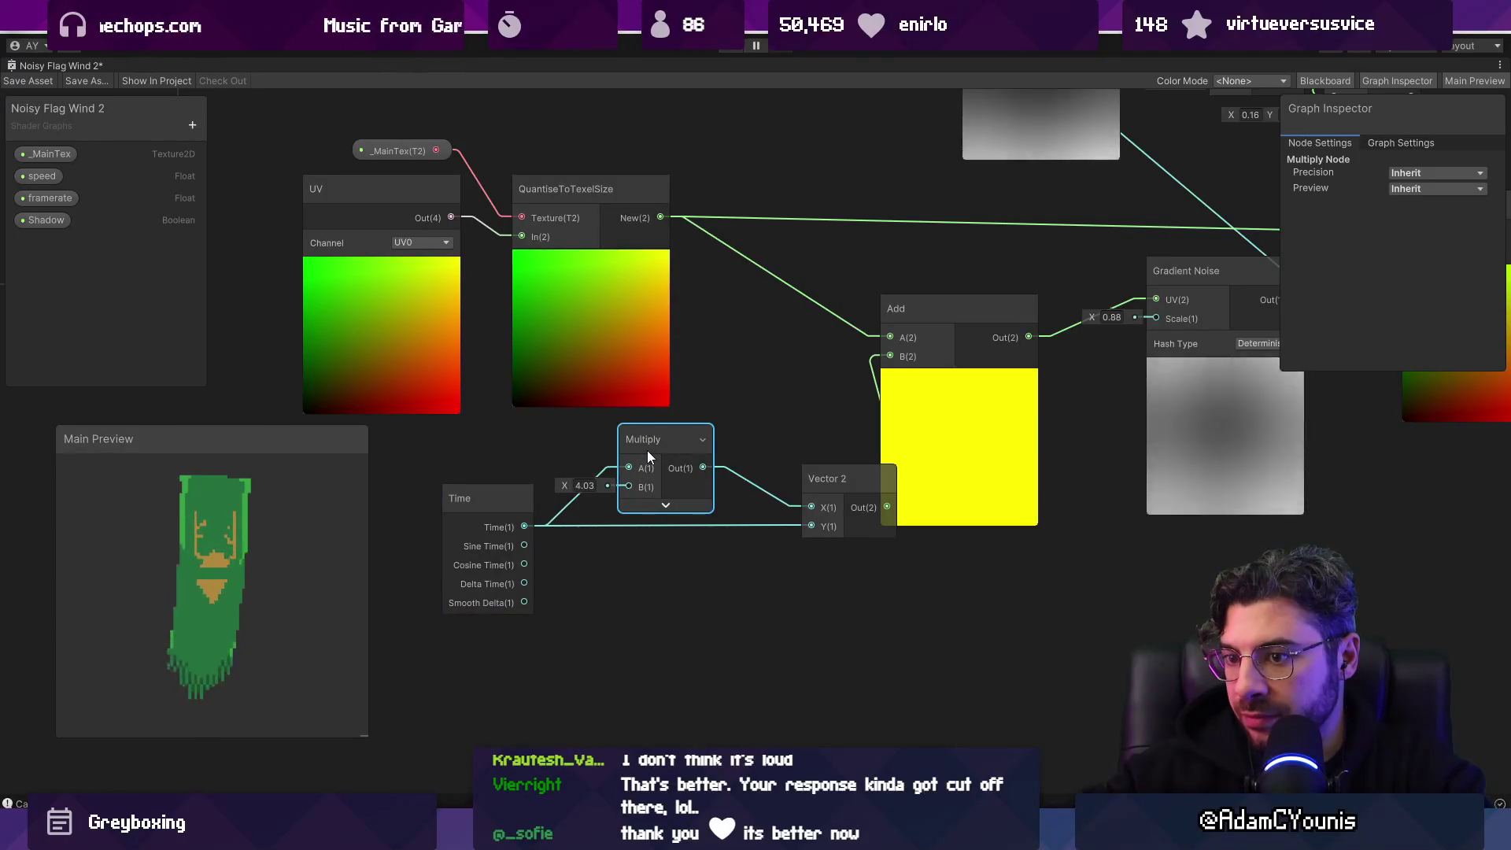
Step: Duplicate the Multiply, wire the copy into Vector 2 Y, and set the upper Multiply's B to 2.89
key("ctrl+d")
left_click_drag(650, 494, 668, 560)
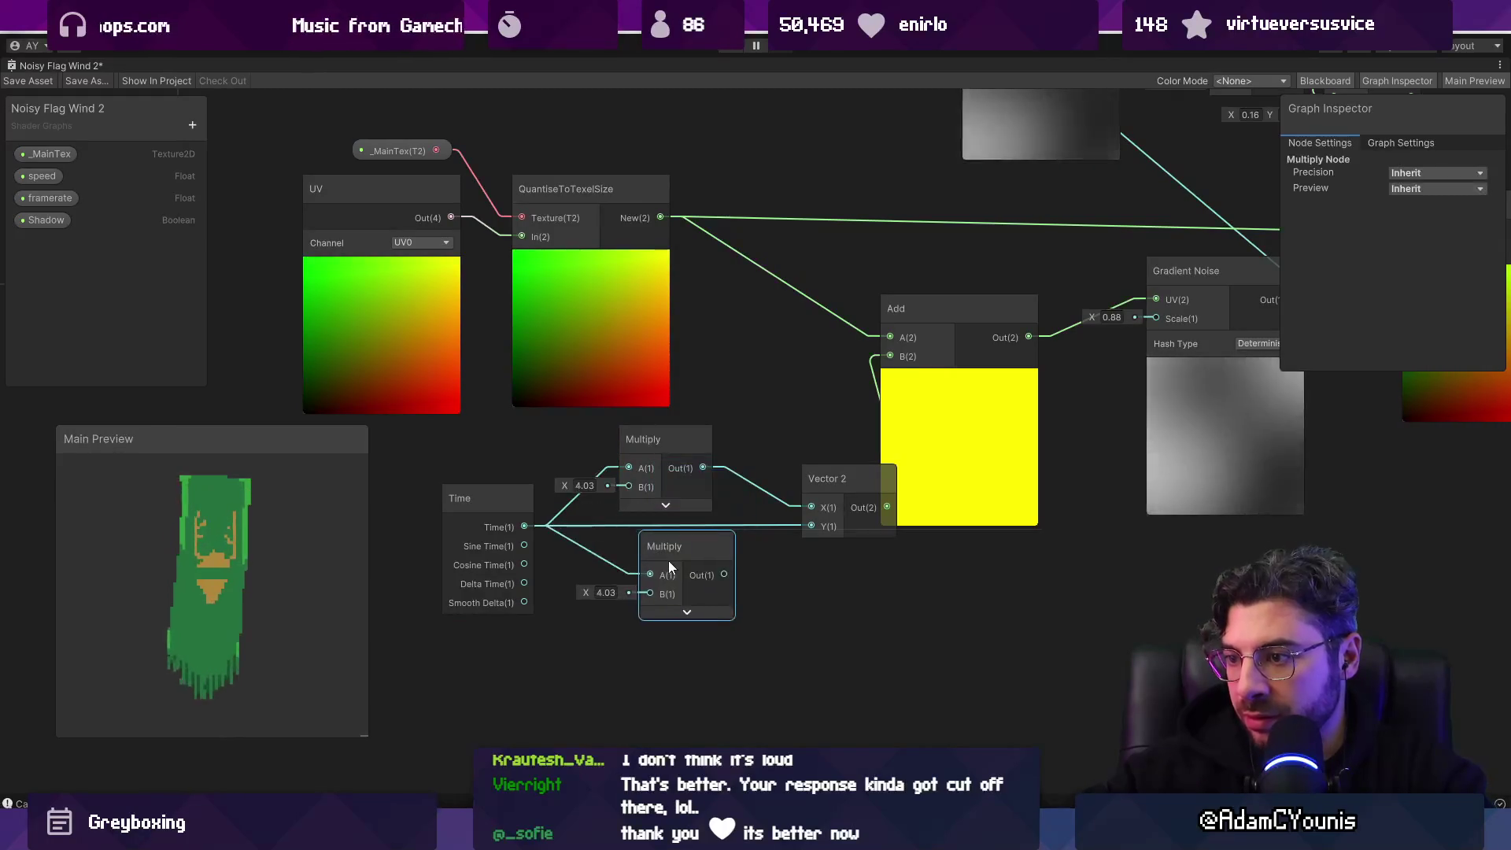
left_click_drag(806, 531, 810, 526)
left_click_drag(866, 499, 843, 488)
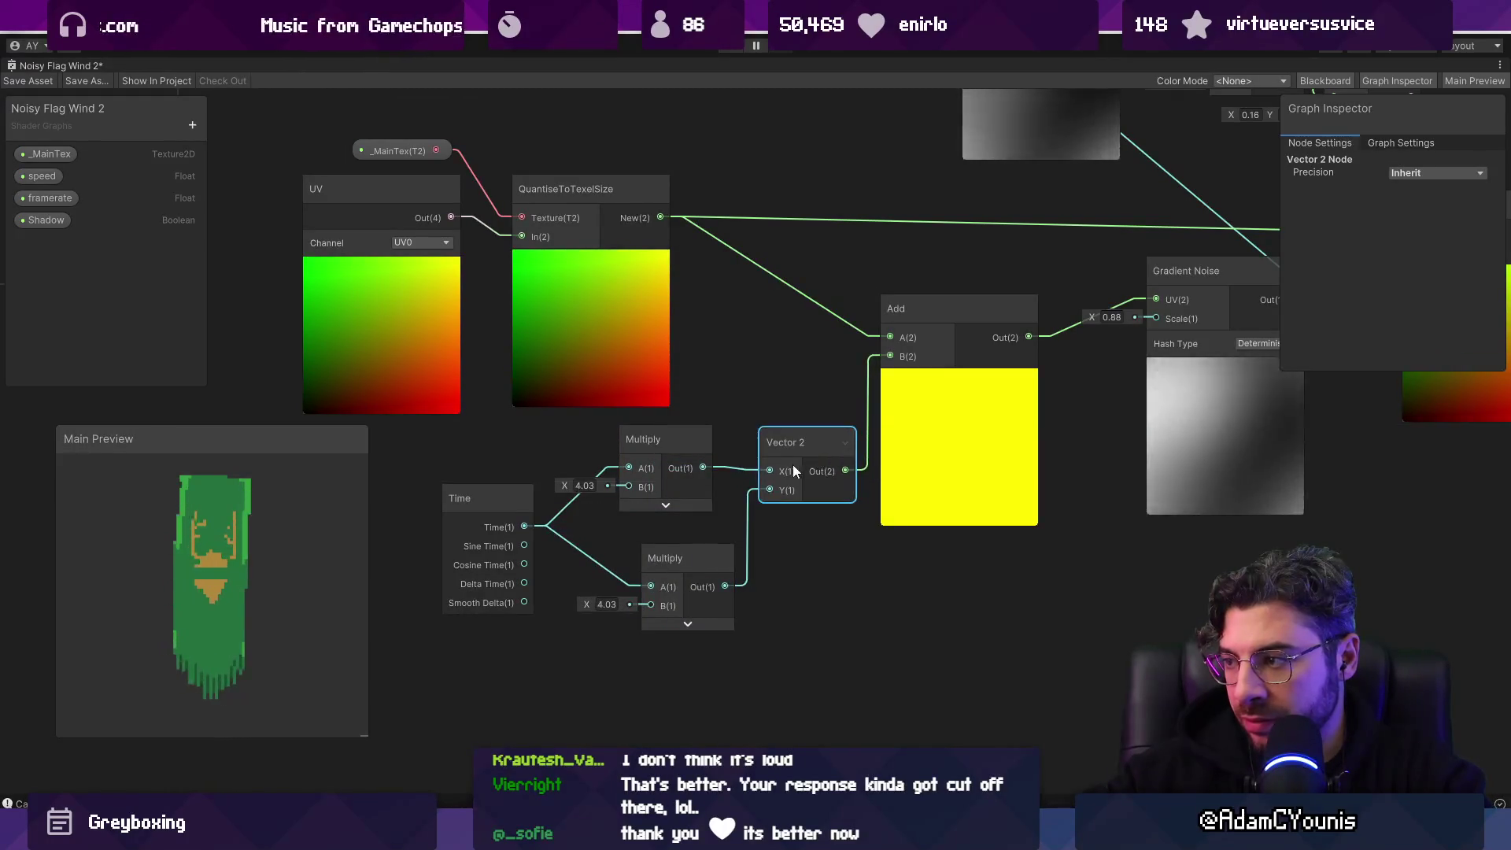
scroll(792, 464, "down", 1)
mouse_move(483, 464)
left_mouse_down()
mouse_move(468, 465)
mouse_move(488, 469)
left_mouse_up()
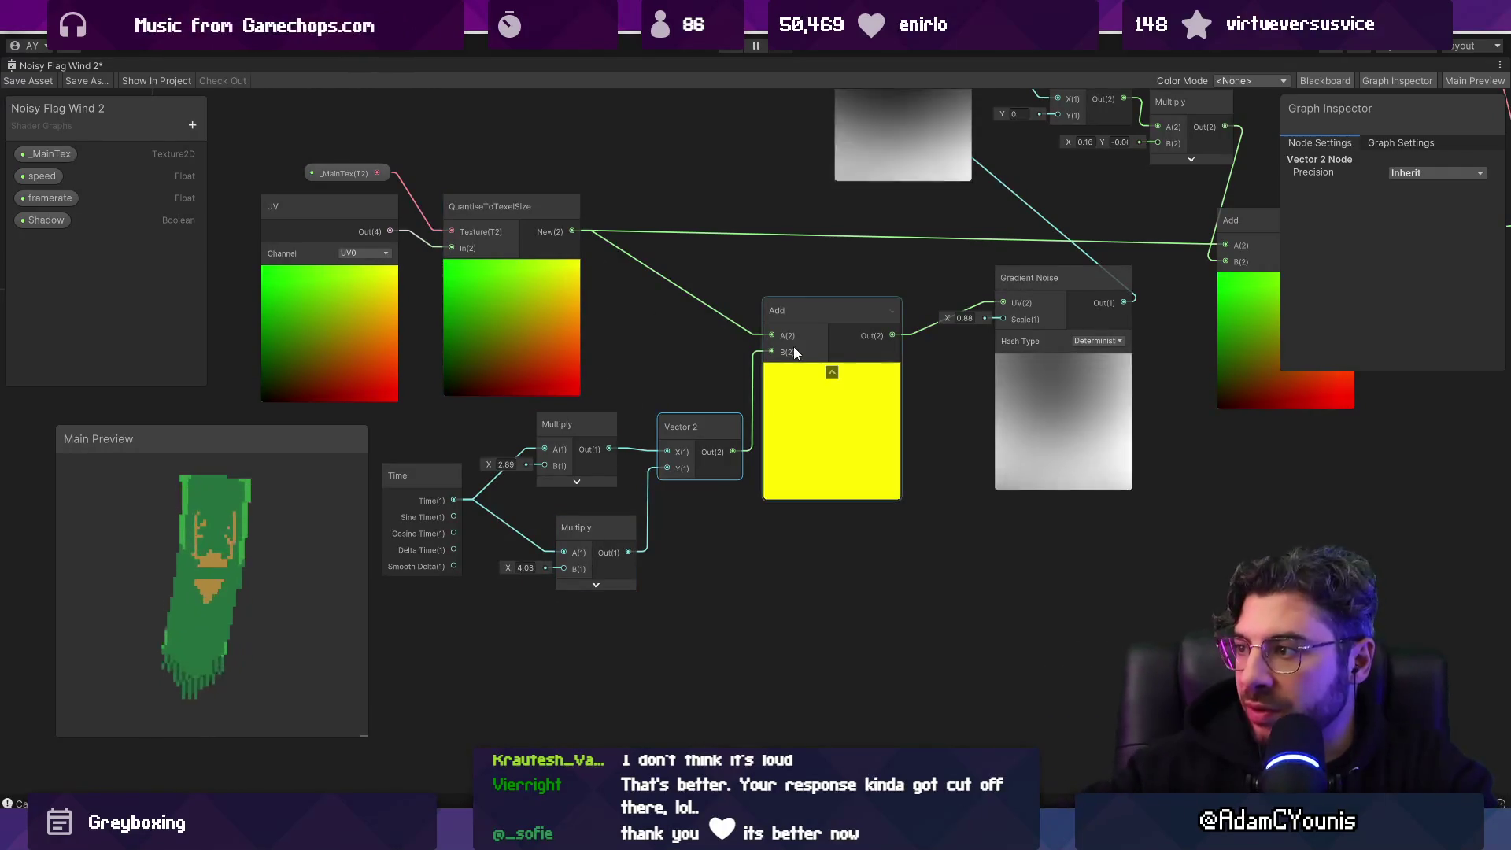
Step: Look over the graph around the UV nodes and move the Time node further left
mouse_move(681, 262)
left_mouse_down()
mouse_move(433, 313)
mouse_move(531, 337)
mouse_move(587, 311)
left_mouse_up()
scroll(937, 438, "down", 5)
left_click_drag(937, 438, 801, 422)
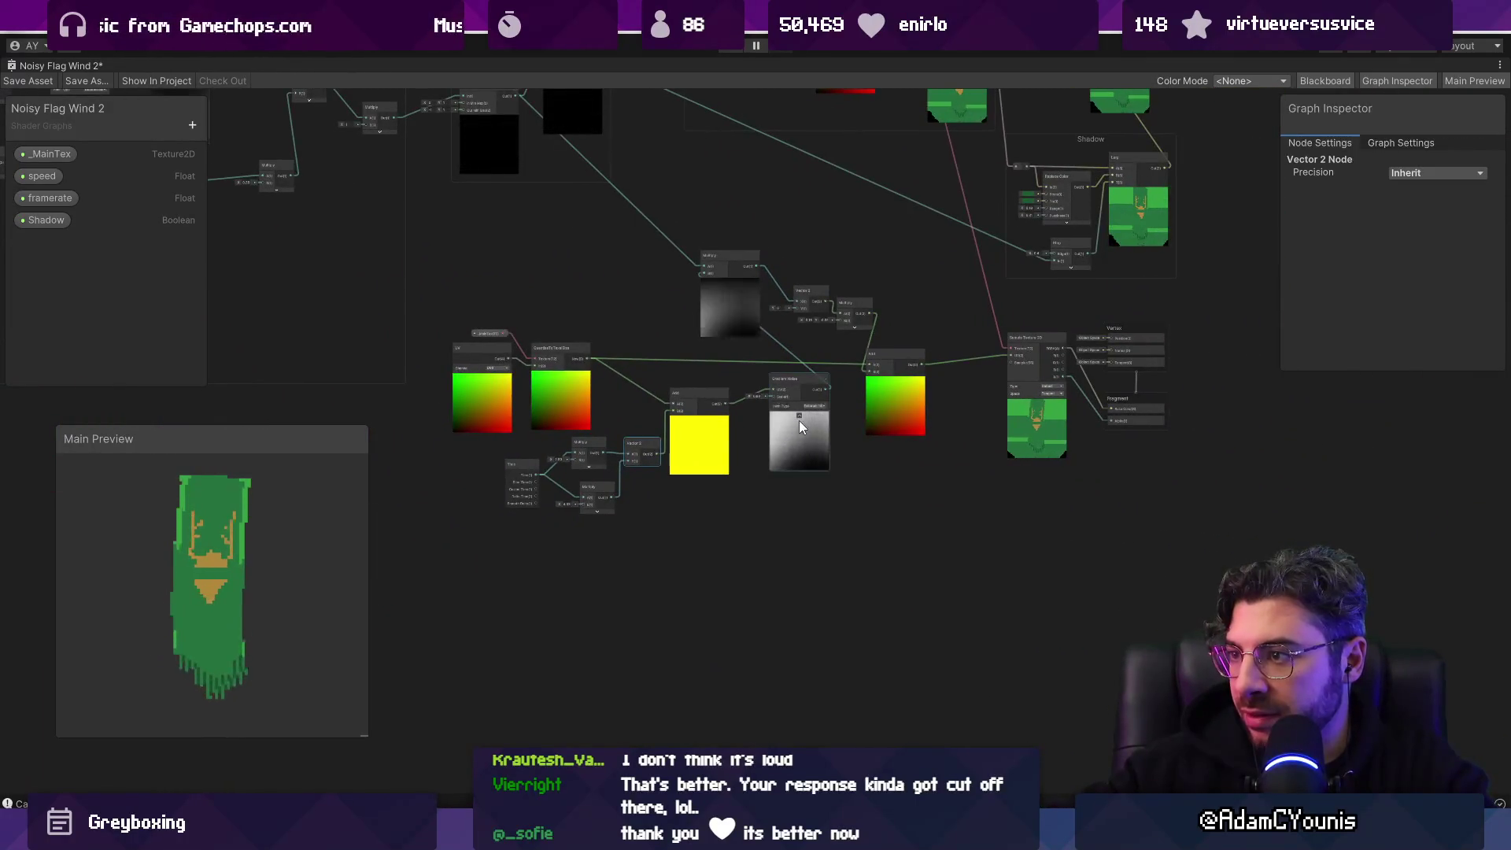
scroll(735, 299, "up", 5)
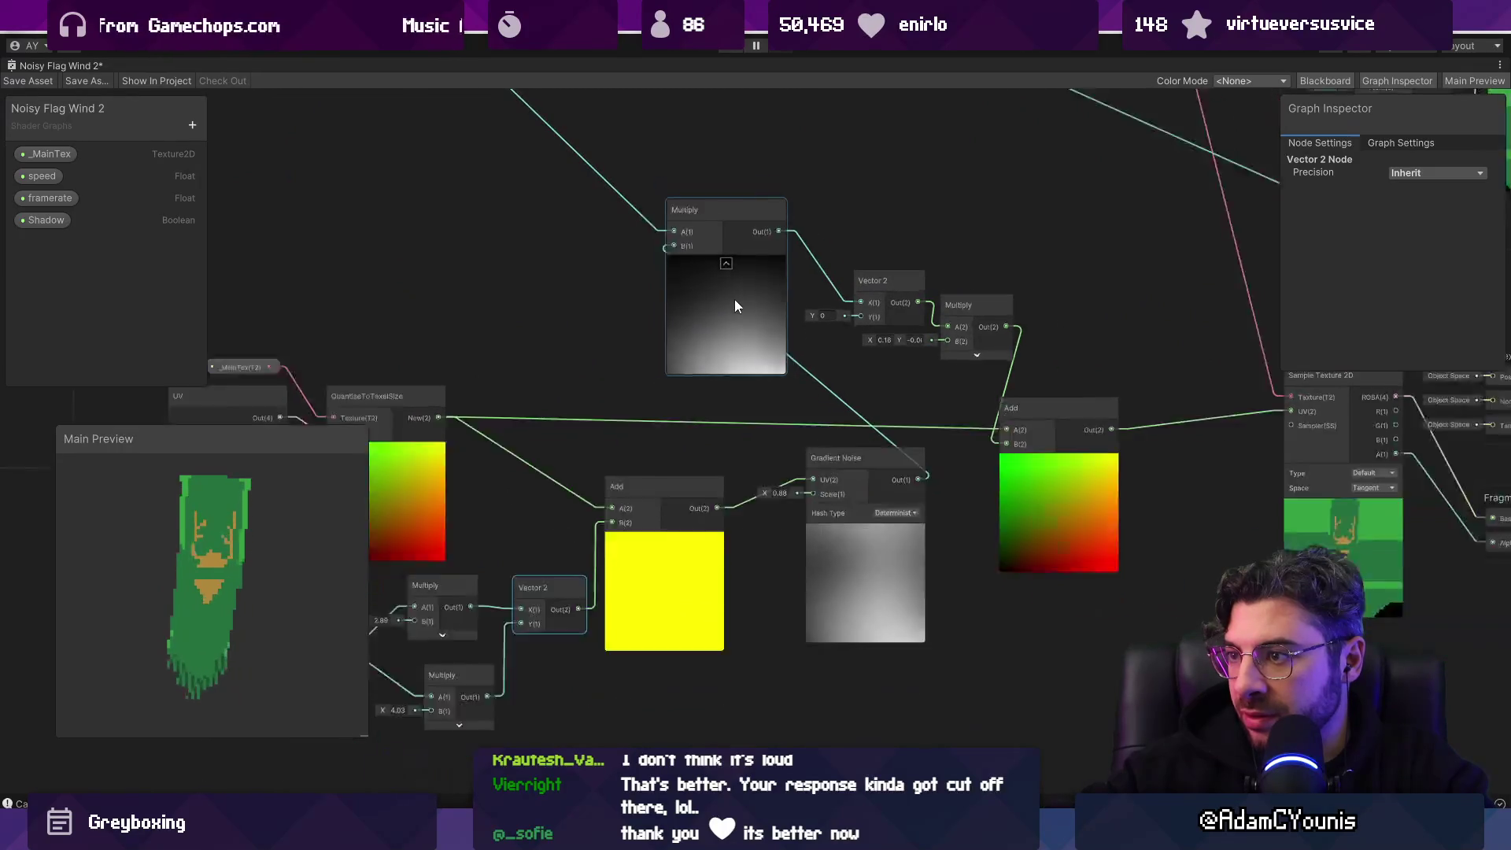
scroll(735, 299, "down", 4)
mouse_move(740, 323)
left_mouse_down()
mouse_move(798, 466)
mouse_move(729, 366)
left_mouse_up()
scroll(812, 332, "up", 2)
left_click_drag(399, 297, 566, 390)
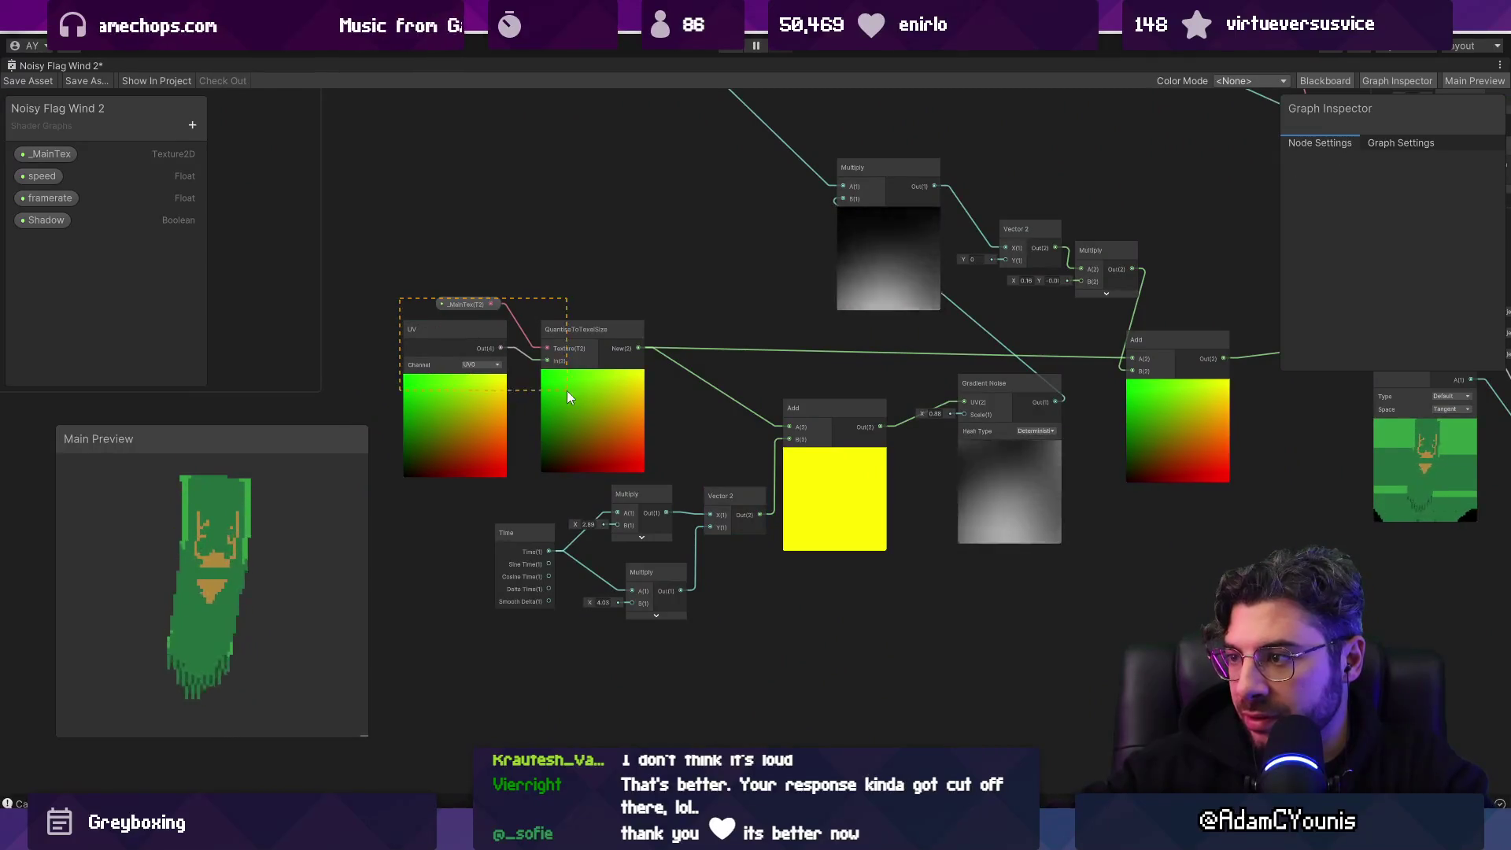
left_click(622, 341)
scroll(622, 342, "up", 3)
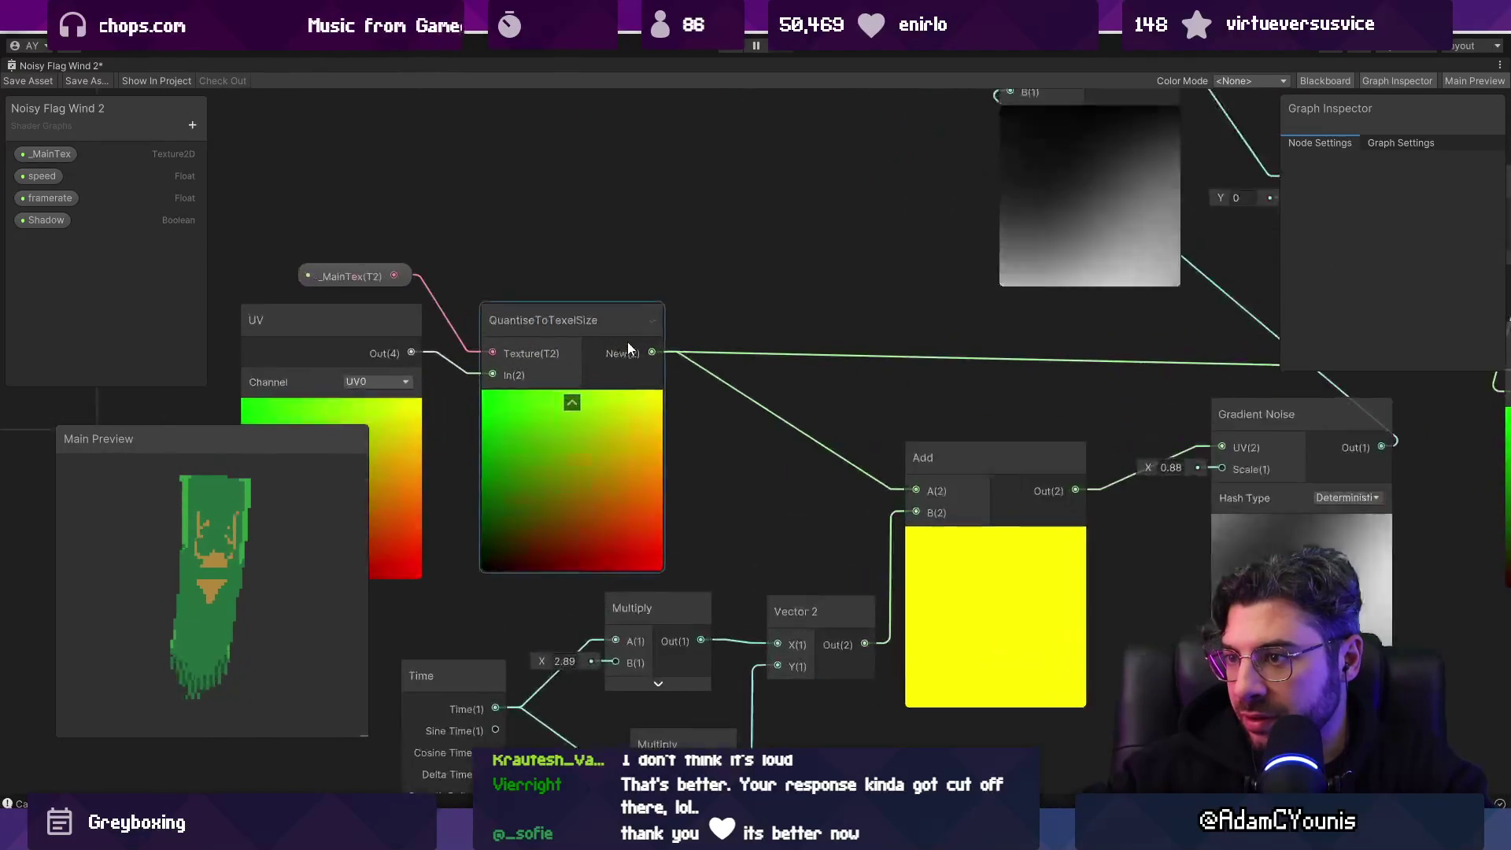
left_click(429, 538)
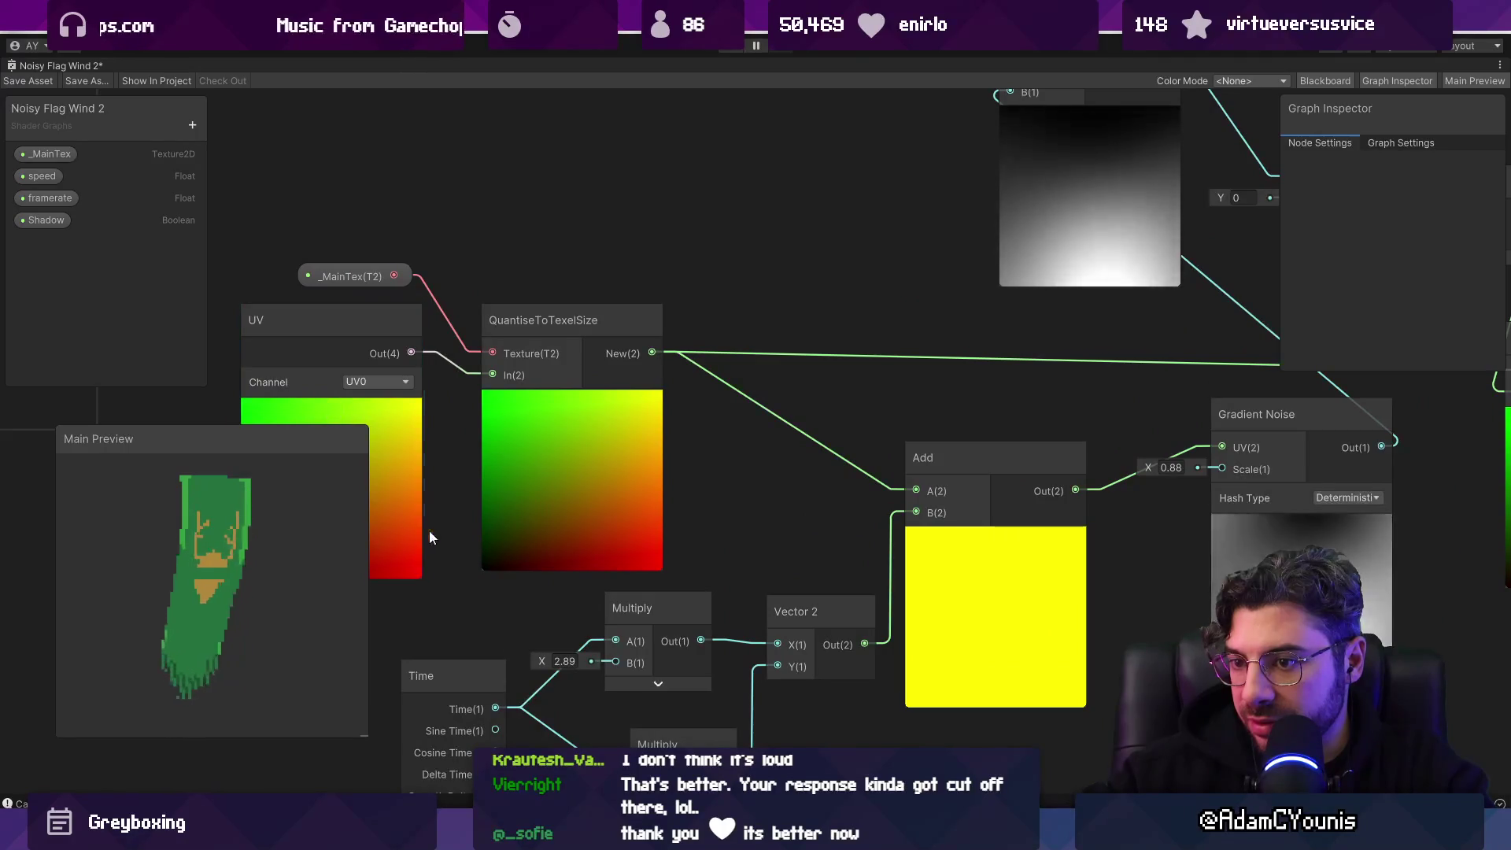
left_click_drag(430, 538, 564, 410)
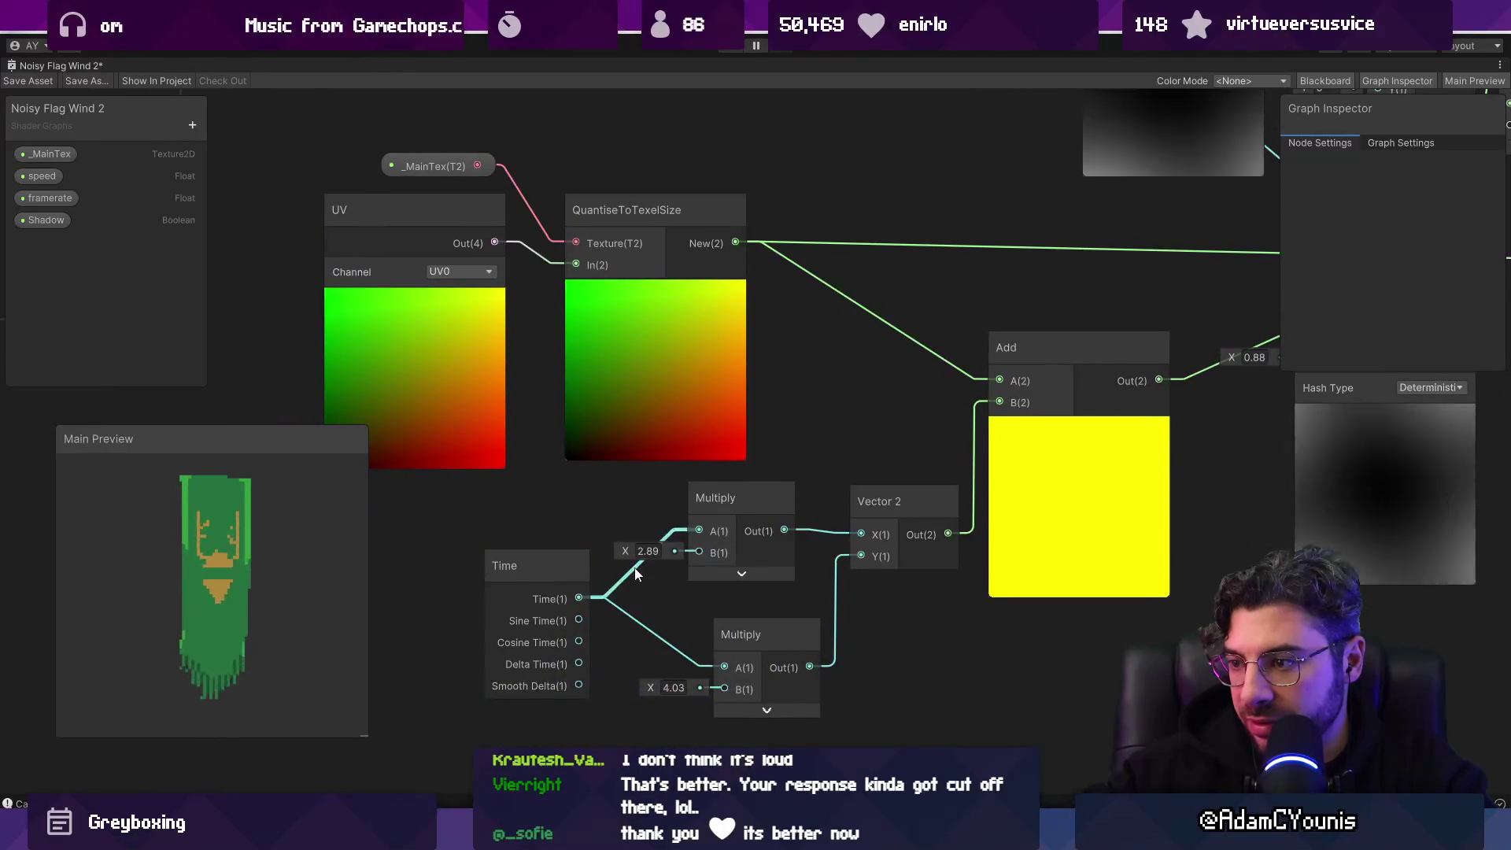
left_click_drag(551, 573, 485, 571)
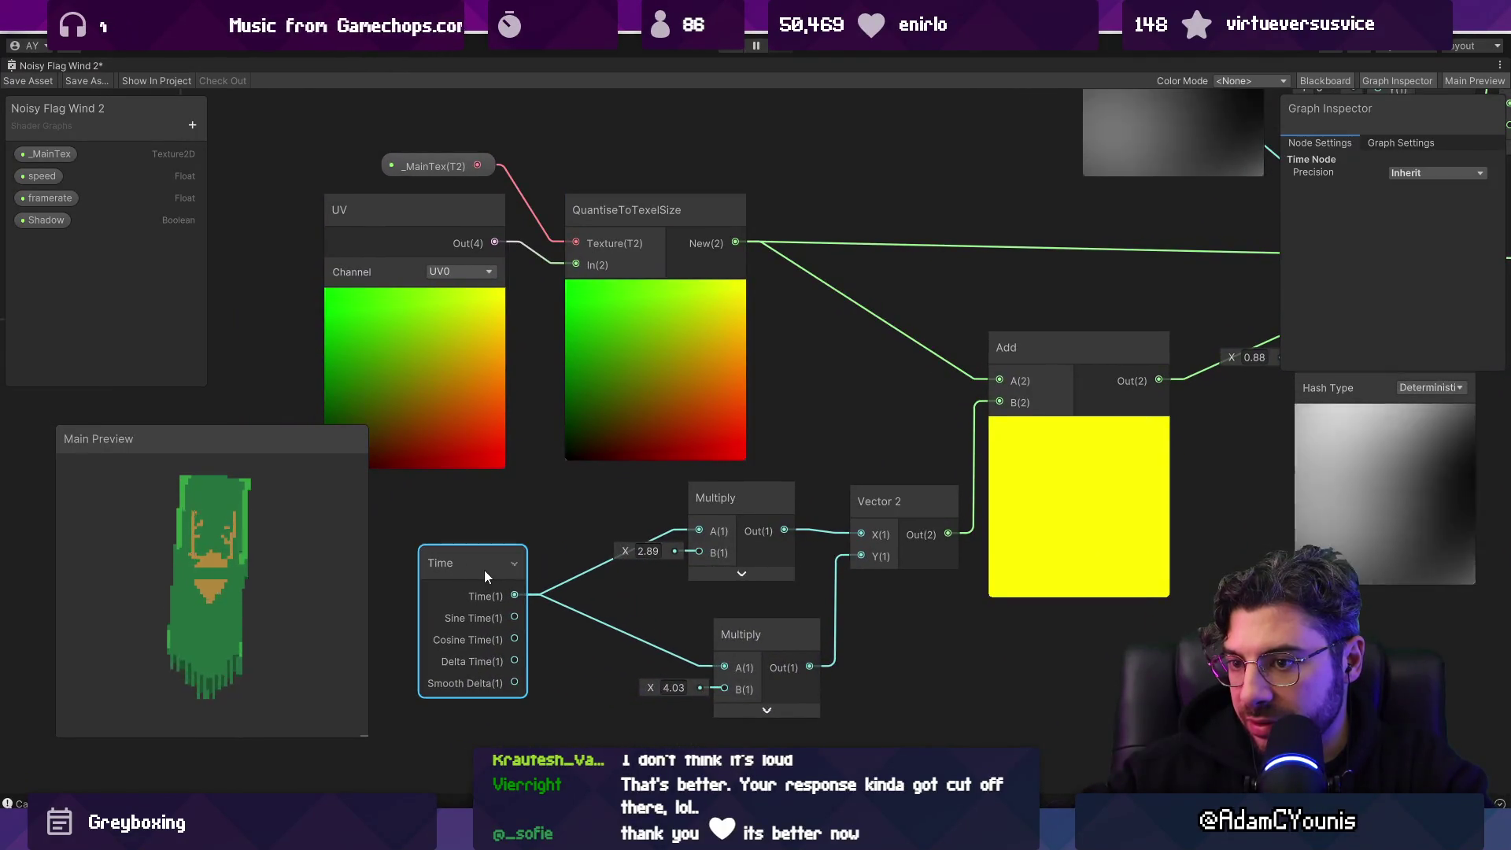
left_click_drag(466, 734, 498, 612)
Step: Add a Float node to the graph from the node search
right_click(498, 612)
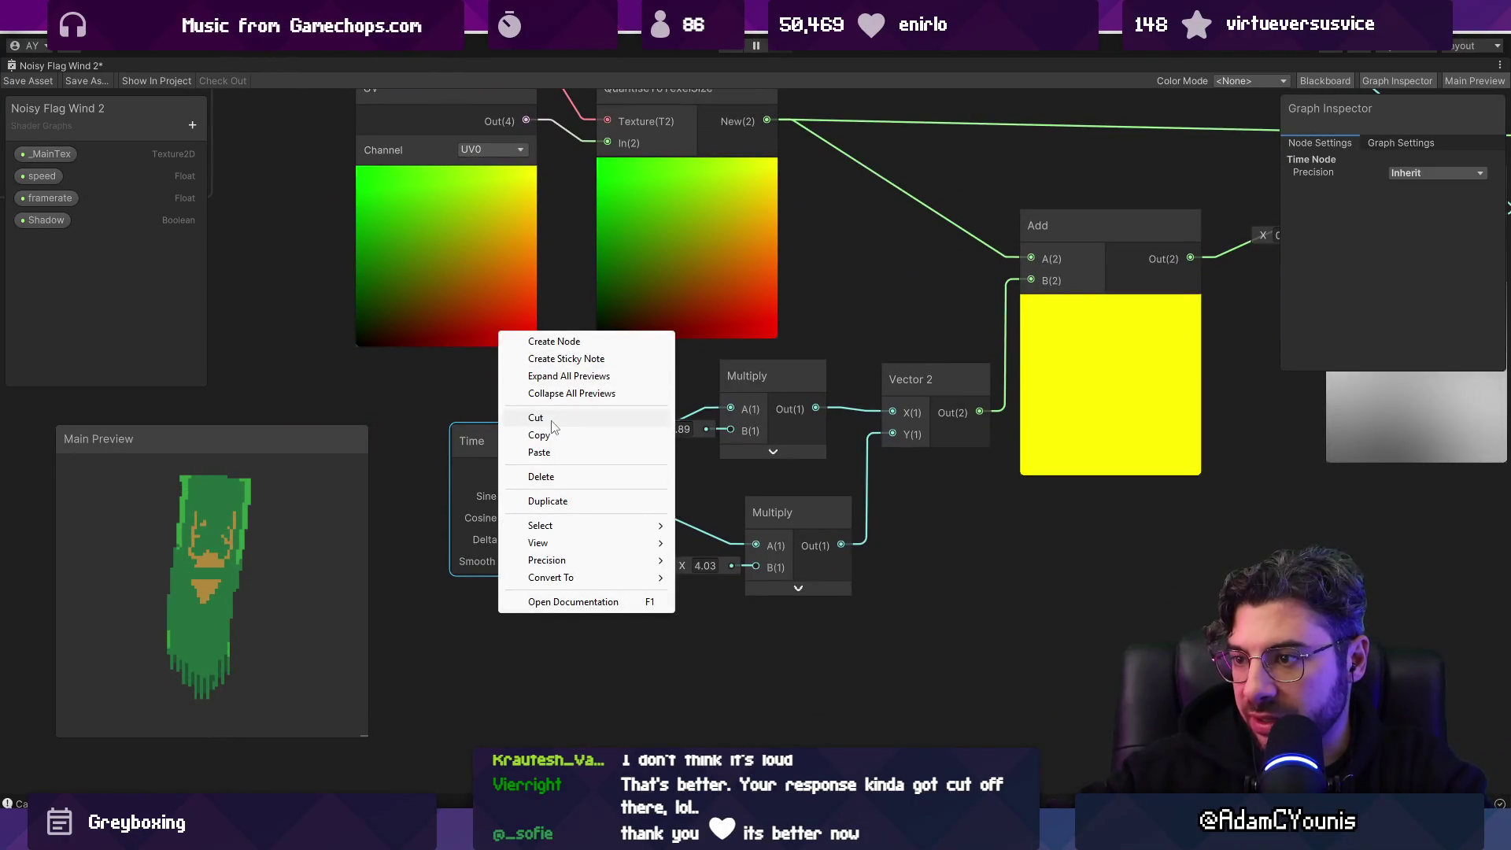
left_click(550, 344)
key("BackSpace")
key("BackSpace")
type("fl")
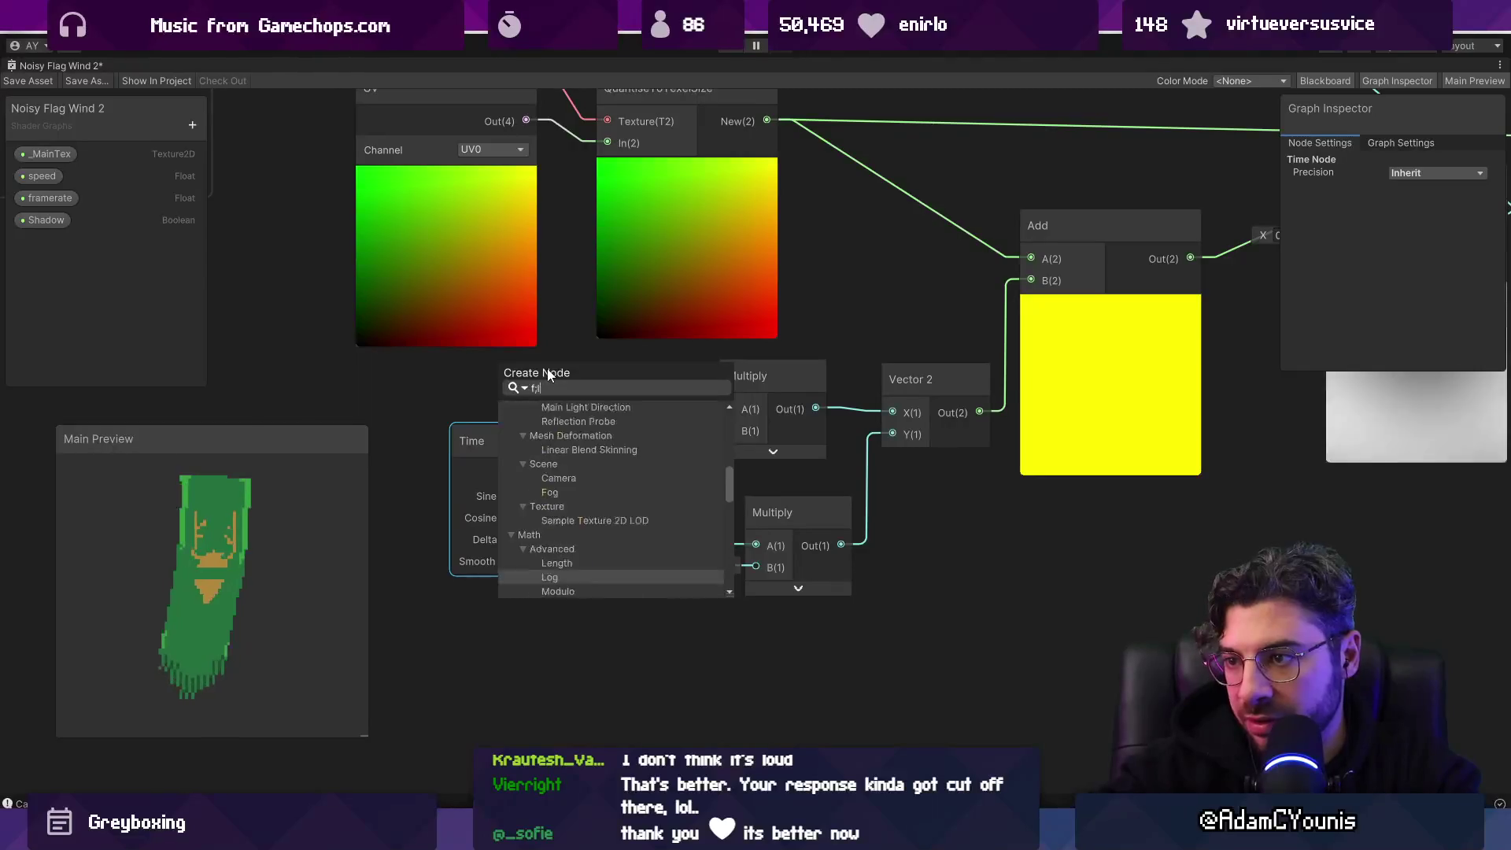
type("oat")
key("Return")
Step: Wire the Float into both Multiply A inputs in place of Time and set it to 0.14
left_click_drag(600, 680, 717, 417)
left_click_drag(597, 681, 730, 535)
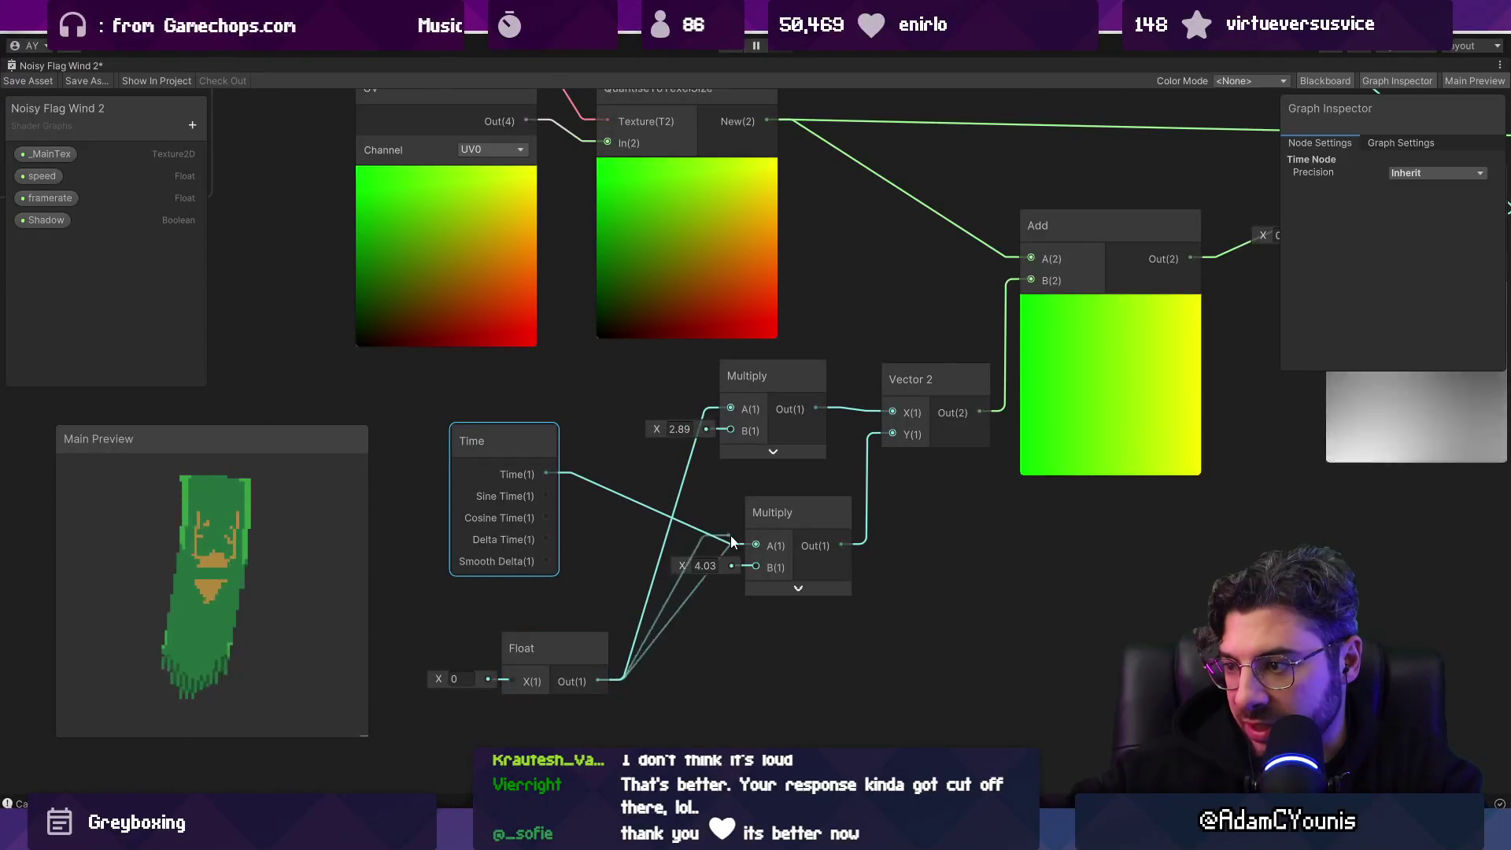
left_click_drag(440, 679, 442, 679)
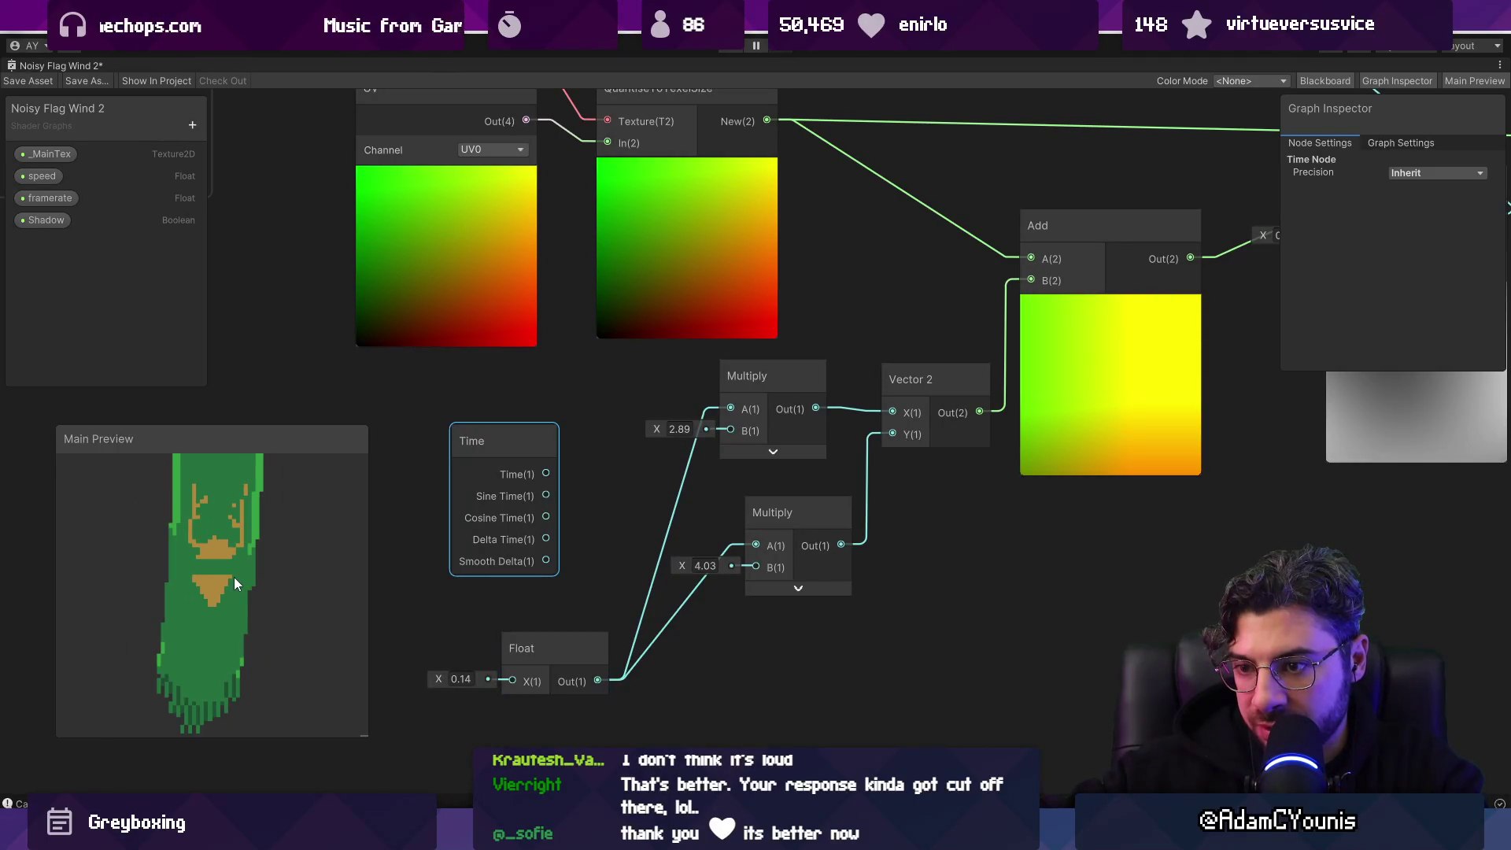
scroll(441, 665, "down", 3)
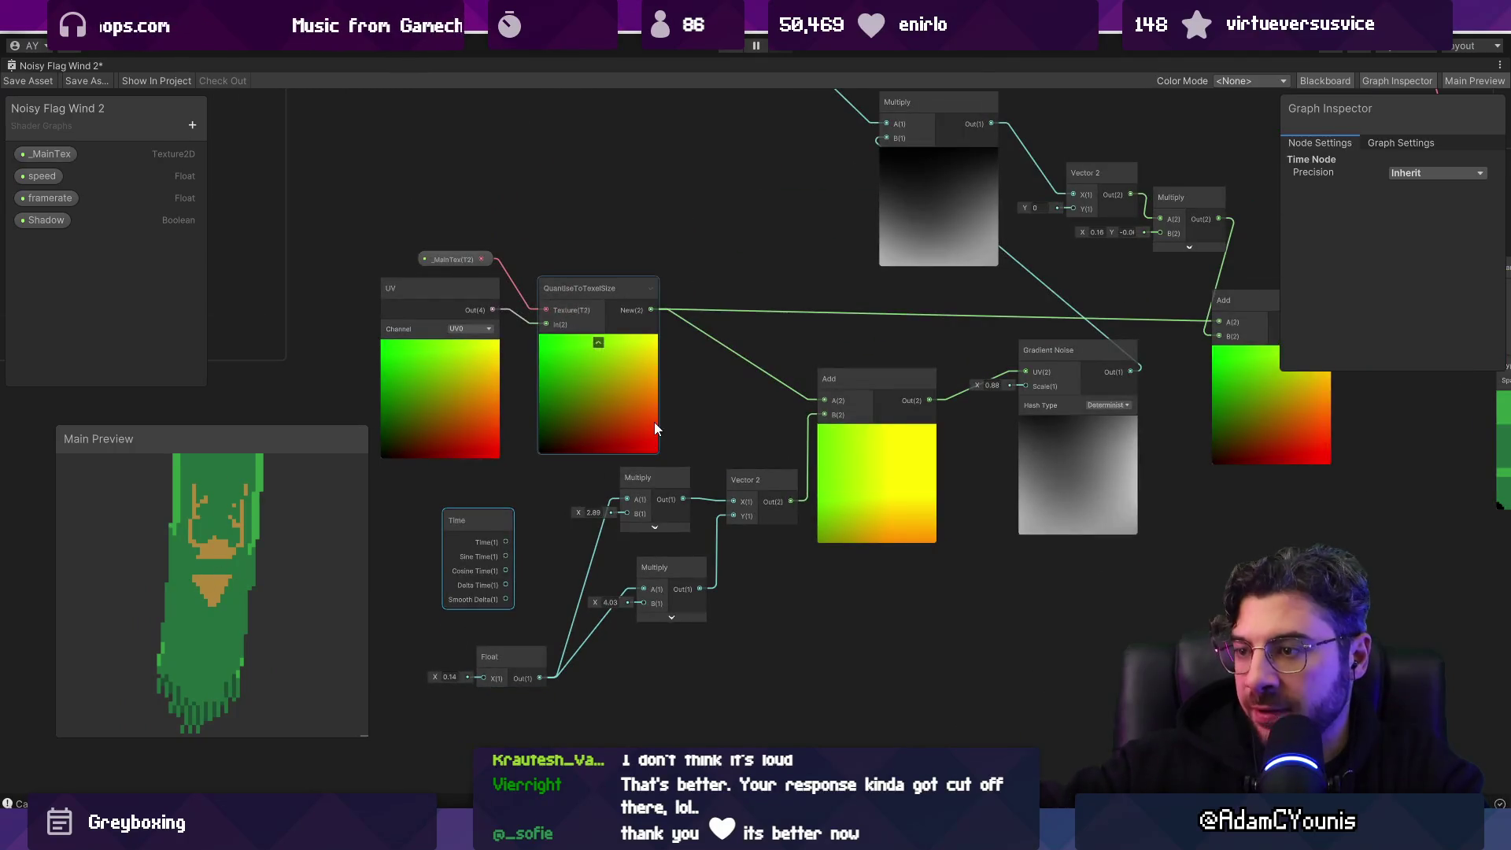
scroll(669, 314, "up", 3)
mouse_move(671, 317)
left_mouse_down()
mouse_move(653, 370)
mouse_move(558, 397)
mouse_move(536, 384)
mouse_move(675, 399)
mouse_move(658, 398)
mouse_move(801, 352)
left_mouse_up()
key("space")
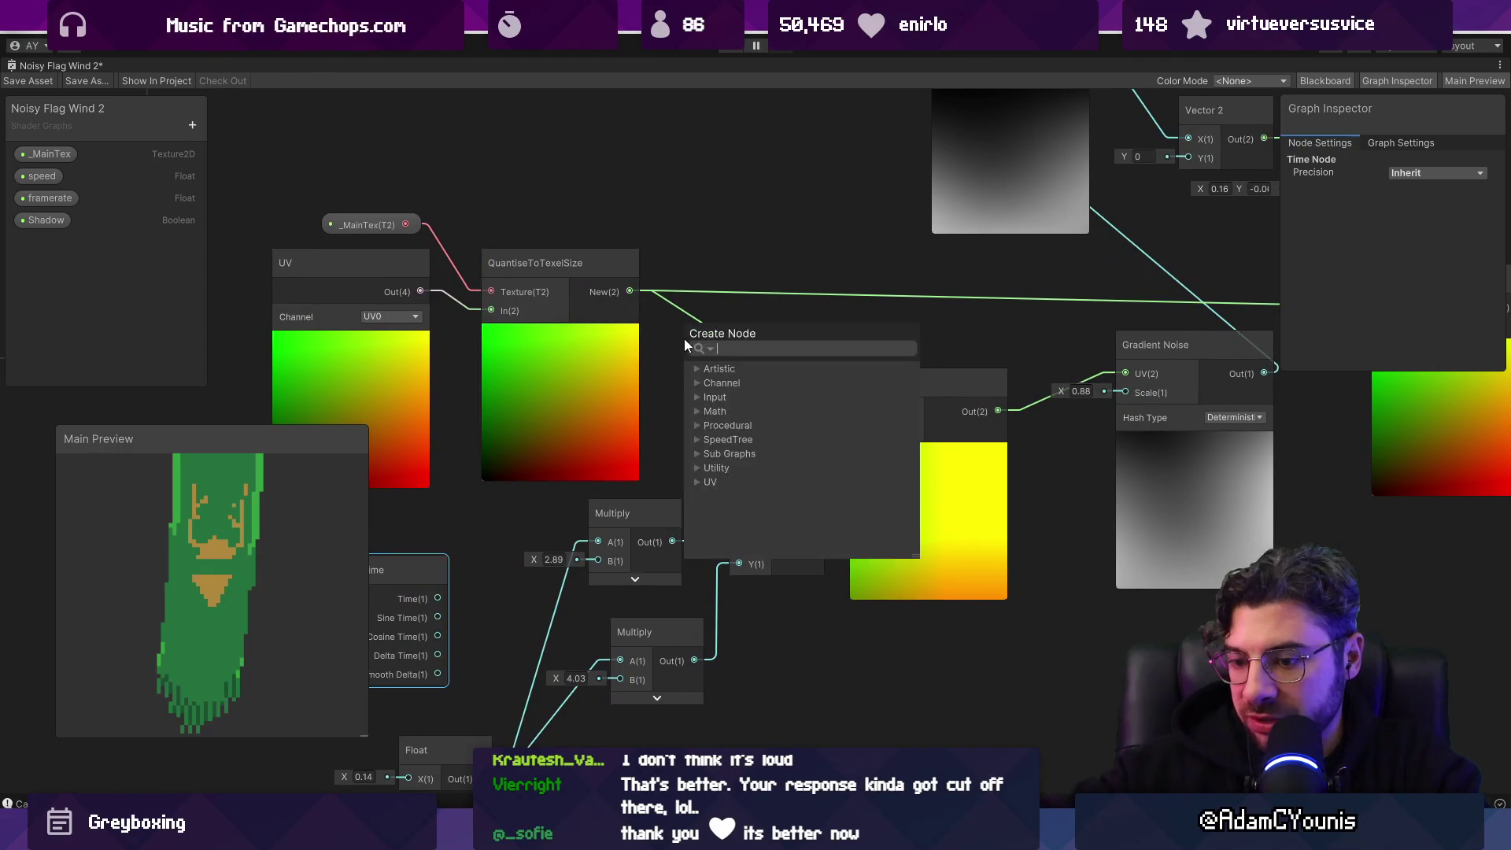
type("multiply")
key("Return")
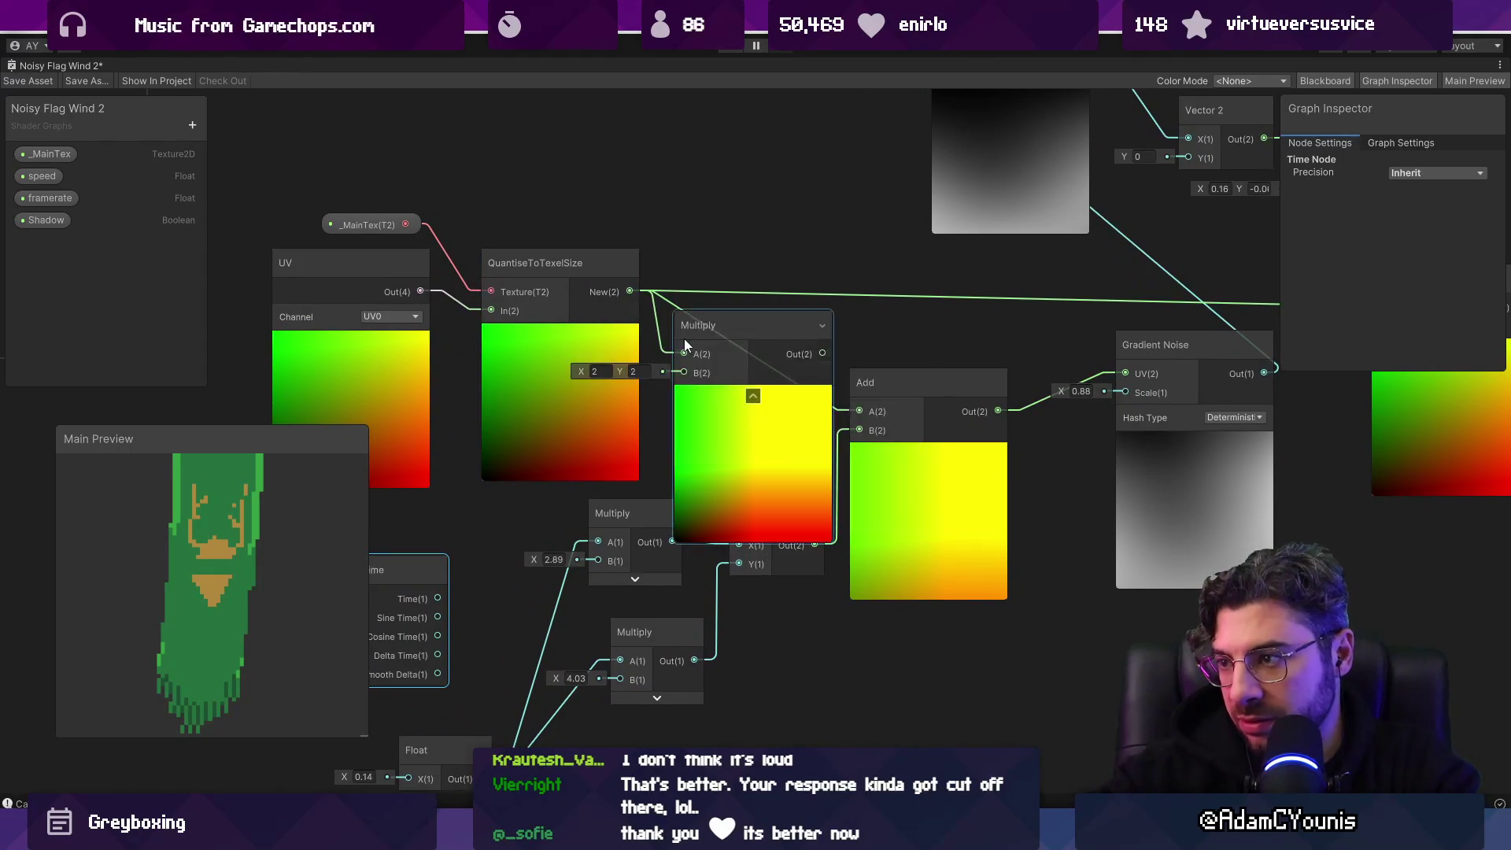
left_click_drag(863, 410, 863, 410)
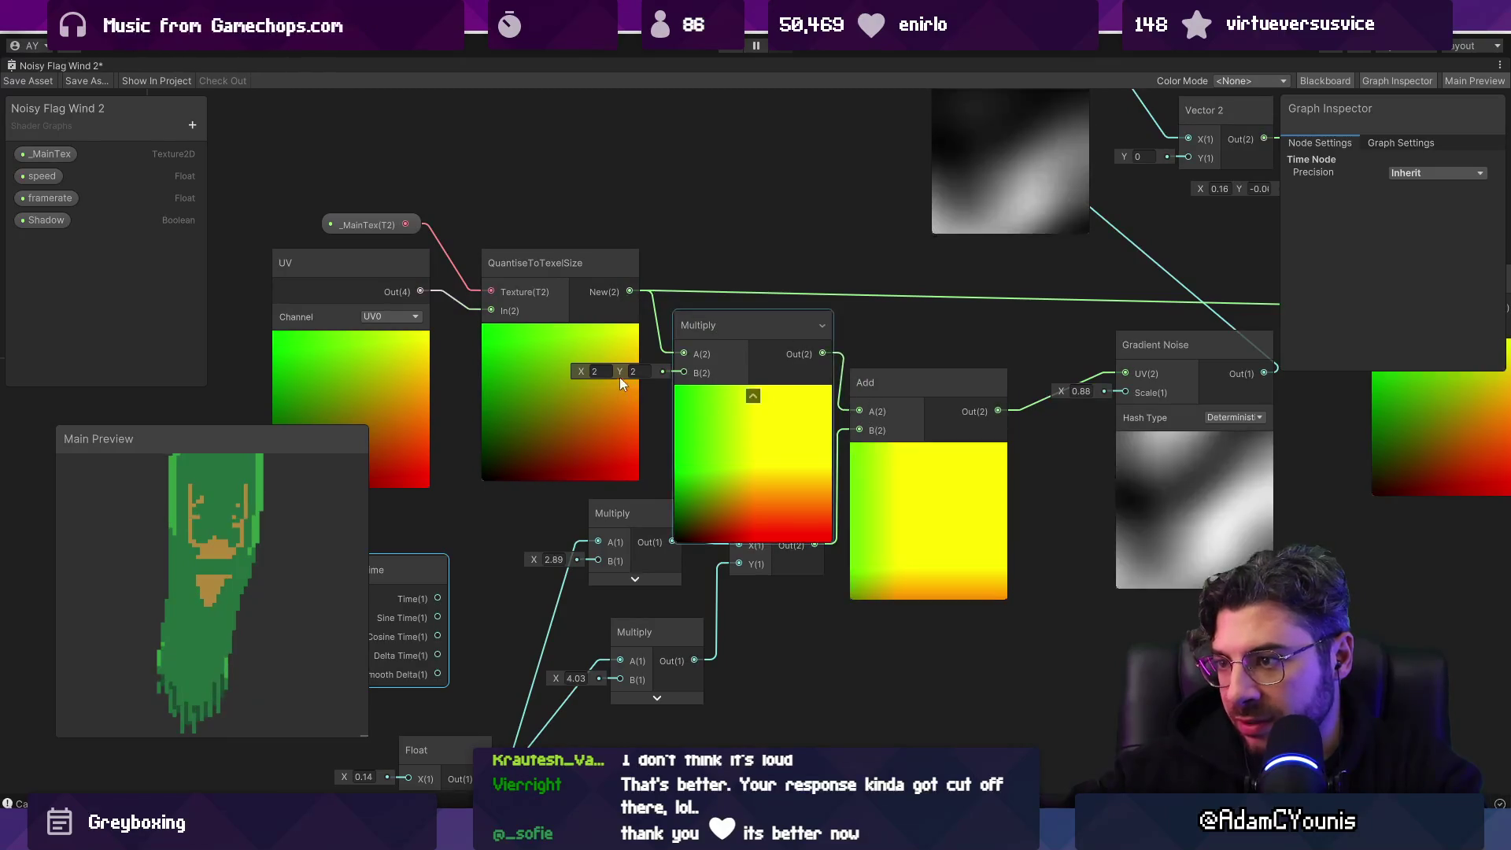
mouse_move(621, 372)
left_mouse_down()
mouse_move(723, 391)
mouse_move(671, 395)
mouse_move(699, 390)
left_mouse_up()
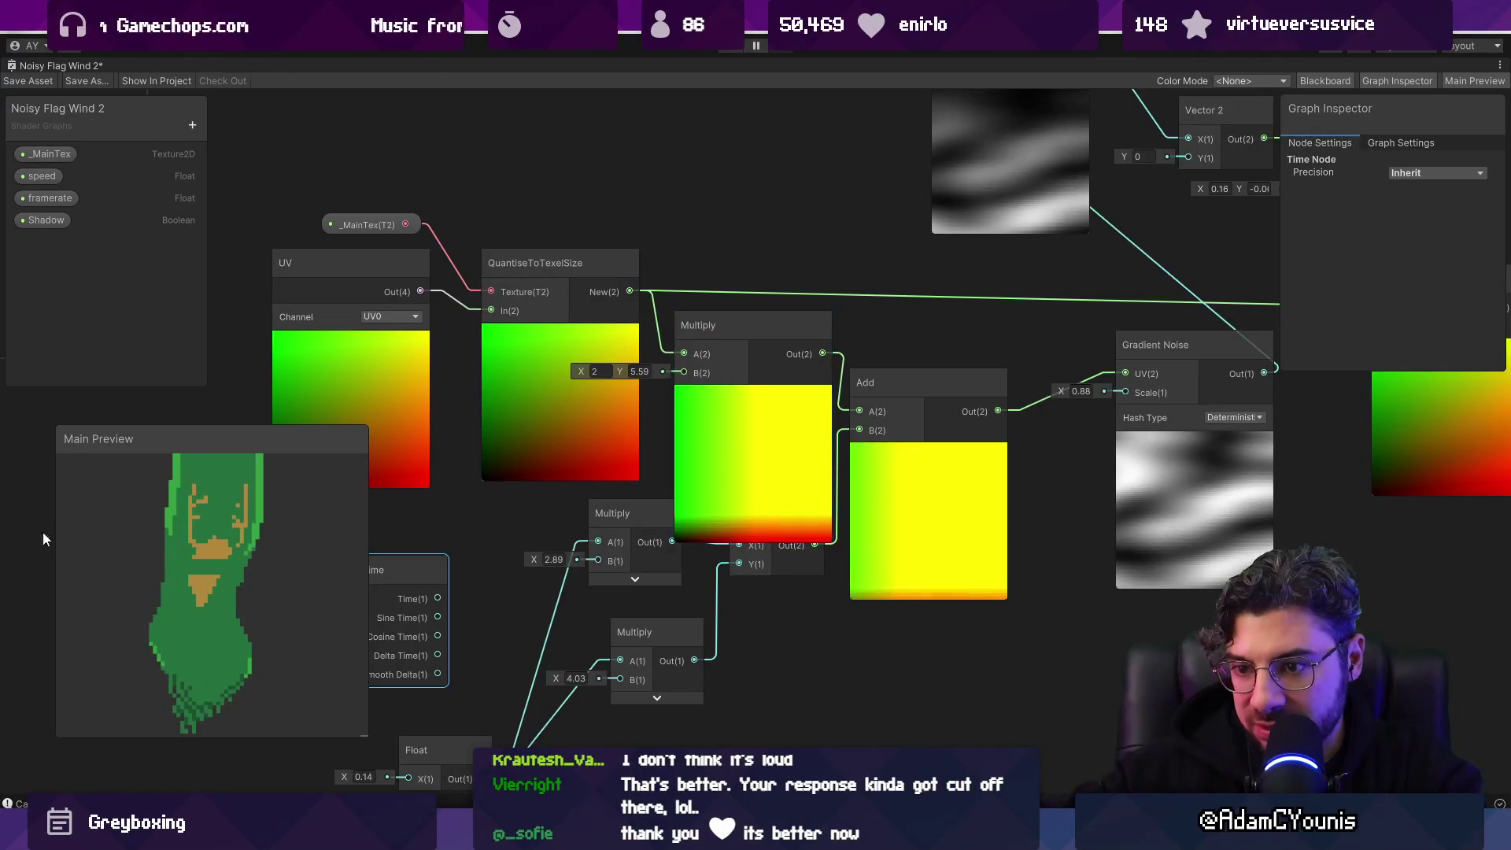
scroll(664, 410, "down", 4)
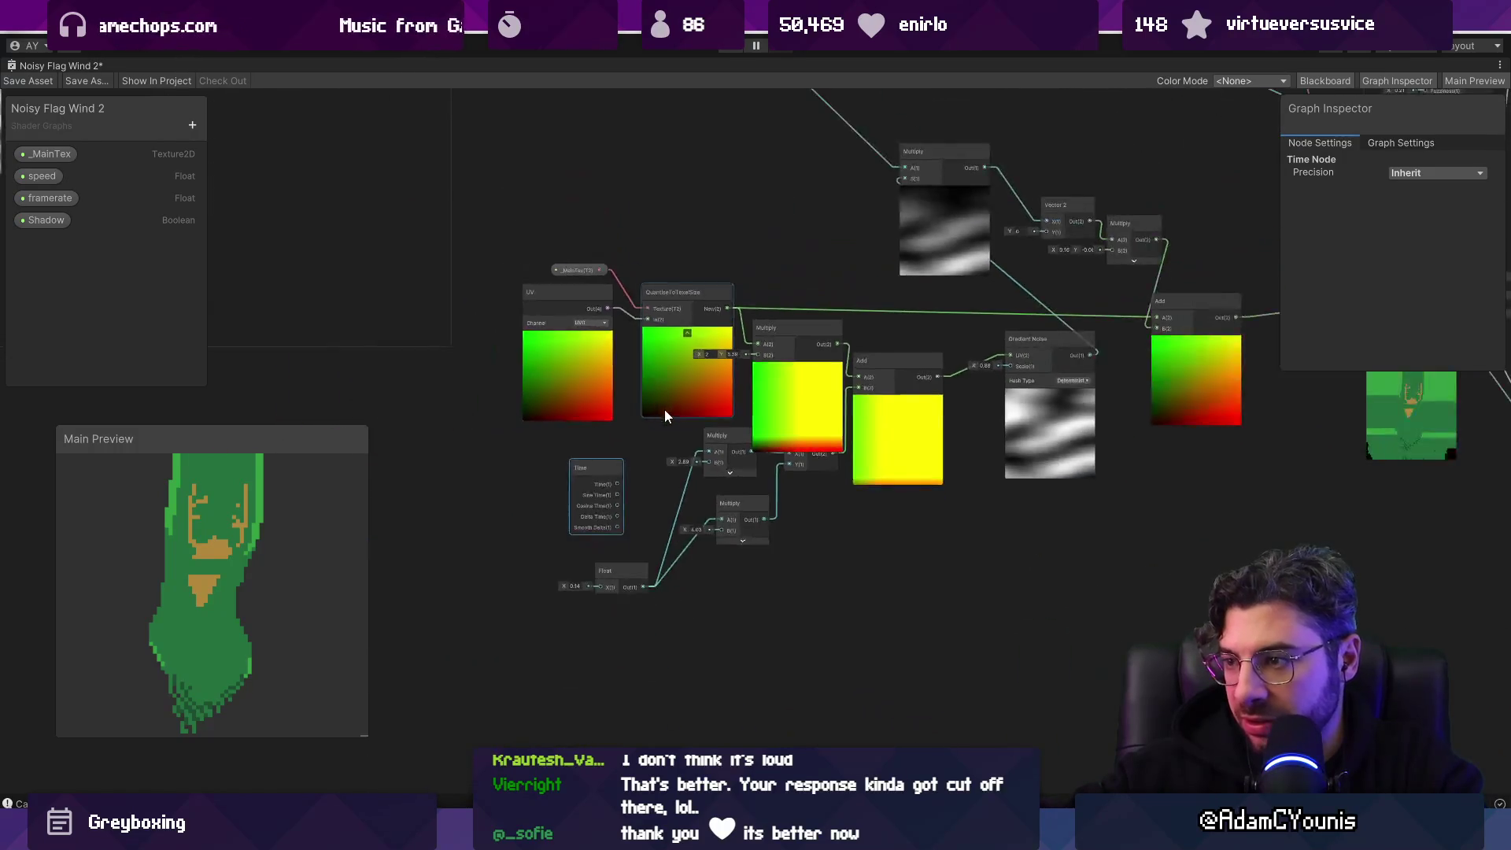
scroll(480, 450, "up", 4)
left_click_drag(632, 509, 815, 571)
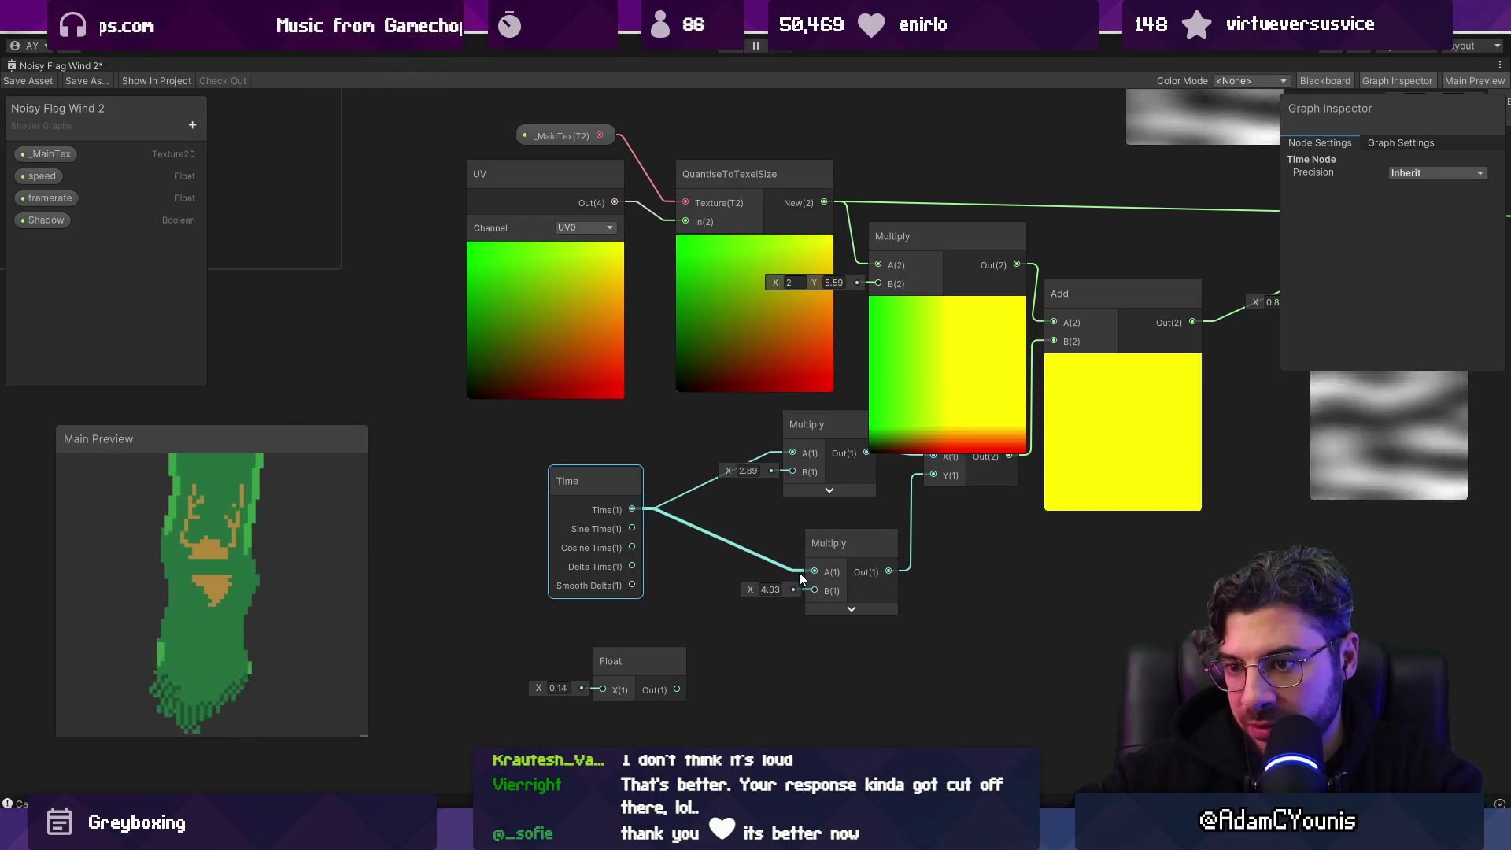
scroll(219, 593, "down", 3)
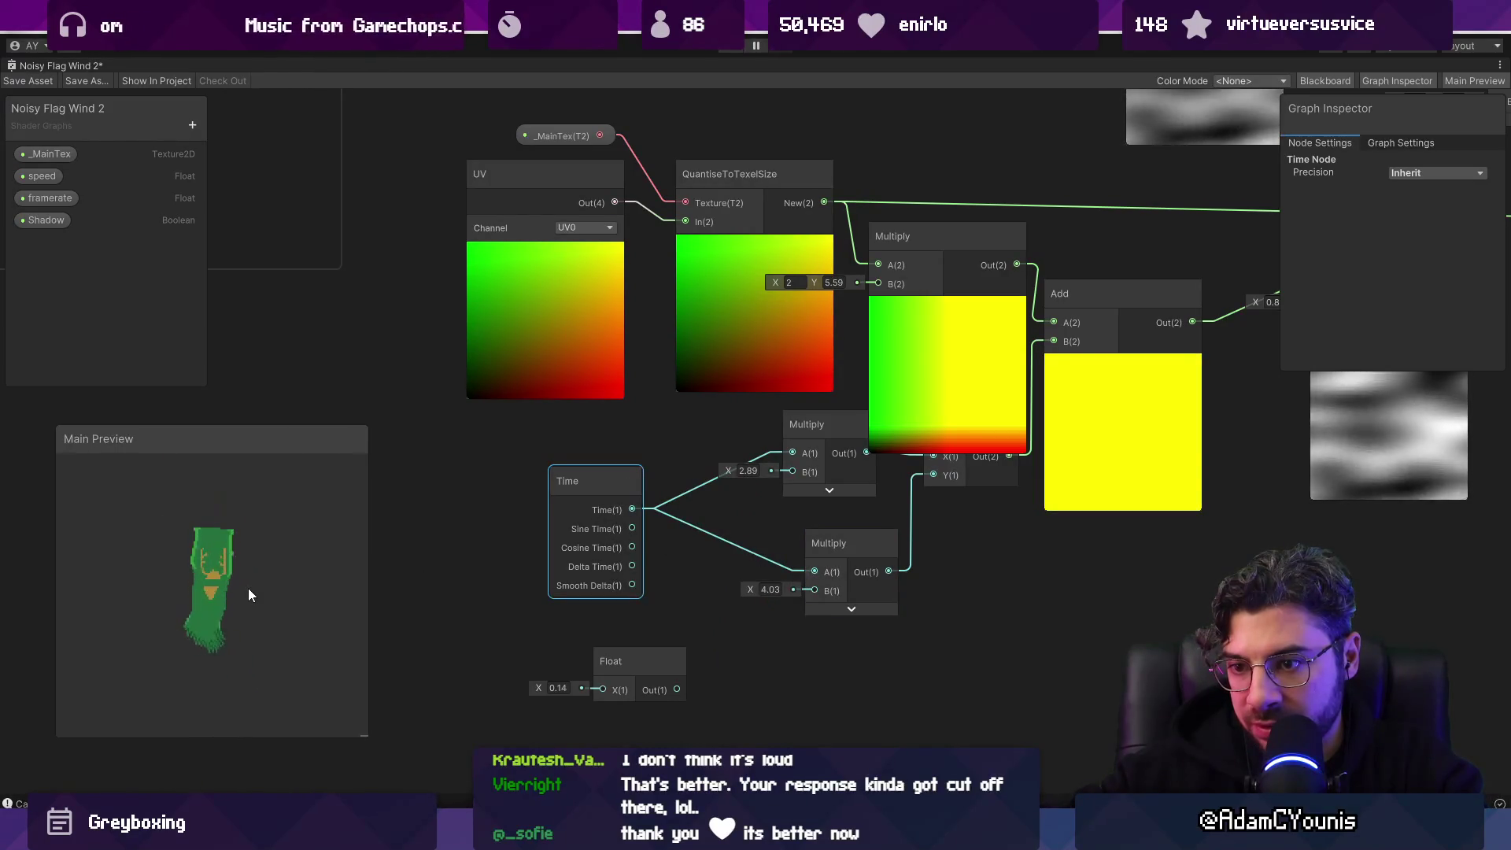
scroll(225, 590, "up", 2)
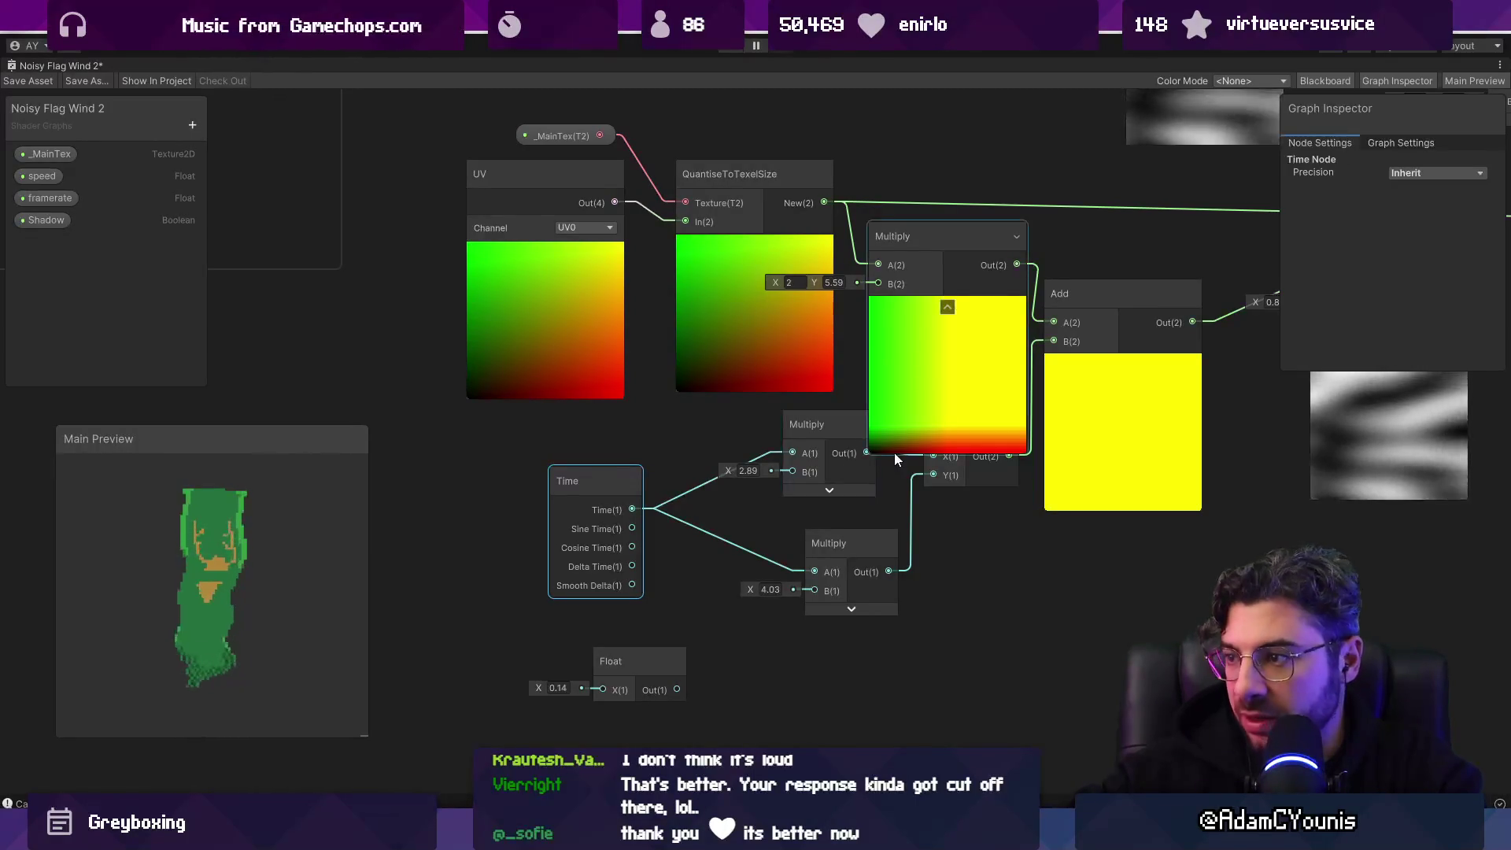
left_click(624, 375)
left_click(643, 410)
type("6")
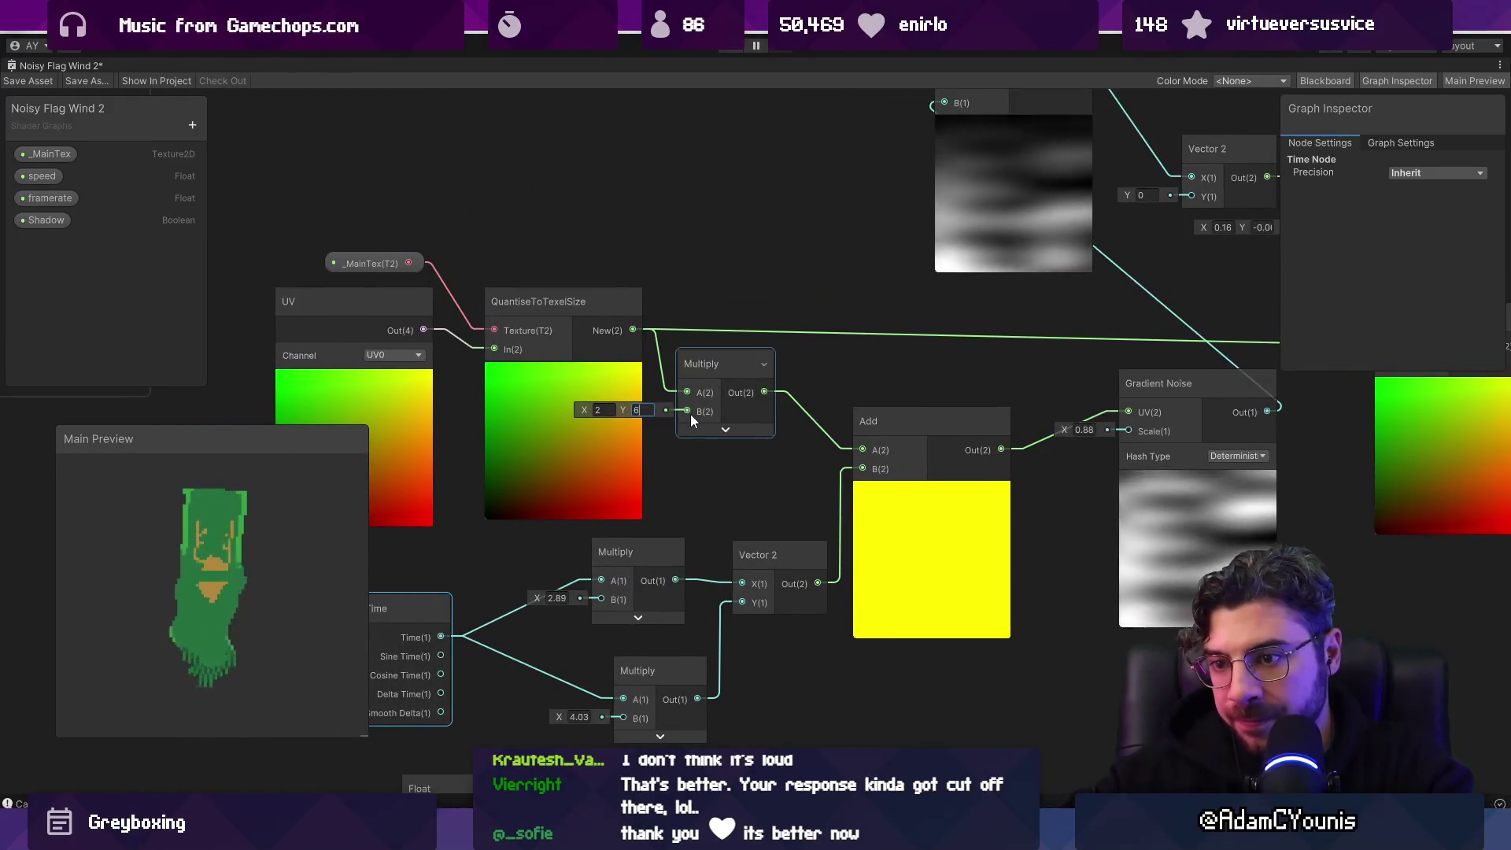
scroll(664, 408, "down", 3)
mouse_move(447, 297)
left_mouse_down()
mouse_move(588, 380)
mouse_move(666, 394)
mouse_move(701, 380)
mouse_move(645, 363)
left_mouse_up()
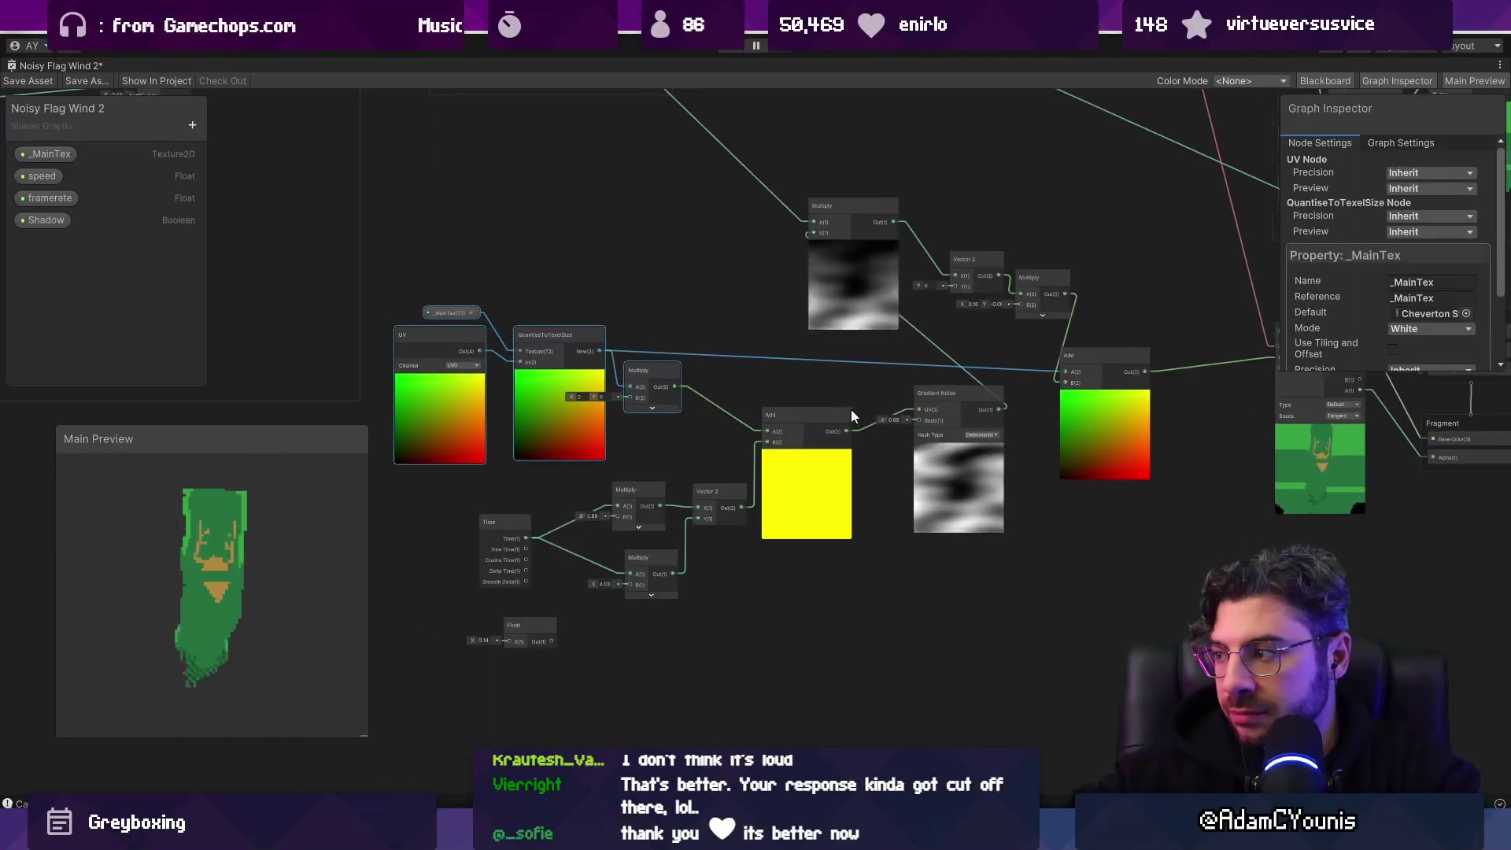
scroll(551, 409, "up", 3)
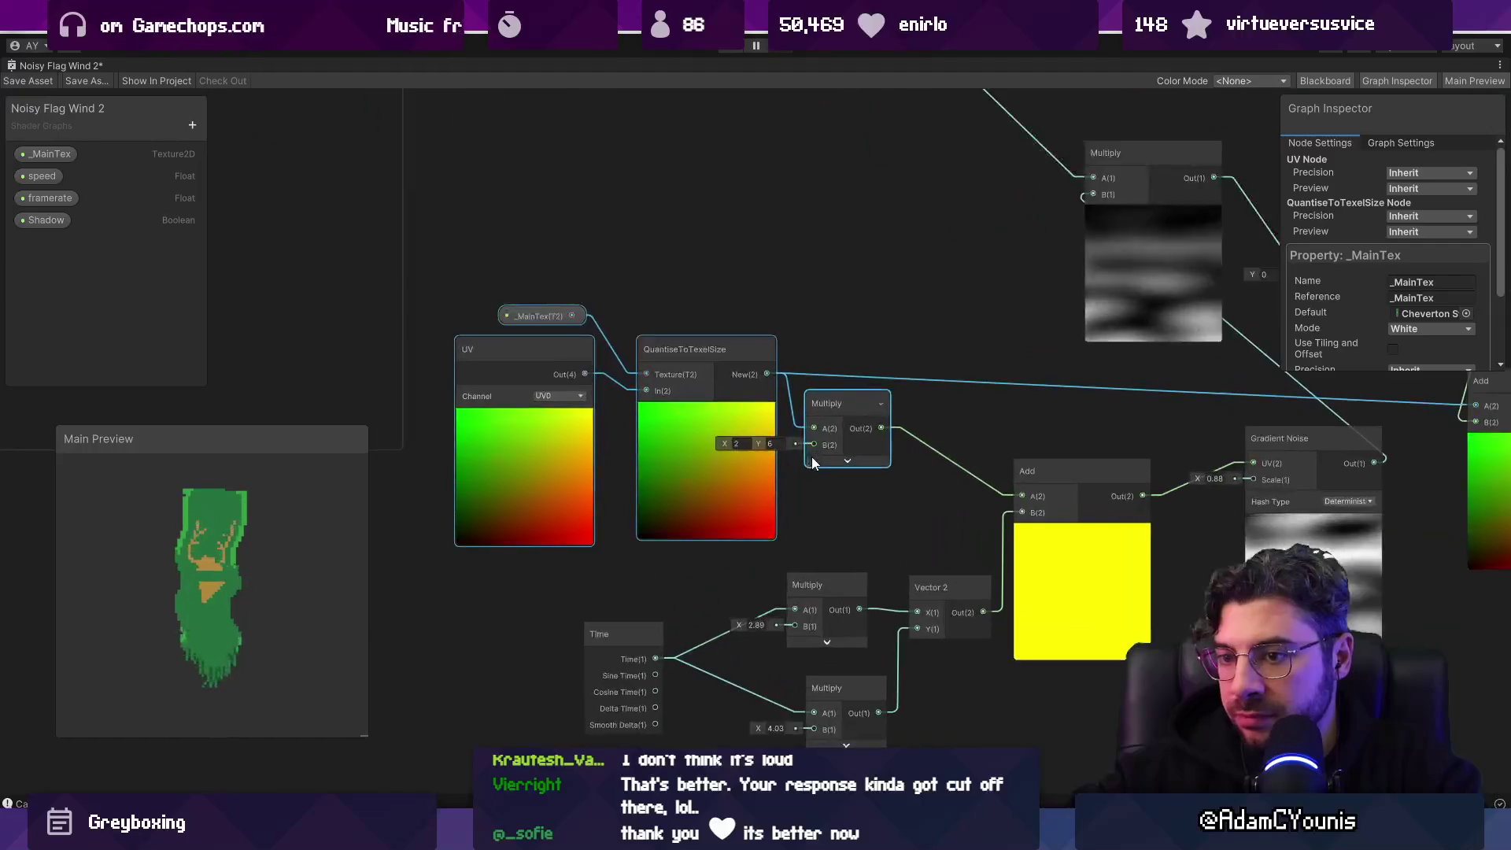
left_click_drag(812, 463, 468, 399)
mouse_move(819, 441)
left_mouse_down()
mouse_move(692, 567)
mouse_move(970, 428)
mouse_move(766, 474)
left_mouse_up()
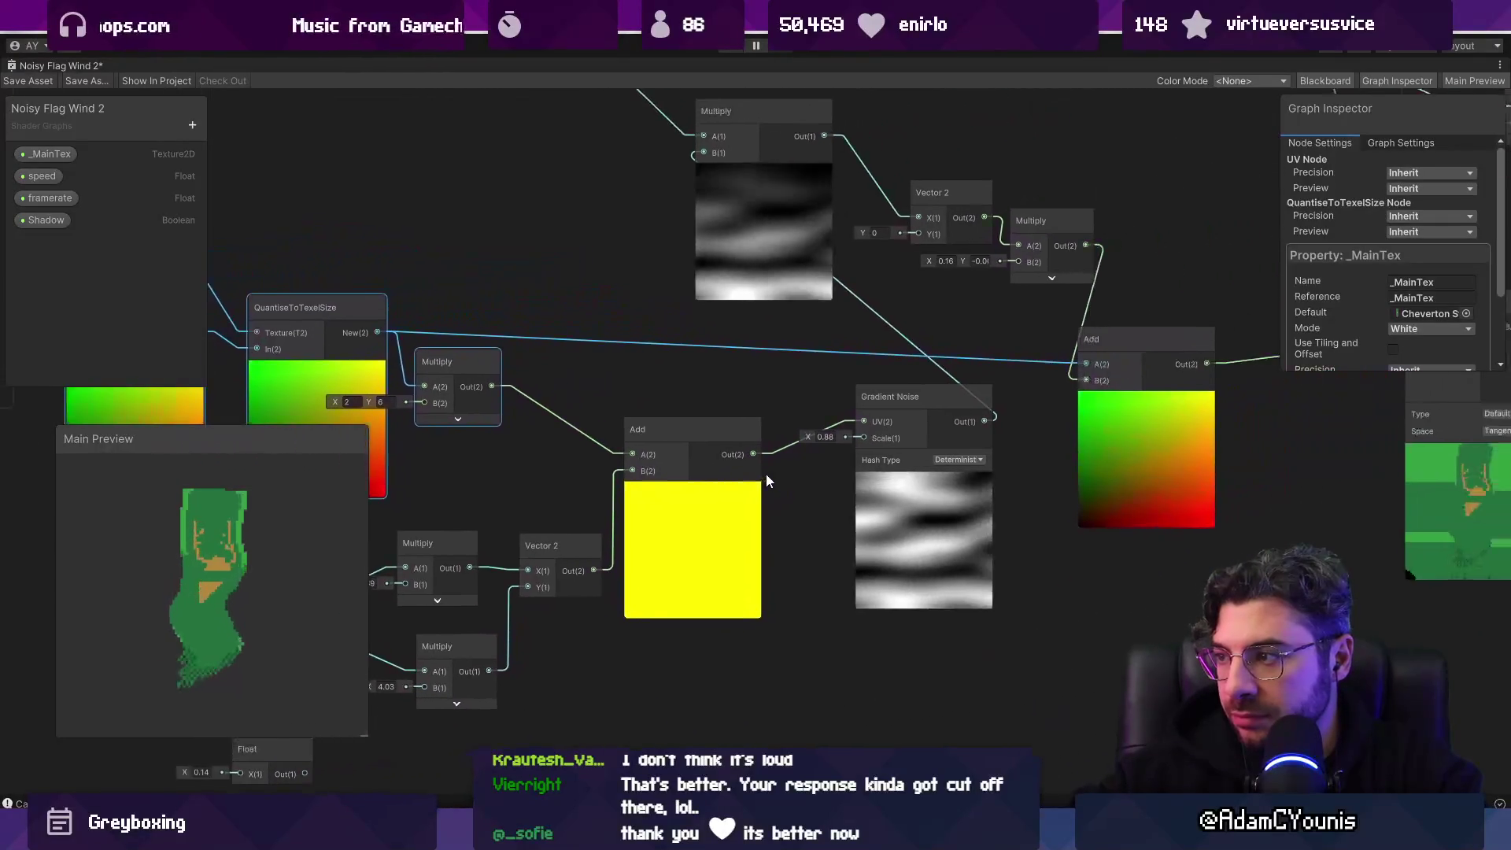
left_click_drag(877, 512, 839, 515)
Step: Move the Add and Gradient Noise nodes up-left, closer to the wind chain
scroll(839, 515, "down", 6)
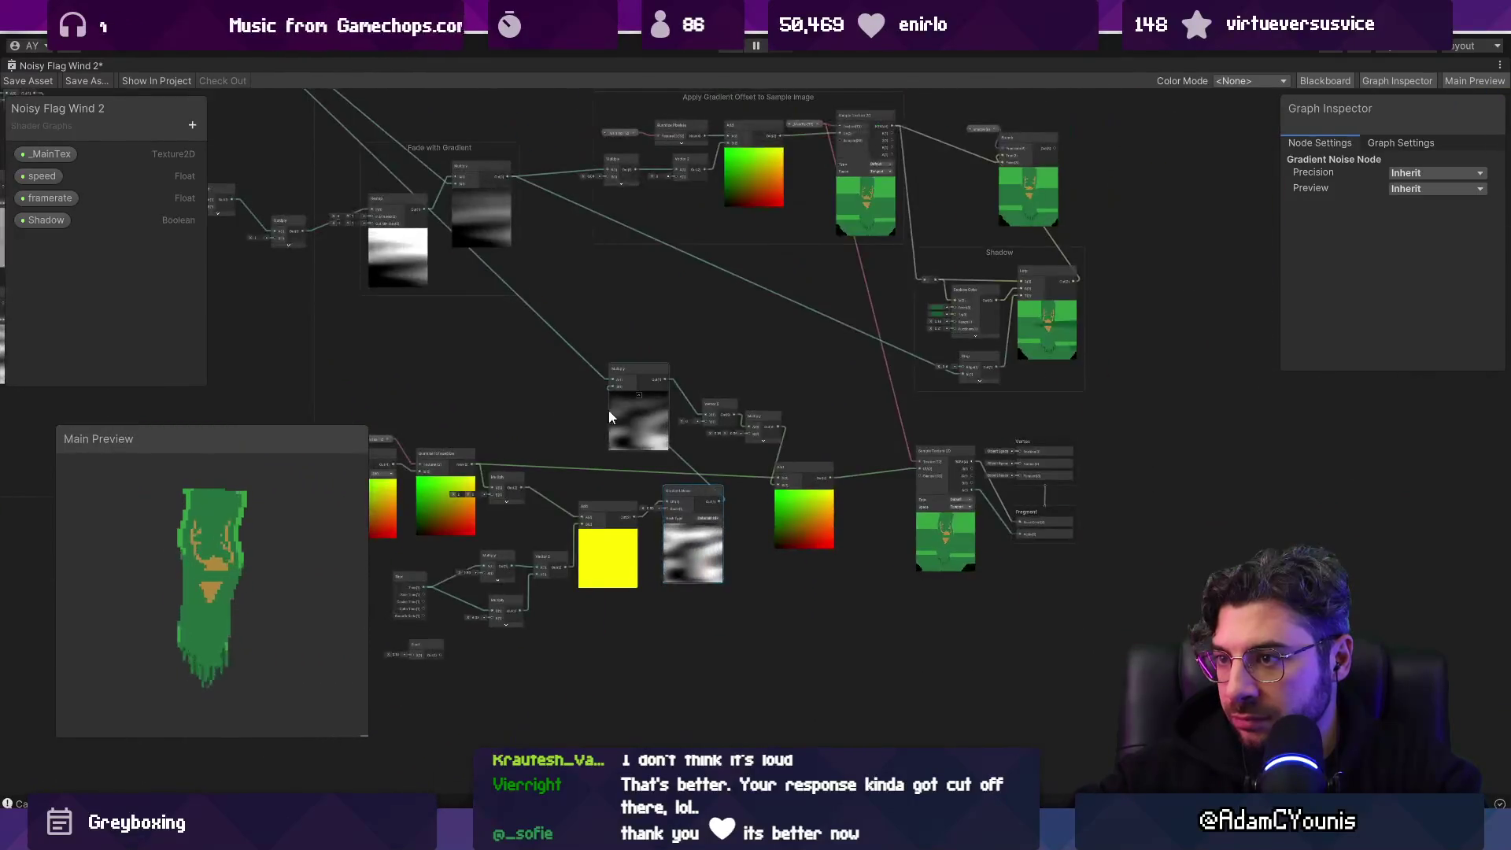
scroll(664, 500, "up", 4)
scroll(716, 512, "down", 5)
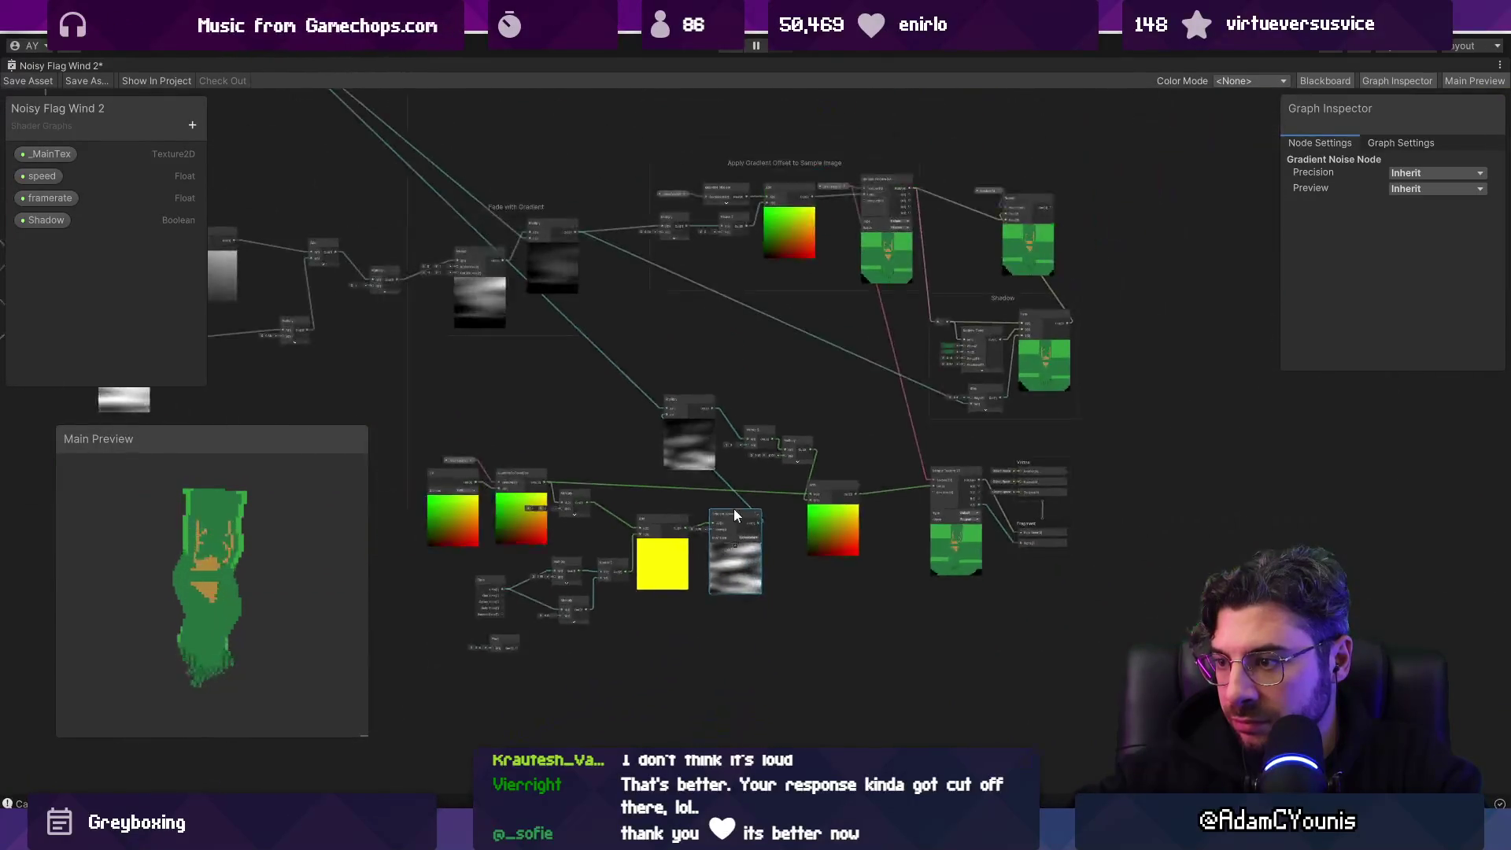
scroll(733, 509, "down", 3)
scroll(866, 622, "up", 3)
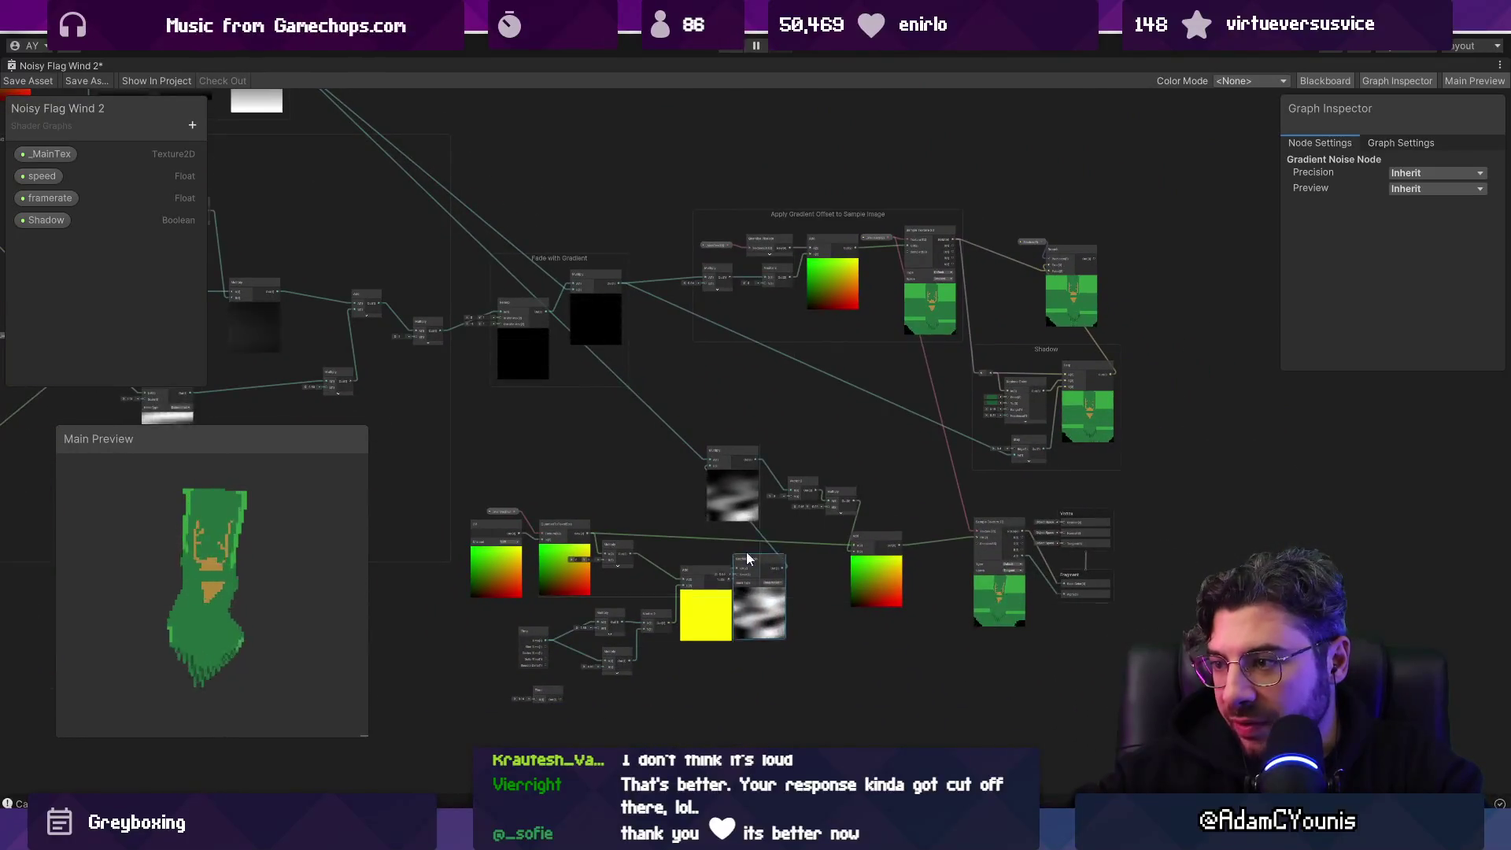
left_click_drag(759, 511, 471, 438)
mouse_move(852, 421)
left_mouse_down()
mouse_move(480, 399)
mouse_move(471, 461)
mouse_move(452, 493)
mouse_move(426, 493)
mouse_move(474, 559)
mouse_move(546, 567)
left_mouse_up()
left_click_drag(505, 653, 645, 551)
left_click_drag(597, 596, 476, 504)
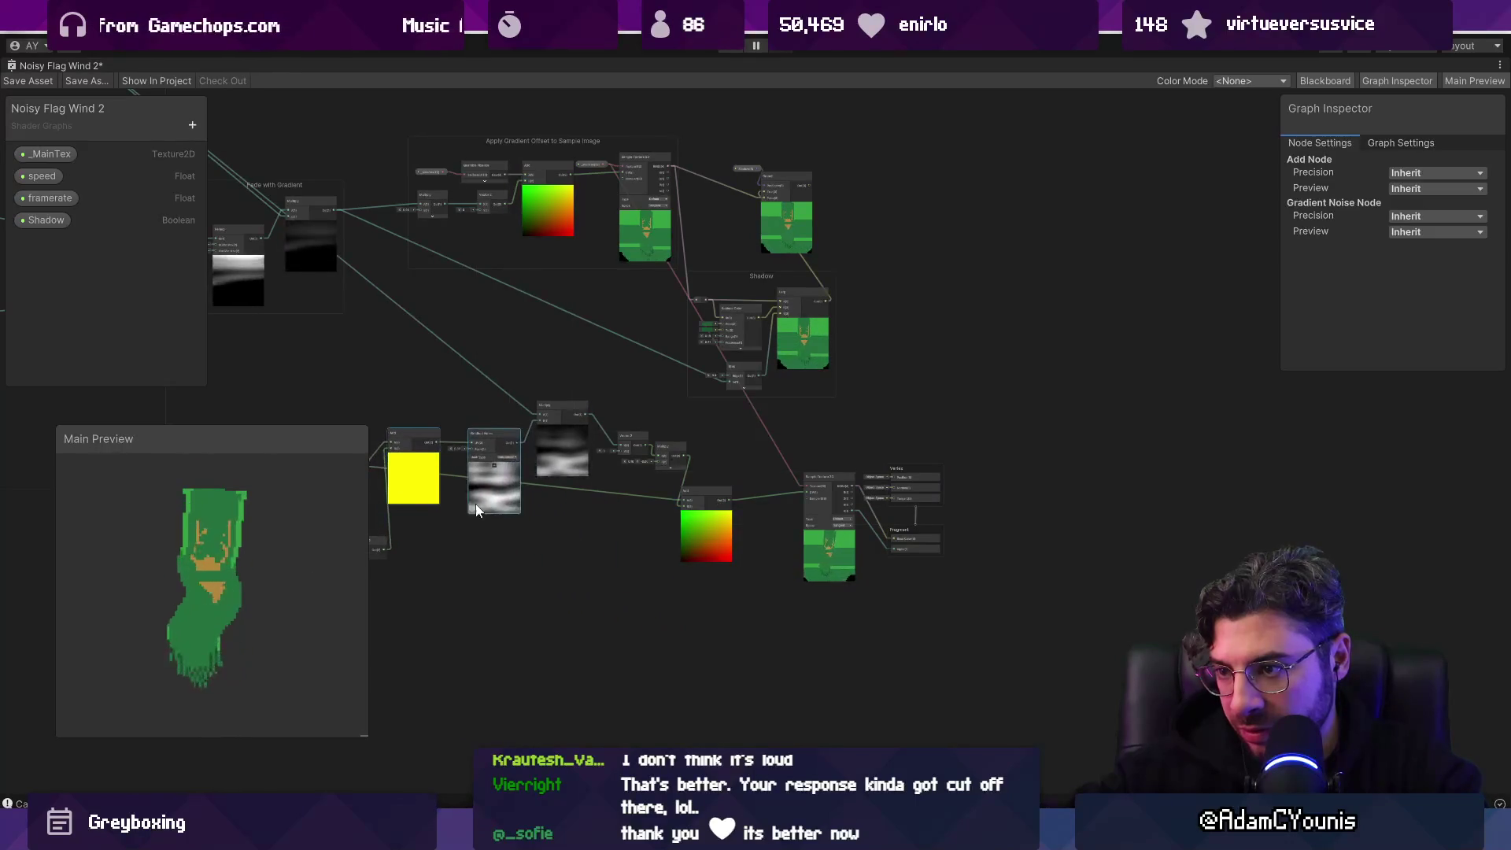
Step: Raise the top Multiply and pull the Time, Multiply and Vector 2 group in tighter
scroll(475, 504, "up", 3)
left_click_drag(661, 488, 667, 380)
left_click_drag(433, 567, 677, 744)
mouse_move(728, 614)
left_mouse_down()
mouse_move(672, 598)
mouse_move(672, 628)
left_mouse_up()
mouse_move(368, 327)
left_mouse_down()
mouse_move(487, 281)
mouse_move(920, 452)
mouse_move(967, 586)
mouse_move(858, 588)
mouse_move(869, 465)
mouse_move(634, 545)
left_mouse_up()
Step: Shift the Add node down-left next to the offset nodes
mouse_move(574, 595)
left_mouse_down()
mouse_move(612, 620)
mouse_move(773, 493)
left_mouse_up()
mouse_move(705, 440)
left_mouse_down()
mouse_move(631, 448)
mouse_move(600, 499)
mouse_move(606, 527)
mouse_move(649, 488)
left_mouse_up()
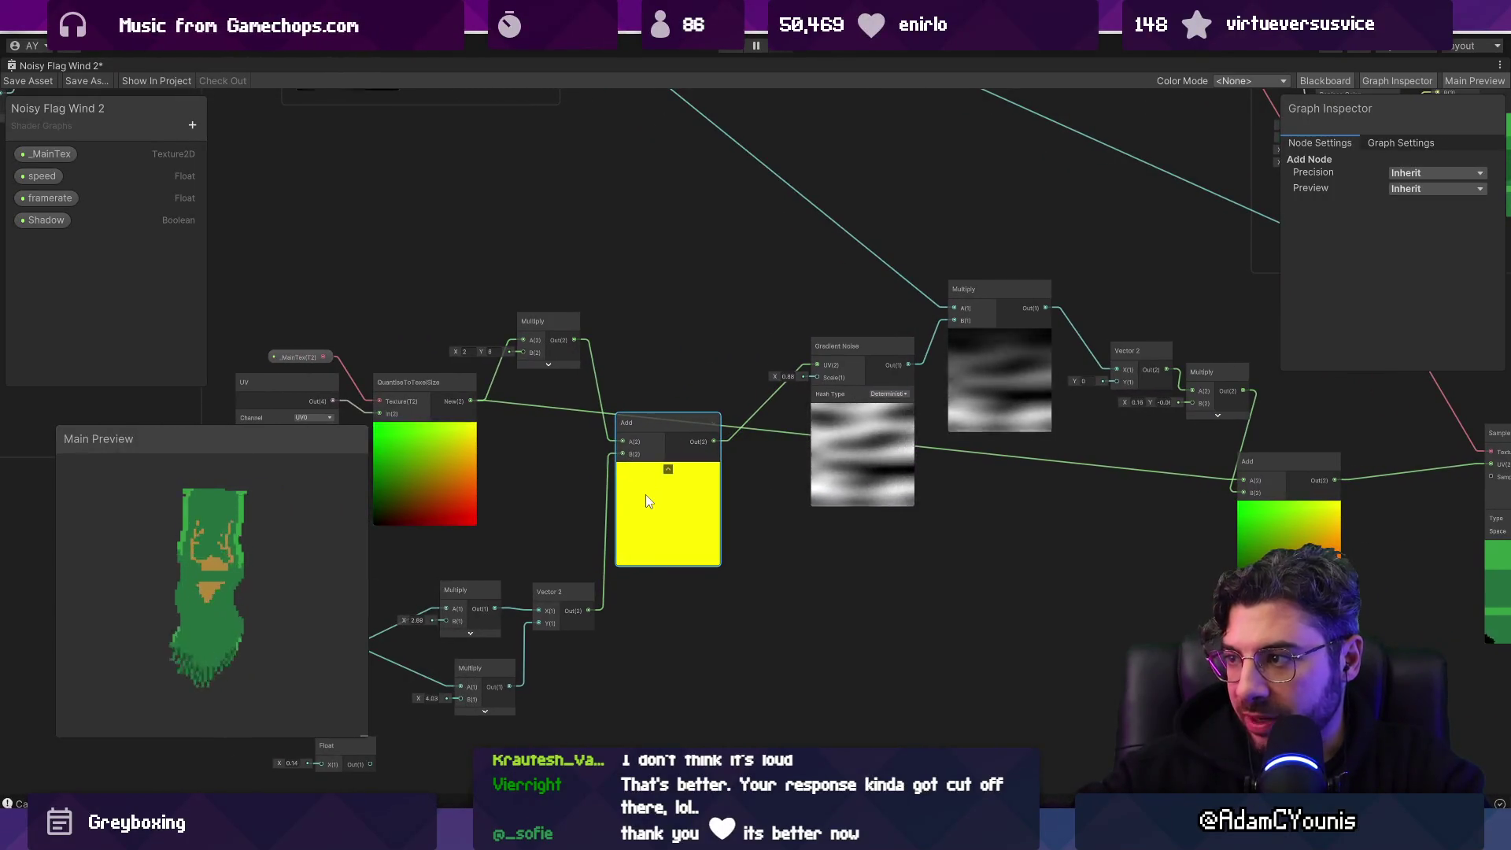
left_click_drag(946, 483, 584, 472)
Step: Lower the X factor of the Multiply after Vector 2 from 0.16 to 0.08
left_click(679, 379)
scroll(677, 380, "up", 4)
scroll(578, 382, "down", 2)
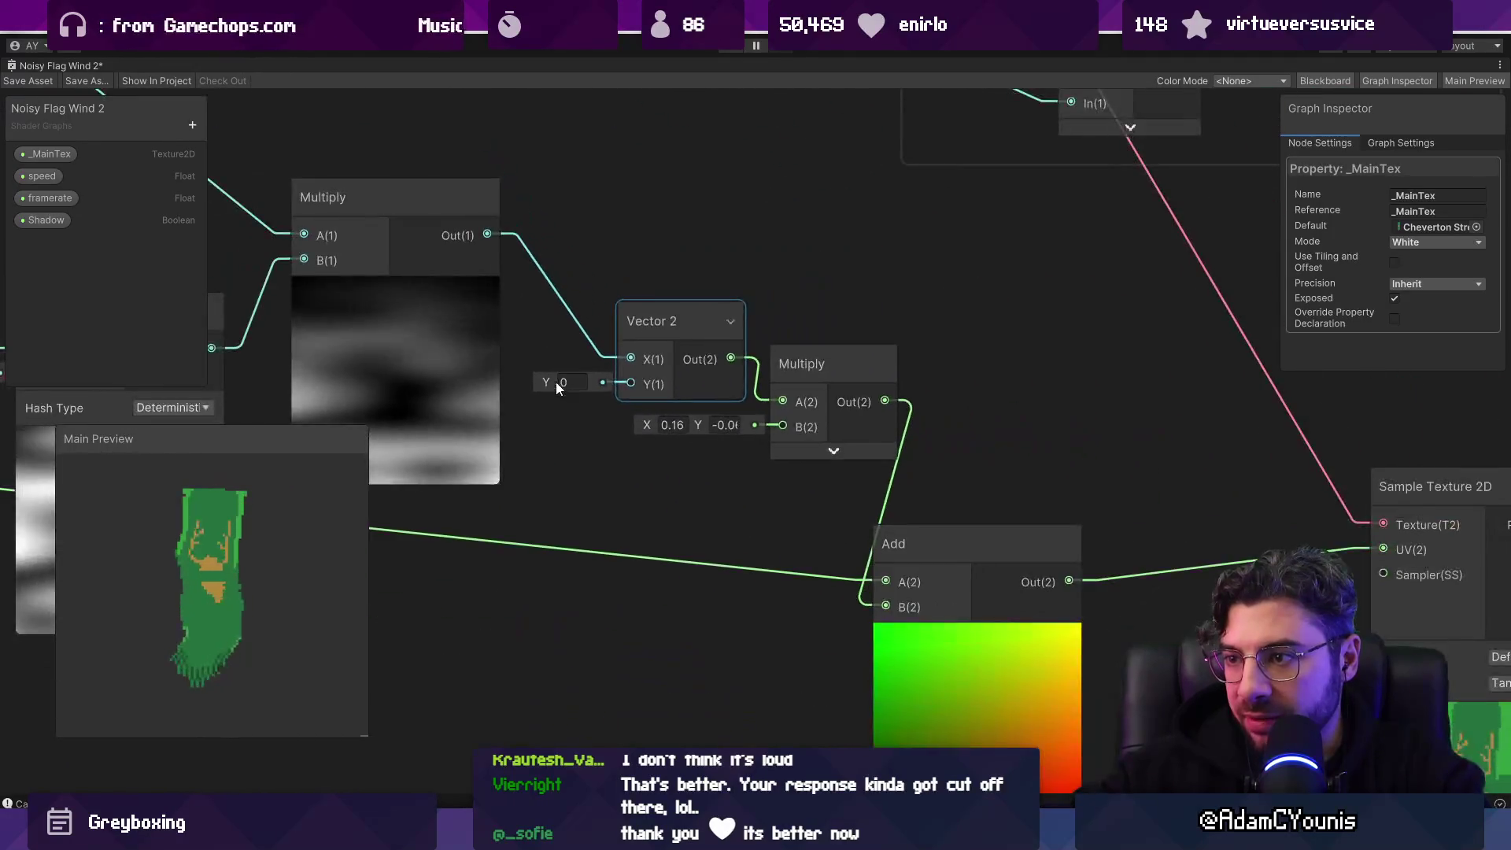
mouse_move(644, 425)
left_mouse_down()
mouse_move(661, 424)
mouse_move(644, 429)
left_mouse_up()
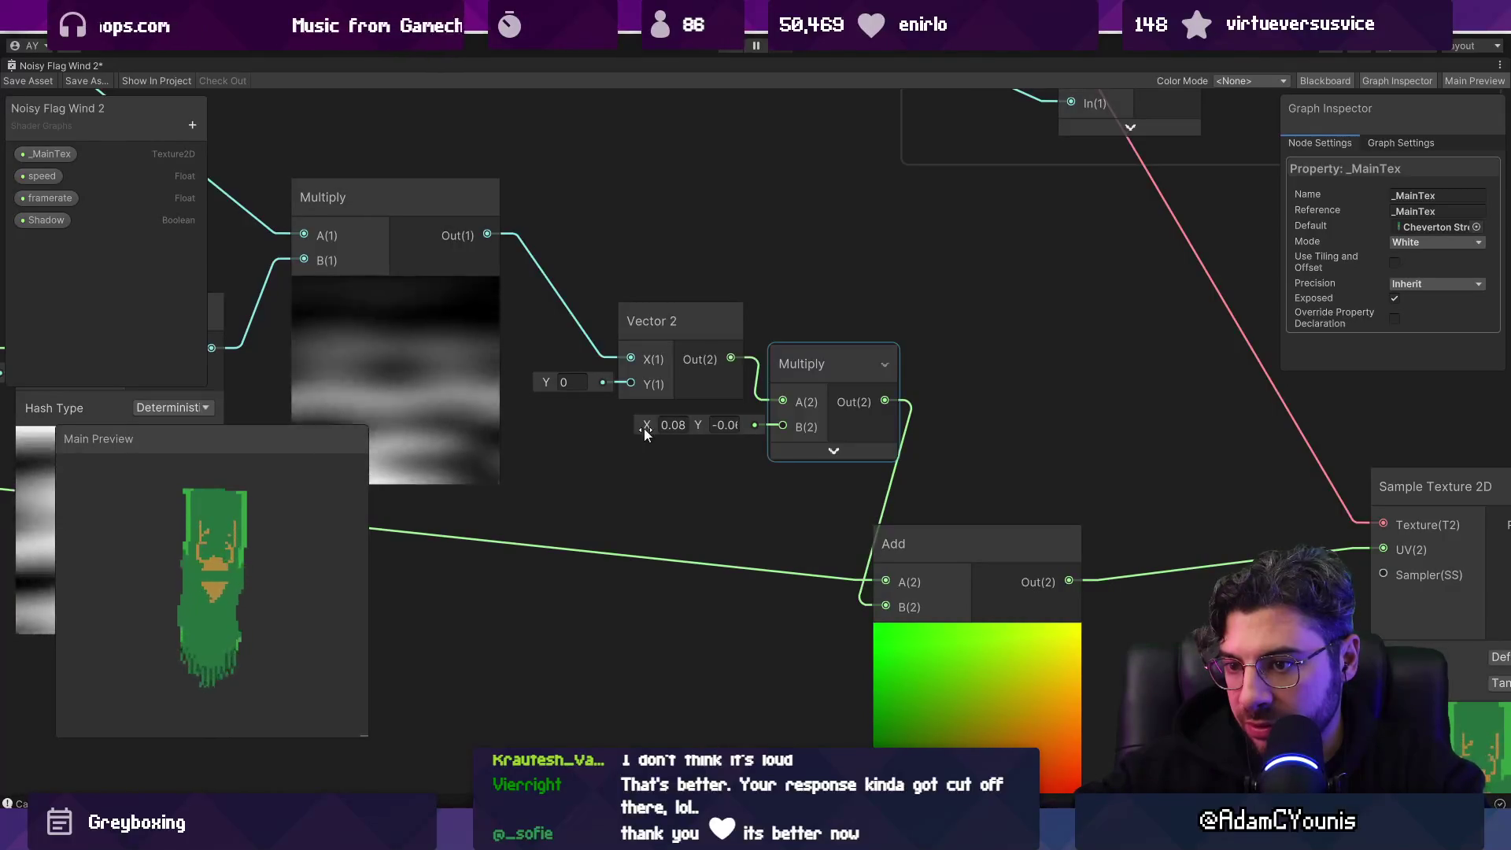
left_click(173, 575)
scroll(210, 602, "up", 2)
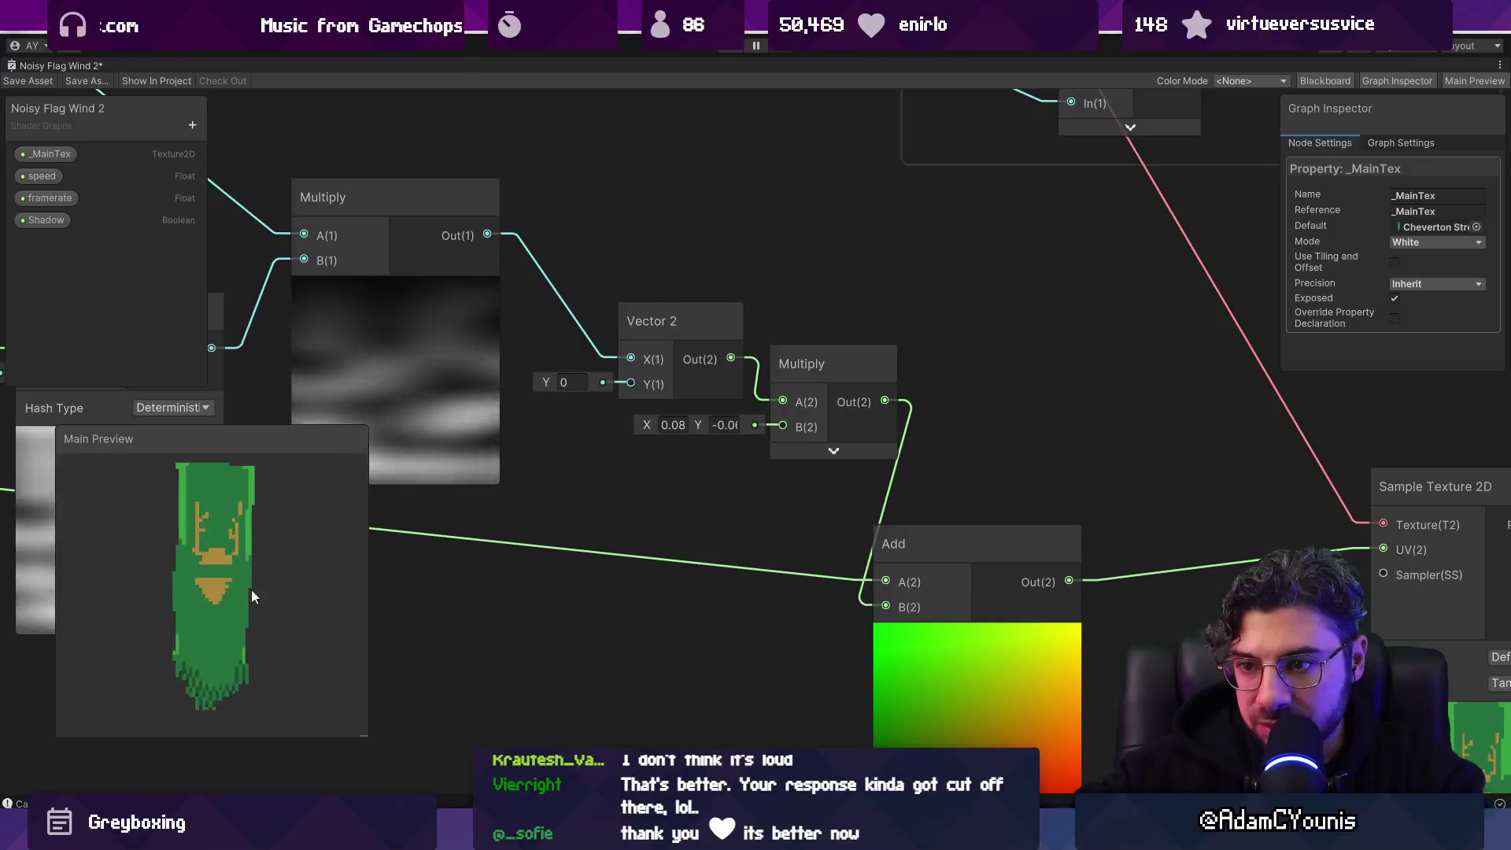
left_click(699, 425)
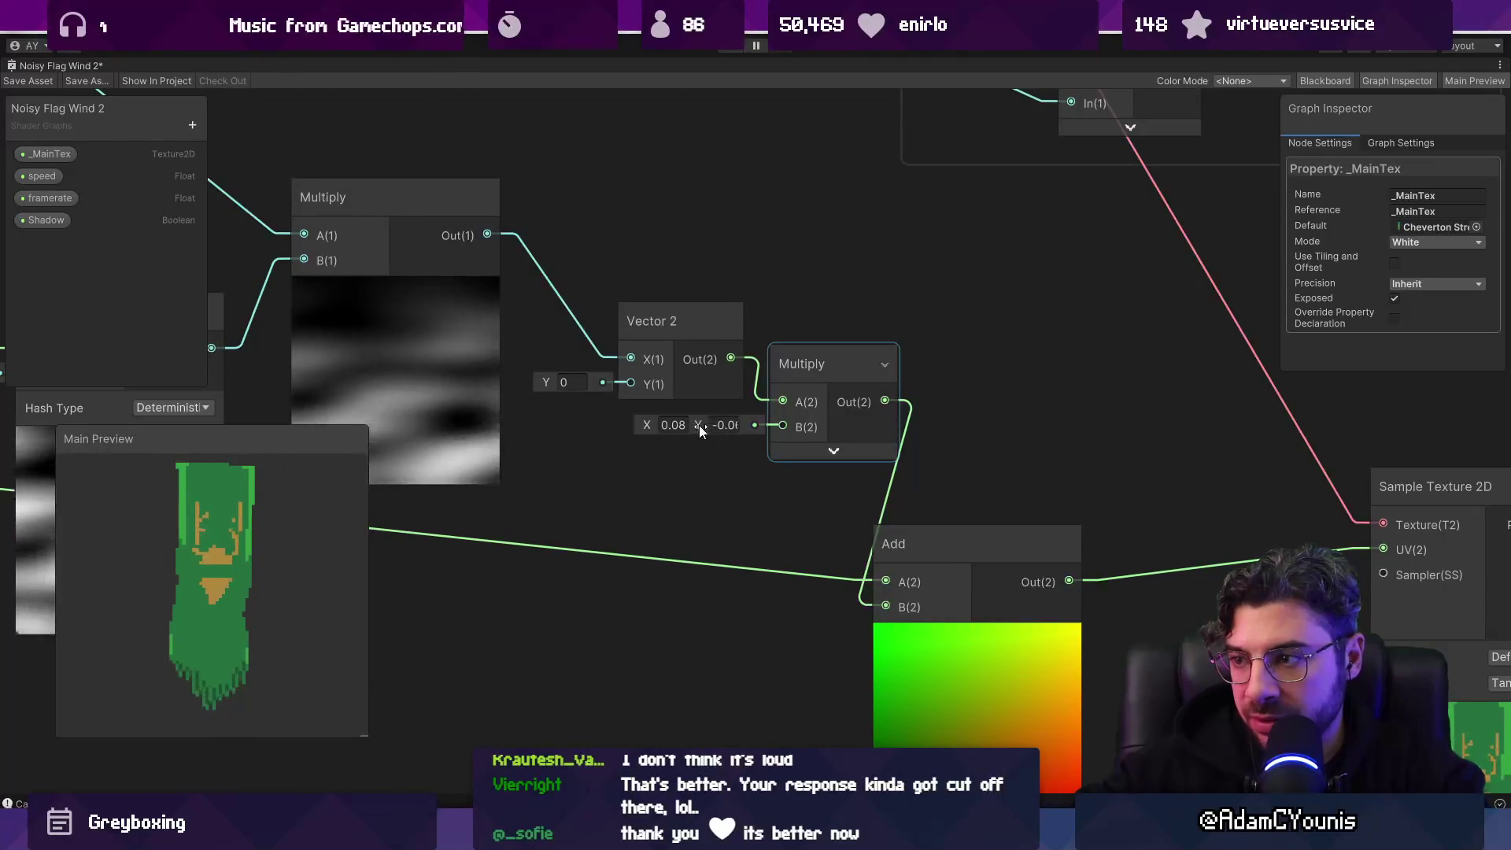
scroll(699, 425, "down", 3)
left_click_drag(577, 526, 787, 498)
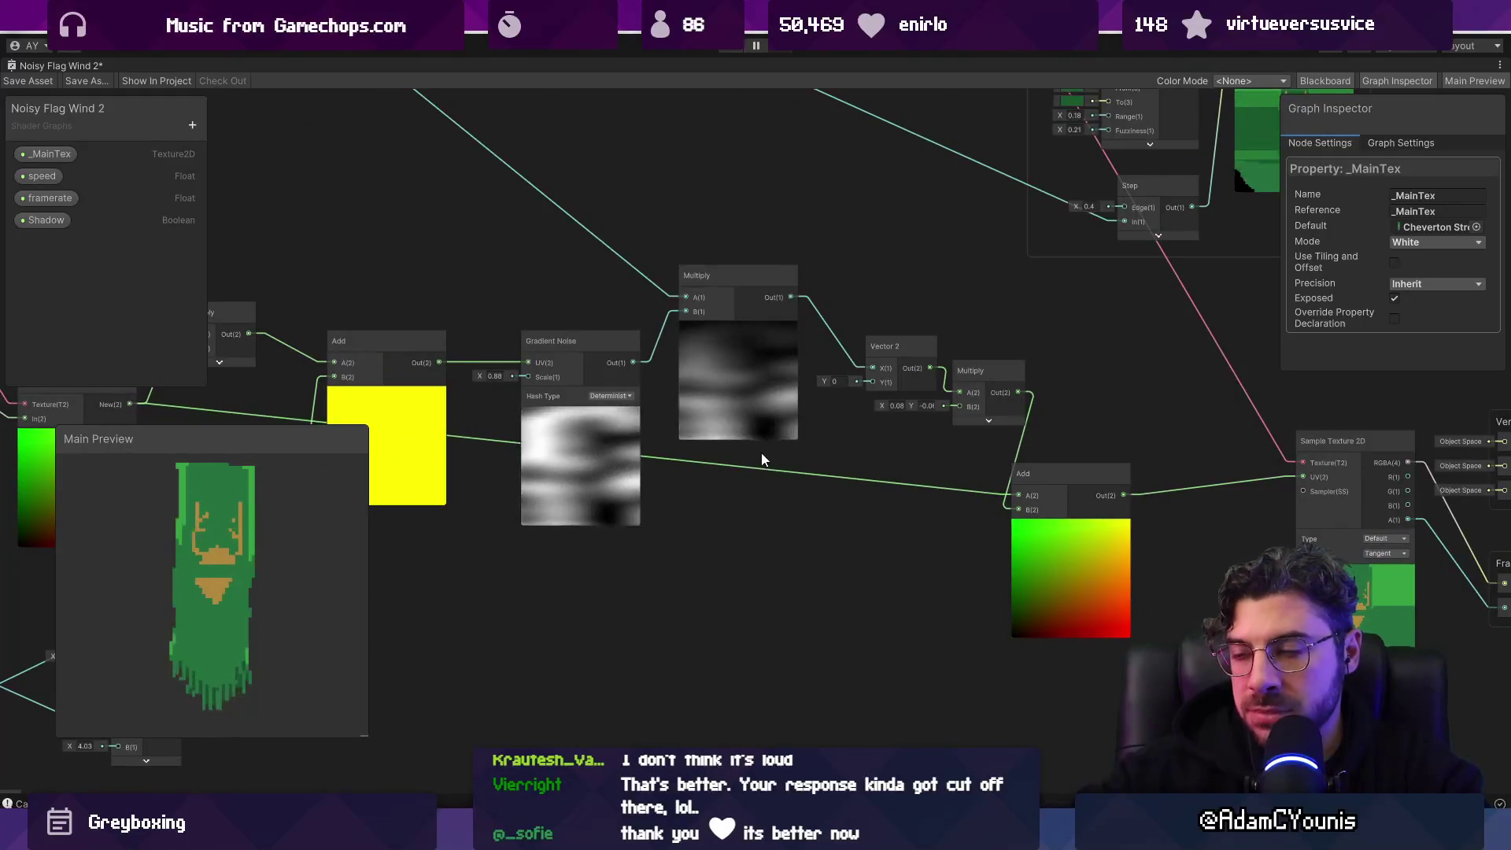
Step: Zoom out and pan from the Fade with Gradient group to the UV and Quantise nodes
scroll(787, 430, "down", 5)
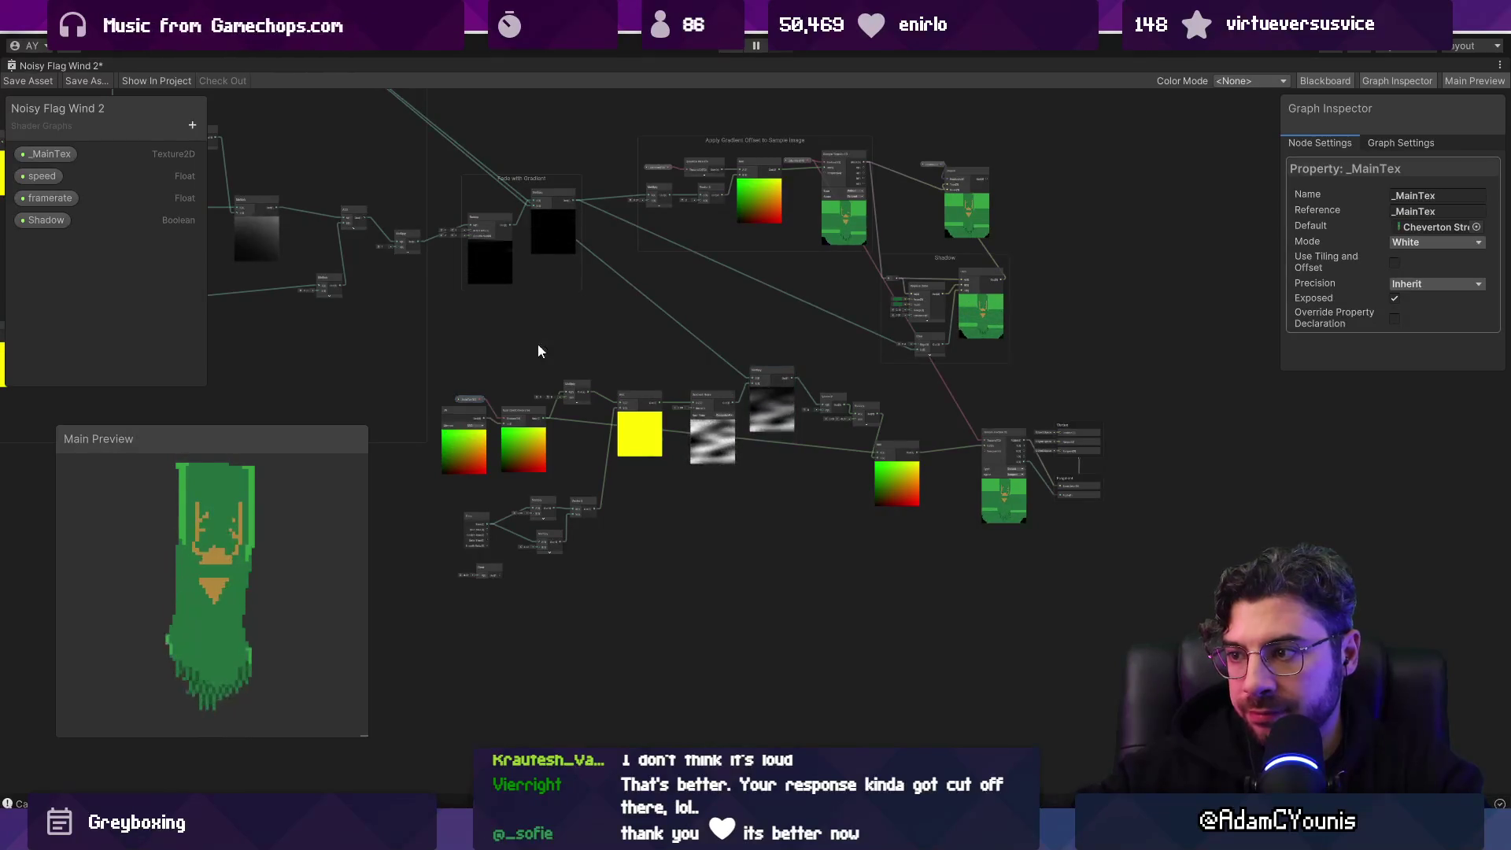
scroll(543, 236, "up", 5)
left_click_drag(545, 192, 820, 390)
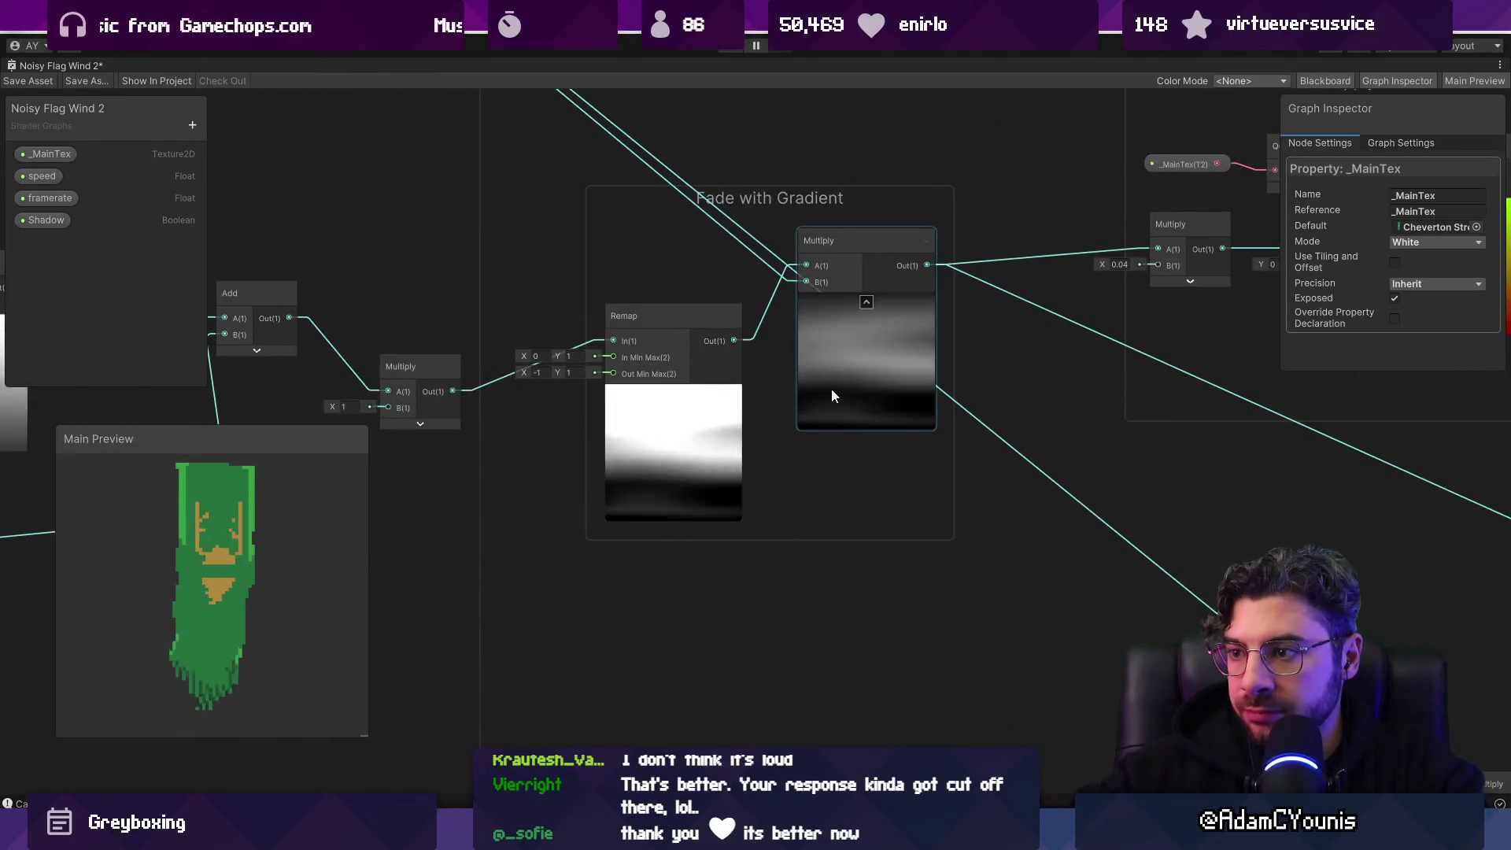
scroll(831, 389, "down", 5)
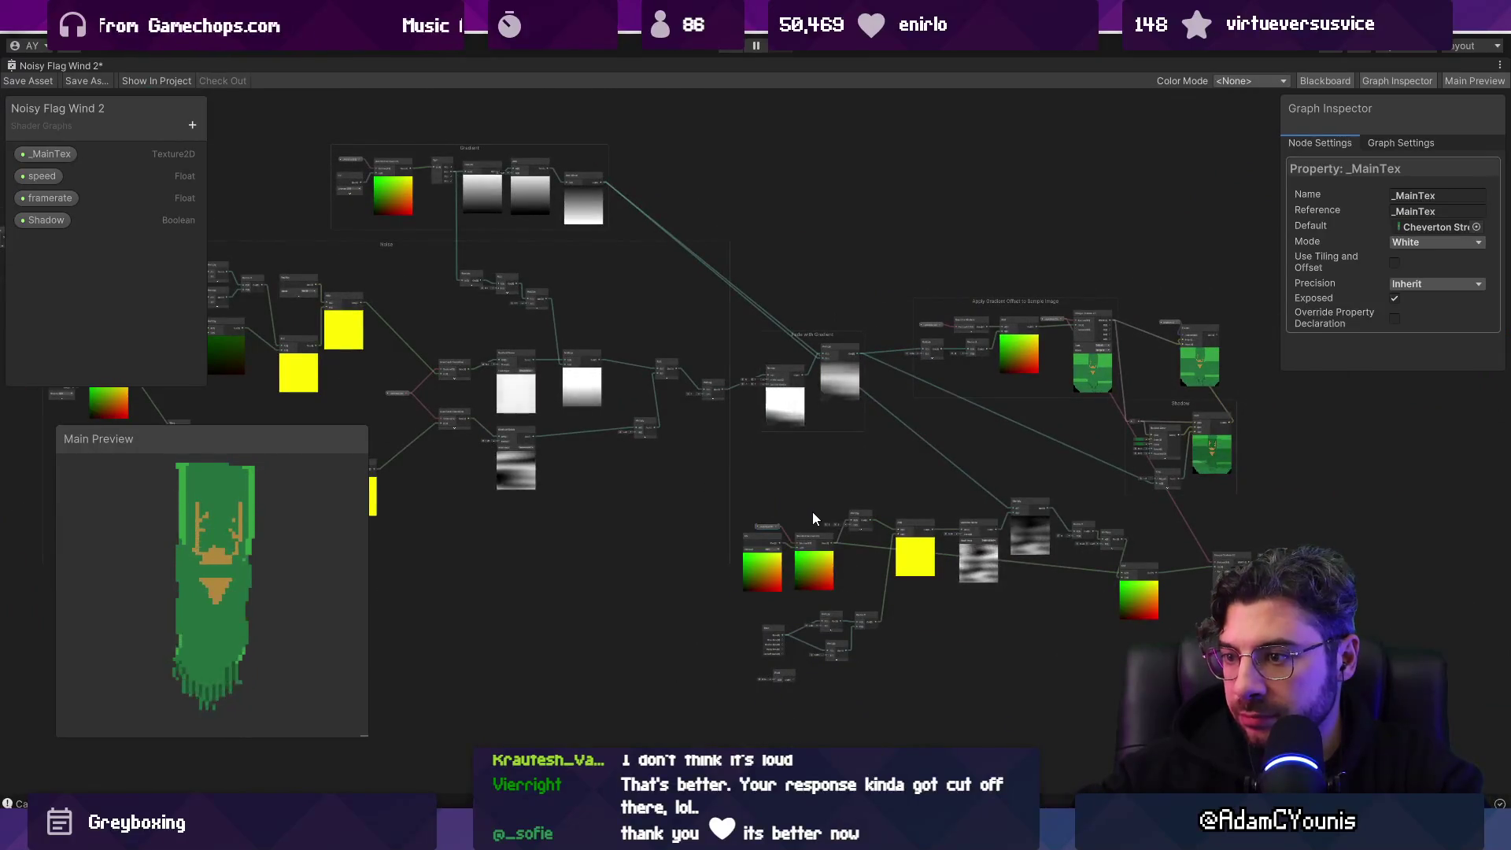
scroll(969, 584, "up", 3)
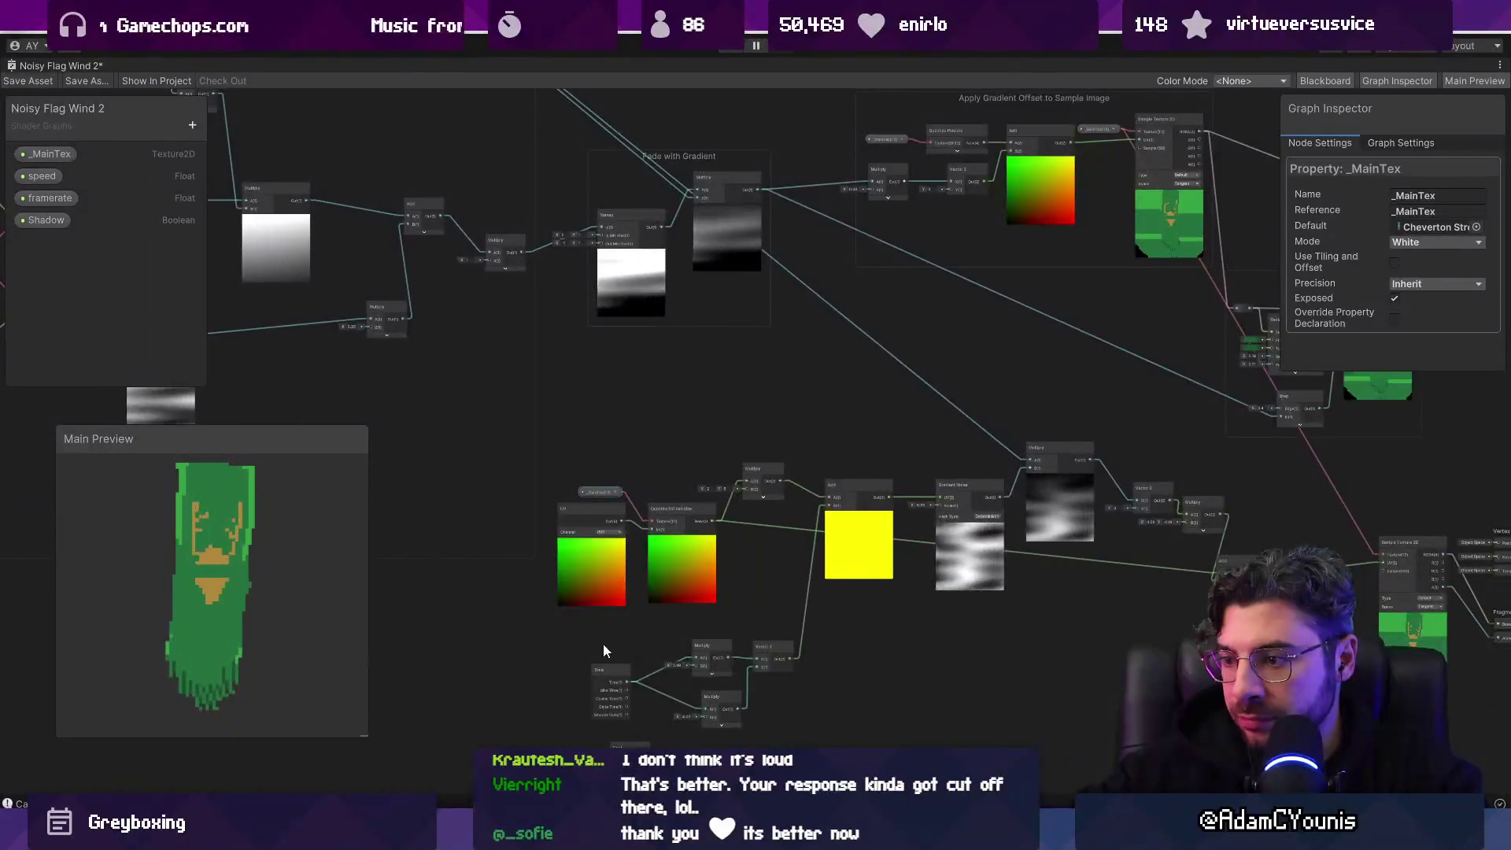
left_click_drag(658, 621, 734, 646)
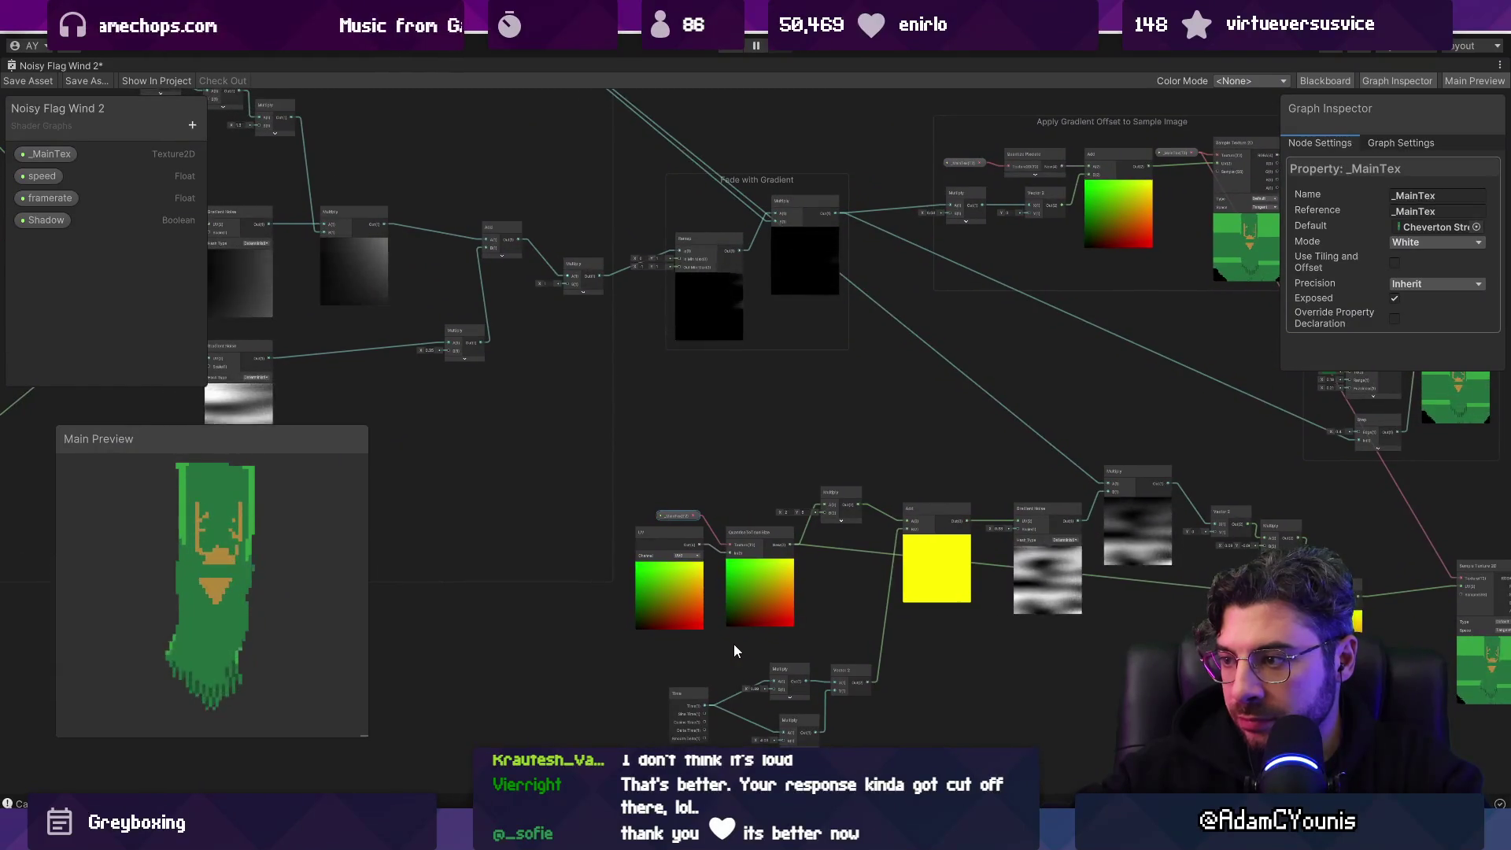
mouse_move(795, 521)
left_mouse_down()
mouse_move(903, 513)
mouse_move(834, 512)
left_mouse_up()
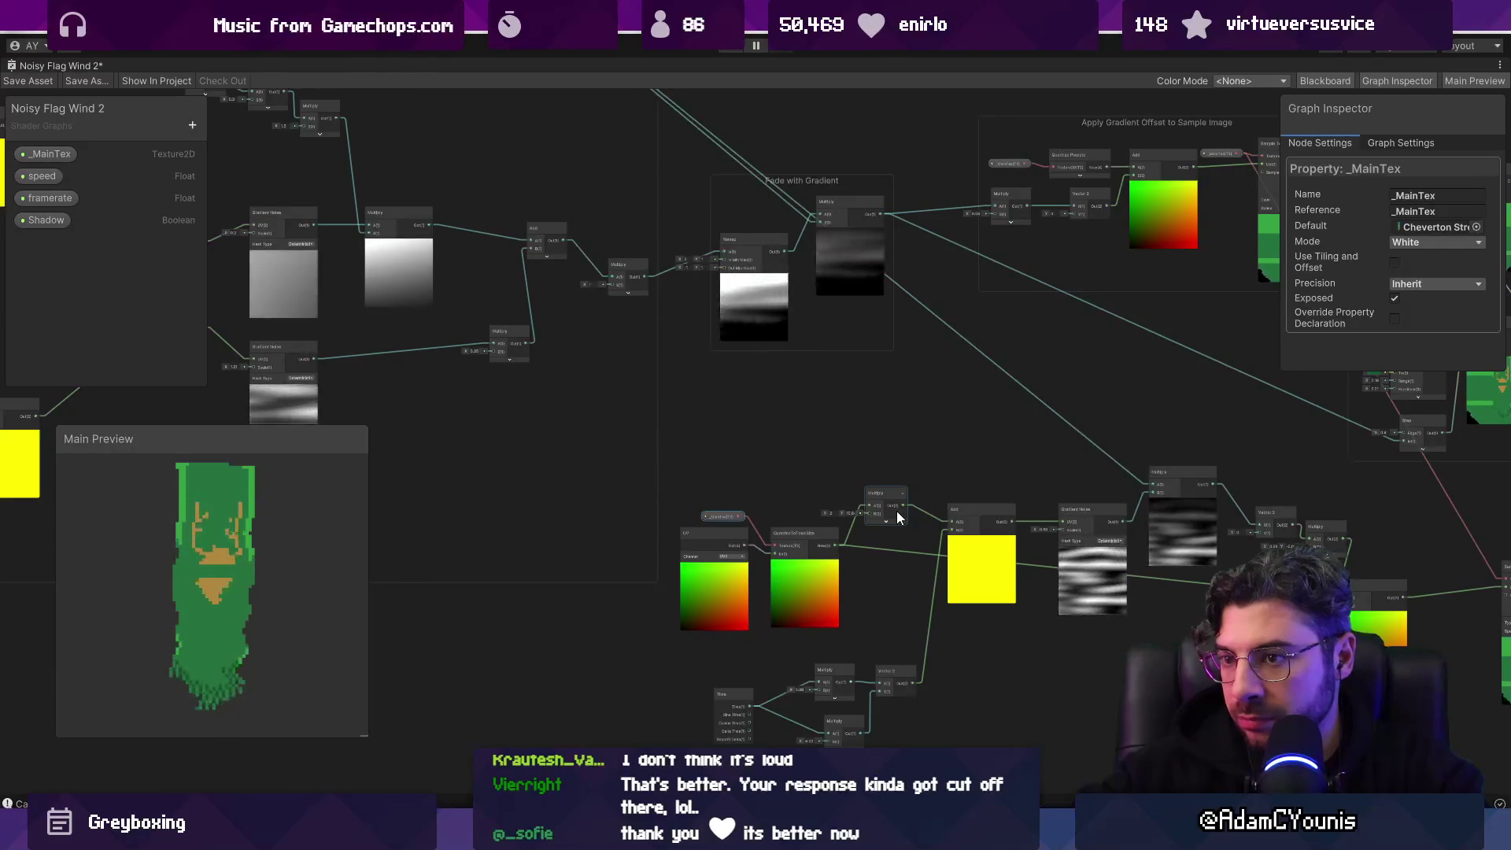
mouse_move(880, 456)
left_mouse_down()
mouse_move(977, 413)
mouse_move(839, 410)
mouse_move(889, 474)
left_mouse_up()
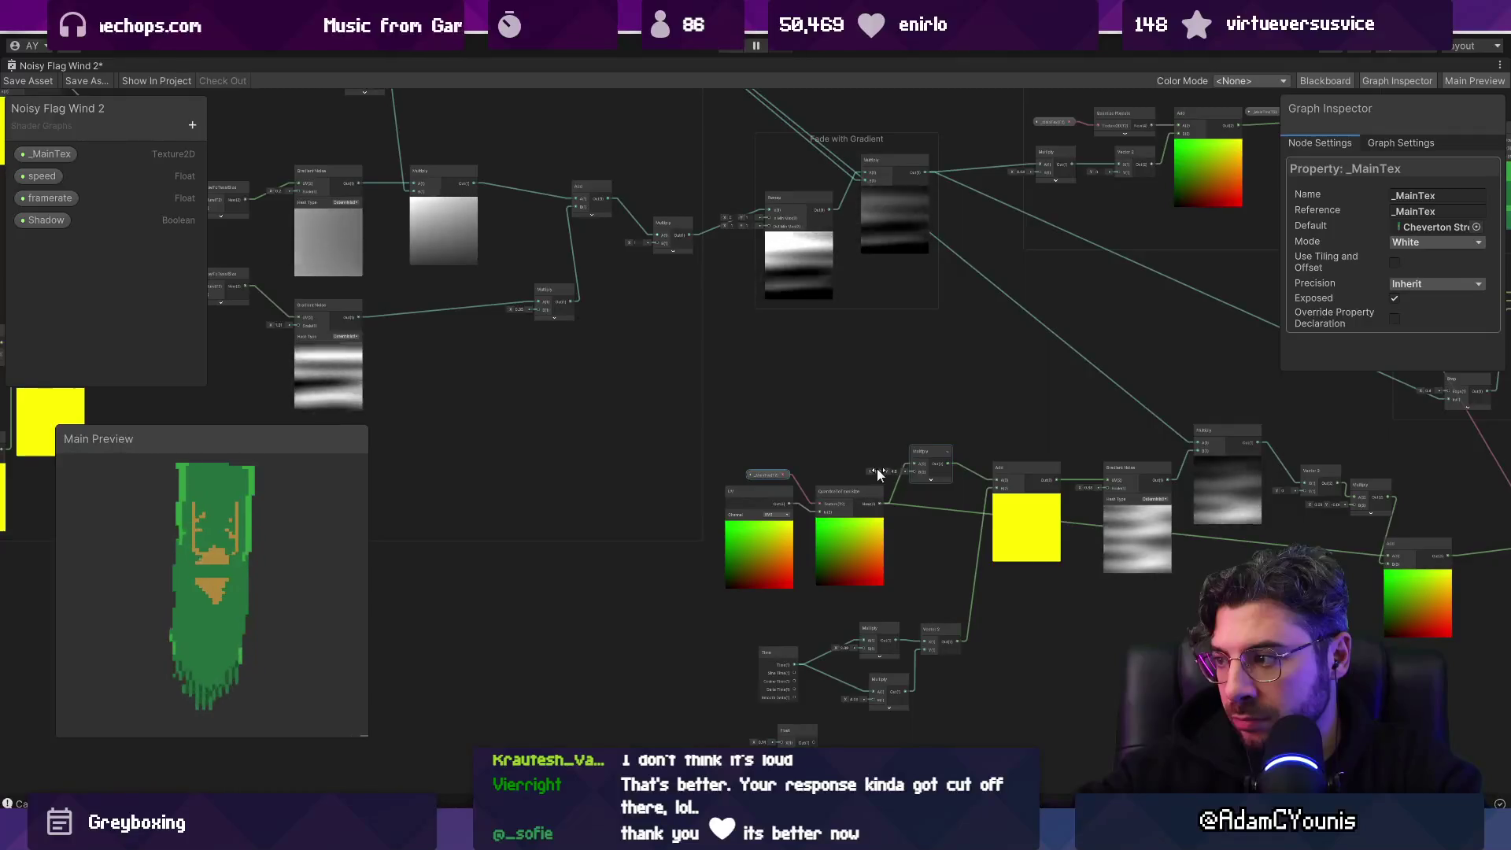
Step: Lower the X scale and raise the Y scale on the Multiply after QuantiseToTexelSize
left_click_drag(879, 468, 890, 466)
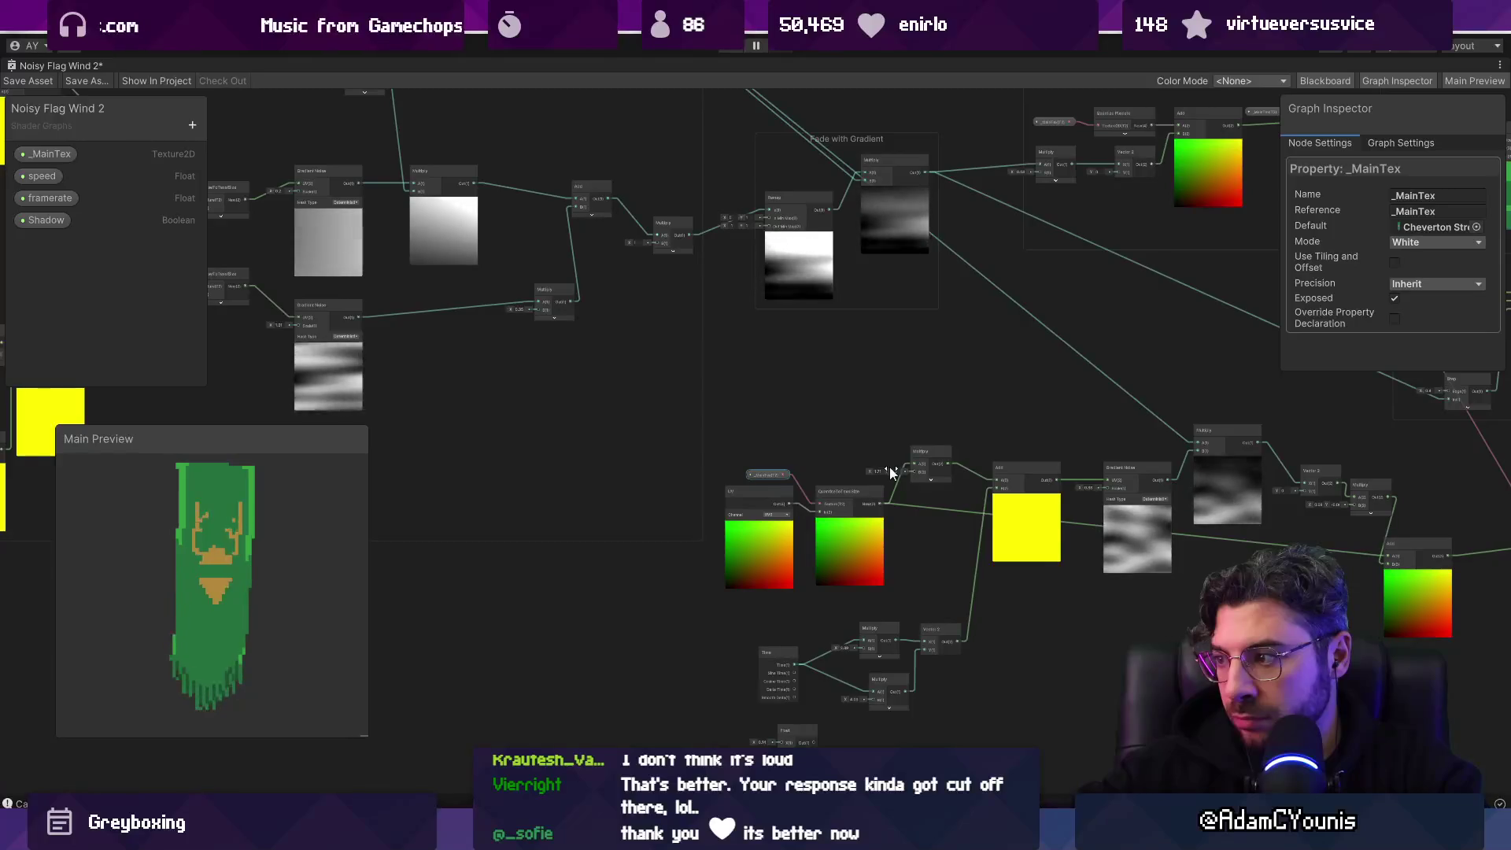
scroll(889, 466, "up", 3)
mouse_move(881, 476)
left_mouse_down()
mouse_move(858, 474)
mouse_move(927, 471)
mouse_move(810, 475)
mouse_move(826, 473)
left_mouse_up()
scroll(827, 472, "down", 5)
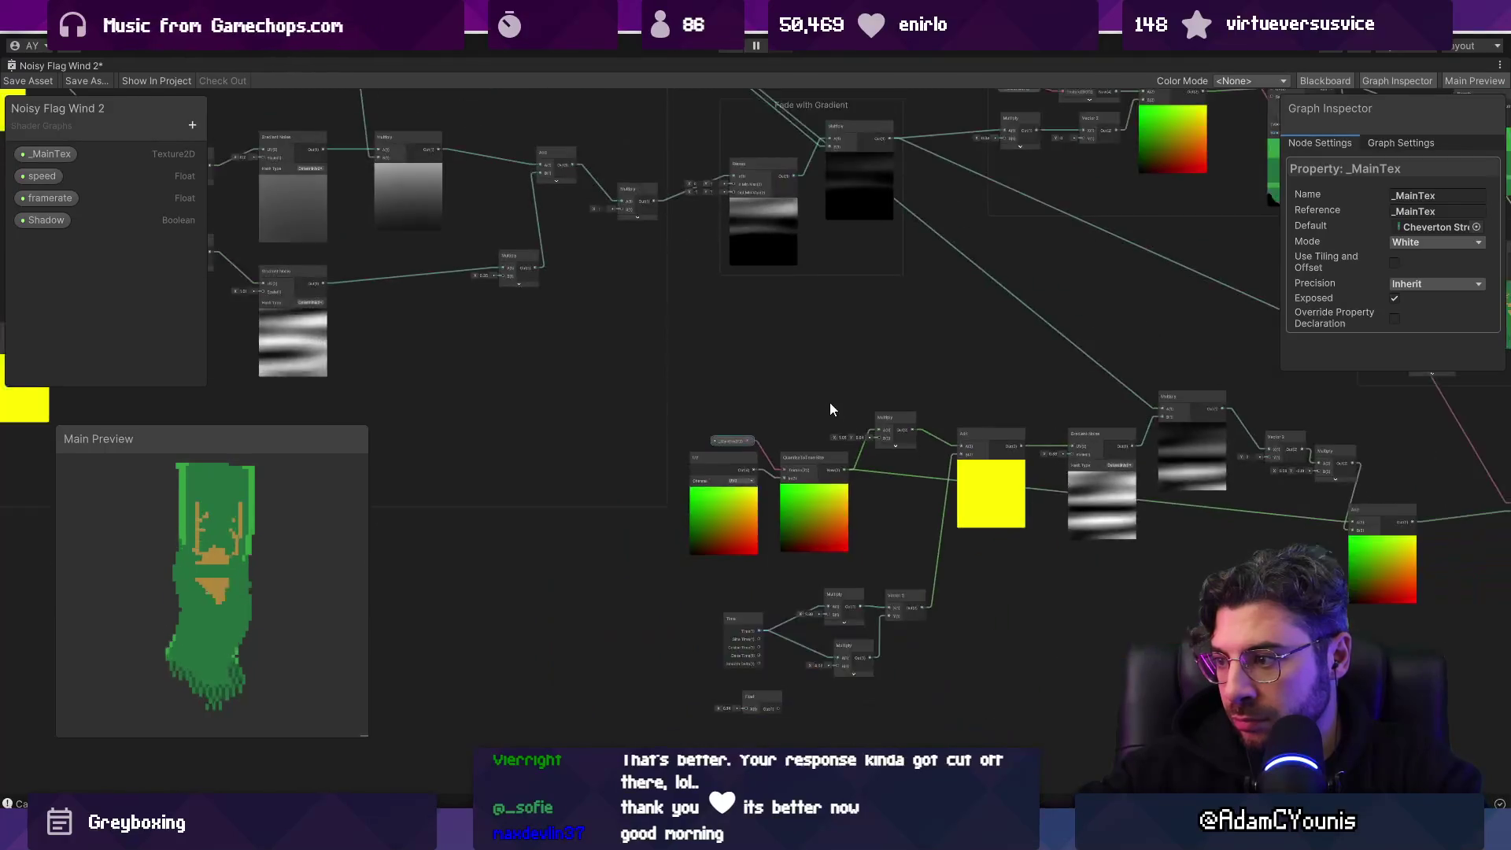
scroll(812, 420, "down", 3)
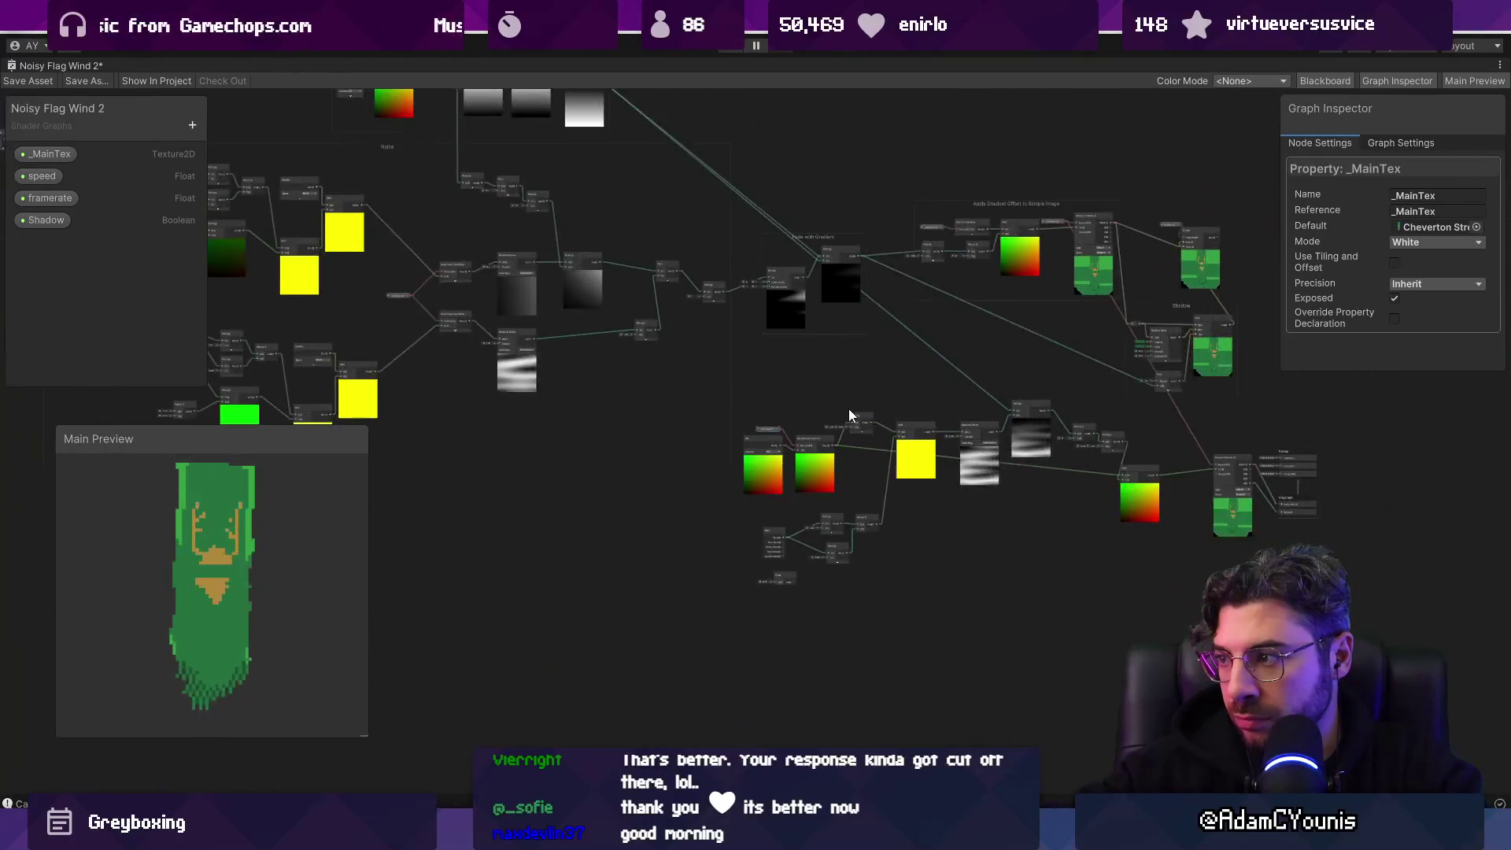
Step: Pan and zoom to review the upper graph and the lower-right UV chain
left_click_drag(834, 371, 804, 431)
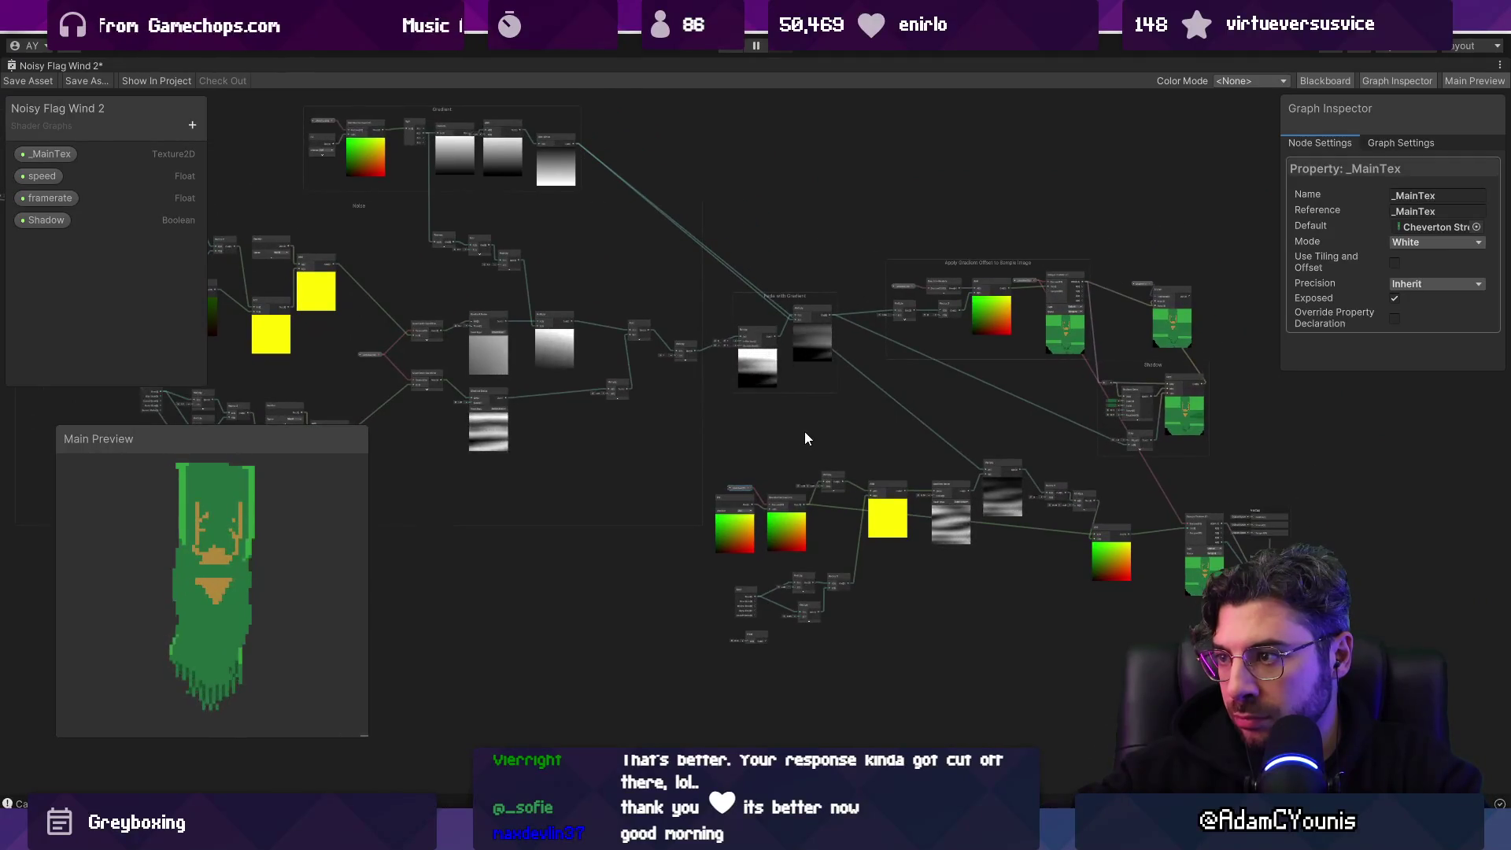
scroll(623, 287, "up", 10)
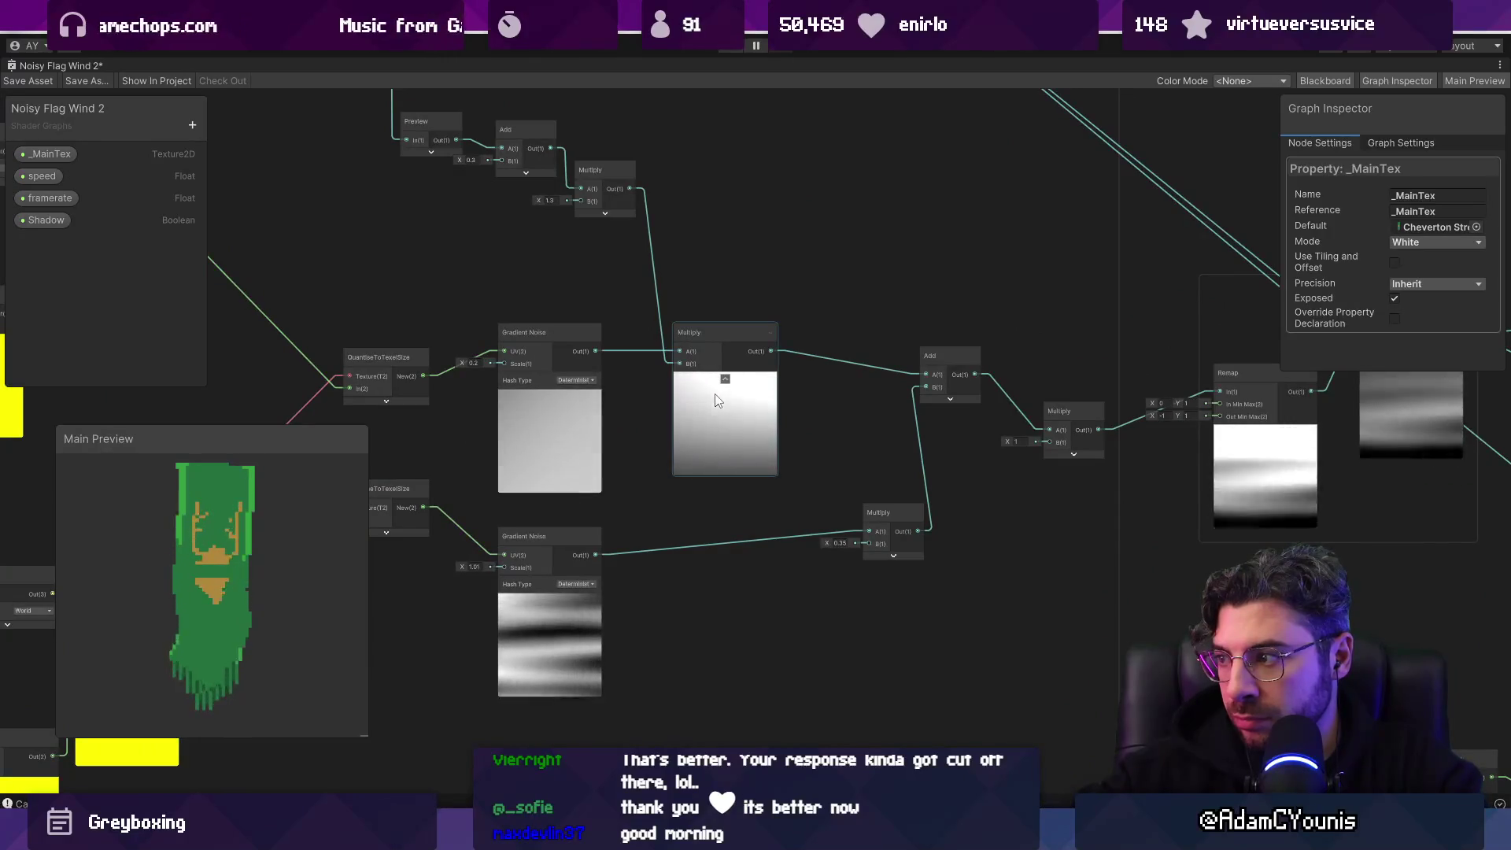
scroll(716, 396, "down", 5)
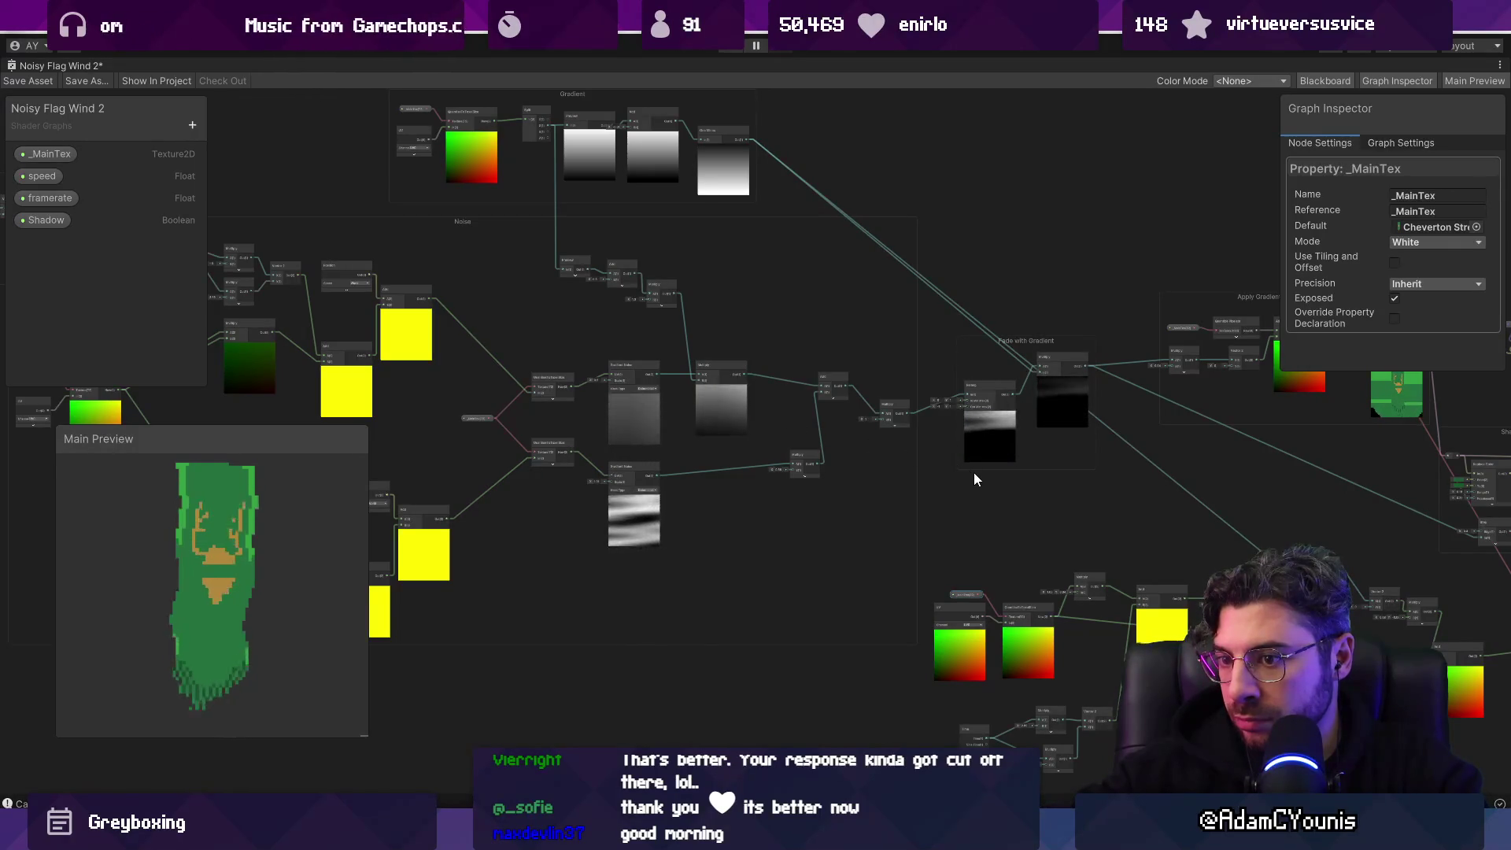
scroll(906, 458, "up", 10)
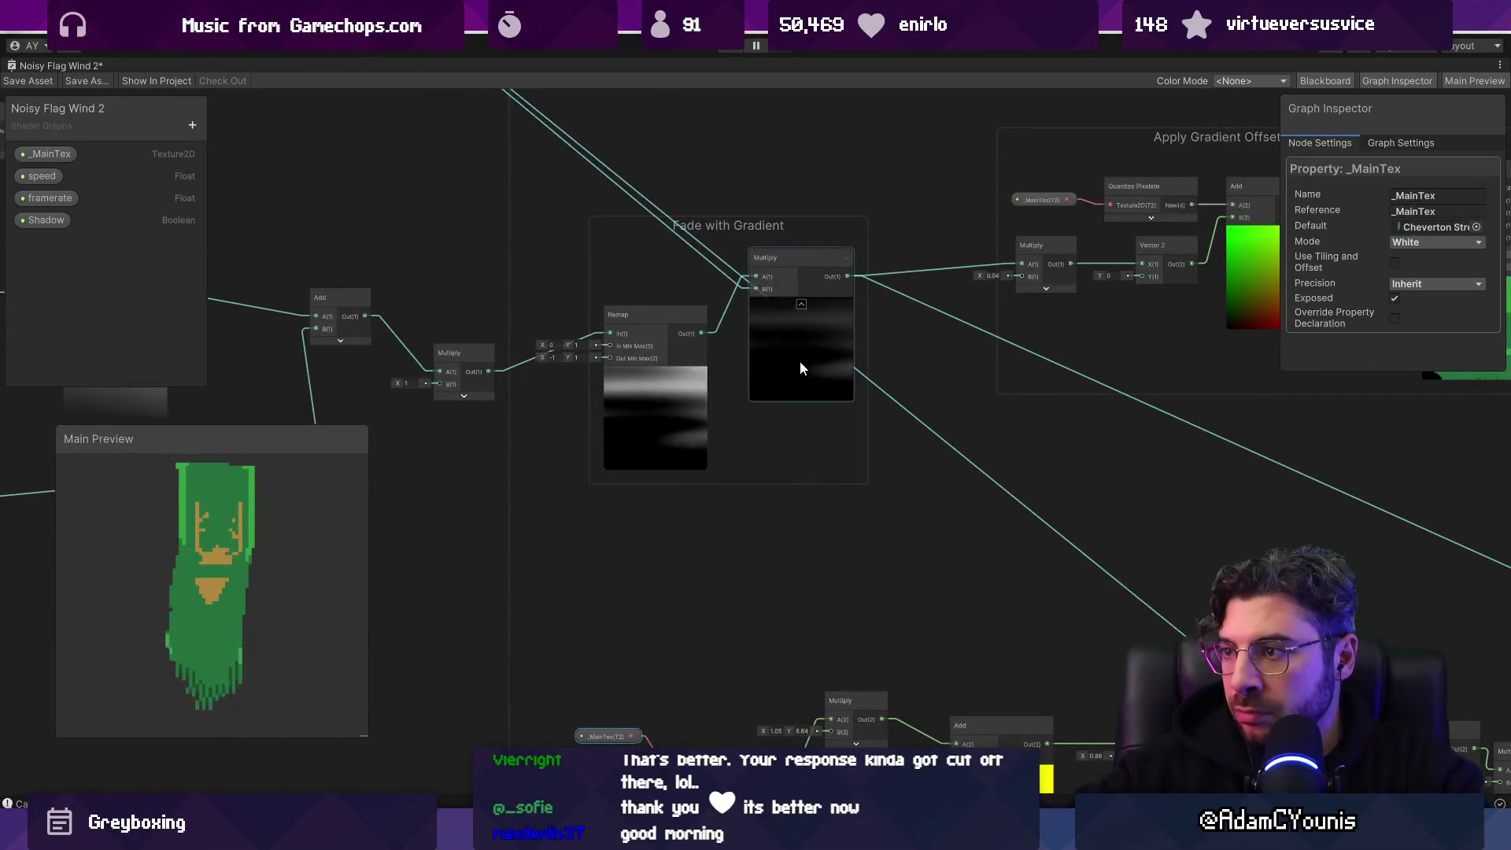
scroll(799, 360, "down", 10)
scroll(708, 417, "up", 5)
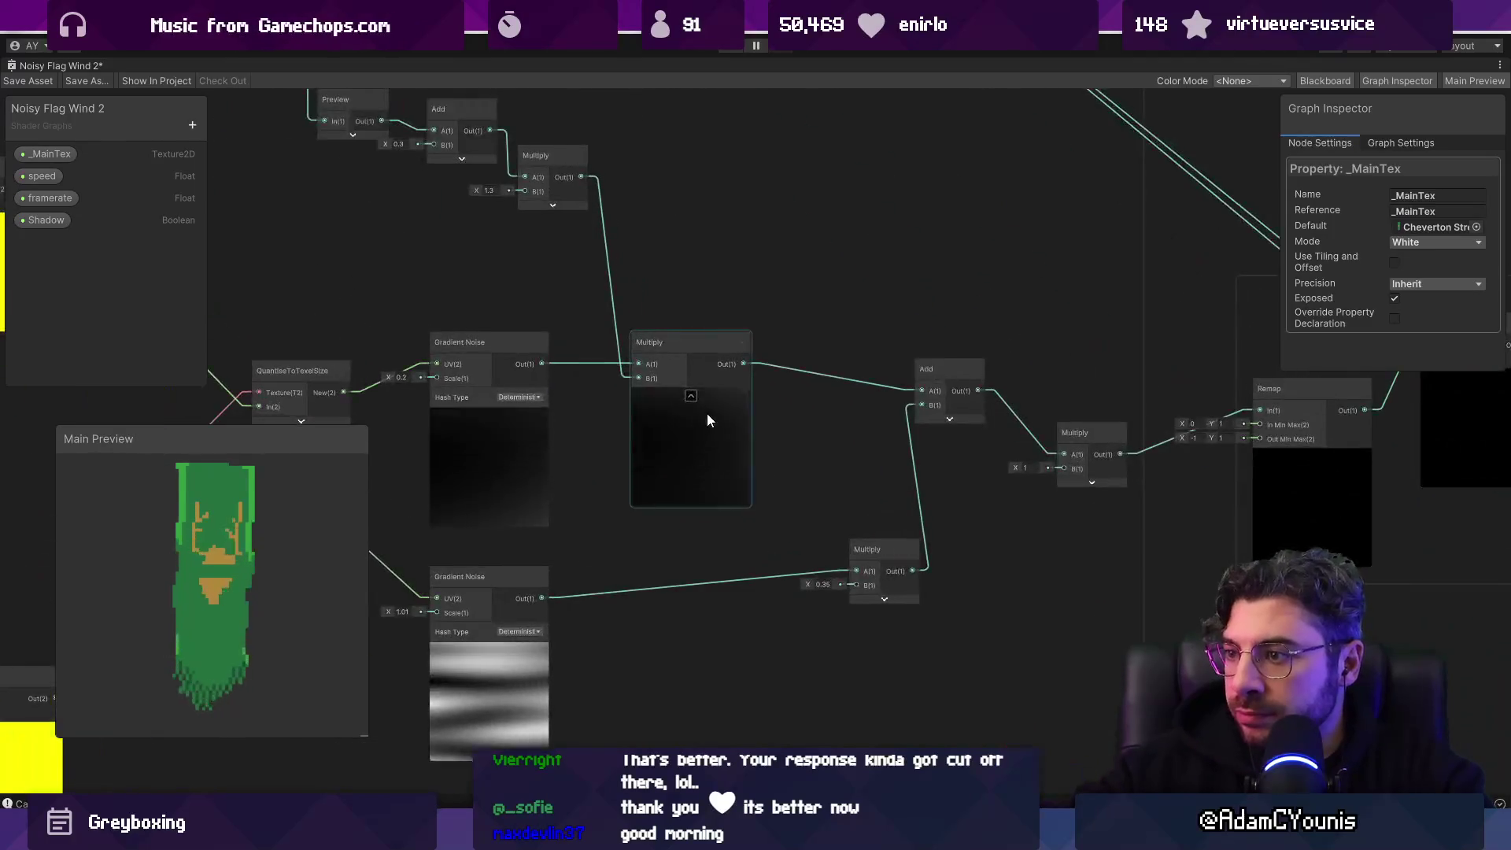
scroll(707, 417, "down", 3)
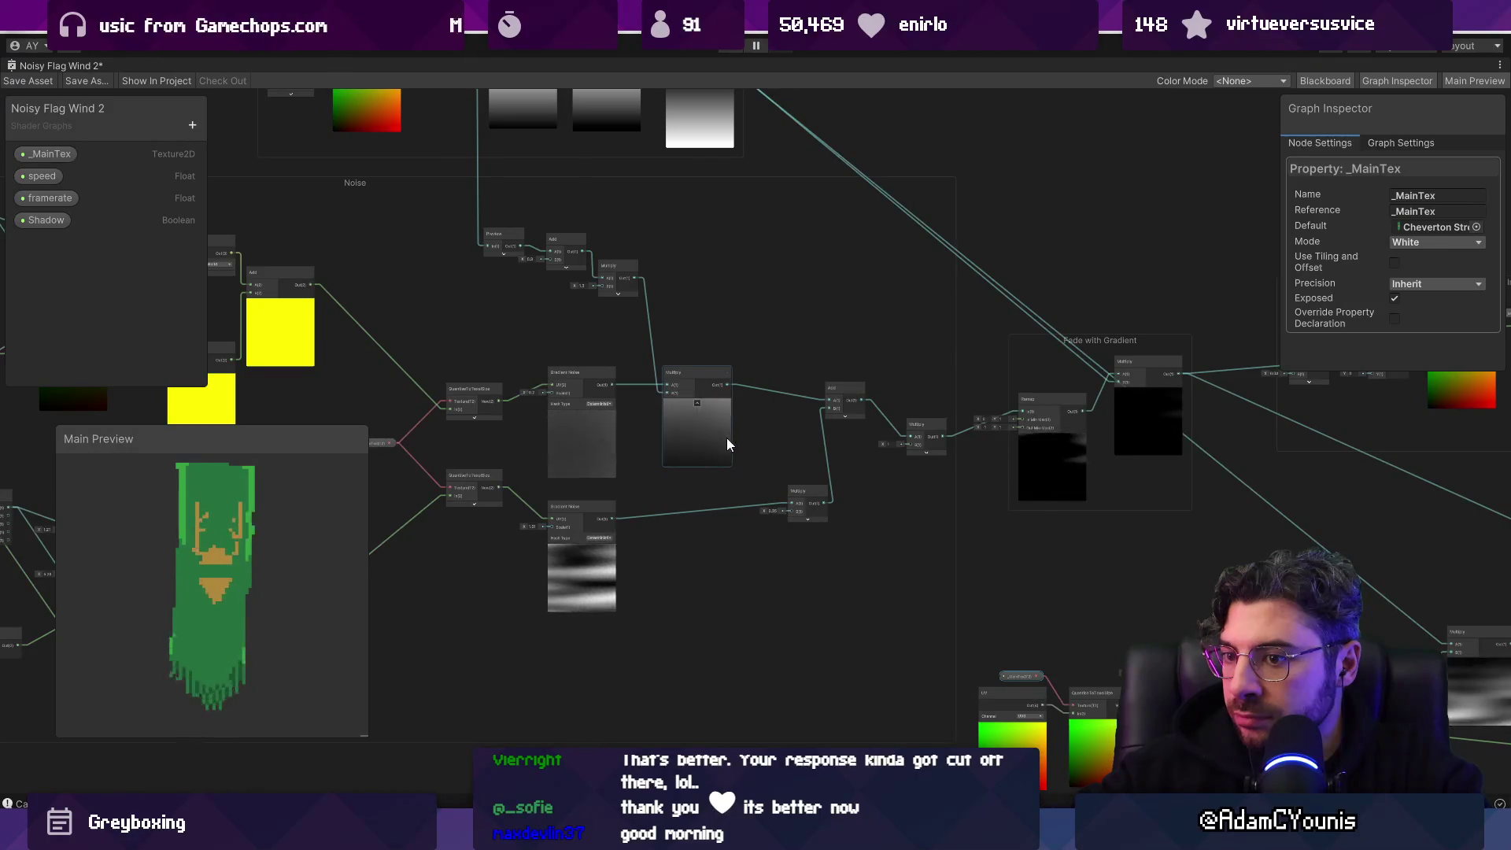
mouse_move(743, 473)
left_mouse_down()
mouse_move(630, 385)
mouse_move(806, 390)
left_mouse_up()
scroll(779, 378, "up", 5)
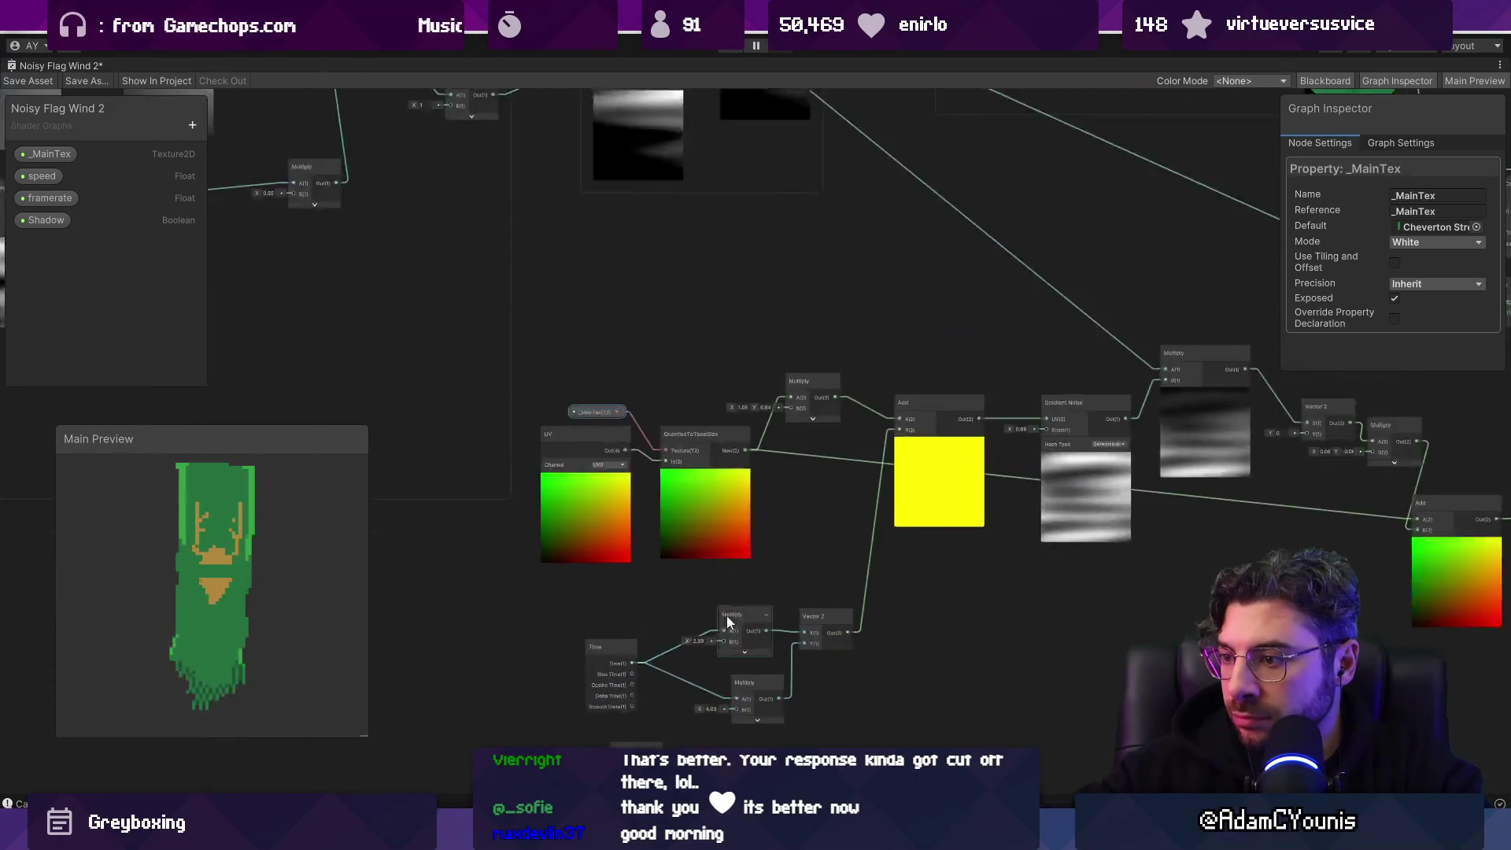
Step: Adjust the Multiply's Y scale and lower its X scale on the quantised UVs to 0.34
left_click_drag(716, 351, 707, 356)
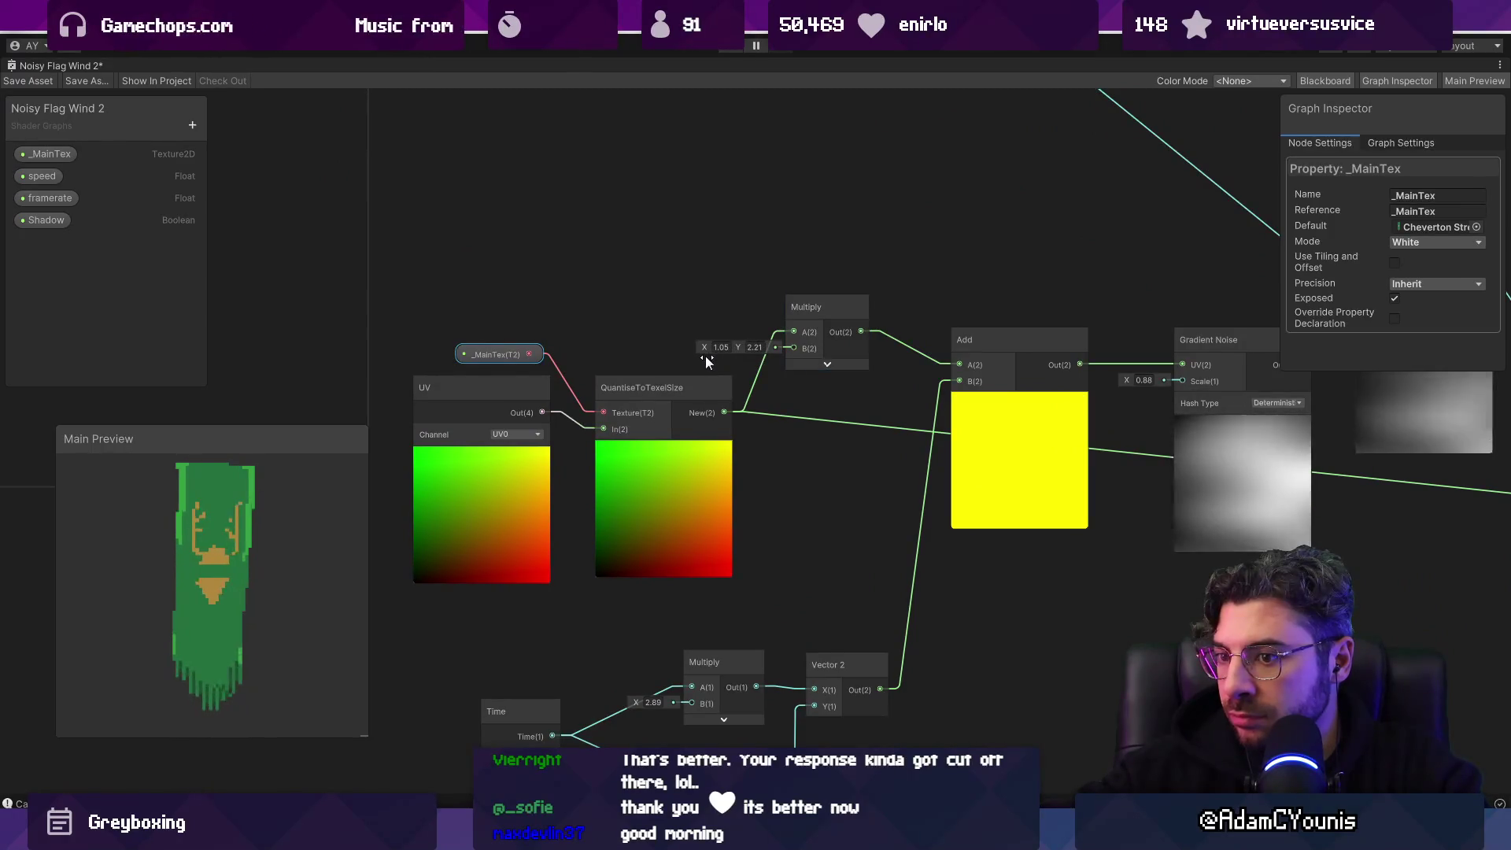
left_click(717, 350)
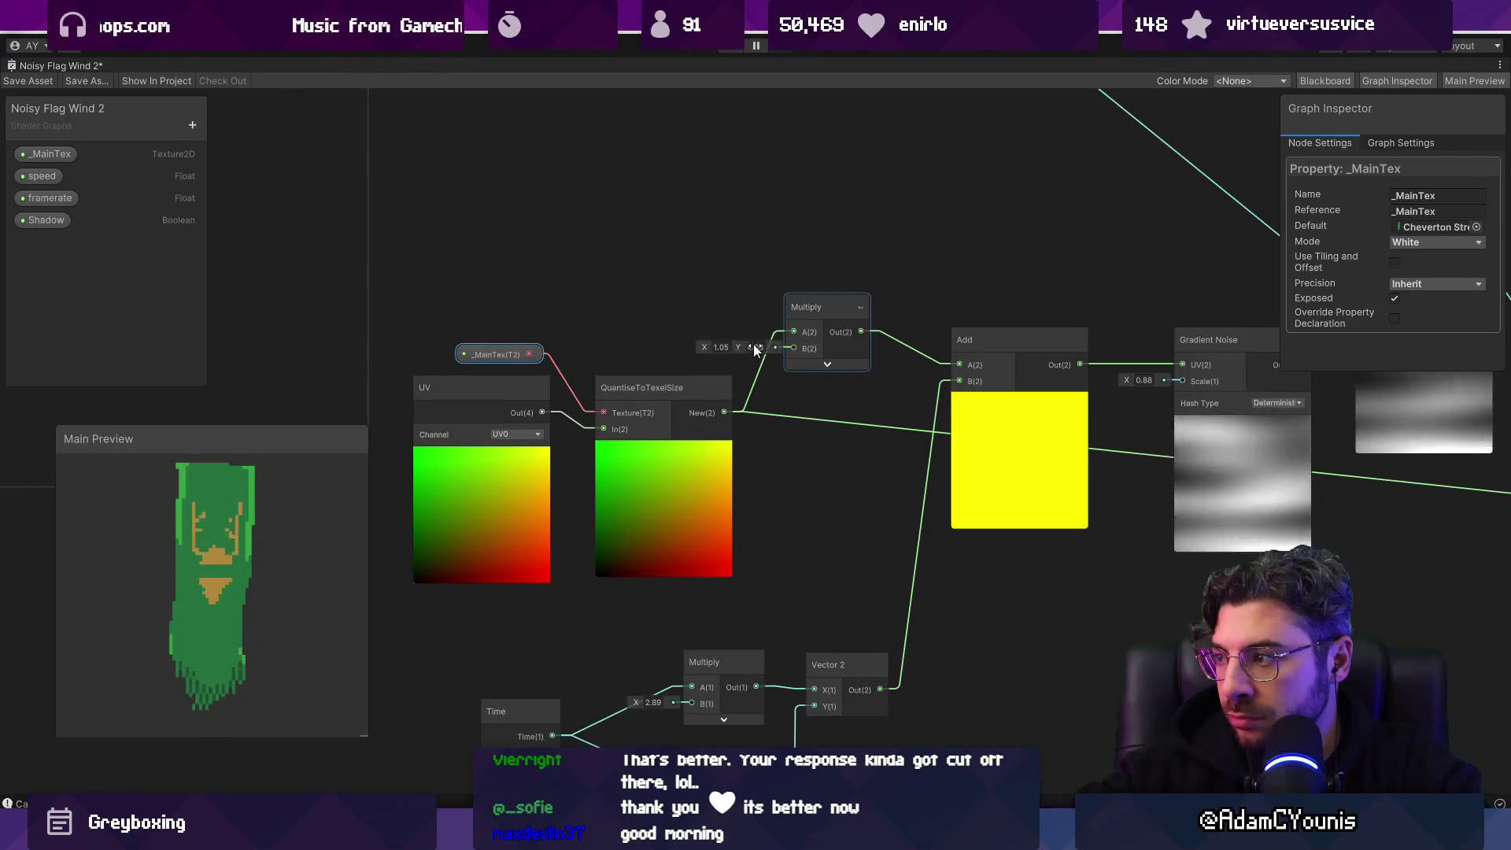
left_click_drag(701, 354, 687, 355)
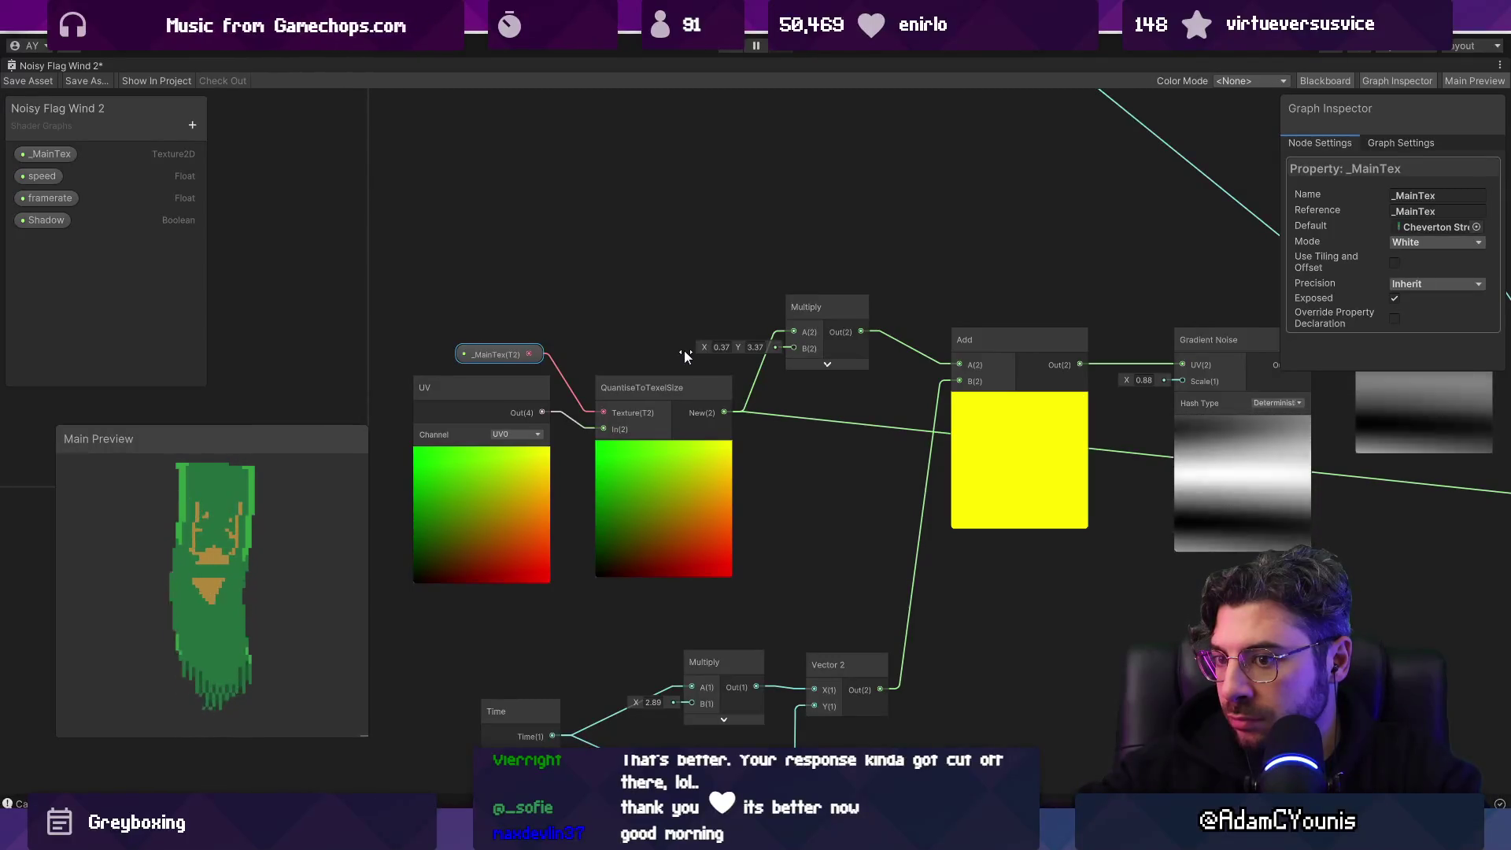
scroll(743, 438, "down", 3)
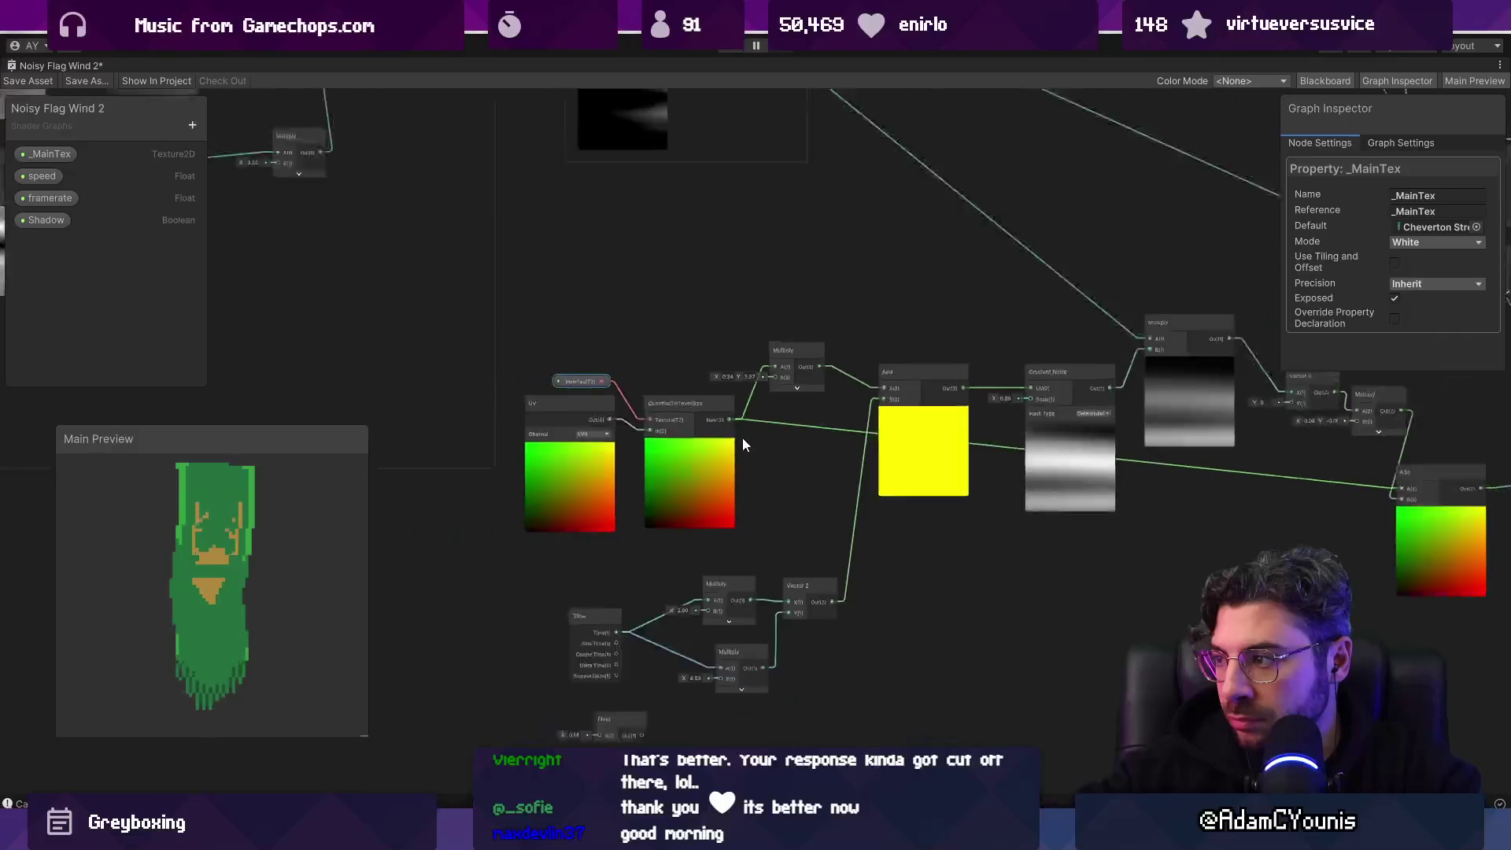
scroll(757, 381, "up", 5)
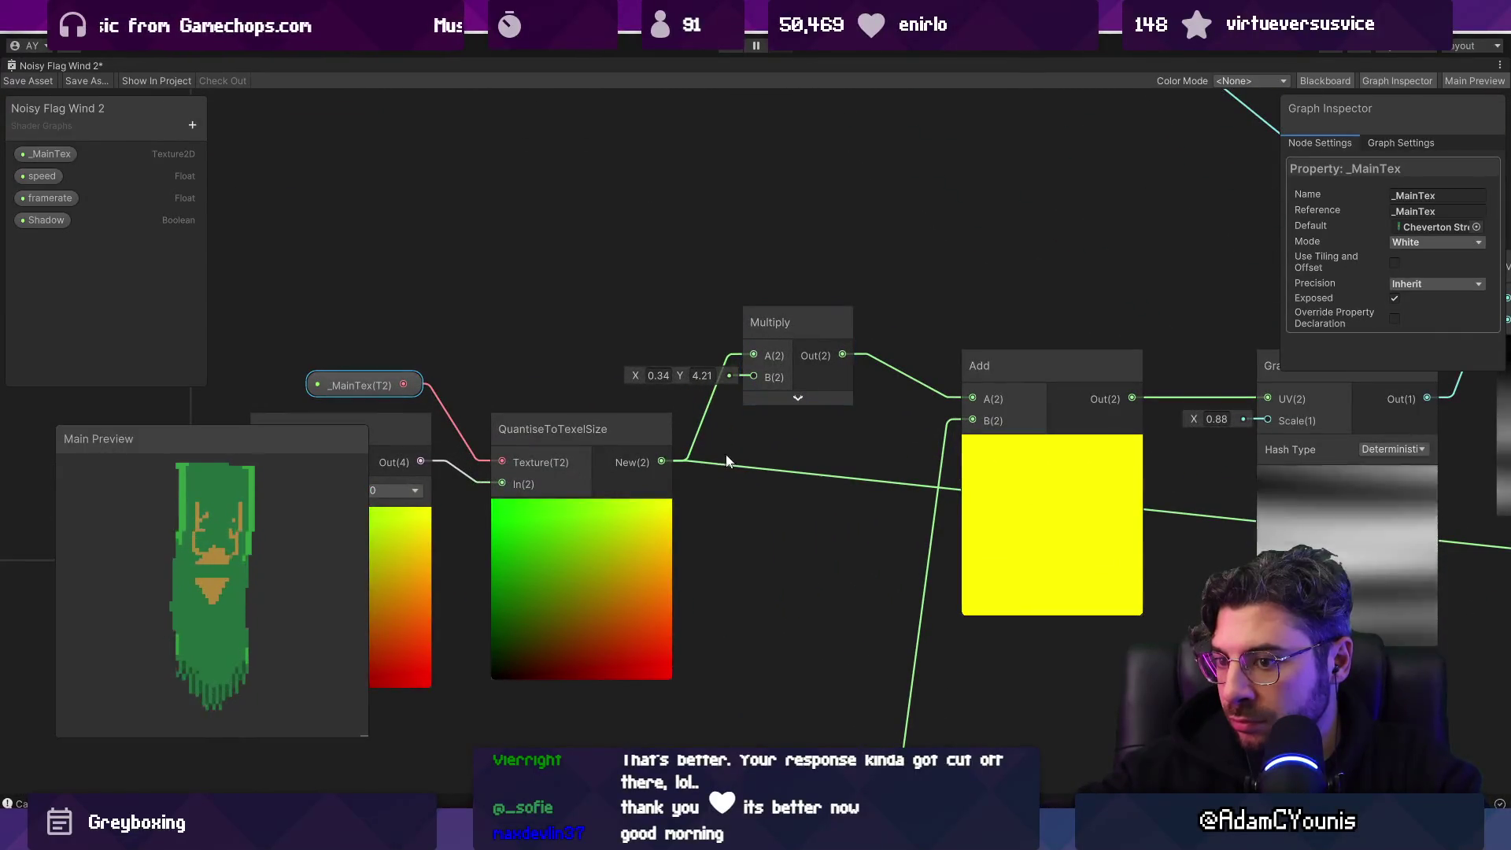
scroll(732, 464, "down", 4)
scroll(785, 459, "up", 4)
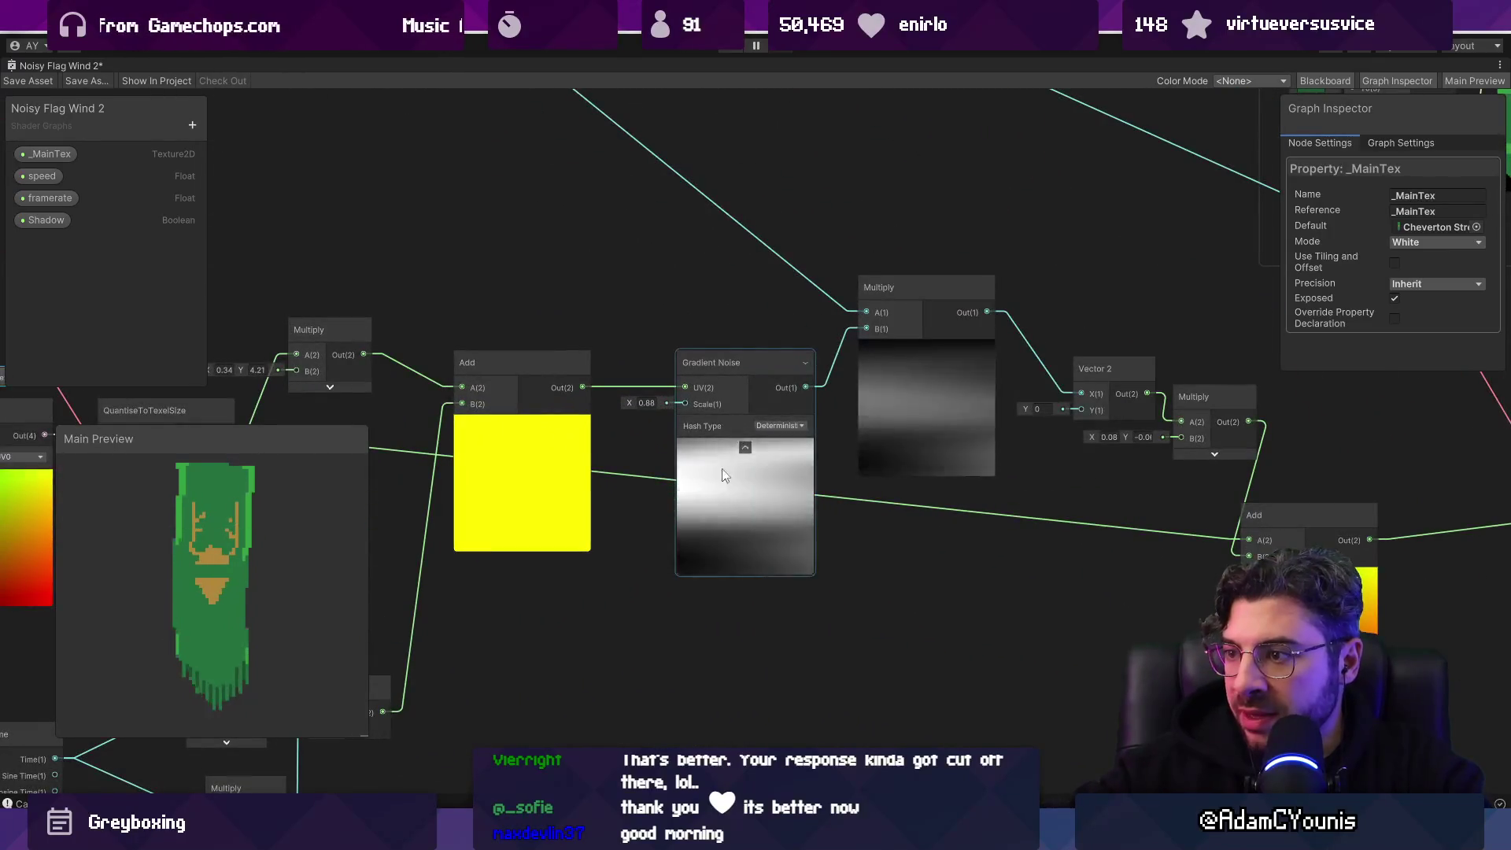
Step: Select the Gradient Noise node and pan toward the Vector 2 offset nodes
left_click(719, 494)
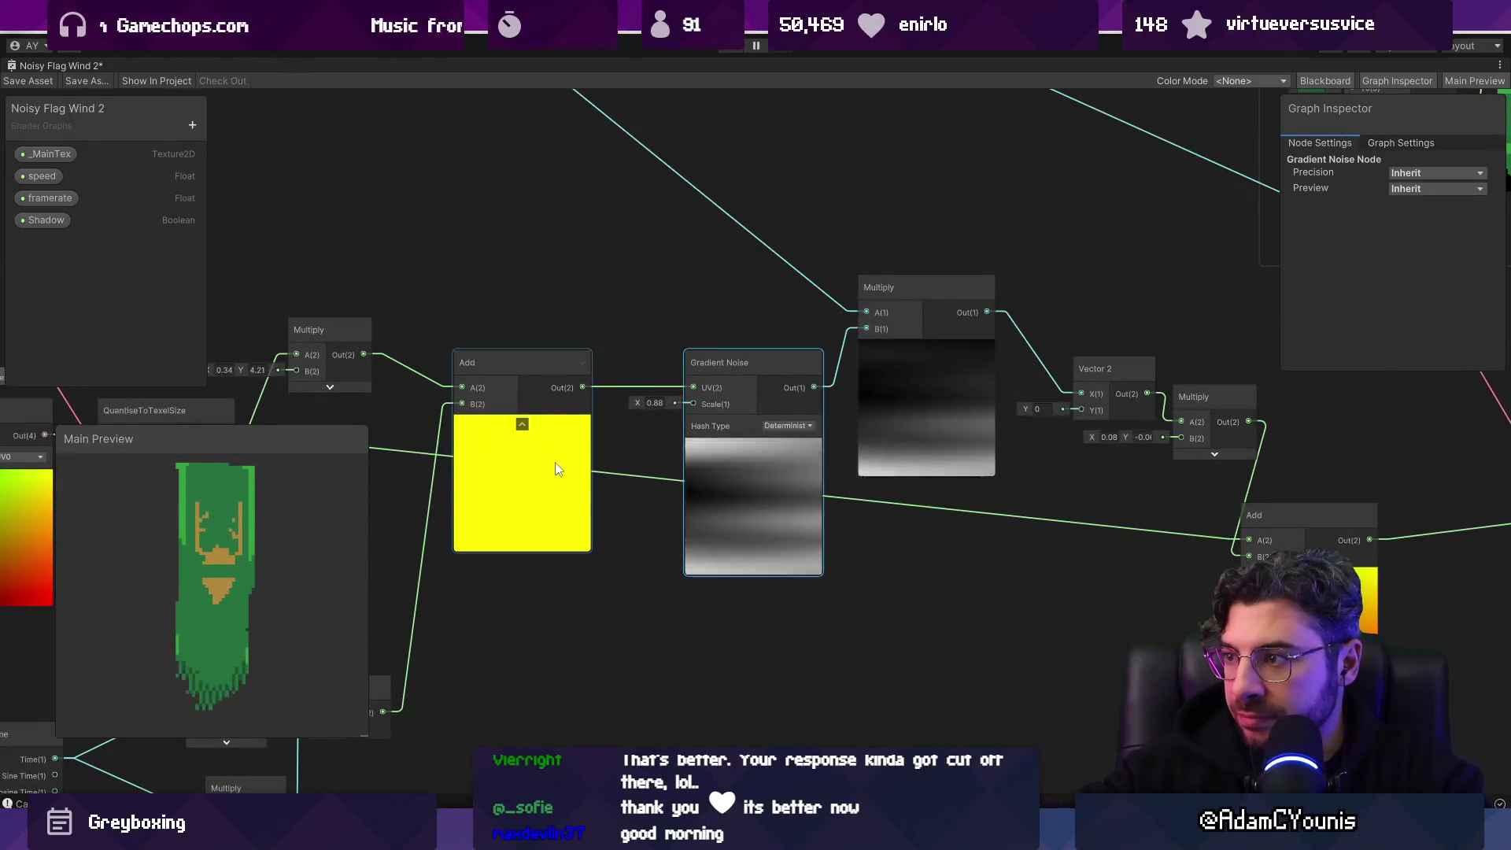
left_click_drag(698, 466, 409, 458)
mouse_move(682, 466)
left_mouse_down()
mouse_move(527, 452)
mouse_move(729, 431)
mouse_move(617, 432)
left_mouse_up()
Step: Try 0.05 on X and 0.05, then -0.05 on Y for the offset Multiply after Vector 2
scroll(728, 410, "up", 4)
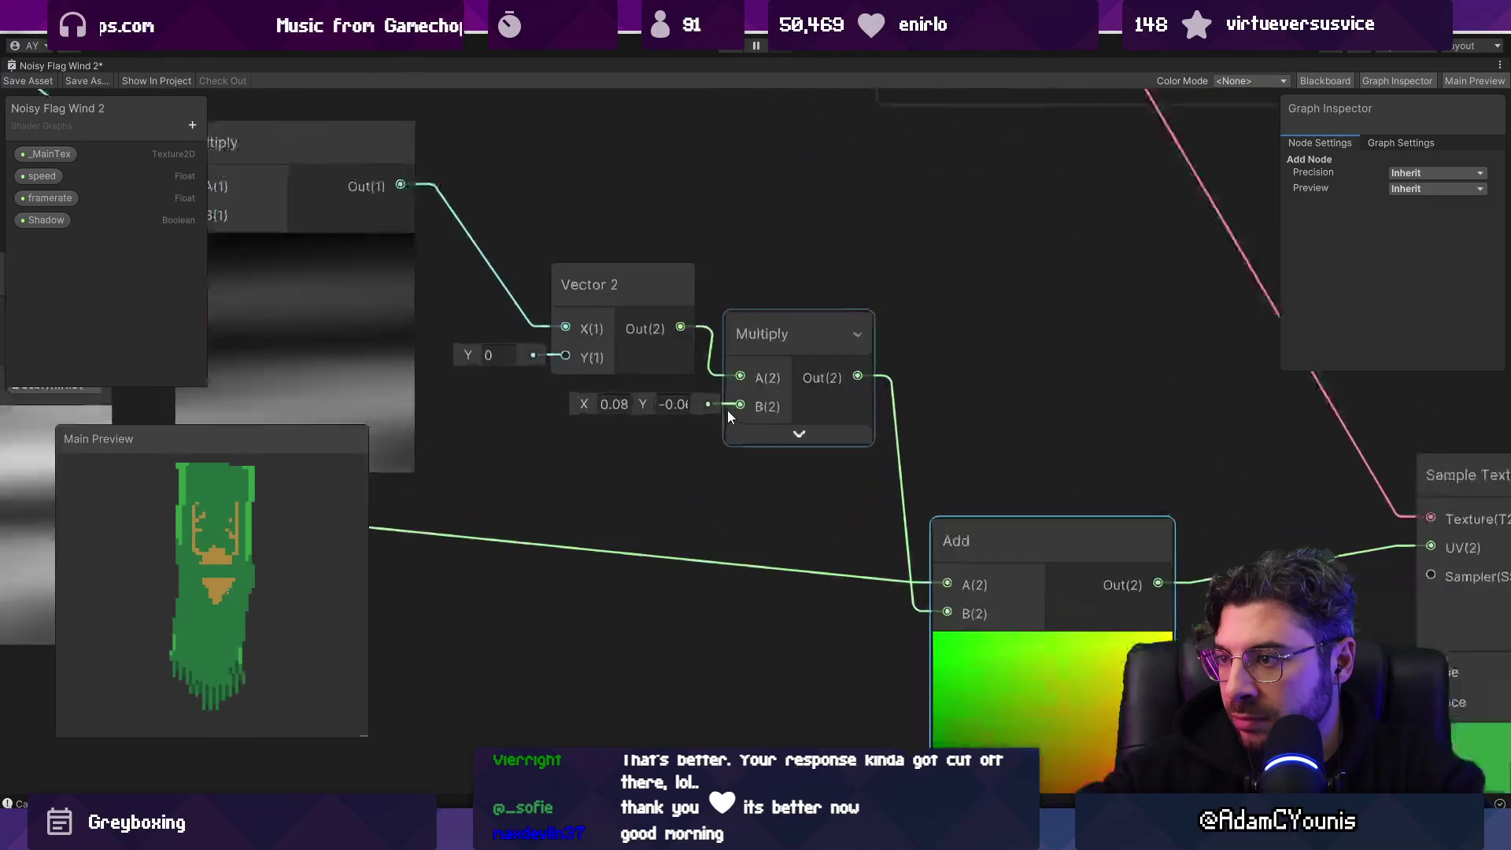
left_click(762, 332)
left_click_drag(762, 332, 772, 343)
left_click(629, 414)
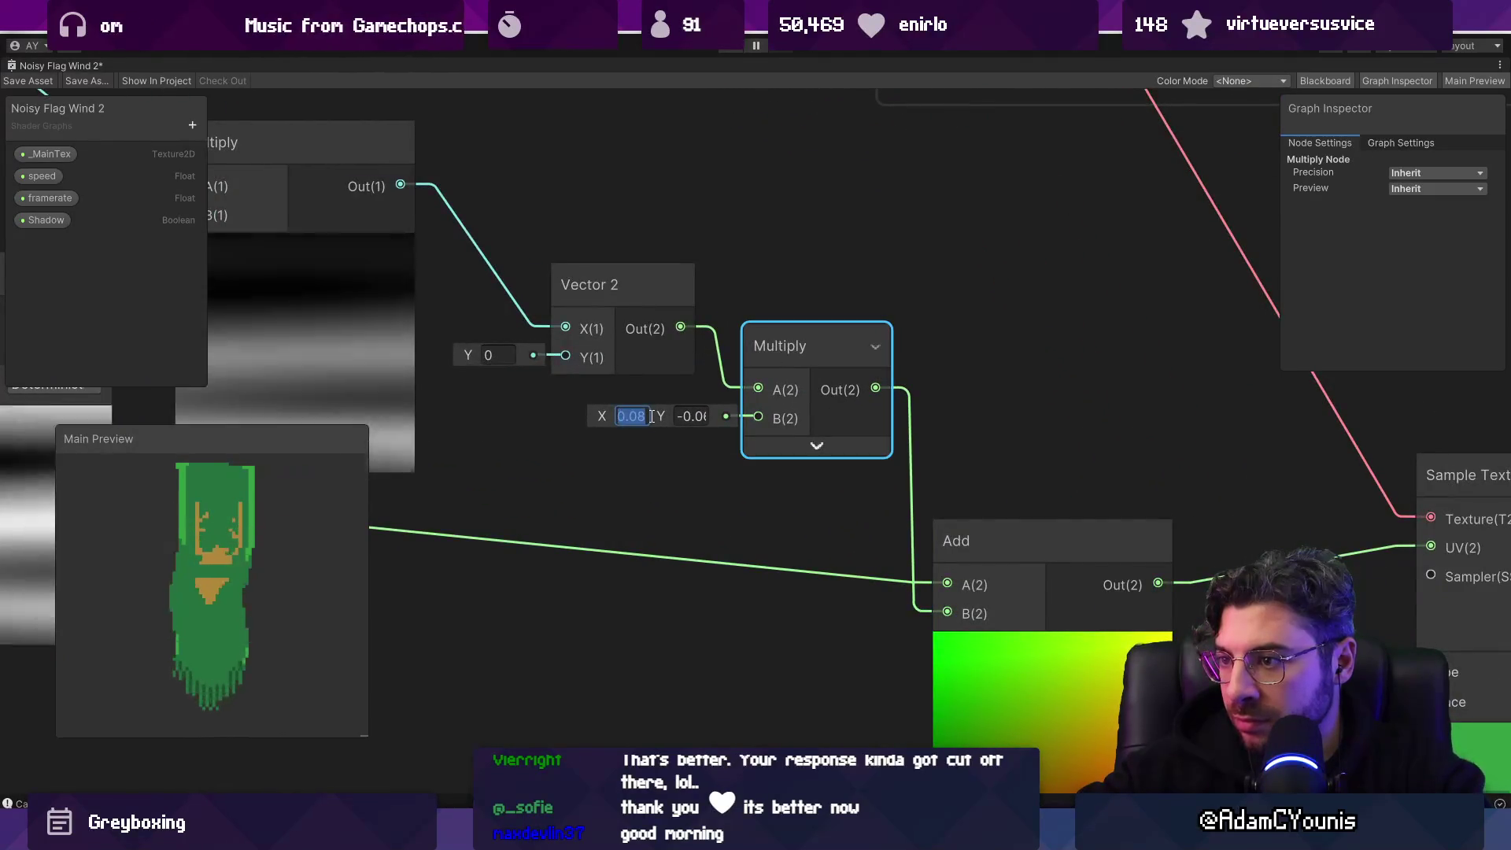
type("0.05")
key("Tab")
type("0.05")
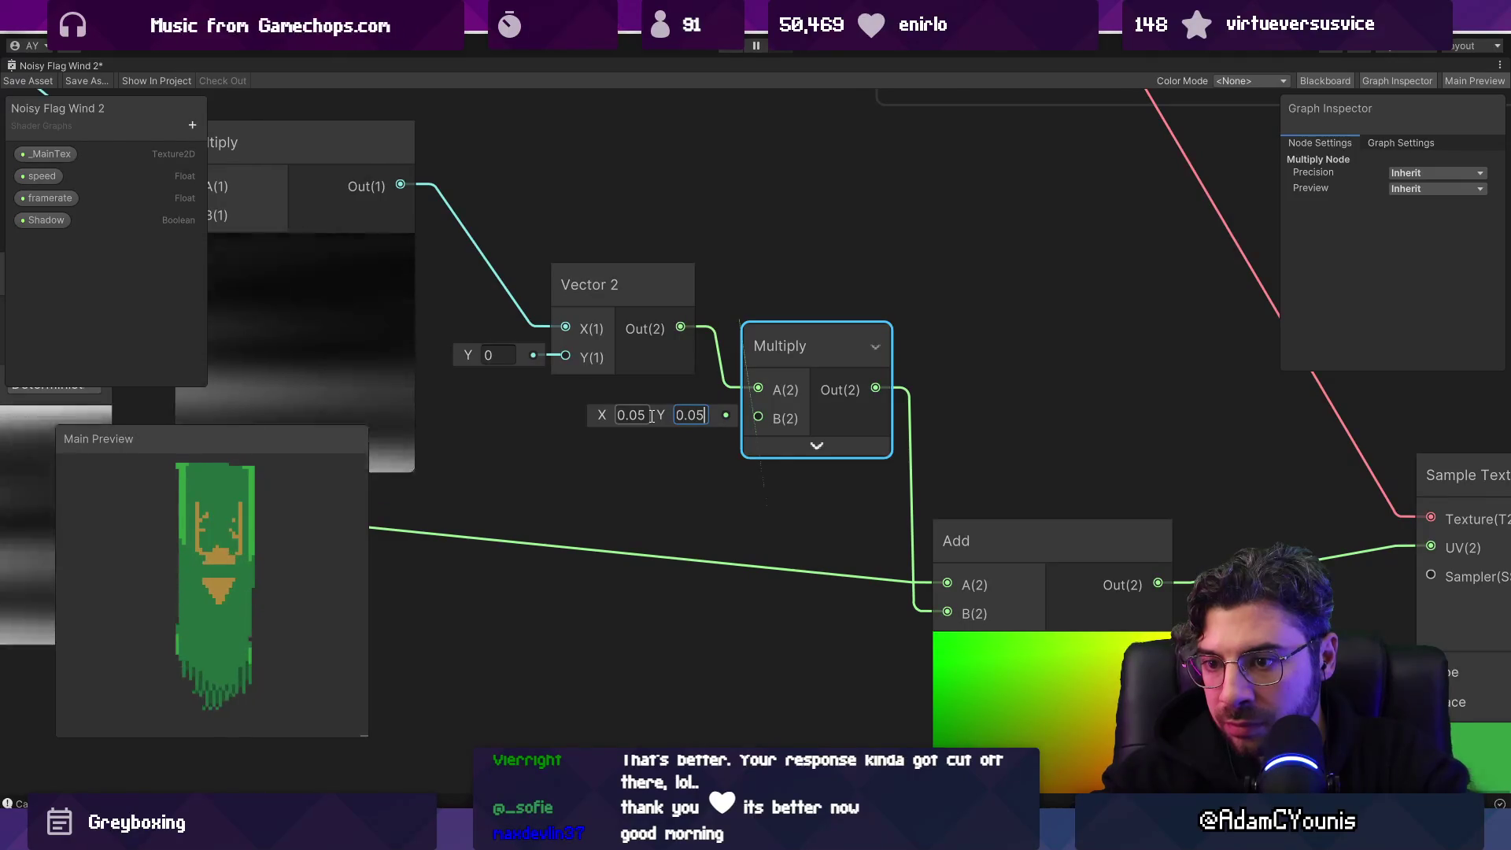
scroll(274, 582, "up", 3)
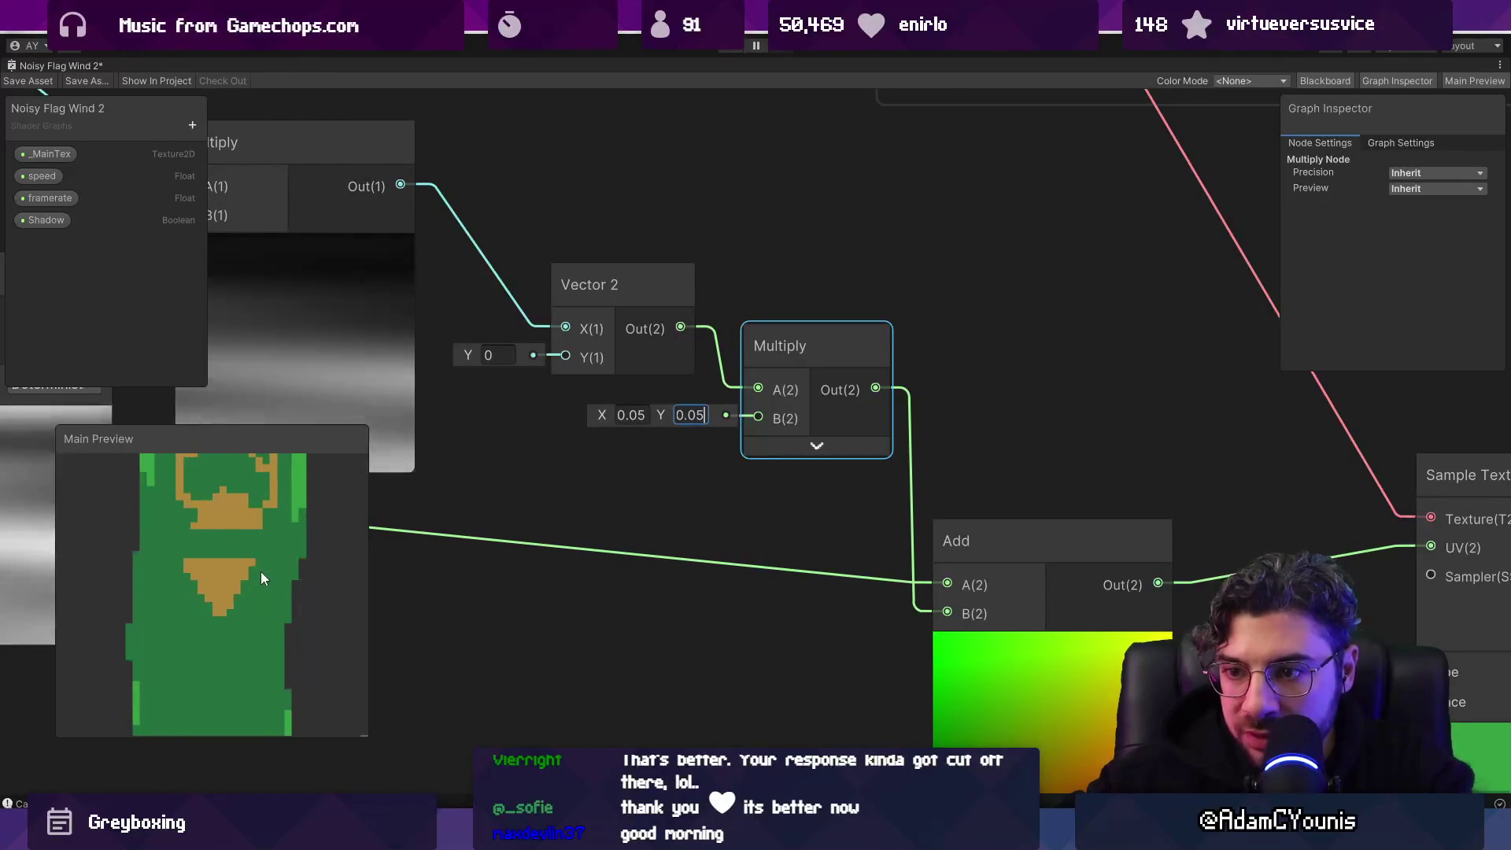
type("-0.05")
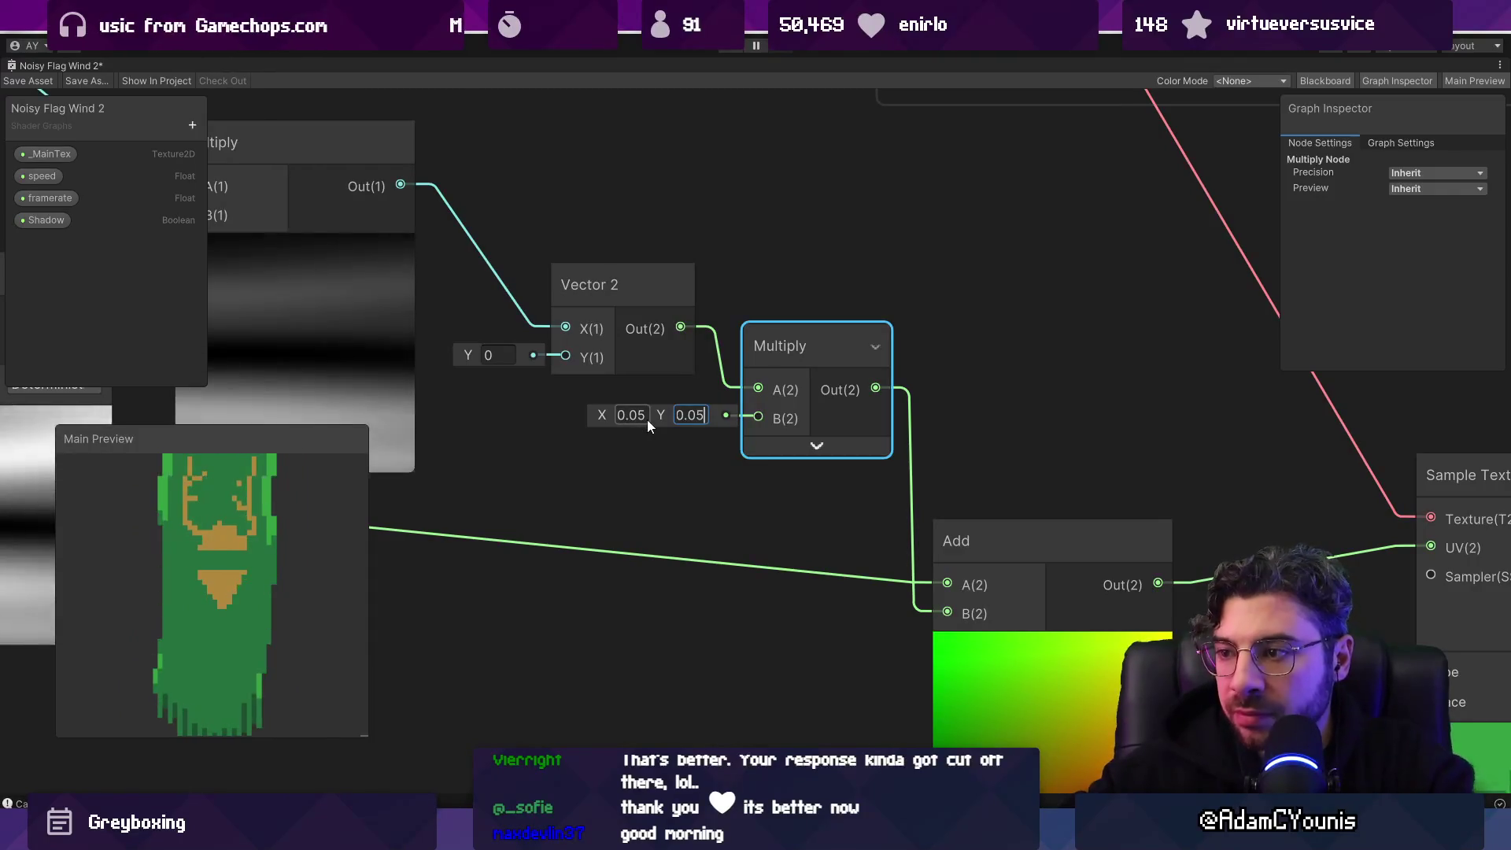
Step: Settle the offset Multiply on X 0.06 and Y 0, nudging the Add node right
left_click(644, 419)
type("0.08")
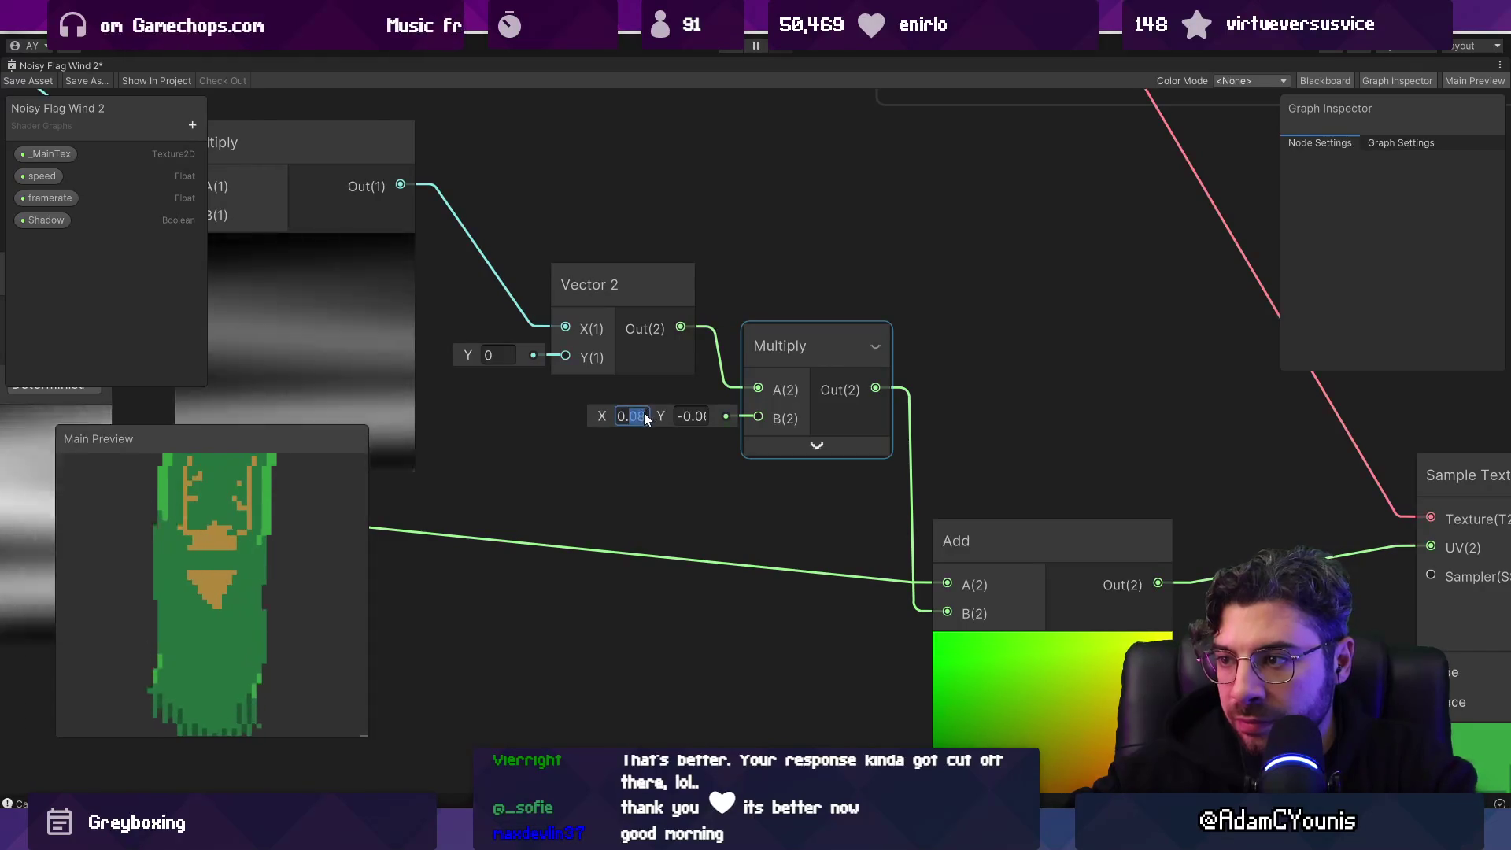
key("BackSpace")
type("6")
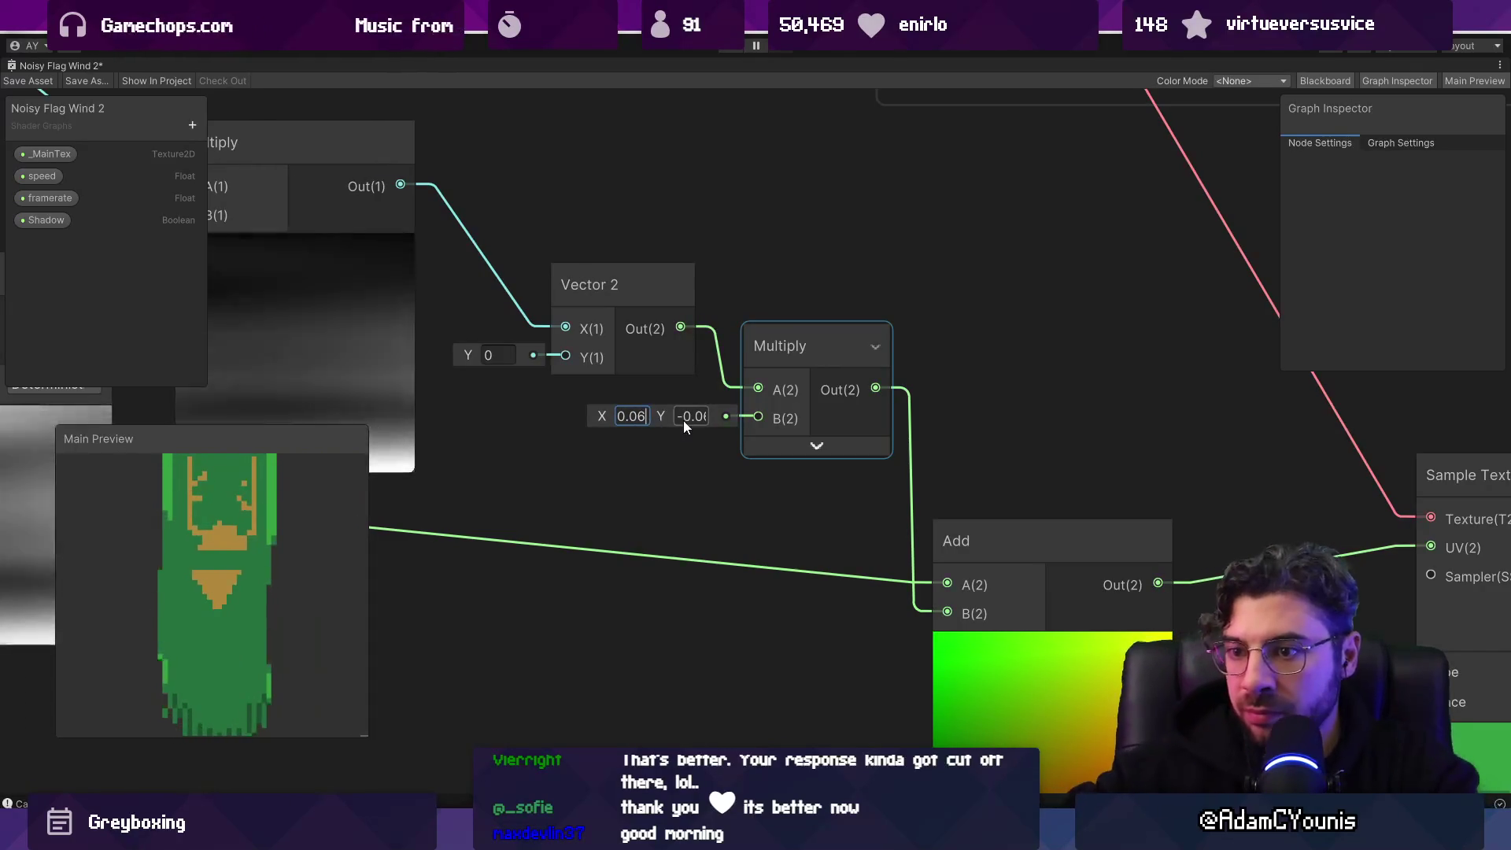
left_click(698, 418)
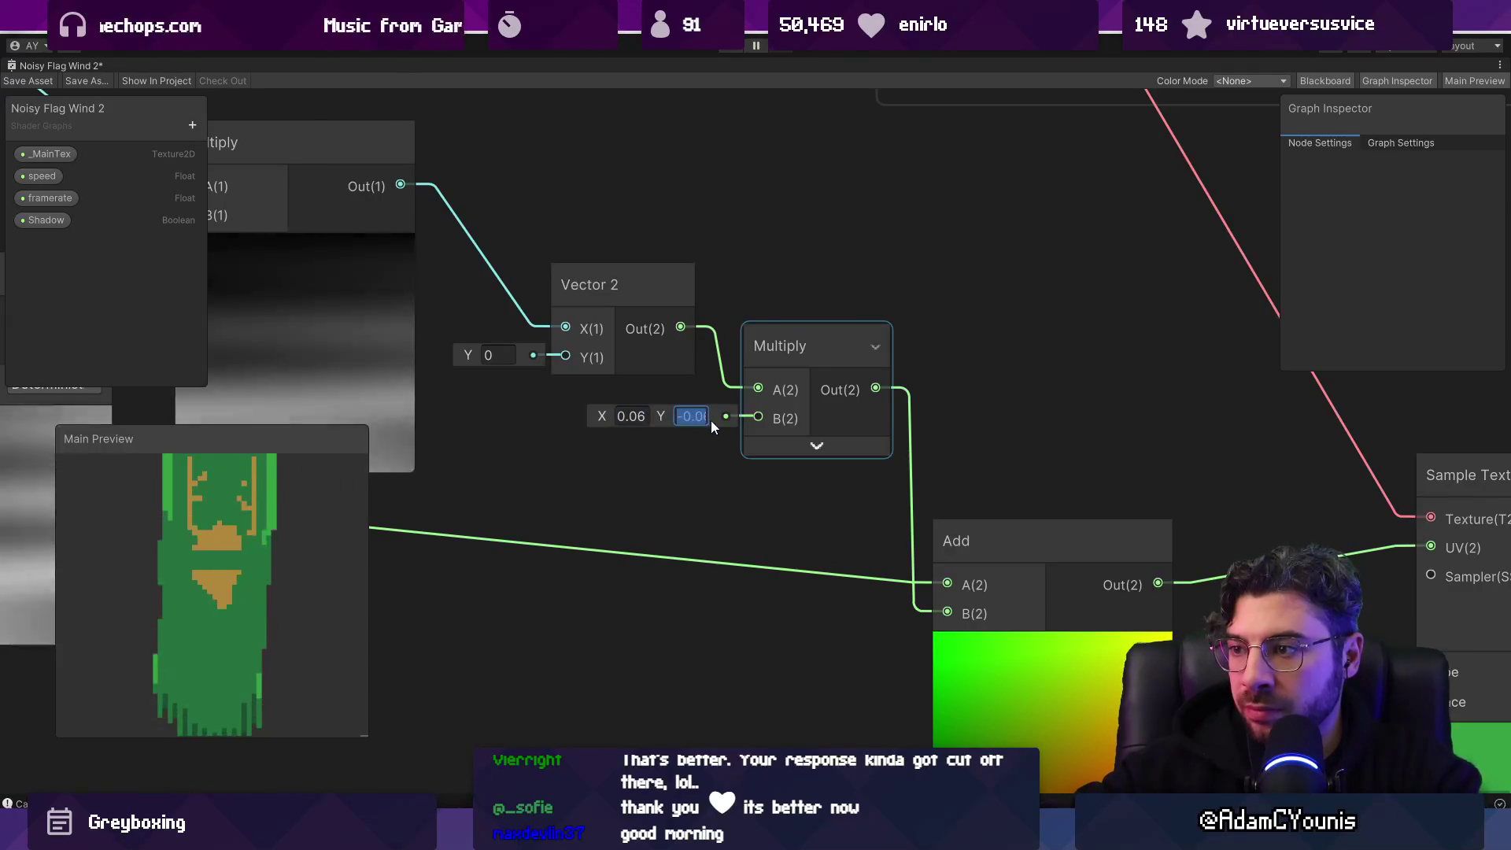
type("0")
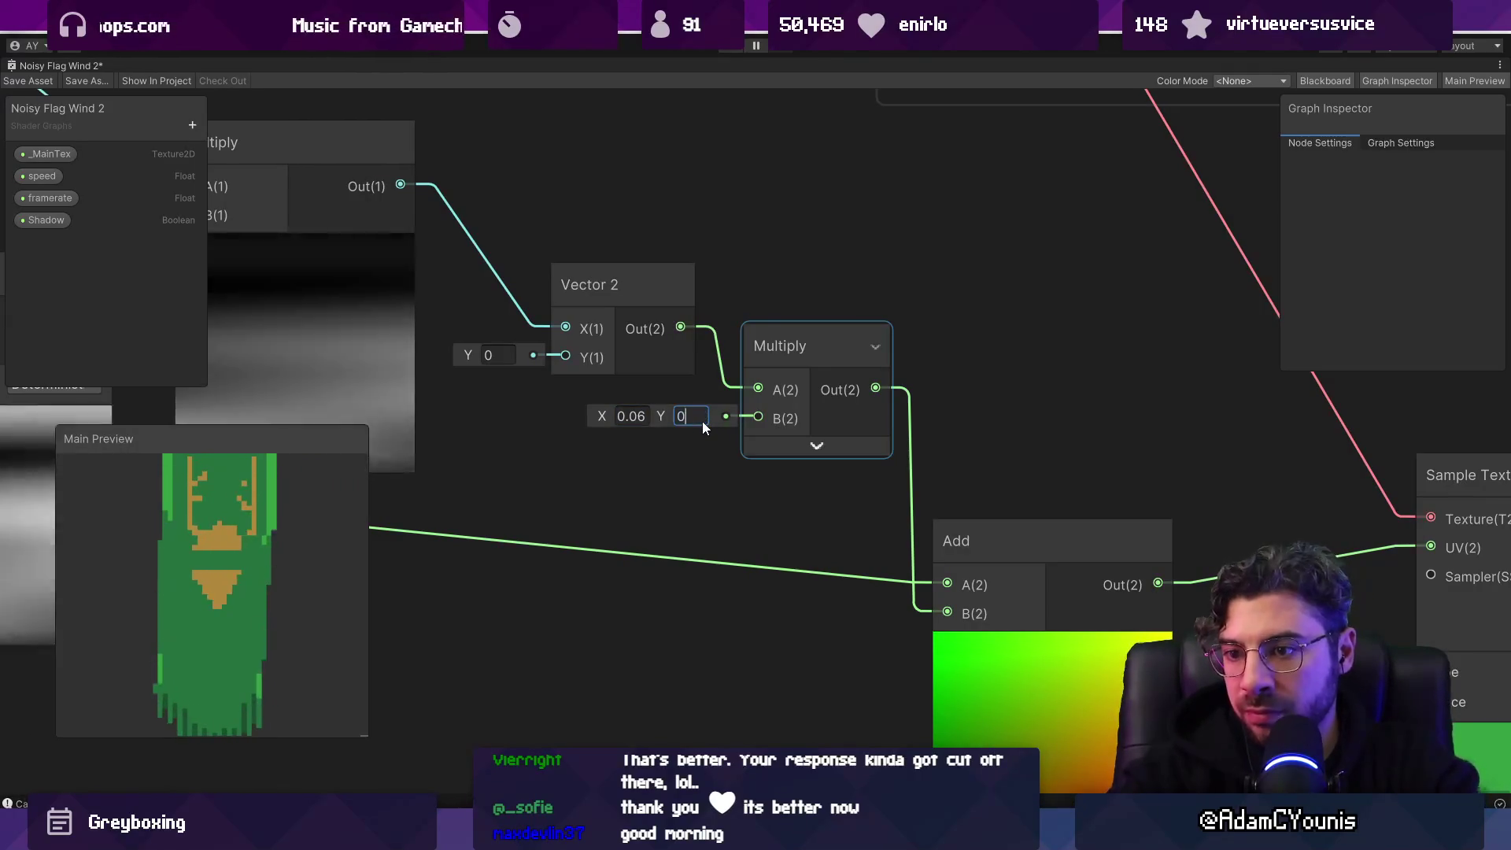
scroll(691, 425, "down", 3)
left_click_drag(874, 493, 907, 493)
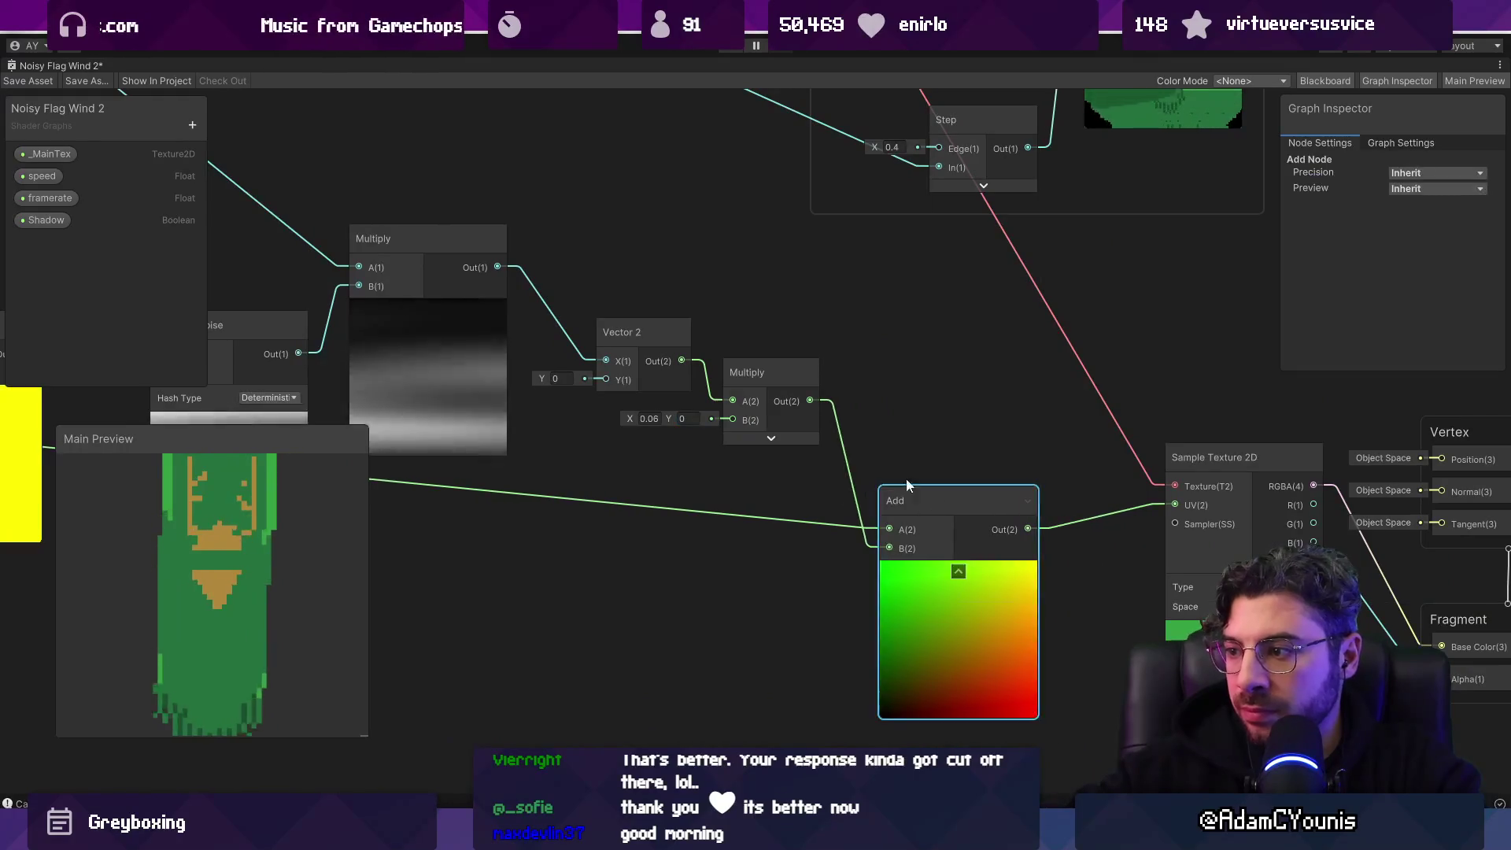
Step: Create a Remap node off the offset Multiply, hook it to Add and place it beside Add
left_click_drag(754, 502, 724, 528)
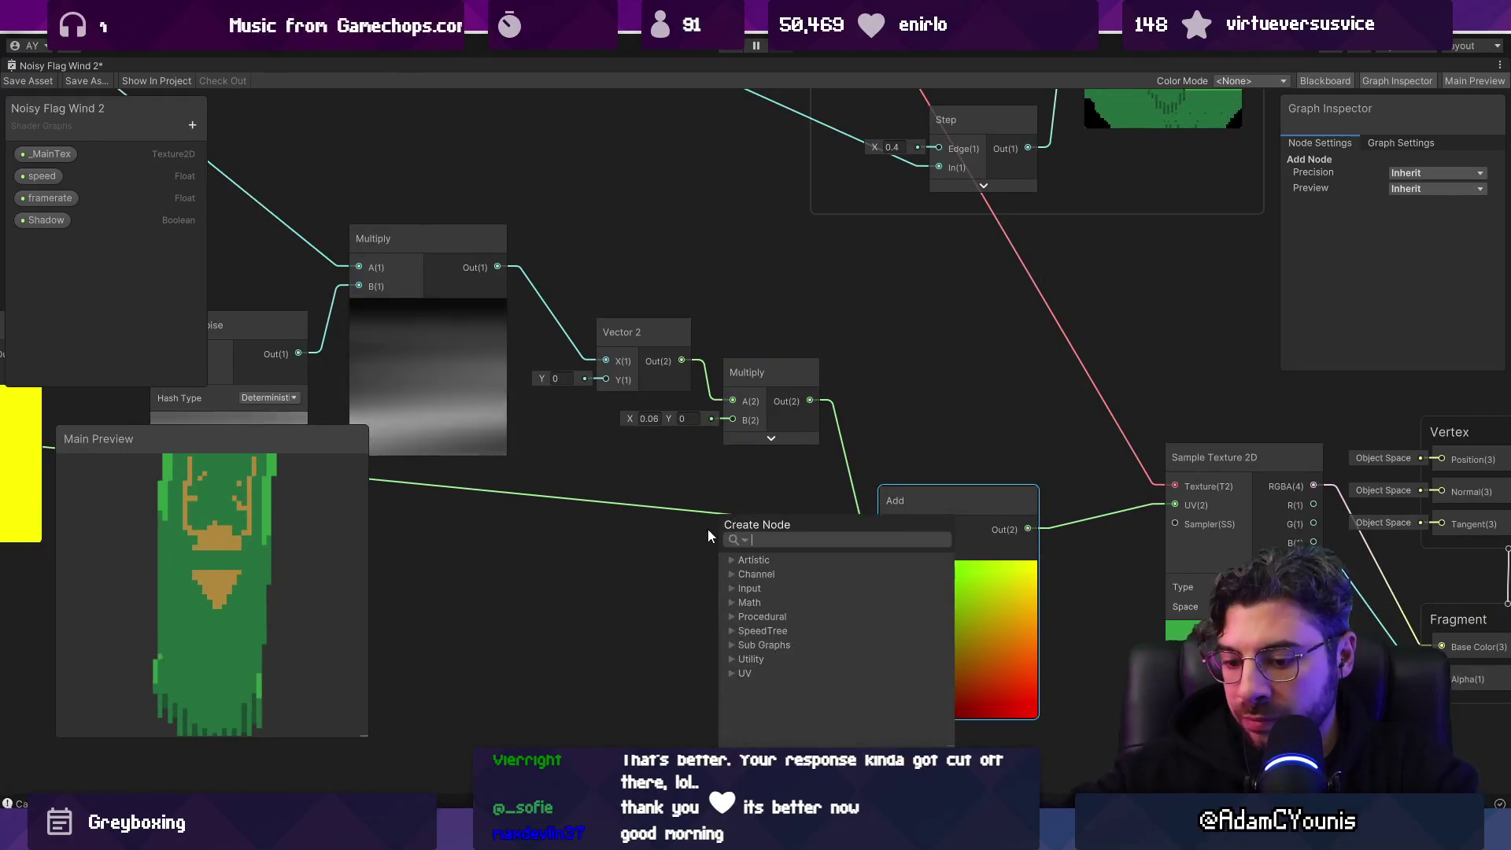
type("remap")
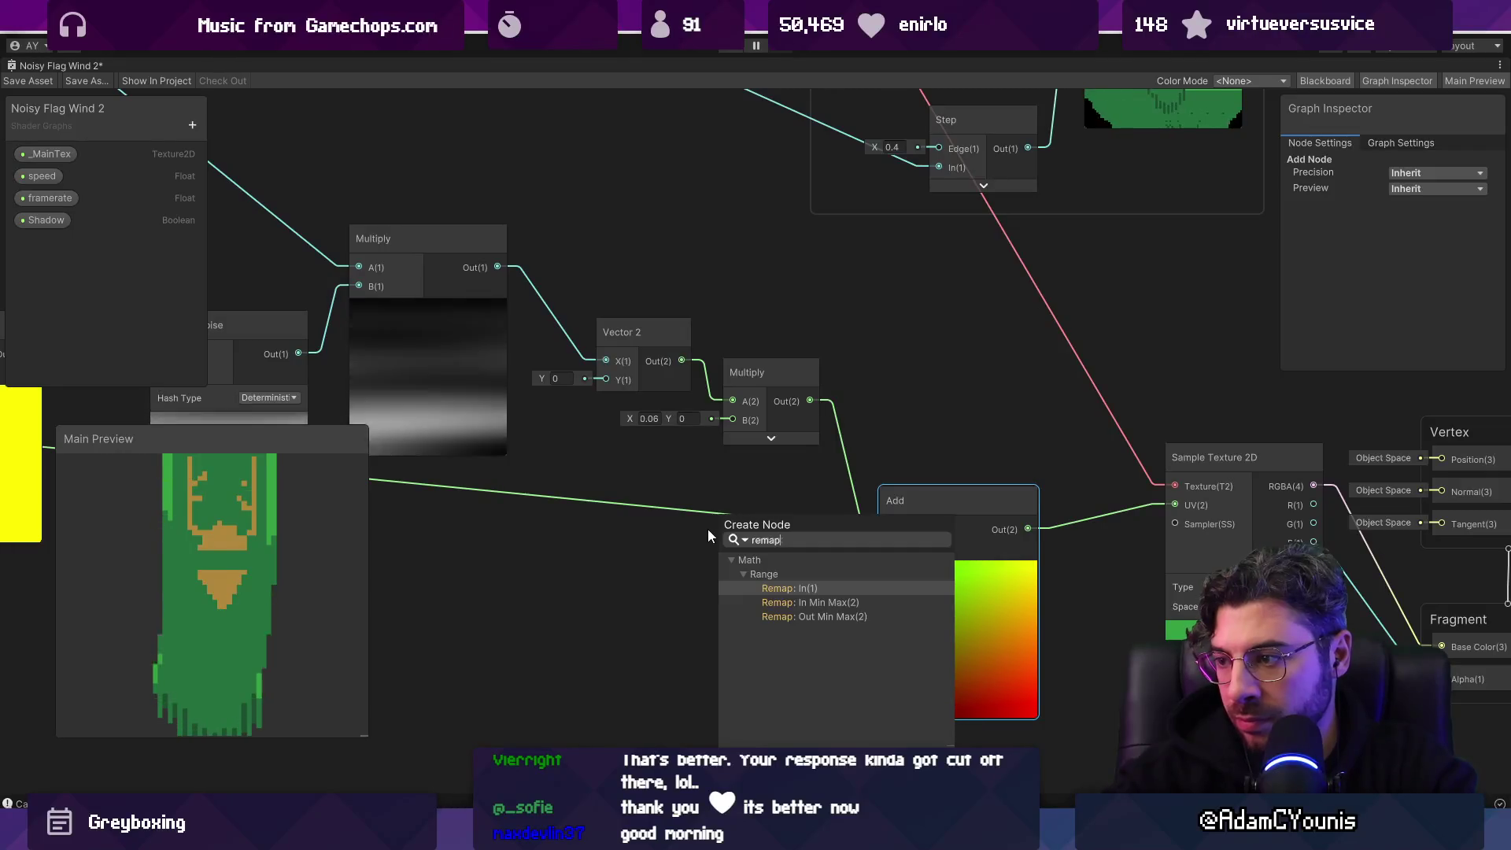
key("Return")
left_click_drag(873, 533, 886, 526)
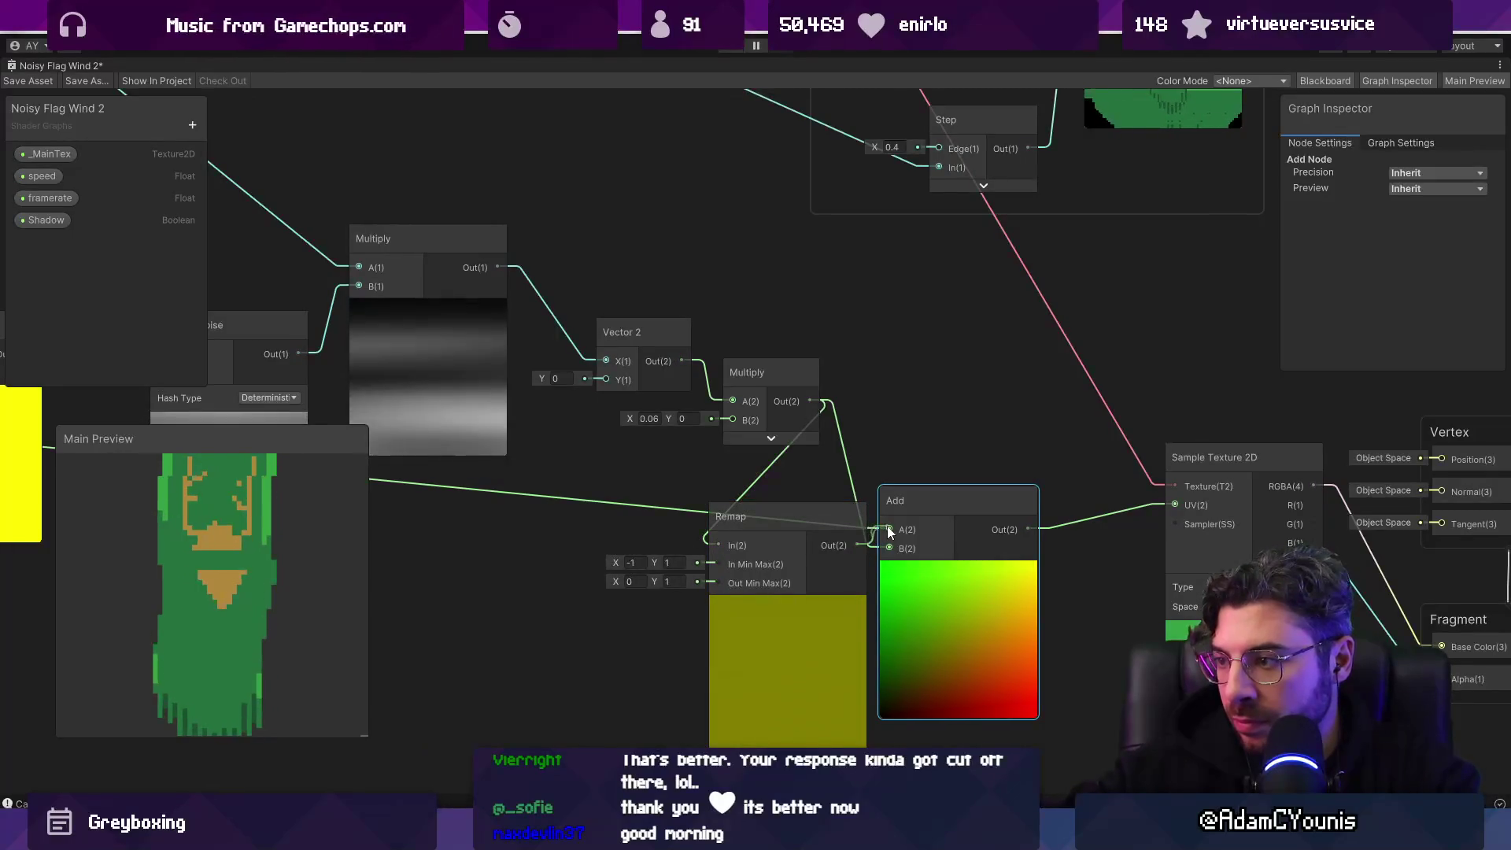
left_click(787, 607)
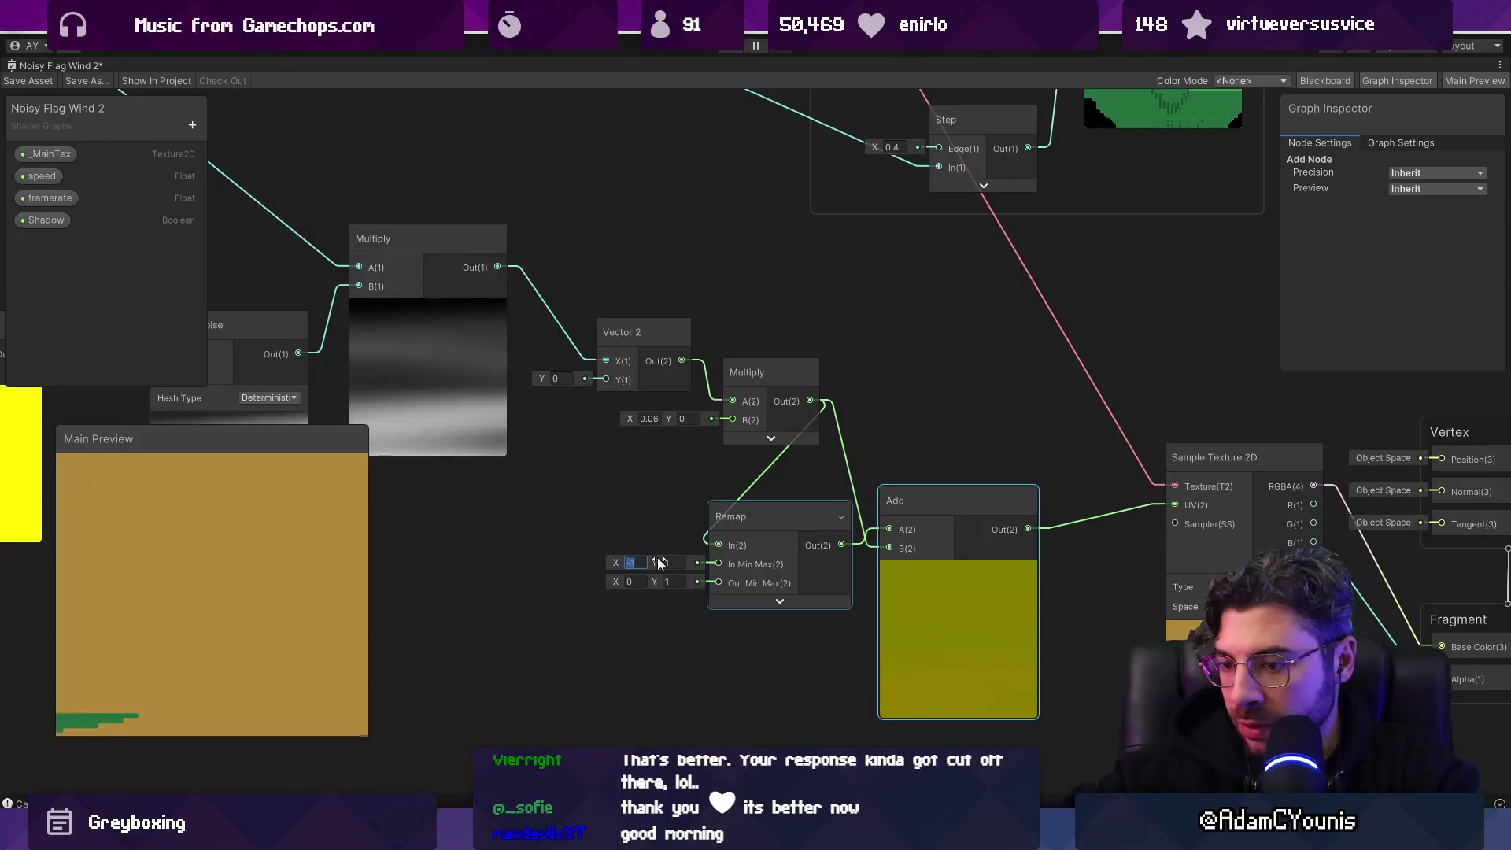
type("0")
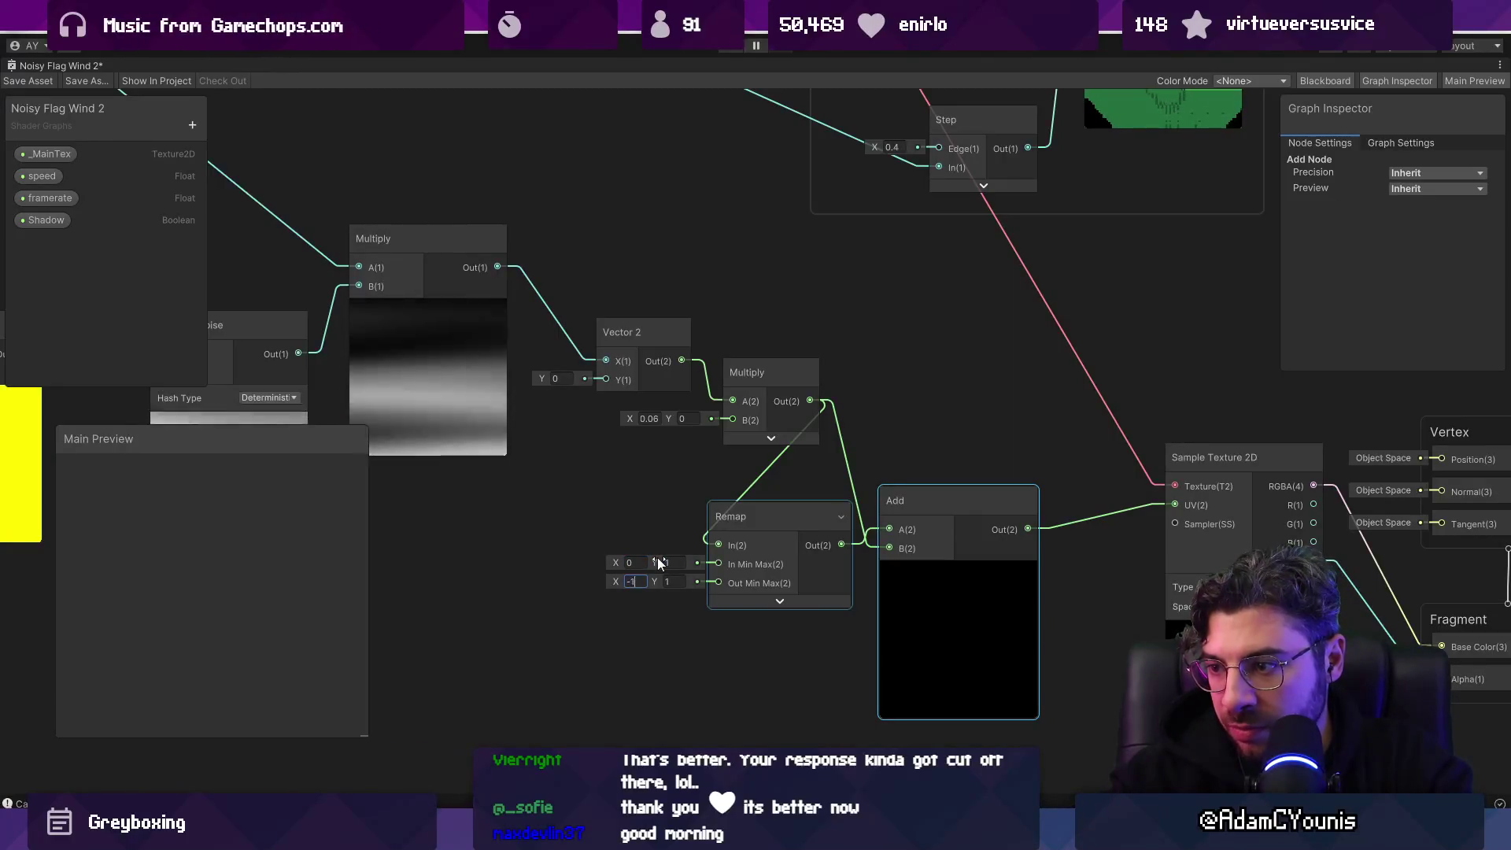
mouse_move(751, 517)
left_mouse_down()
mouse_move(735, 487)
mouse_move(762, 487)
left_mouse_up()
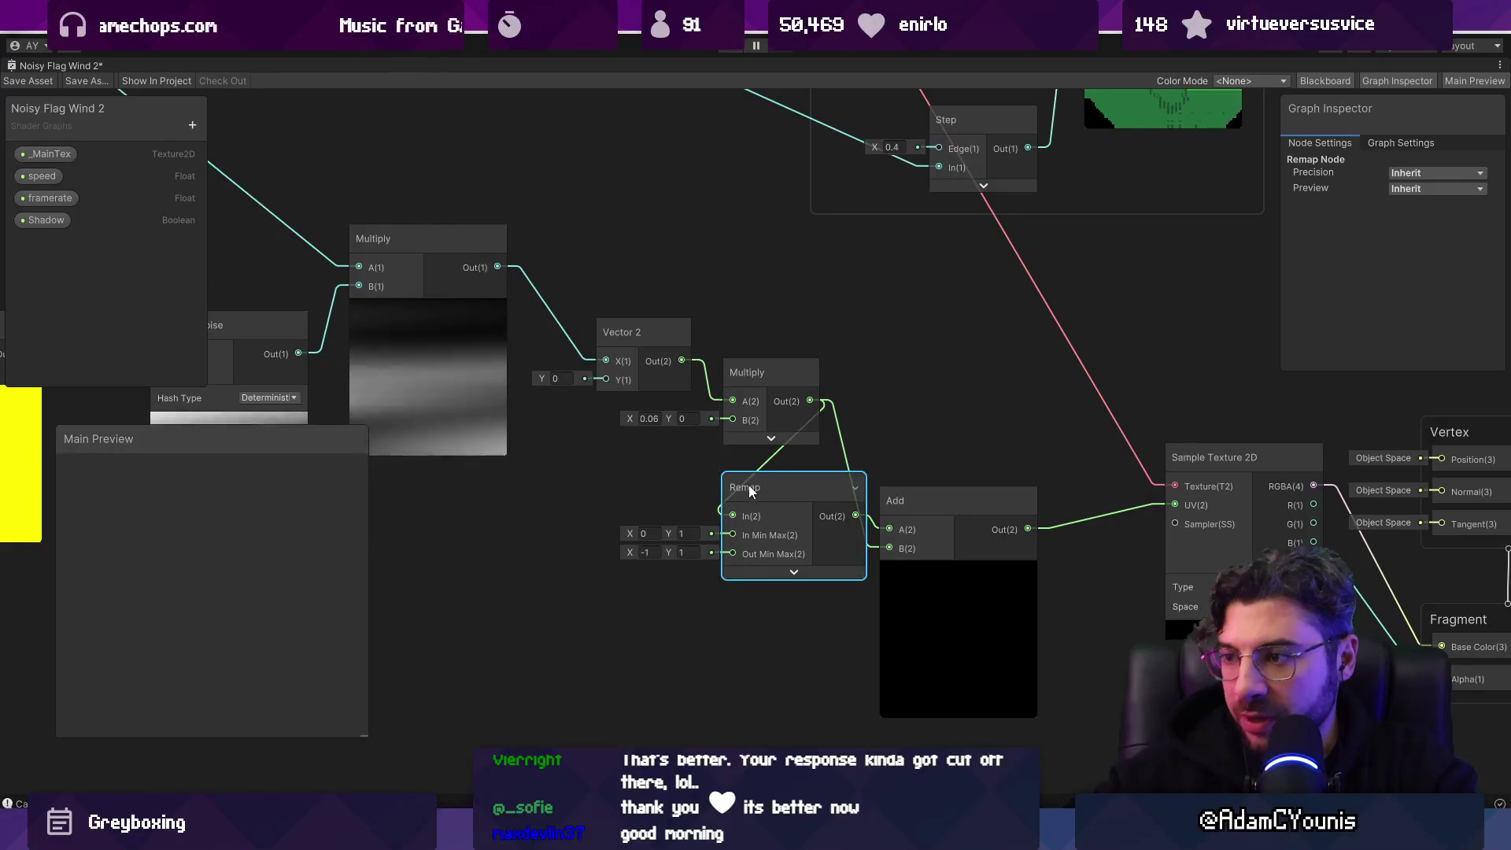
left_click_drag(768, 484, 718, 465)
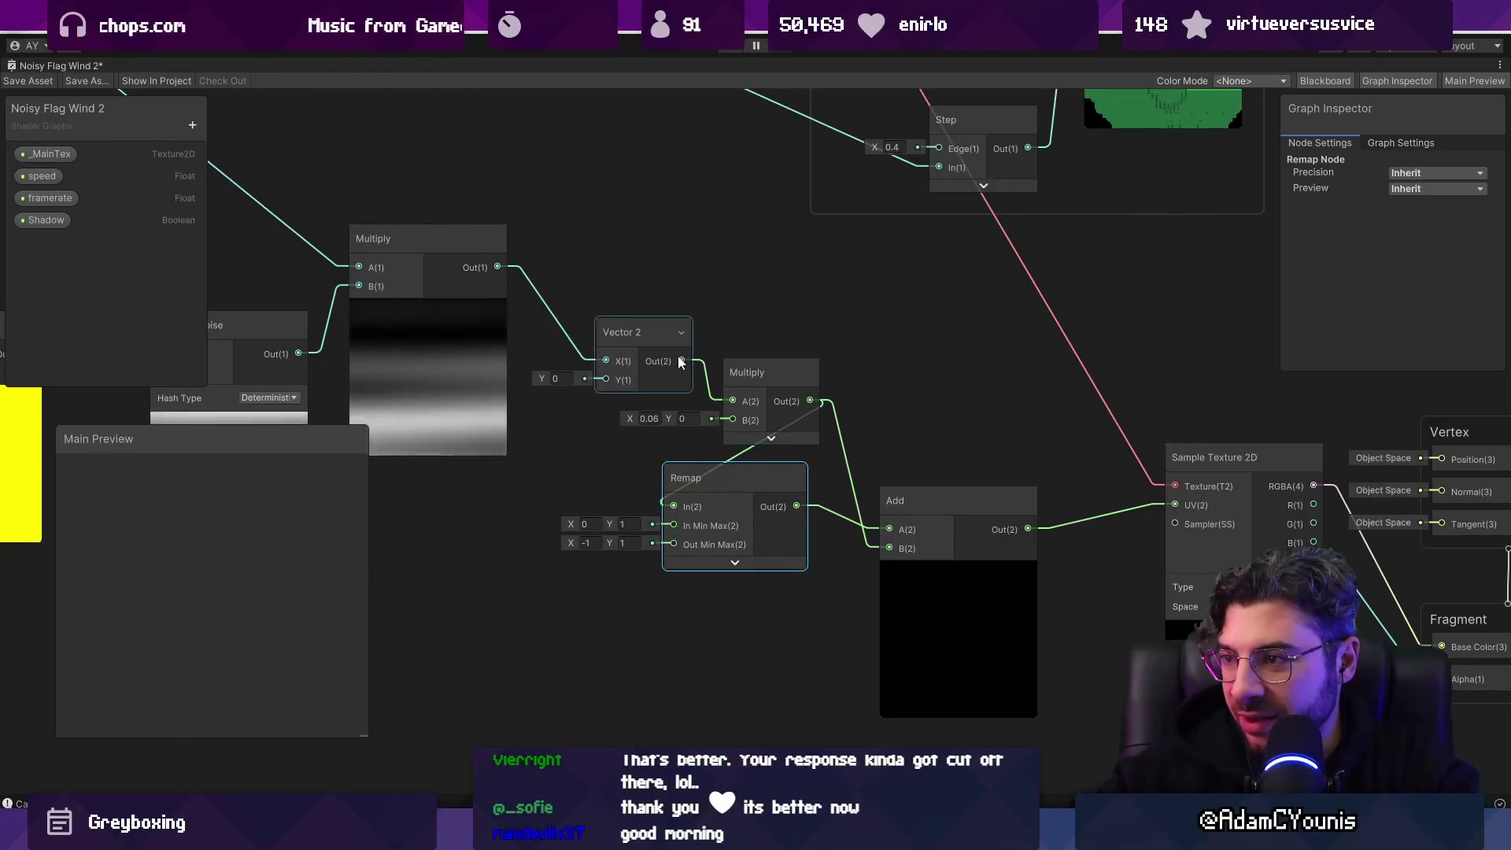
Step: Try wiring Remap into Multiply A, undo and redo the changes, and reposition the Remap node
mouse_move(745, 409)
left_mouse_down()
mouse_move(734, 403)
mouse_move(834, 348)
mouse_move(877, 356)
left_mouse_up()
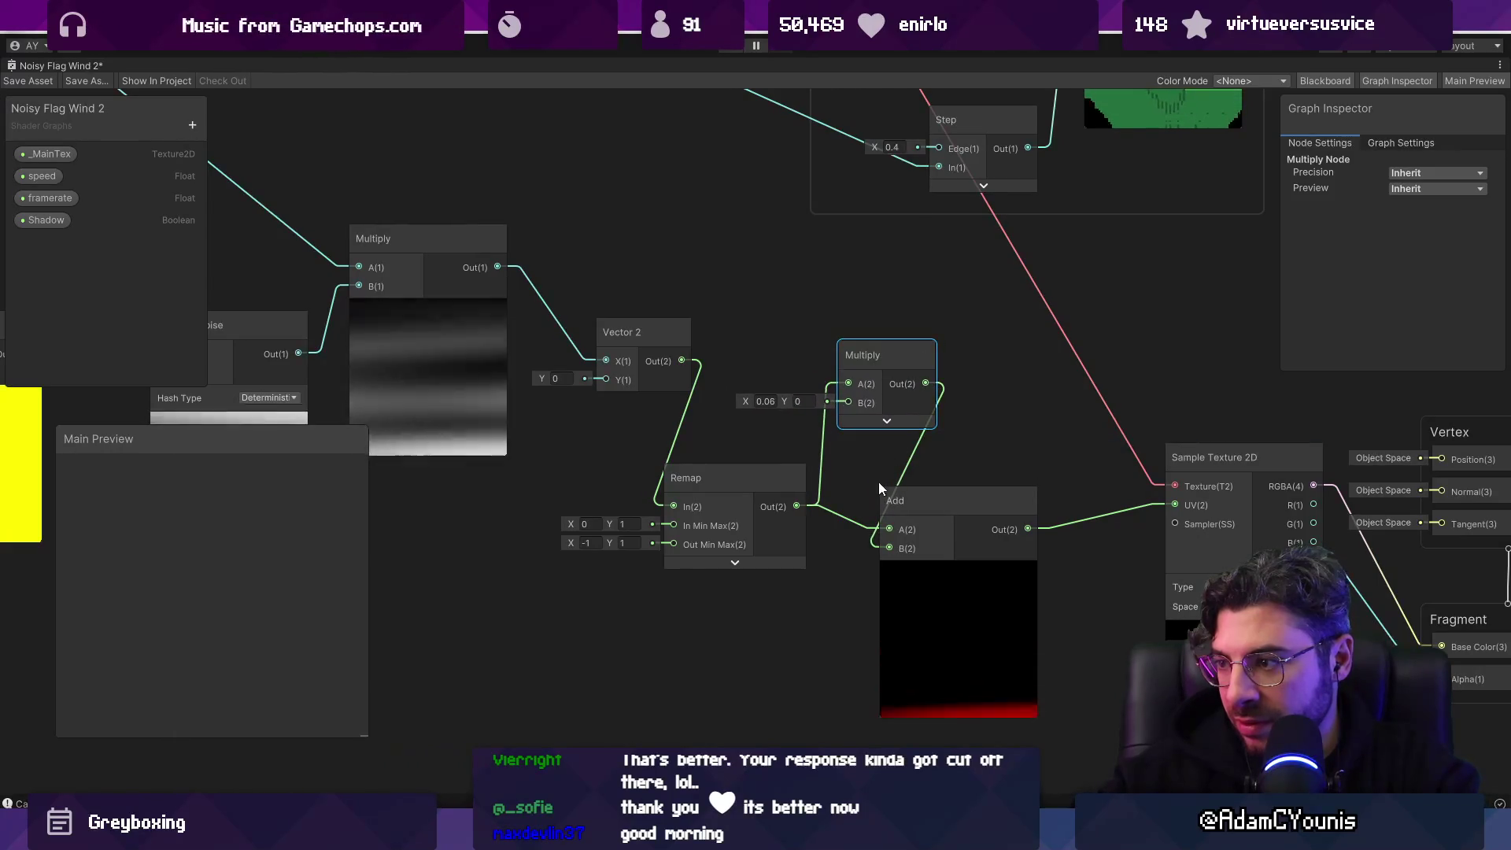
scroll(862, 474, "down", 4)
scroll(847, 464, "up", 2)
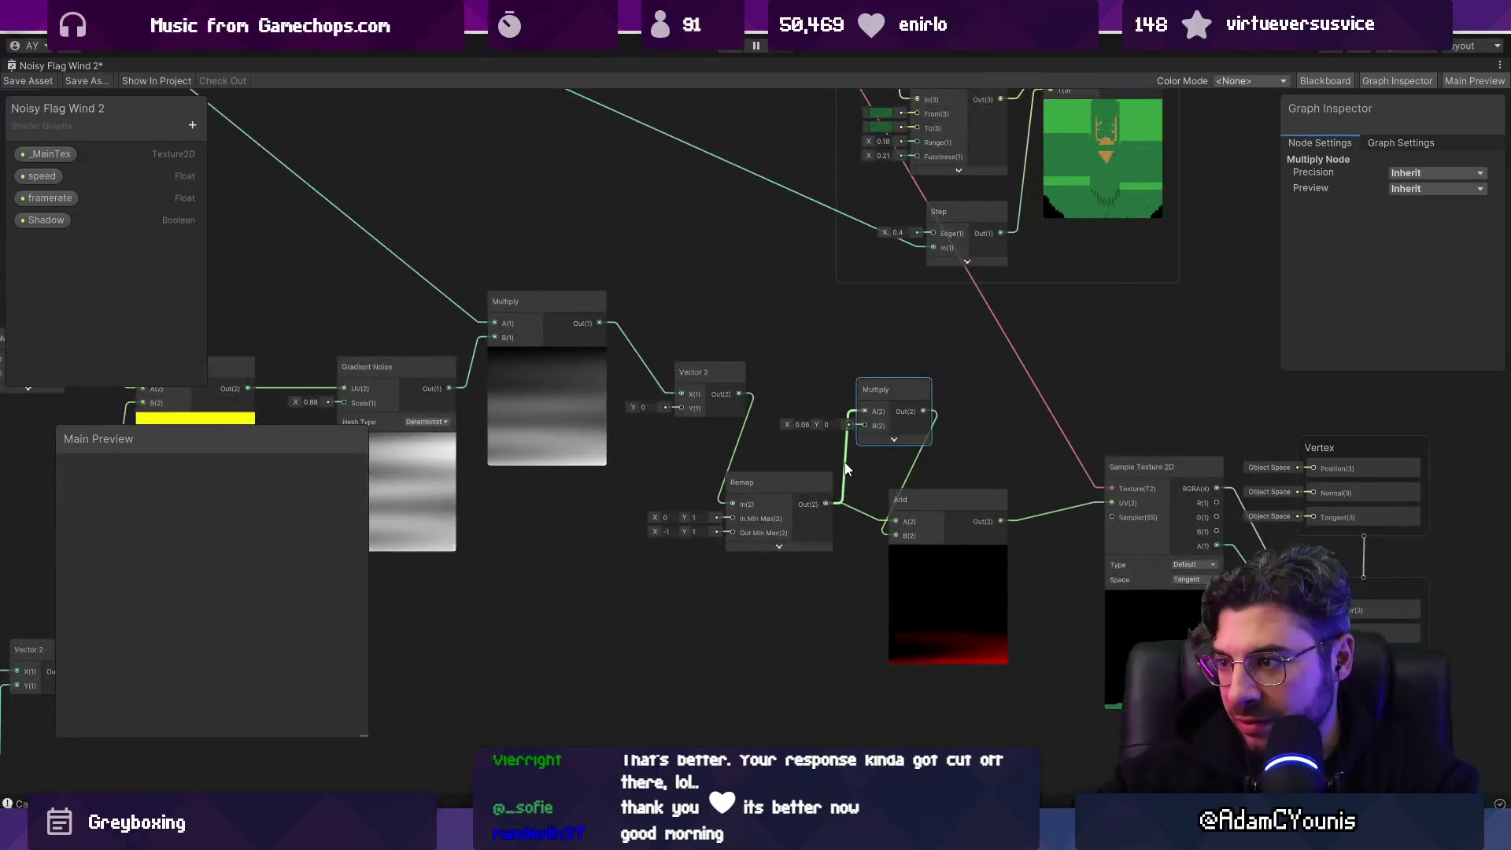
key("ctrl+z")
key("ctrl+z")
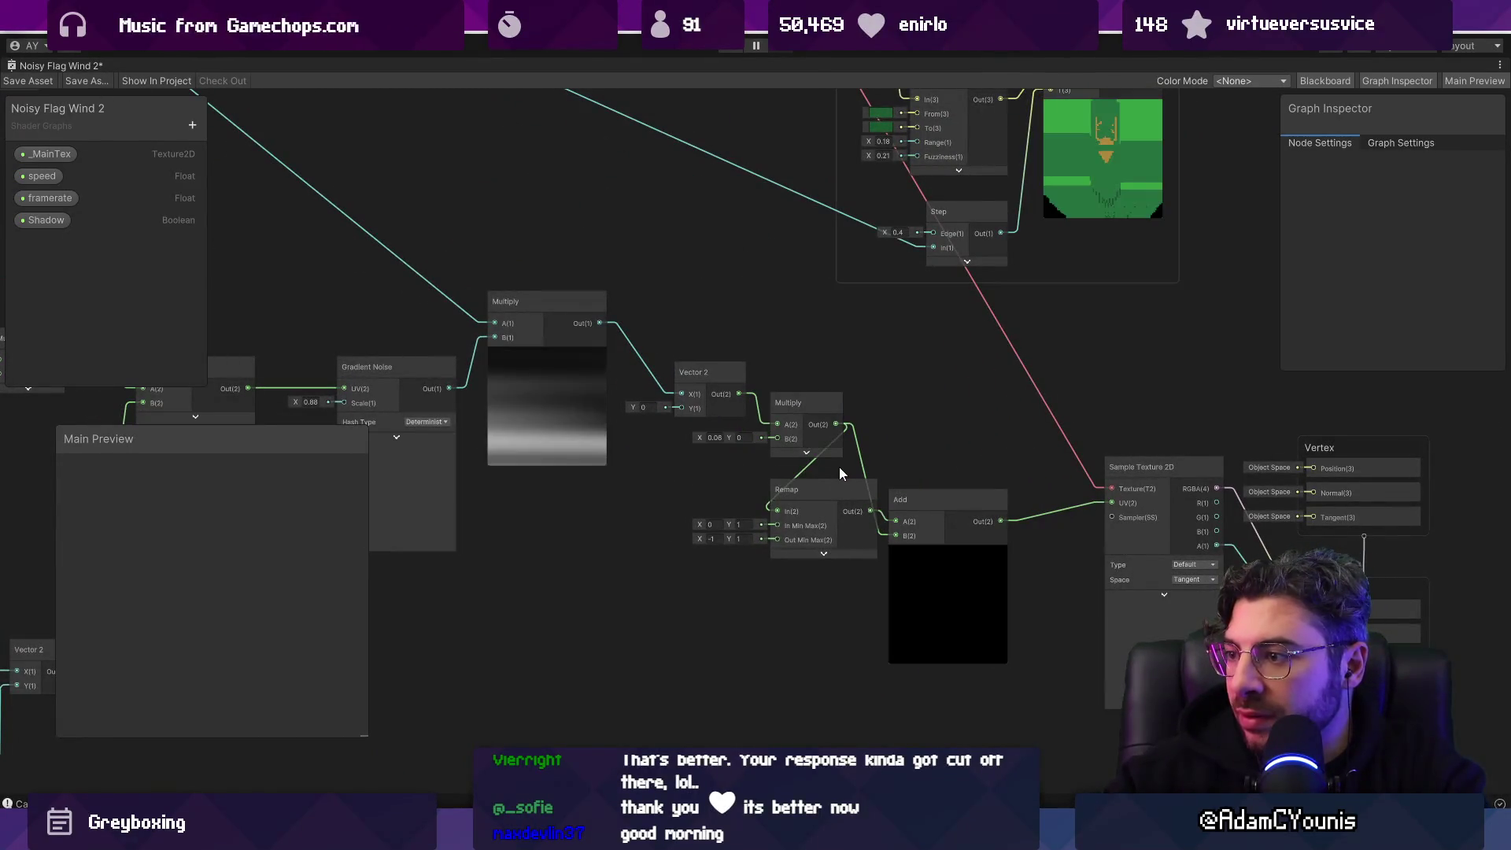
key("ctrl+z")
key("ctrl+z")
key("ctrl+y")
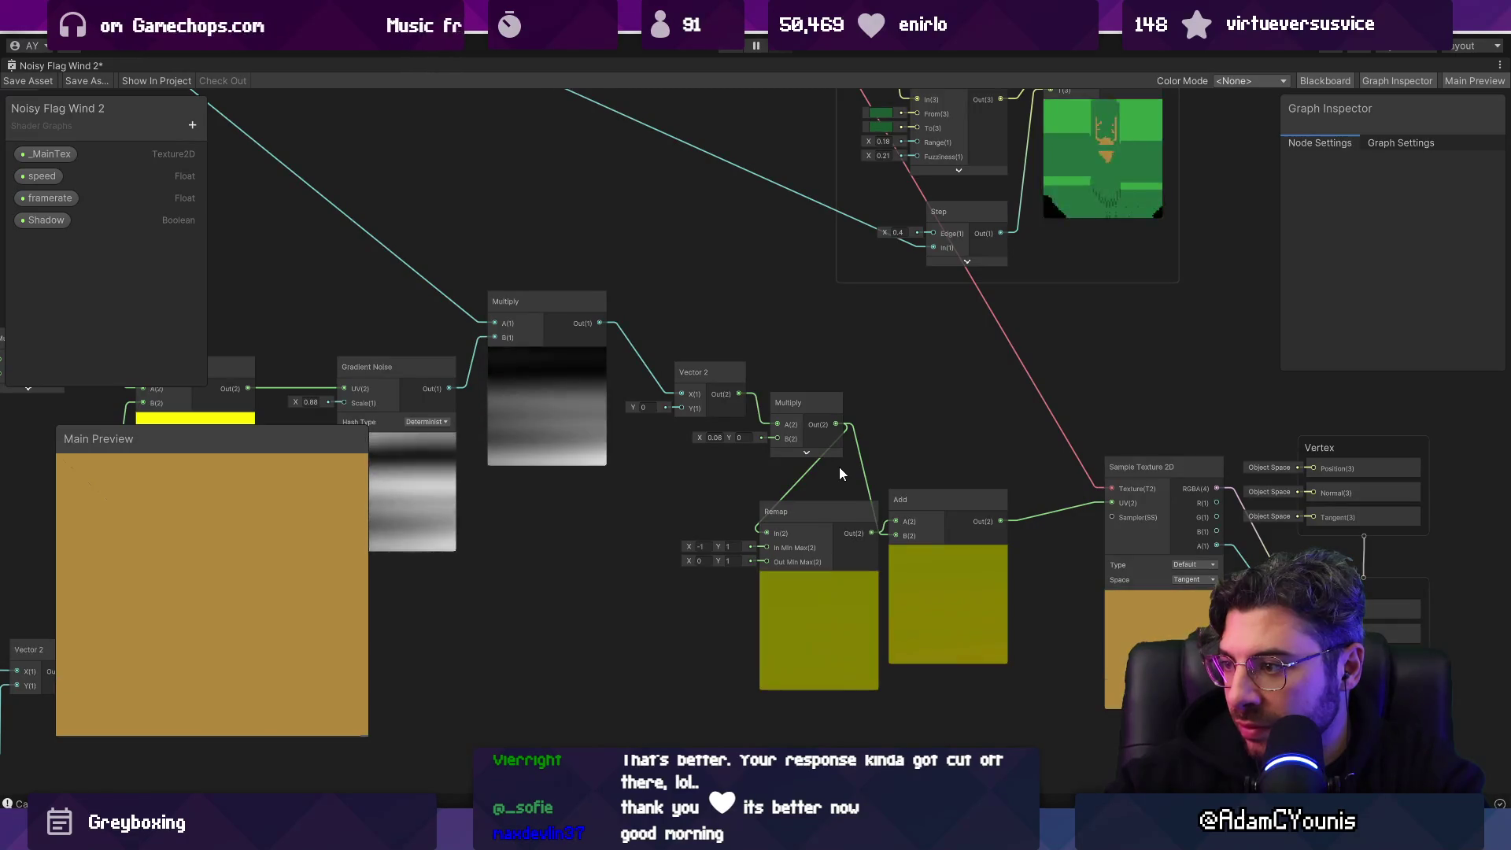
mouse_move(833, 479)
left_mouse_down()
mouse_move(805, 509)
mouse_move(890, 536)
left_mouse_up()
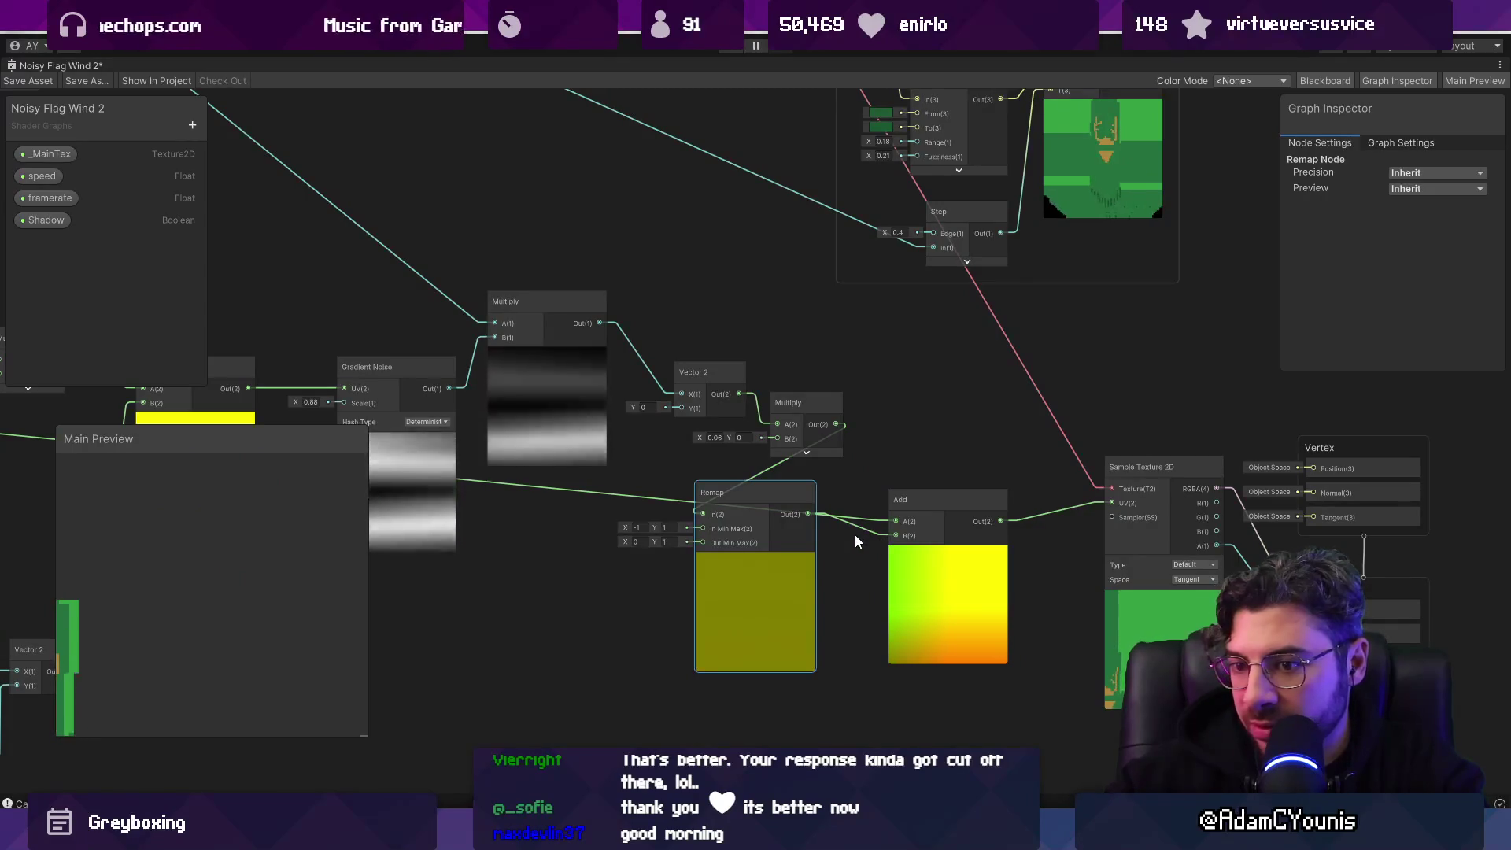
Step: Set the Remap In Min Max minimum to 0 and start entering -1 as the output minimum
scroll(753, 534, "up", 3)
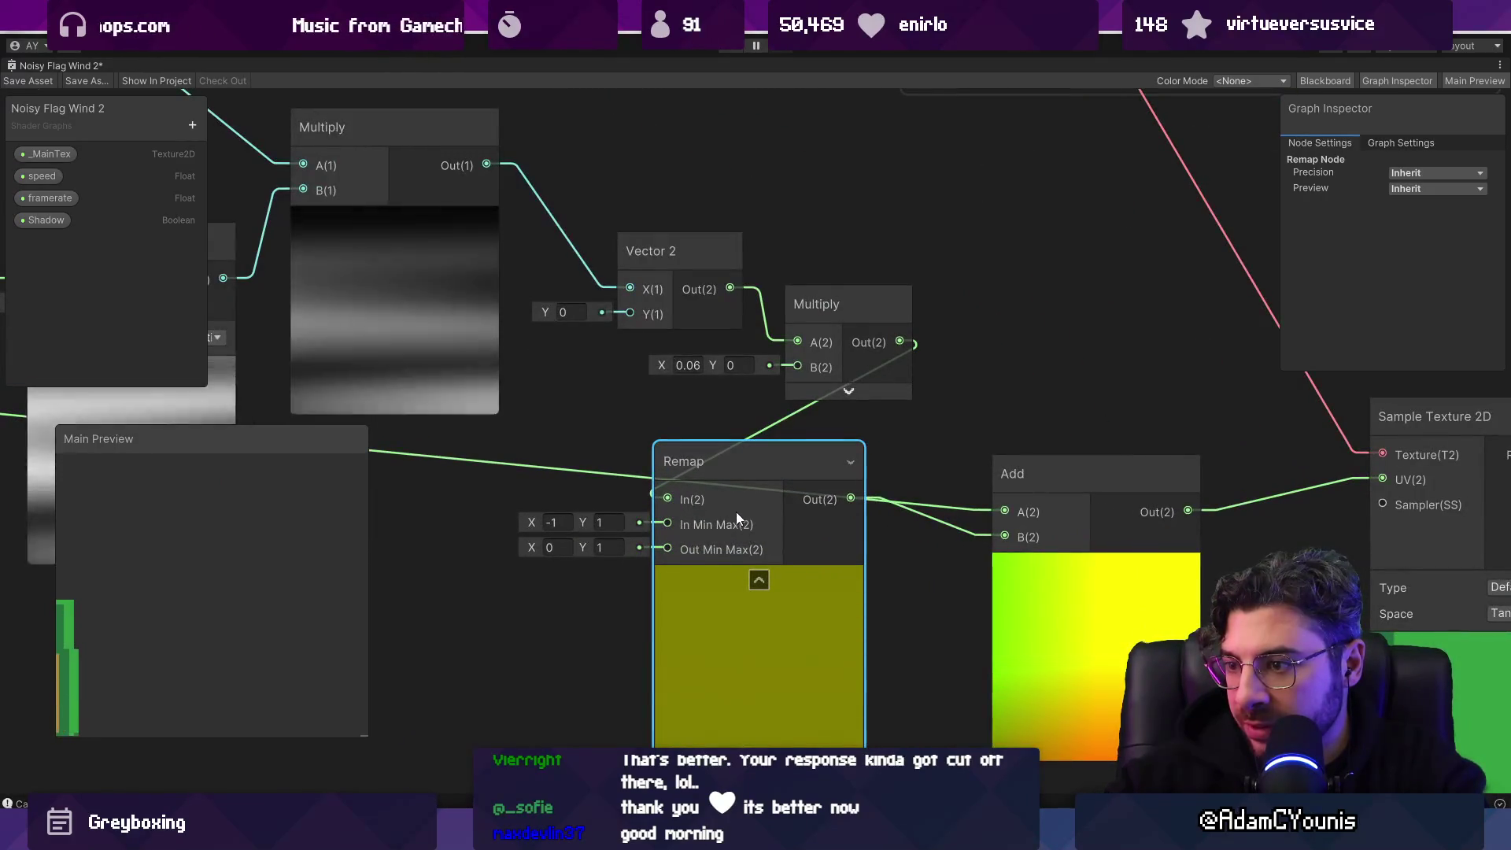
left_click(560, 519)
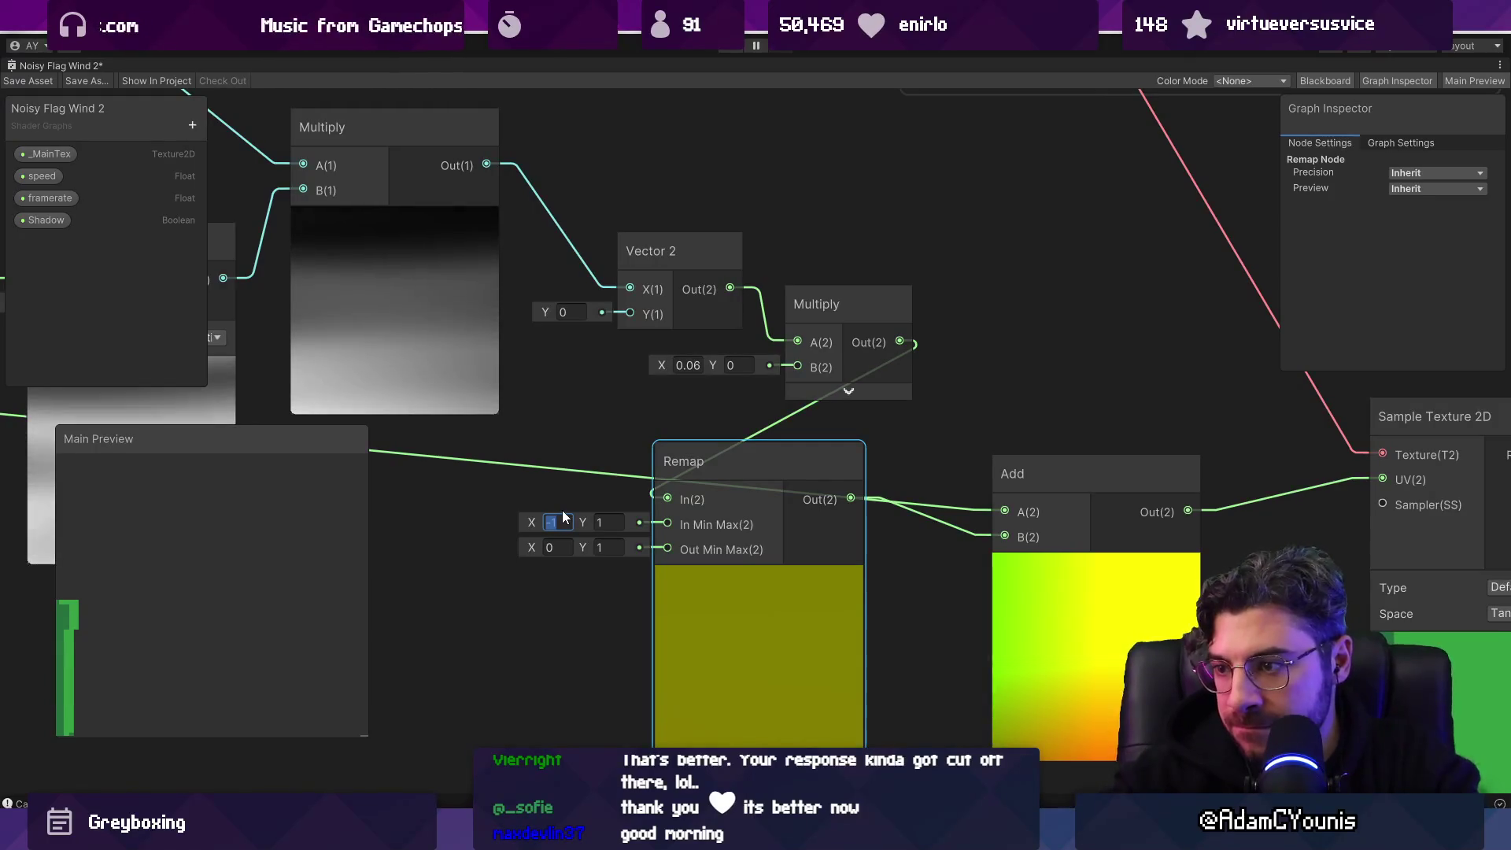
type("0")
key("Tab")
key("Tab")
type("-1")
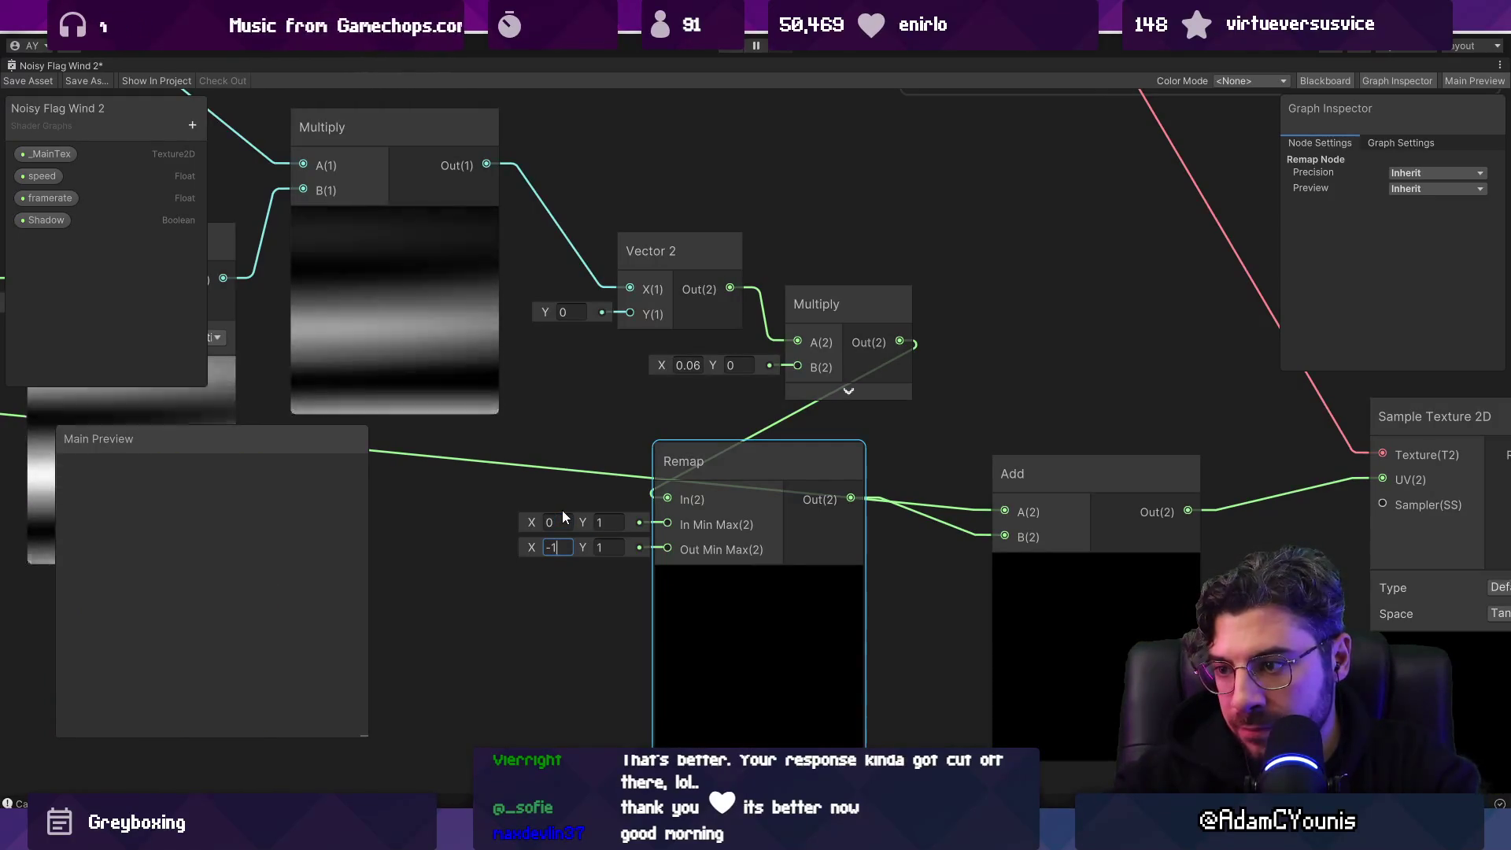
key("BackSpace")
key("BackSpace")
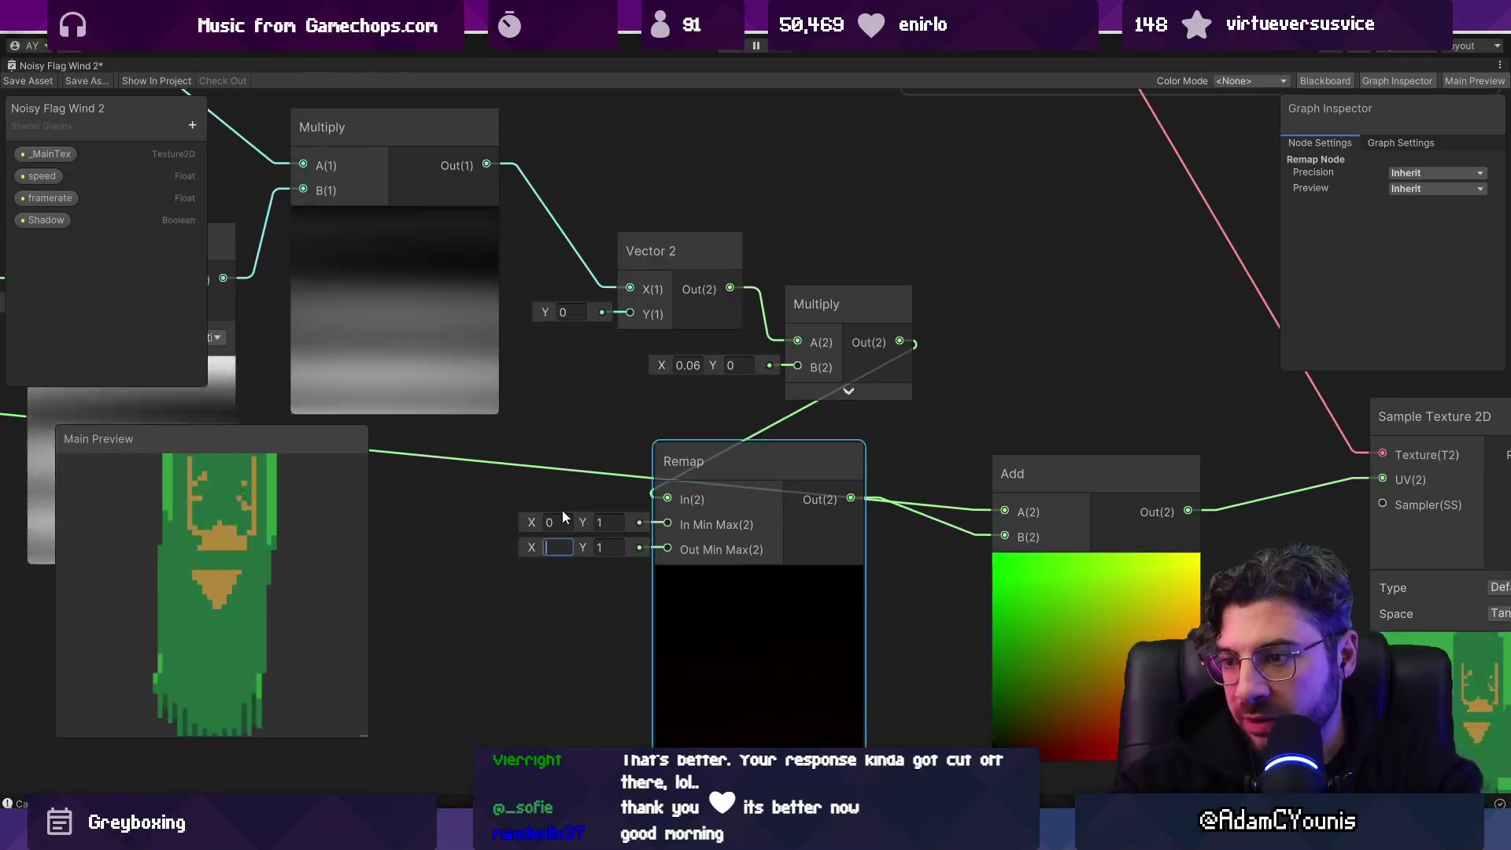
Step: Wire Vector 2 into Remap, Remap into the offset Multiply's A, and that Multiply into Add's A
left_click_drag(714, 345, 667, 499)
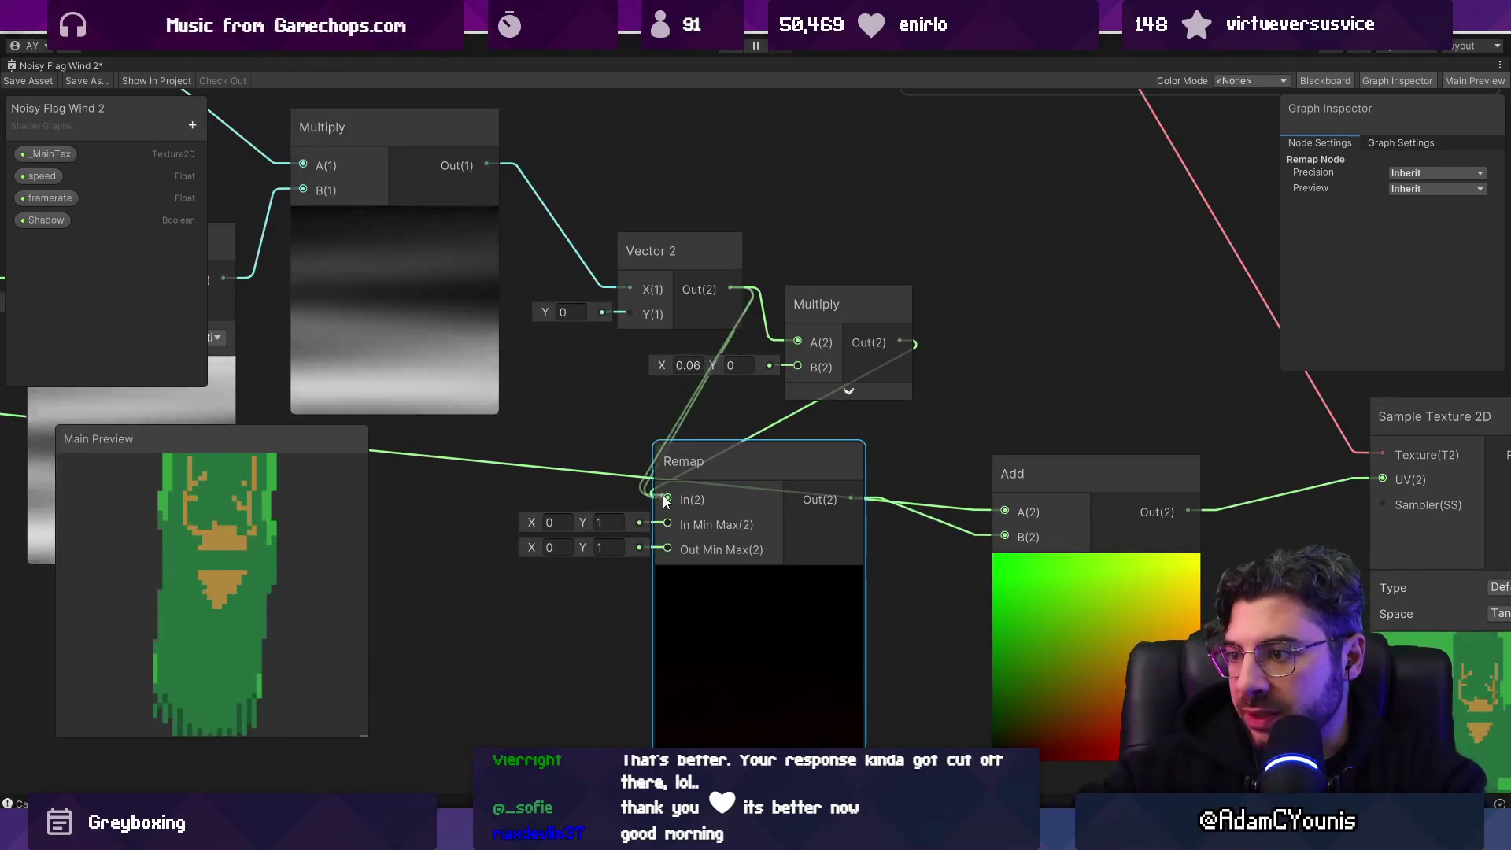
left_click_drag(850, 499, 797, 342)
left_click_drag(899, 341, 1004, 512)
left_click_drag(777, 470, 810, 457)
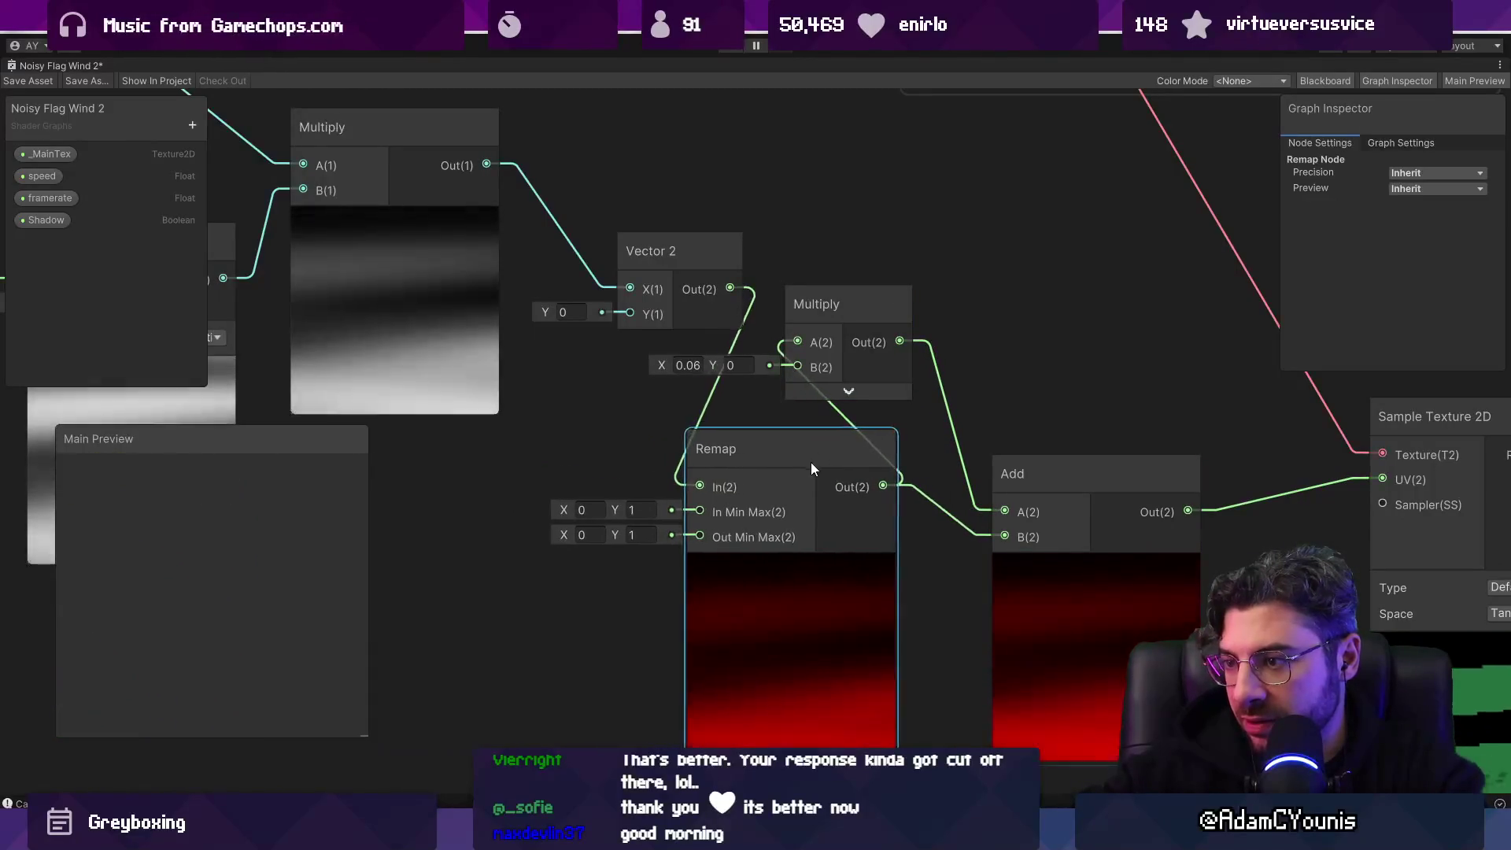
left_click(586, 535)
Step: Enter -1 as the Remap output minimum and move the Remap node left
type("-1")
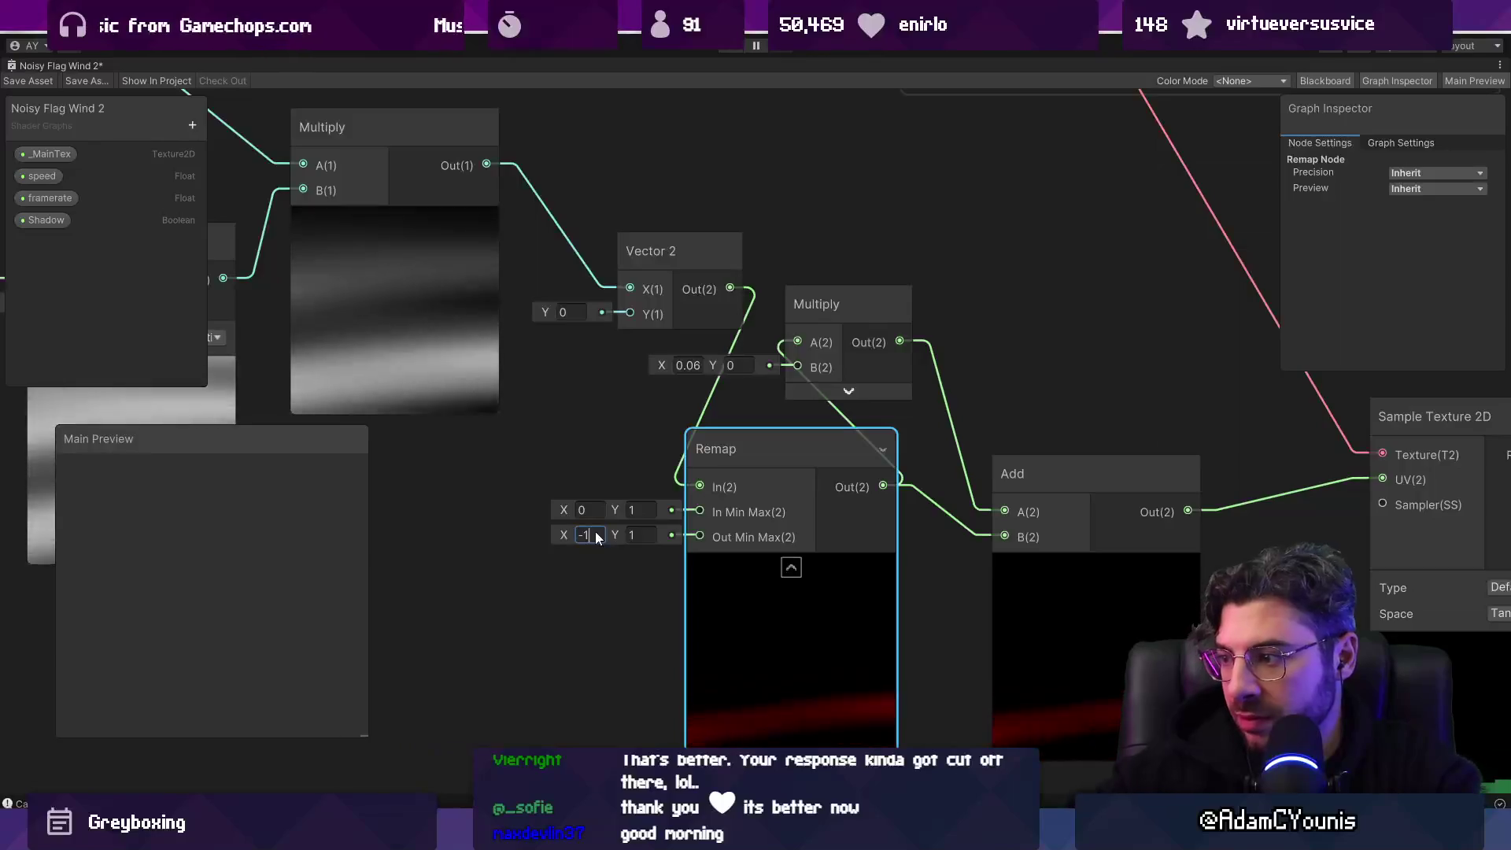
scroll(595, 538, "down", 3)
scroll(712, 545, "up", 3)
mouse_move(743, 488)
left_mouse_down()
mouse_move(581, 452)
mouse_move(598, 478)
mouse_move(625, 480)
left_mouse_up()
scroll(904, 491, "down", 3)
scroll(871, 482, "up", 3)
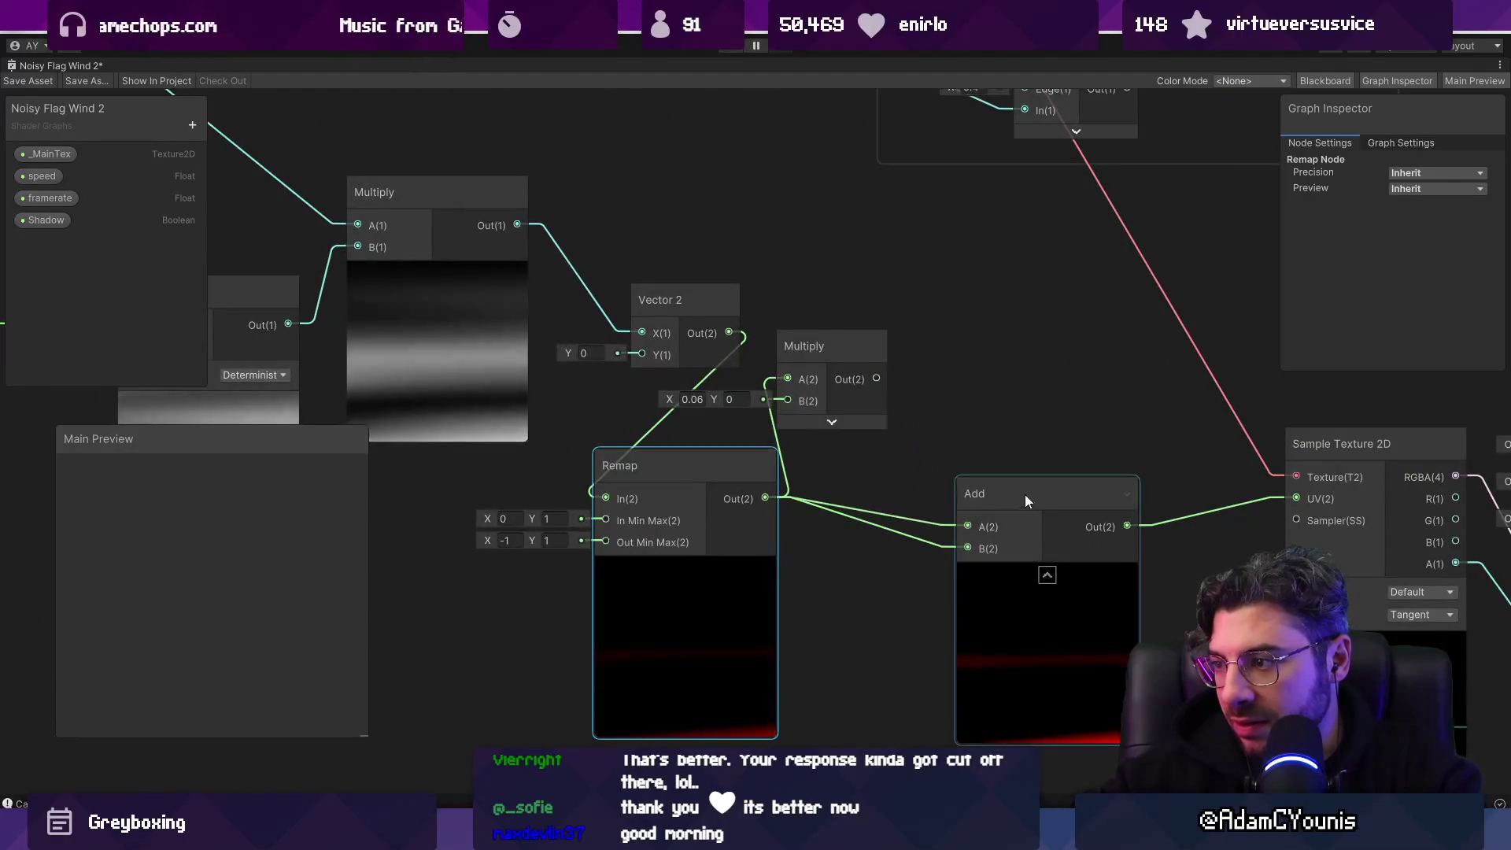
scroll(1019, 495, "down", 5)
scroll(599, 463, "up", 3)
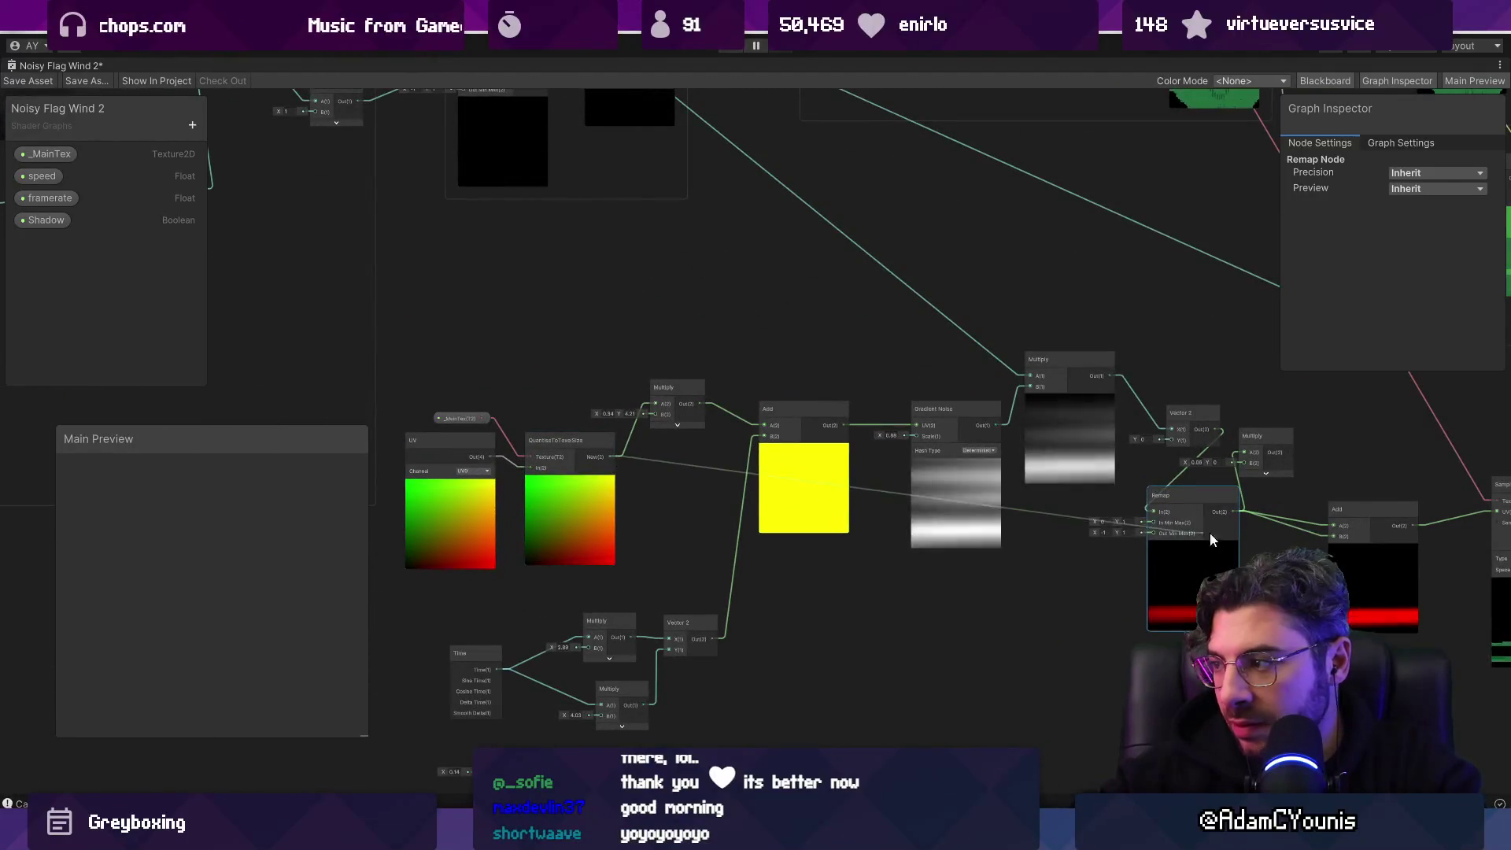
mouse_move(1239, 551)
left_mouse_down()
mouse_move(710, 551)
mouse_move(775, 535)
left_mouse_up()
scroll(755, 524, "up", 2)
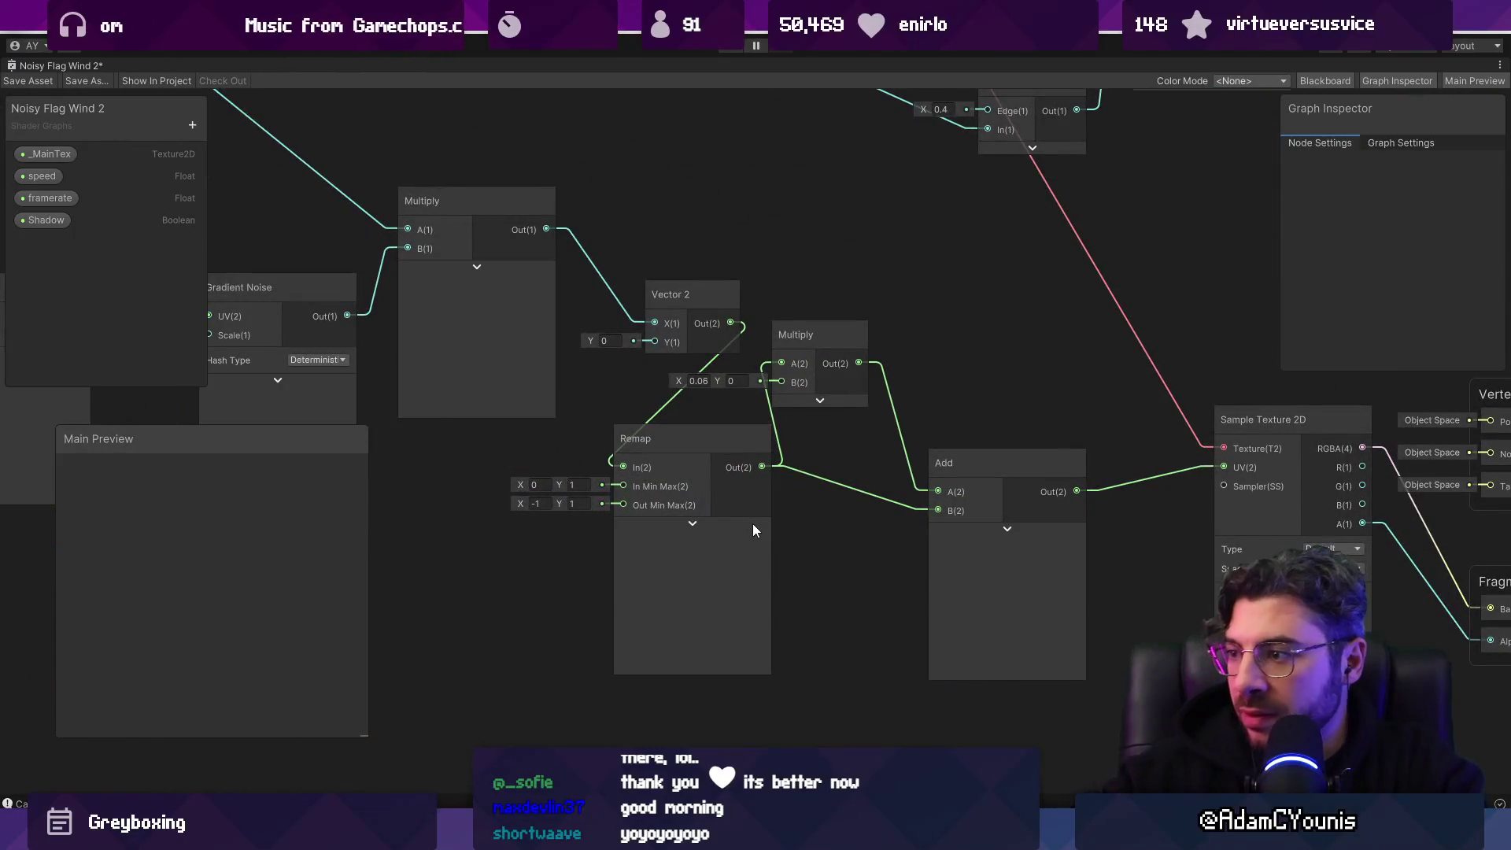
Step: Move the Remap node below the Multiply and re-enter -1 in its Out Min Max X field
left_click(753, 523)
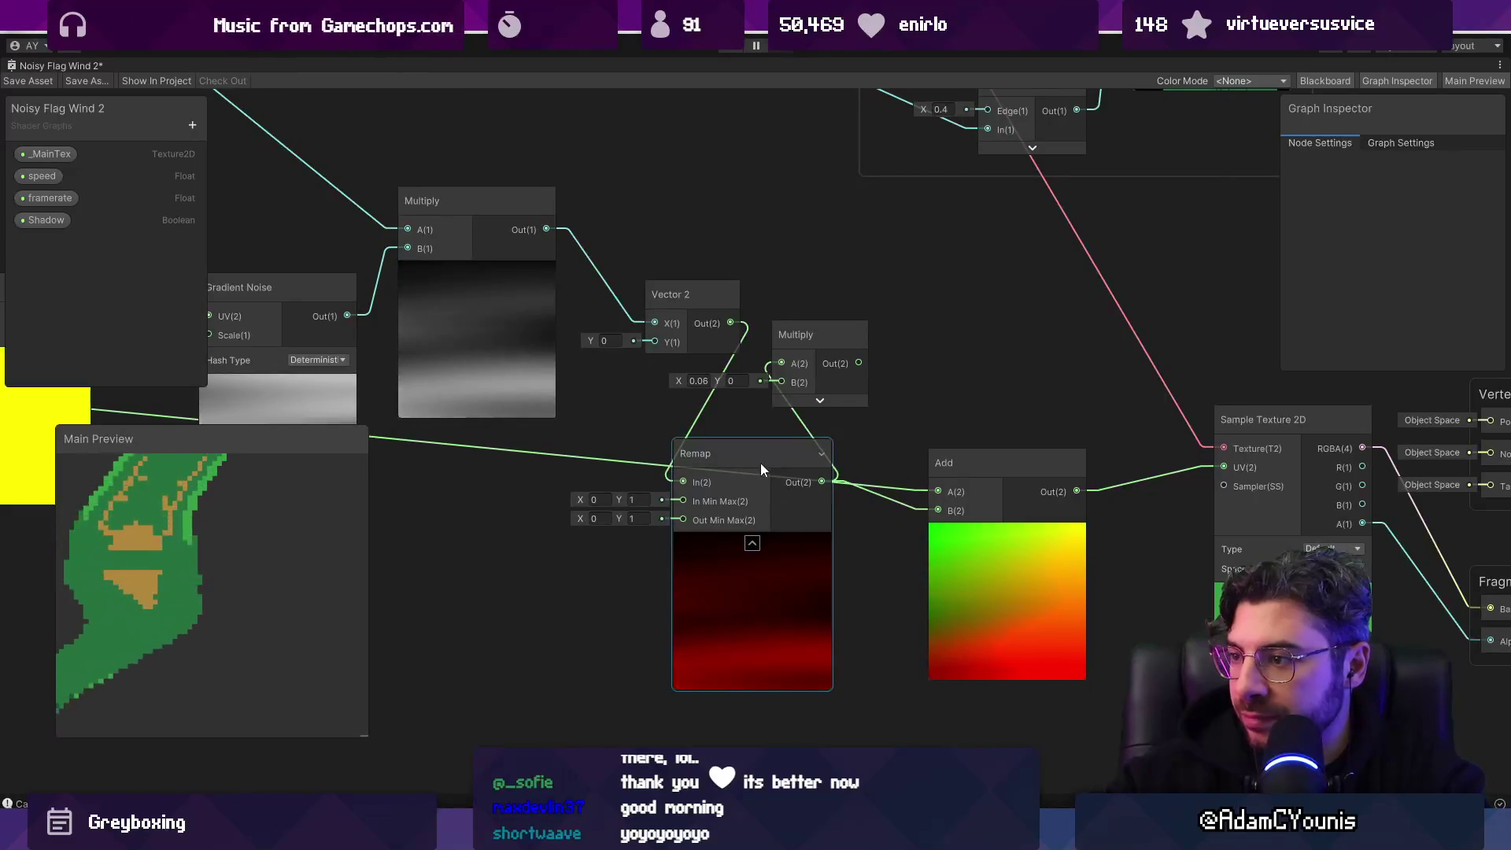
mouse_move(758, 463)
left_mouse_down()
mouse_move(735, 562)
mouse_move(756, 535)
mouse_move(782, 364)
mouse_move(889, 408)
mouse_move(935, 510)
left_mouse_up()
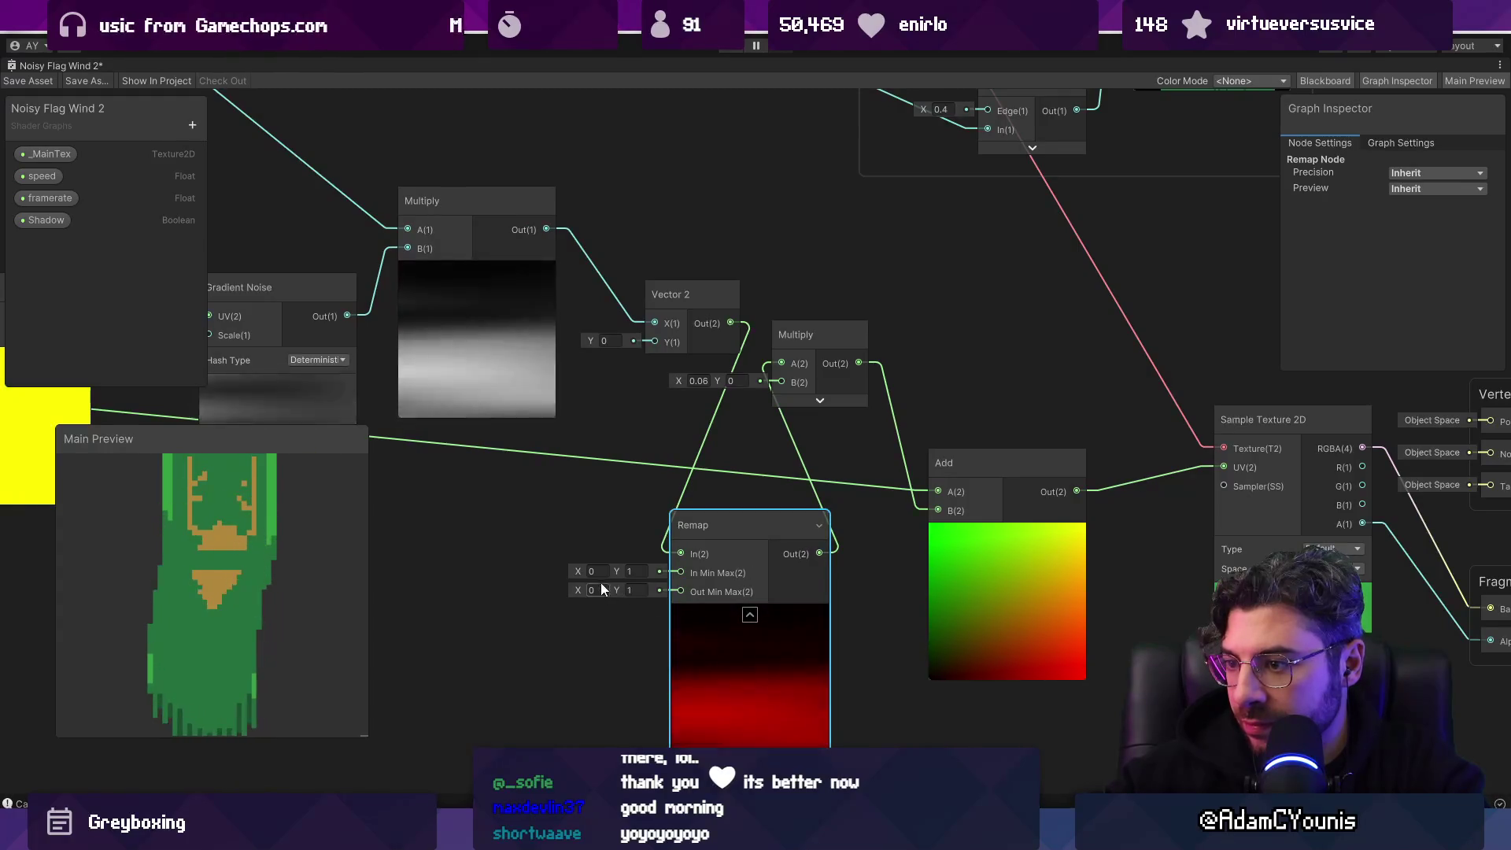
type("-1")
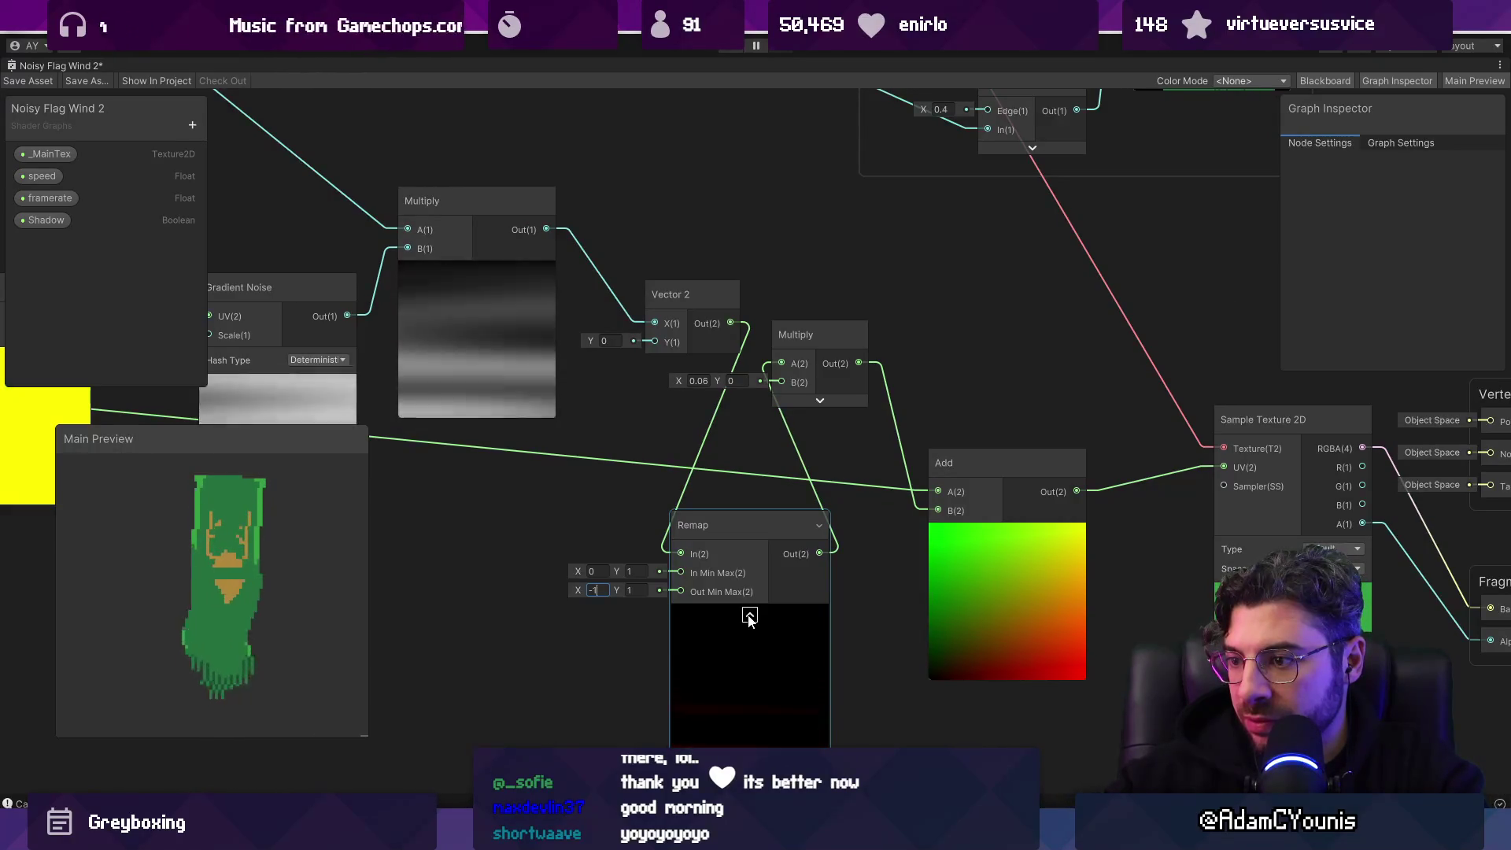
scroll(726, 488, "down", 5)
scroll(724, 489, "up", 3)
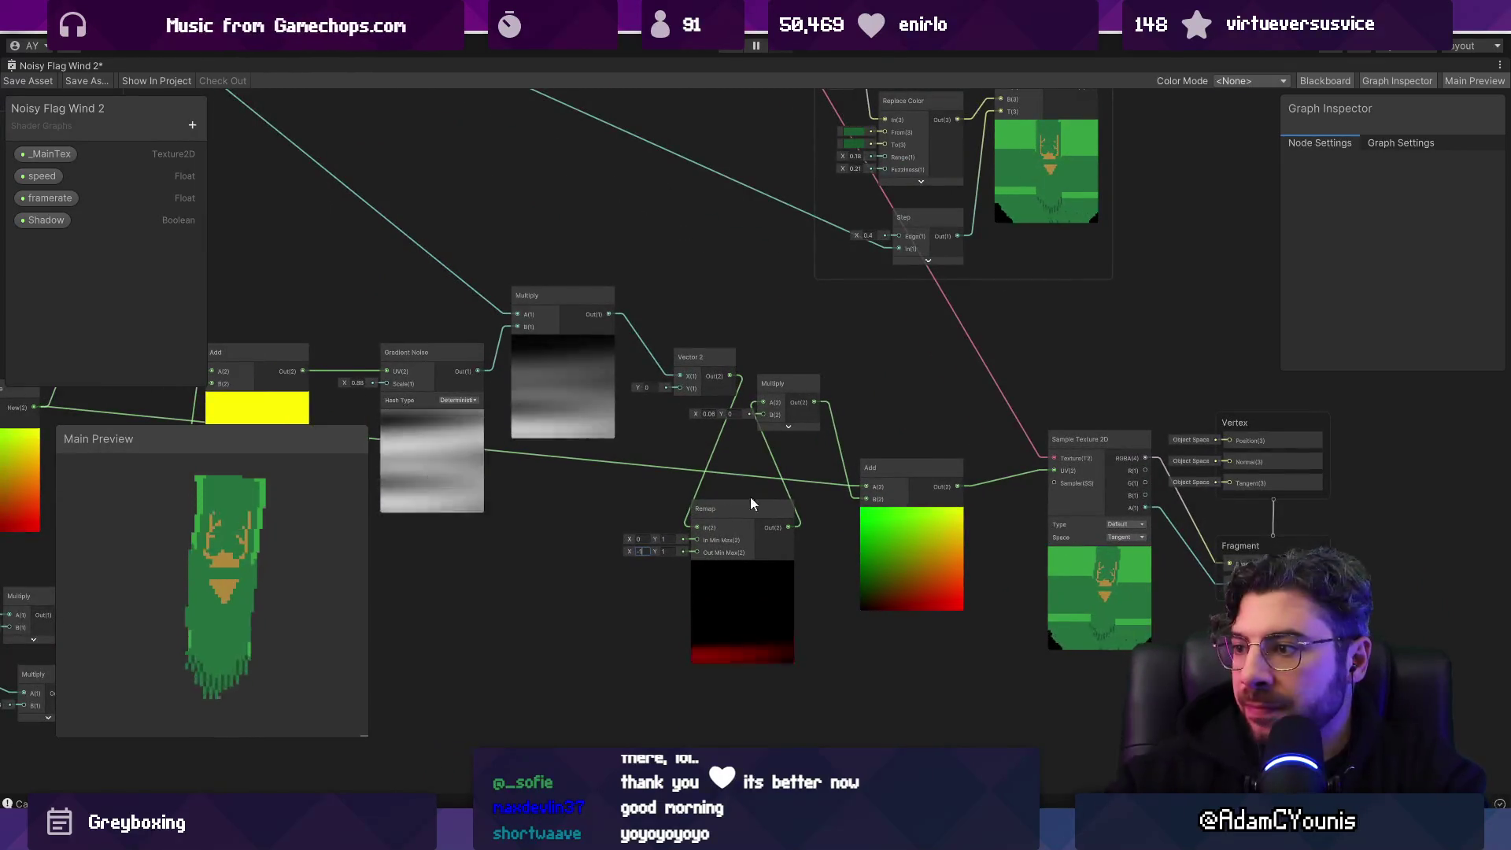
Step: Reposition the Remap node and wire it between the noise Multiply and Vector 2's X input
scroll(822, 509, "up", 1)
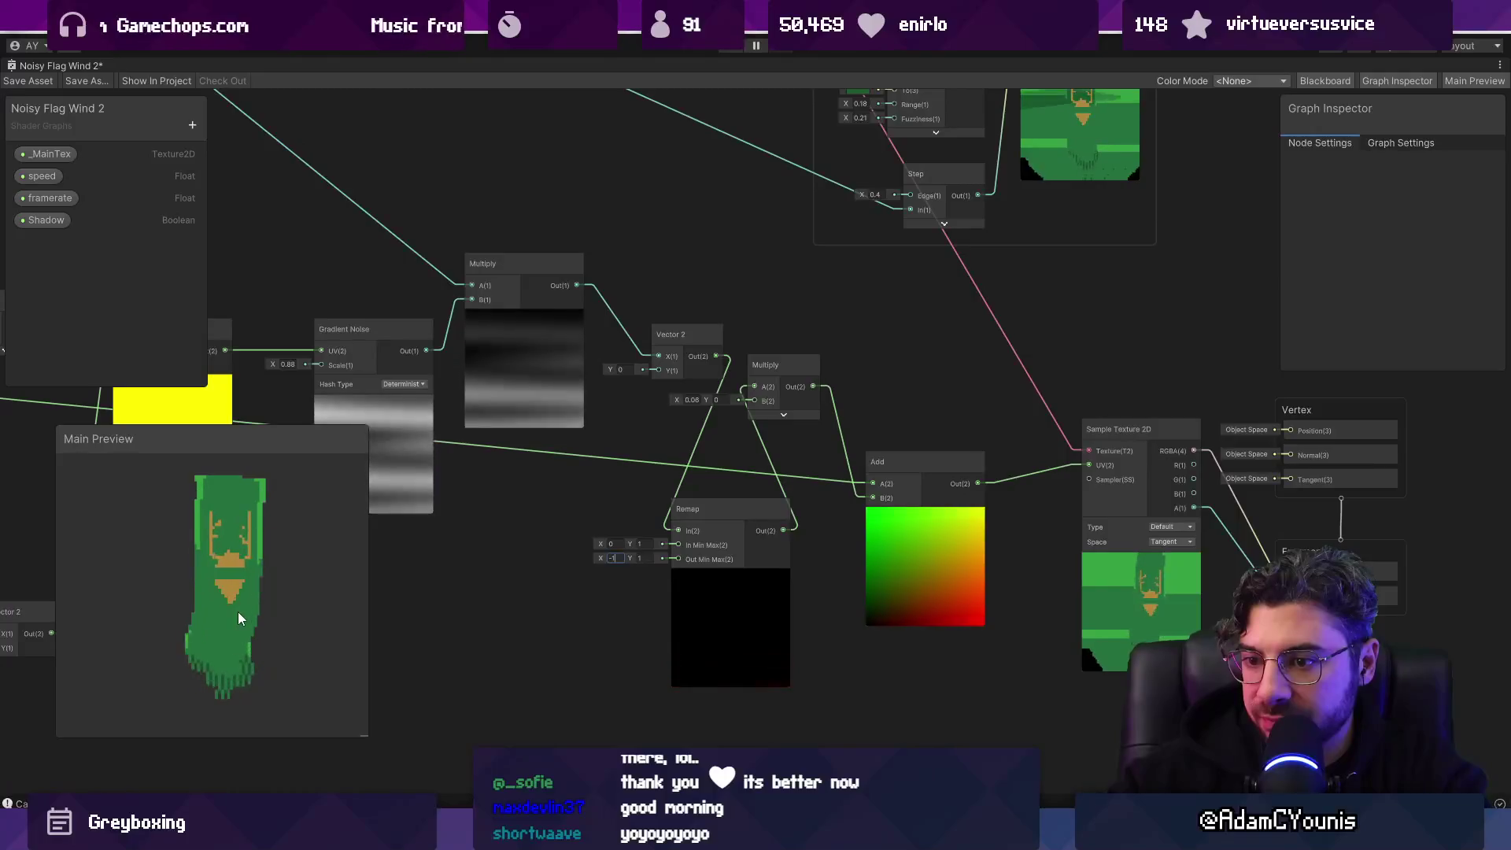
left_click_drag(513, 567, 739, 515)
scroll(739, 514, "up", 1)
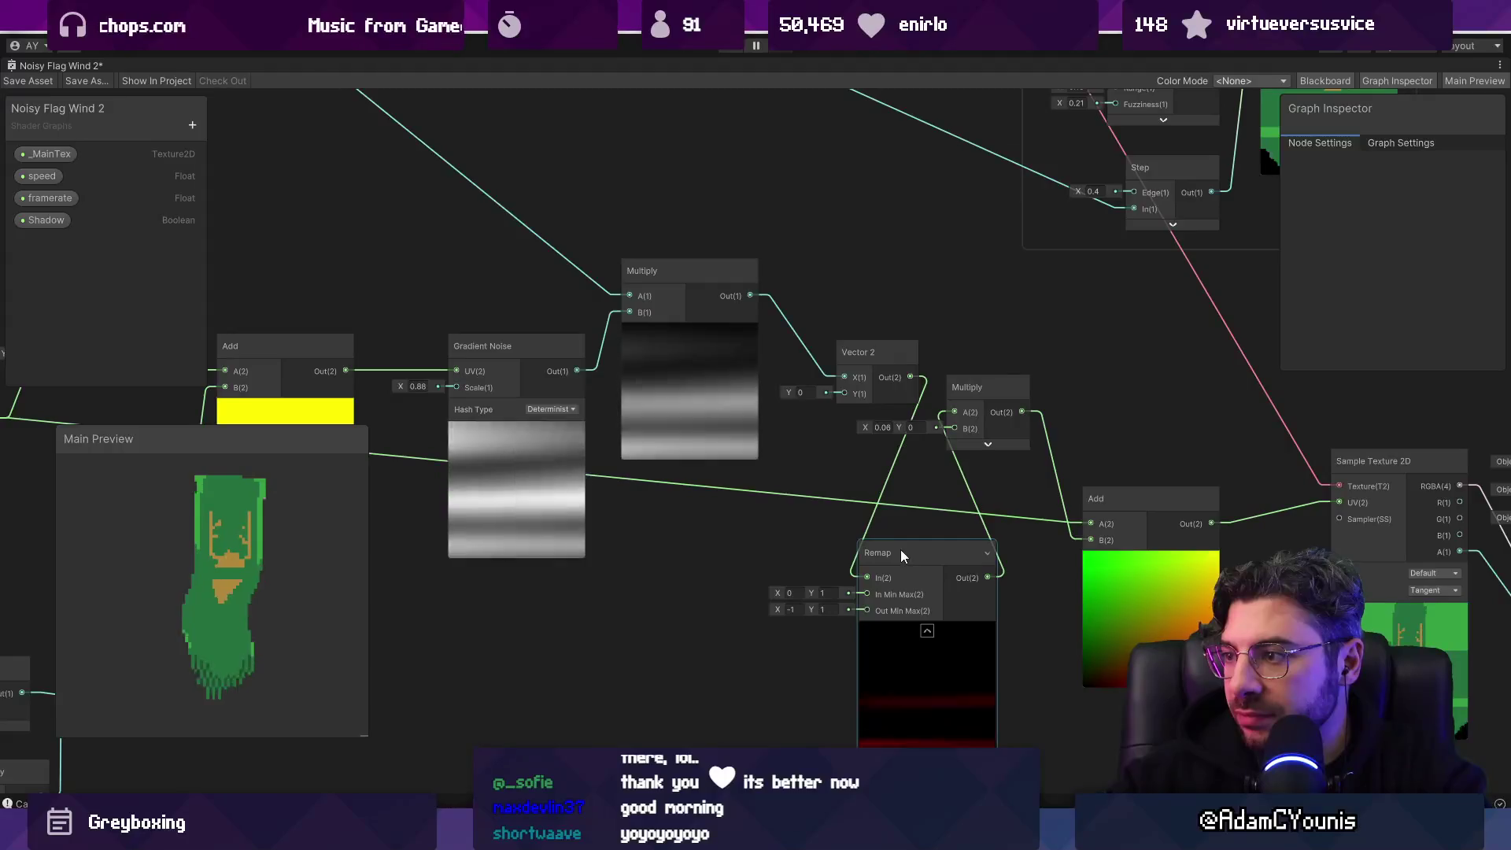
mouse_move(899, 551)
left_mouse_down()
mouse_move(852, 469)
mouse_move(838, 498)
mouse_move(800, 508)
mouse_move(856, 543)
left_mouse_up()
mouse_move(694, 492)
left_mouse_down()
mouse_move(883, 505)
mouse_move(631, 531)
left_mouse_up()
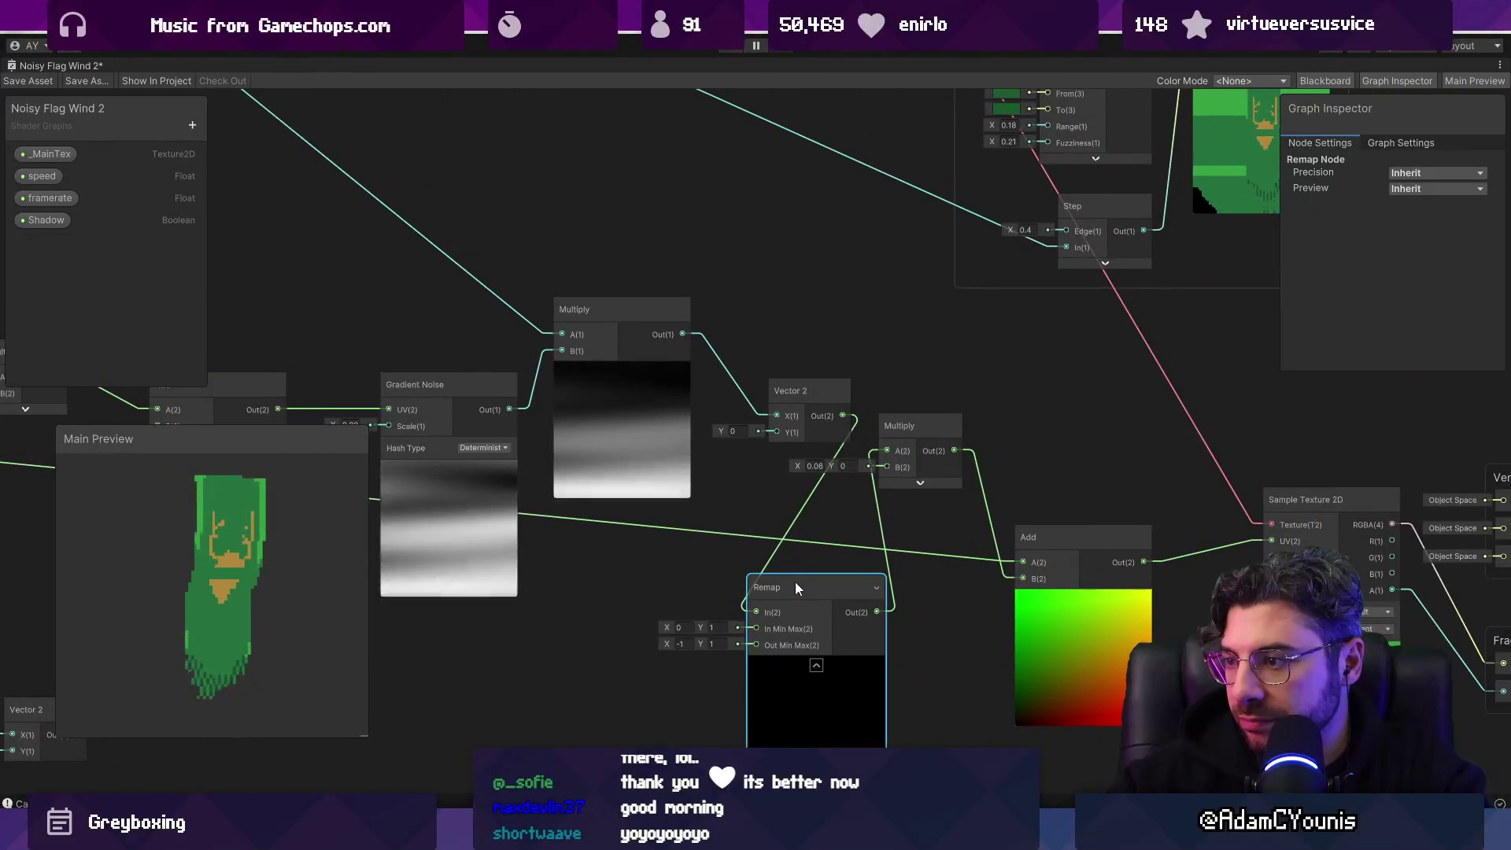
left_click_drag(795, 583, 773, 551)
left_click_drag(683, 334, 733, 580)
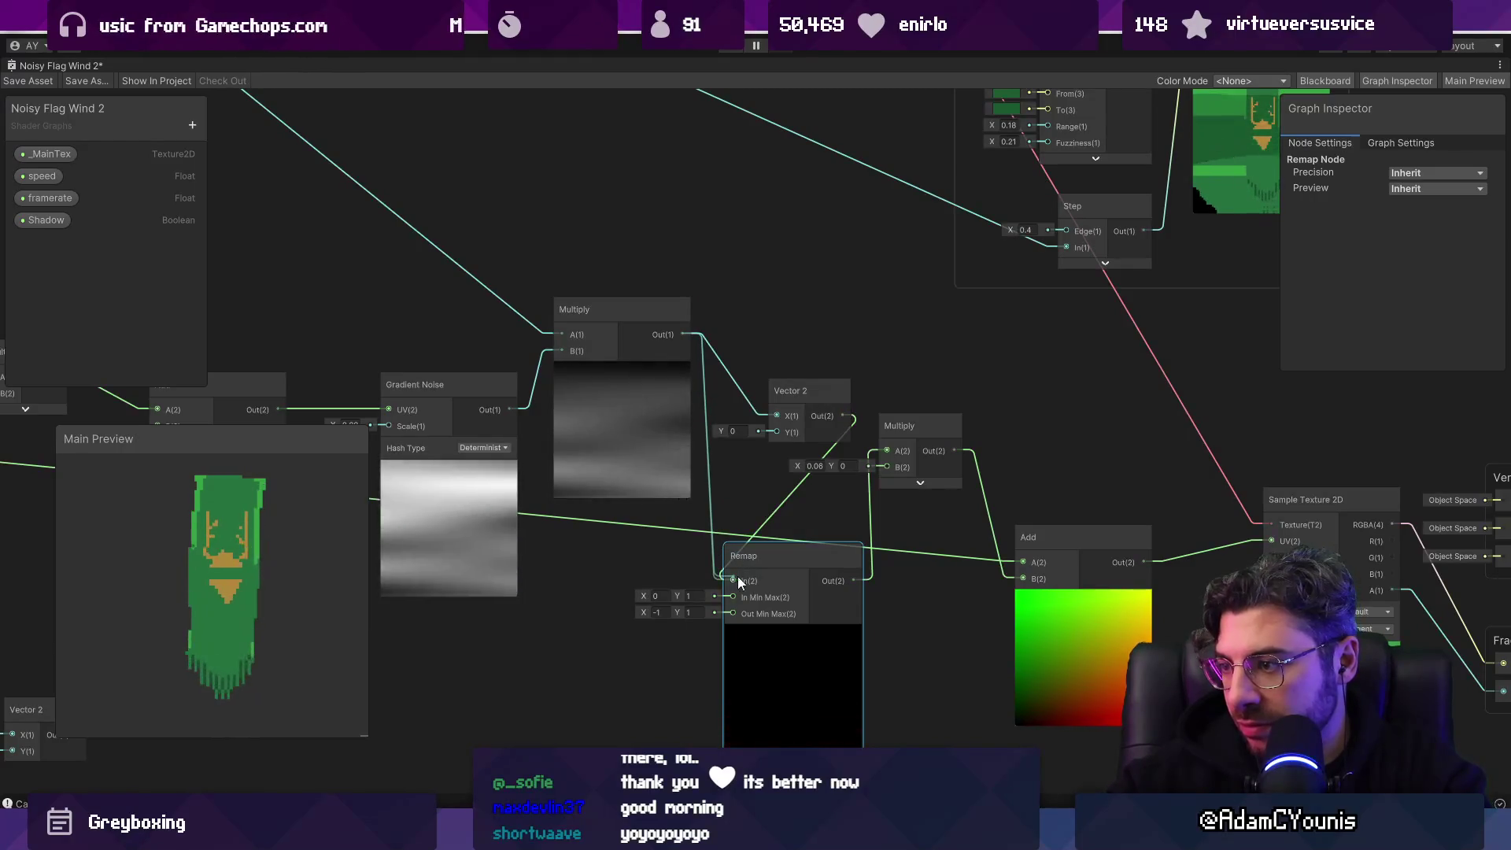
mouse_move(854, 580)
left_mouse_down()
mouse_move(768, 418)
mouse_move(895, 451)
left_mouse_up()
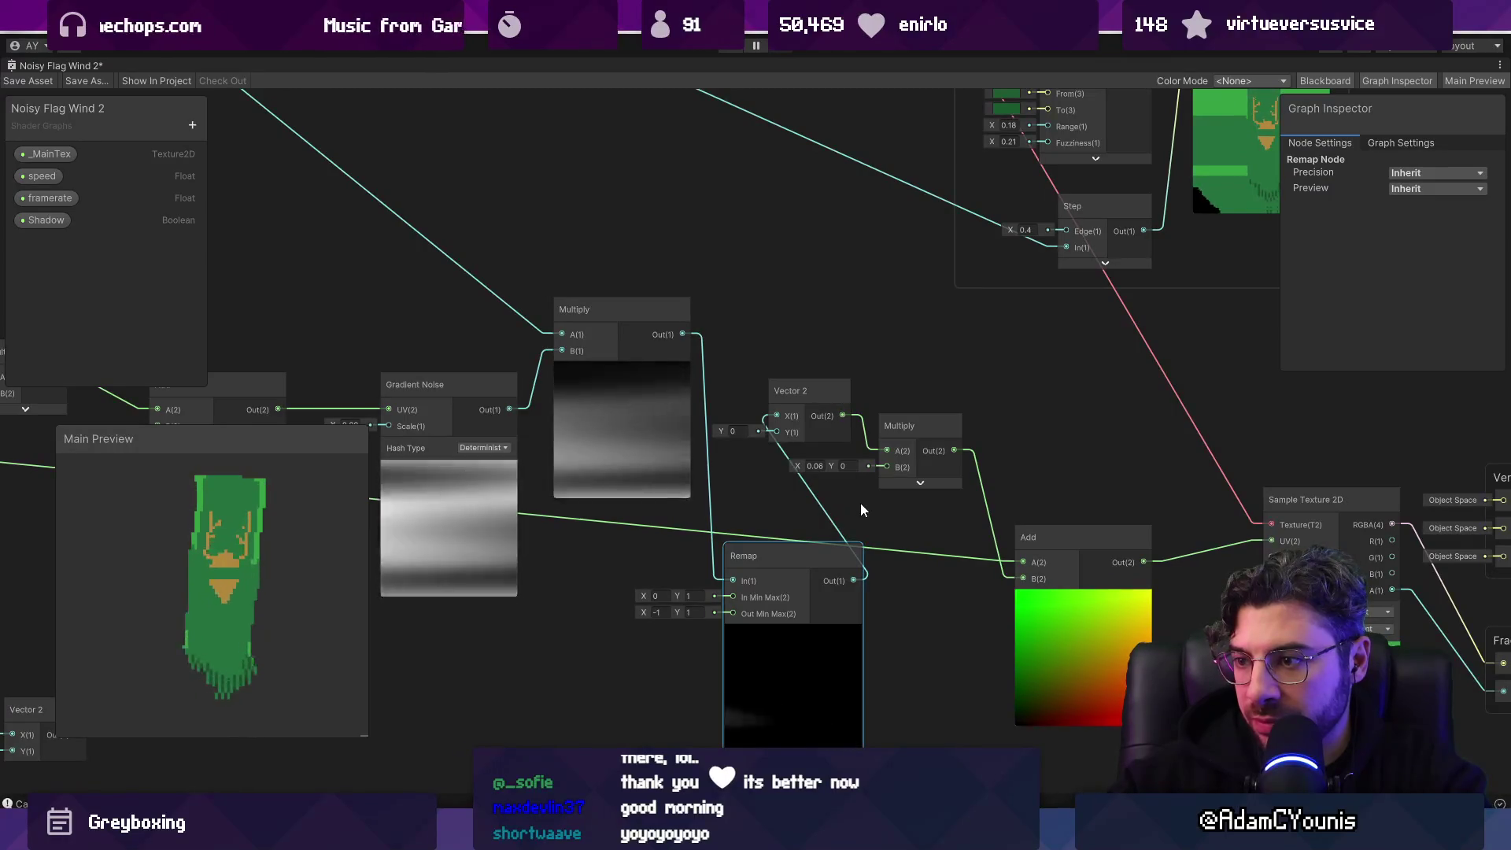
Step: Set the Remap node's Out Min Max to 1 and 0
mouse_move(777, 551)
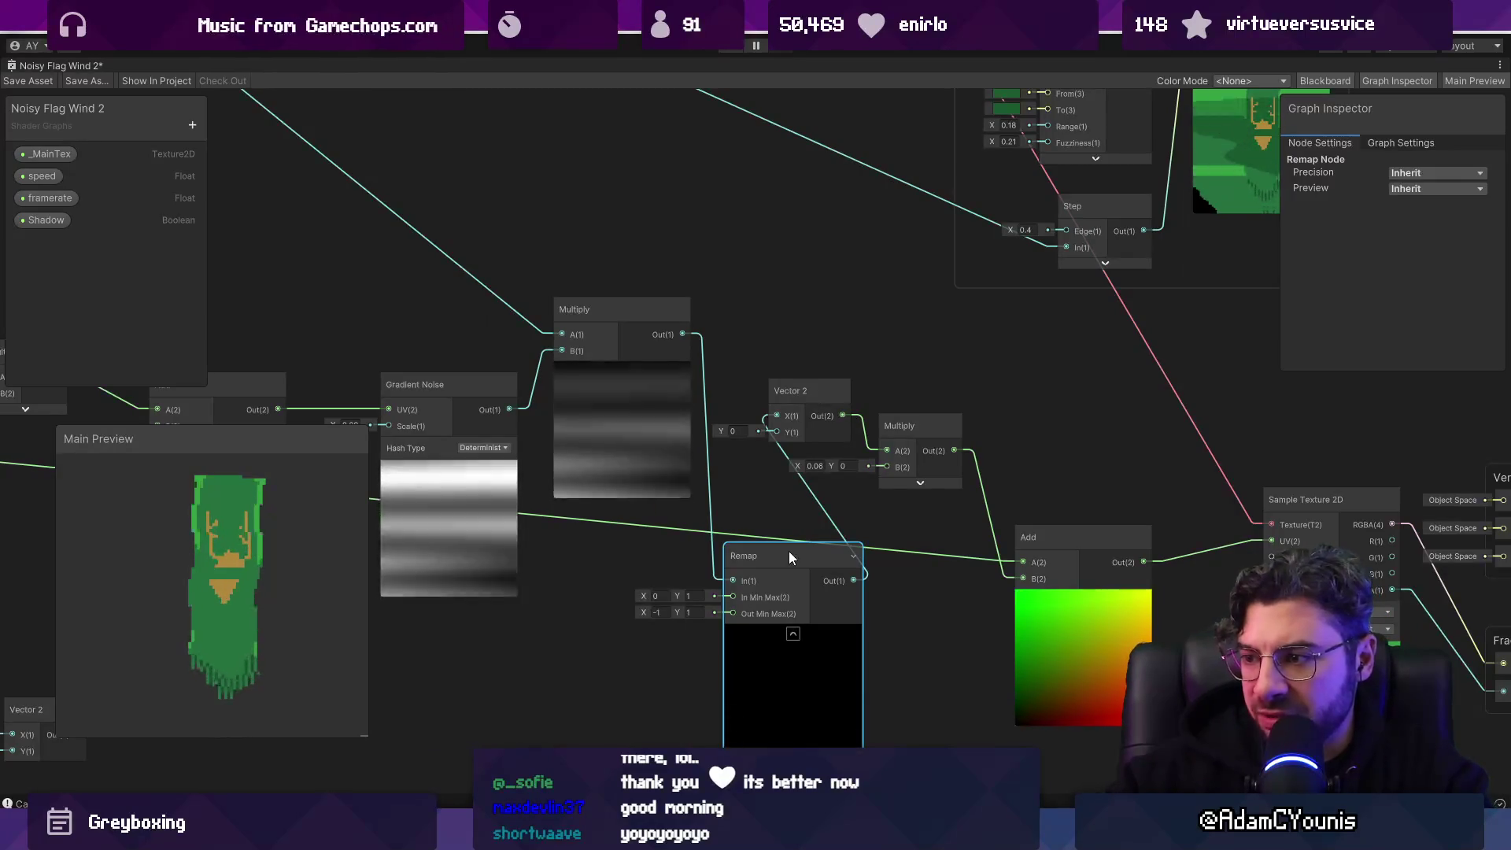
left_click_drag(654, 612, 677, 613)
type("1")
left_click(700, 611)
key("BackSpace")
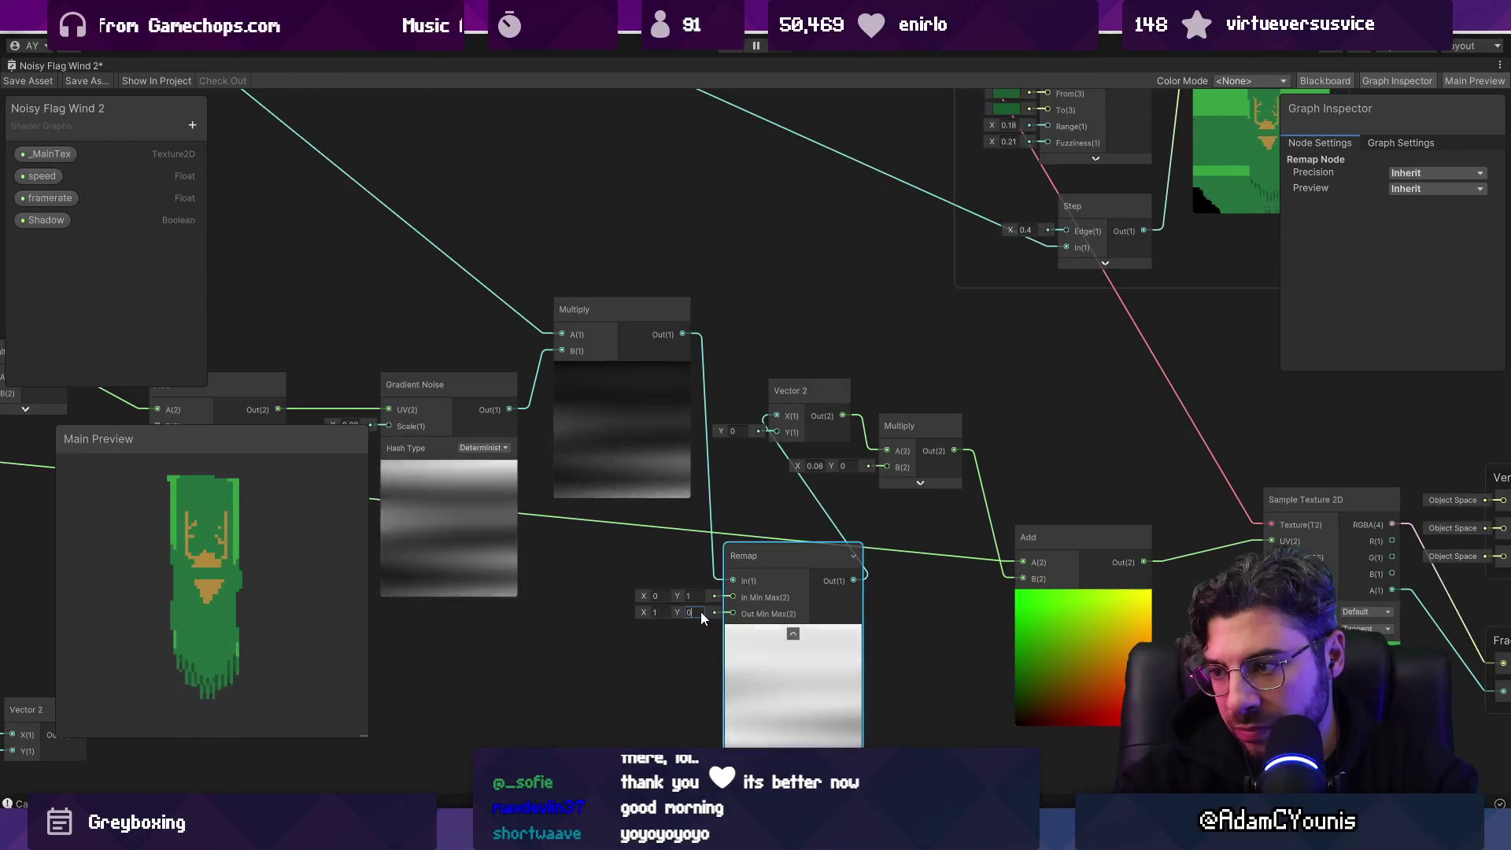
type("0")
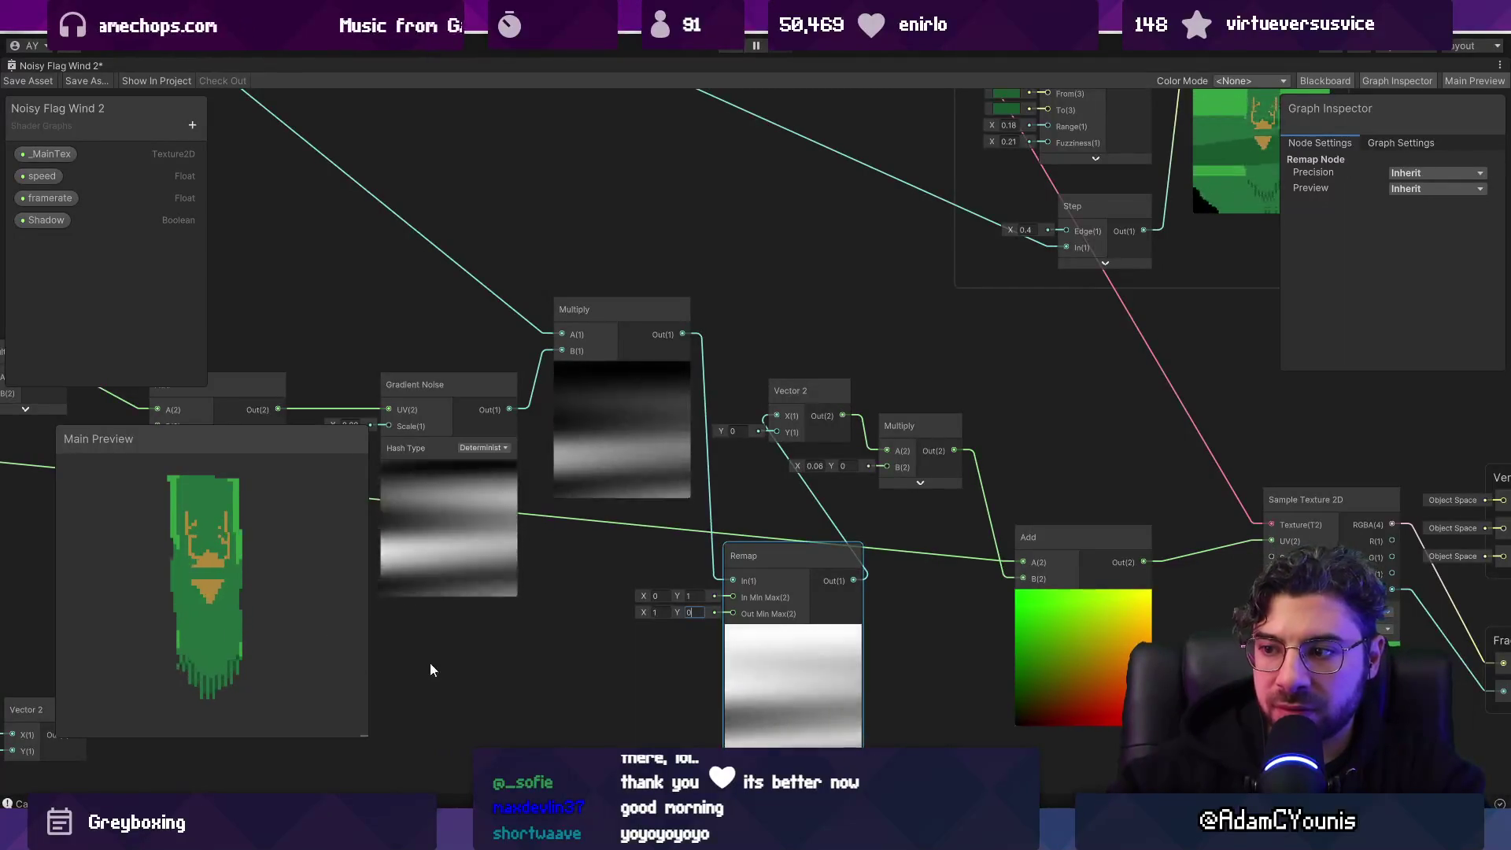
Step: Delete Remap and wire the Multiply output straight into Vector 2 X
key("Delete")
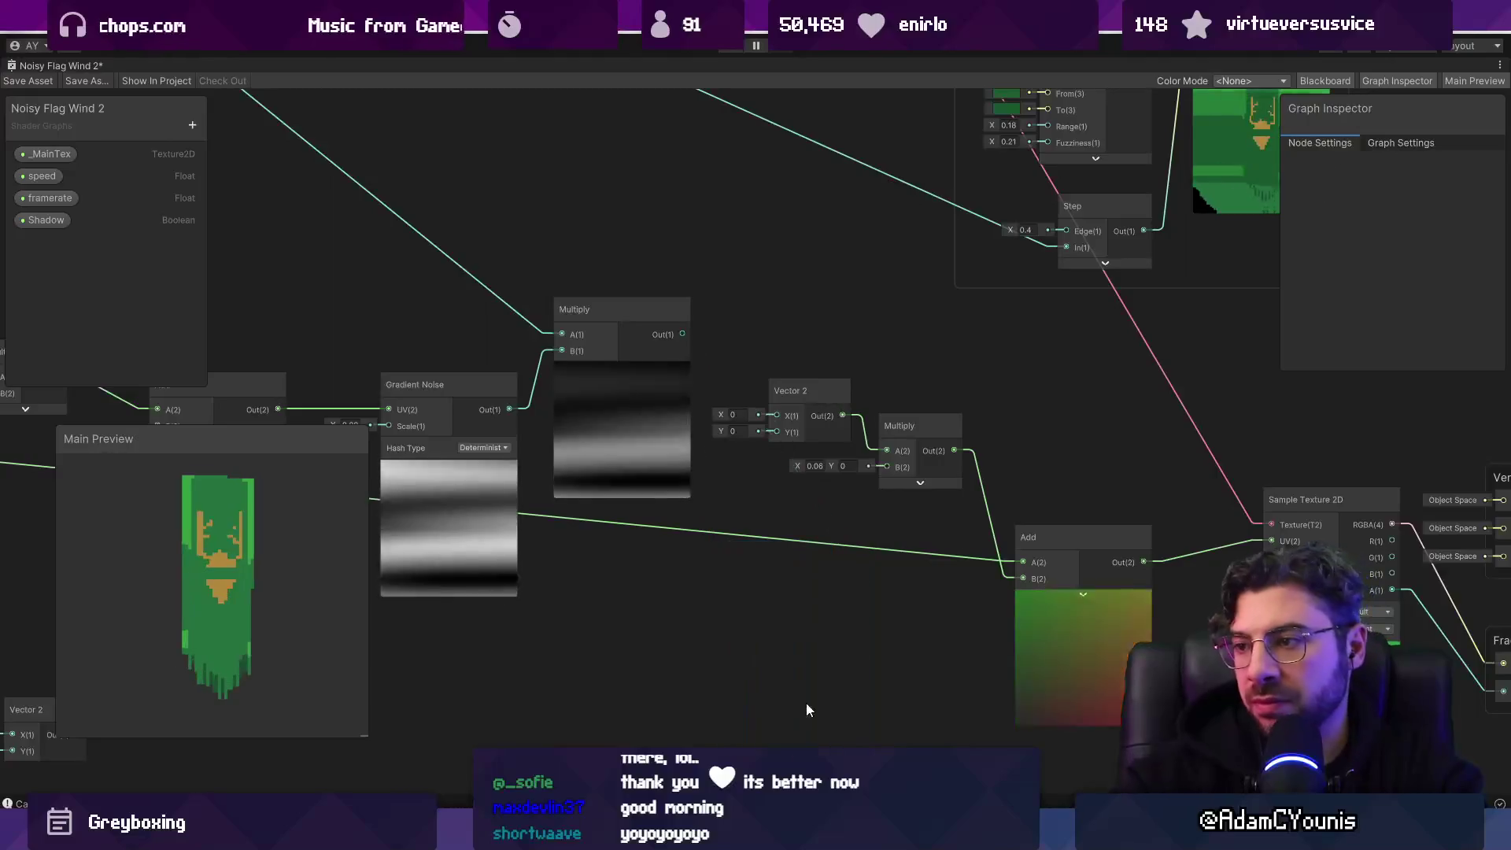
left_click_drag(770, 410, 777, 415)
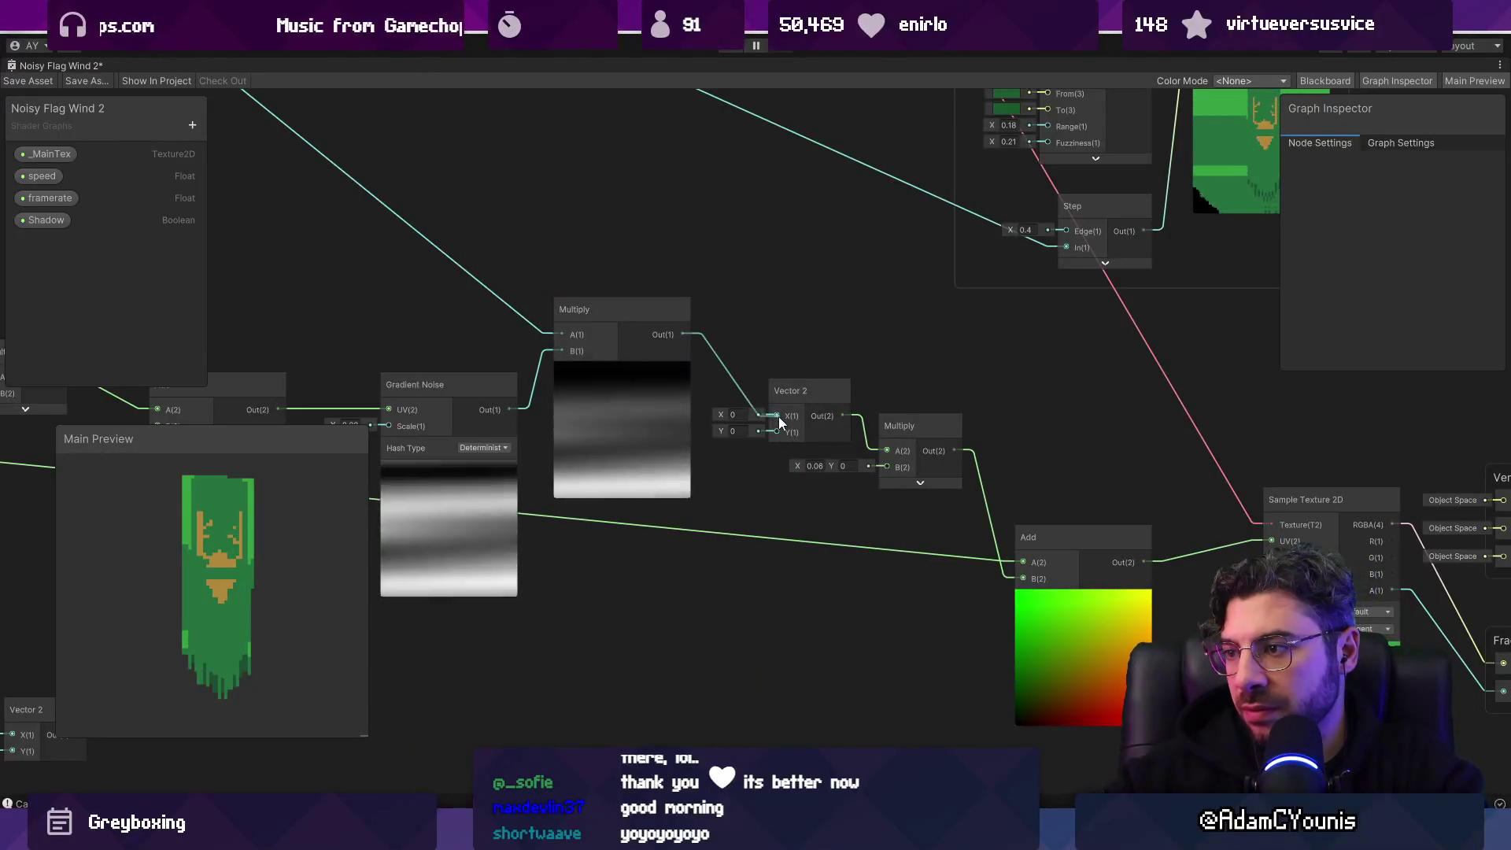
mouse_move(587, 420)
left_mouse_down()
mouse_move(909, 640)
mouse_move(935, 627)
mouse_move(888, 581)
mouse_move(747, 536)
left_mouse_up()
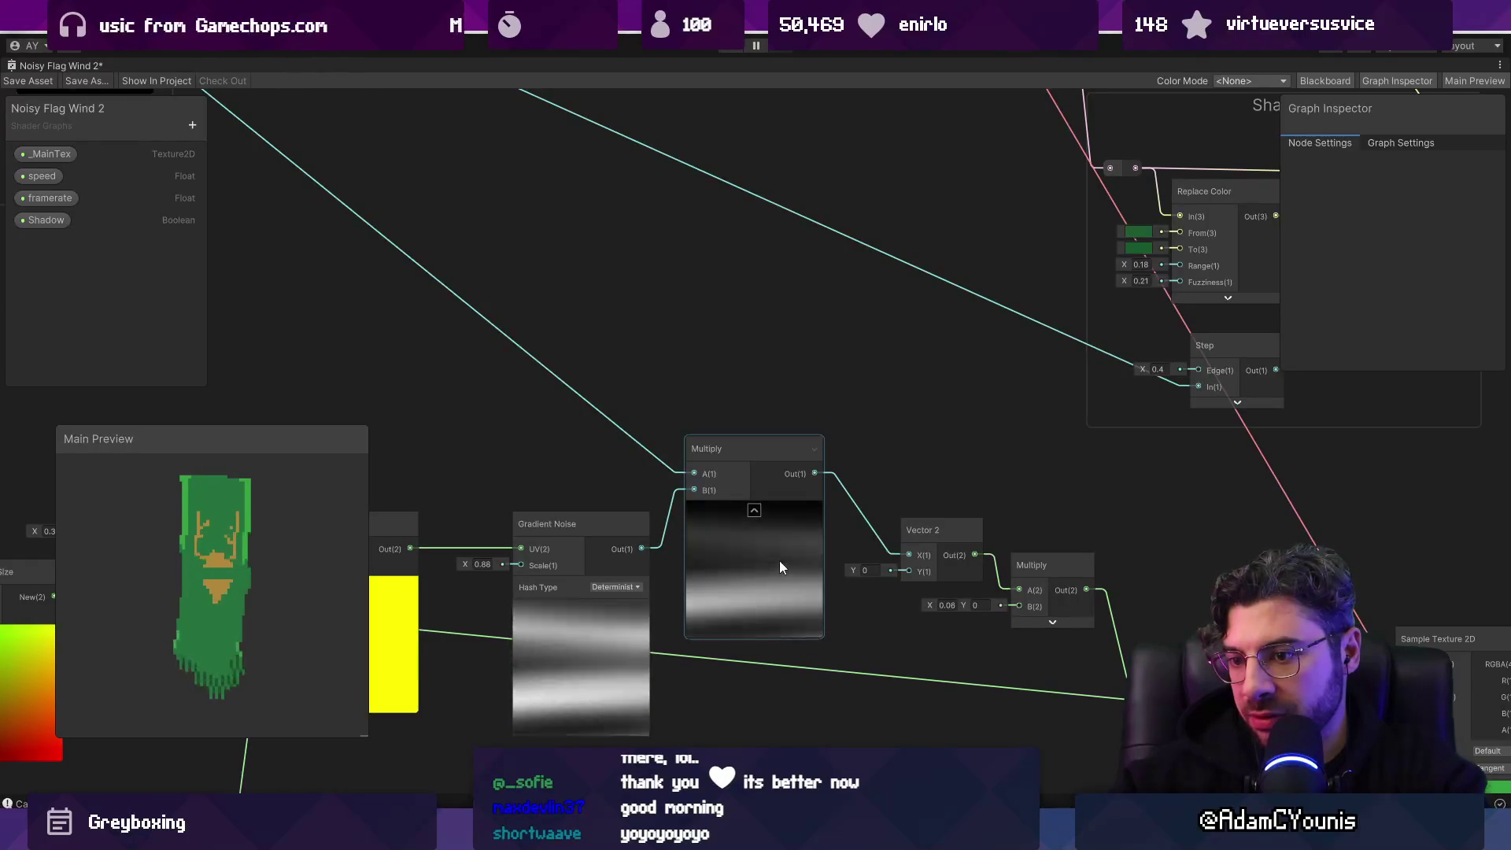
Step: Pan and zoom around the graph to look over the Noise group and Multiply node
scroll(787, 560, "down", 5)
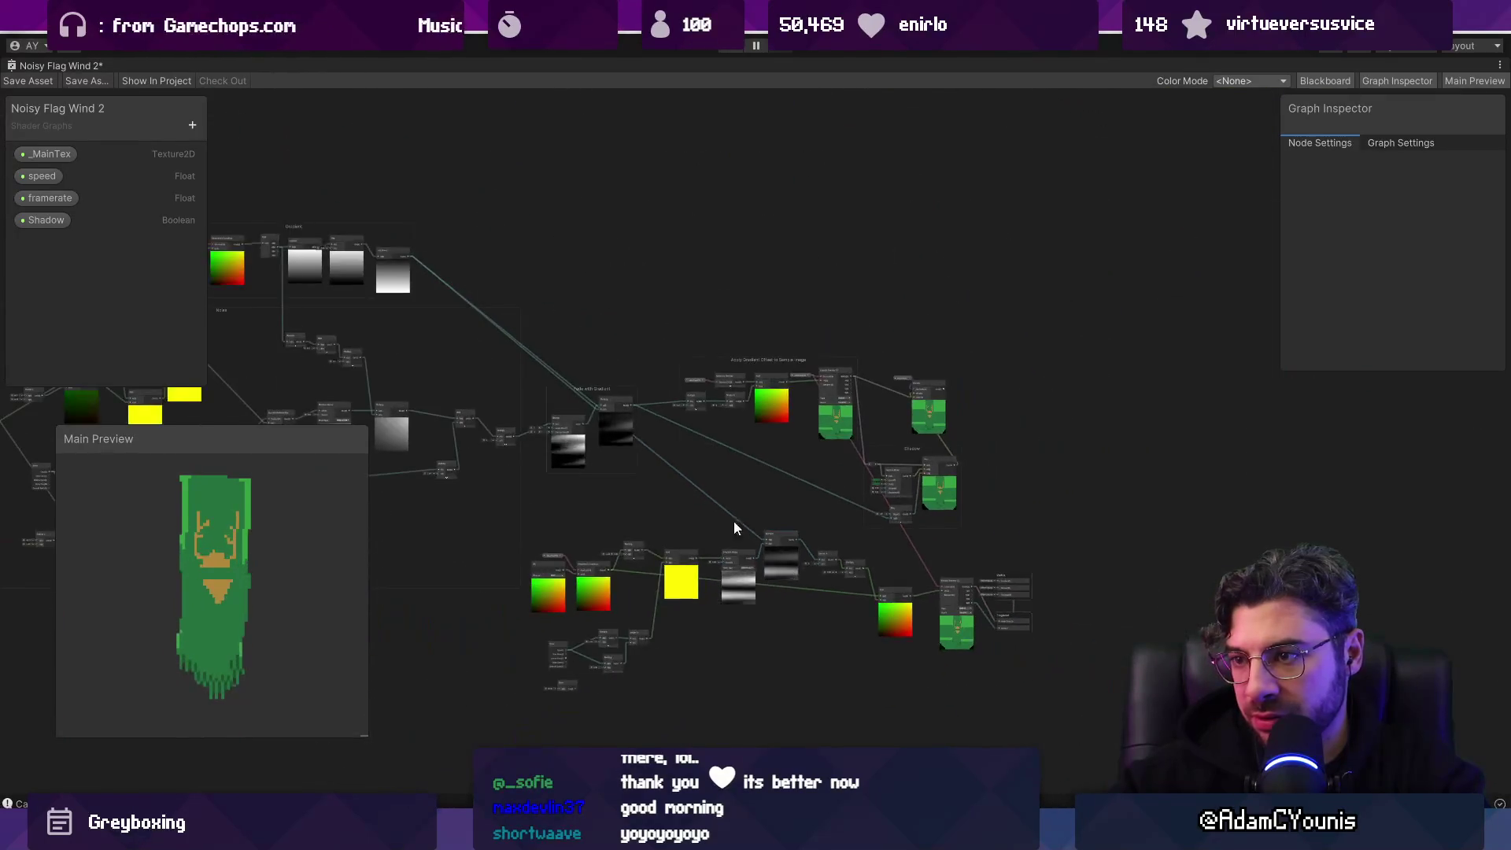
scroll(565, 447, "up", 1)
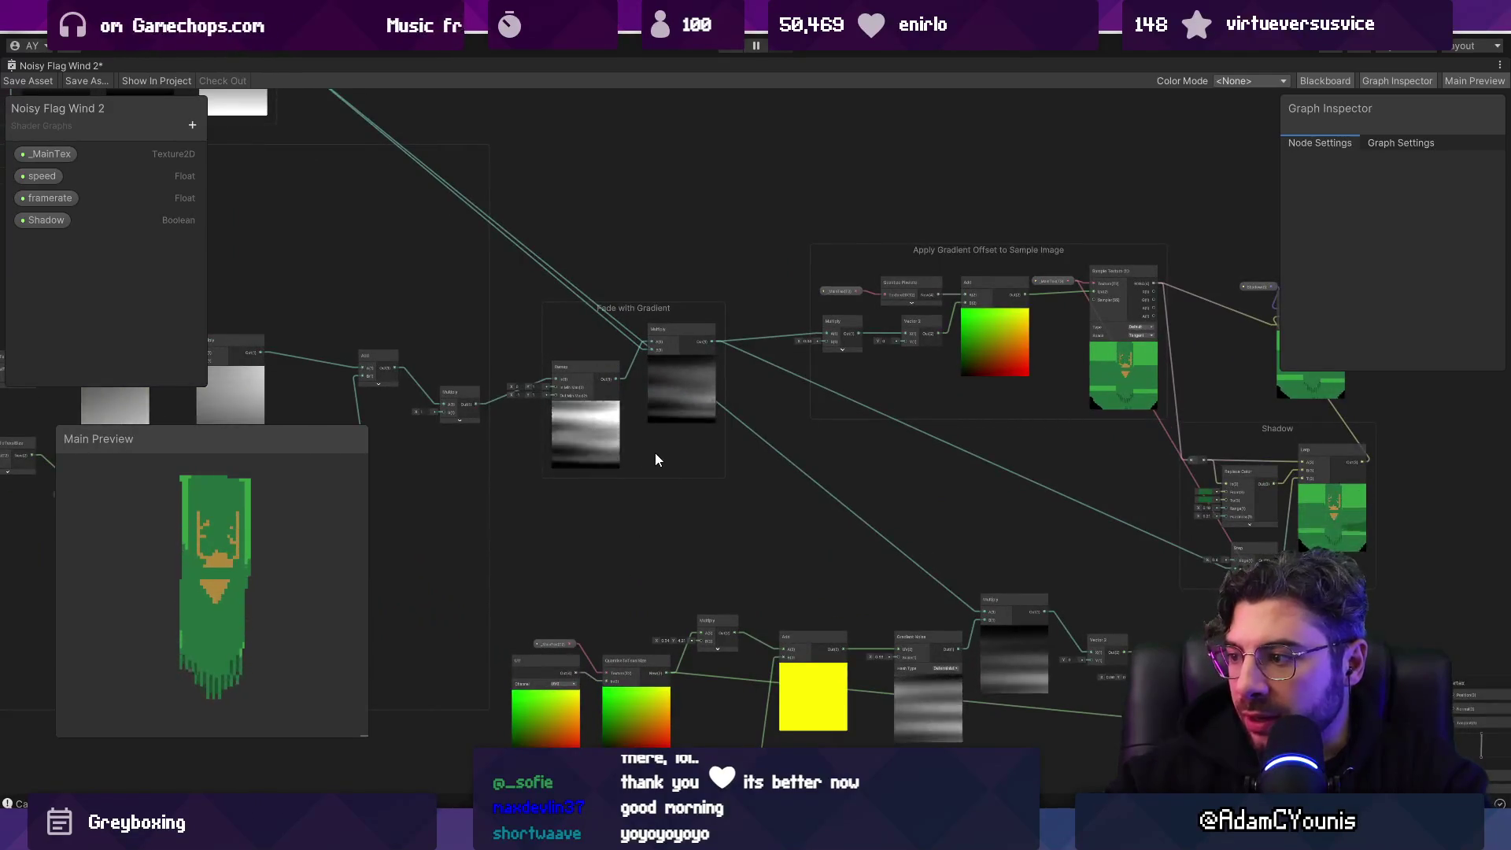
left_click_drag(534, 445, 1064, 529)
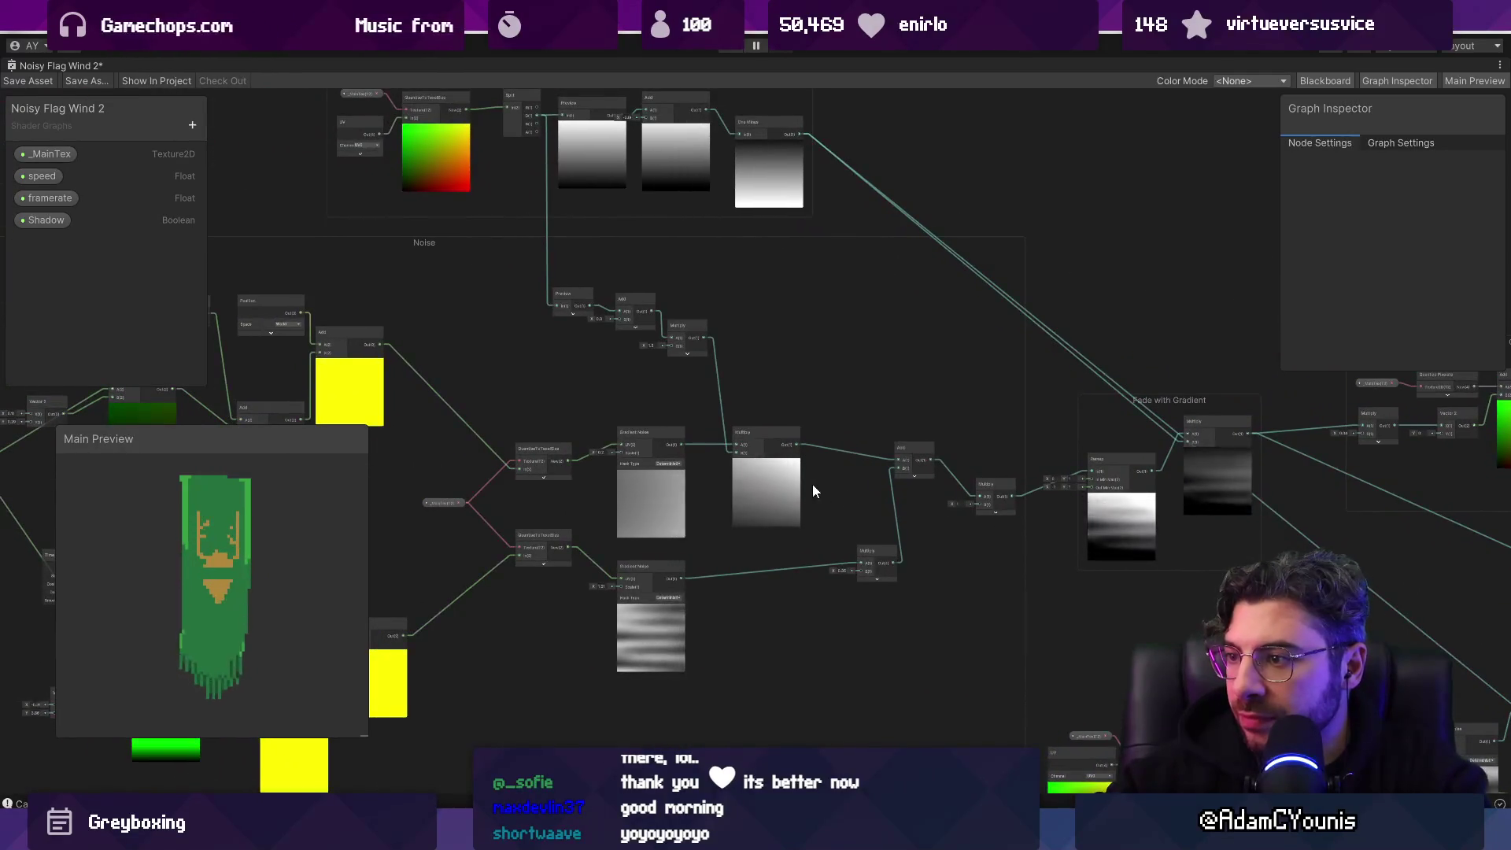
scroll(812, 484, "up", 5)
scroll(755, 474, "down", 5)
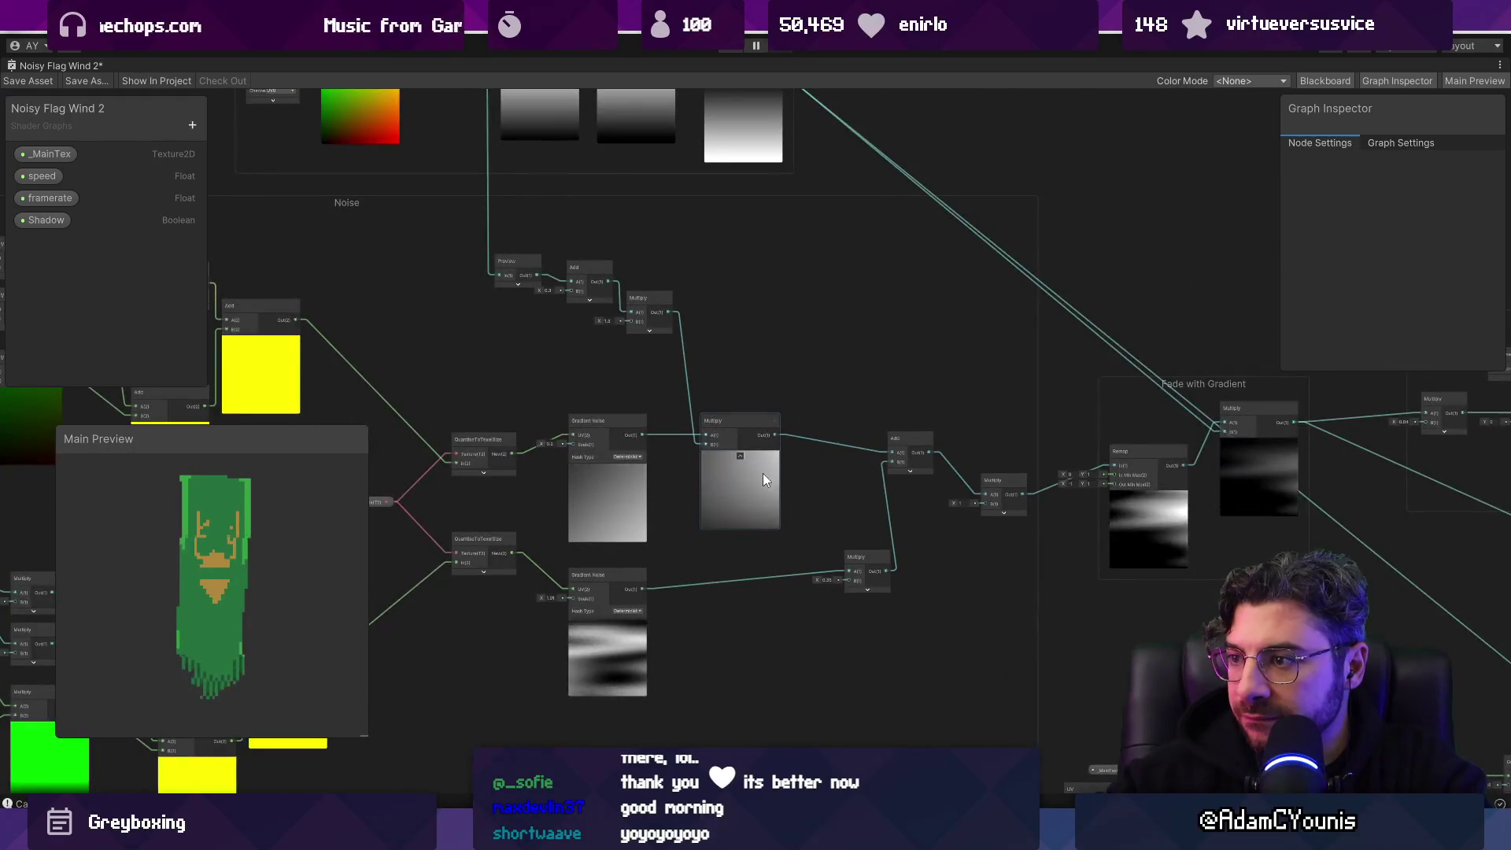
left_click_drag(768, 474, 376, 300)
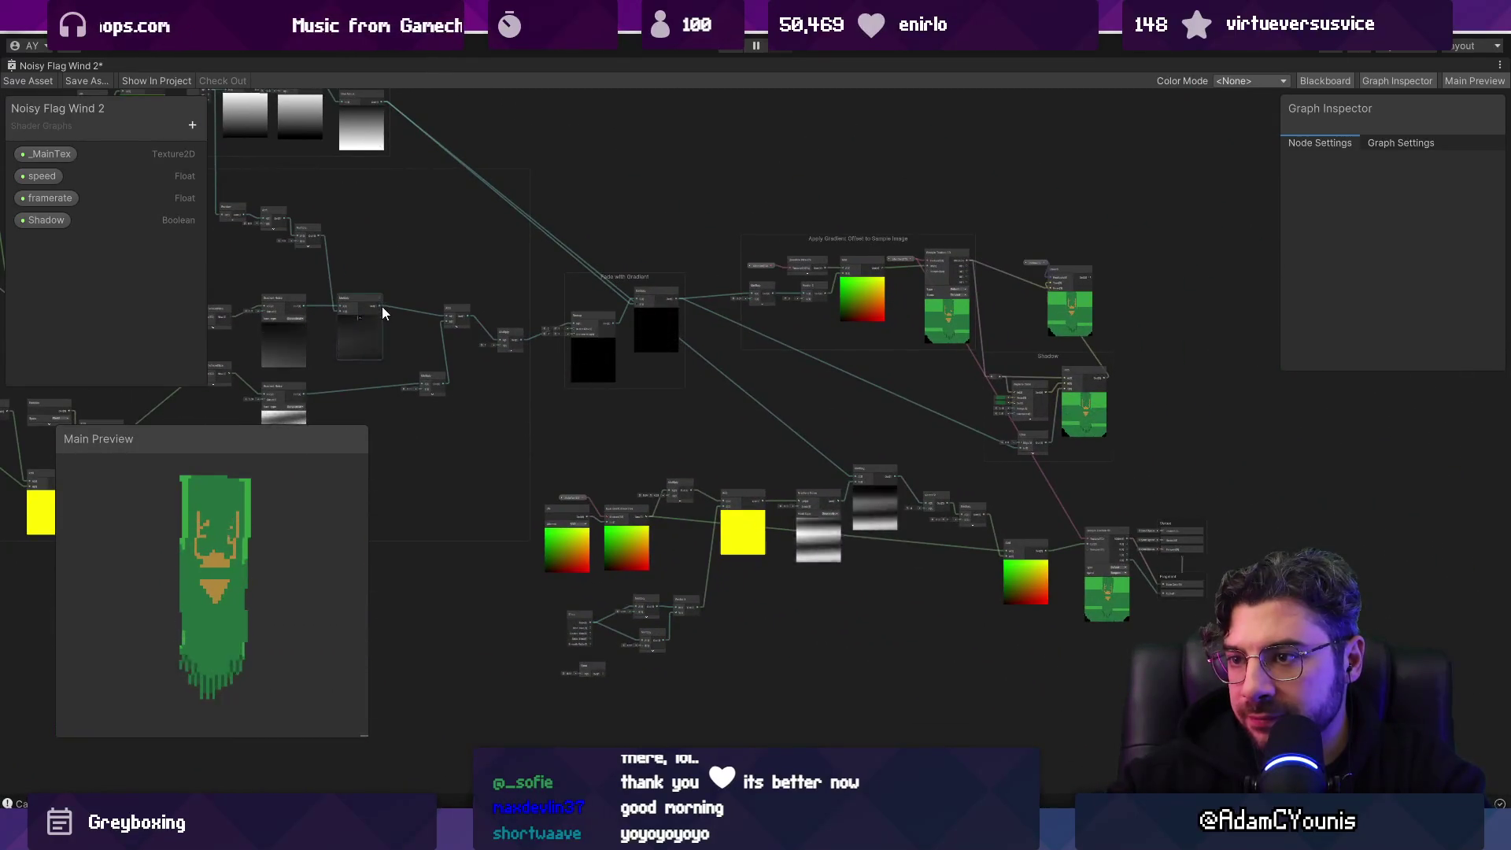
scroll(381, 306, "up", 5)
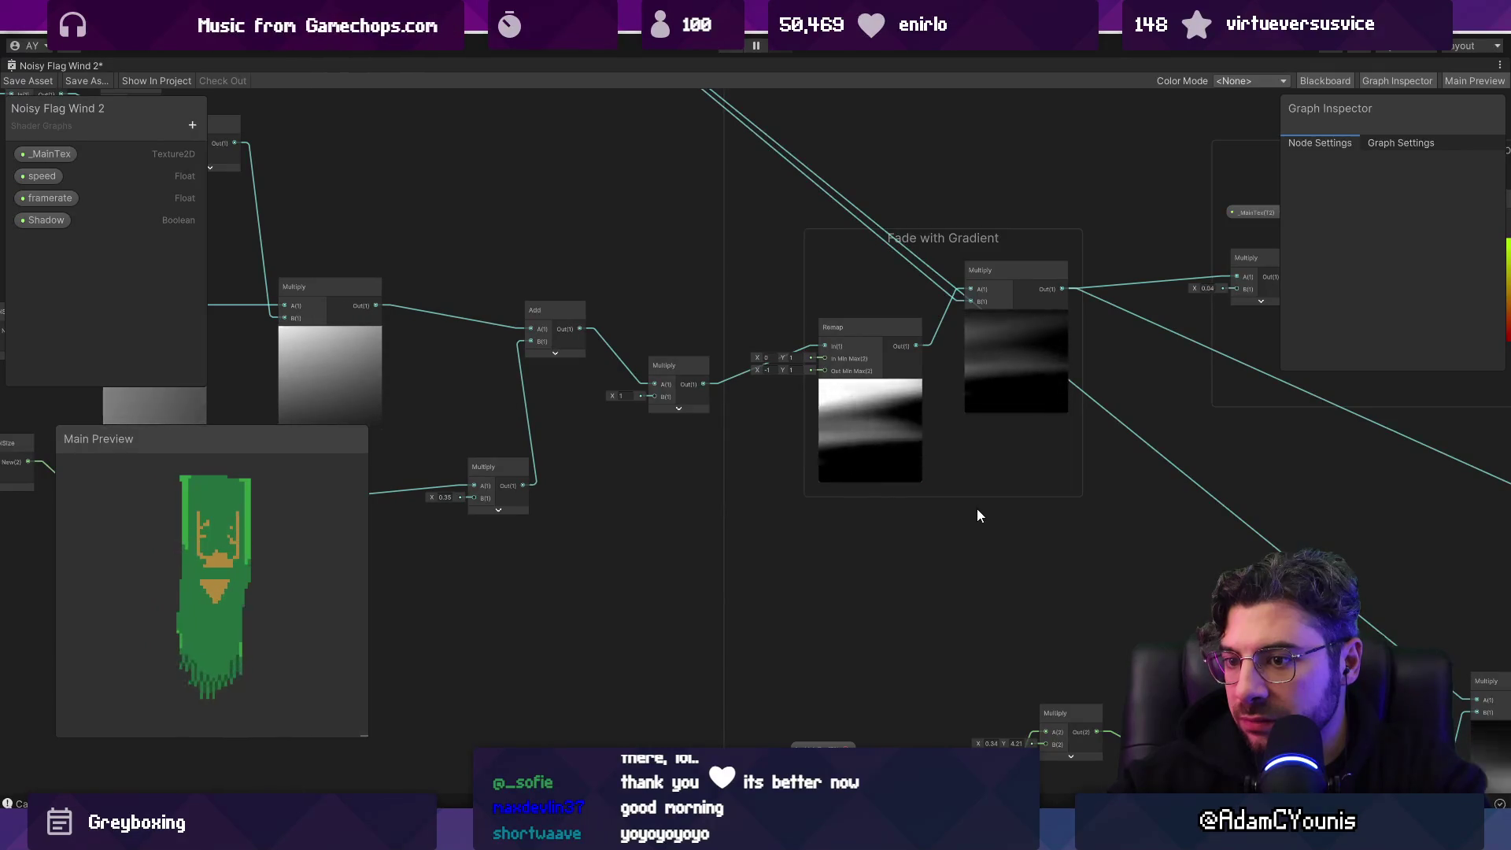
scroll(513, 539, "down", 5)
scroll(700, 437, "up", 6)
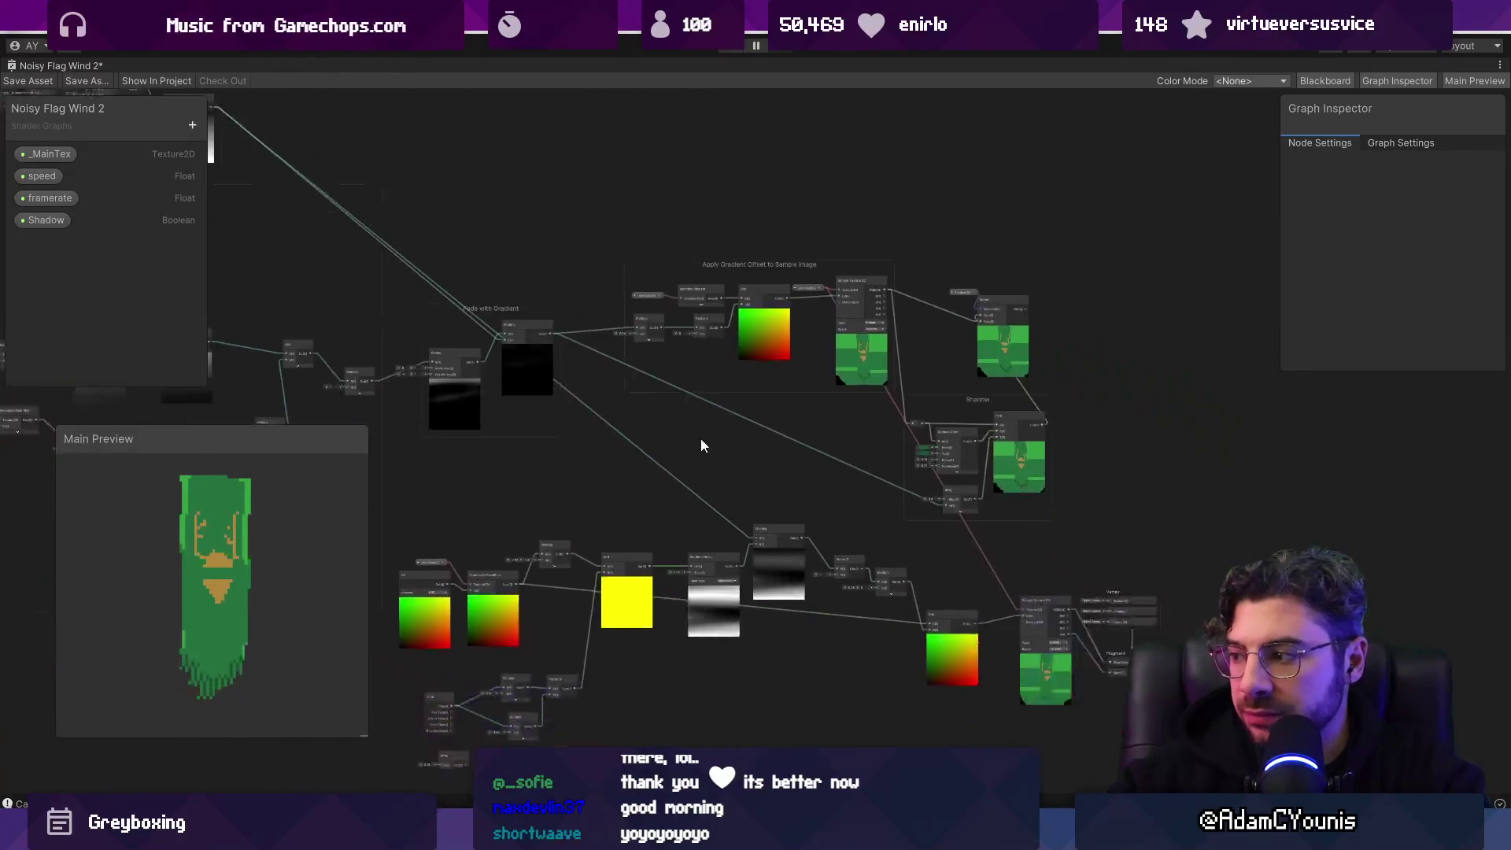
scroll(861, 620, "down", 6)
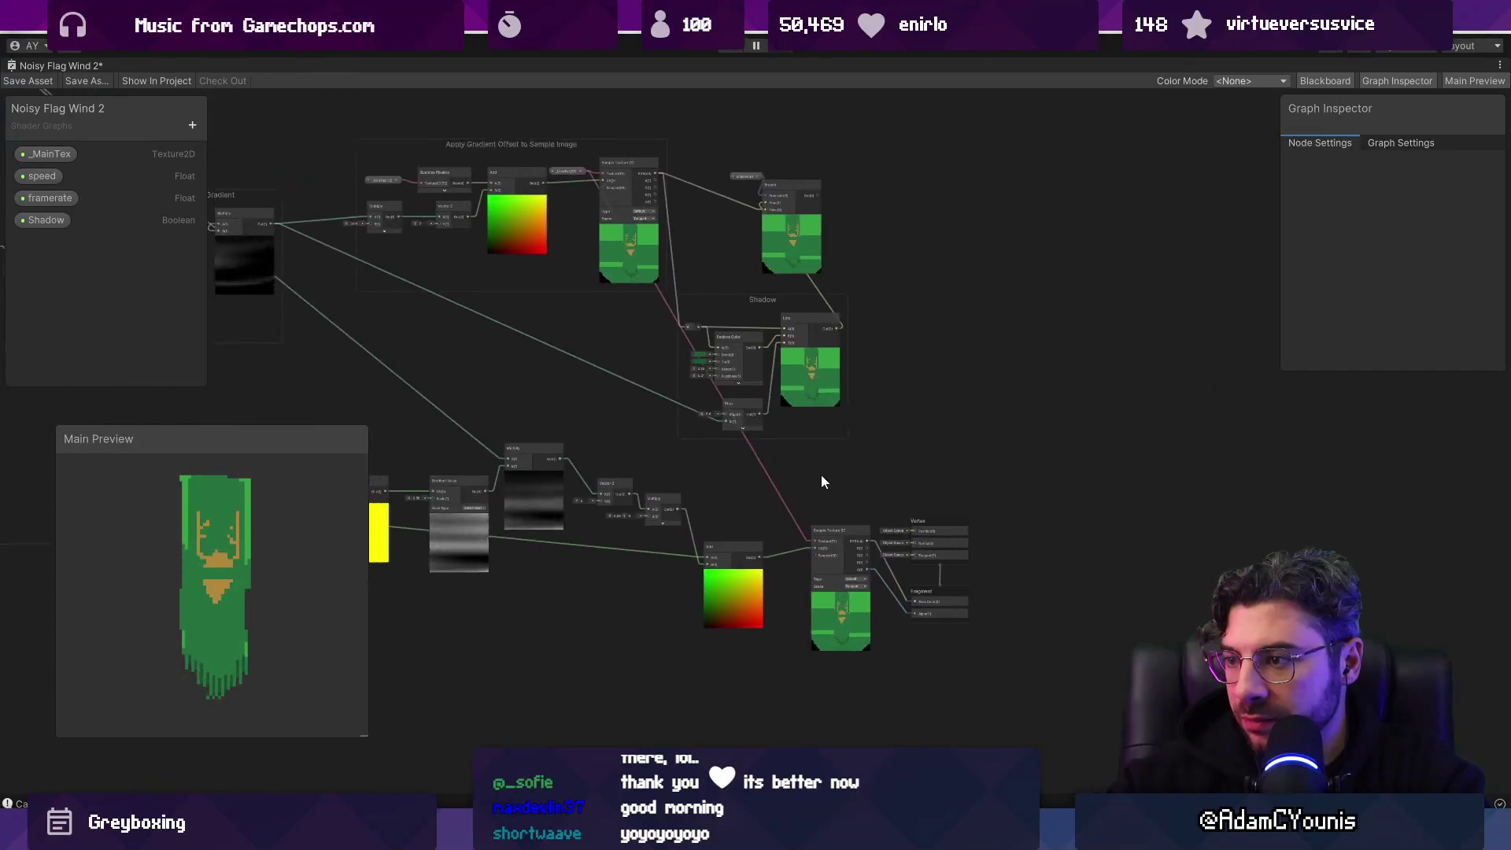
Step: Connect the Add output to Sample Texture 2D's UV, then drop the wire in empty space
mouse_move(437, 431)
left_mouse_down()
mouse_move(853, 489)
mouse_move(703, 499)
left_mouse_up()
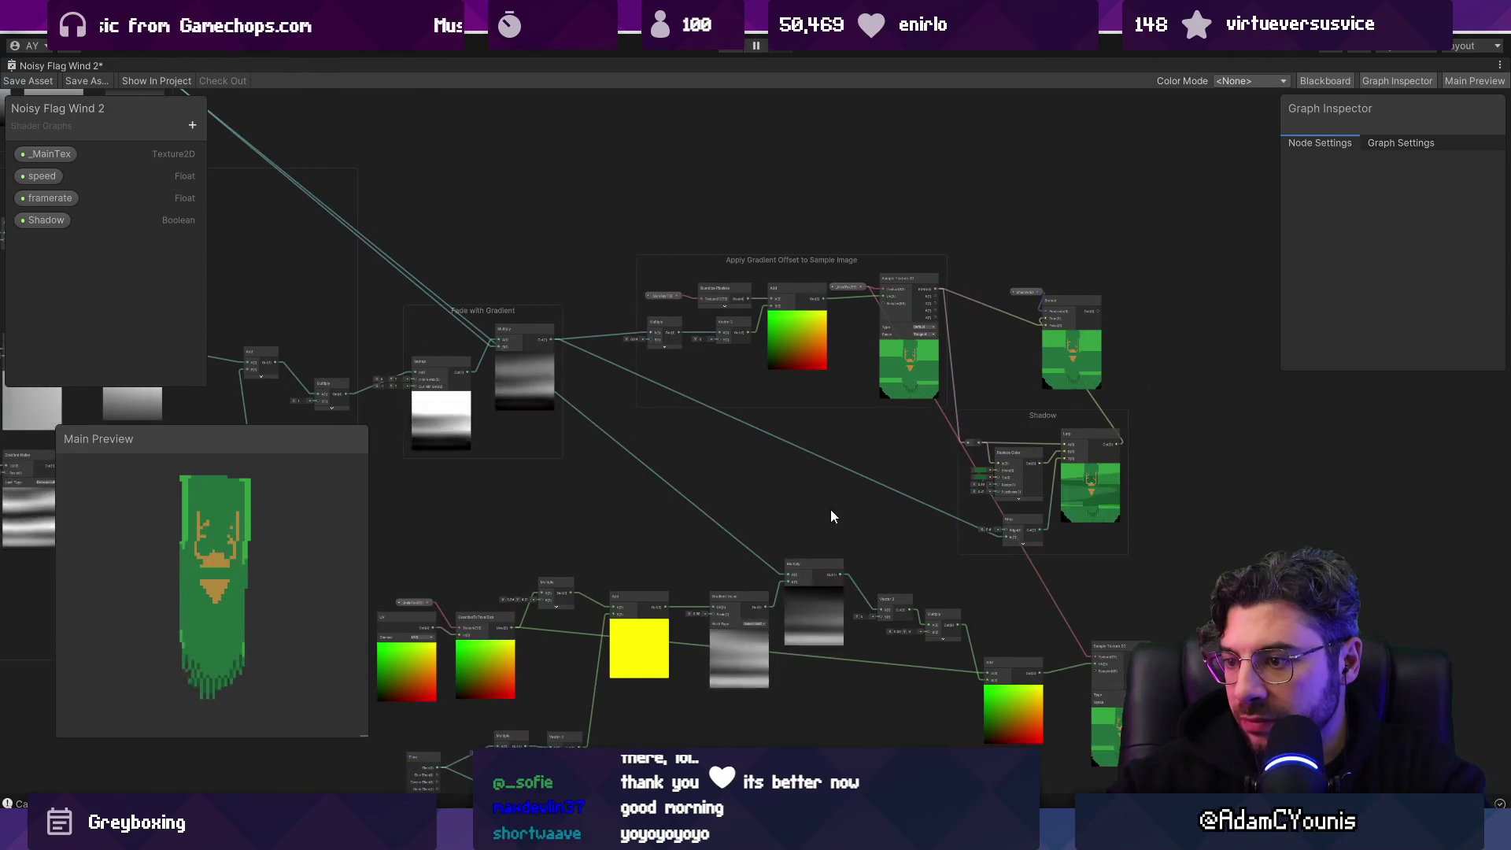
mouse_move(898, 511)
left_mouse_down()
mouse_move(675, 488)
mouse_move(701, 512)
left_mouse_up()
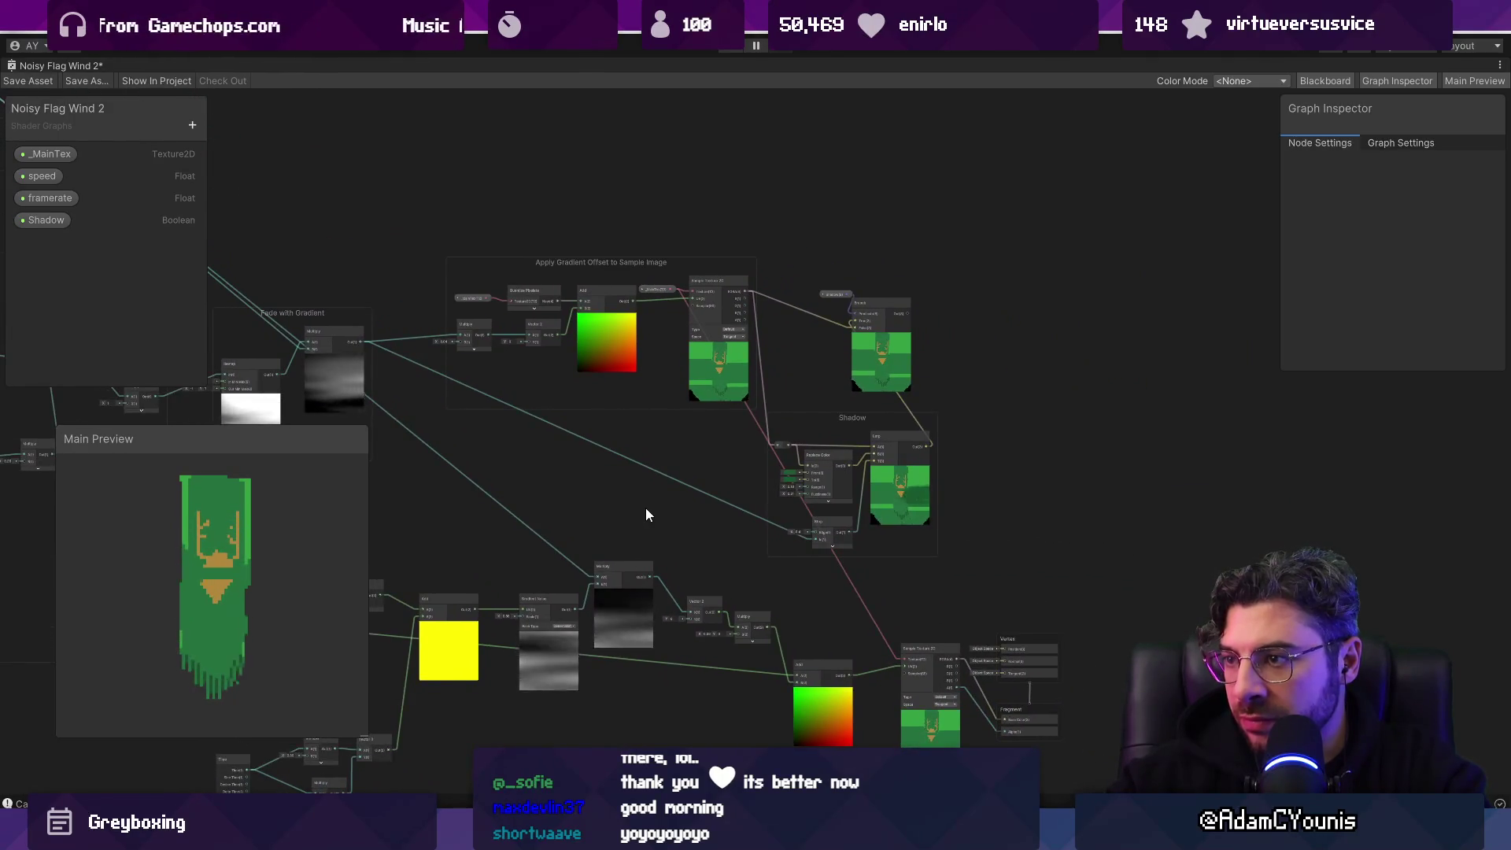
scroll(668, 540, "up", 2)
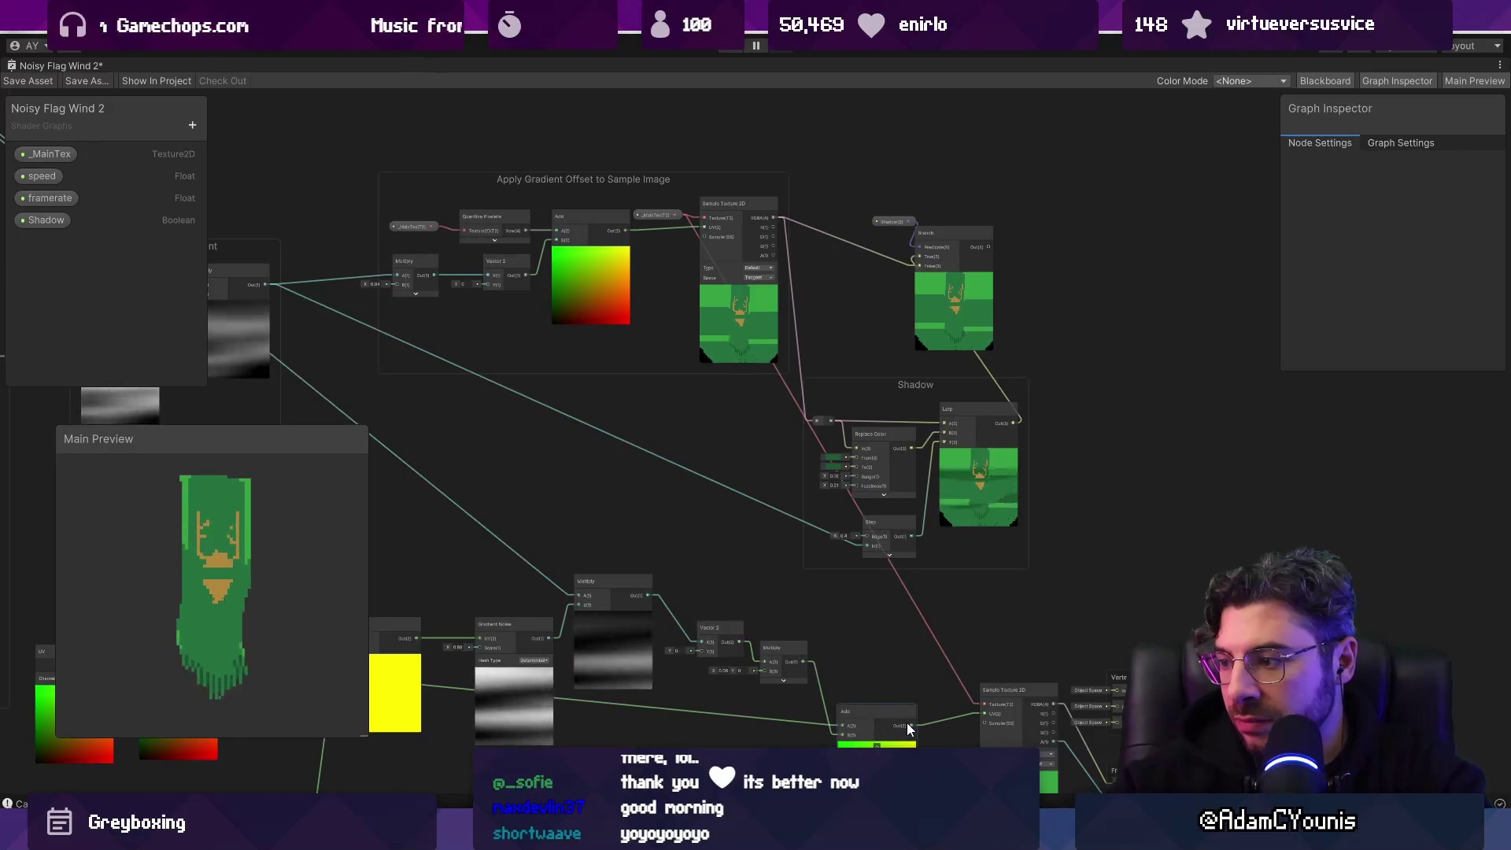
mouse_move(912, 724)
left_mouse_down()
mouse_move(683, 276)
mouse_move(701, 227)
left_mouse_up()
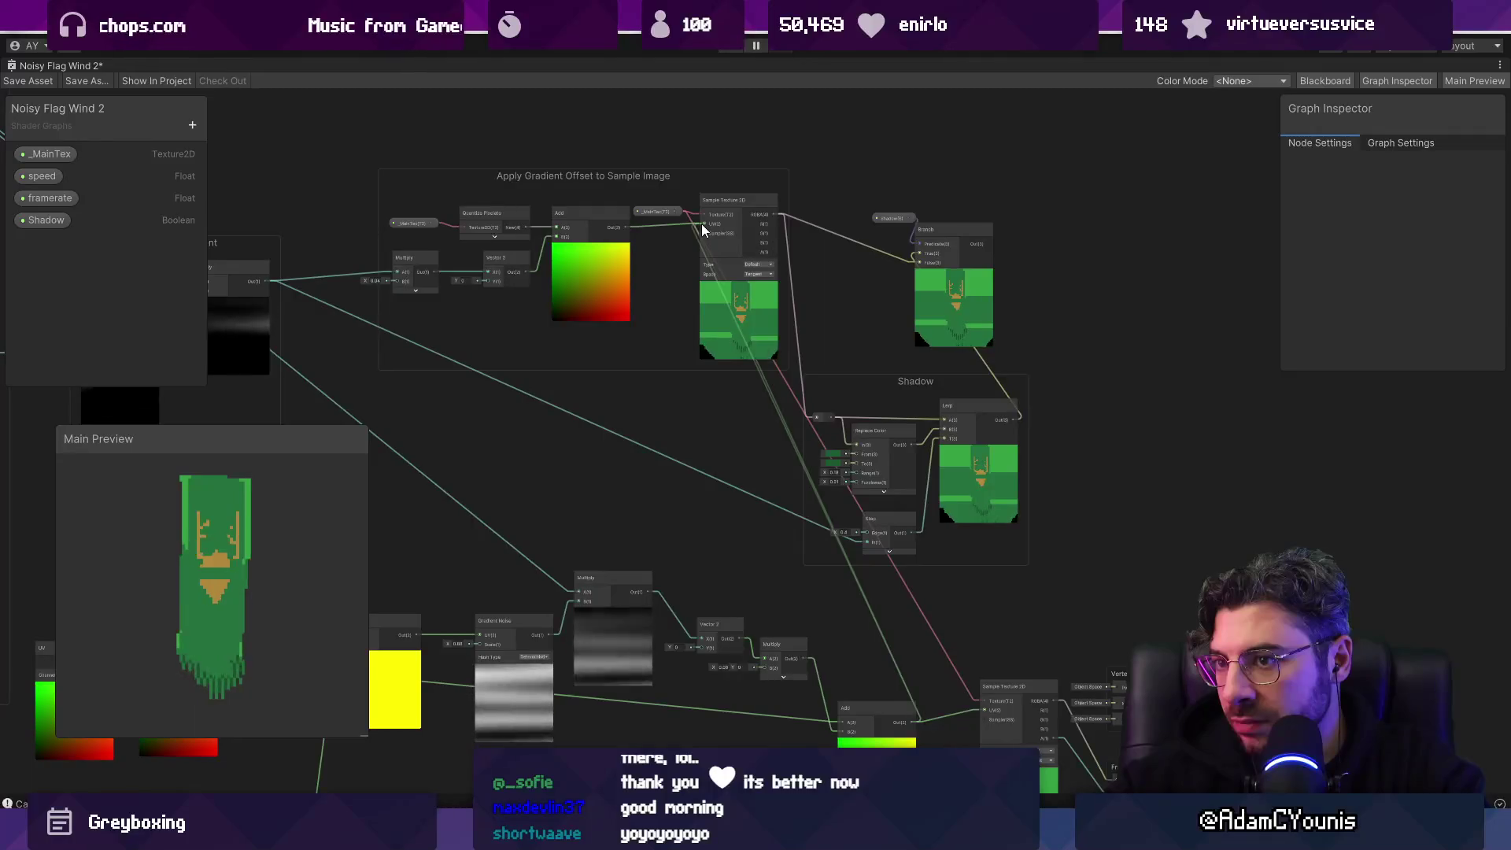
left_click_drag(703, 228, 701, 448)
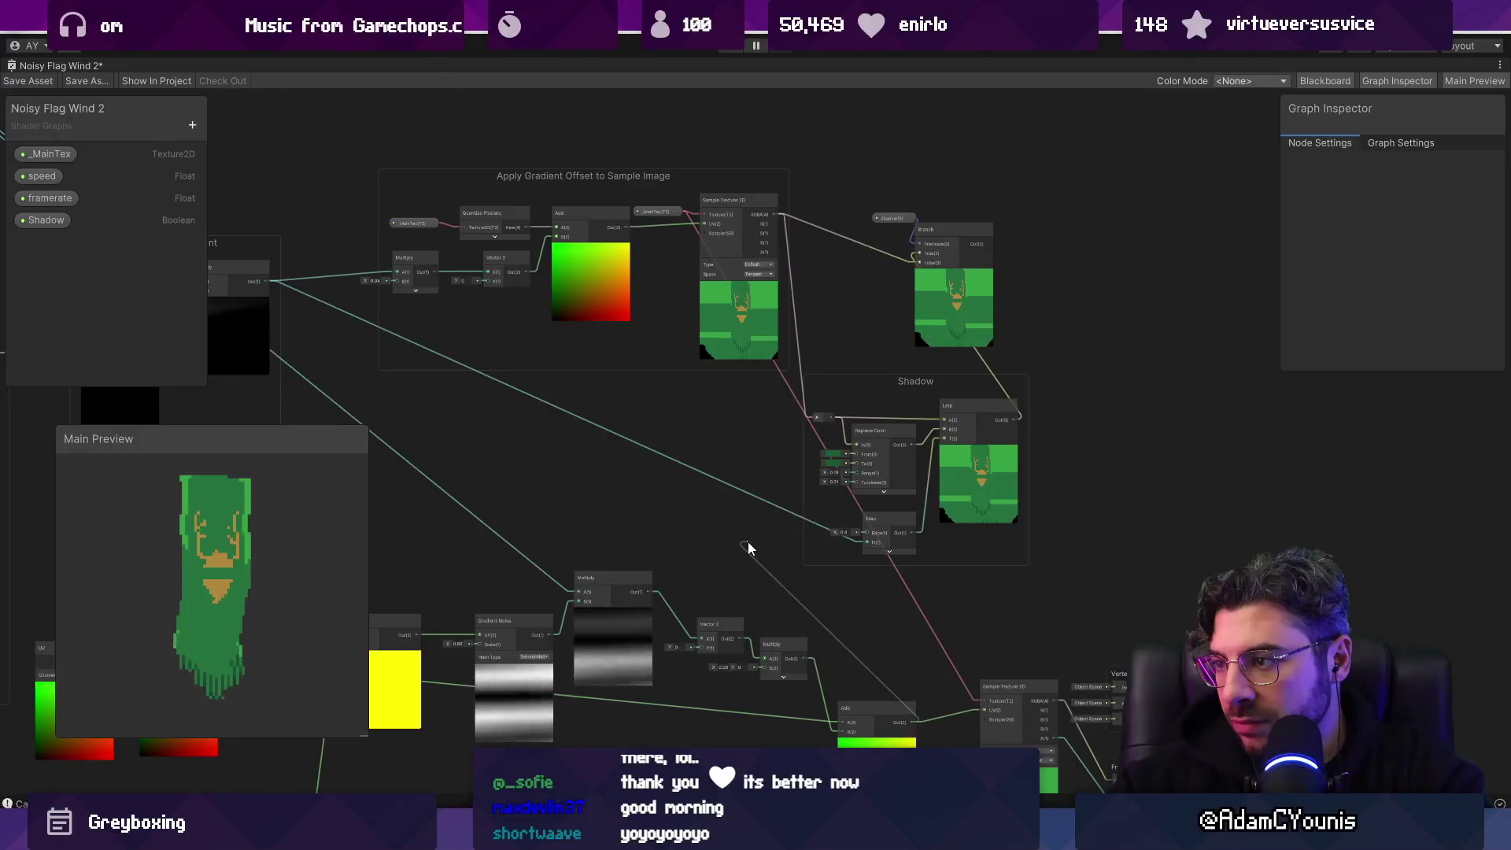
left_click_drag(748, 549, 747, 549)
Step: Wire the noise Multiply into the Shadow Step input and Add into the Shadow reroute
left_click(774, 513)
scroll(866, 524, "up", 5)
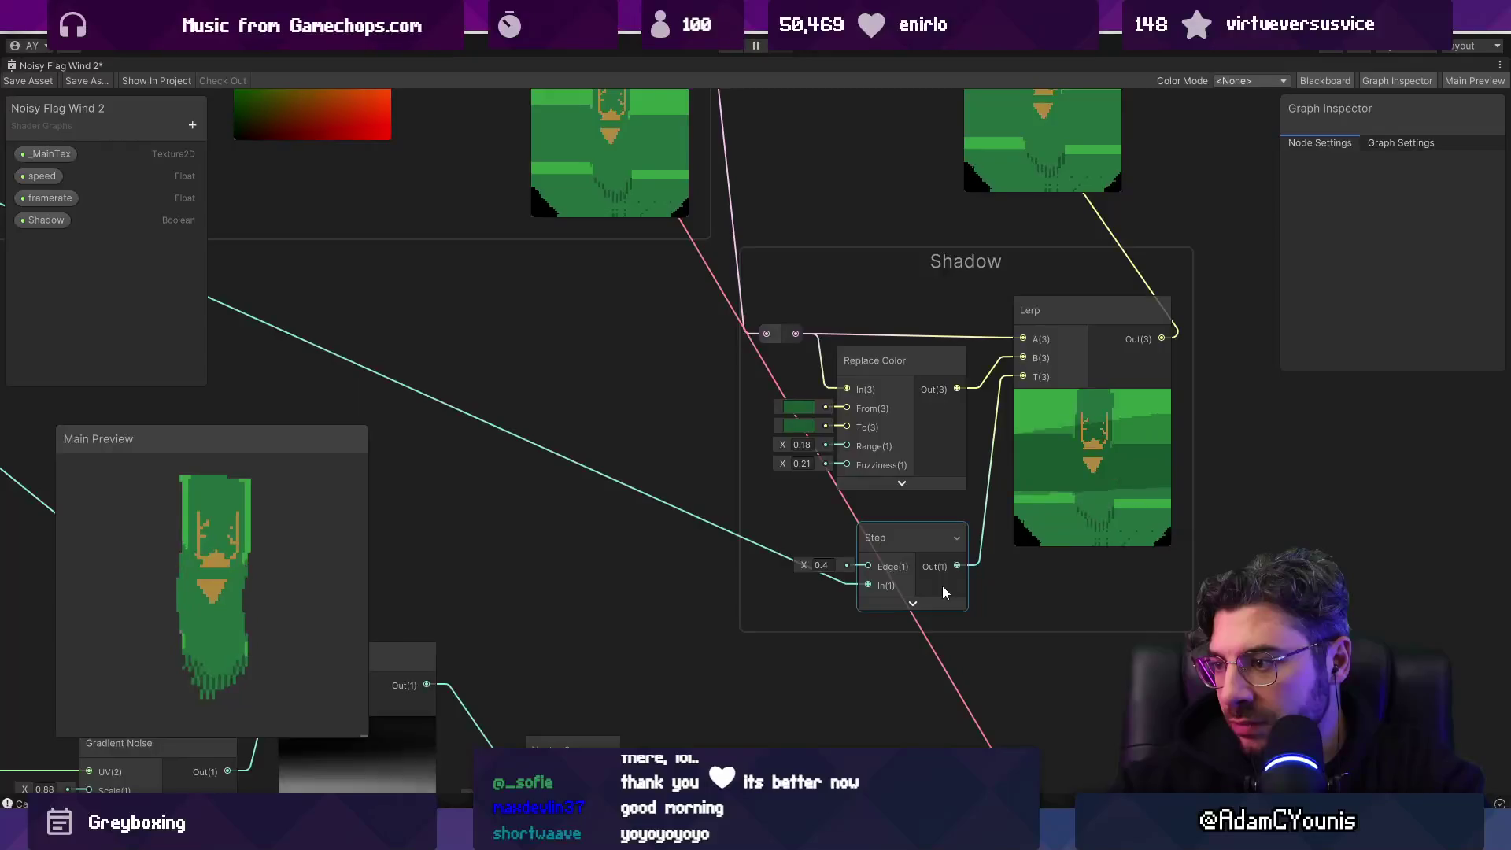
scroll(942, 586, "down", 5)
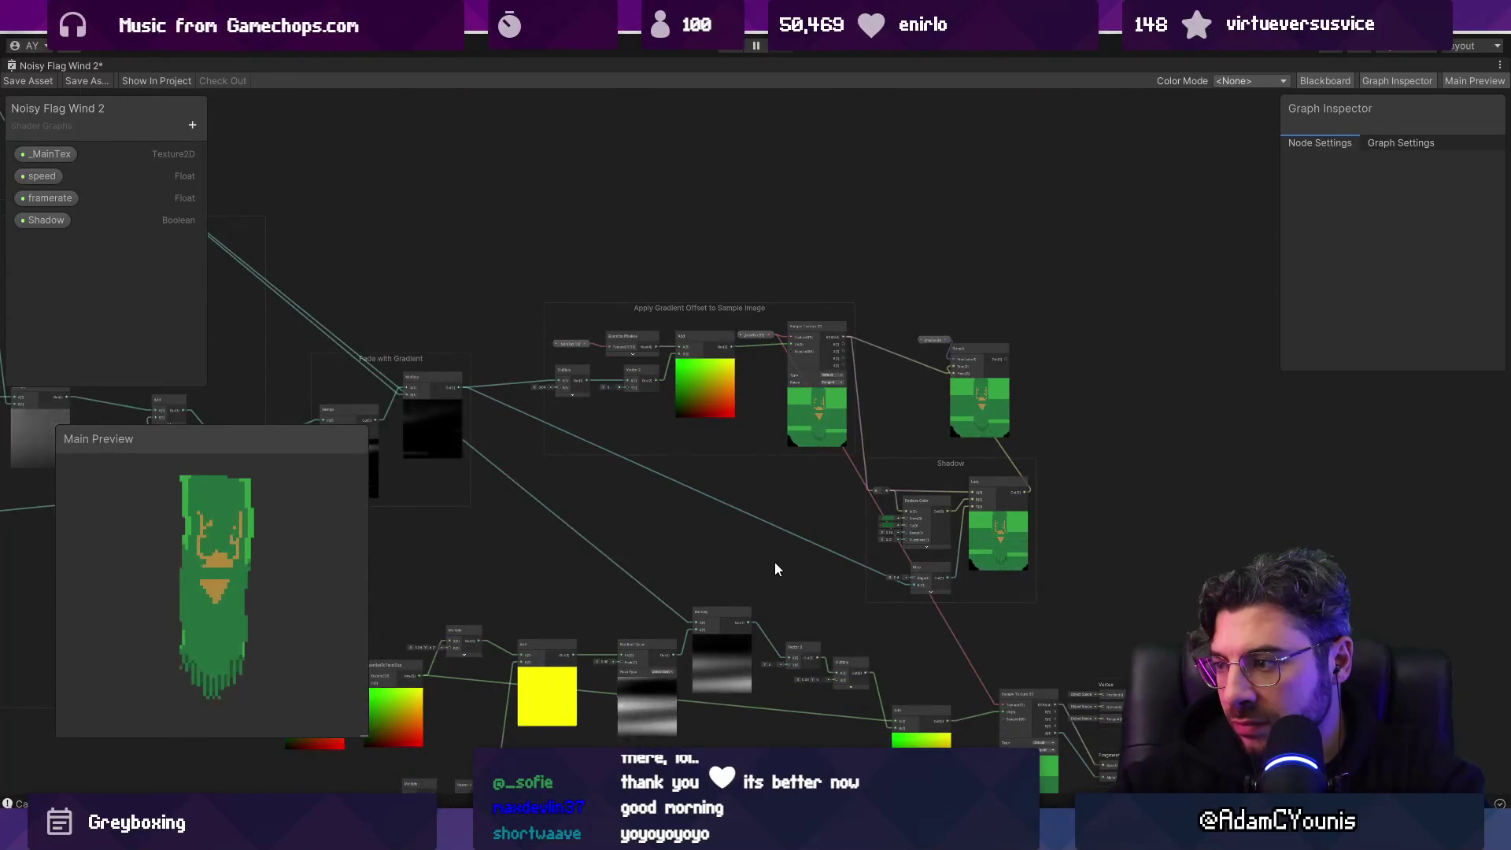
left_click_drag(786, 559, 683, 541)
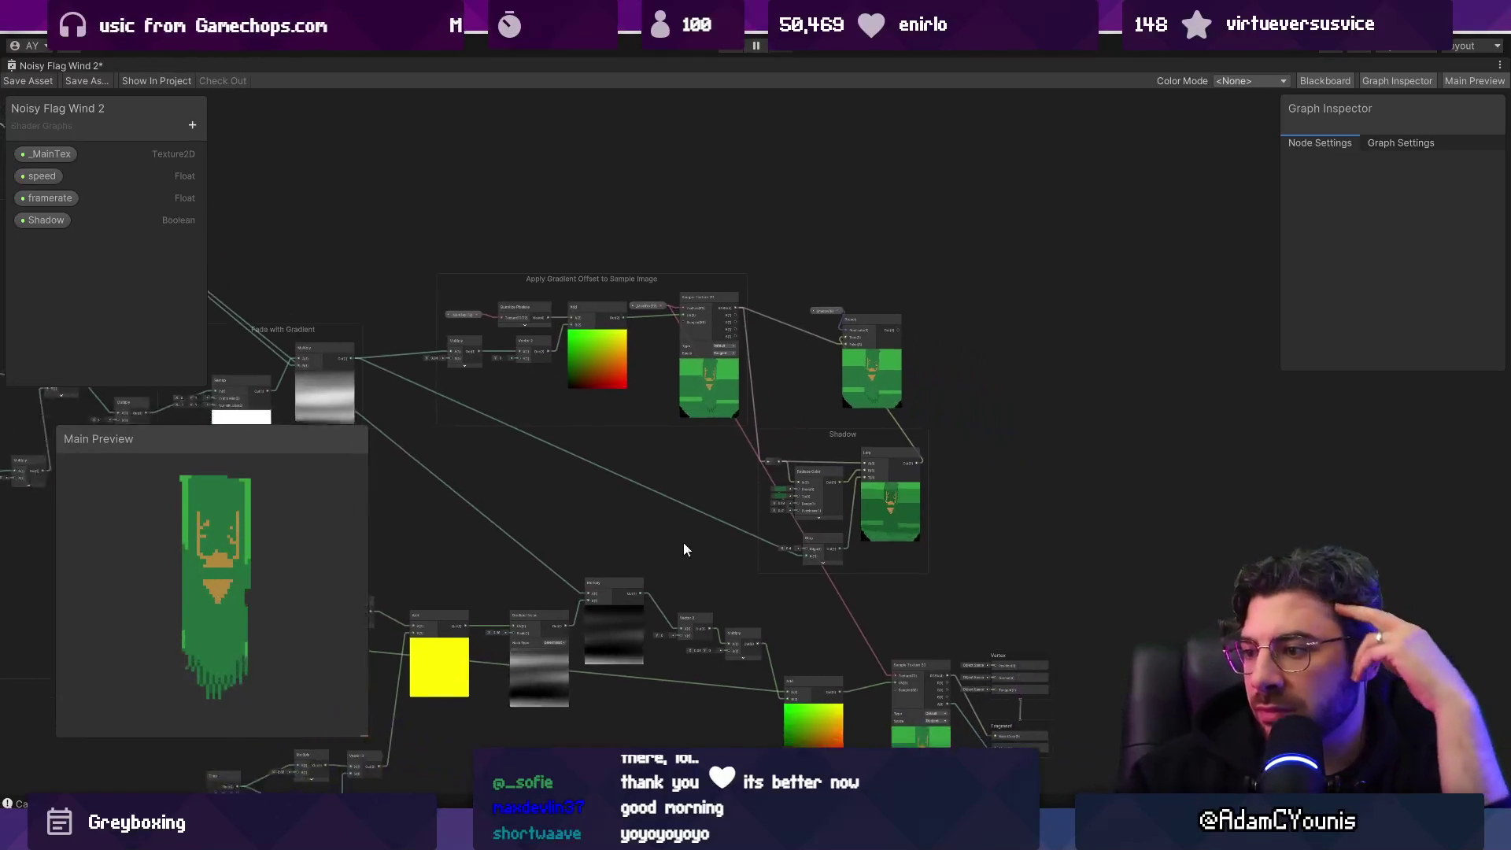
scroll(683, 541, "up", 3)
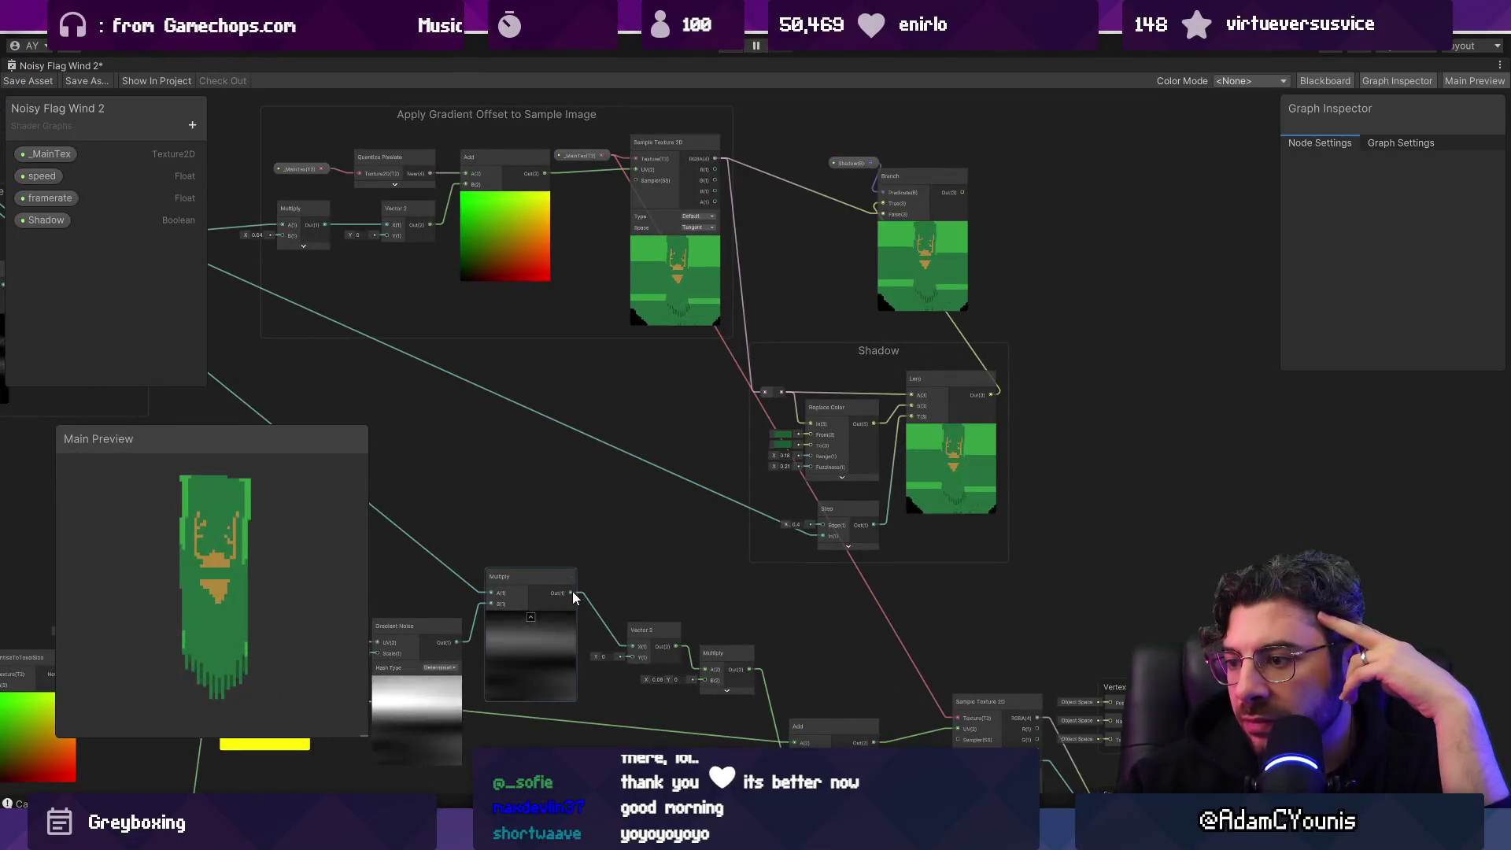
left_click_drag(573, 592, 828, 536)
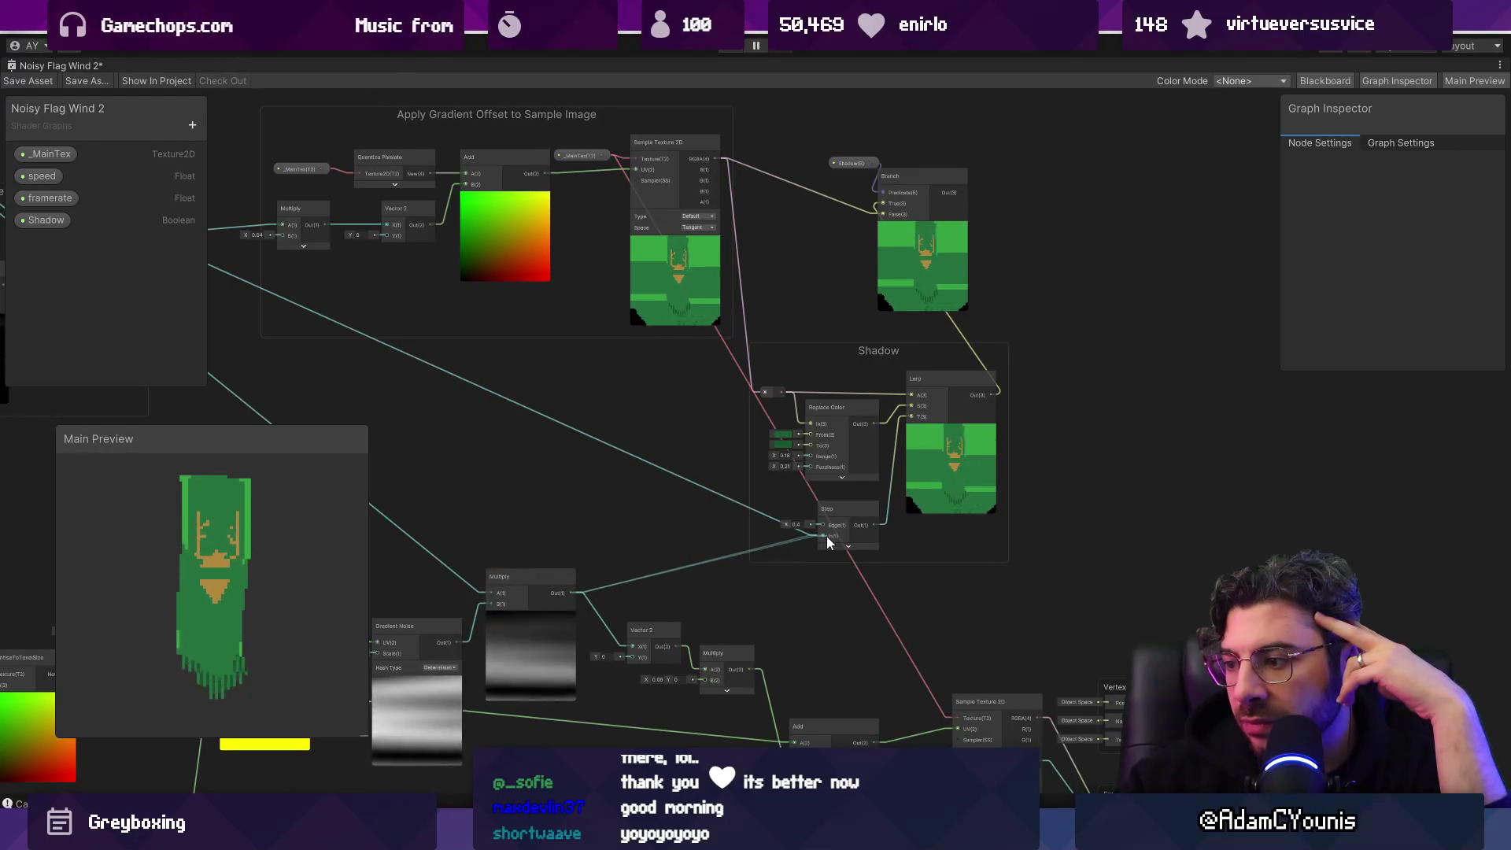
mouse_move(876, 739)
left_mouse_down()
mouse_move(762, 379)
mouse_move(639, 153)
mouse_move(638, 201)
left_mouse_up()
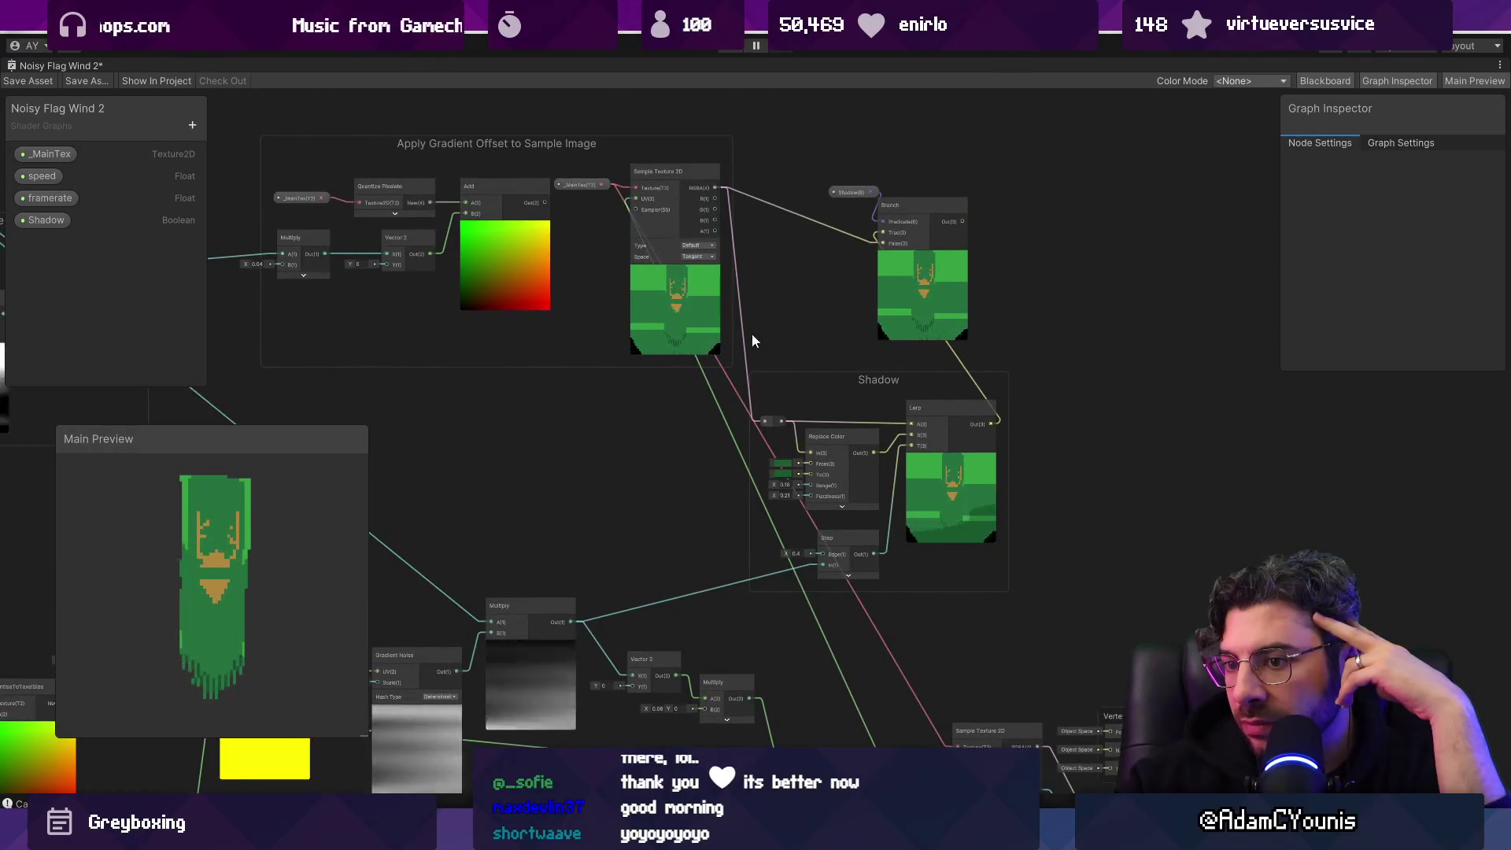
Step: Connect the Branch output to Fragment Base Color and move Sample Texture 2D down-left
left_click_drag(1075, 574, 934, 452)
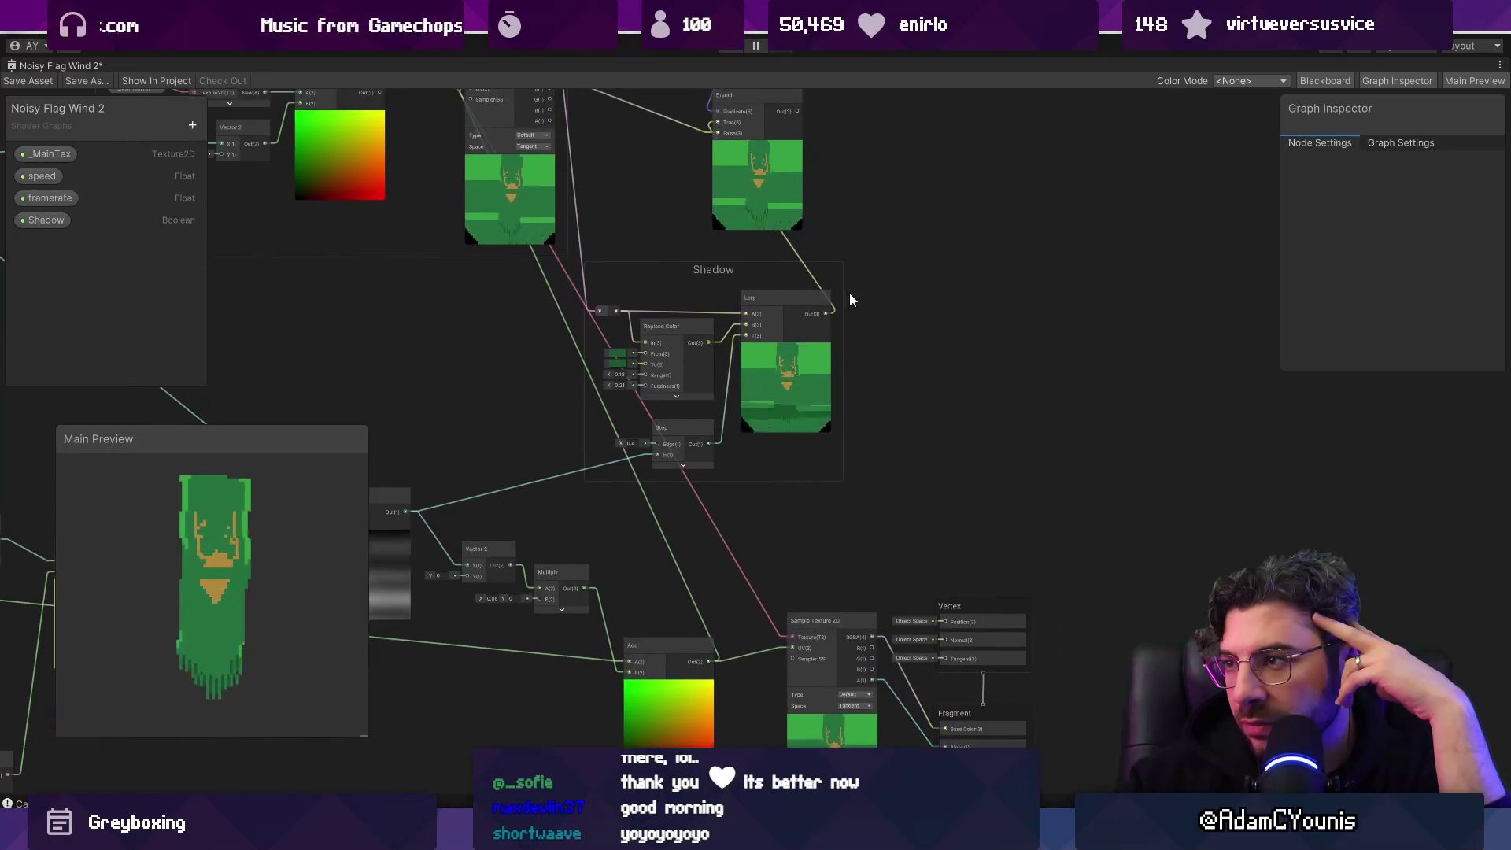
mouse_move(791, 126)
left_mouse_down()
mouse_move(889, 393)
mouse_move(943, 681)
left_mouse_up()
mouse_move(597, 178)
left_mouse_down()
mouse_move(963, 730)
mouse_move(990, 707)
left_mouse_up()
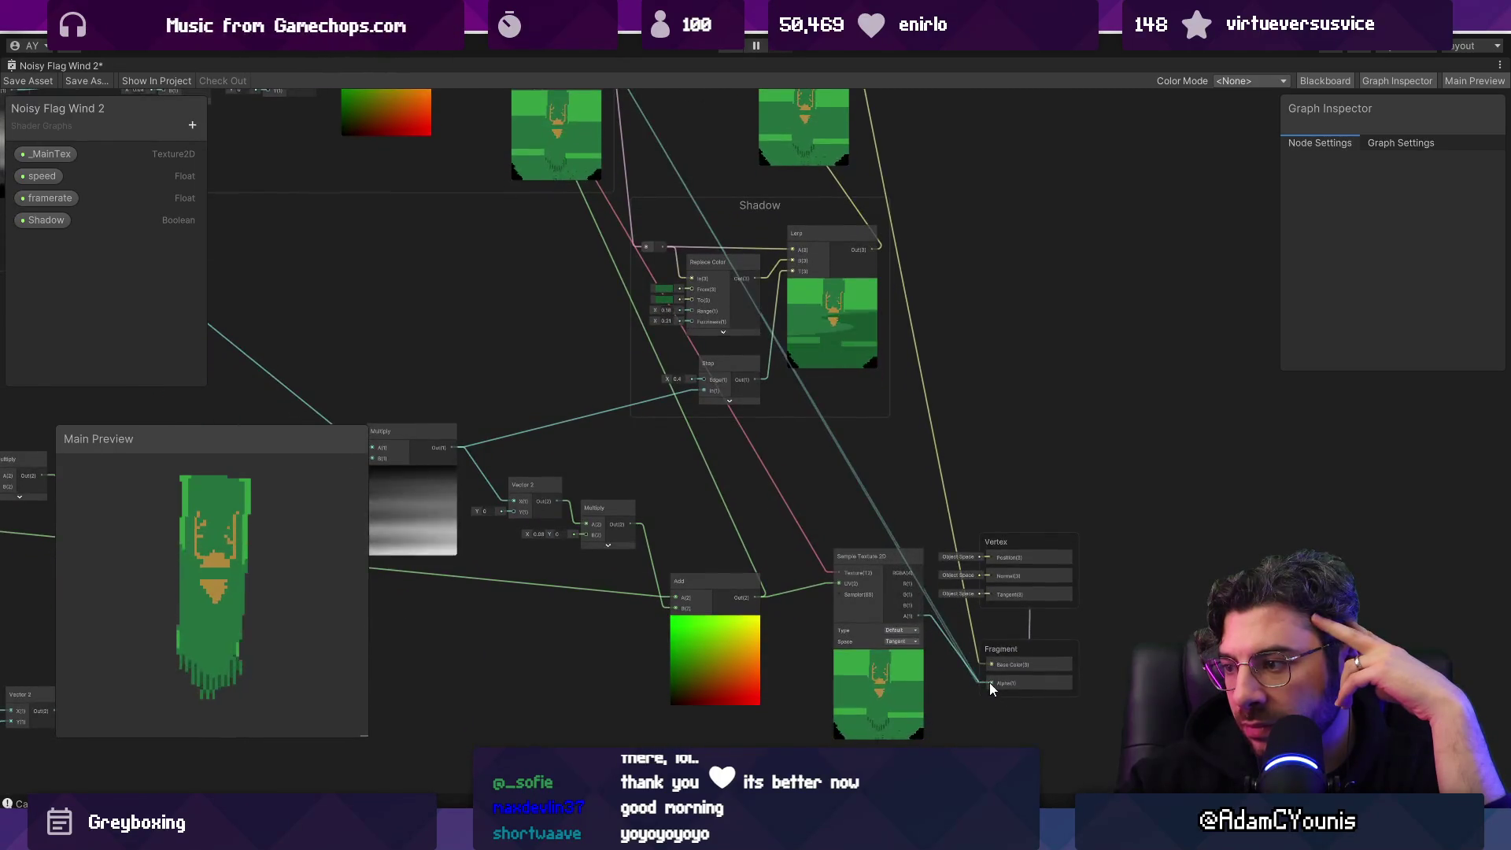
left_click_drag(853, 615, 830, 720)
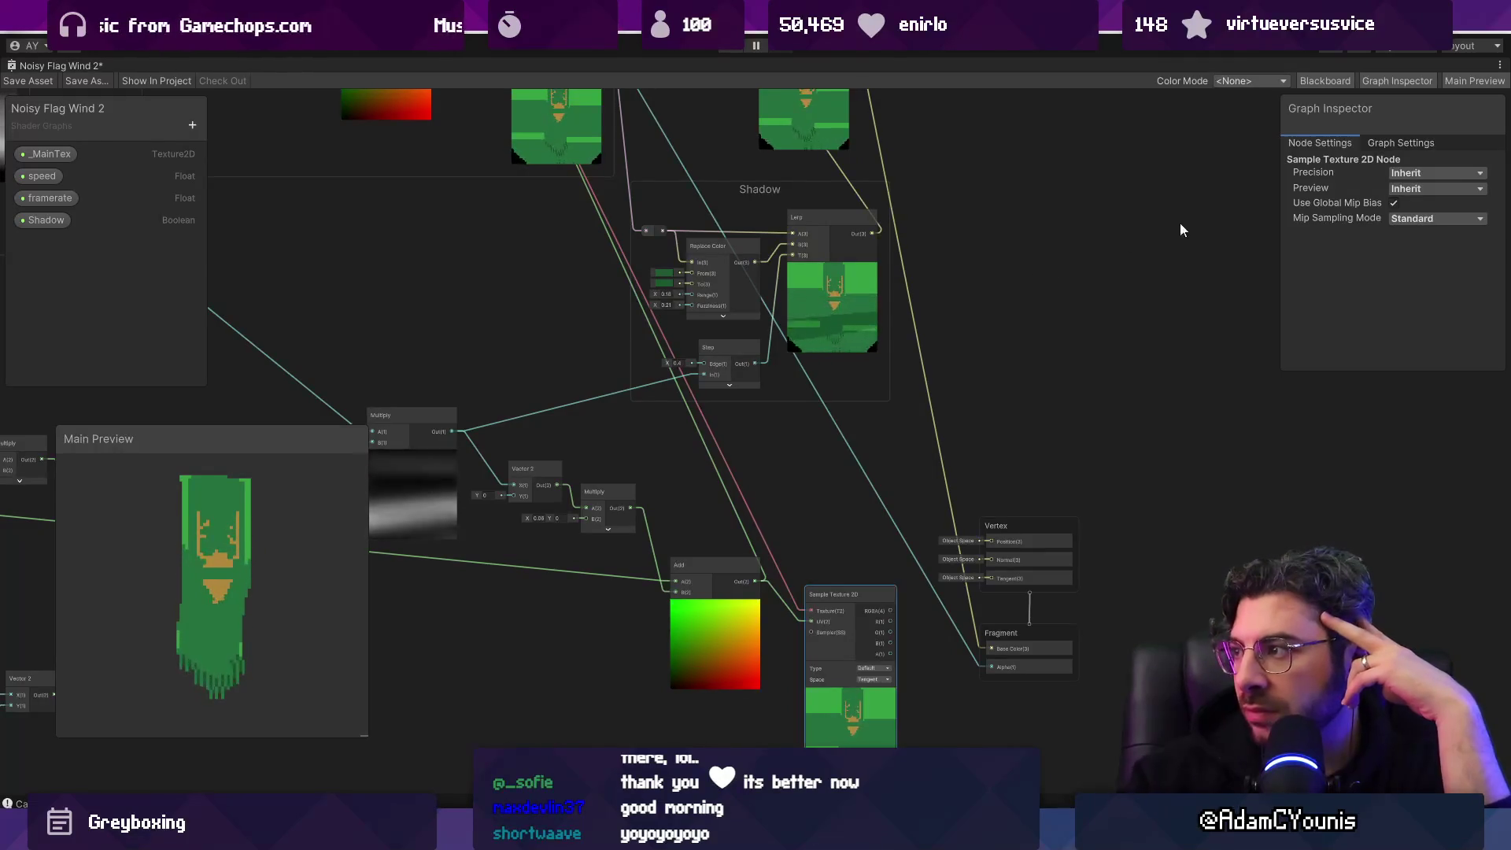
Step: Check the Shadow property, then stack the Vertex and Fragment blocks at the top
left_click(46, 220)
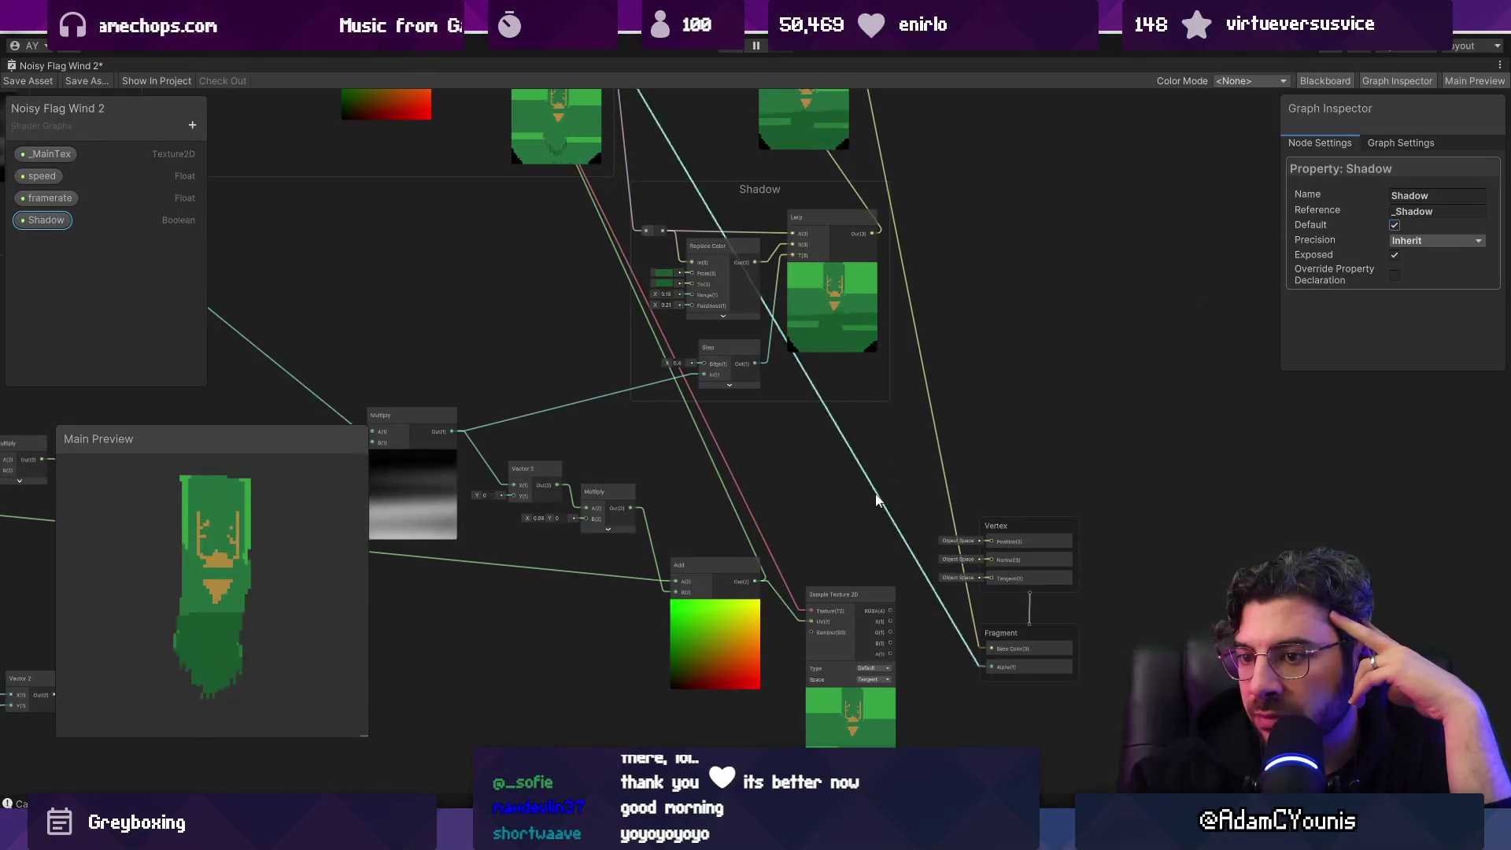
left_click(866, 588)
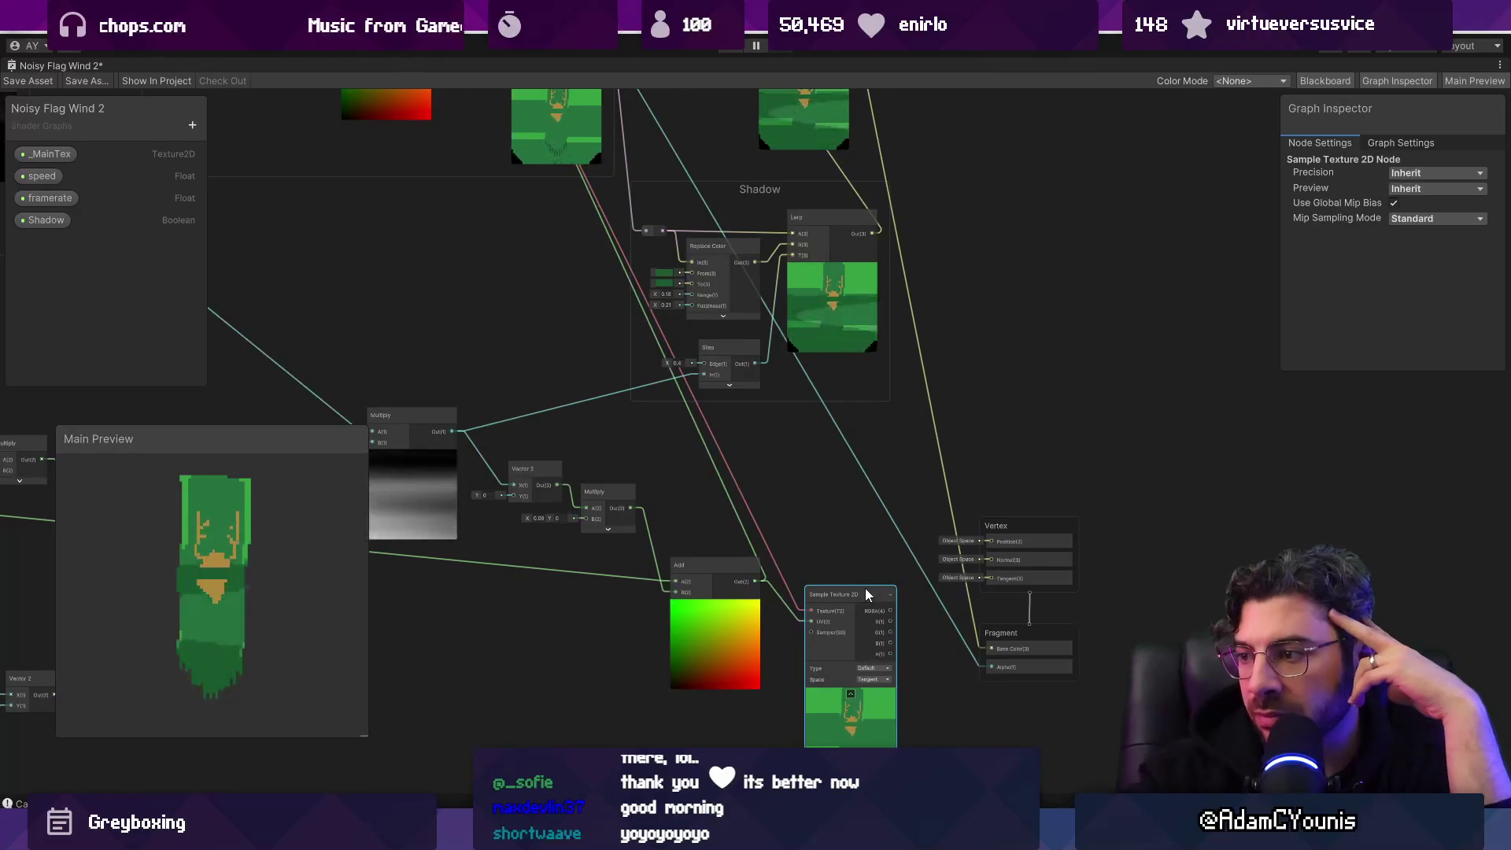
left_click_drag(1004, 525, 1004, 118)
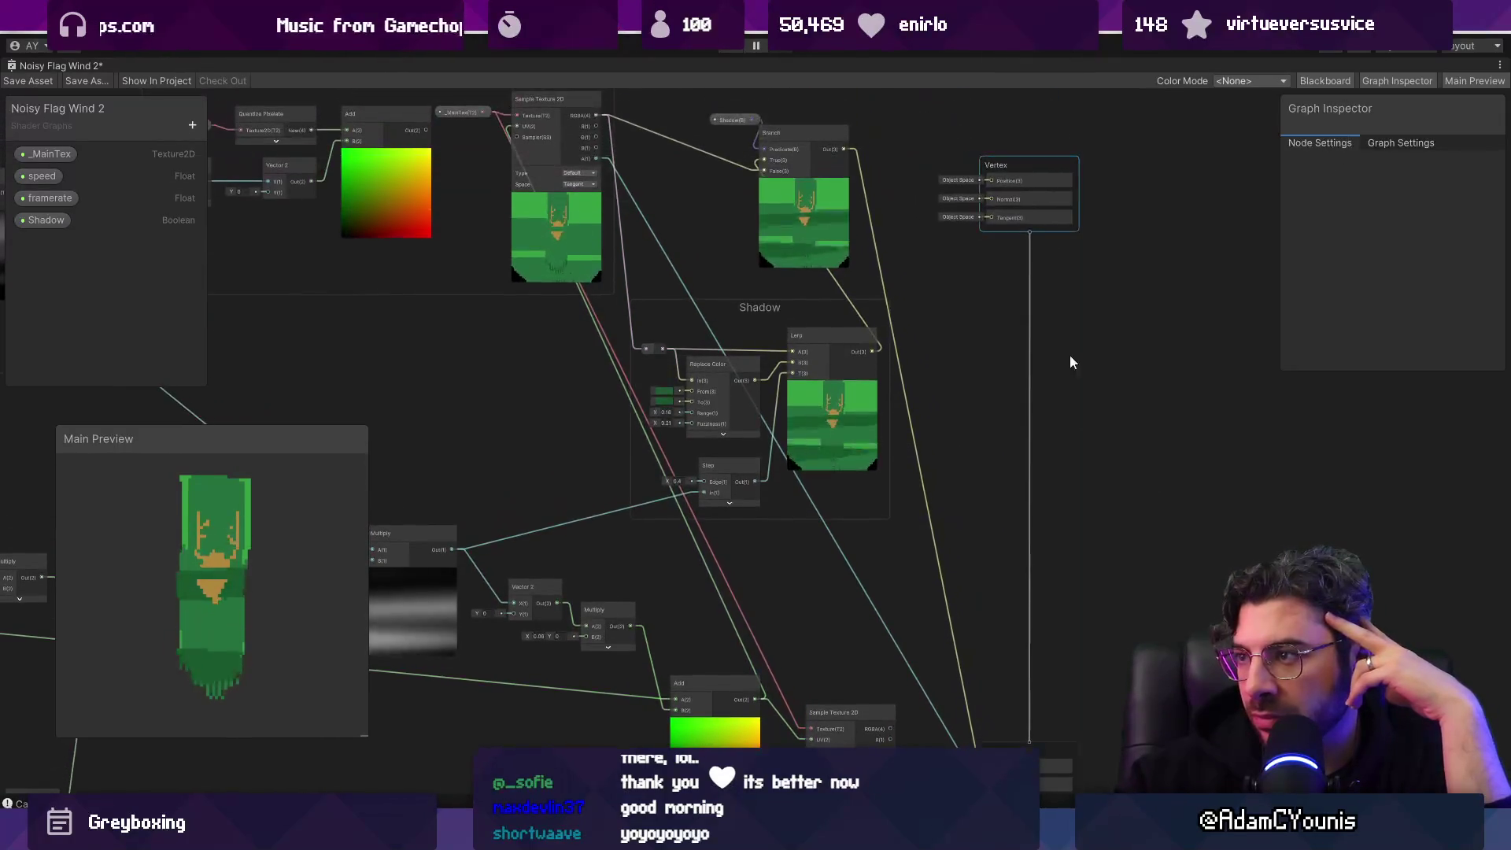
mouse_move(1012, 747)
left_mouse_down()
mouse_move(985, 146)
mouse_move(975, 328)
mouse_move(1001, 200)
left_mouse_up()
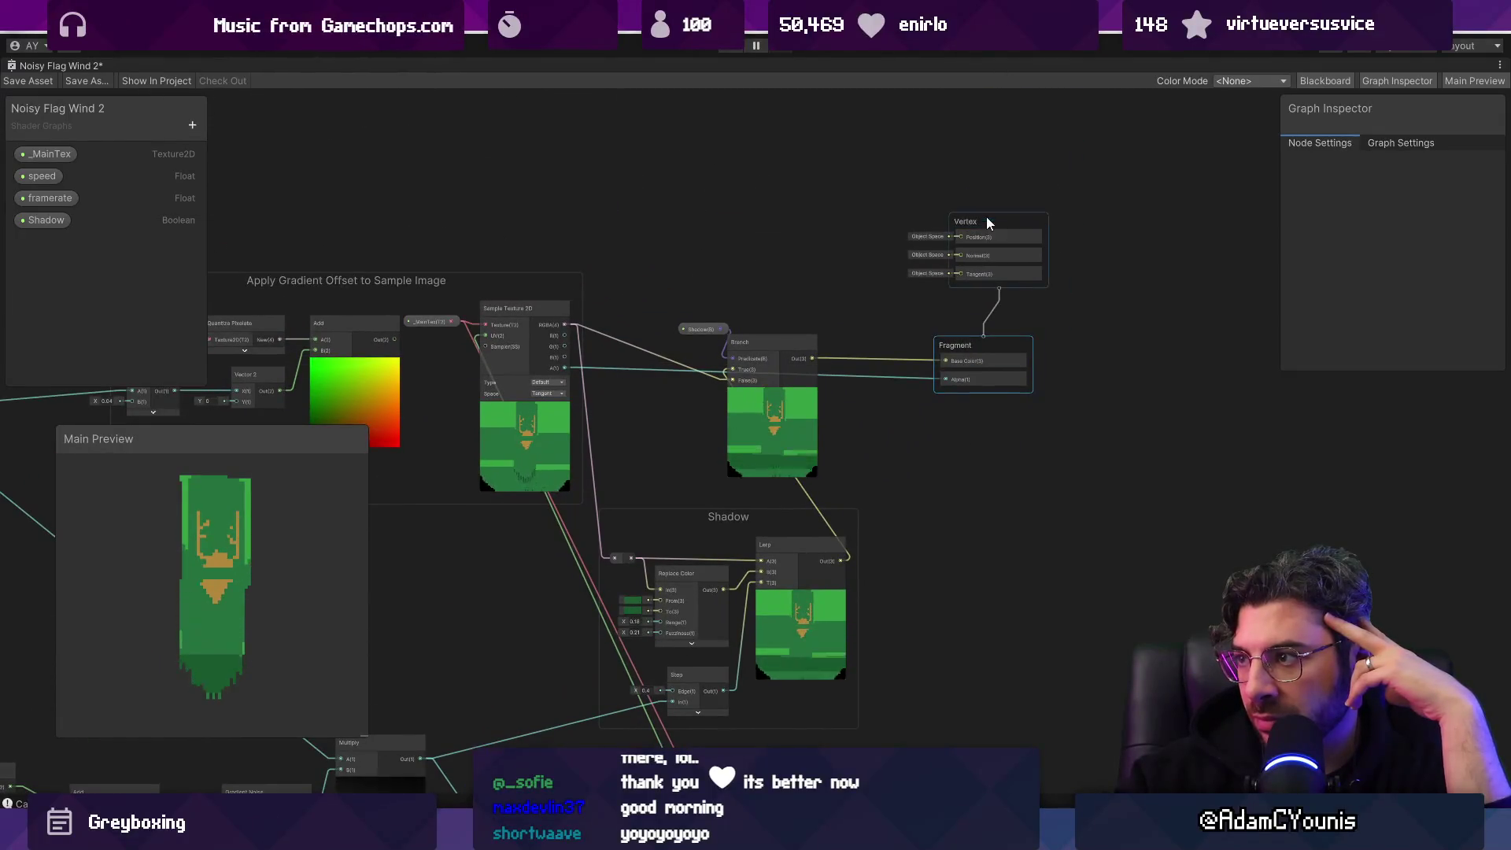
Step: Delete the unused Sample Texture 2D node
scroll(973, 239, "down", 3)
scroll(958, 333, "up", 2)
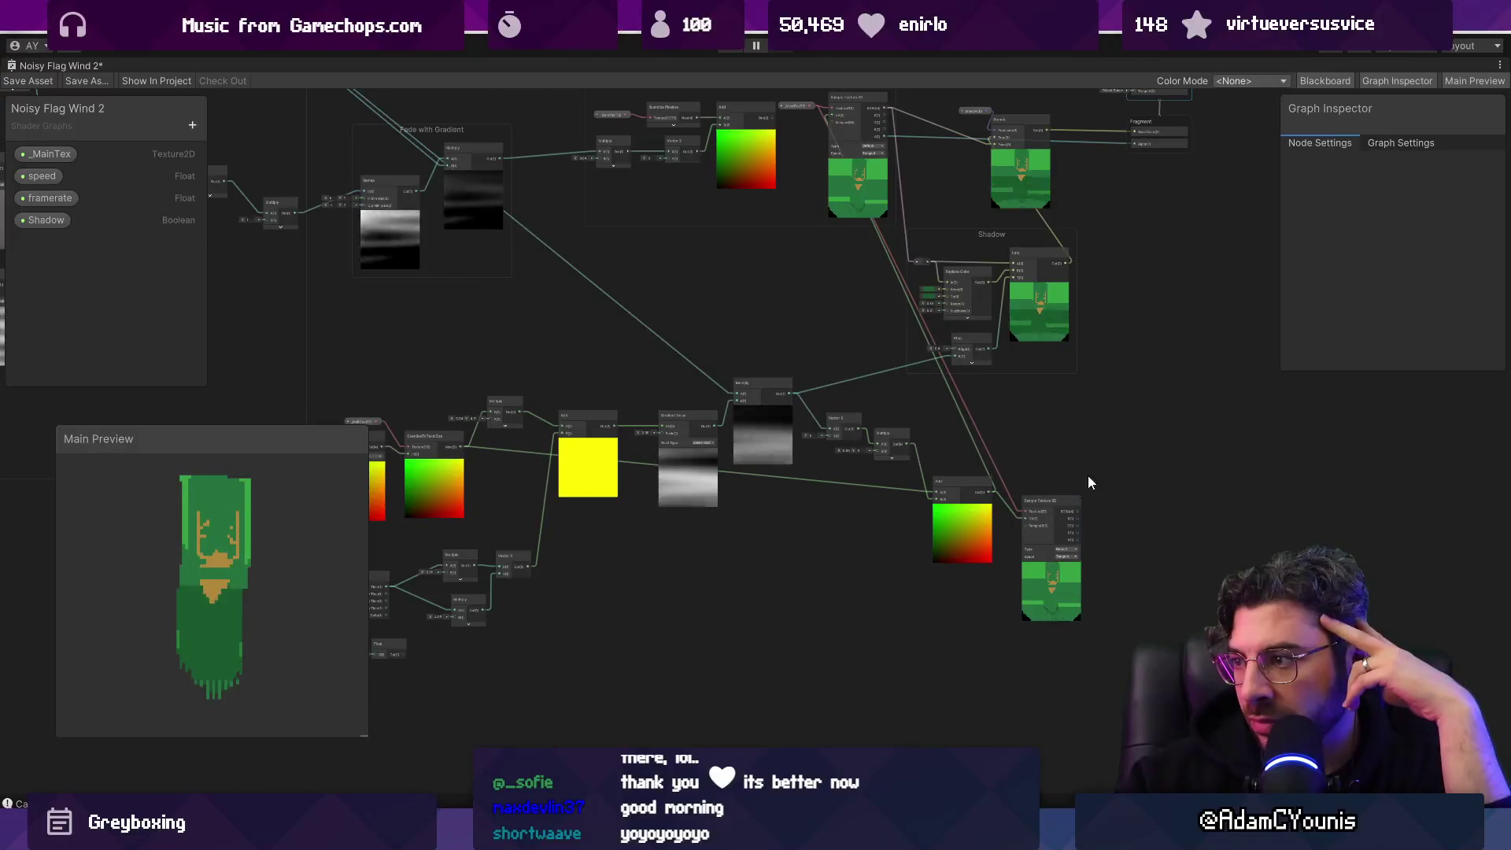
left_click(1075, 504)
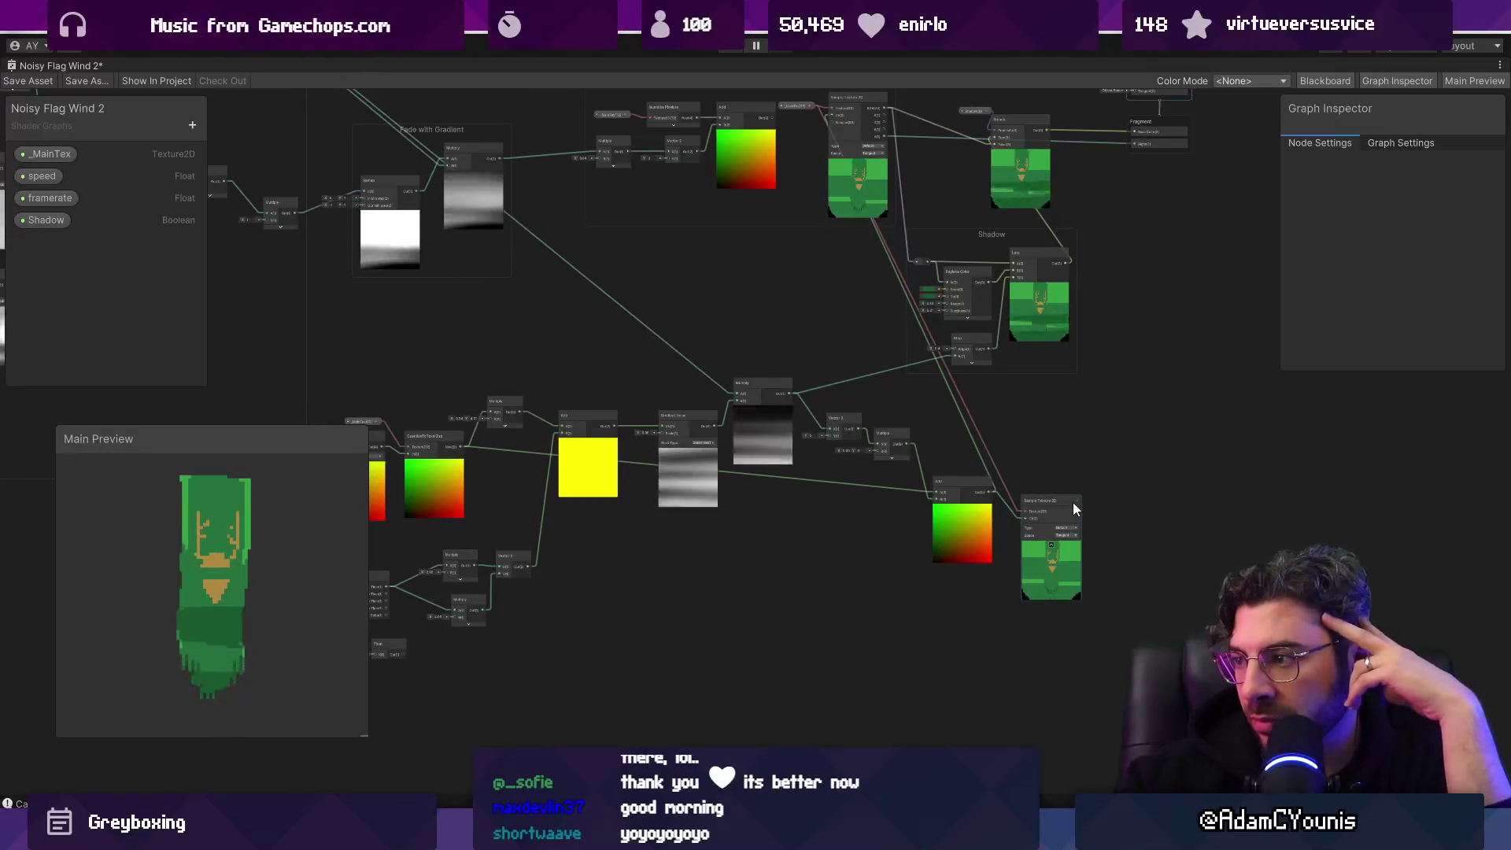
key("Delete")
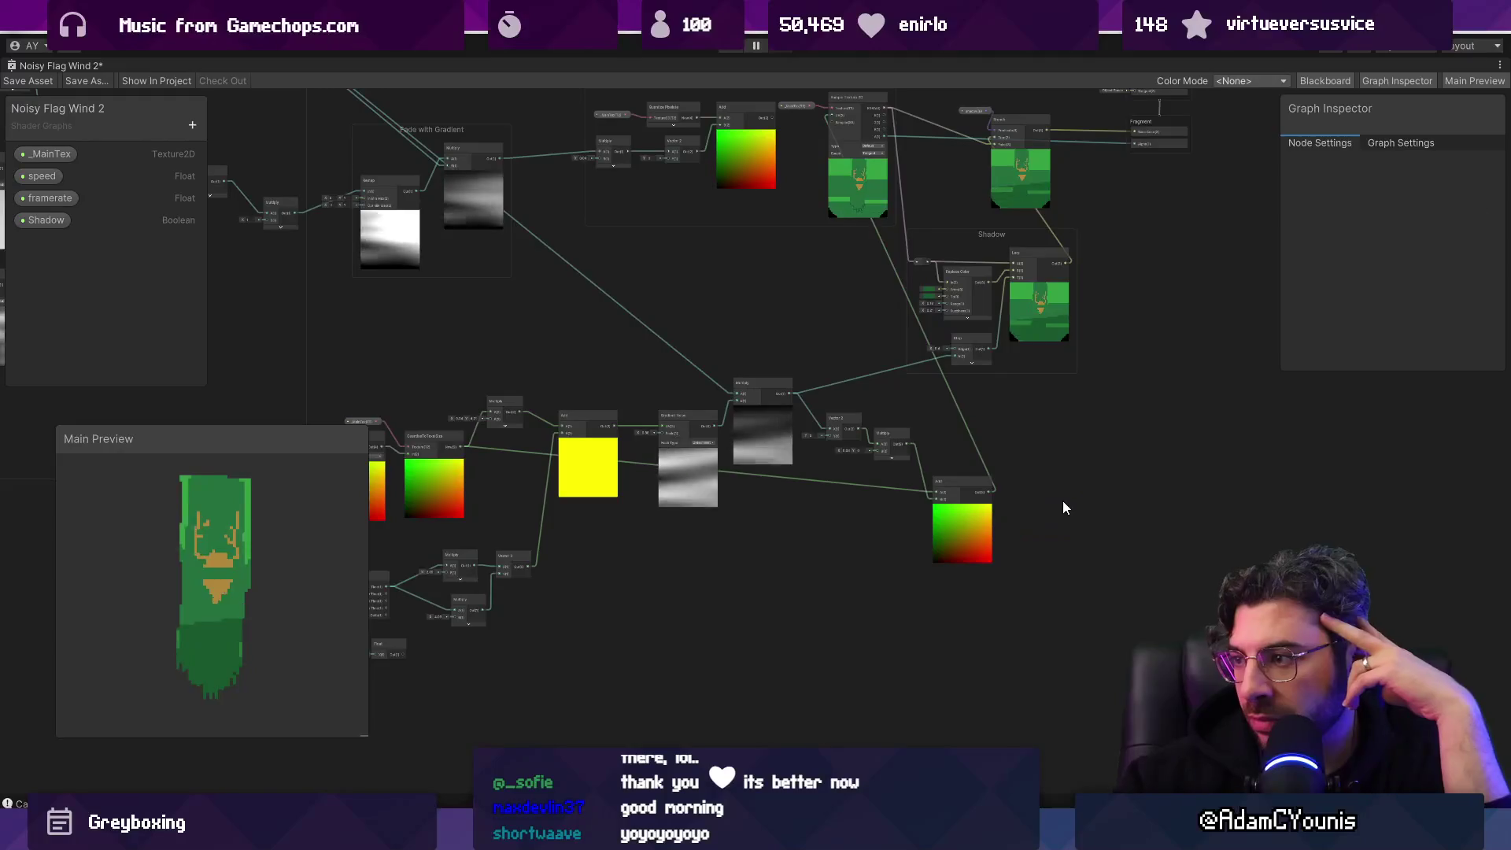
Step: Move the Apply Gradient Offset, Shadow and output nodes down and to the right
scroll(891, 480, "down", 2)
mouse_move(565, 259)
left_mouse_down()
mouse_move(1151, 522)
mouse_move(1097, 541)
mouse_move(1097, 527)
left_mouse_up()
mouse_move(958, 506)
left_mouse_down()
mouse_move(949, 489)
mouse_move(1094, 526)
mouse_move(1122, 601)
mouse_move(1175, 622)
left_mouse_up()
Step: Delete the small stray node group
scroll(897, 506, "down", 3)
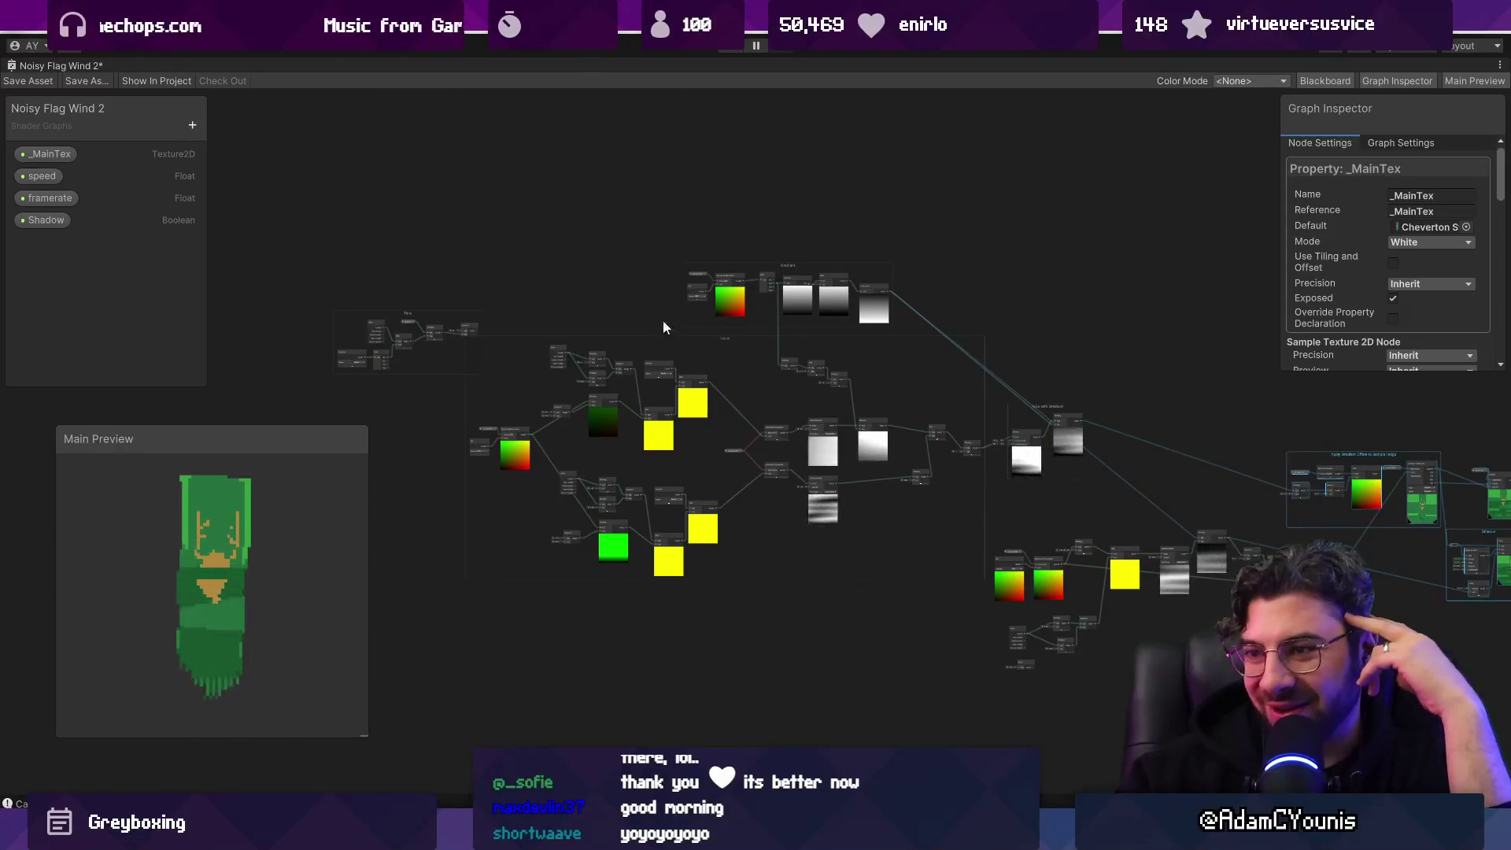
left_click_drag(404, 314, 610, 648)
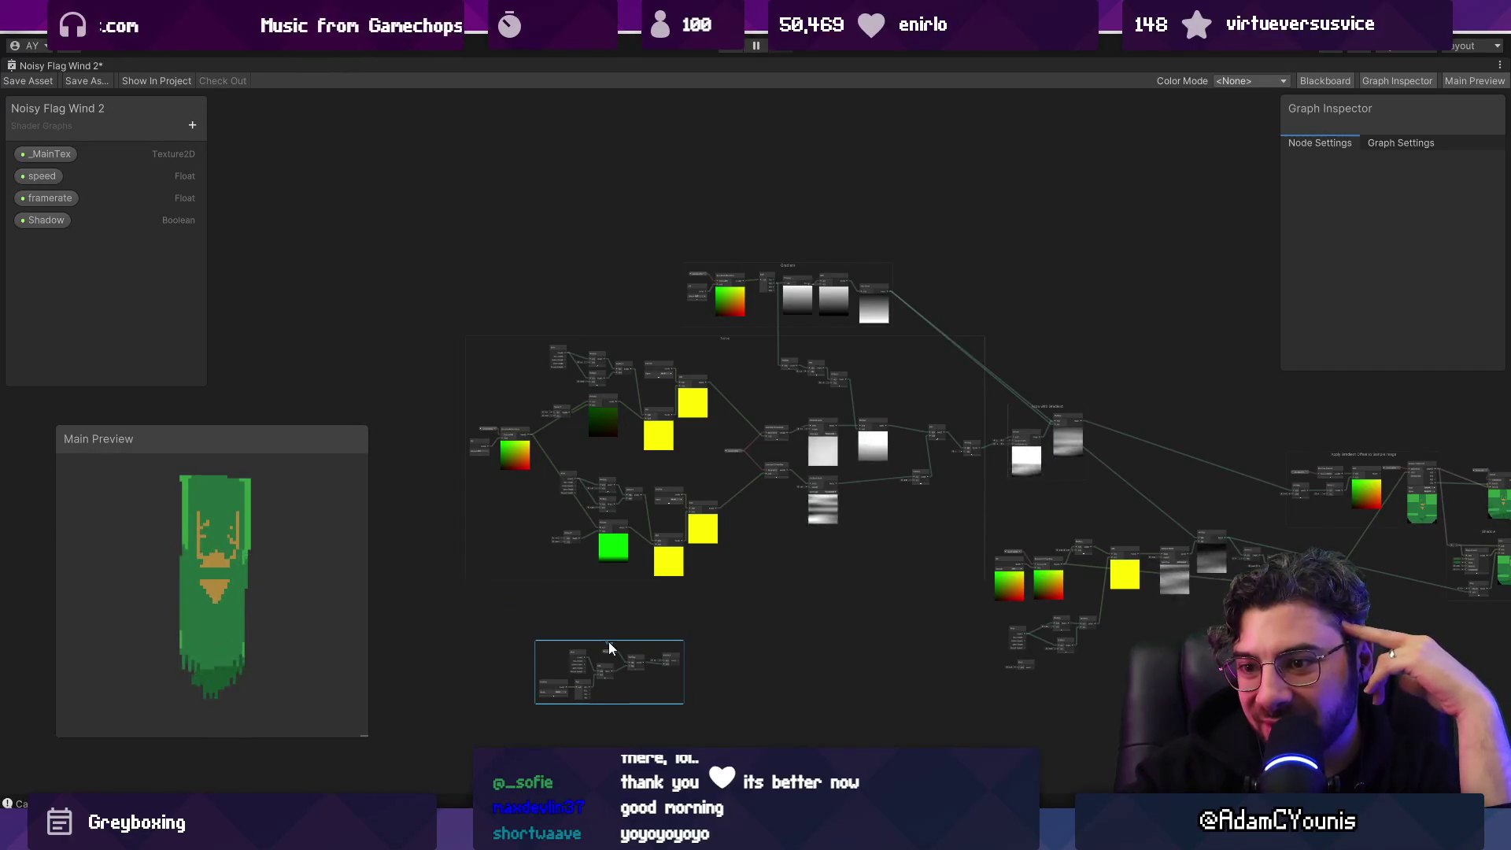
key("Delete")
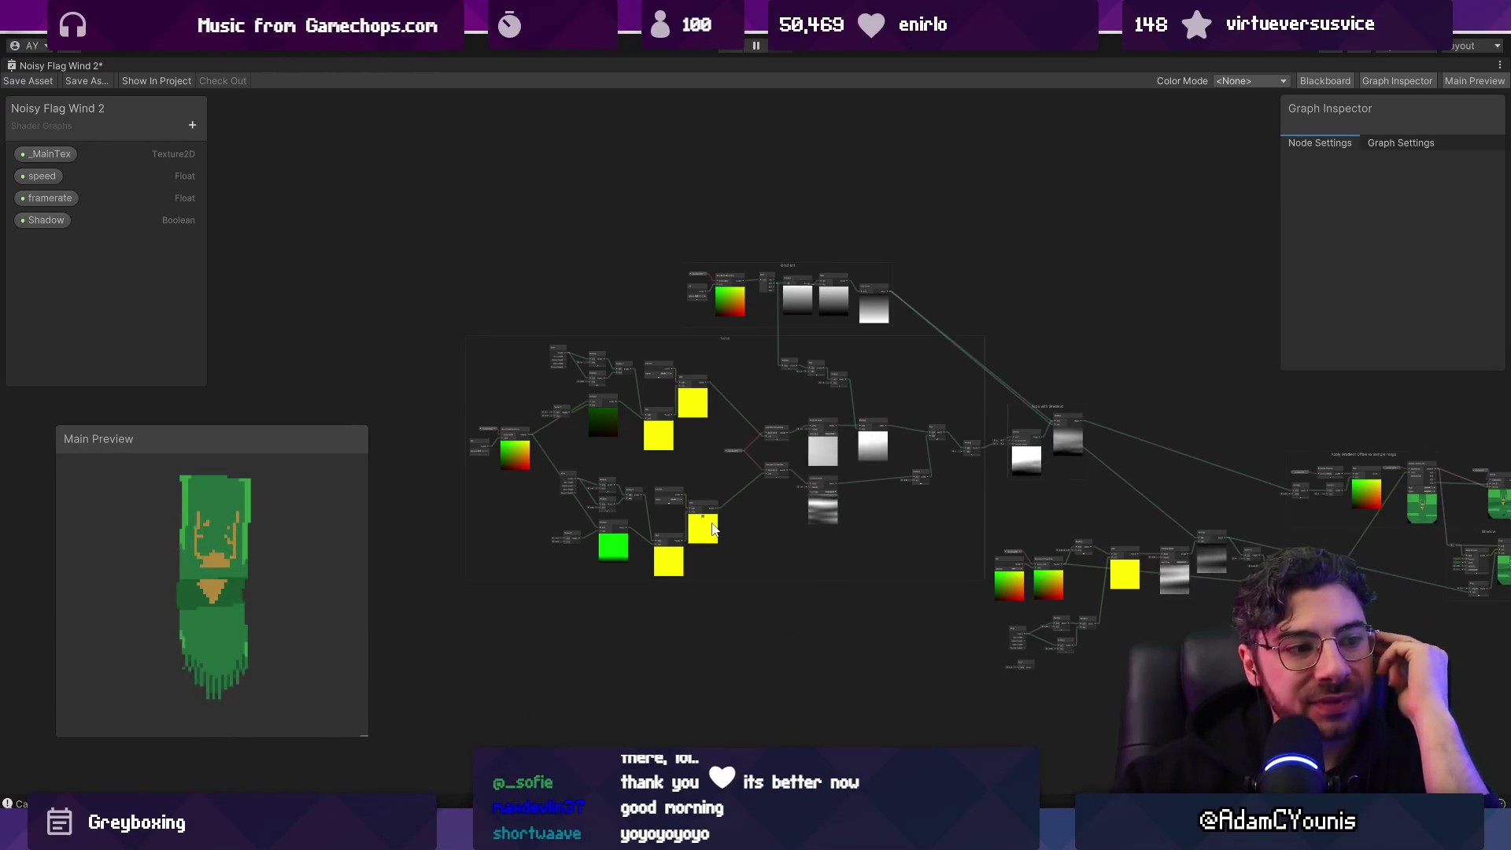
Step: Move the Noise group left and down
scroll(693, 445, "down", 2)
scroll(863, 447, "up", 2)
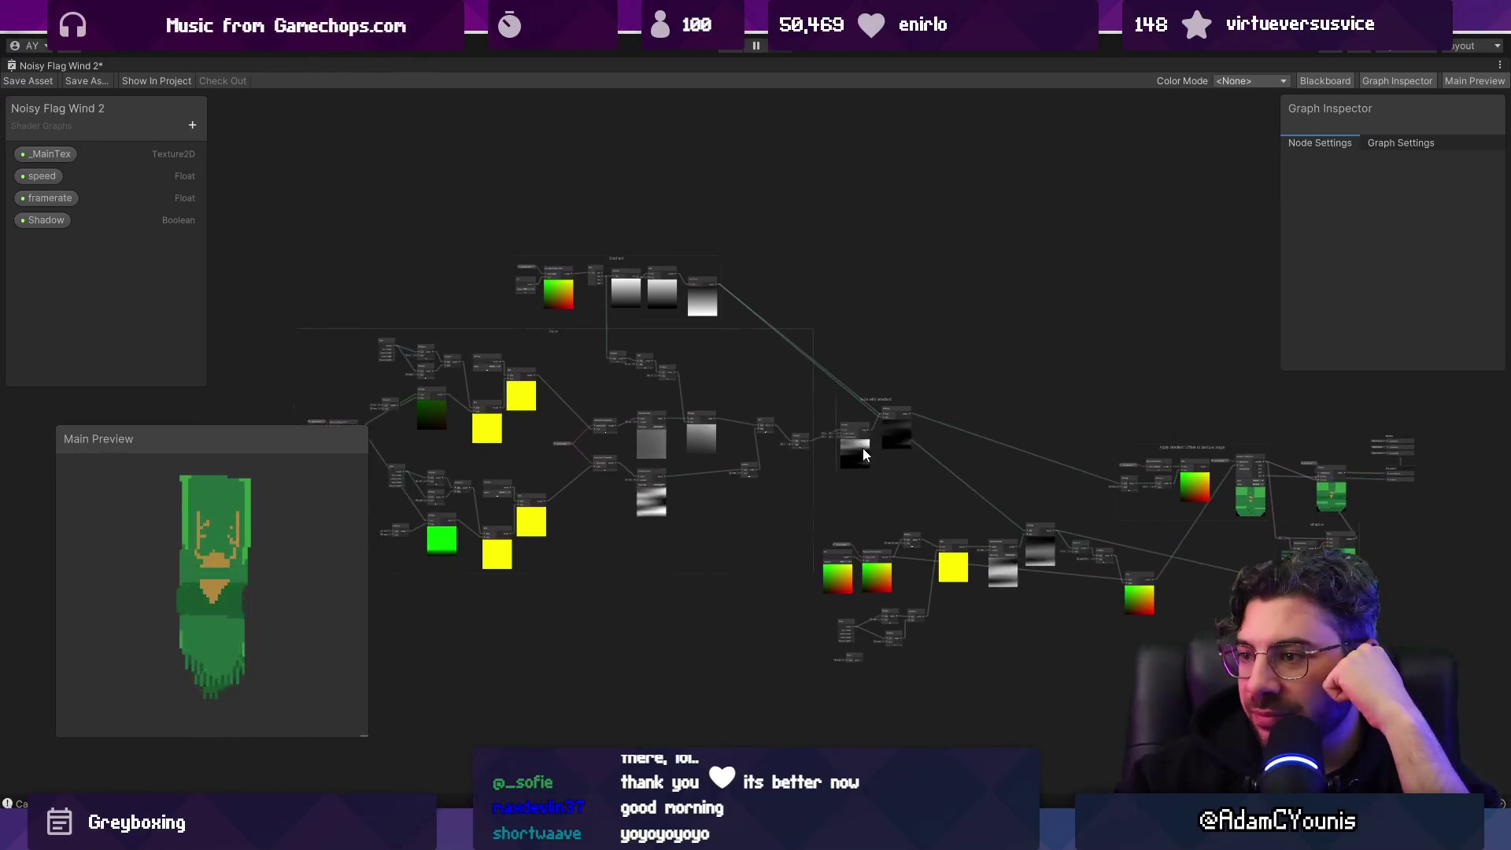
scroll(863, 447, "up", 4)
scroll(905, 428, "down", 2)
mouse_move(984, 465)
left_mouse_down()
mouse_move(610, 380)
mouse_move(662, 358)
mouse_move(633, 373)
left_mouse_up()
scroll(611, 380, "down", 2)
scroll(696, 403, "up", 2)
left_click_drag(571, 224, 974, 348)
Step: Reposition the Gradient nodes and Fade with Gradient group into a compact arrangement
left_click_drag(809, 318, 650, 323)
mouse_move(1149, 461)
left_mouse_down()
mouse_move(669, 348)
mouse_move(671, 285)
left_mouse_up()
left_click(697, 353)
left_click_drag(820, 442, 722, 390)
scroll(723, 392, "up", 2)
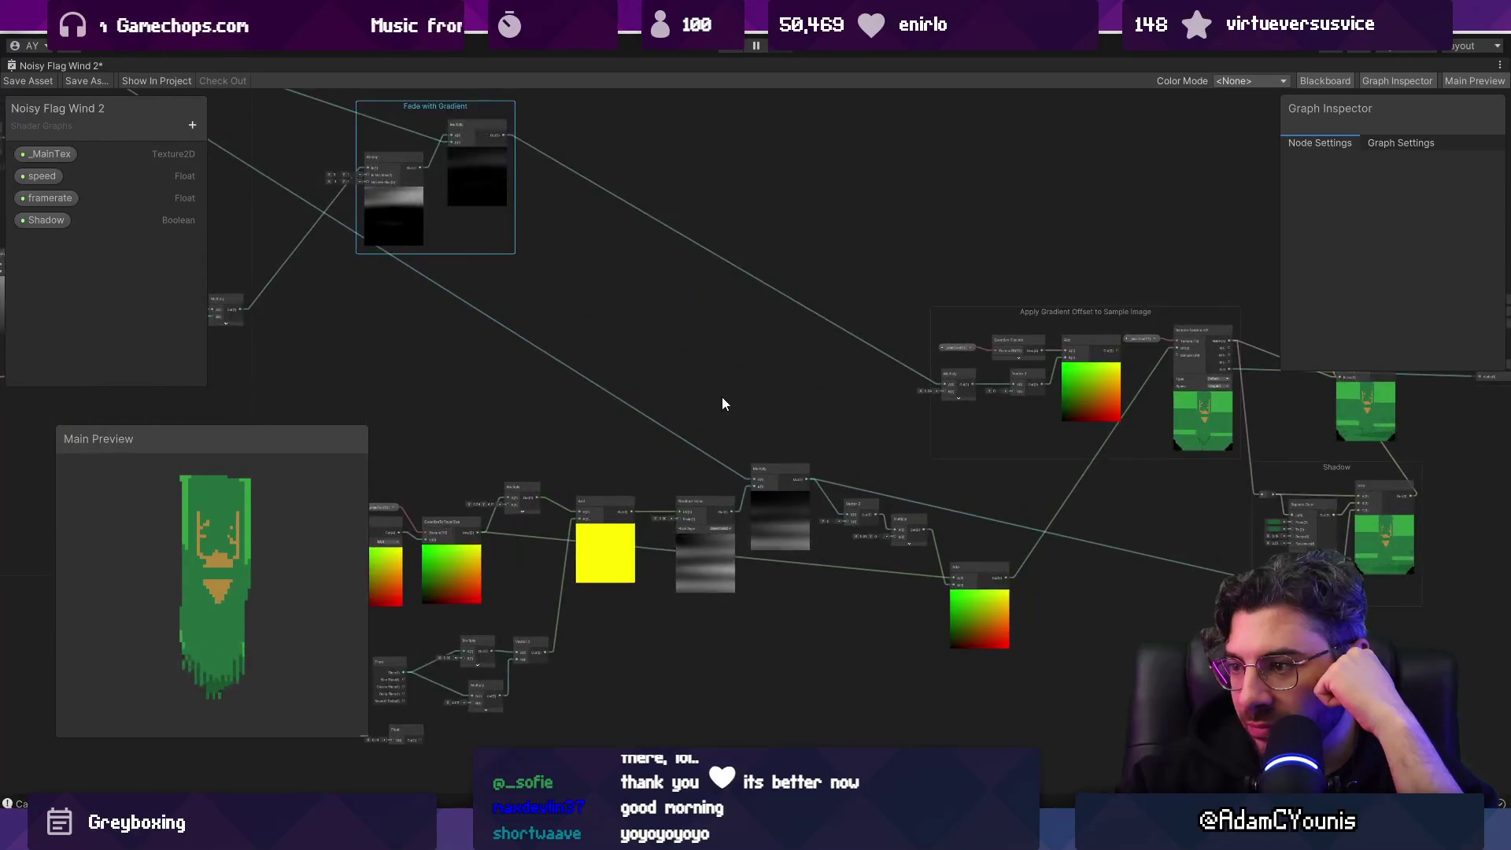
scroll(723, 403, "down", 3)
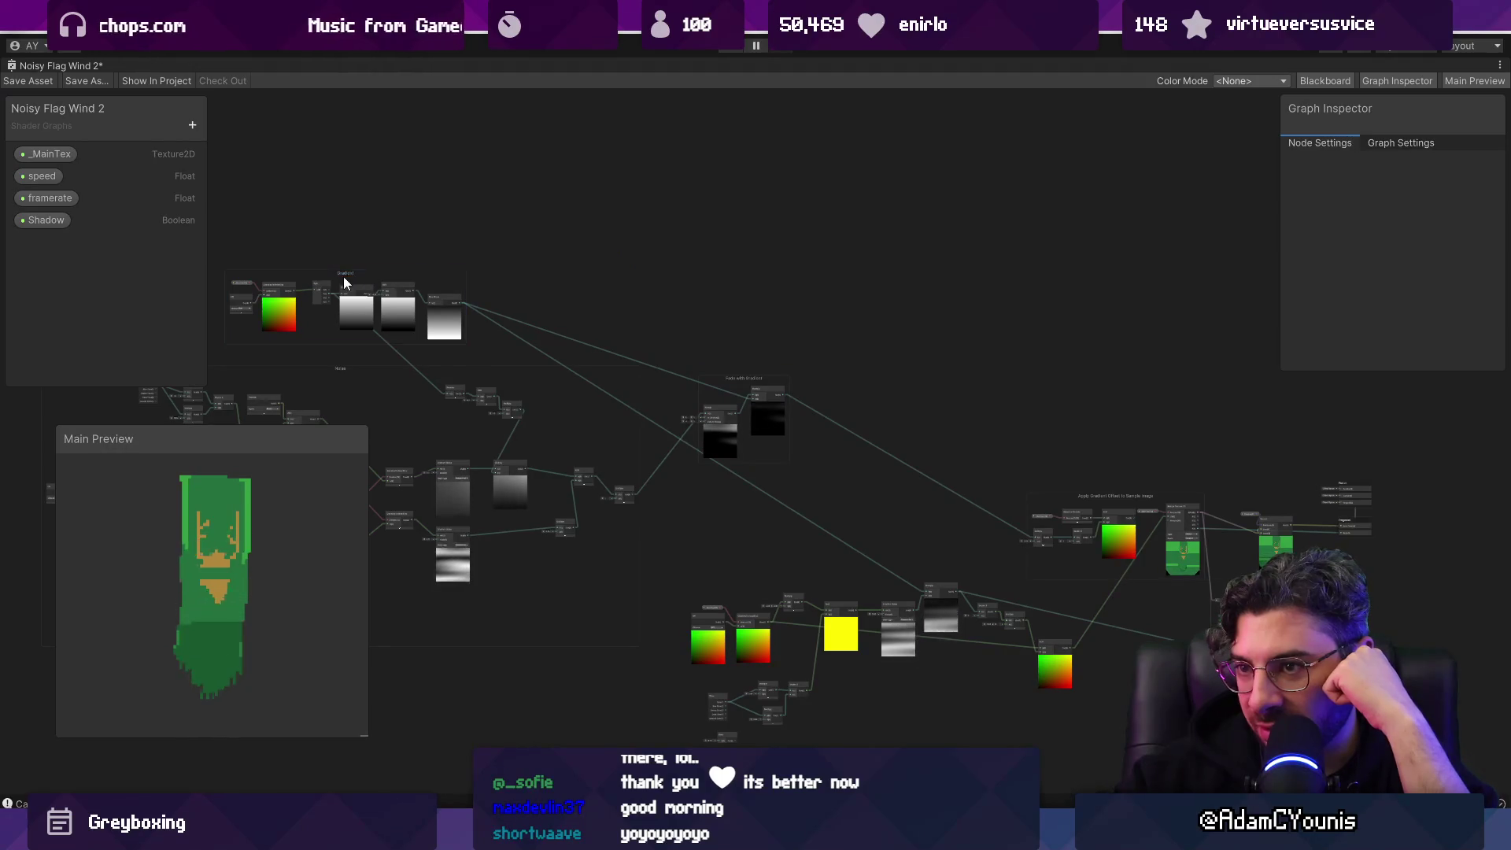
mouse_move(347, 274)
left_mouse_down()
mouse_move(739, 250)
mouse_move(840, 308)
left_mouse_up()
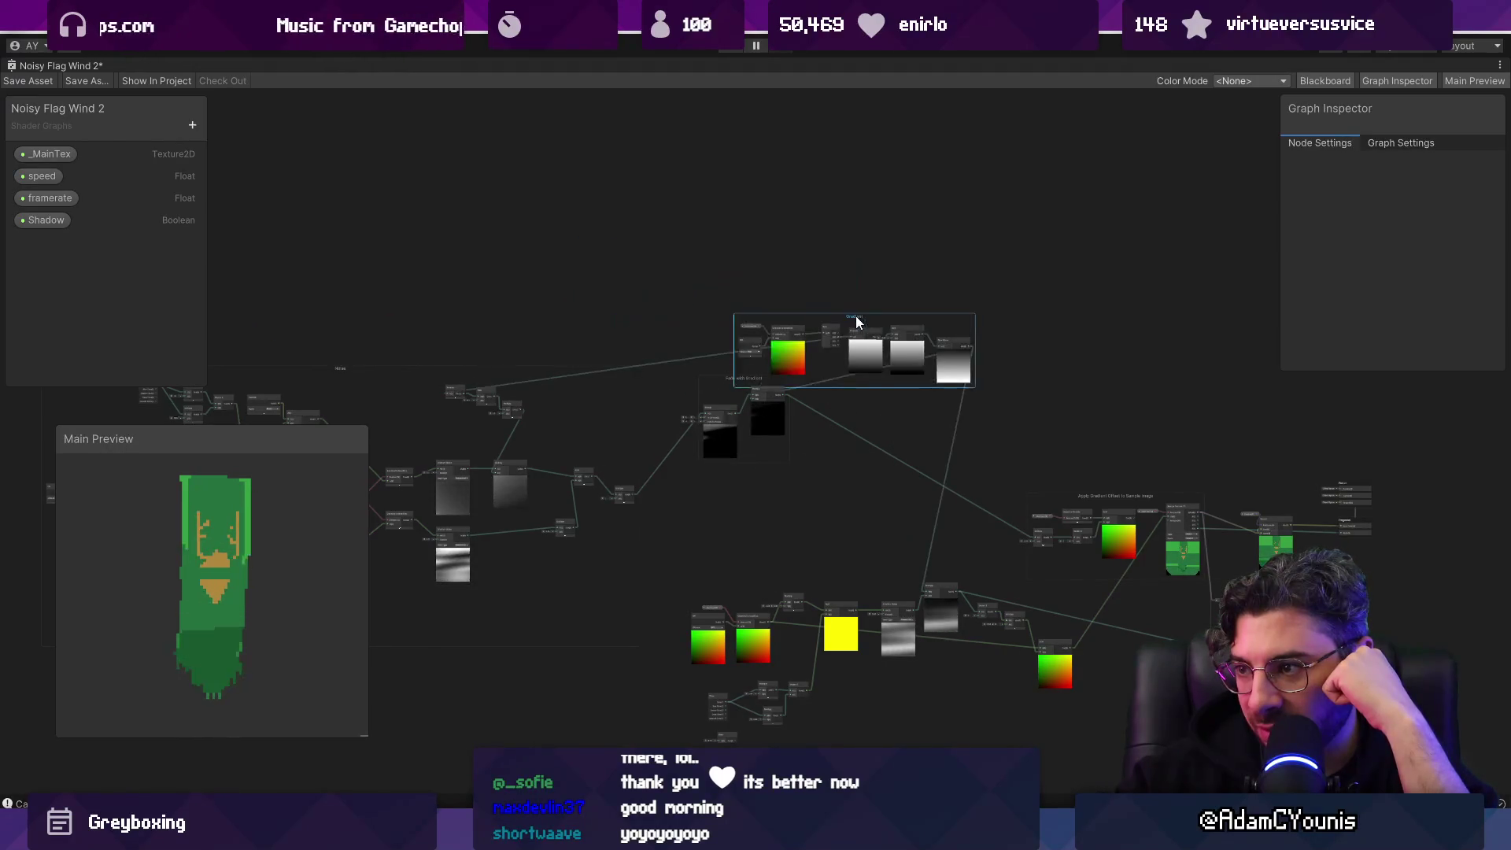
left_click_drag(738, 381, 847, 467)
mouse_move(838, 307)
left_mouse_down()
mouse_move(778, 382)
mouse_move(741, 370)
mouse_move(671, 423)
mouse_move(682, 523)
mouse_move(702, 292)
mouse_move(771, 314)
left_mouse_up()
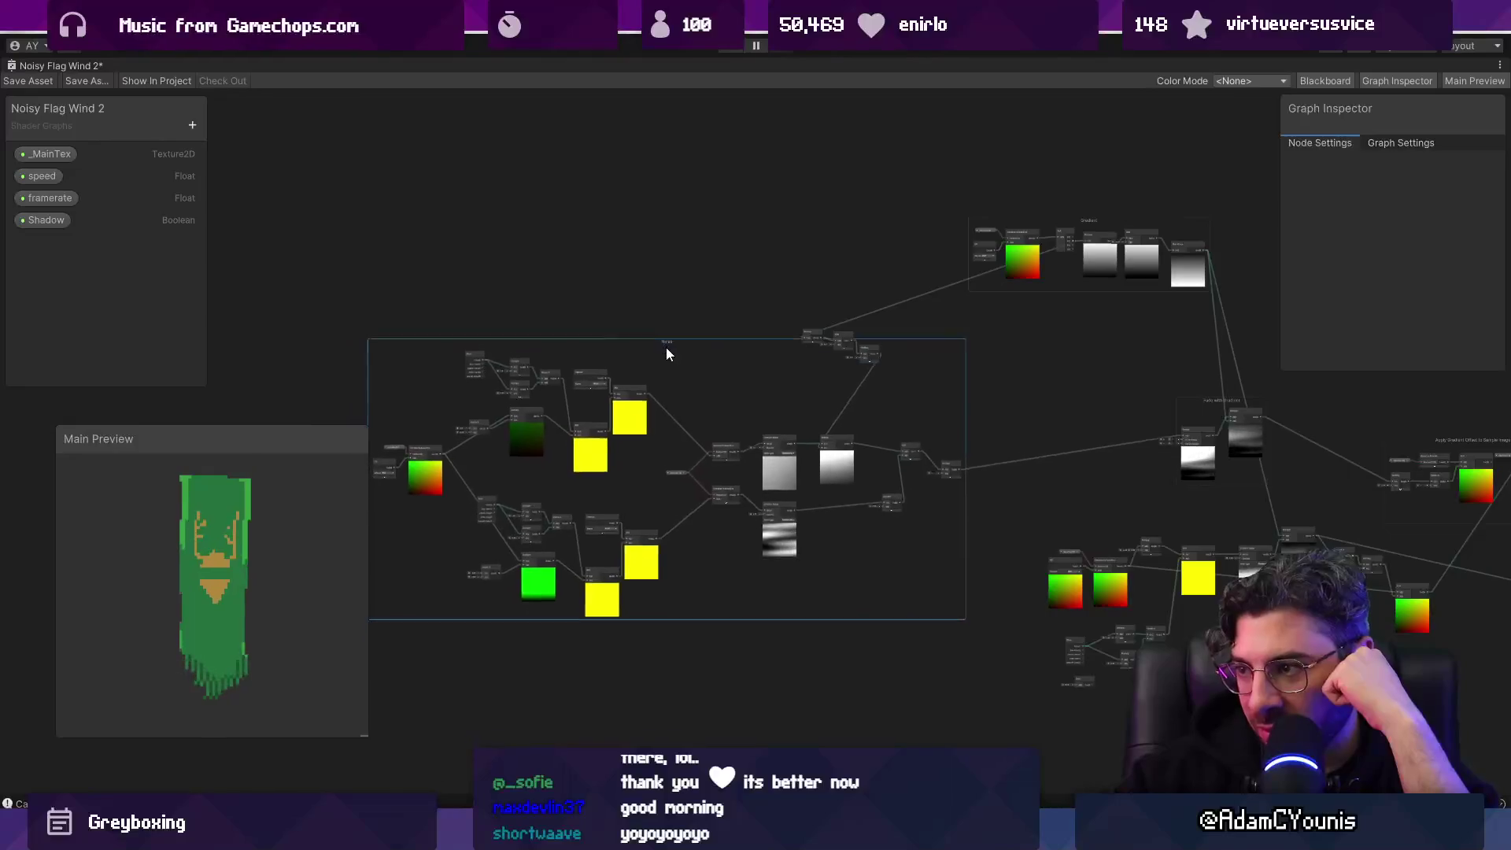
Step: Move the Preview, Add and Multiply nodes beside the Gradient group
scroll(827, 348, "up", 5)
scroll(866, 325, "down", 3)
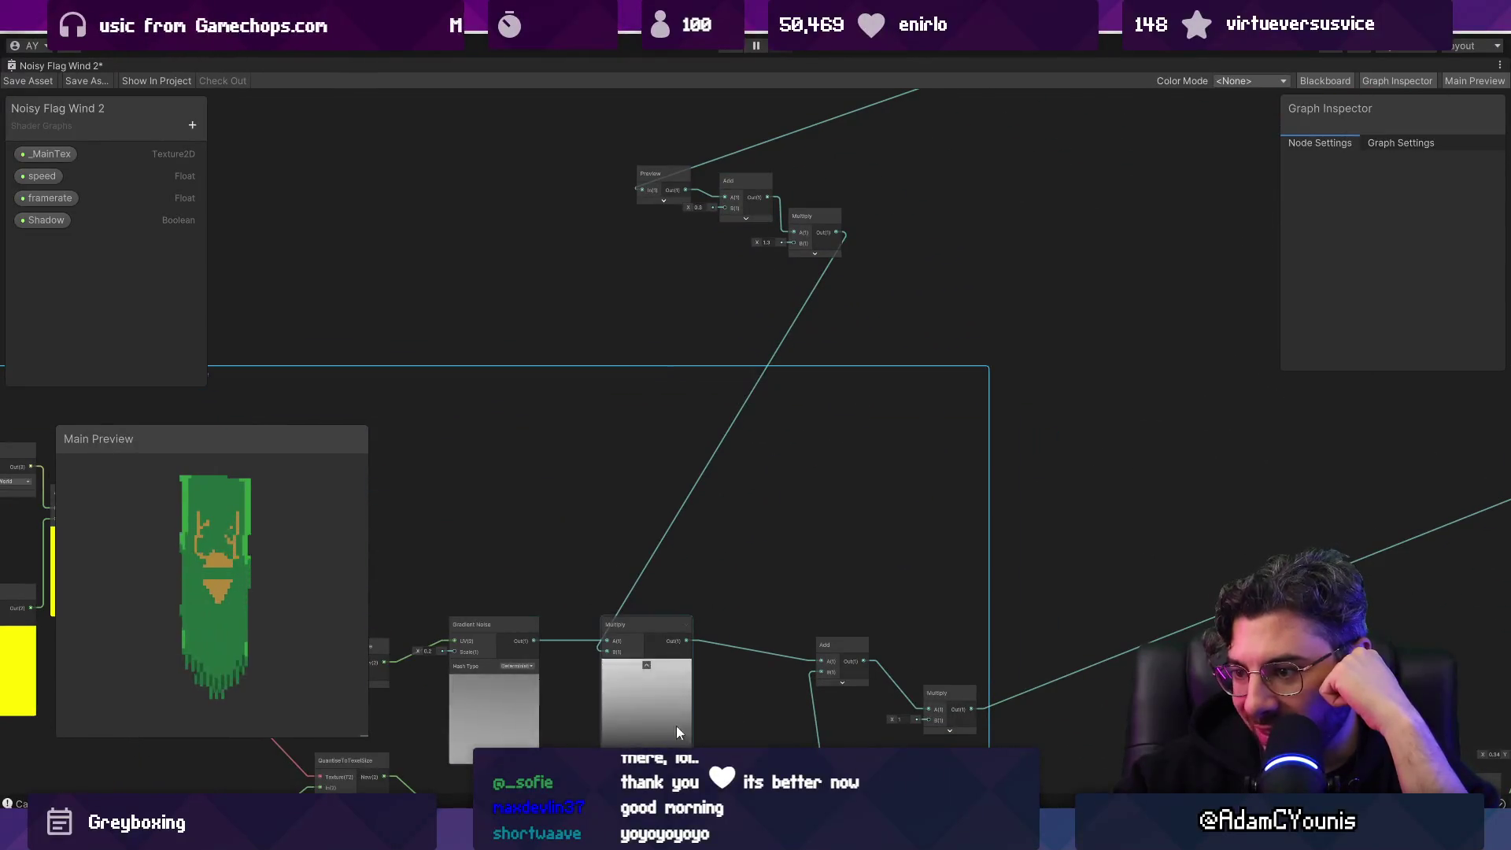
scroll(829, 370, "down", 2)
left_click_drag(489, 320, 623, 401)
mouse_move(555, 339)
left_mouse_down()
mouse_move(916, 344)
mouse_move(900, 318)
left_mouse_up()
Step: Select every node inside the Noise group and delete them
scroll(901, 324, "down", 3)
scroll(678, 404, "up", 4)
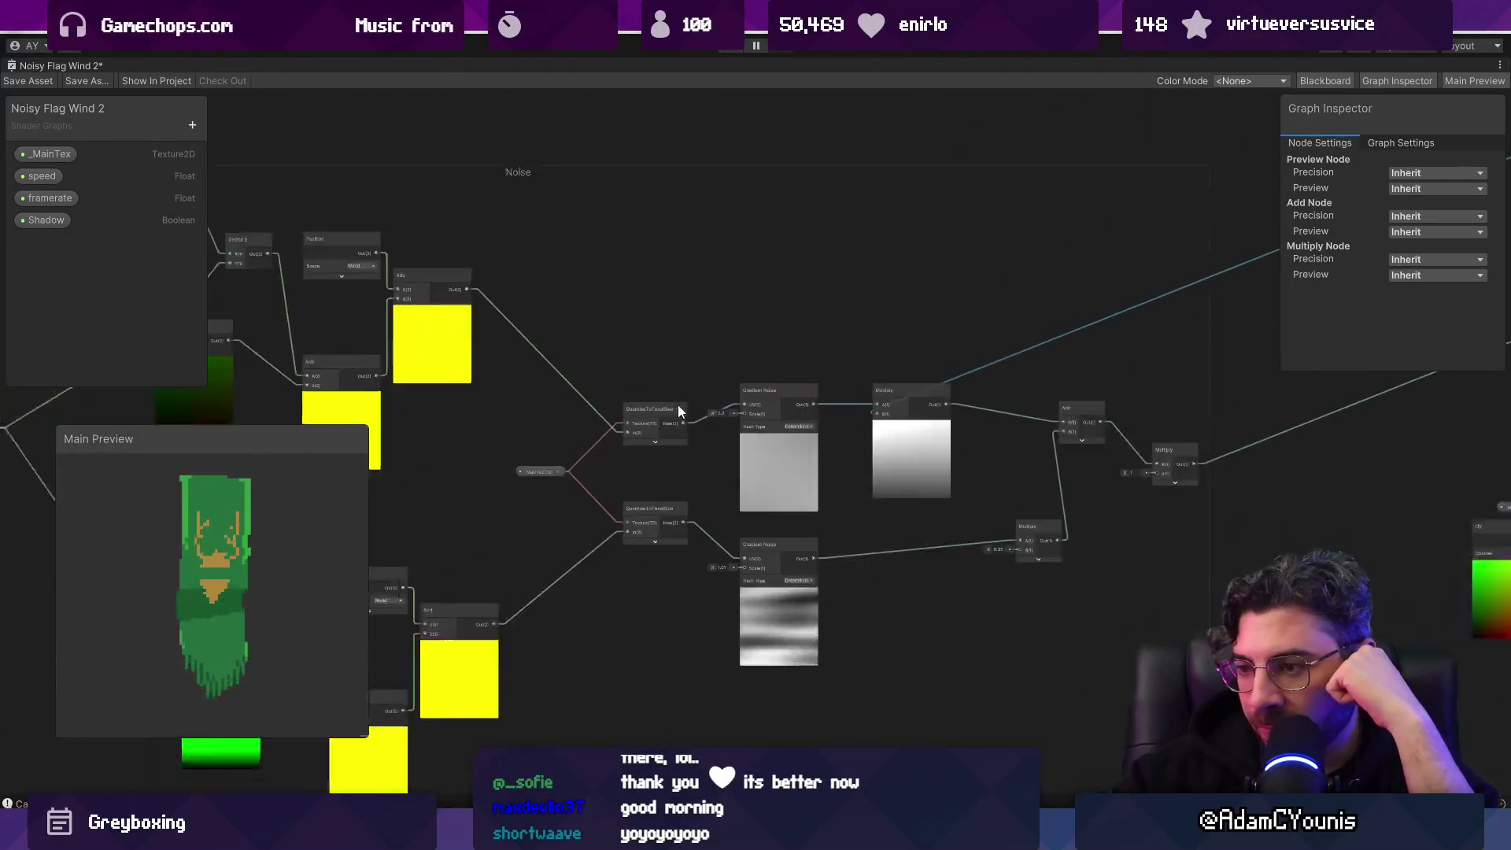
scroll(523, 397, "up", 2)
scroll(646, 421, "up", 2)
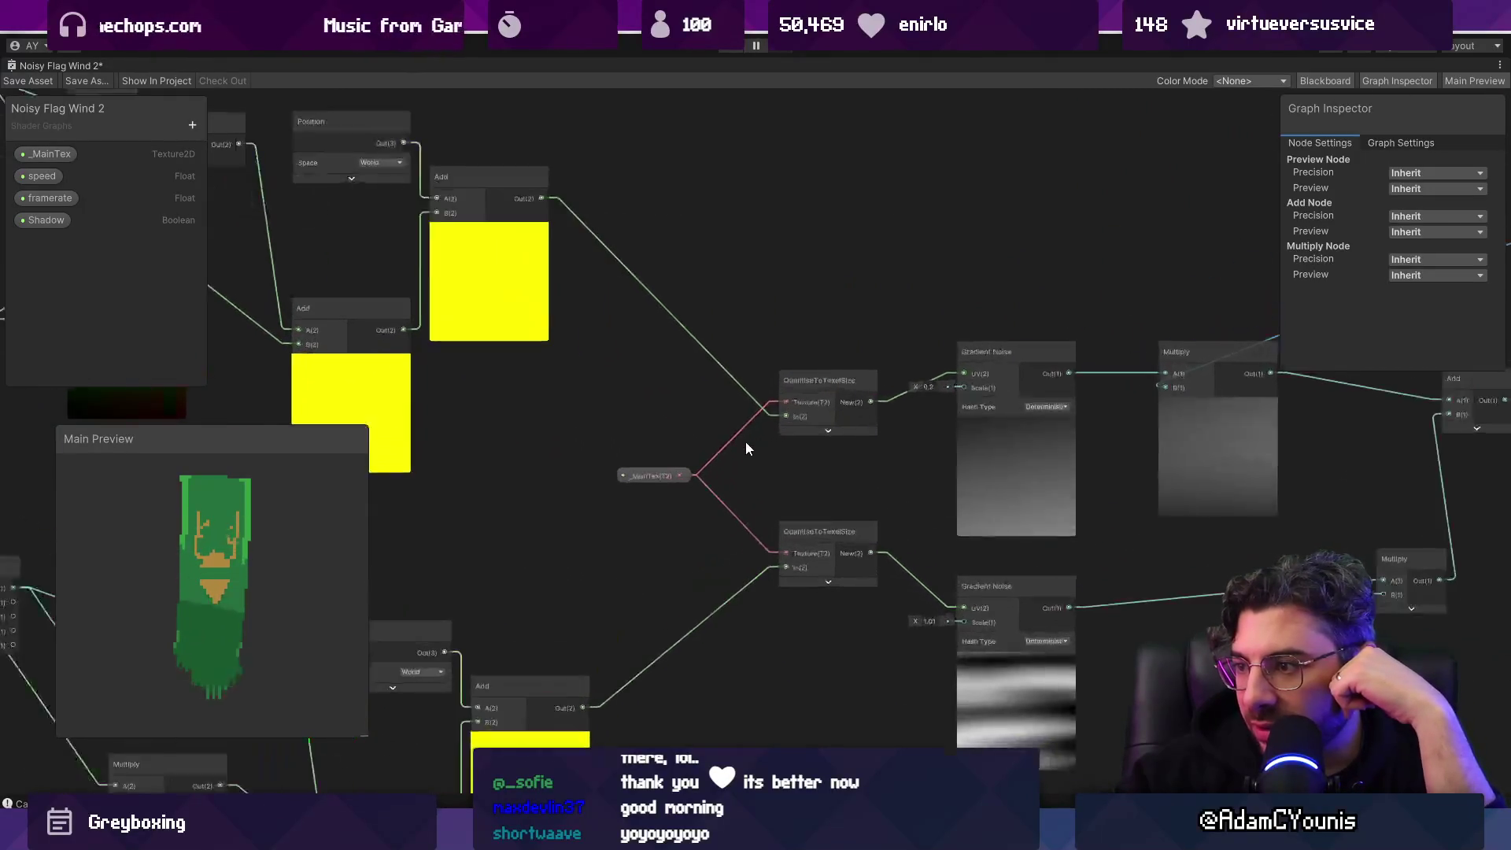
left_click_drag(991, 478, 630, 553)
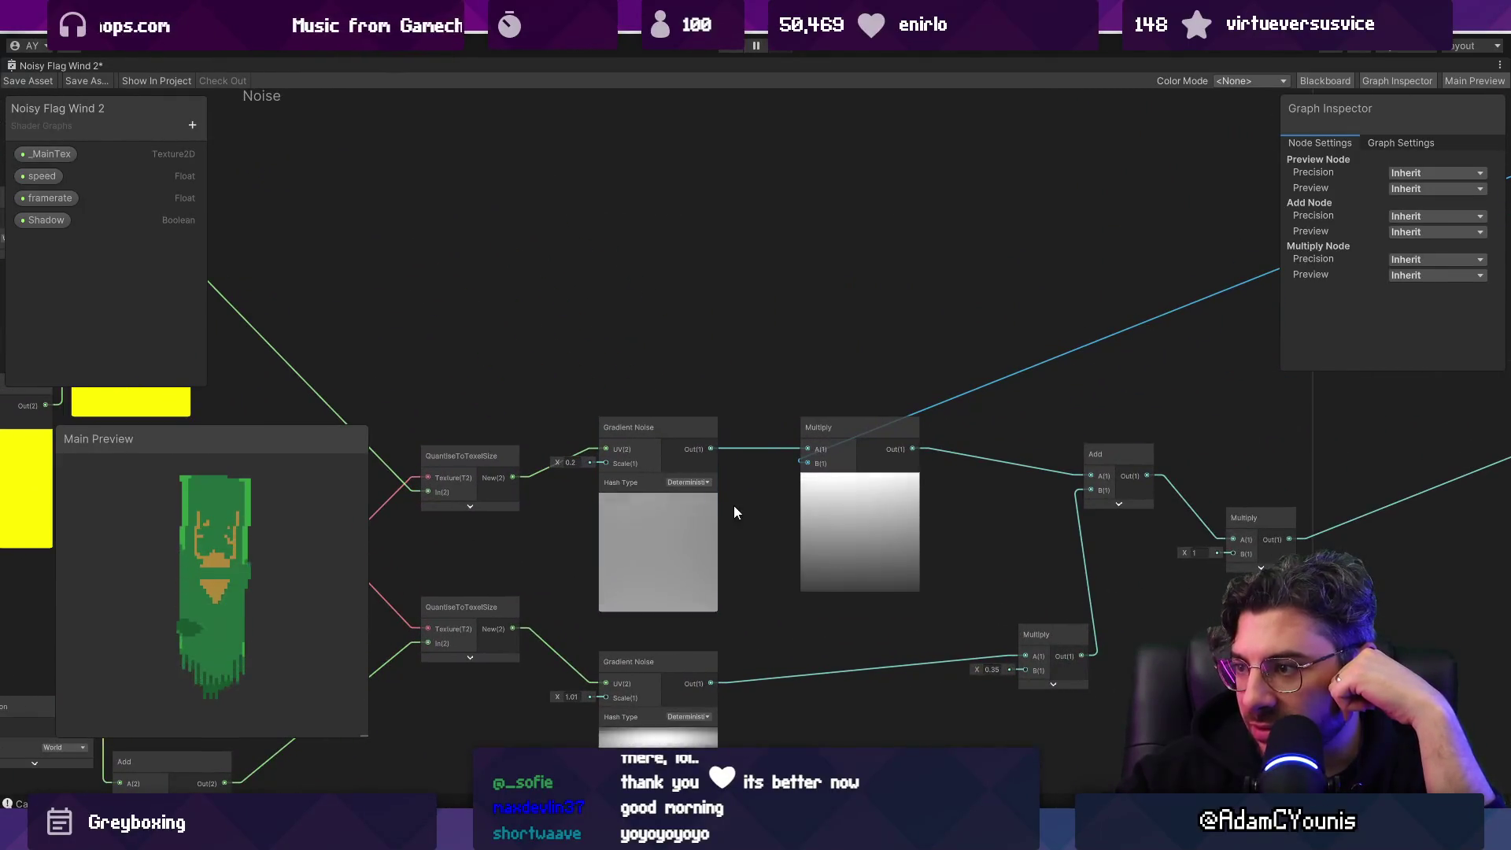
scroll(698, 443, "down", 5)
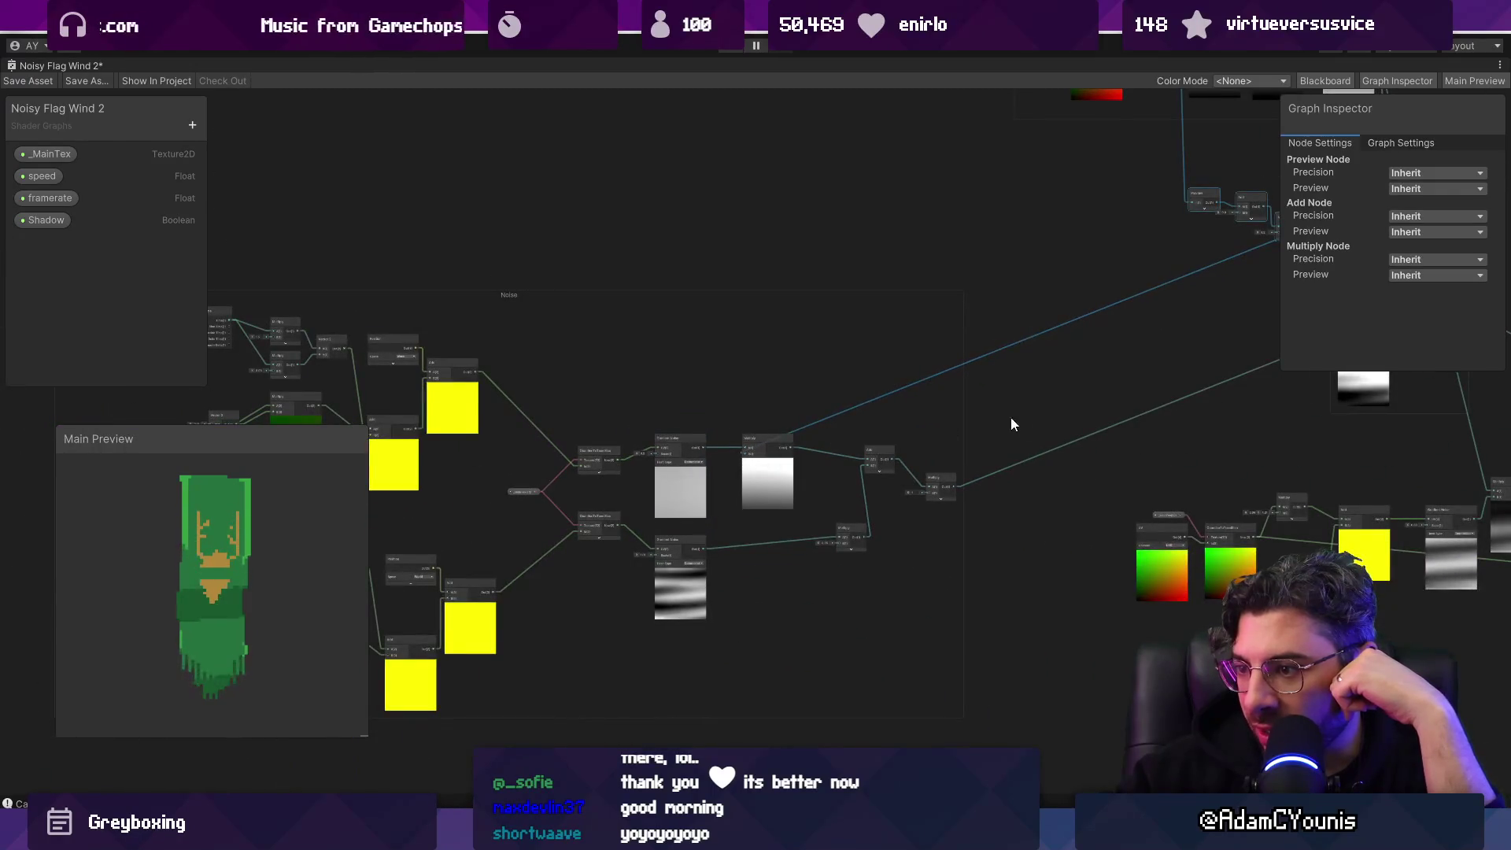
mouse_move(1051, 413)
left_mouse_down()
mouse_move(978, 437)
mouse_move(533, 455)
mouse_move(885, 460)
left_mouse_up()
scroll(866, 449, "down", 3)
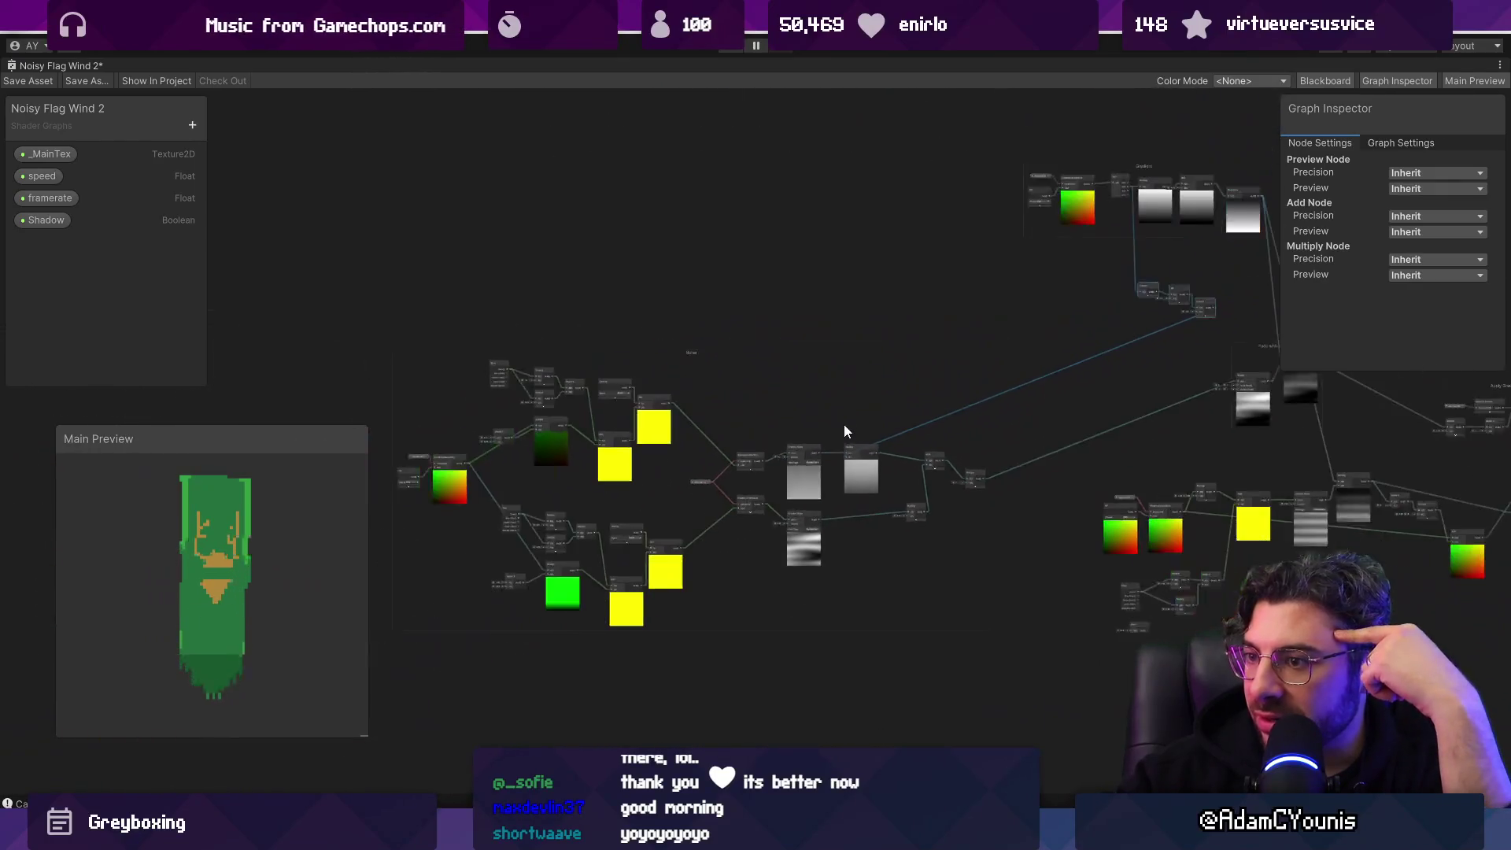
left_click(699, 353)
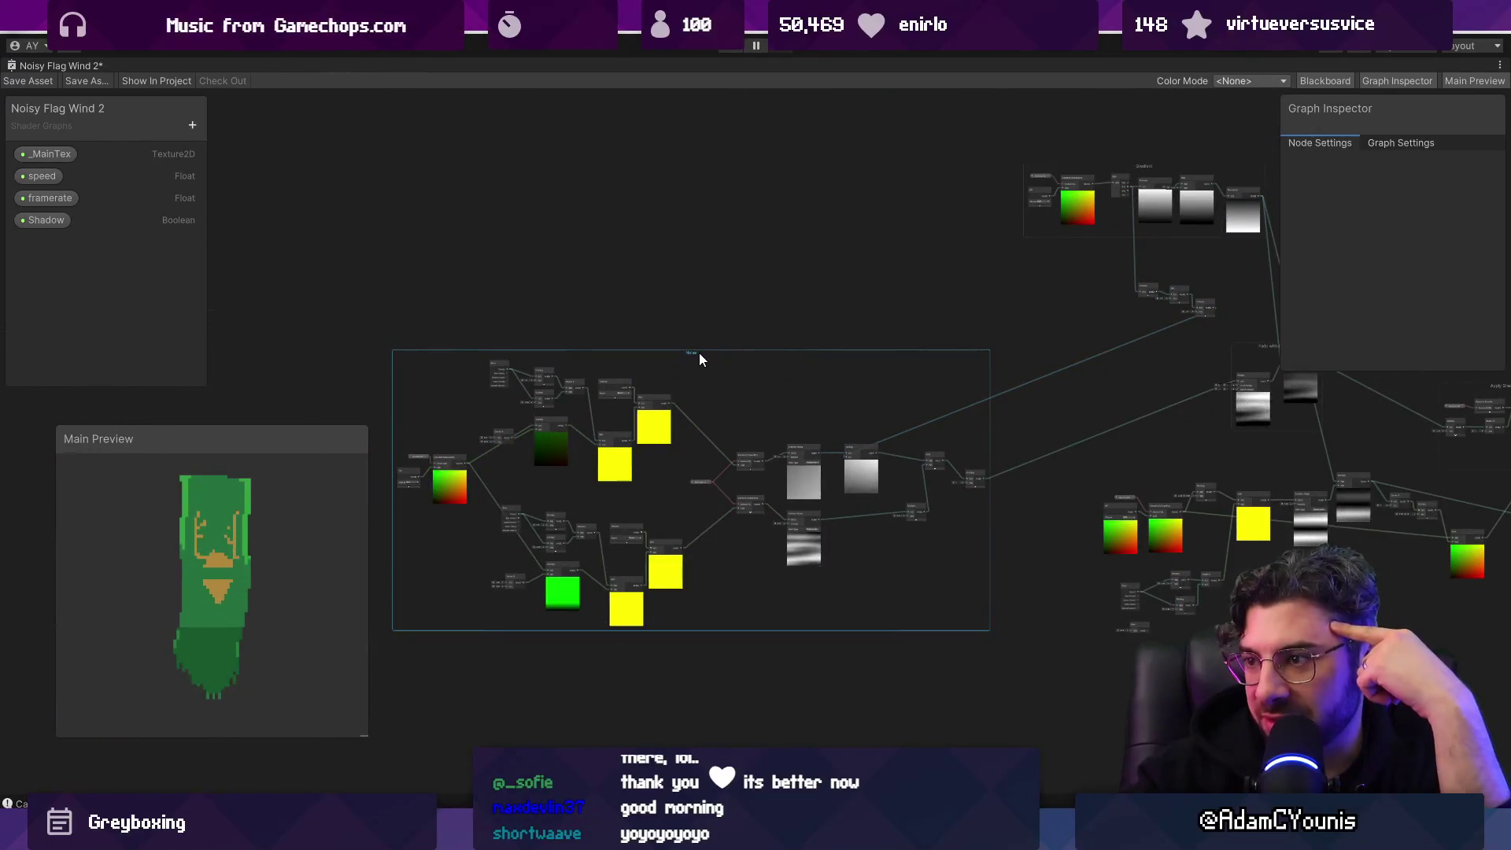
mouse_move(379, 273)
left_mouse_down()
mouse_move(882, 644)
mouse_move(982, 672)
left_mouse_up()
key("Delete")
Step: Frame the remaining nodes and move the Fade with Gradient group up-right
key("a")
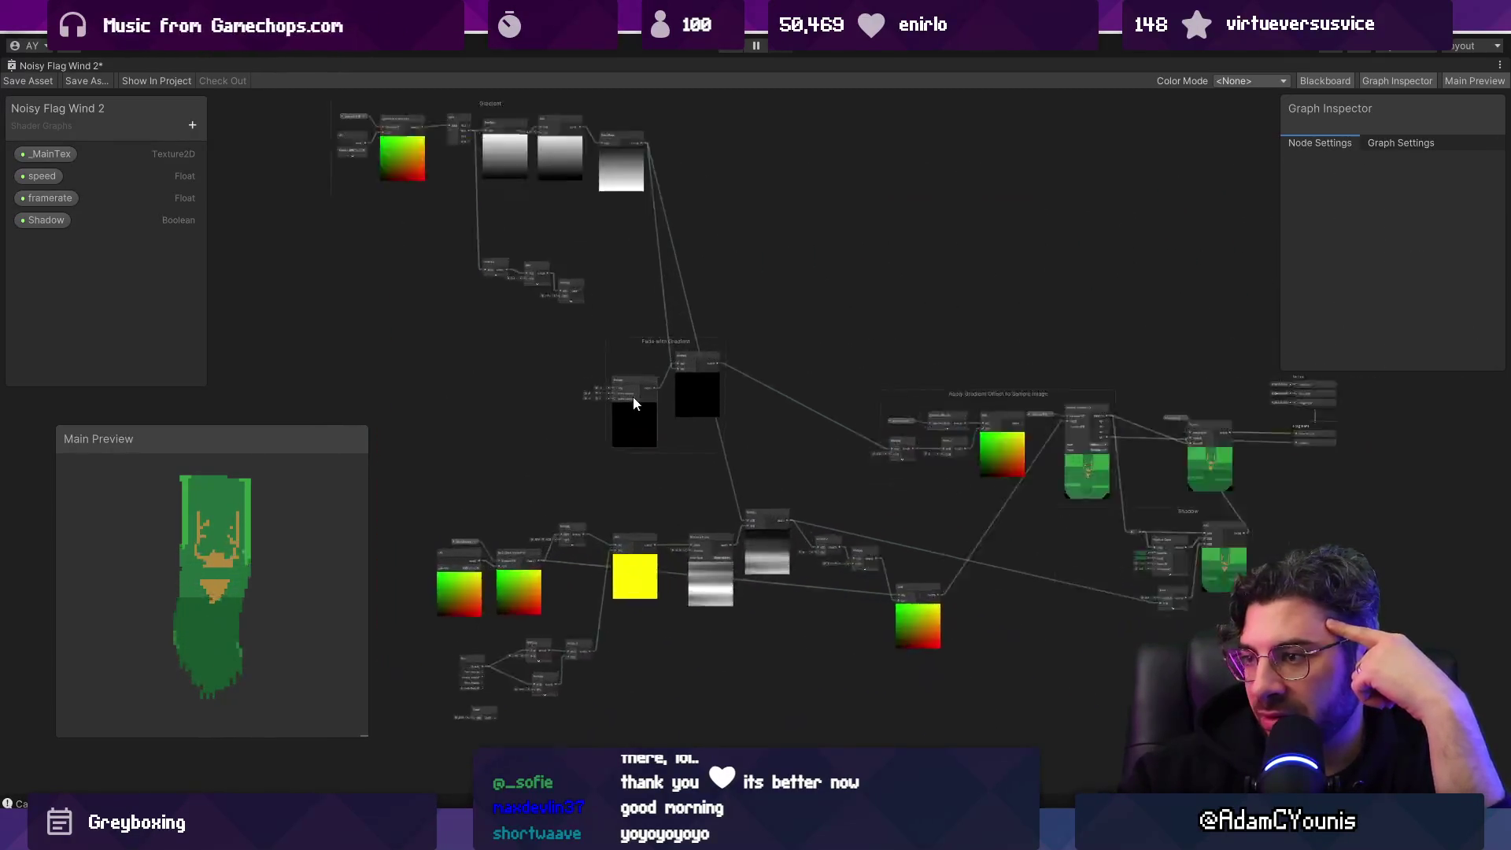
scroll(633, 401, "up", 3)
mouse_move(666, 318)
left_mouse_down()
mouse_move(847, 272)
mouse_move(843, 284)
left_mouse_up()
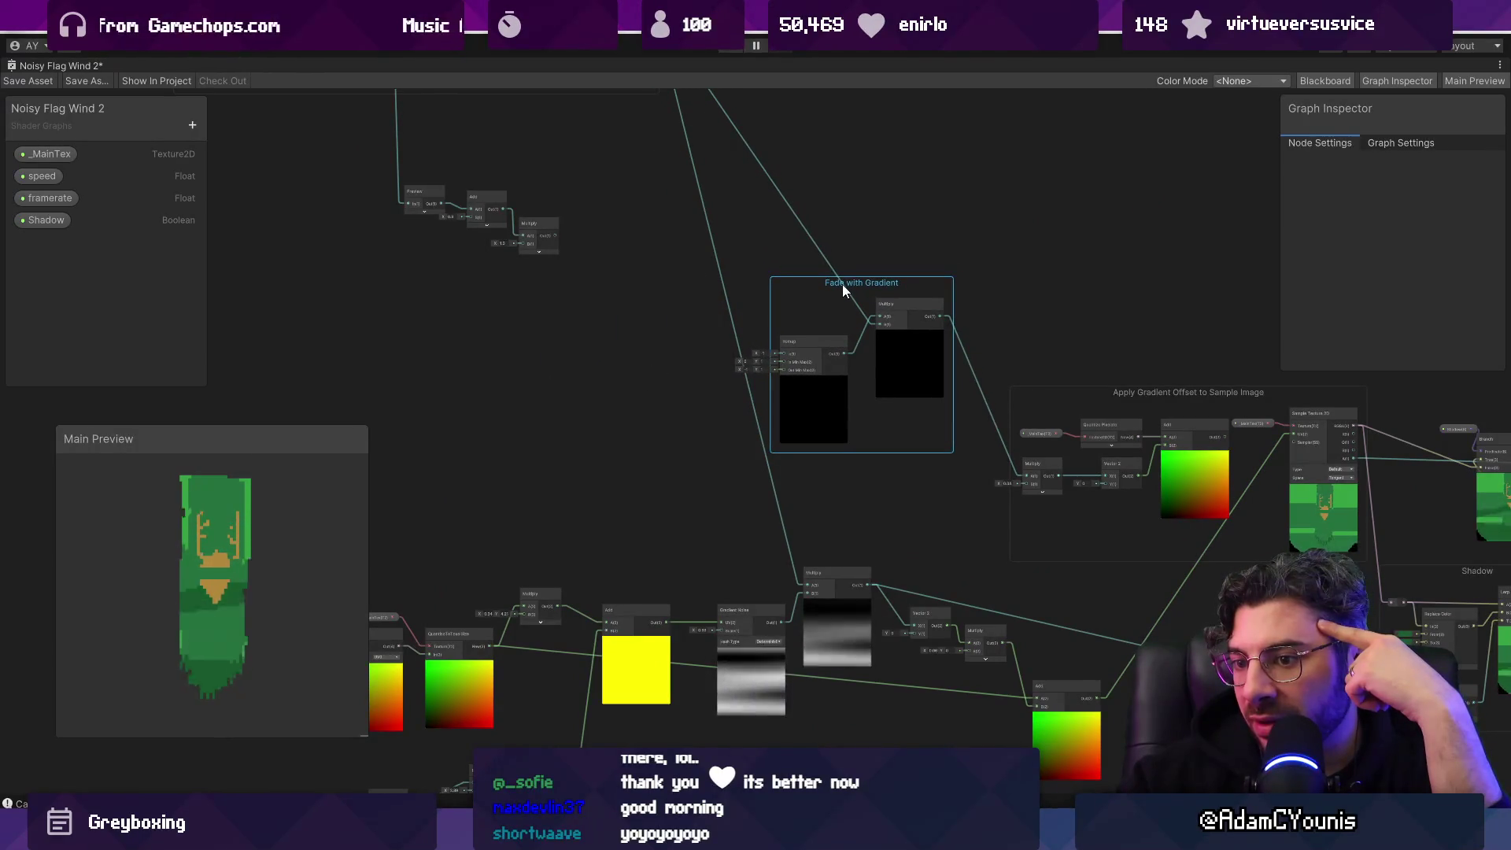
Step: Scrub the time multiplier to 2.04, then to 1.75
scroll(588, 471, "up", 5)
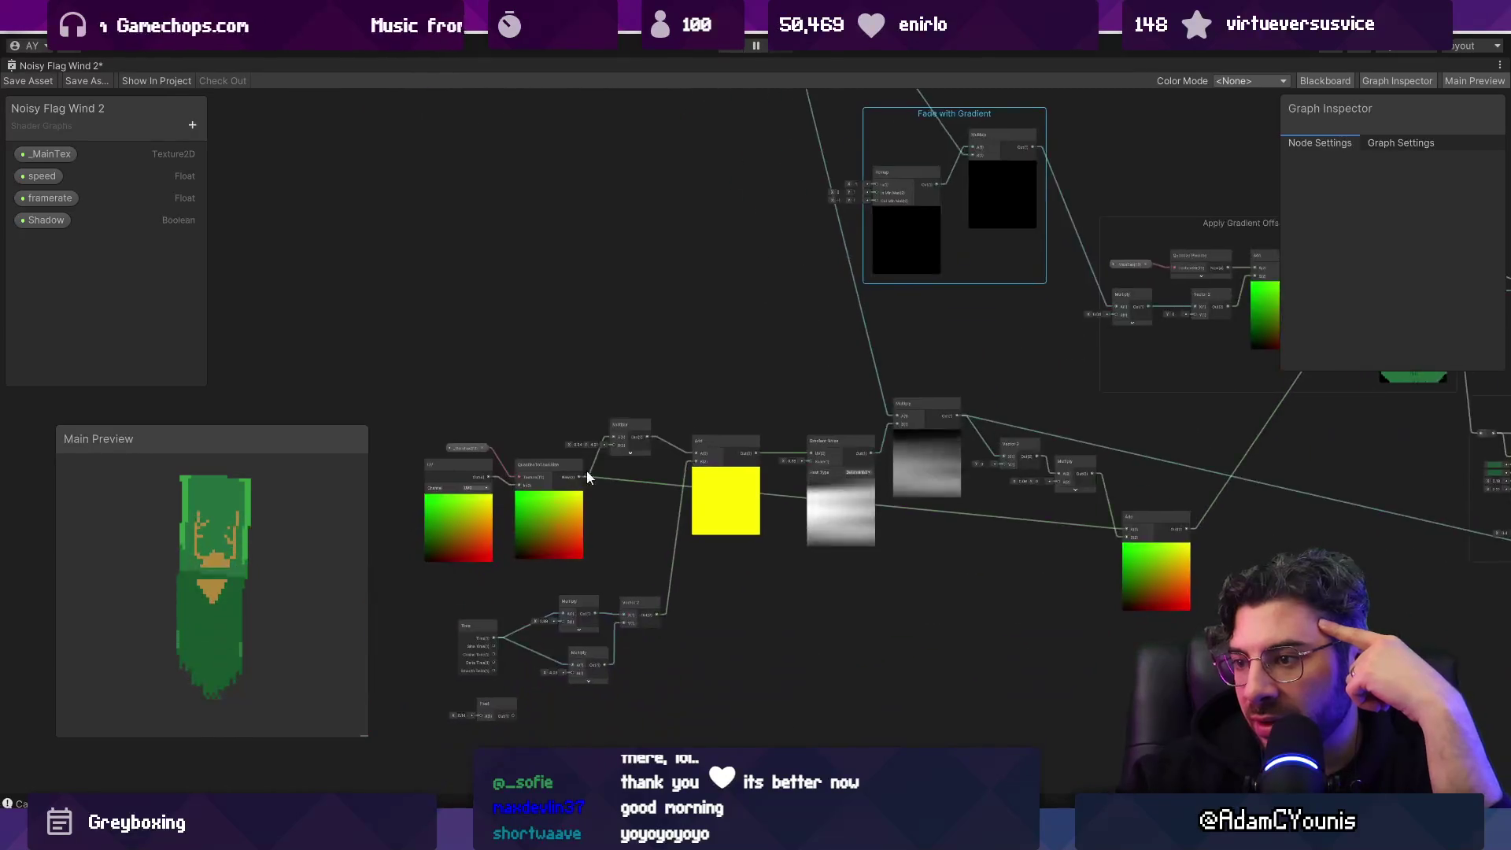
scroll(708, 313, "down", 3)
scroll(583, 509, "up", 2)
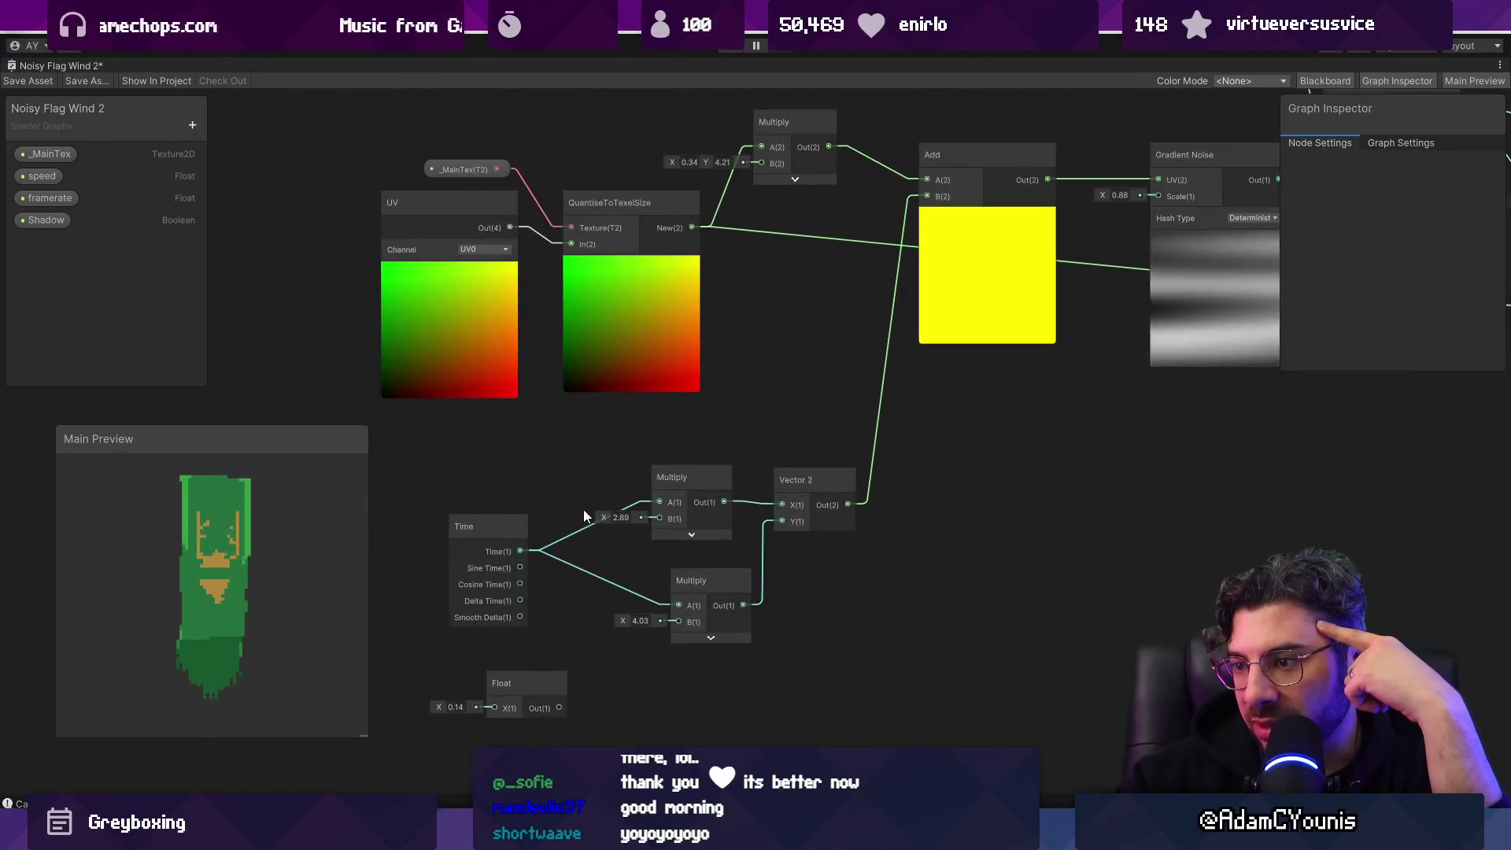
left_click_drag(598, 516, 578, 517)
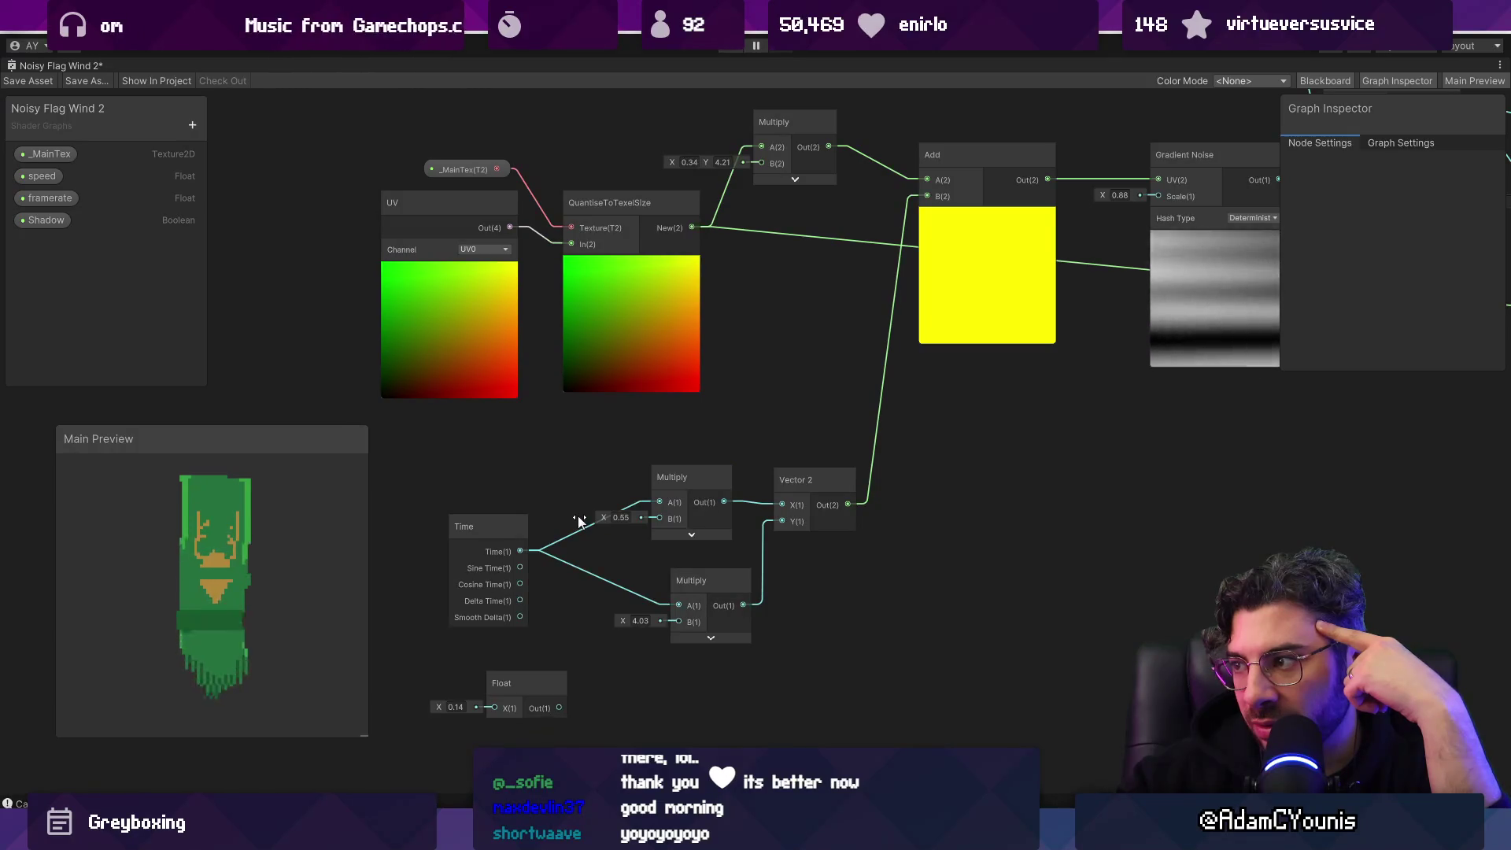
left_click_drag(578, 516, 602, 517)
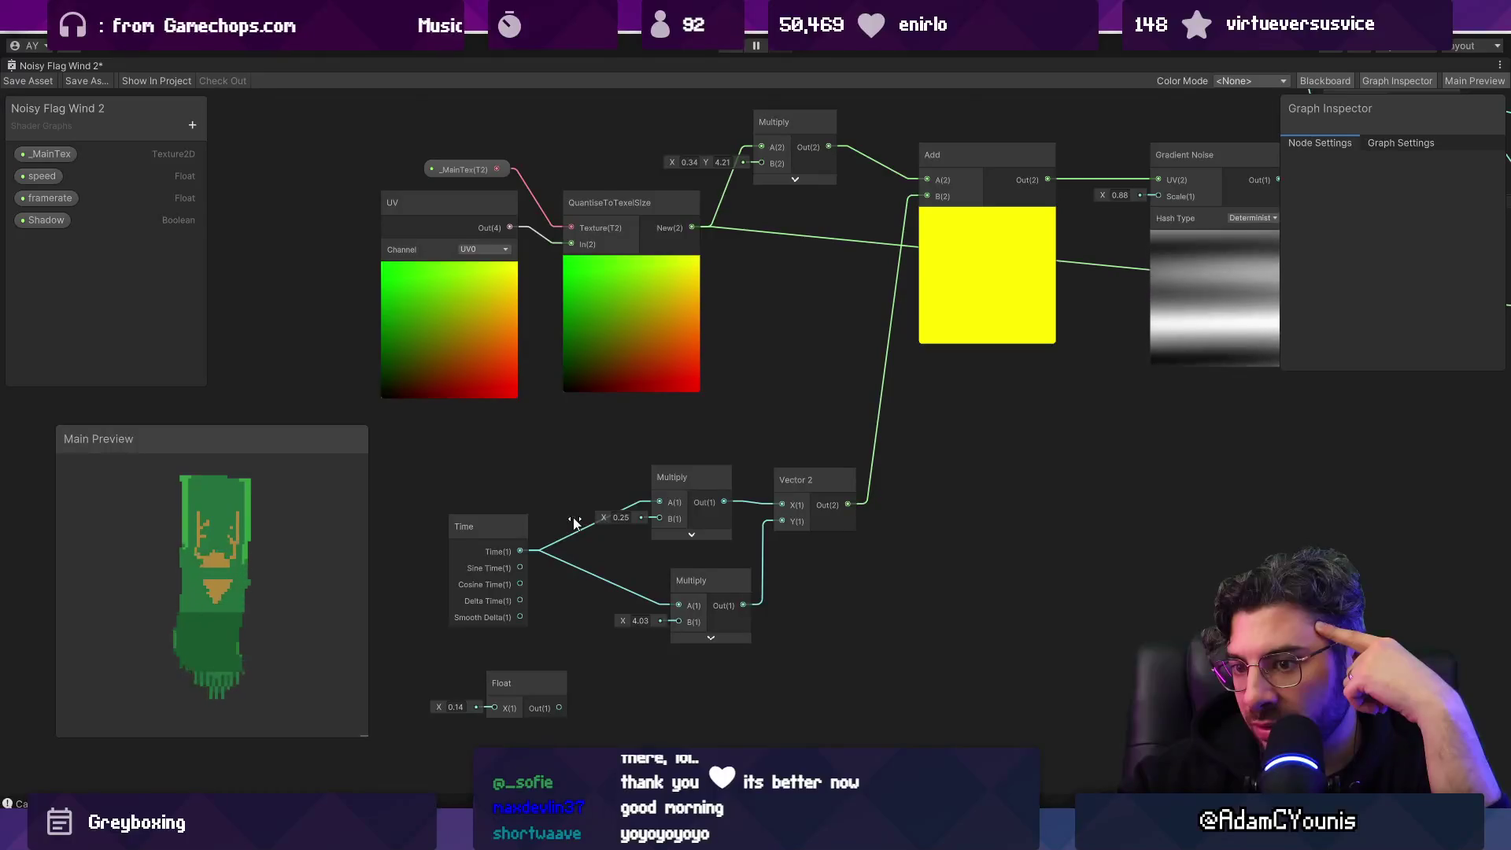
Step: Raise the upper time Multiply's B value from 0.25 to 1.87
scroll(630, 464, "down", 3)
left_click_drag(753, 401, 604, 514)
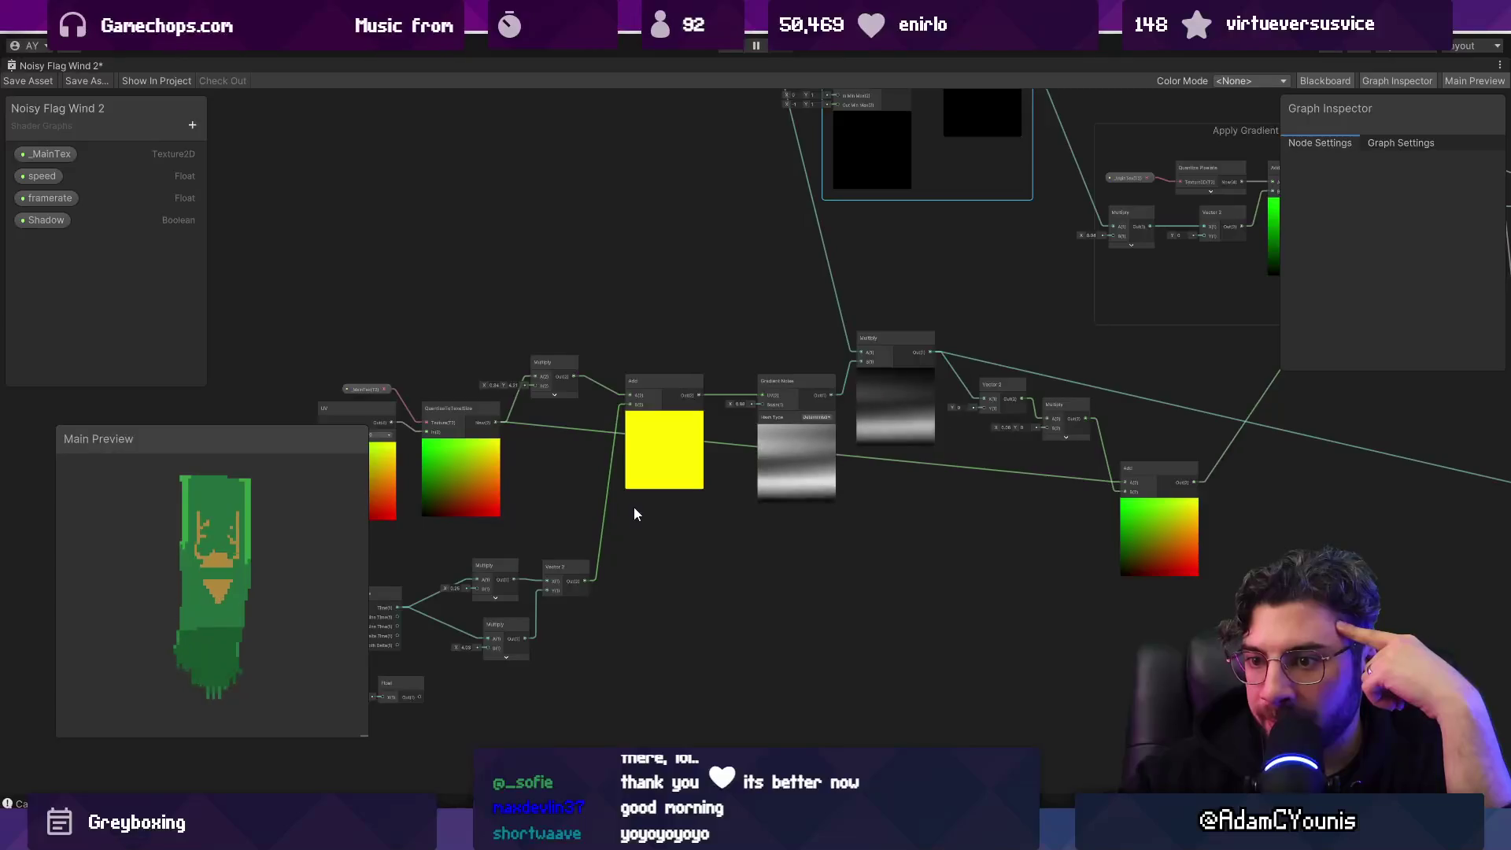
scroll(898, 540, "down", 2)
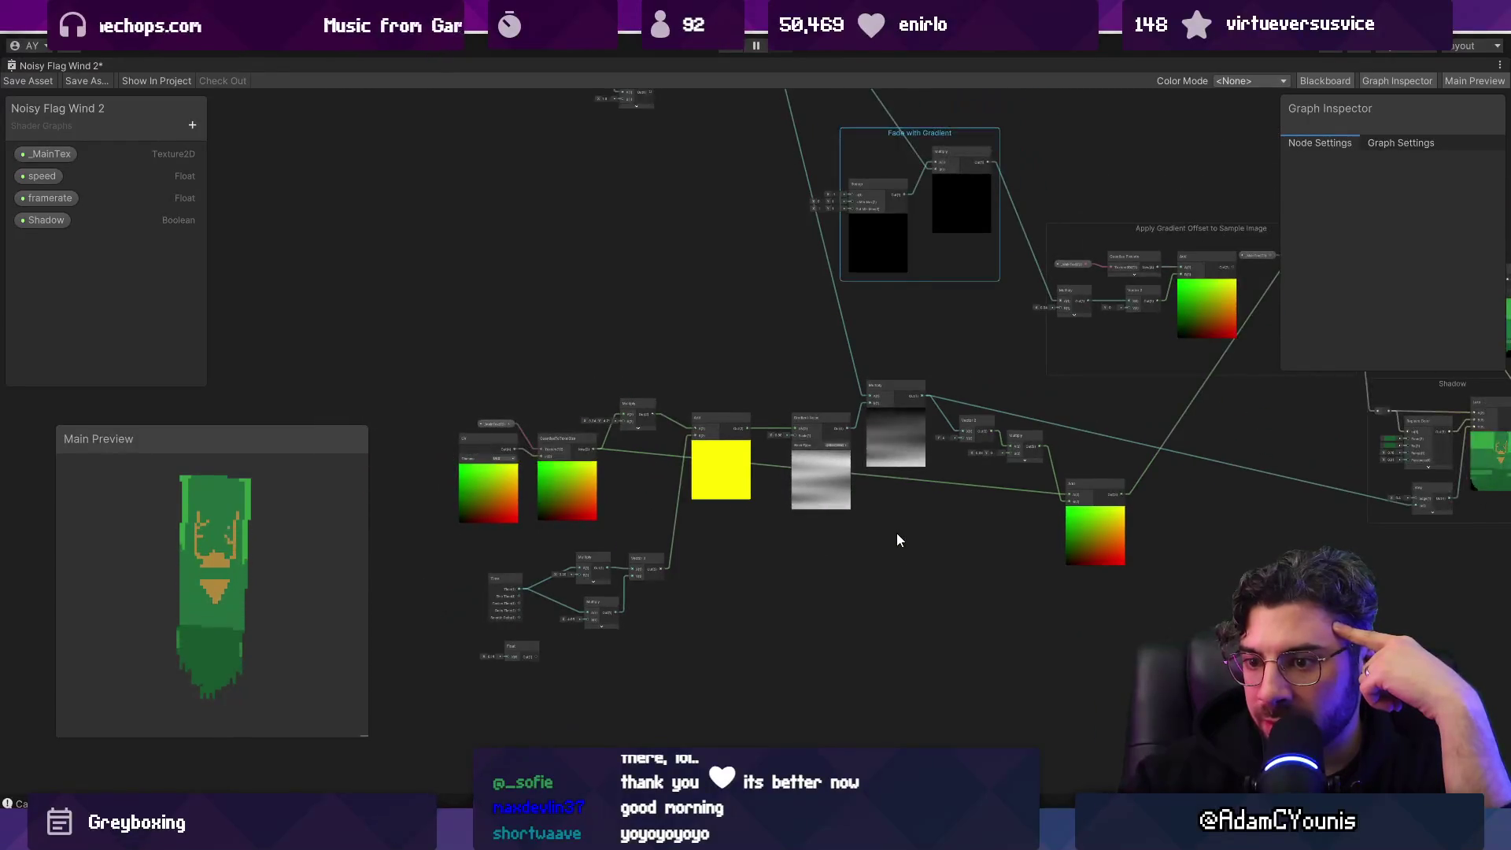
scroll(267, 607, "up", 4)
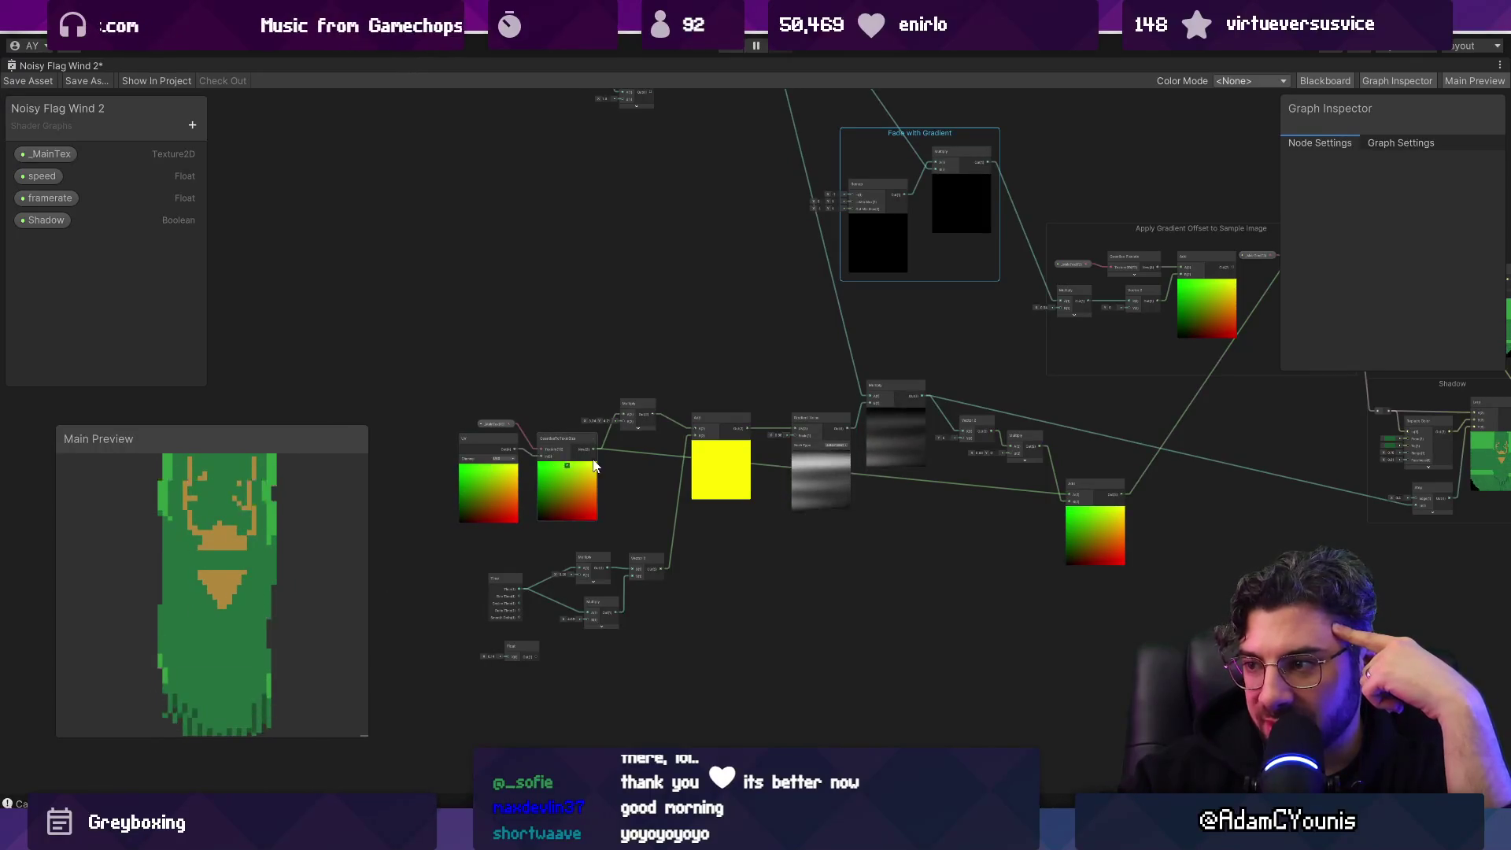
scroll(839, 465, "up", 3)
scroll(839, 465, "down", 2)
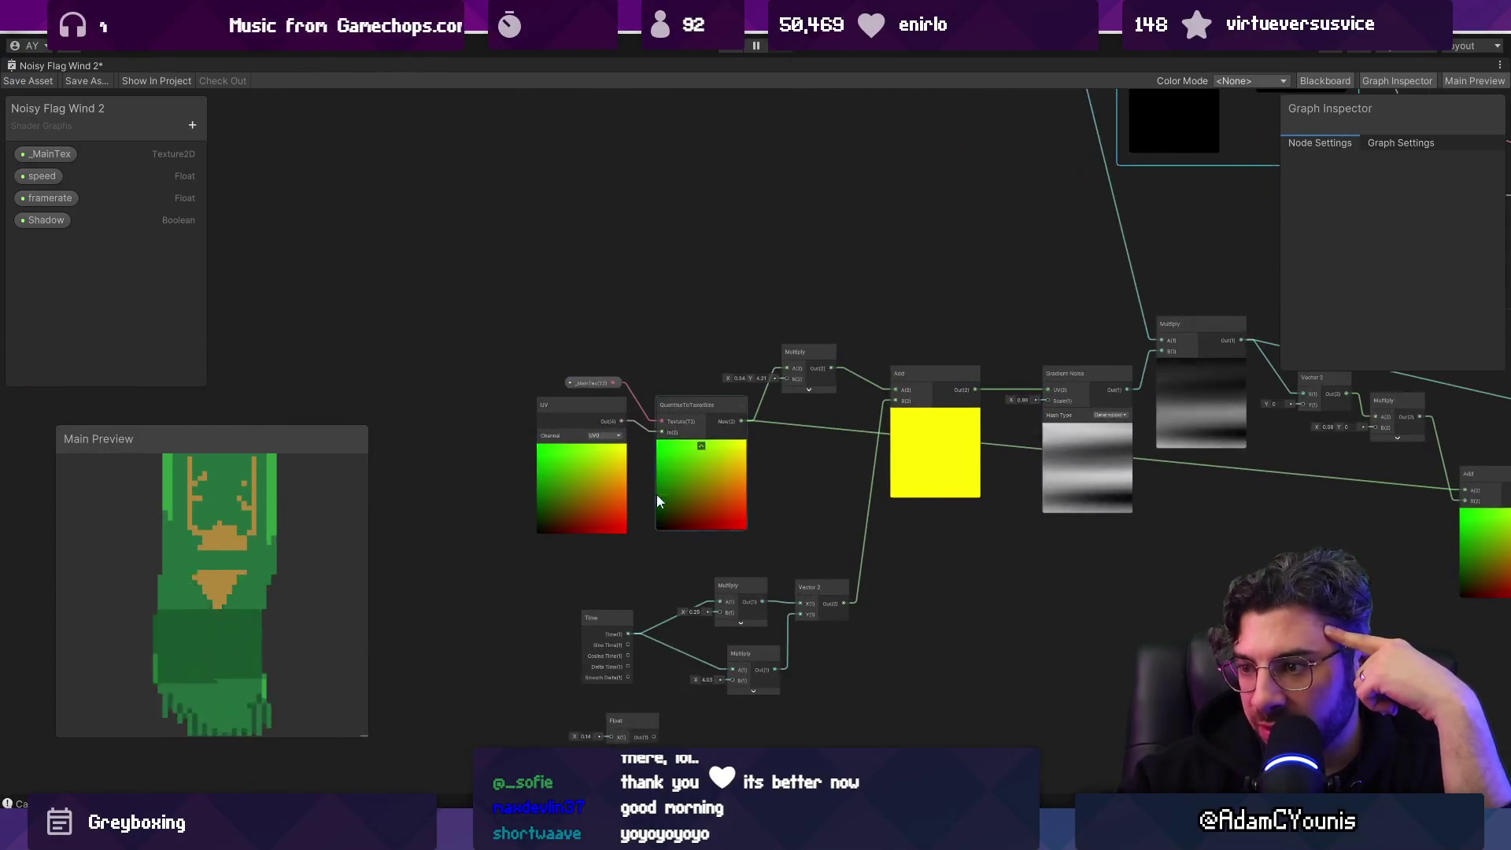
left_click(528, 517)
scroll(532, 536, "up", 3)
left_click_drag(532, 532, 574, 534)
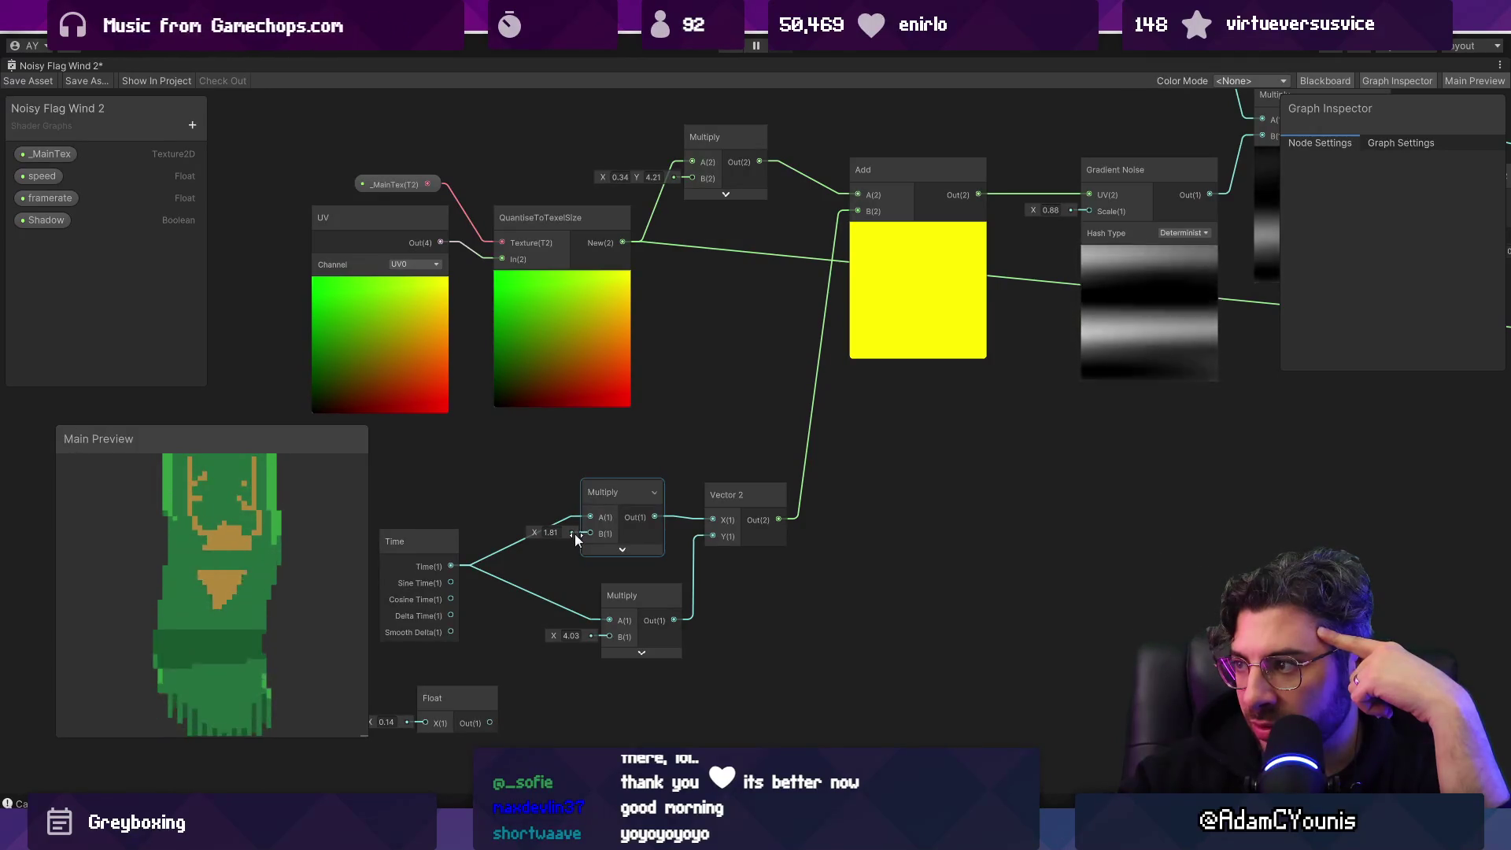
Step: Set the lower time Multiply's B value to 2.66
scroll(596, 508, "down", 4)
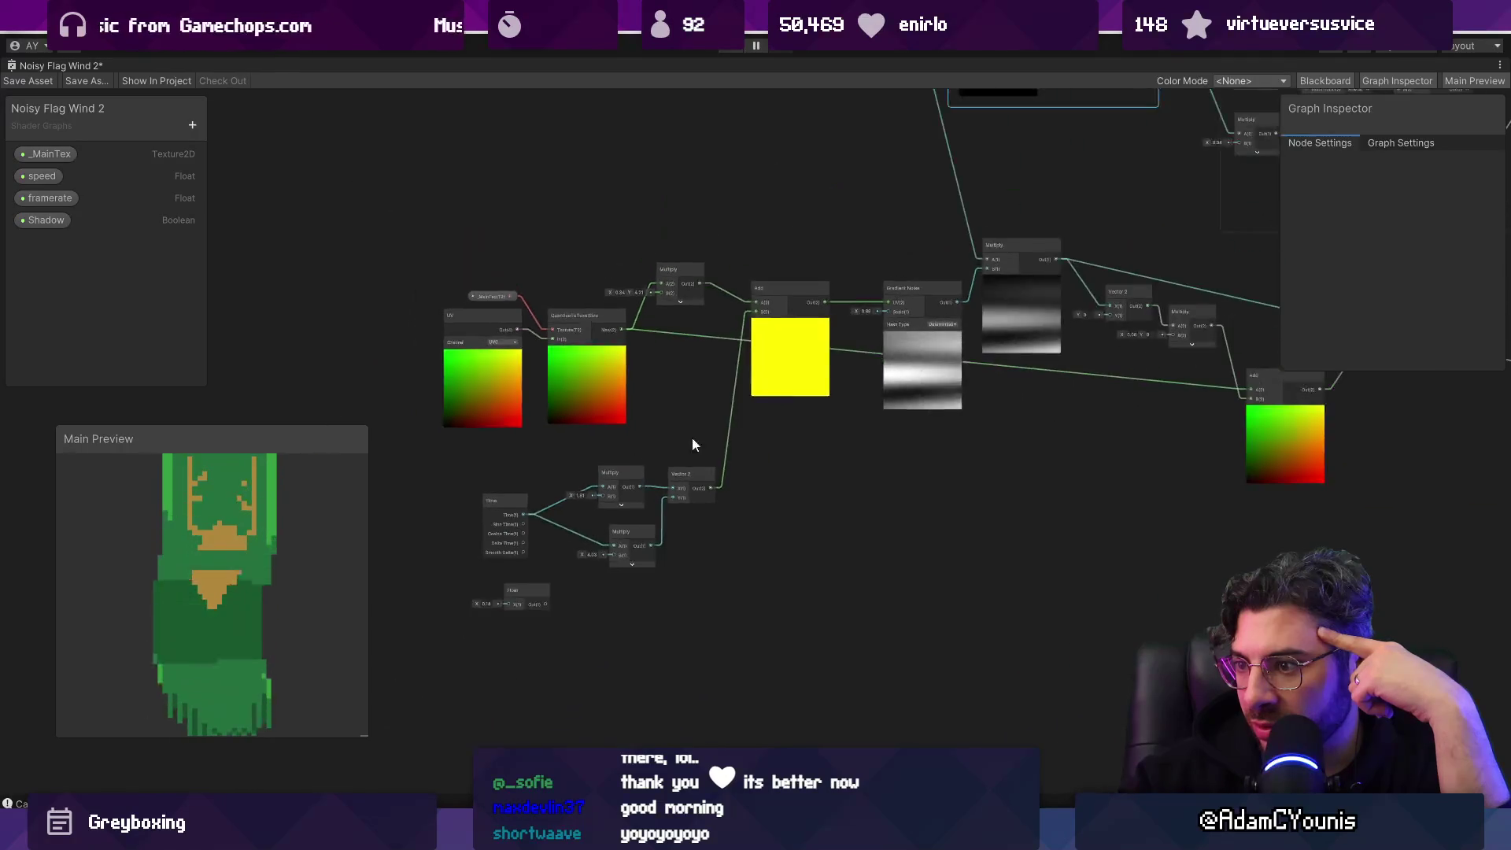
scroll(620, 499, "up", 5)
left_click(466, 644)
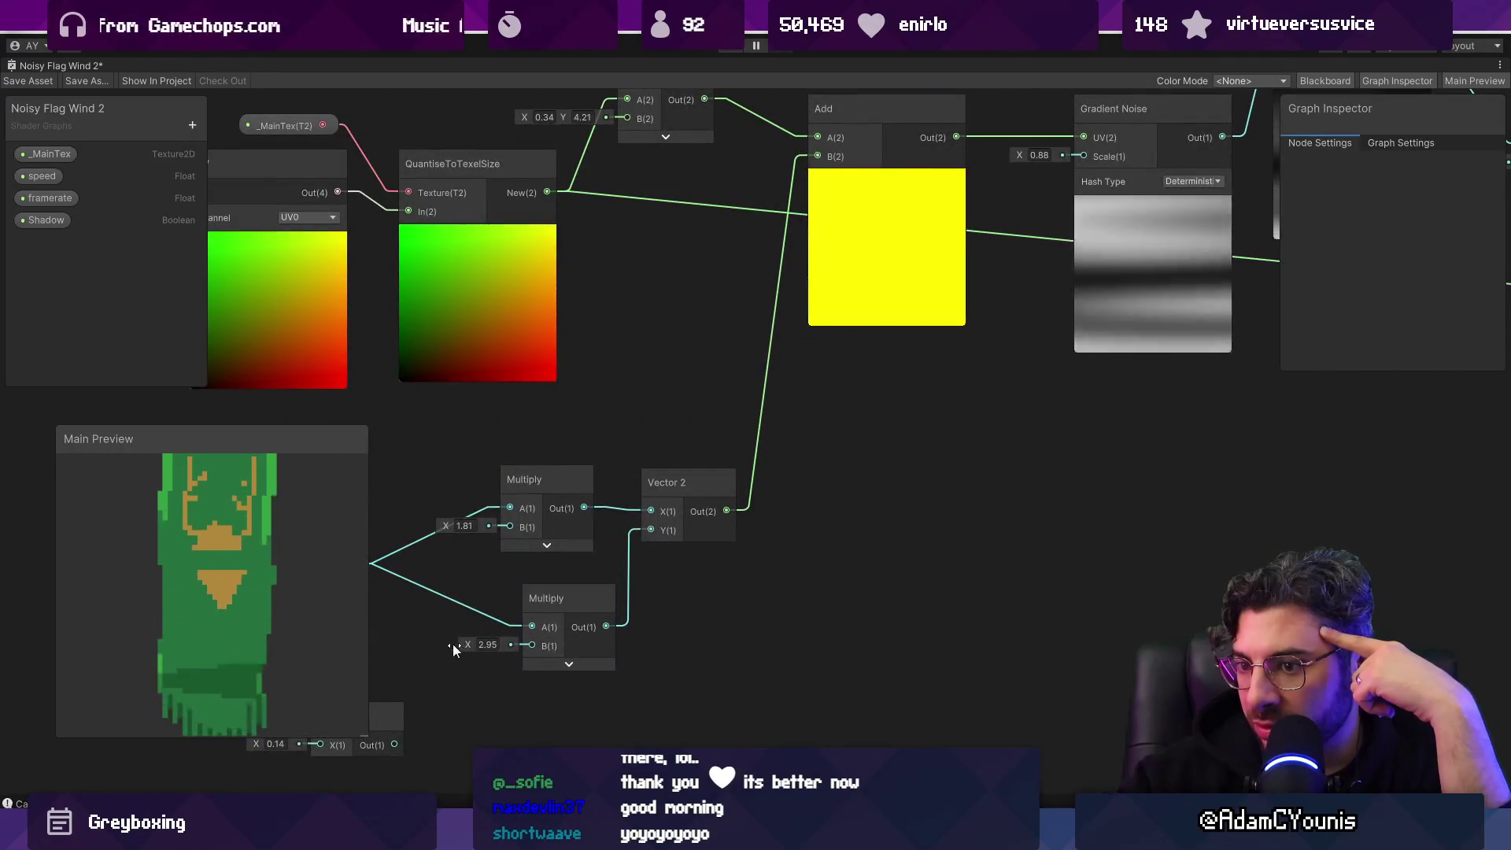
scroll(607, 532, "down", 5)
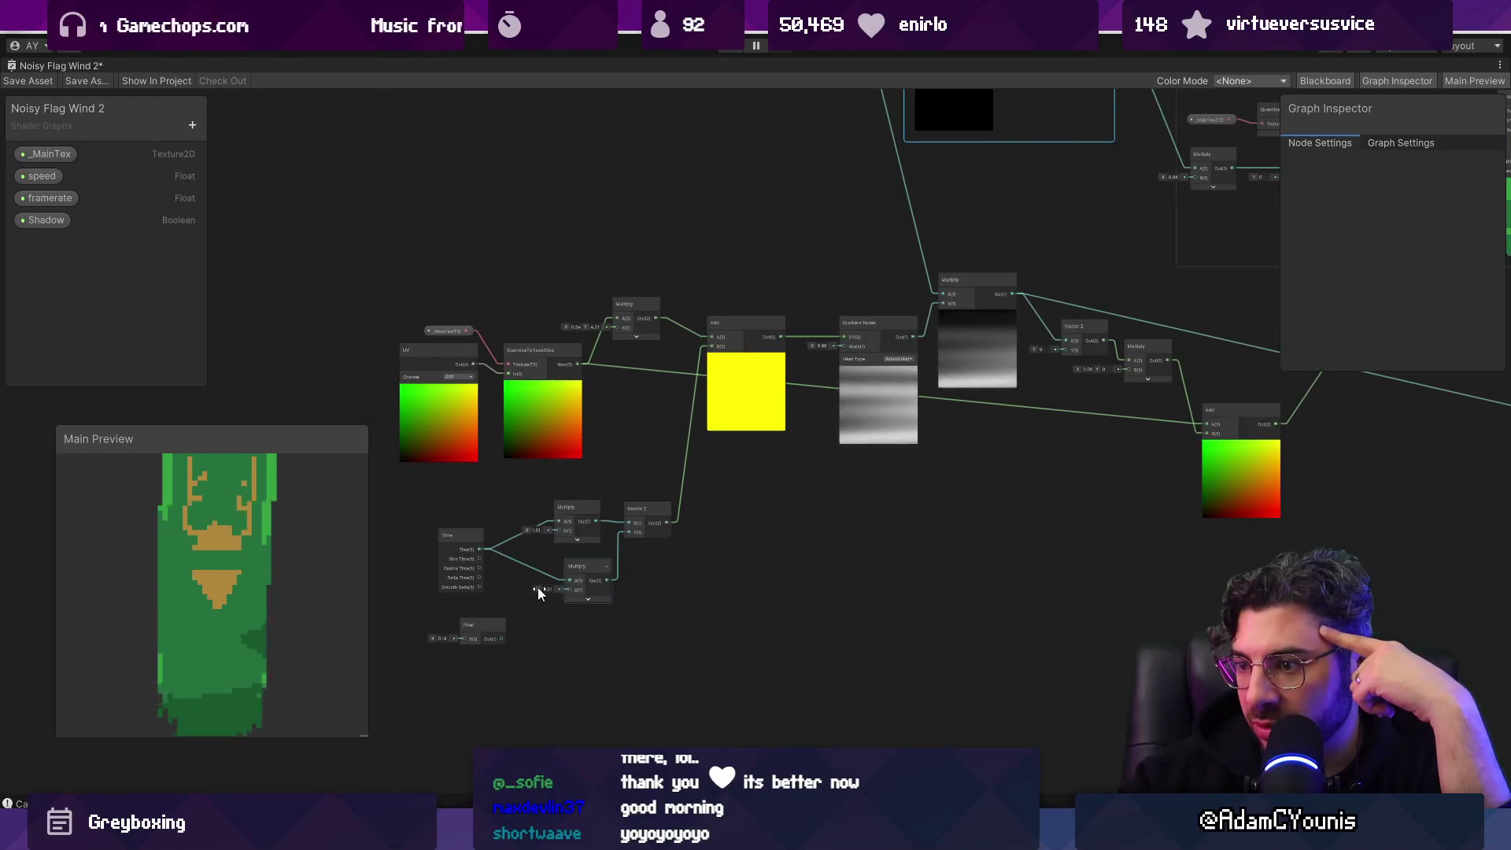
left_click_drag(537, 587, 519, 588)
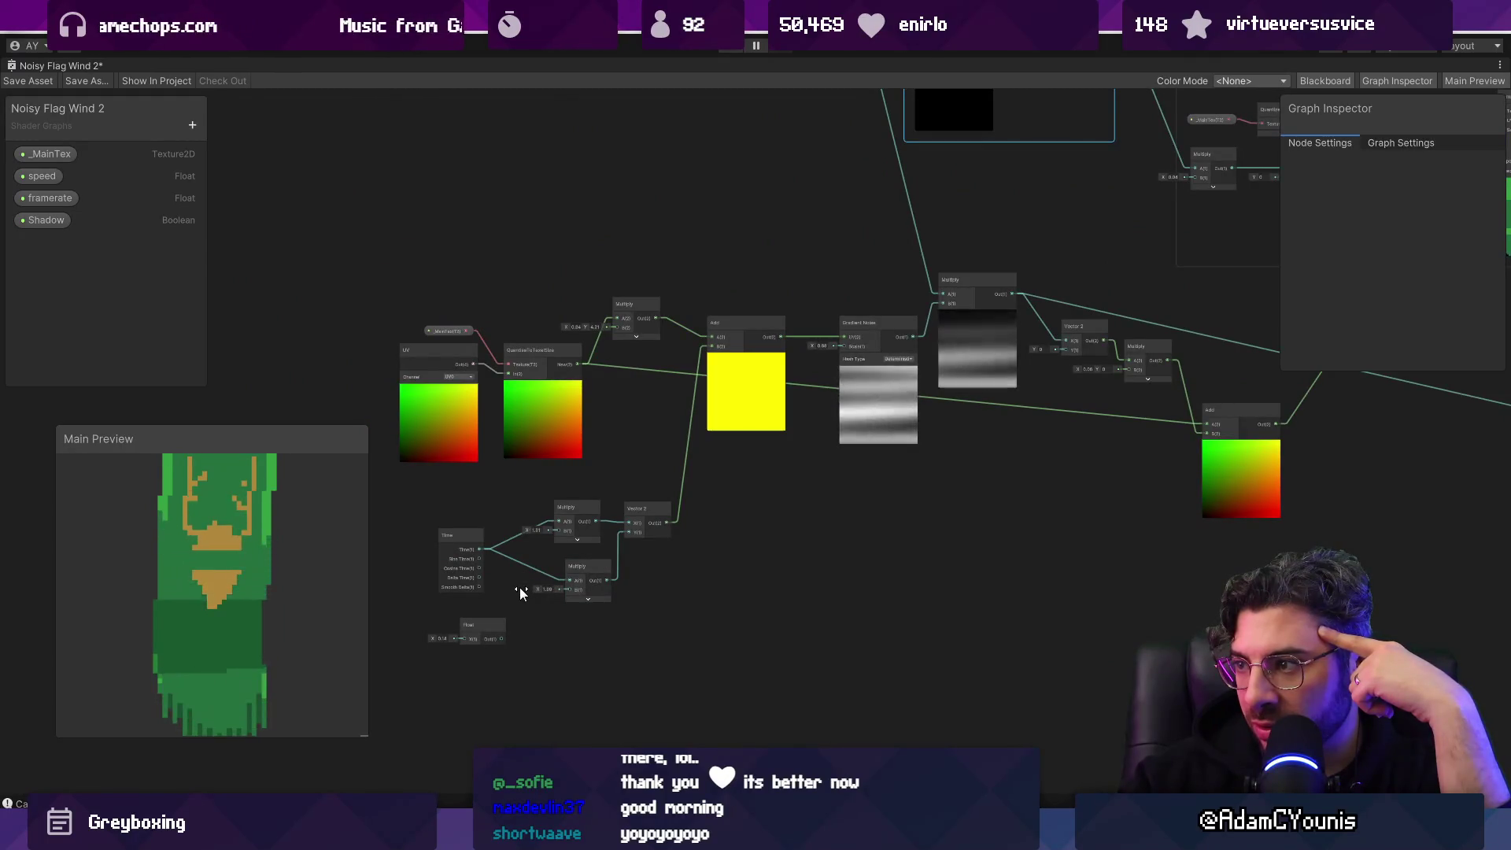
left_click_drag(519, 588, 532, 587)
Step: Lower the upper time multiplier to 1.07, then enter 0
scroll(517, 558, "up", 5)
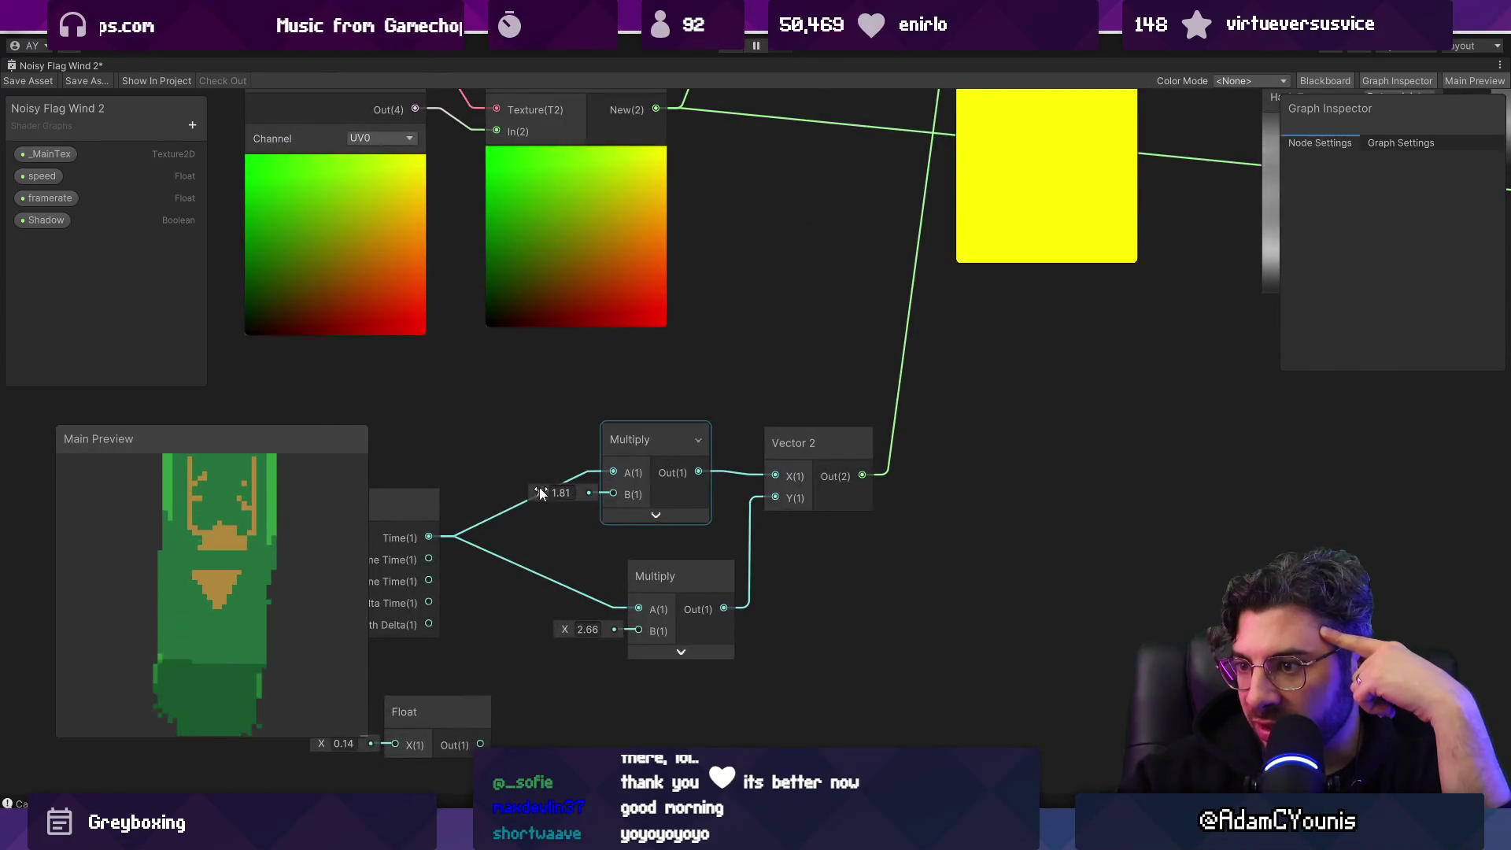
left_click_drag(539, 493, 528, 490)
scroll(528, 489, "down", 3)
left_click_drag(762, 485, 603, 535)
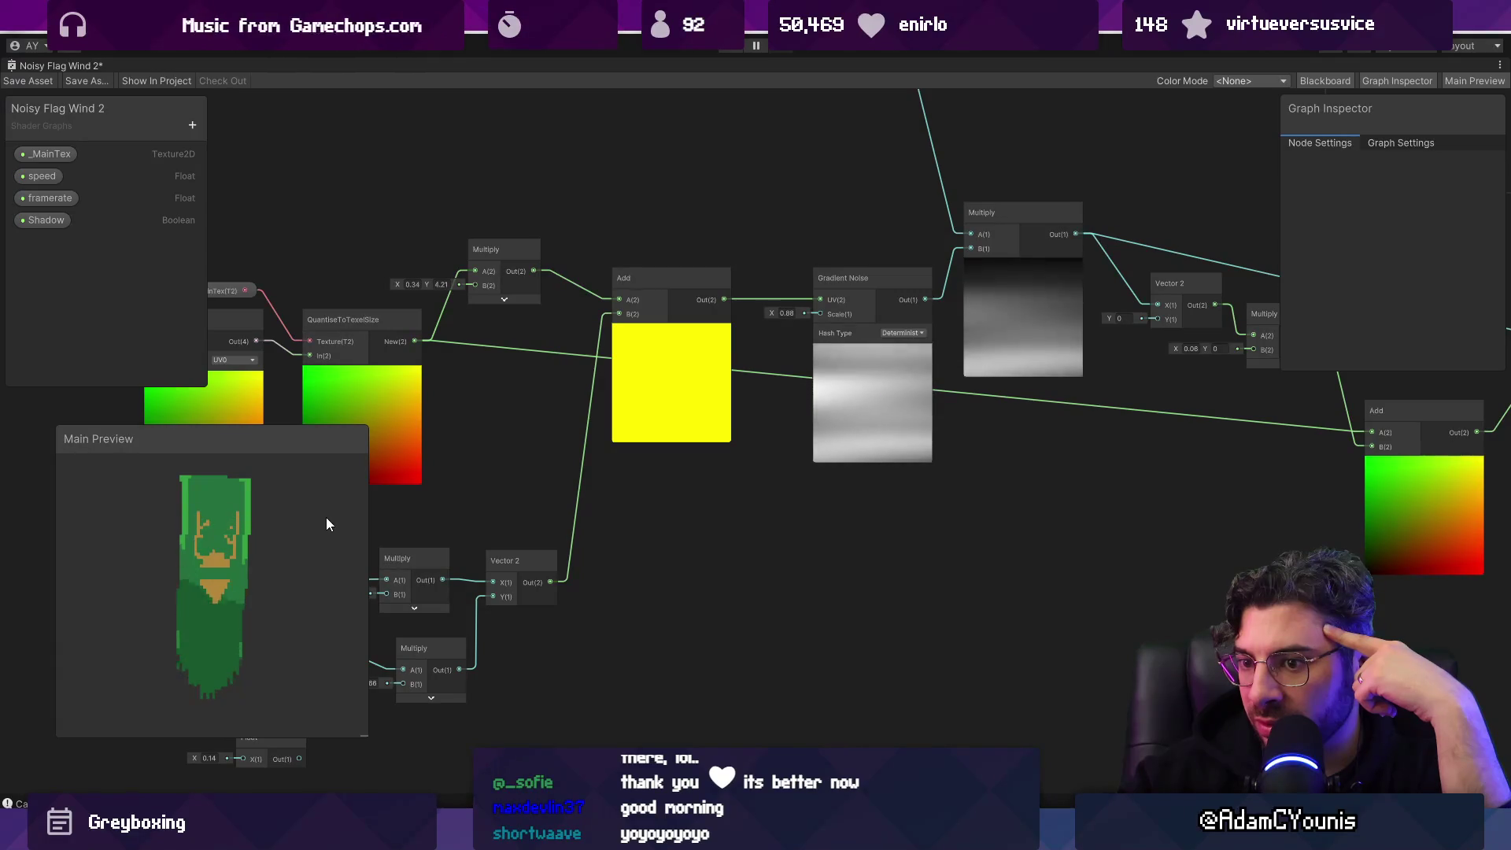
left_click_drag(365, 590, 560, 567)
left_click(546, 569)
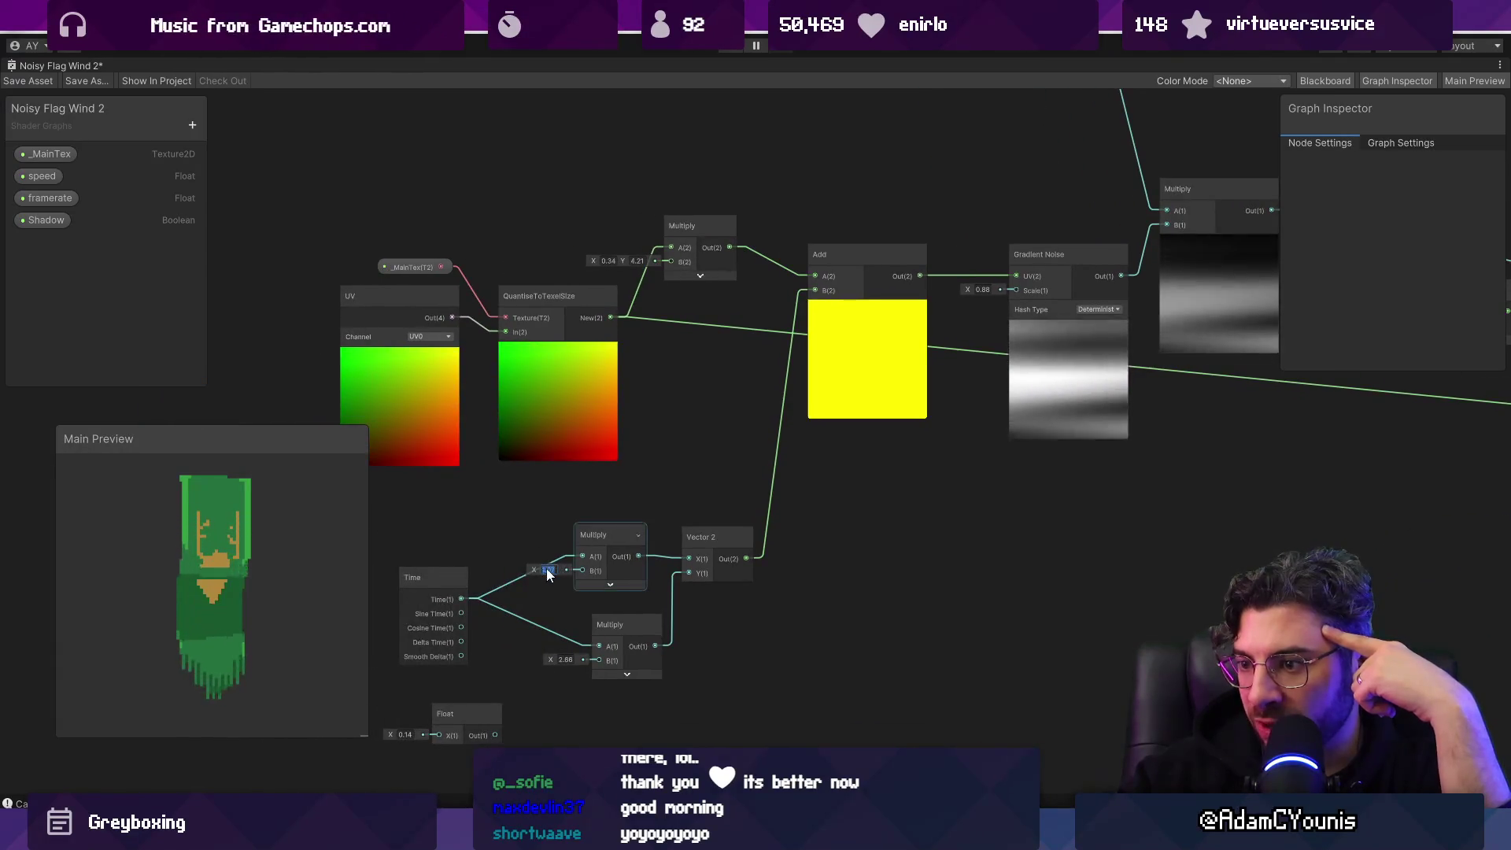
type("0")
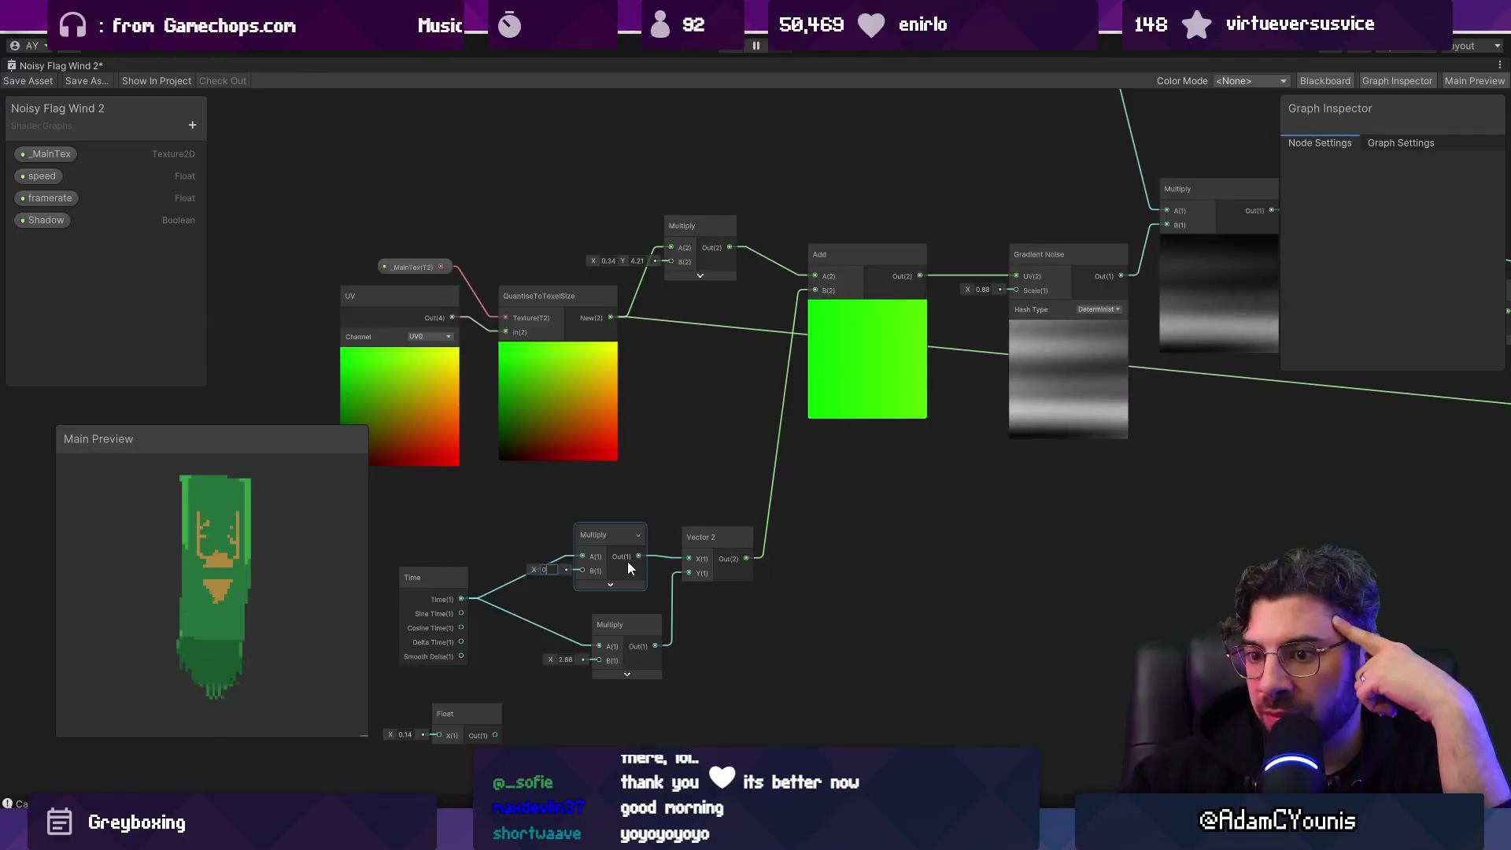
mouse_move(1027, 480)
left_mouse_down()
mouse_move(979, 438)
mouse_move(1042, 417)
left_mouse_up()
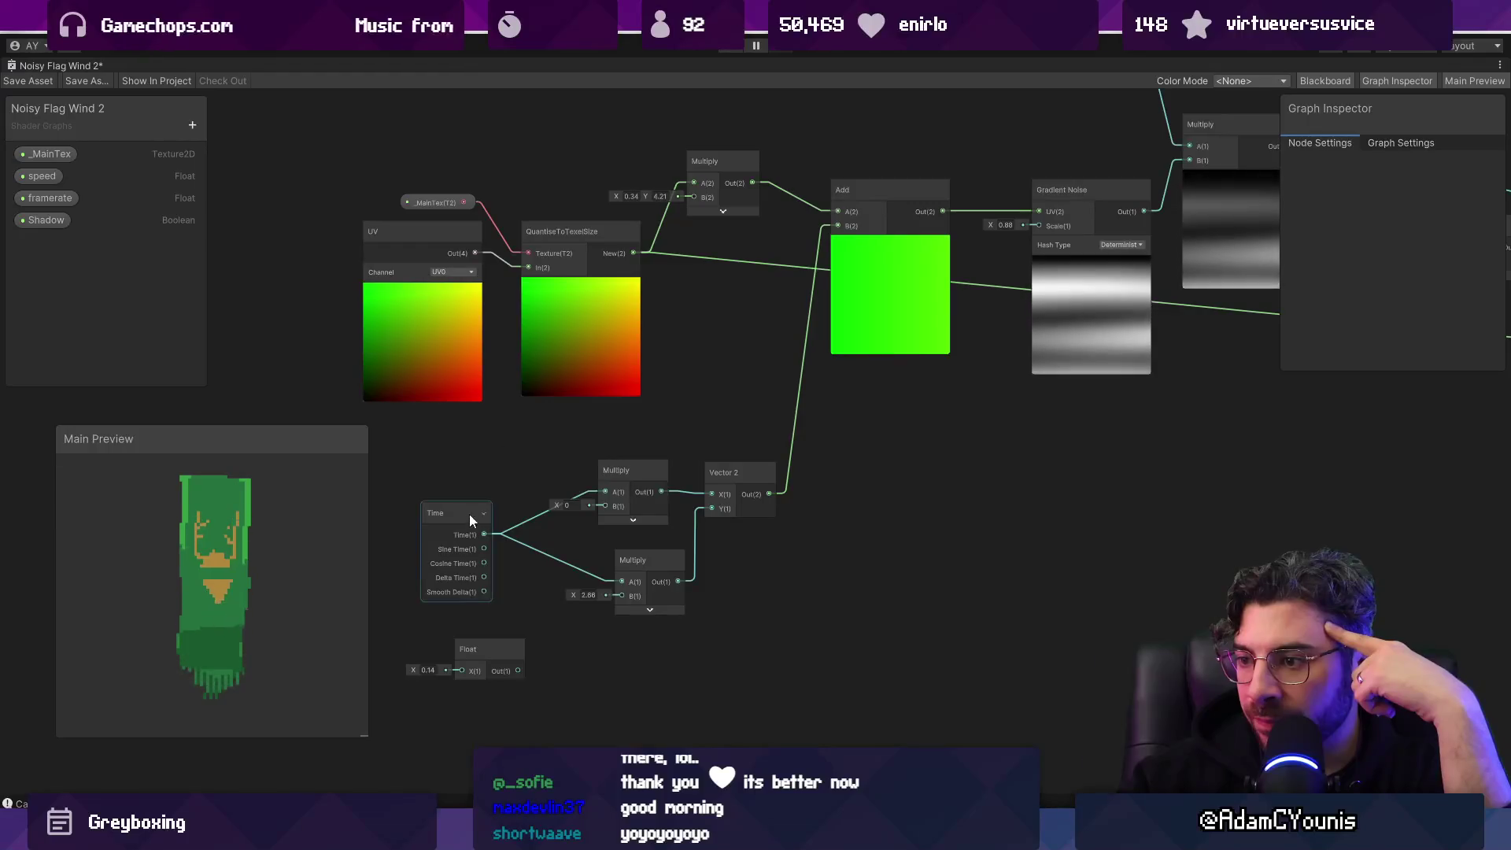
mouse_move(993, 464)
left_mouse_down()
mouse_move(1006, 422)
mouse_move(412, 593)
mouse_move(524, 597)
left_mouse_up()
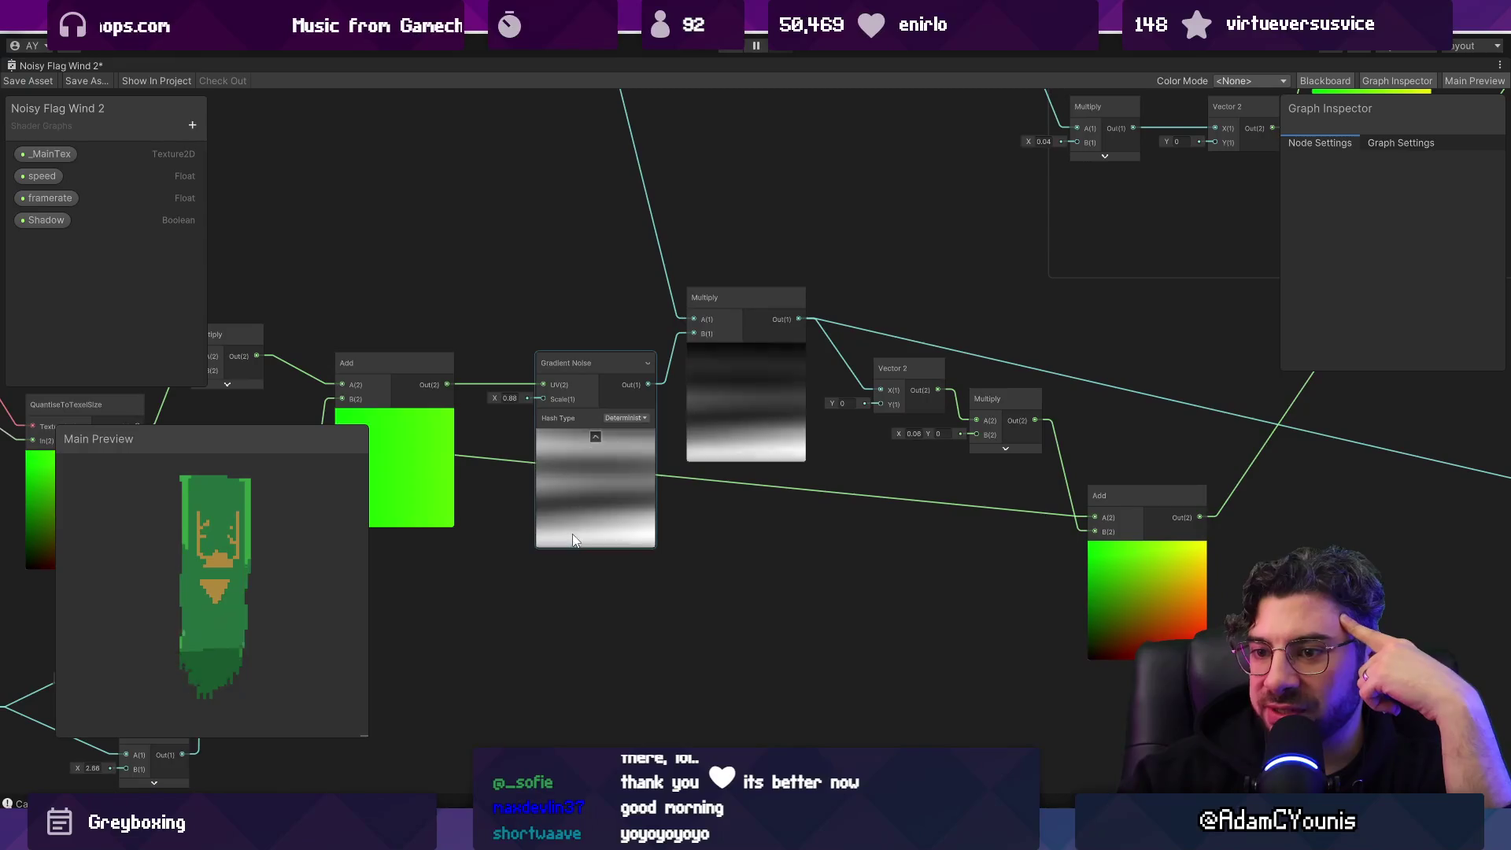